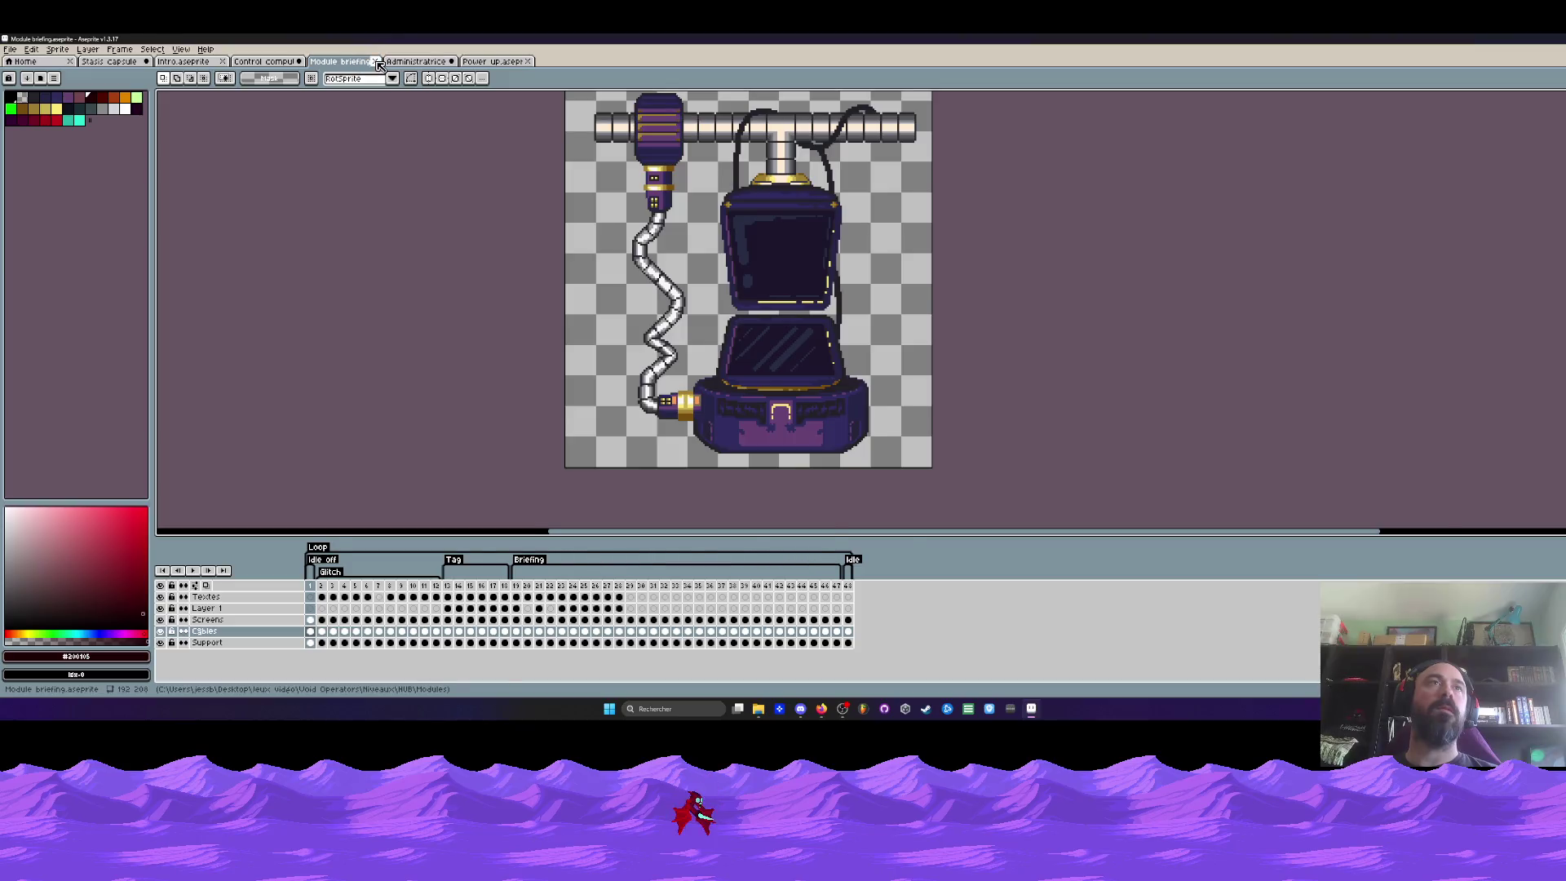
Close the Module briefing sprite, then start closing Control computers but cancel to check its frames
{"action": "left_click", "coordinate": [378, 62]}
{"action": "left_click", "coordinate": [297, 61]}
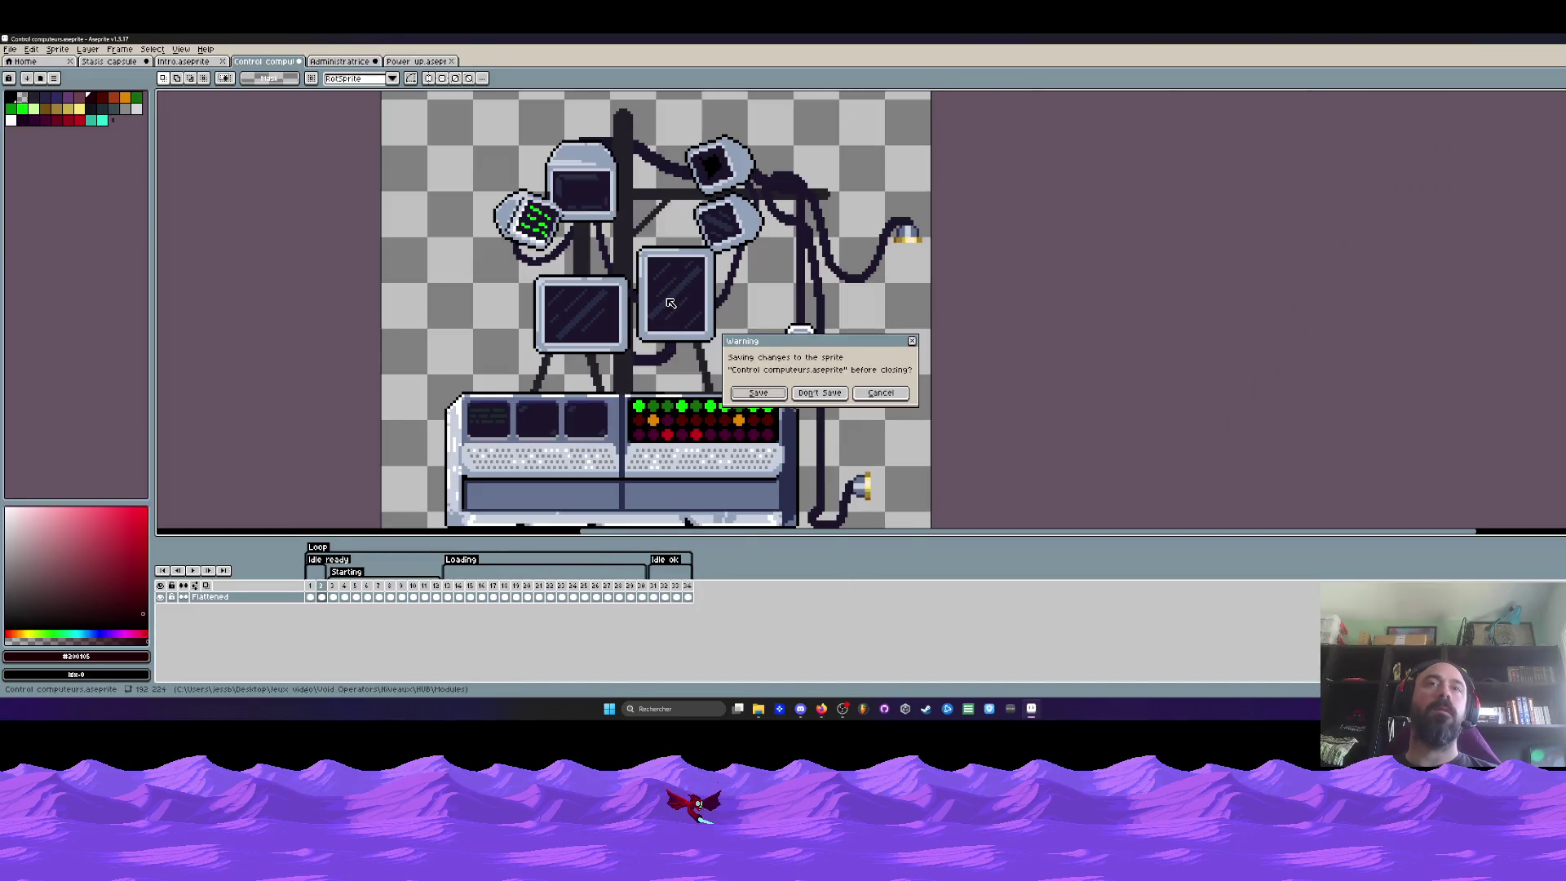
{"action": "left_click", "coordinate": [881, 393]}
{"action": "mouse_move", "coordinate": [314, 597]}
{"action": "left_mouse_down"}
{"action": "mouse_move", "coordinate": [456, 596]}
{"action": "mouse_move", "coordinate": [340, 590]}
{"action": "left_mouse_up"}
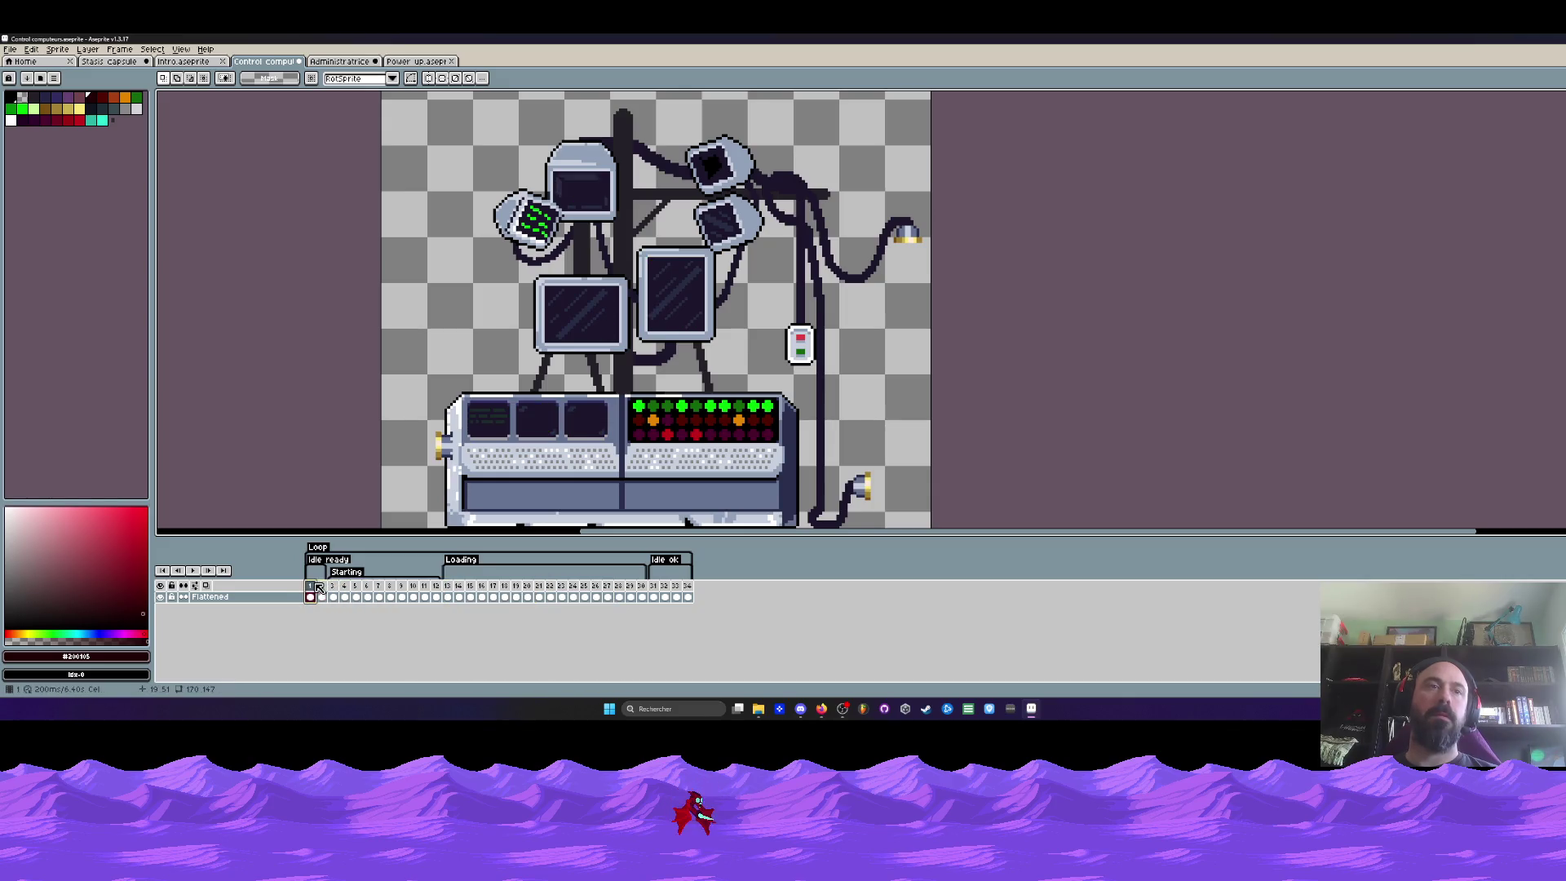
{"action": "scroll", "coordinate": [312, 368], "scroll_direction": "down", "scroll_amount": 1}
{"action": "scroll", "coordinate": [312, 306], "scroll_direction": "down", "scroll_amount": 1}
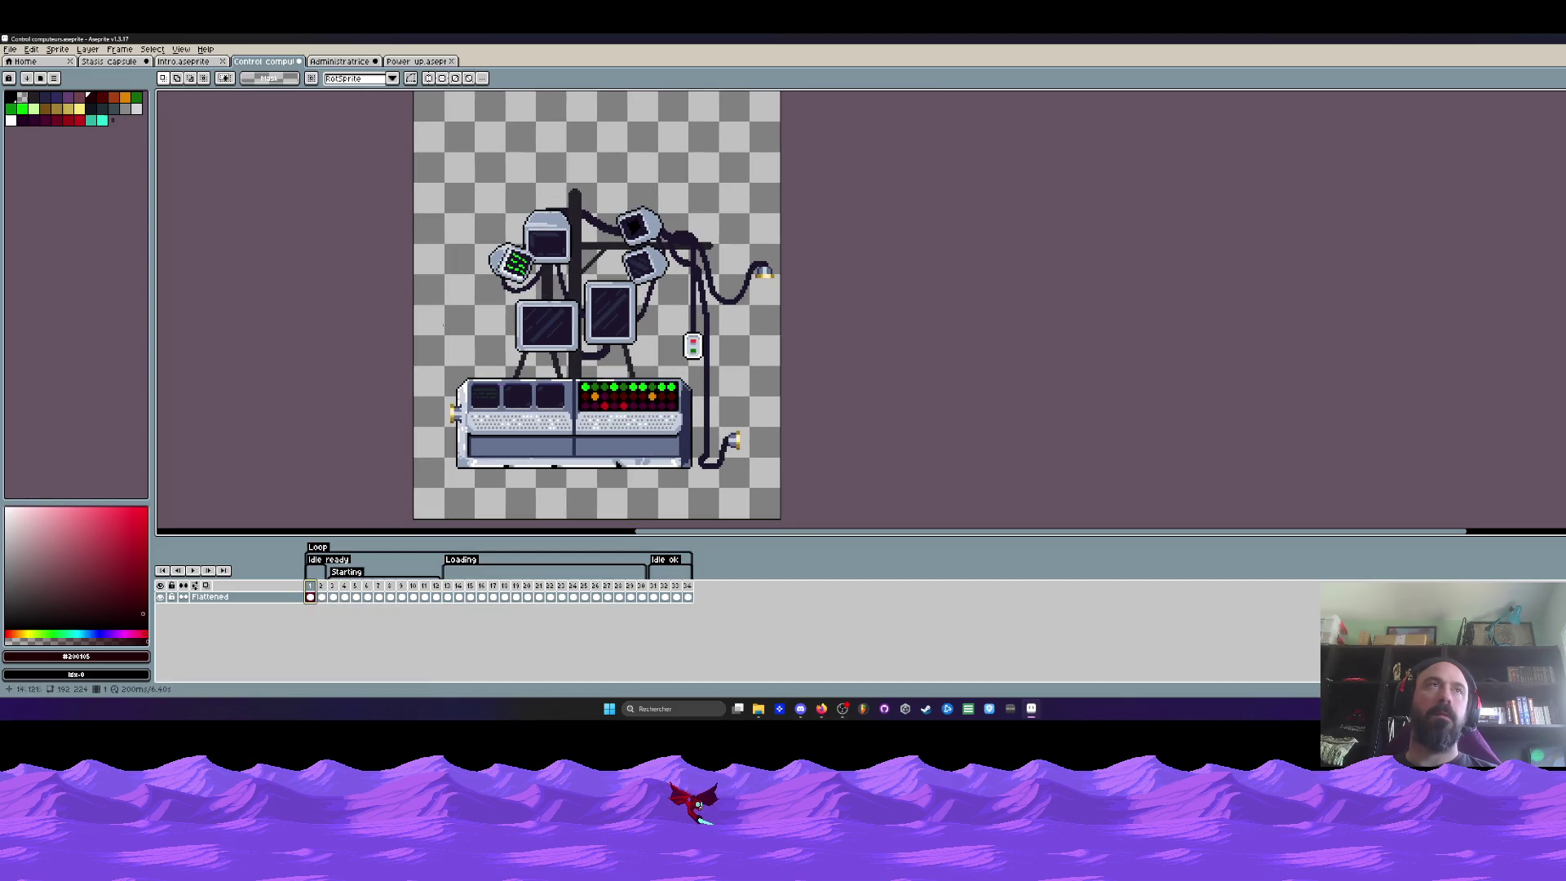
Close the Control computers sprite, confirming at the save prompt
{"action": "left_click", "coordinate": [299, 61]}
{"action": "left_click", "coordinate": [808, 392]}
Switch to the Intro scene, show the lab background and add a new empty layer
{"action": "left_click", "coordinate": [187, 61]}
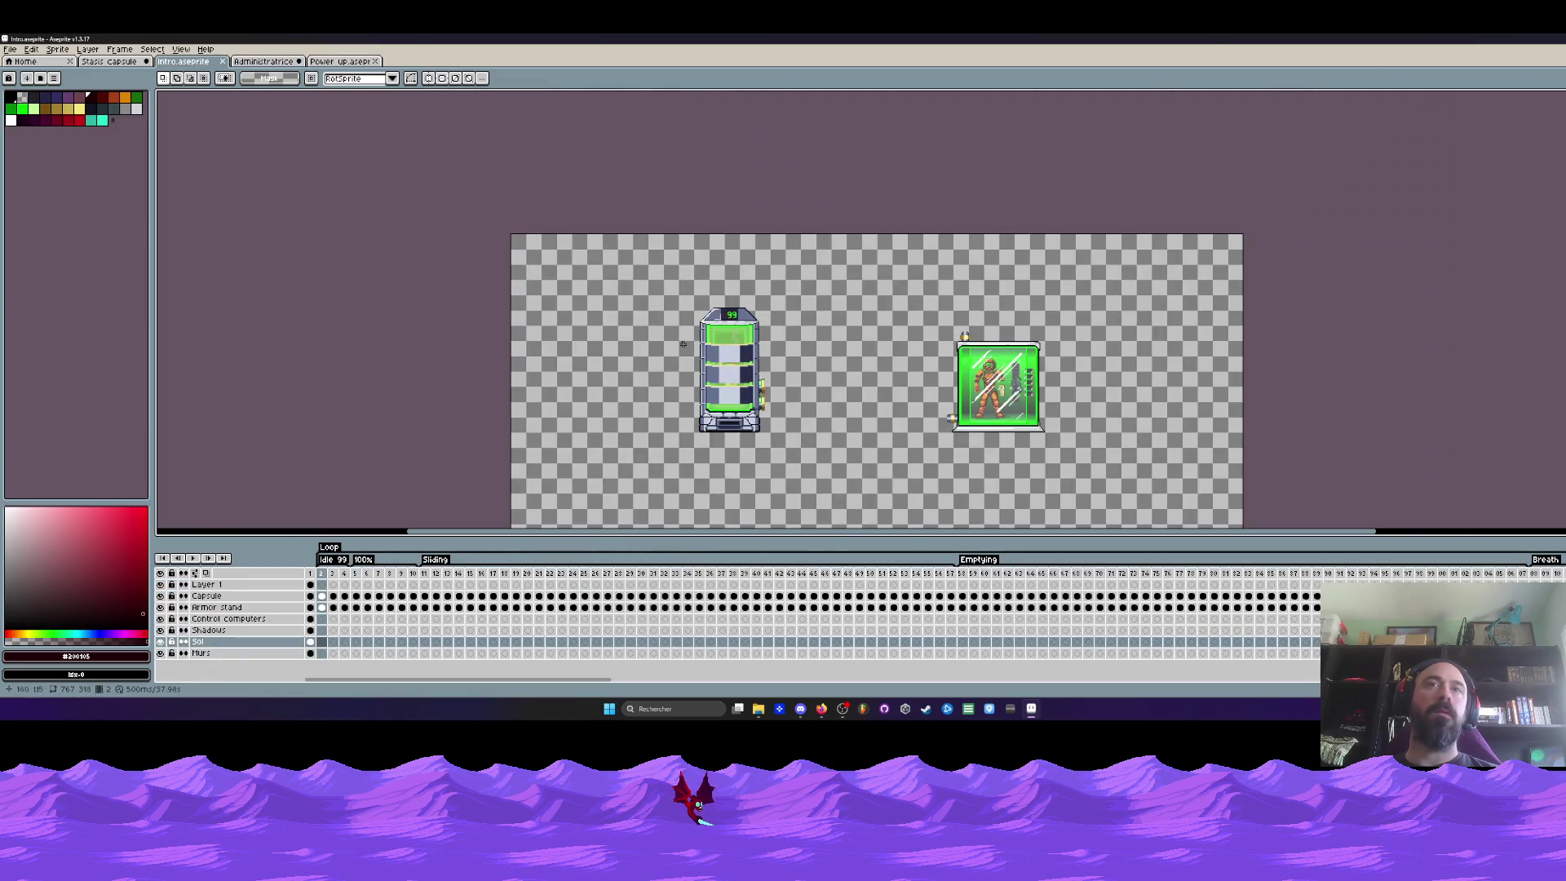
{"action": "left_click", "coordinate": [323, 583]}
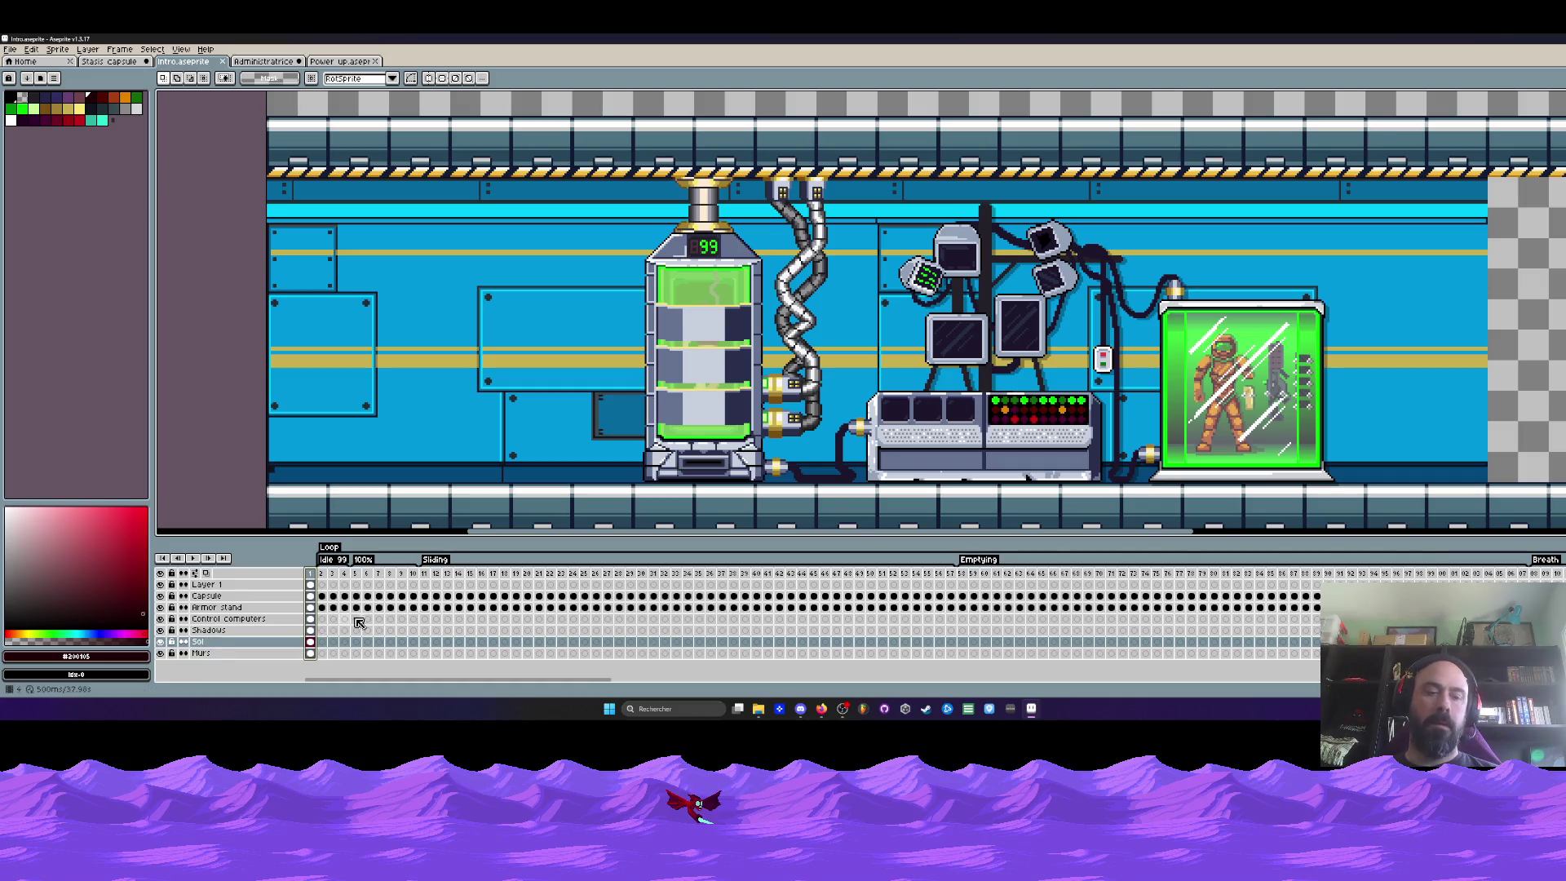
{"action": "key", "text": "shift+n"}
Paste the orange thruster and move it up onto the wall left of the capsule
{"action": "key", "text": "ctrl+v"}
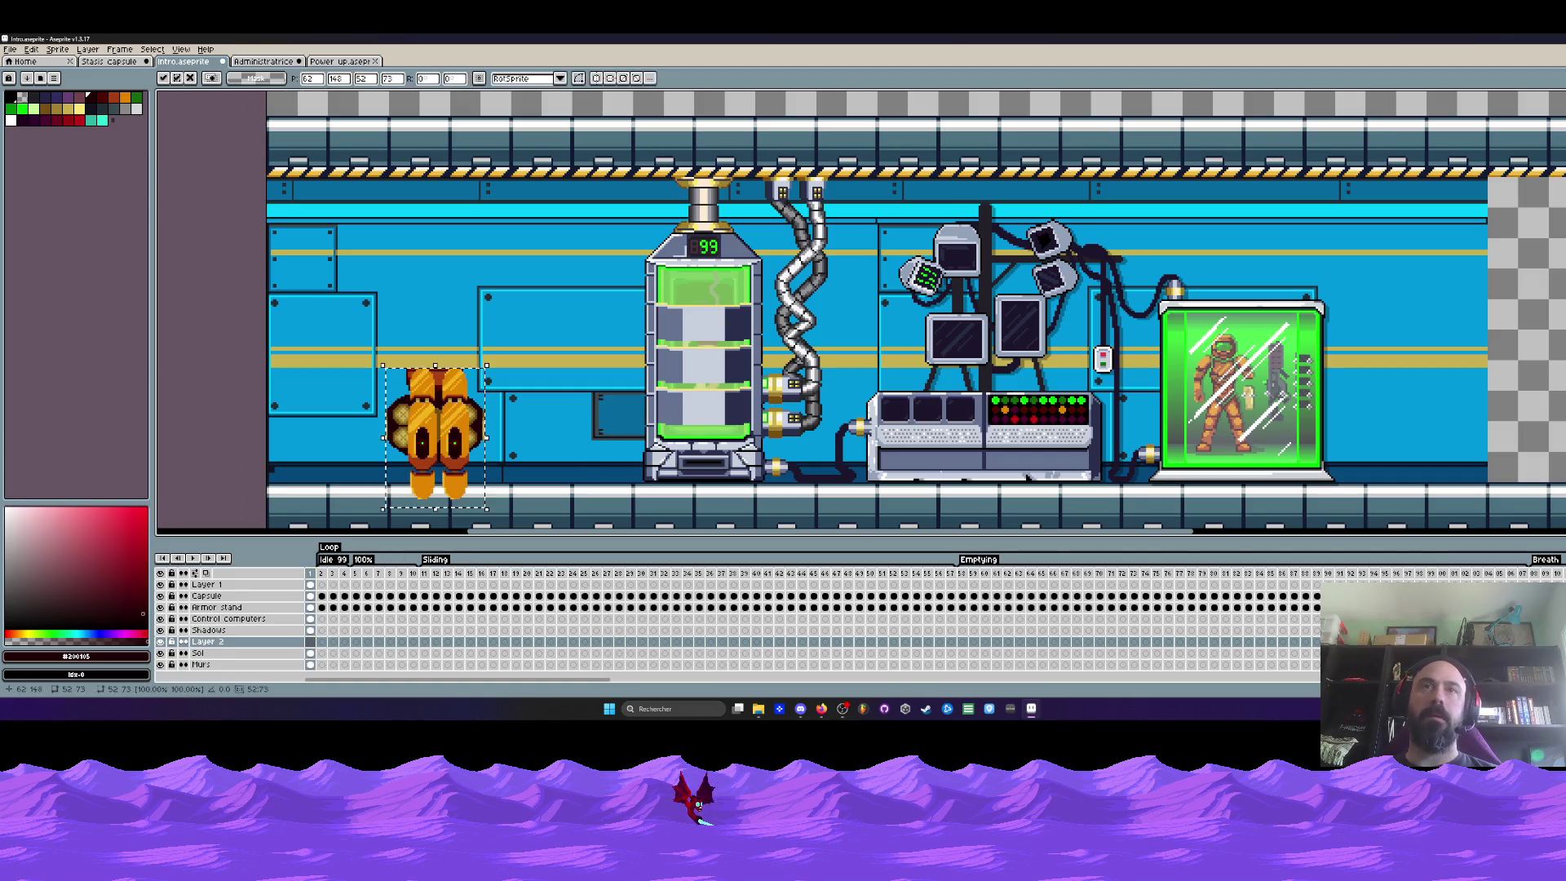
{"action": "left_click_drag", "start_coordinate": [490, 416], "coordinate": [514, 321]}
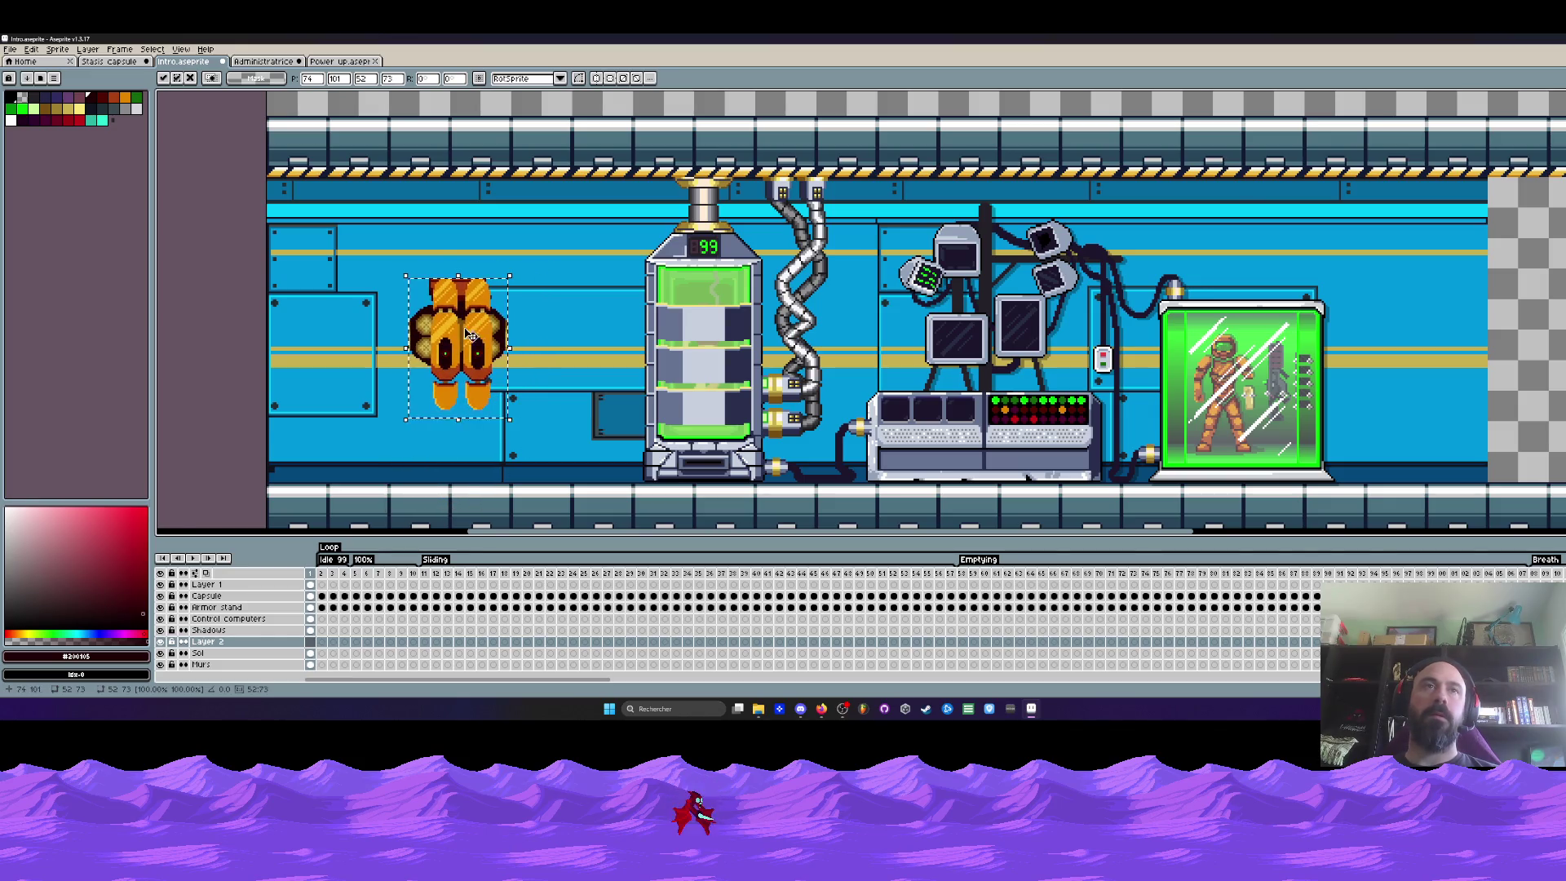
{"action": "key", "text": "Return"}
{"action": "scroll", "coordinate": [443, 259], "scroll_direction": "up", "scroll_amount": 1}
{"action": "scroll", "coordinate": [443, 259], "scroll_direction": "up", "scroll_amount": 1}
{"action": "scroll", "coordinate": [444, 259], "scroll_direction": "up", "scroll_amount": 1}
{"action": "key", "text": "b"}
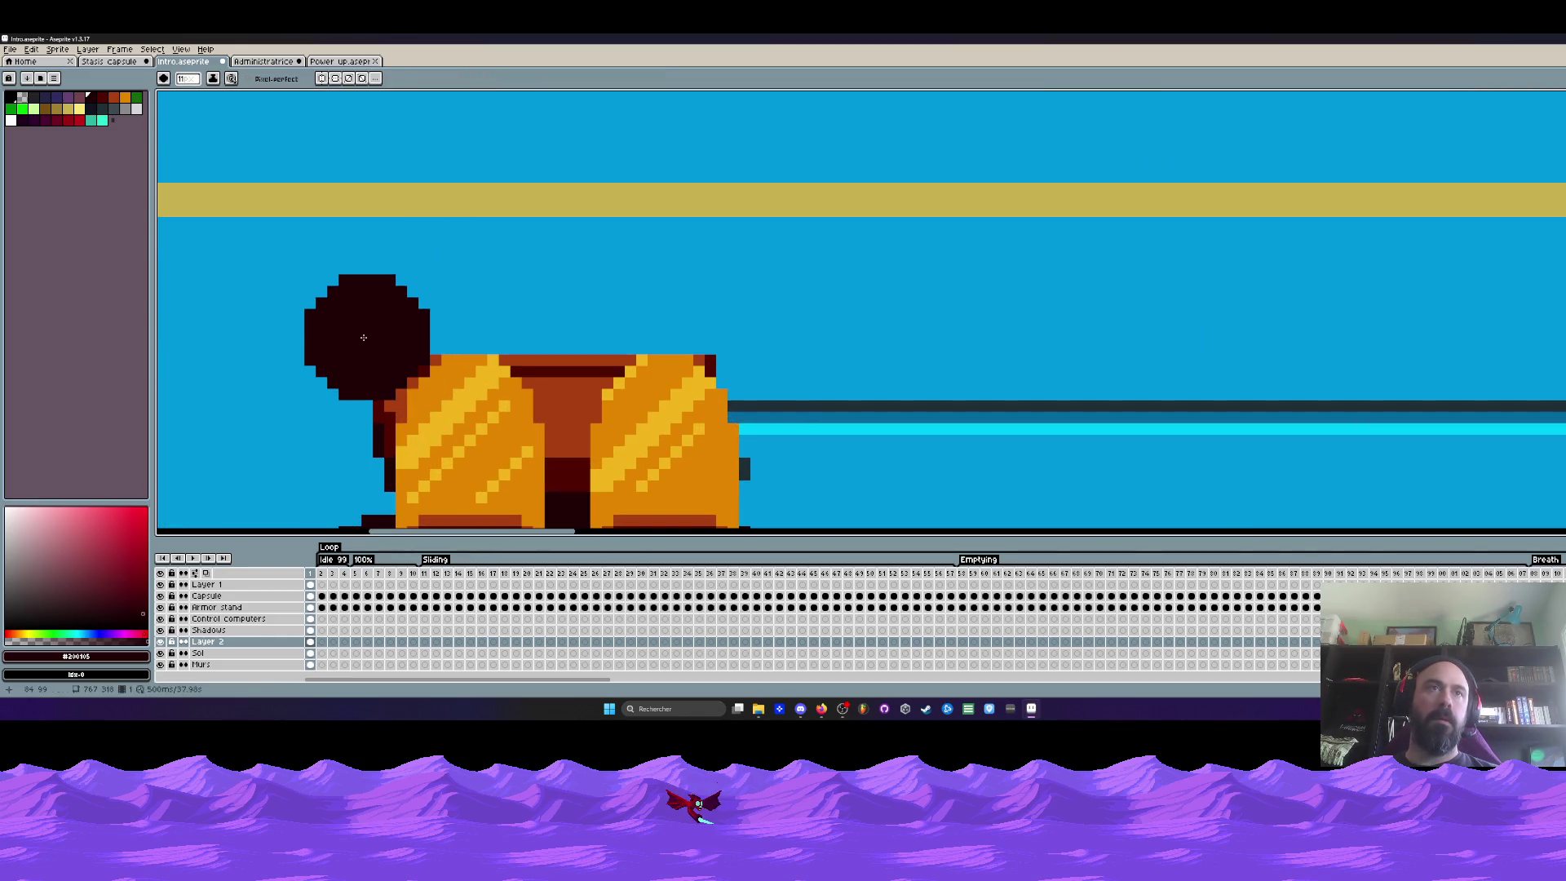
Paint the wall blue over the thruster's stray dark corner, top bar and red pixels between the domes
{"action": "left_click", "coordinate": [23, 98]}
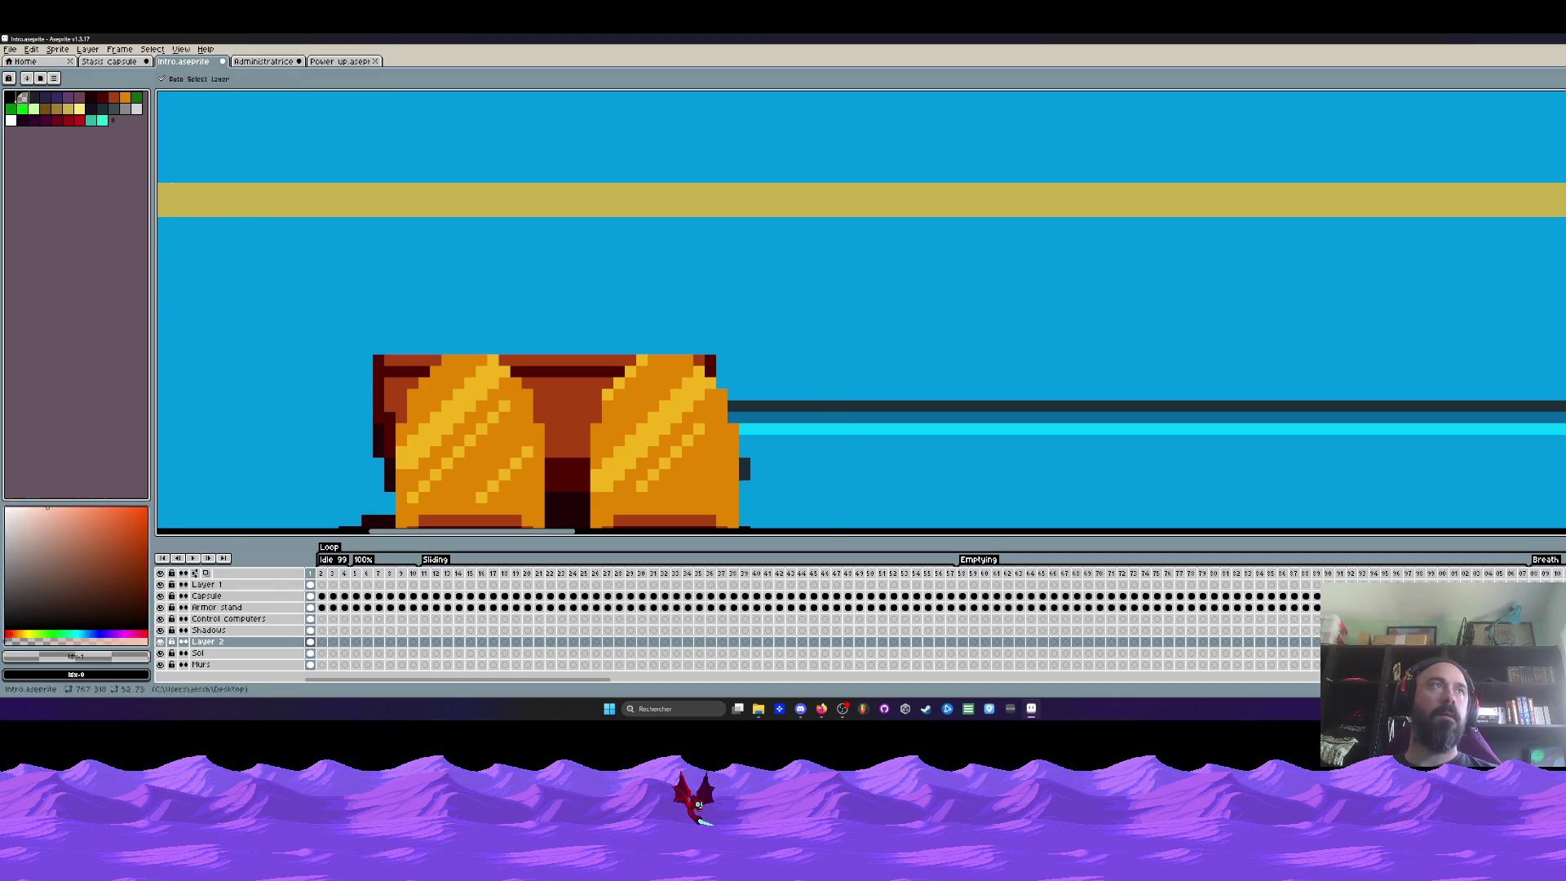
{"action": "left_click", "coordinate": [377, 335]}
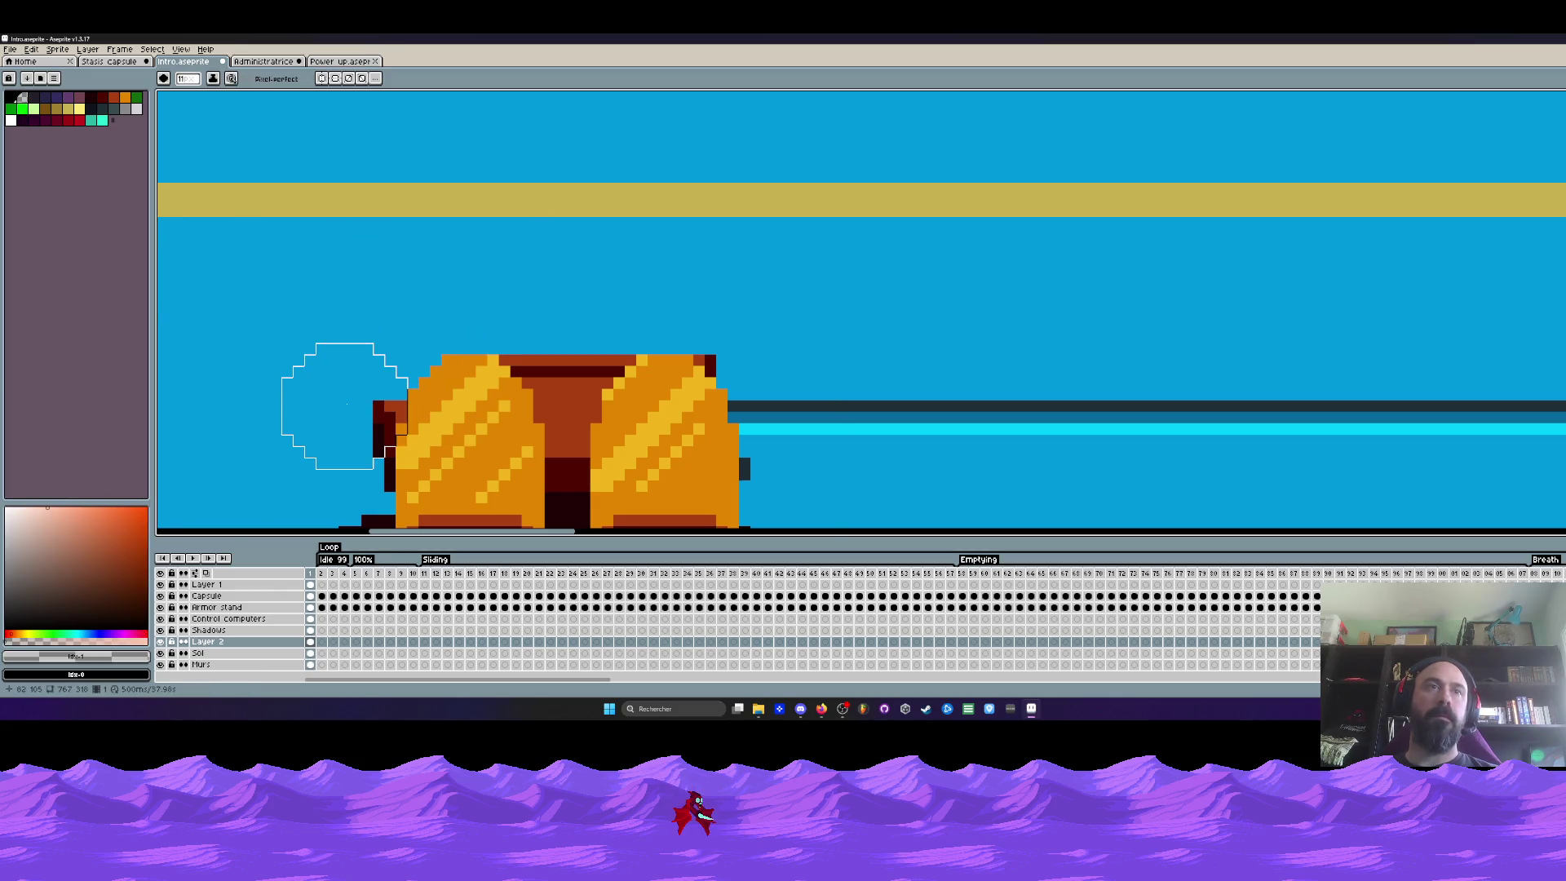
{"action": "left_click_drag", "start_coordinate": [345, 394], "coordinate": [323, 270]}
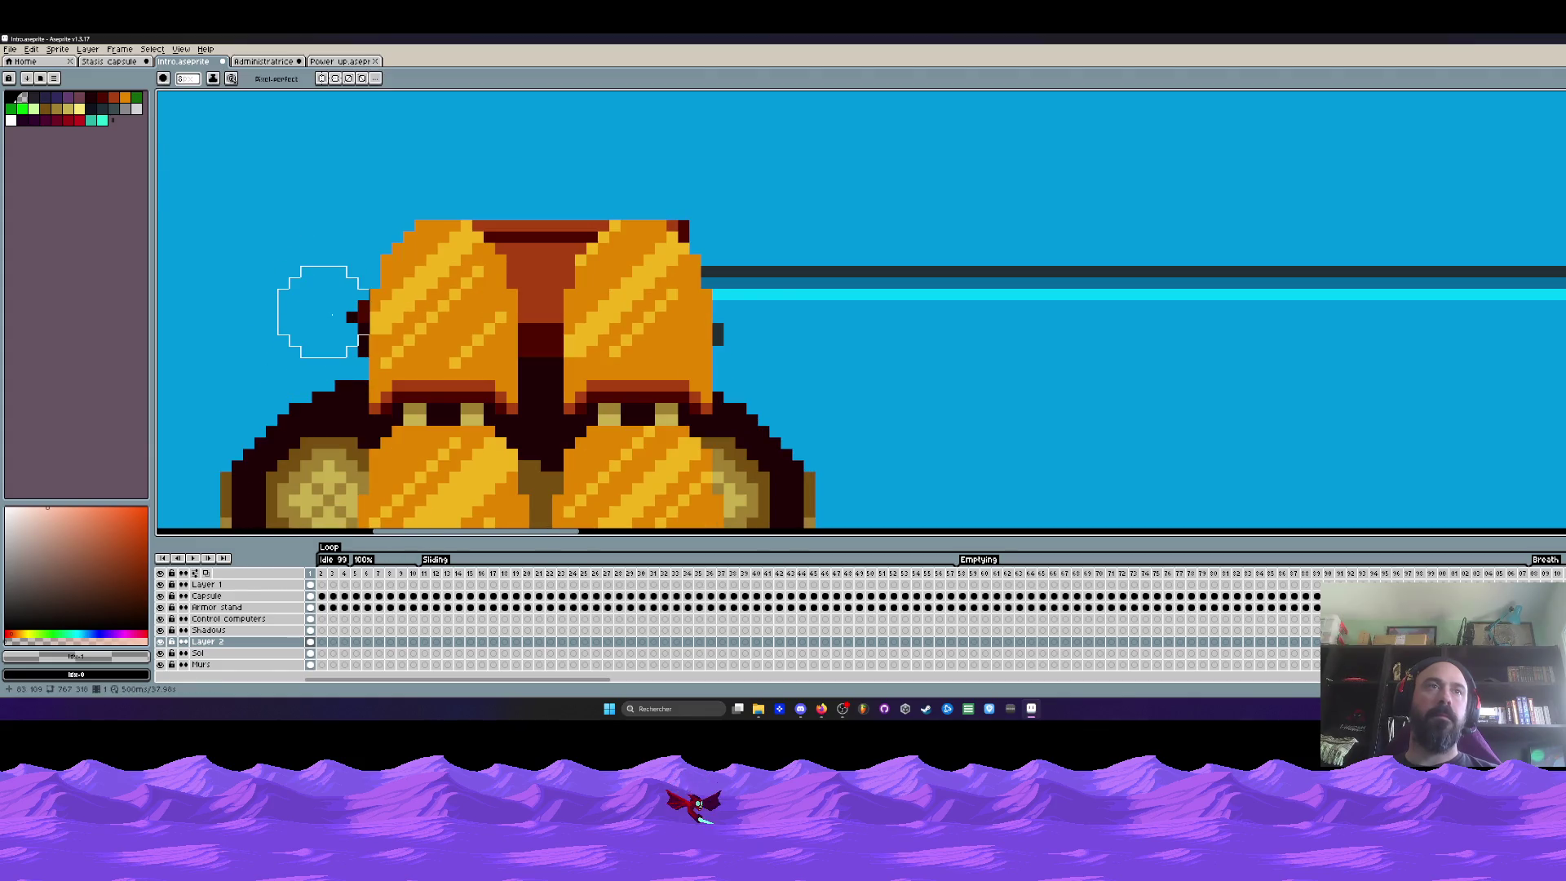
{"action": "left_click_drag", "start_coordinate": [496, 211], "coordinate": [538, 210]}
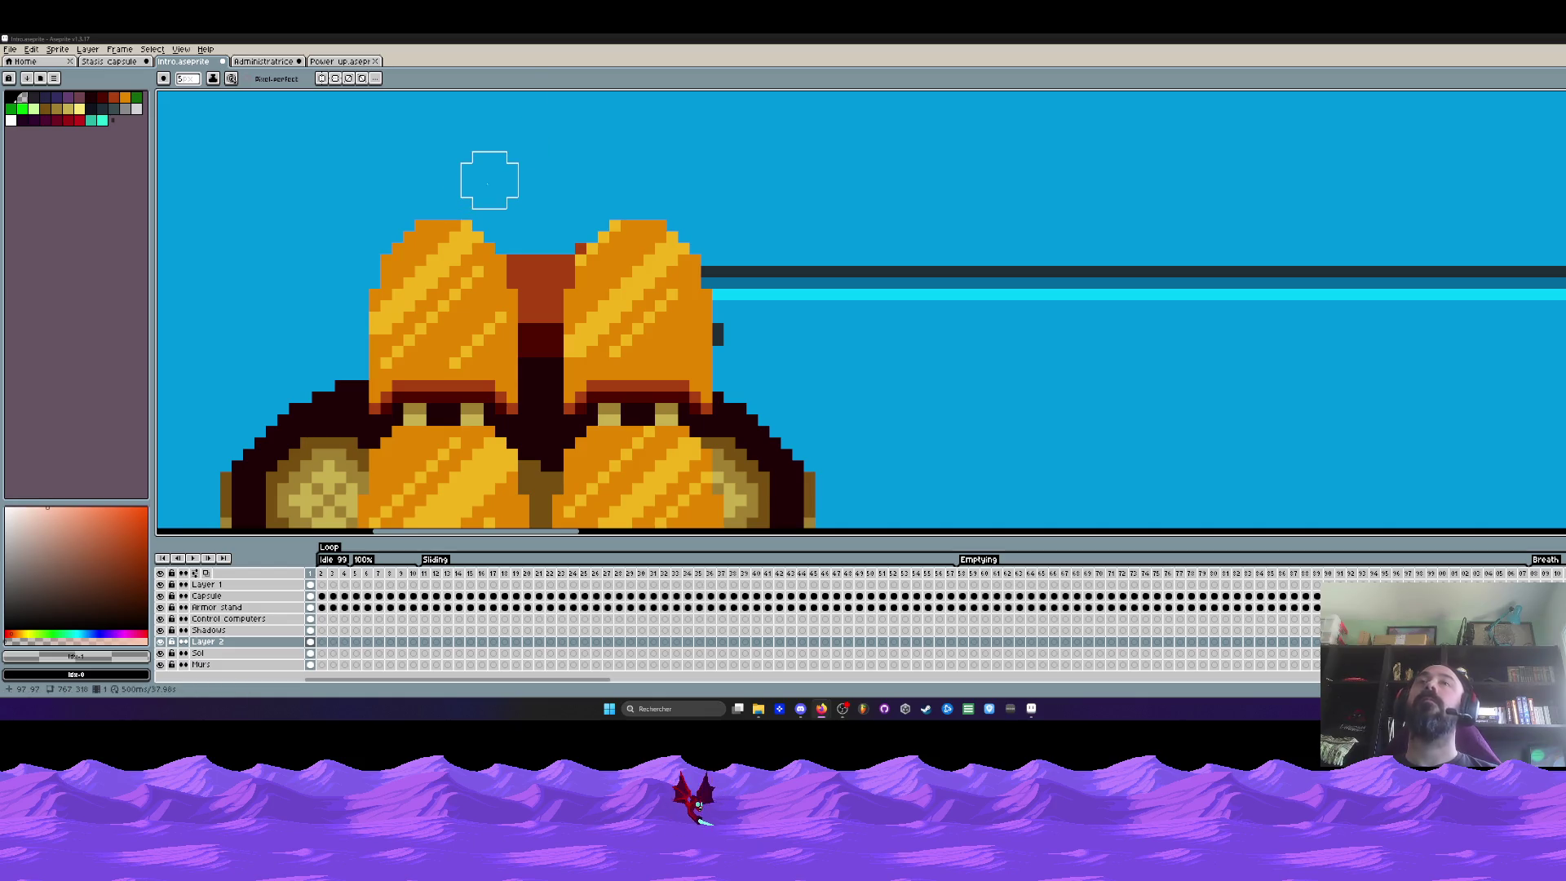
{"action": "left_click", "coordinate": [535, 273]}
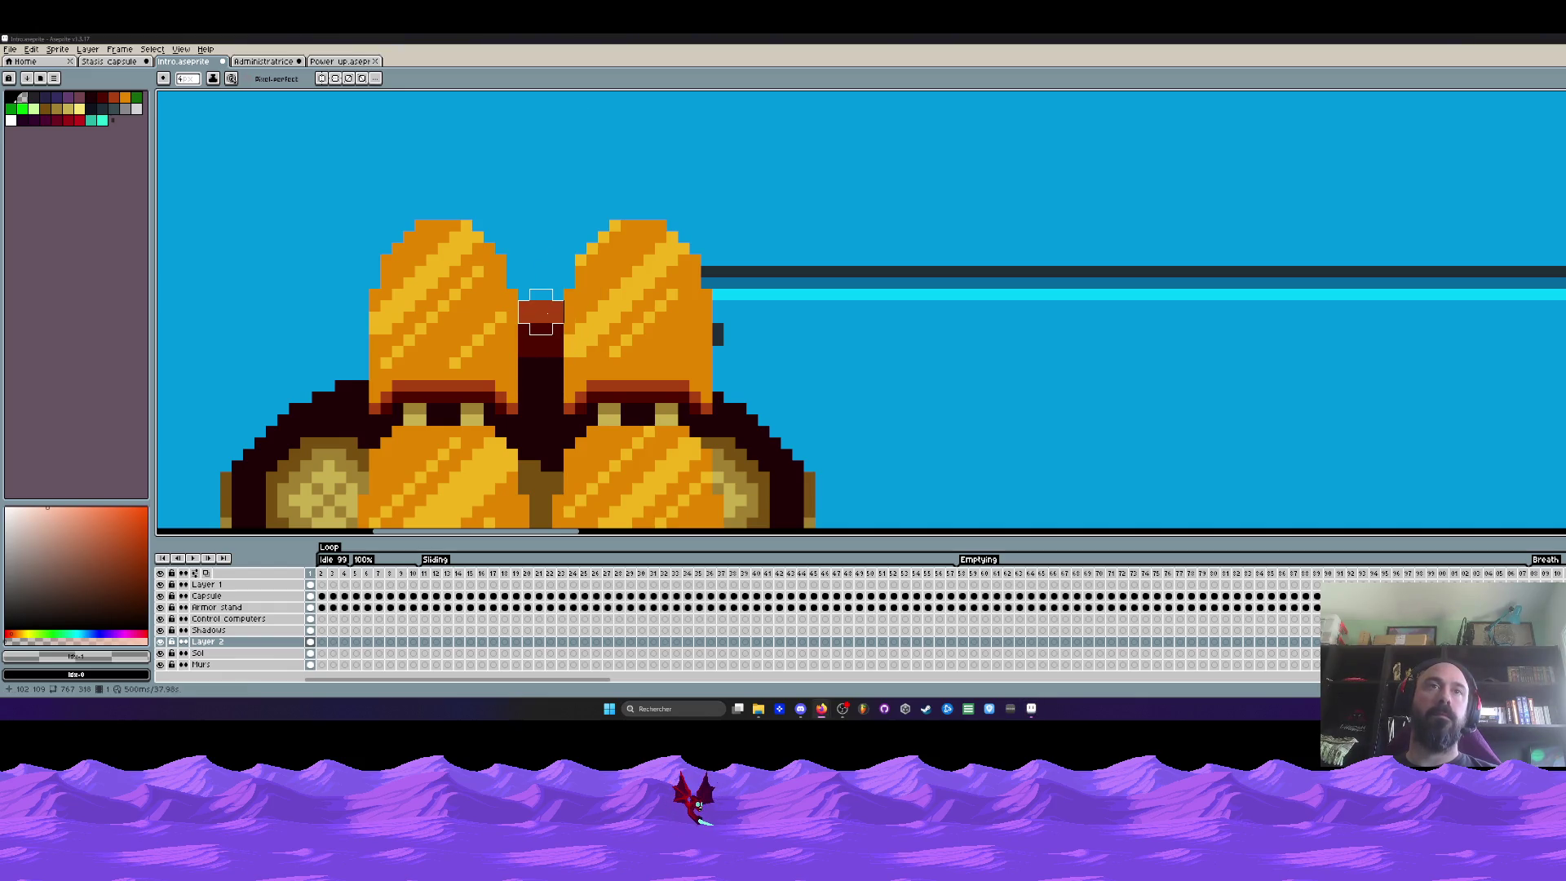
{"action": "scroll", "coordinate": [541, 379], "scroll_direction": "down", "scroll_amount": 2}
{"action": "scroll", "coordinate": [558, 222], "scroll_direction": "up", "scroll_amount": 2}
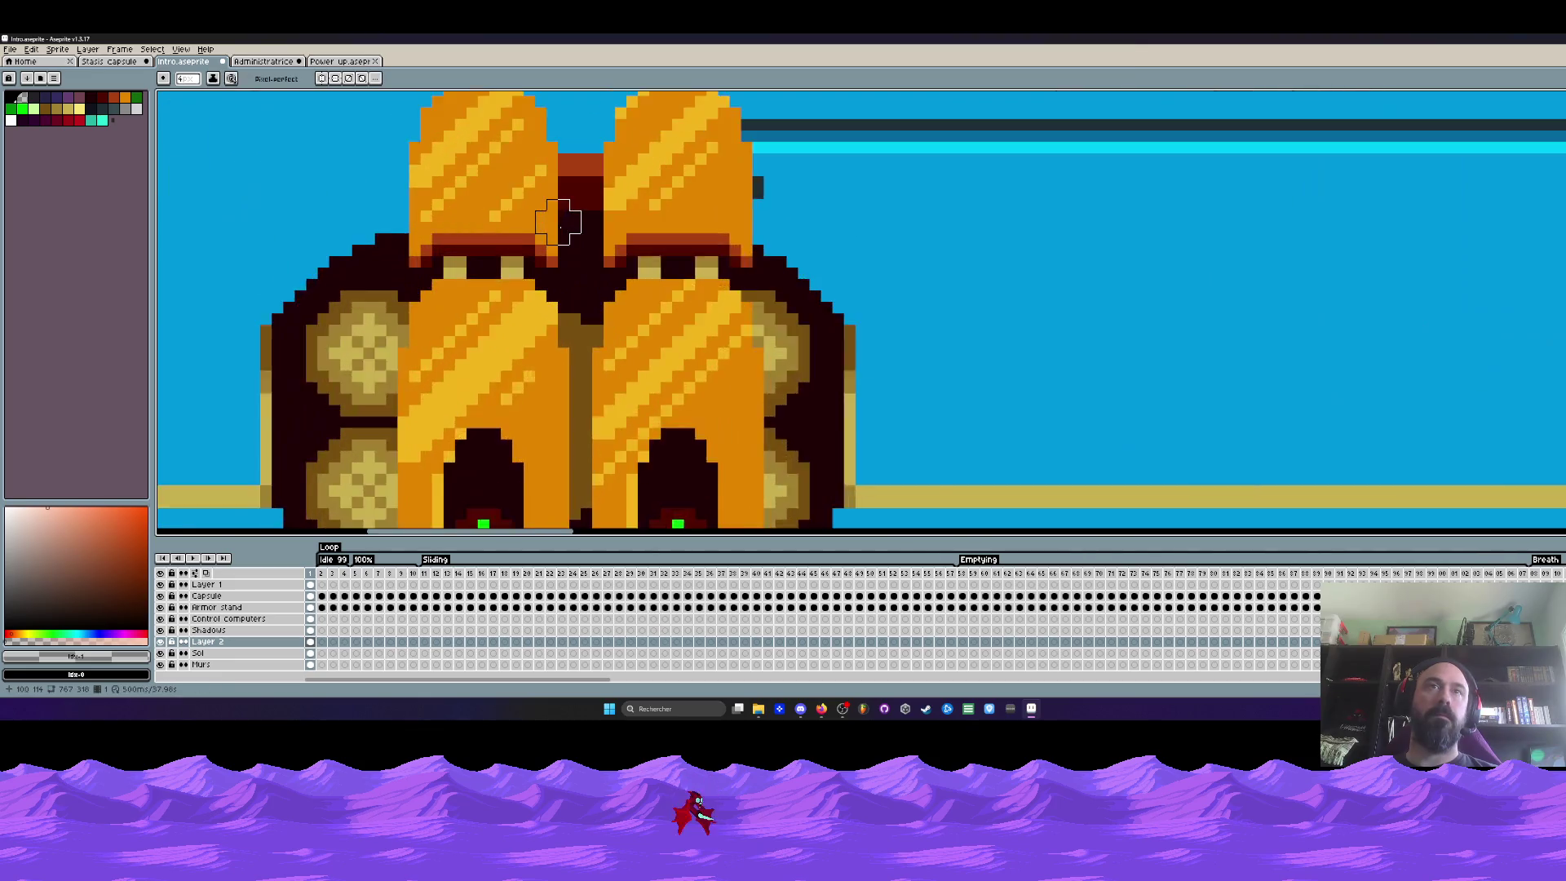
{"action": "scroll", "coordinate": [562, 214], "scroll_direction": "up", "scroll_amount": 1}
{"action": "scroll", "coordinate": [599, 197], "scroll_direction": "down", "scroll_amount": 2}
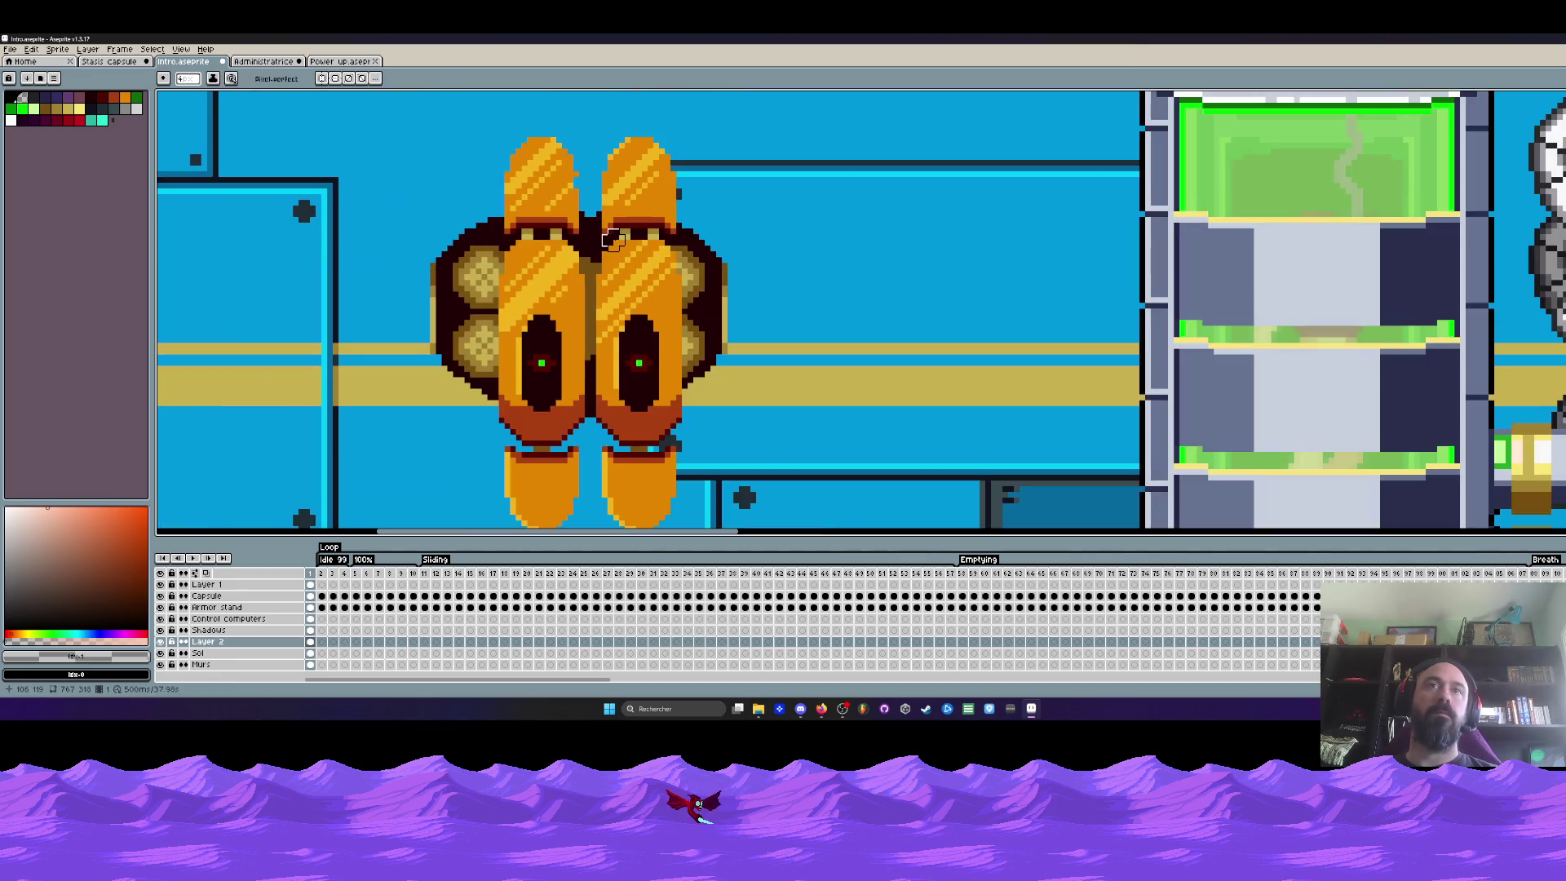
{"action": "scroll", "coordinate": [613, 239], "scroll_direction": "up", "scroll_amount": 1}
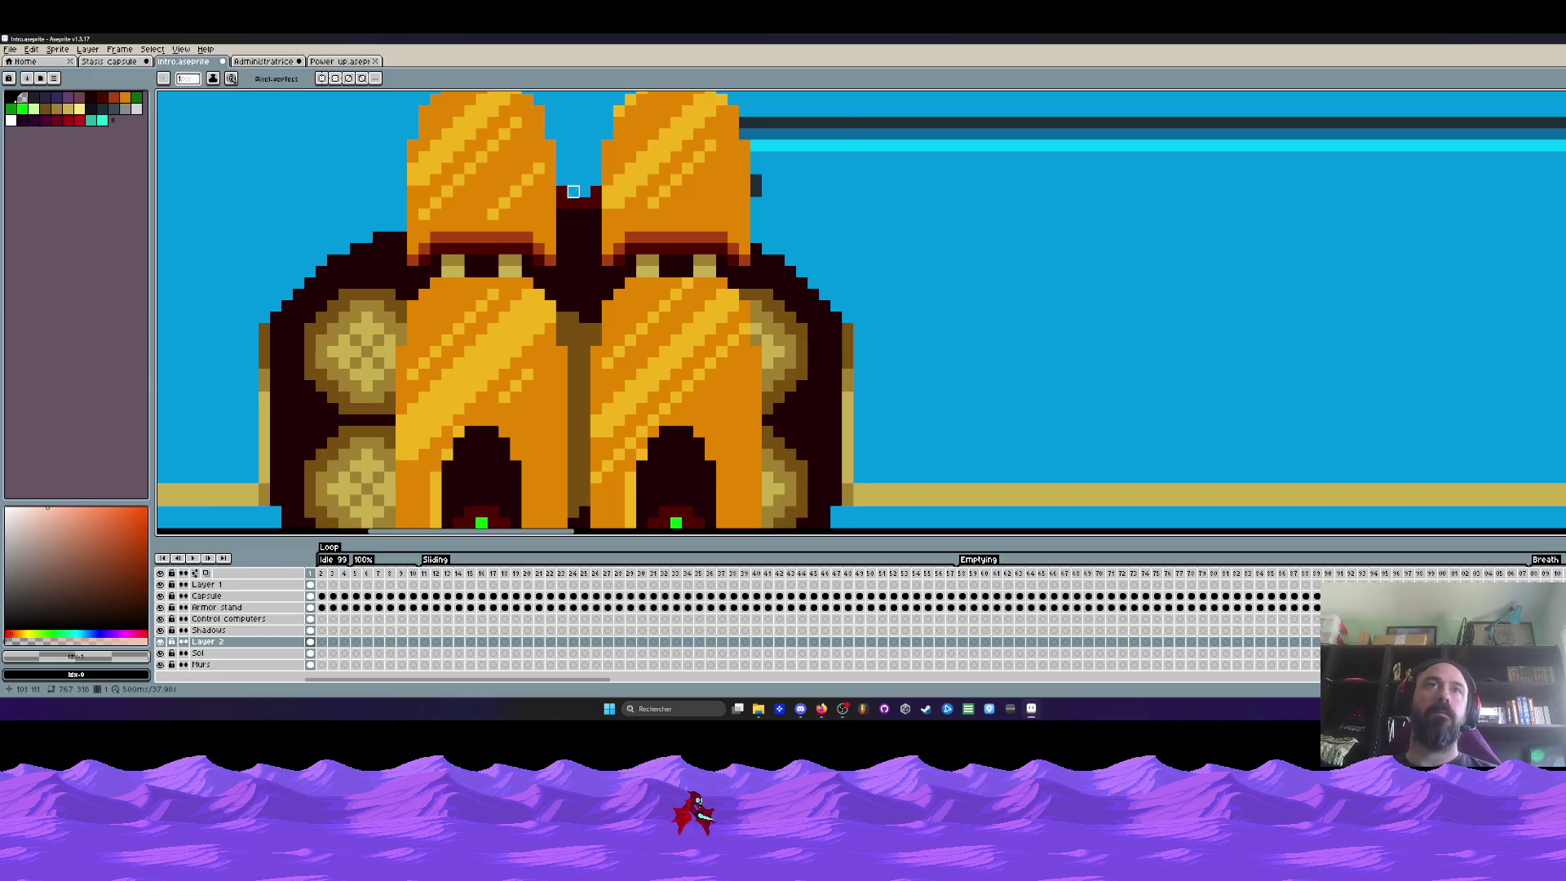
{"action": "scroll", "coordinate": [573, 190], "scroll_direction": "down", "scroll_amount": 2}
{"action": "scroll", "coordinate": [572, 191], "scroll_direction": "down", "scroll_amount": 1}
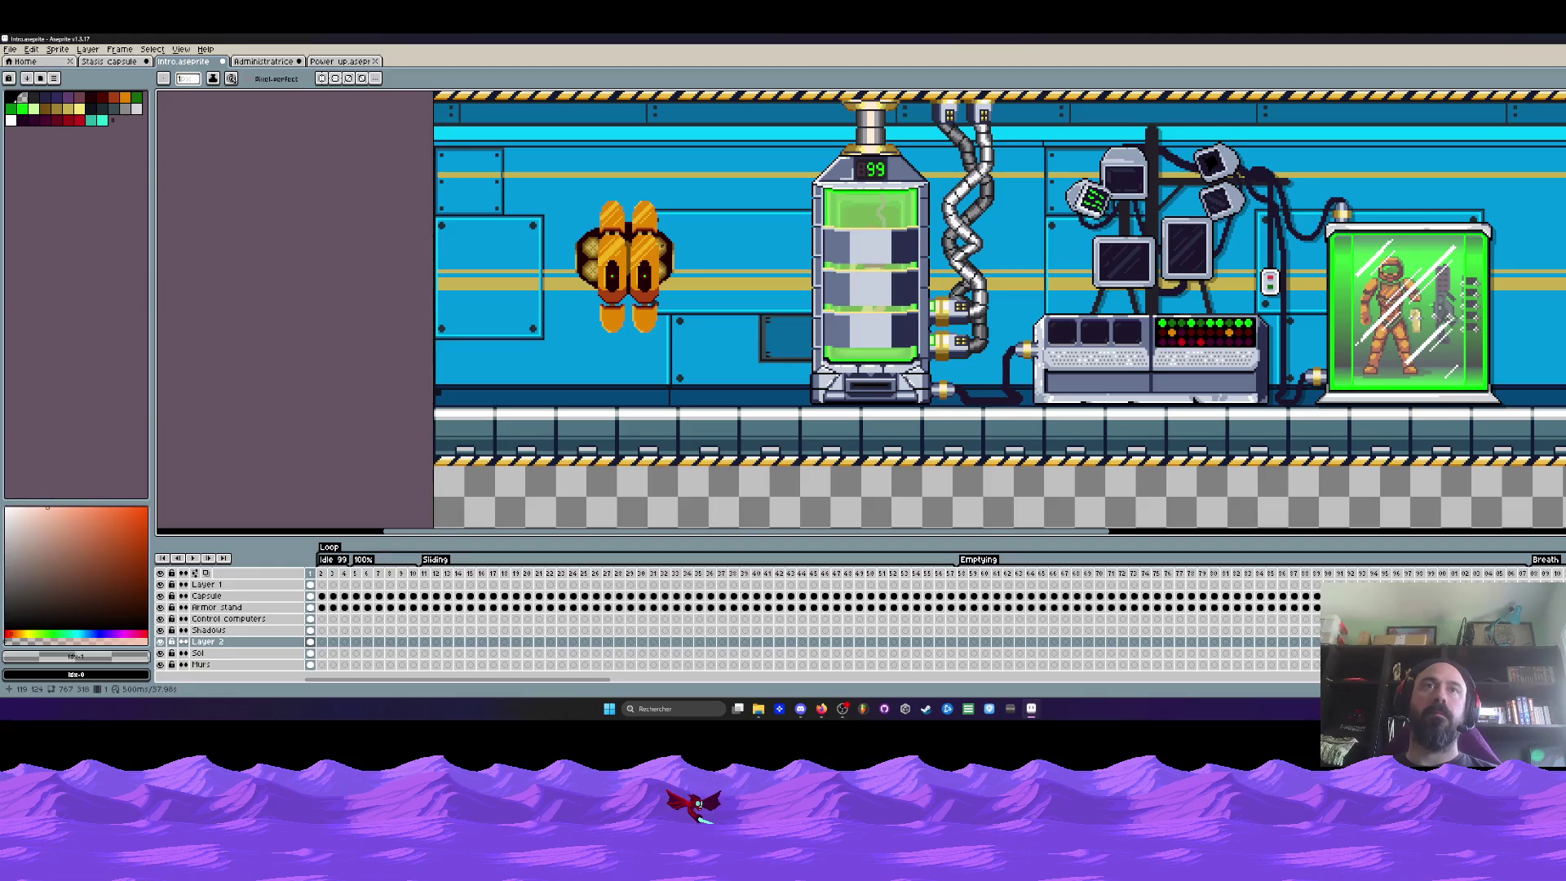
{"action": "scroll", "coordinate": [637, 257], "scroll_direction": "up", "scroll_amount": 1}
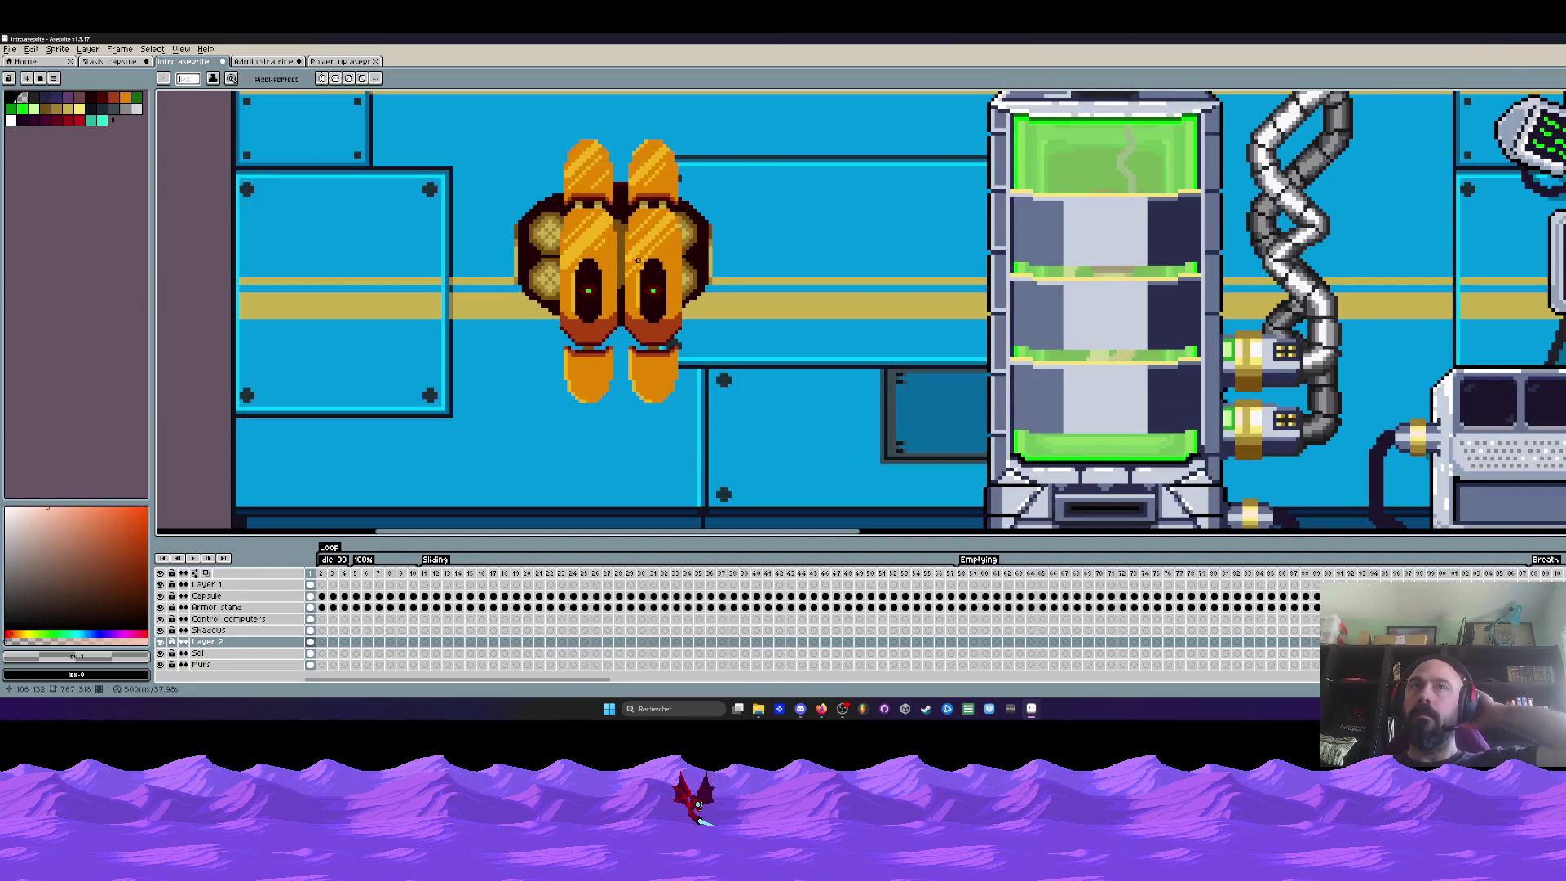
{"action": "key", "text": "m"}
{"action": "scroll", "coordinate": [638, 261], "scroll_direction": "down", "scroll_amount": 1}
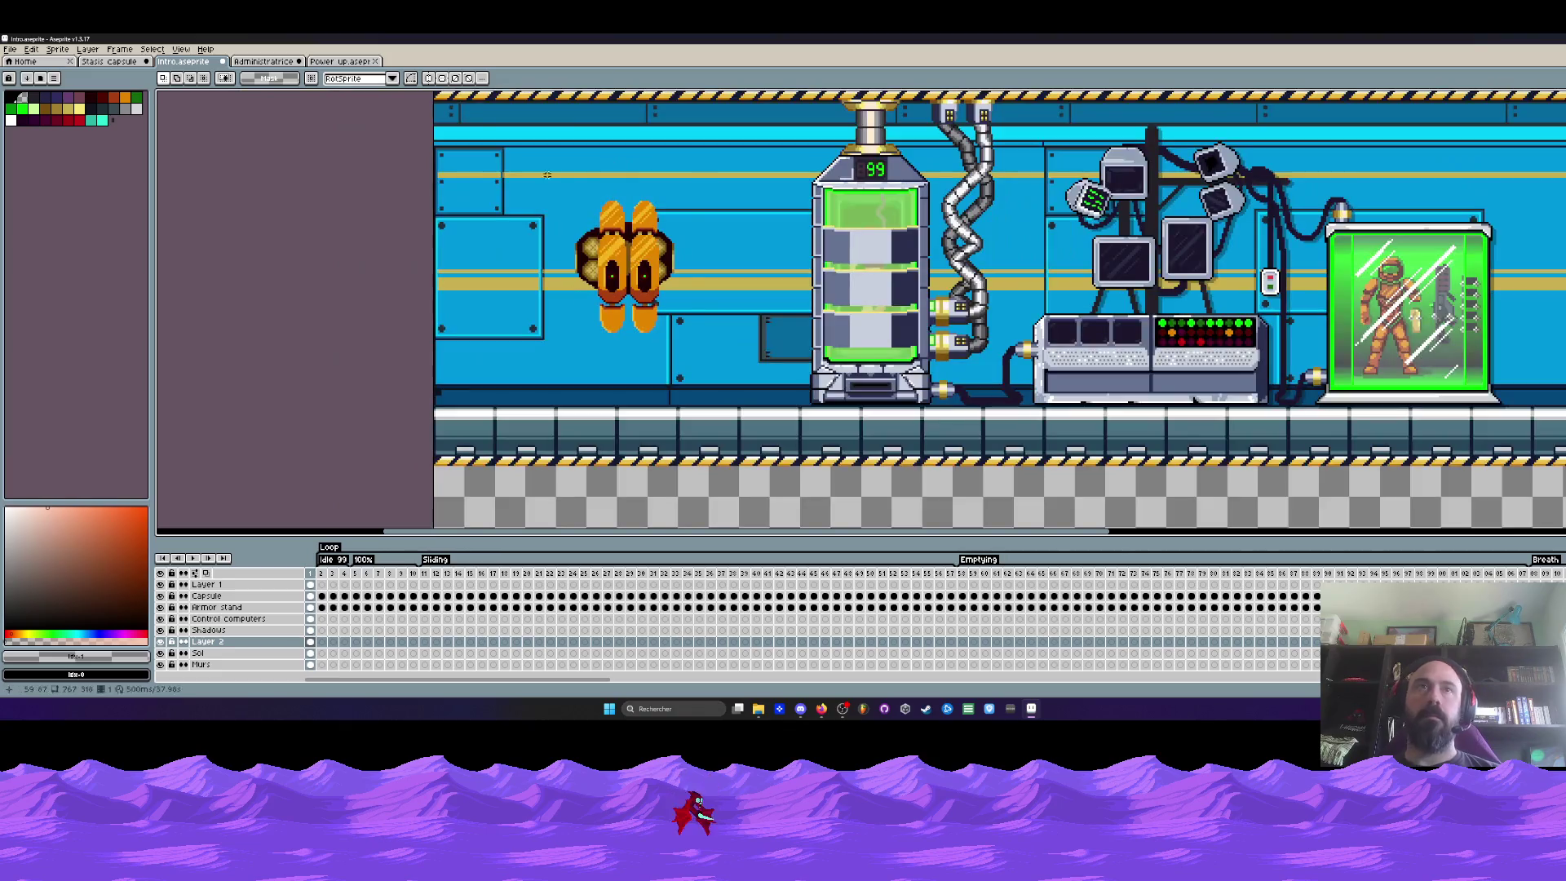
Move the thruster right, then pick black and the Ellipse tool with a thinner stroke
{"action": "mouse_move", "coordinate": [557, 173]}
{"action": "left_mouse_down"}
{"action": "mouse_move", "coordinate": [696, 342]}
{"action": "mouse_move", "coordinate": [670, 269]}
{"action": "mouse_move", "coordinate": [678, 283]}
{"action": "mouse_move", "coordinate": [772, 273]}
{"action": "left_mouse_up"}
{"action": "key", "text": "ctrl+d"}
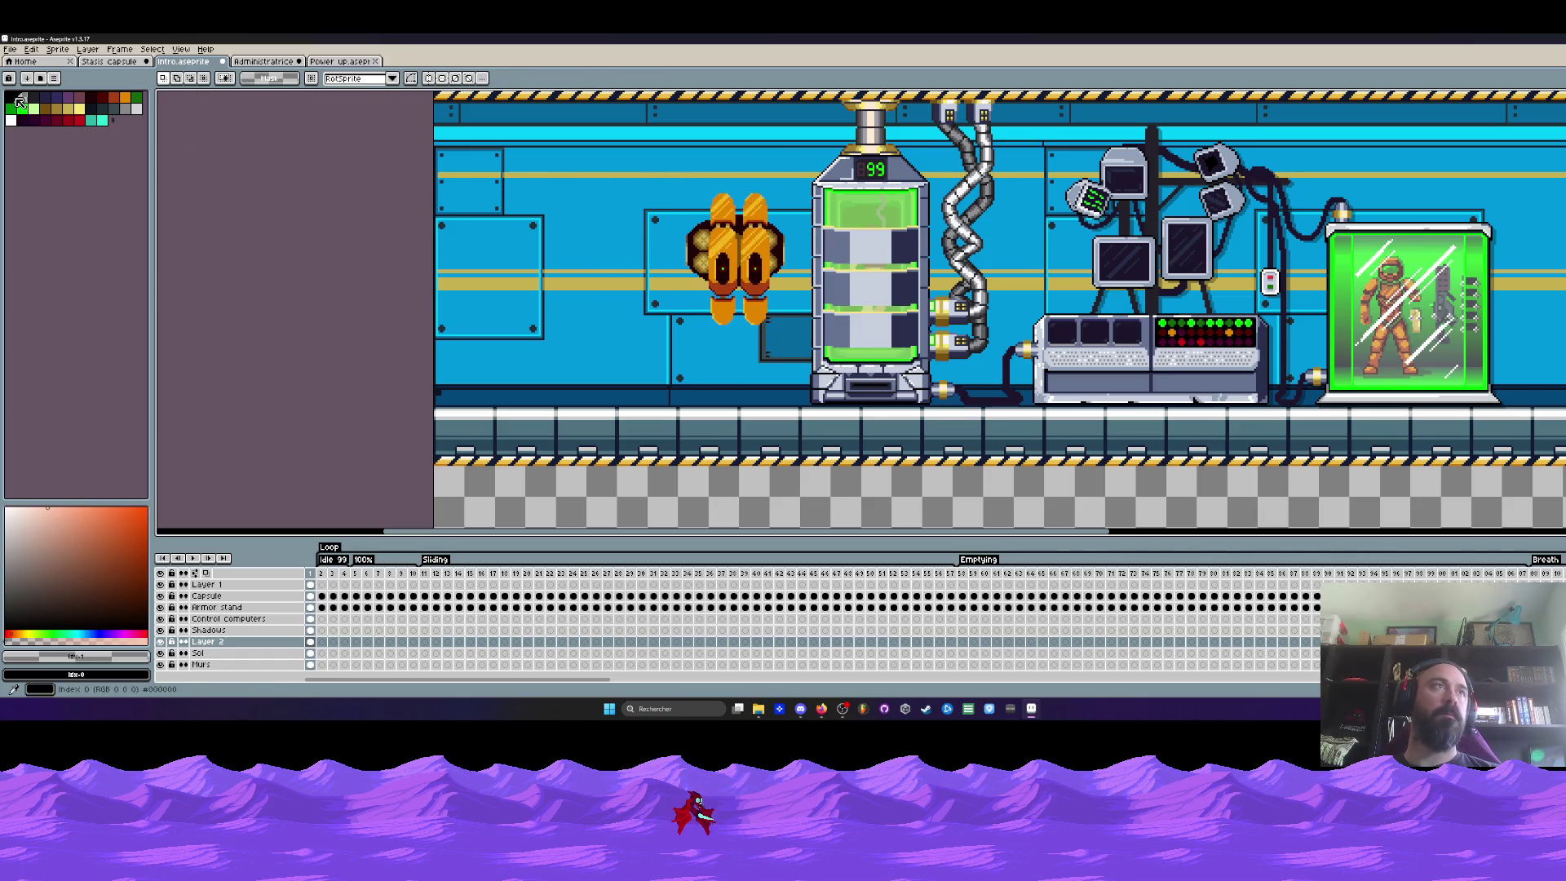
{"action": "left_click", "coordinate": [14, 98]}
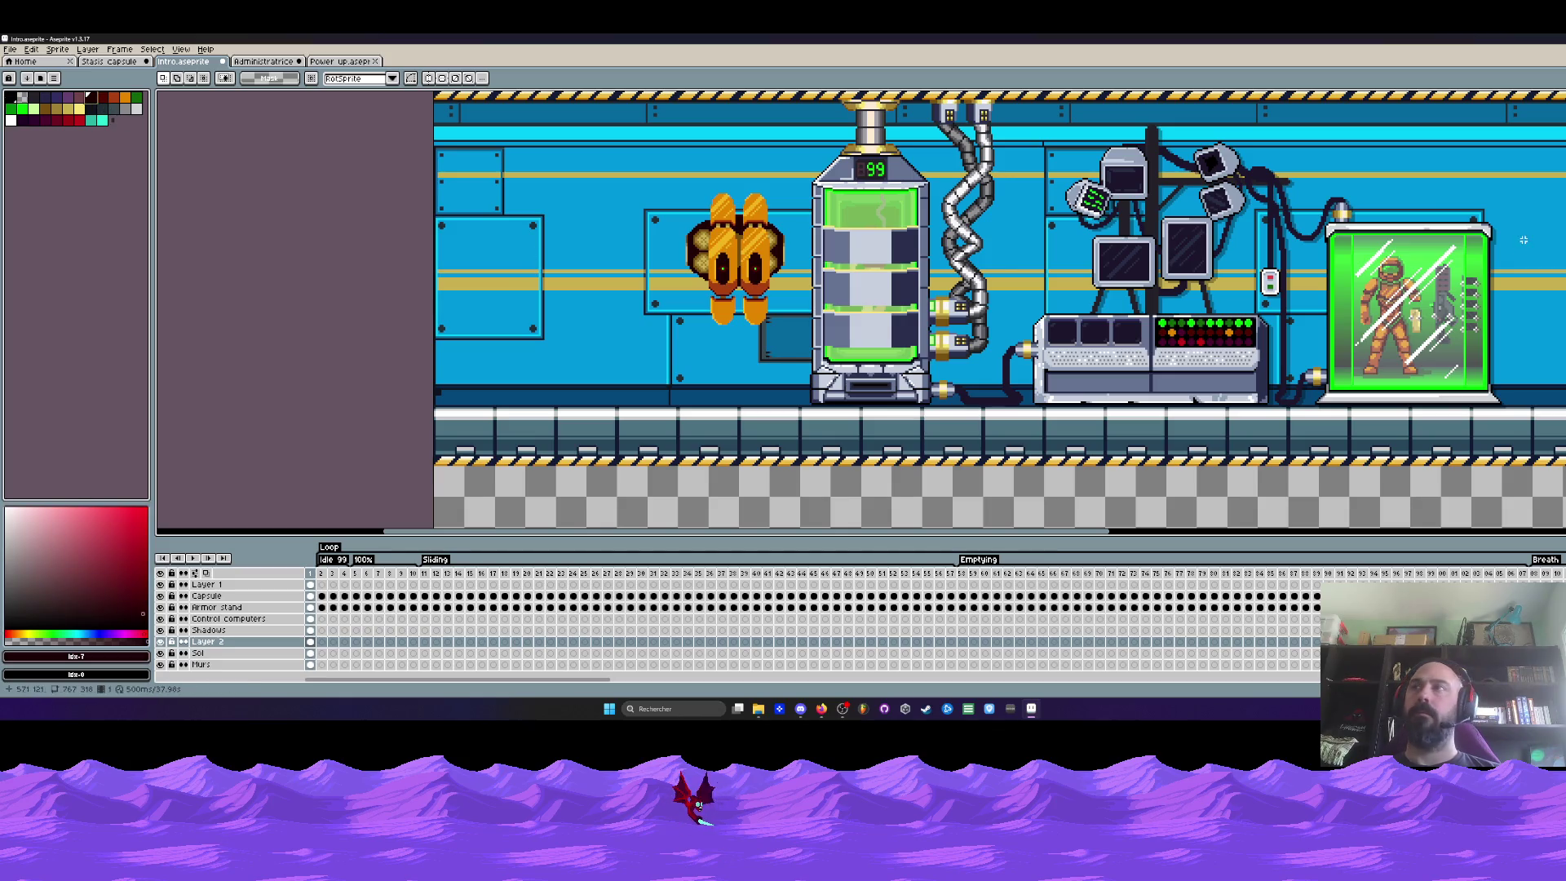
{"action": "key", "text": "u"}
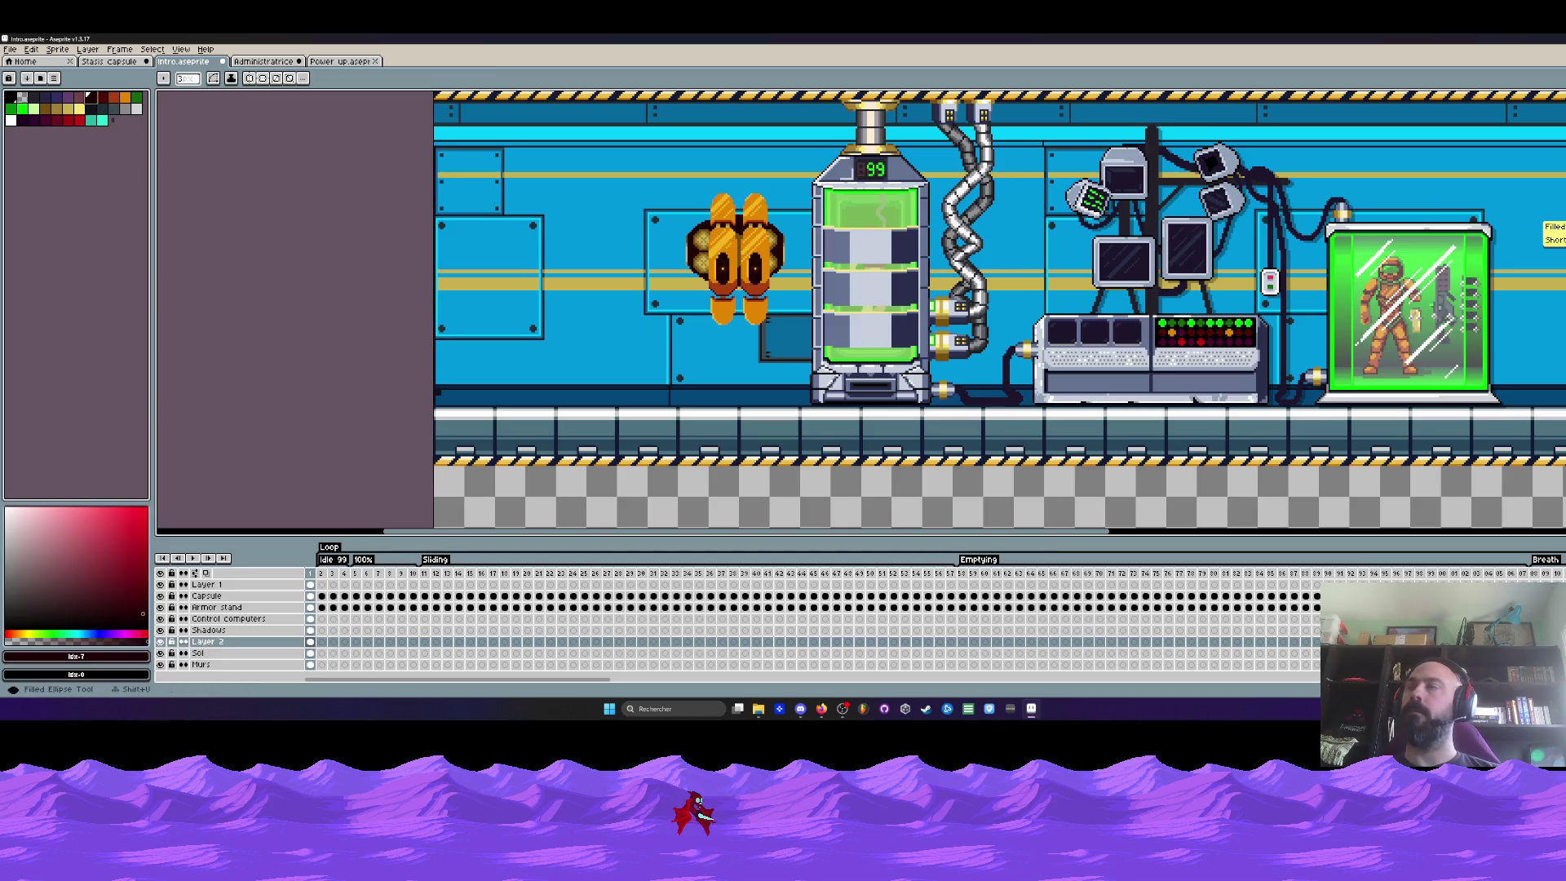
{"action": "key", "text": "minus"}
After two undone outline attempts, draw a filled dark circle on the wall left of the thruster
{"action": "left_click_drag", "start_coordinate": [539, 180], "coordinate": [661, 316]}
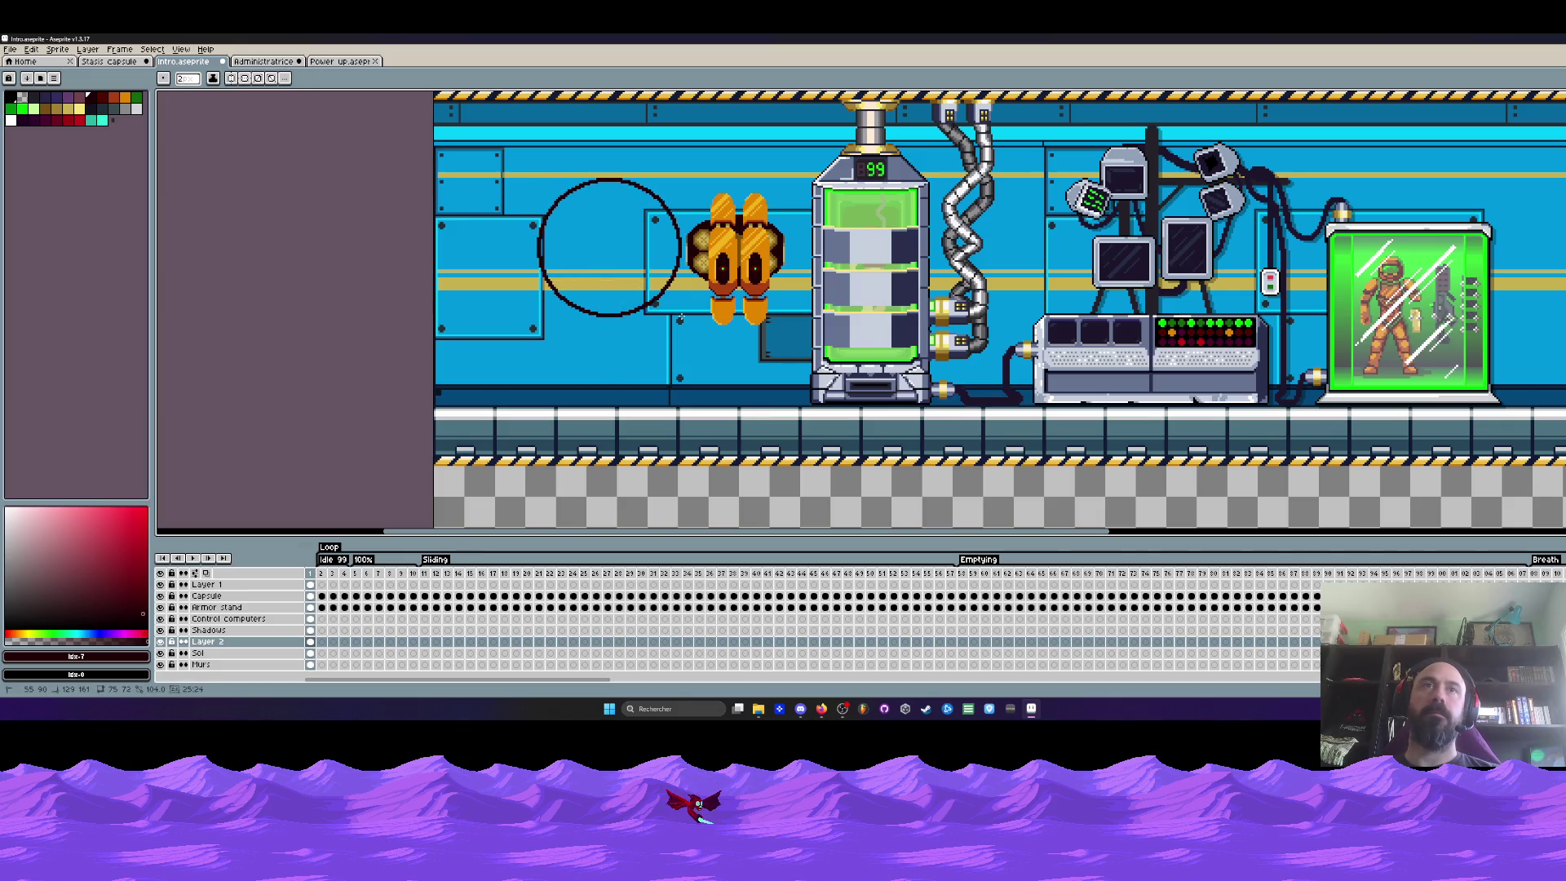
{"action": "key", "text": "ctrl+z"}
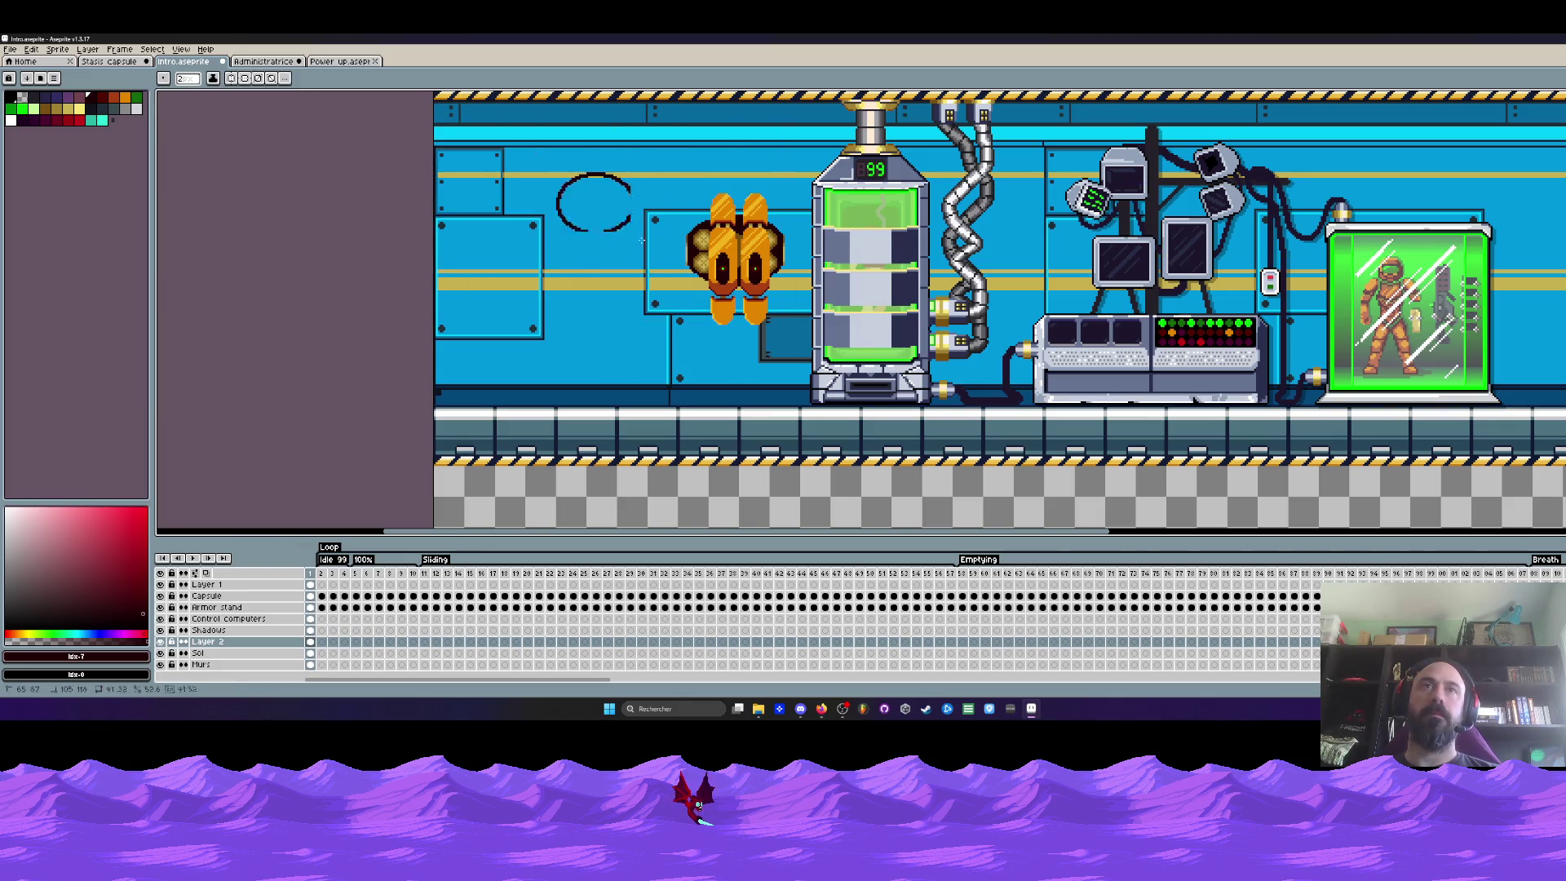
{"action": "left_click_drag", "start_coordinate": [641, 242], "coordinate": [701, 312]}
{"action": "key", "text": "ctrl+z"}
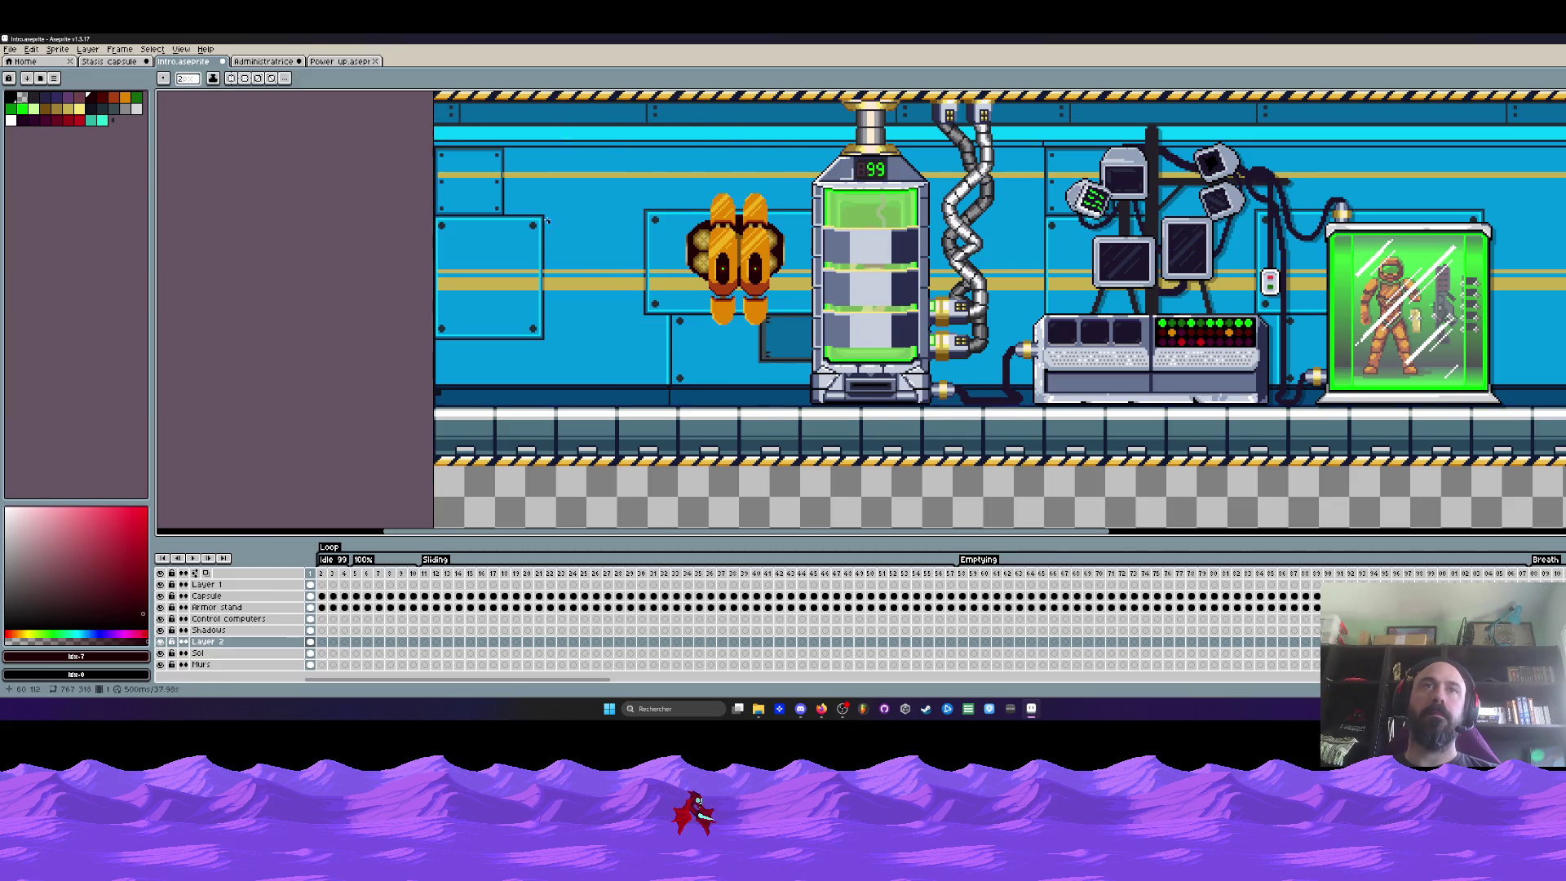
{"action": "left_click_drag", "start_coordinate": [529, 194], "coordinate": [653, 318]}
{"action": "scroll", "coordinate": [600, 274], "scroll_direction": "up", "scroll_amount": 1}
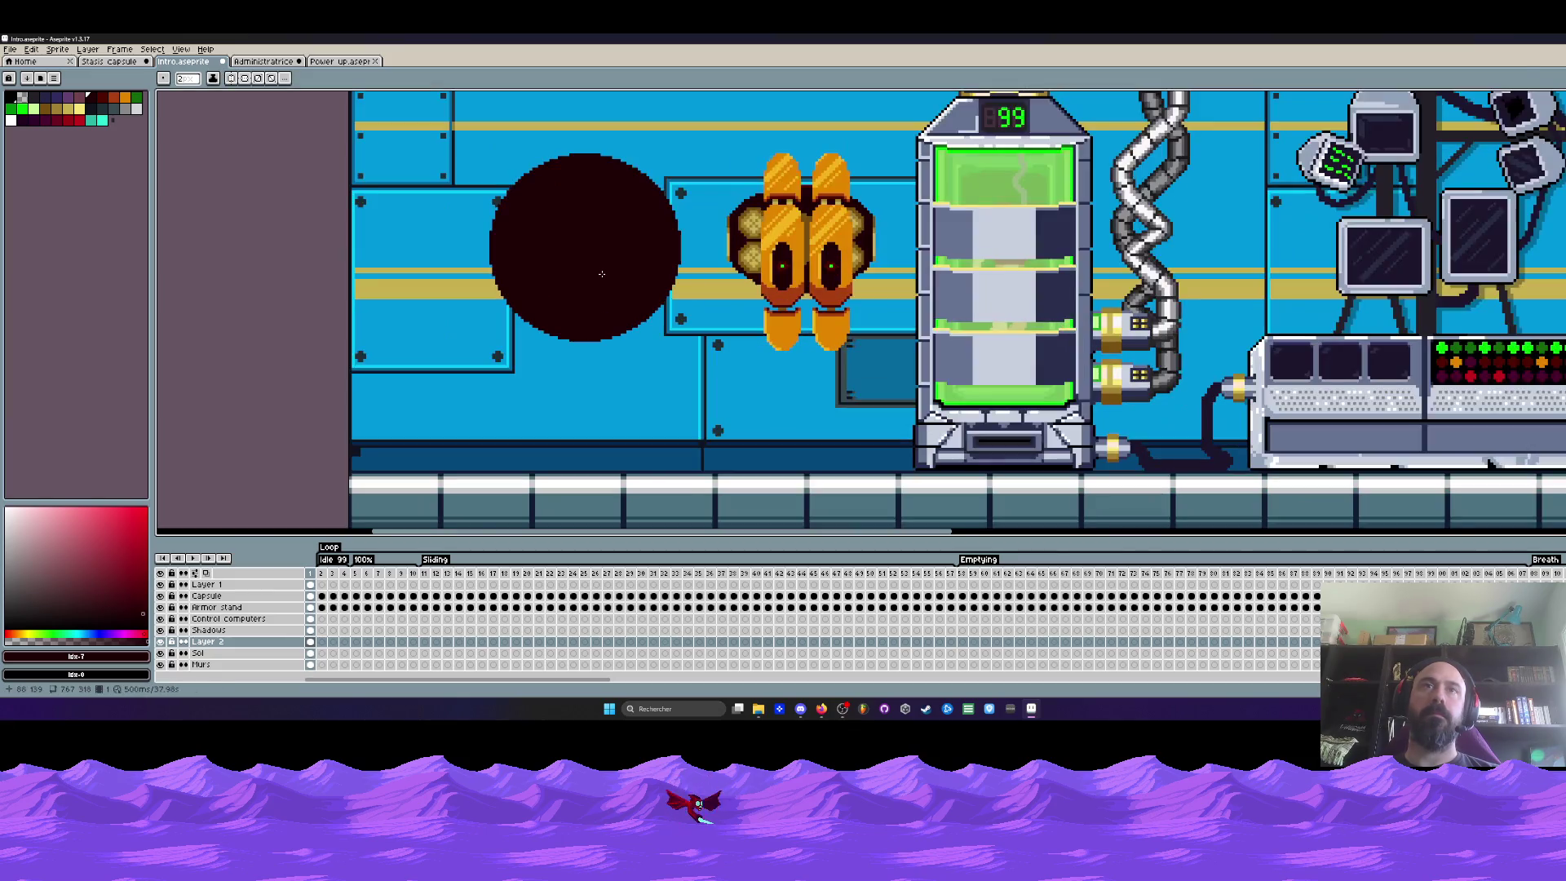
Marquee the thruster onto the dark circle, then shift both slightly to the right
{"action": "key", "text": "m"}
{"action": "left_click_drag", "start_coordinate": [716, 132], "coordinate": [903, 390]}
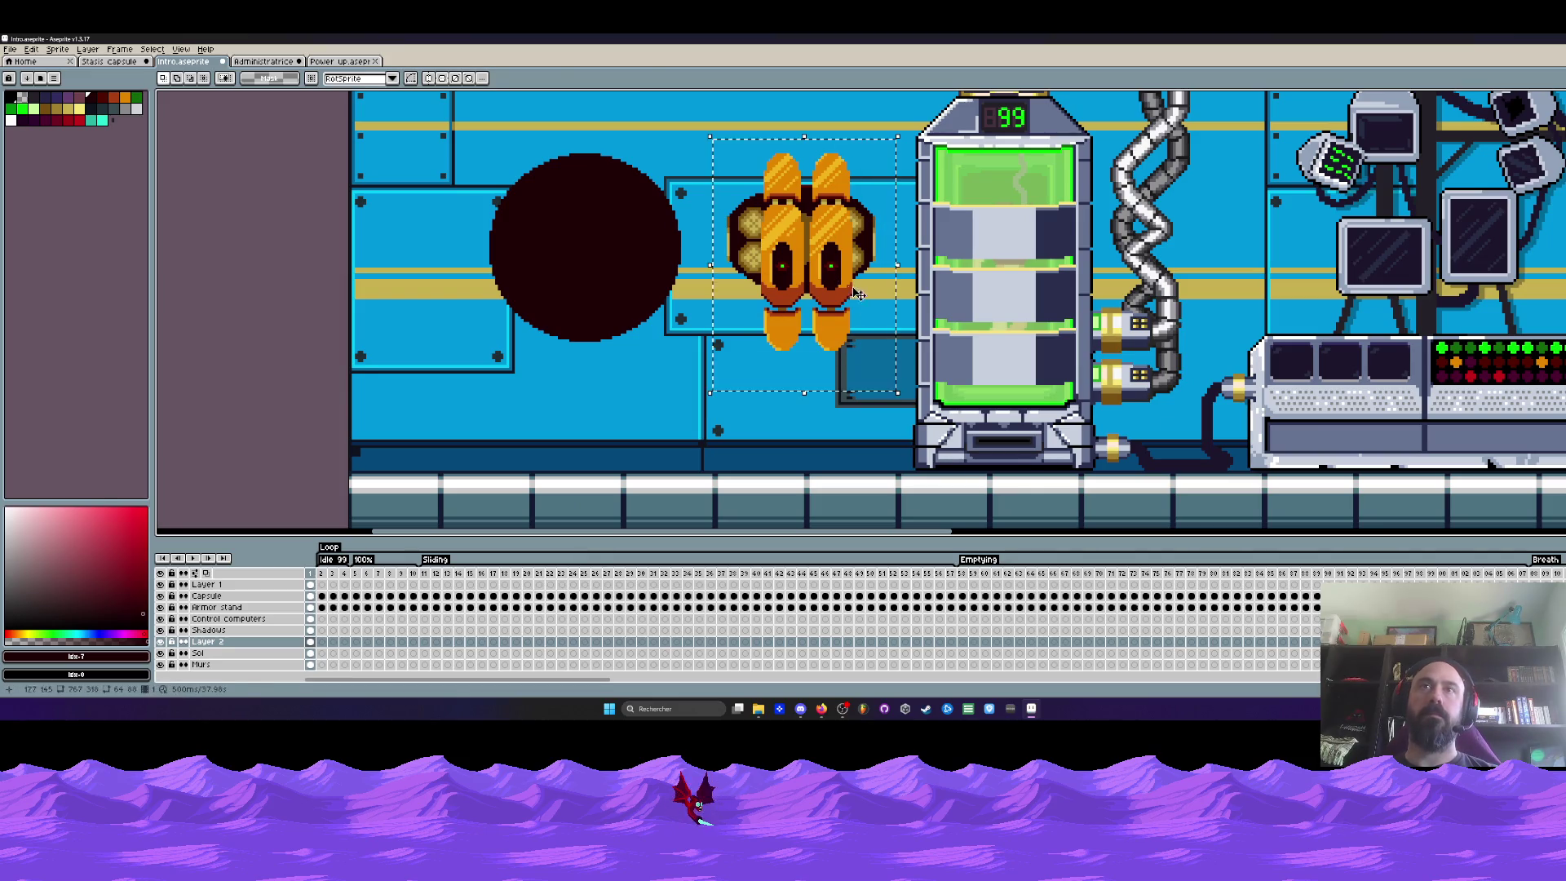
{"action": "mouse_move", "coordinate": [832, 282]}
{"action": "left_mouse_down"}
{"action": "mouse_move", "coordinate": [618, 281]}
{"action": "mouse_move", "coordinate": [630, 290]}
{"action": "left_mouse_up"}
{"action": "left_click_drag", "start_coordinate": [437, 150], "coordinate": [791, 404]}
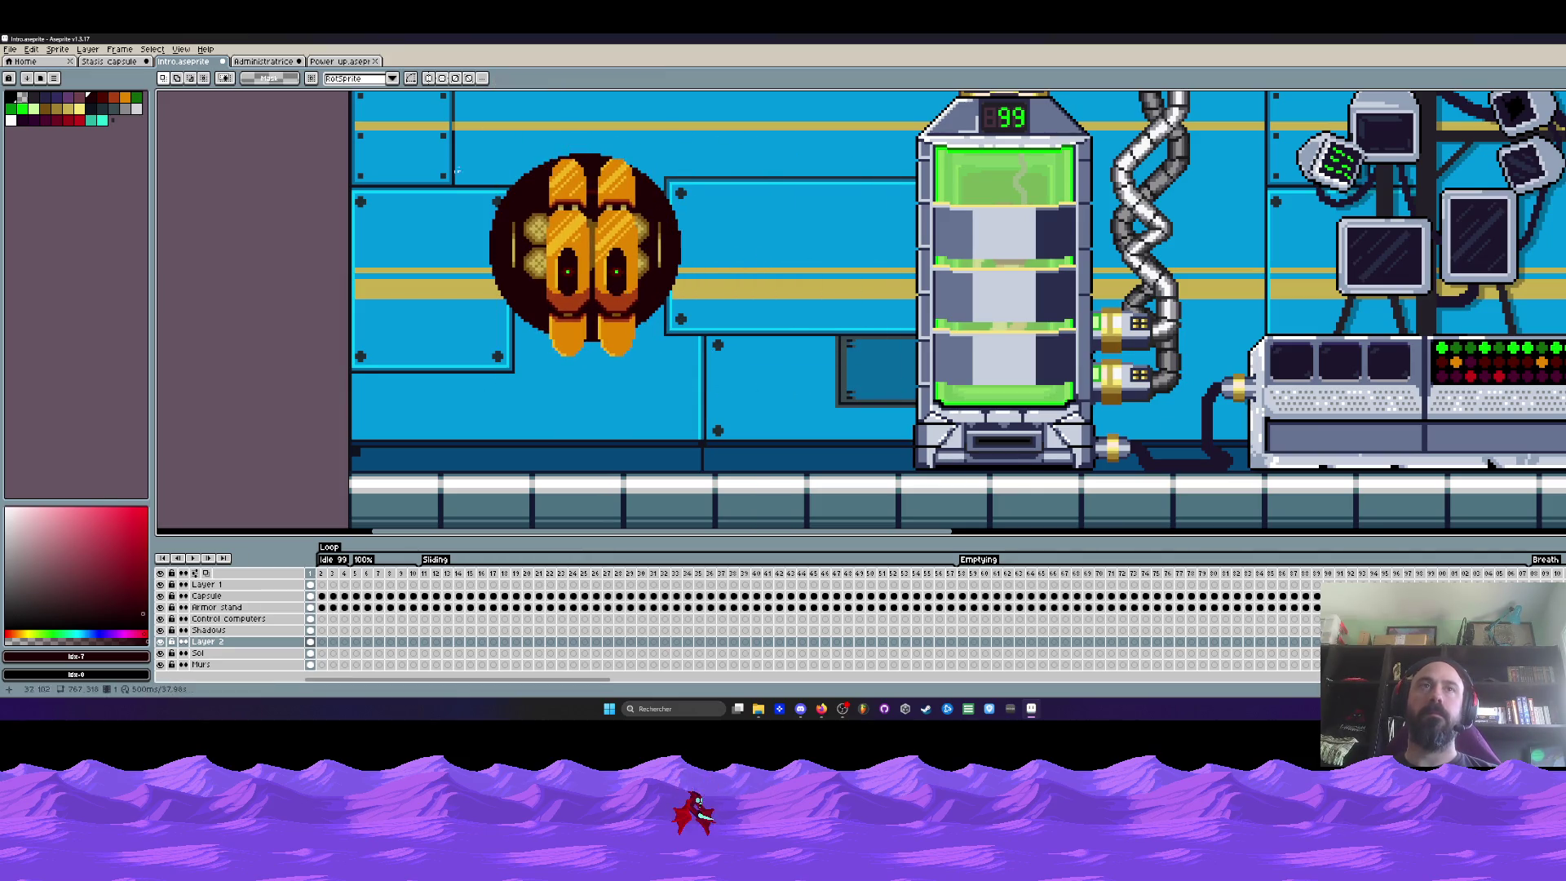
{"action": "left_click_drag", "start_coordinate": [662, 325], "coordinate": [836, 316]}
{"action": "scroll", "coordinate": [735, 270], "scroll_direction": "down", "scroll_amount": 3}
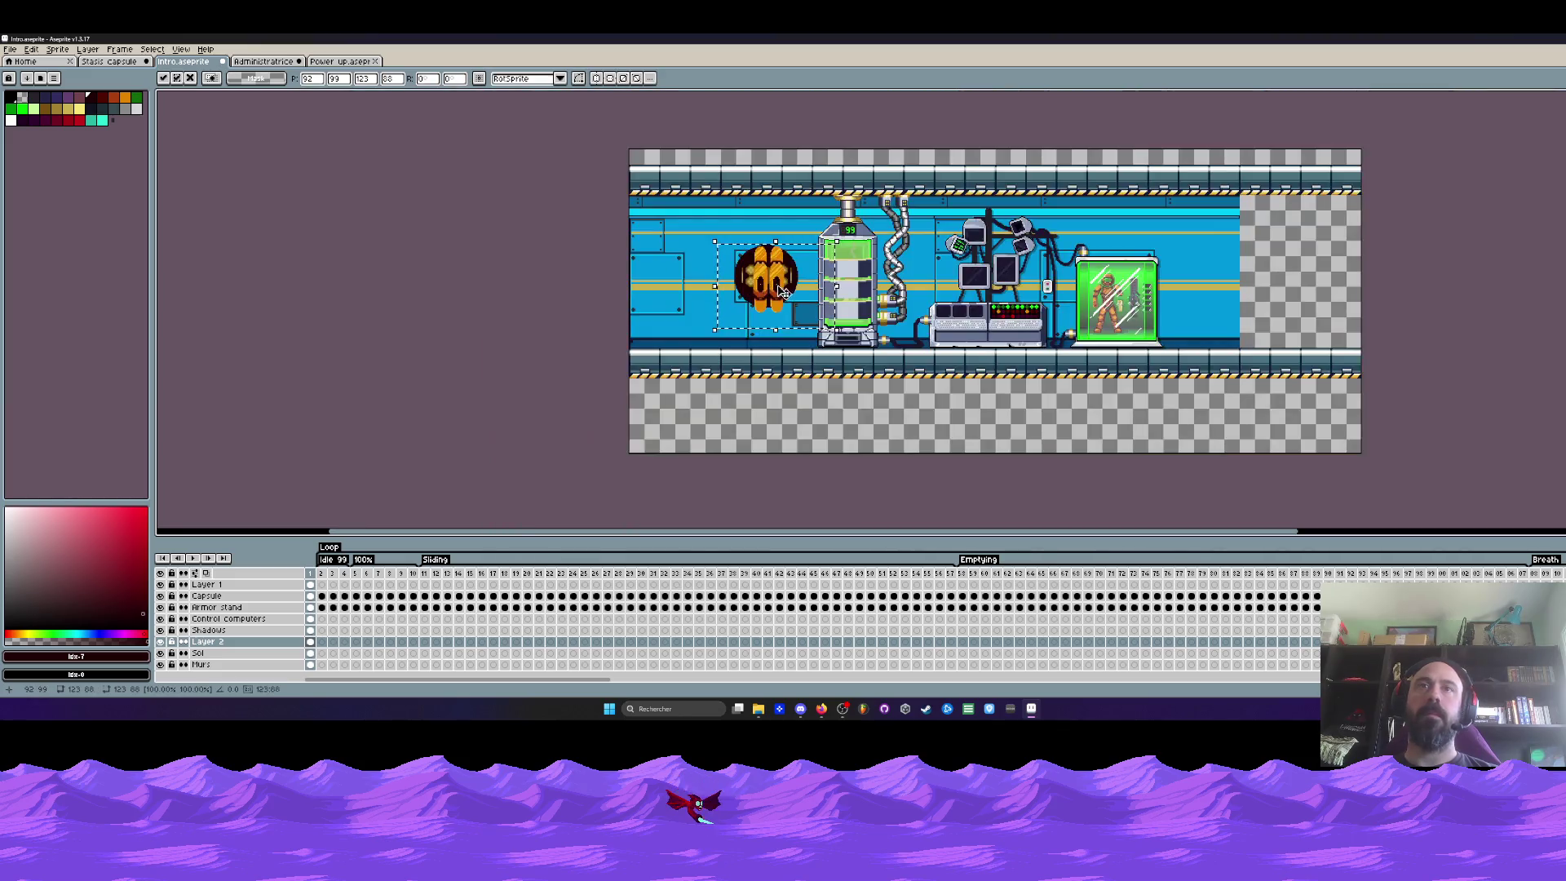
Nudge the thruster to sit just right of the dark circle and drop the selection
{"action": "mouse_move", "coordinate": [730, 261]}
{"action": "left_mouse_down"}
{"action": "mouse_move", "coordinate": [796, 296]}
{"action": "mouse_move", "coordinate": [538, 277]}
{"action": "mouse_move", "coordinate": [727, 281]}
{"action": "left_mouse_up"}
{"action": "scroll", "coordinate": [783, 284], "scroll_direction": "up", "scroll_amount": 3}
{"action": "scroll", "coordinate": [795, 297], "scroll_direction": "down", "scroll_amount": 2}
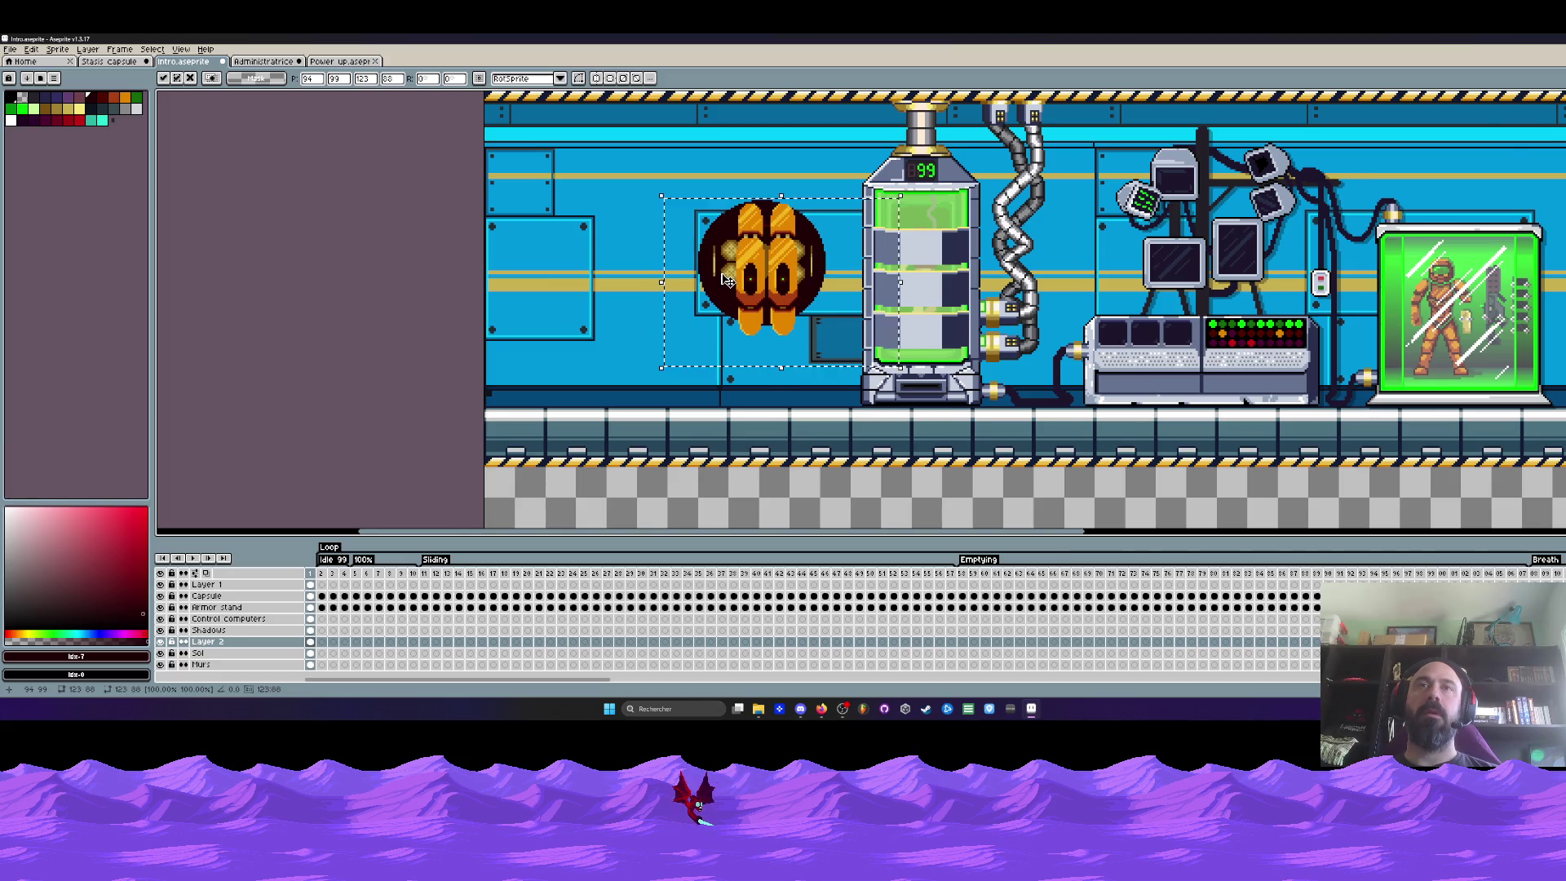
{"action": "scroll", "coordinate": [724, 281], "scroll_direction": "up", "scroll_amount": 2}
{"action": "key", "text": "ctrl+d"}
{"action": "scroll", "coordinate": [734, 262], "scroll_direction": "down", "scroll_amount": 2}
{"action": "scroll", "coordinate": [747, 245], "scroll_direction": "up", "scroll_amount": 3}
{"action": "scroll", "coordinate": [752, 233], "scroll_direction": "down", "scroll_amount": 1}
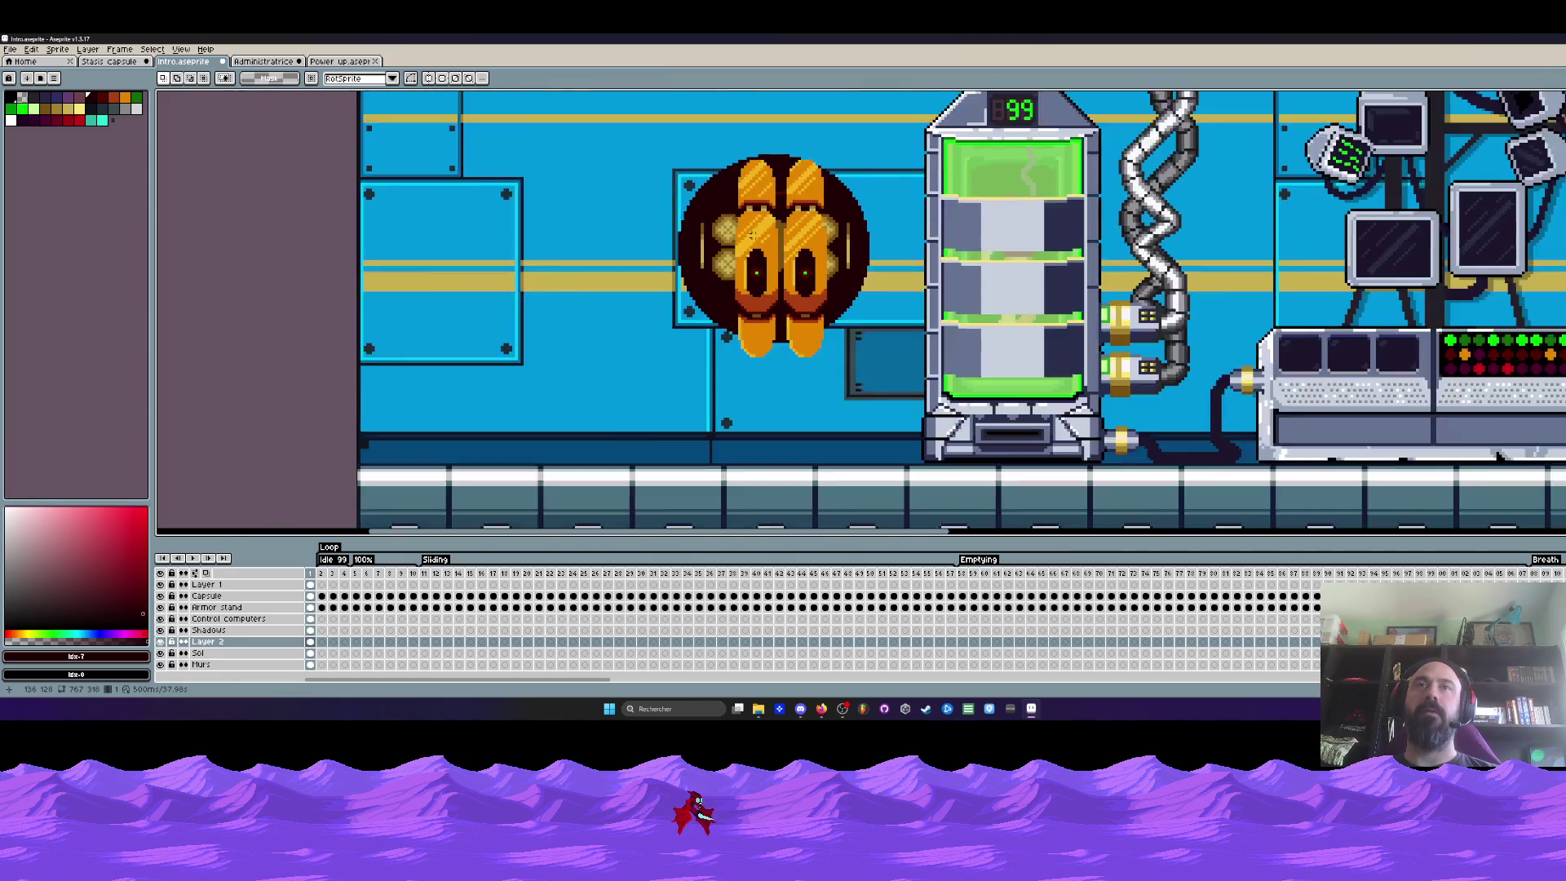
{"action": "scroll", "coordinate": [752, 233], "scroll_direction": "down", "scroll_amount": 1}
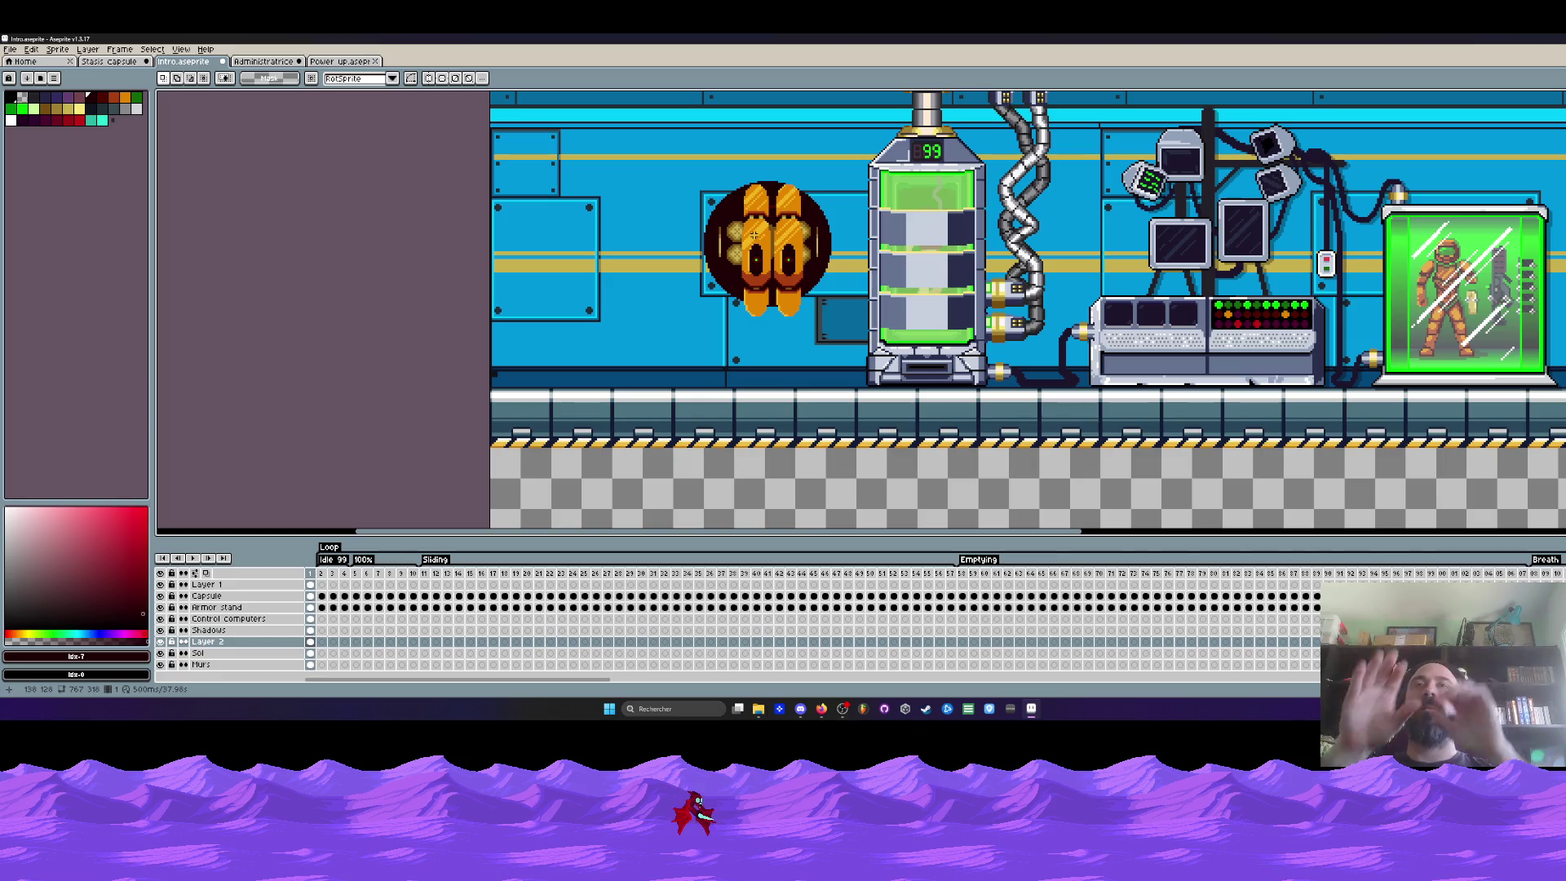
{"action": "scroll", "coordinate": [1027, 312], "scroll_direction": "down", "scroll_amount": 2}
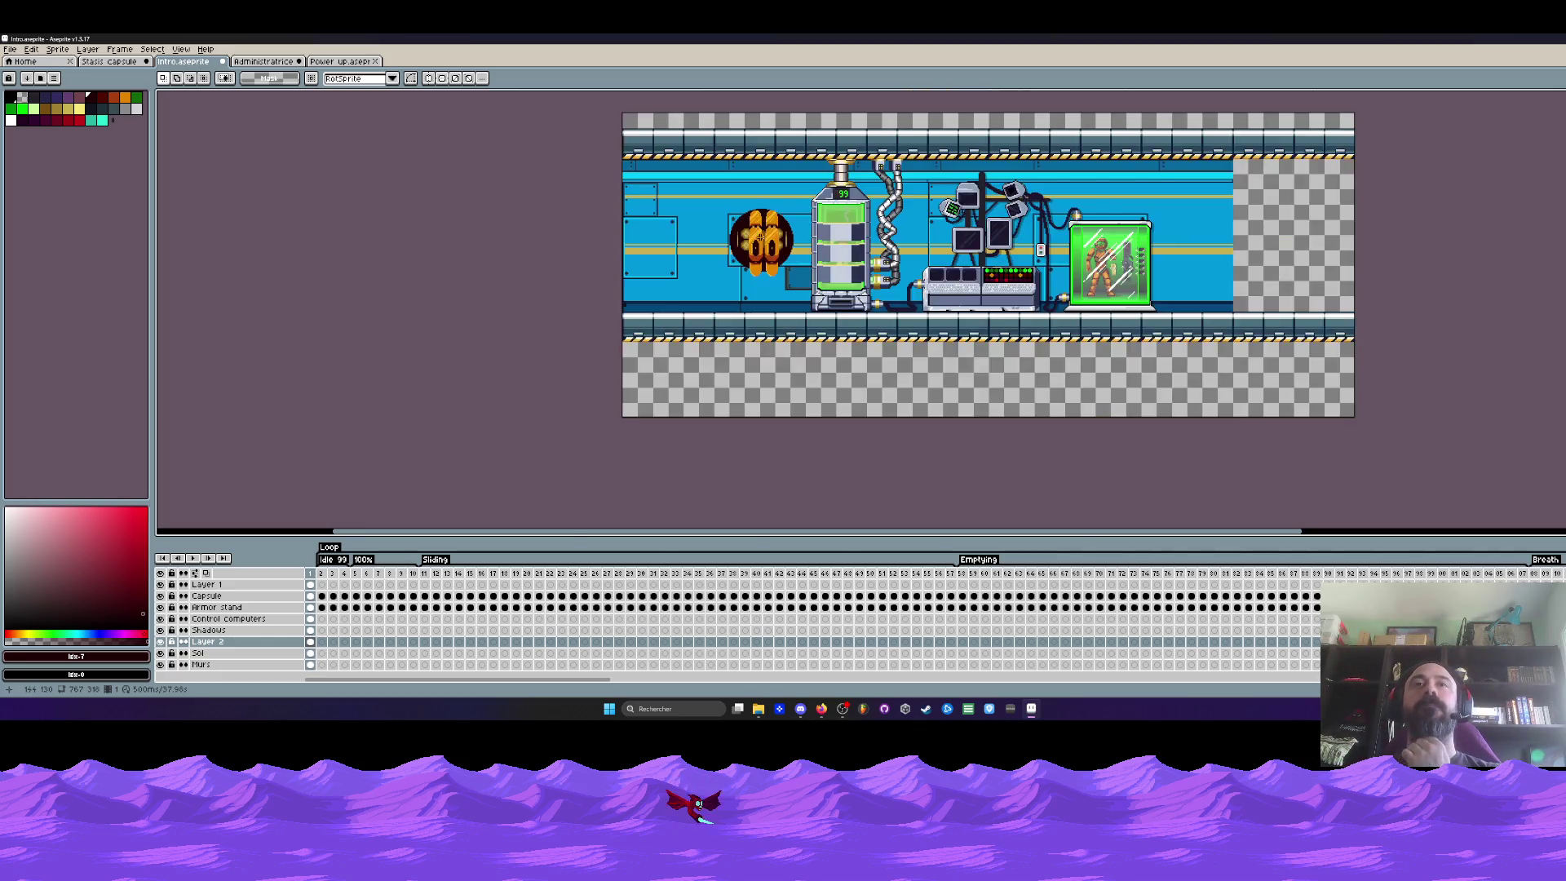
{"action": "scroll", "coordinate": [1027, 312], "scroll_direction": "up", "scroll_amount": 2}
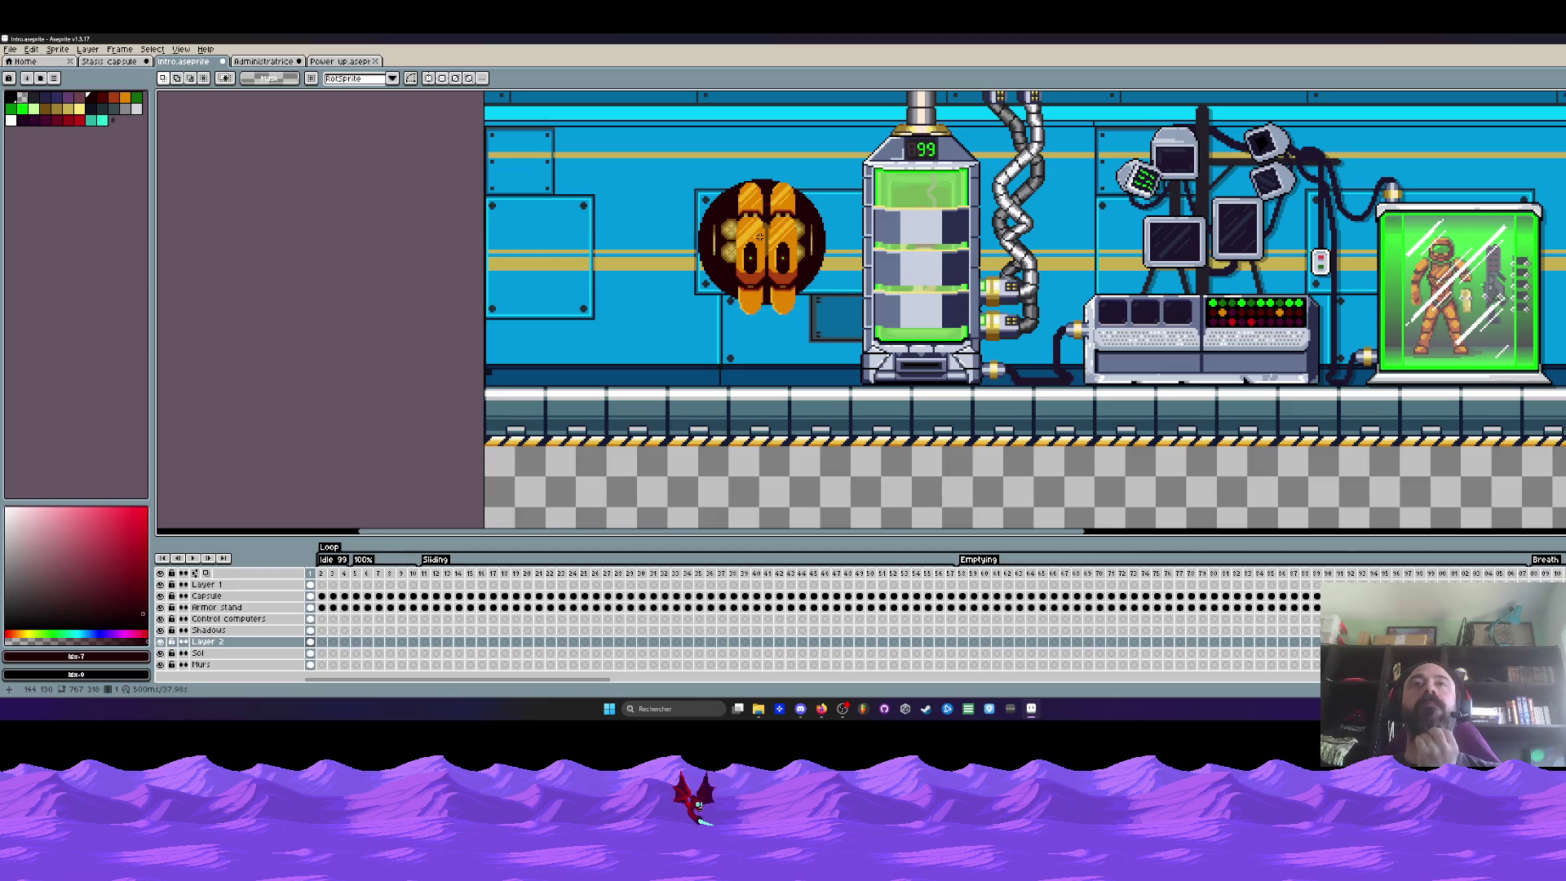
{"action": "scroll", "coordinate": [761, 235], "scroll_direction": "up", "scroll_amount": 1}
{"action": "scroll", "coordinate": [759, 235], "scroll_direction": "down", "scroll_amount": 2}
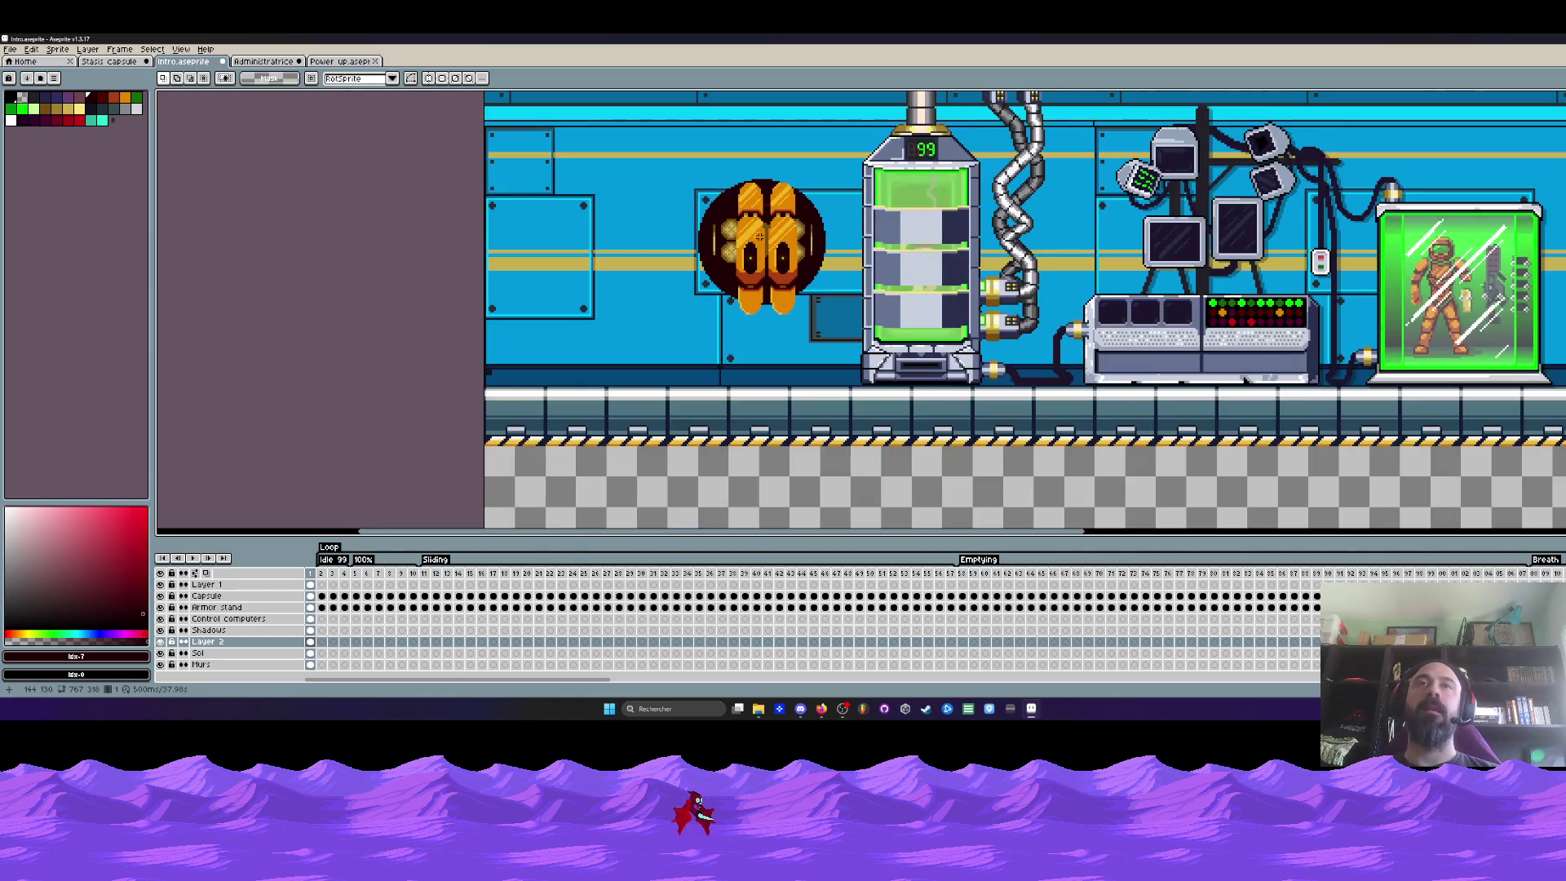
{"action": "scroll", "coordinate": [758, 217], "scroll_direction": "up", "scroll_amount": 2}
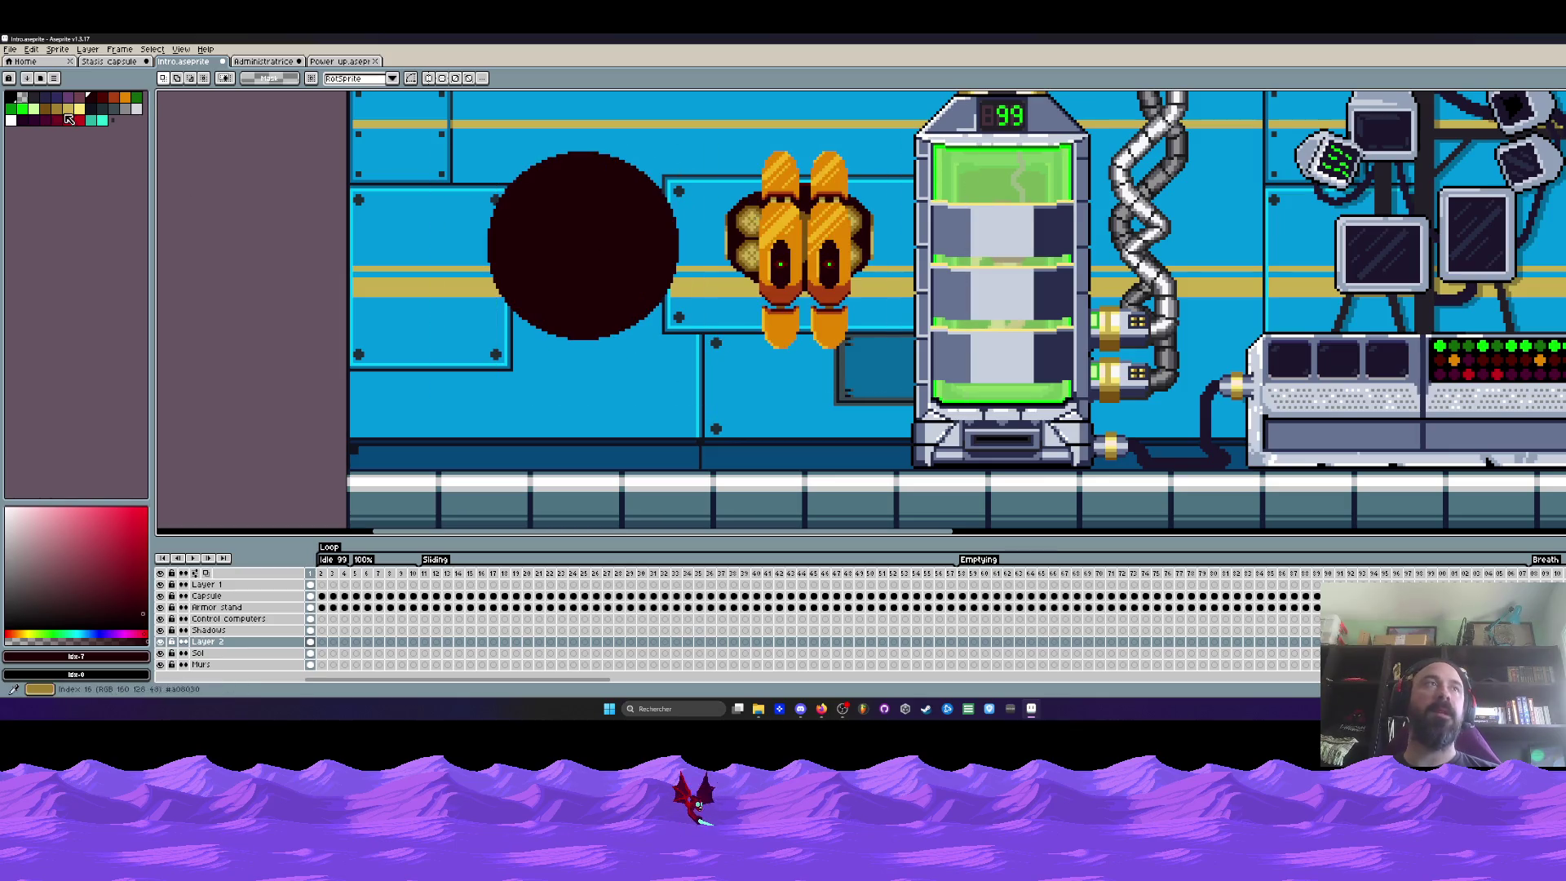
Draw a thin seam across the dark circle and flood-fill it grey
{"action": "left_click", "coordinate": [118, 109]}
{"action": "scroll", "coordinate": [557, 233], "scroll_direction": "up", "scroll_amount": 1}
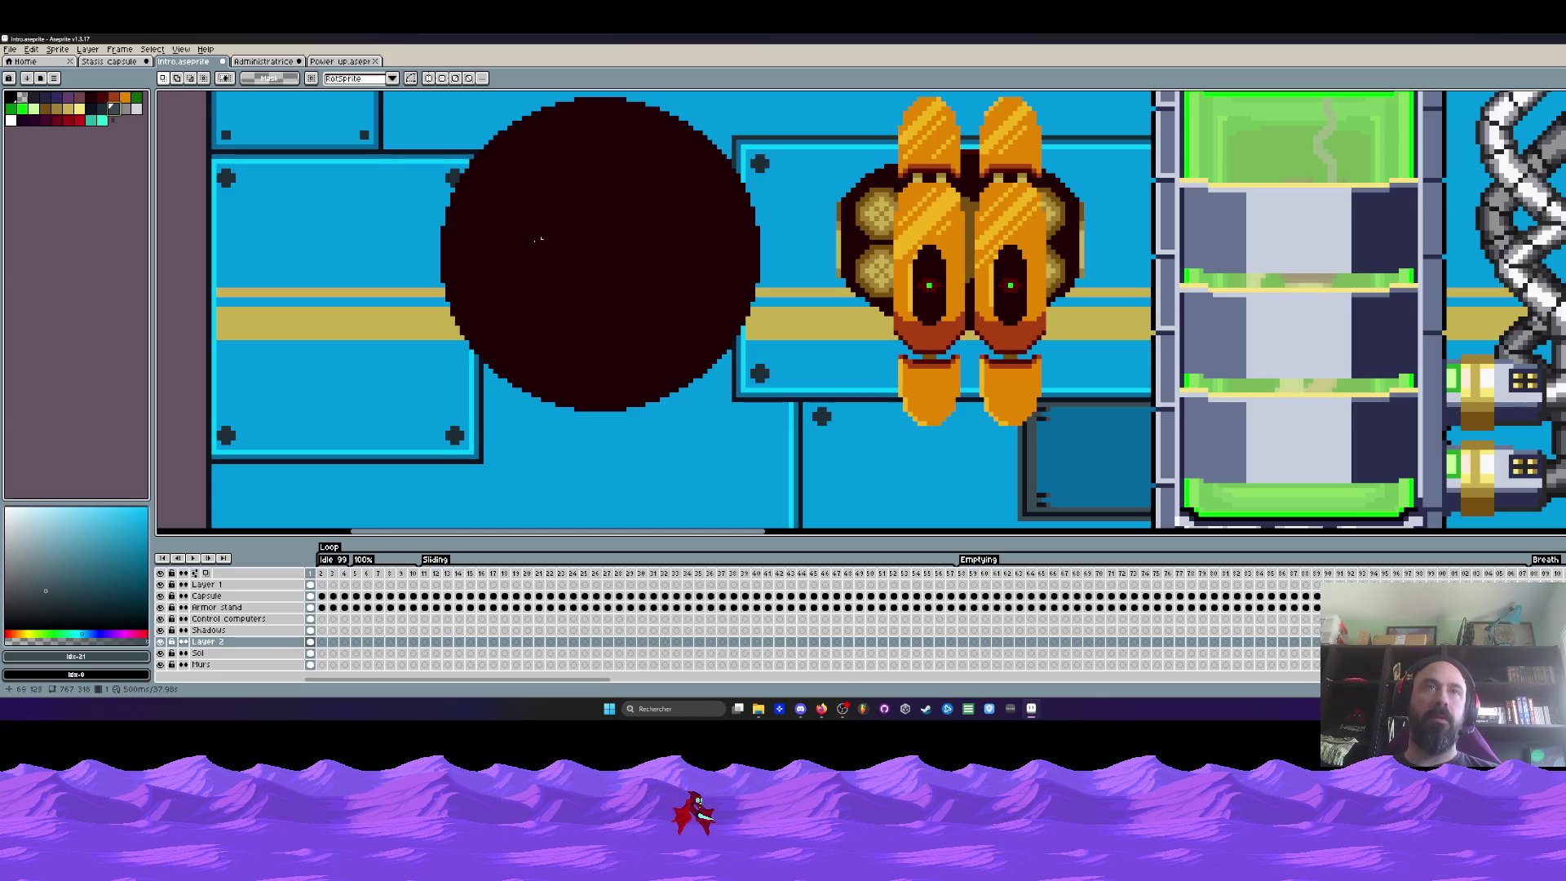
{"action": "key", "text": "b"}
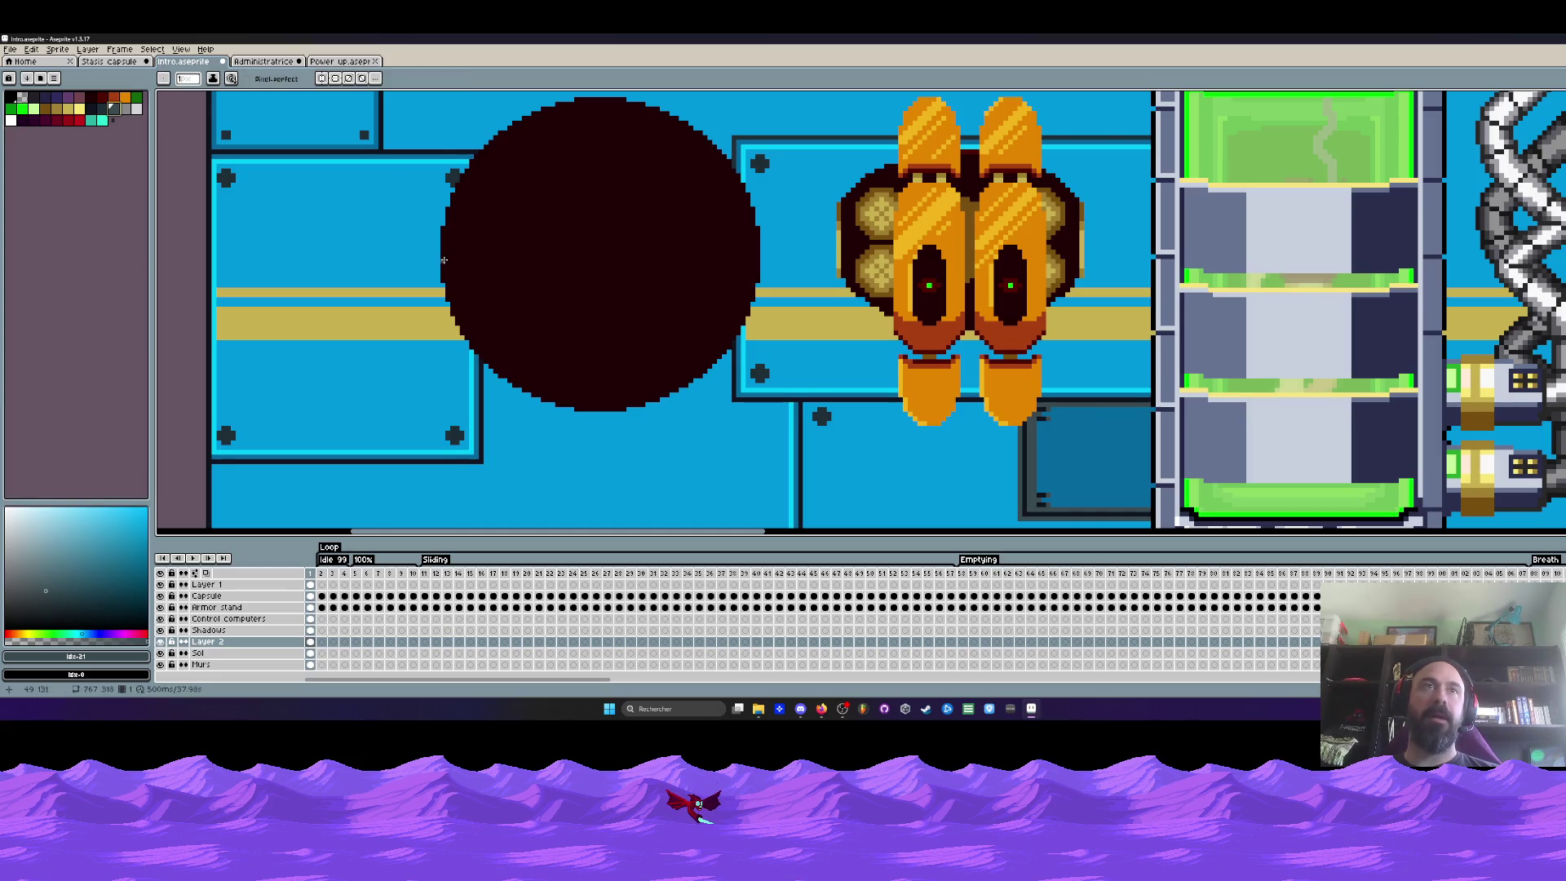
{"action": "left_click_drag", "start_coordinate": [443, 259], "coordinate": [698, 243]}
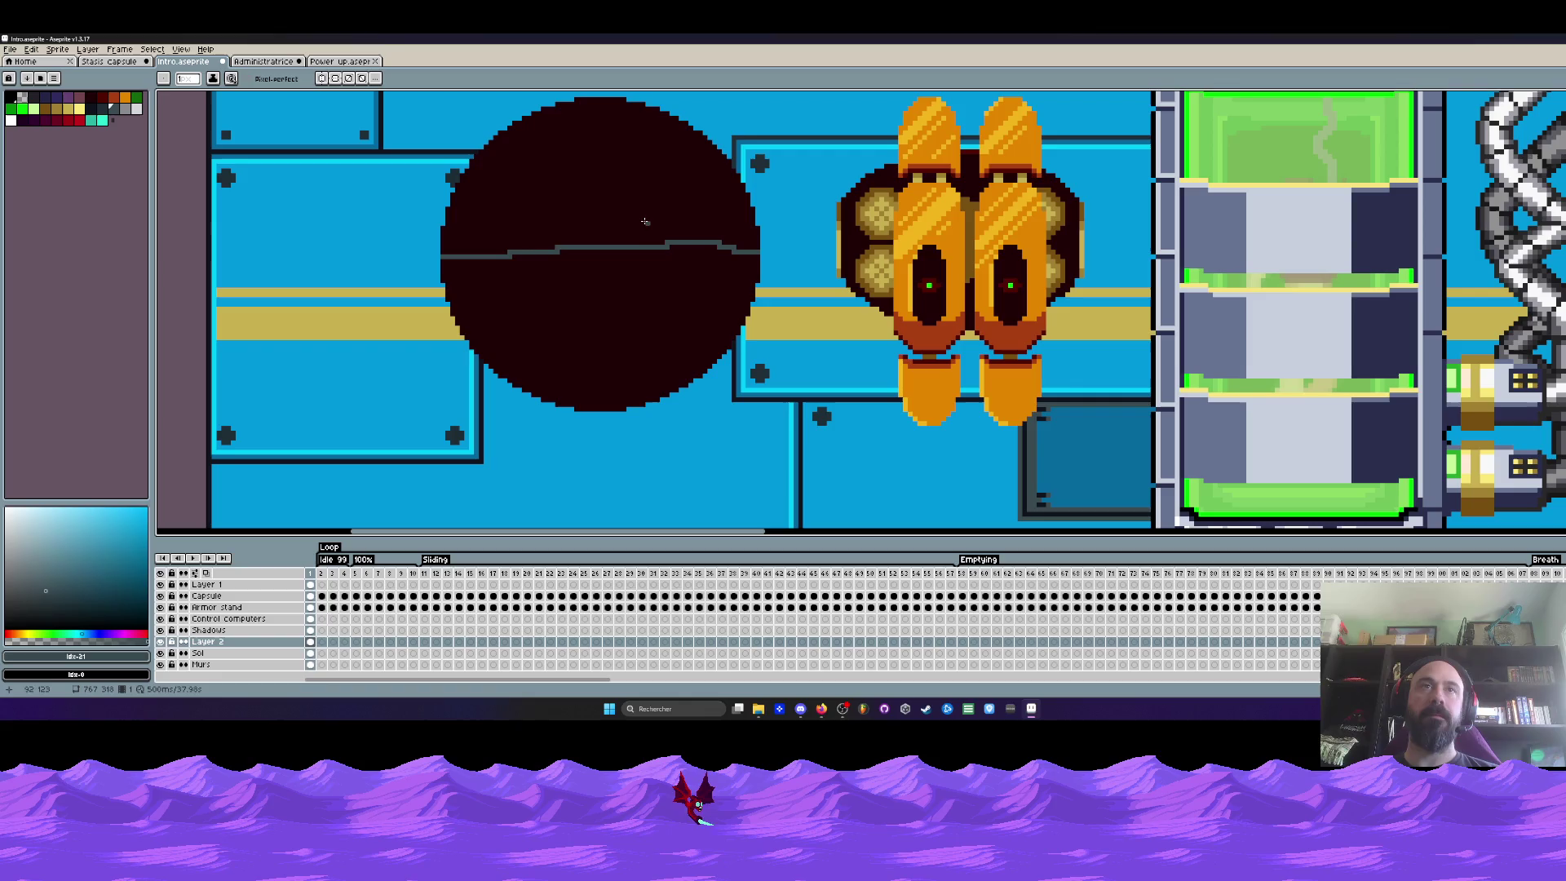
{"action": "scroll", "coordinate": [587, 184], "scroll_direction": "down", "scroll_amount": 1}
{"action": "left_click", "coordinate": [135, 111]}
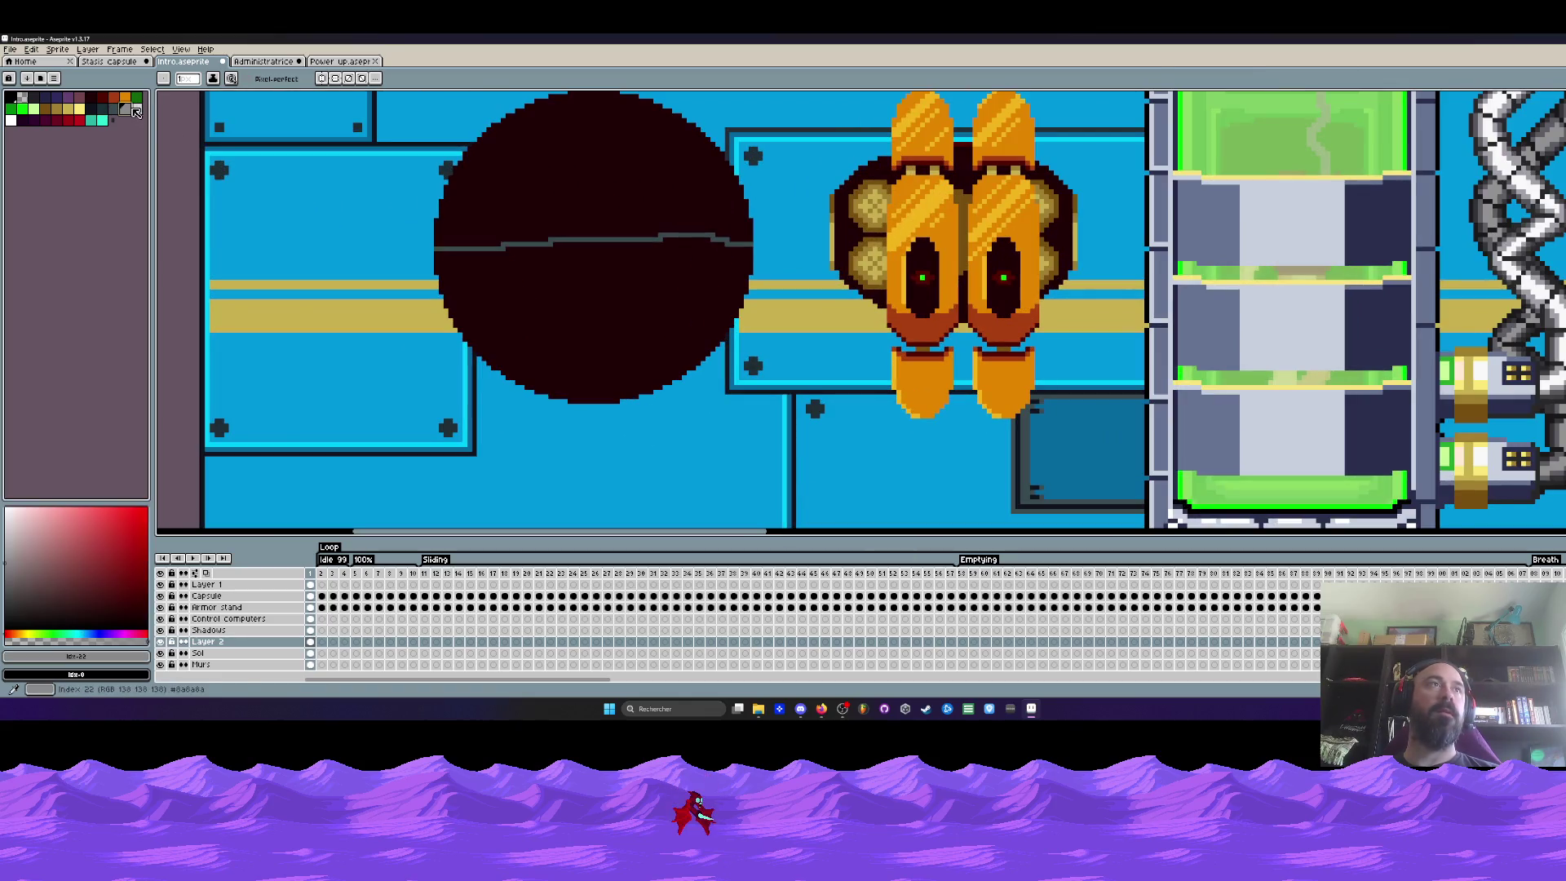
{"action": "key", "text": "g"}
{"action": "left_click", "coordinate": [584, 267]}
{"action": "scroll", "coordinate": [585, 269], "scroll_direction": "down", "scroll_amount": 1}
{"action": "scroll", "coordinate": [585, 268], "scroll_direction": "up", "scroll_amount": 1}
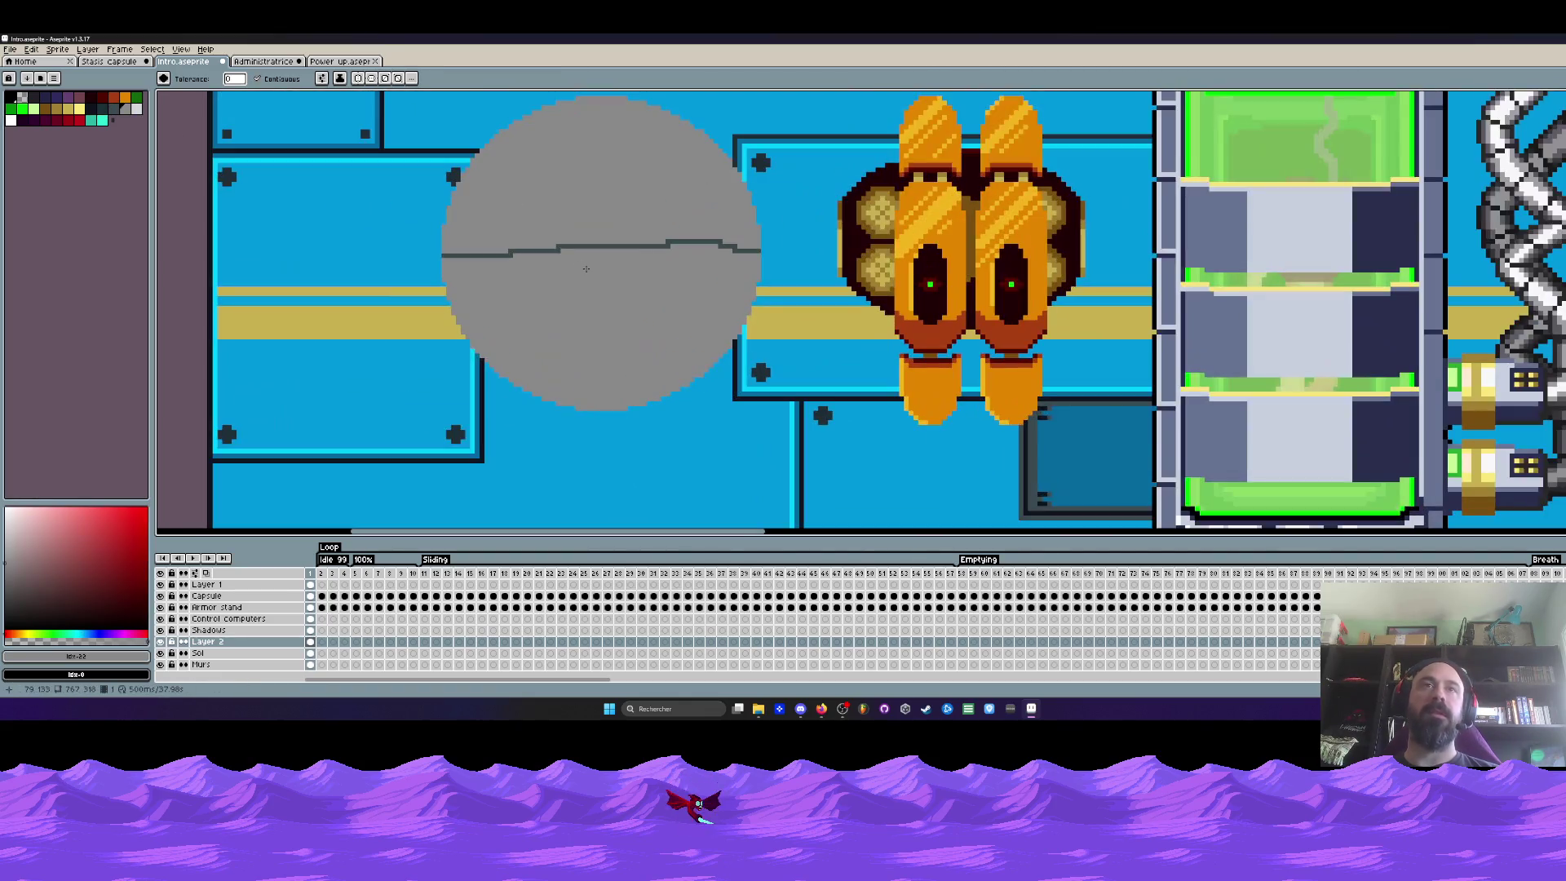
{"action": "scroll", "coordinate": [585, 267], "scroll_direction": "up", "scroll_amount": 1}
Pull the hatch's lower and upper halves apart to reveal the wall between them
{"action": "key", "text": "m"}
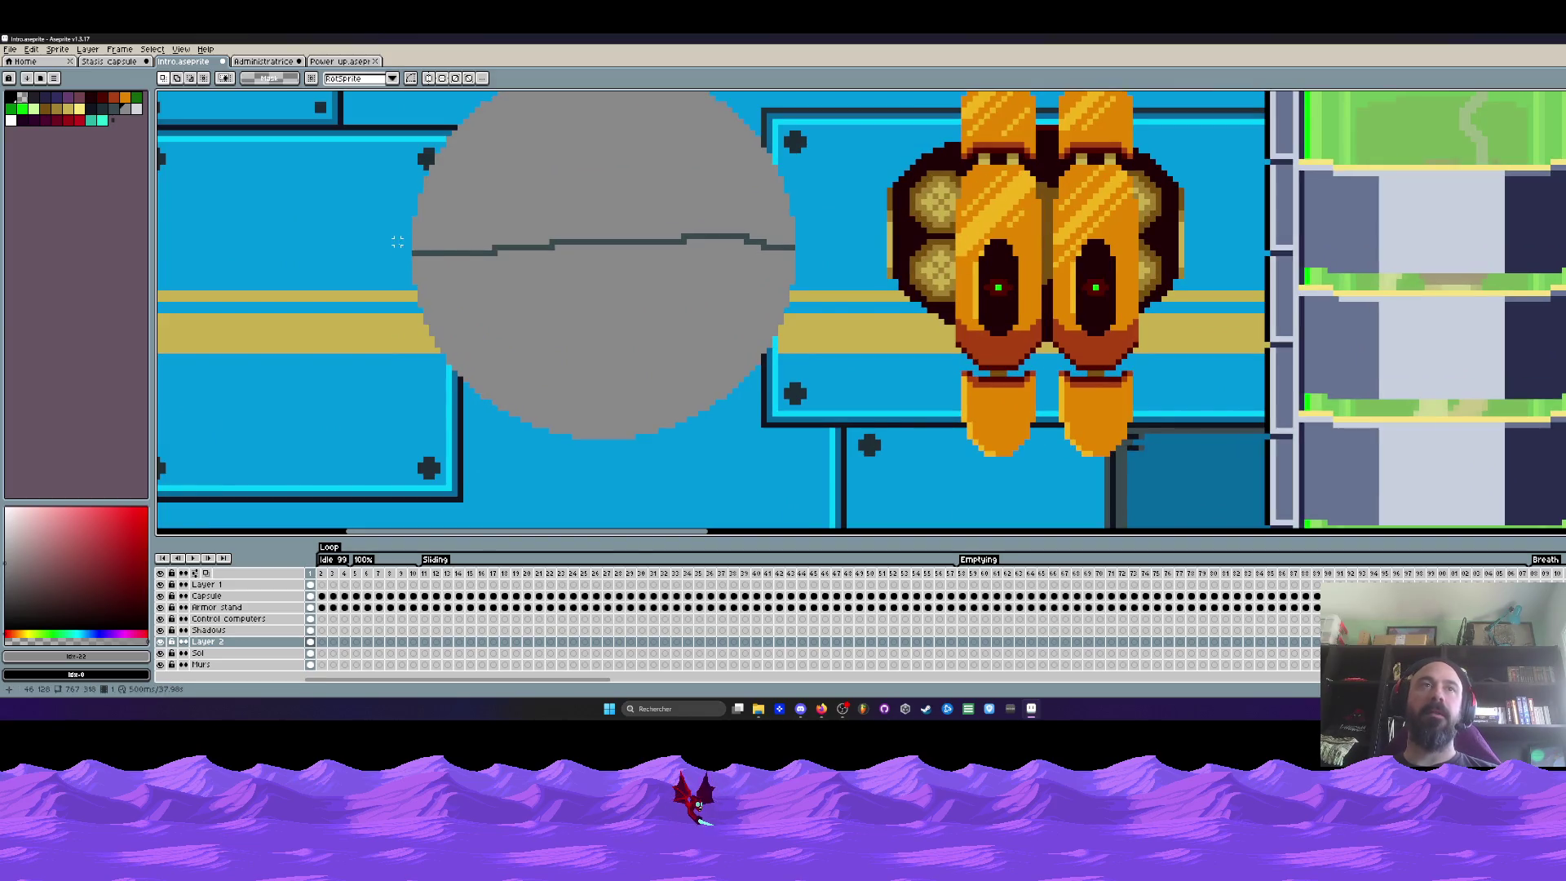
{"action": "left_click_drag", "start_coordinate": [397, 241], "coordinate": [843, 455]}
{"action": "scroll", "coordinate": [843, 455], "scroll_direction": "down", "scroll_amount": 1}
{"action": "scroll", "coordinate": [705, 255], "scroll_direction": "down", "scroll_amount": 1}
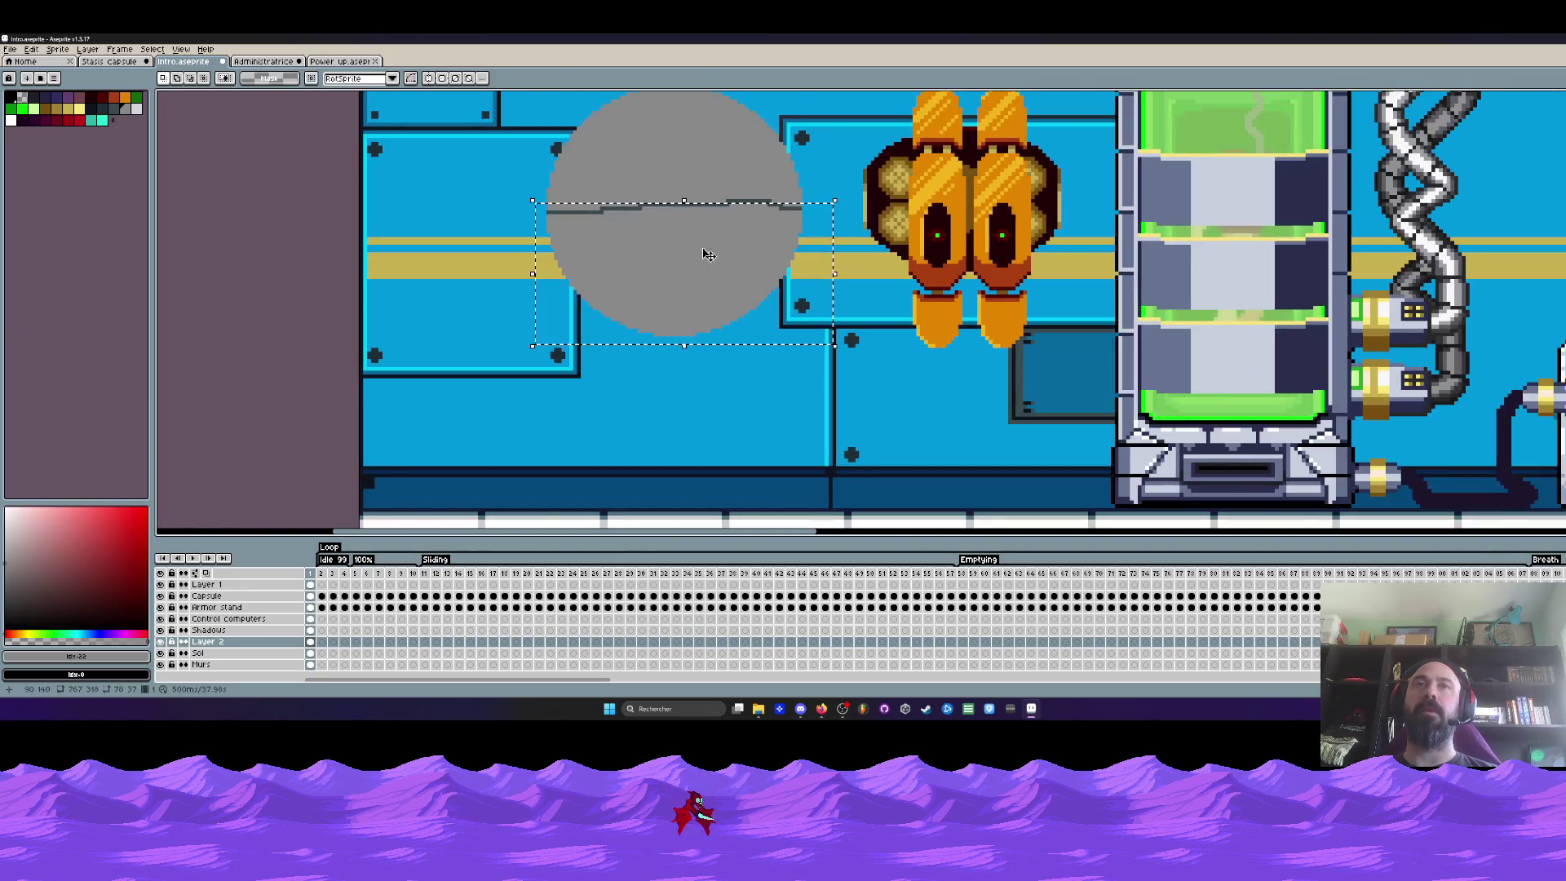
{"action": "mouse_move", "coordinate": [705, 255]}
{"action": "left_mouse_down"}
{"action": "mouse_move", "coordinate": [711, 305]}
{"action": "mouse_move", "coordinate": [703, 235]}
{"action": "left_mouse_up"}
{"action": "scroll", "coordinate": [710, 303], "scroll_direction": "up", "scroll_amount": 1}
{"action": "key", "text": "ctrl+d"}
{"action": "mouse_move", "coordinate": [483, 325]}
{"action": "left_mouse_down"}
{"action": "mouse_move", "coordinate": [742, 413]}
{"action": "mouse_move", "coordinate": [675, 449]}
{"action": "left_mouse_up"}
{"action": "key", "text": "ctrl+d"}
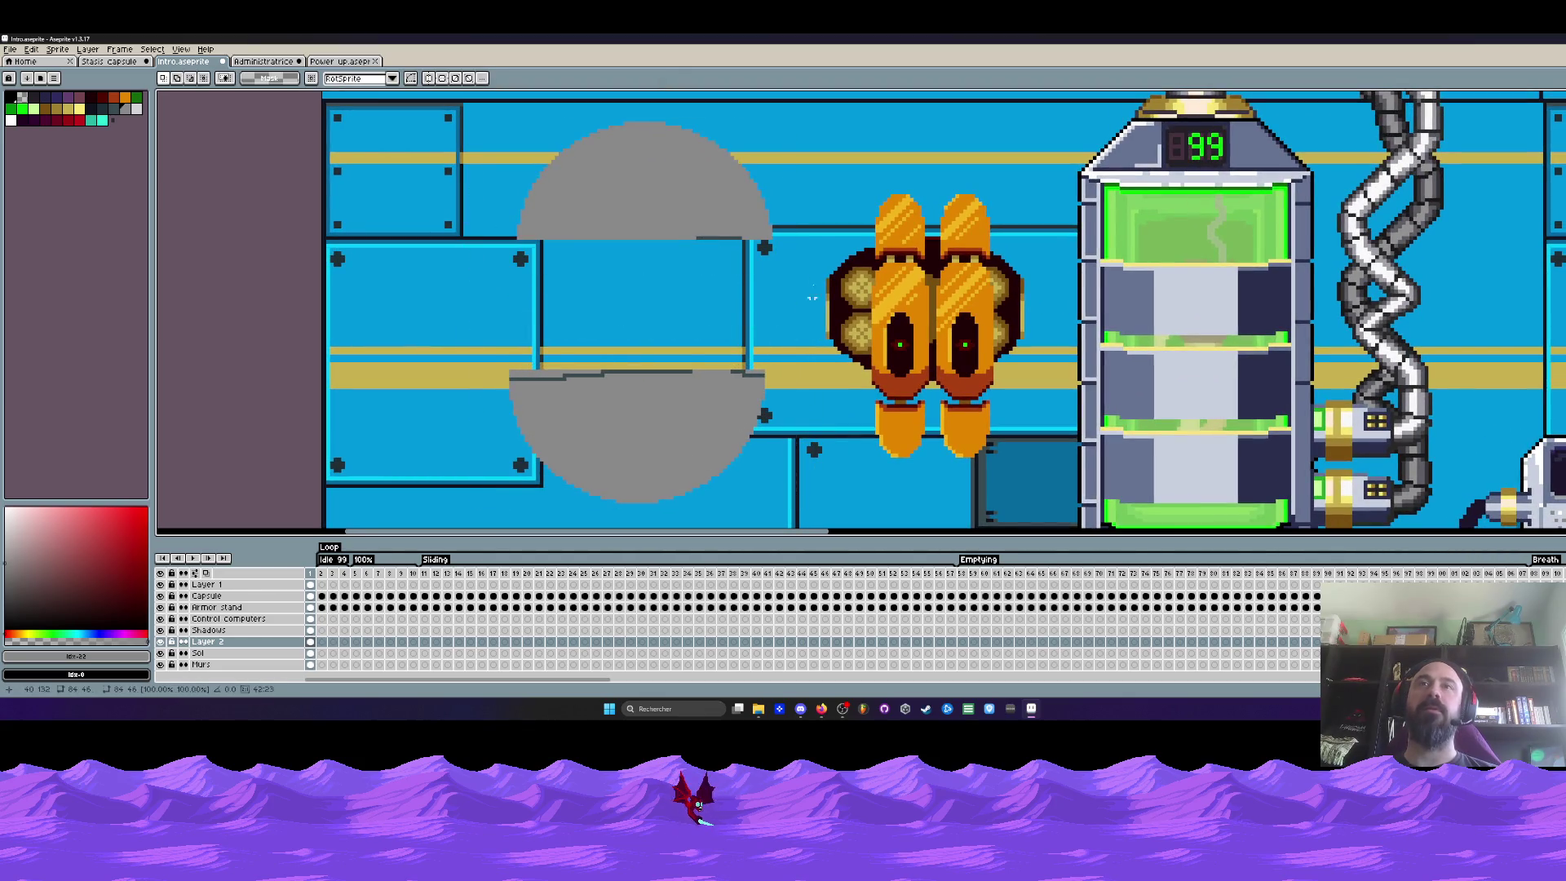
Try moving the thruster over the opened hatch, undo it and leave it beside the hatch
{"action": "left_click_drag", "start_coordinate": [813, 172], "coordinate": [1050, 510]}
{"action": "left_click_drag", "start_coordinate": [977, 345], "coordinate": [691, 330]}
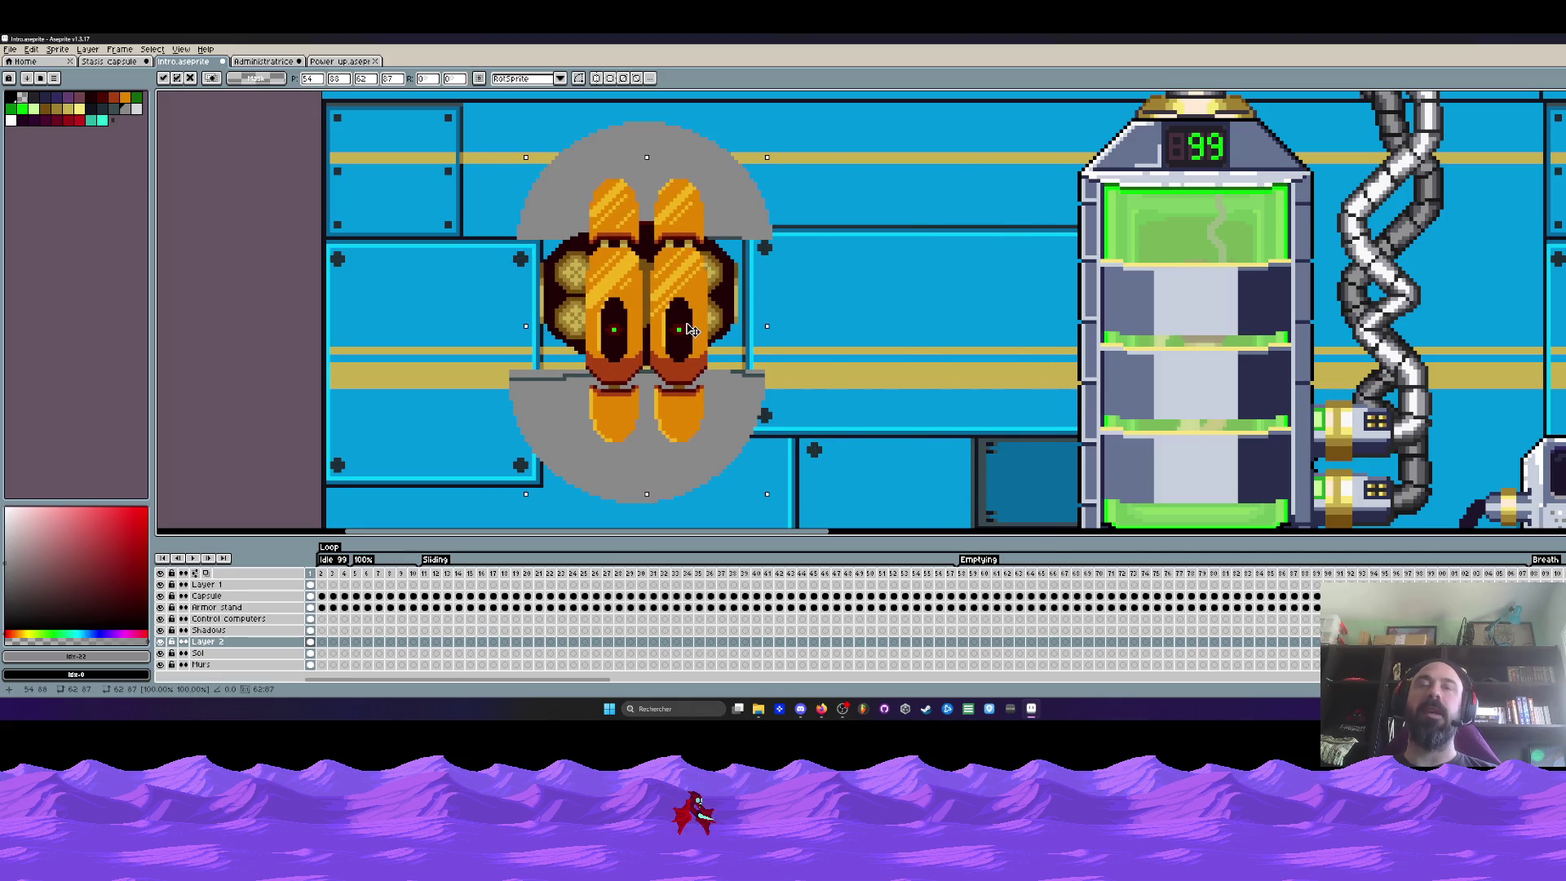
{"action": "key", "text": "ctrl+z"}
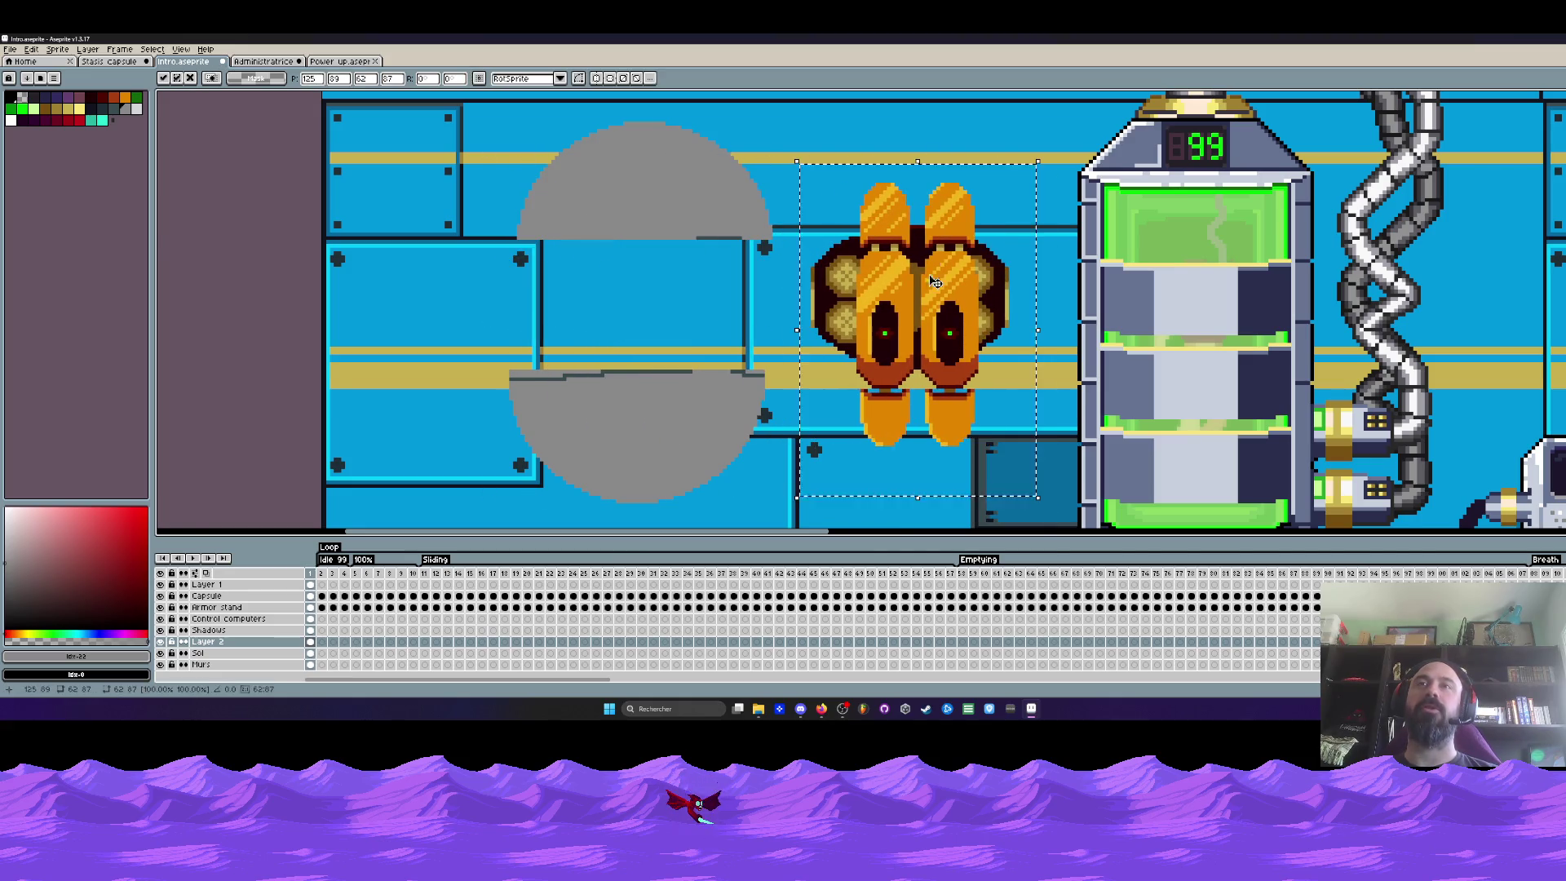
{"action": "scroll", "coordinate": [909, 232], "scroll_direction": "up", "scroll_amount": 1}
{"action": "left_click_drag", "start_coordinate": [803, 135], "coordinate": [1024, 248]}
{"action": "key", "text": "ctrl+d"}
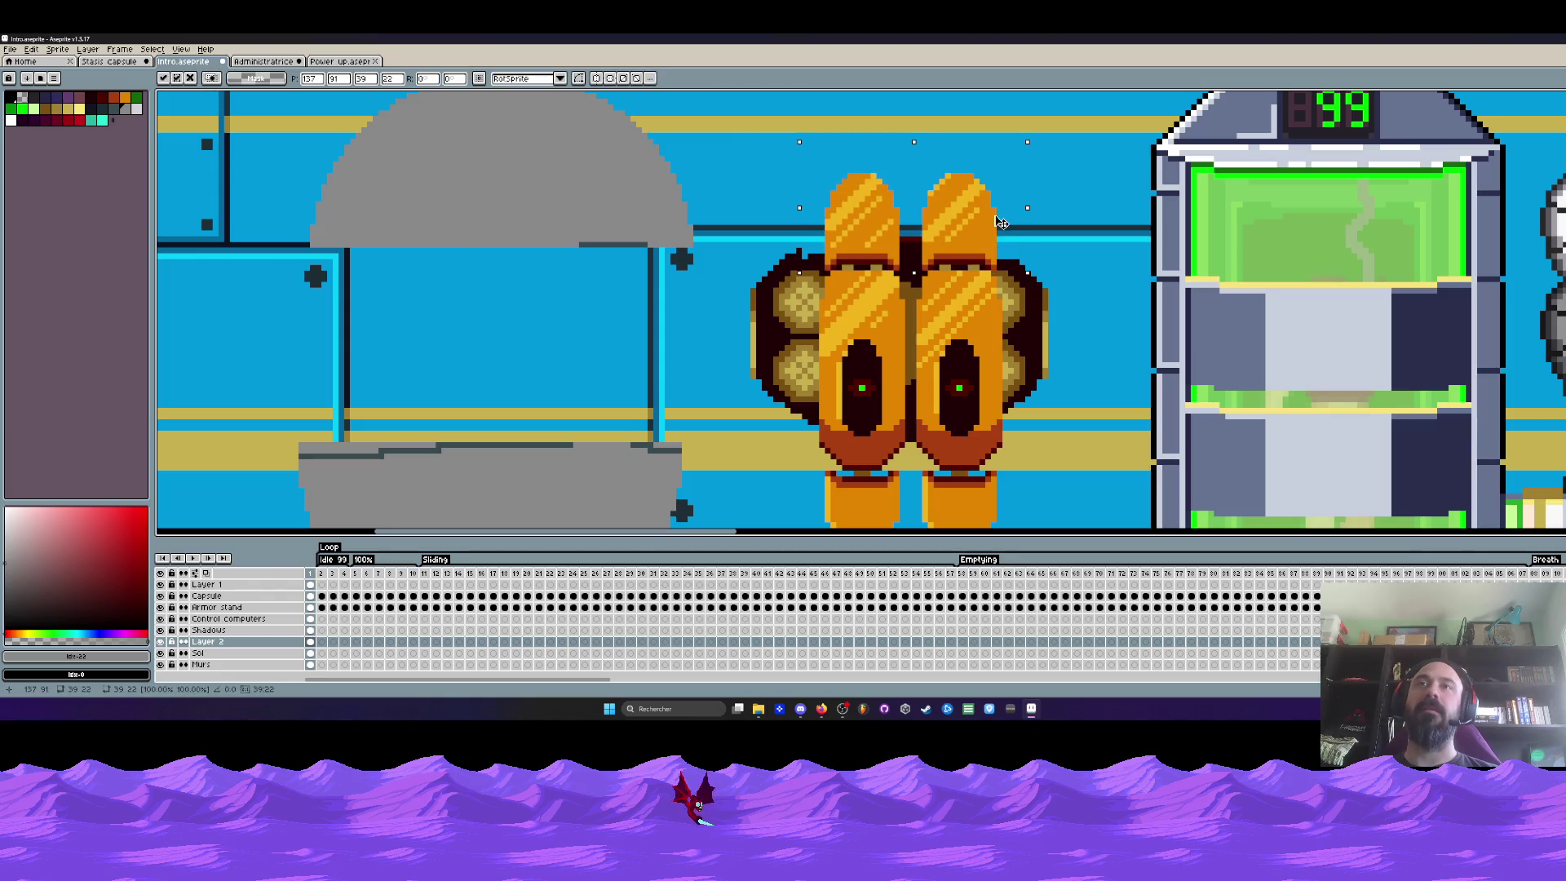
{"action": "scroll", "coordinate": [783, 308], "scroll_direction": "down", "scroll_amount": 3}
{"action": "left_click_drag", "start_coordinate": [784, 309], "coordinate": [1040, 465]}
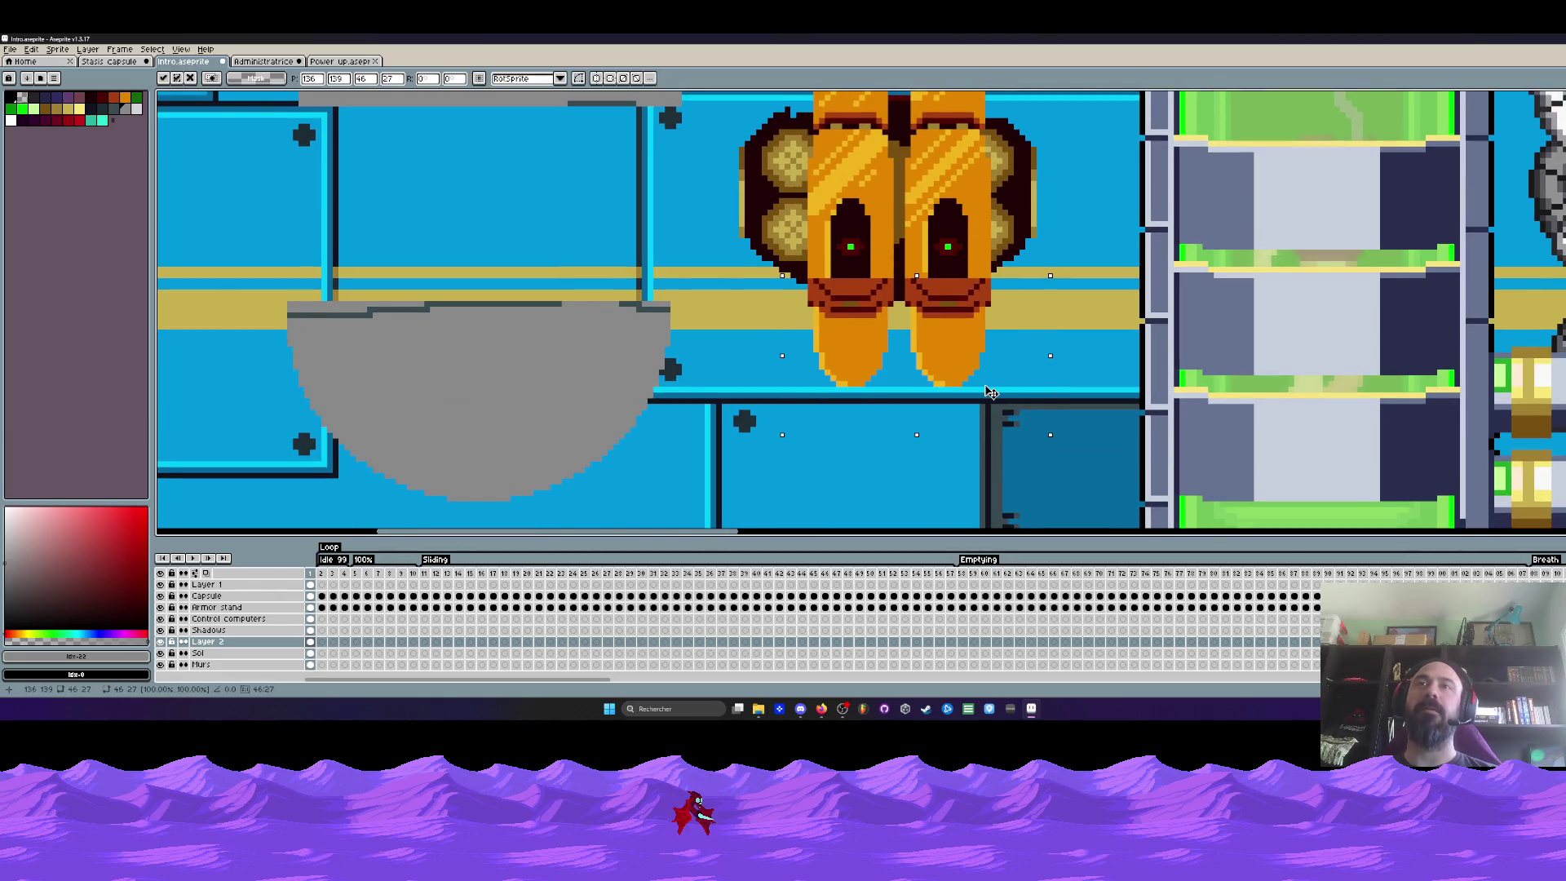
{"action": "scroll", "coordinate": [959, 371], "scroll_direction": "down", "scroll_amount": 1}
{"action": "left_click_drag", "start_coordinate": [960, 370], "coordinate": [991, 419]}
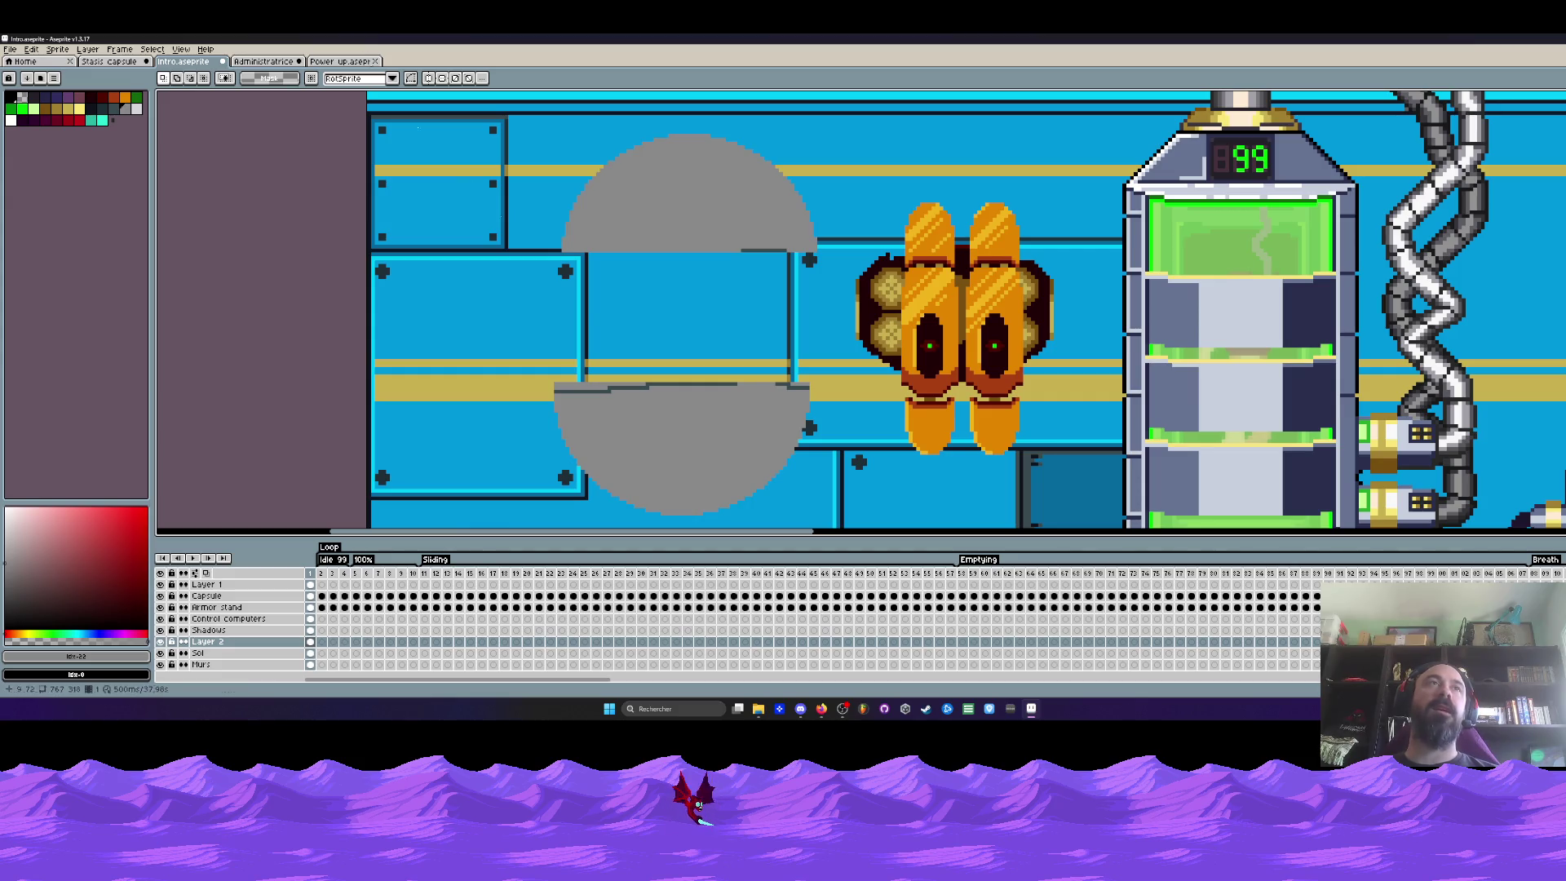
Switch to the Administratrice boss sprite and scrub through its animation frames
{"action": "left_click", "coordinate": [264, 61]}
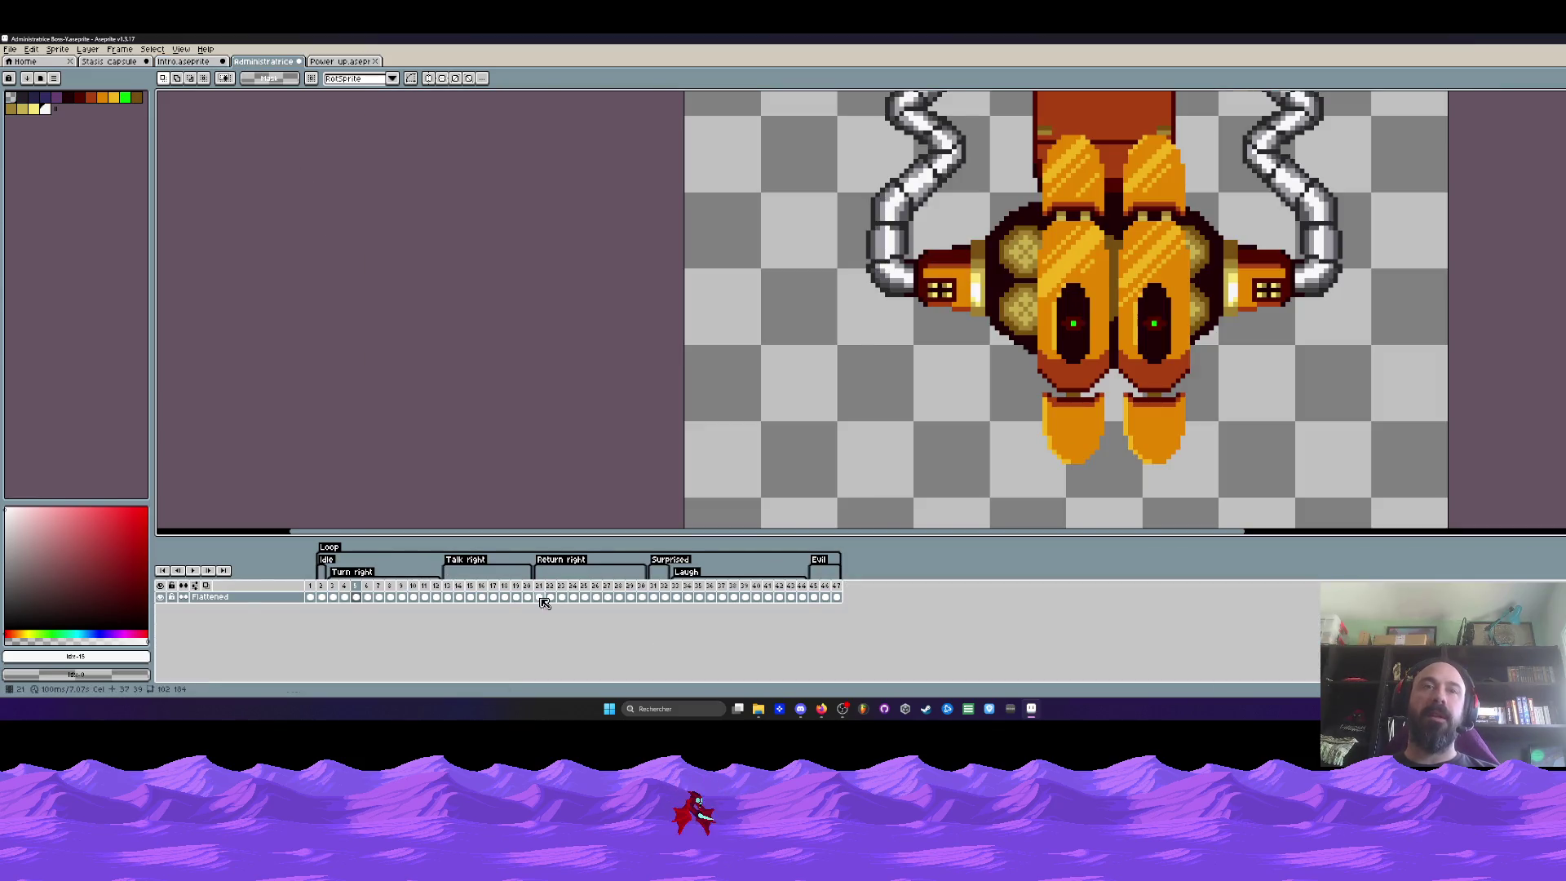
{"action": "left_click", "coordinate": [455, 591]}
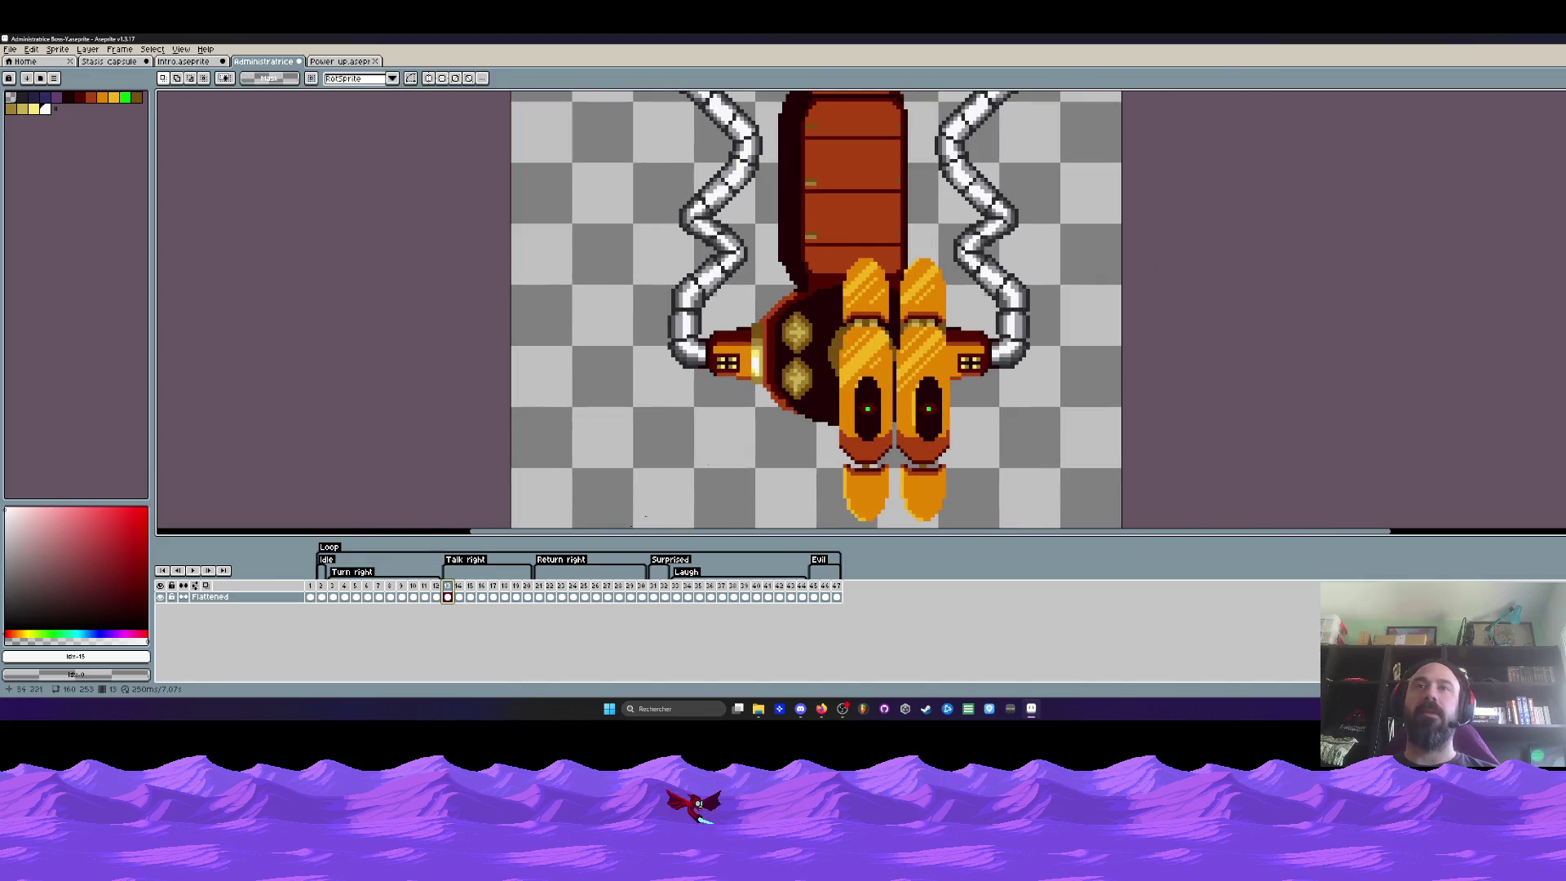
{"action": "left_click", "coordinate": [542, 592]}
{"action": "left_click_drag", "start_coordinate": [542, 590], "coordinate": [632, 614]}
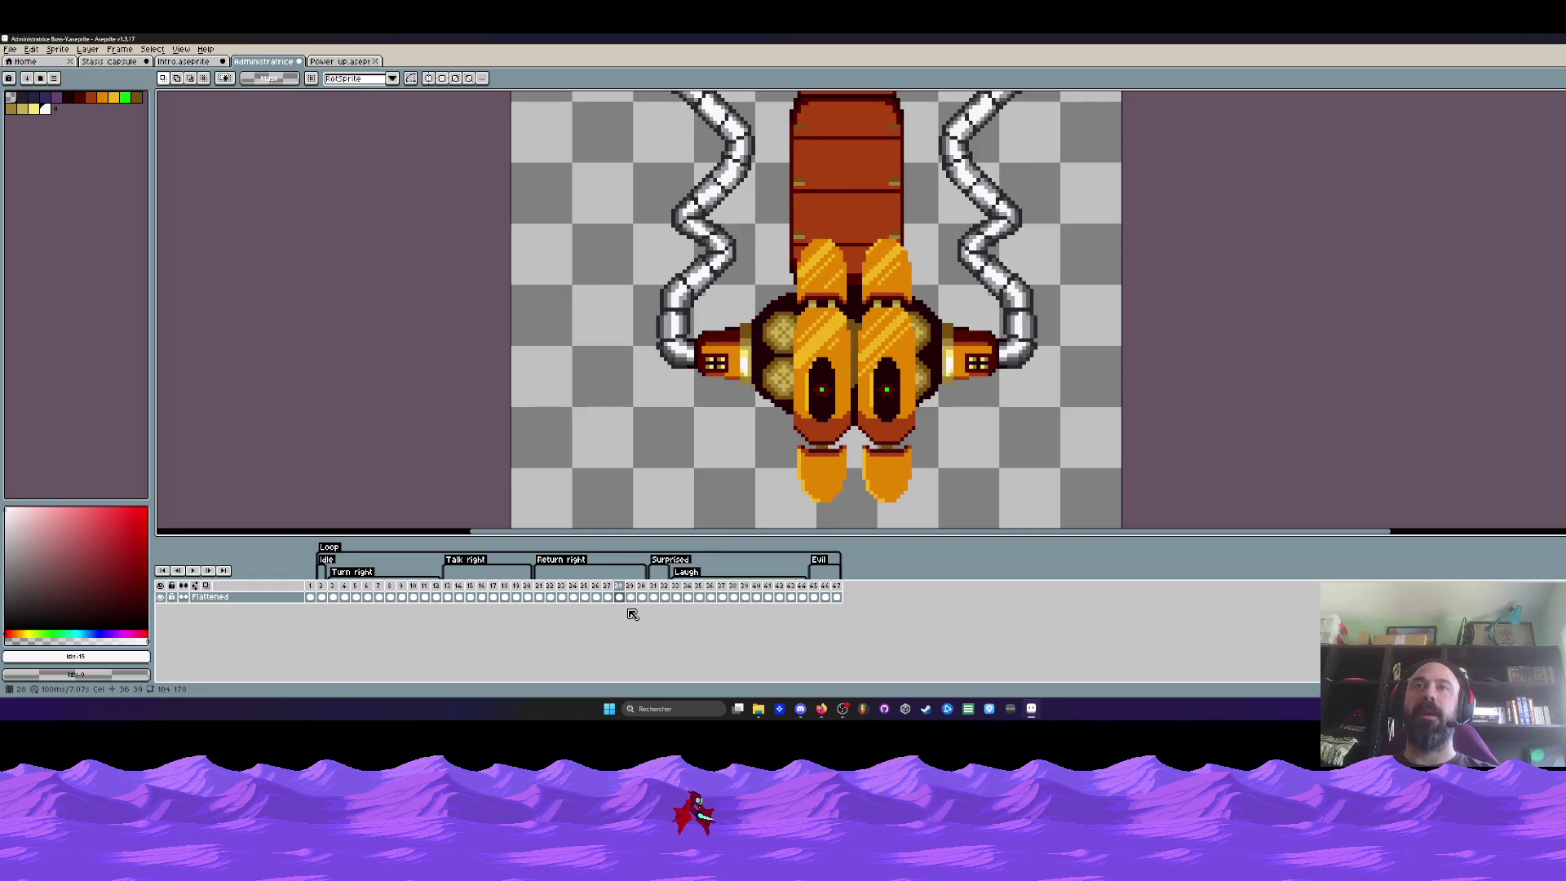
{"action": "key", "text": "Right"}
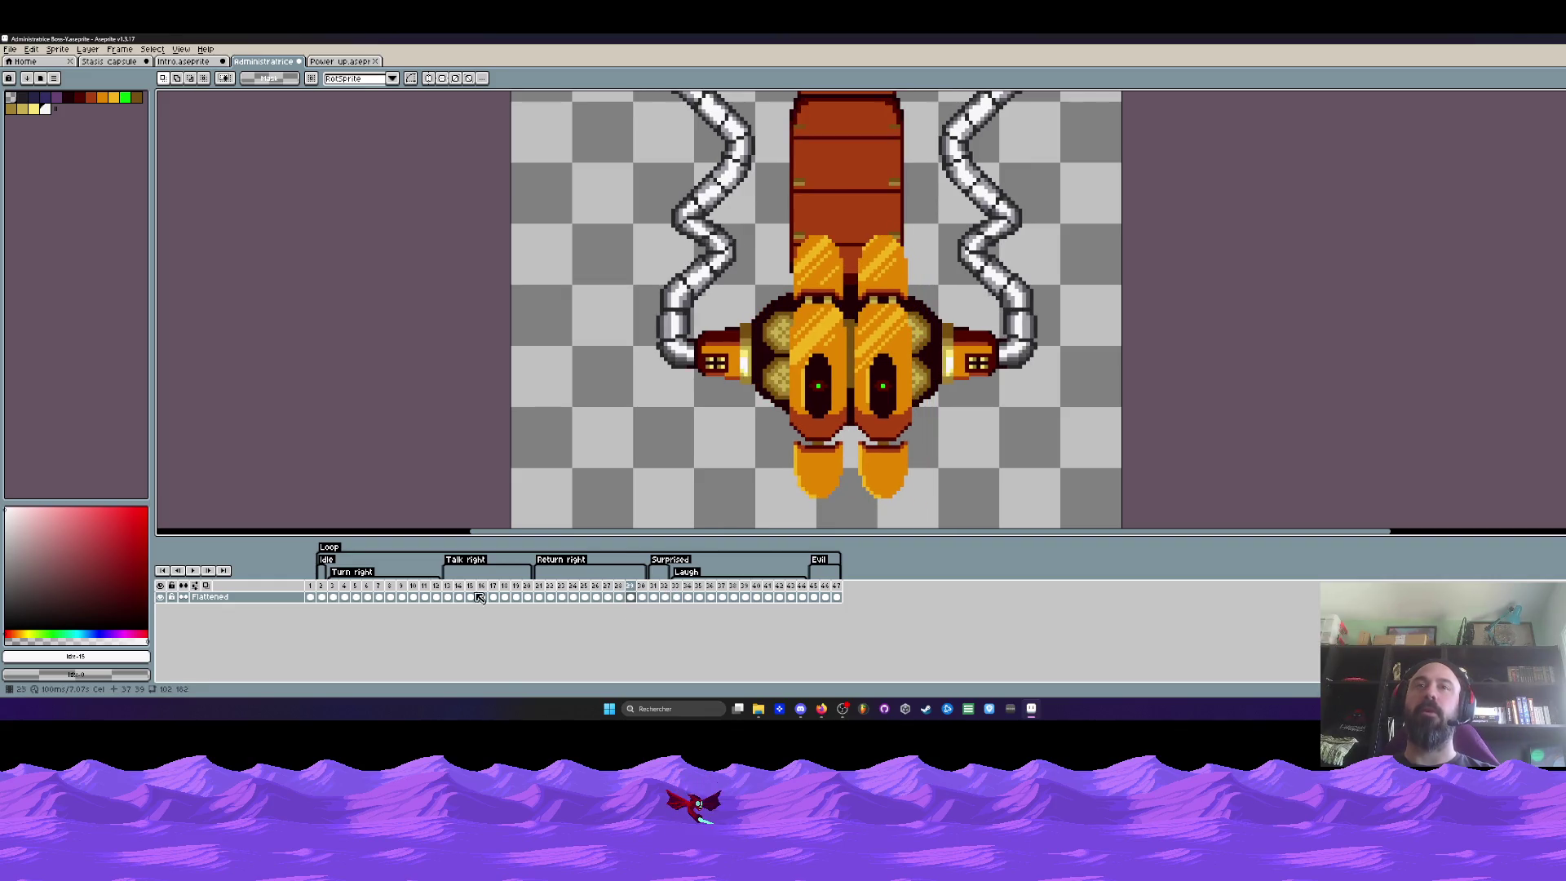
{"action": "left_click_drag", "start_coordinate": [319, 589], "coordinate": [357, 594]}
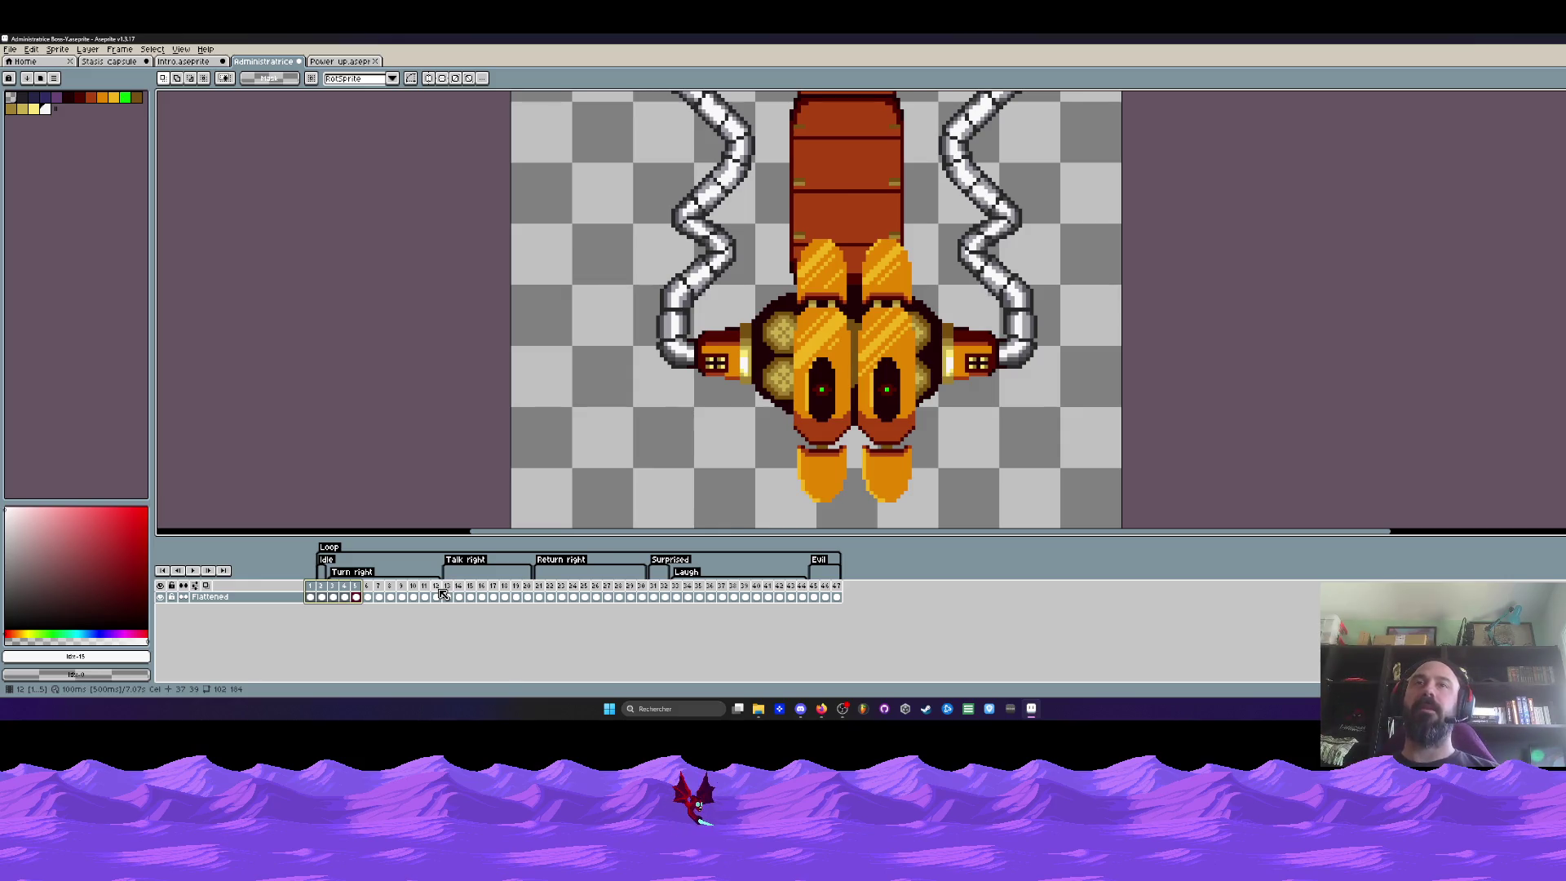
Marquee the robot's body, glance at the Power up sprite, and return to frame 1 with the loose parts
{"action": "left_click_drag", "start_coordinate": [761, 238], "coordinate": [965, 489]}
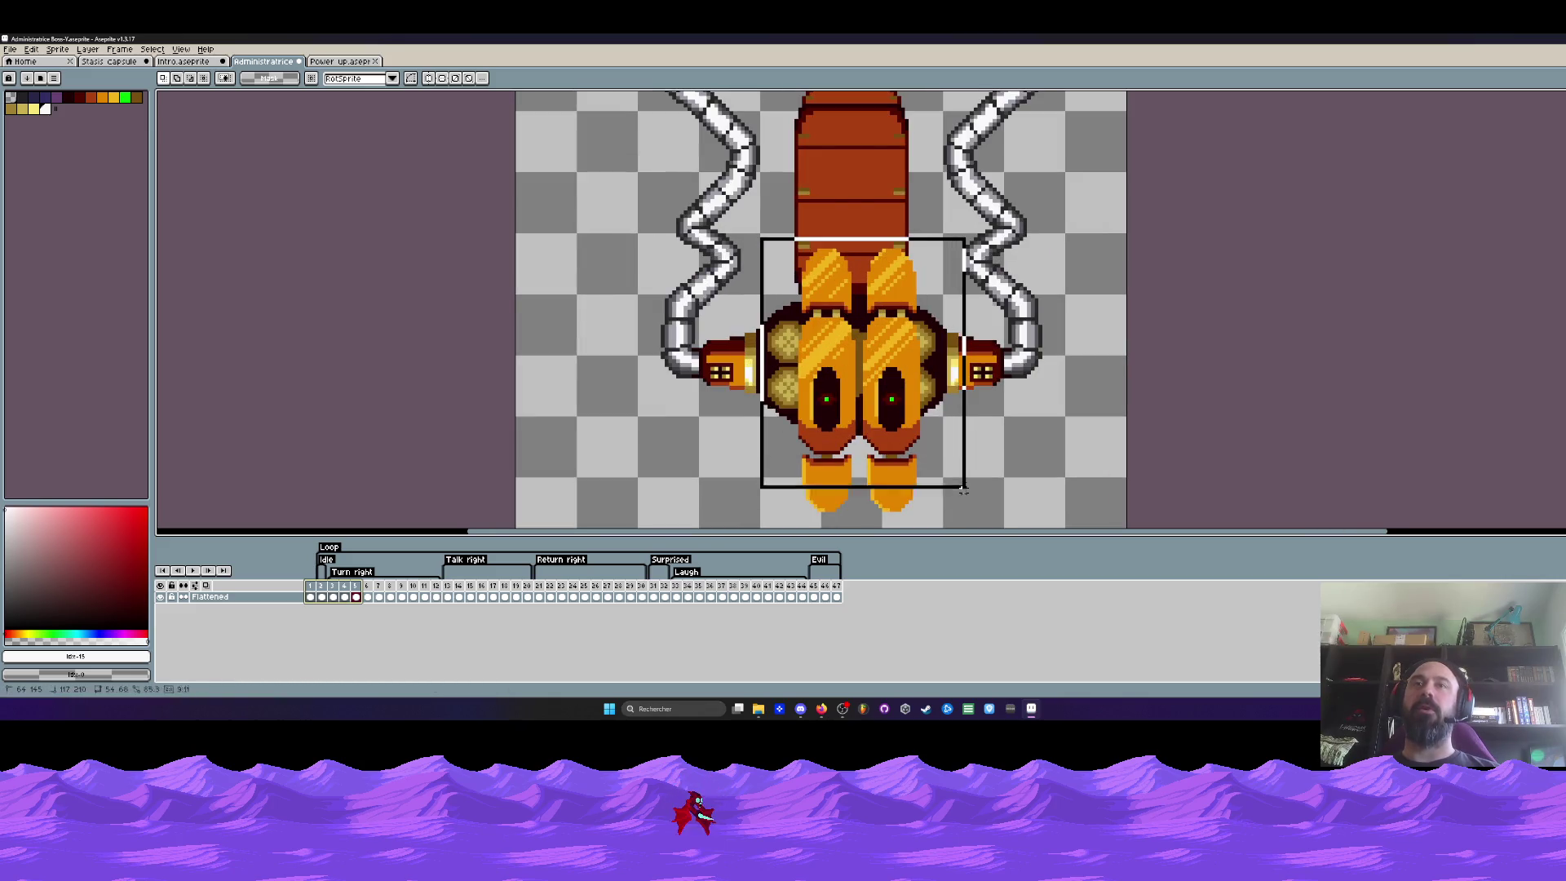
{"action": "scroll", "coordinate": [961, 520], "scroll_direction": "down", "scroll_amount": 2}
{"action": "scroll", "coordinate": [952, 512], "scroll_direction": "up", "scroll_amount": 1}
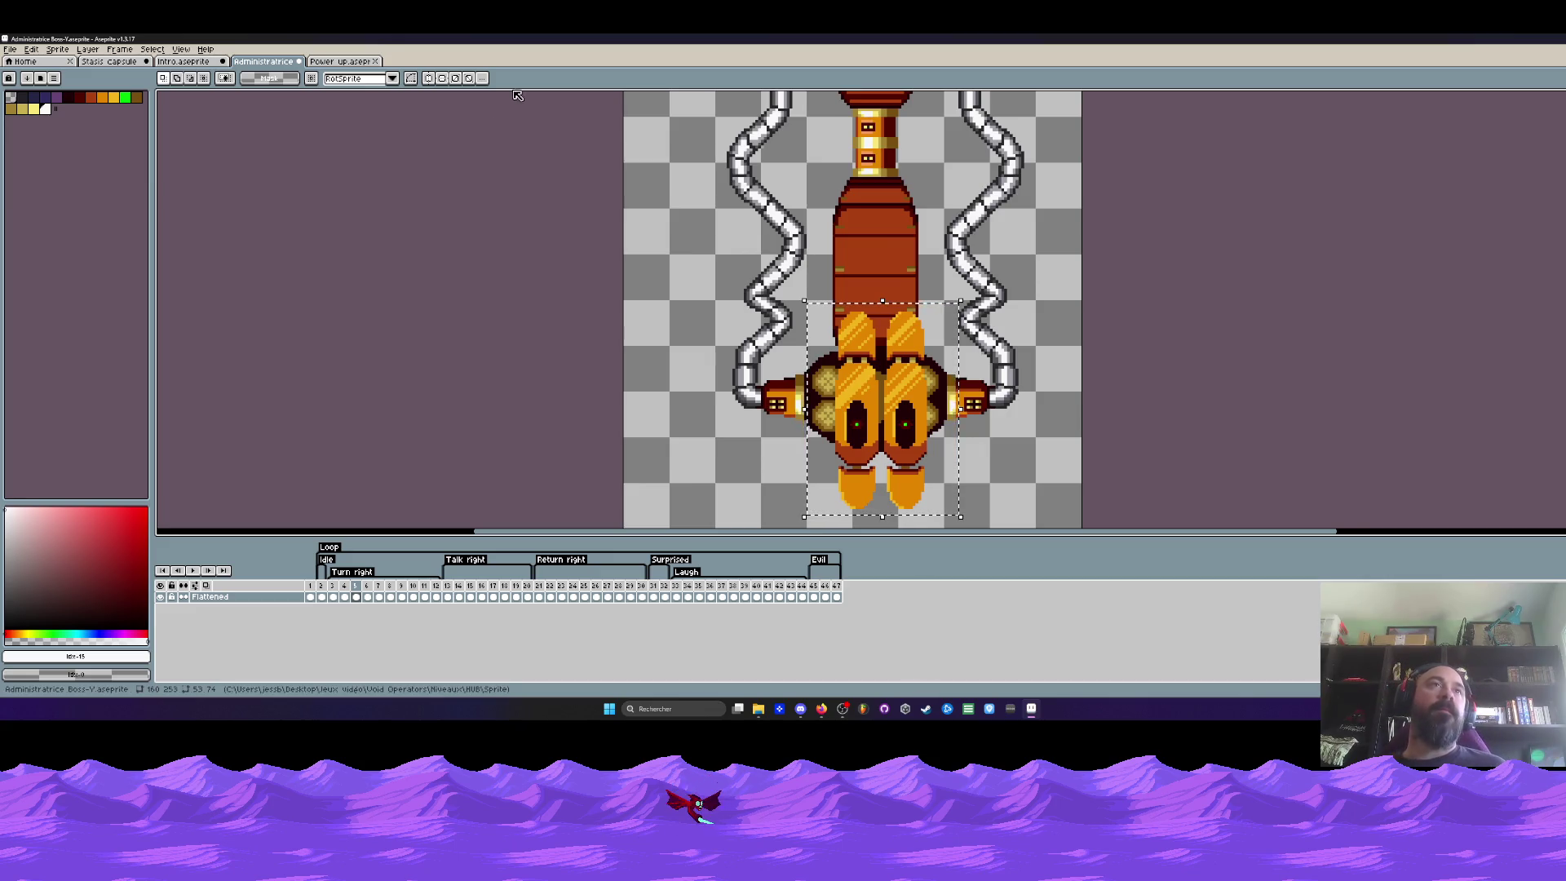
{"action": "left_click", "coordinate": [348, 61]}
{"action": "left_click", "coordinate": [259, 61]}
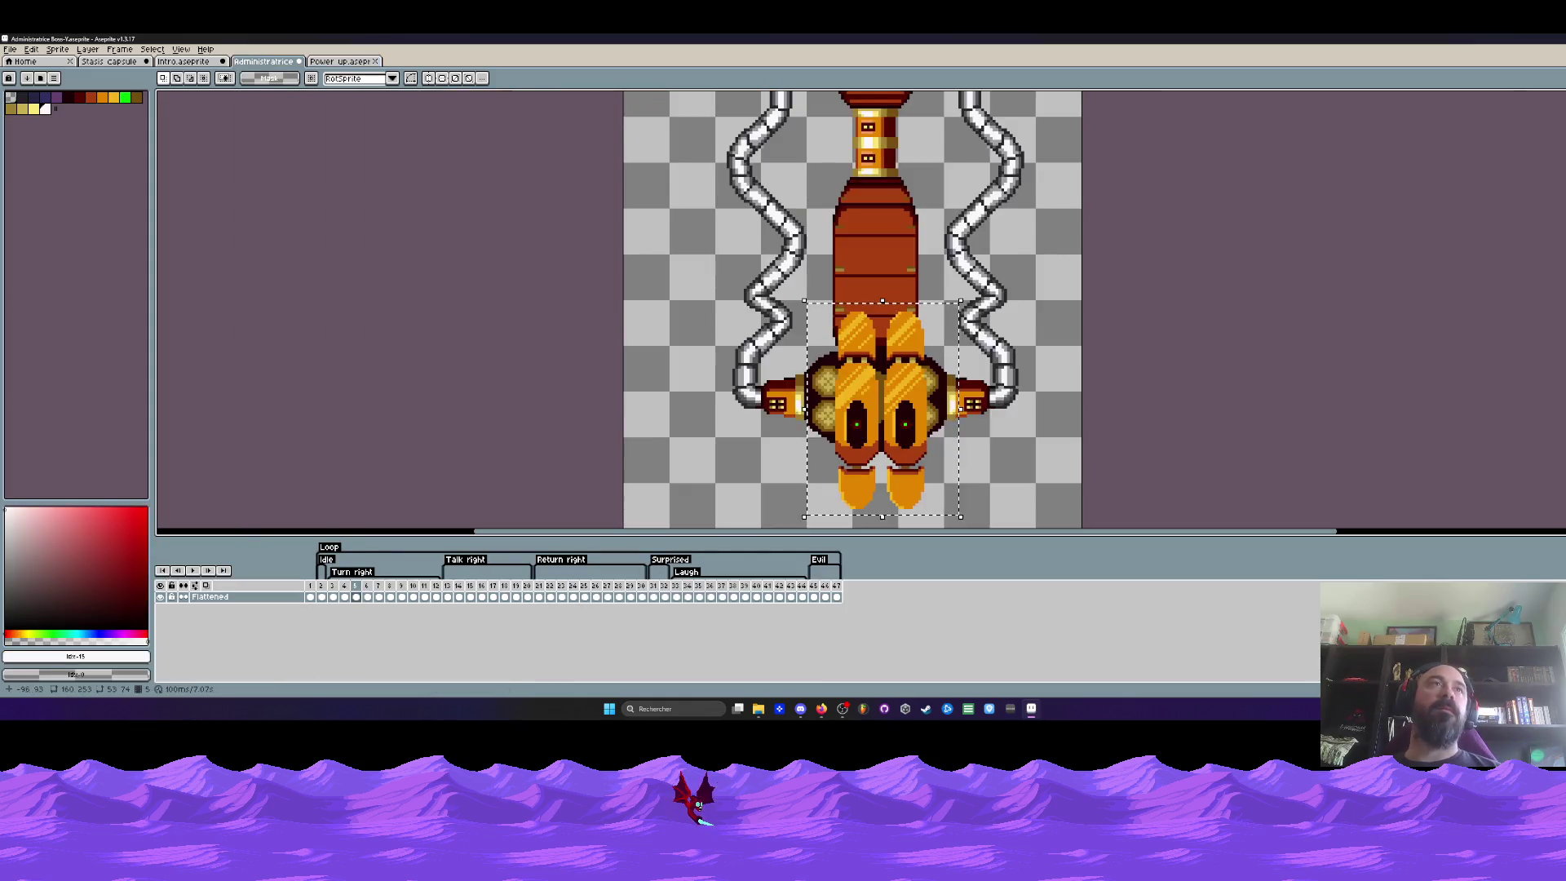
{"action": "left_click", "coordinate": [315, 588]}
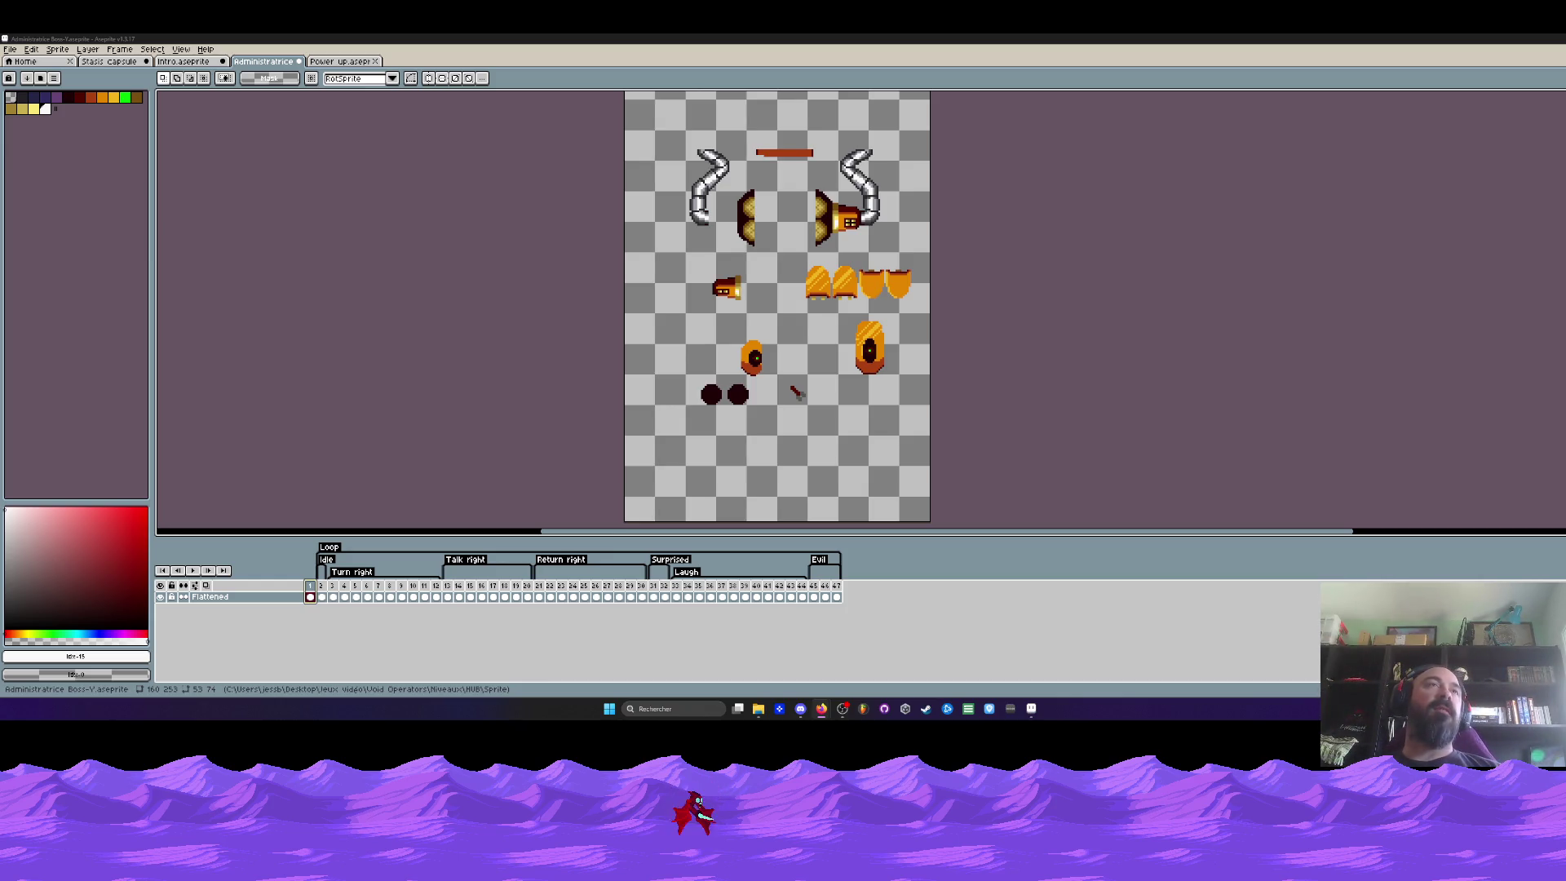
Switch back to the Intro corridor scene to inspect it up close
{"action": "key", "text": "ctrl+shift+Tab"}
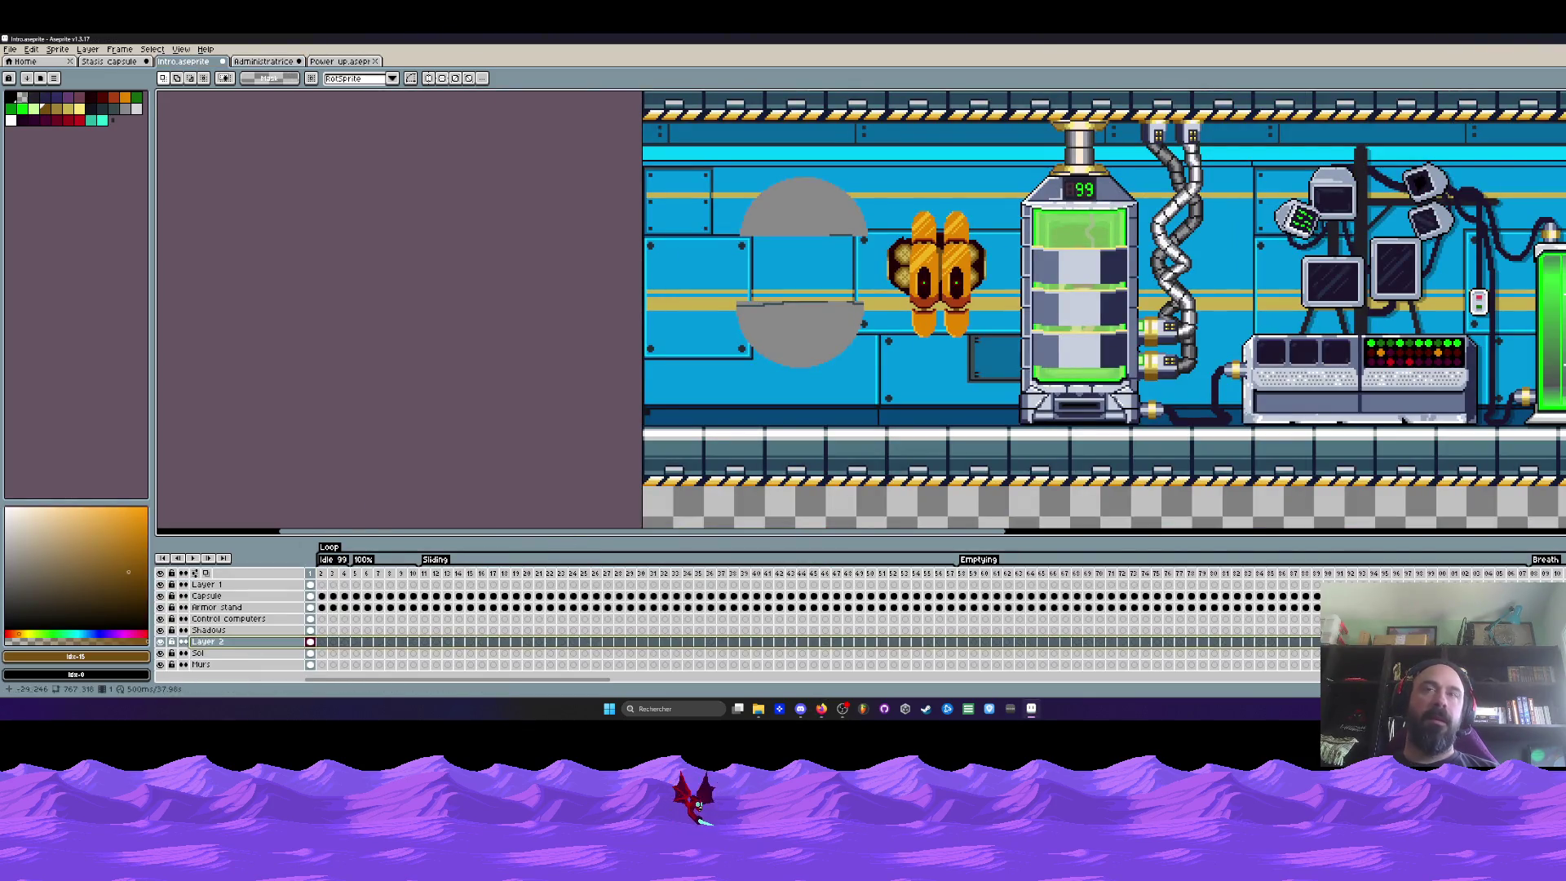
{"action": "scroll", "coordinate": [818, 340], "scroll_direction": "down", "scroll_amount": 2}
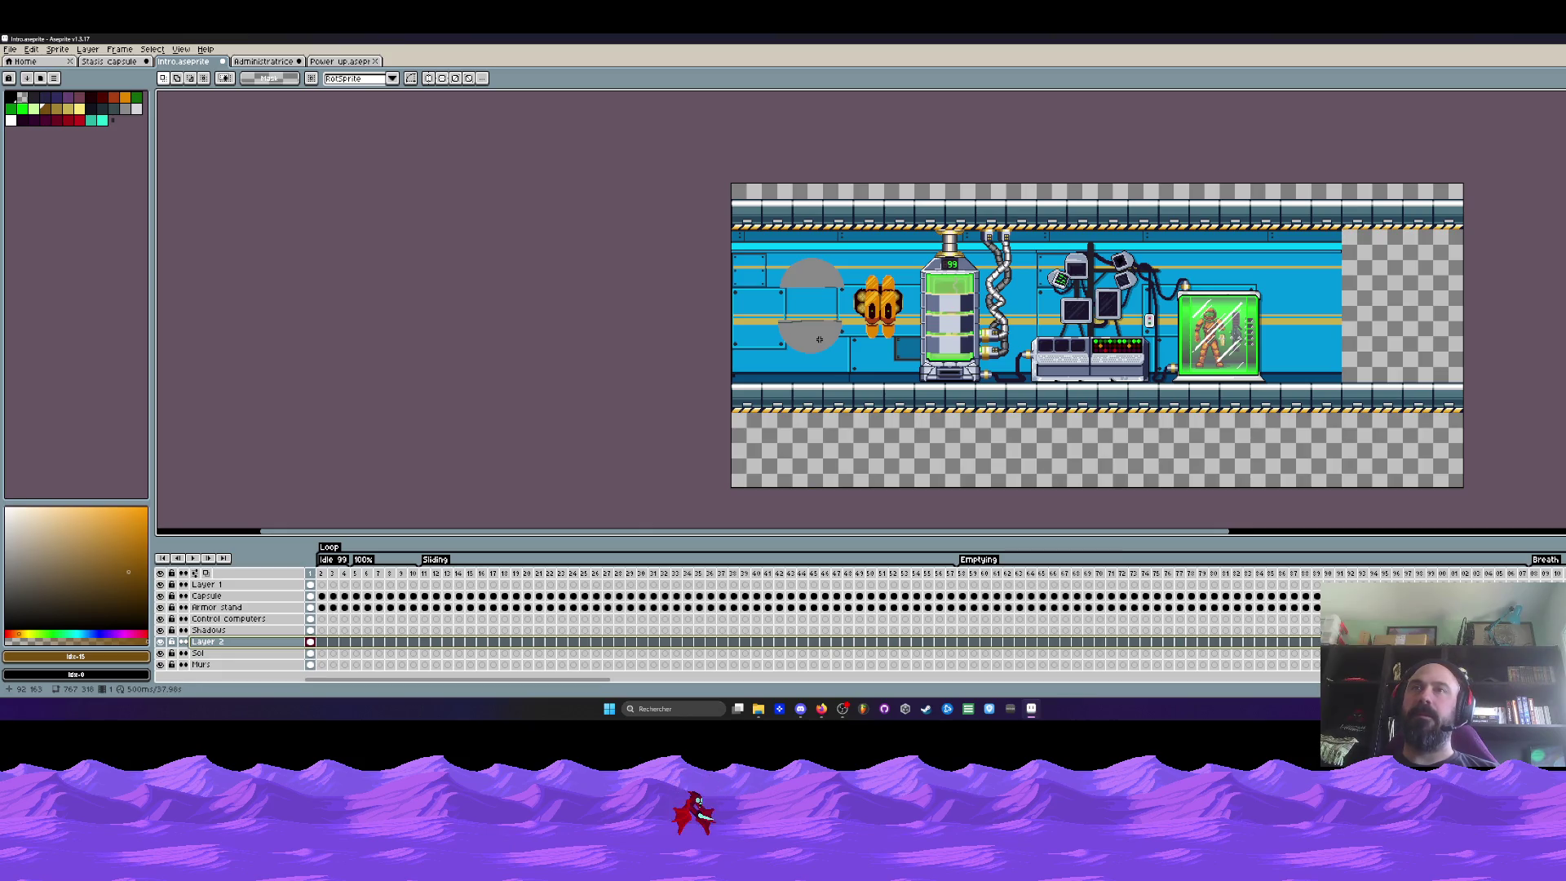
{"action": "scroll", "coordinate": [818, 339], "scroll_direction": "up", "scroll_amount": 1}
{"action": "scroll", "coordinate": [818, 340], "scroll_direction": "up", "scroll_amount": 1}
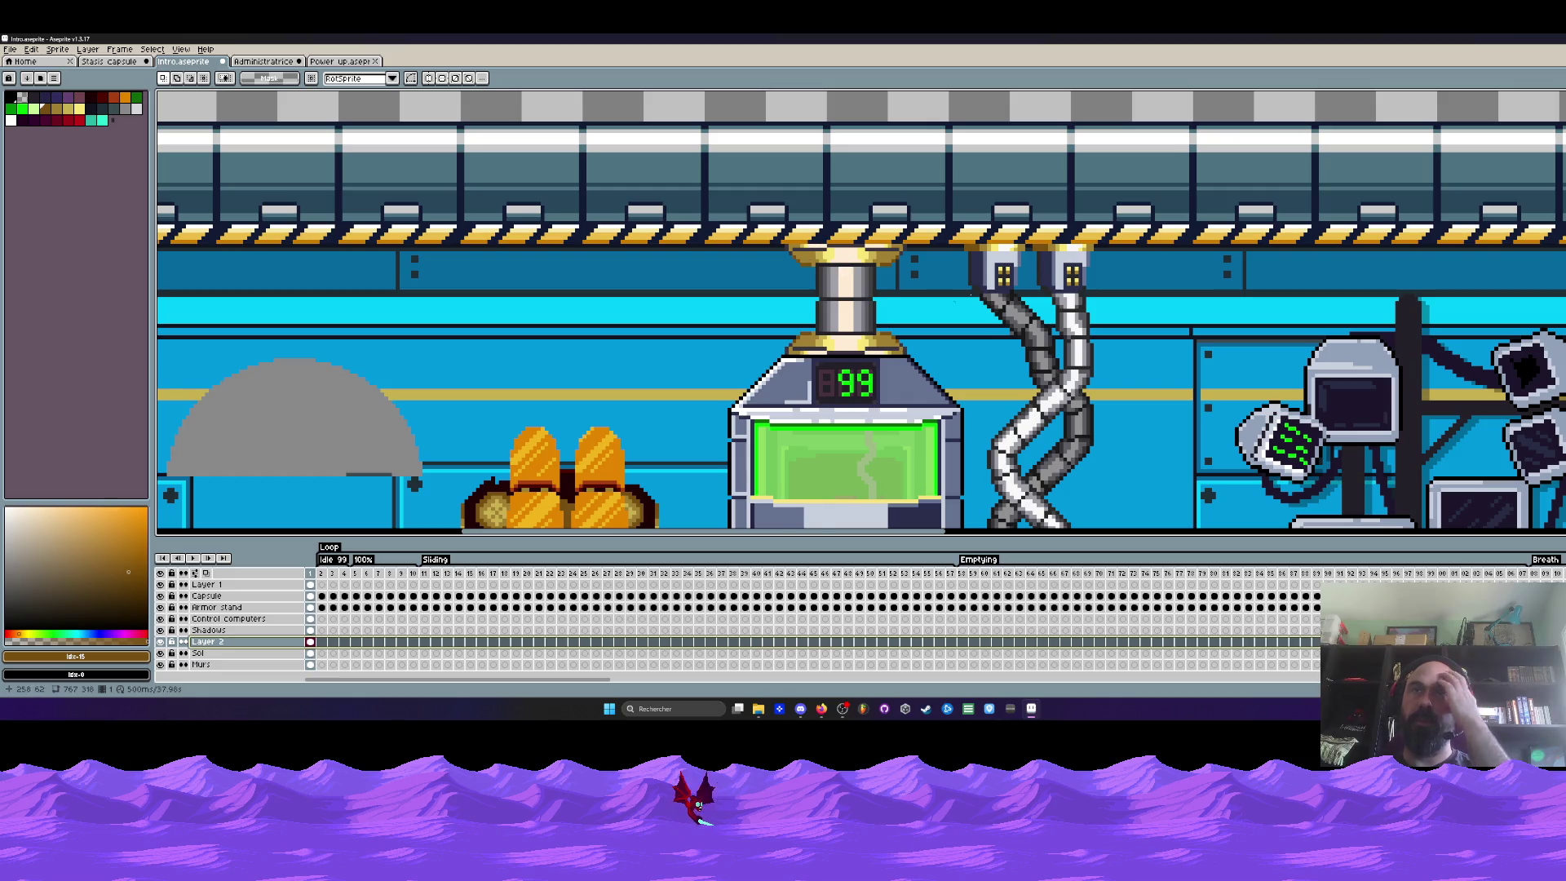
{"action": "scroll", "coordinate": [896, 239], "scroll_direction": "down", "scroll_amount": 1}
{"action": "scroll", "coordinate": [902, 251], "scroll_direction": "down", "scroll_amount": 1}
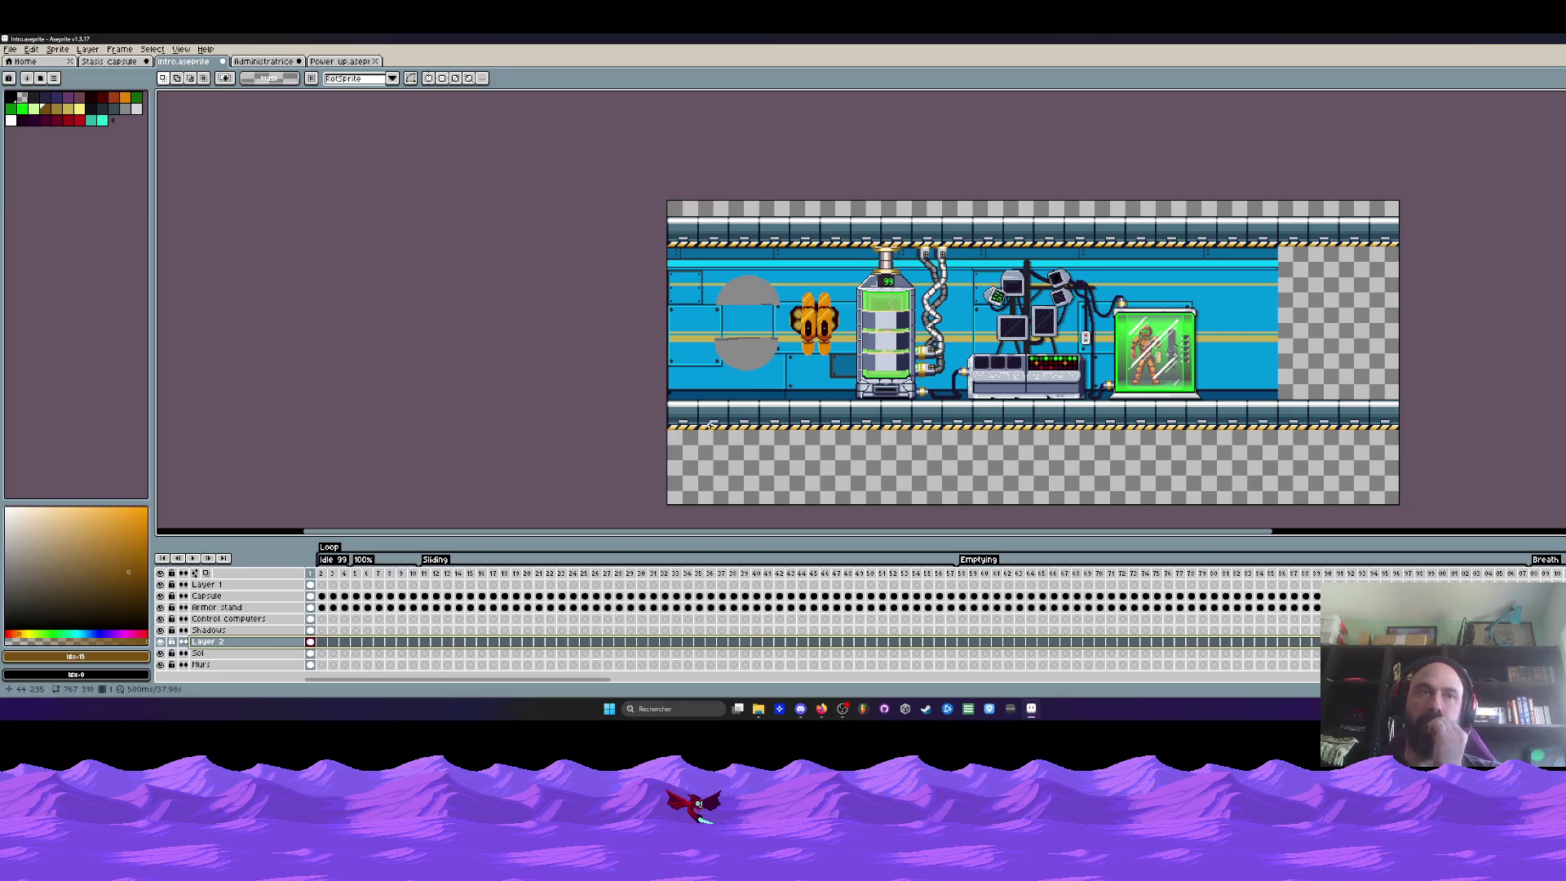
Close the Administratrice boss sprite, answering the unsaved-changes prompt
{"action": "left_click", "coordinate": [343, 61]}
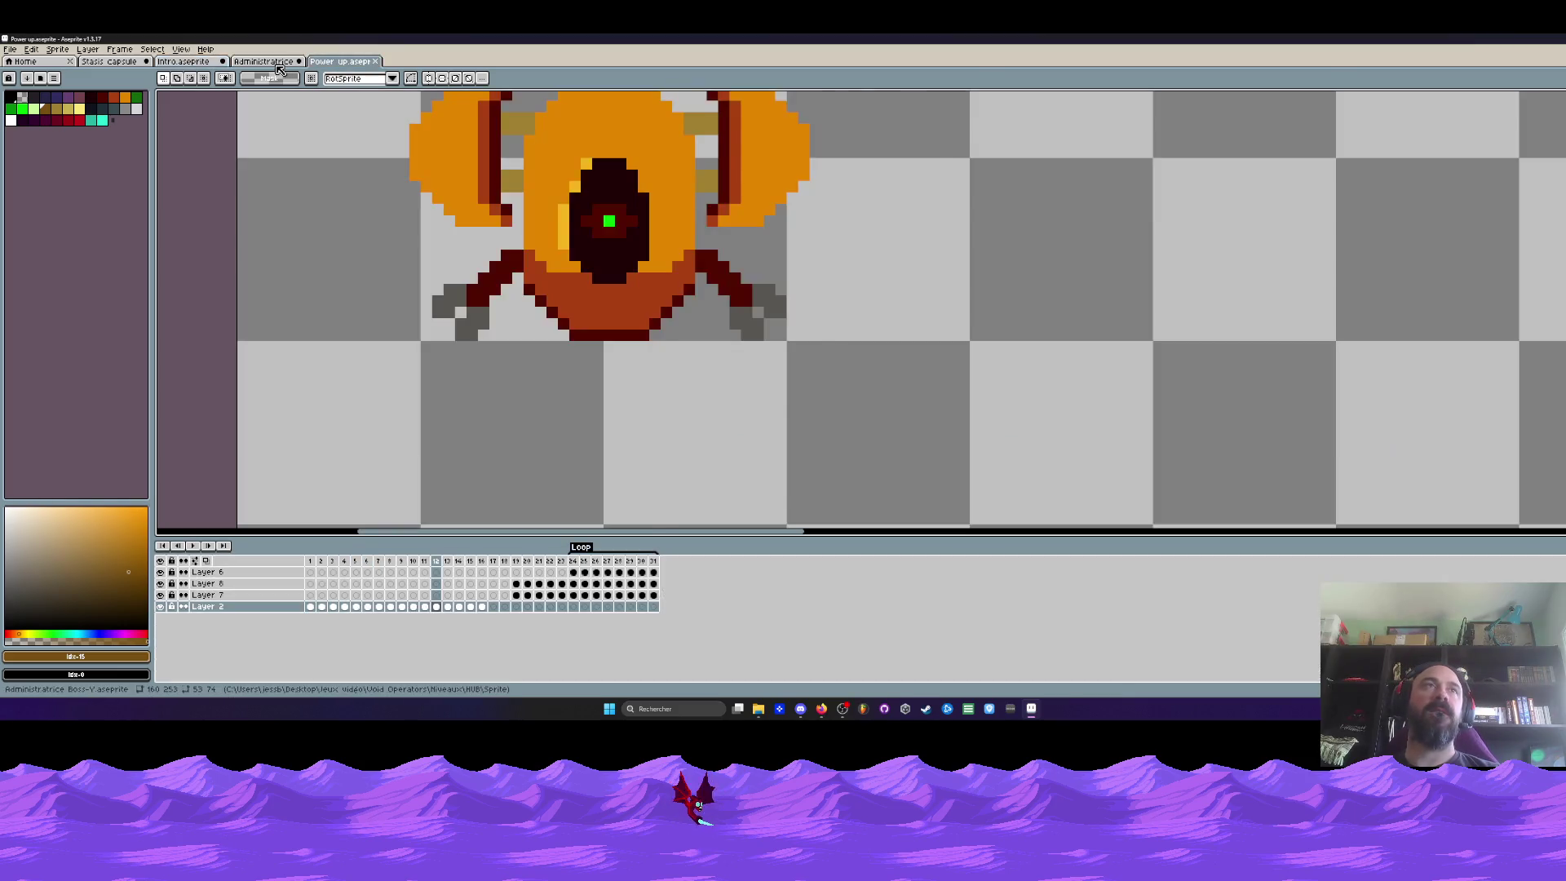
{"action": "left_click", "coordinate": [276, 62]}
{"action": "left_click", "coordinate": [297, 61]}
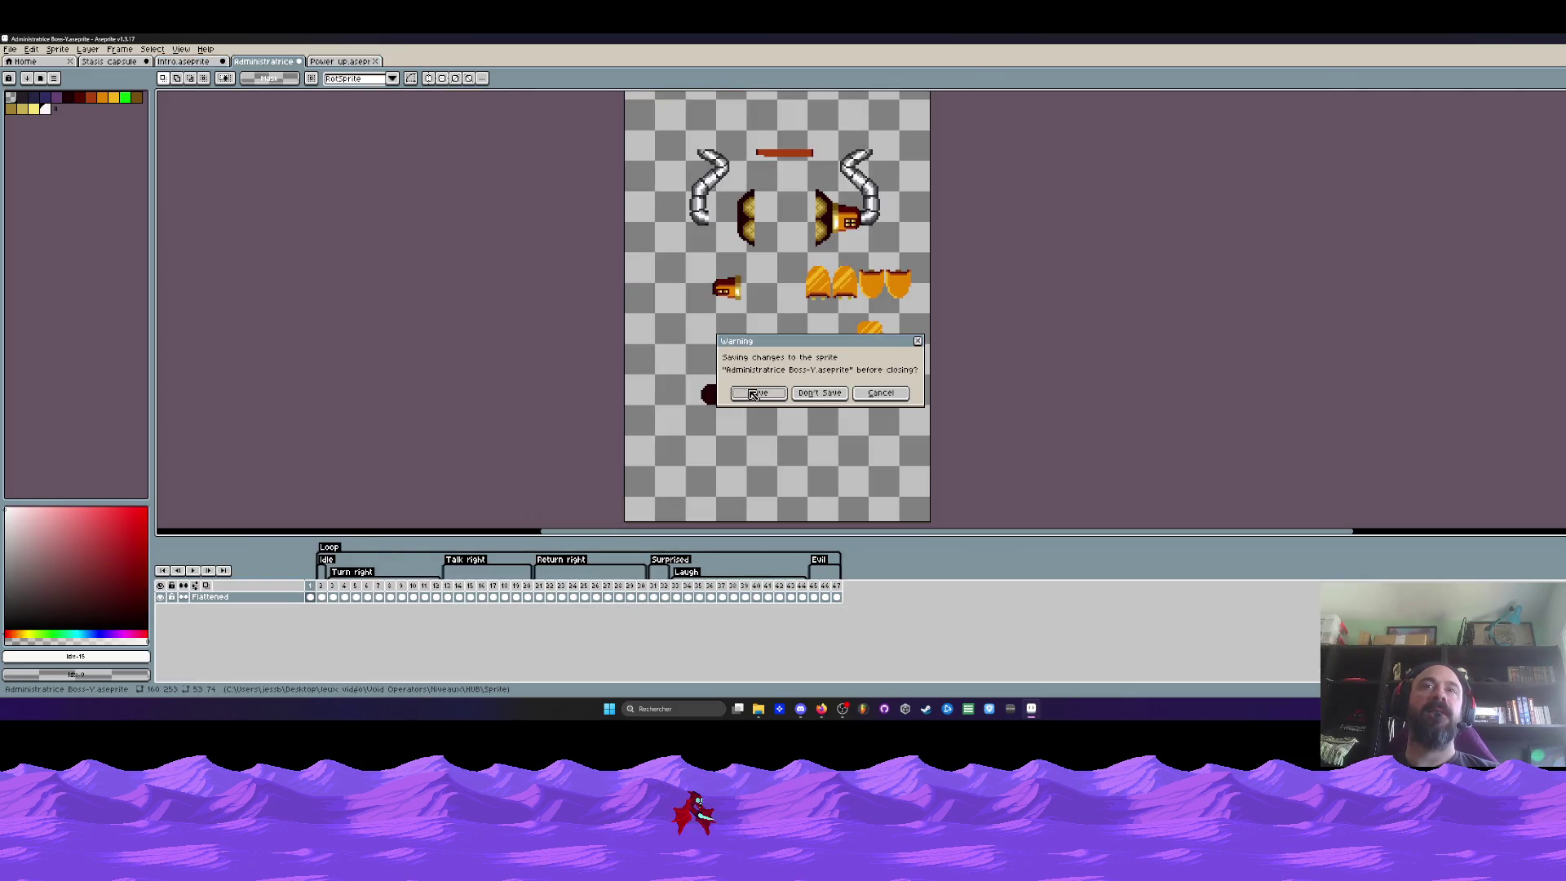
{"action": "left_click", "coordinate": [751, 392]}
{"action": "scroll", "coordinate": [506, 282], "scroll_direction": "down", "scroll_amount": 3}
{"action": "scroll", "coordinate": [505, 282], "scroll_direction": "down", "scroll_amount": 2}
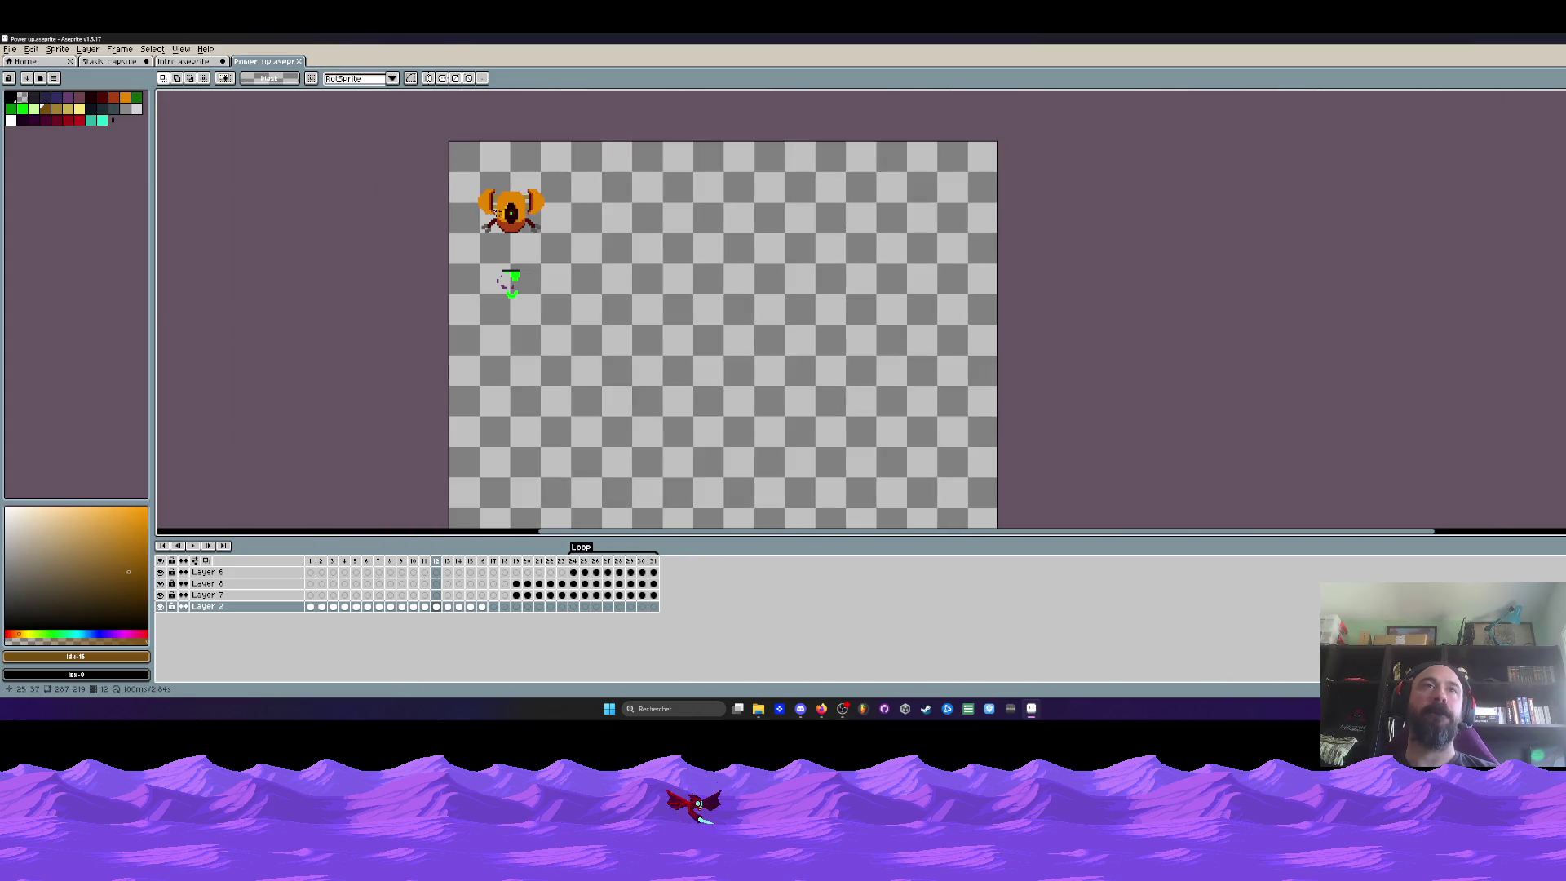
Close the power-up sprite, then reopen Power up.aseprite from the file folder
{"action": "left_click", "coordinate": [297, 62]}
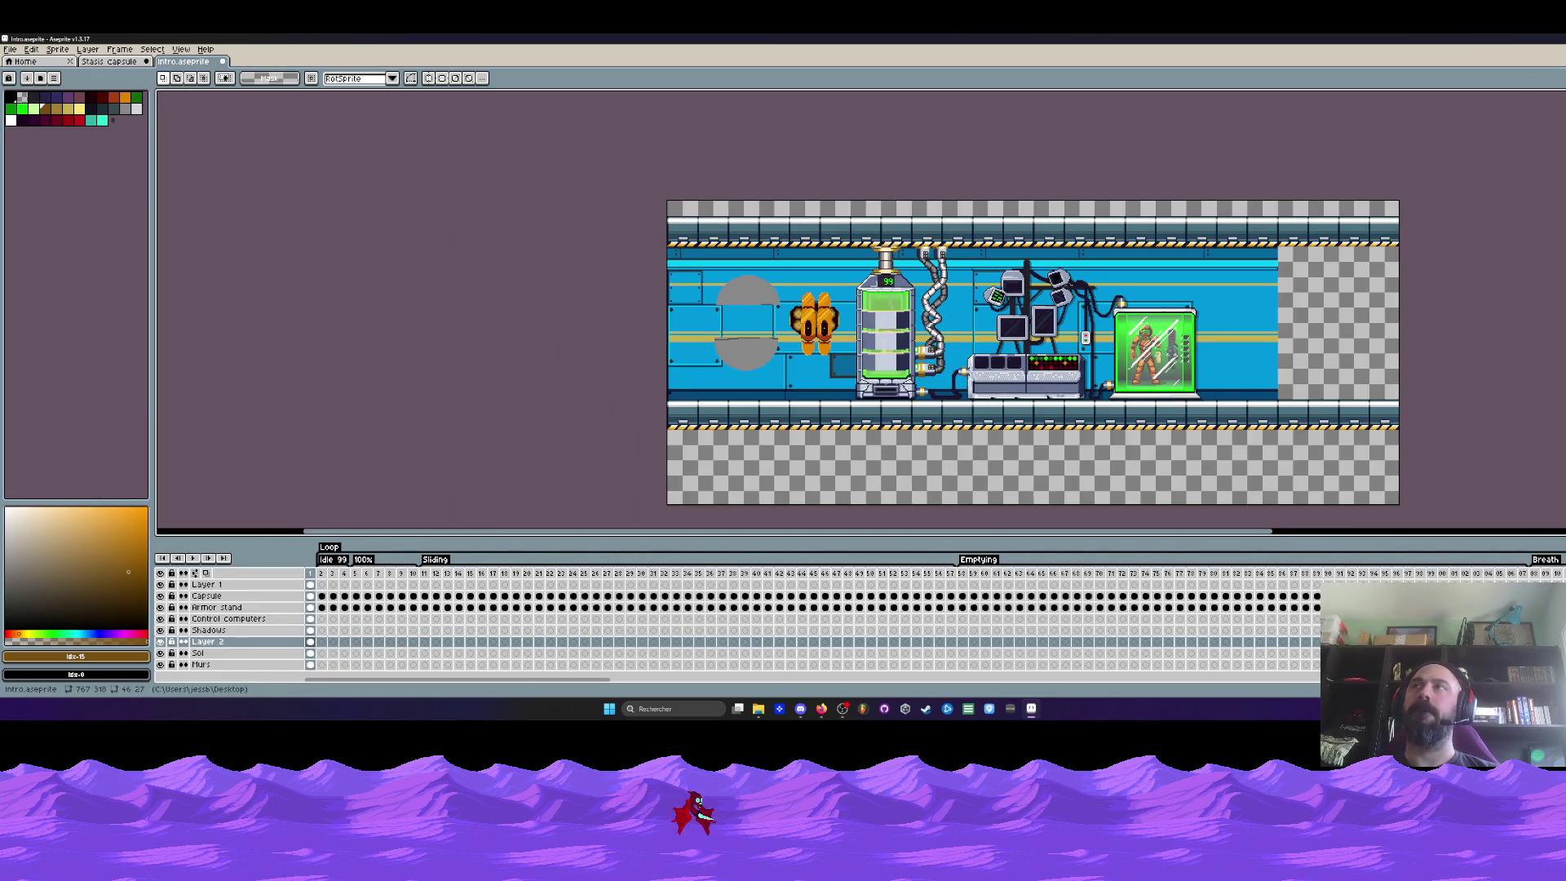
{"action": "left_click", "coordinate": [1521, 38]}
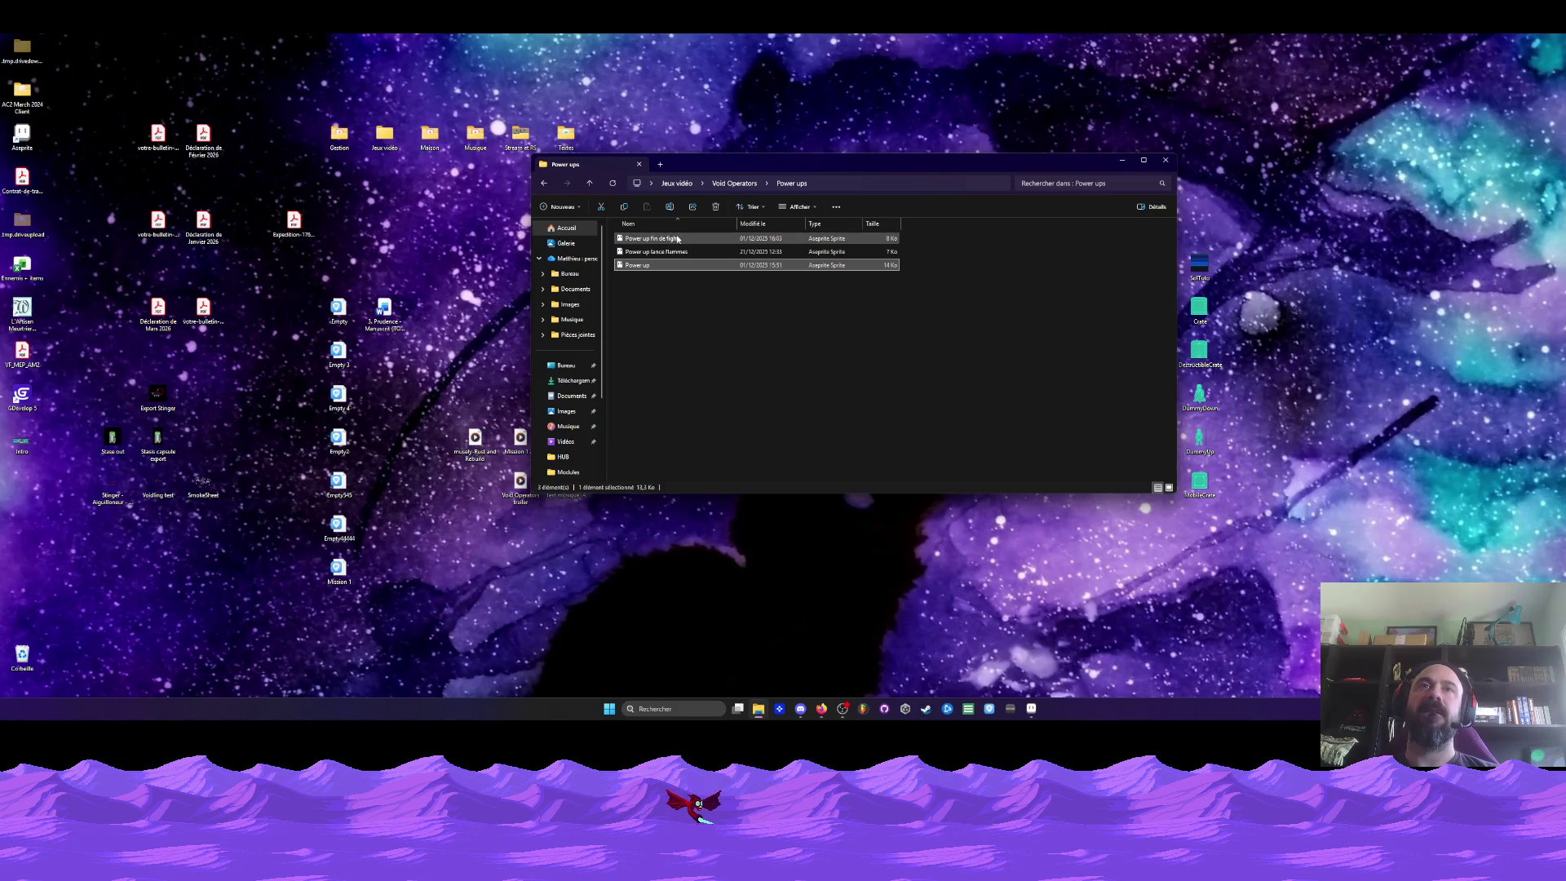
{"action": "left_click", "coordinate": [1031, 708]}
{"action": "scroll", "coordinate": [769, 363], "scroll_direction": "up", "scroll_amount": 3}
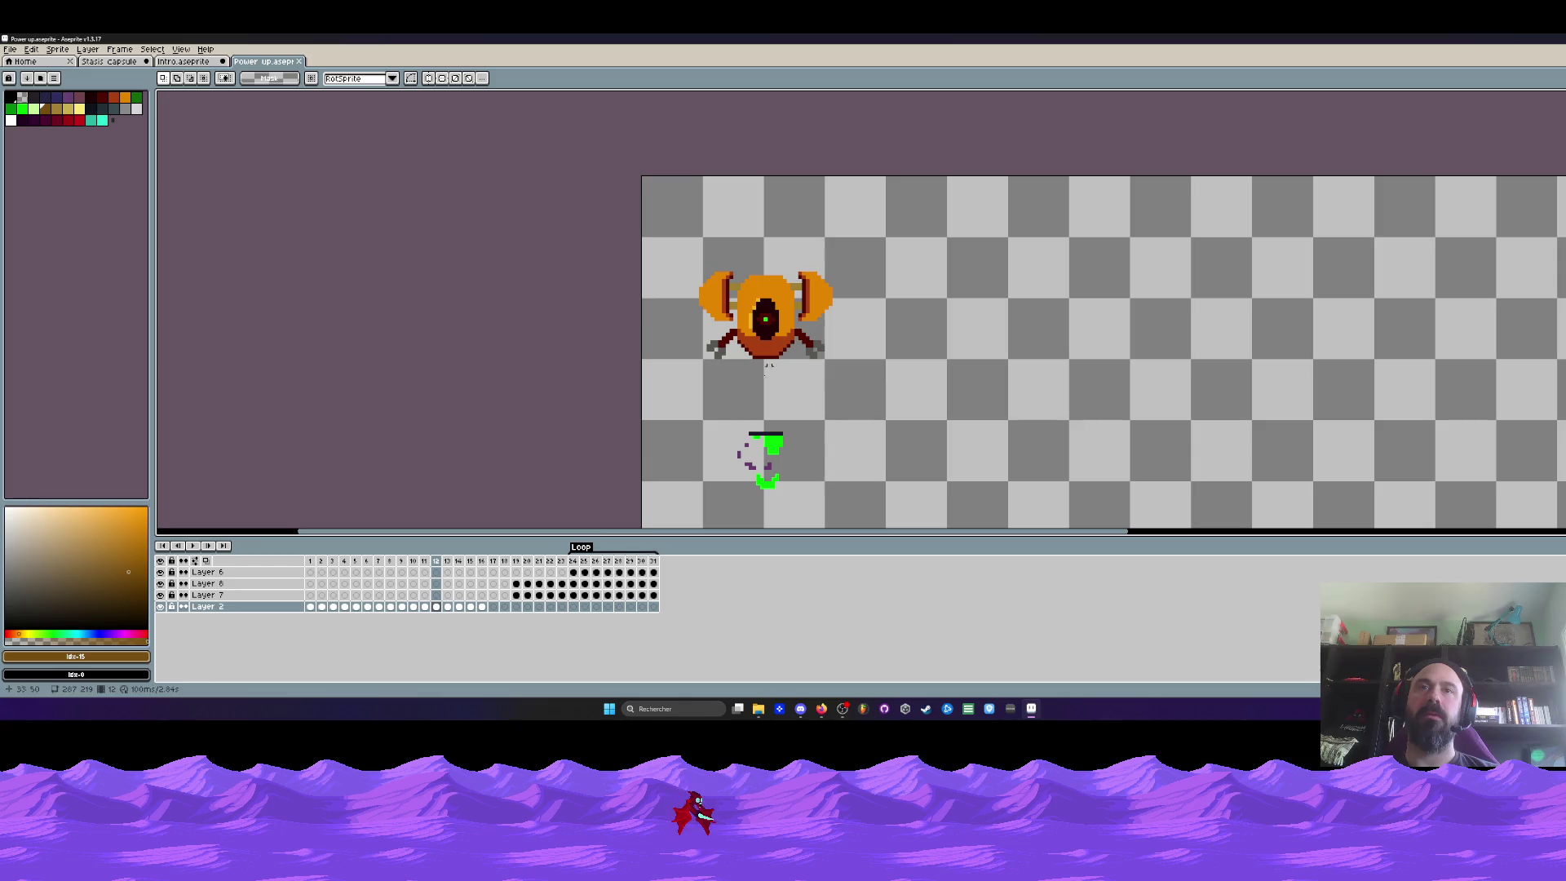
Play the power-up animation from frame 24 and toggle a layer's visibility off and on
{"action": "left_click_drag", "start_coordinate": [314, 561], "coordinate": [576, 573]}
{"action": "left_click", "coordinate": [576, 562]}
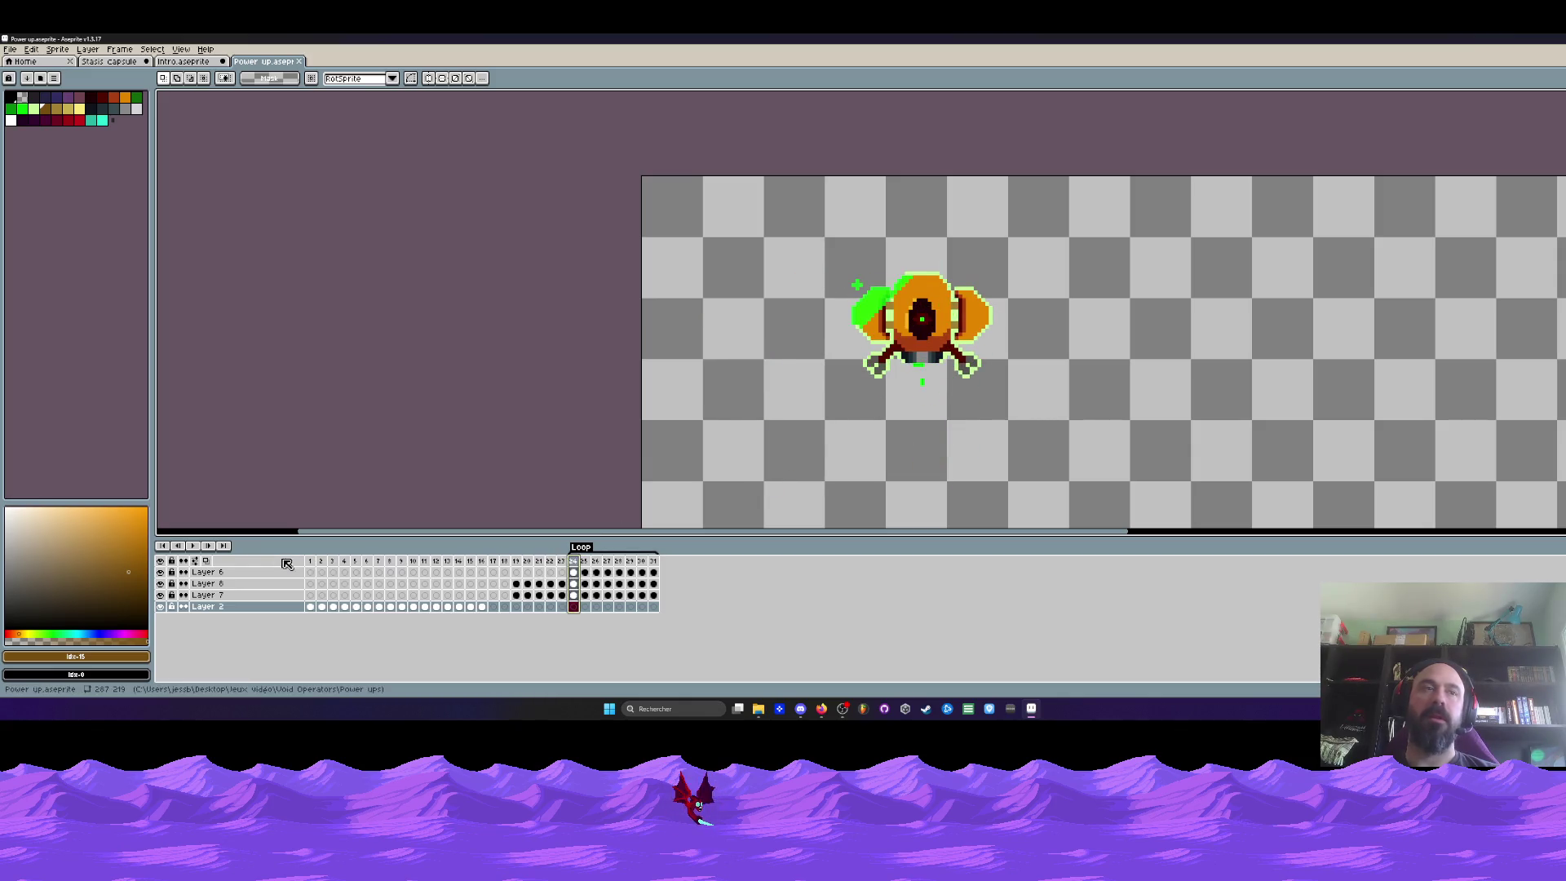
{"action": "left_click", "coordinate": [194, 547]}
{"action": "scroll", "coordinate": [775, 283], "scroll_direction": "down", "scroll_amount": 1}
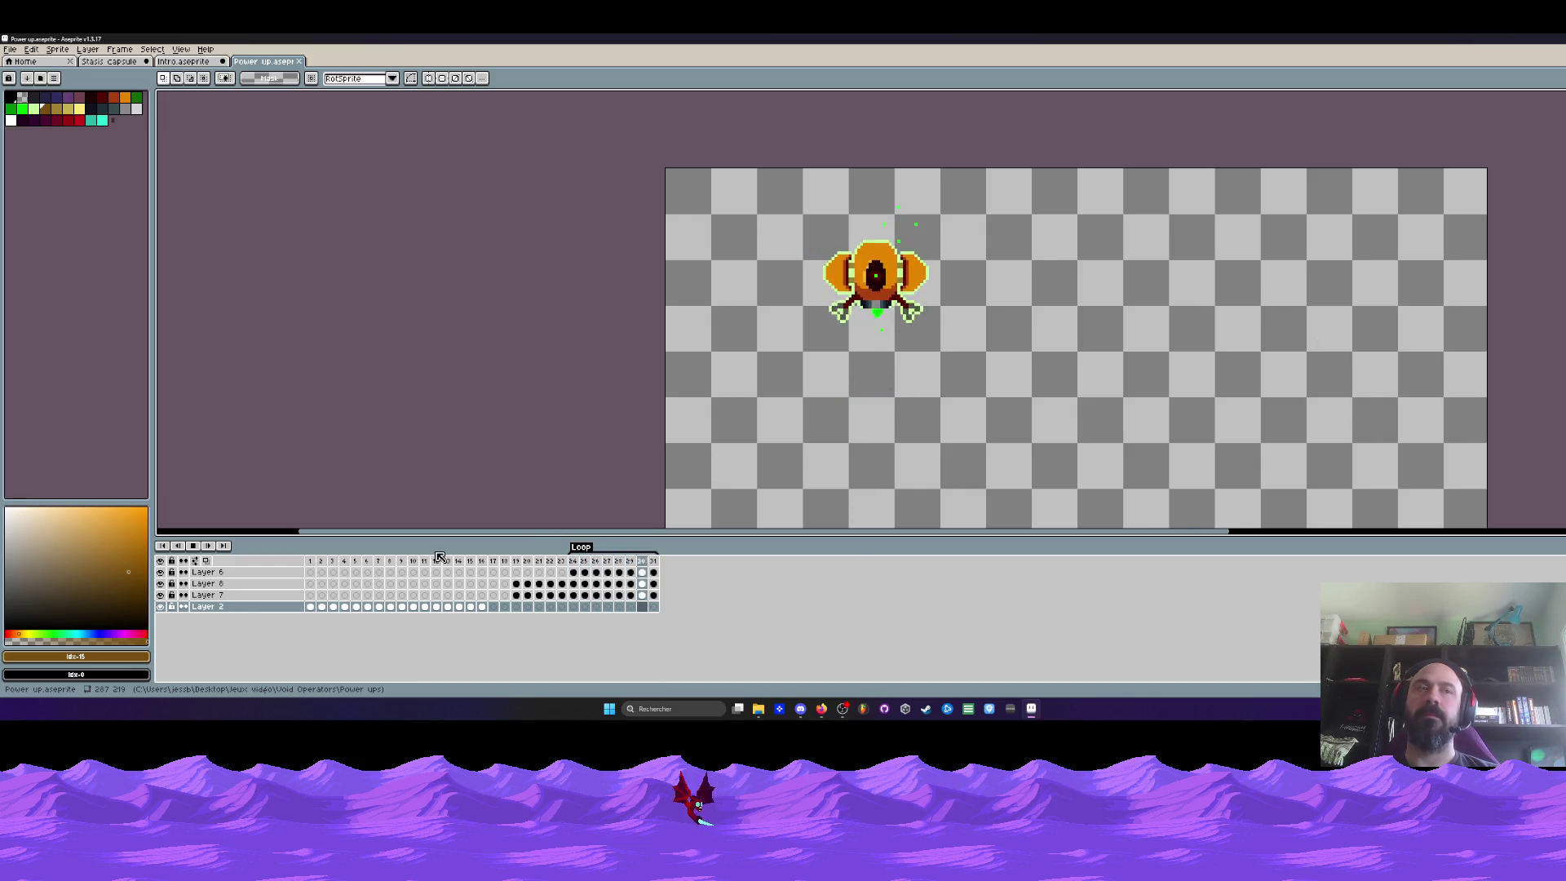
{"action": "left_click", "coordinate": [160, 582]}
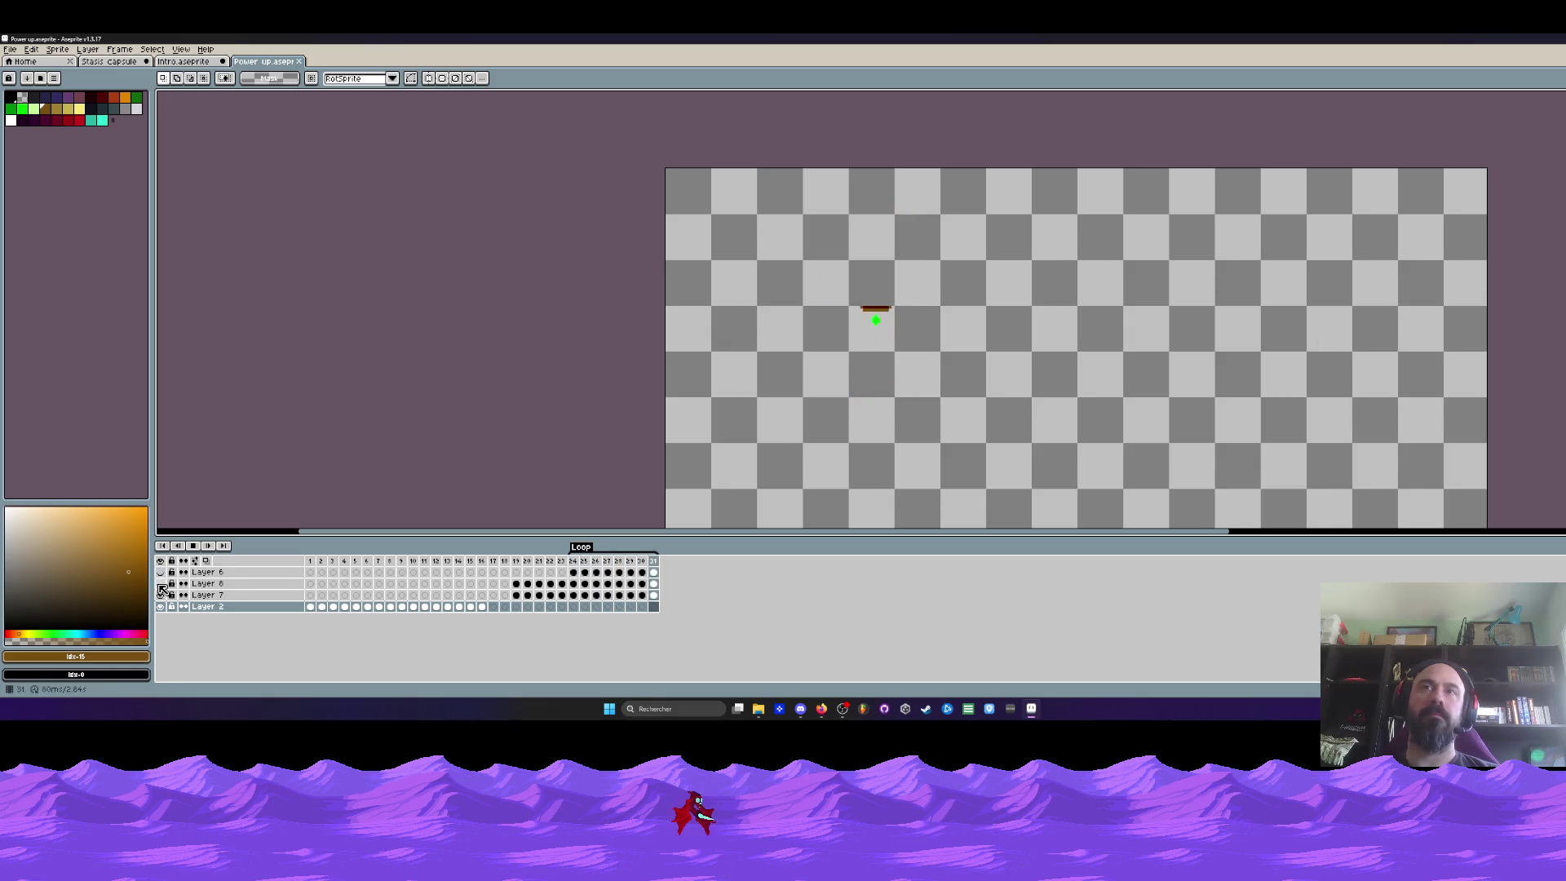
{"action": "left_click", "coordinate": [160, 590]}
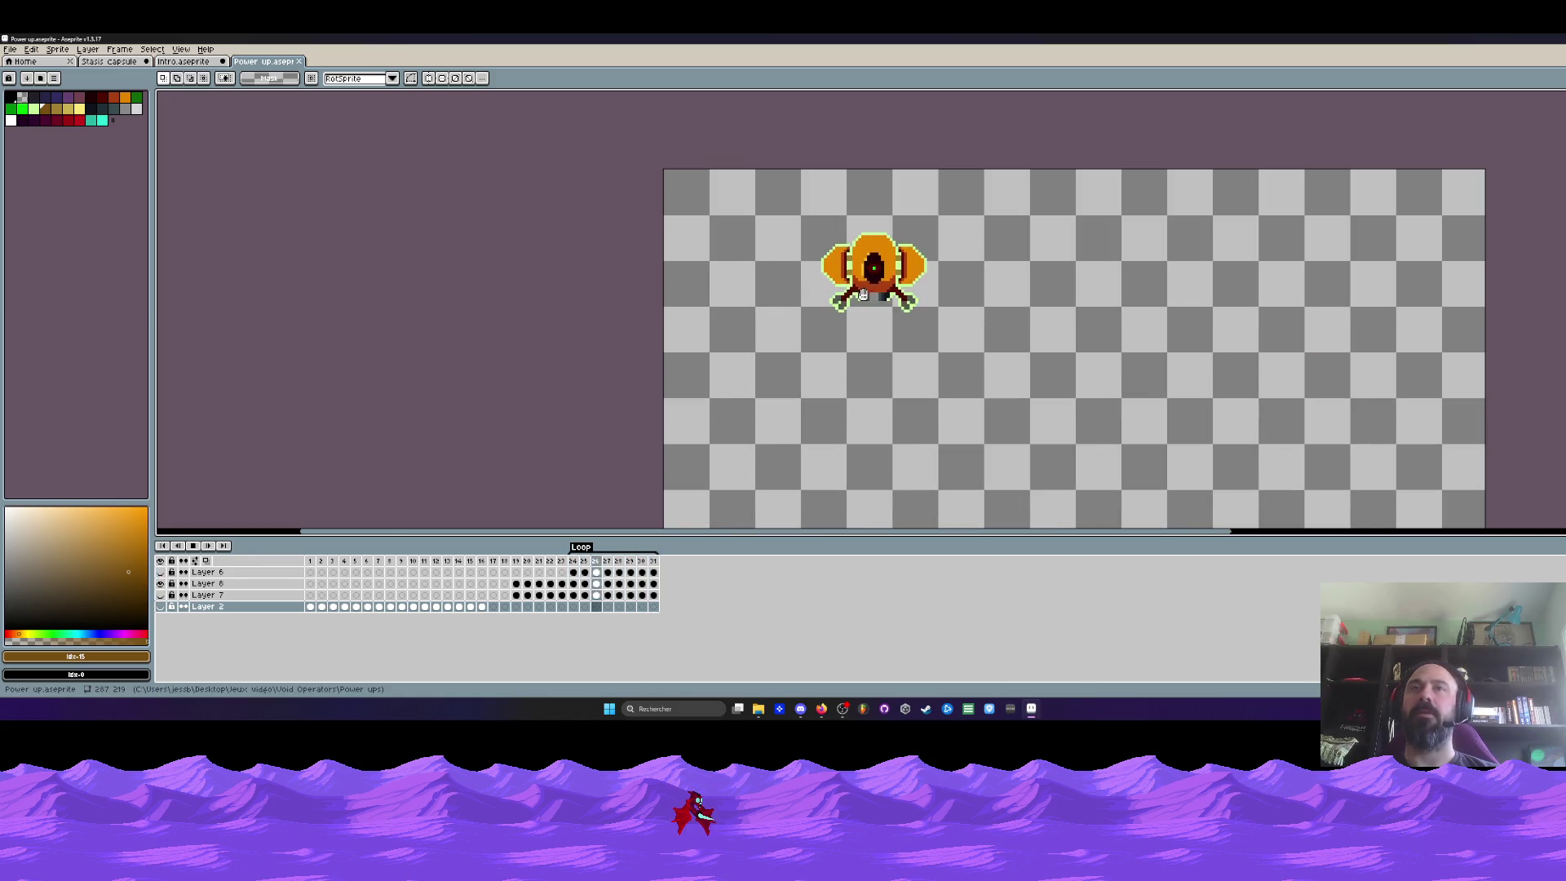
{"action": "scroll", "coordinate": [863, 294], "scroll_direction": "up", "scroll_amount": 1}
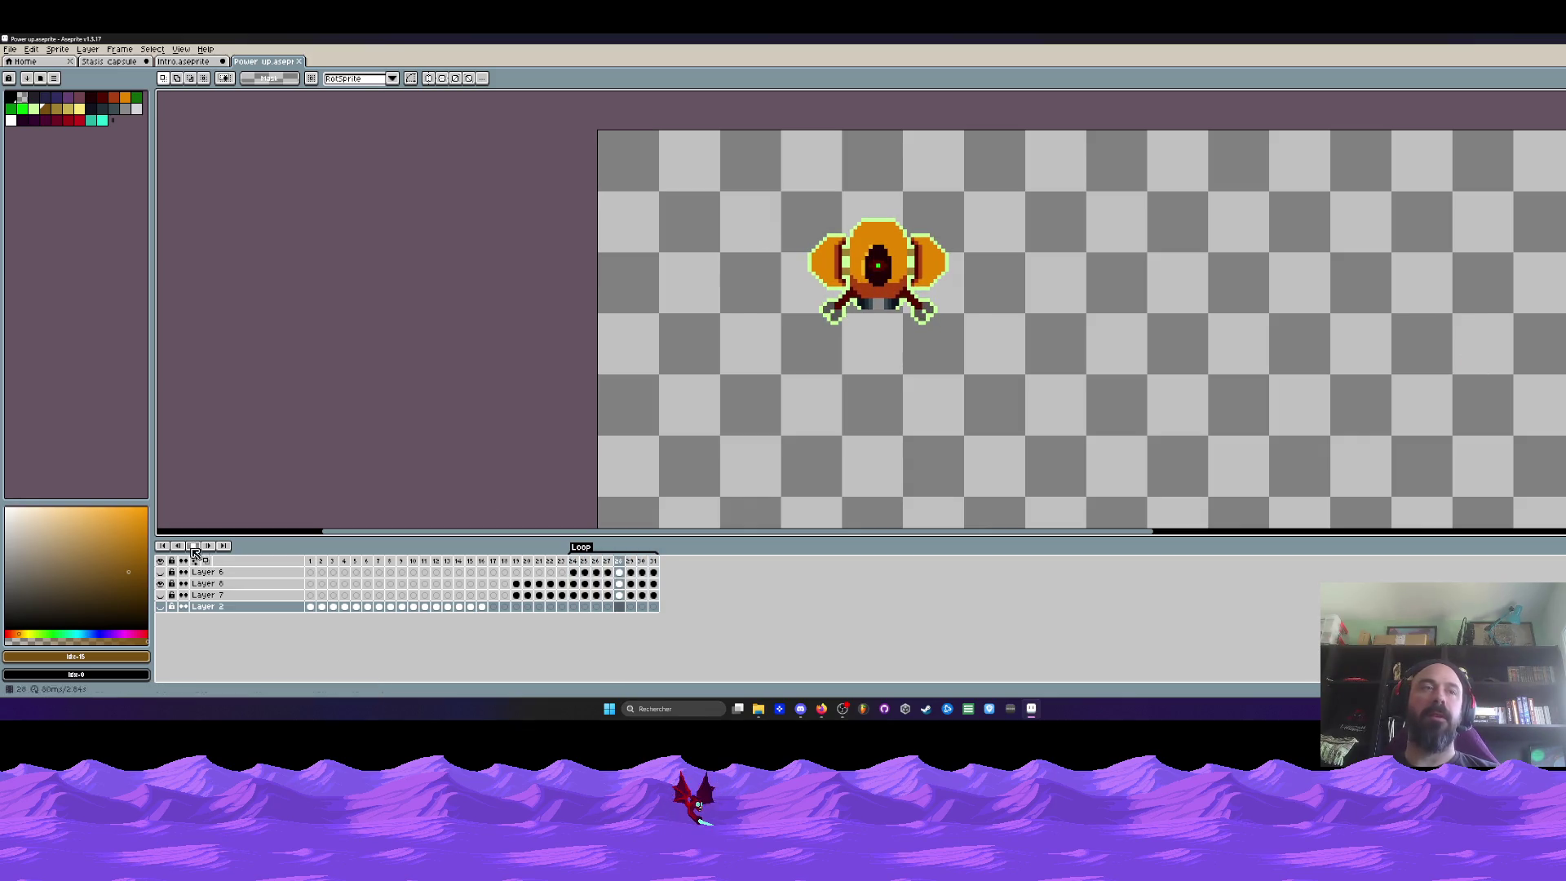
Test squeezing the orange sprite narrower on Layer 8, revert it, and close the power-up sprite
{"action": "left_click_drag", "start_coordinate": [726, 176], "coordinate": [1035, 374]}
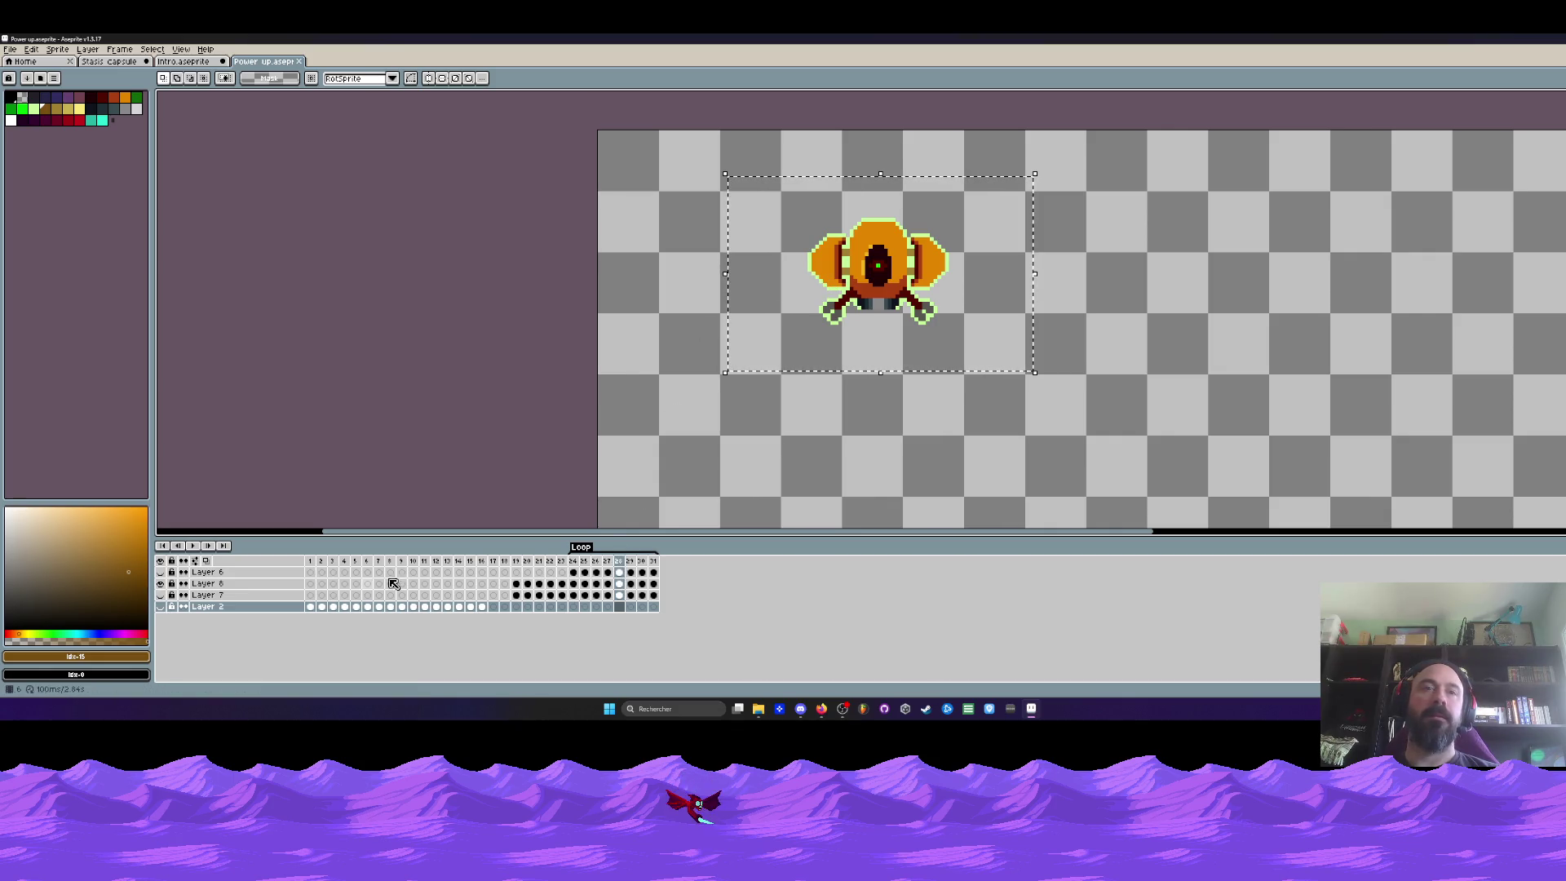
{"action": "left_click", "coordinate": [600, 584]}
{"action": "mouse_move", "coordinate": [728, 274]}
{"action": "left_mouse_down"}
{"action": "mouse_move", "coordinate": [808, 282]}
{"action": "mouse_move", "coordinate": [752, 280]}
{"action": "left_mouse_up"}
{"action": "key", "text": "Return"}
{"action": "scroll", "coordinate": [784, 284], "scroll_direction": "down", "scroll_amount": 3}
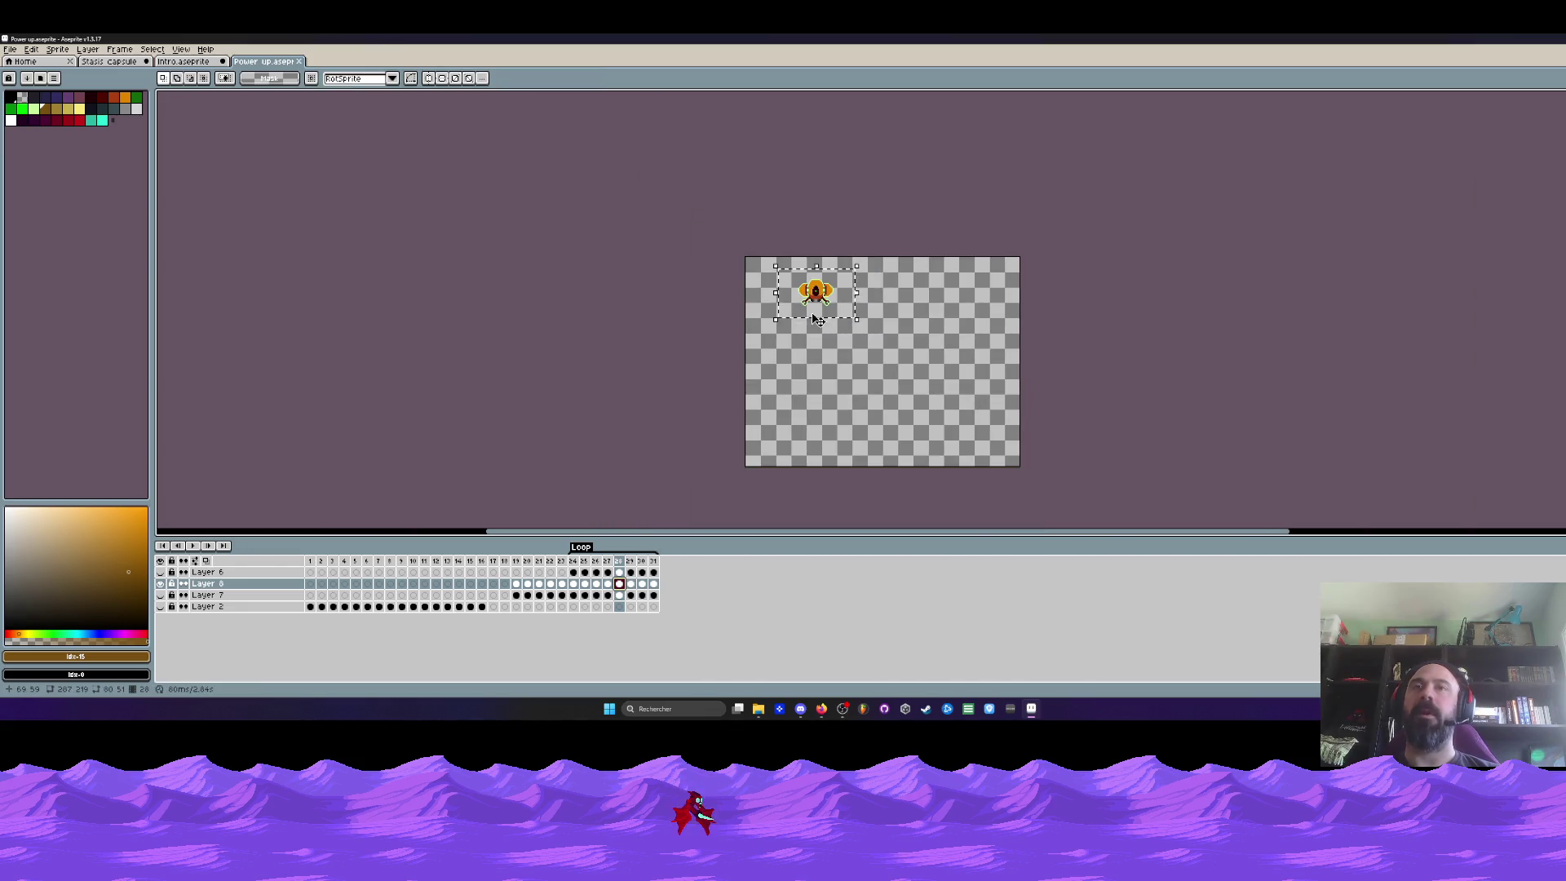
{"action": "left_click", "coordinate": [298, 61]}
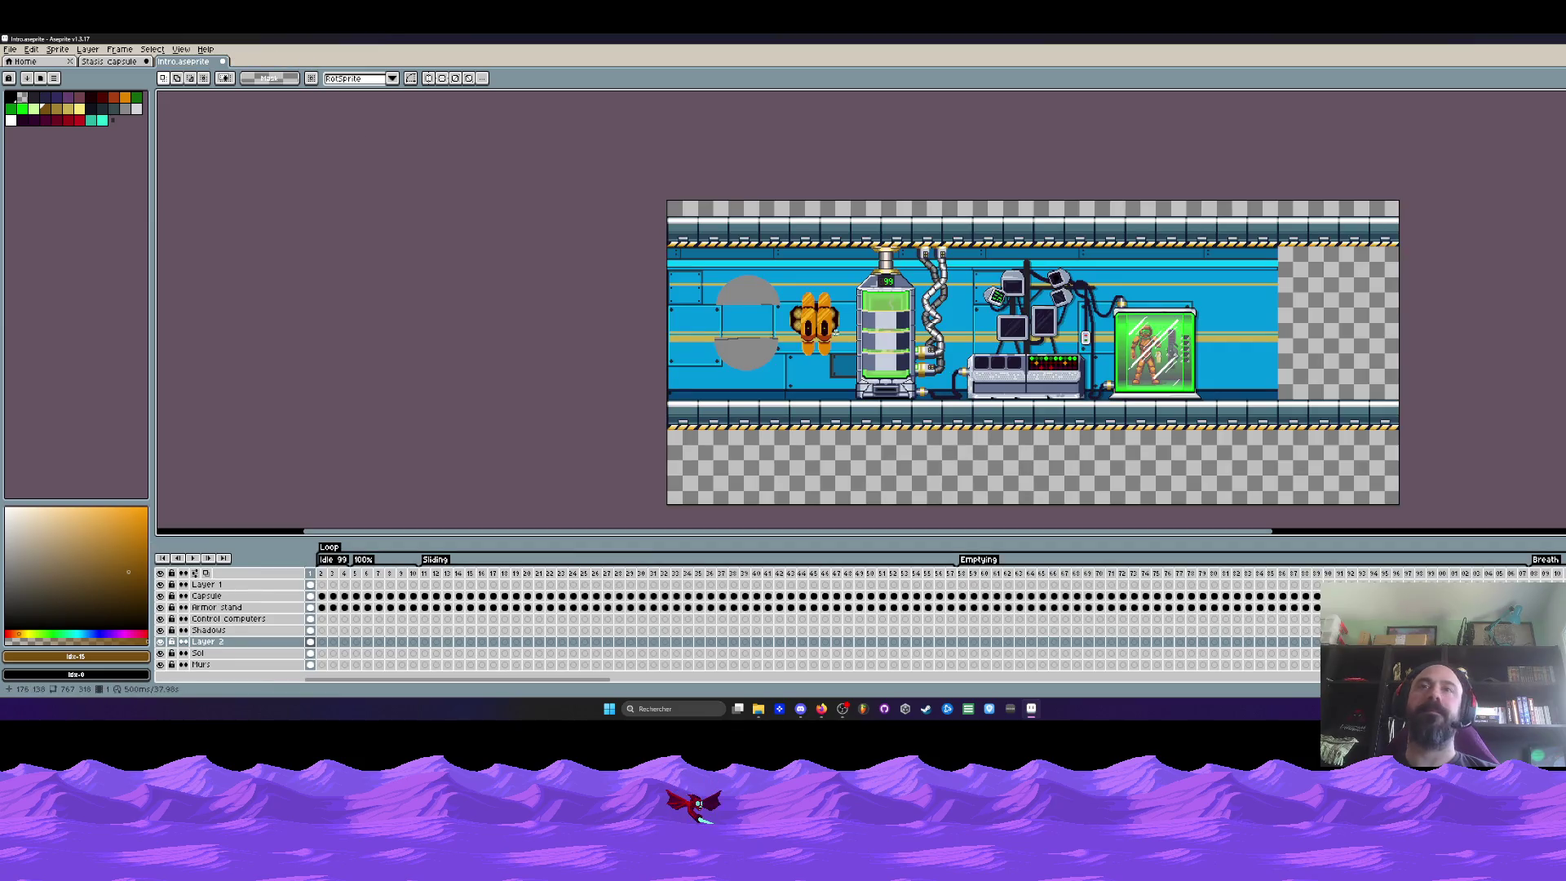
{"action": "scroll", "coordinate": [835, 332], "scroll_direction": "up", "scroll_amount": 1}
{"action": "scroll", "coordinate": [856, 368], "scroll_direction": "up", "scroll_amount": 1}
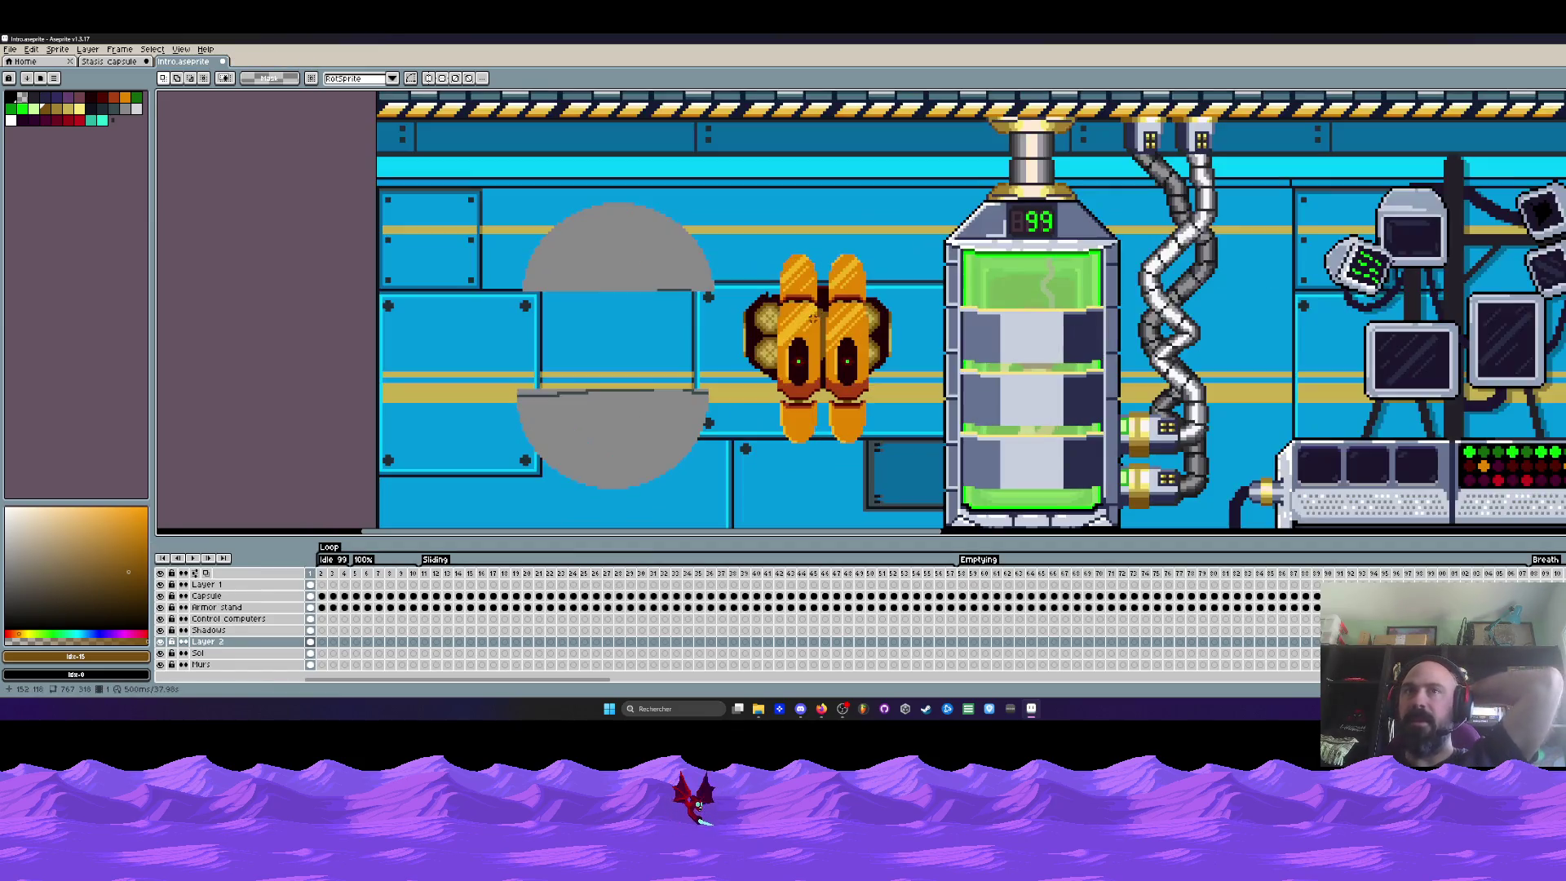
{"action": "scroll", "coordinate": [907, 457], "scroll_direction": "up", "scroll_amount": 1}
{"action": "scroll", "coordinate": [907, 456], "scroll_direction": "down", "scroll_amount": 1}
{"action": "scroll", "coordinate": [875, 276], "scroll_direction": "down", "scroll_amount": 1}
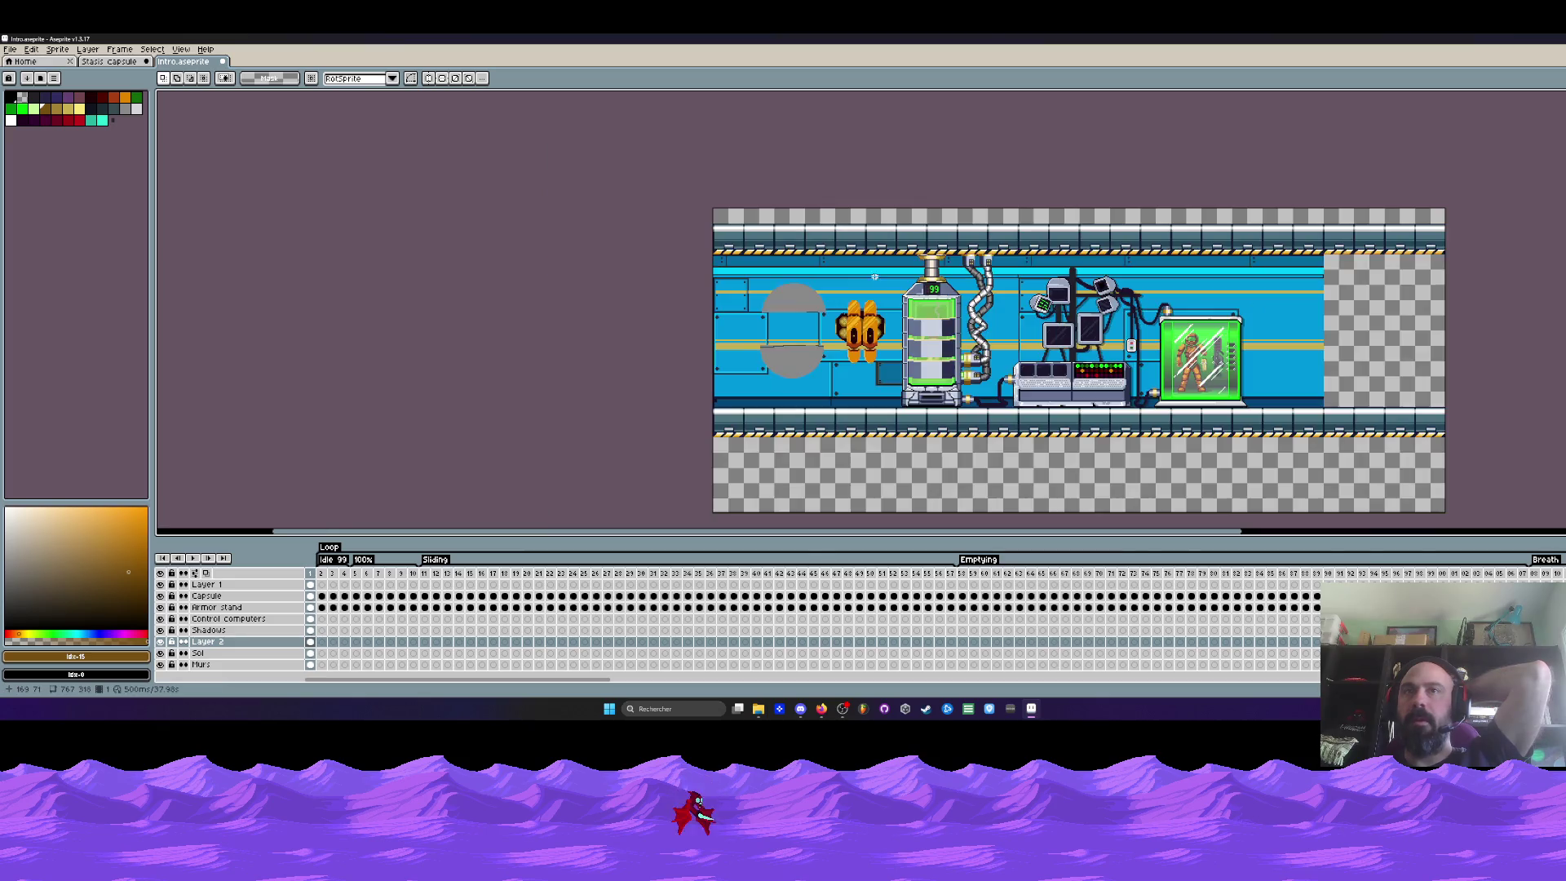
{"action": "scroll", "coordinate": [861, 330], "scroll_direction": "up", "scroll_amount": 1}
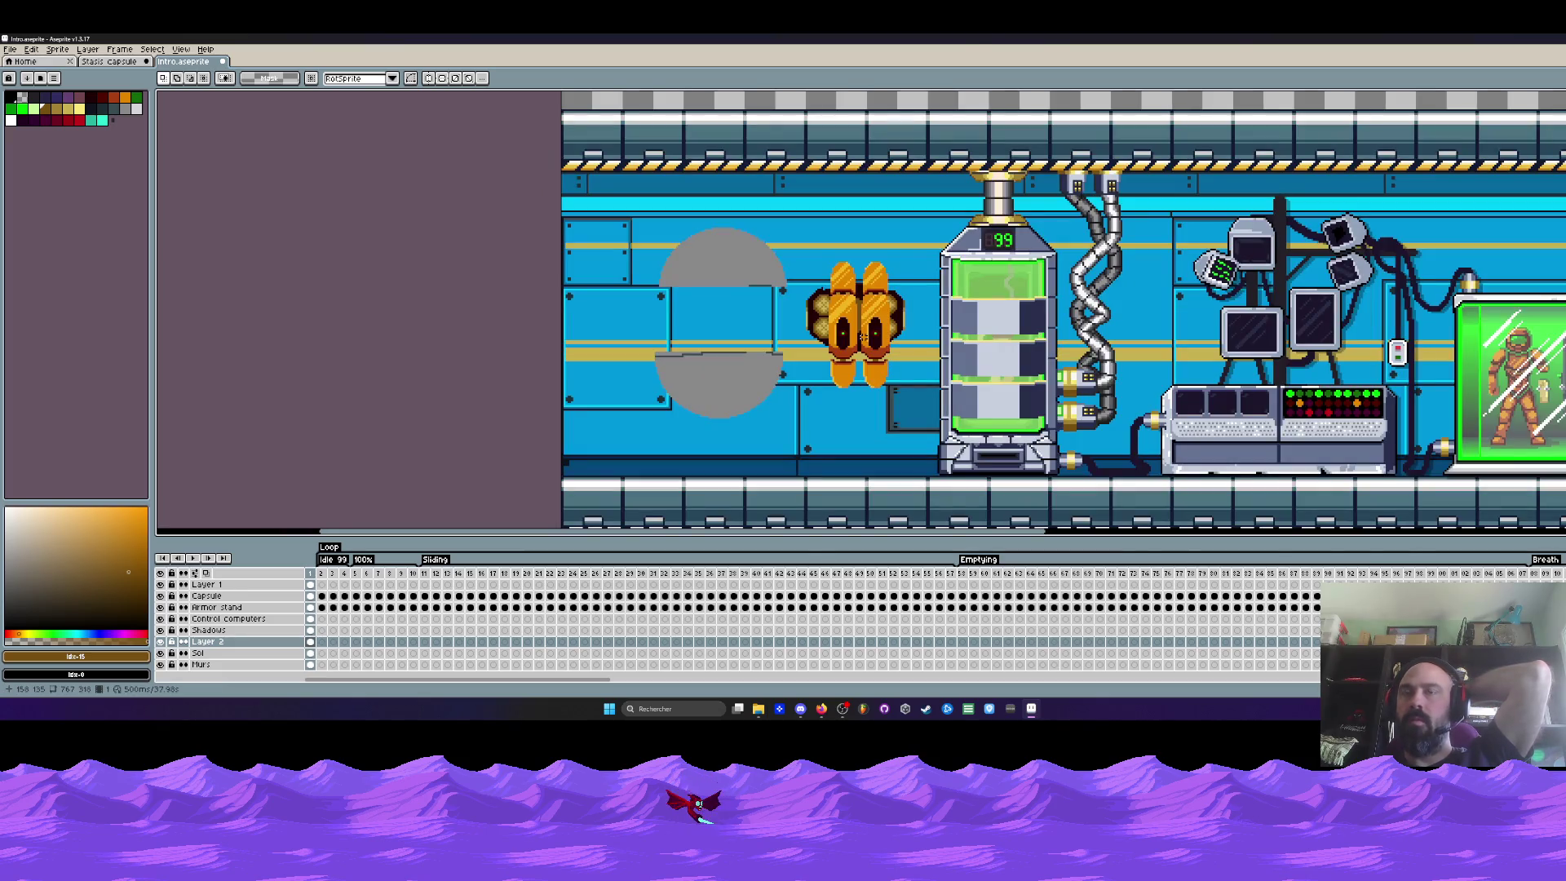
{"action": "scroll", "coordinate": [860, 330], "scroll_direction": "down", "scroll_amount": 1}
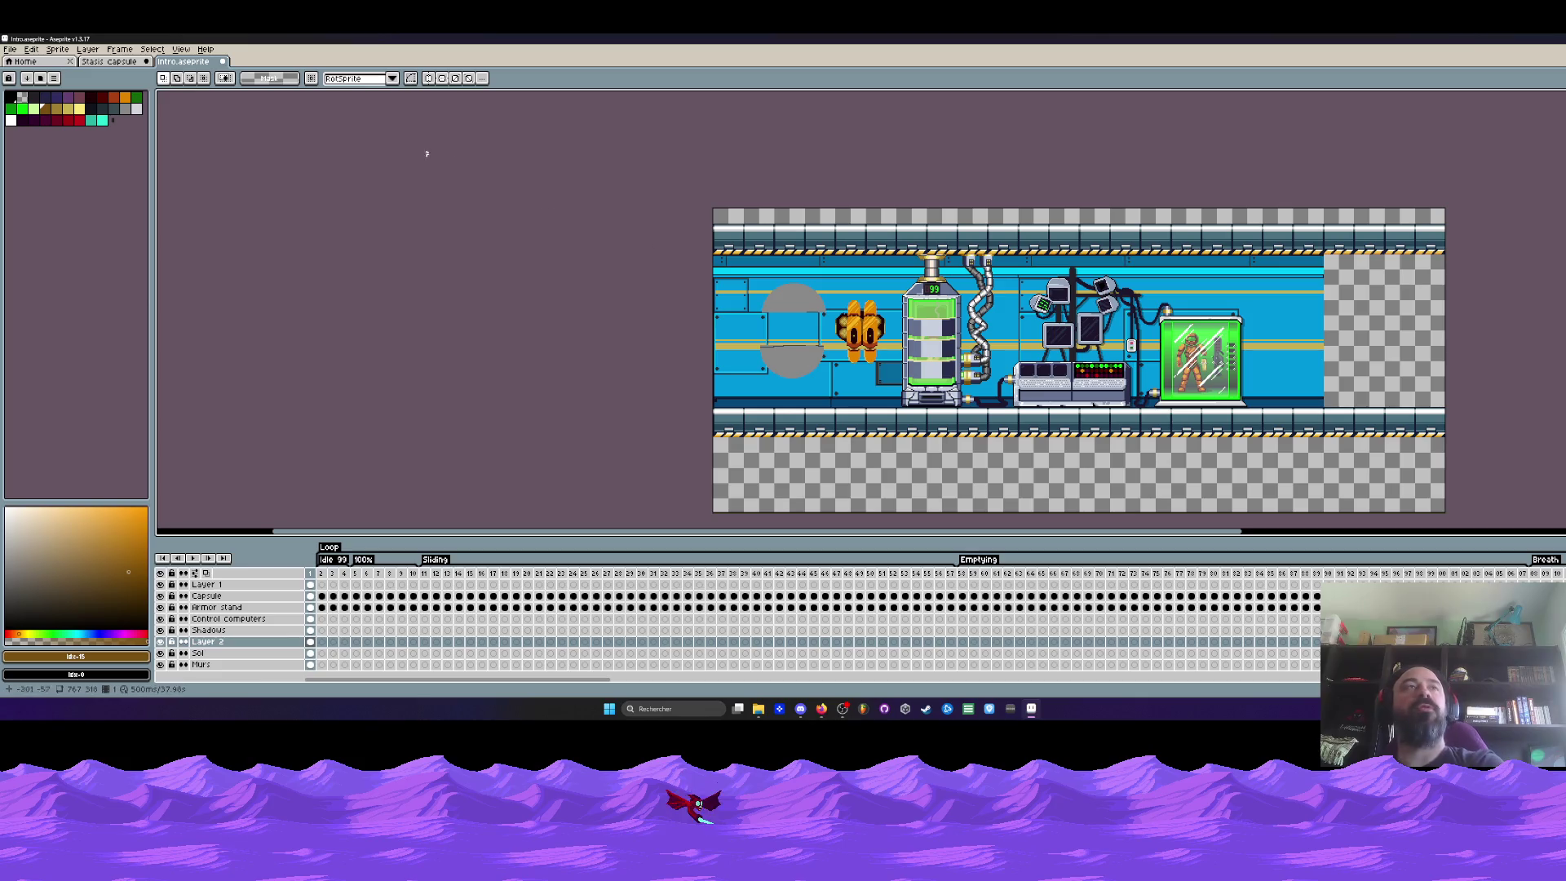
Bring the File Explorer window with the Power ups folder to the front
{"action": "left_click", "coordinate": [106, 62]}
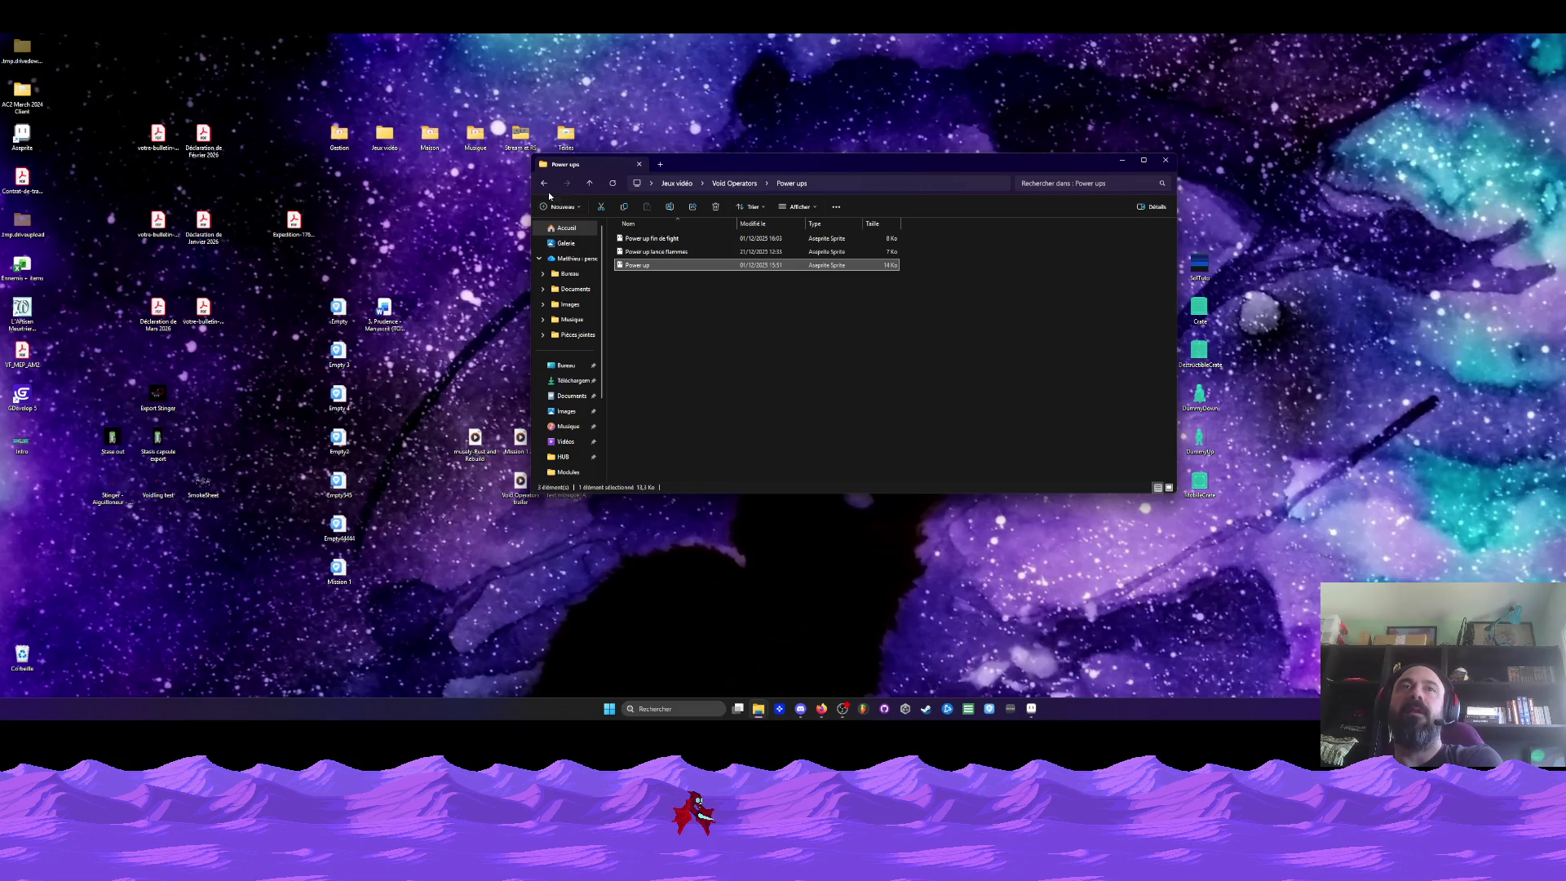
Navigate to Void Operators > Opérateurs and open Opérateur Vince.aseprite in Aseprite
{"action": "left_click", "coordinate": [544, 182]}
{"action": "left_click", "coordinate": [543, 183]}
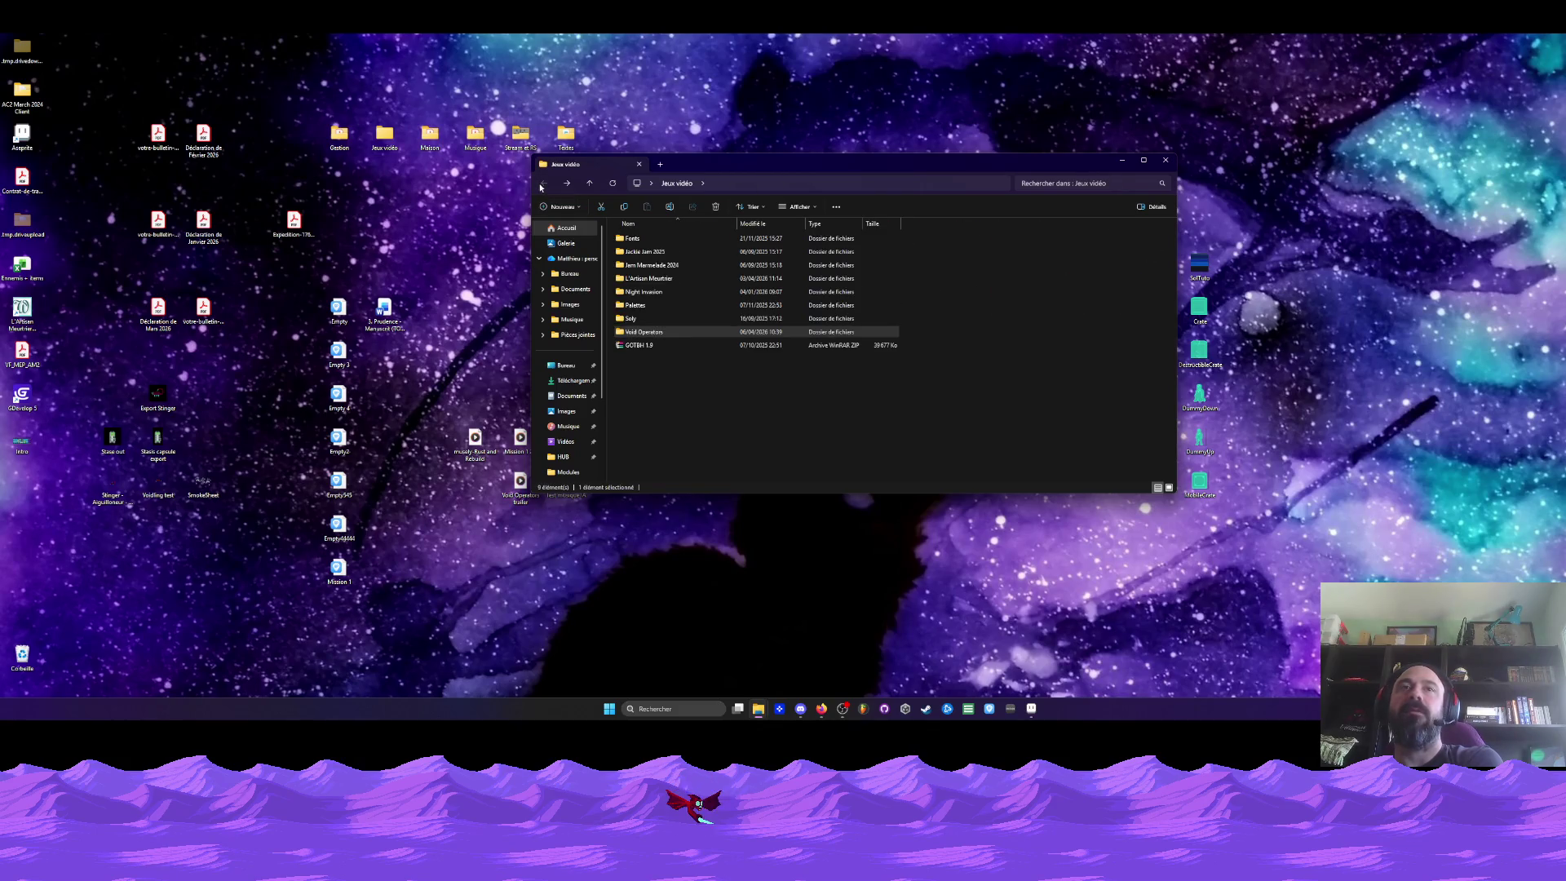
{"action": "double_click", "coordinate": [642, 334]}
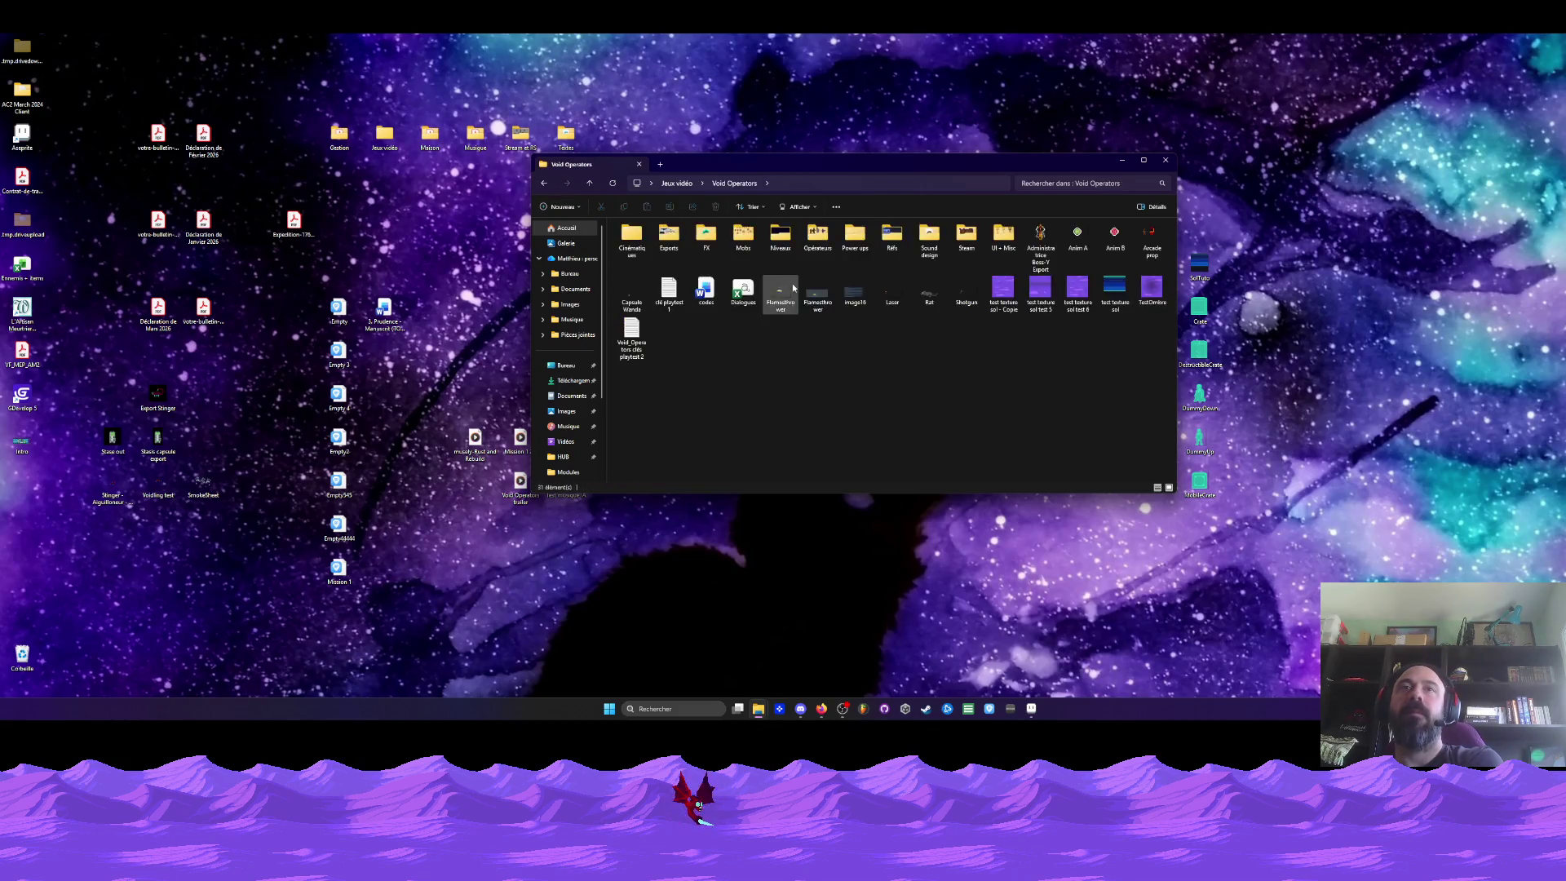
{"action": "double_click", "coordinate": [819, 238]}
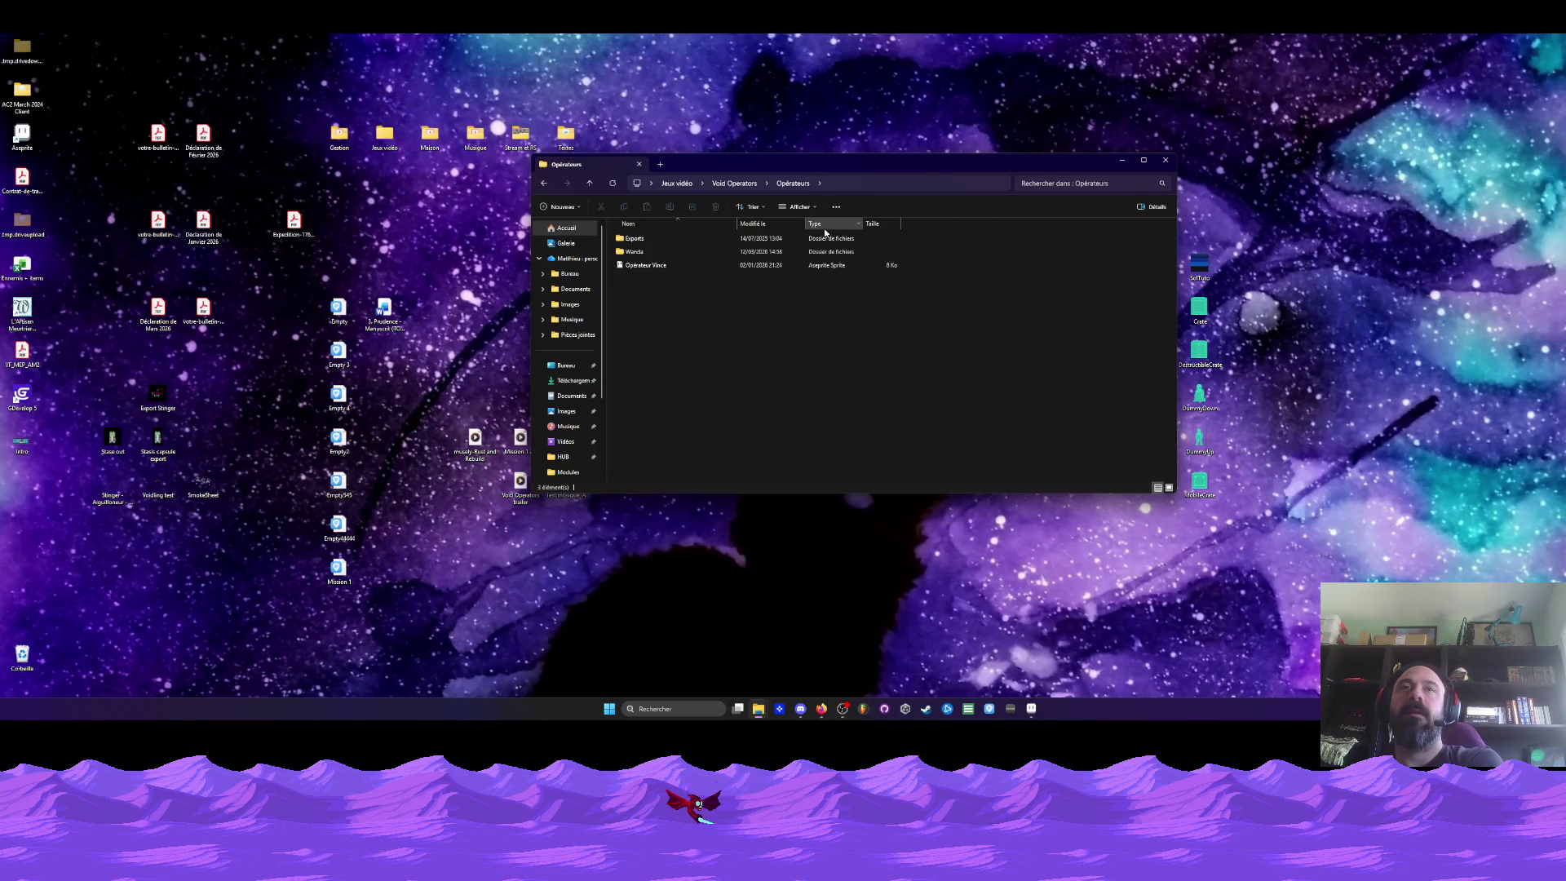
{"action": "left_click", "coordinate": [644, 264]}
{"action": "left_click", "coordinate": [1032, 708]}
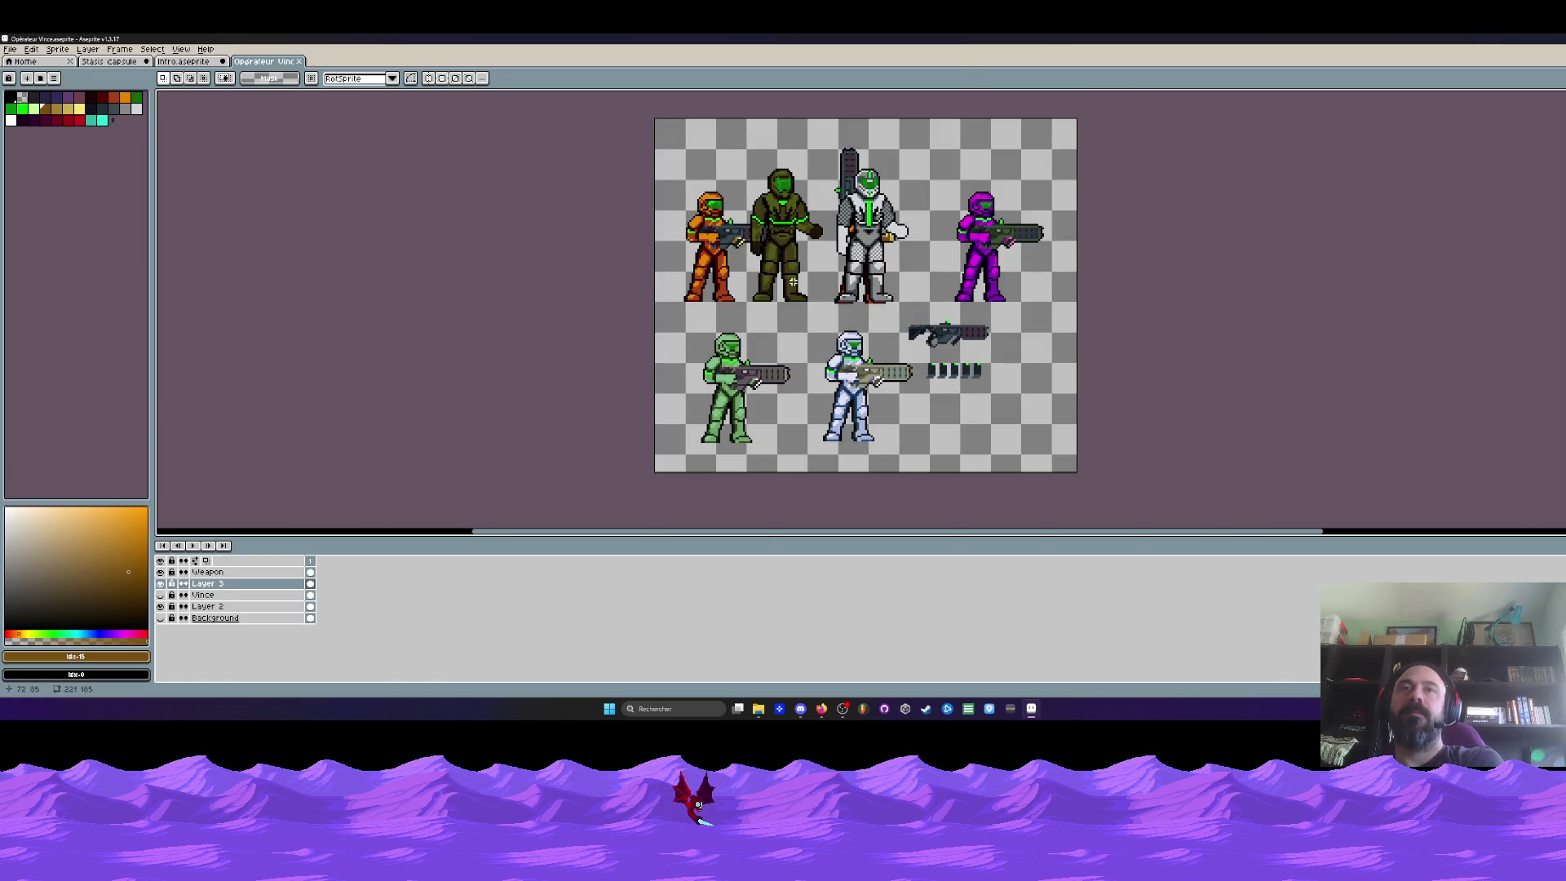
{"action": "scroll", "coordinate": [793, 283], "scroll_direction": "up", "scroll_amount": 1}
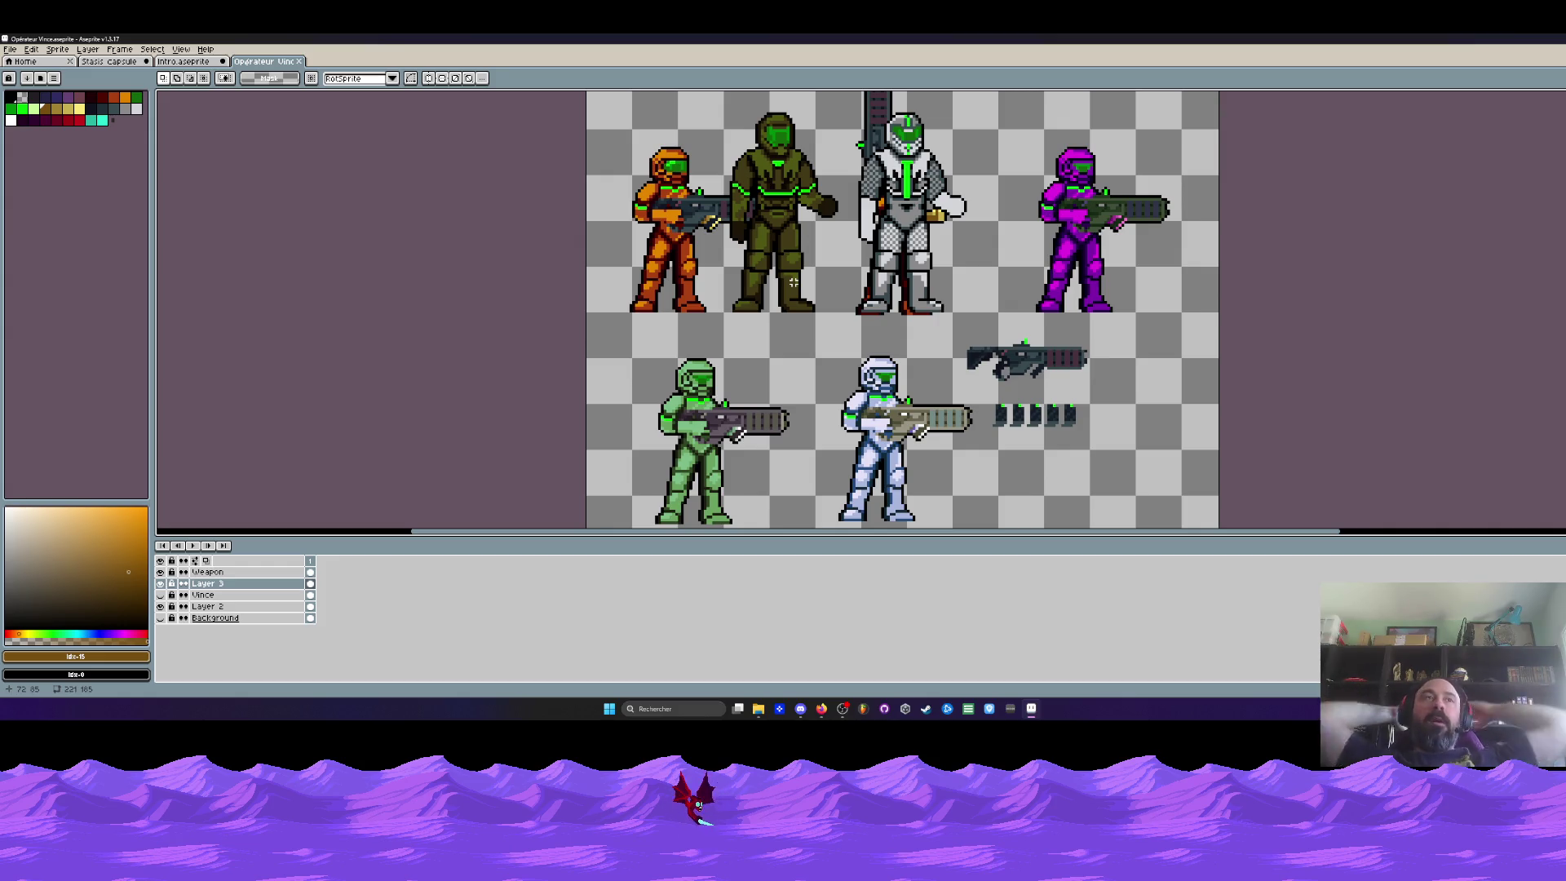
Switch back to the Intro.aseprite lab corridor document
{"action": "left_click", "coordinate": [187, 62]}
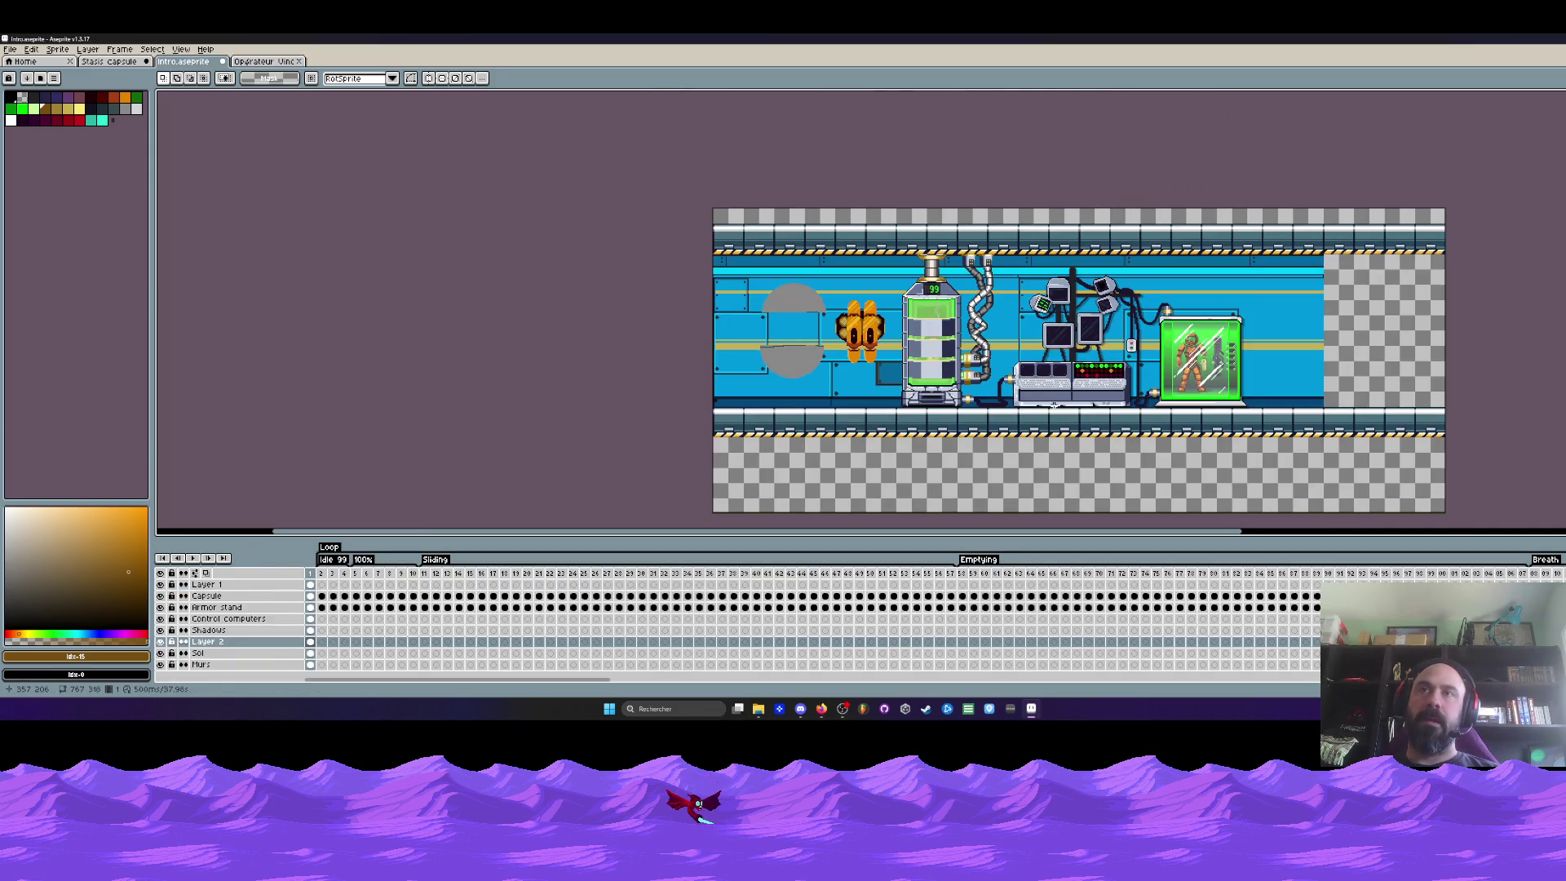
{"action": "scroll", "coordinate": [1054, 404], "scroll_direction": "up", "scroll_amount": 2}
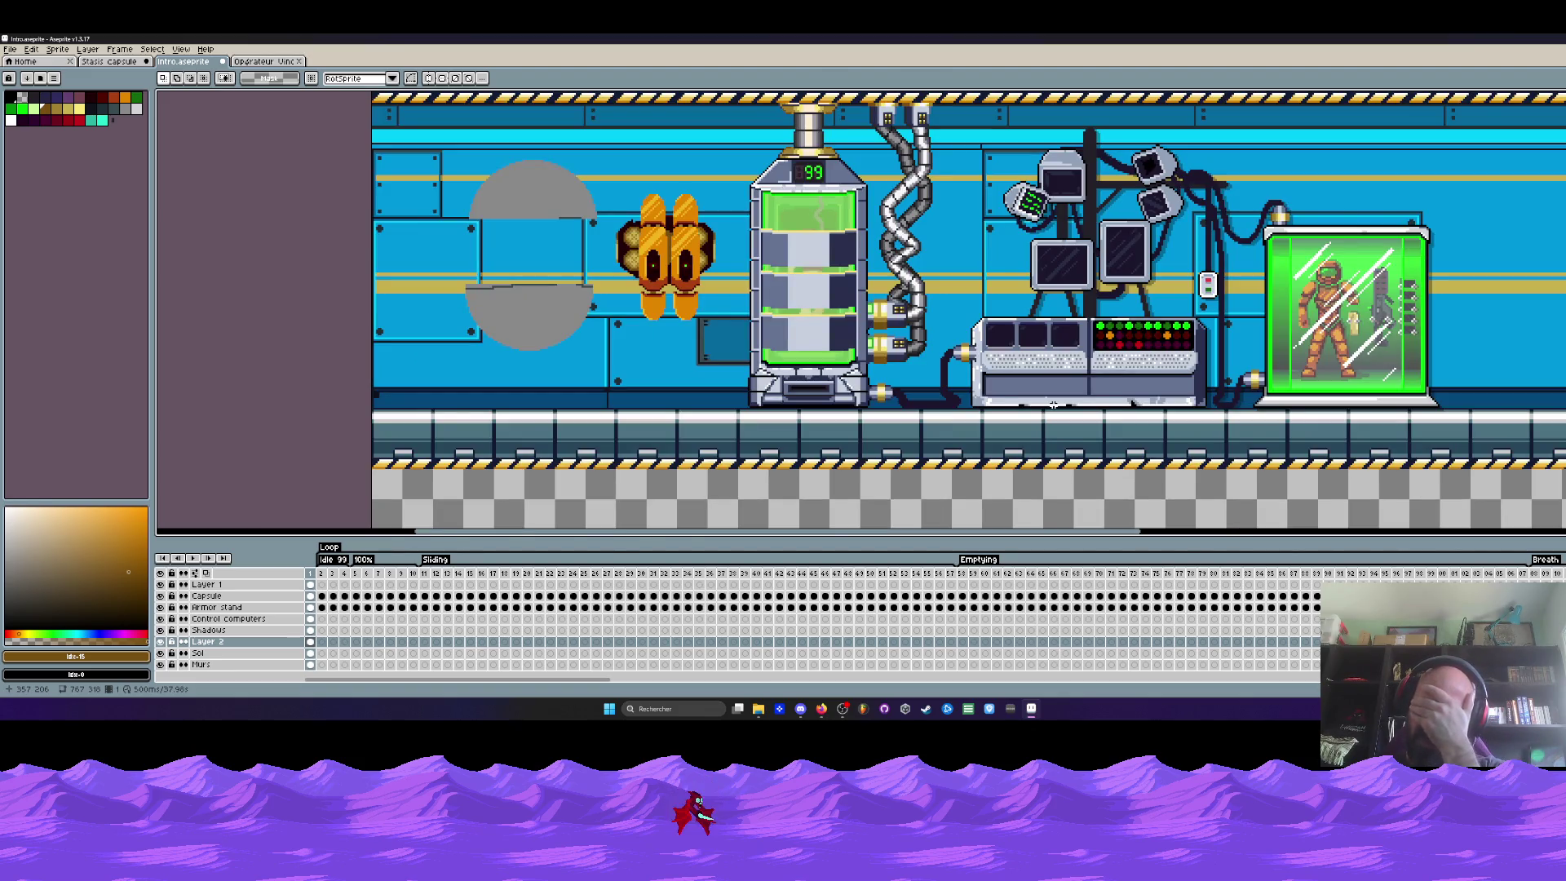
{"action": "scroll", "coordinate": [1054, 403], "scroll_direction": "down", "scroll_amount": 2}
{"action": "left_click_drag", "start_coordinate": [844, 531], "coordinate": [1001, 550]}
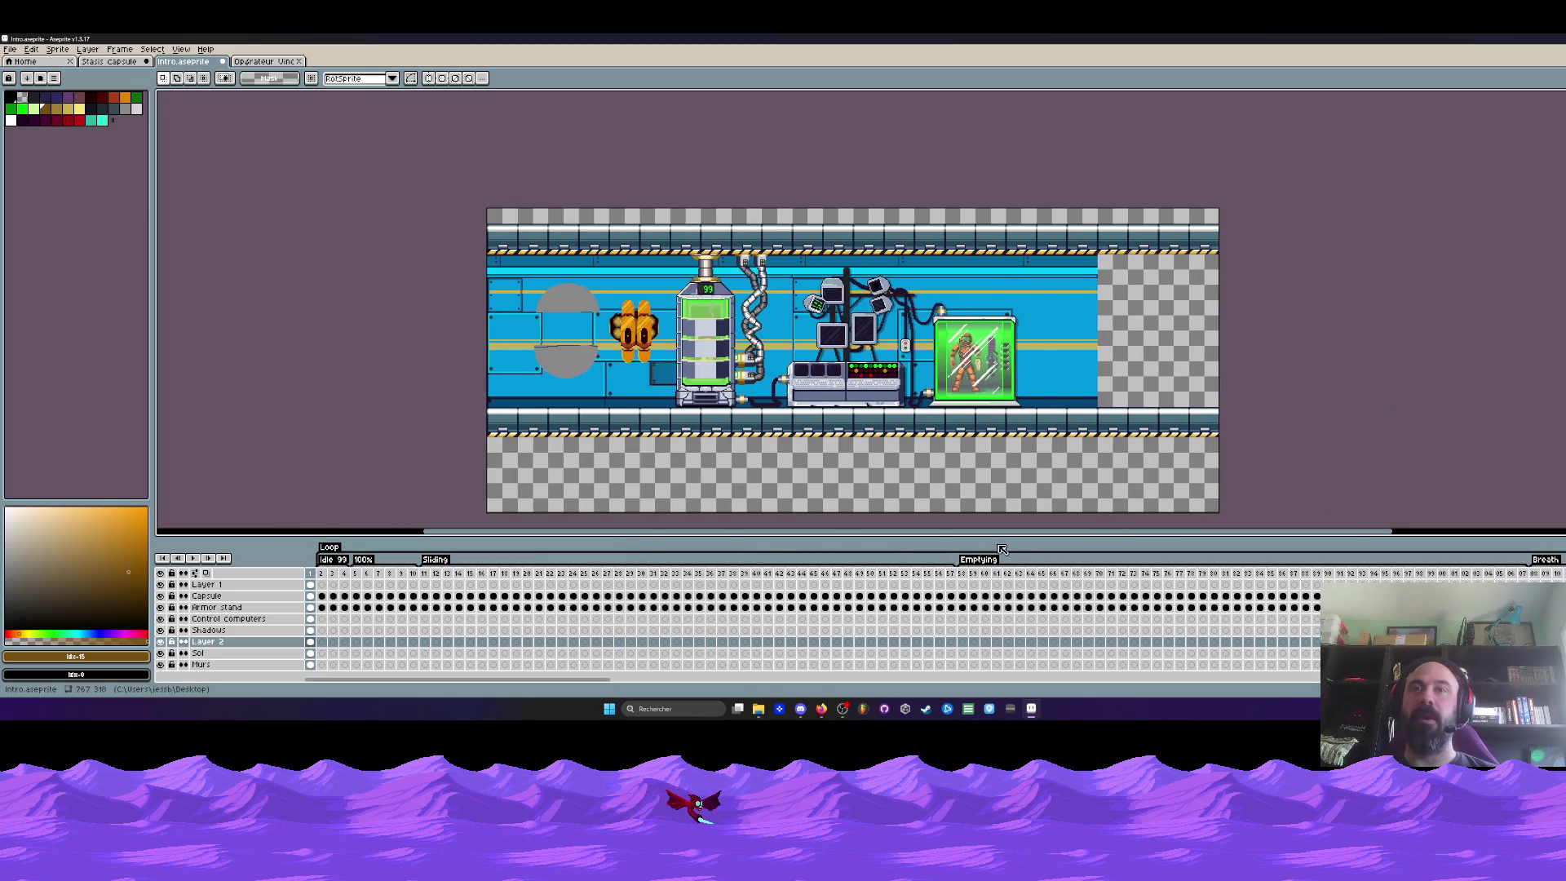
{"action": "scroll", "coordinate": [1138, 362], "scroll_direction": "down", "scroll_amount": 1}
{"action": "scroll", "coordinate": [1236, 361], "scroll_direction": "up", "scroll_amount": 1}
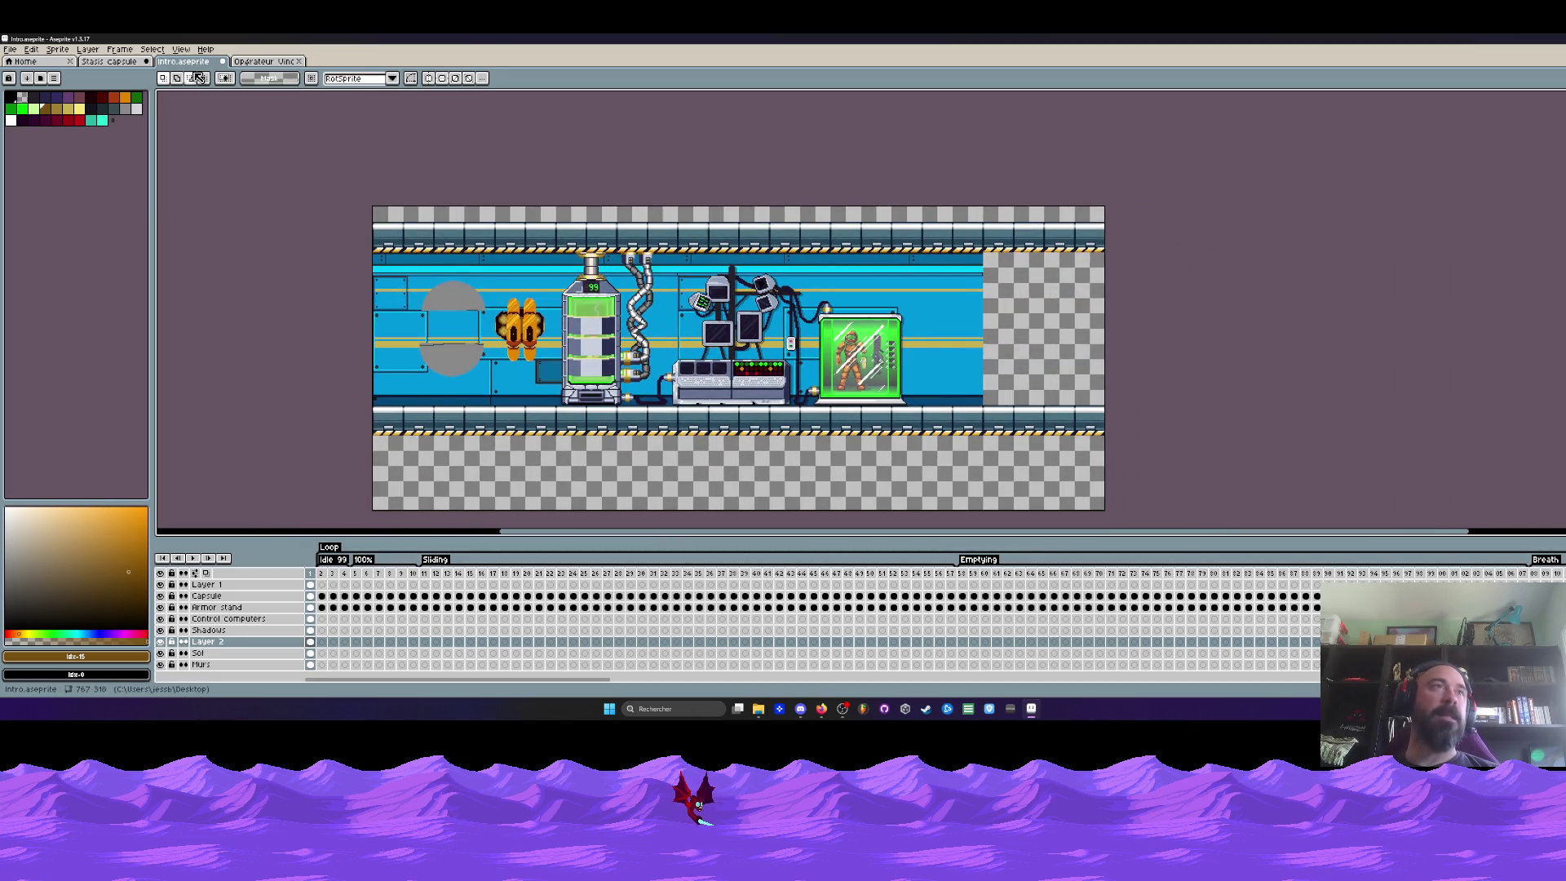
{"action": "left_click", "coordinate": [110, 62]}
{"action": "left_click", "coordinate": [183, 61]}
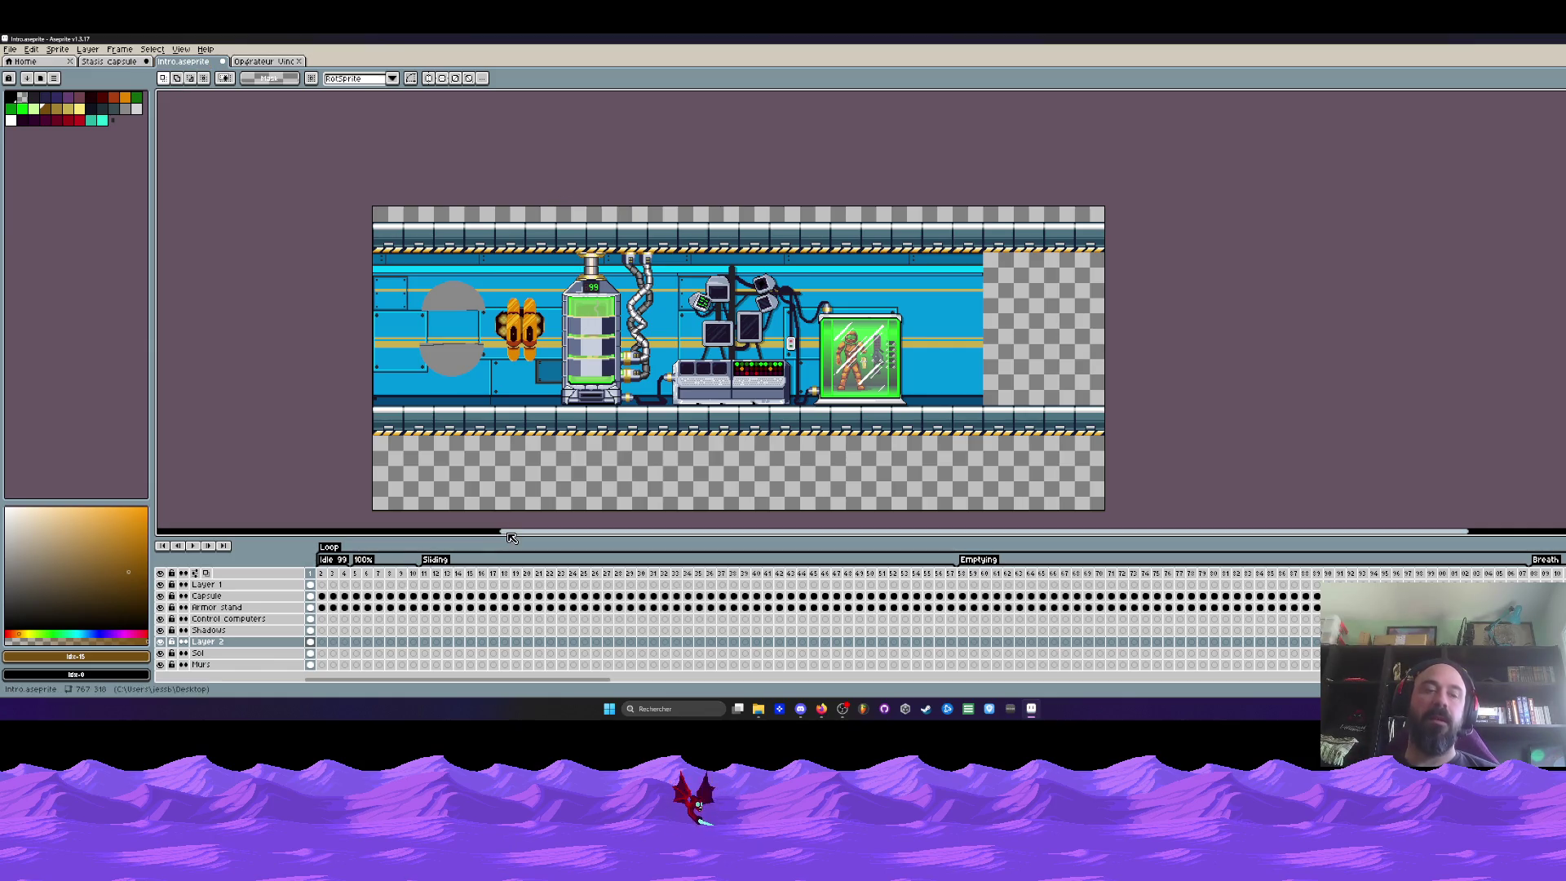
Enlarge the canvas to the right via Canvas Size, then make the Murs layer active
{"action": "key", "text": "ctrl+alt+c"}
{"action": "left_click_drag", "start_coordinate": [1105, 306], "coordinate": [1530, 317]}
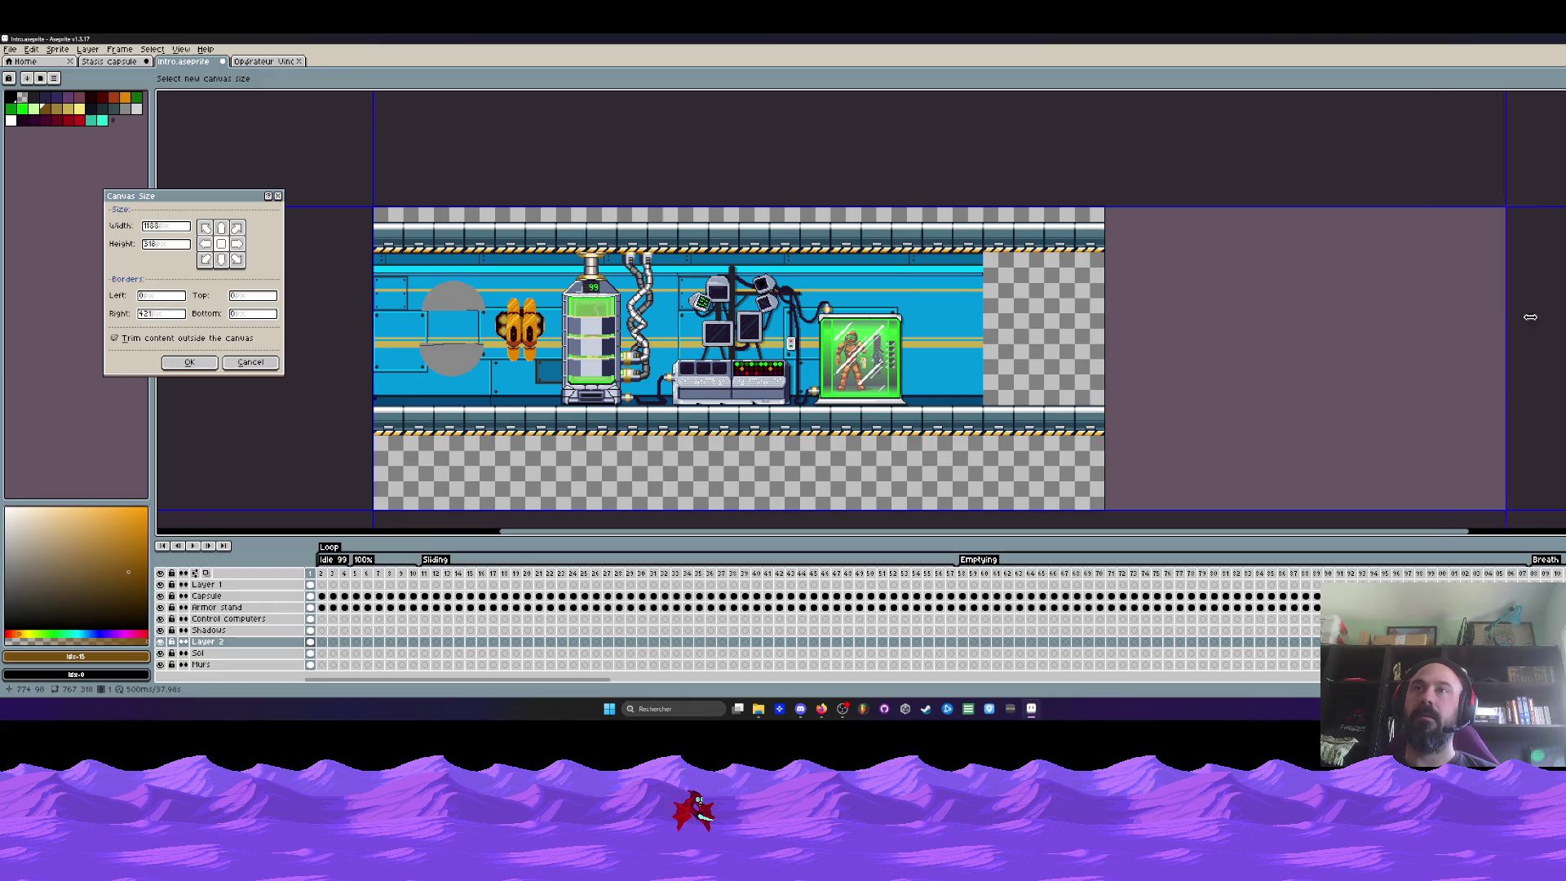
{"action": "left_click", "coordinate": [189, 362]}
{"action": "left_click", "coordinate": [210, 664]}
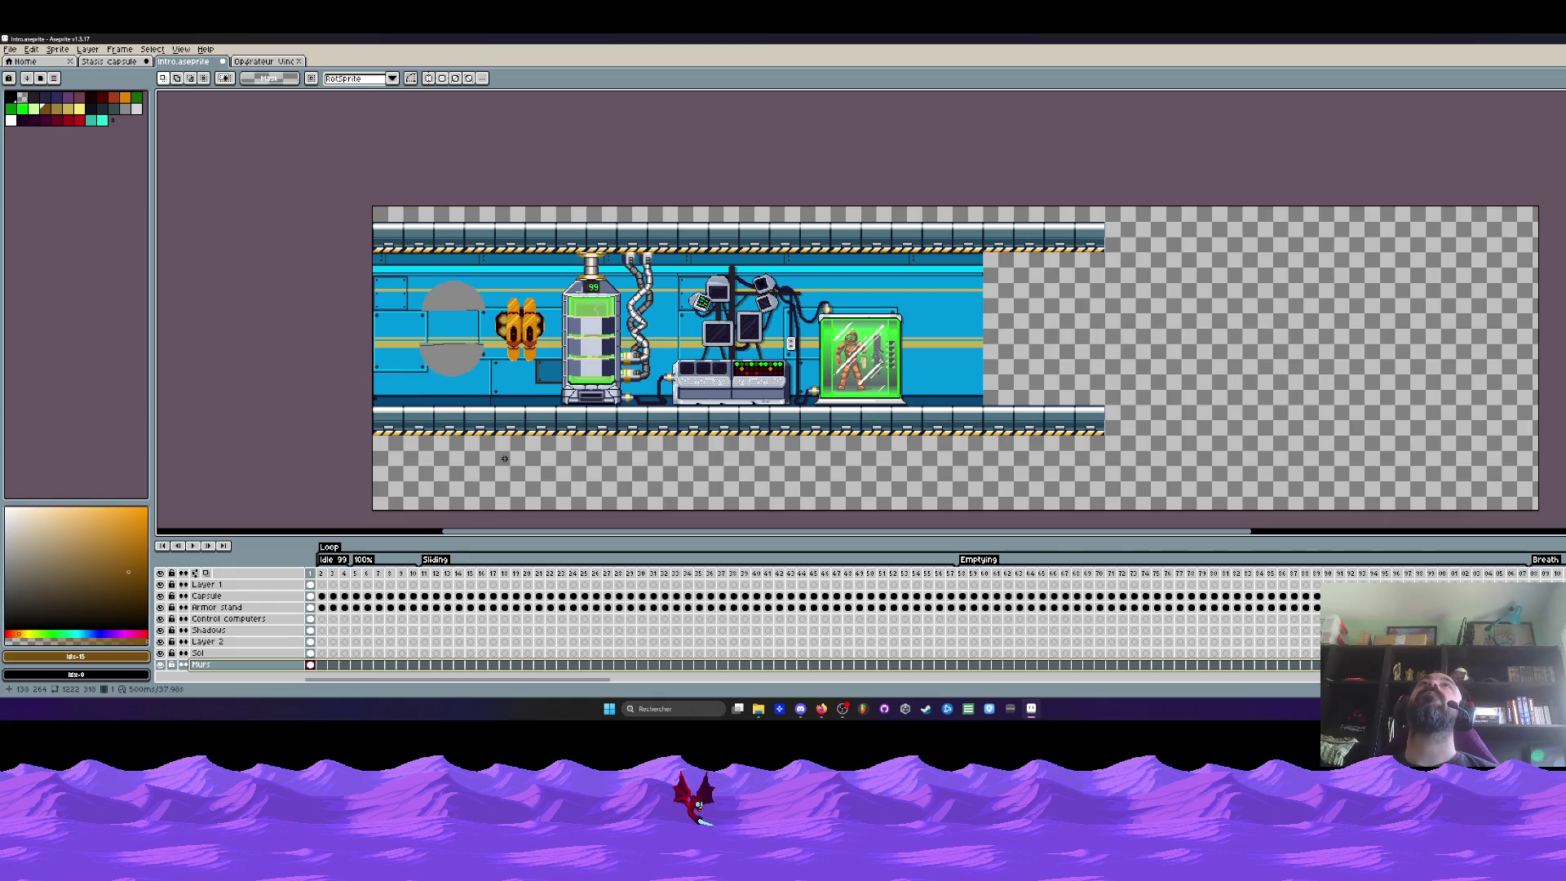
{"action": "scroll", "coordinate": [1090, 335], "scroll_direction": "down", "scroll_amount": 1}
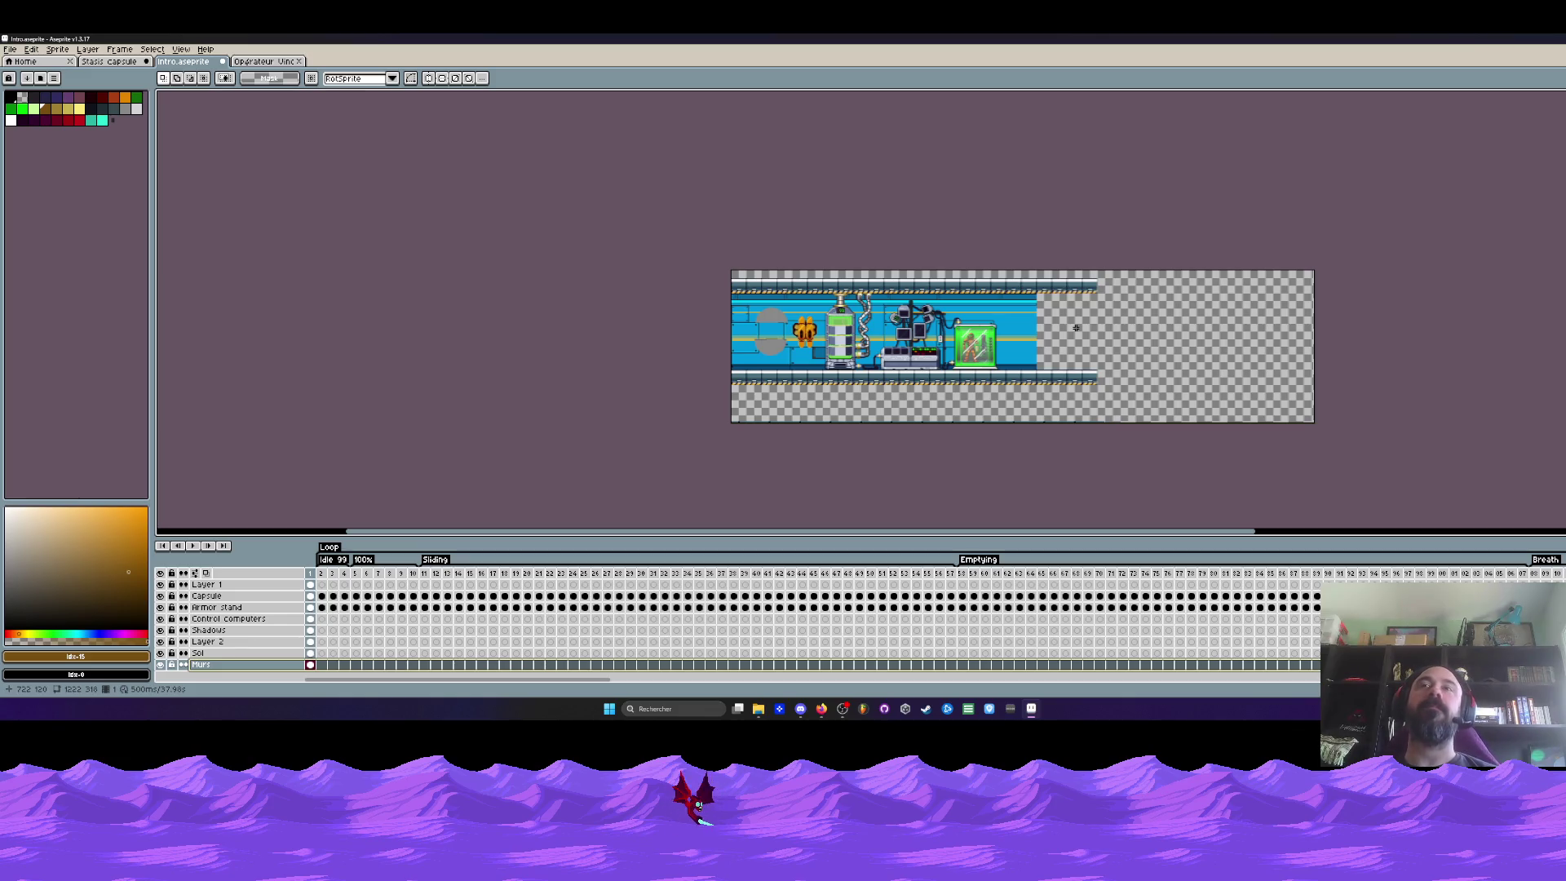
{"action": "scroll", "coordinate": [1120, 341], "scroll_direction": "up", "scroll_amount": 1}
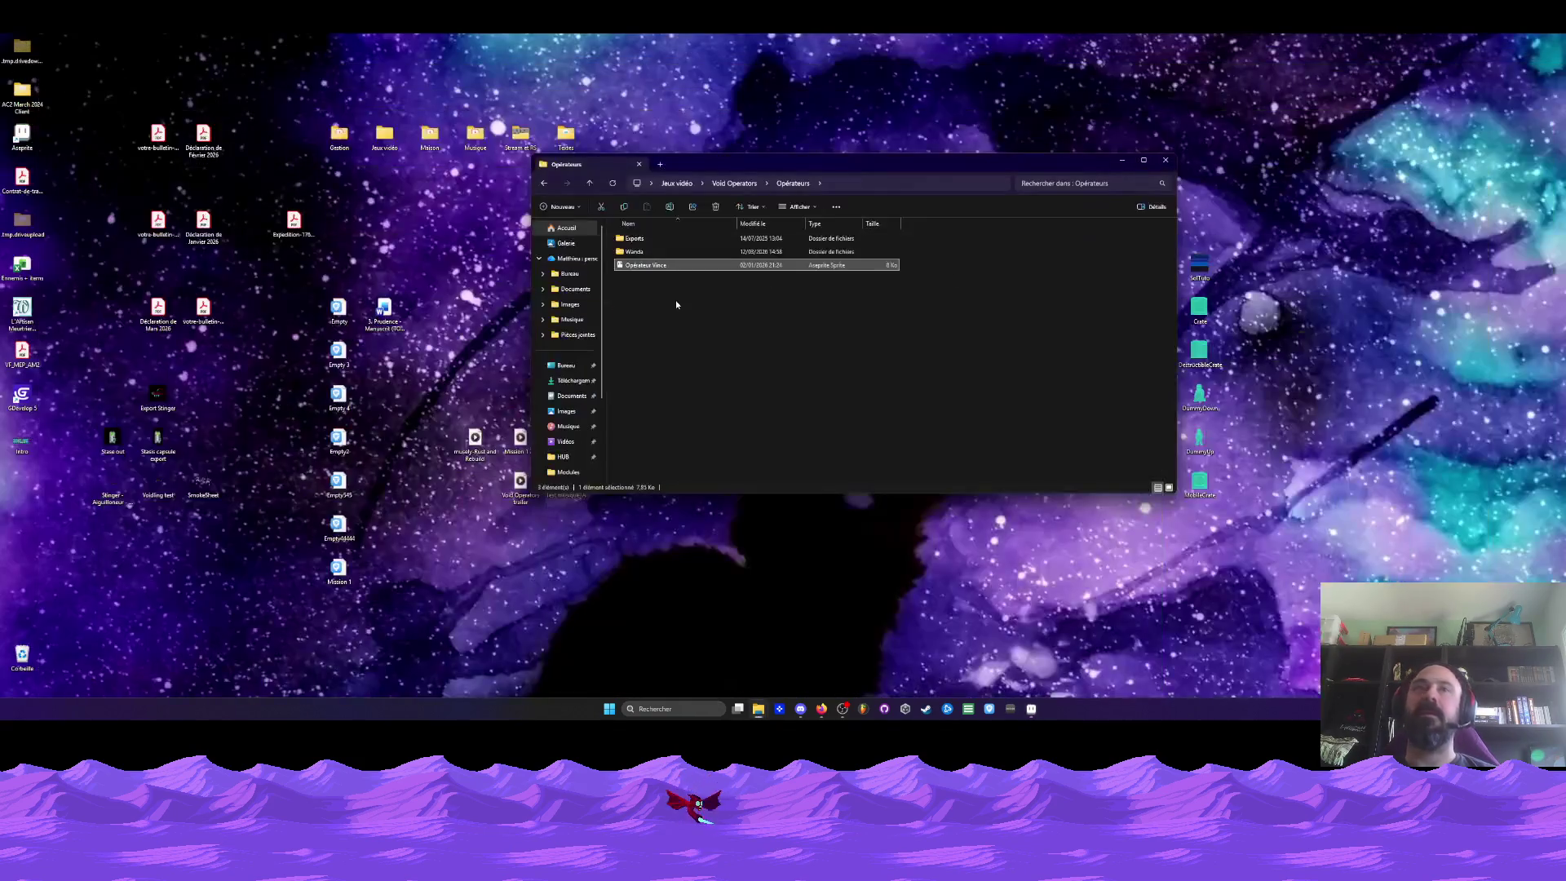
Open HUB.aseprite from the Niveaux folder of the Void Operators project
{"action": "left_click", "coordinate": [543, 182]}
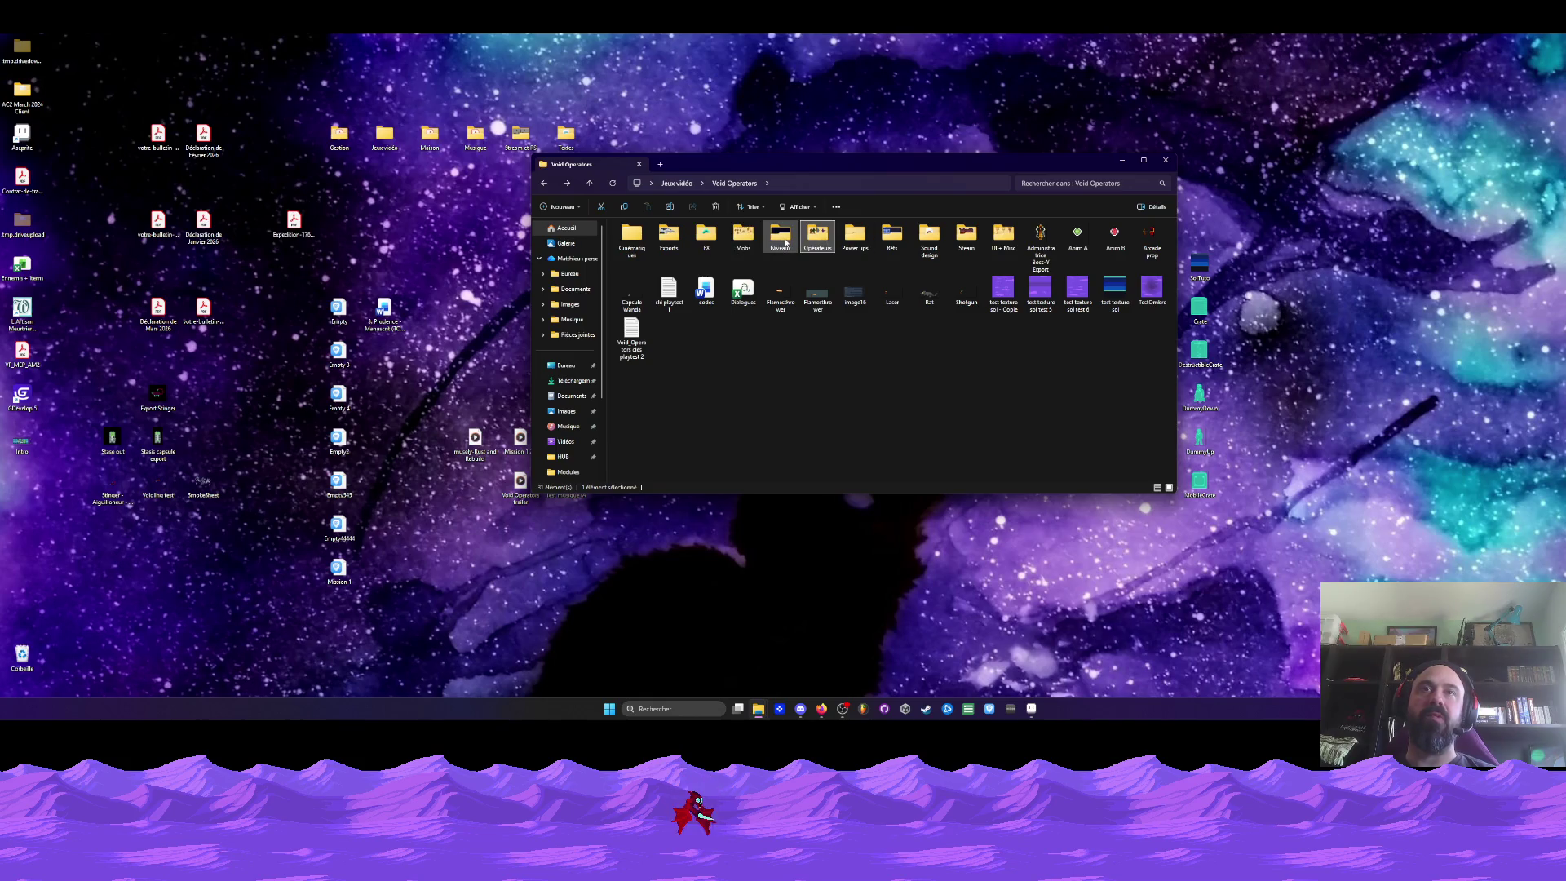
{"action": "double_click", "coordinate": [785, 242]}
{"action": "double_click", "coordinate": [638, 240]}
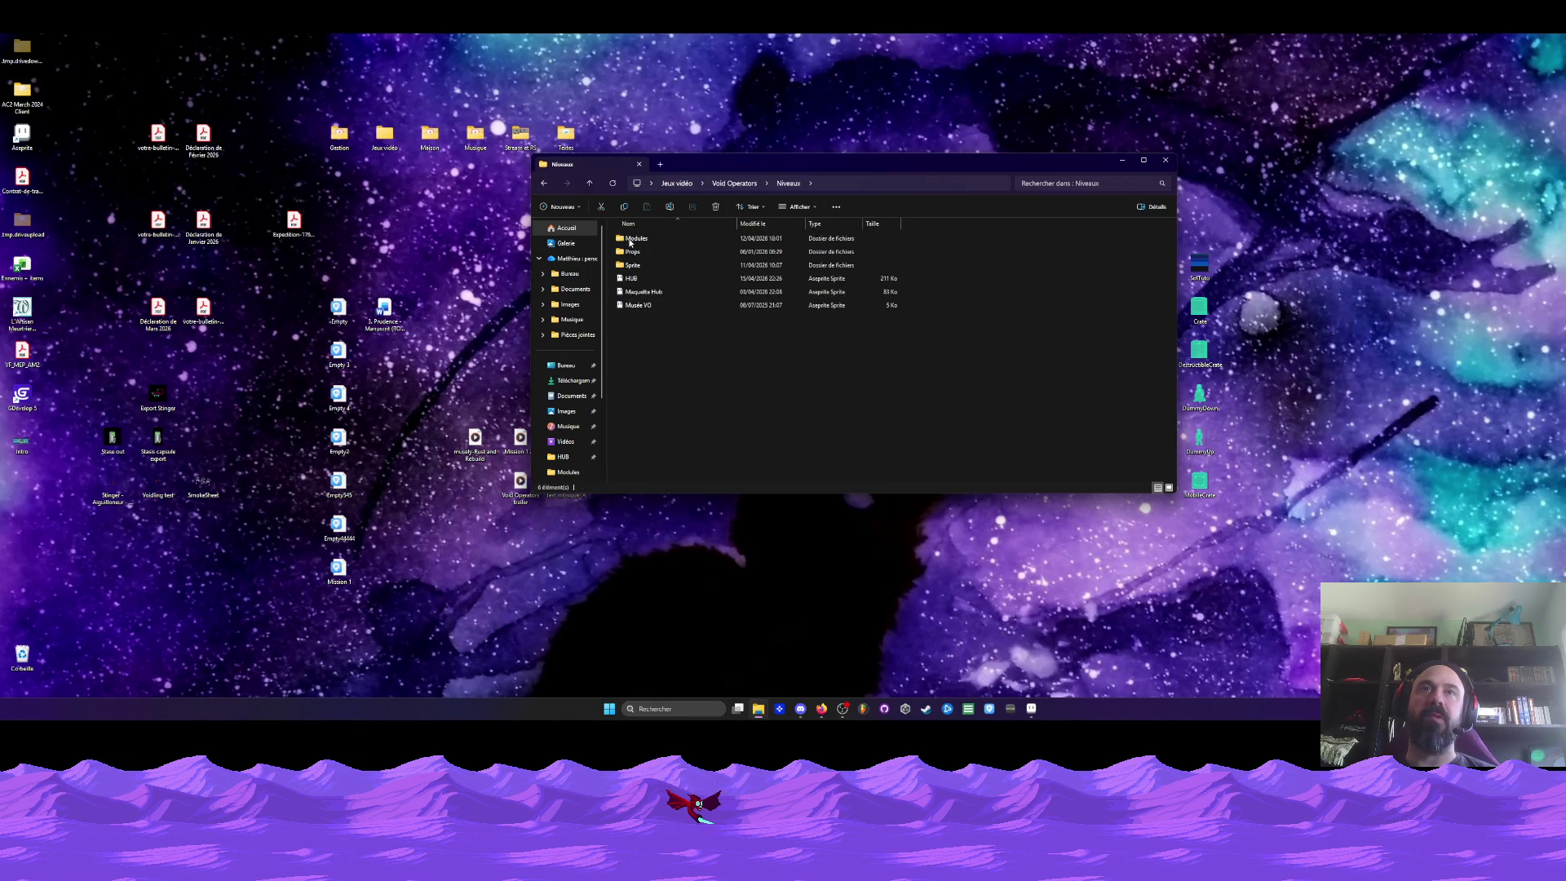
{"action": "left_click", "coordinate": [649, 279]}
Hide the Perso character layer, show the Layer 1 starfield, and select the whole sprite
{"action": "left_click", "coordinate": [1032, 709]}
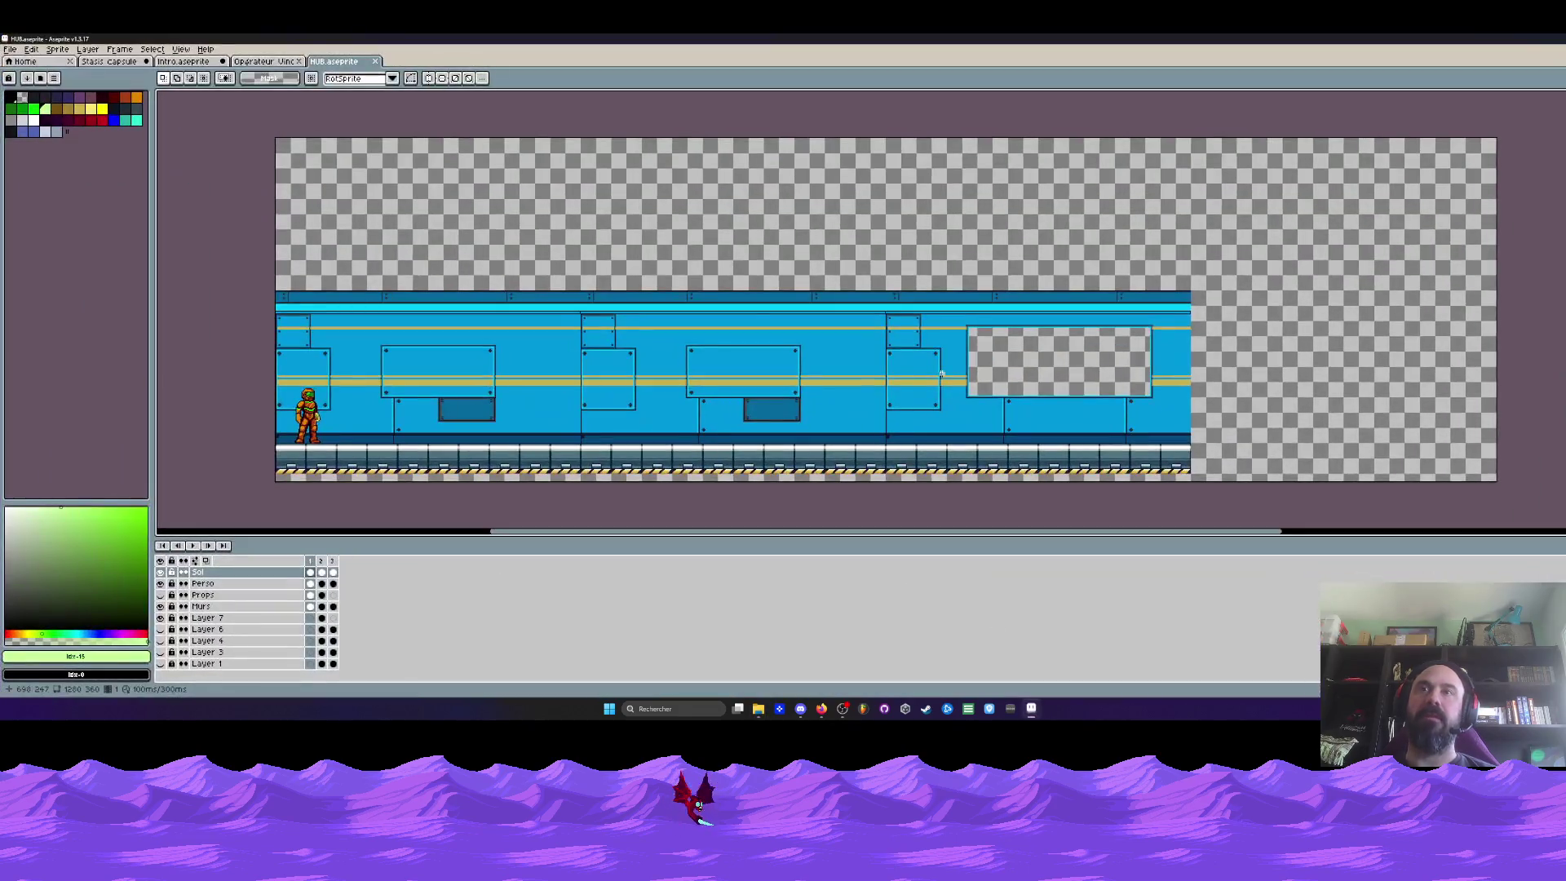
{"action": "scroll", "coordinate": [694, 327], "scroll_direction": "down", "scroll_amount": 1}
{"action": "scroll", "coordinate": [693, 329], "scroll_direction": "up", "scroll_amount": 1}
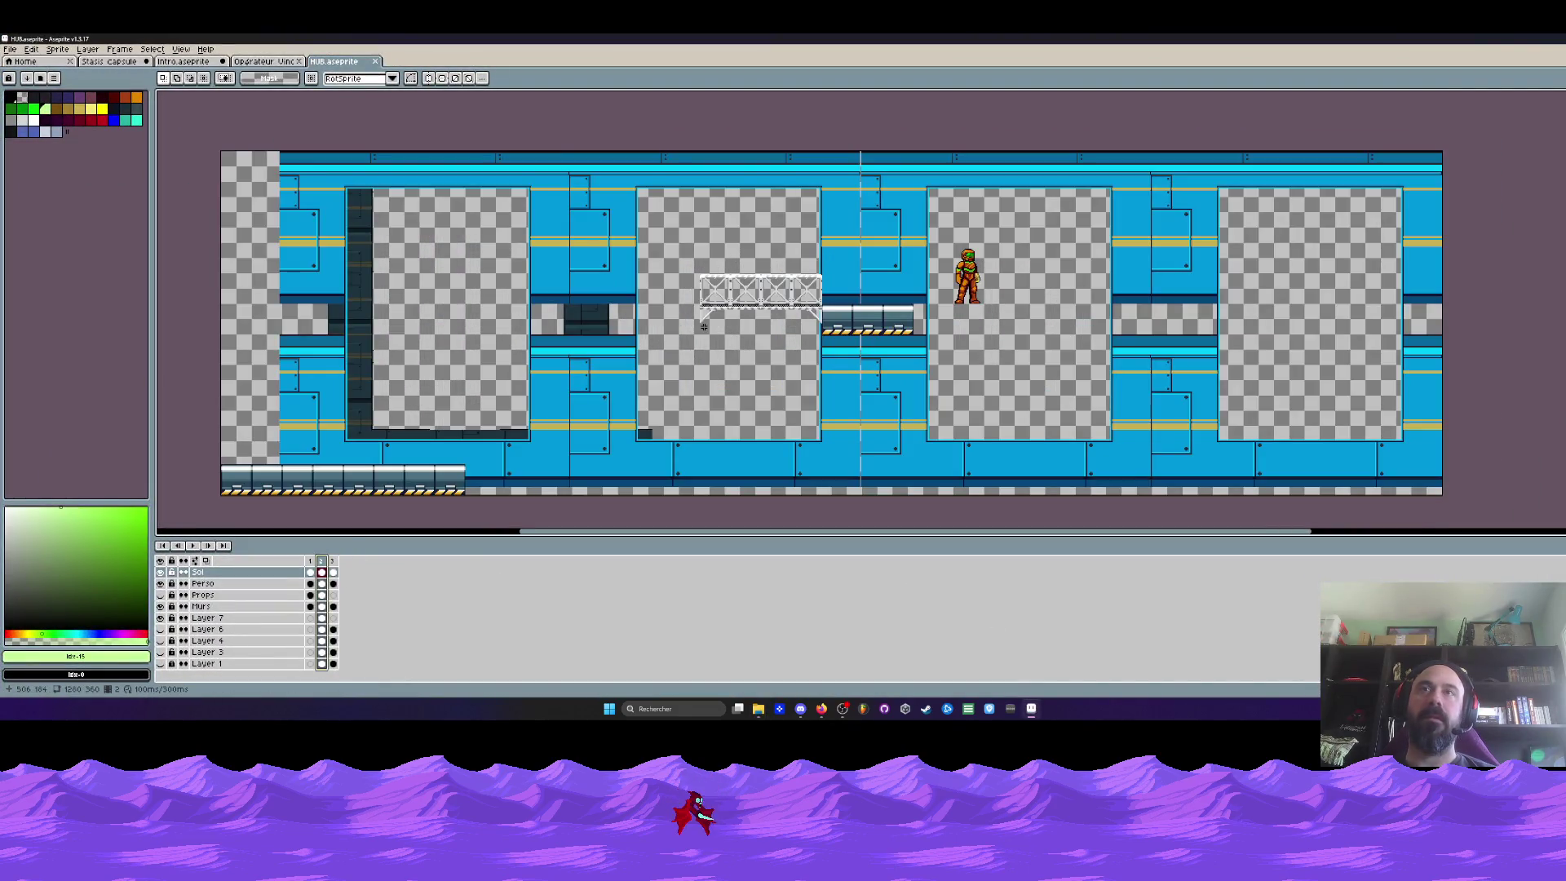
{"action": "left_click", "coordinate": [160, 595]}
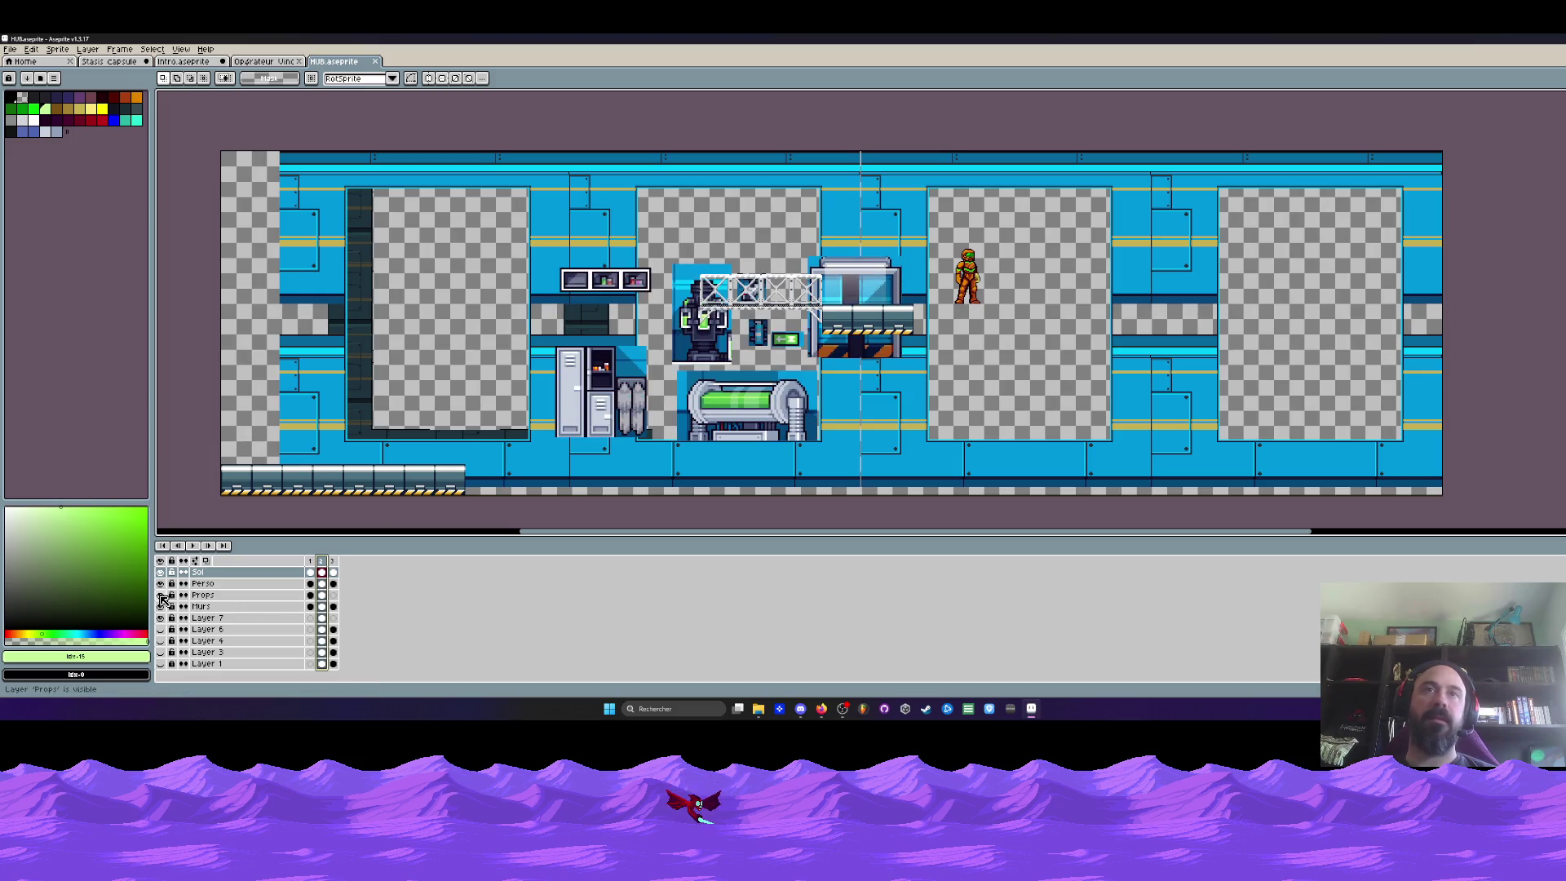
{"action": "left_click", "coordinate": [160, 584]}
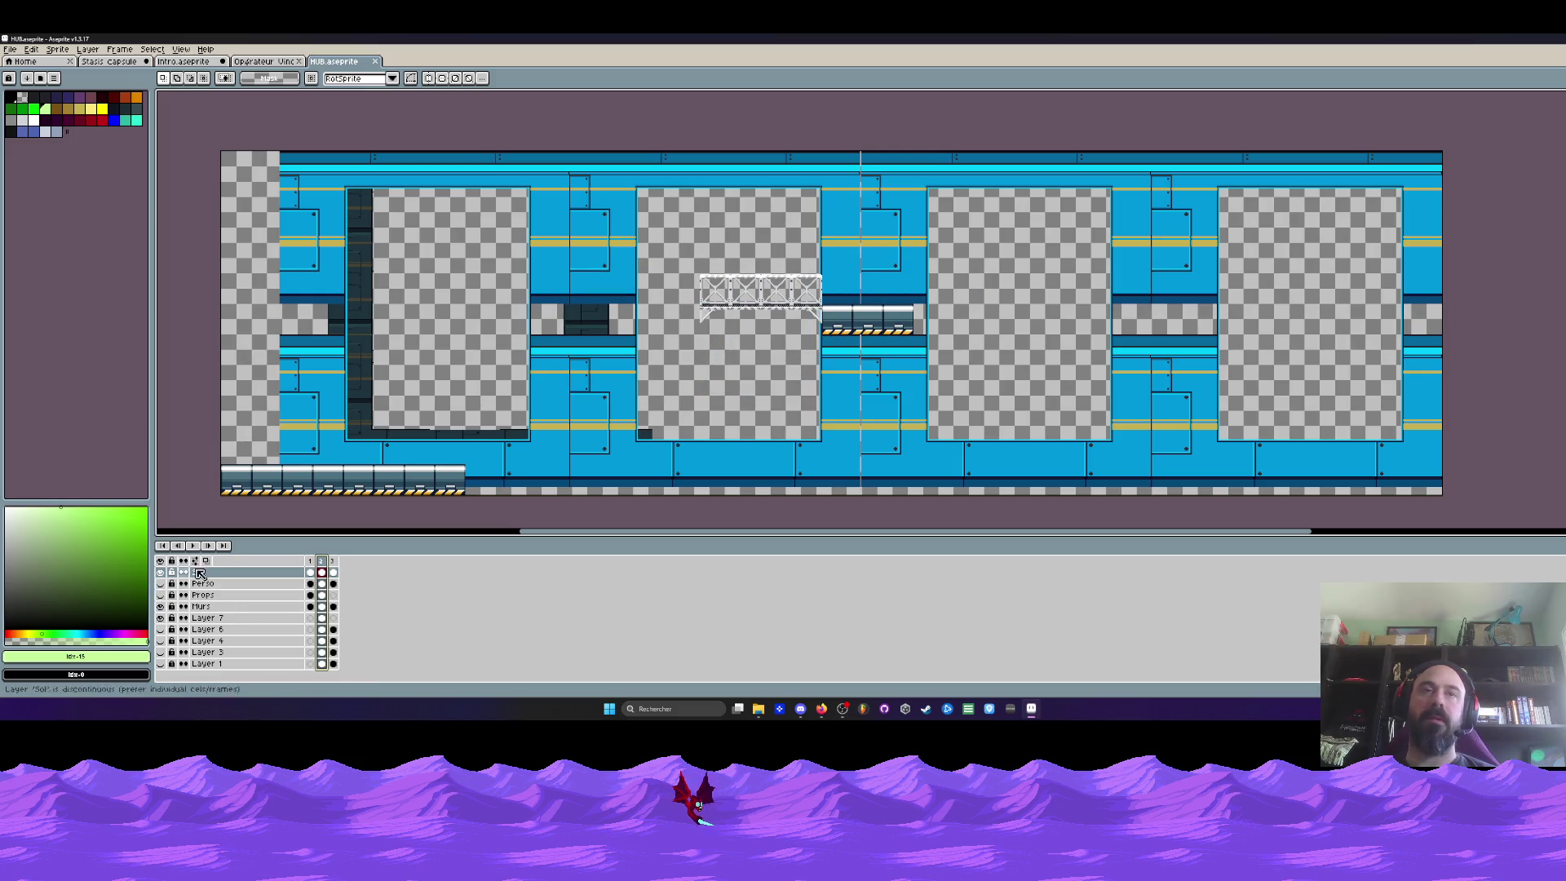
{"action": "scroll", "coordinate": [588, 347], "scroll_direction": "up", "scroll_amount": 1}
{"action": "scroll", "coordinate": [588, 347], "scroll_direction": "down", "scroll_amount": 1}
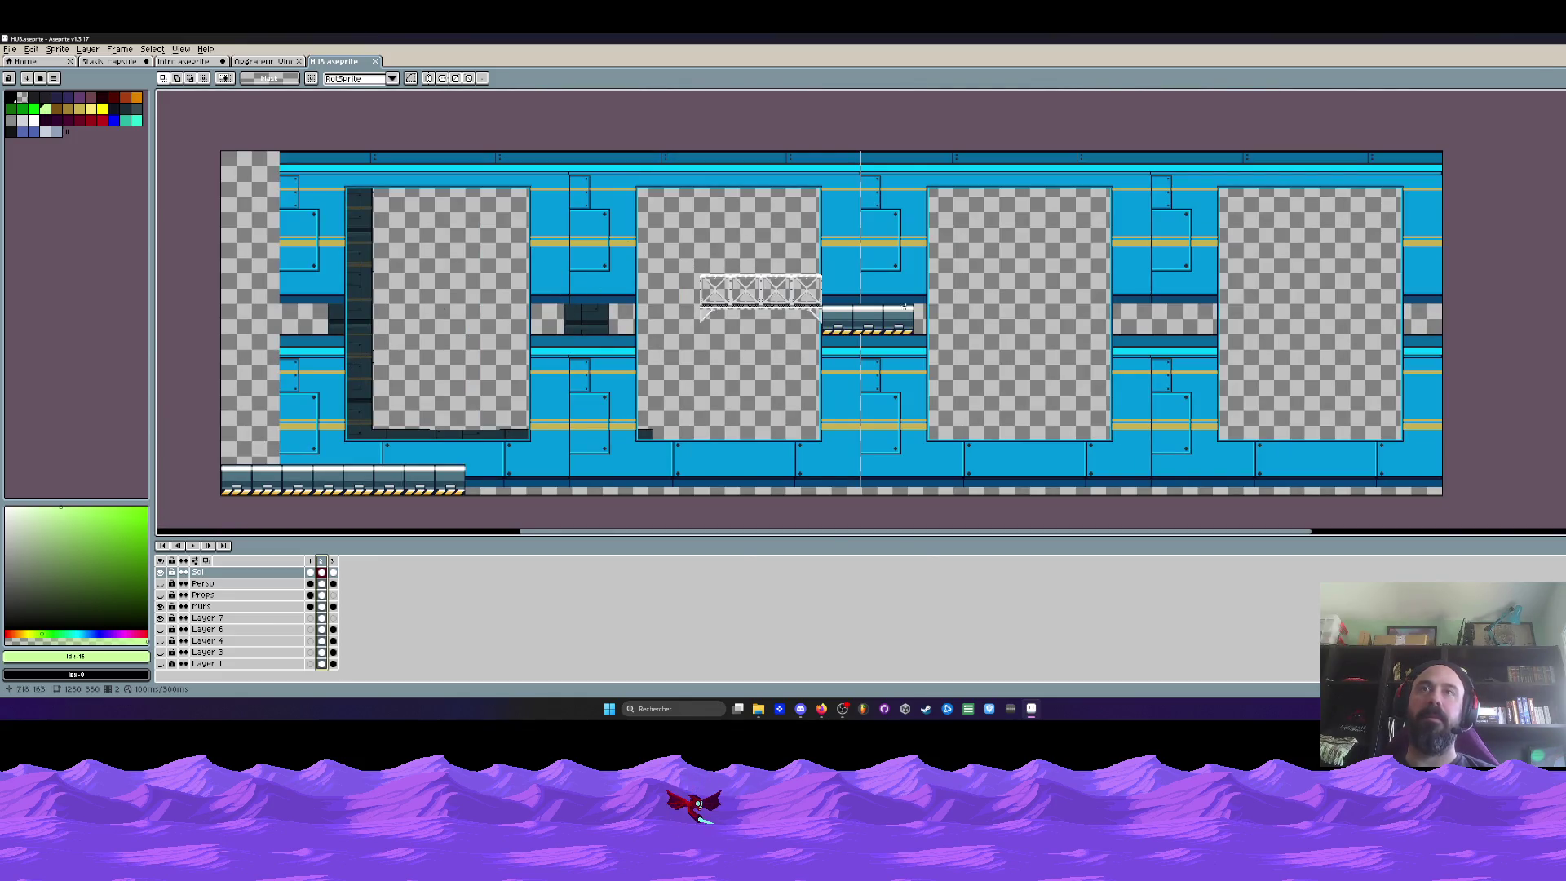
{"action": "left_click", "coordinate": [161, 664]}
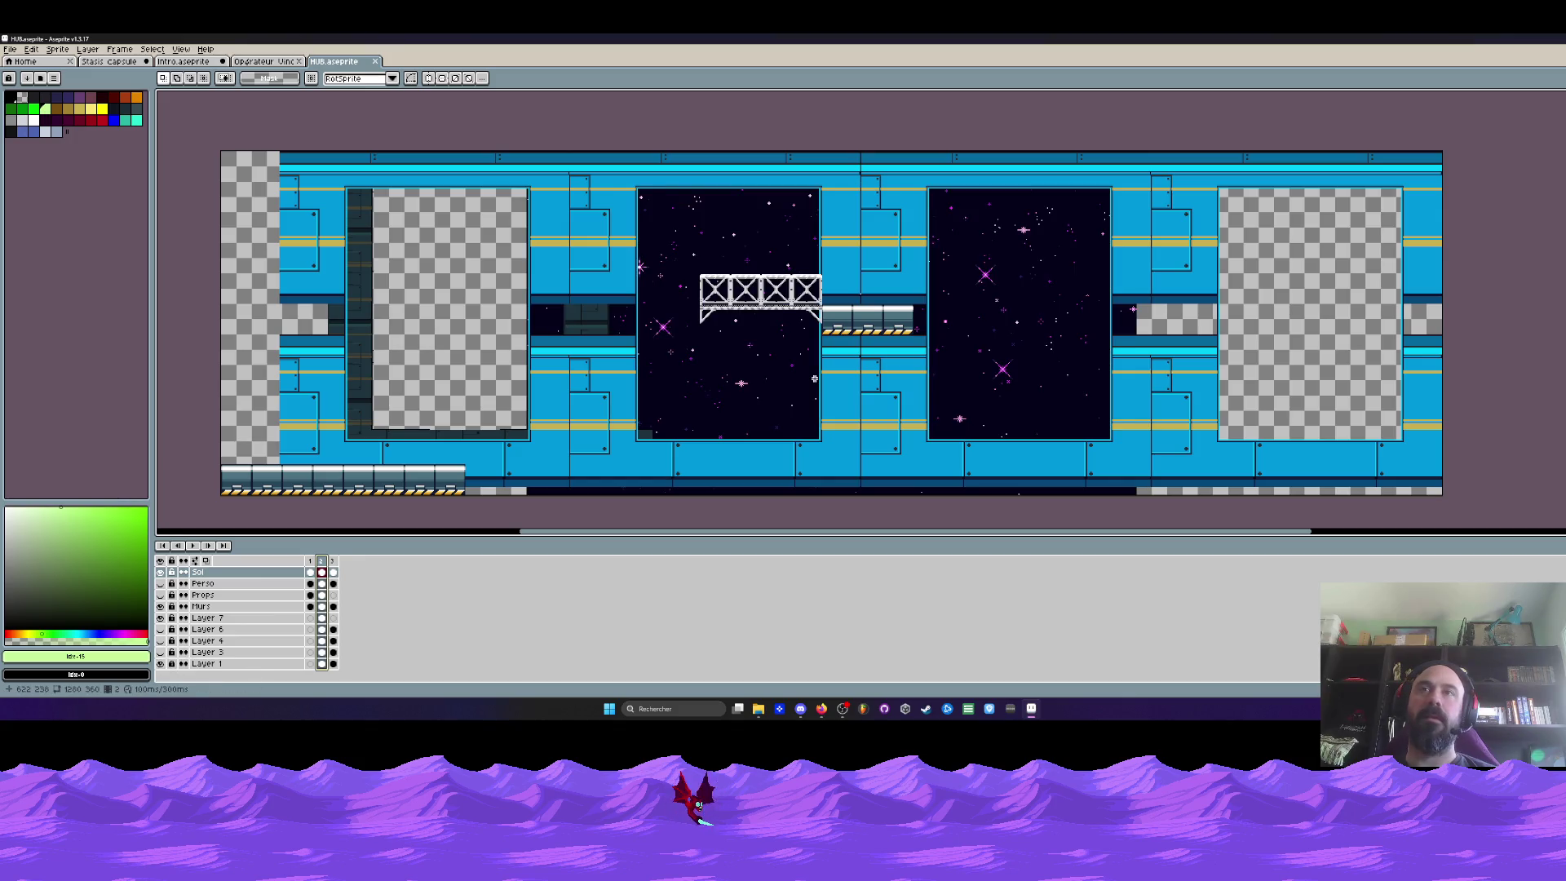
{"action": "scroll", "coordinate": [735, 344], "scroll_direction": "down", "scroll_amount": 1}
{"action": "key", "text": "ctrl+a"}
{"action": "scroll", "coordinate": [913, 384], "scroll_direction": "up", "scroll_amount": 1}
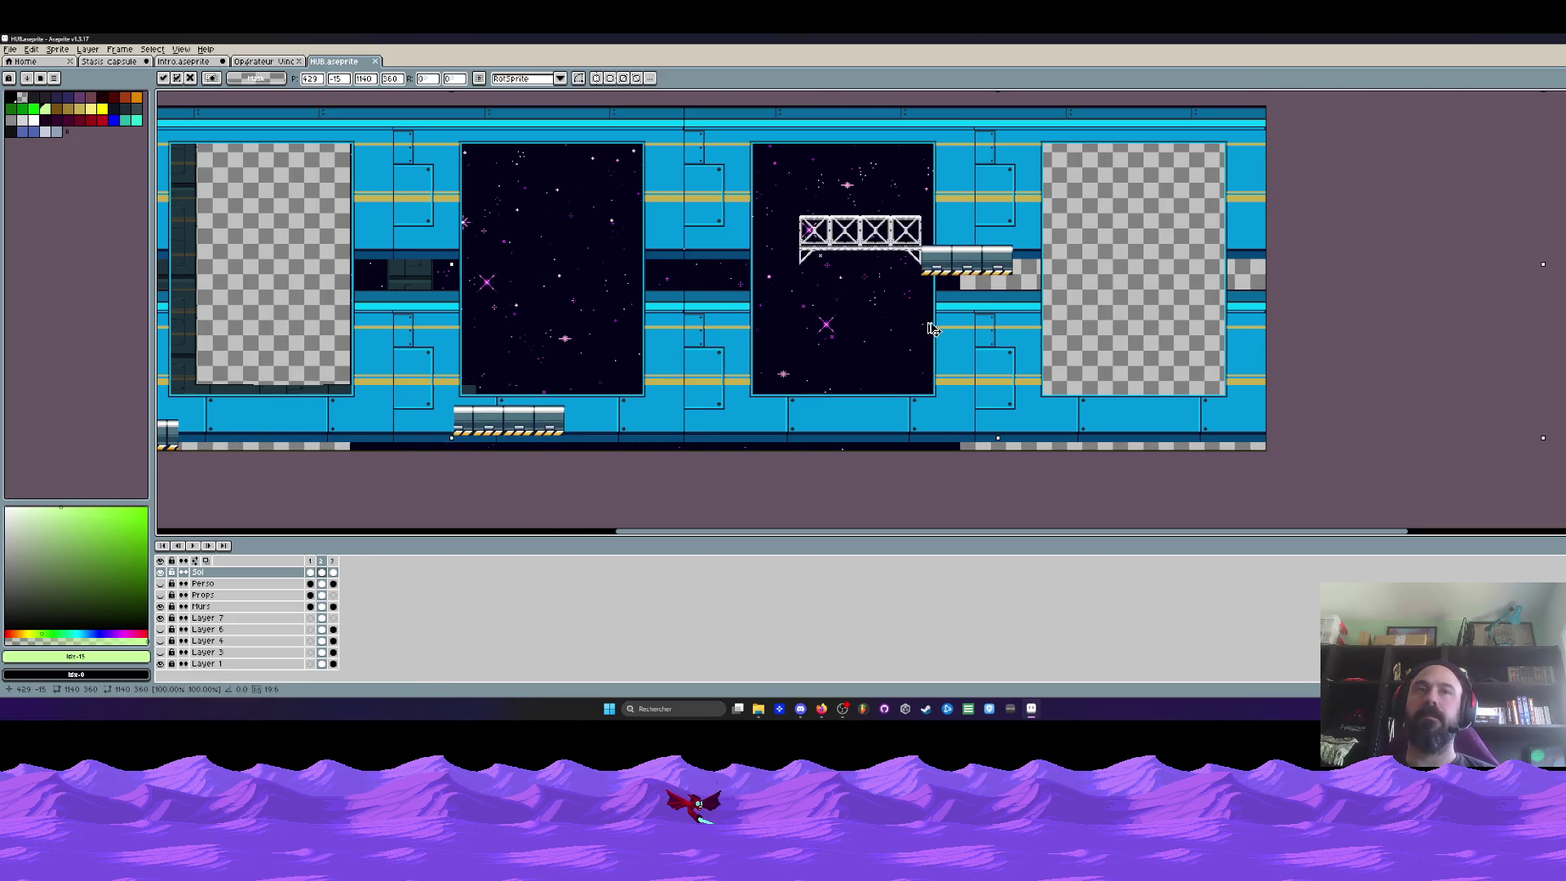
Reposition the Layer 1 starfield so all four windows show stars, then make Murs active
{"action": "left_click", "coordinate": [322, 664]}
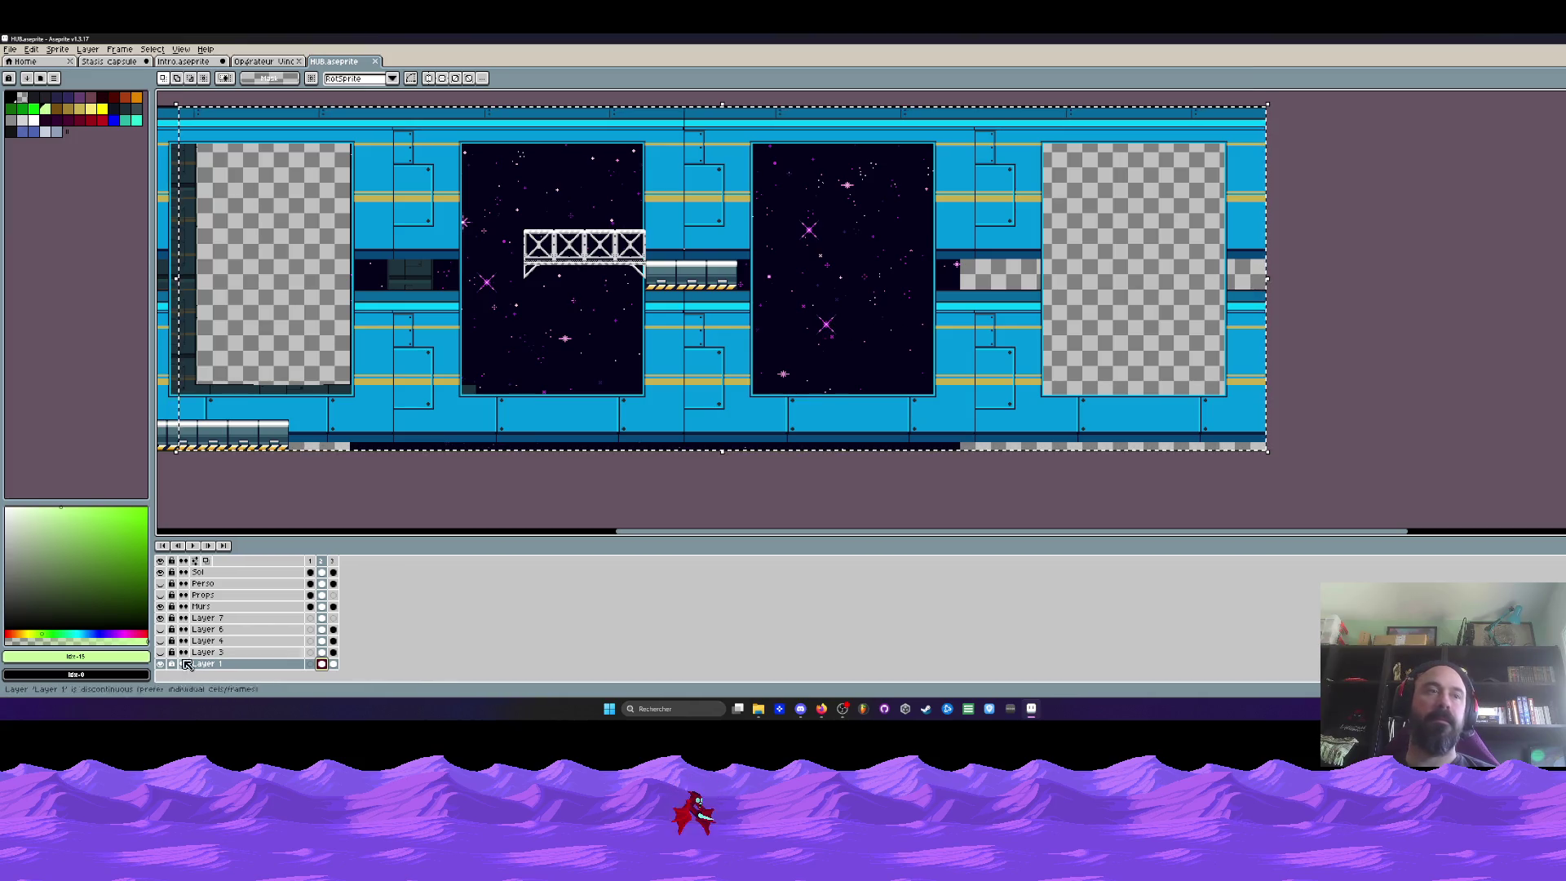
{"action": "left_click_drag", "start_coordinate": [658, 353], "coordinate": [950, 353]}
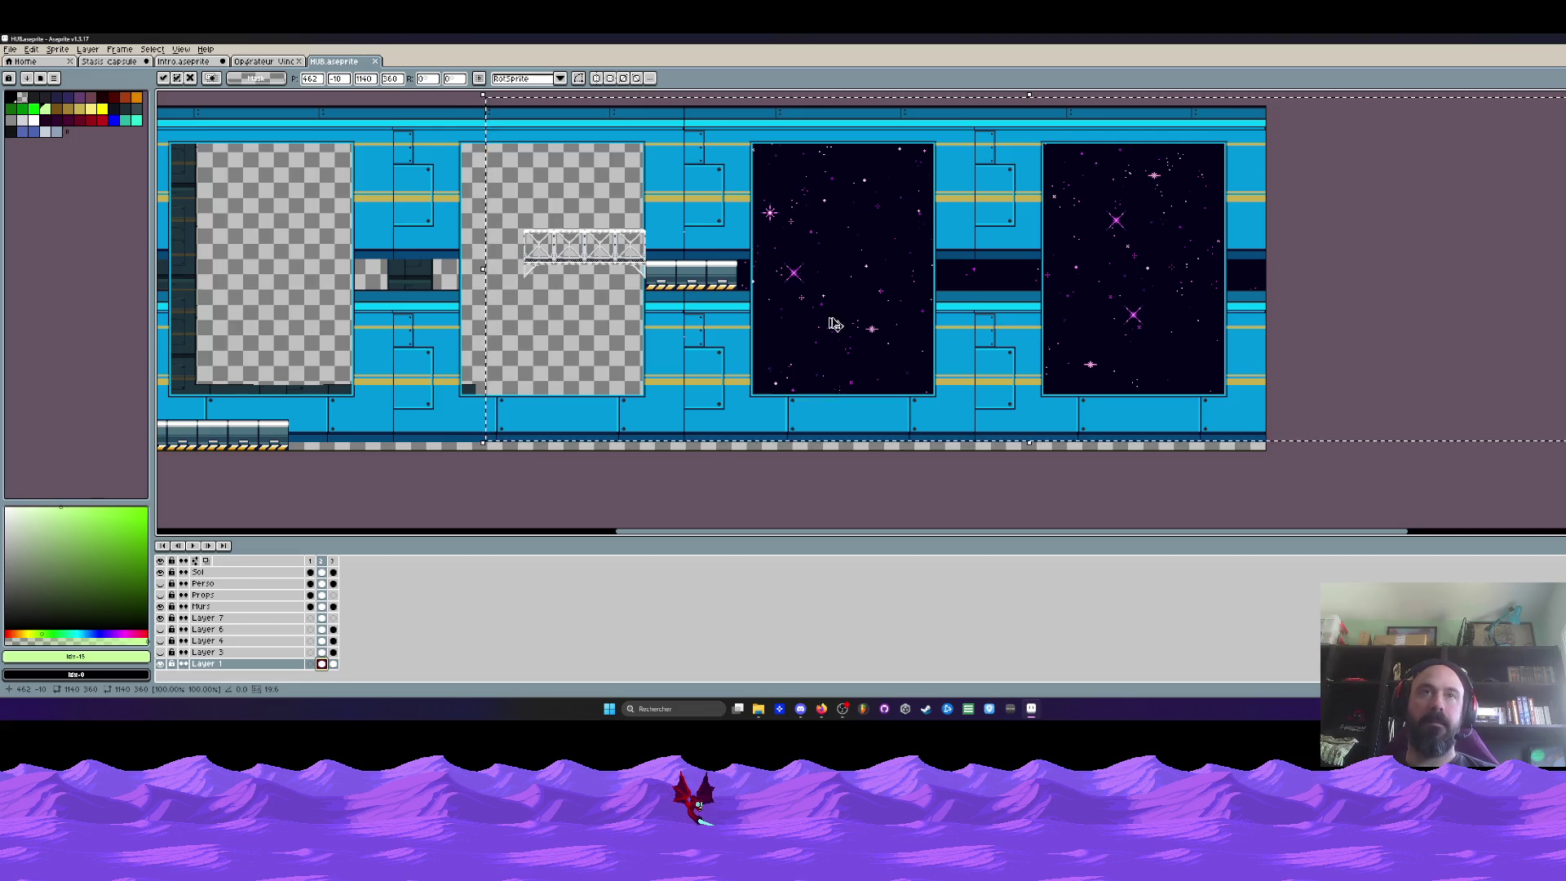
{"action": "mouse_move", "coordinate": [832, 322]}
{"action": "left_mouse_down"}
{"action": "mouse_move", "coordinate": [452, 318]}
{"action": "mouse_move", "coordinate": [324, 334]}
{"action": "mouse_move", "coordinate": [619, 314]}
{"action": "left_mouse_up"}
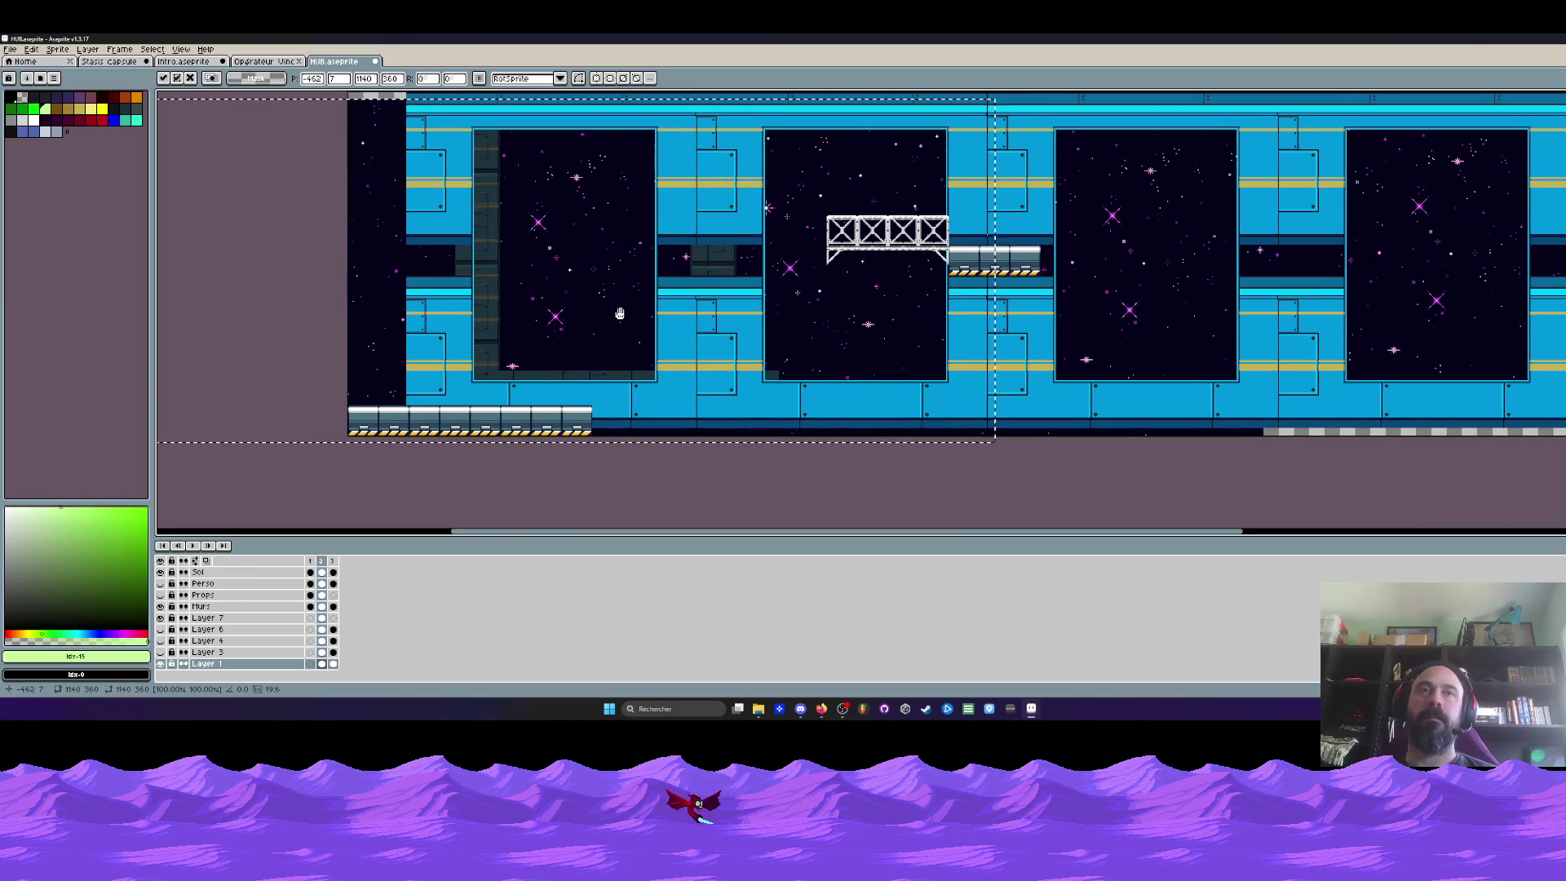
{"action": "scroll", "coordinate": [620, 313], "scroll_direction": "down", "scroll_amount": 2}
{"action": "key", "text": "Return"}
{"action": "scroll", "coordinate": [649, 334], "scroll_direction": "up", "scroll_amount": 2}
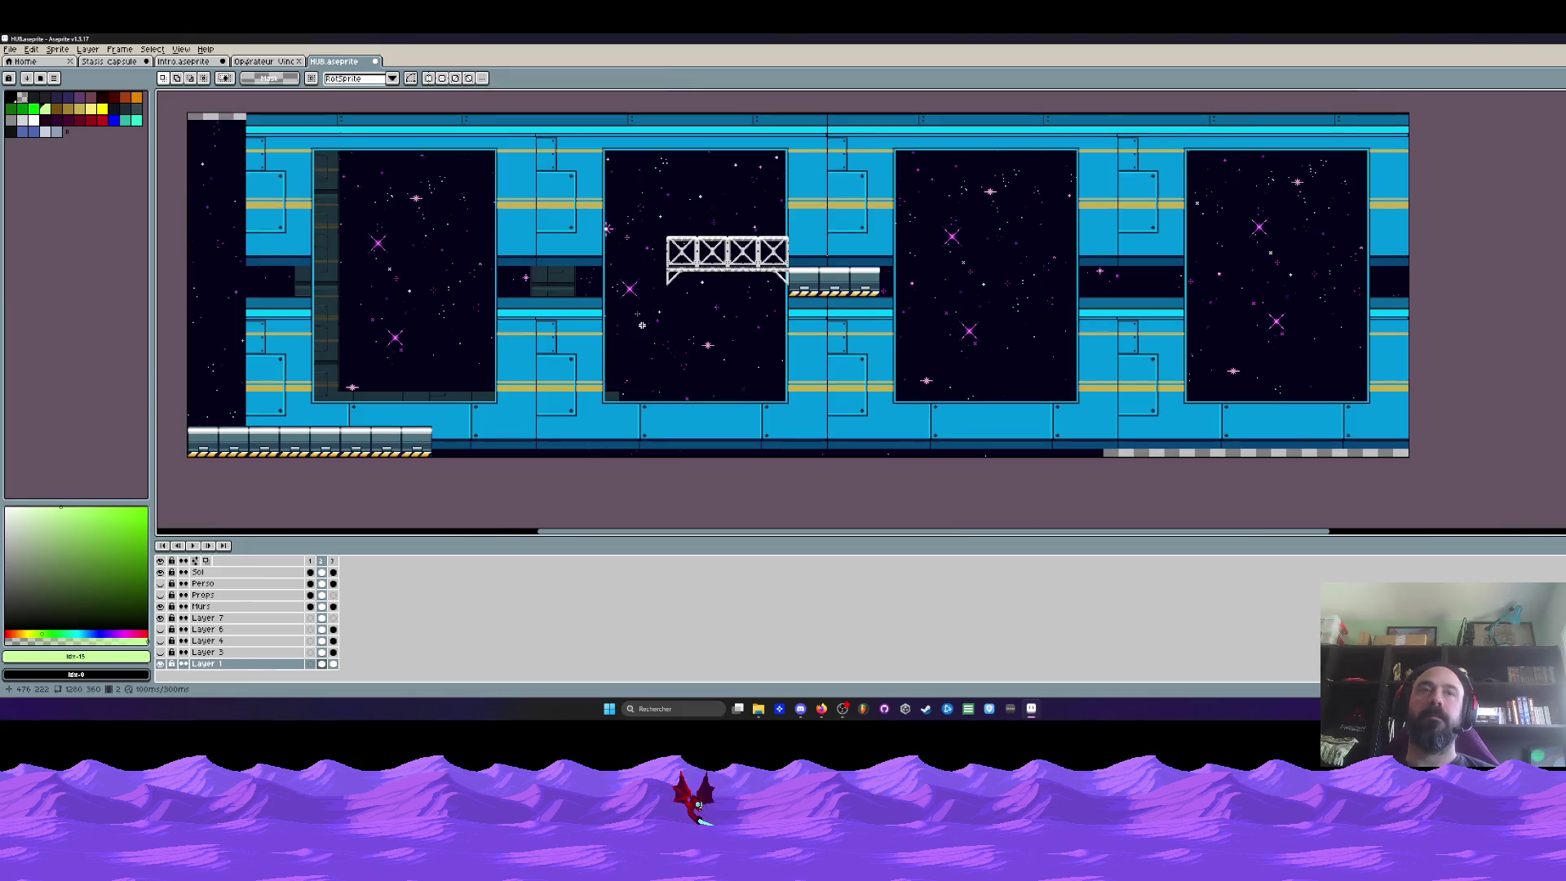
{"action": "left_click", "coordinate": [202, 606]}
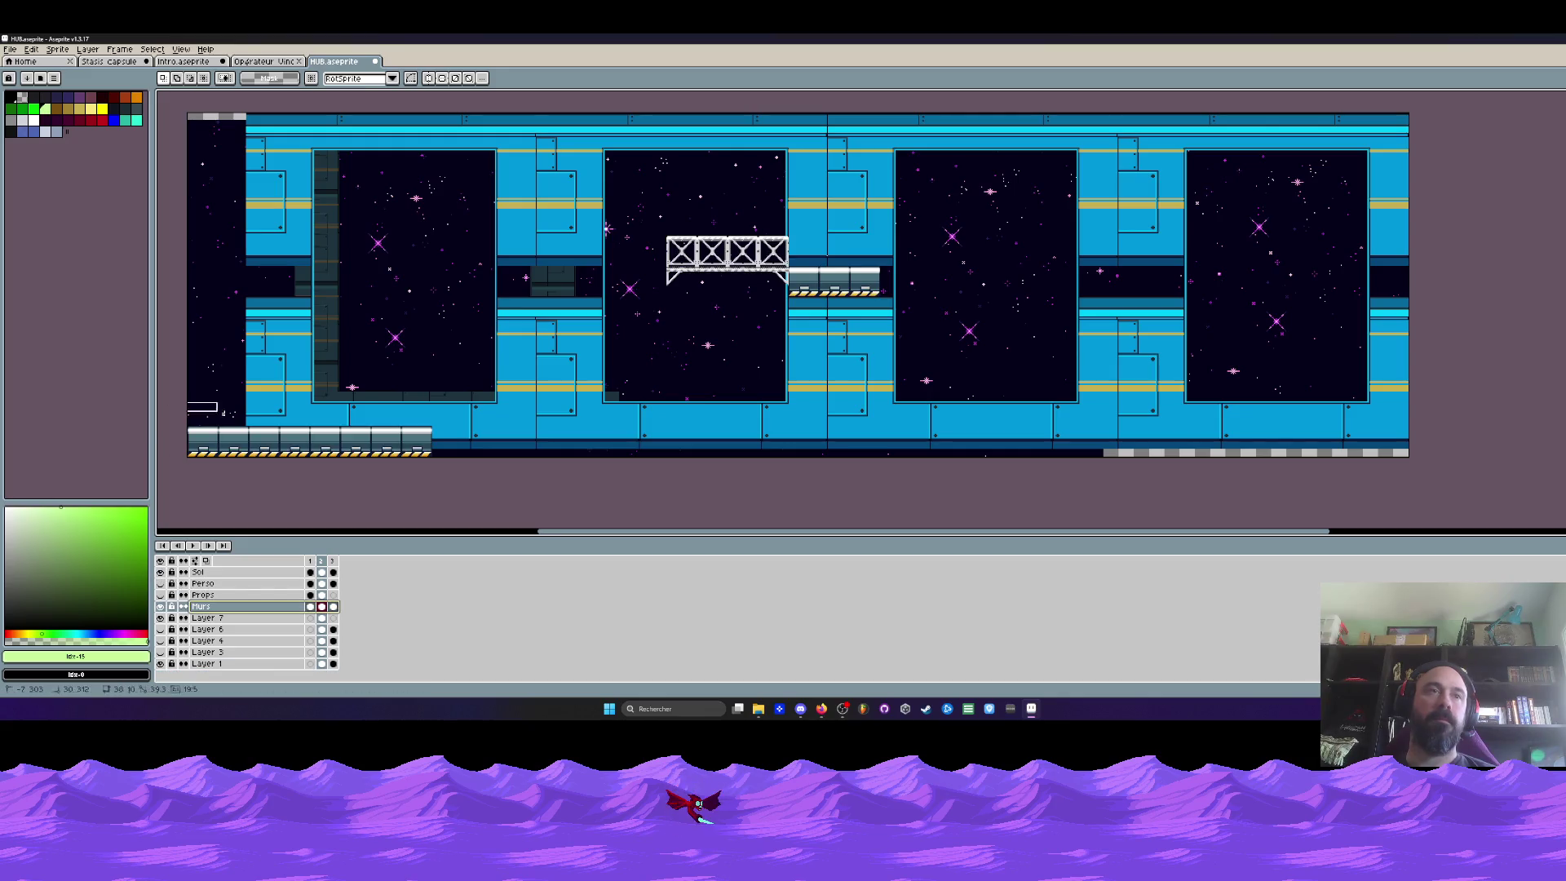
Shift the wall strip beside the lower-left platform leftward and make the Perso layer active
{"action": "mouse_move", "coordinate": [186, 402]}
{"action": "left_mouse_down"}
{"action": "mouse_move", "coordinate": [529, 457]}
{"action": "mouse_move", "coordinate": [785, 403]}
{"action": "left_mouse_up"}
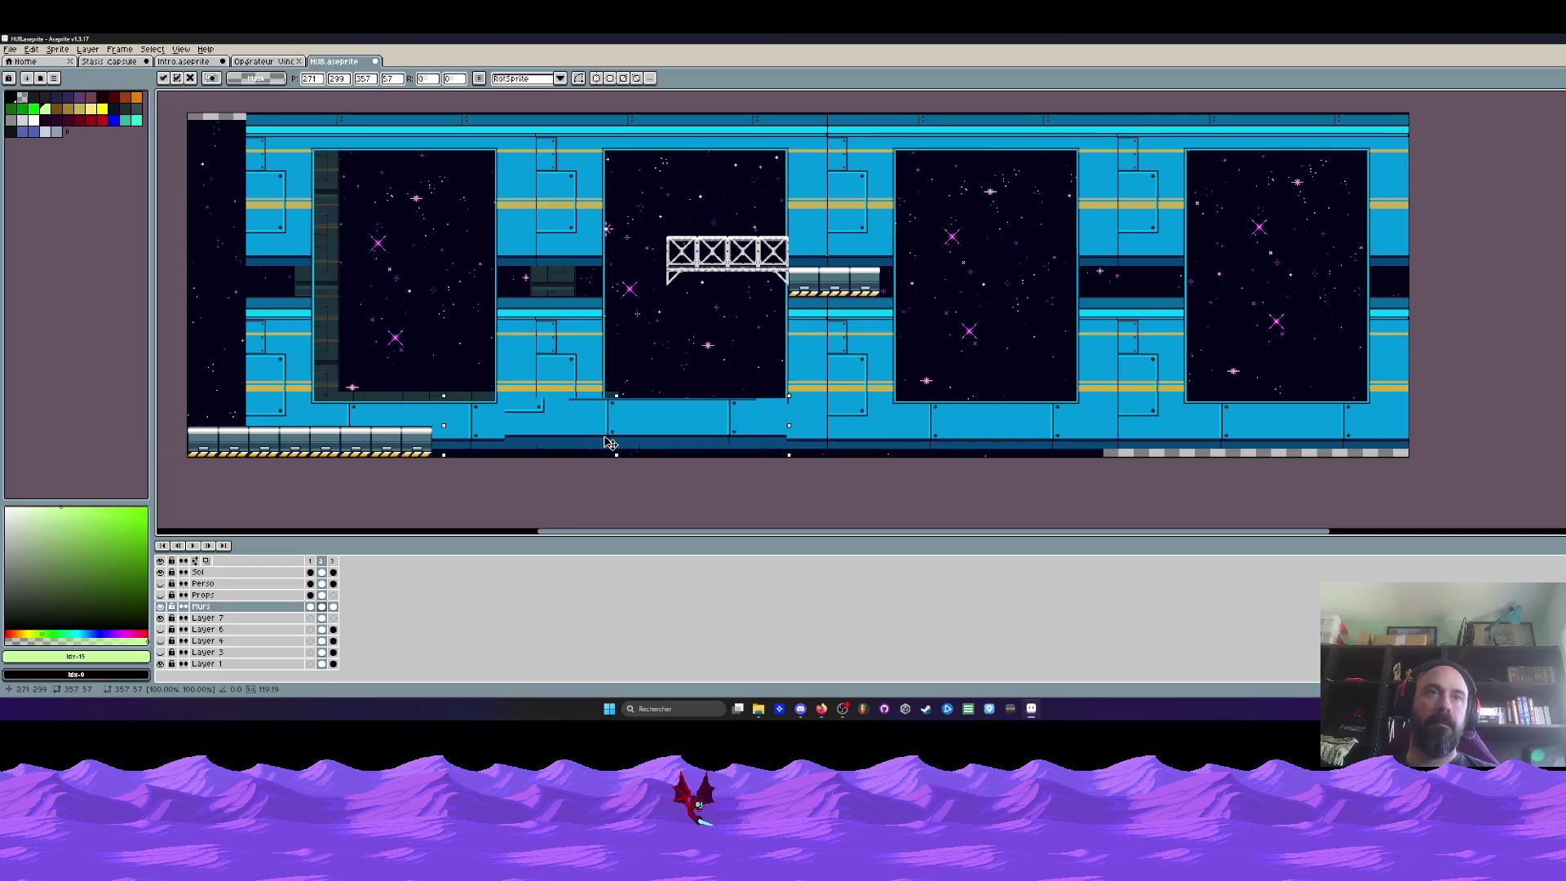
{"action": "scroll", "coordinate": [516, 428], "scroll_direction": "up", "scroll_amount": 2}
{"action": "left_click_drag", "start_coordinate": [544, 428], "coordinate": [208, 441]}
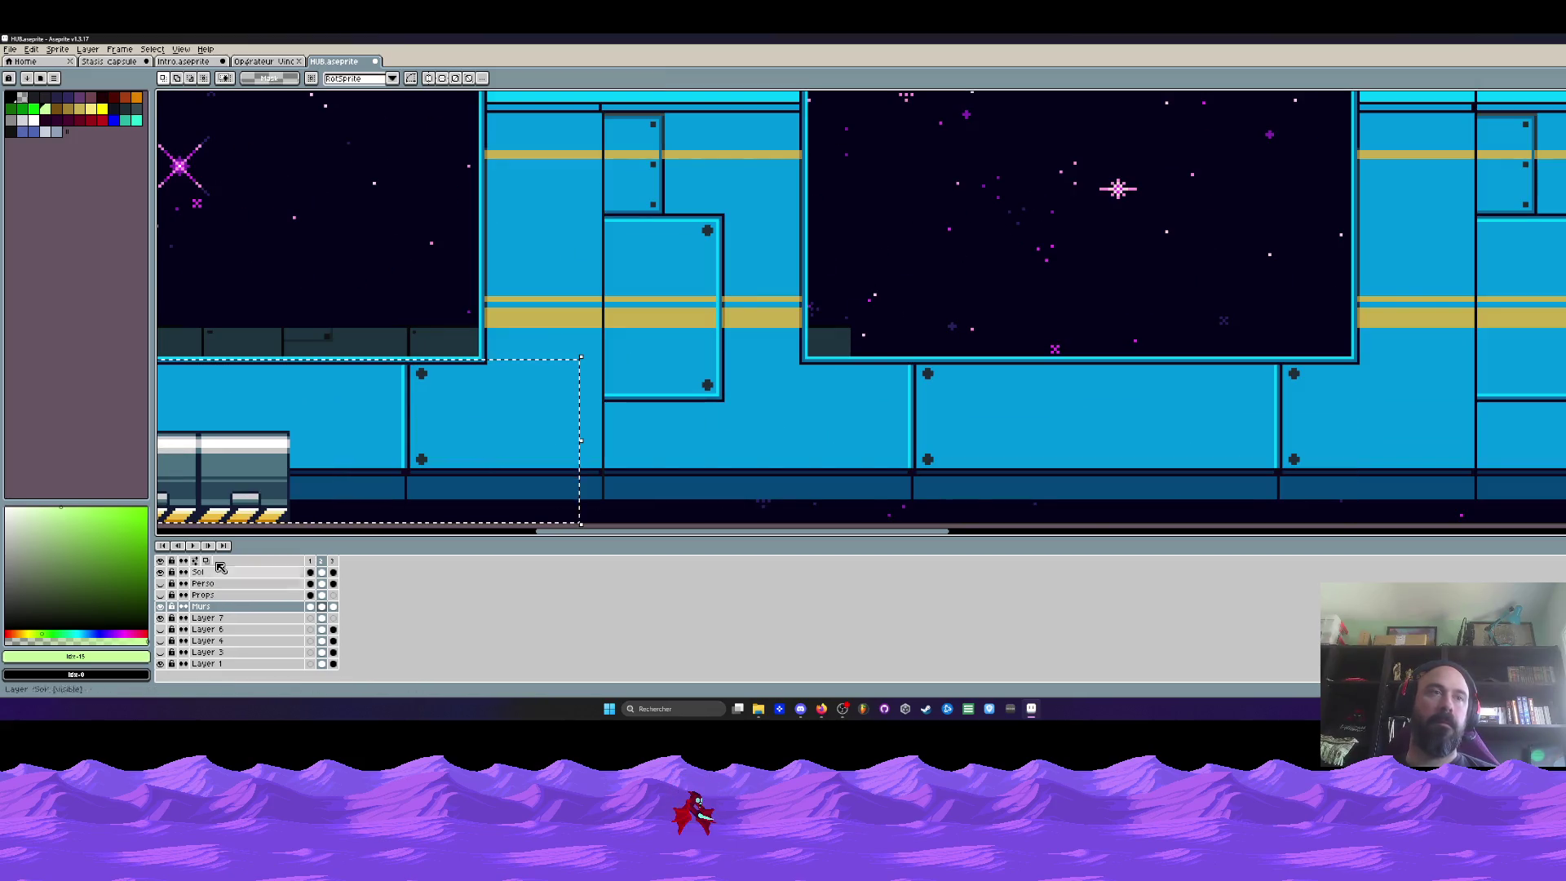
{"action": "scroll", "coordinate": [435, 357], "scroll_direction": "down", "scroll_amount": 3}
{"action": "scroll", "coordinate": [436, 356], "scroll_direction": "up", "scroll_amount": 2}
{"action": "scroll", "coordinate": [436, 356], "scroll_direction": "down", "scroll_amount": 2}
{"action": "scroll", "coordinate": [435, 356], "scroll_direction": "up", "scroll_amount": 1}
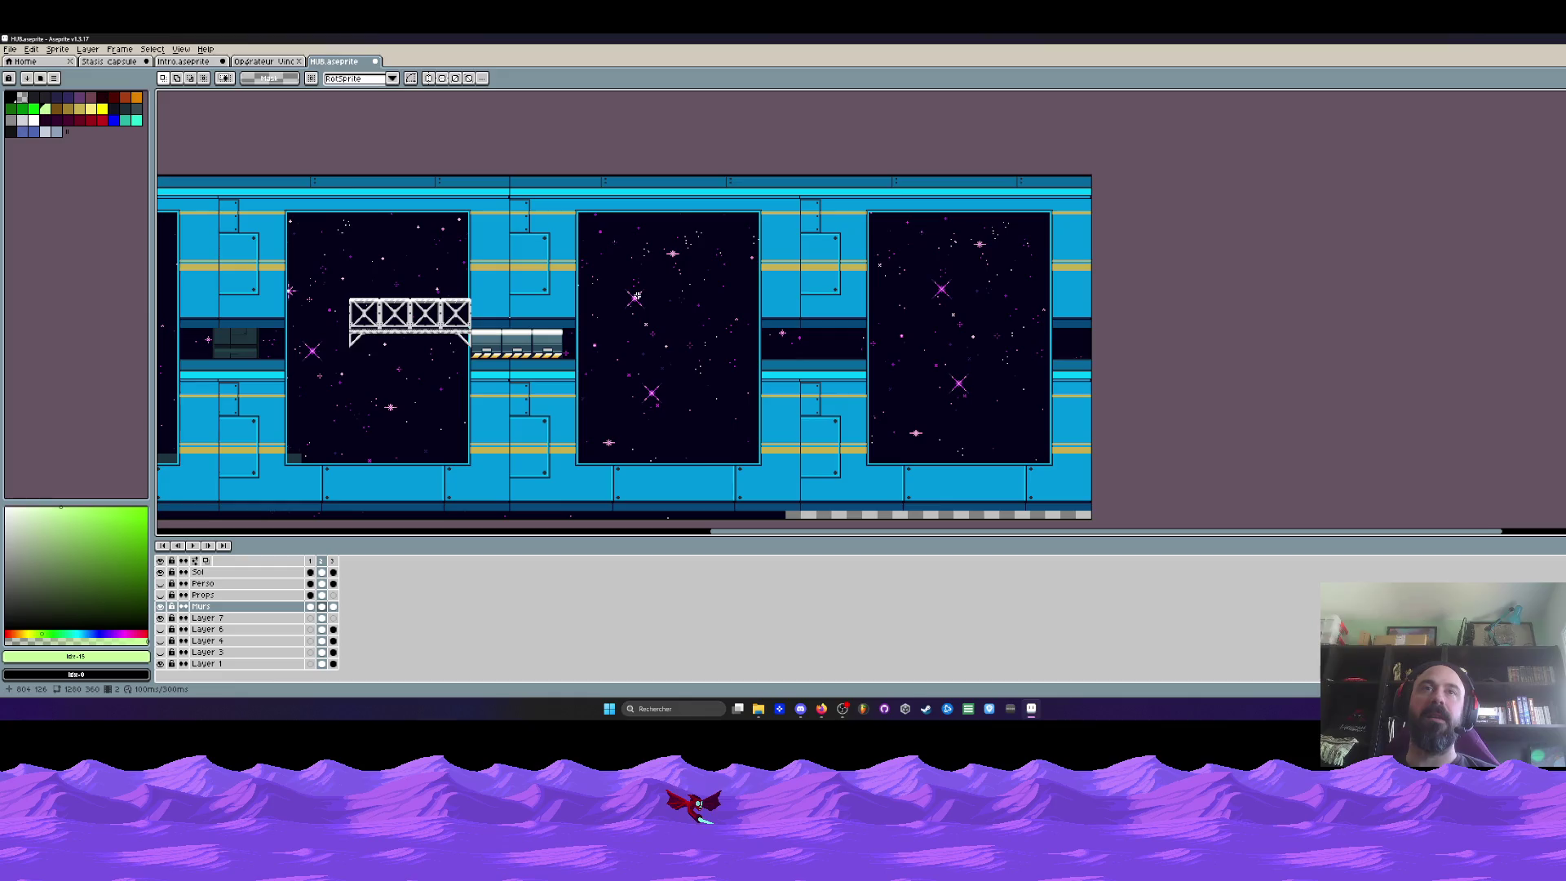
{"action": "mouse_move", "coordinate": [664, 286]}
{"action": "left_mouse_down"}
{"action": "mouse_move", "coordinate": [864, 234]}
{"action": "mouse_move", "coordinate": [1111, 200]}
{"action": "left_mouse_up"}
{"action": "left_click_drag", "start_coordinate": [318, 372], "coordinate": [647, 429]}
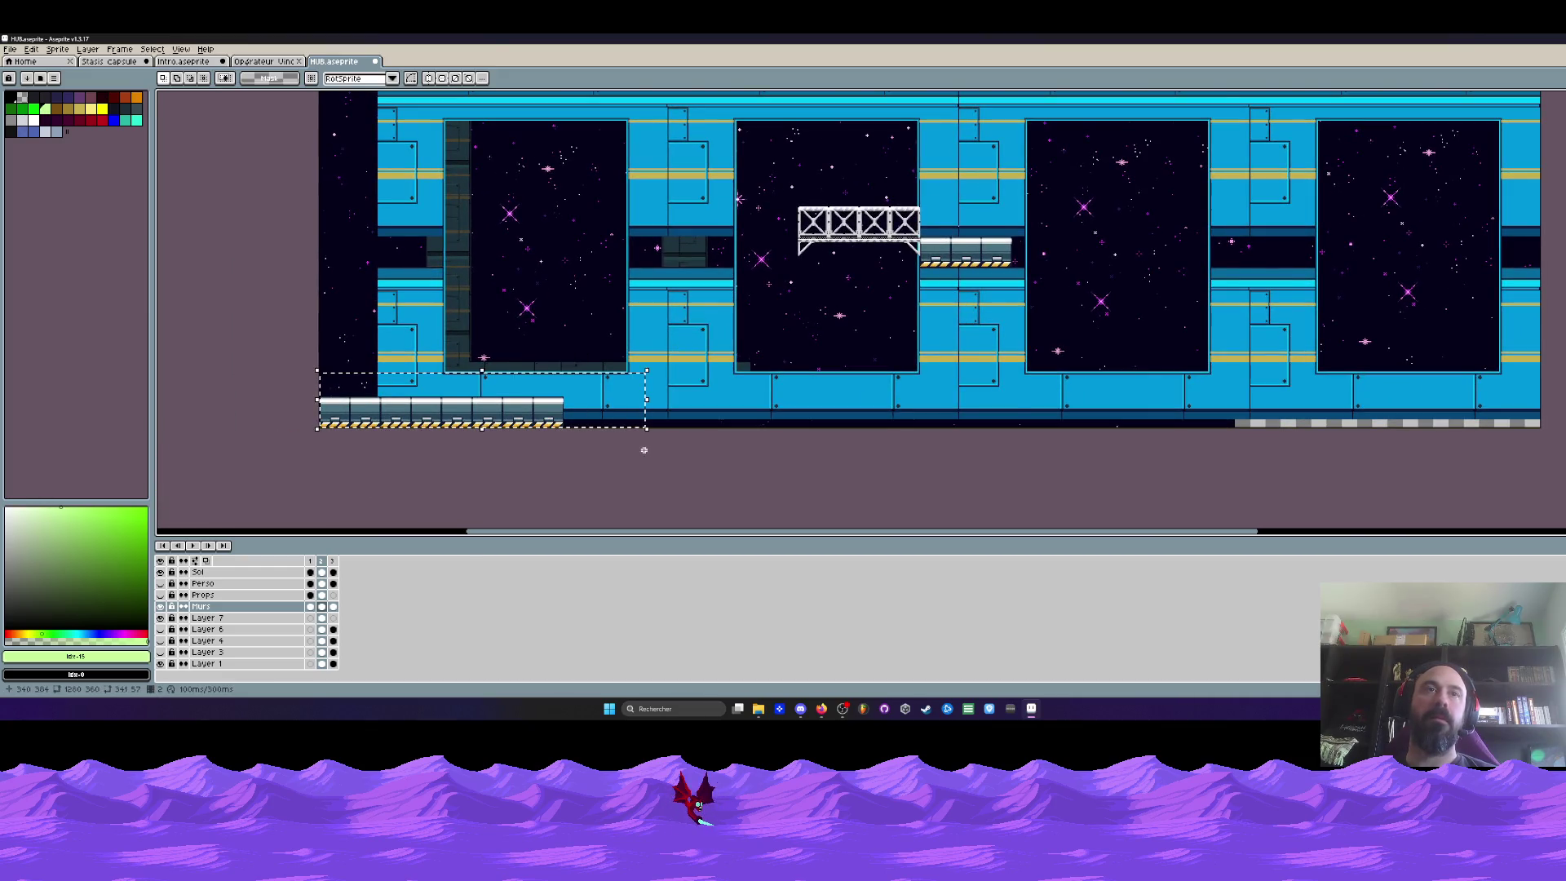
{"action": "key", "text": "Return"}
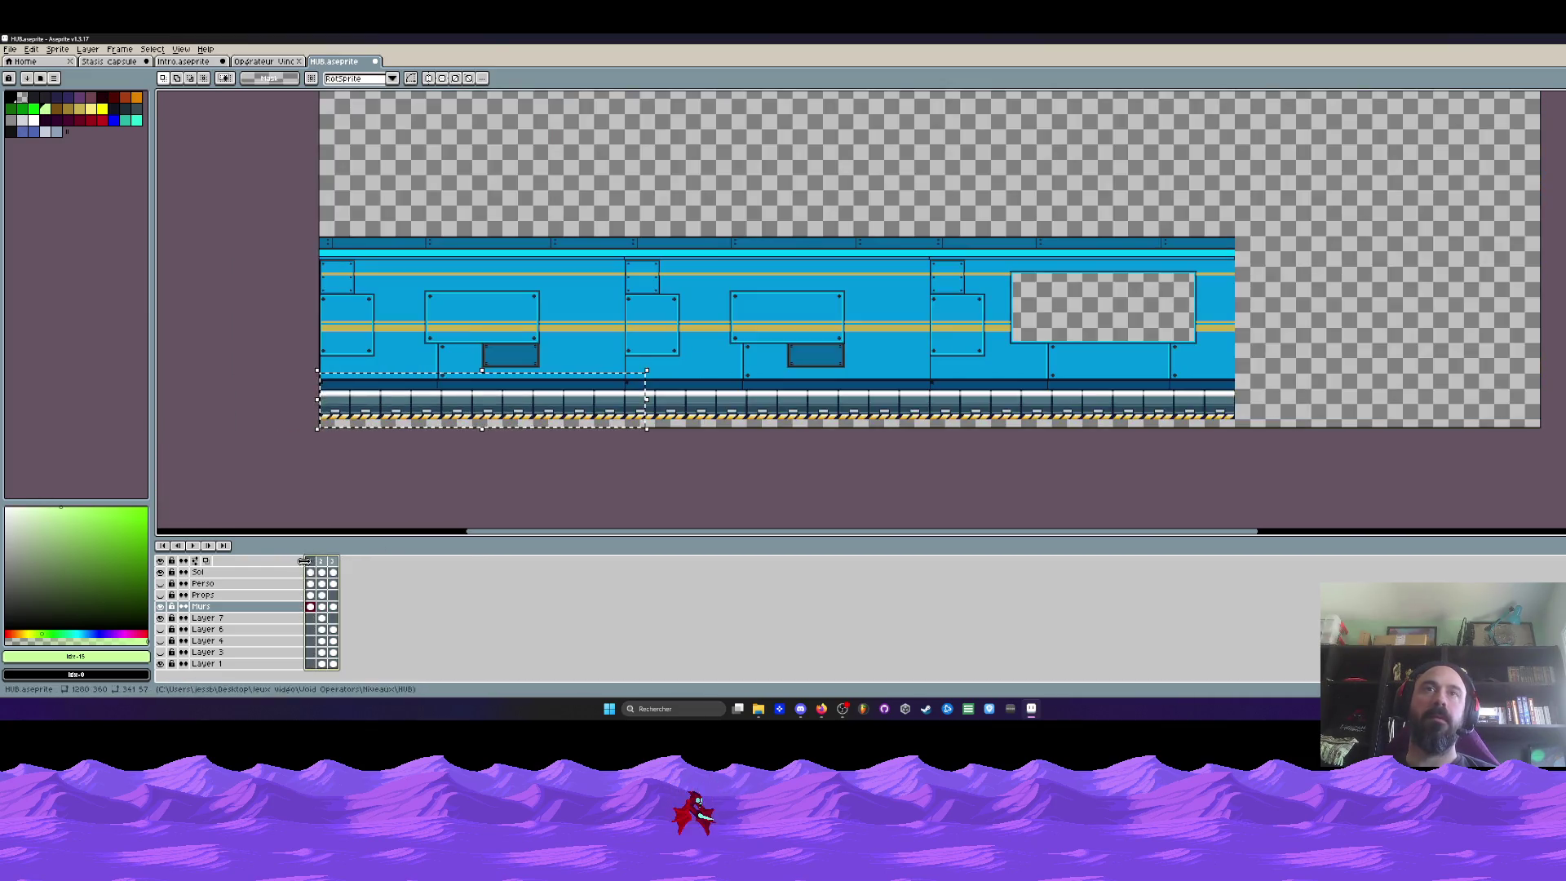
{"action": "scroll", "coordinate": [611, 300], "scroll_direction": "down", "scroll_amount": 2}
{"action": "scroll", "coordinate": [599, 292], "scroll_direction": "up", "scroll_amount": 2}
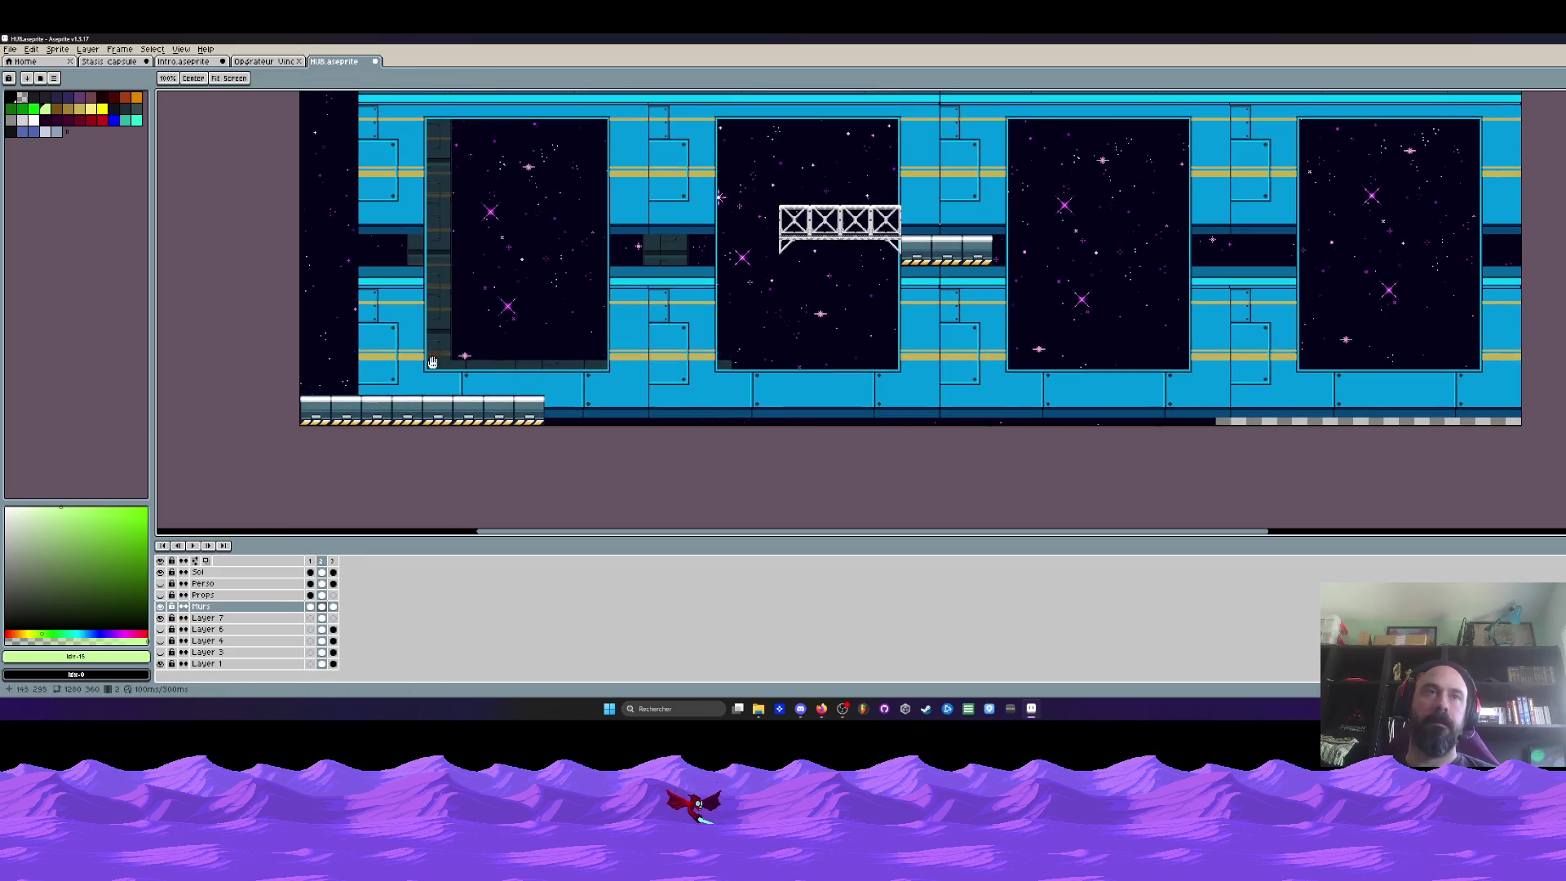
{"action": "key", "text": "m"}
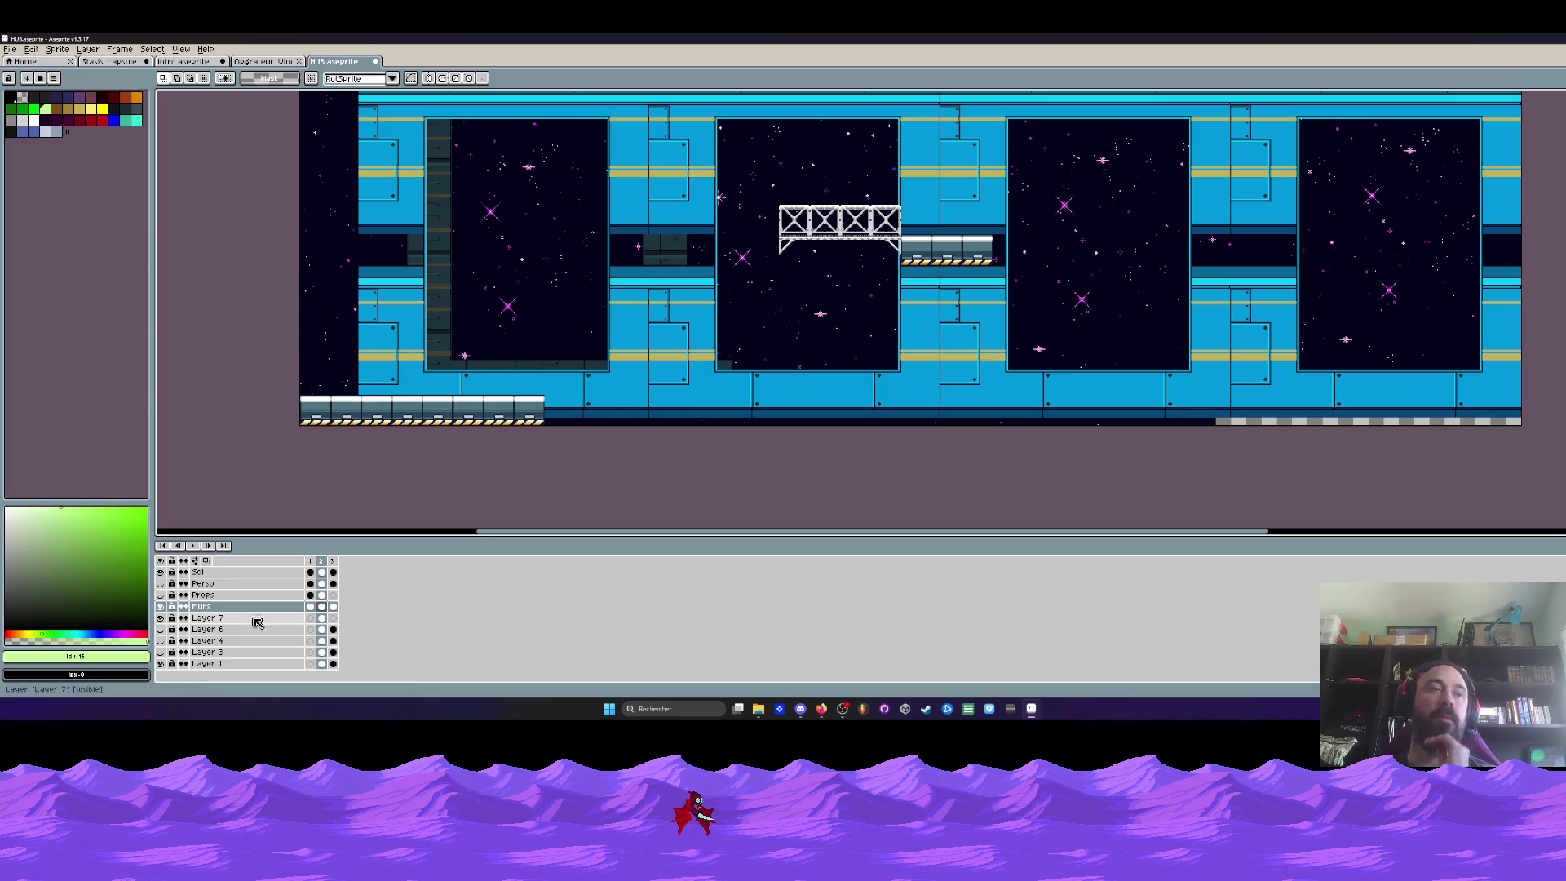
{"action": "left_click", "coordinate": [202, 582]}
Toggle the Sol layer, then move the bridge and platform down and left on it
{"action": "left_click", "coordinate": [160, 572]}
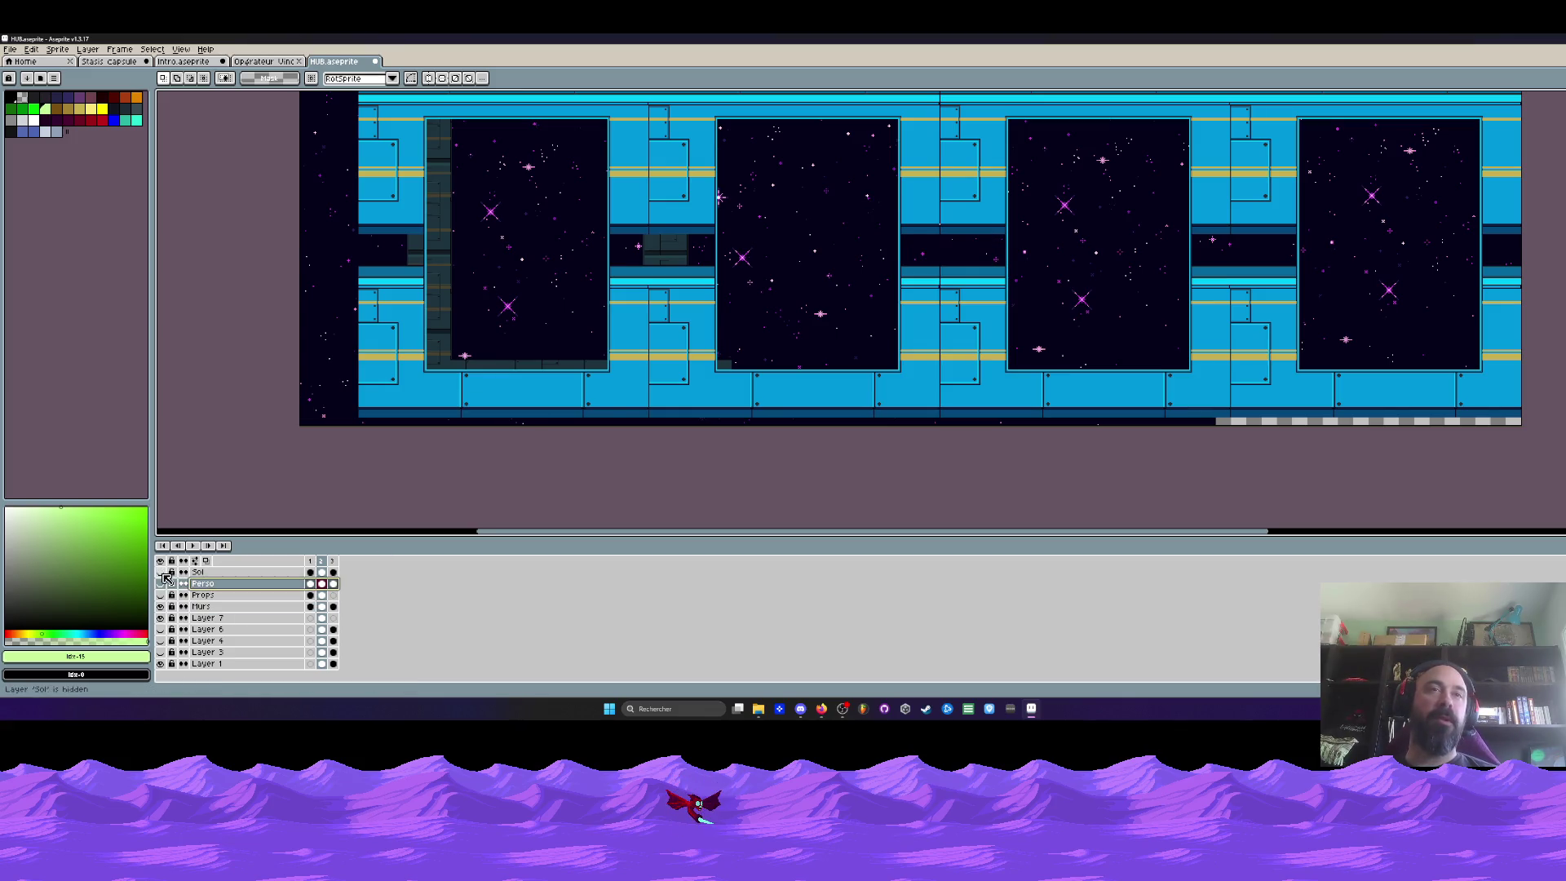
{"action": "left_click", "coordinate": [202, 572]}
{"action": "left_click_drag", "start_coordinate": [726, 180], "coordinate": [1087, 321]}
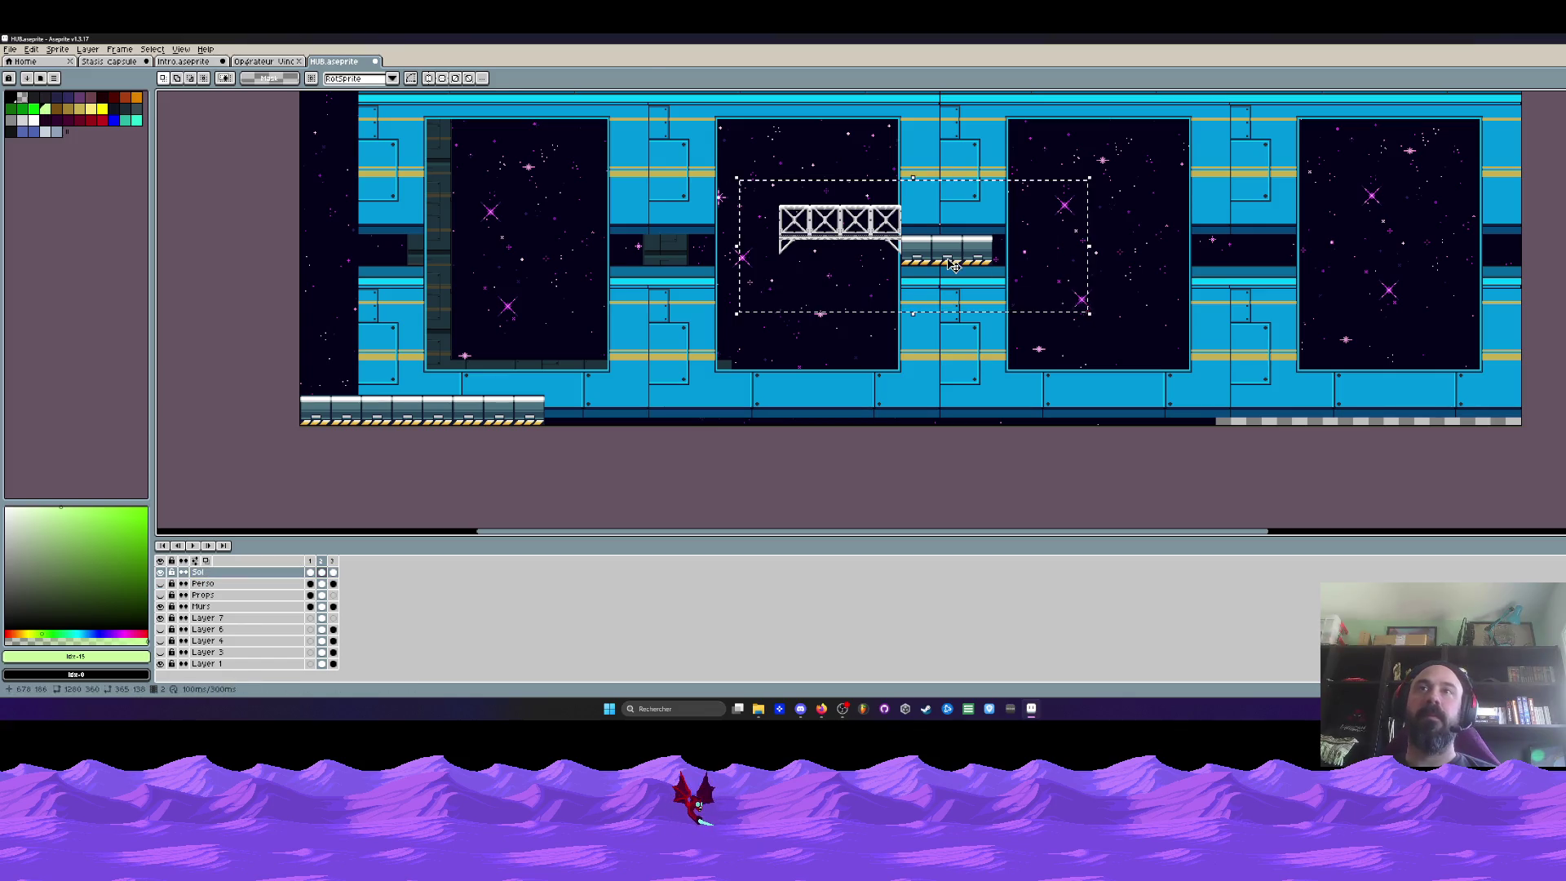
{"action": "mouse_move", "coordinate": [953, 268]}
{"action": "left_mouse_down"}
{"action": "mouse_move", "coordinate": [794, 297]}
{"action": "mouse_move", "coordinate": [551, 255]}
{"action": "left_mouse_up"}
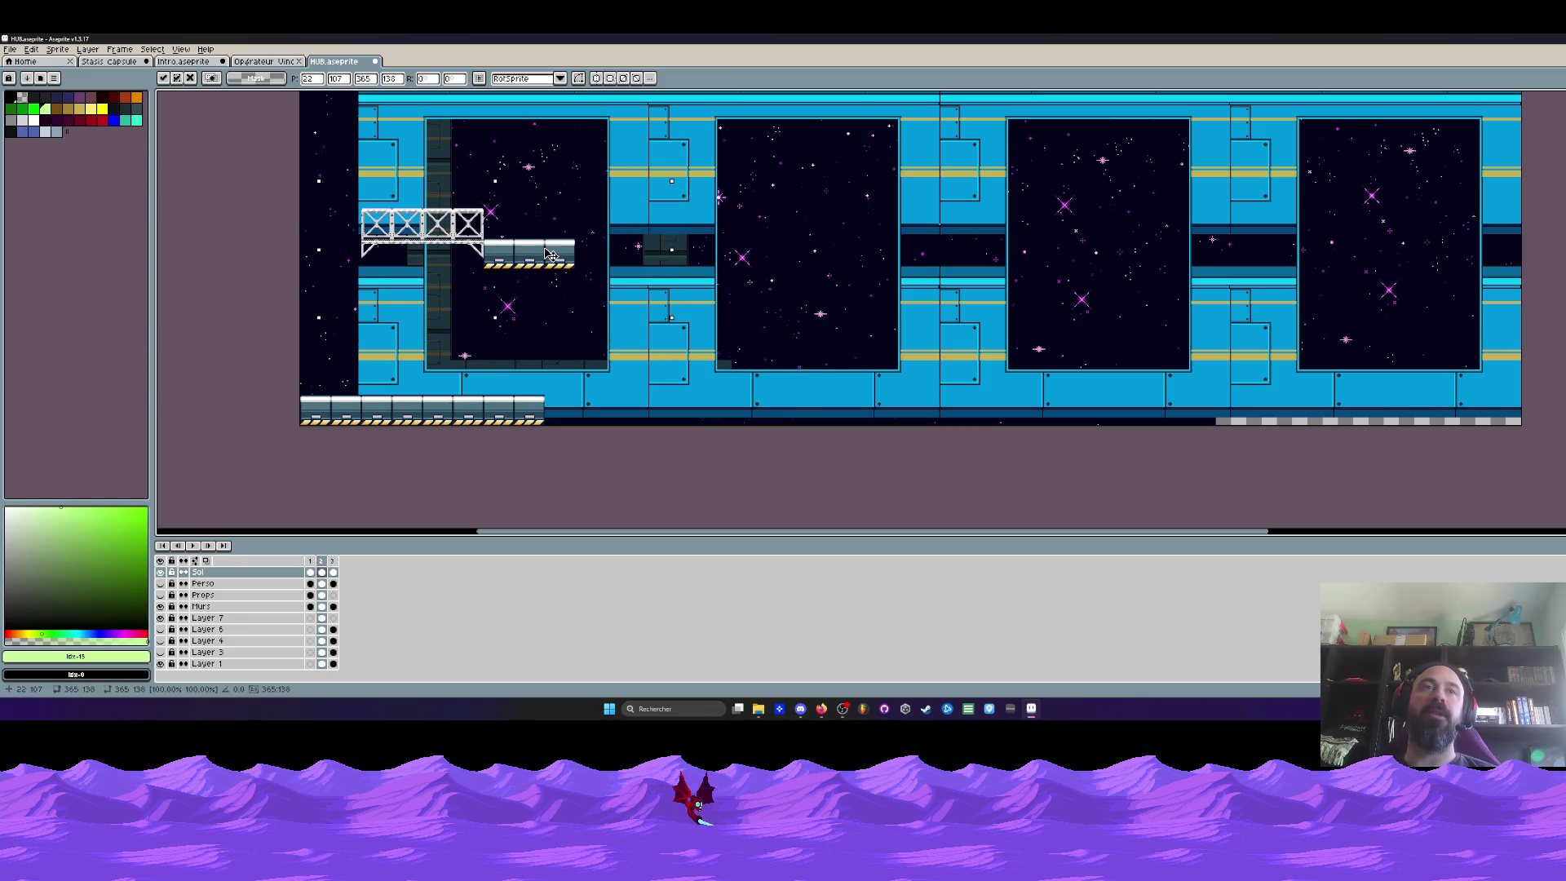
{"action": "key", "text": "ctrl+d"}
{"action": "scroll", "coordinate": [584, 250], "scroll_direction": "right", "scroll_amount": 3}
{"action": "scroll", "coordinate": [584, 250], "scroll_direction": "up", "scroll_amount": 2}
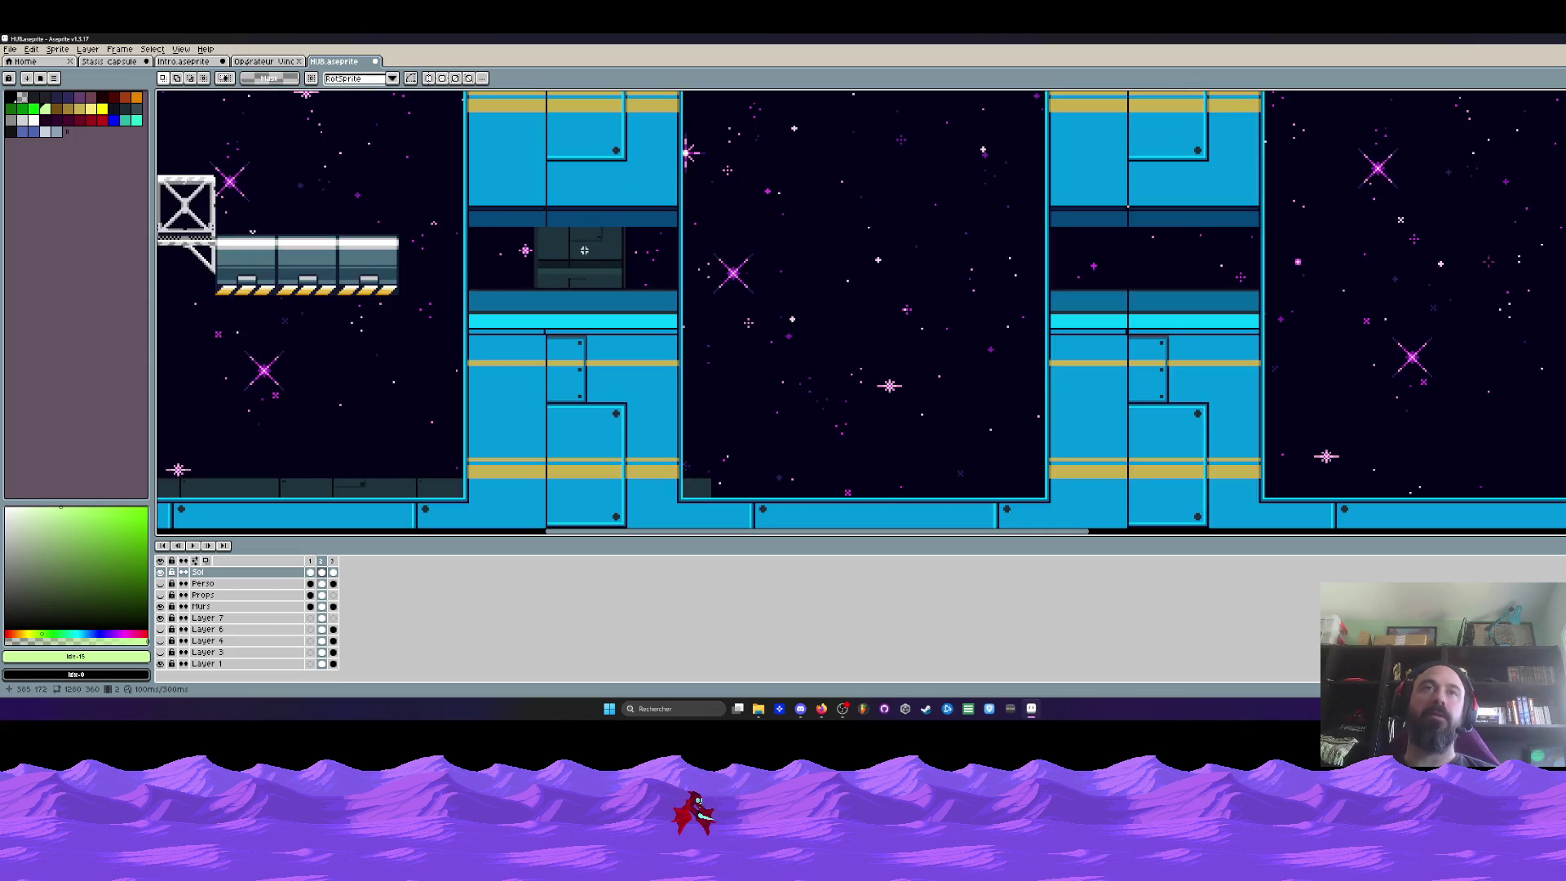
{"action": "scroll", "coordinate": [677, 249], "scroll_direction": "left", "scroll_amount": 3}
{"action": "scroll", "coordinate": [676, 251], "scroll_direction": "up", "scroll_amount": 1}
{"action": "scroll", "coordinate": [651, 194], "scroll_direction": "down", "scroll_amount": 2}
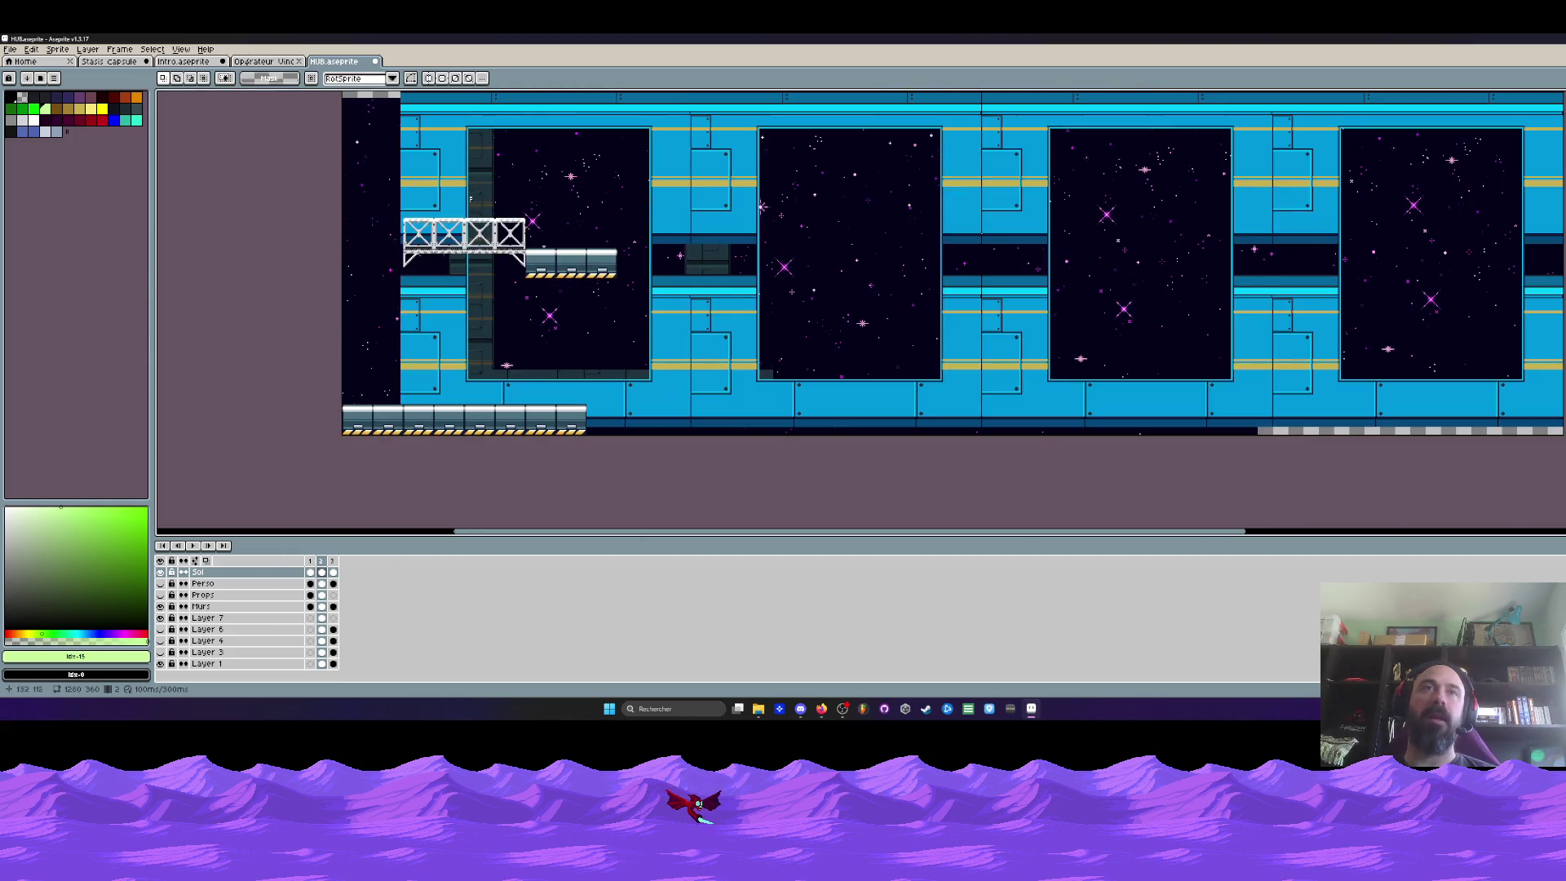
Place the bridge and floating platform on the upper-left ledge of the hub corridor
{"action": "left_click_drag", "start_coordinate": [395, 203], "coordinate": [646, 322]}
{"action": "mouse_move", "coordinate": [549, 278]}
{"action": "left_mouse_down"}
{"action": "mouse_move", "coordinate": [729, 414]}
{"action": "mouse_move", "coordinate": [624, 430]}
{"action": "left_mouse_up"}
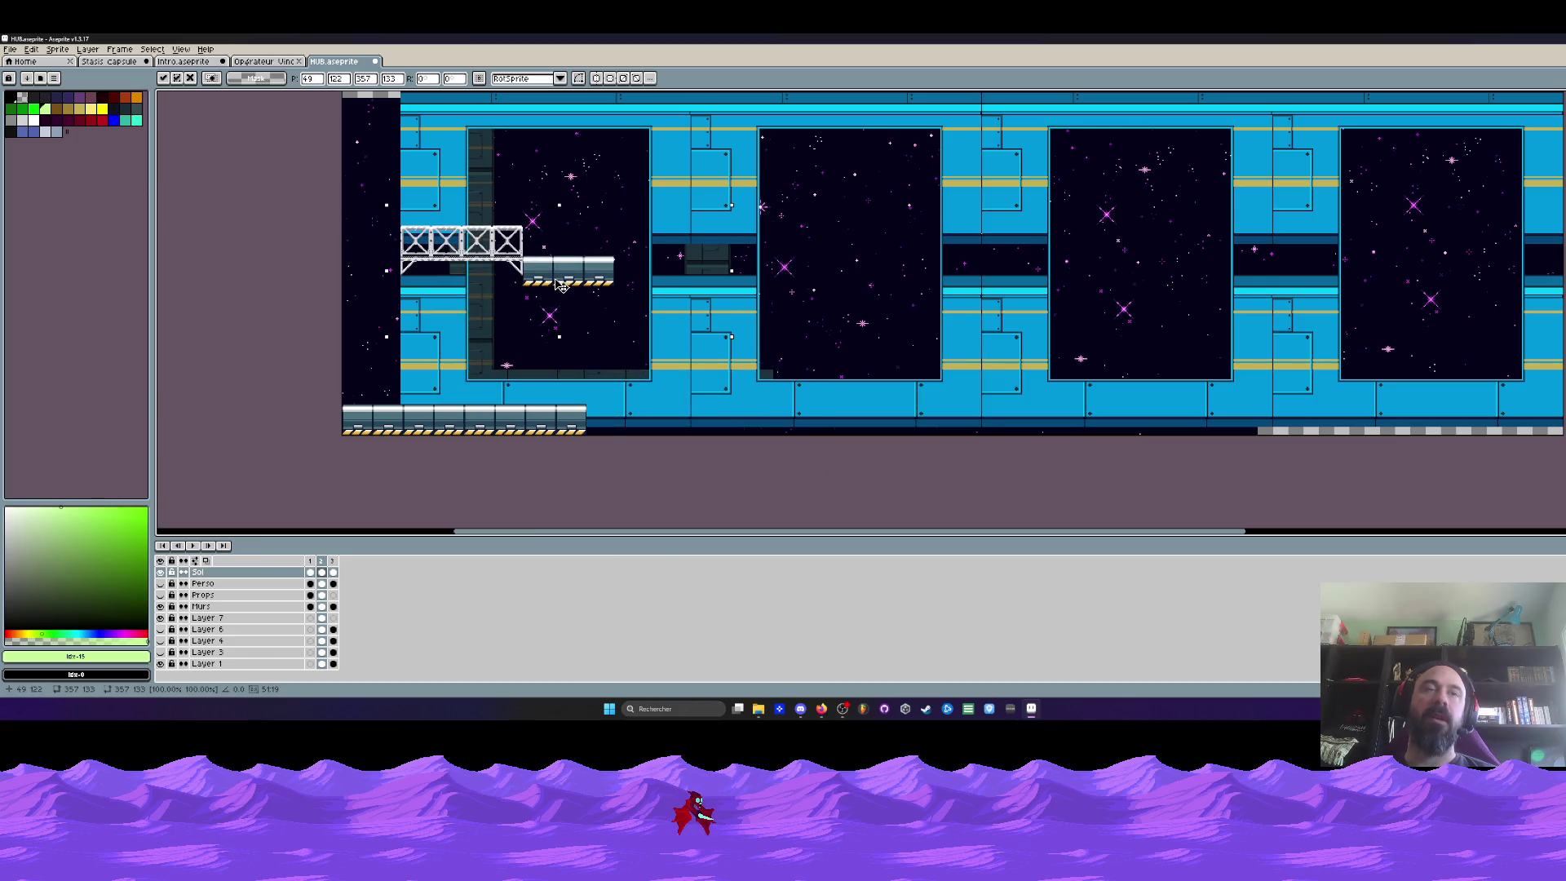
{"action": "left_click_drag", "start_coordinate": [624, 431], "coordinate": [562, 196]}
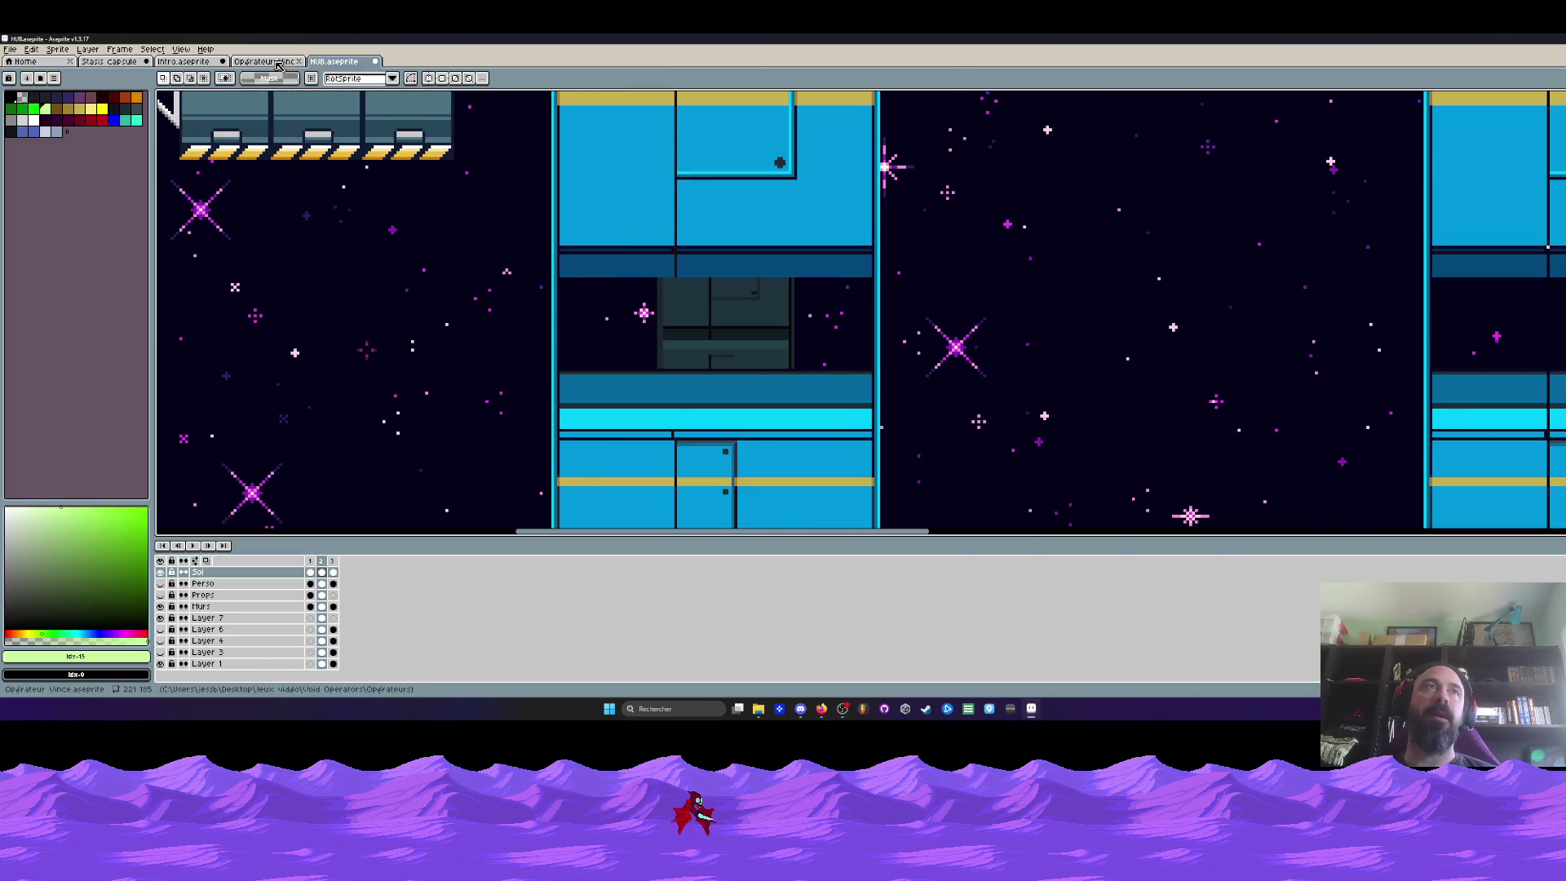
{"action": "left_click", "coordinate": [166, 62]}
Glance at the Stasis capsule tab, return to Intro.aseprite, minimize and restore Aseprite
{"action": "left_click", "coordinate": [110, 61]}
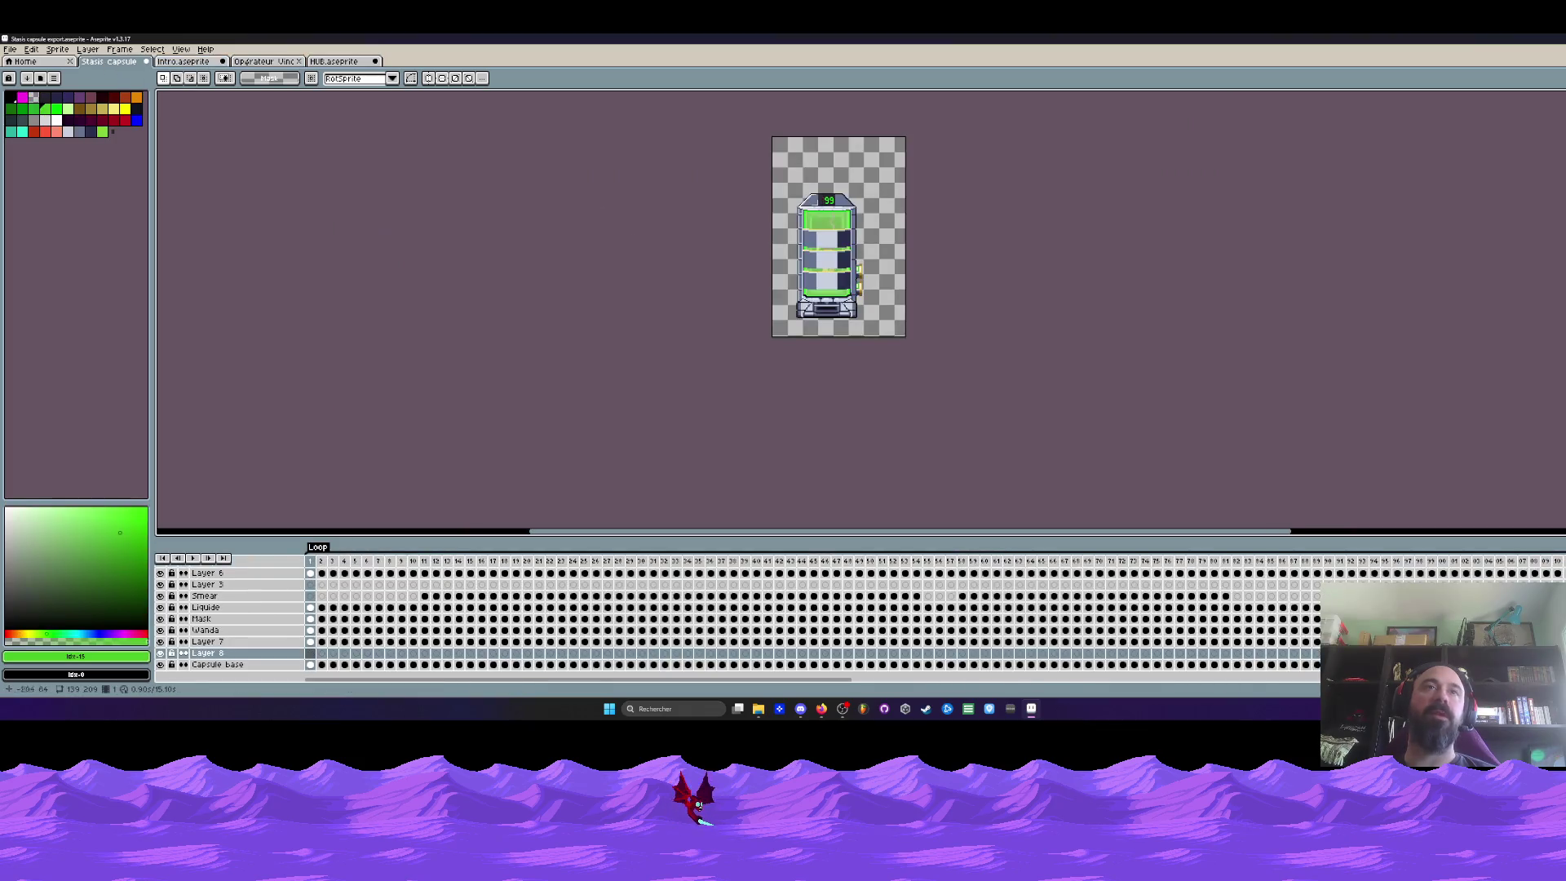
{"action": "left_click", "coordinate": [184, 61]}
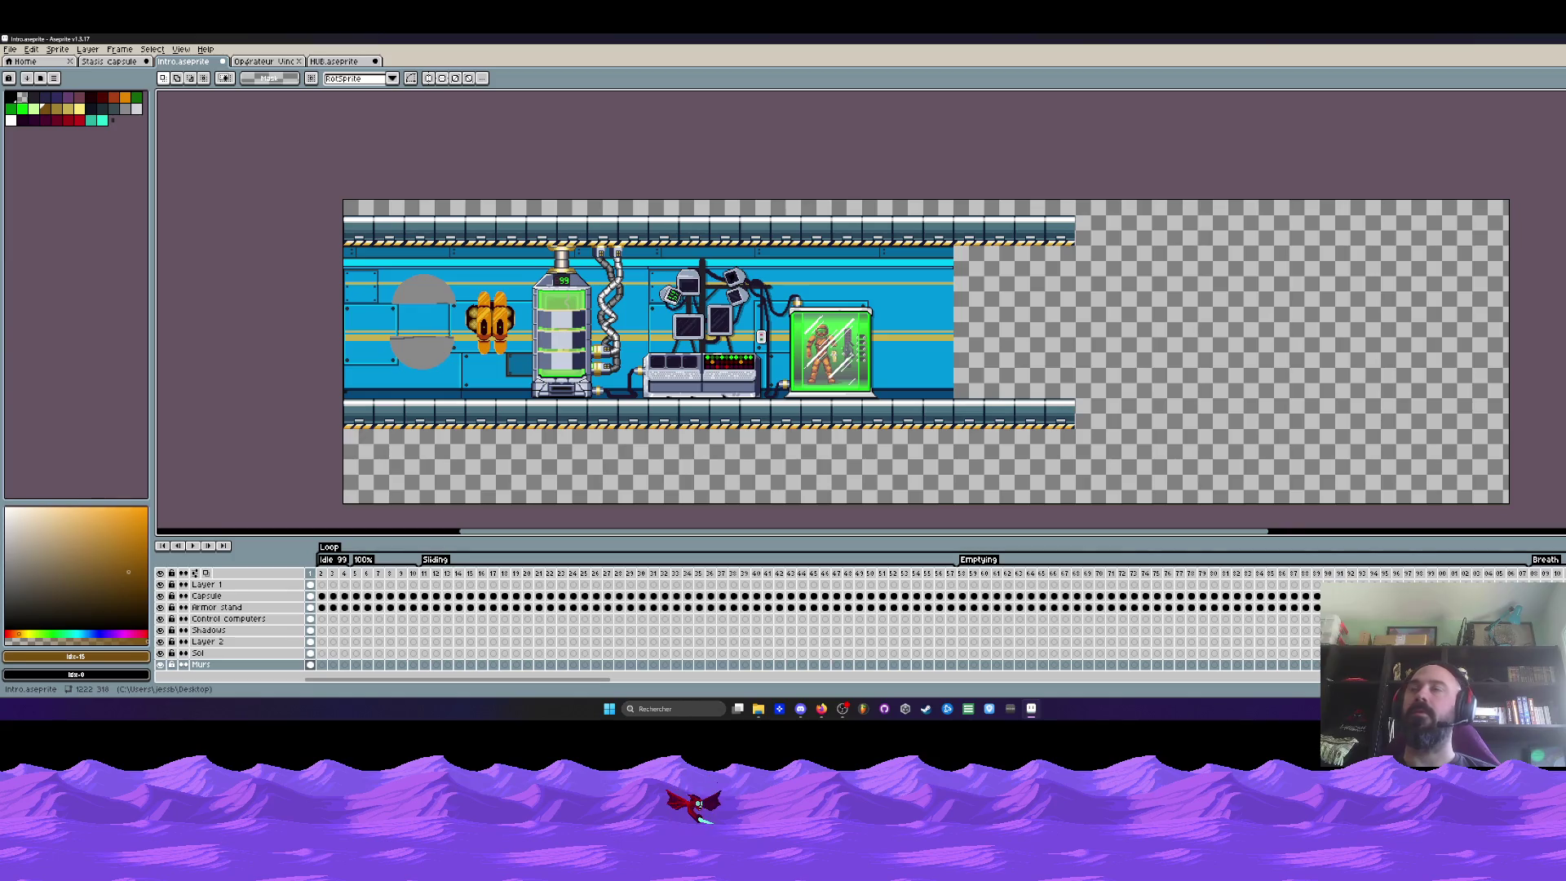
{"action": "left_click", "coordinate": [1475, 38]}
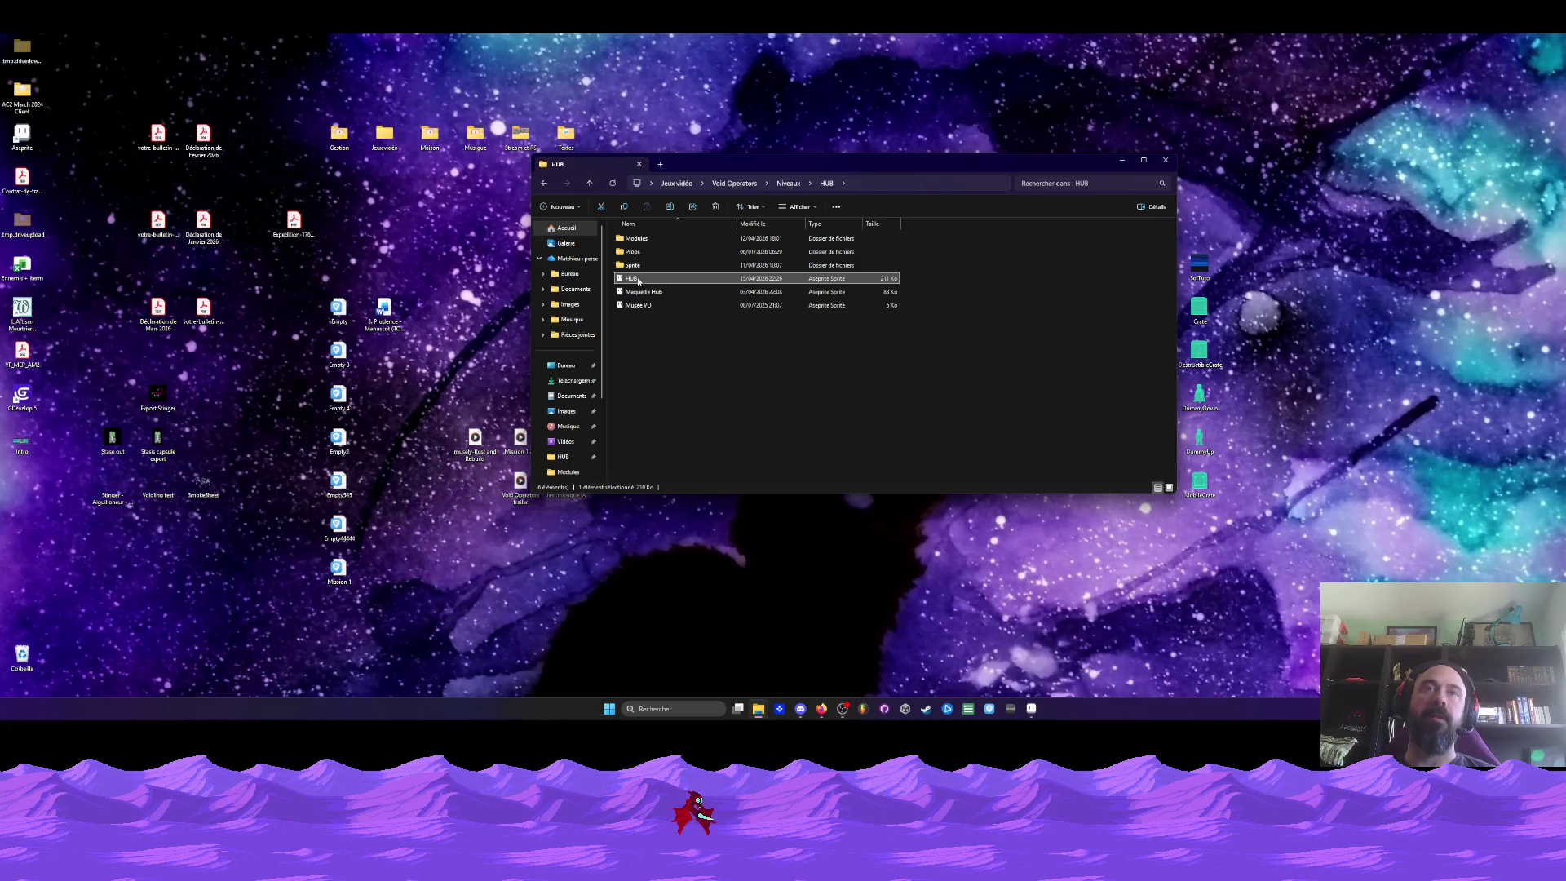
{"action": "left_click", "coordinate": [1031, 709]}
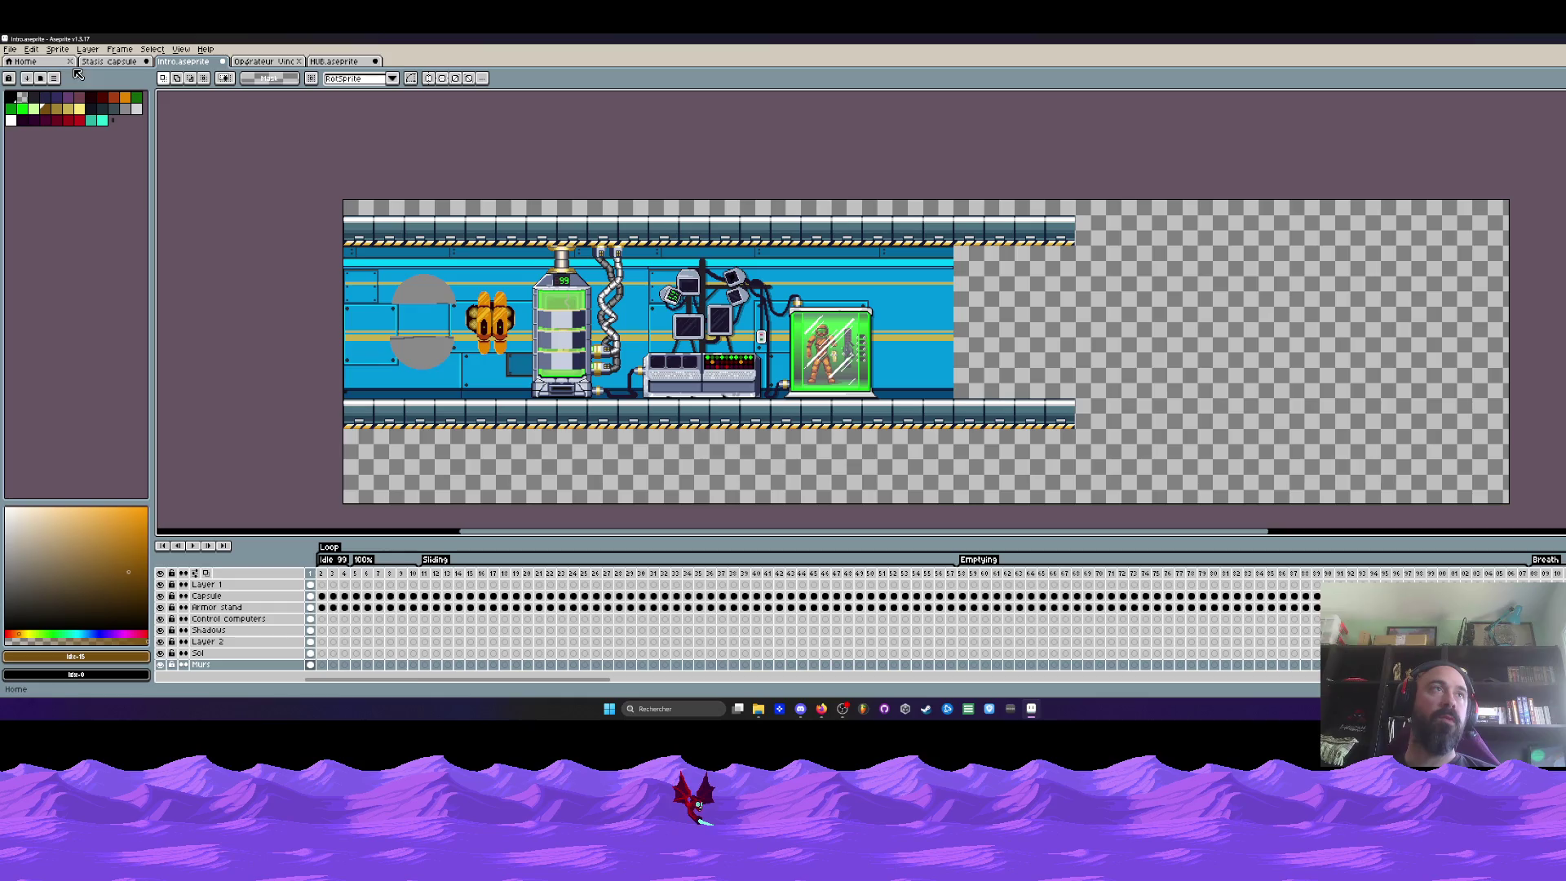
Return to the HUB corridor's first frame with the Murs layer shown and the screen deselected
{"action": "left_click", "coordinate": [334, 62]}
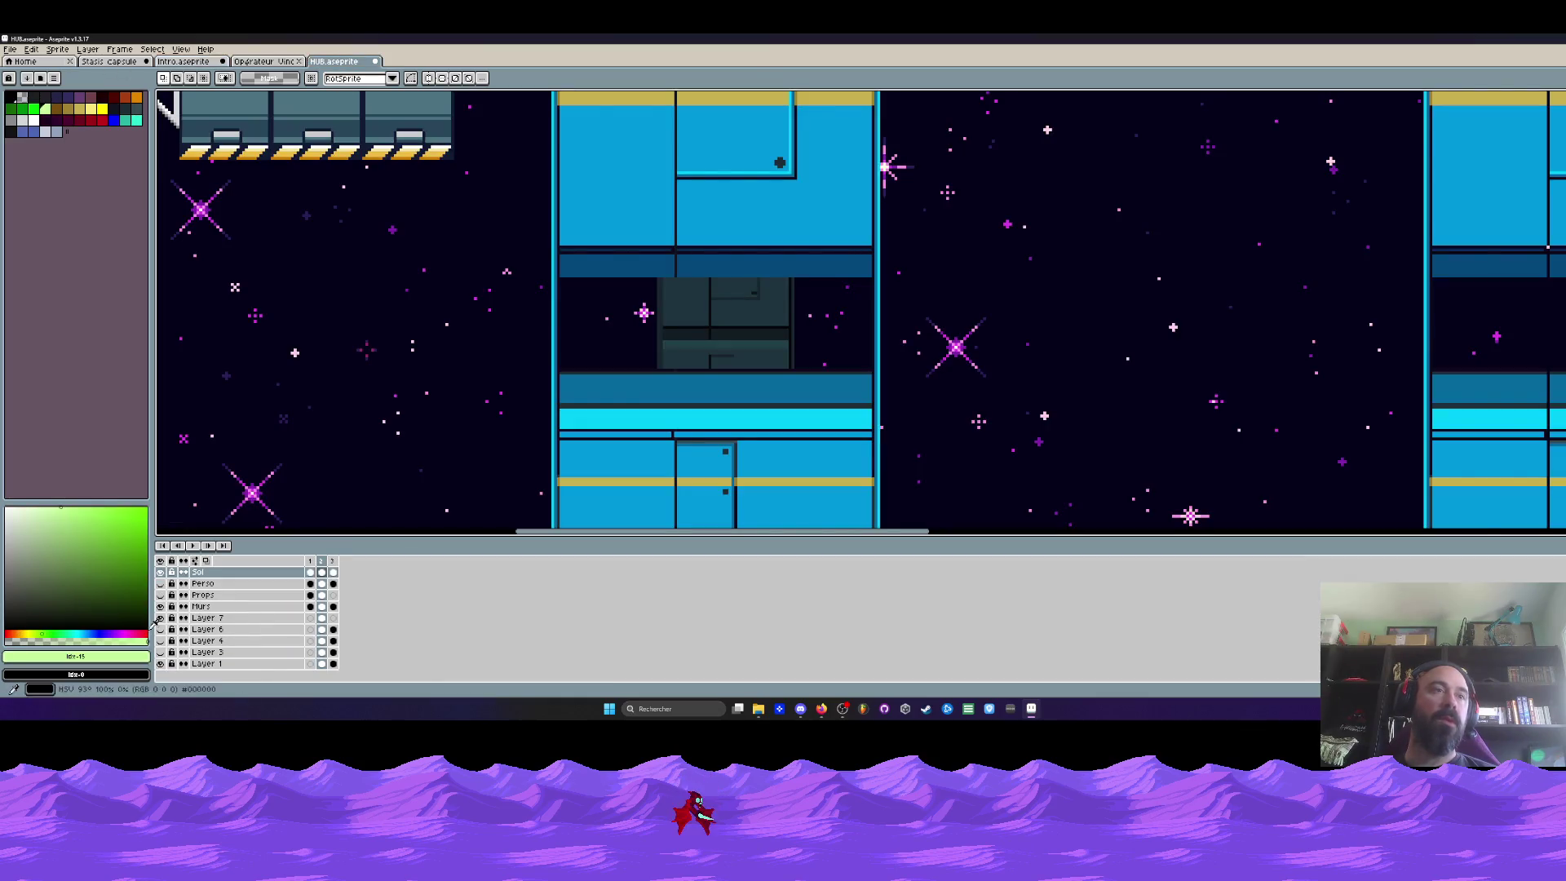
{"action": "left_click", "coordinate": [309, 562]}
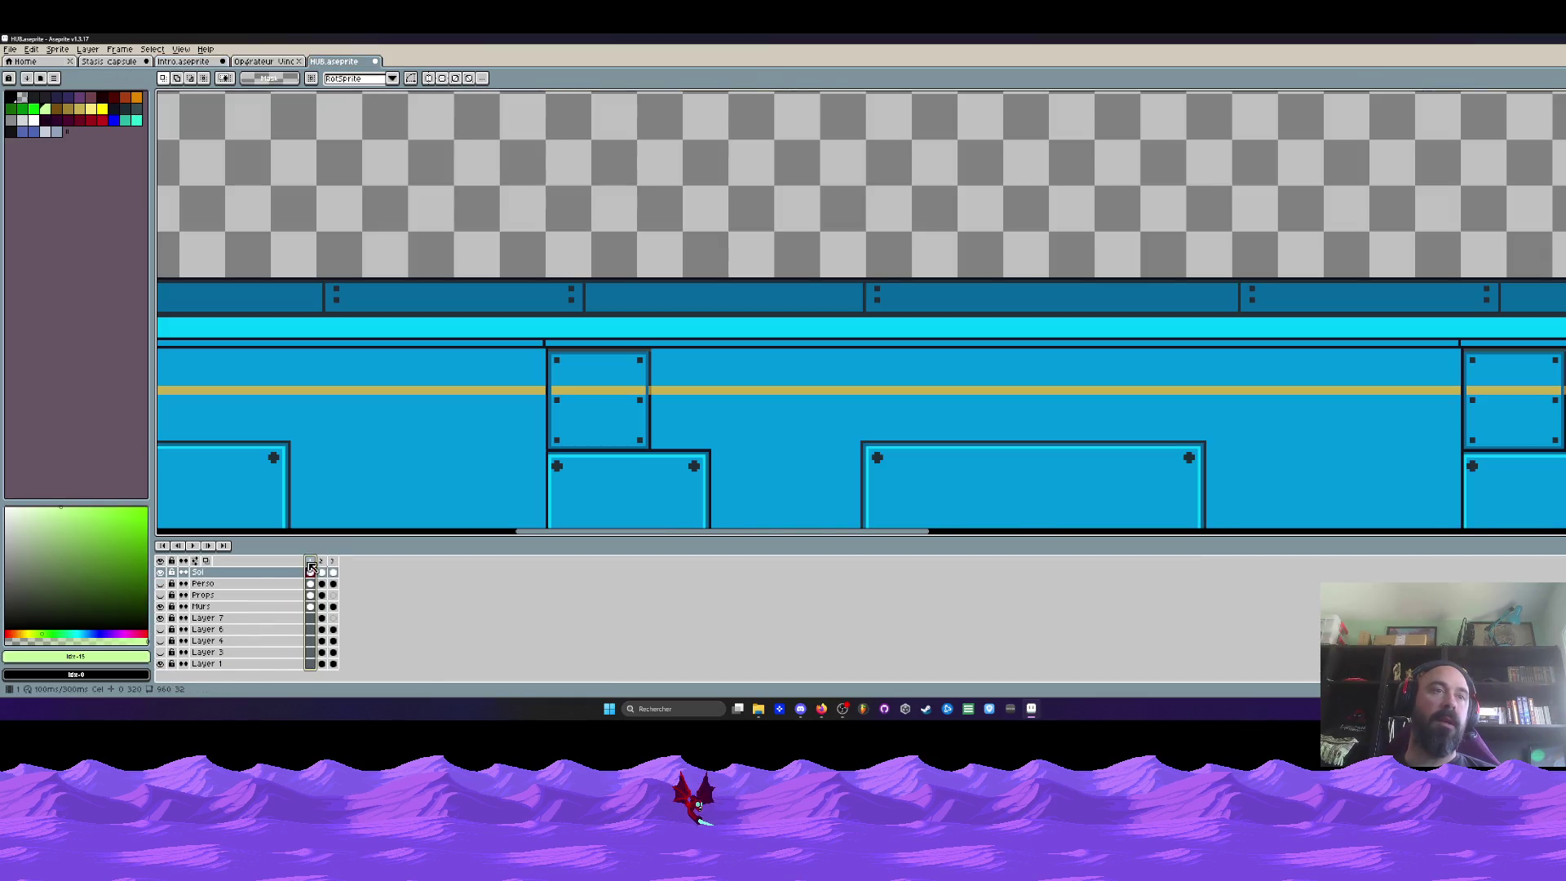
{"action": "left_click", "coordinate": [166, 607]}
{"action": "scroll", "coordinate": [892, 351], "scroll_direction": "down", "scroll_amount": 4}
{"action": "scroll", "coordinate": [874, 326], "scroll_direction": "up", "scroll_amount": 1}
{"action": "scroll", "coordinate": [871, 325], "scroll_direction": "up", "scroll_amount": 1}
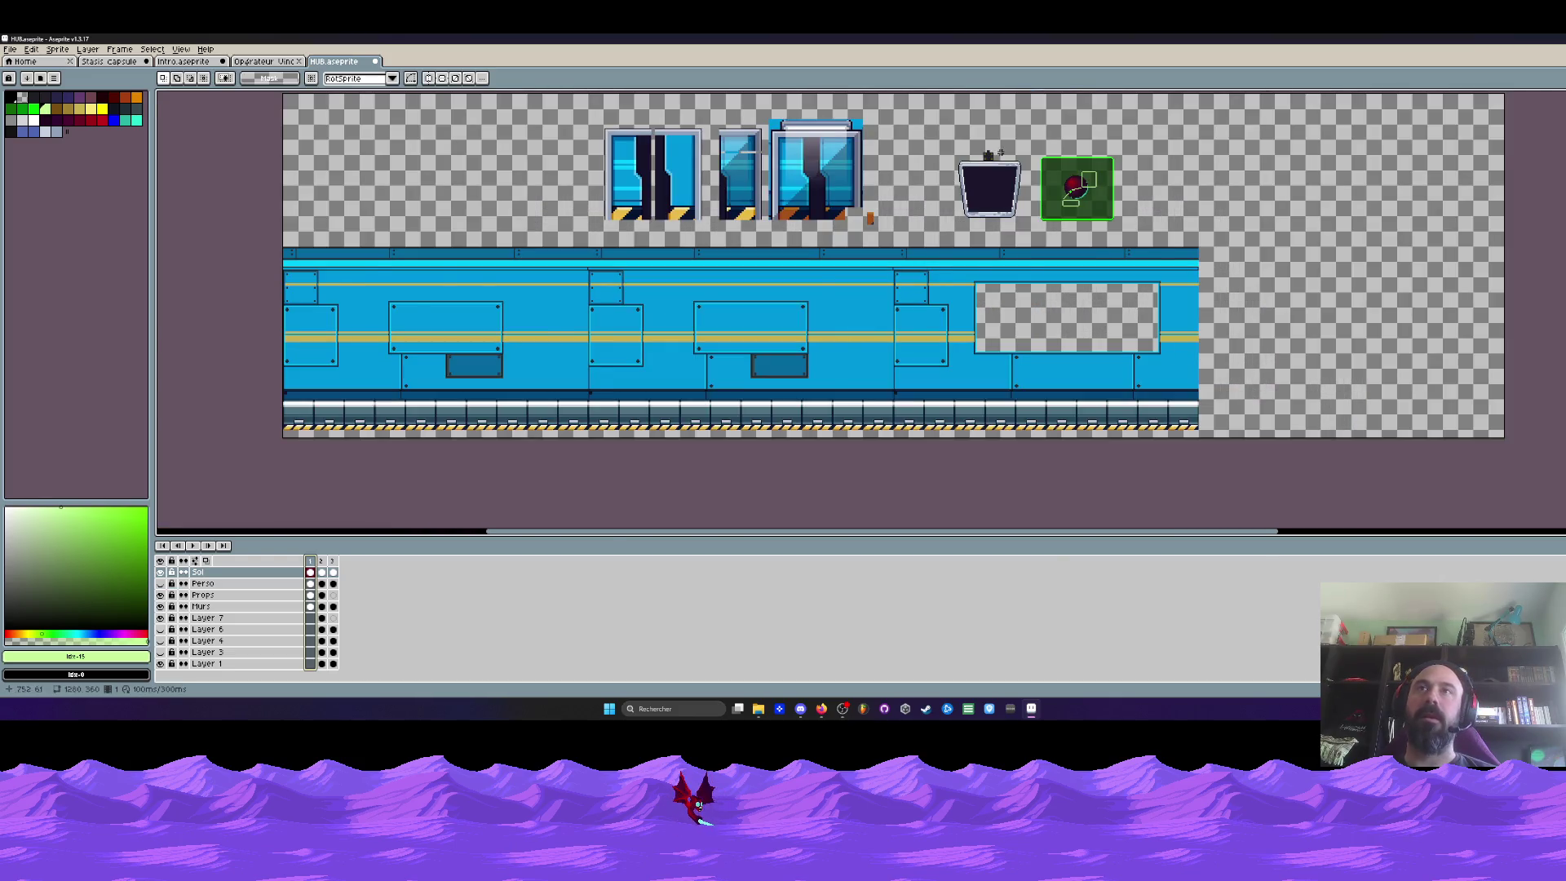
{"action": "scroll", "coordinate": [1002, 153], "scroll_direction": "up", "scroll_amount": 2}
{"action": "left_click_drag", "start_coordinate": [828, 122], "coordinate": [1106, 418]}
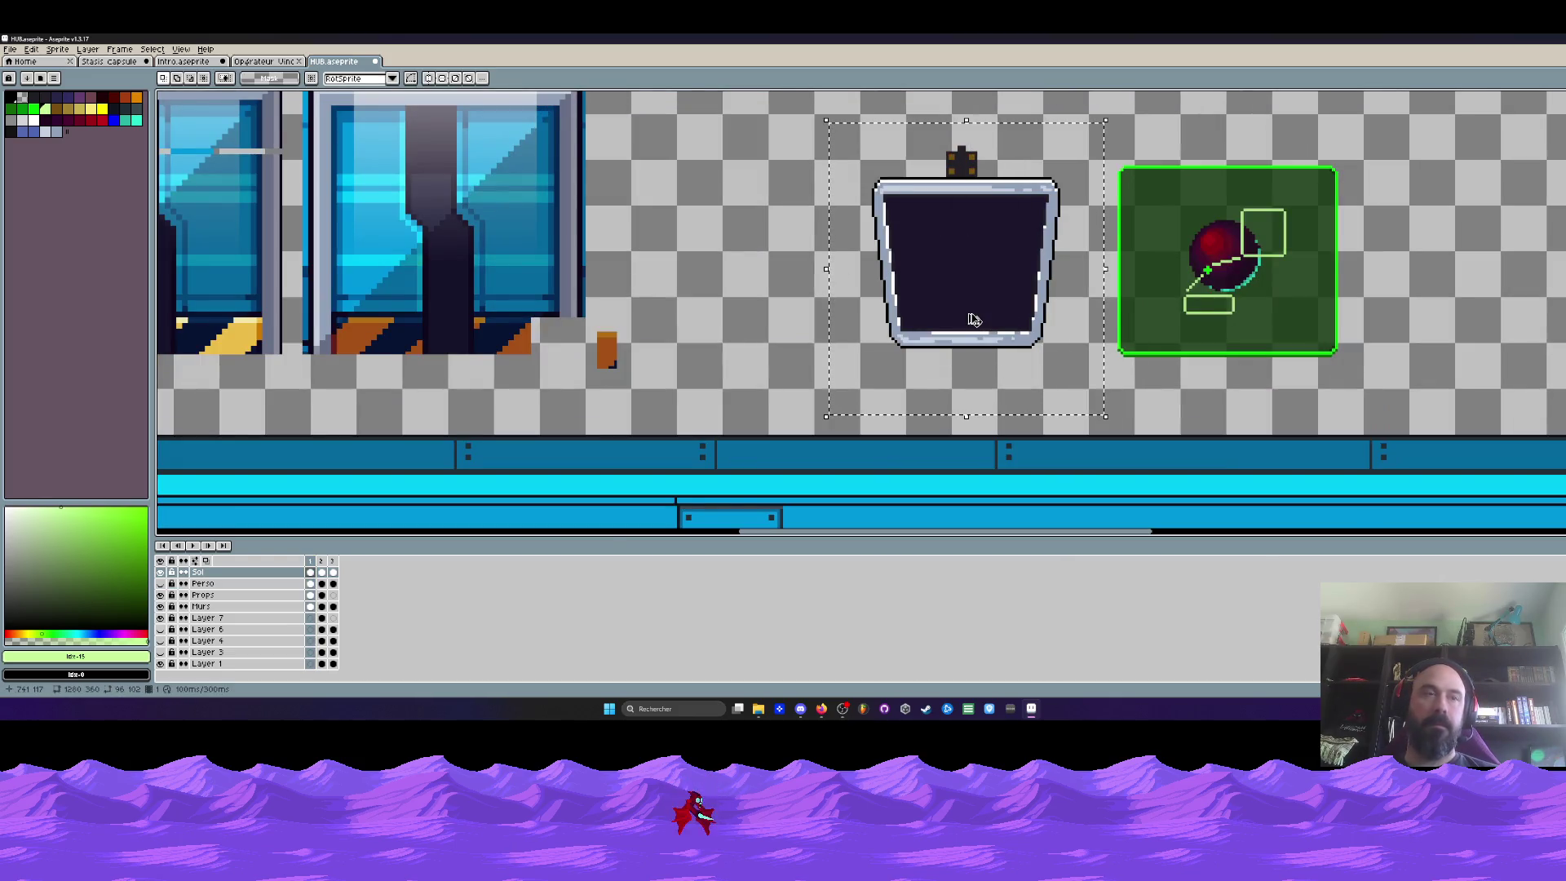
{"action": "left_click", "coordinate": [909, 280]}
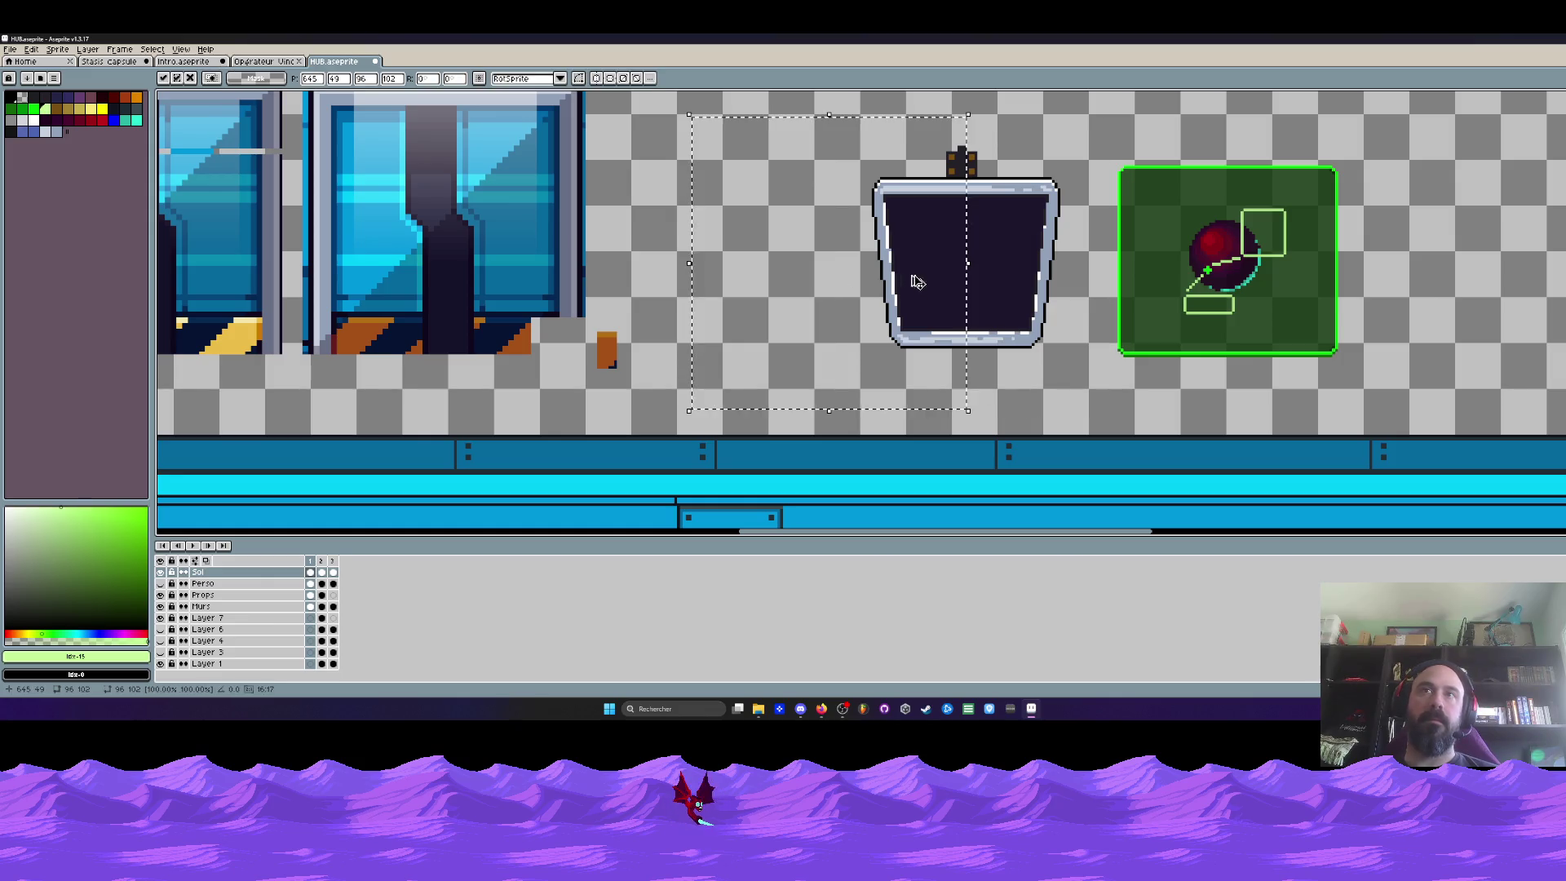
On the Props layer, select the dark screen prop and move a copy of it left
{"action": "left_click", "coordinate": [311, 594]}
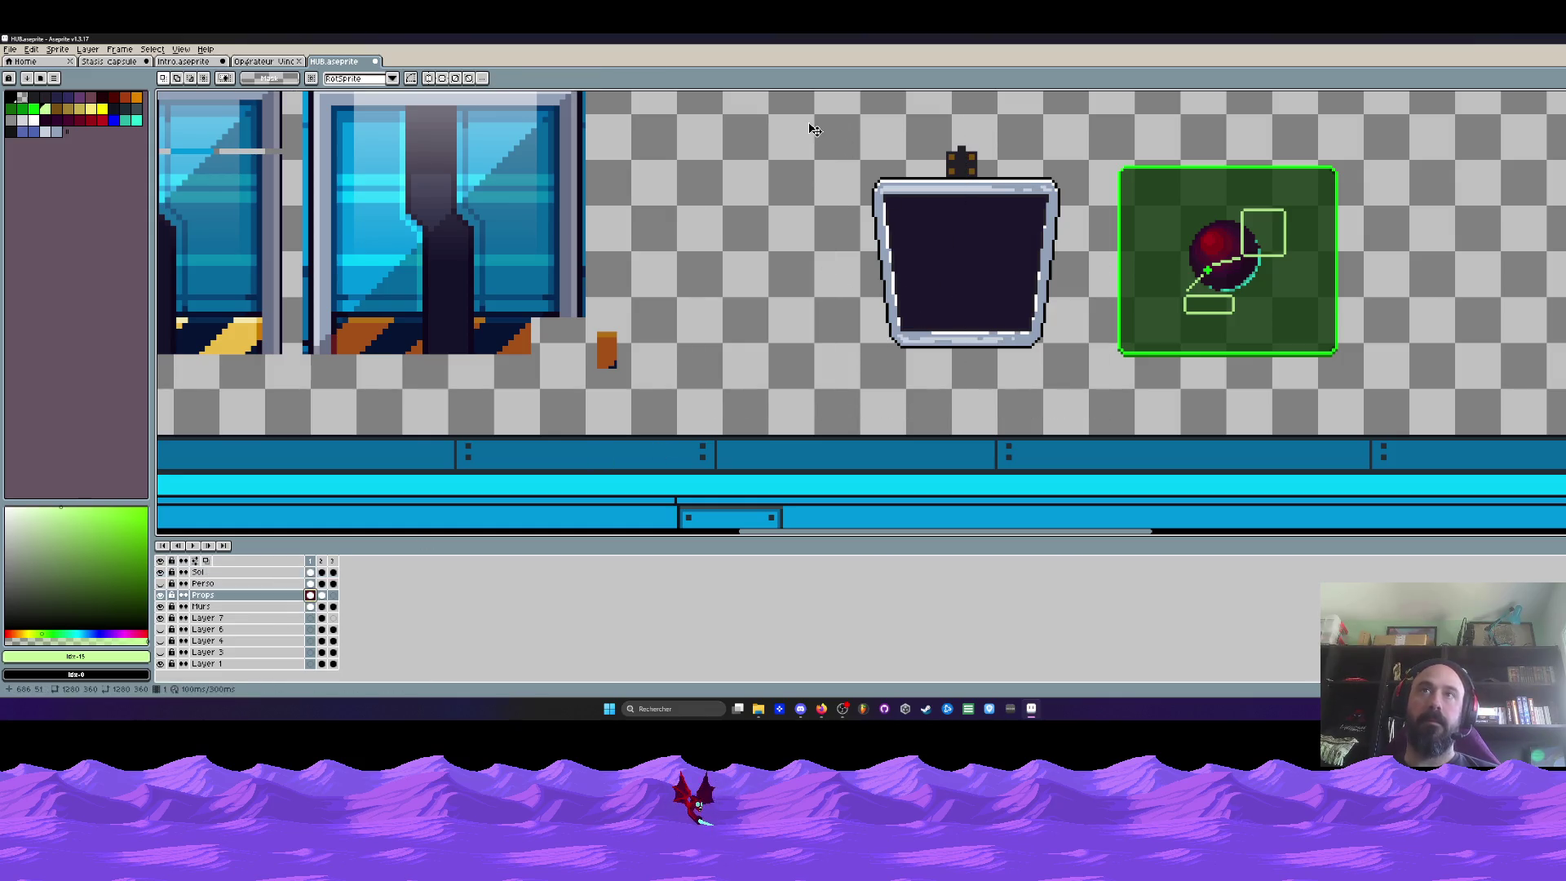
{"action": "left_click_drag", "start_coordinate": [810, 128], "coordinate": [1097, 381]}
{"action": "mouse_move", "coordinate": [959, 304]}
{"action": "left_mouse_down"}
{"action": "mouse_move", "coordinate": [750, 314]}
{"action": "mouse_move", "coordinate": [968, 266]}
{"action": "left_mouse_up"}
Close the soldier operator sprite sheet and show the HUB frame with the starfield backdrop
{"action": "left_click", "coordinate": [261, 63]}
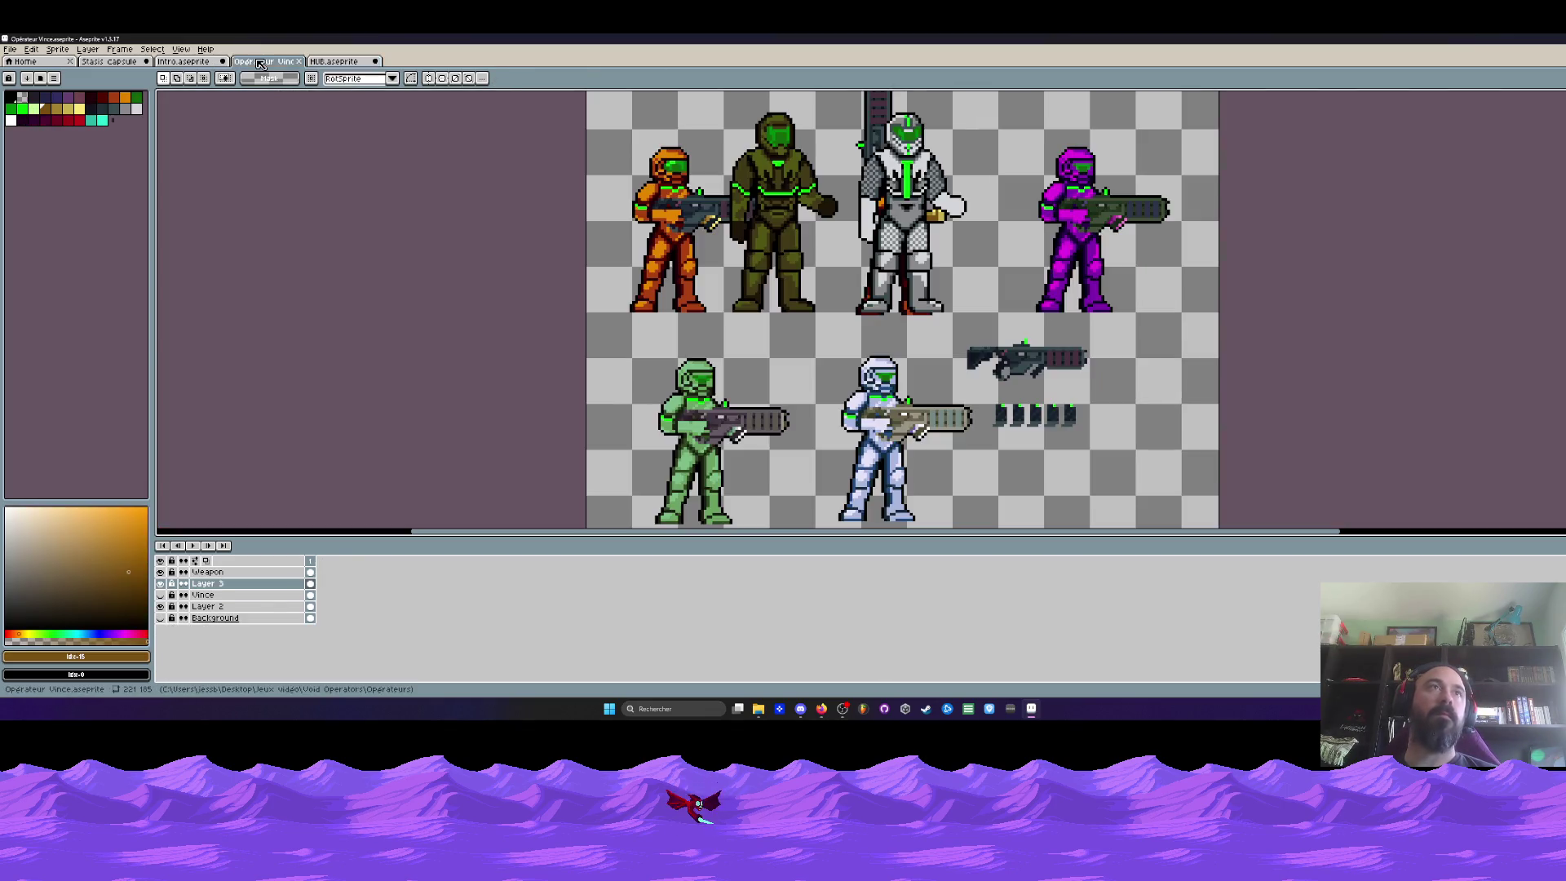
{"action": "left_click", "coordinate": [184, 62]}
{"action": "left_click", "coordinate": [110, 61]}
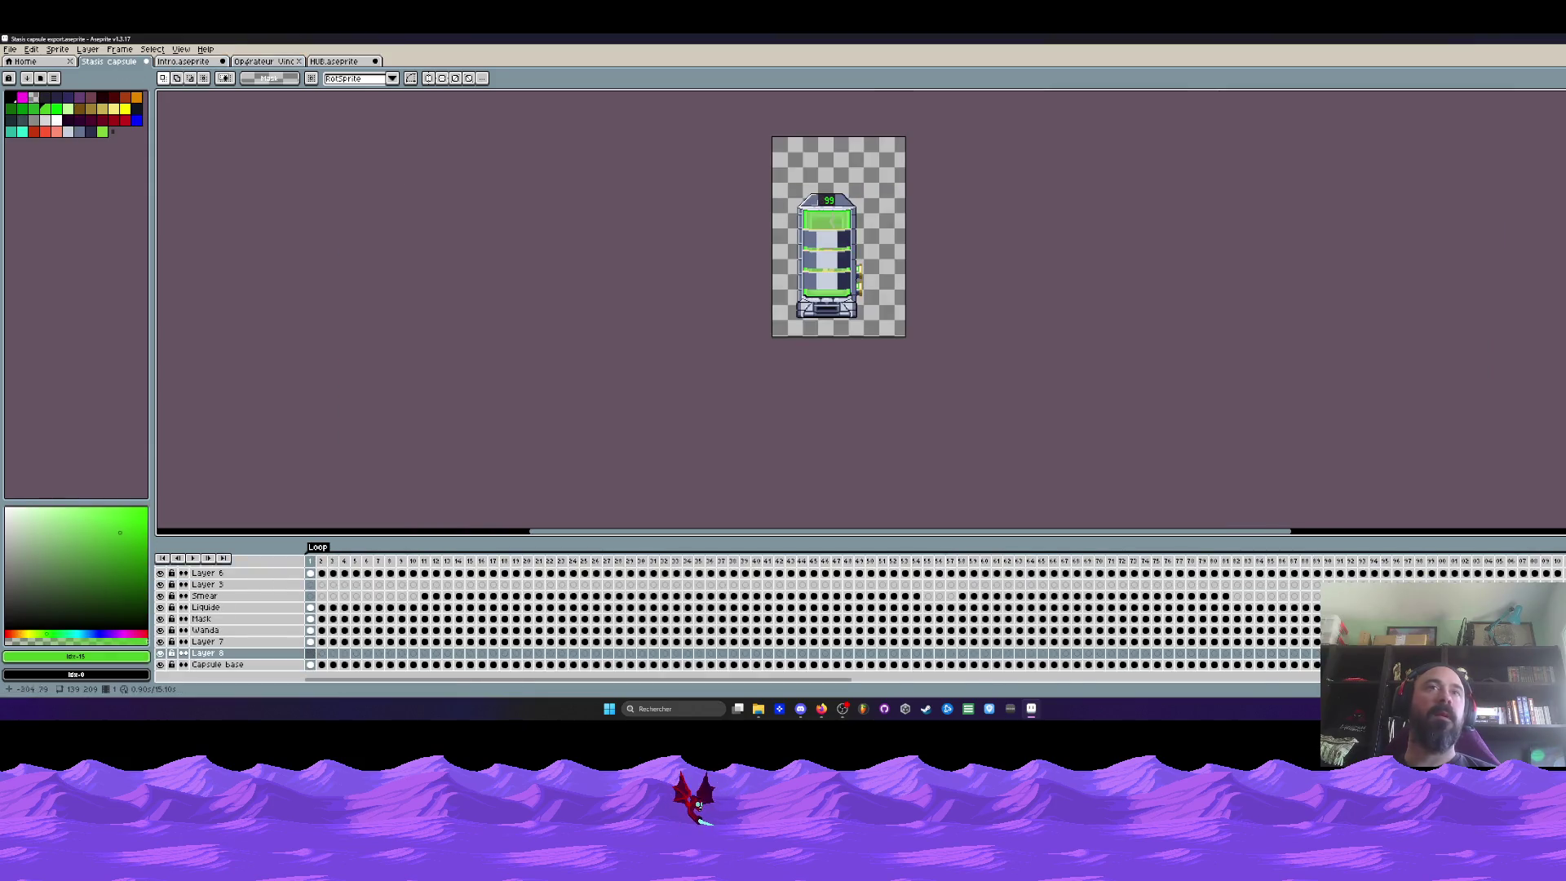
{"action": "left_click", "coordinate": [184, 61]}
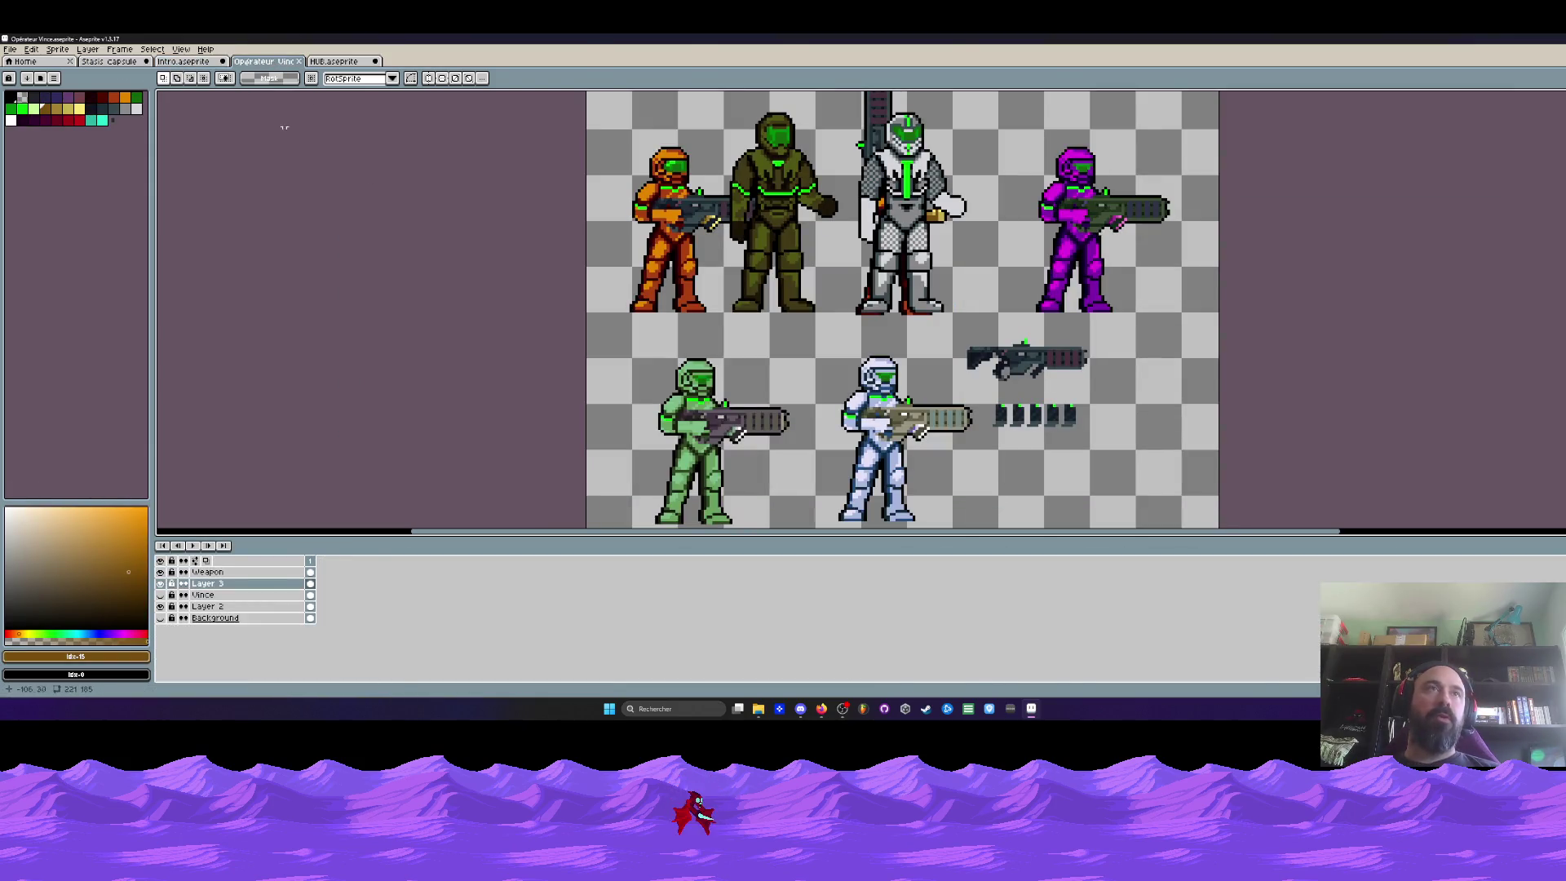
{"action": "left_click", "coordinate": [300, 61]}
{"action": "left_click", "coordinate": [321, 578]}
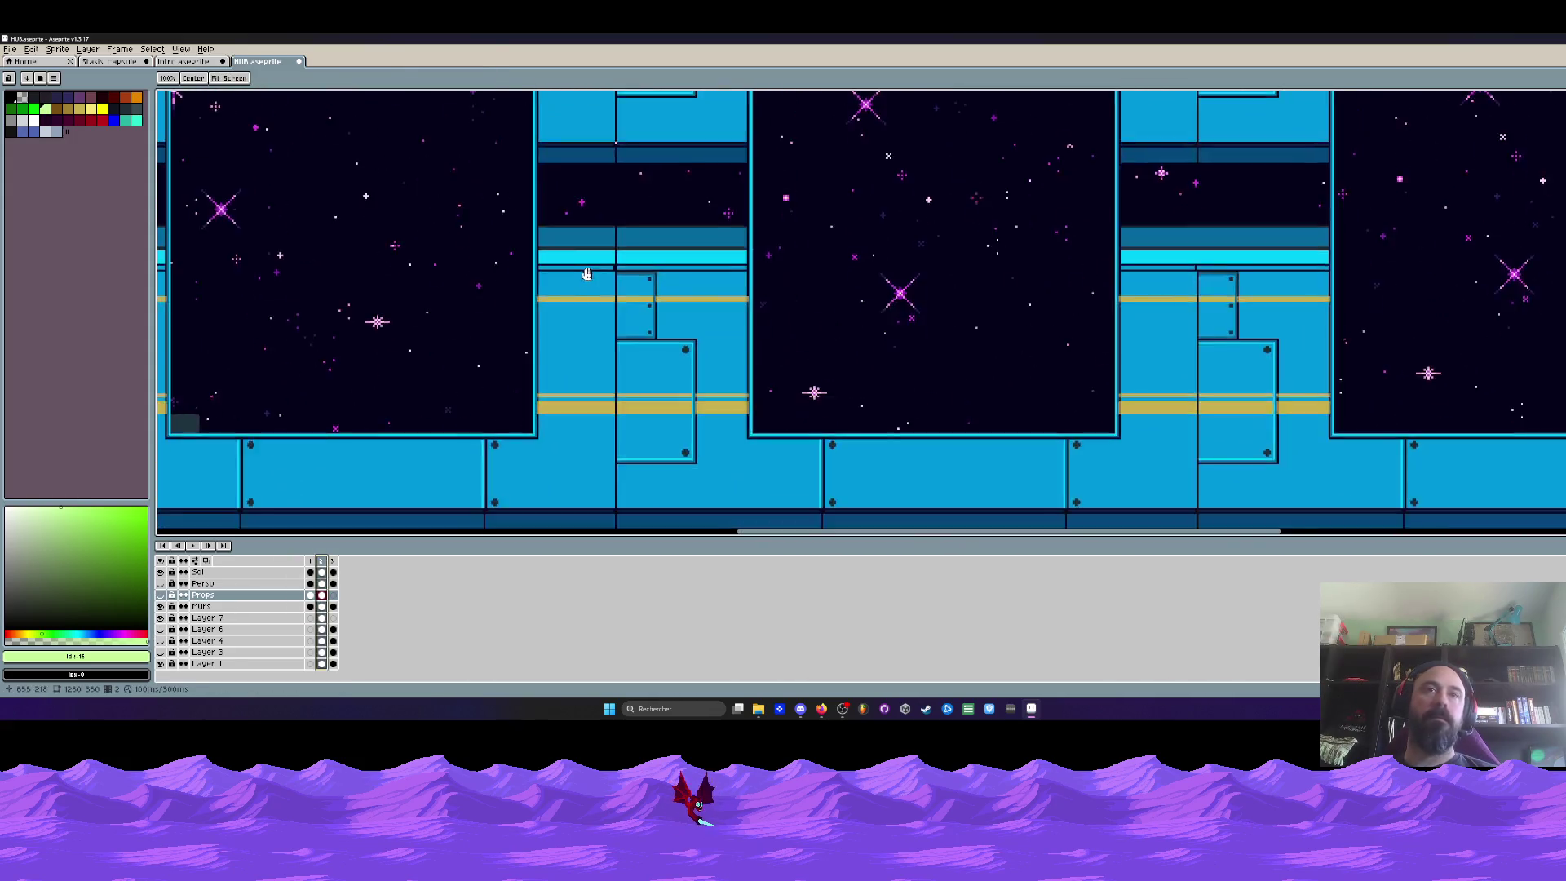
On the Murs layer, move the dark screen down onto a wall pillar and nudge it into place
{"action": "key", "text": "minus"}
{"action": "left_click", "coordinate": [322, 606]}
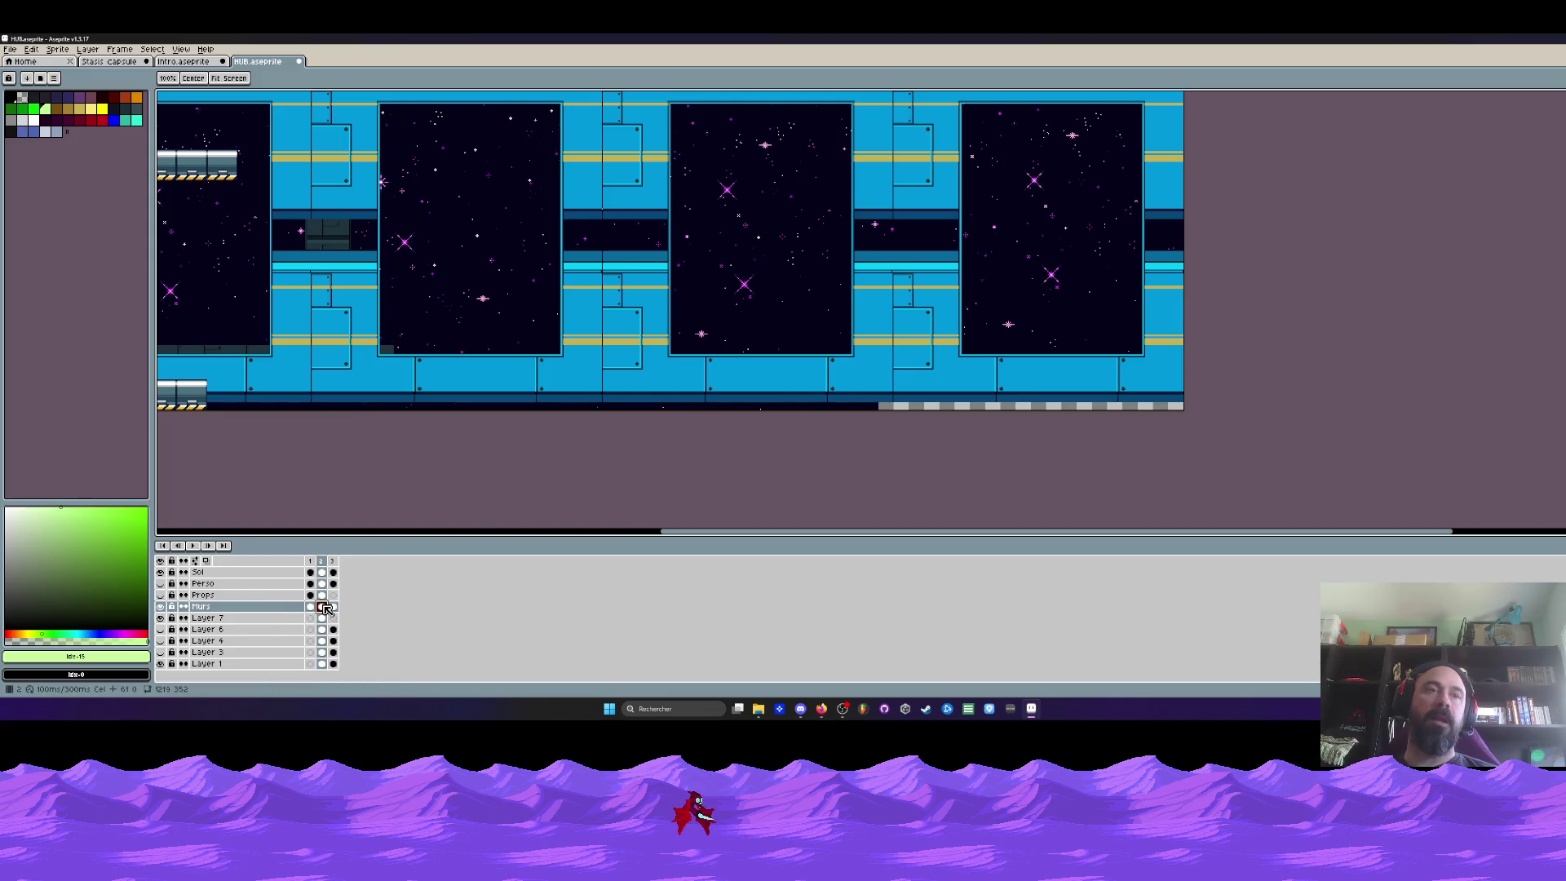
{"action": "scroll", "coordinate": [622, 286], "scroll_direction": "up", "scroll_amount": 2}
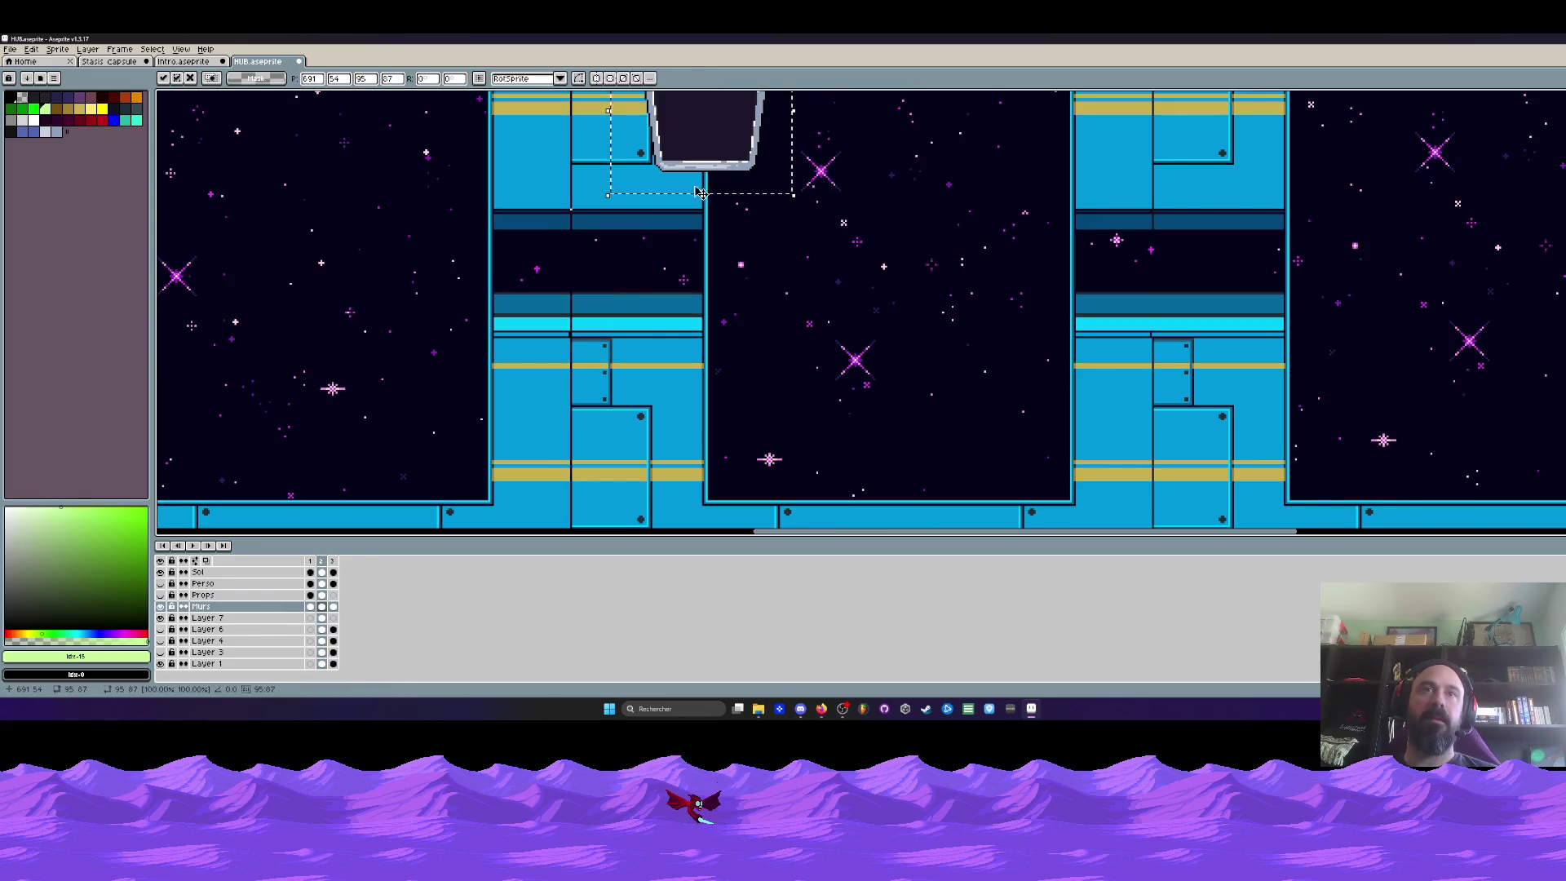
{"action": "left_click_drag", "start_coordinate": [702, 157], "coordinate": [605, 390]}
{"action": "scroll", "coordinate": [604, 389], "scroll_direction": "down", "scroll_amount": 2}
{"action": "scroll", "coordinate": [637, 255], "scroll_direction": "up", "scroll_amount": 2}
{"action": "left_click_drag", "start_coordinate": [637, 256], "coordinate": [622, 252]}
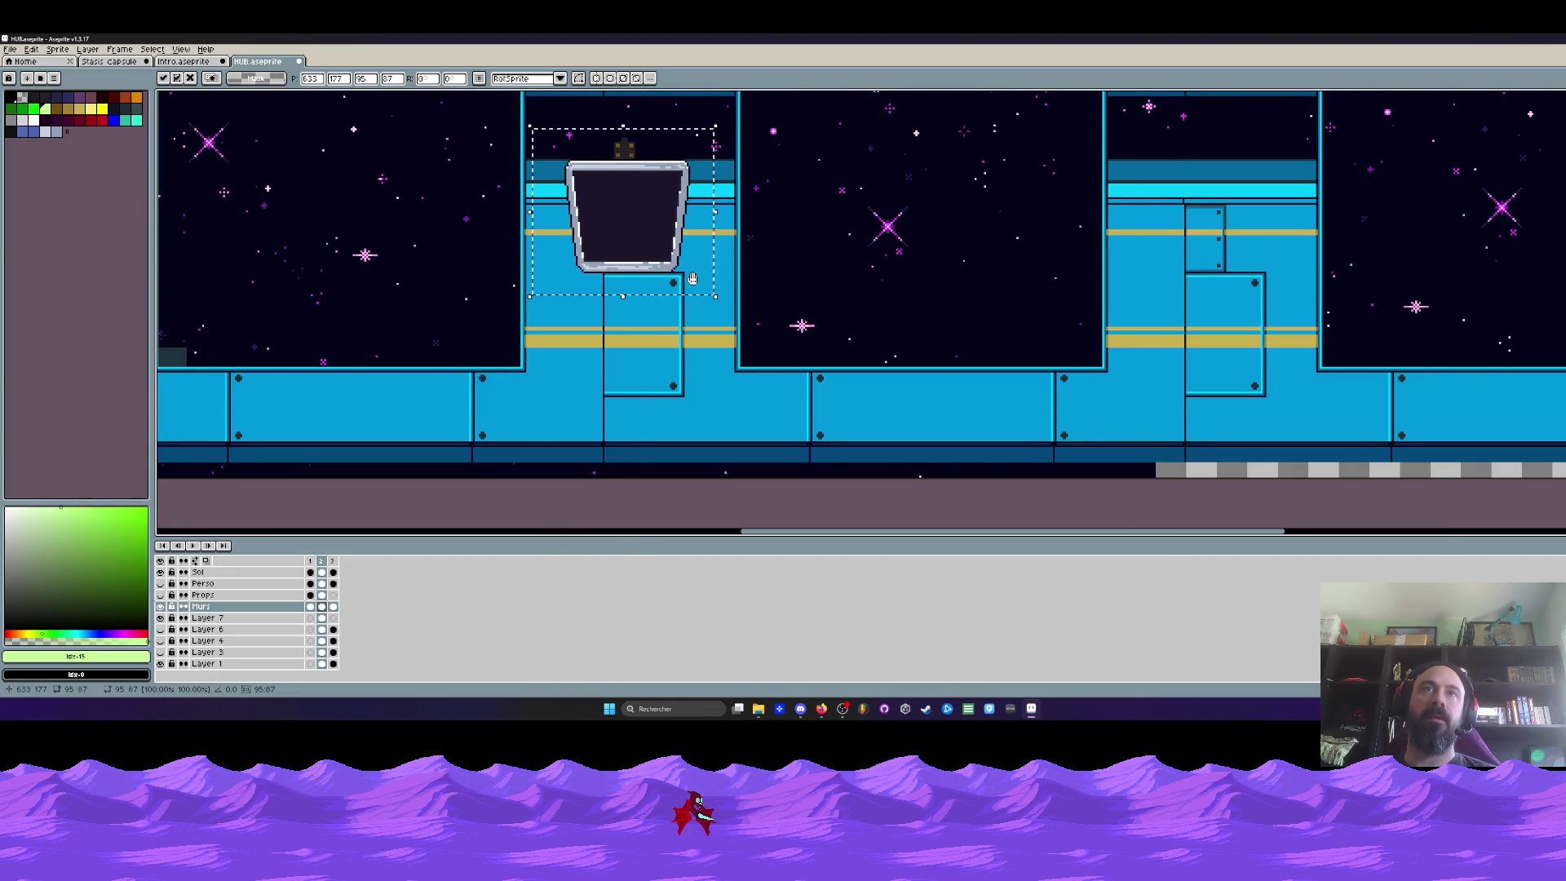
{"action": "scroll", "coordinate": [713, 196], "scroll_direction": "down", "scroll_amount": 1}
{"action": "scroll", "coordinate": [811, 108], "scroll_direction": "up", "scroll_amount": 1}
Place a copy of the screen on the next pillar, discard an extra copy, deselect and select the lower wall
{"action": "mouse_move", "coordinate": [584, 312]}
{"action": "left_mouse_down", "text": "ctrl"}
{"action": "mouse_move", "coordinate": [1092, 334]}
{"action": "mouse_move", "coordinate": [1150, 316]}
{"action": "left_mouse_up", "text": "ctrl"}
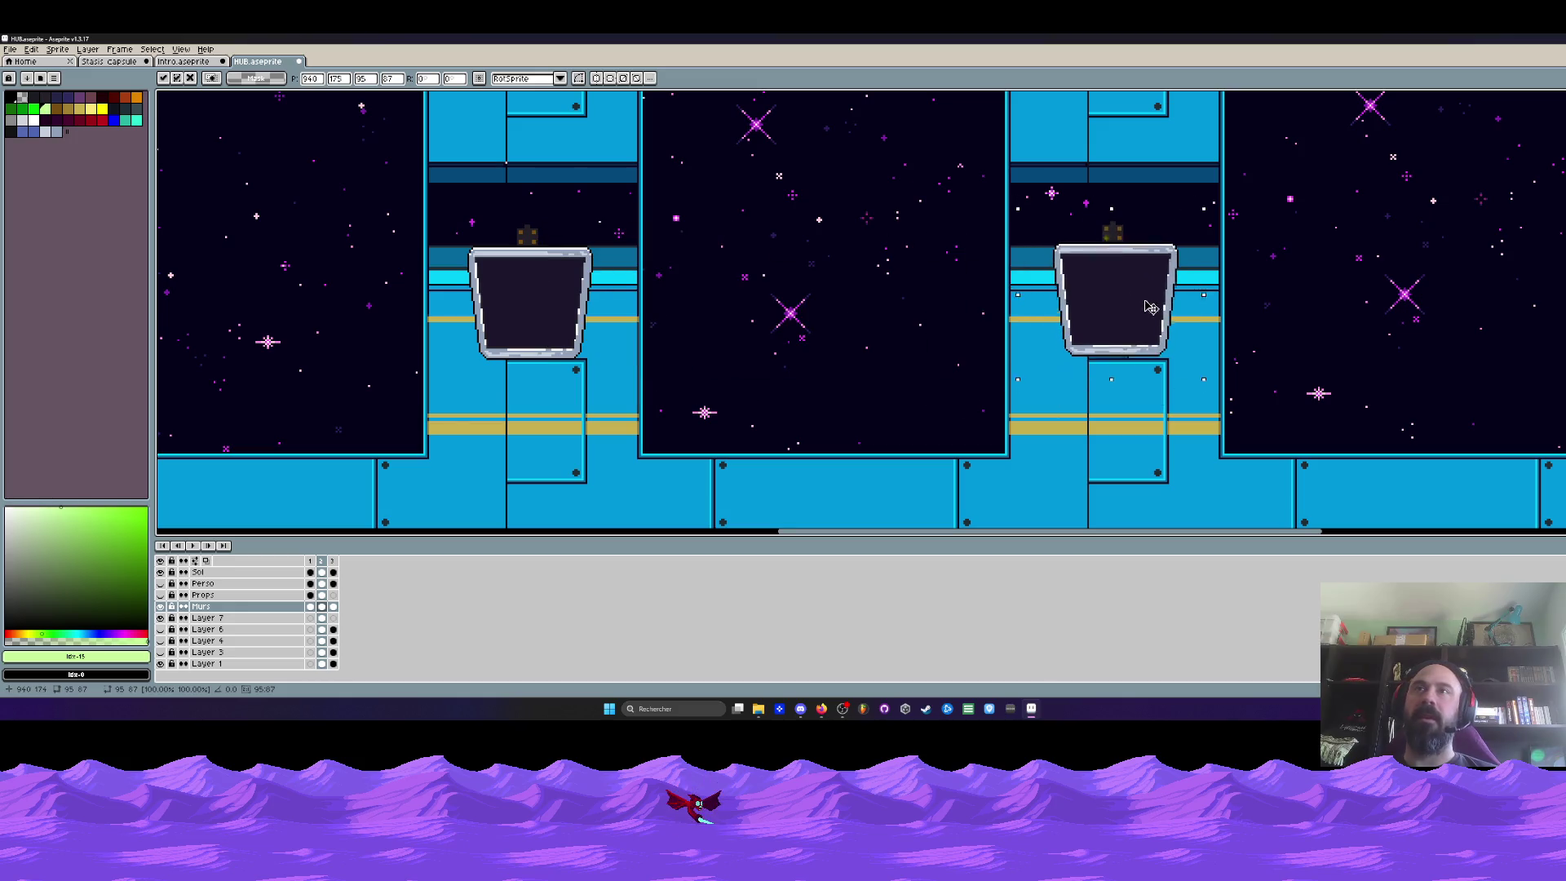
{"action": "scroll", "coordinate": [1150, 316], "scroll_direction": "down", "scroll_amount": 1}
{"action": "scroll", "coordinate": [1139, 306], "scroll_direction": "up", "scroll_amount": 1}
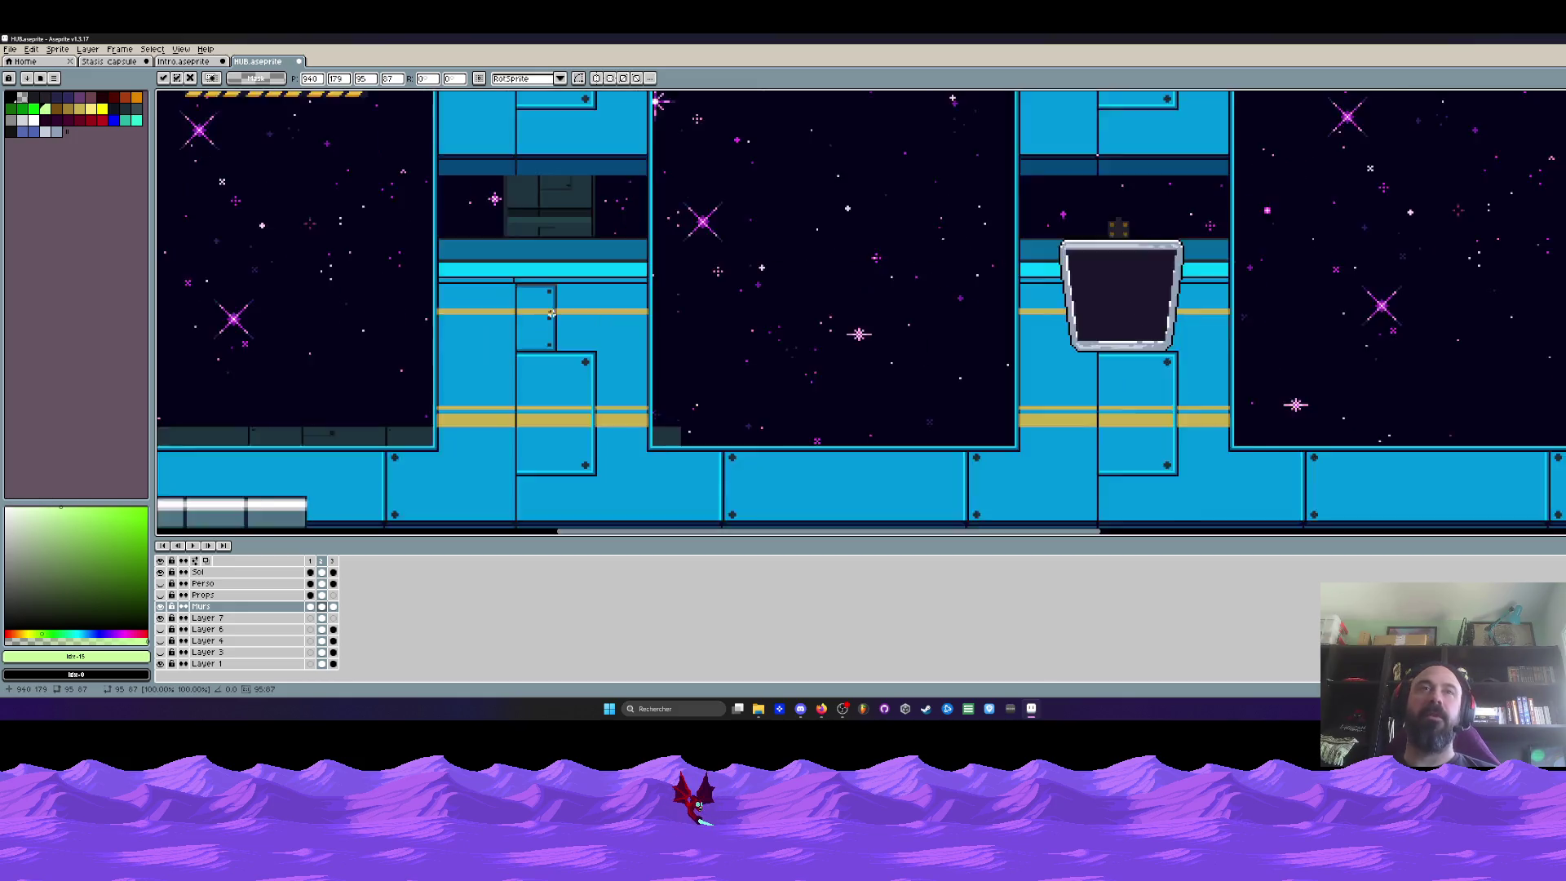
{"action": "scroll", "coordinate": [734, 318], "scroll_direction": "up", "scroll_amount": 1}
{"action": "mouse_move", "coordinate": [1407, 294]}
{"action": "left_mouse_down", "text": "ctrl"}
{"action": "mouse_move", "coordinate": [482, 325]}
{"action": "mouse_move", "coordinate": [517, 308]}
{"action": "left_mouse_up", "text": "ctrl"}
{"action": "scroll", "coordinate": [518, 306], "scroll_direction": "down", "scroll_amount": 2}
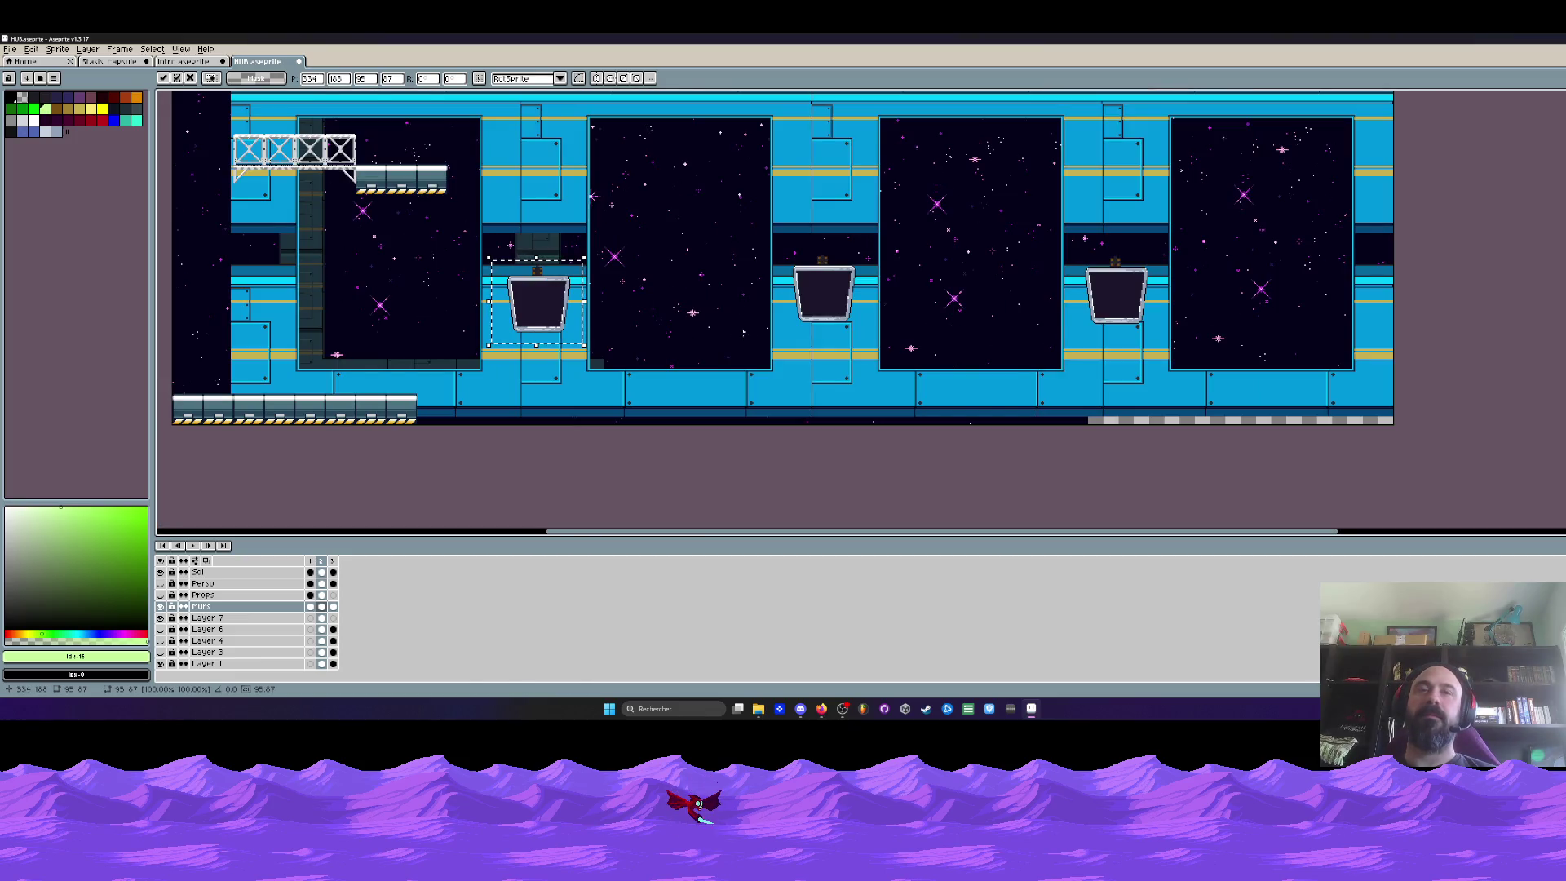
{"action": "key", "text": "Escape"}
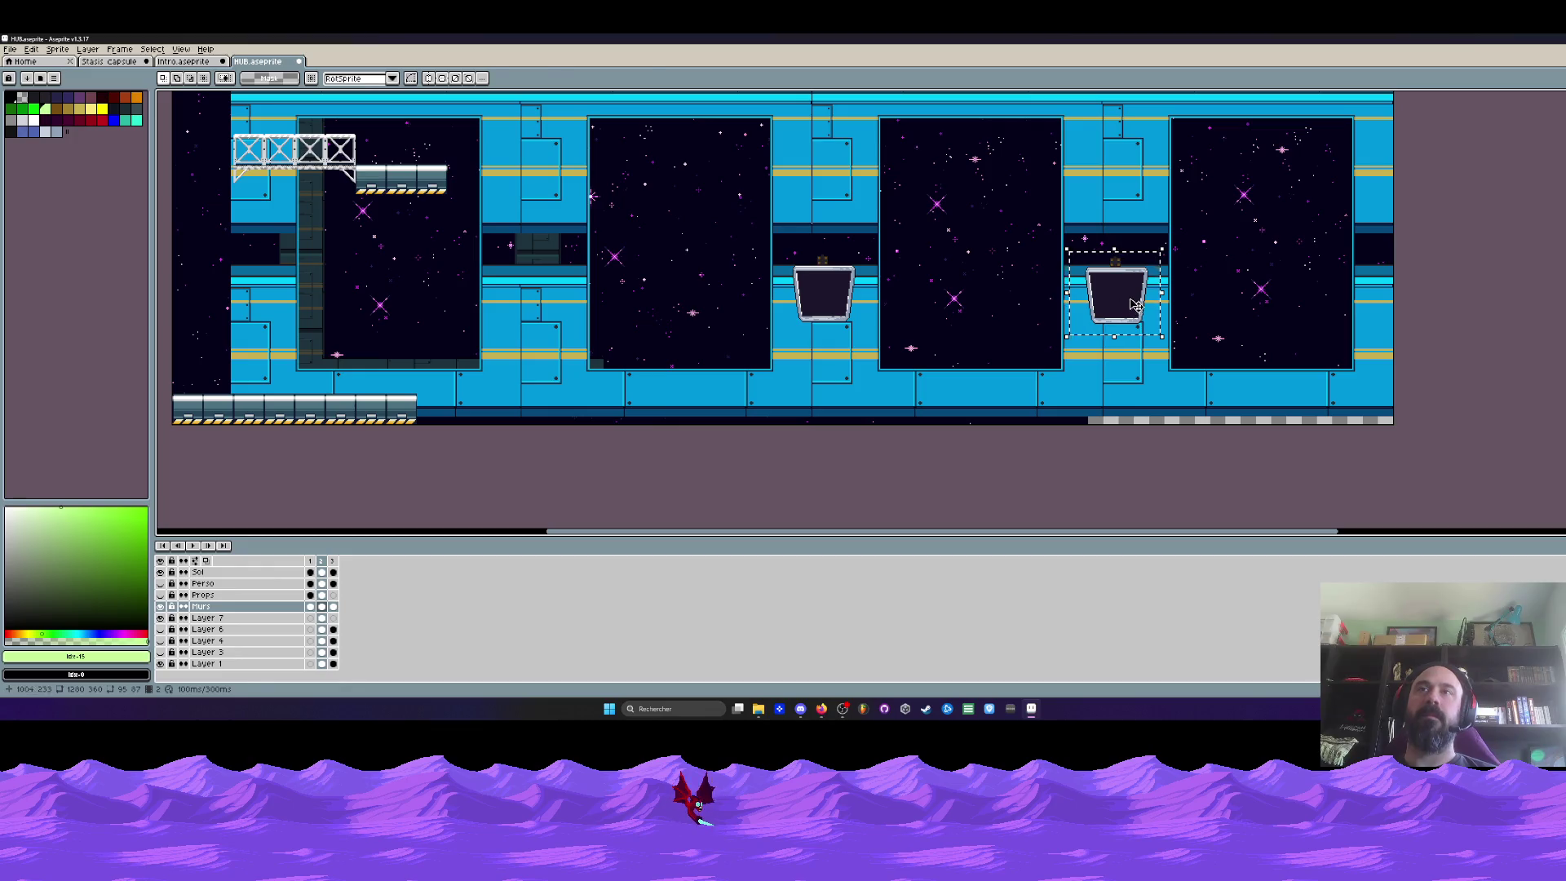
{"action": "key", "text": "ctrl+d"}
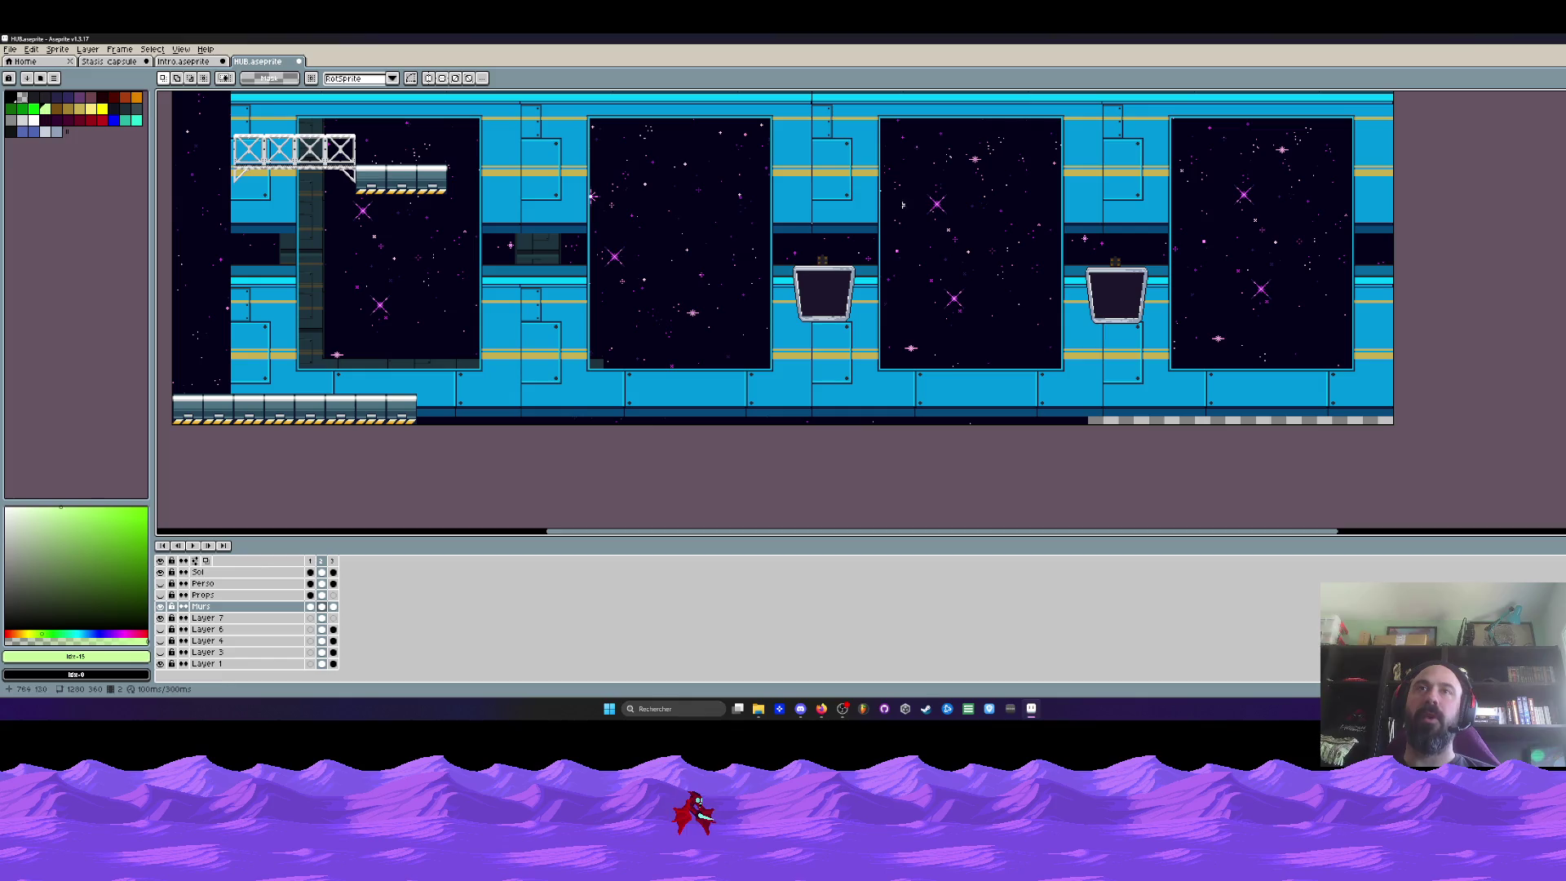
{"action": "mouse_move", "coordinate": [694, 353]}
{"action": "left_mouse_down"}
{"action": "mouse_move", "coordinate": [962, 441]}
{"action": "mouse_move", "coordinate": [943, 425]}
{"action": "left_mouse_up"}
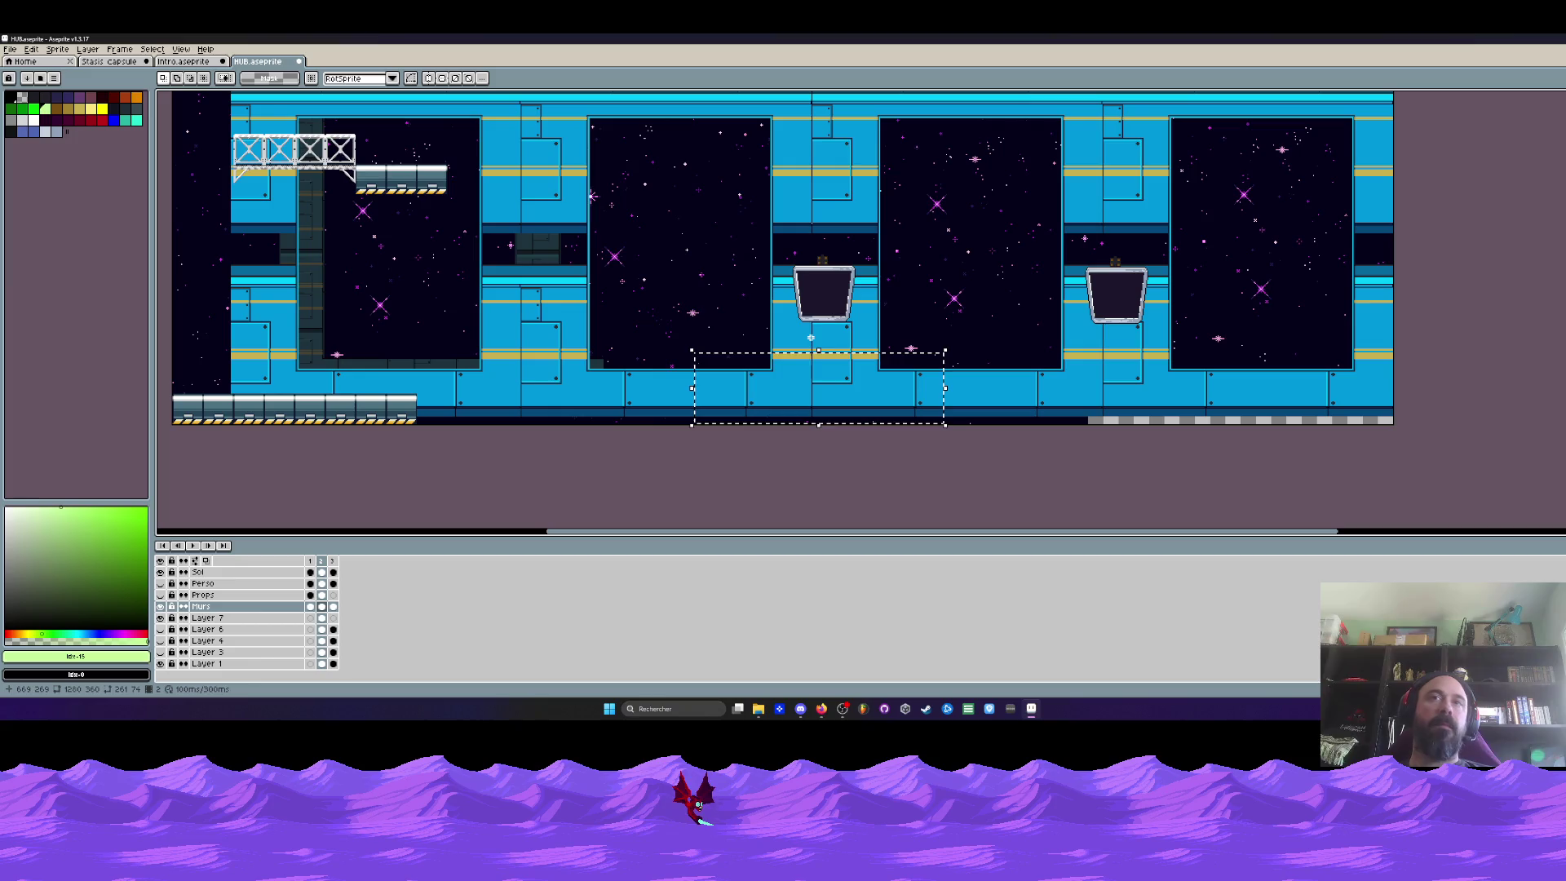
Undo the last paste, glance at the intro and HUB documents, then show the Stasis capsule sprite
{"action": "key", "text": "ctrl+z"}
{"action": "key", "text": "ctrl+z"}
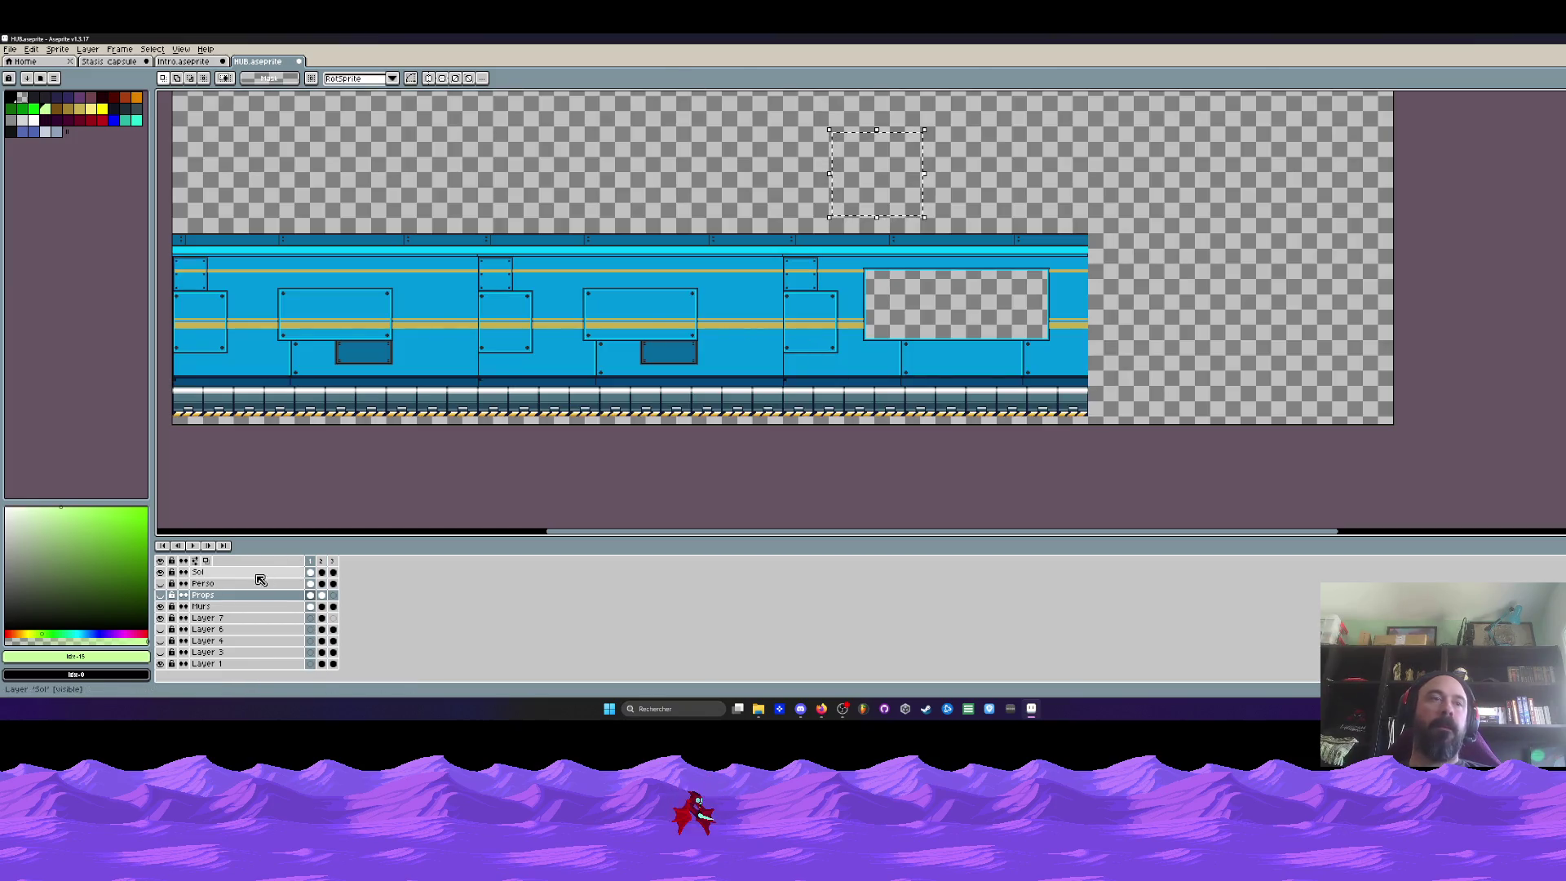
{"action": "left_click", "coordinate": [328, 563]}
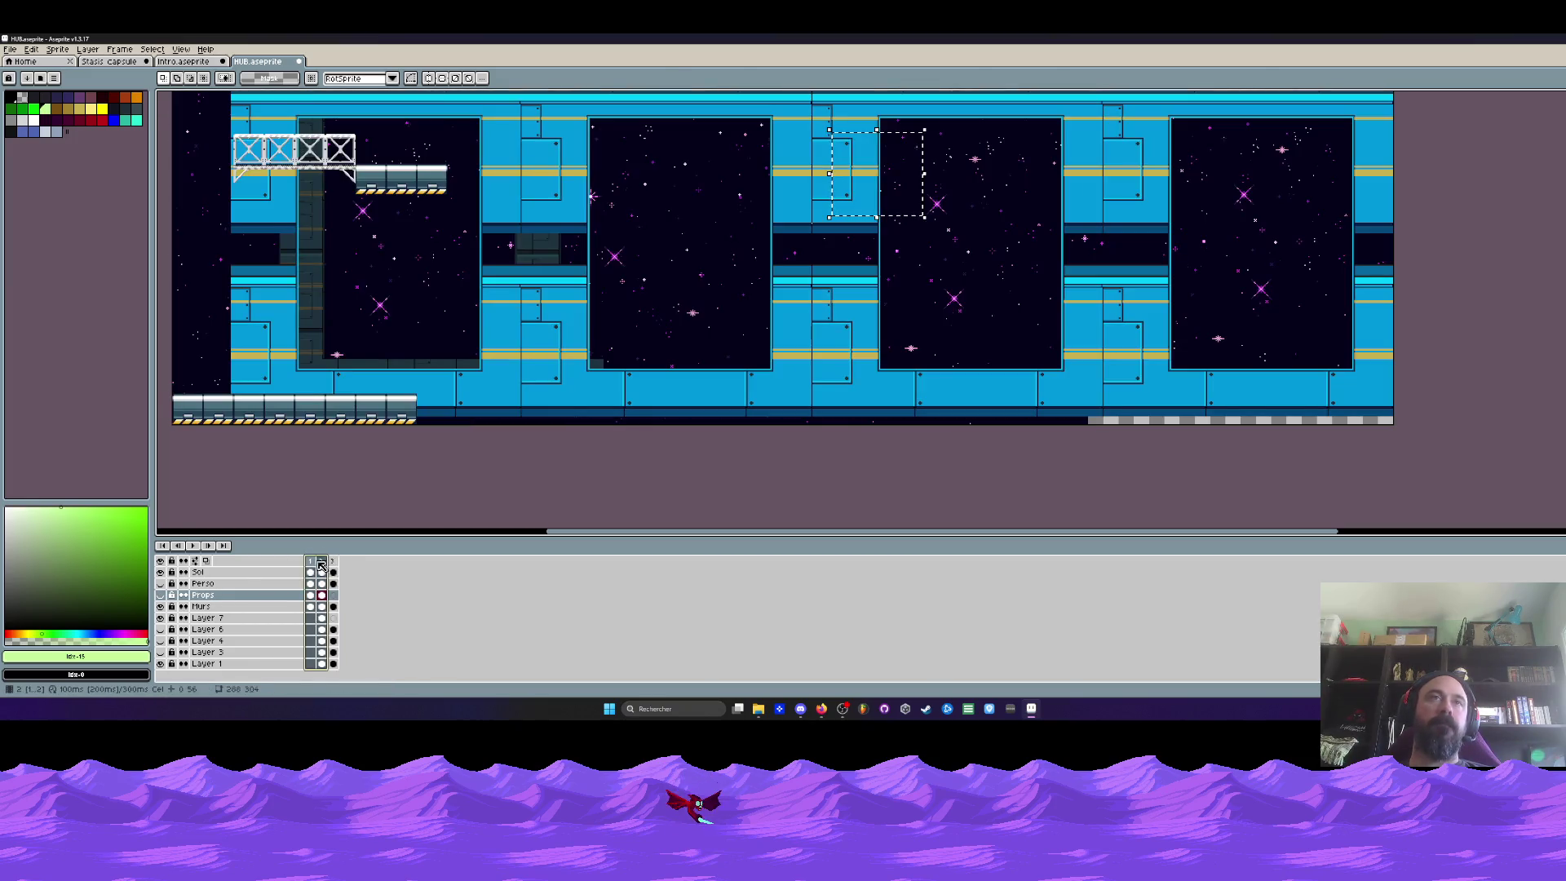
{"action": "key", "text": "ctrl+Tab"}
{"action": "scroll", "coordinate": [825, 347], "scroll_direction": "up", "scroll_amount": 1}
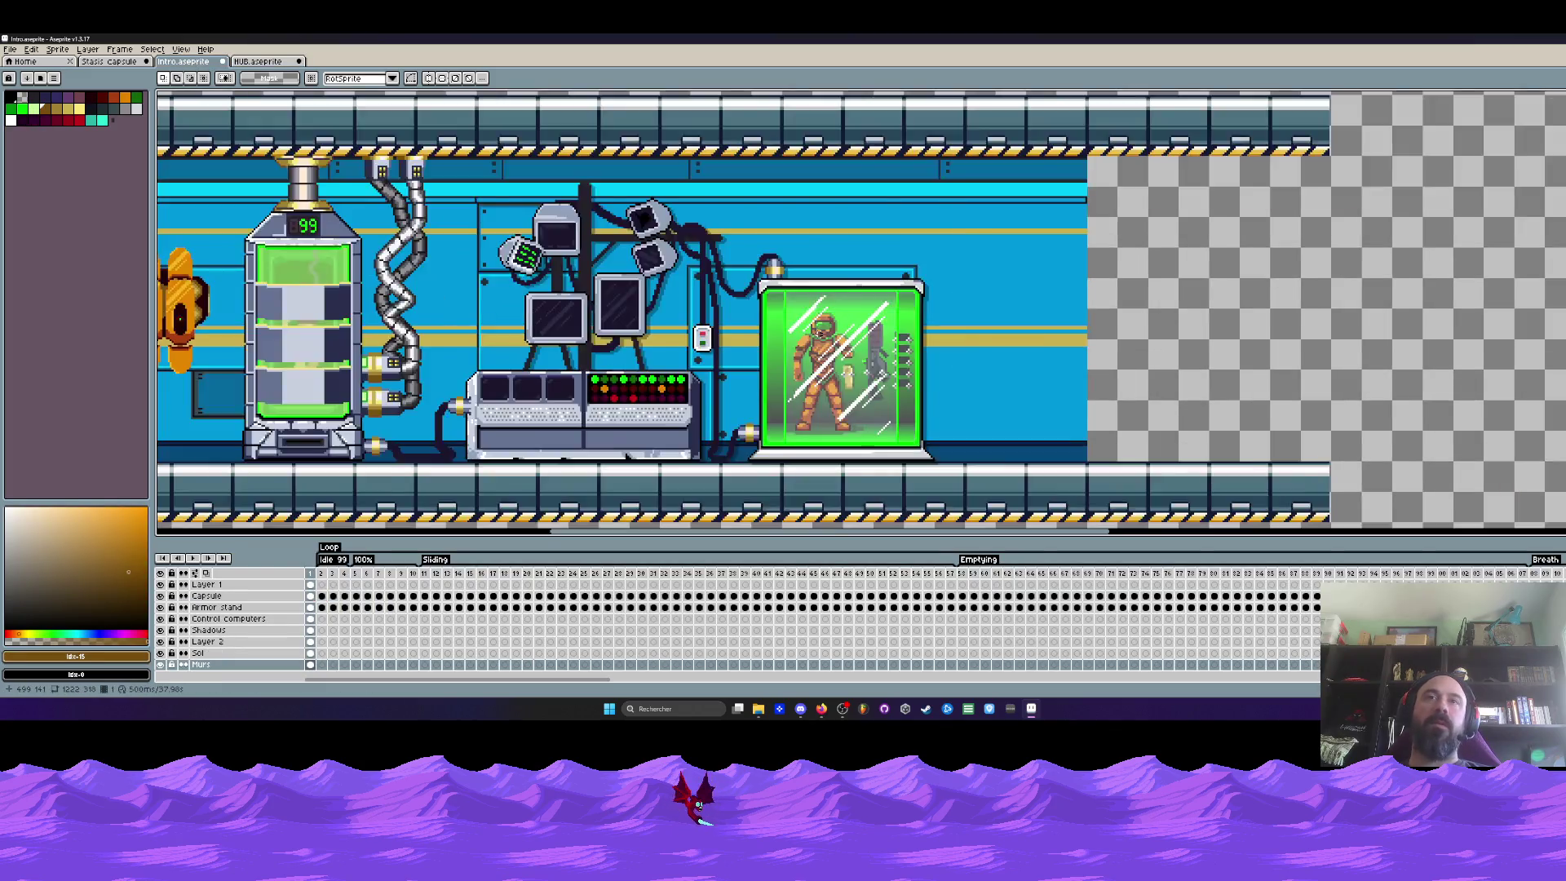
{"action": "scroll", "coordinate": [824, 346], "scroll_direction": "down", "scroll_amount": 1}
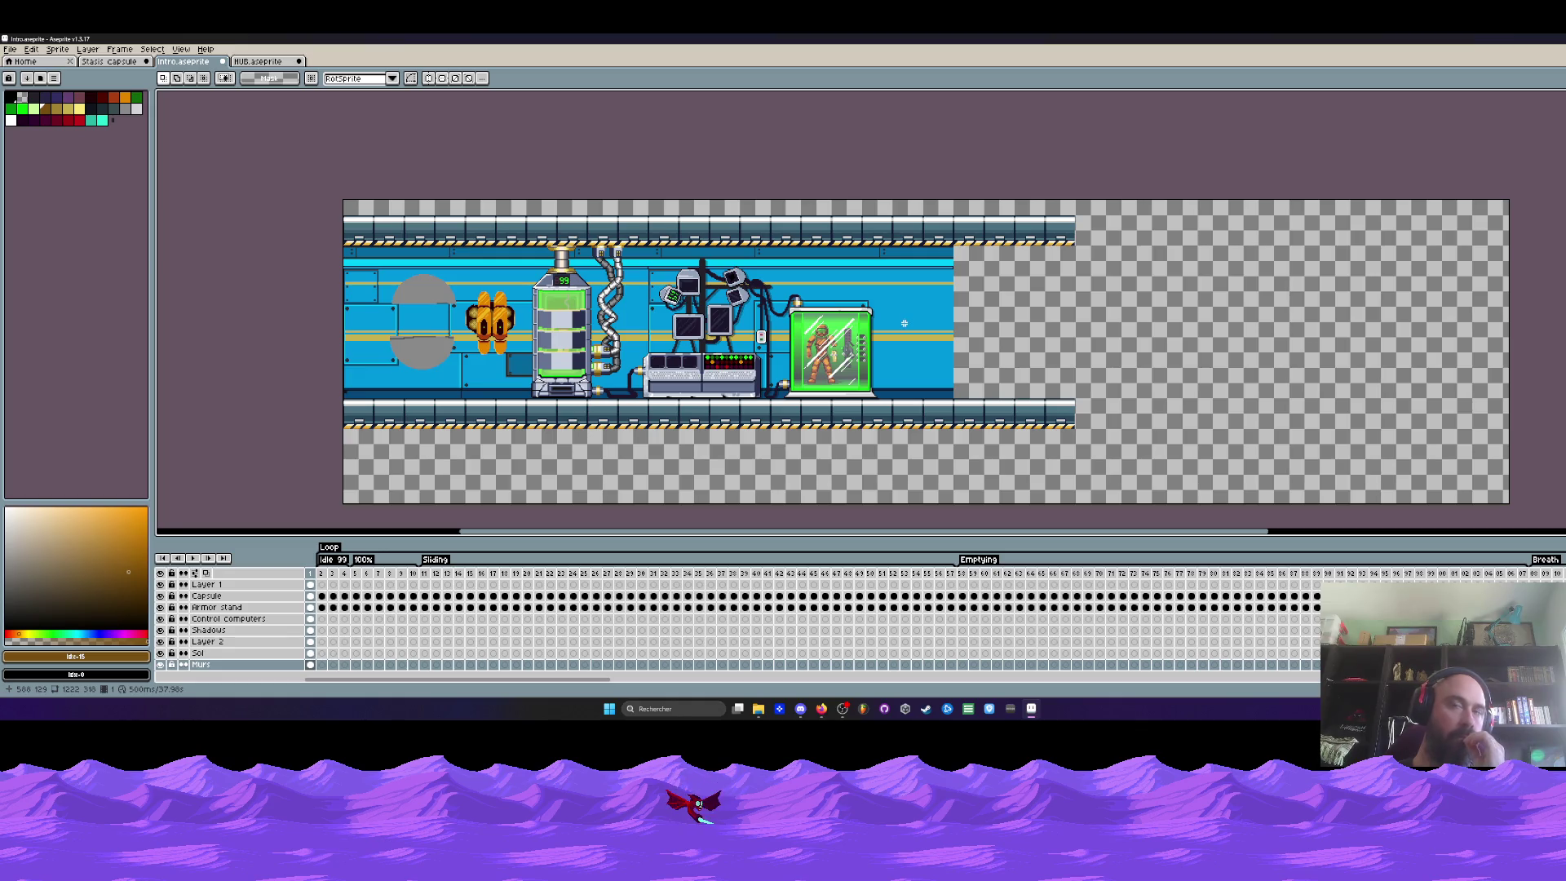
{"action": "left_click", "coordinate": [279, 60]}
{"action": "left_click", "coordinate": [111, 60]}
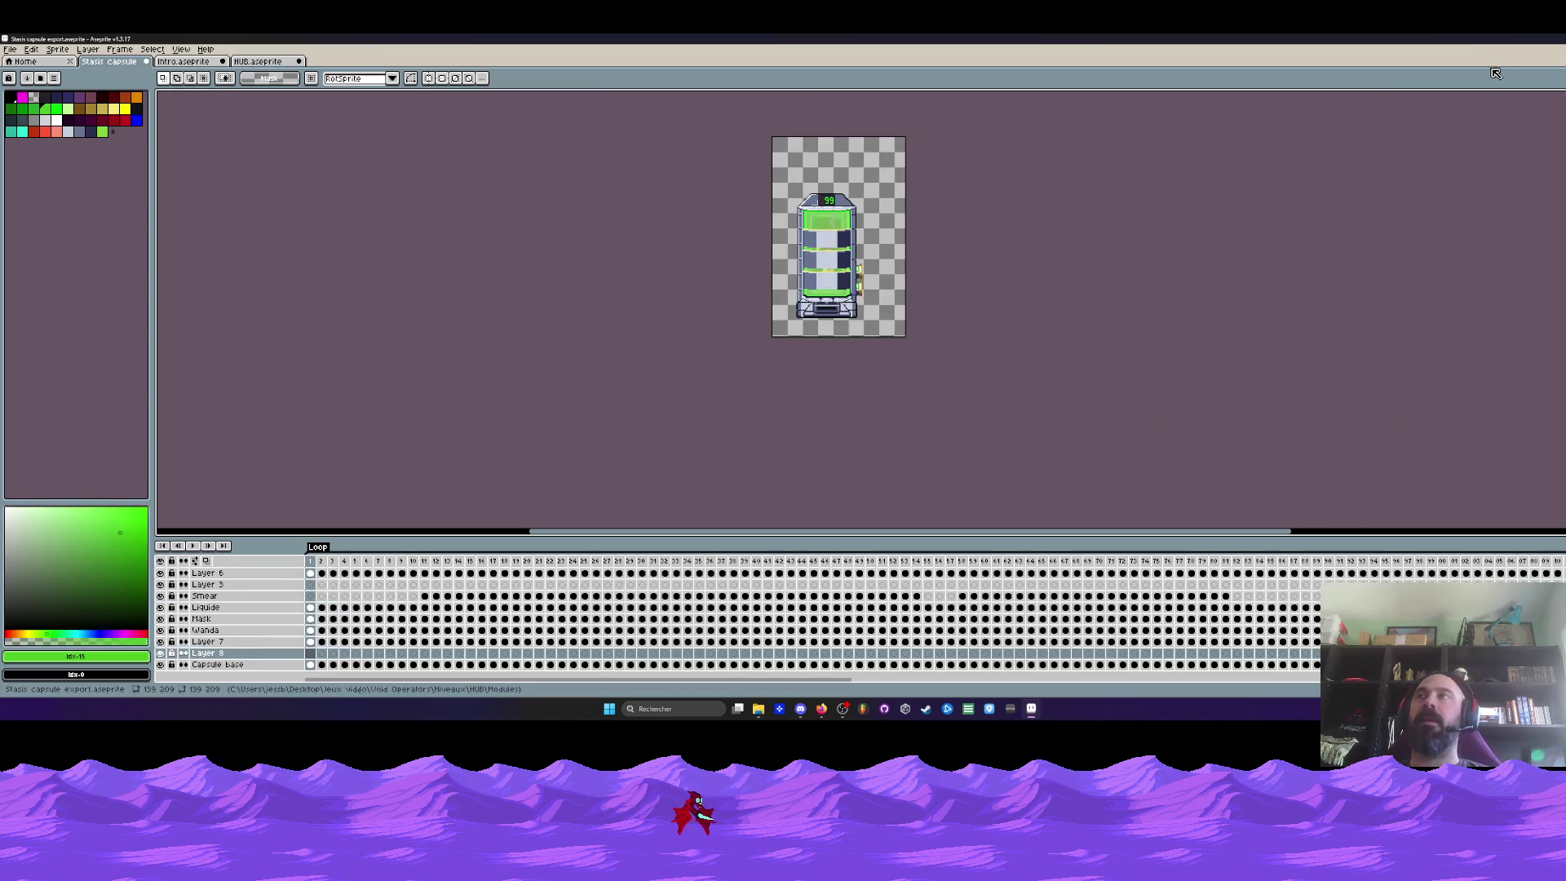
In Explorer, browse up to Void Operators and into Niveaux, then peek at the Intro level in Aseprite
{"action": "key", "text": "super+Down"}
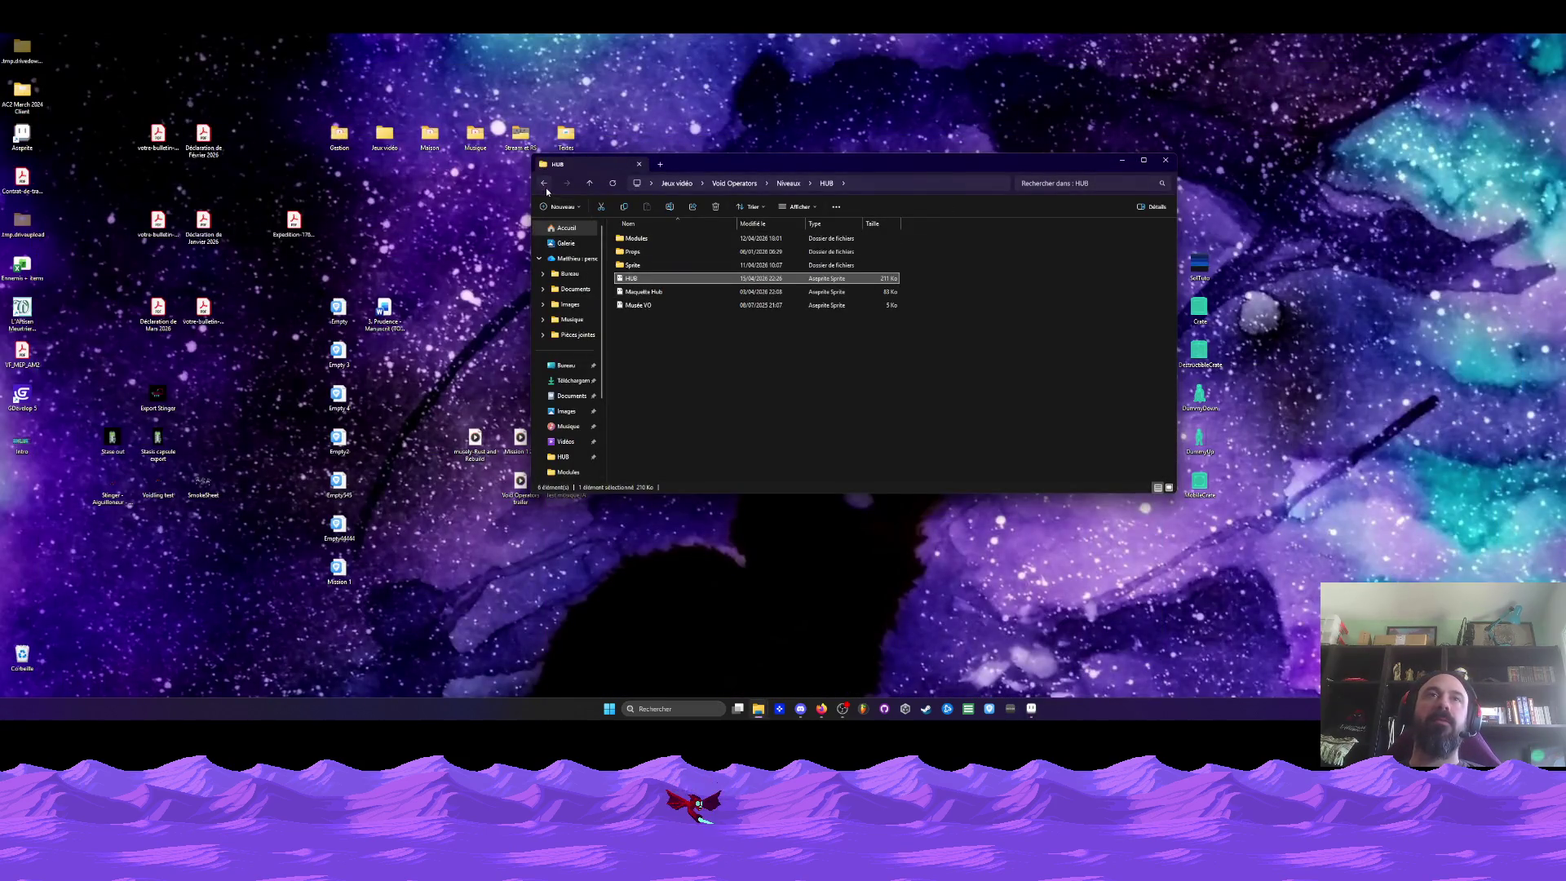
{"action": "left_click", "coordinate": [544, 184]}
{"action": "left_click", "coordinate": [545, 185]}
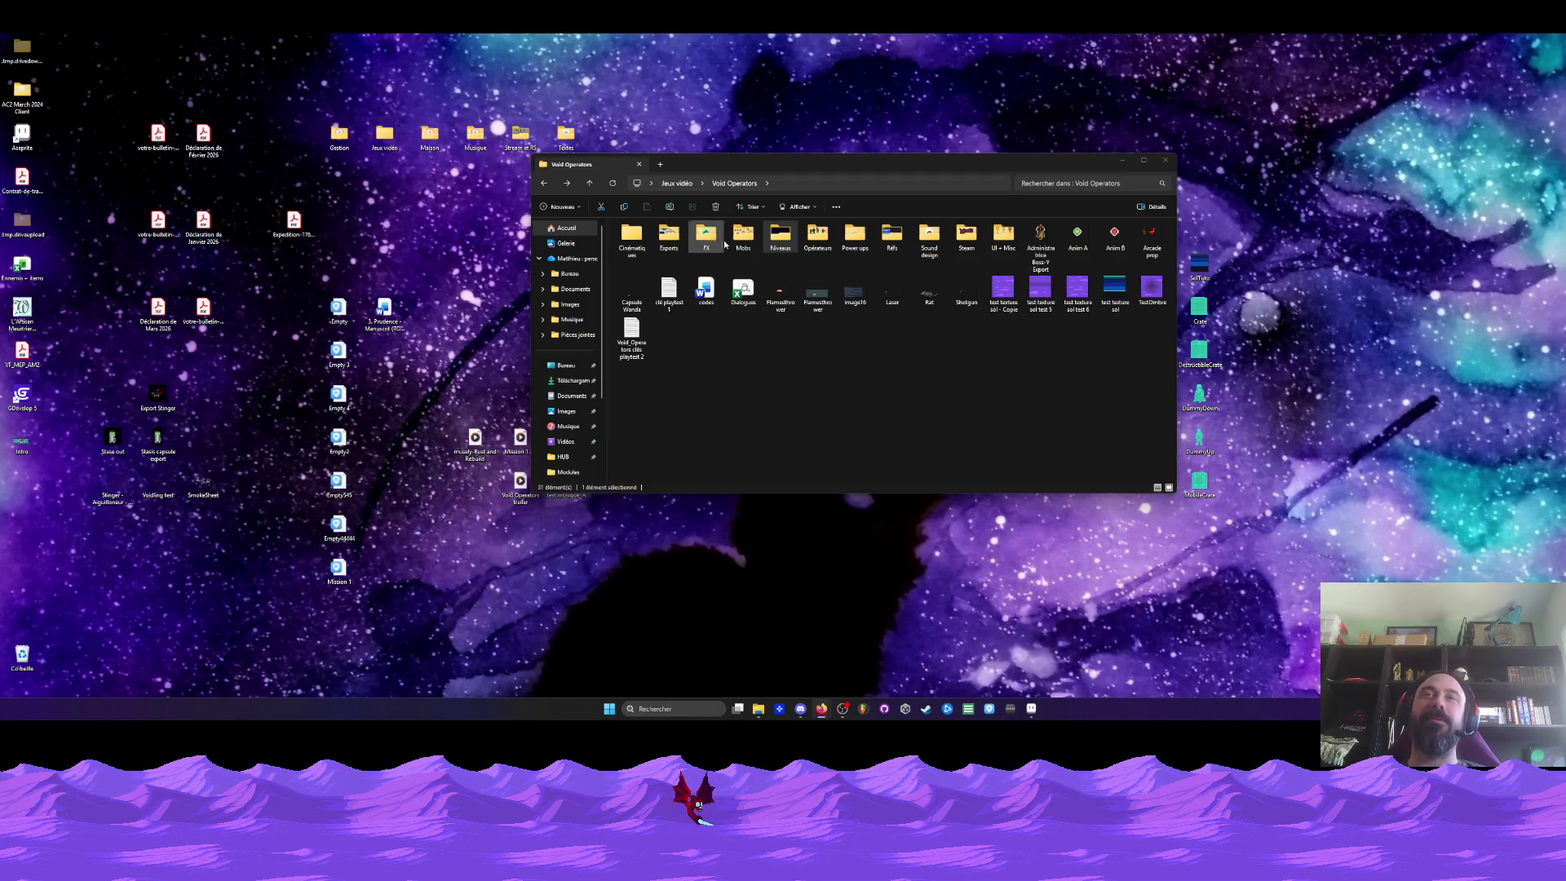
{"action": "mouse_move", "coordinate": [878, 164]}
{"action": "left_mouse_down"}
{"action": "mouse_move", "coordinate": [861, 155]}
{"action": "mouse_move", "coordinate": [860, 182]}
{"action": "left_mouse_up"}
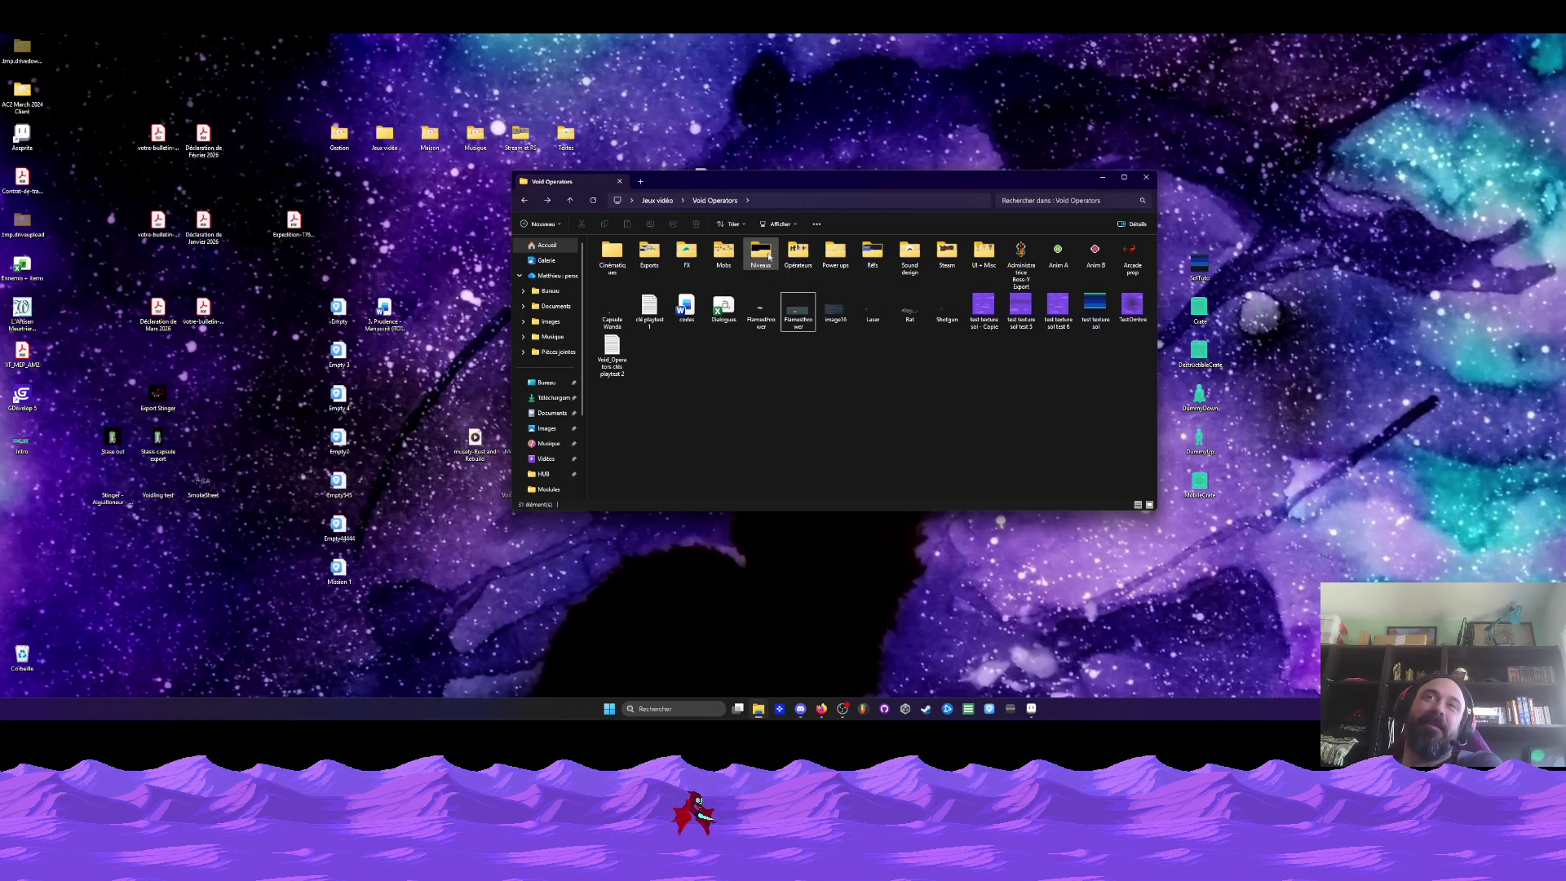
{"action": "double_click", "coordinate": [765, 256]}
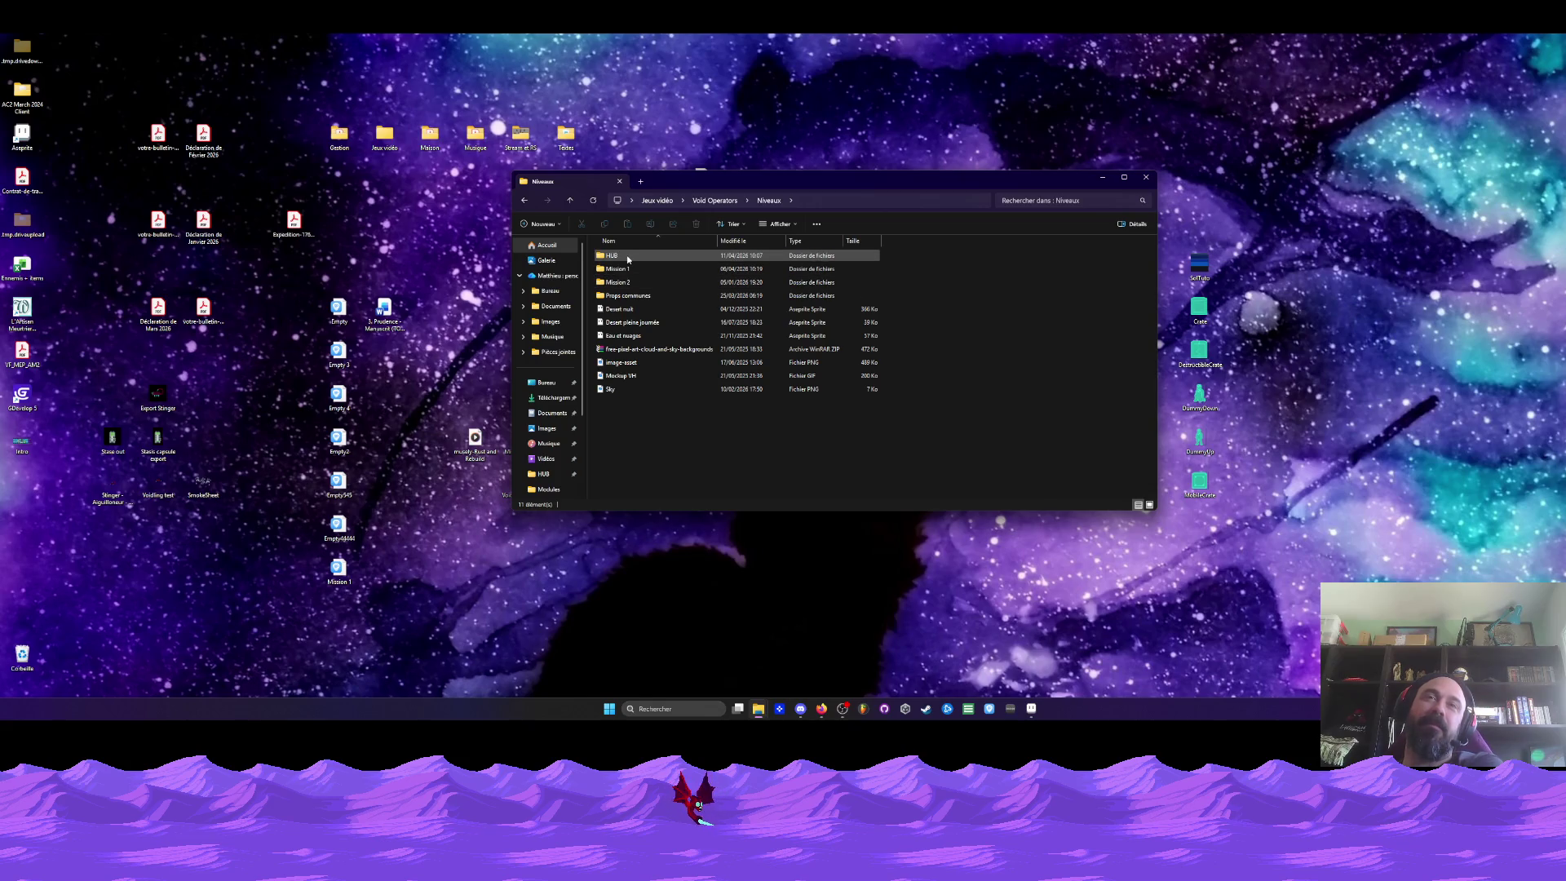
{"action": "mouse_move", "coordinate": [611, 255]}
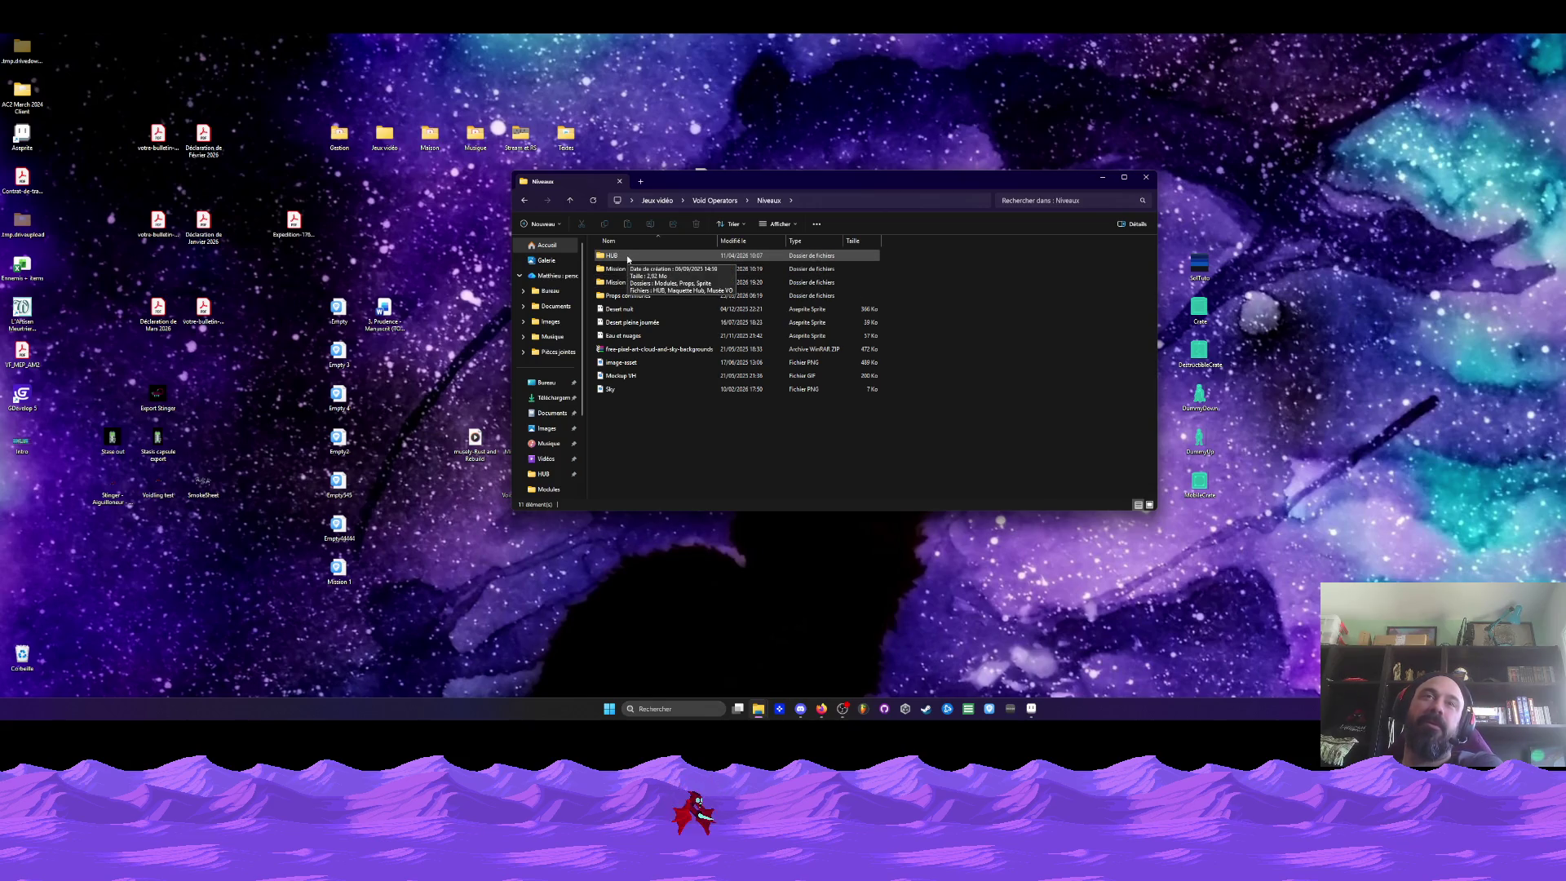
{"action": "left_click", "coordinate": [1030, 709]}
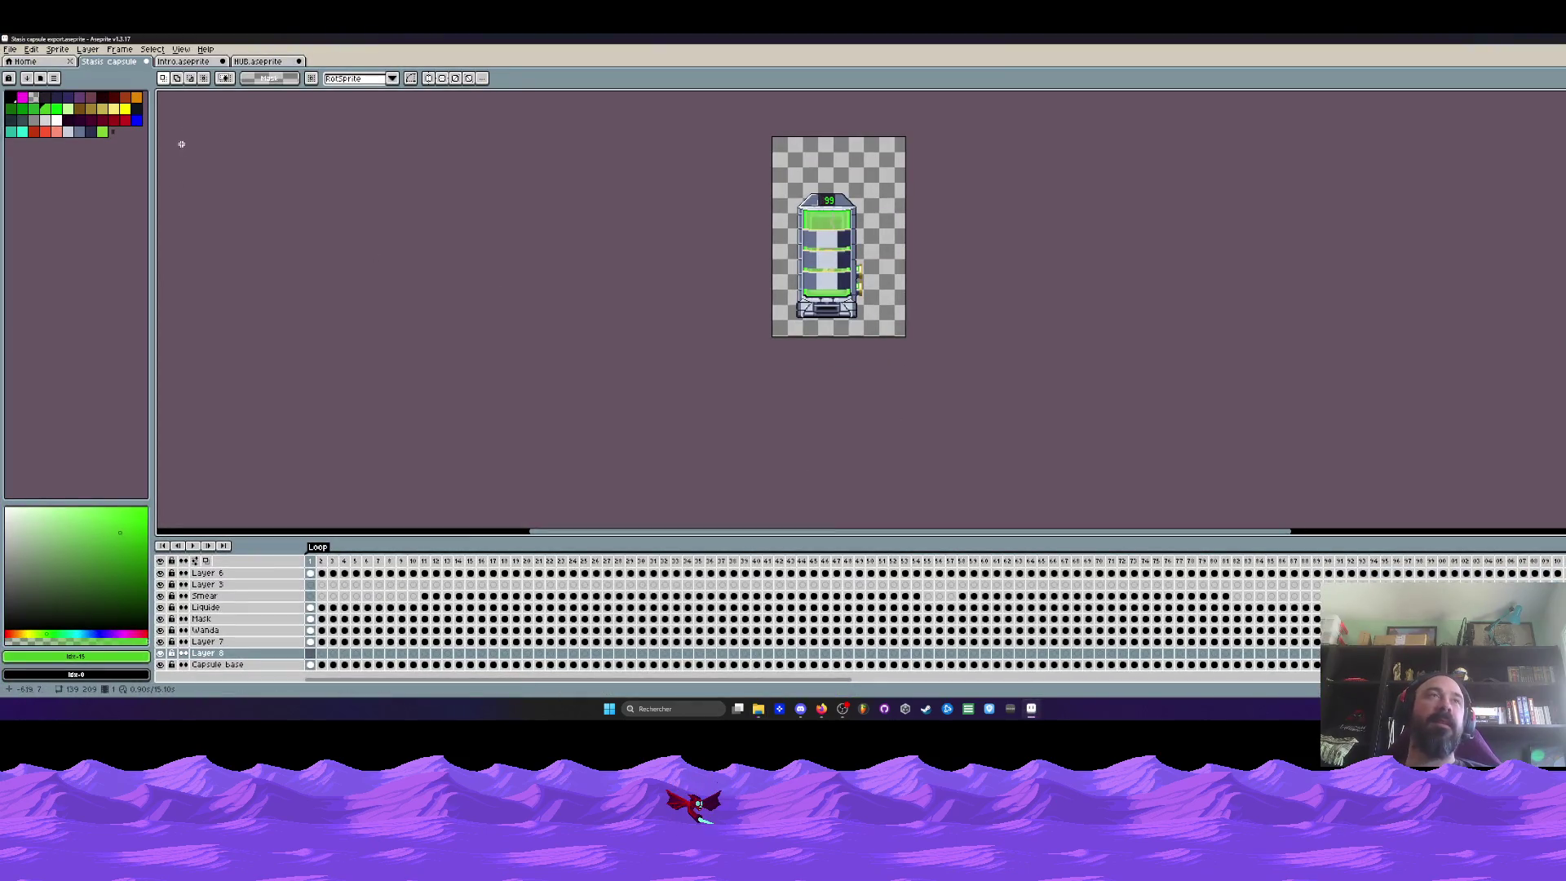
{"action": "left_click", "coordinate": [181, 61]}
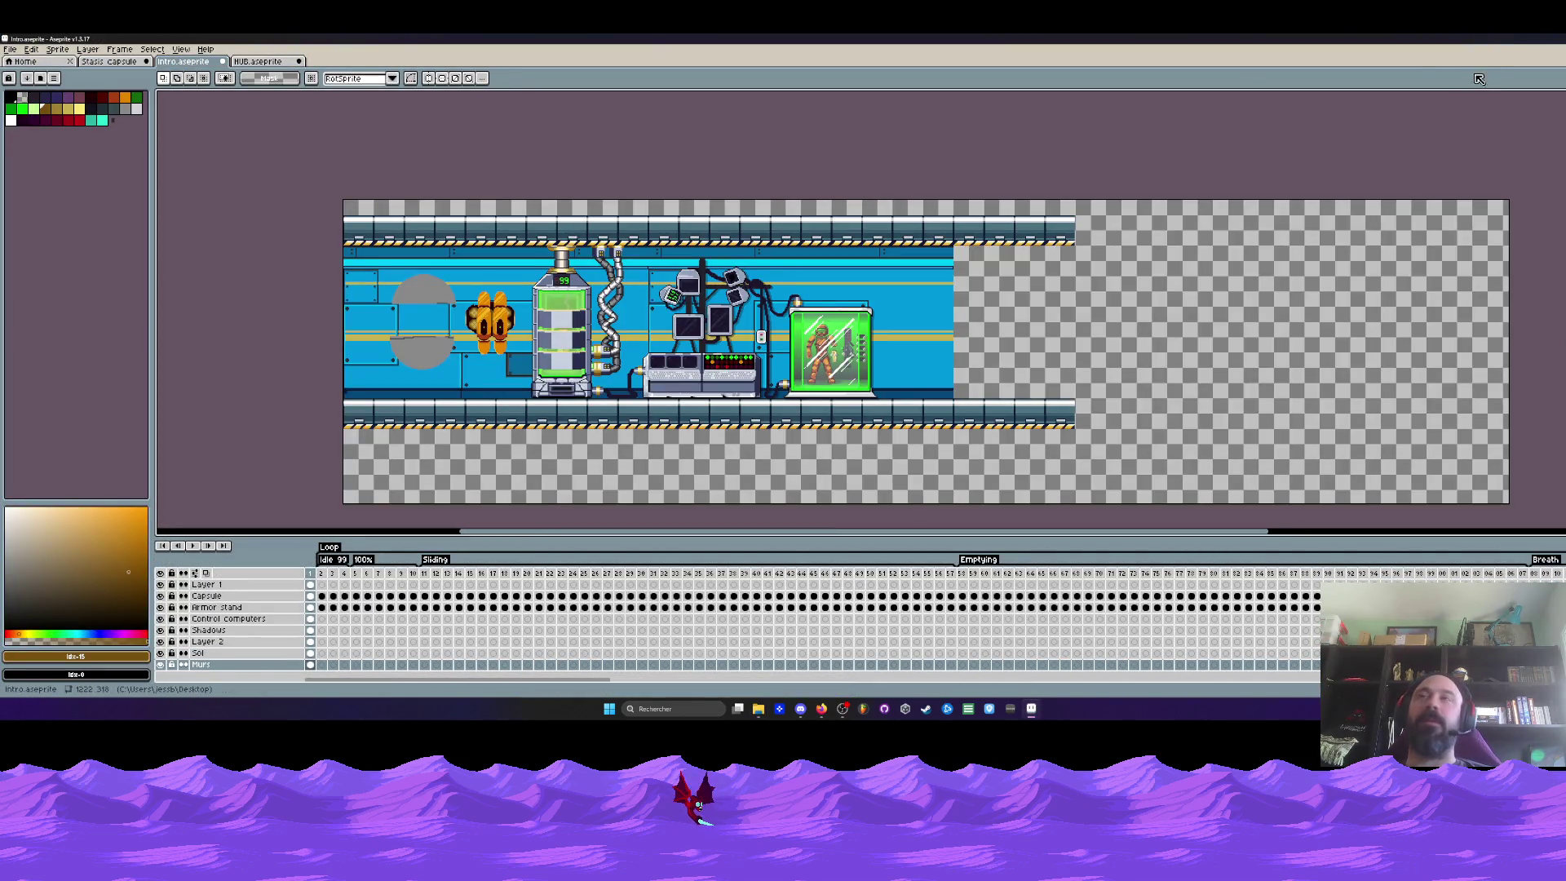
Navigate Void Operators > Niveaux > HUB > Modules and open the Module briefing sprite
{"action": "left_click", "coordinate": [1496, 38]}
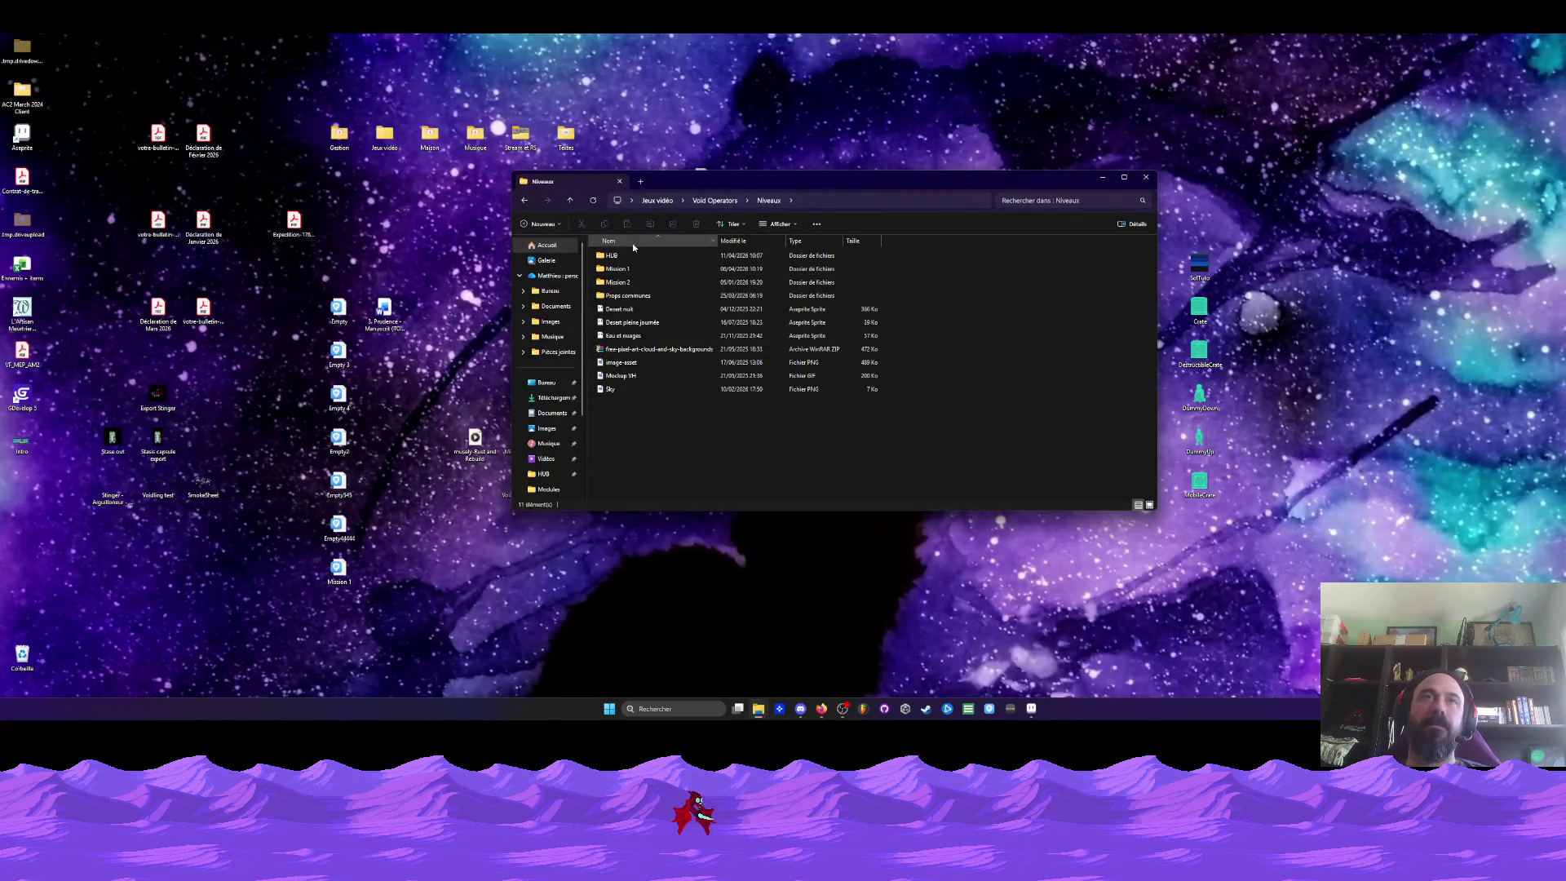
{"action": "left_click", "coordinate": [523, 199]}
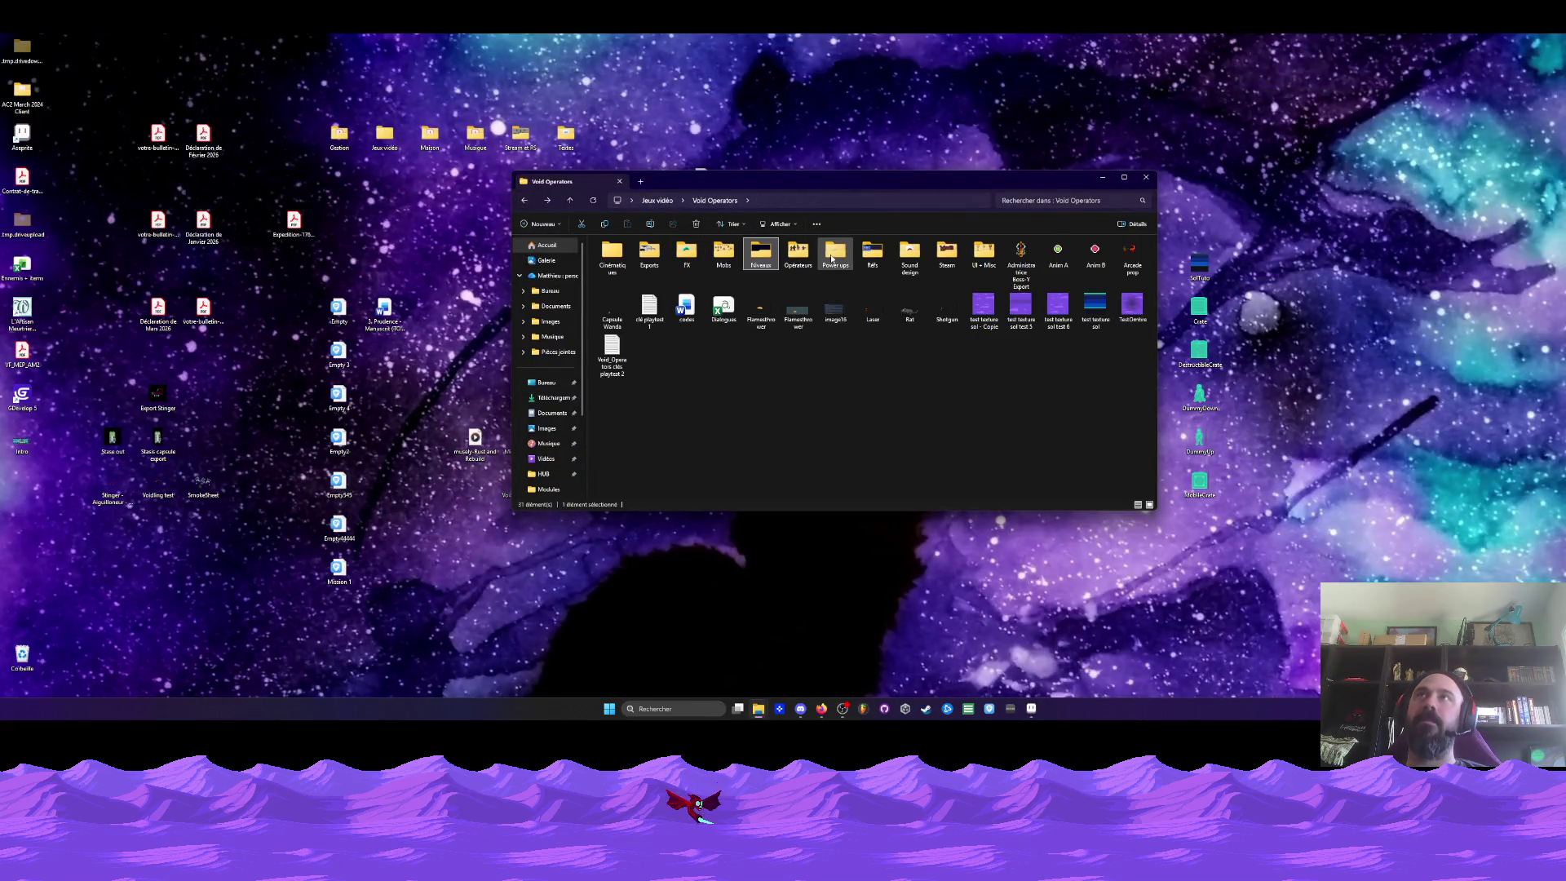
{"action": "left_click", "coordinate": [650, 255]}
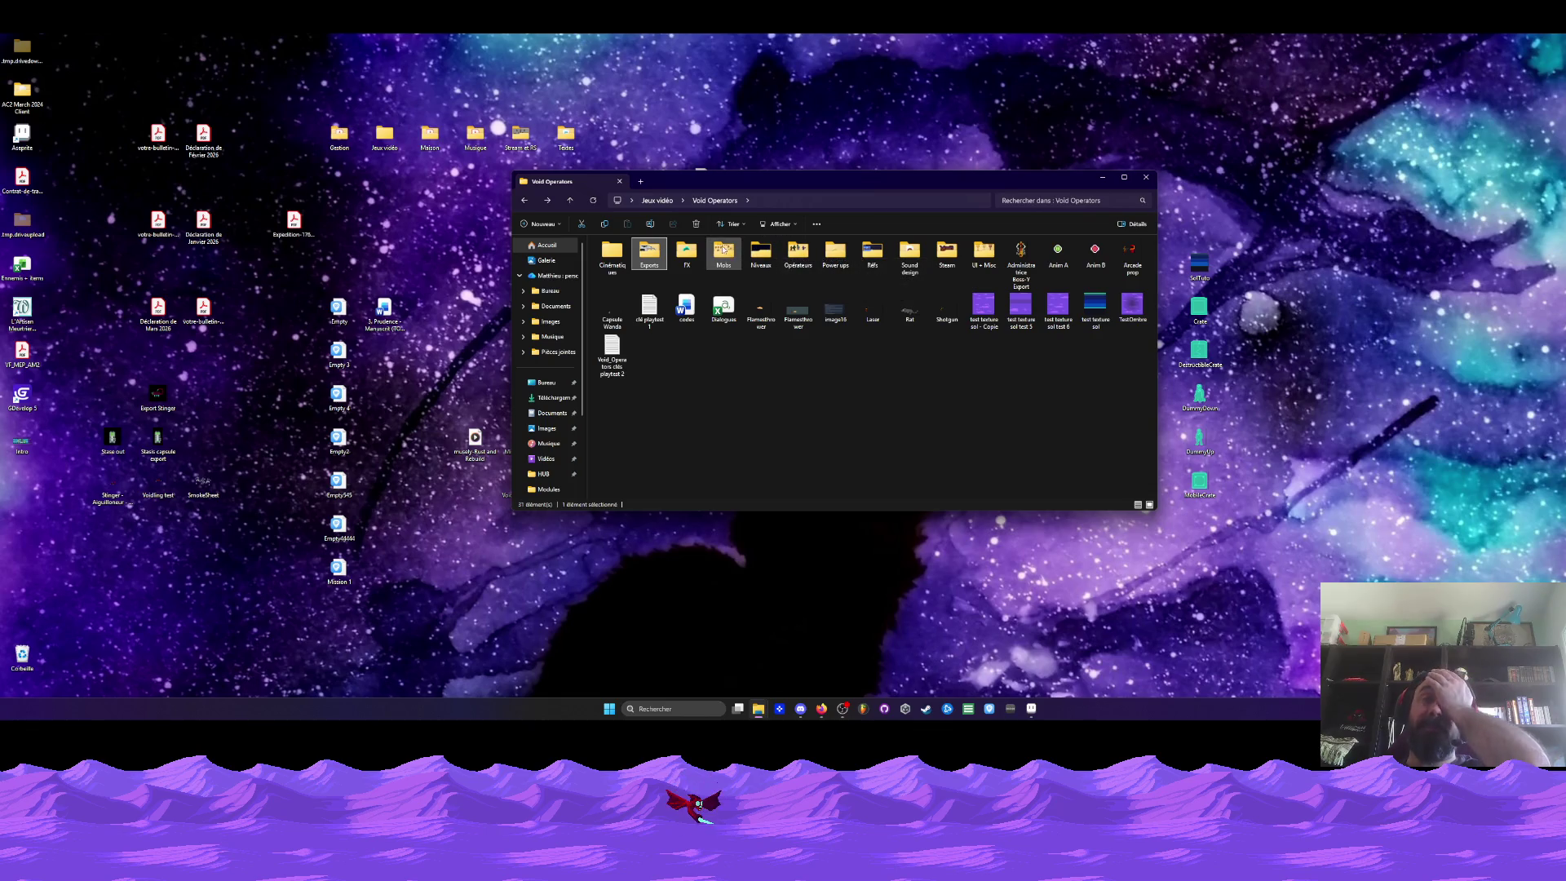
{"action": "double_click", "coordinate": [761, 252]}
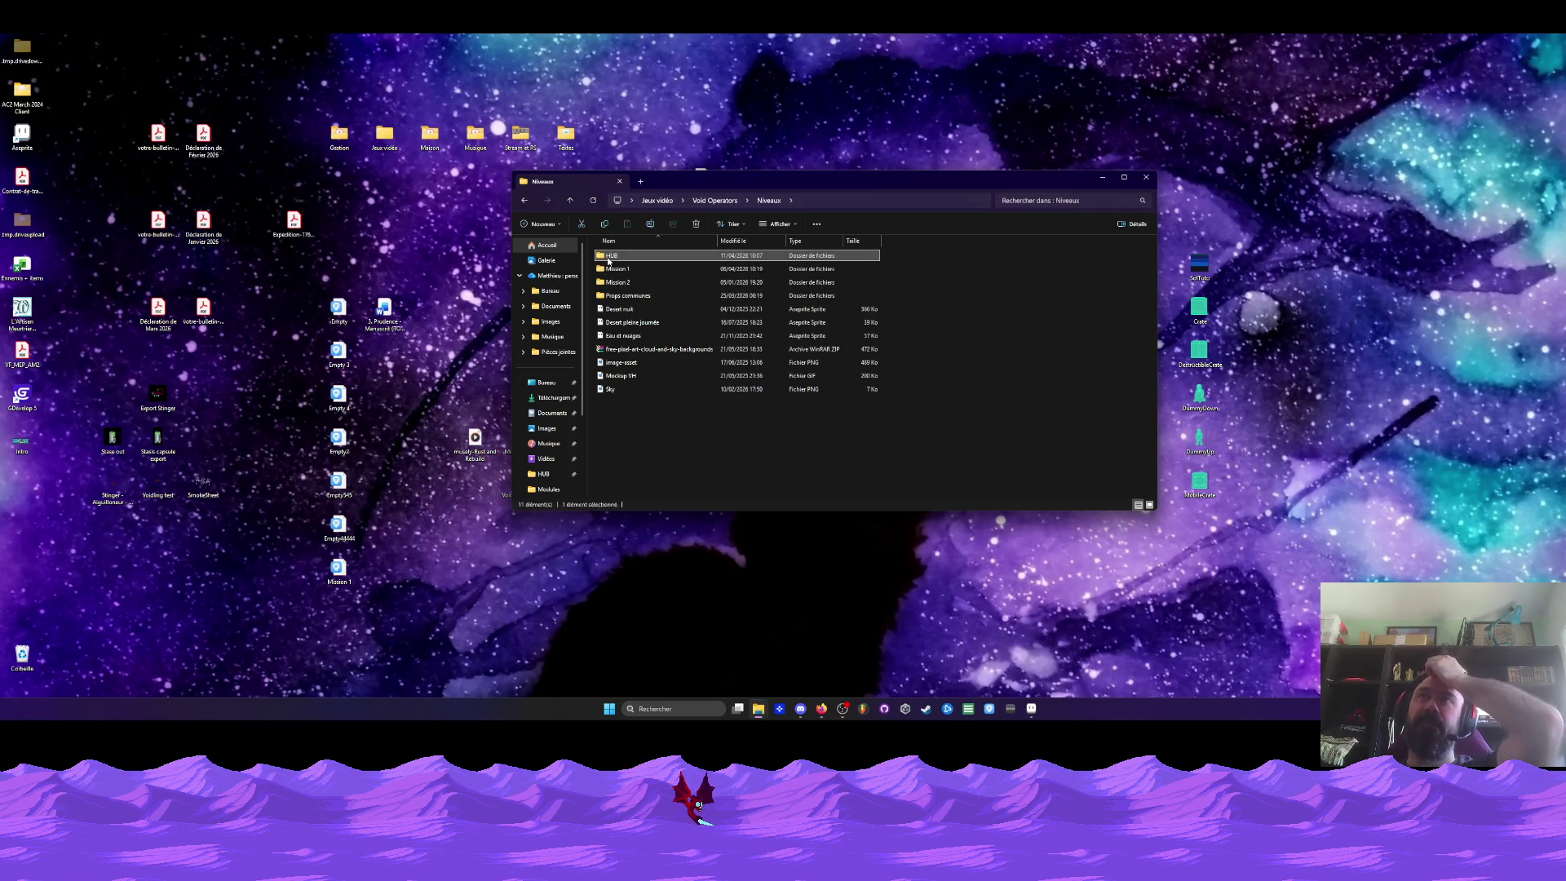
{"action": "double_click", "coordinate": [615, 255]}
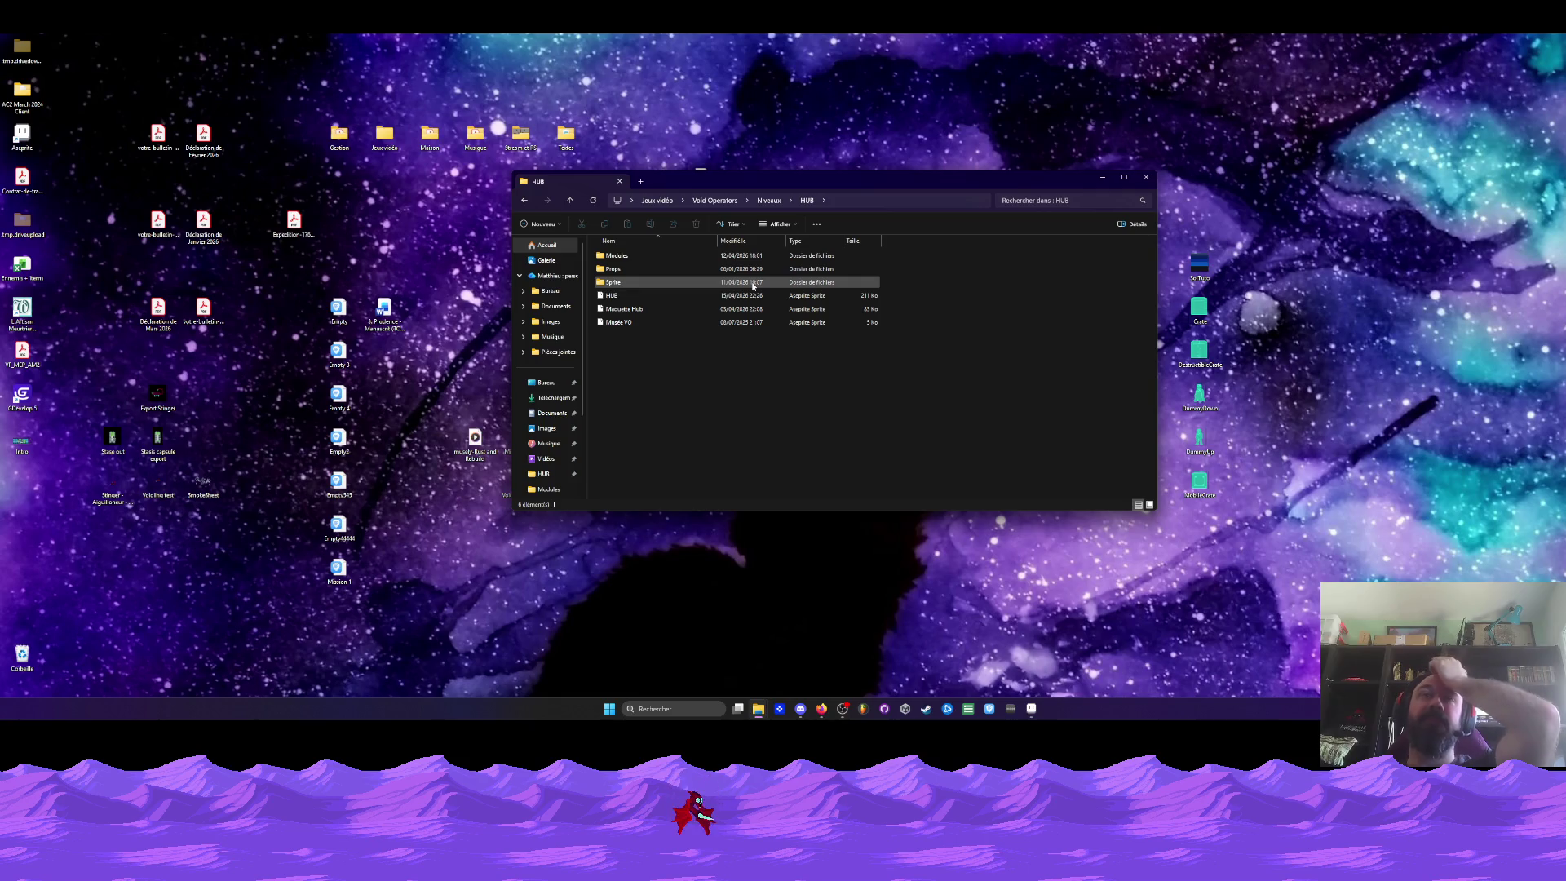
{"action": "double_click", "coordinate": [622, 256]}
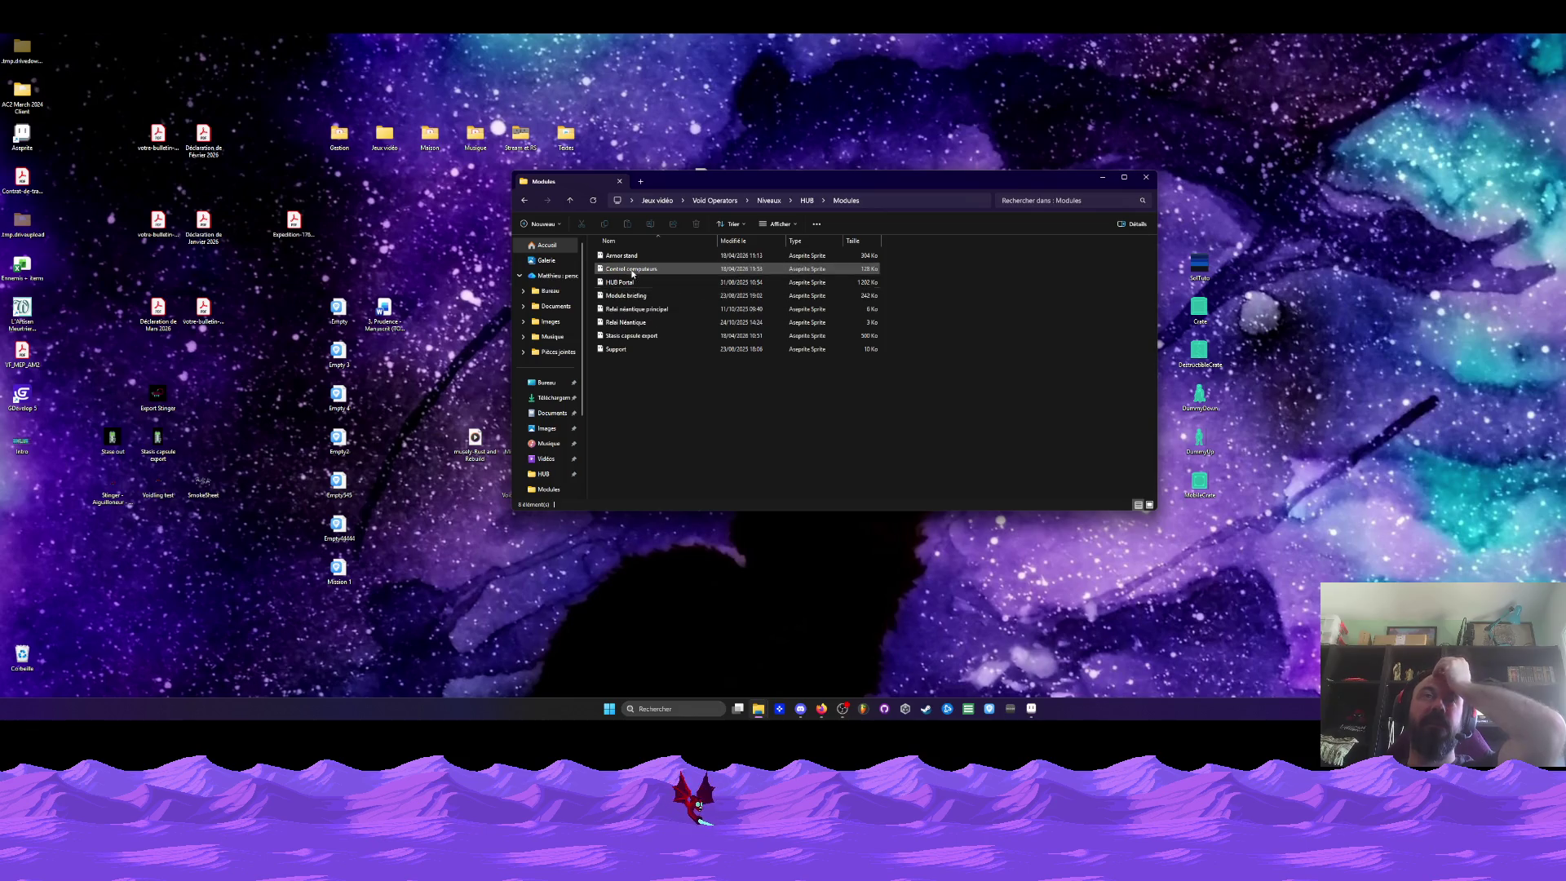
{"action": "double_click", "coordinate": [628, 295]}
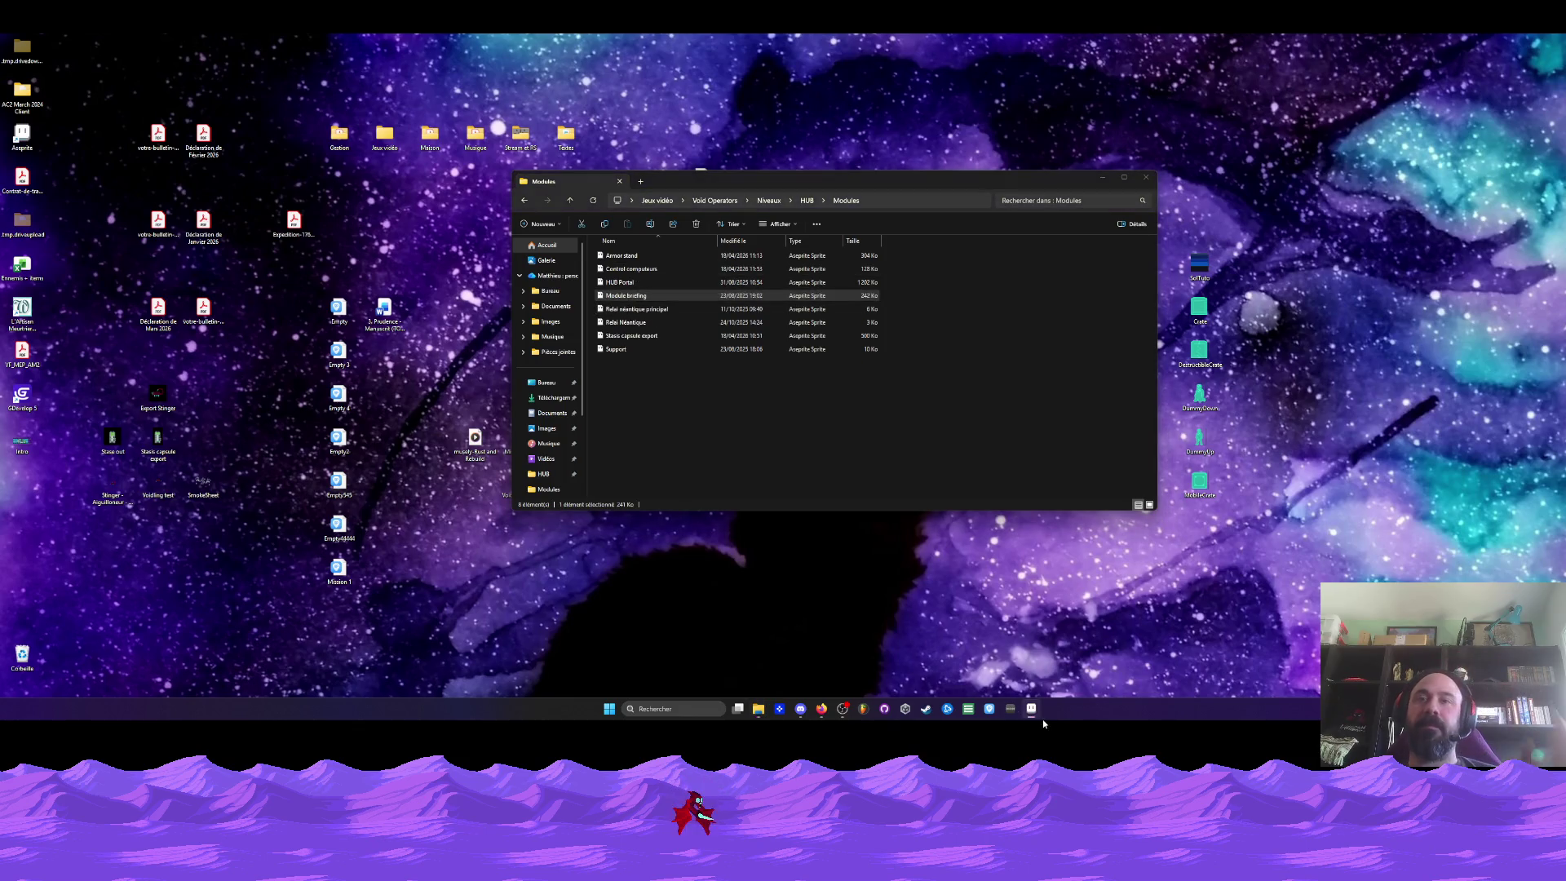
{"action": "scroll", "coordinate": [875, 375], "scroll_direction": "down", "scroll_amount": 2}
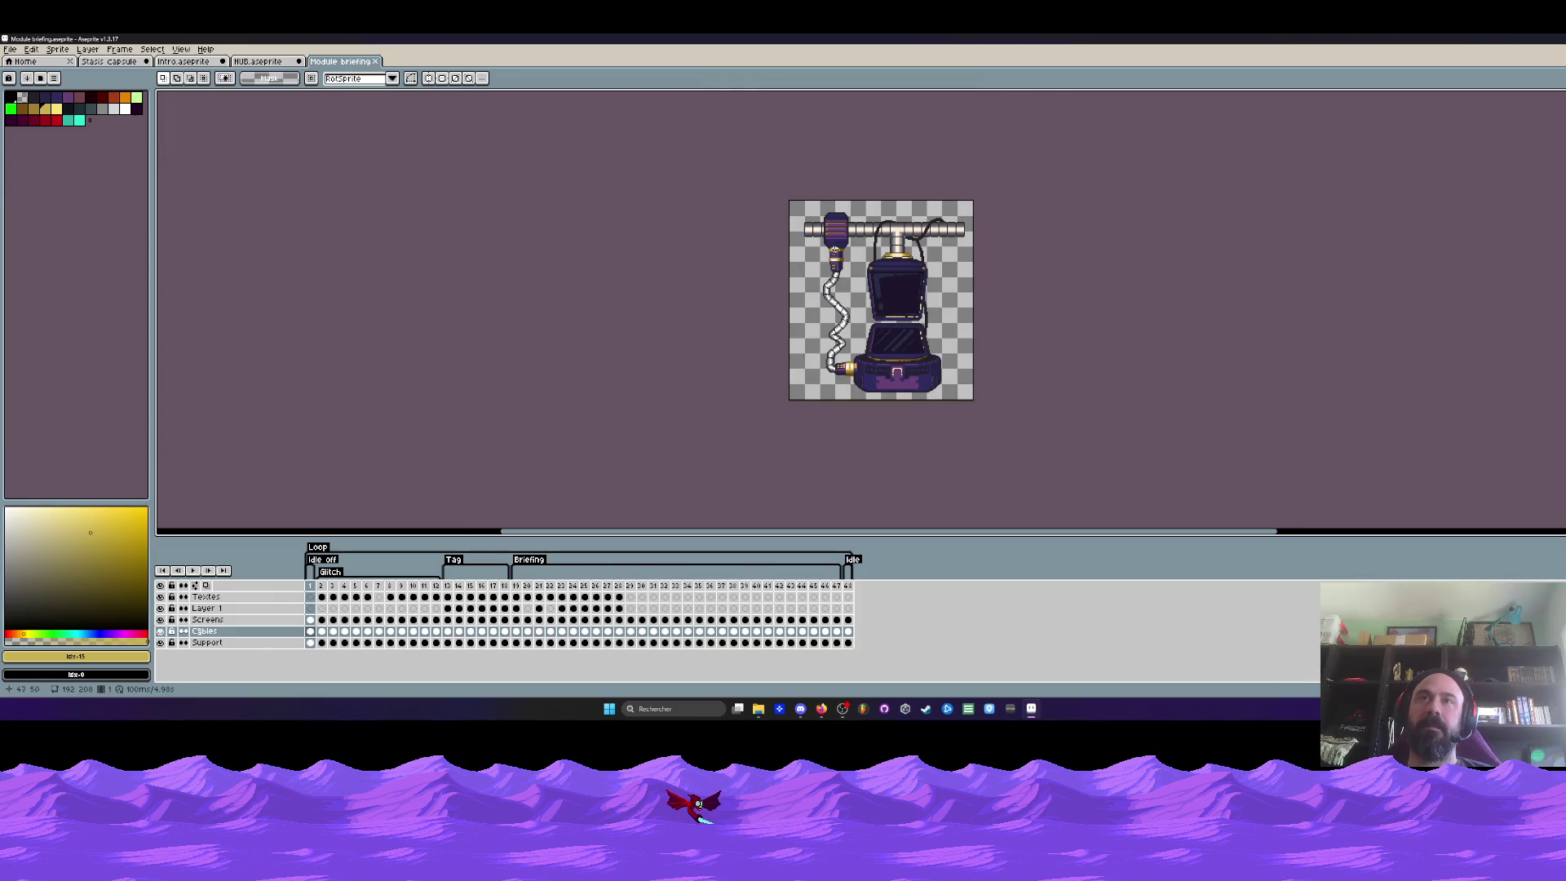
{"action": "scroll", "coordinate": [835, 248], "scroll_direction": "up", "scroll_amount": 2}
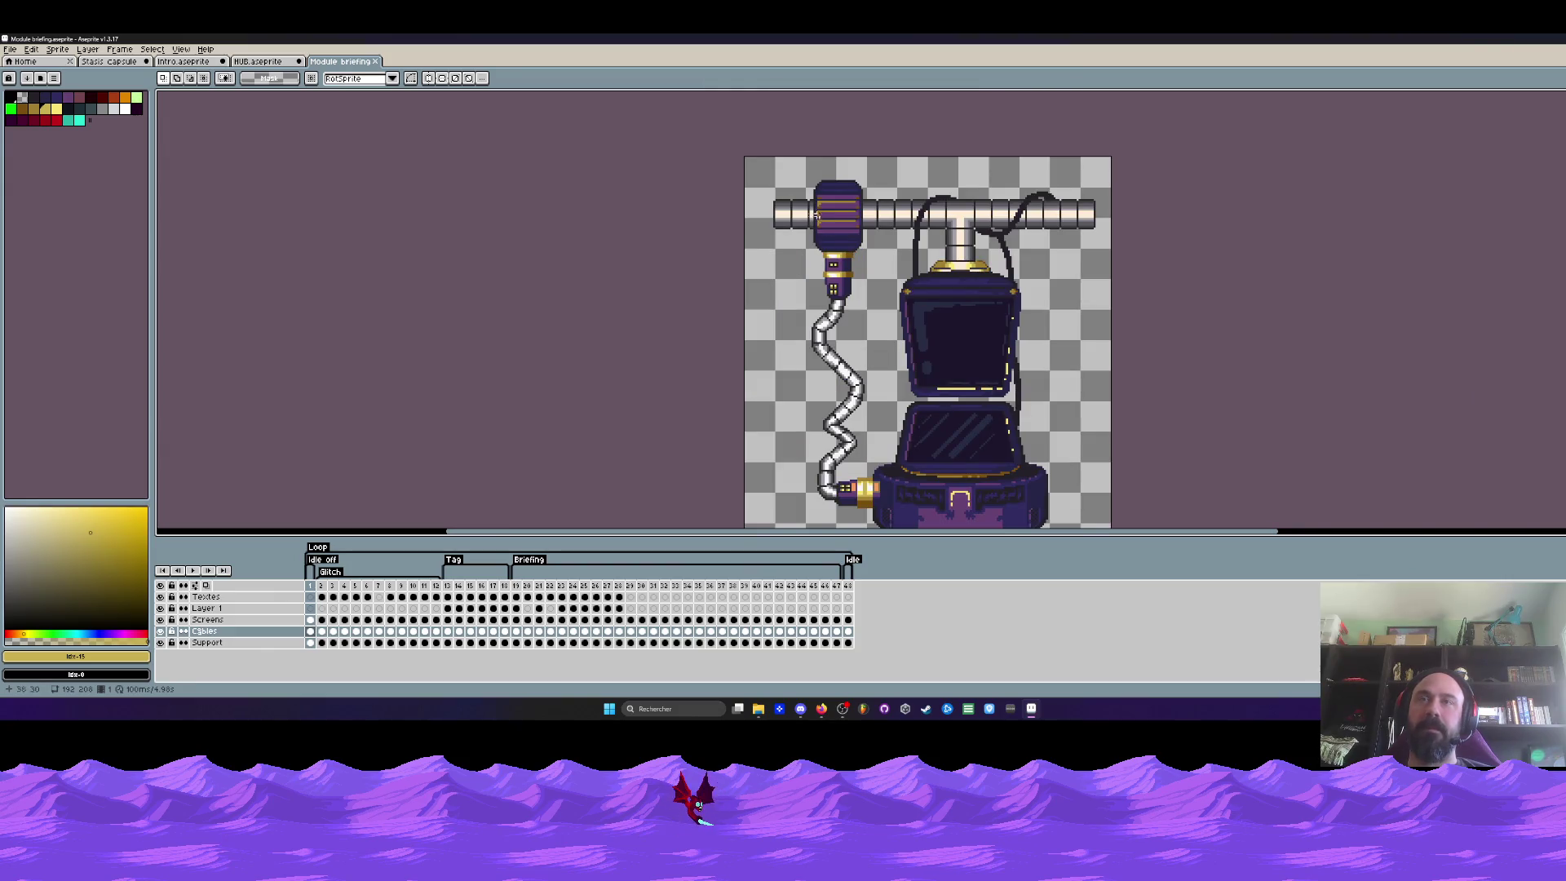
Hide the Câbles layer of the Module briefing sprite and make the Screens layer active
{"action": "left_click_drag", "start_coordinate": [769, 170], "coordinate": [1134, 270]}
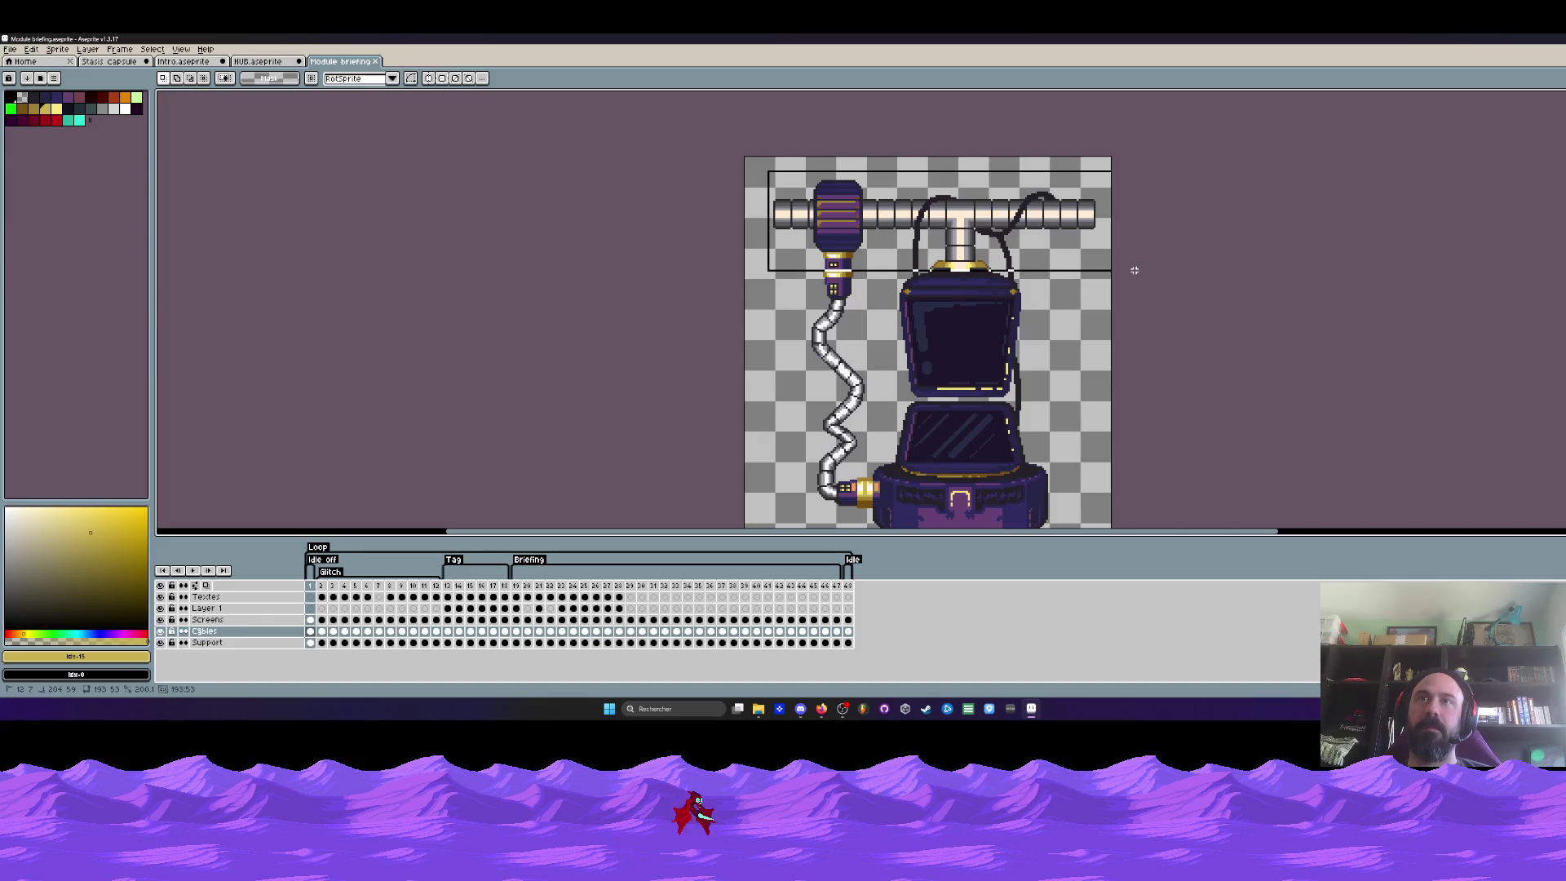
{"action": "left_click", "coordinate": [161, 632]}
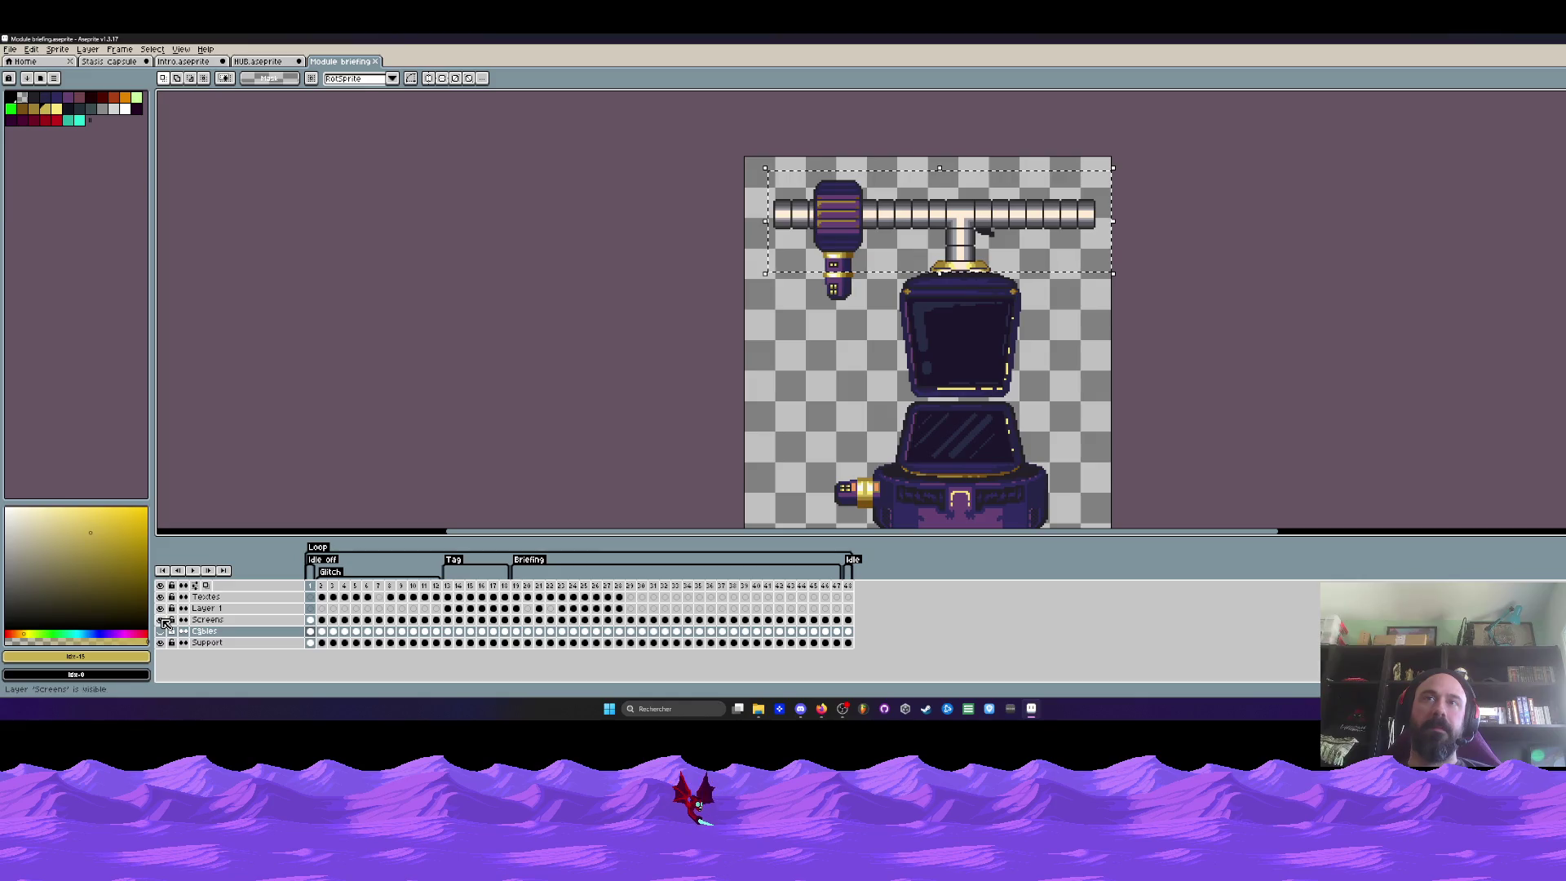
{"action": "left_click", "coordinate": [961, 444]}
{"action": "left_click_drag", "start_coordinate": [863, 245], "coordinate": [1085, 489]}
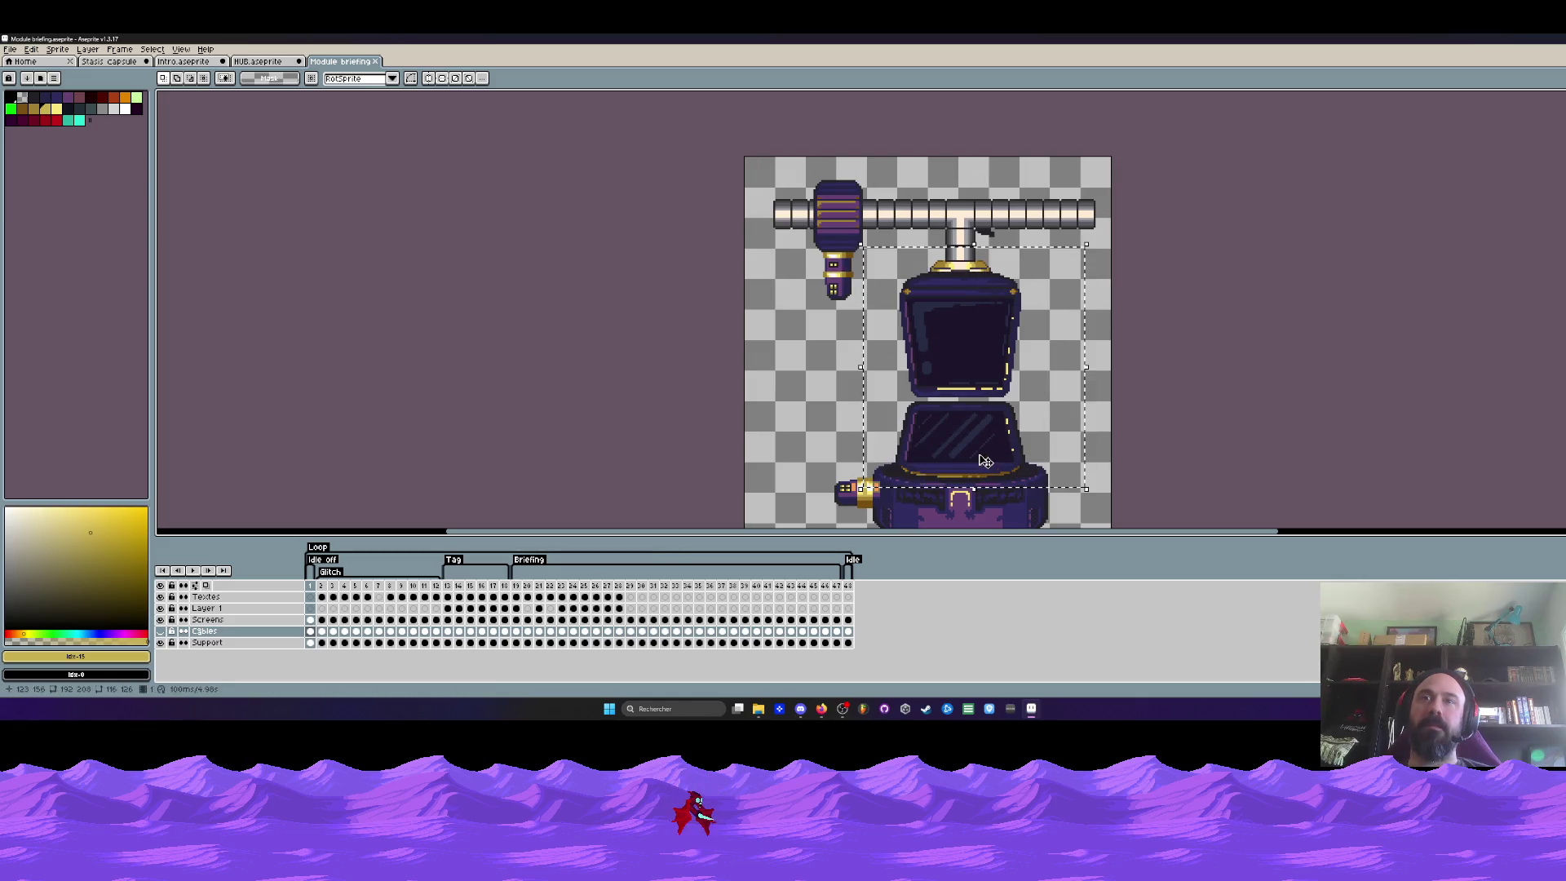
{"action": "left_click", "coordinate": [311, 619]}
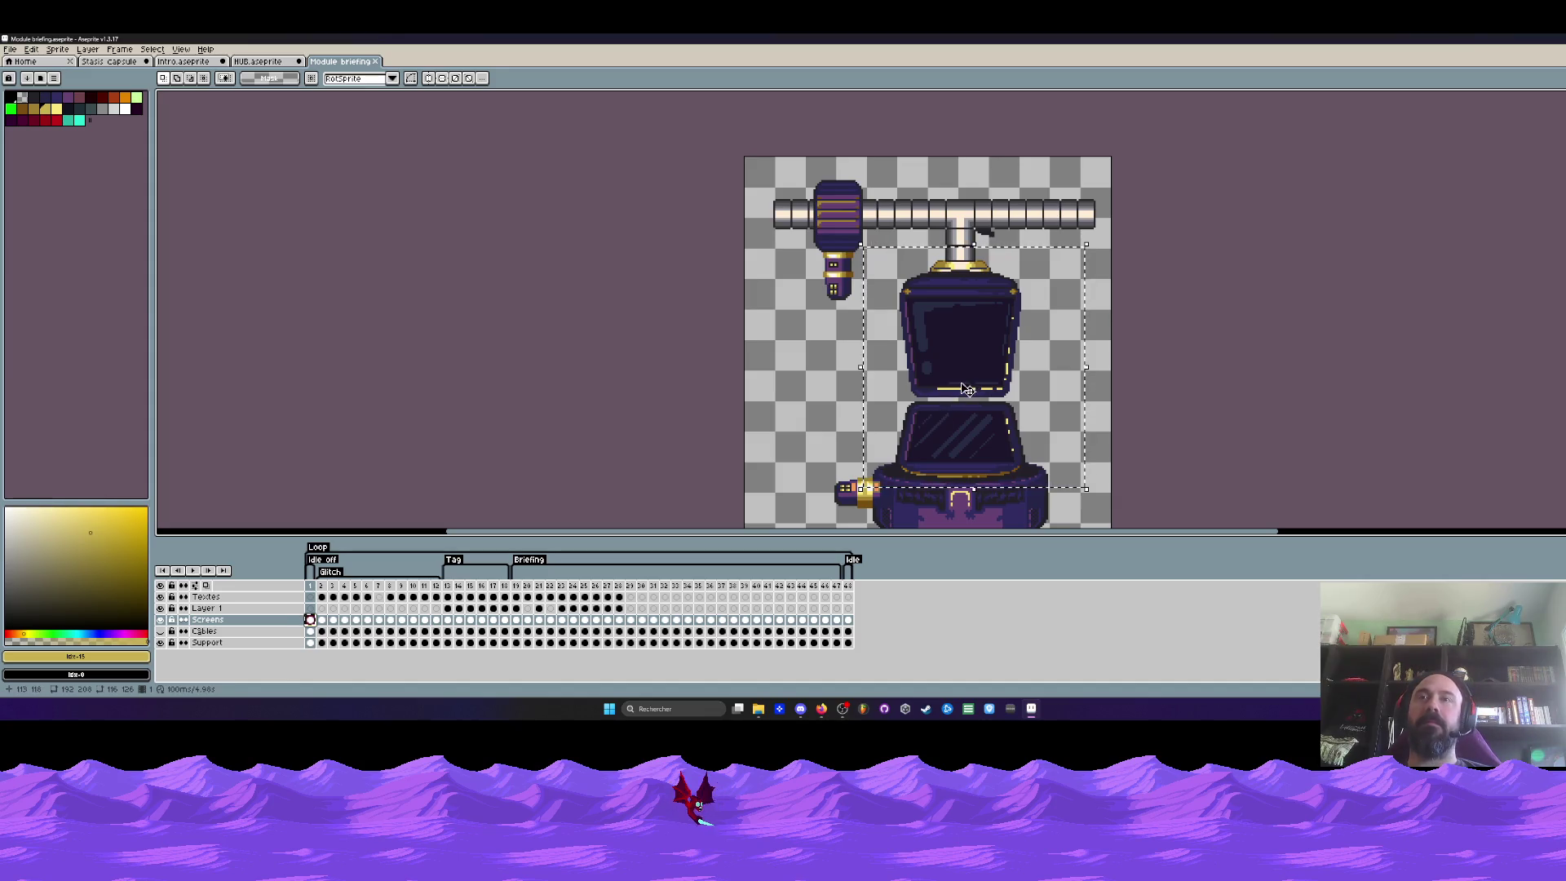
{"action": "left_click", "coordinate": [196, 113]}
View the whole Intro level with its Layer 2 cel selected, then bring up the HUB document
{"action": "left_click", "coordinate": [177, 64]}
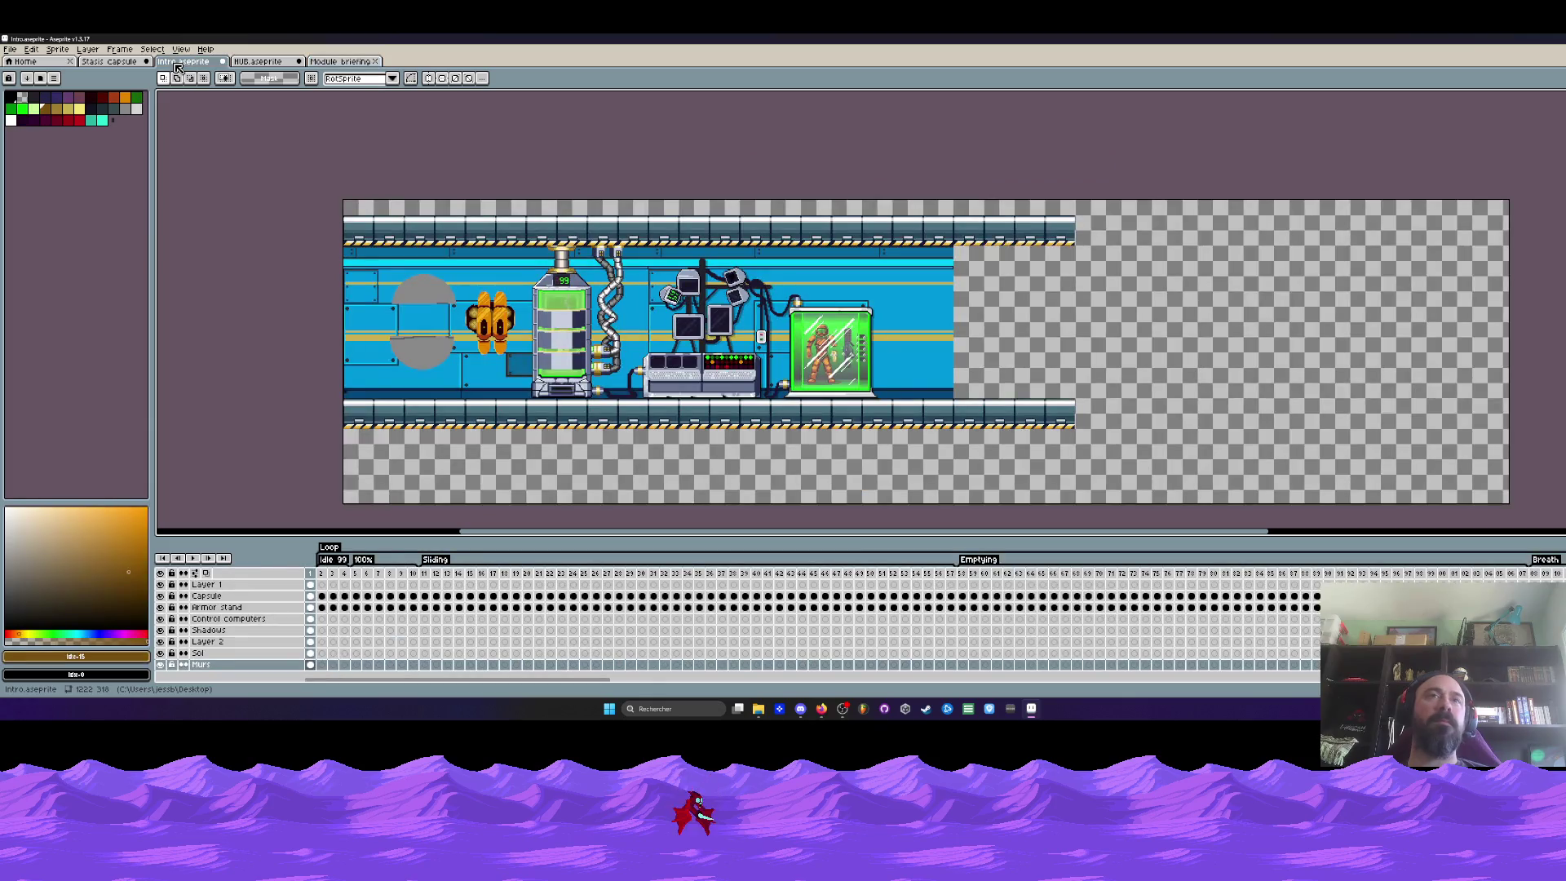
{"action": "scroll", "coordinate": [920, 296], "scroll_direction": "up", "scroll_amount": 1}
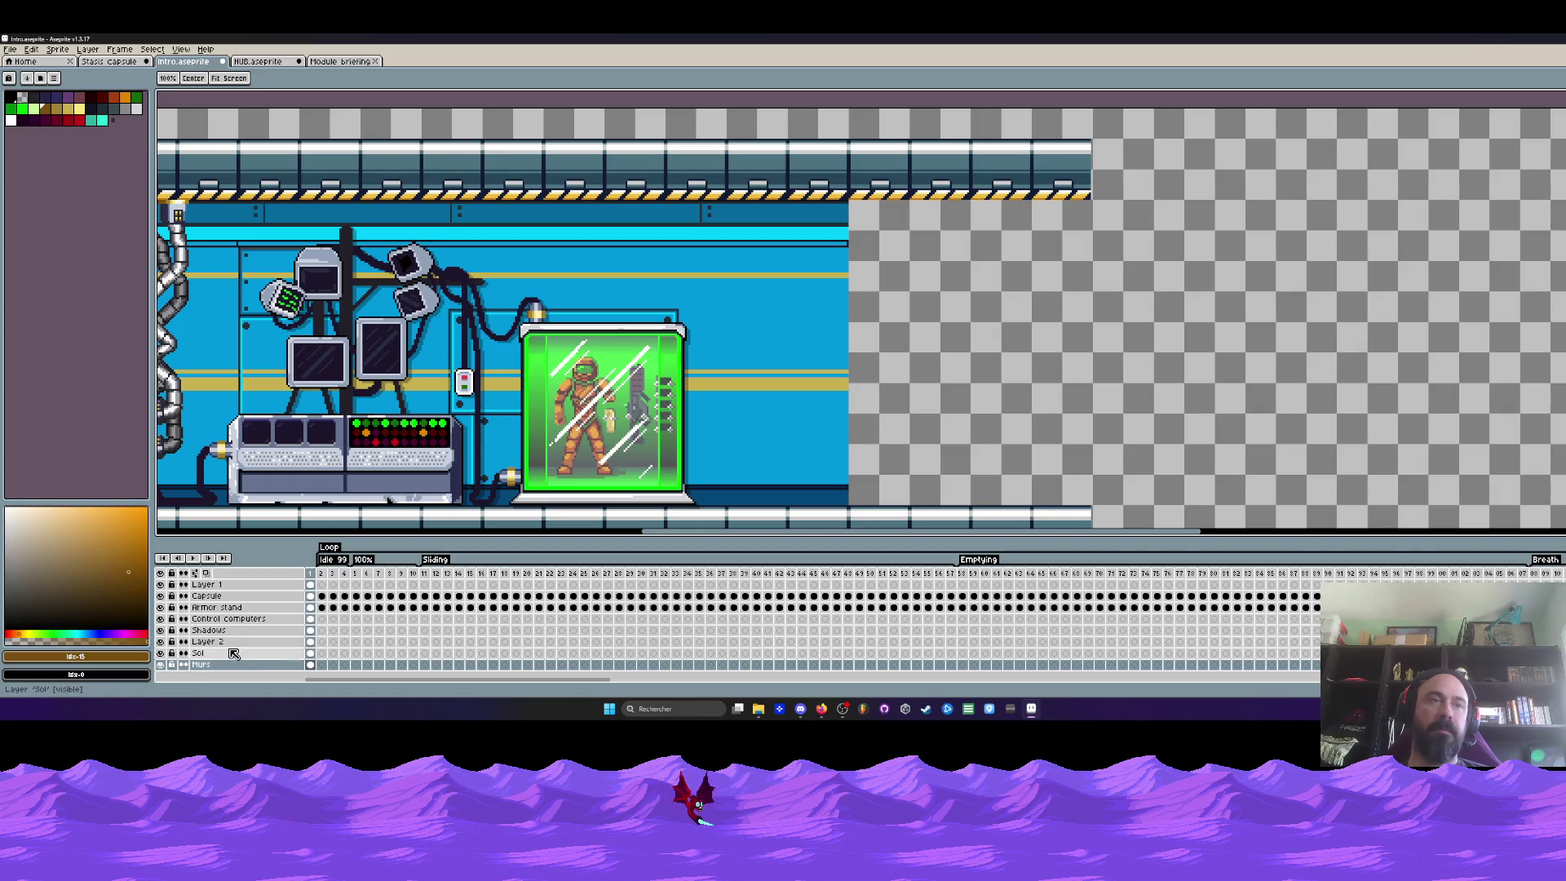
{"action": "key", "text": "1"}
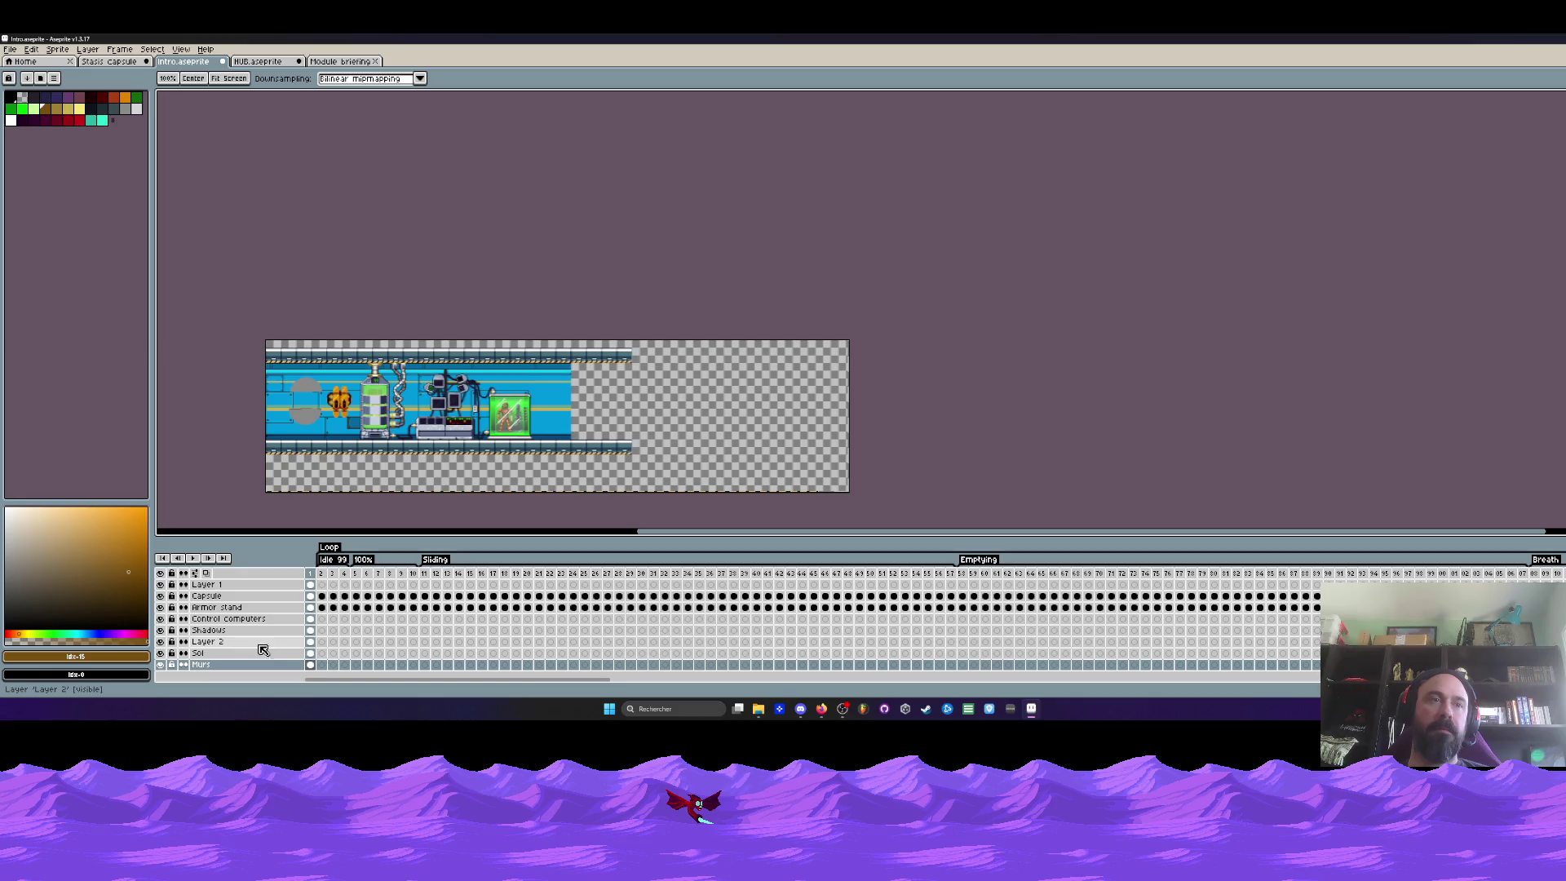
{"action": "left_click", "coordinate": [309, 641]}
{"action": "scroll", "coordinate": [633, 394], "scroll_direction": "up", "scroll_amount": 1}
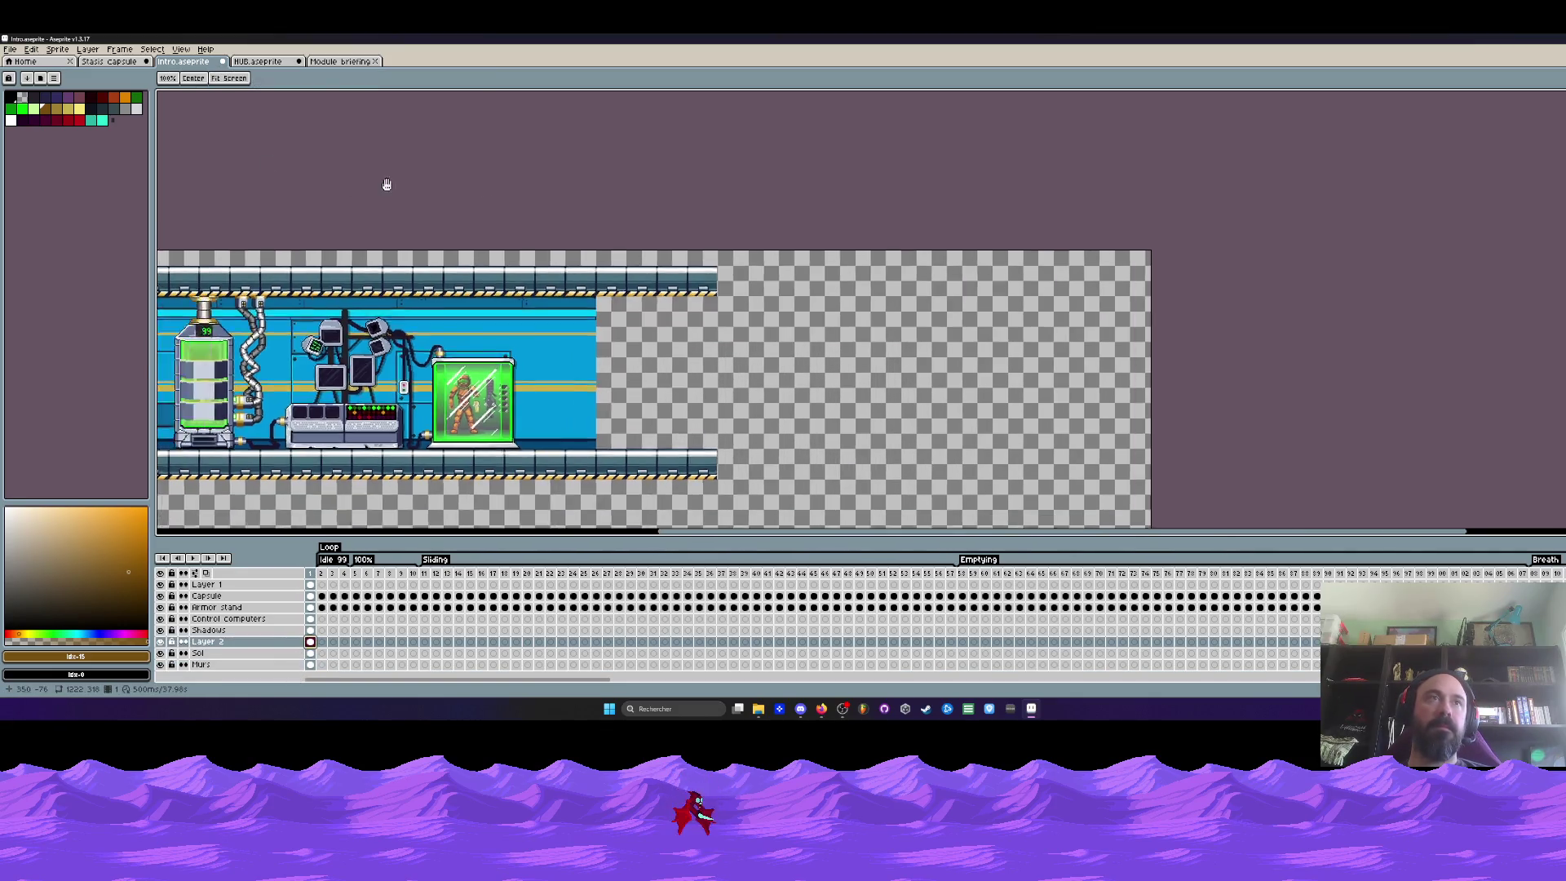
{"action": "scroll", "coordinate": [441, 190], "scroll_direction": "down", "scroll_amount": 2}
{"action": "left_click", "coordinate": [275, 63]}
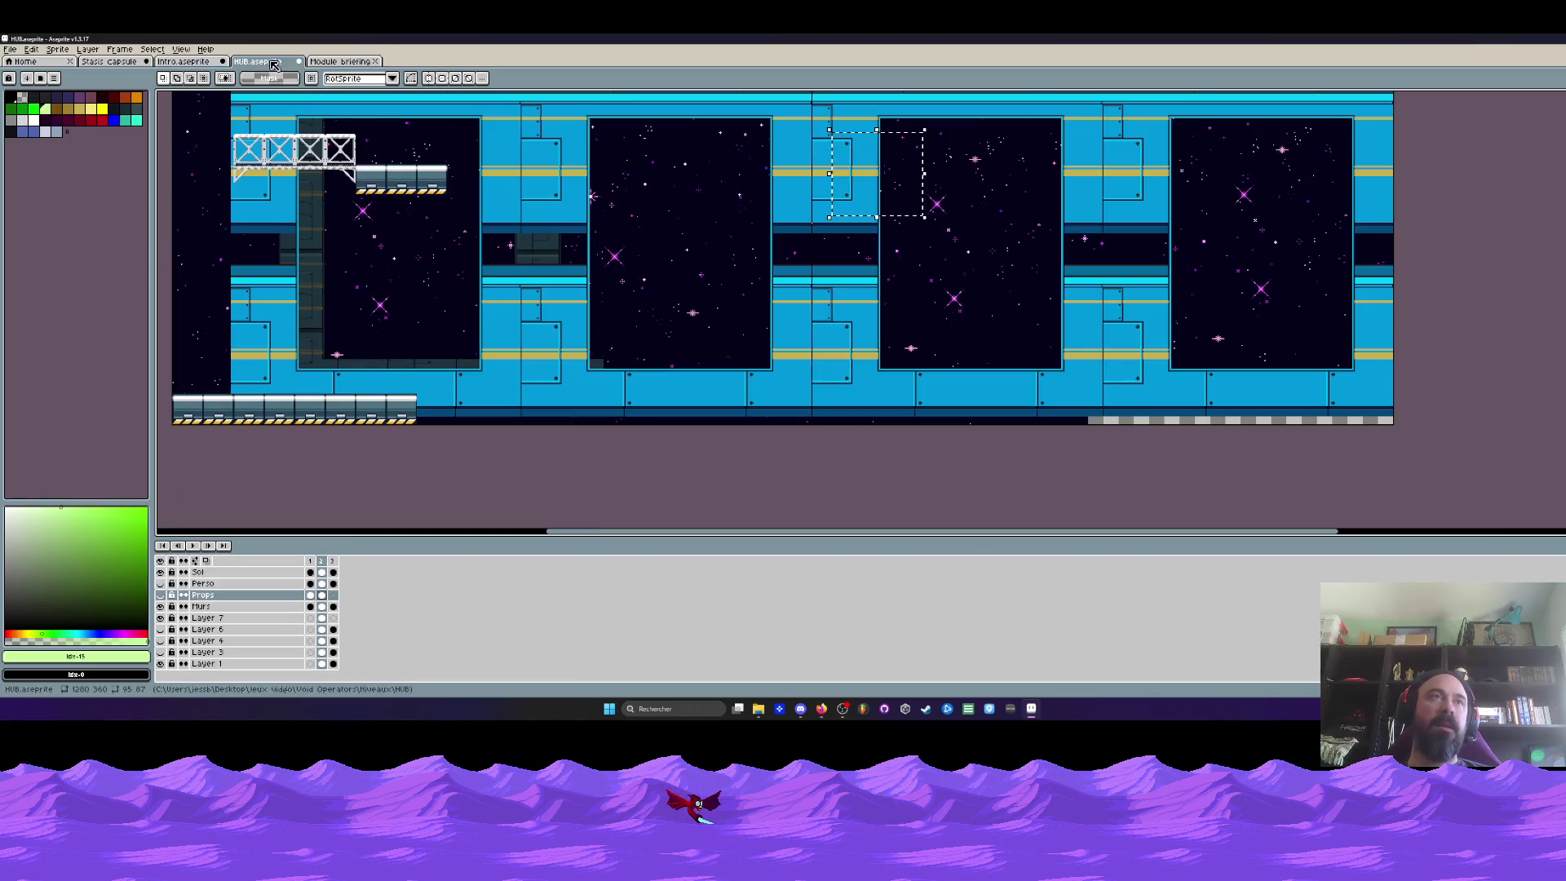
Paste the copied screen assembly into the Intro level and position it in the scene
{"action": "left_click", "coordinate": [343, 62]}
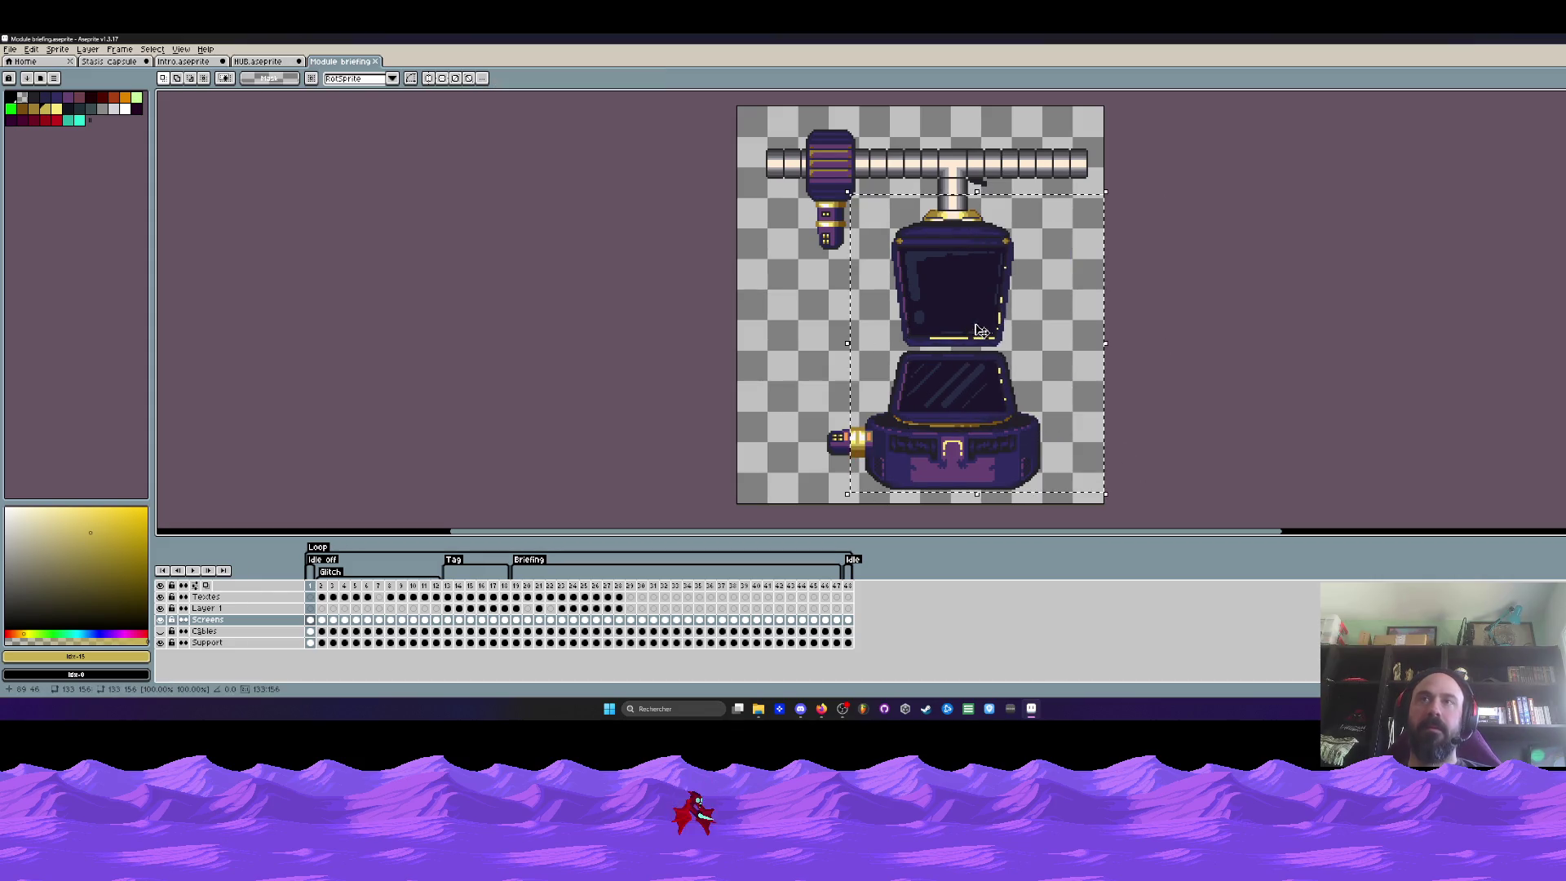
{"action": "left_click", "coordinate": [110, 61]}
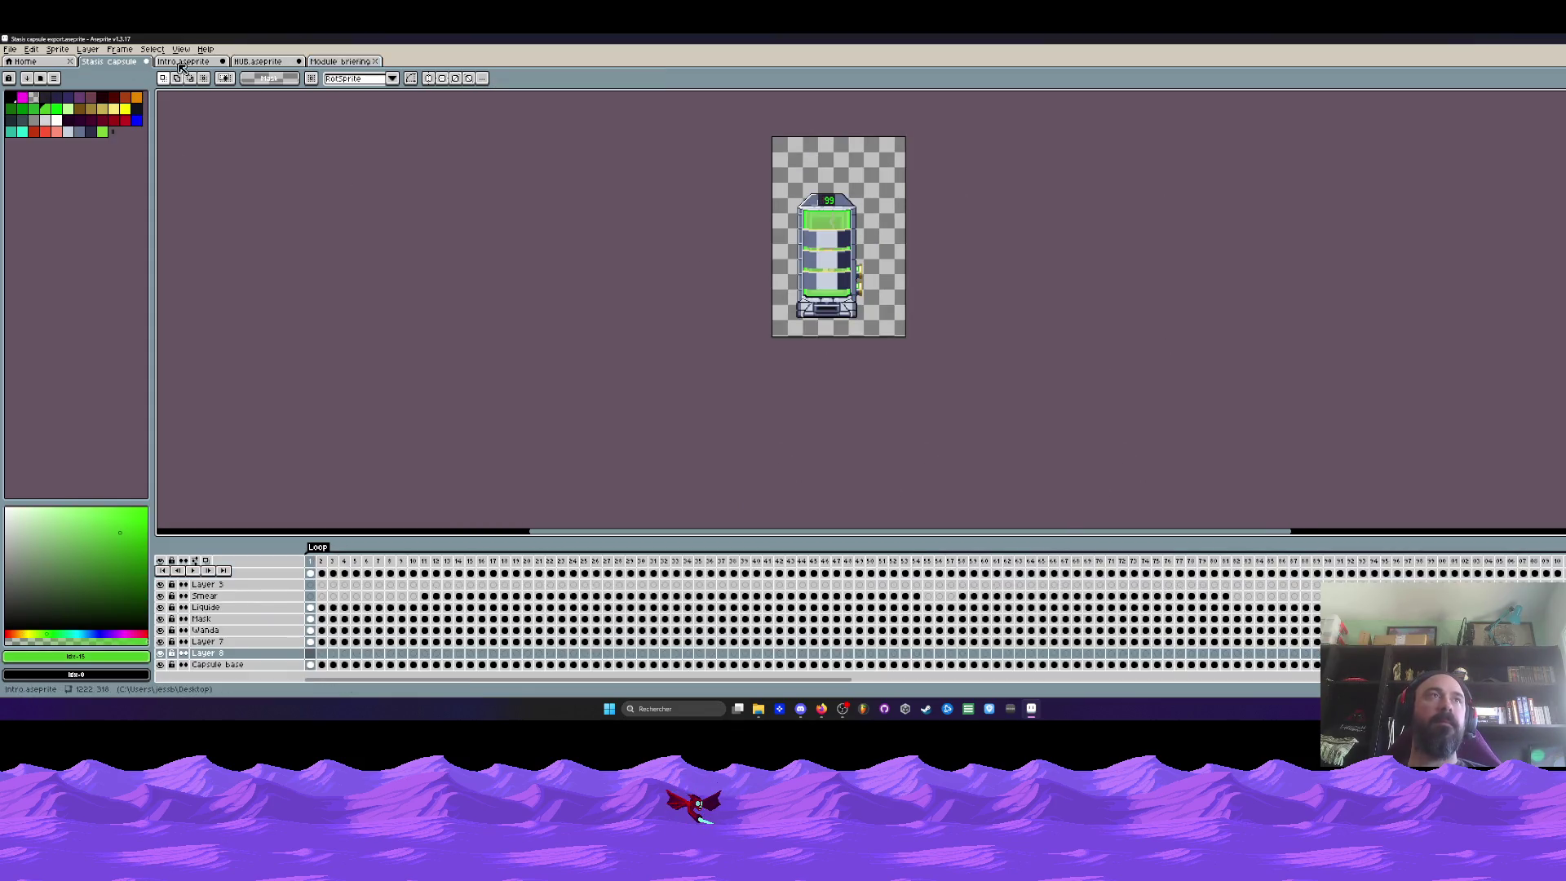
{"action": "left_click", "coordinate": [190, 62]}
{"action": "scroll", "coordinate": [718, 281], "scroll_direction": "up", "scroll_amount": 2}
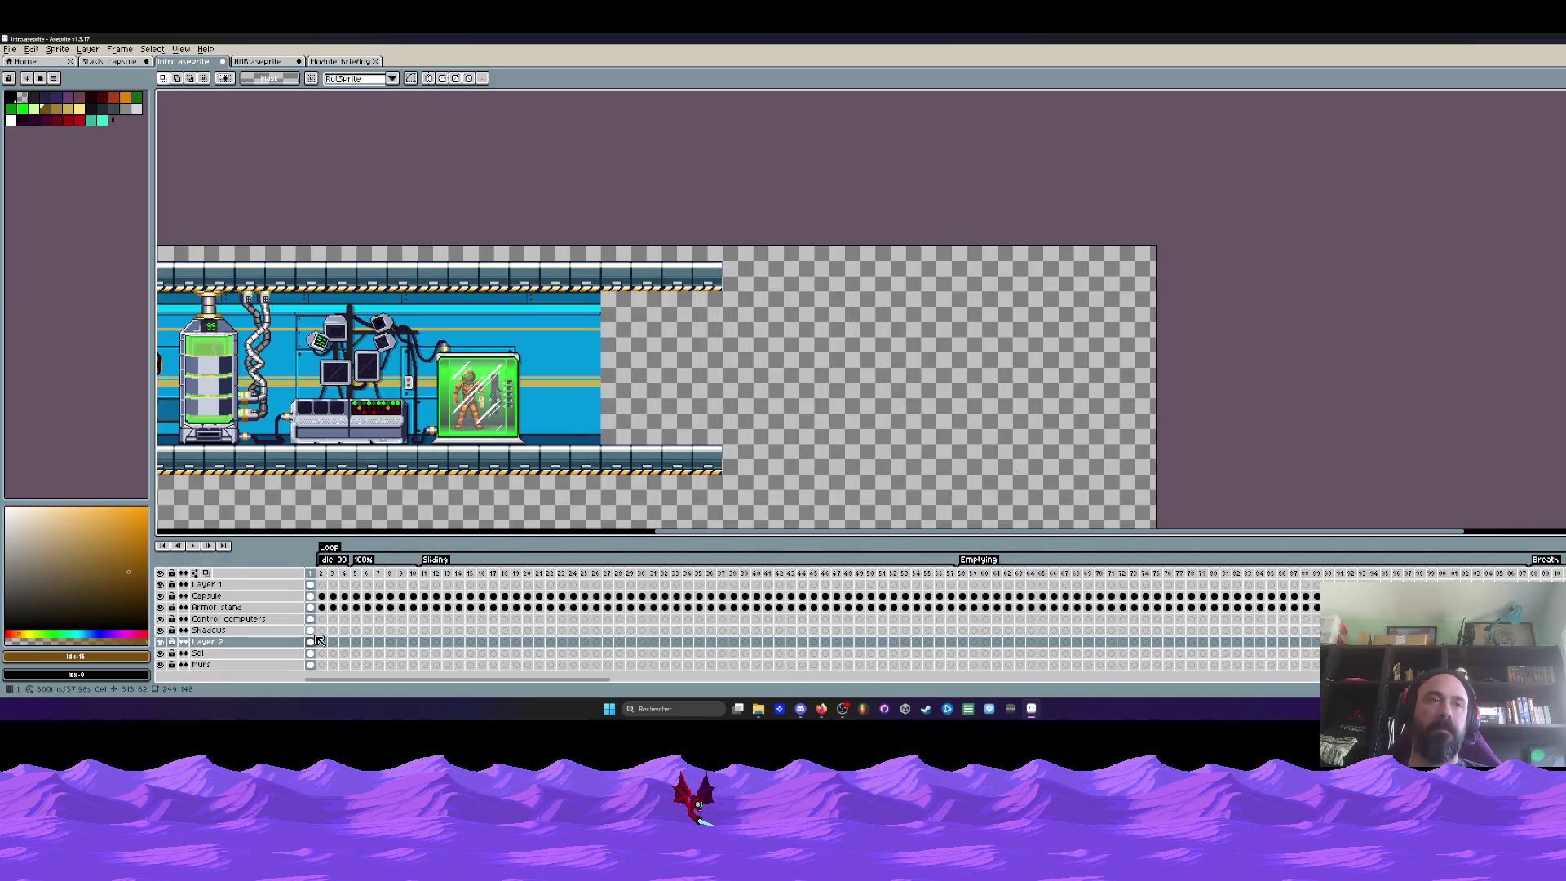
{"action": "key", "text": "ctrl+v"}
{"action": "left_click_drag", "start_coordinate": [877, 355], "coordinate": [586, 389]}
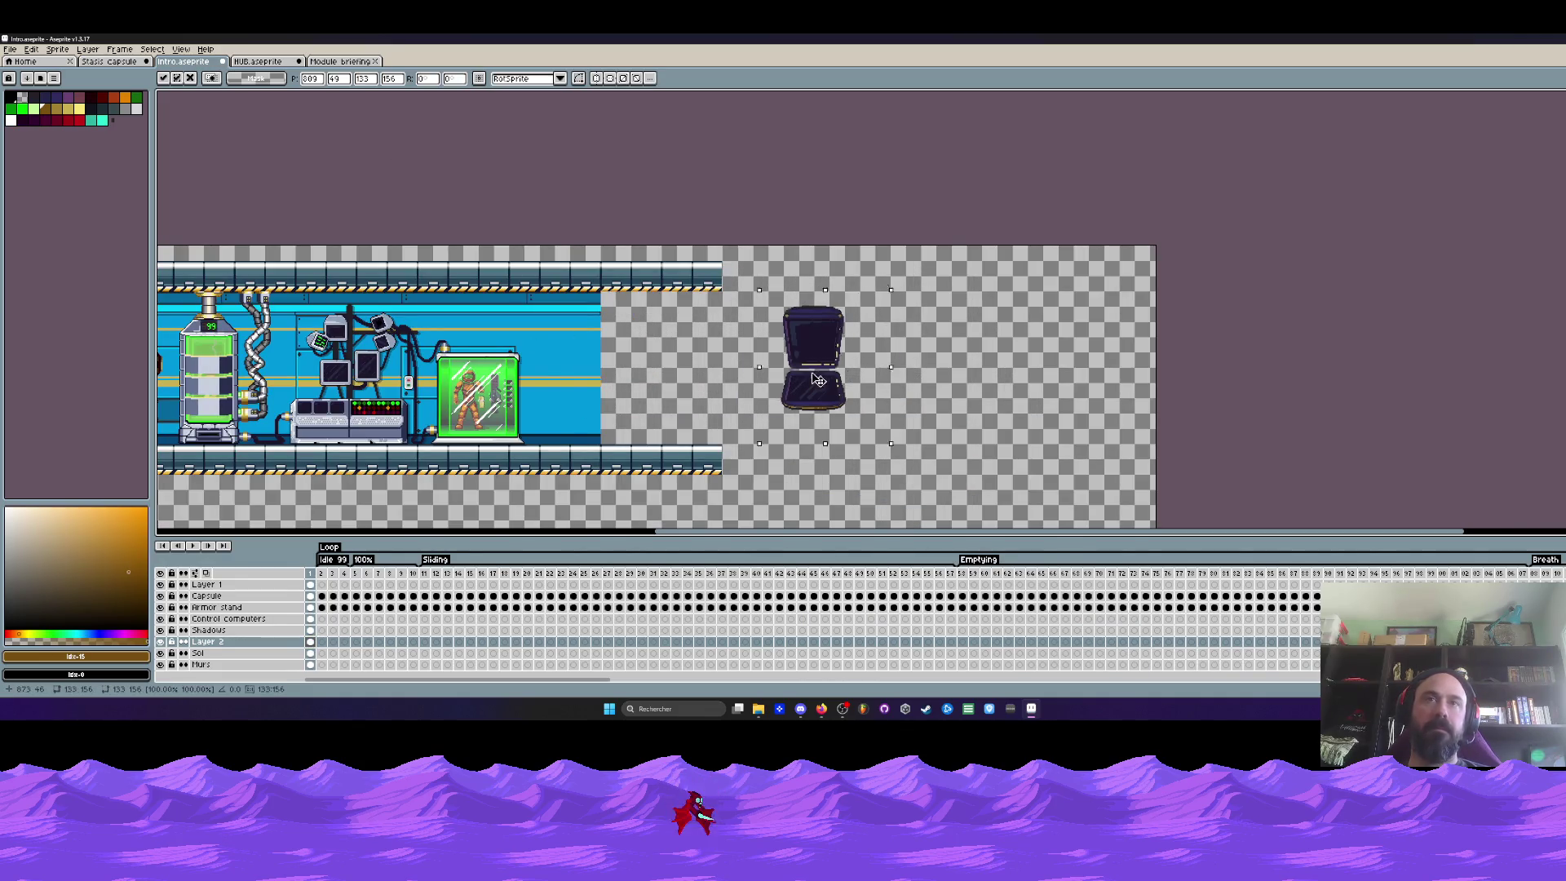
{"action": "scroll", "coordinate": [586, 388], "scroll_direction": "up", "scroll_amount": 2}
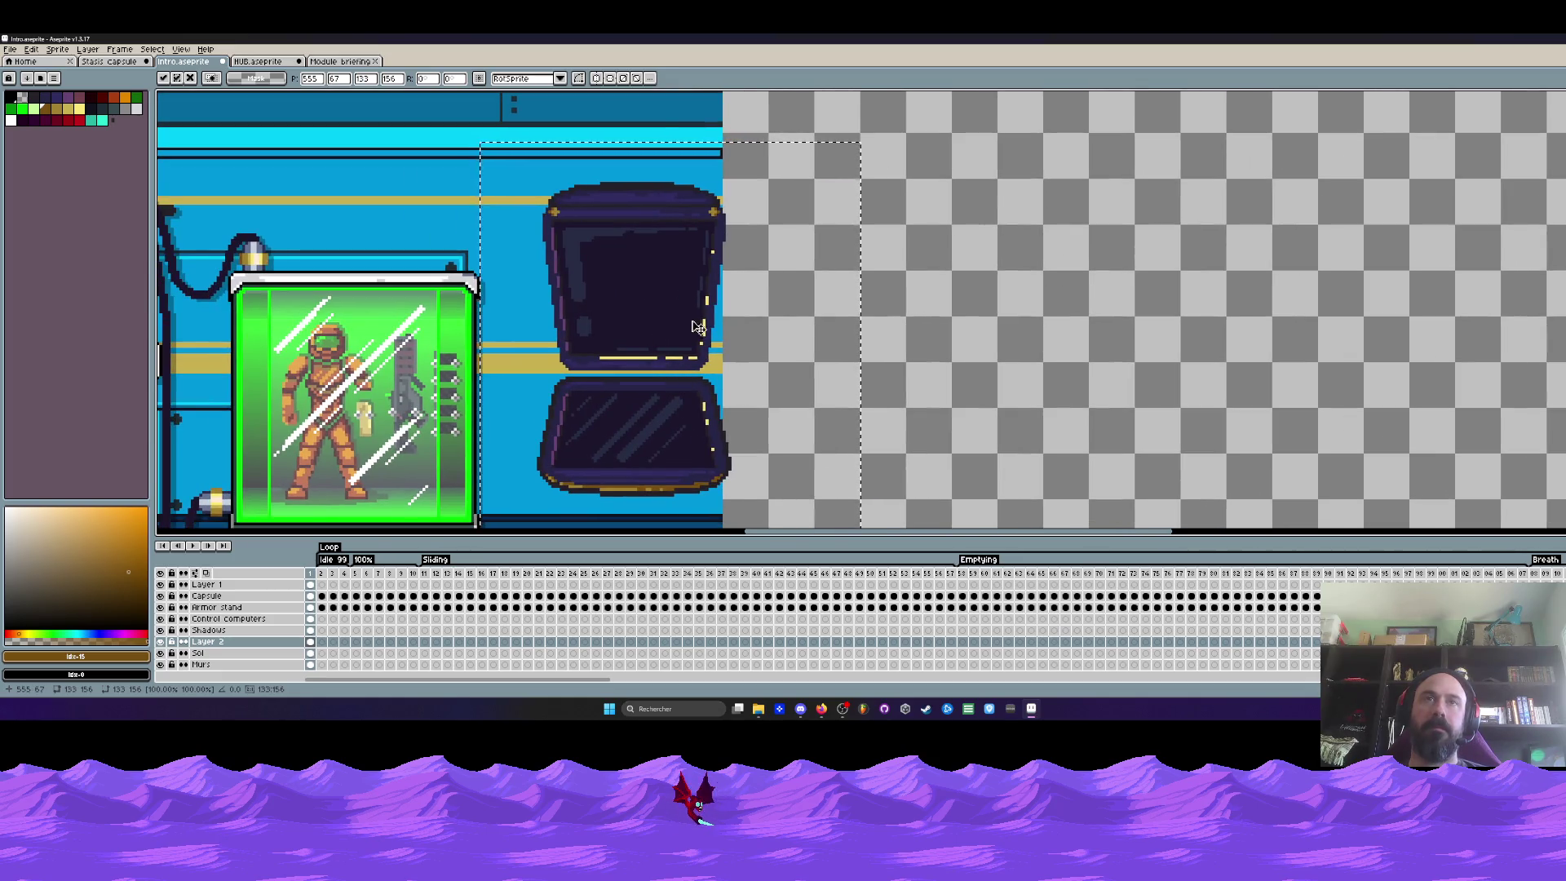
Move the pasted screen pair to the transparent area, discard it, and cycle back to Module briefing
{"action": "left_click_drag", "start_coordinate": [699, 328], "coordinate": [902, 308]}
{"action": "scroll", "coordinate": [902, 308], "scroll_direction": "down", "scroll_amount": 1}
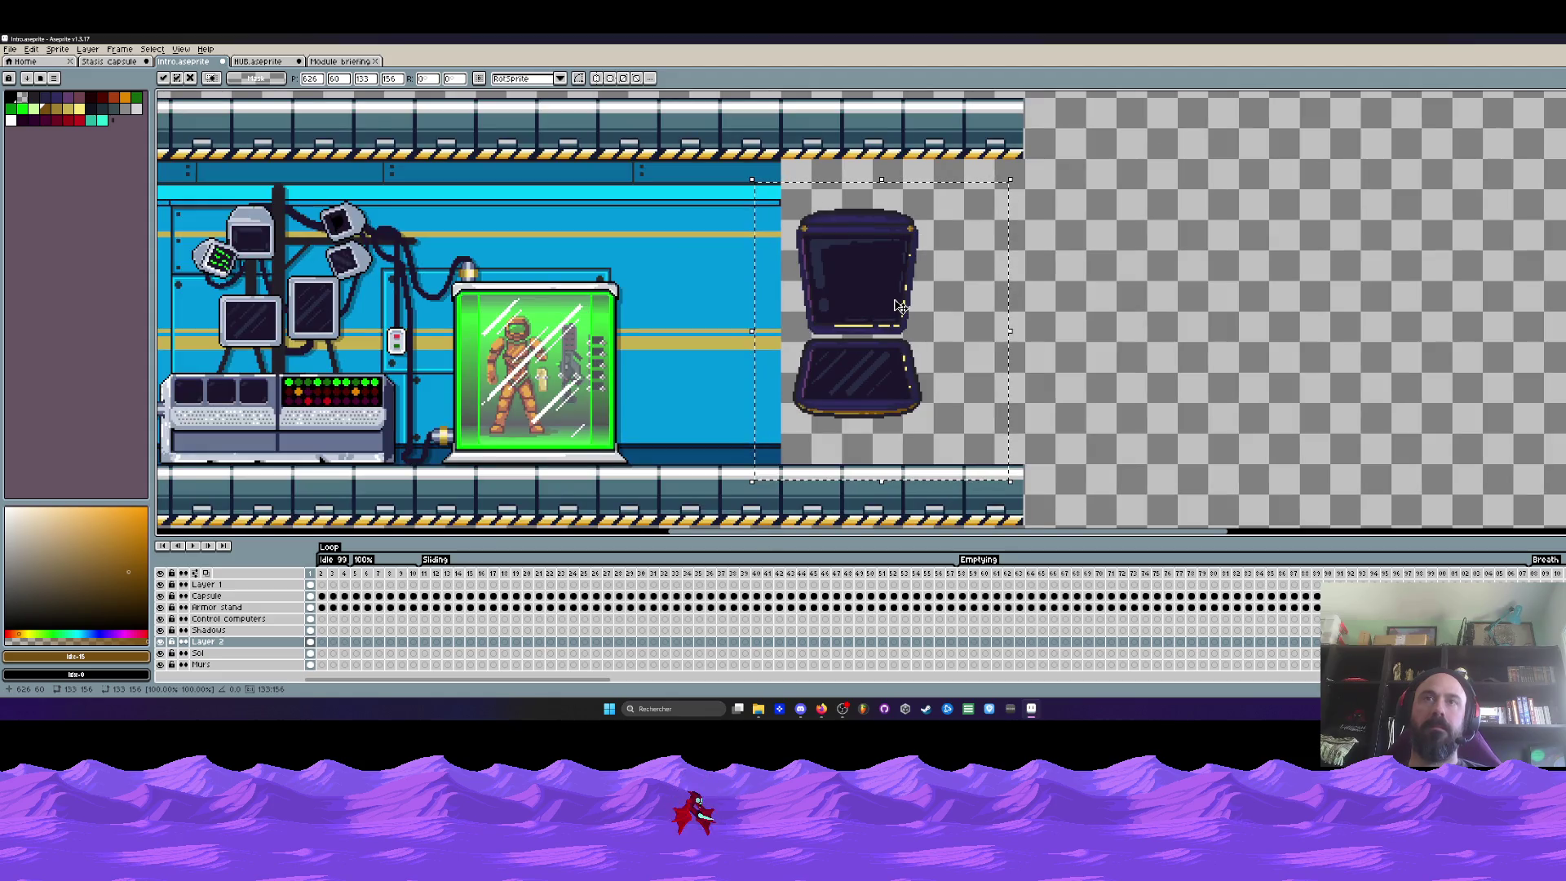
{"action": "key", "text": "Delete"}
{"action": "key", "text": "ctrl+Tab"}
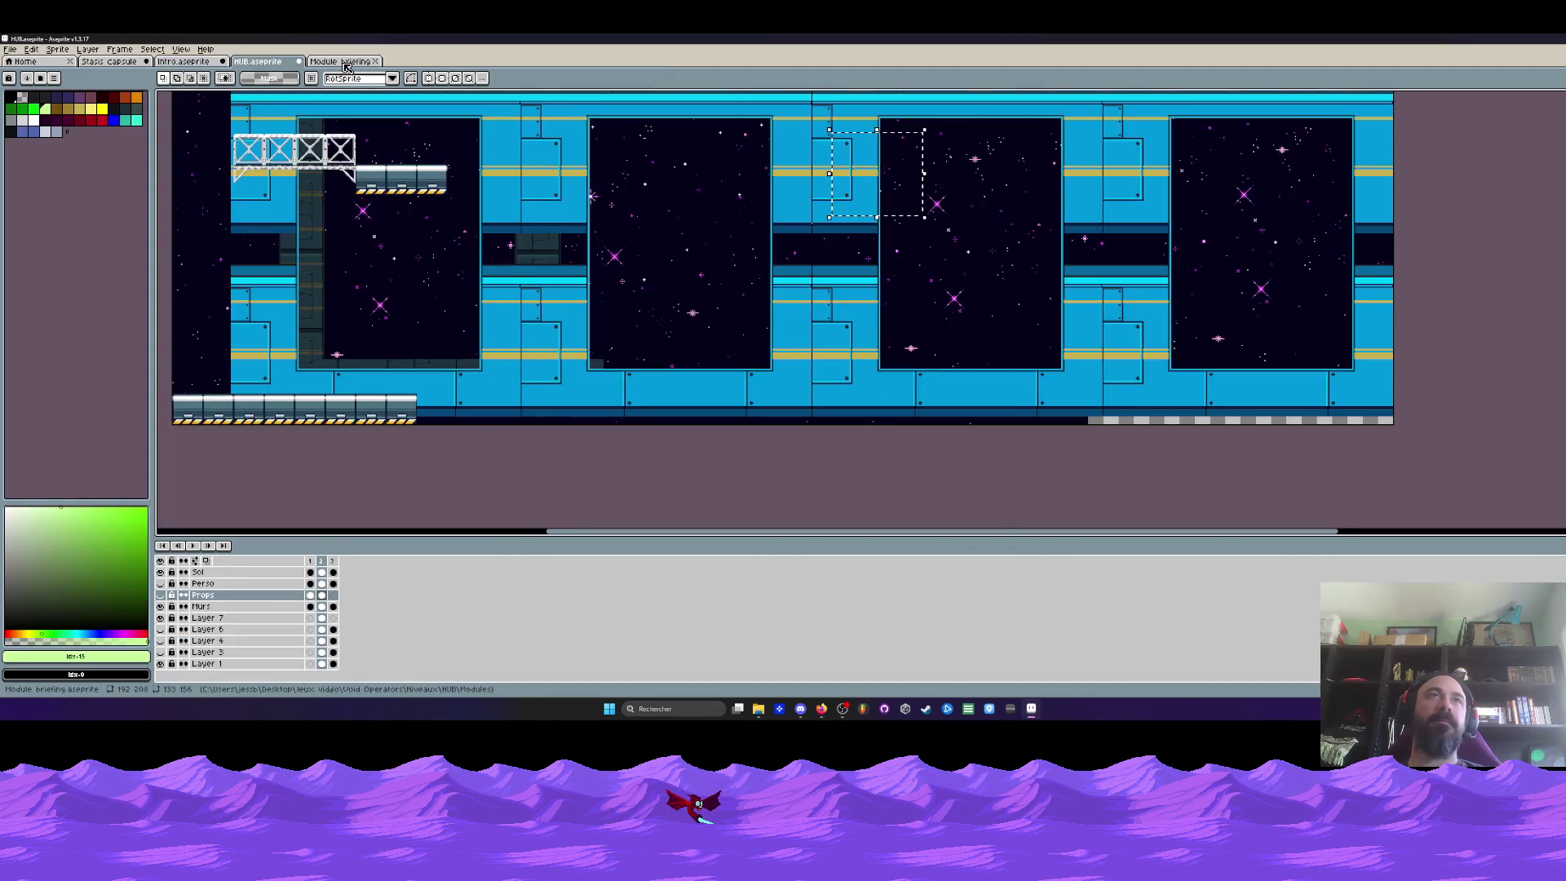
{"action": "key", "text": "ctrl+Tab"}
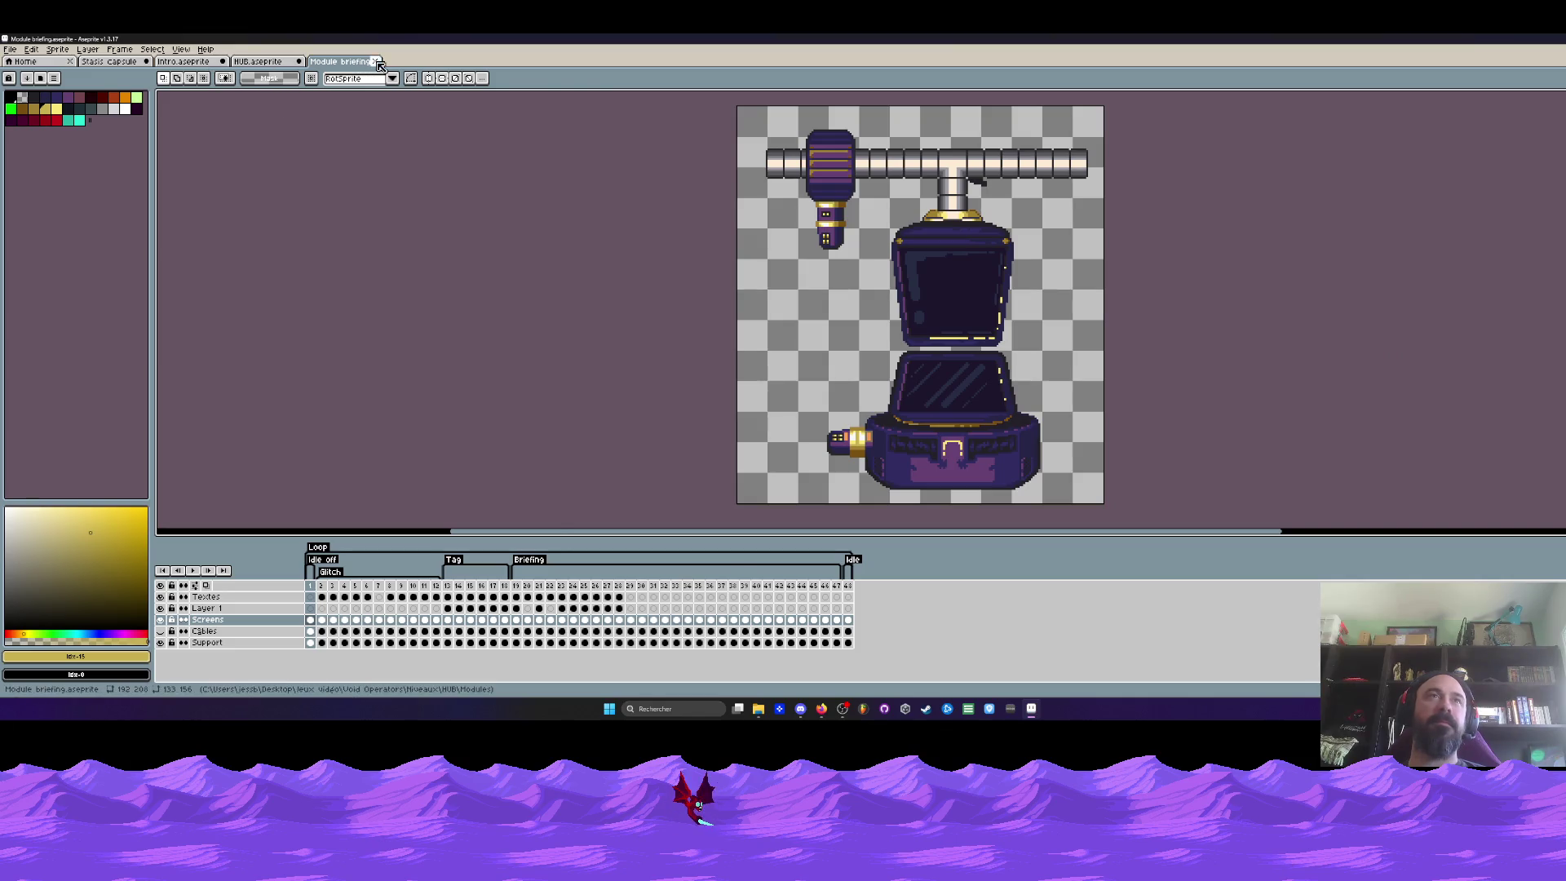
Close the Module briefing sprite, check the Modules folder, and reopen the intro scene
{"action": "left_click", "coordinate": [375, 60]}
{"action": "key", "text": "ctrl+Tab"}
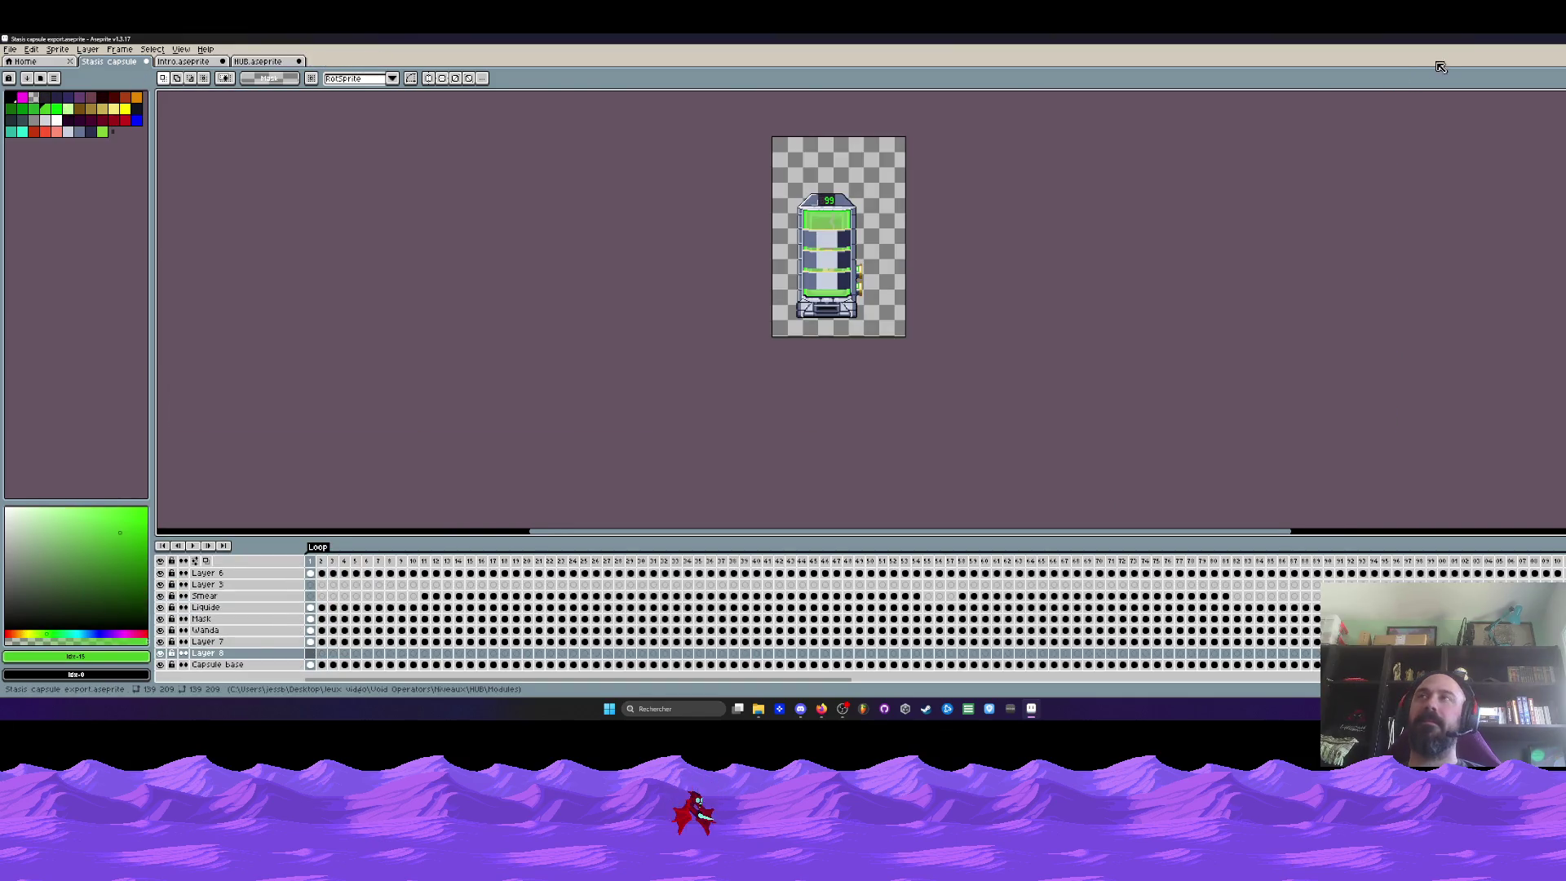
{"action": "left_click", "coordinate": [905, 708]}
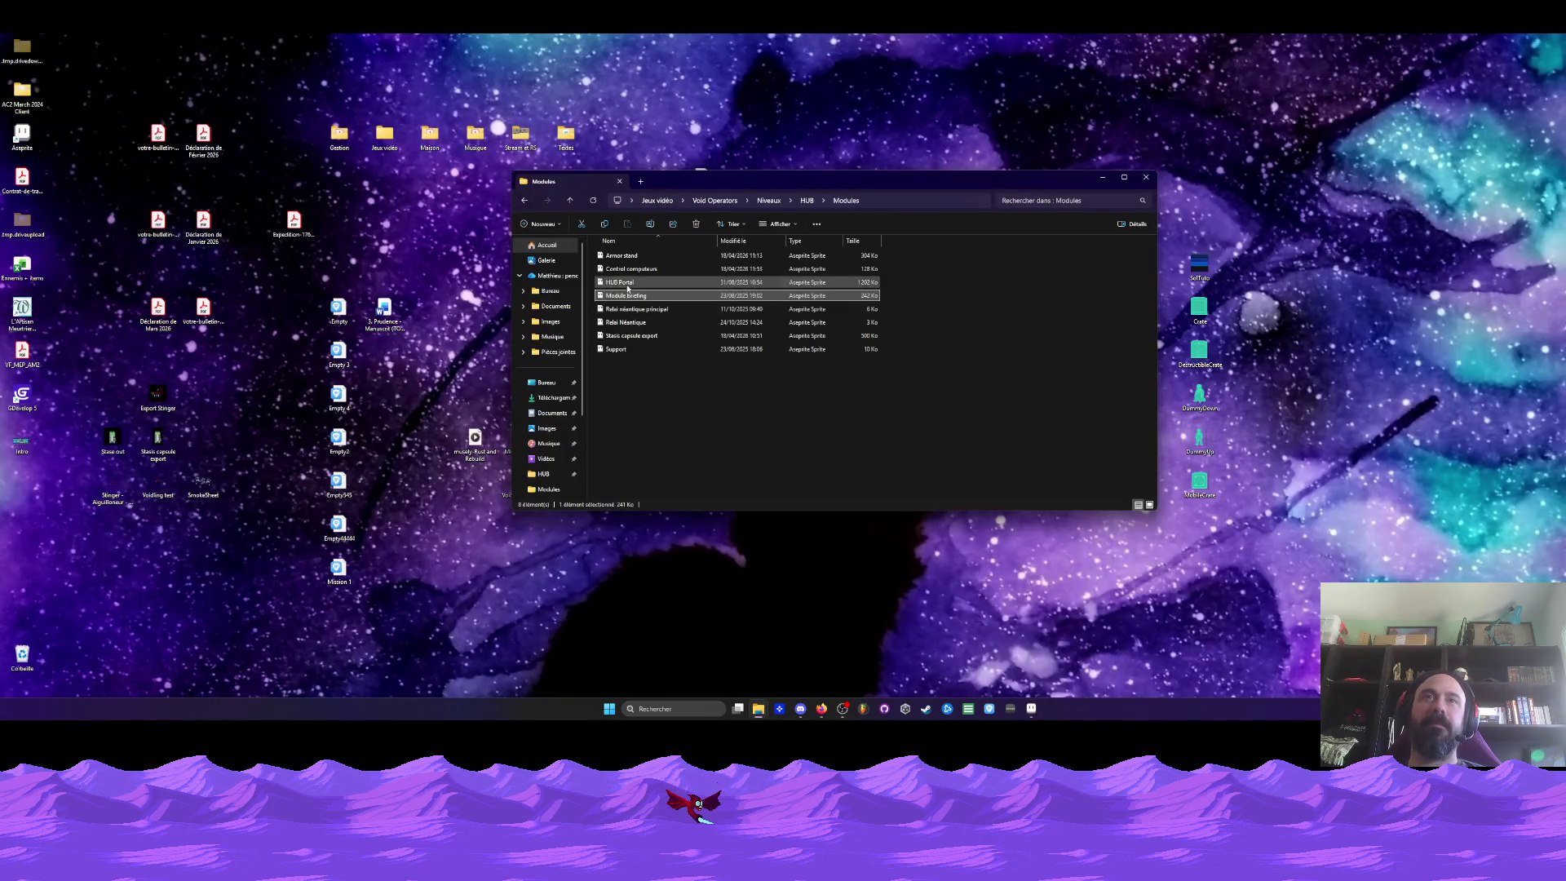
{"action": "left_click", "coordinate": [904, 708]}
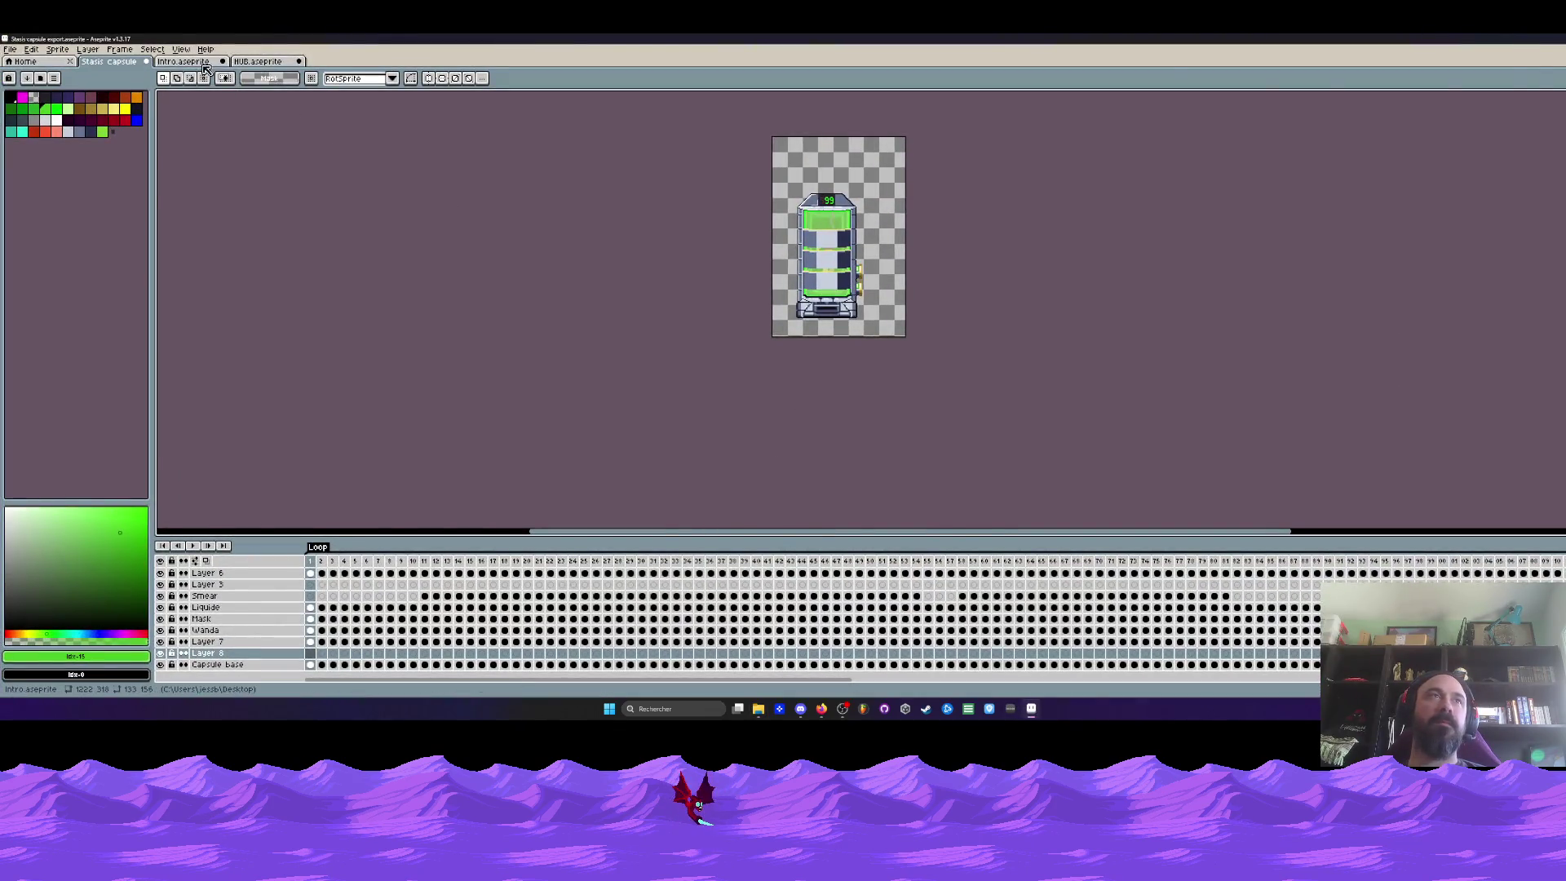
{"action": "left_click", "coordinate": [257, 62]}
{"action": "scroll", "coordinate": [340, 298], "scroll_direction": "down", "scroll_amount": 2}
{"action": "scroll", "coordinate": [367, 299], "scroll_direction": "up", "scroll_amount": 1}
{"action": "scroll", "coordinate": [446, 298], "scroll_direction": "up", "scroll_amount": 1}
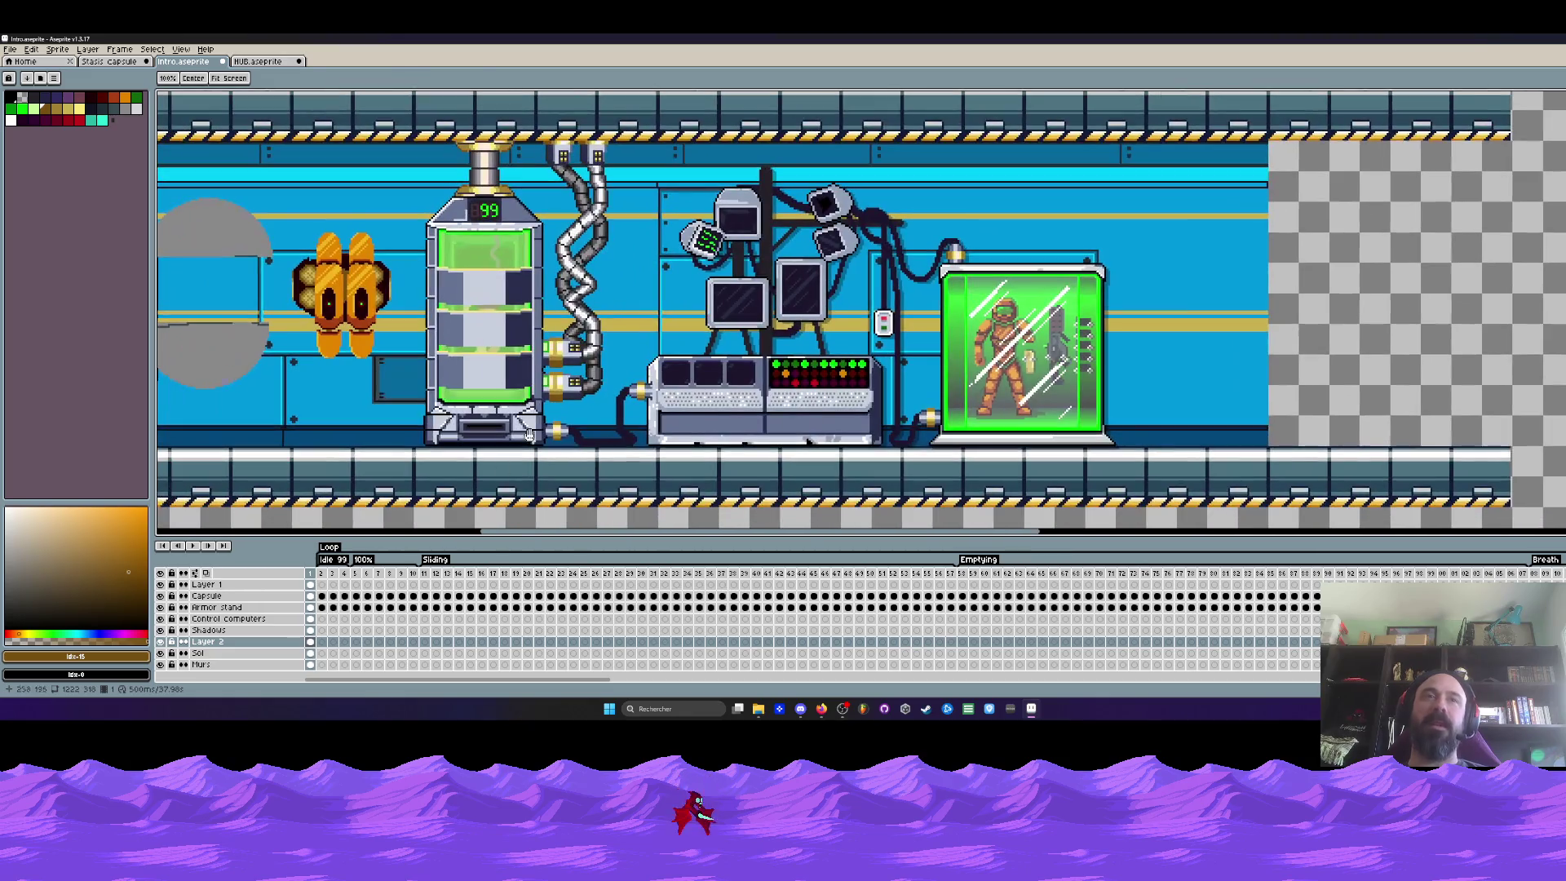
Switch to the HUB sprite's first frame and make its Props layer visible
{"action": "left_click", "coordinate": [331, 574]}
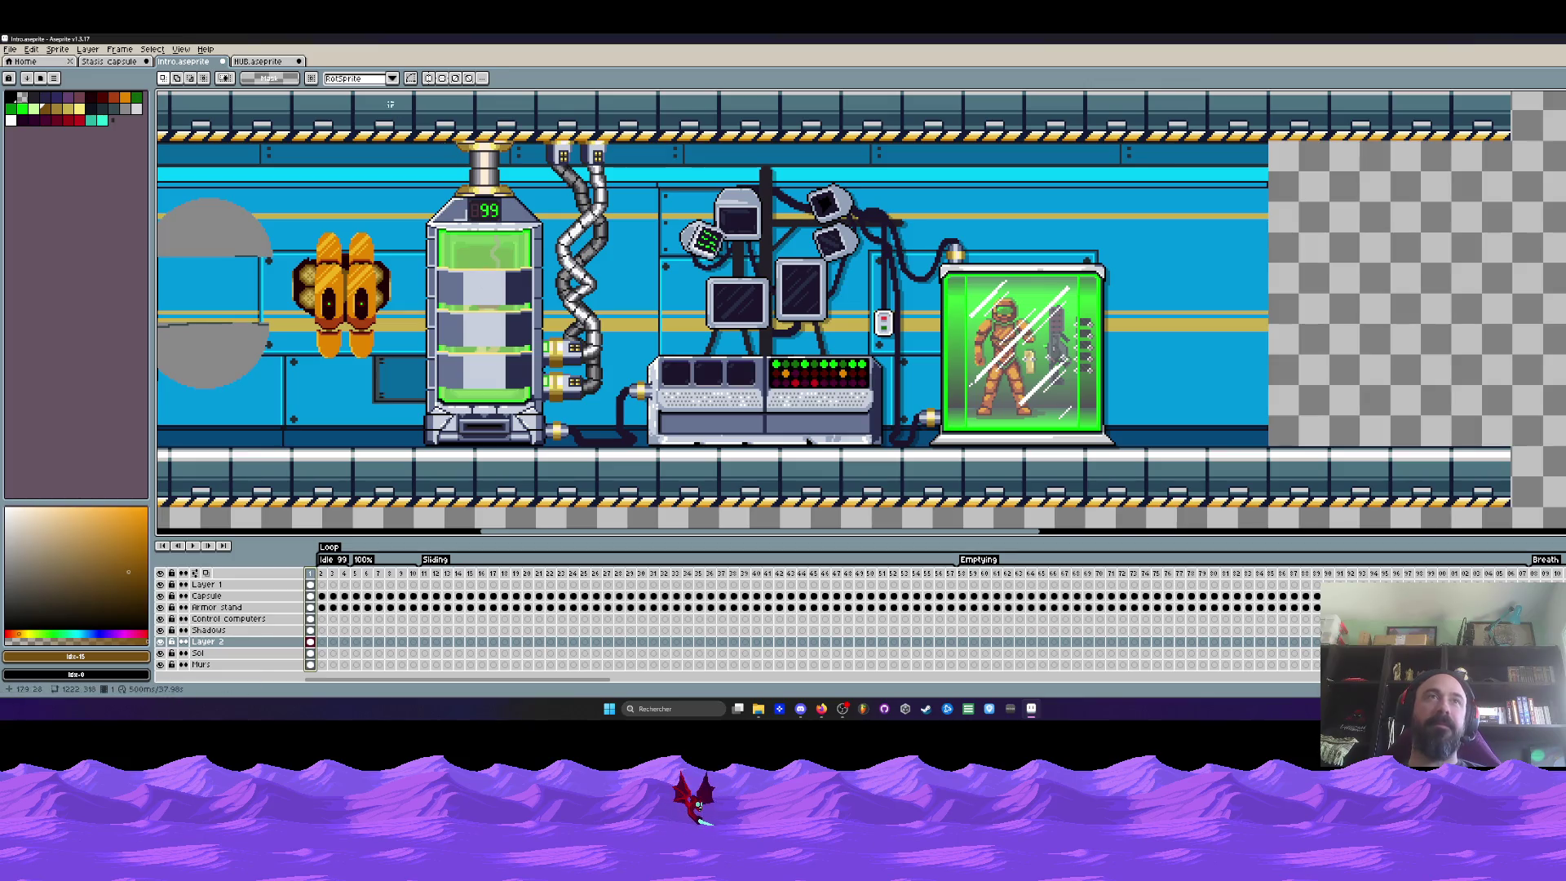
{"action": "left_click", "coordinate": [257, 61]}
{"action": "left_click", "coordinate": [315, 562]}
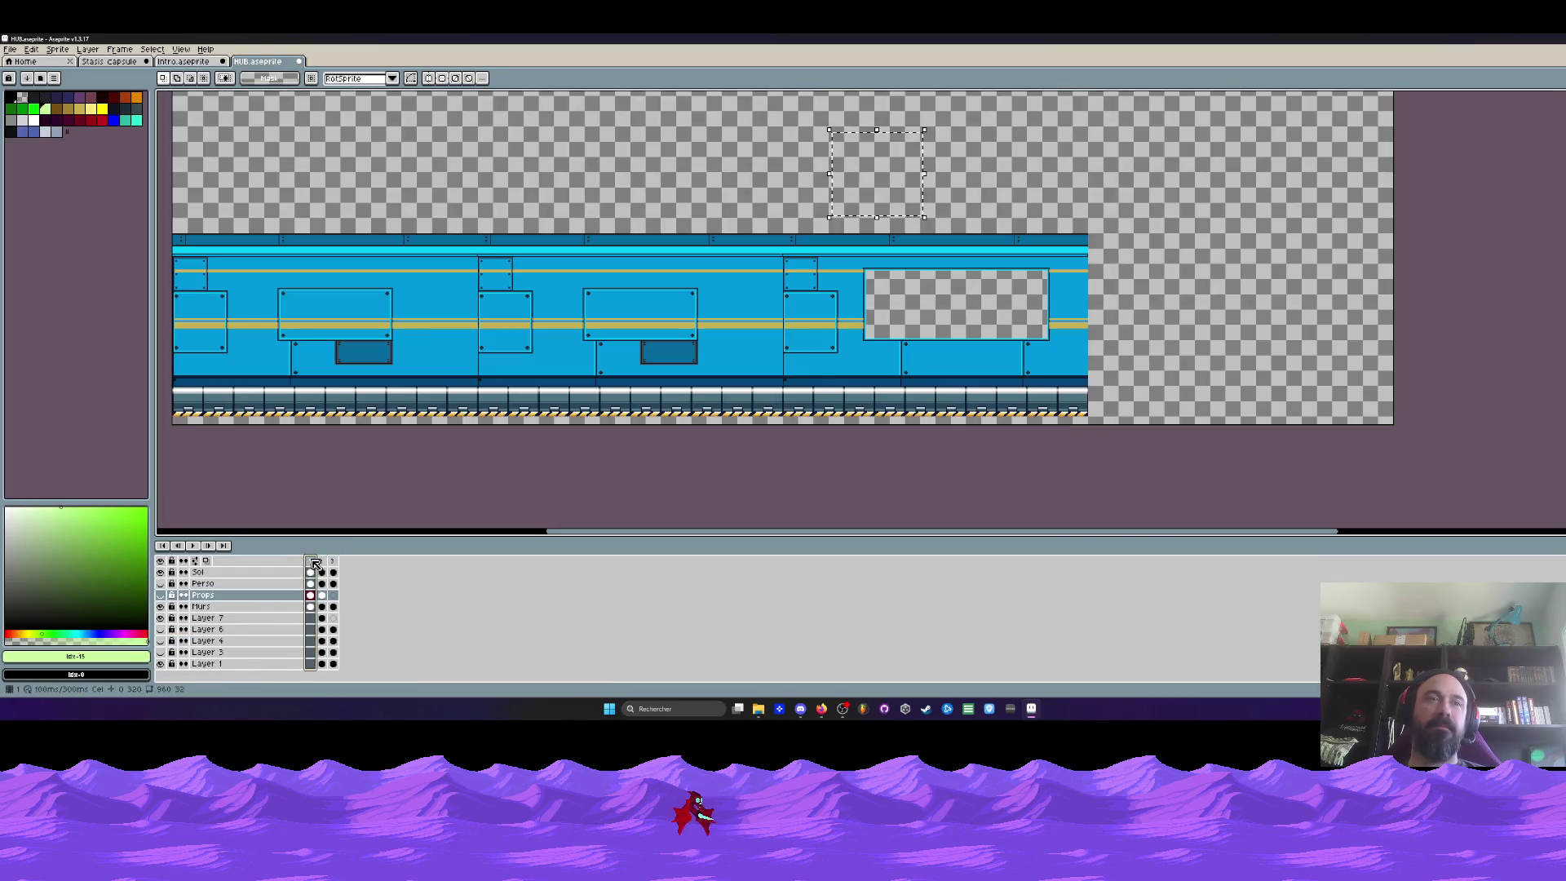
{"action": "left_click", "coordinate": [159, 595]}
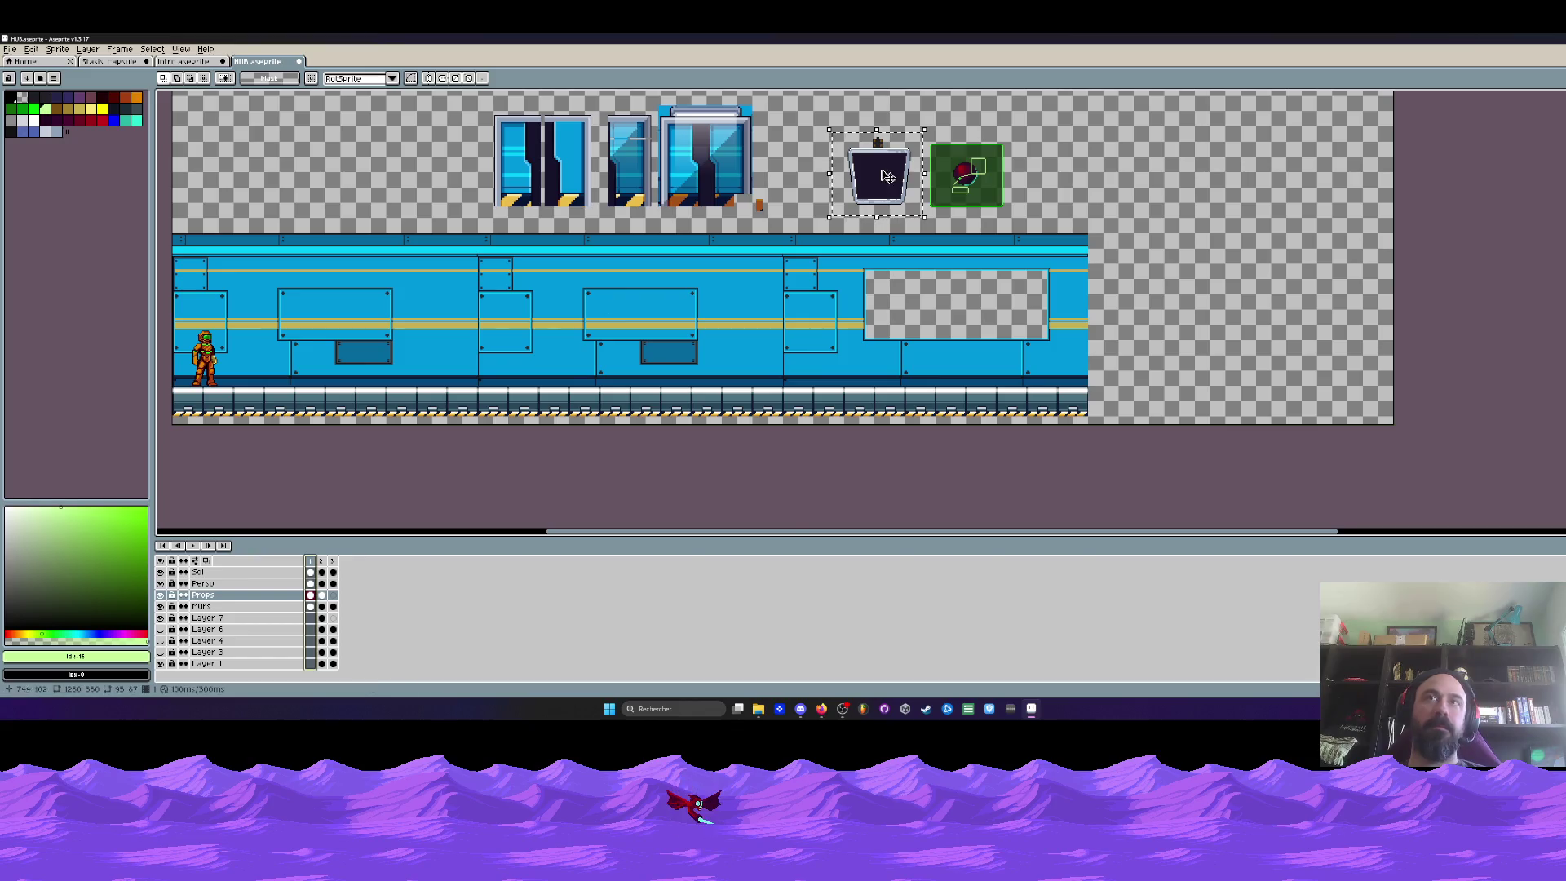
{"action": "scroll", "coordinate": [888, 176], "scroll_direction": "up", "scroll_amount": 3}
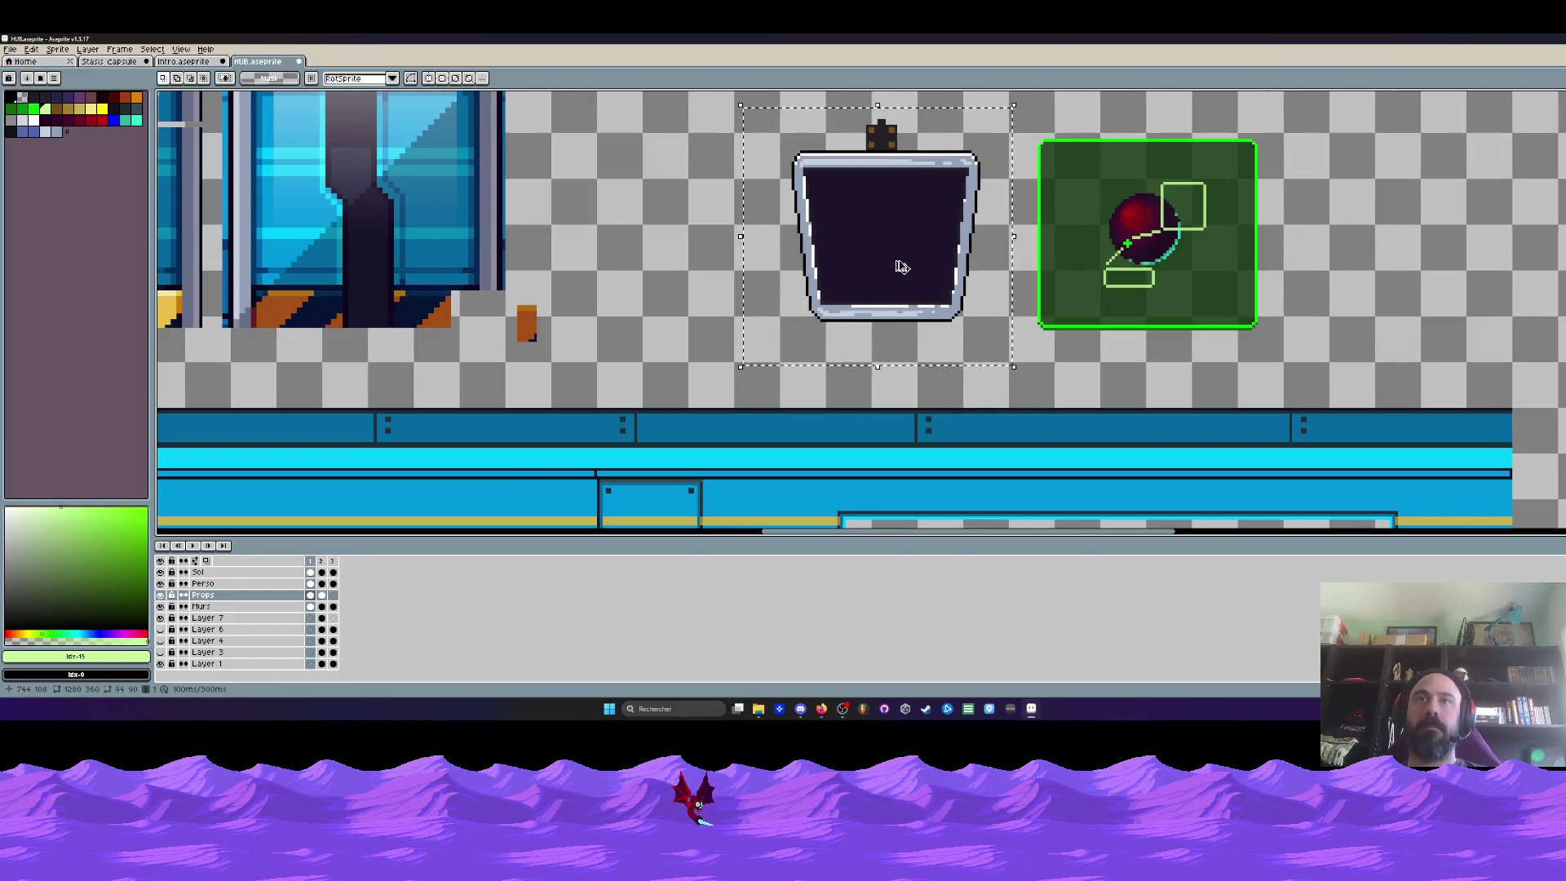
Paste the monitor into the intro scene beside the corridor's right end and commit it
{"action": "left_click", "coordinate": [185, 61]}
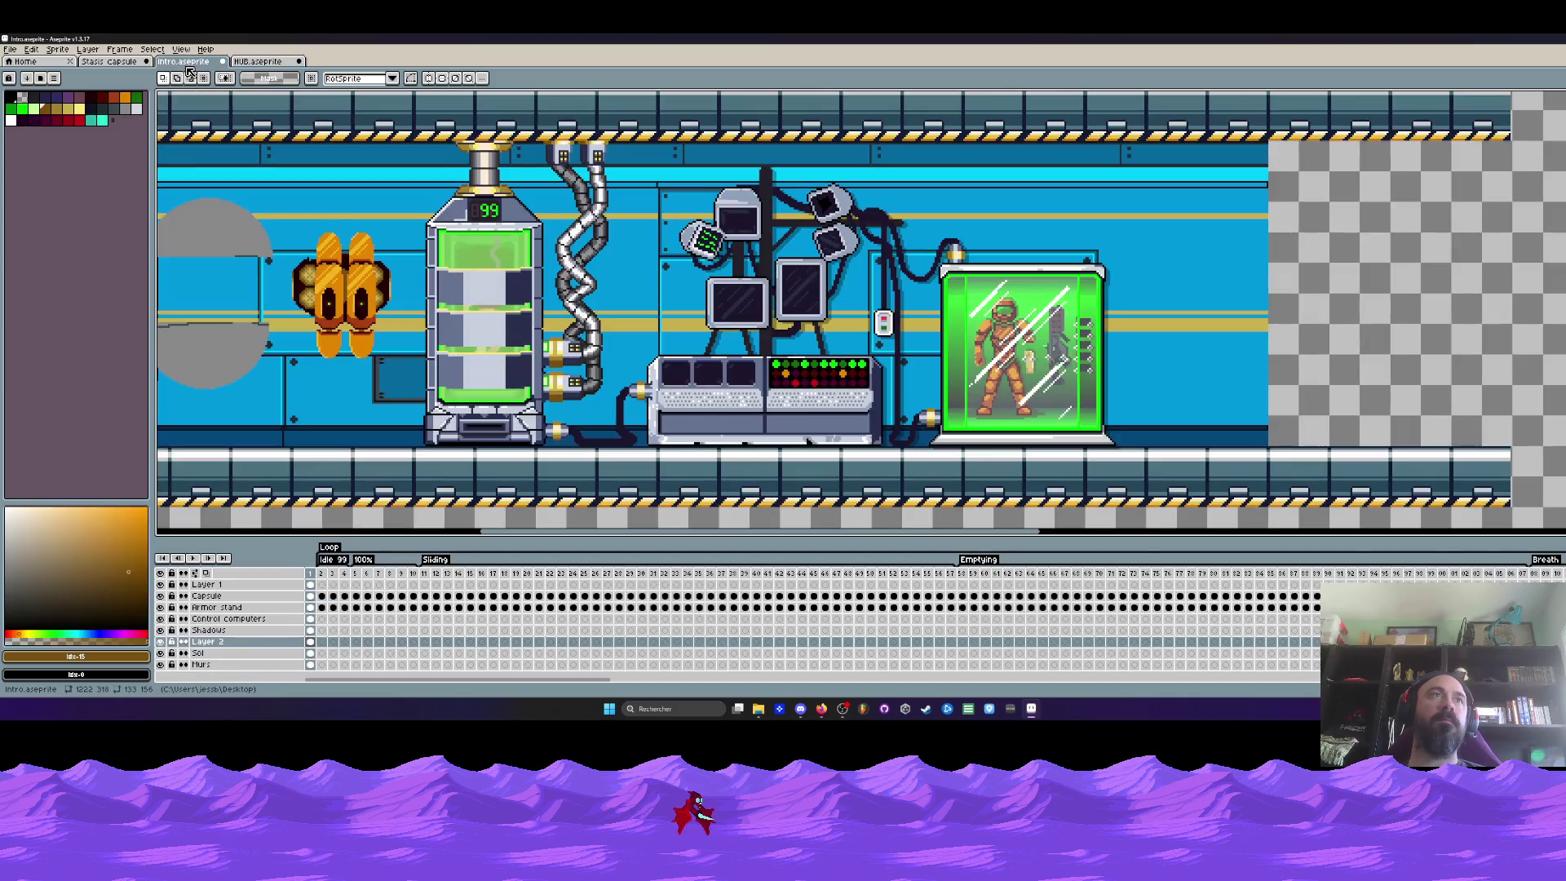
{"action": "left_click_drag", "start_coordinate": [415, 128], "coordinate": [157, 141]}
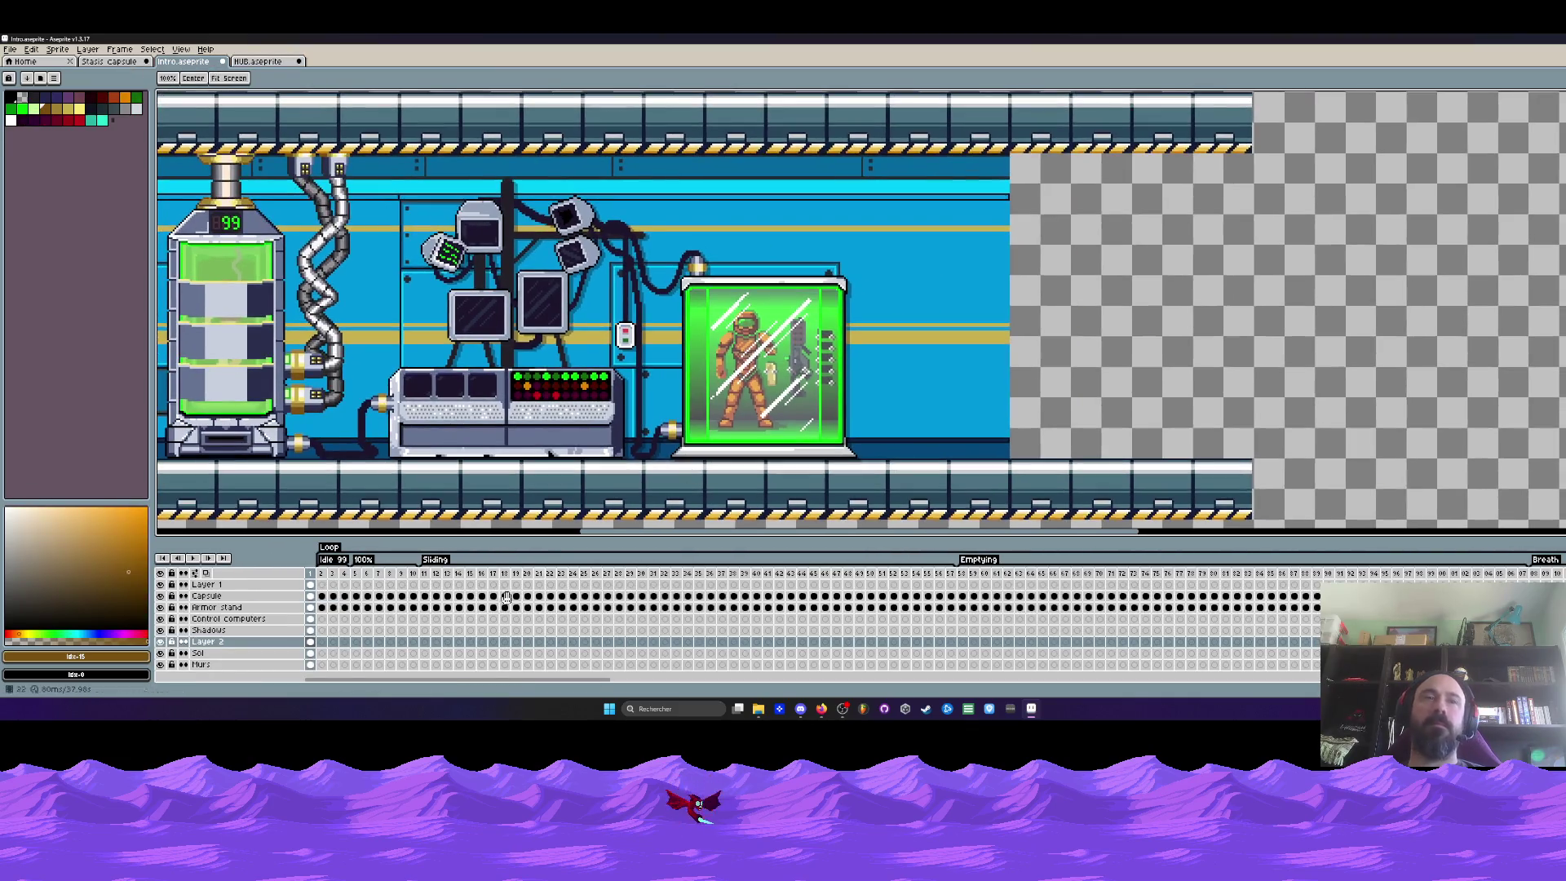
{"action": "key", "text": "ctrl+v"}
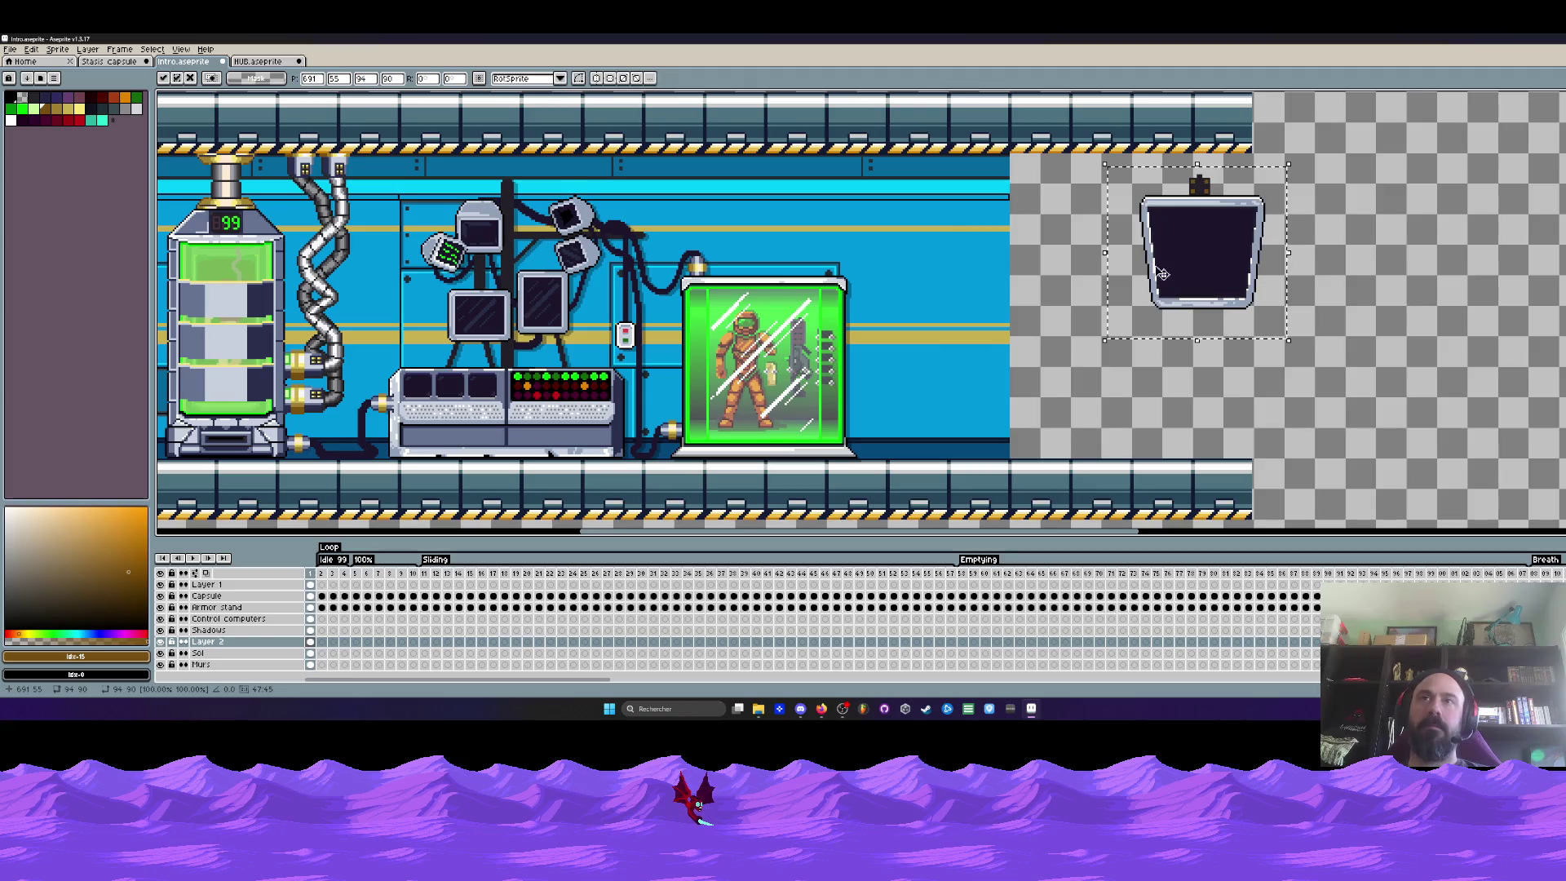
{"action": "left_click_drag", "start_coordinate": [1159, 261], "coordinate": [976, 291]}
{"action": "key", "text": "Return"}
Paste a vertically flipped monitor copy and stack it under the first one
{"action": "key", "text": "ctrl+v"}
{"action": "key", "text": "shift+v"}
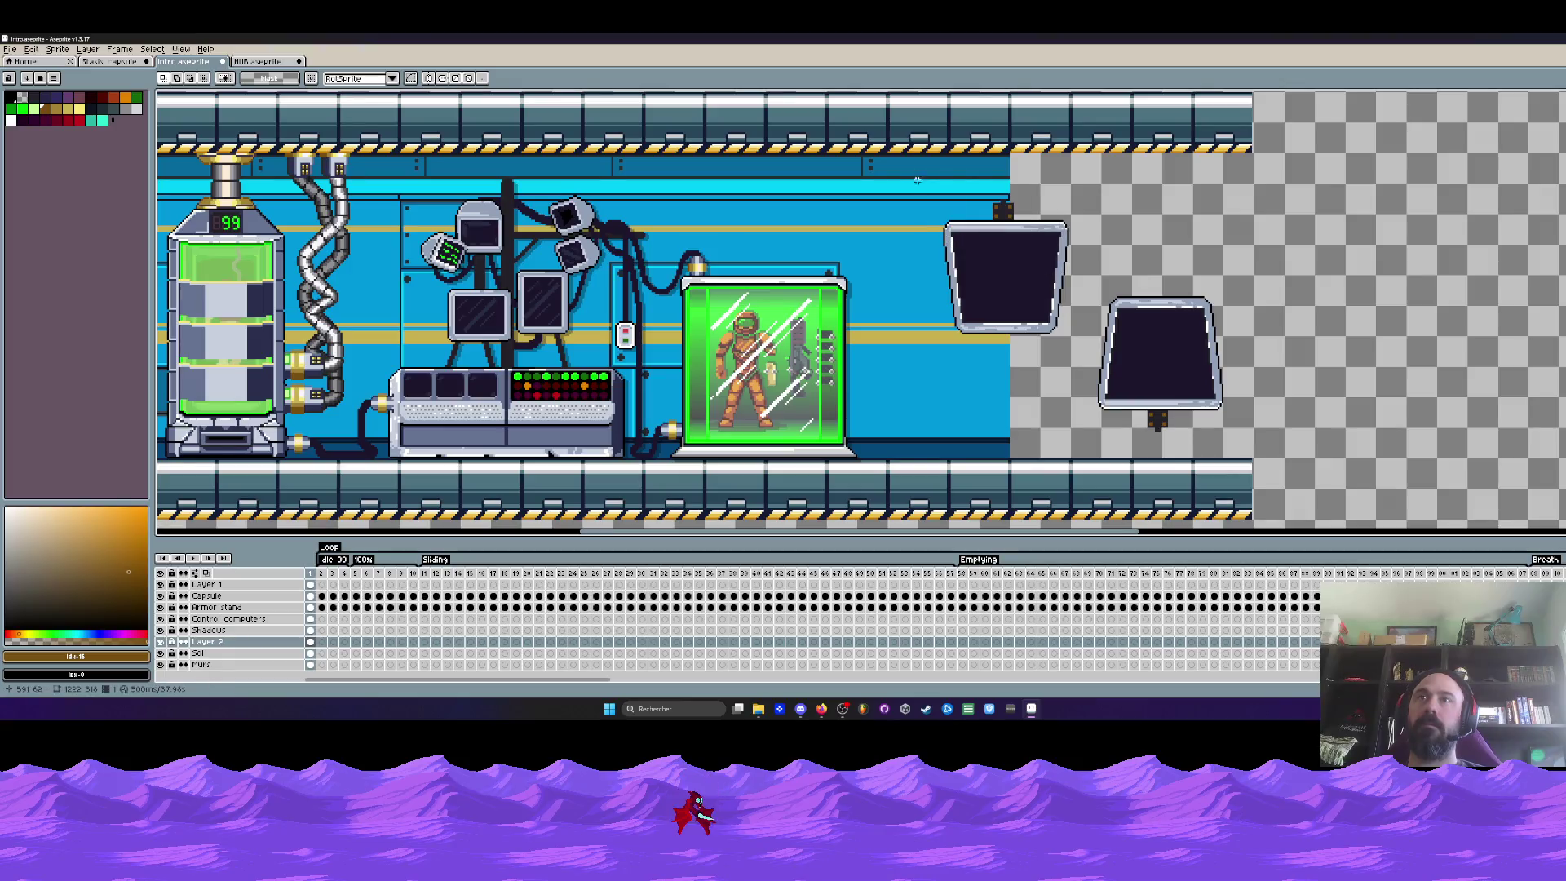
{"action": "left_click_drag", "start_coordinate": [1076, 333], "coordinate": [1064, 265]}
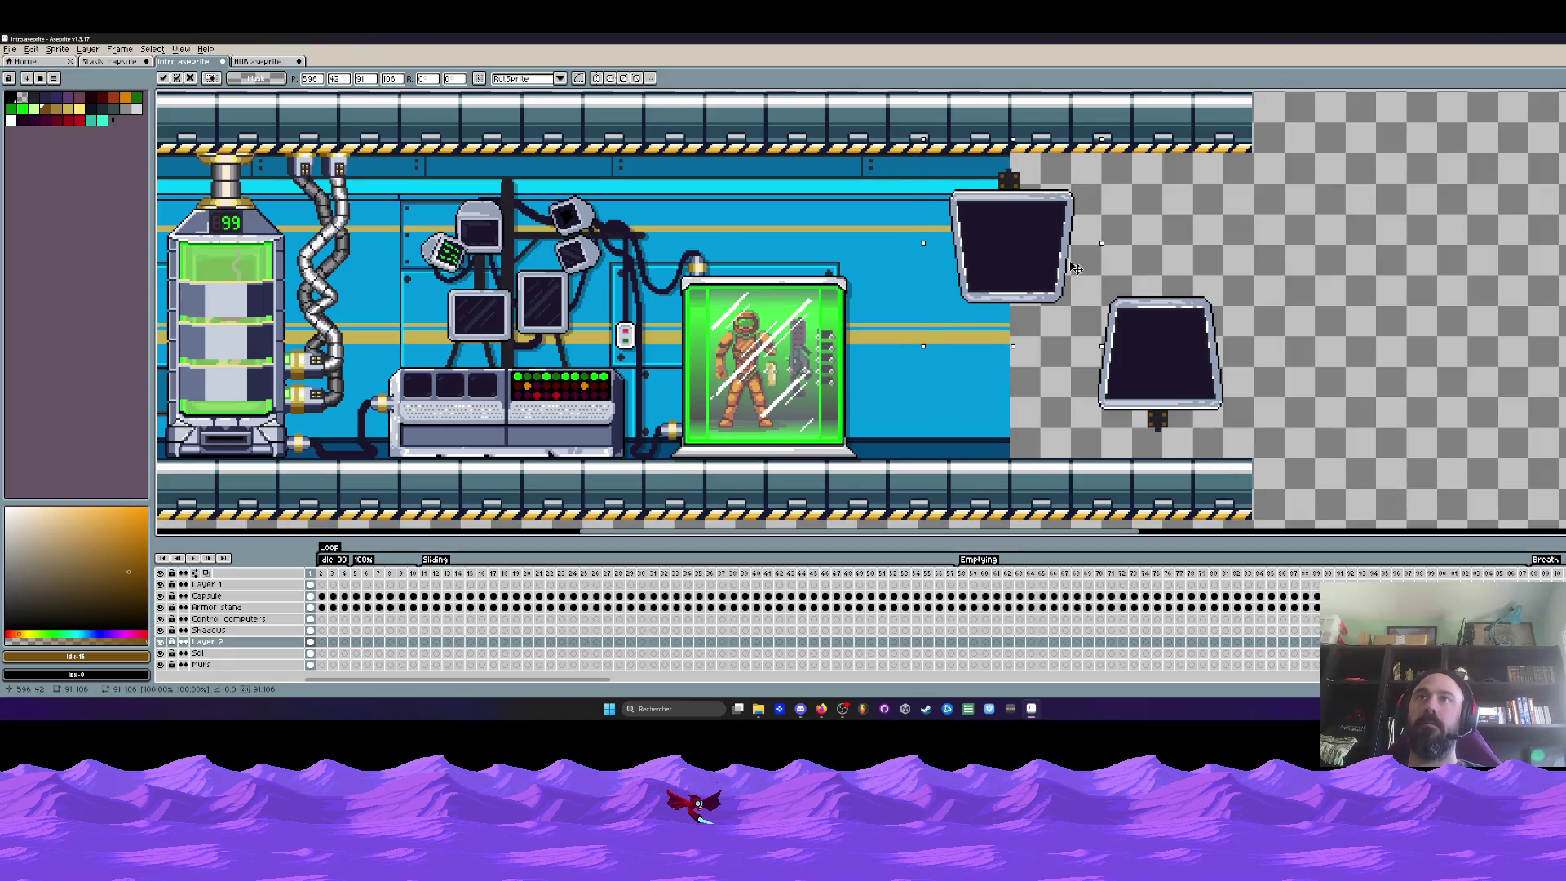
{"action": "left_click_drag", "start_coordinate": [1179, 376], "coordinate": [1033, 389]}
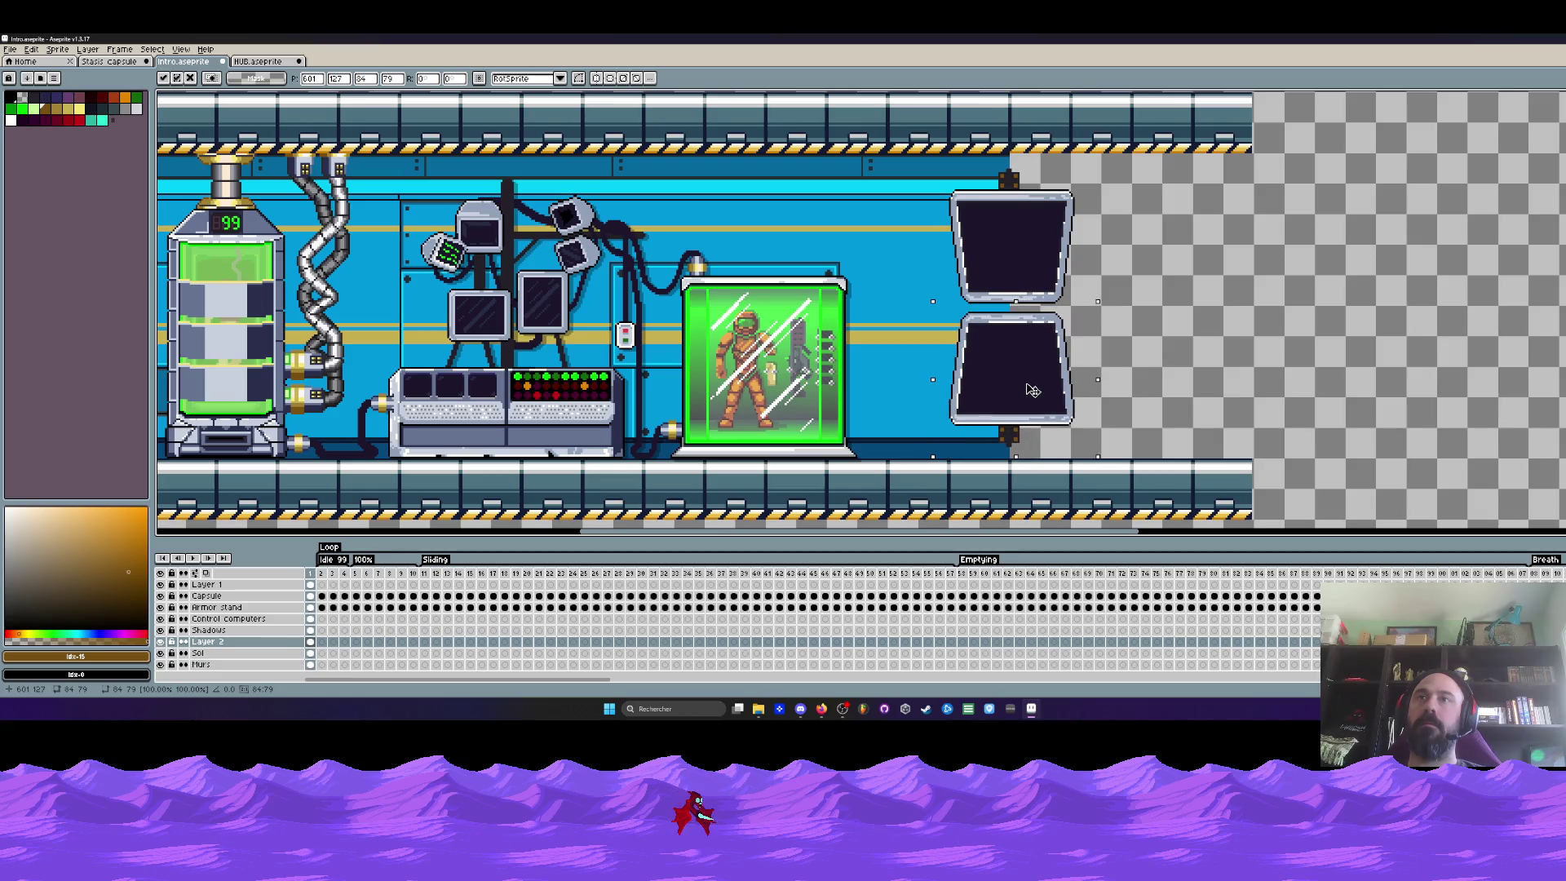
{"action": "scroll", "coordinate": [1032, 390], "scroll_direction": "down", "scroll_amount": 2}
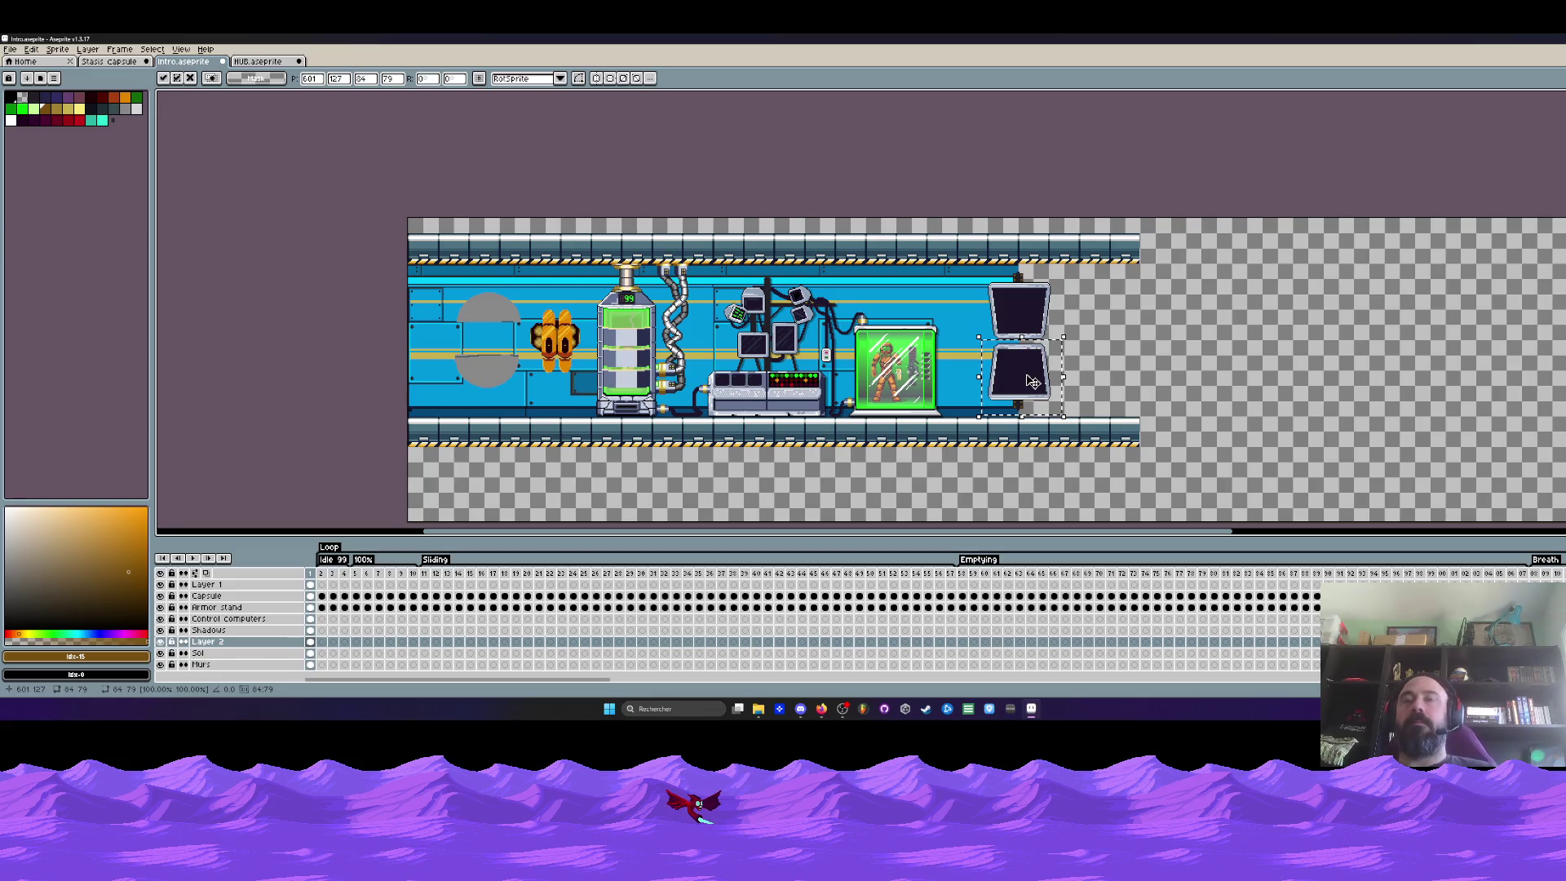
{"action": "scroll", "coordinate": [1034, 356], "scroll_direction": "up", "scroll_amount": 1}
{"action": "scroll", "coordinate": [1035, 357], "scroll_direction": "up", "scroll_amount": 2}
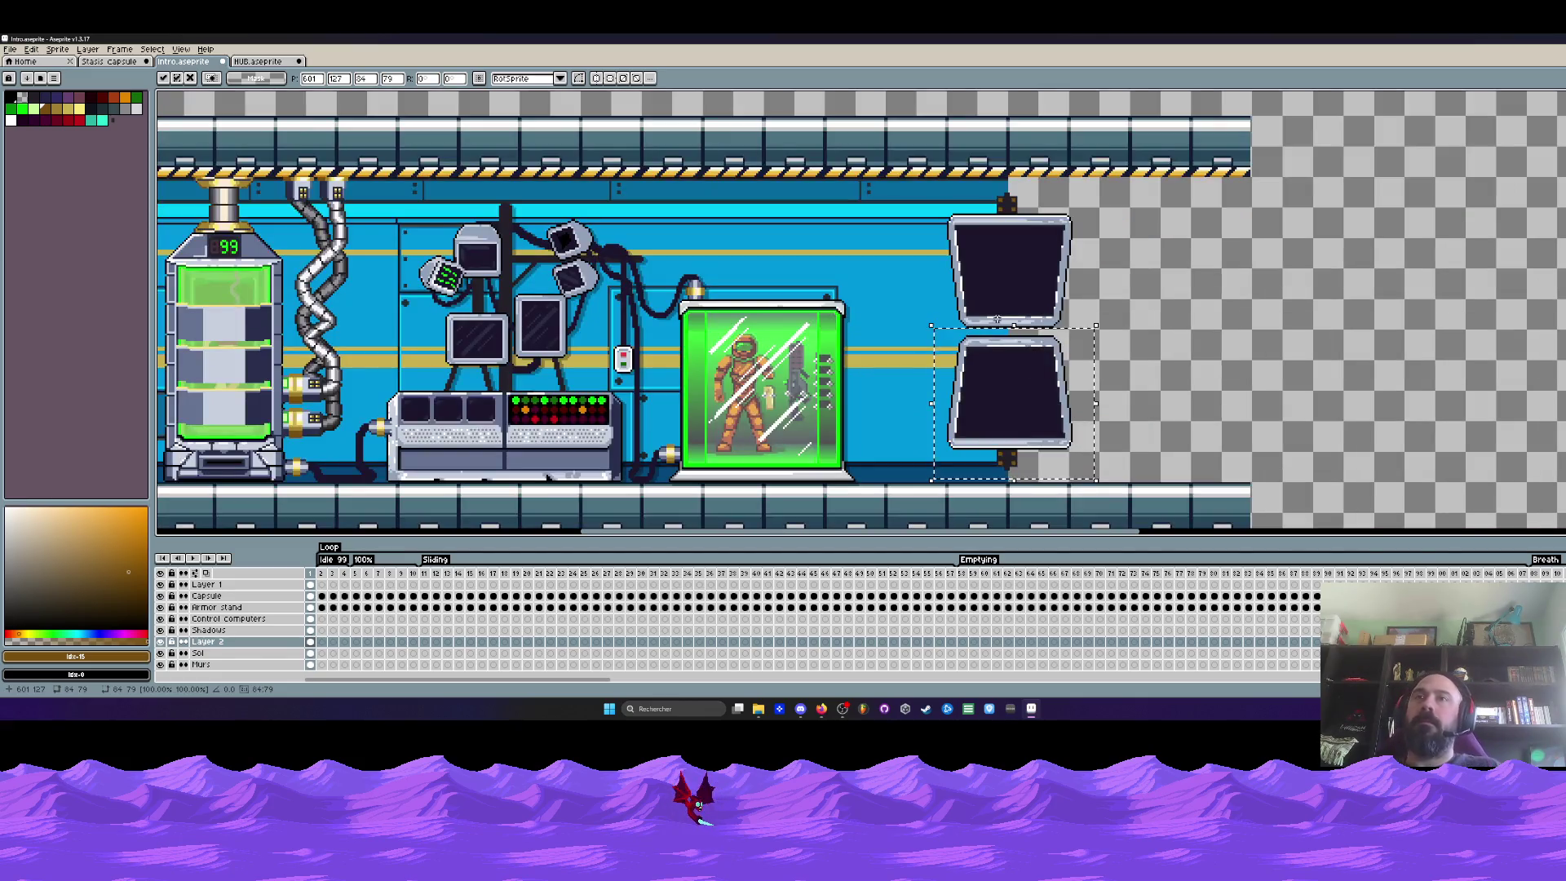
{"action": "key", "text": "Return"}
Shift both stacked monitors right past the corridor's end and commit the move
{"action": "left_click_drag", "start_coordinate": [1041, 382], "coordinate": [1138, 389]}
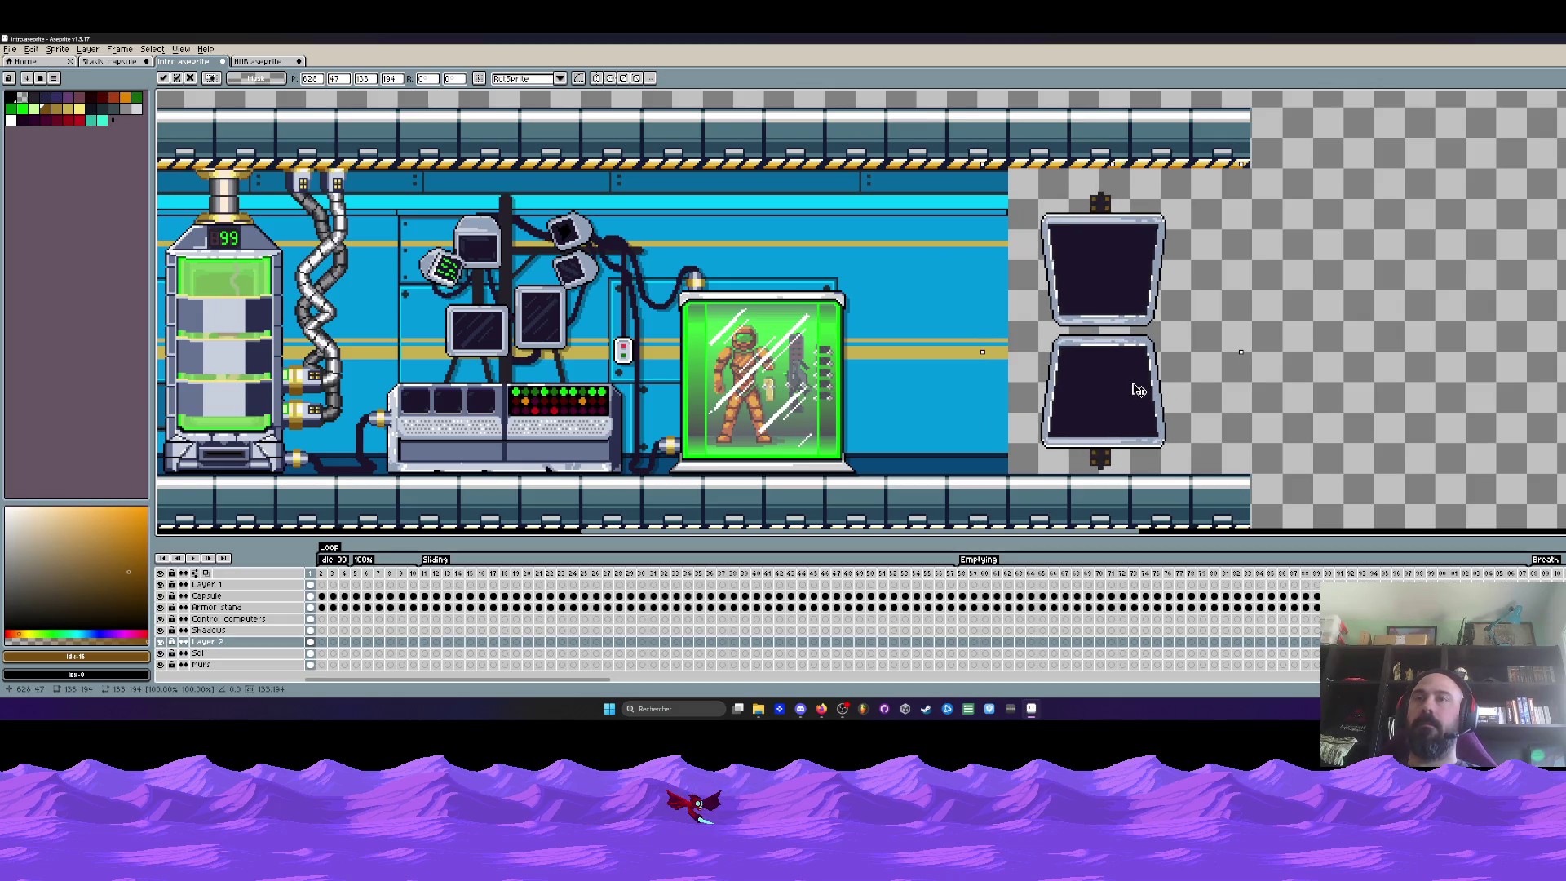
{"action": "scroll", "coordinate": [1137, 384], "scroll_direction": "down", "scroll_amount": 2}
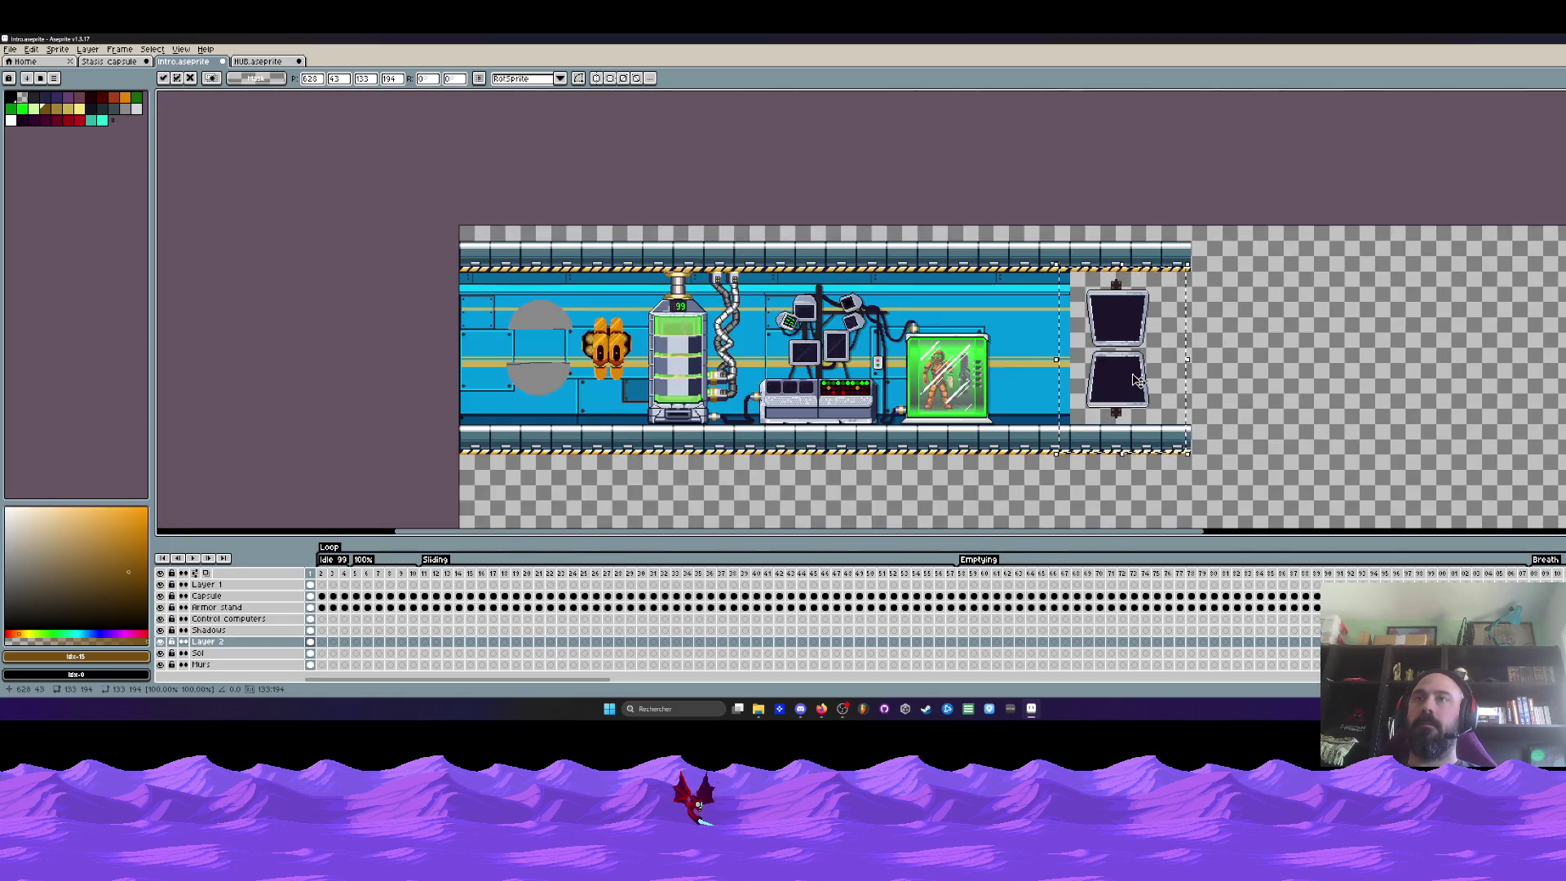
{"action": "key", "text": "Return"}
{"action": "scroll", "coordinate": [1129, 334], "scroll_direction": "up", "scroll_amount": 2}
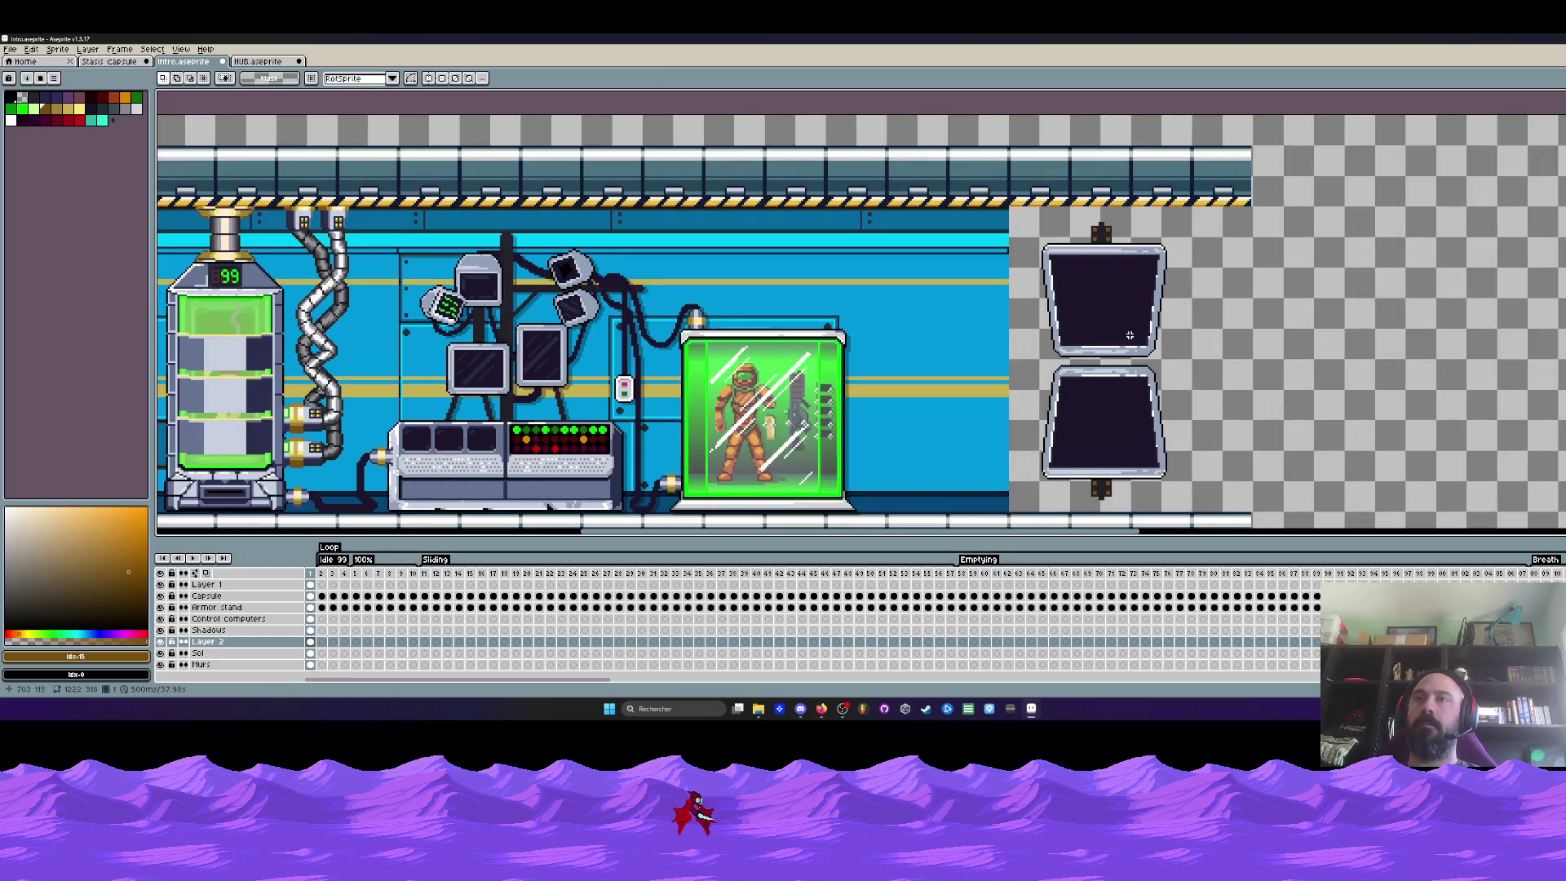
{"action": "scroll", "coordinate": [1129, 333], "scroll_direction": "up", "scroll_amount": 2}
Marquee-select the dark connector block in the gap between the stacked screens
{"action": "key", "text": "i"}
{"action": "scroll", "coordinate": [1114, 293], "scroll_direction": "up", "scroll_amount": 1}
{"action": "scroll", "coordinate": [1101, 258], "scroll_direction": "down", "scroll_amount": 1}
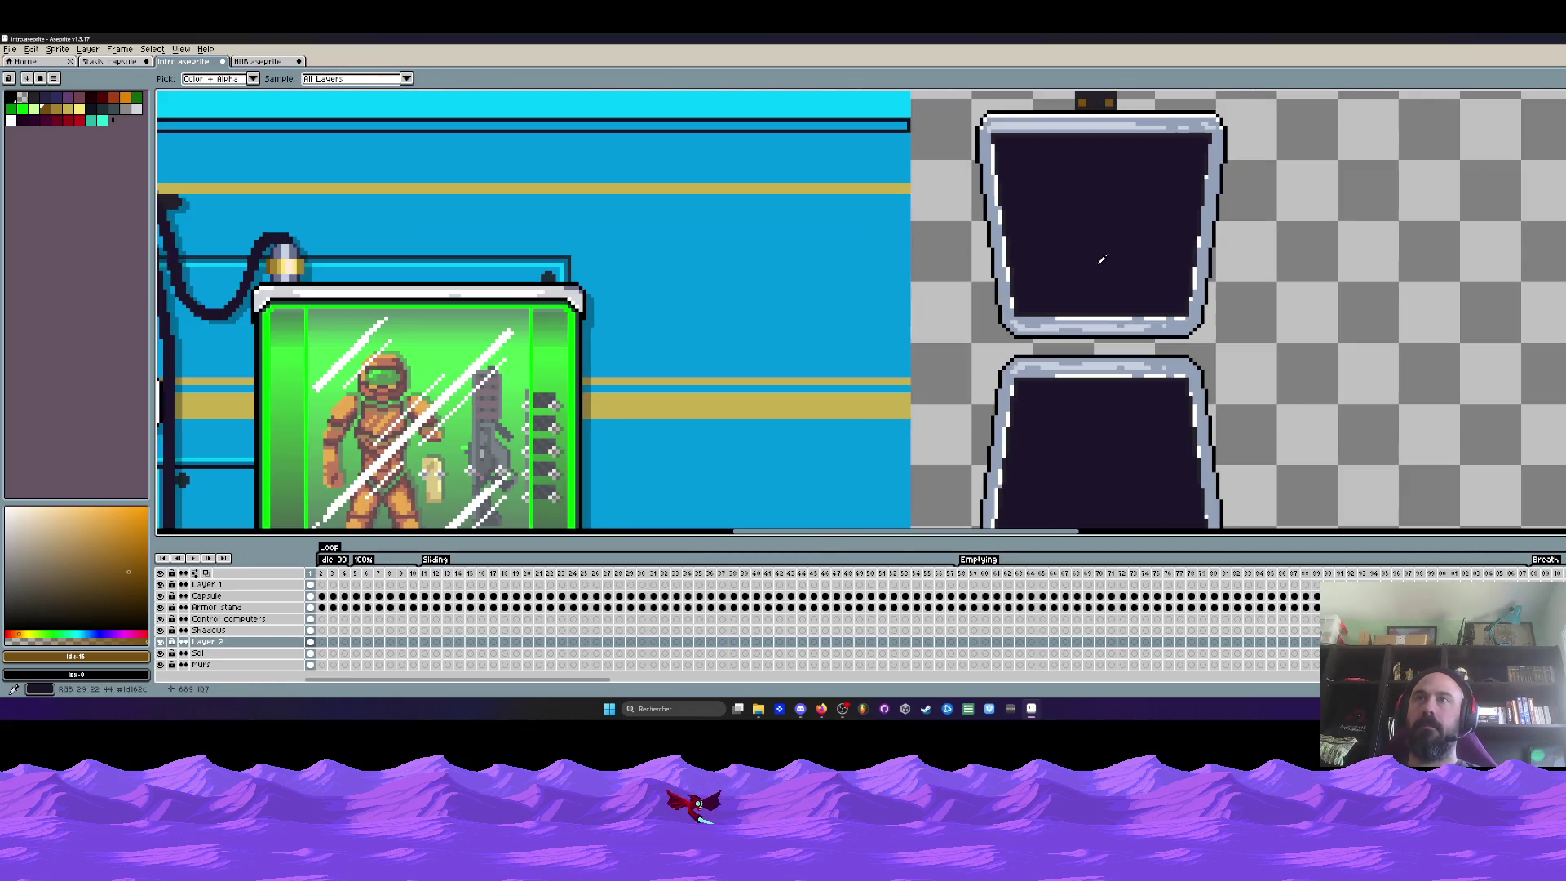
{"action": "scroll", "coordinate": [1107, 263], "scroll_direction": "up", "scroll_amount": 1}
{"action": "scroll", "coordinate": [1124, 275], "scroll_direction": "up", "scroll_amount": 1}
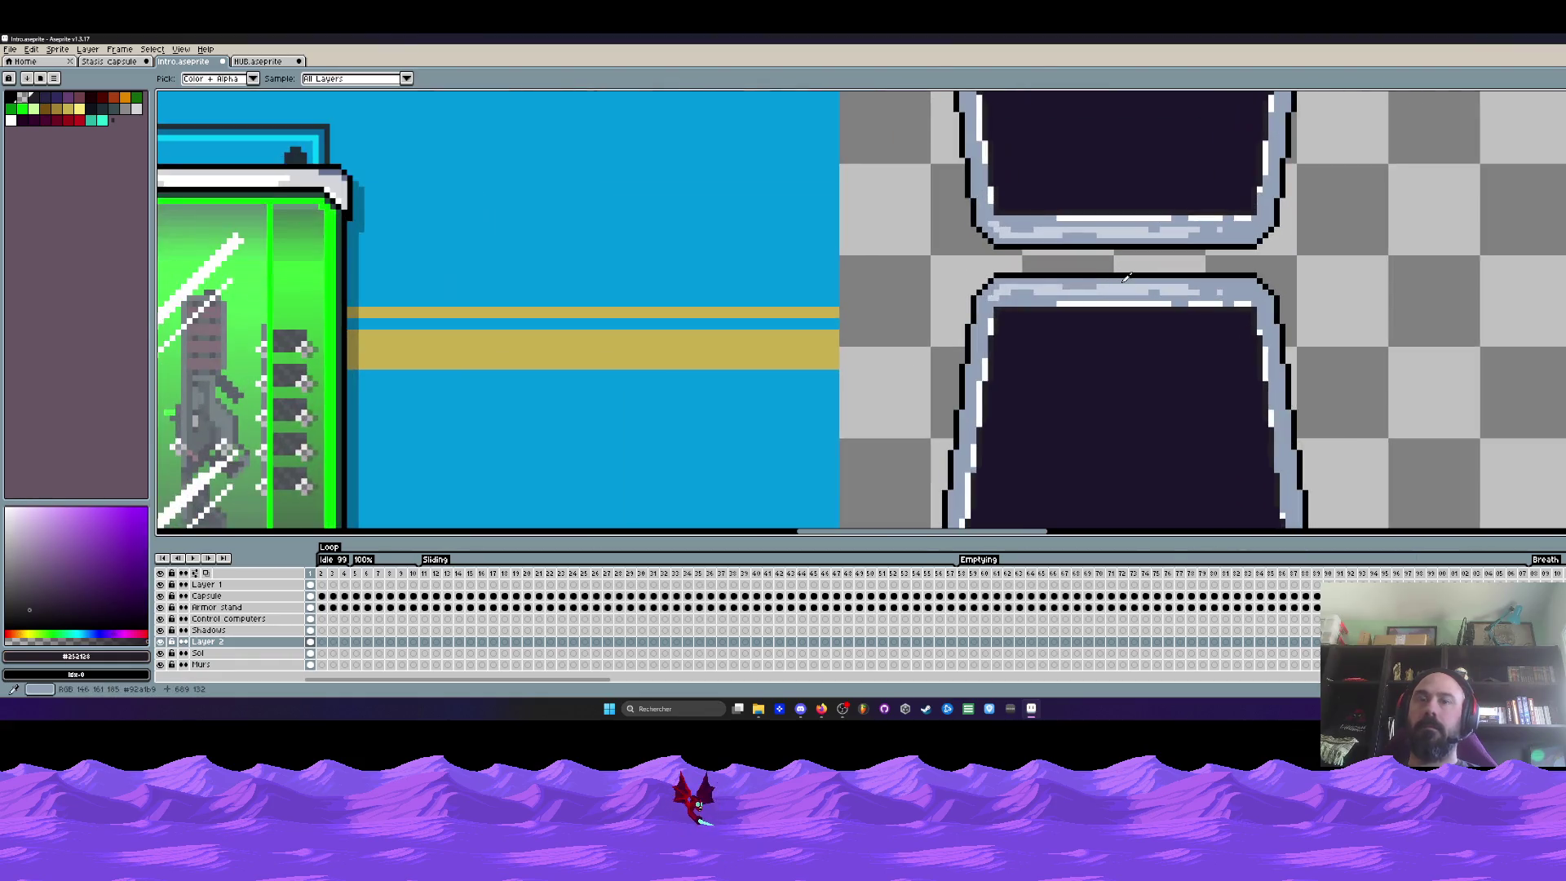
{"action": "scroll", "coordinate": [1124, 275], "scroll_direction": "up", "scroll_amount": 1}
{"action": "key", "text": "b"}
{"action": "scroll", "coordinate": [1084, 239], "scroll_direction": "up", "scroll_amount": 5}
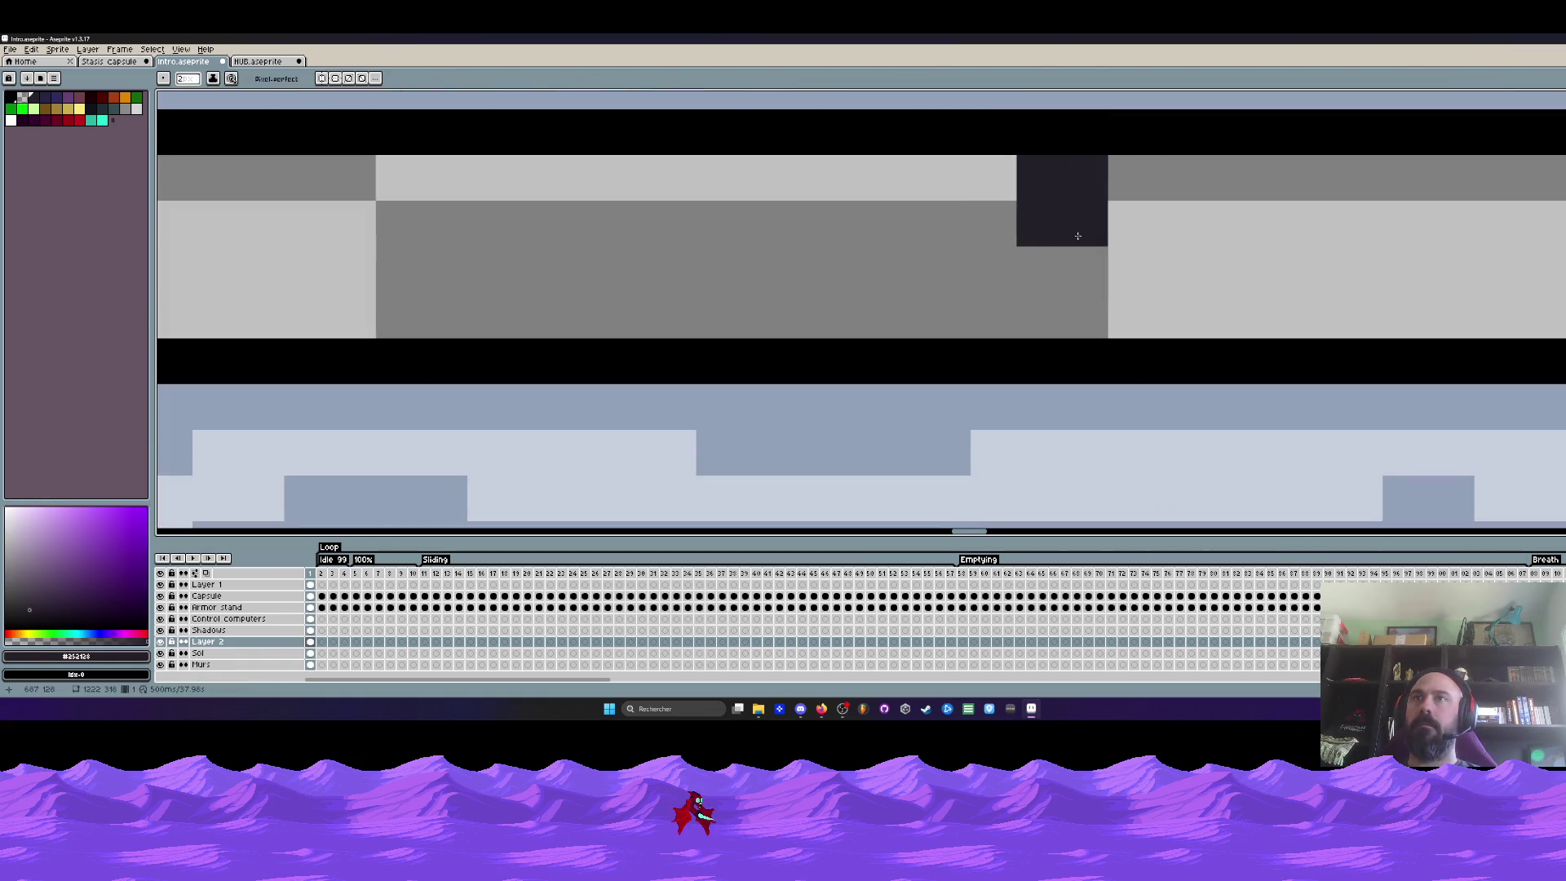
{"action": "left_click_drag", "start_coordinate": [1078, 234], "coordinate": [967, 272]}
{"action": "scroll", "coordinate": [967, 272], "scroll_direction": "down", "scroll_amount": 3}
{"action": "scroll", "coordinate": [966, 278], "scroll_direction": "down", "scroll_amount": 2}
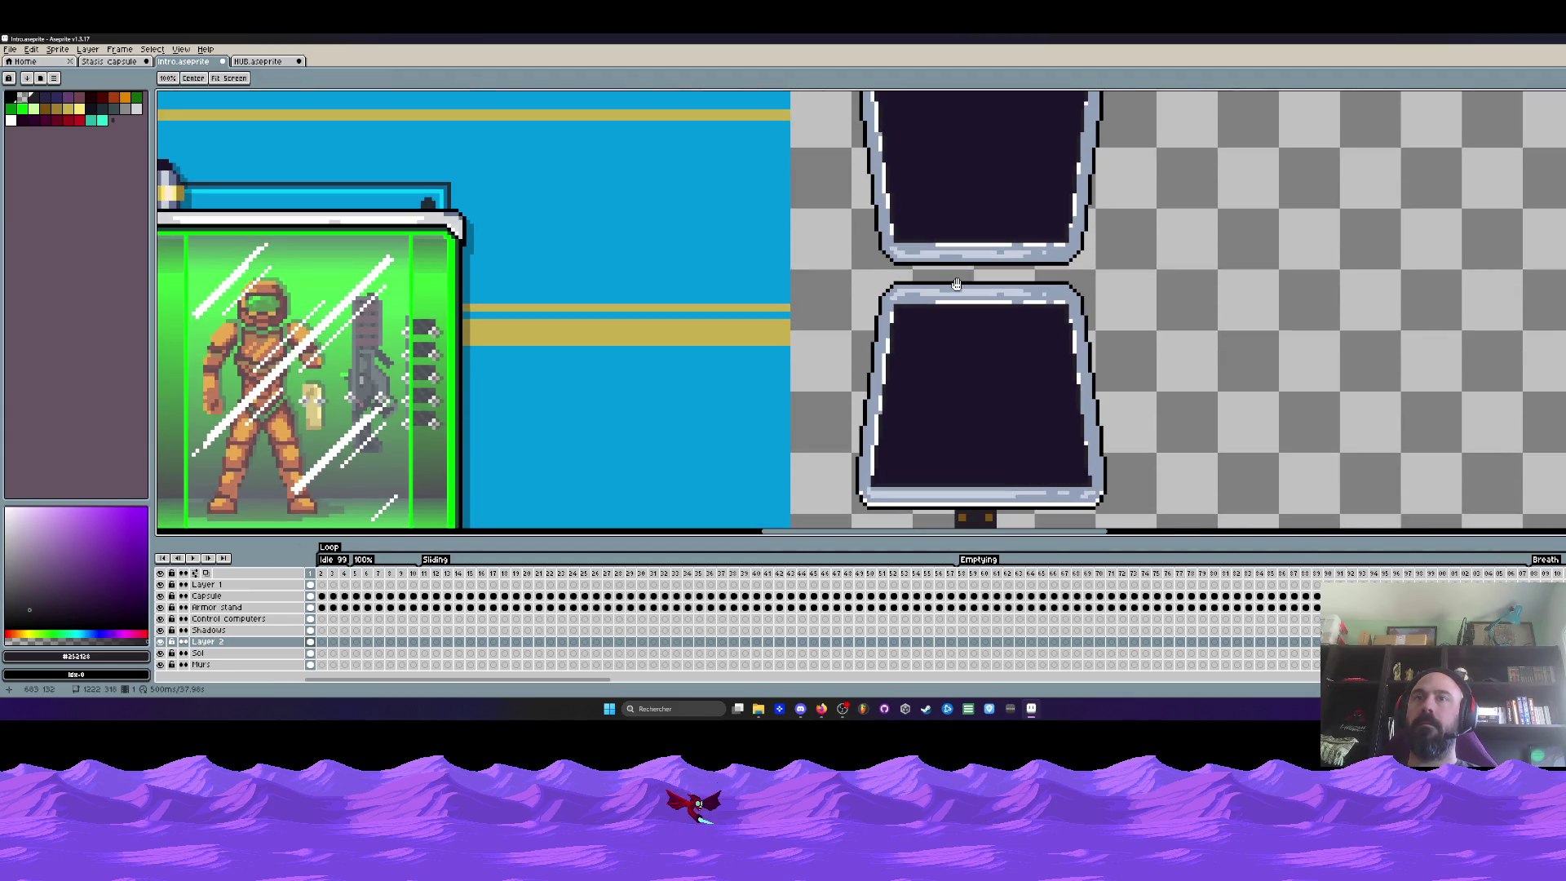
{"action": "scroll", "coordinate": [956, 284], "scroll_direction": "up", "scroll_amount": 2}
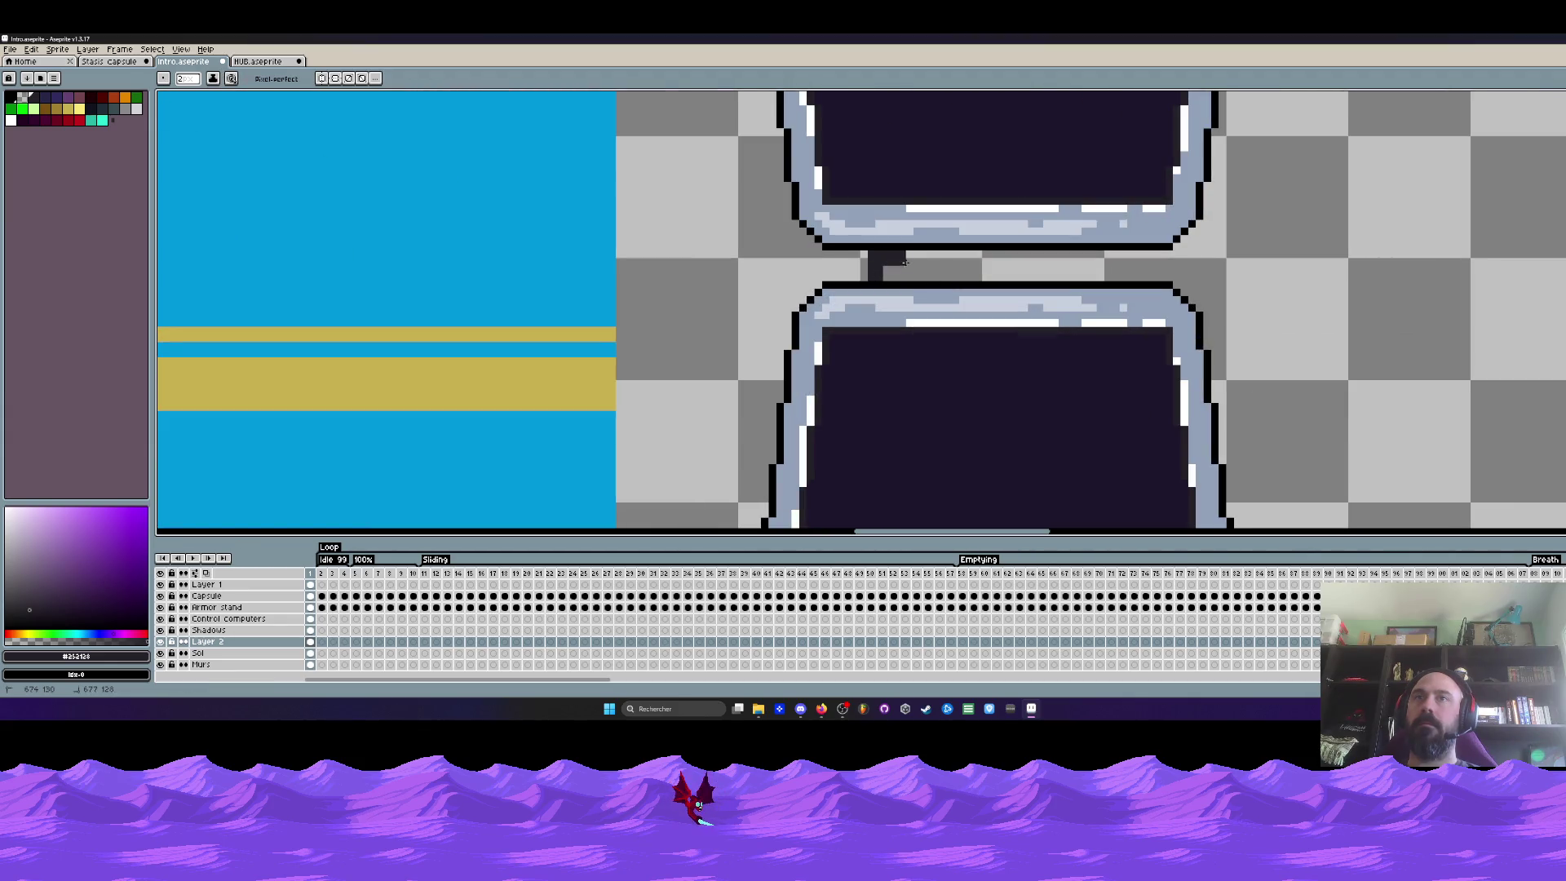
{"action": "scroll", "coordinate": [914, 276], "scroll_direction": "down", "scroll_amount": 3}
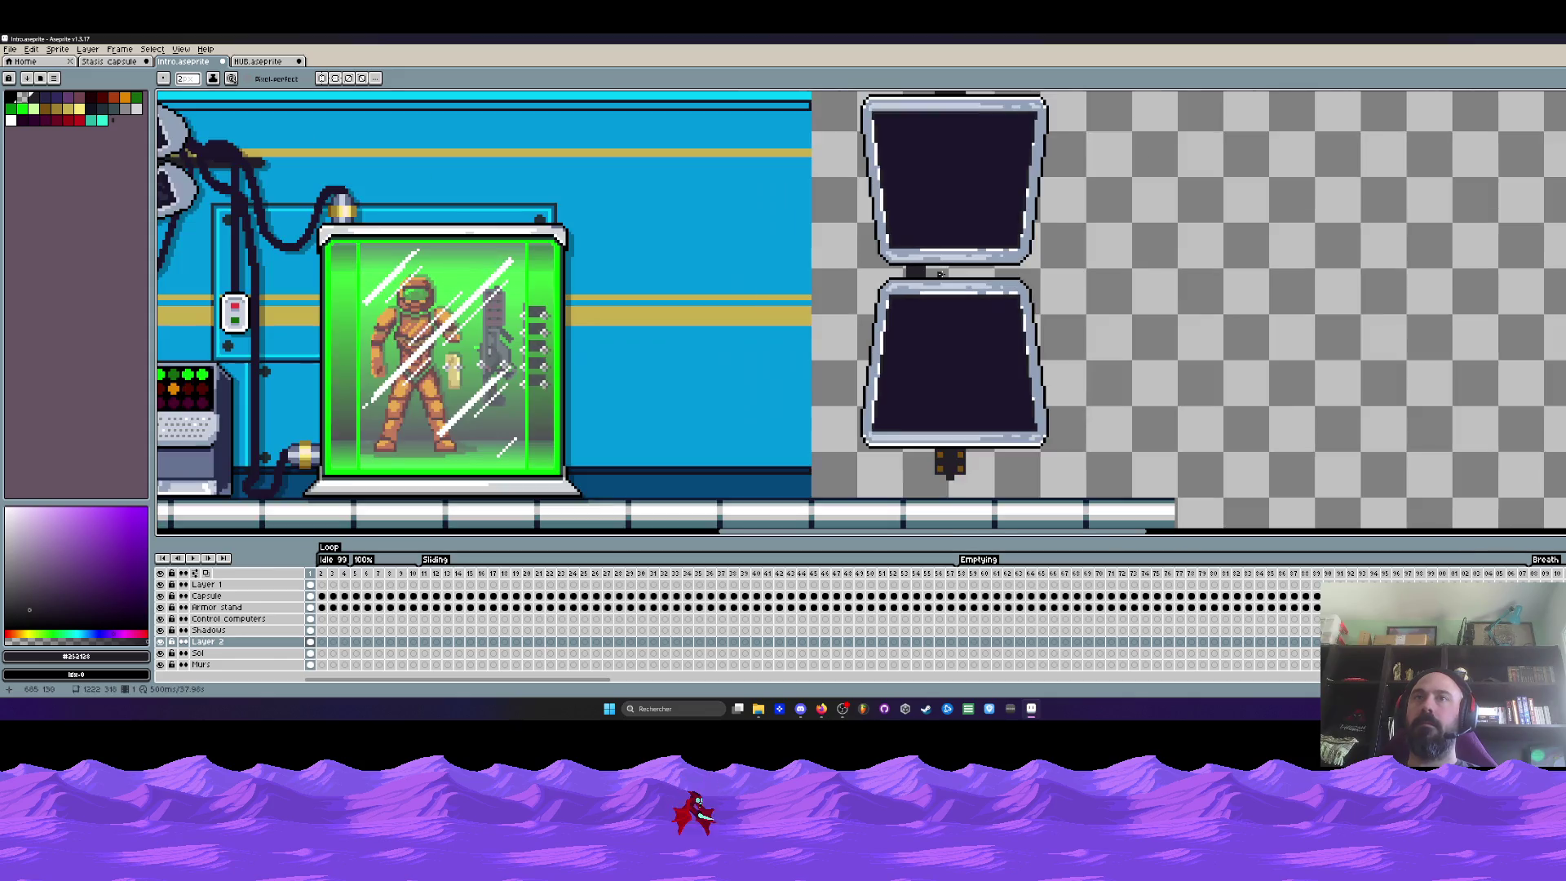
{"action": "scroll", "coordinate": [967, 275], "scroll_direction": "up", "scroll_amount": 3}
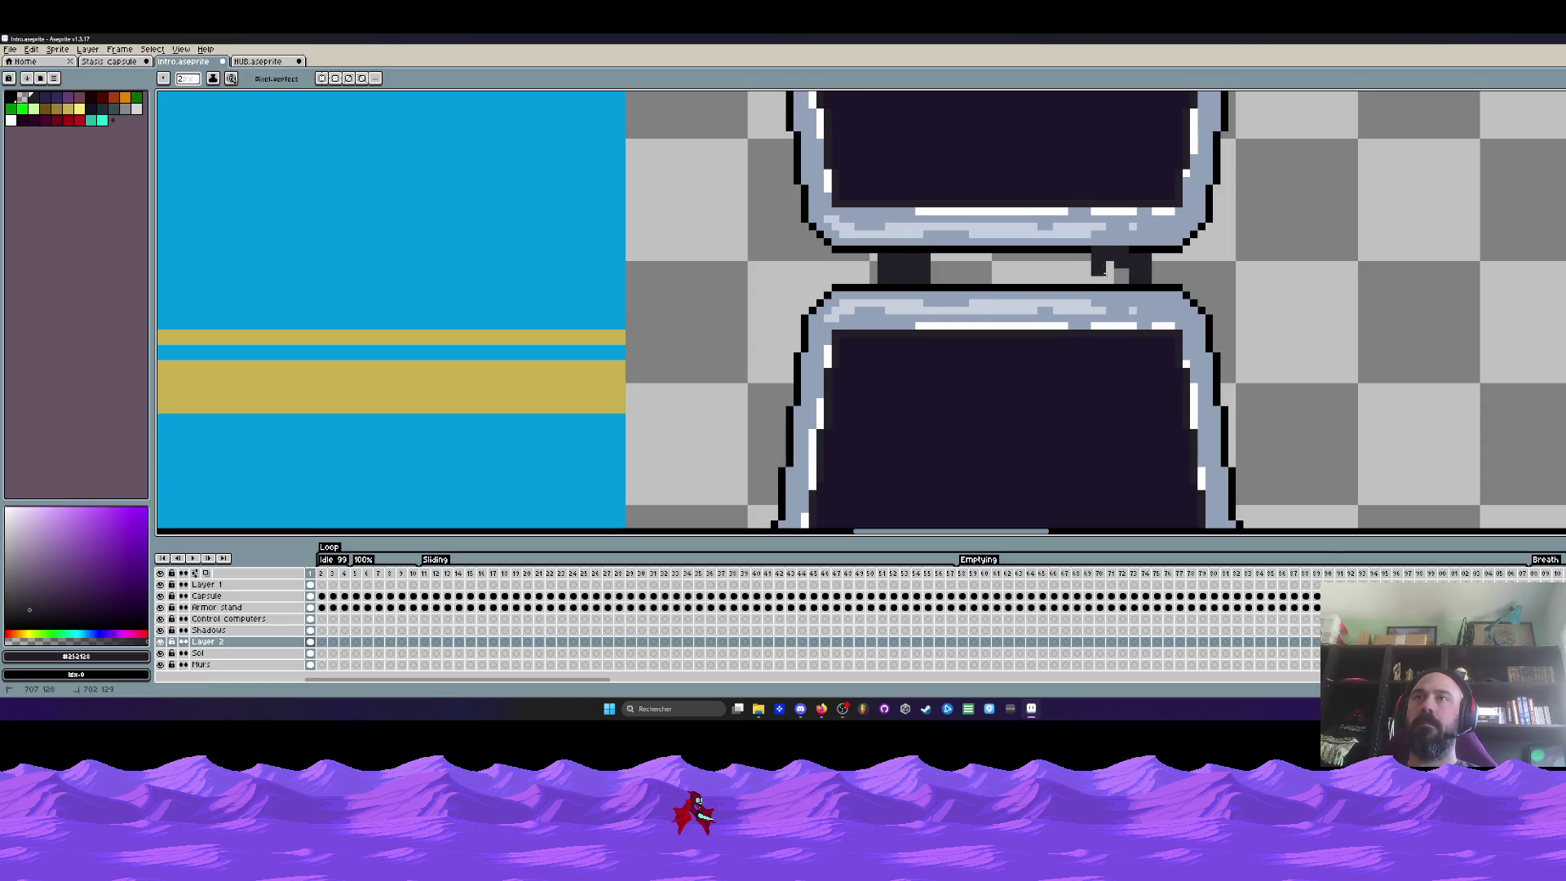
{"action": "scroll", "coordinate": [1107, 268], "scroll_direction": "up", "scroll_amount": 1}
{"action": "key", "text": "m"}
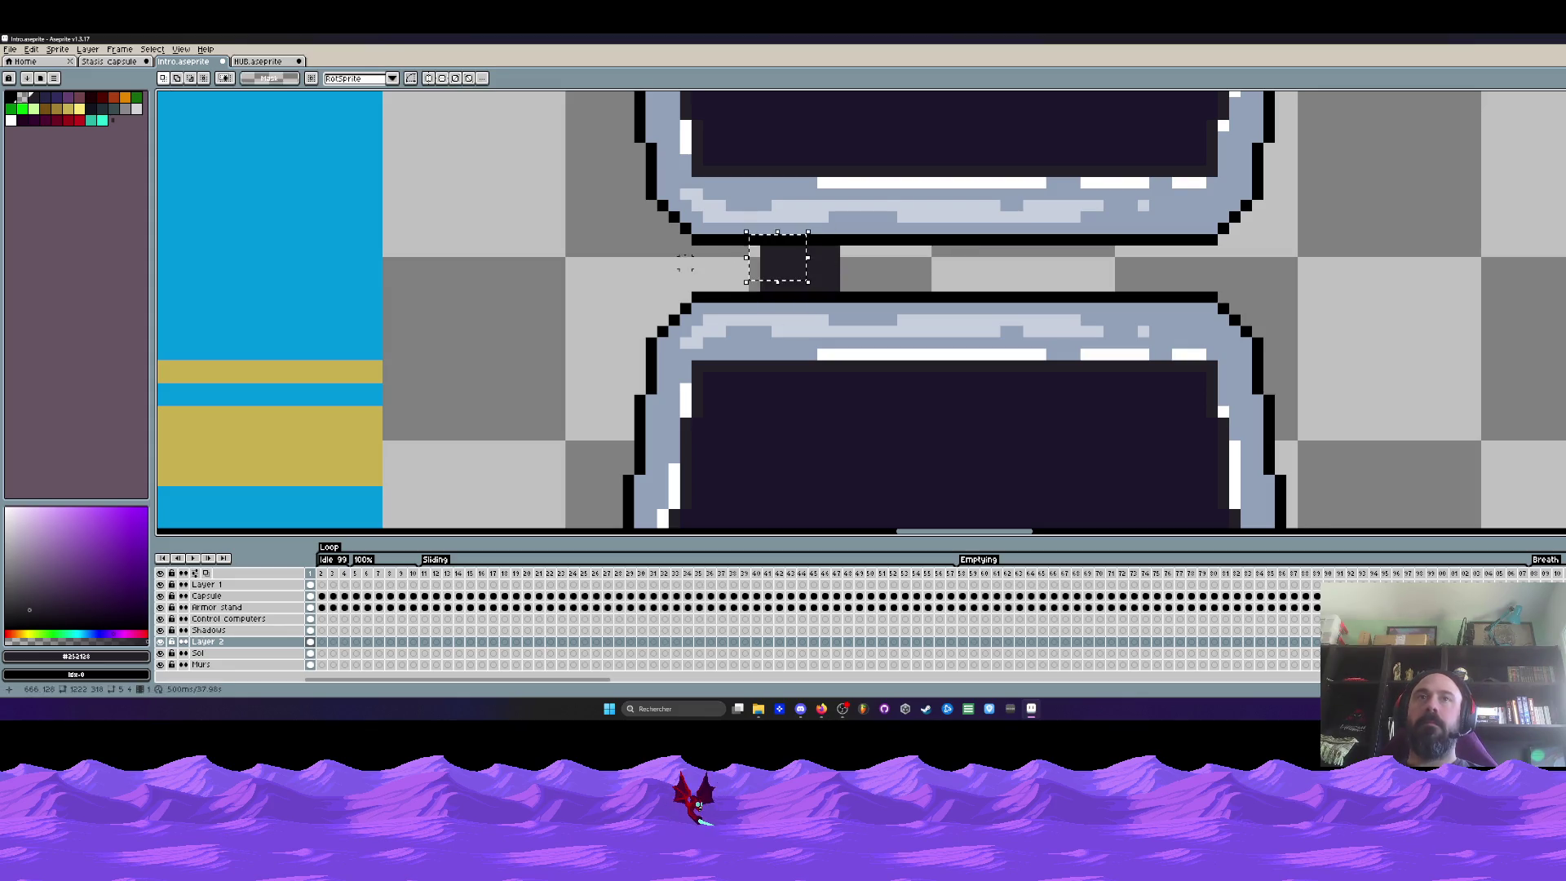
{"action": "mouse_move", "coordinate": [680, 233]}
{"action": "left_mouse_down"}
{"action": "mouse_move", "coordinate": [853, 304]}
{"action": "mouse_move", "coordinate": [811, 276]}
{"action": "mouse_move", "coordinate": [1168, 279]}
{"action": "left_mouse_up"}
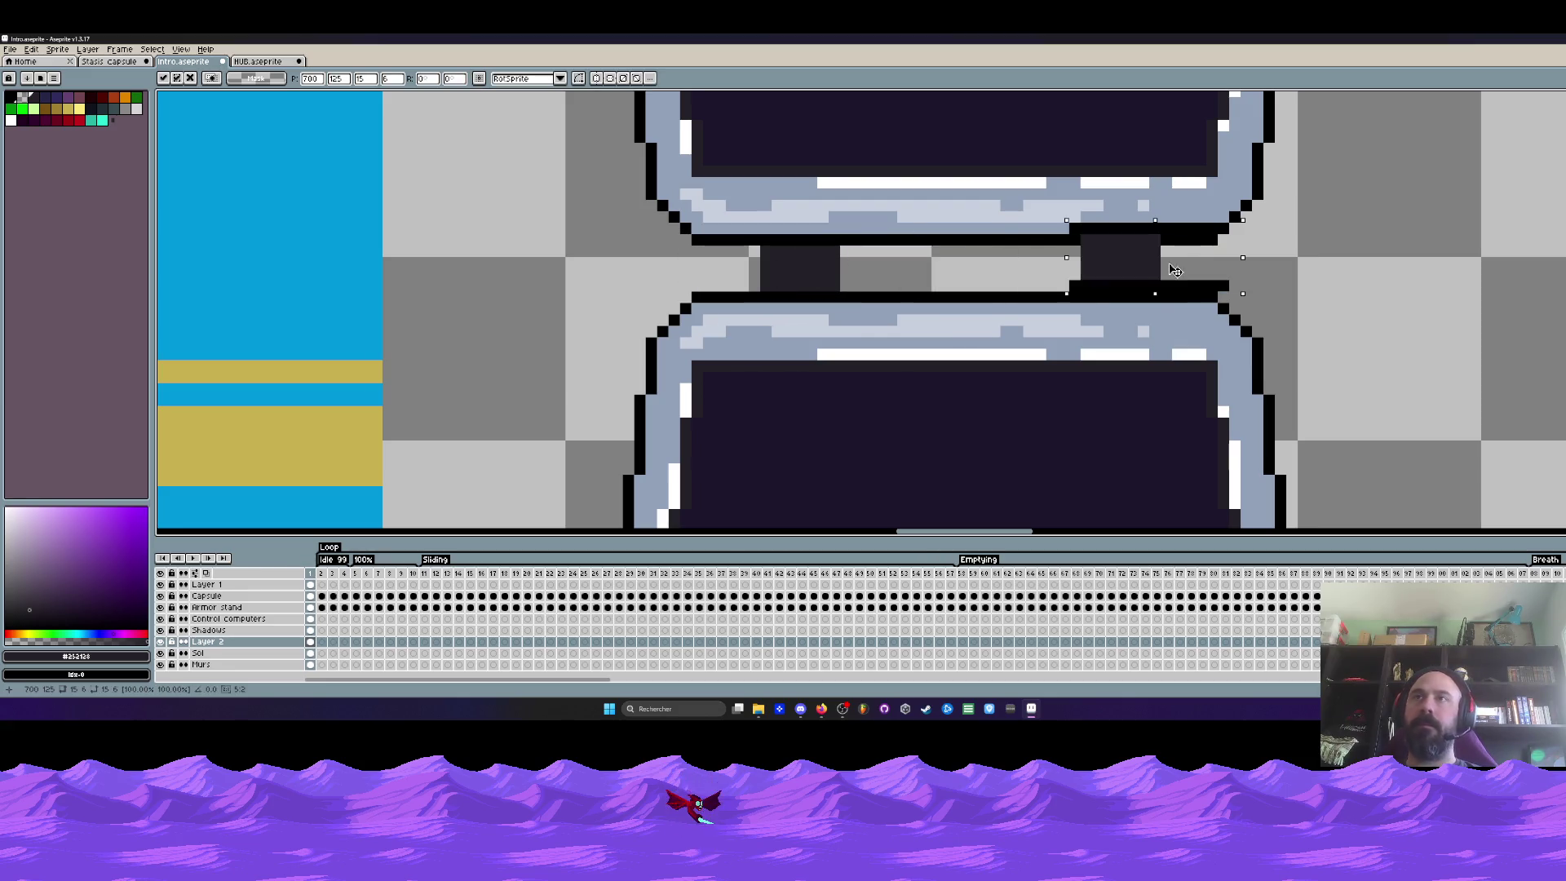
Commit the copied connector block, sample the mount brown, and nudge the lower screen down one pixel
{"action": "key", "text": "Return"}
{"action": "scroll", "coordinate": [1153, 278], "scroll_direction": "down", "scroll_amount": 3}
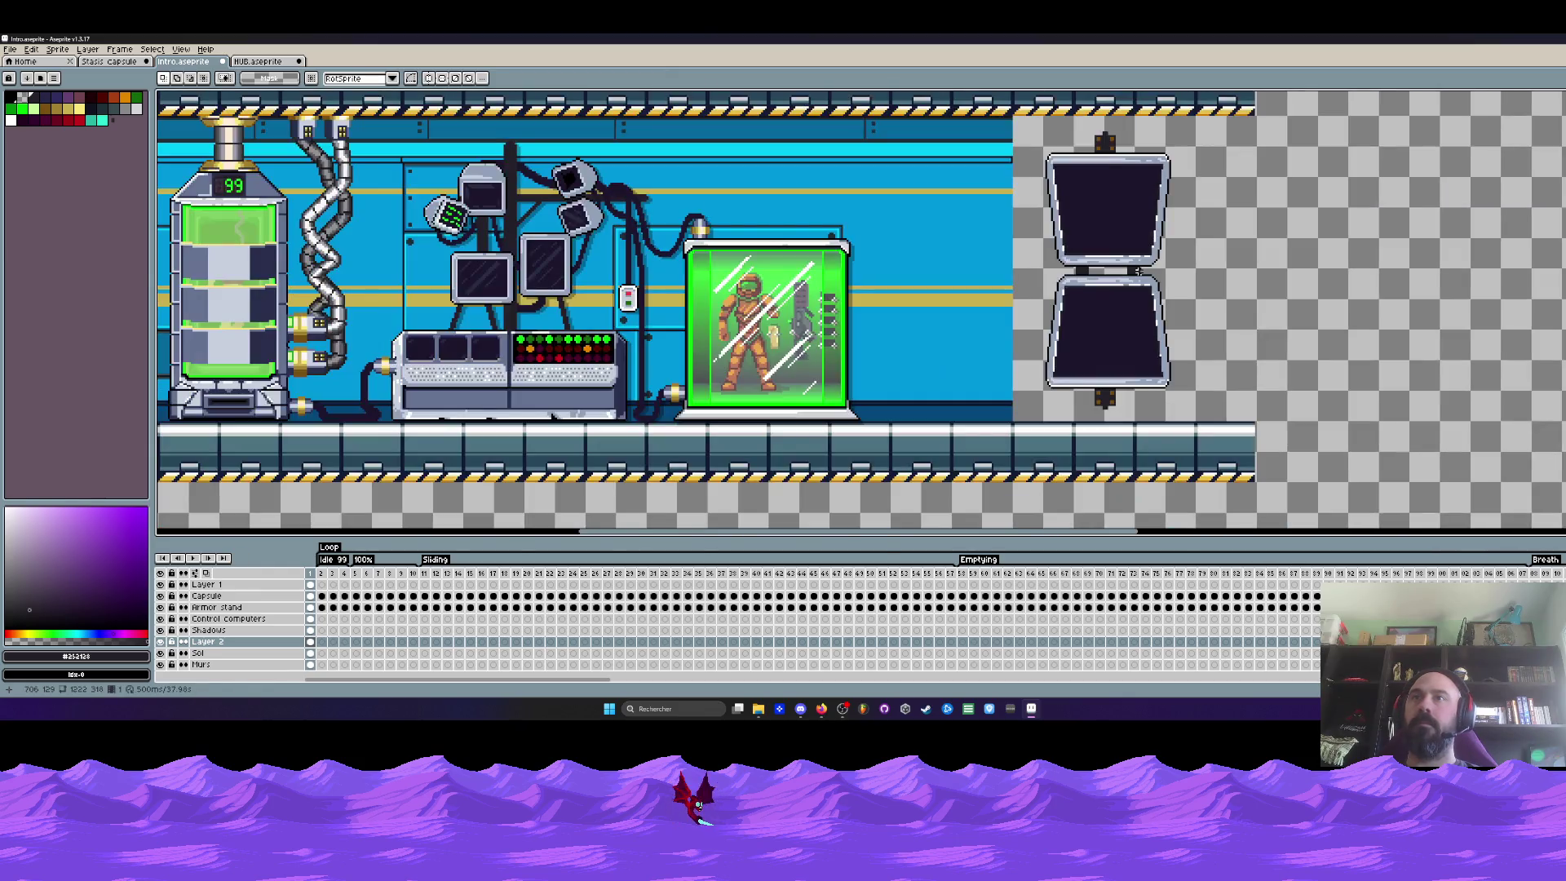
{"action": "scroll", "coordinate": [1120, 357], "scroll_direction": "up", "scroll_amount": 4}
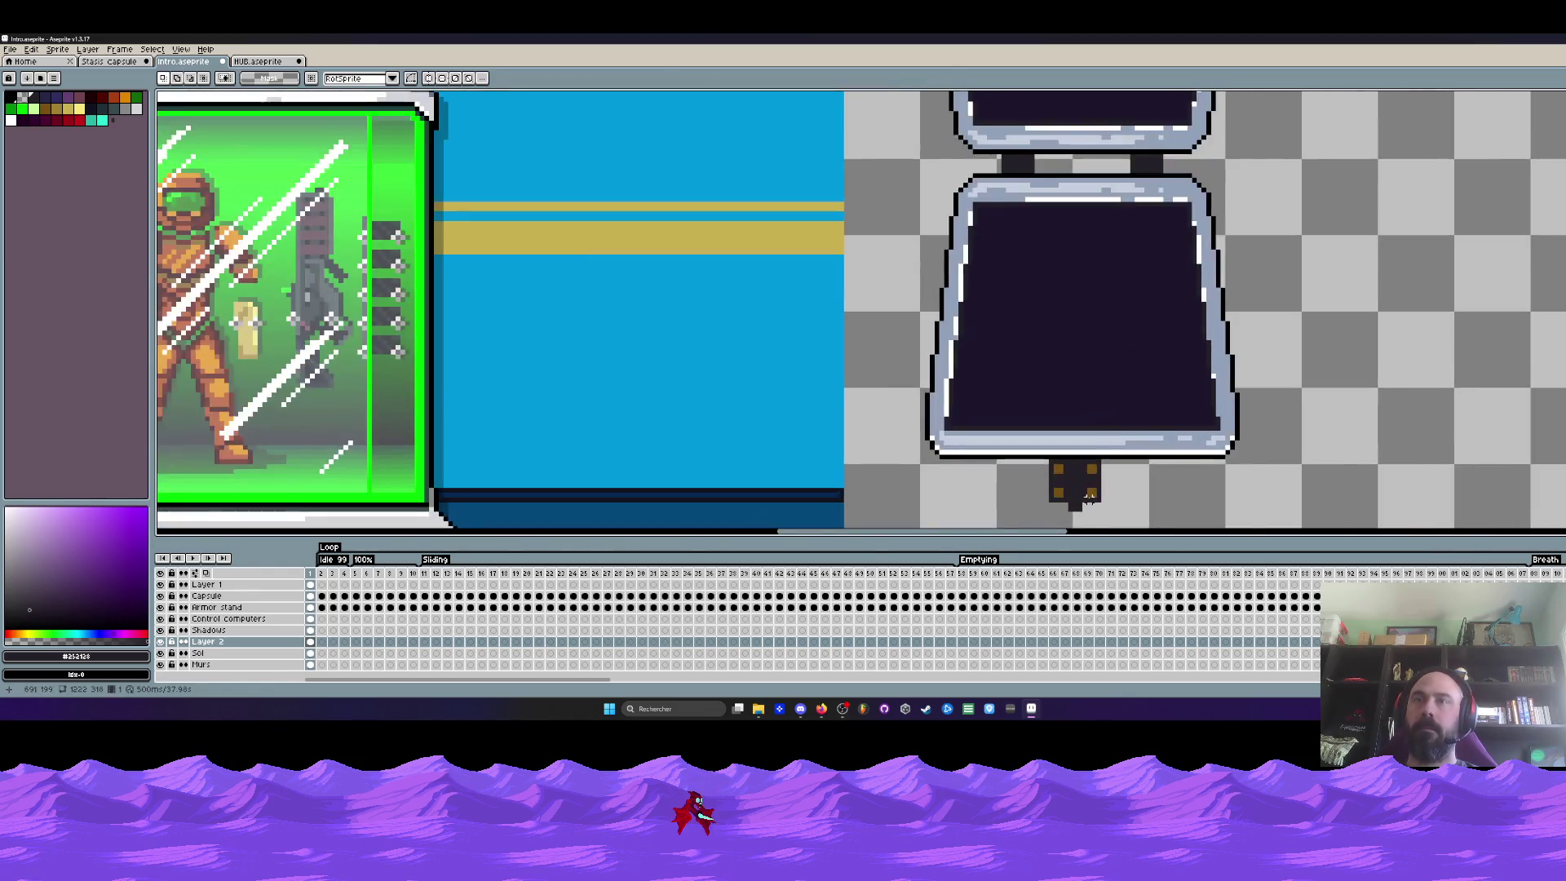
{"action": "left_click", "coordinate": [1100, 460], "text": "alt"}
{"action": "scroll", "coordinate": [1099, 460], "scroll_direction": "down", "scroll_amount": 3}
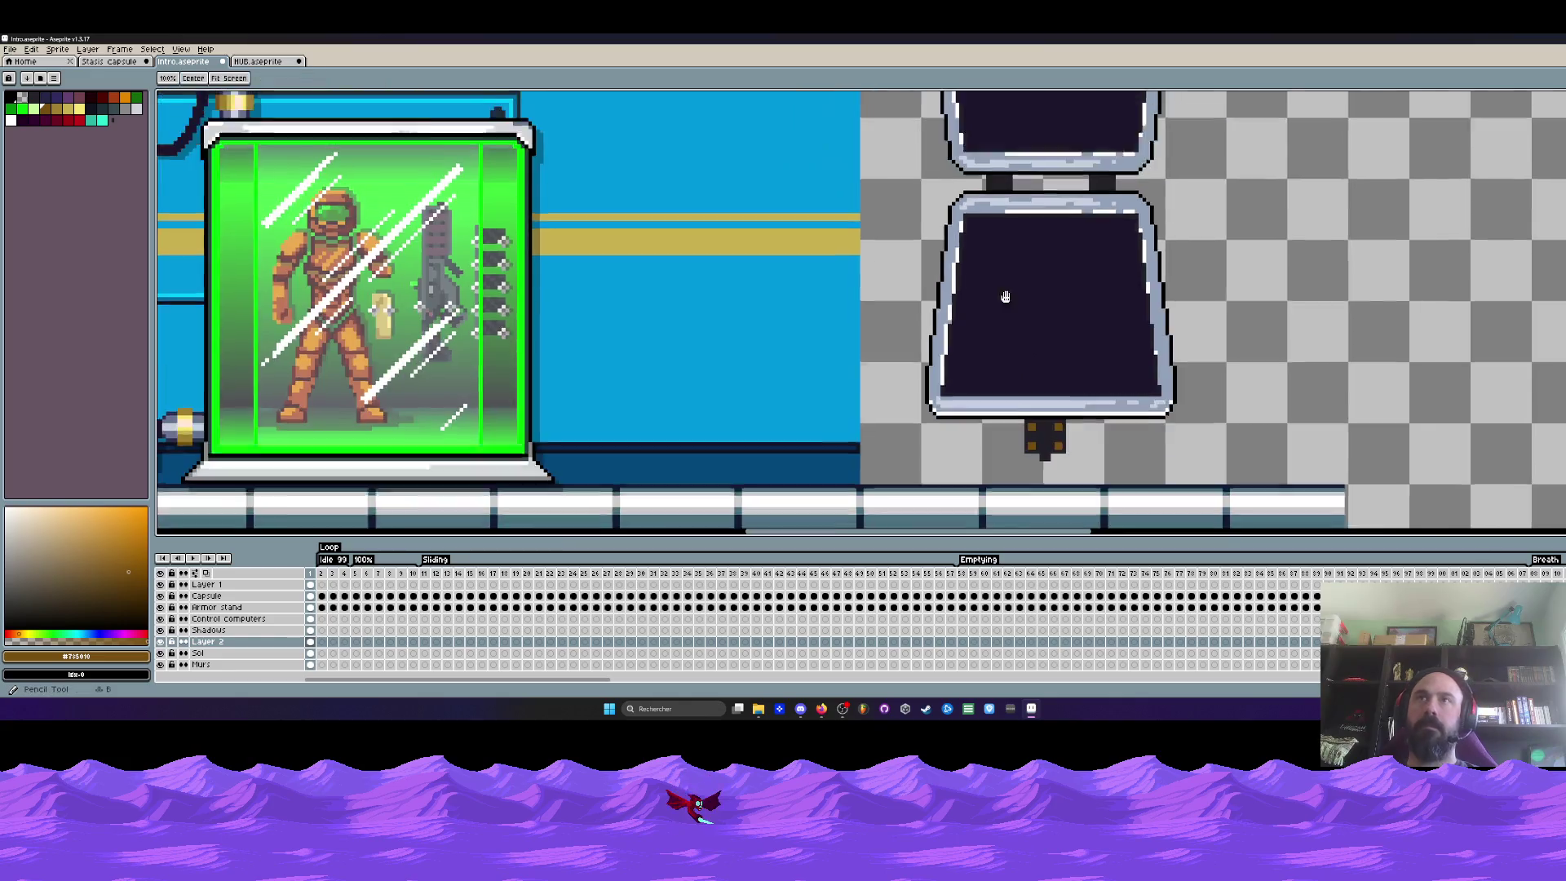
{"action": "scroll", "coordinate": [1004, 307], "scroll_direction": "up", "scroll_amount": 3}
{"action": "scroll", "coordinate": [967, 233], "scroll_direction": "up", "scroll_amount": 2}
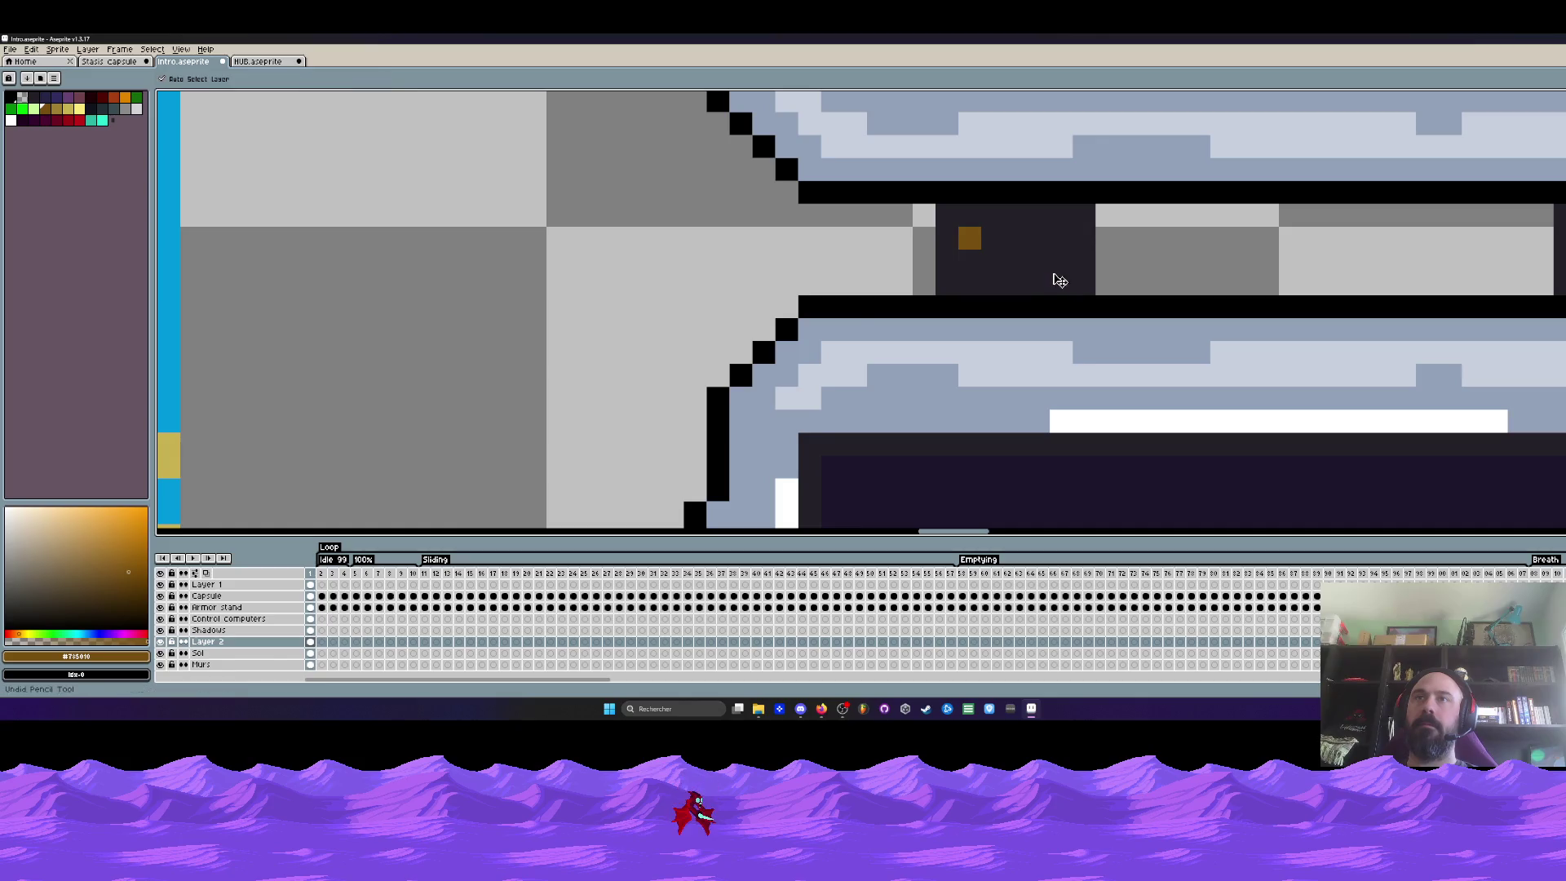
{"action": "scroll", "coordinate": [1050, 272], "scroll_direction": "down", "scroll_amount": 3}
{"action": "scroll", "coordinate": [1038, 265], "scroll_direction": "down", "scroll_amount": 1}
{"action": "key", "text": "m"}
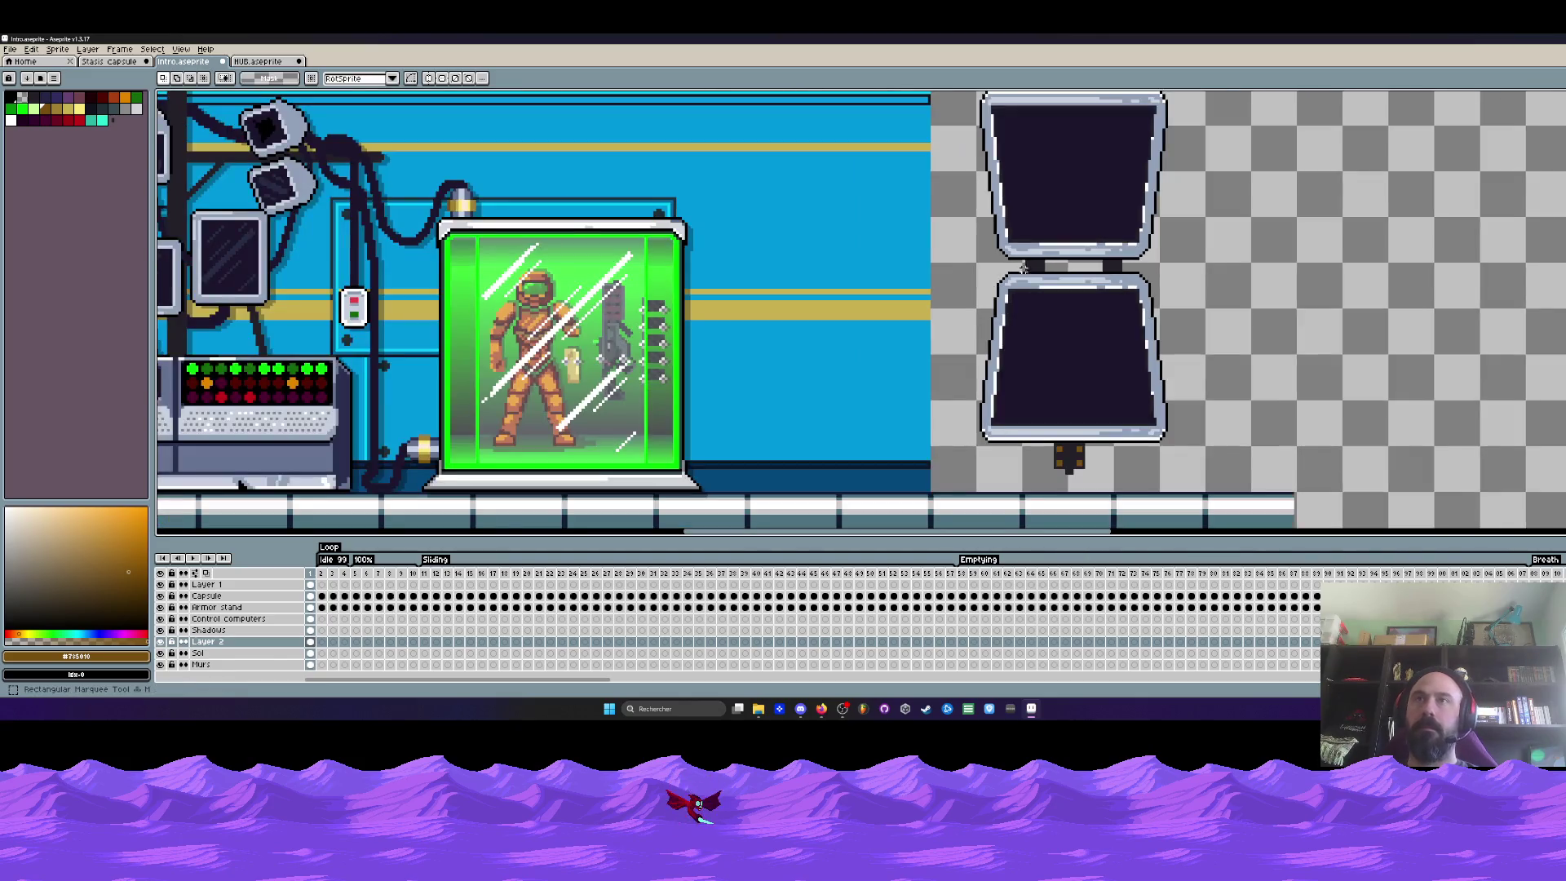
{"action": "left_click_drag", "start_coordinate": [964, 269], "coordinate": [1222, 491]}
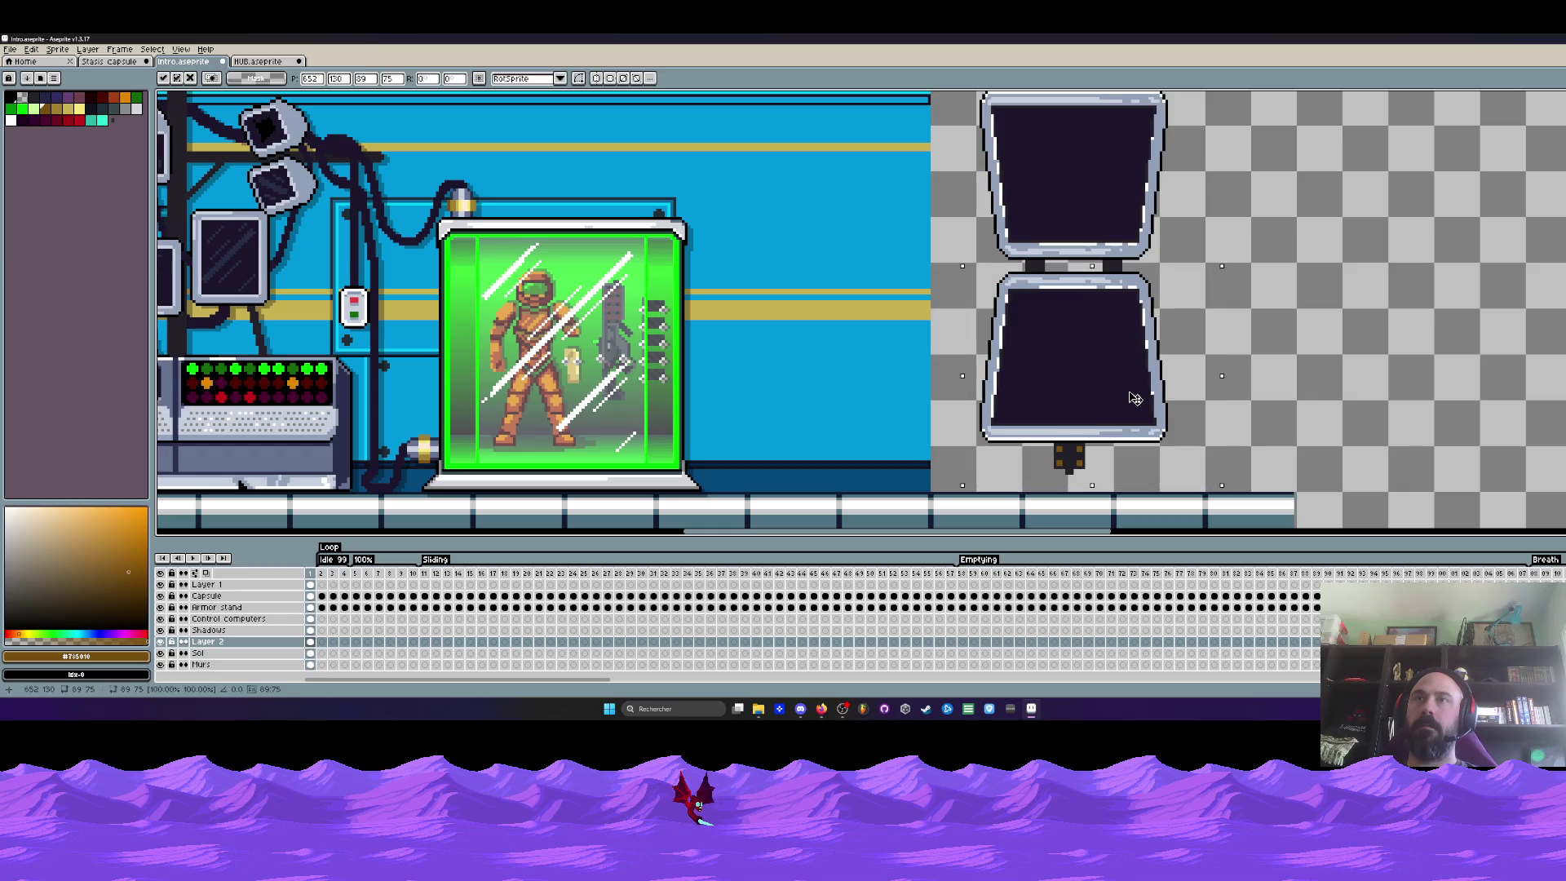
{"action": "left_click_drag", "start_coordinate": [1135, 396], "coordinate": [1134, 395]}
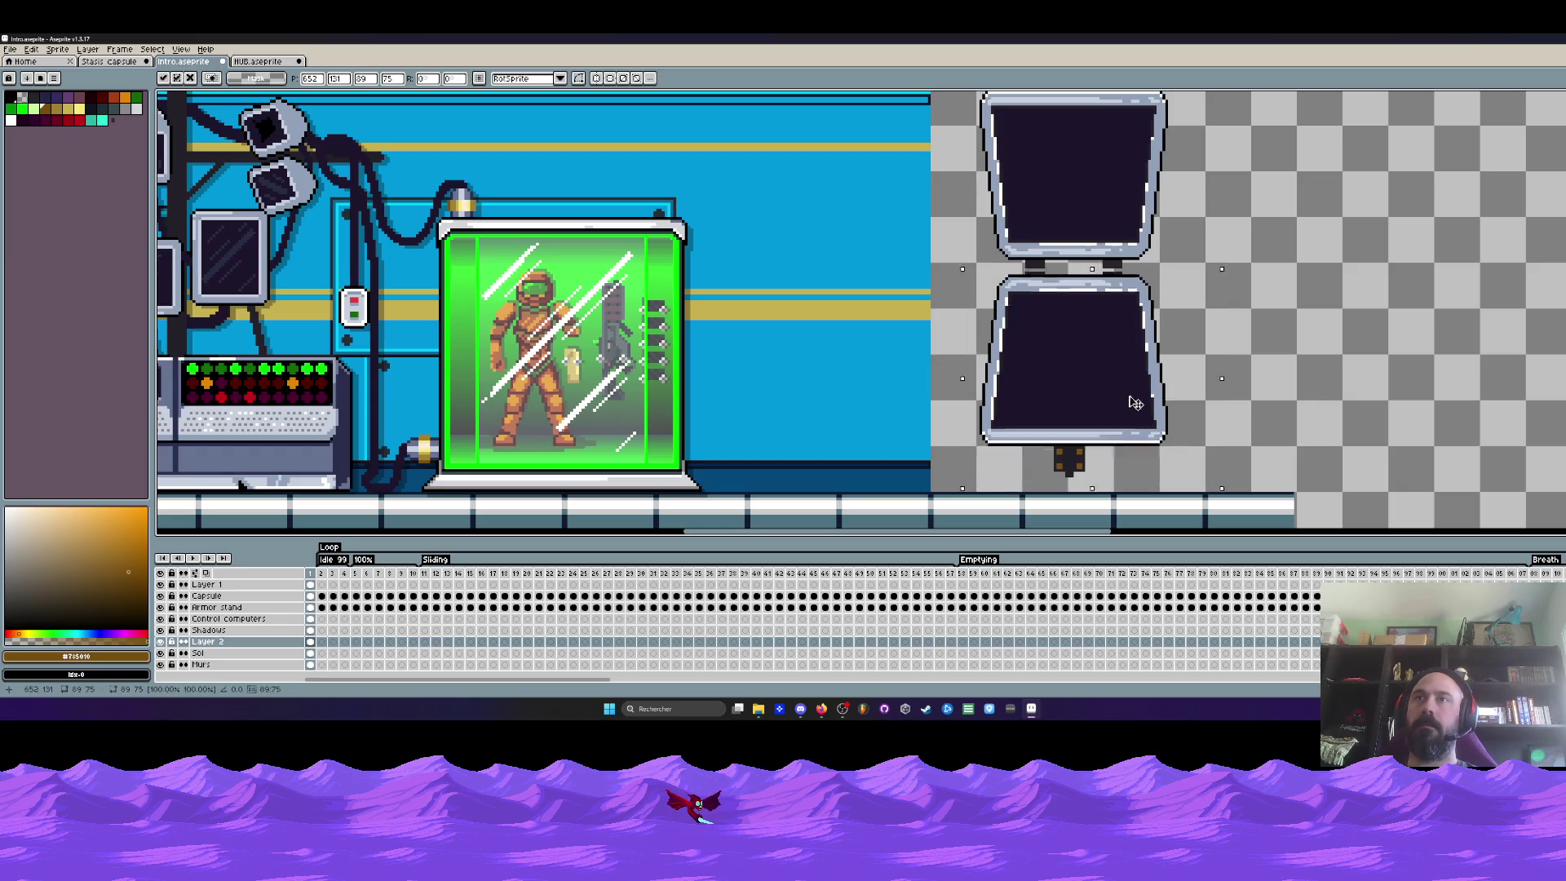
{"action": "key", "text": "b"}
{"action": "scroll", "coordinate": [1019, 236], "scroll_direction": "up", "scroll_amount": 3}
Fill the grey gap row between the screens with the dark colour and sample the brown rivet colour
{"action": "left_click", "coordinate": [1019, 236], "text": "alt"}
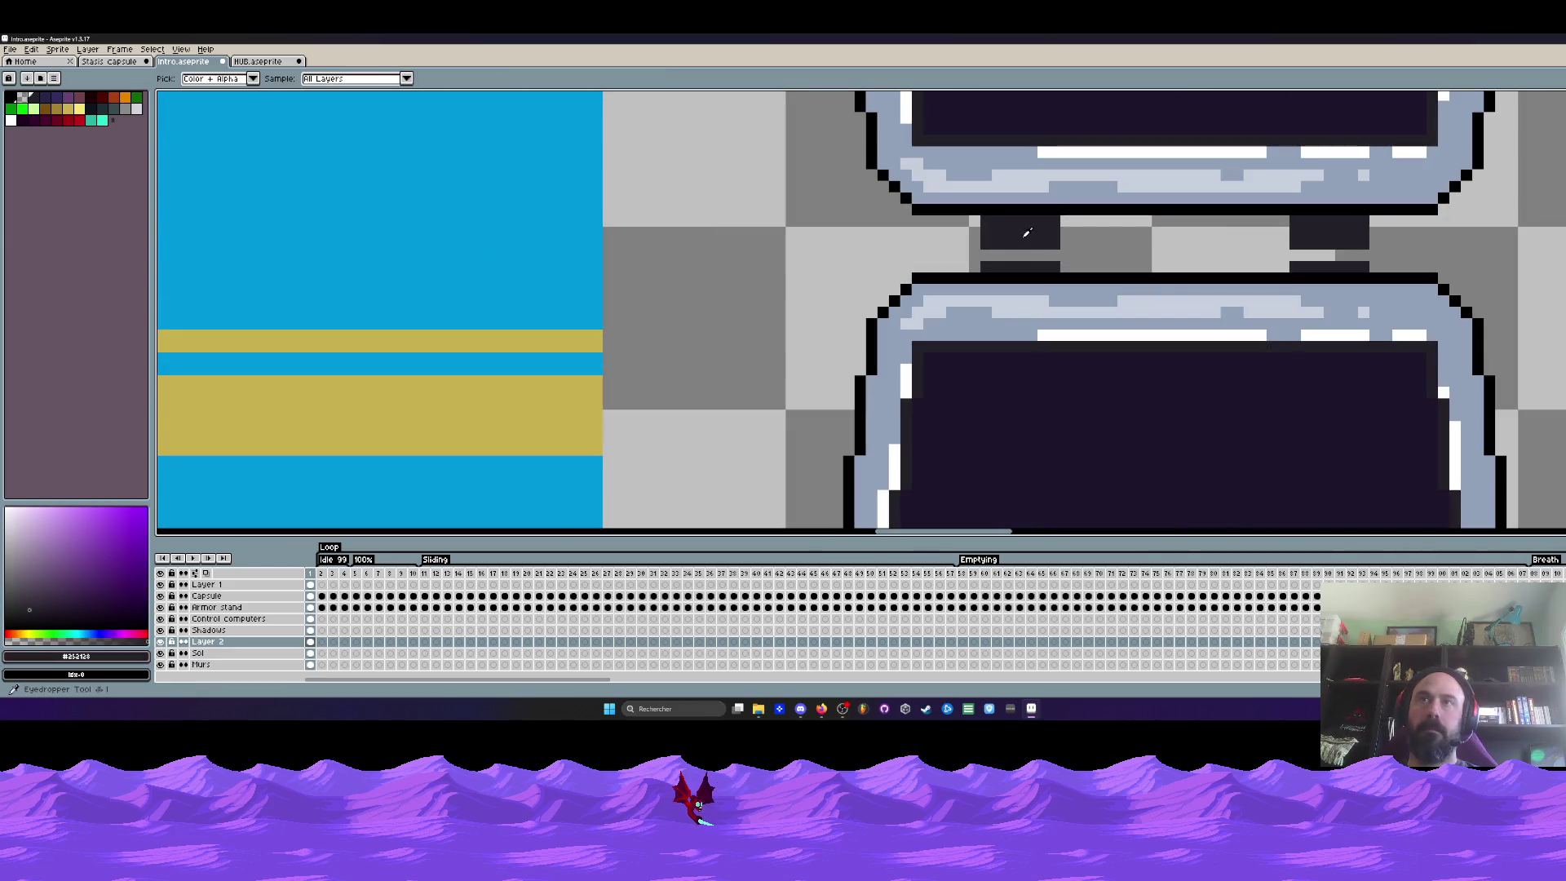
{"action": "scroll", "coordinate": [1019, 237], "scroll_direction": "up", "scroll_amount": 2}
{"action": "left_click_drag", "start_coordinate": [942, 271], "coordinate": [1082, 269]}
{"action": "scroll", "coordinate": [1082, 263], "scroll_direction": "down", "scroll_amount": 2}
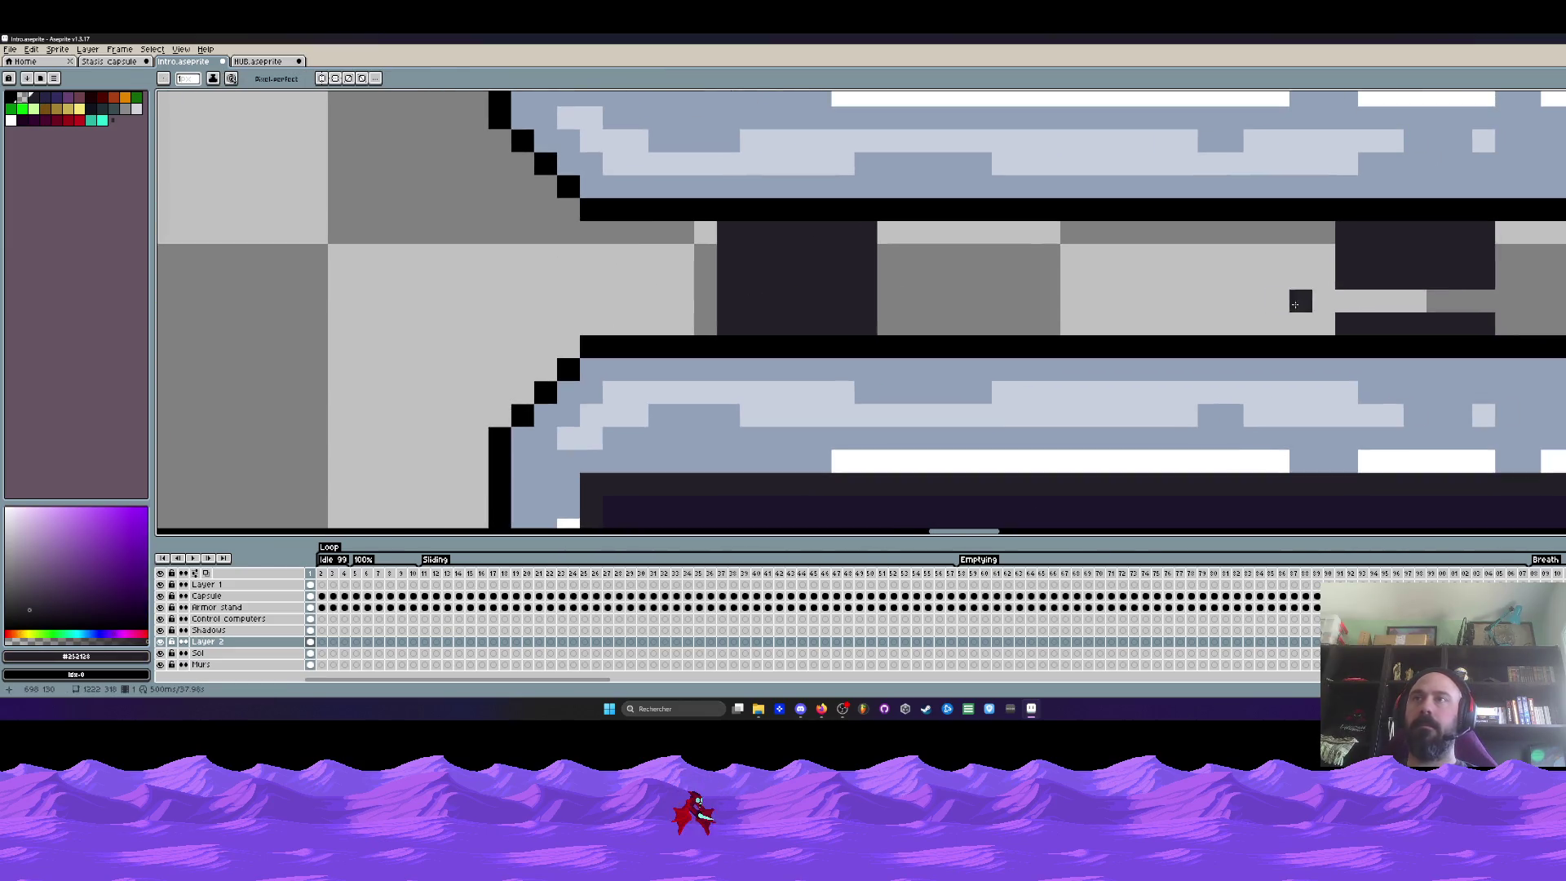
{"action": "left_click_drag", "start_coordinate": [1297, 301], "coordinate": [1493, 301]}
{"action": "scroll", "coordinate": [1328, 221], "scroll_direction": "down", "scroll_amount": 2}
{"action": "scroll", "coordinate": [1328, 220], "scroll_direction": "down", "scroll_amount": 1}
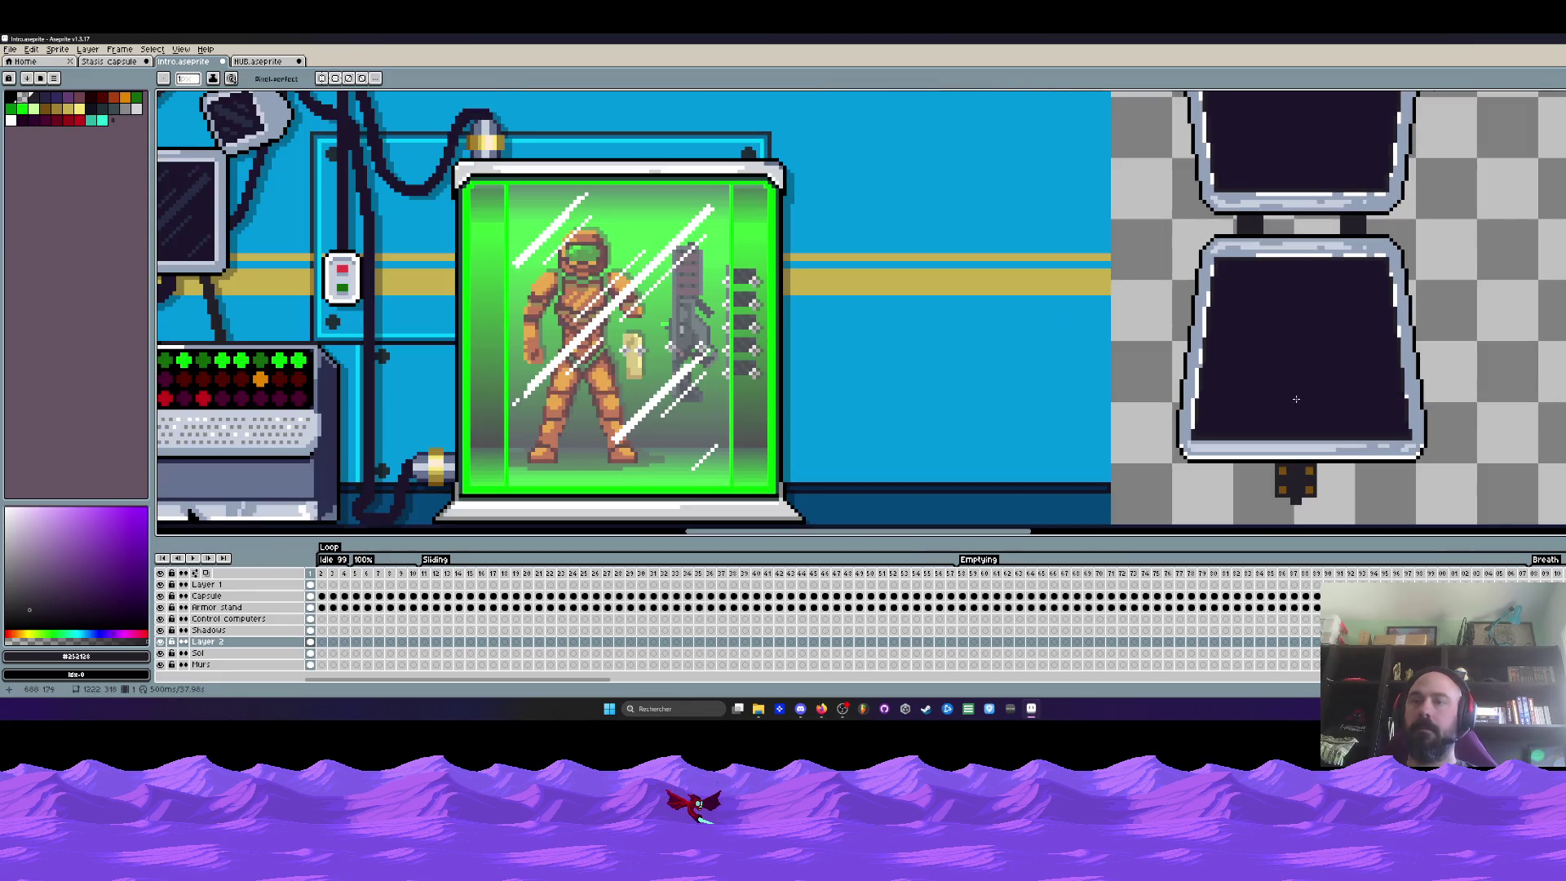
{"action": "left_click", "coordinate": [1297, 475], "text": "alt"}
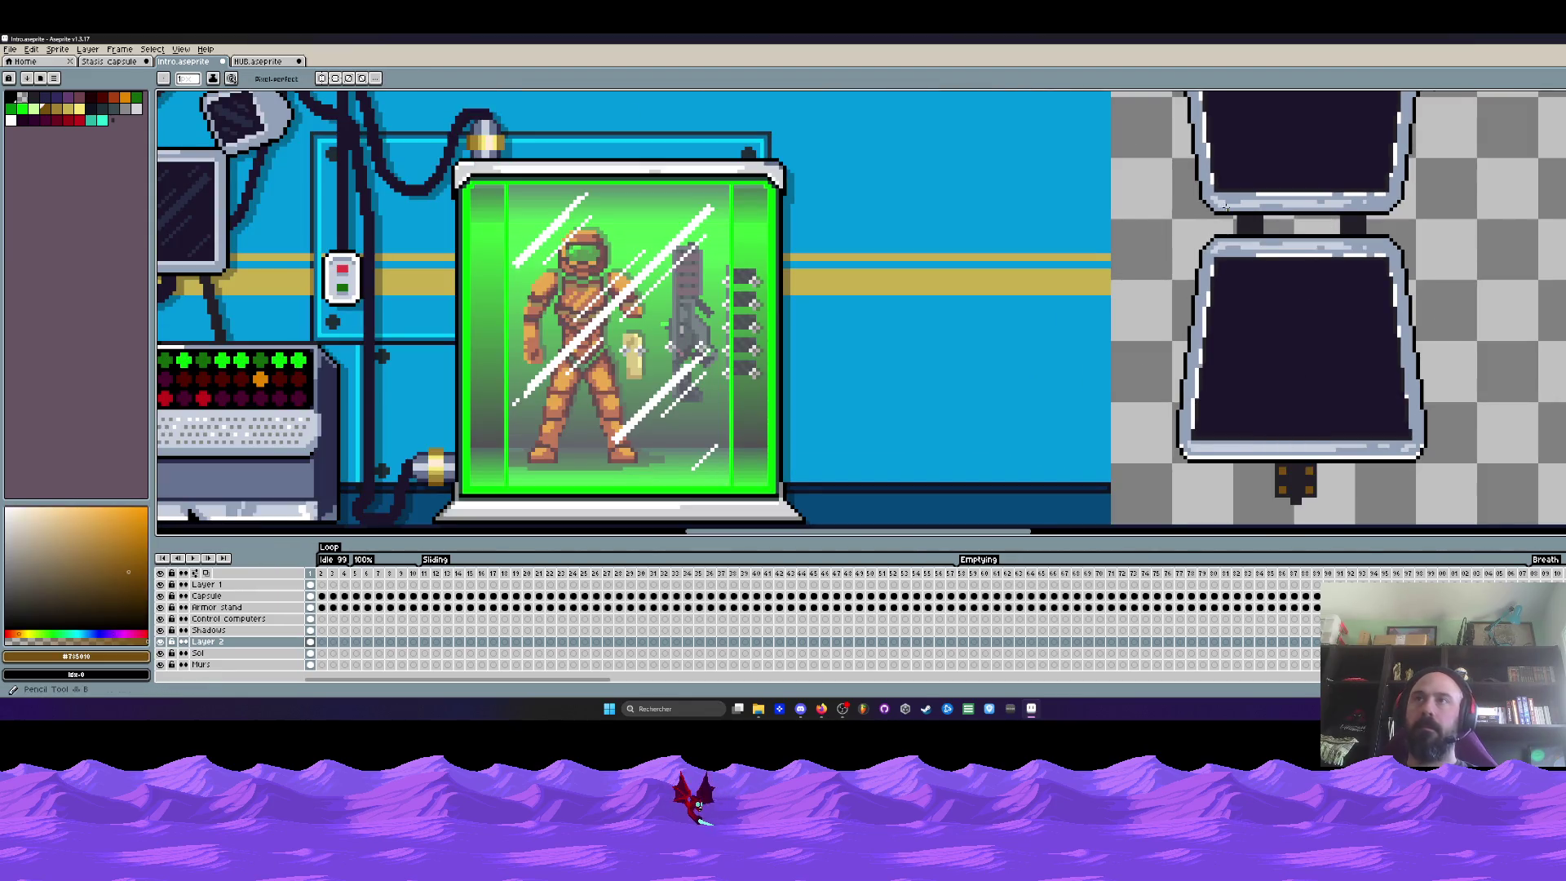
{"action": "scroll", "coordinate": [1261, 243], "scroll_direction": "up", "scroll_amount": 3}
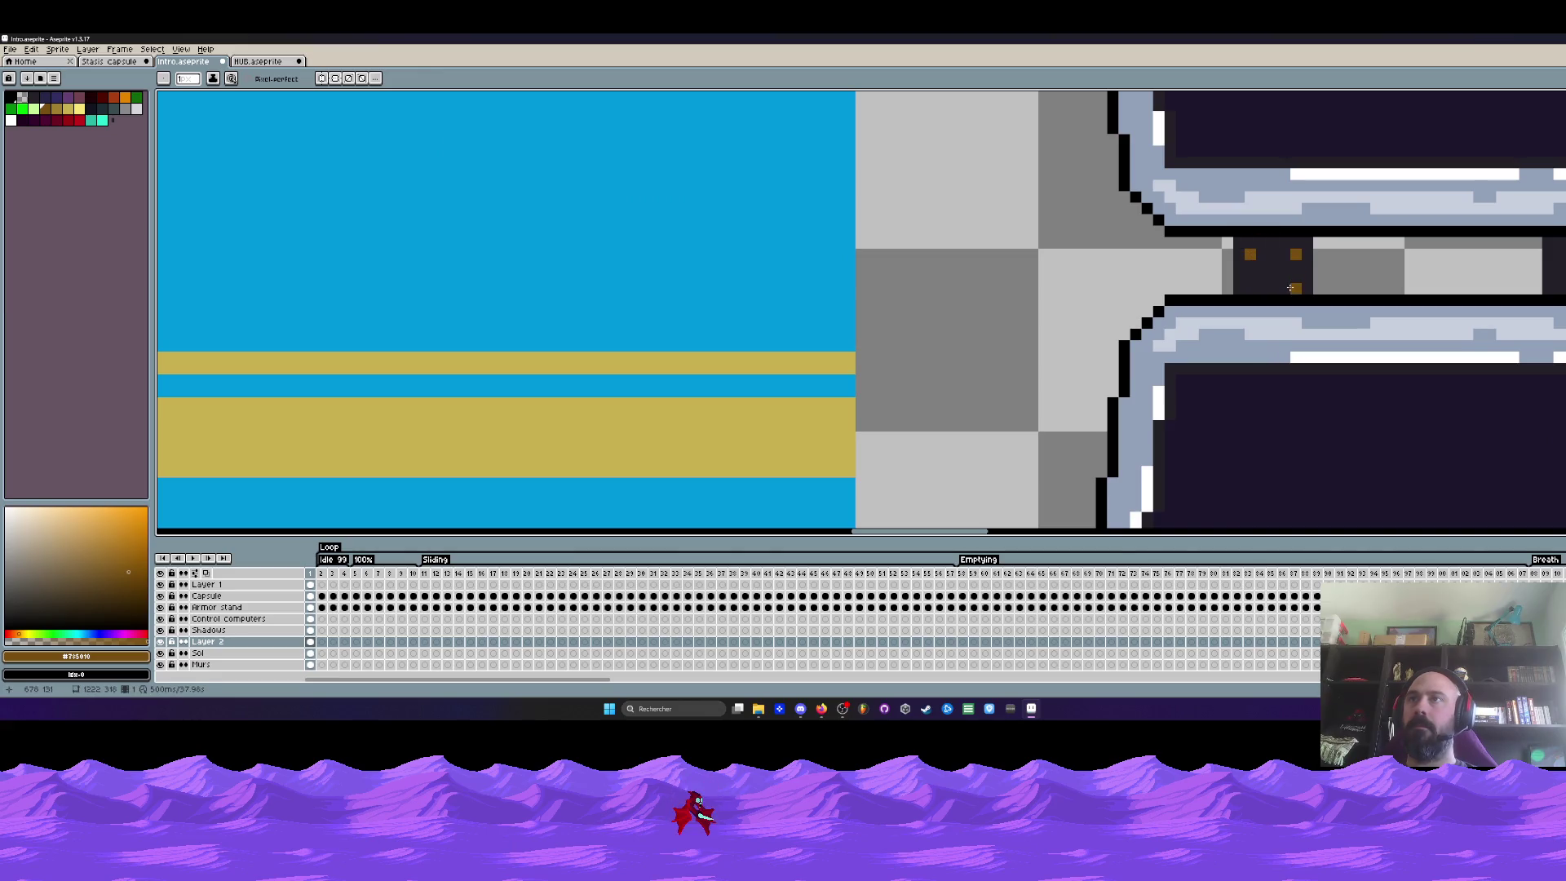
{"action": "scroll", "coordinate": [1279, 279], "scroll_direction": "down", "scroll_amount": 2}
{"action": "scroll", "coordinate": [1228, 228], "scroll_direction": "up", "scroll_amount": 2}
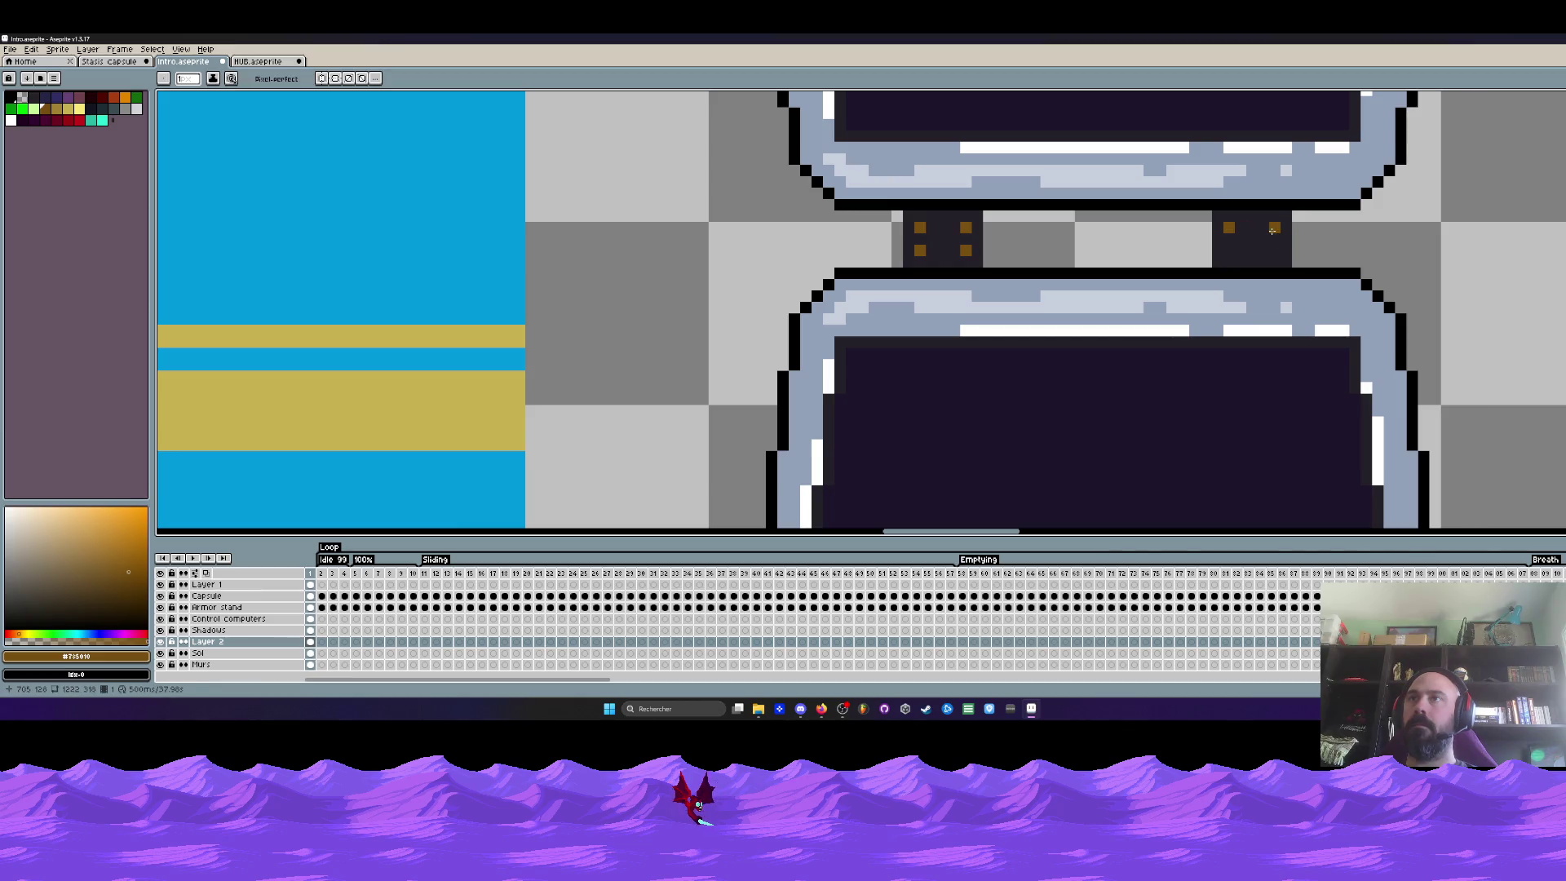
{"action": "scroll", "coordinate": [1231, 249], "scroll_direction": "down", "scroll_amount": 4}
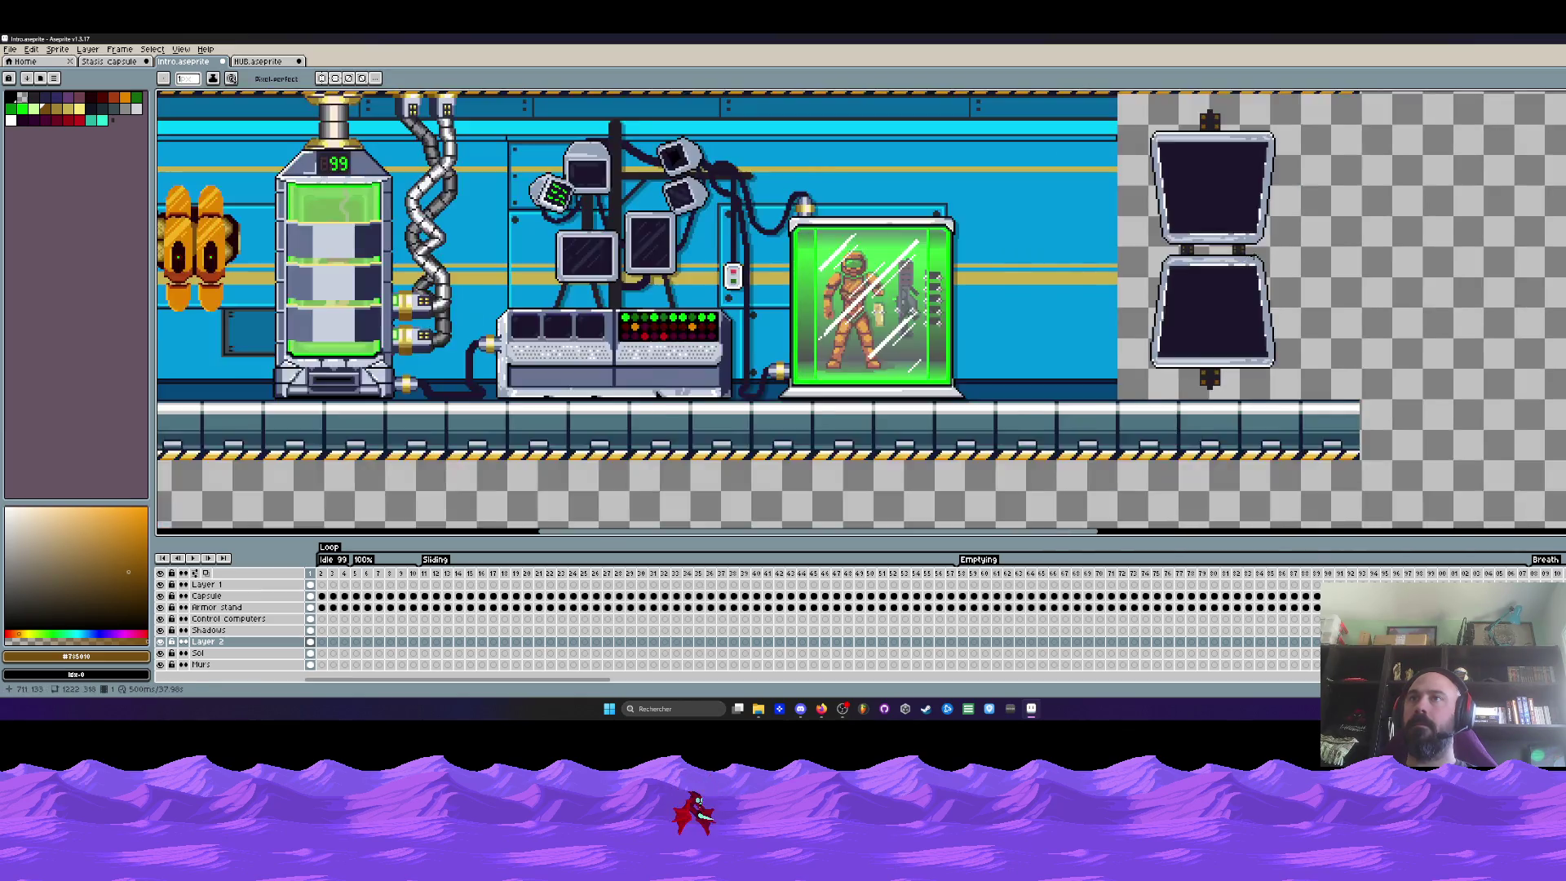
{"action": "scroll", "coordinate": [1206, 244], "scroll_direction": "up", "scroll_amount": 1}
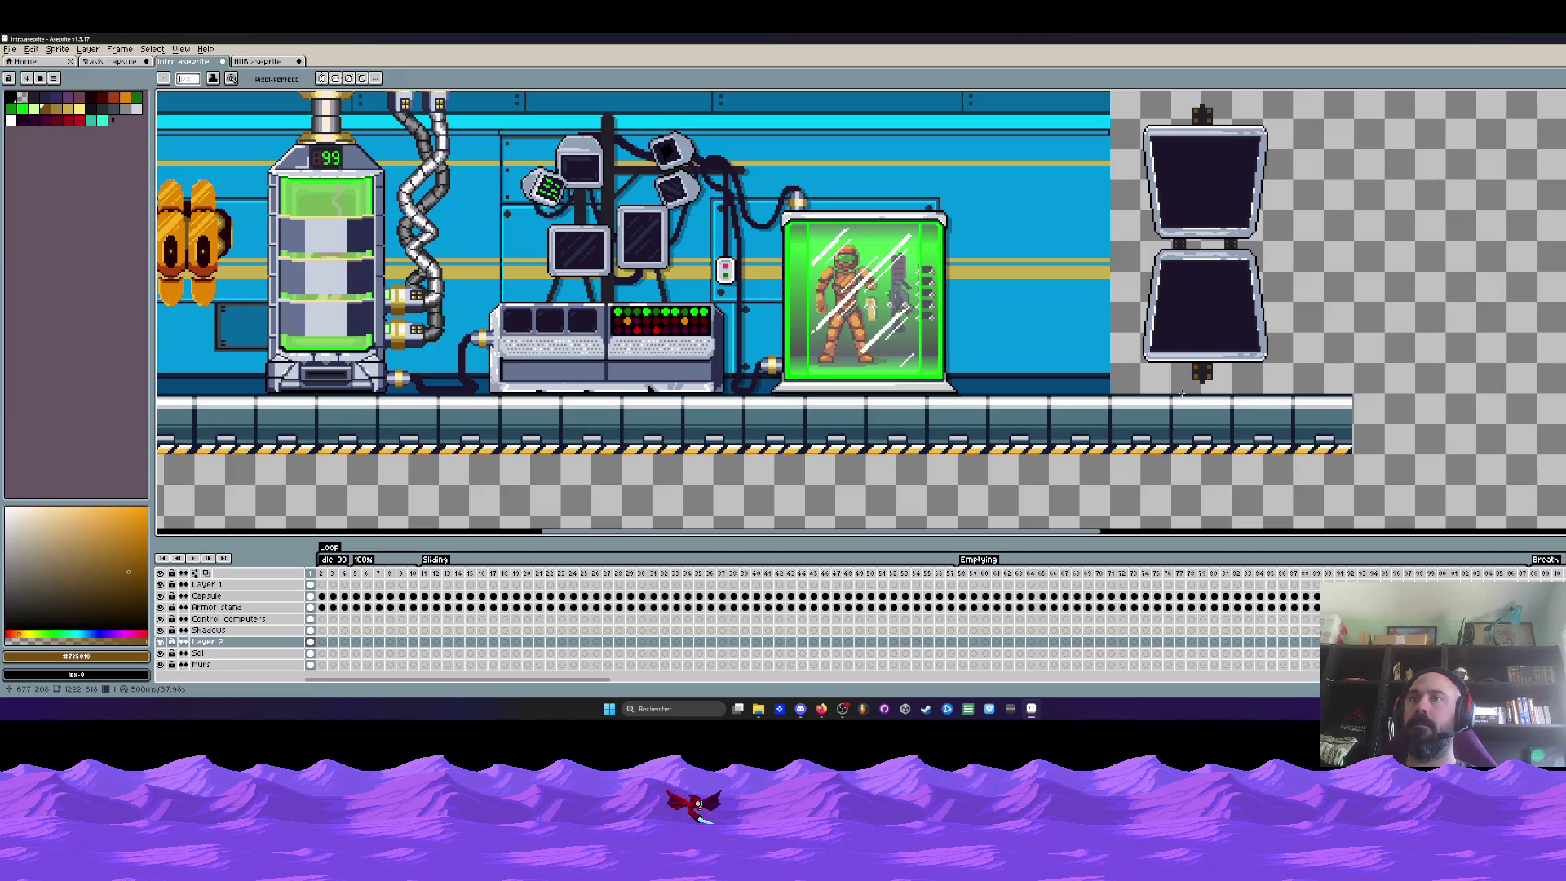
{"action": "scroll", "coordinate": [1185, 390], "scroll_direction": "up", "scroll_amount": 3}
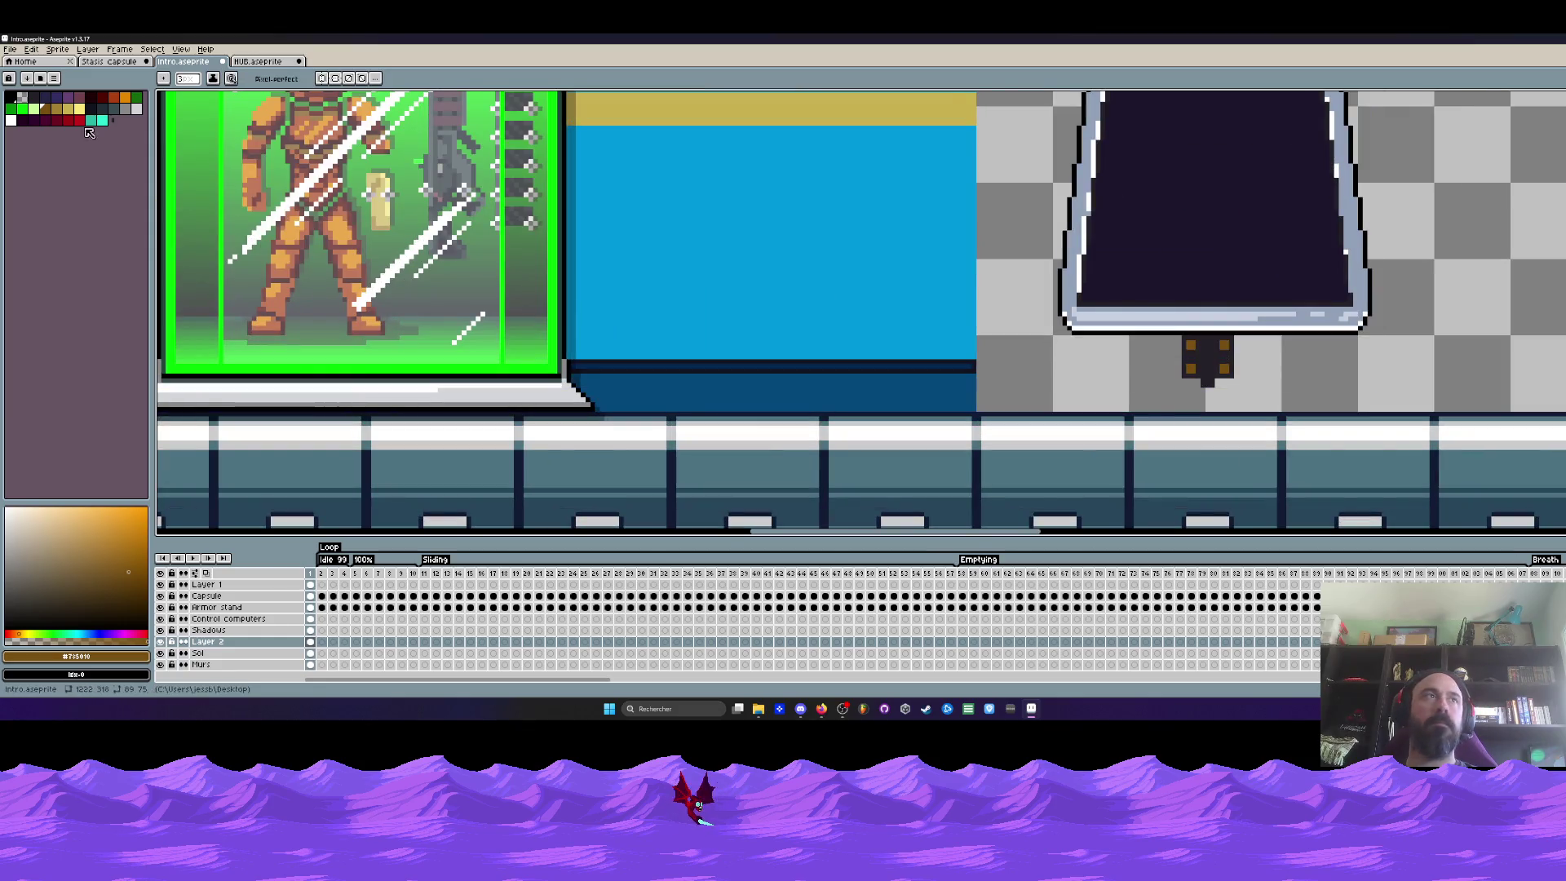
Duplicate the single mounting bracket so a riveted pair sits at each end of the screen assembly
{"action": "left_click", "coordinate": [26, 103]}
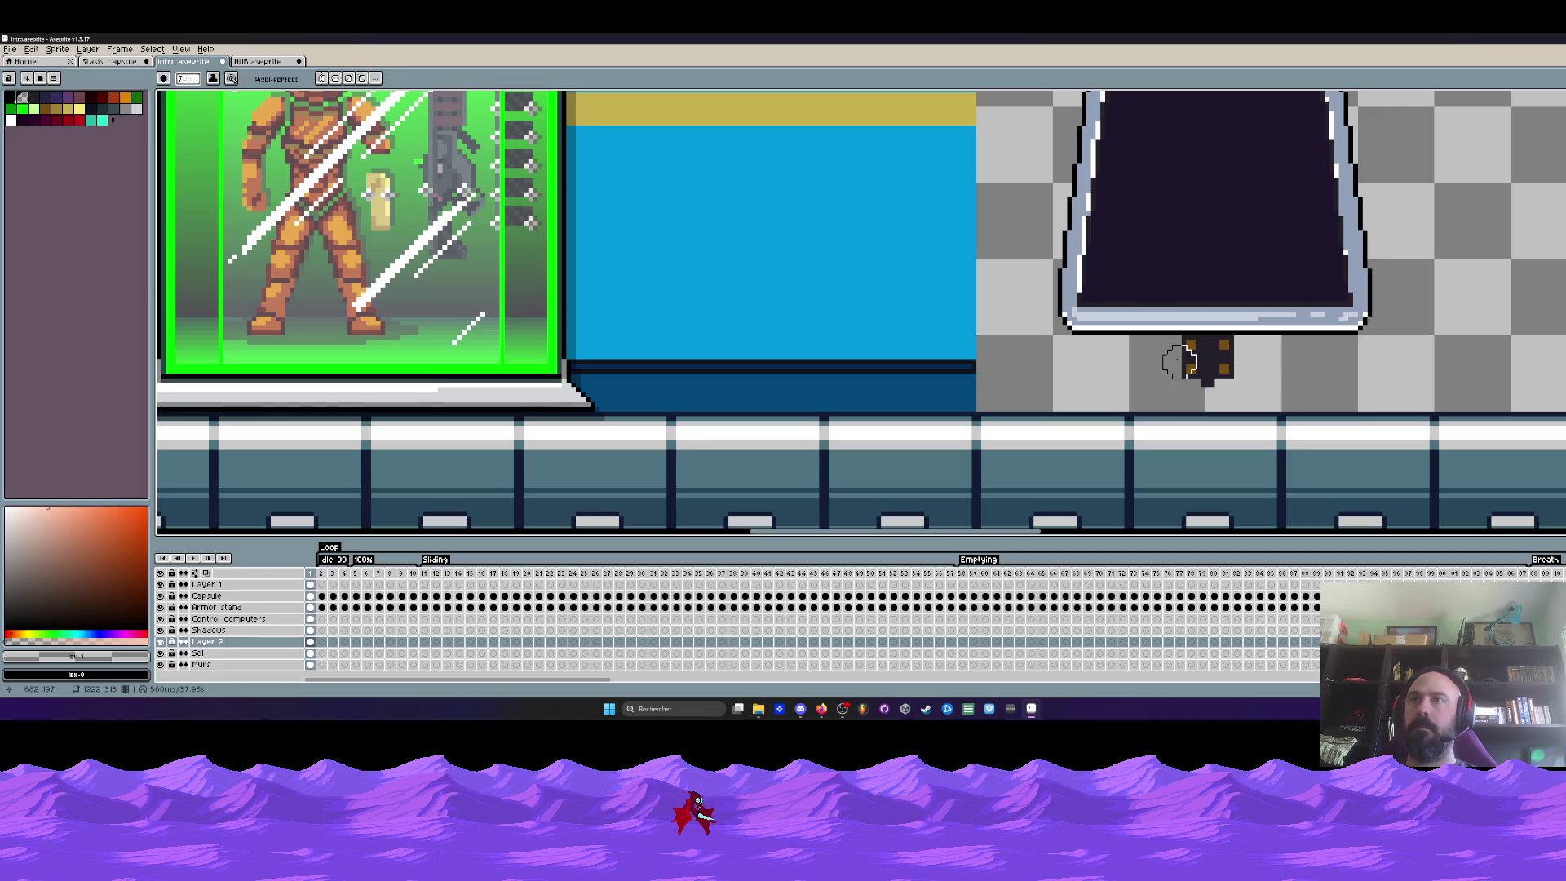
{"action": "scroll", "coordinate": [1240, 368], "scroll_direction": "down", "scroll_amount": 2}
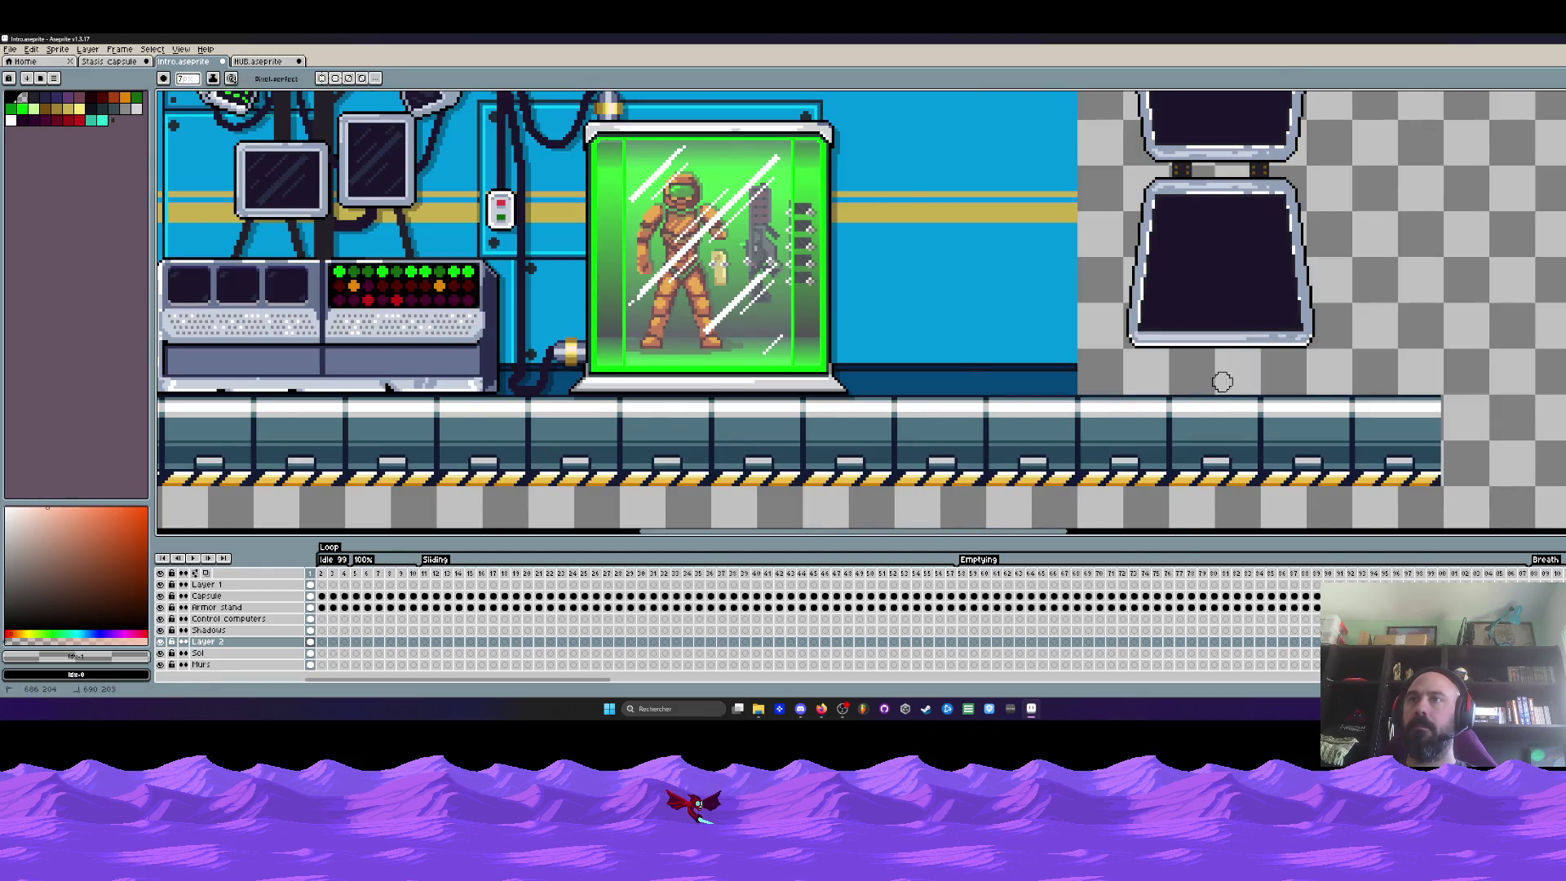
{"action": "scroll", "coordinate": [1223, 382], "scroll_direction": "down", "scroll_amount": 2}
{"action": "scroll", "coordinate": [1164, 373], "scroll_direction": "down", "scroll_amount": 2}
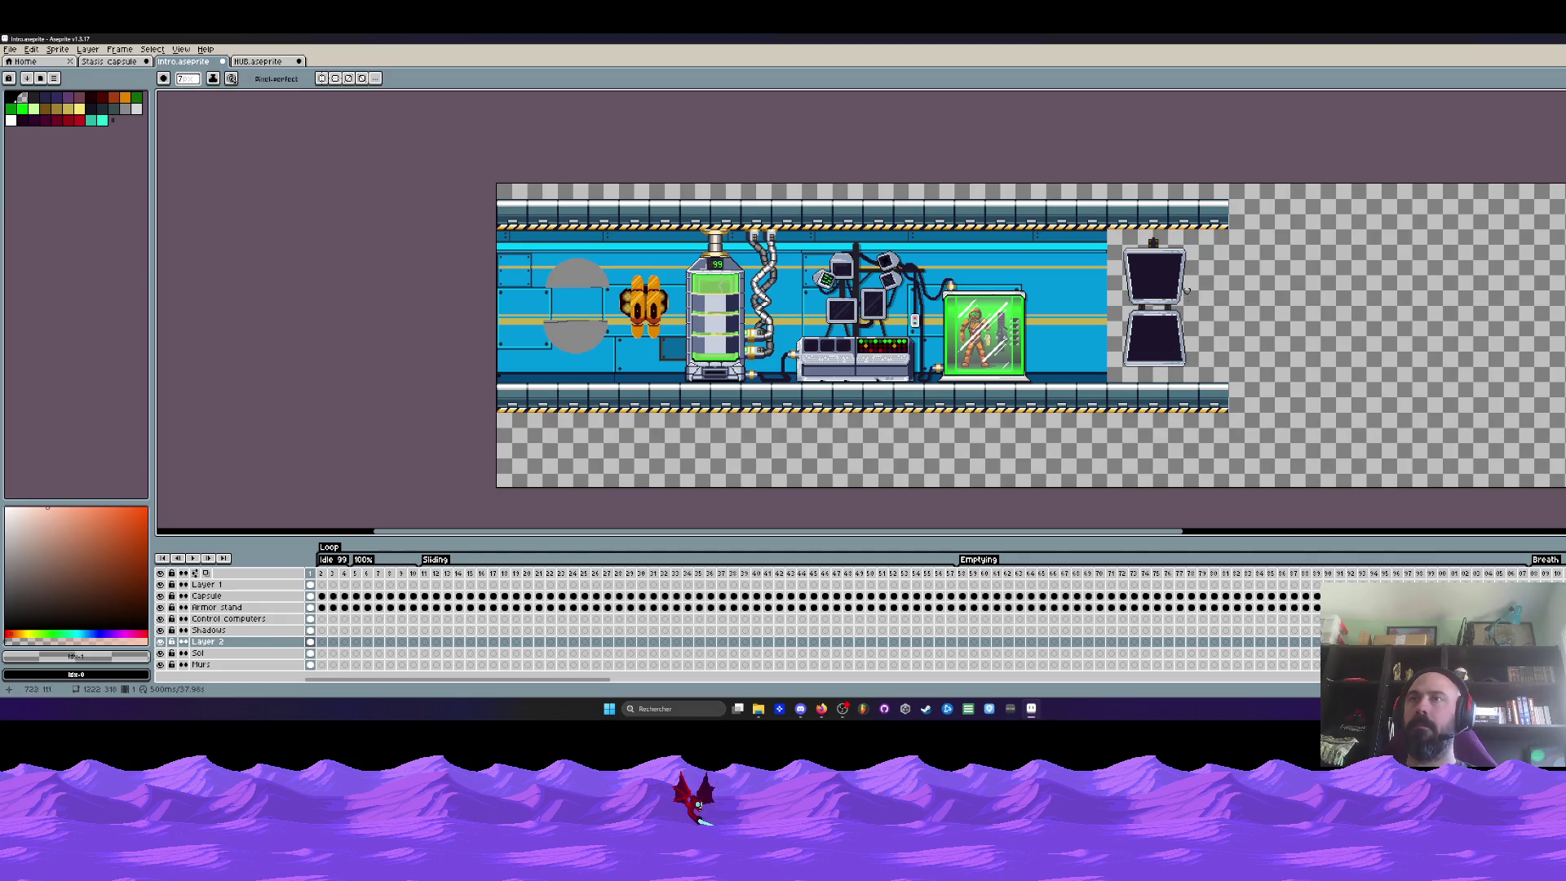
{"action": "scroll", "coordinate": [1153, 241], "scroll_direction": "up", "scroll_amount": 3}
{"action": "scroll", "coordinate": [1150, 241], "scroll_direction": "up", "scroll_amount": 1}
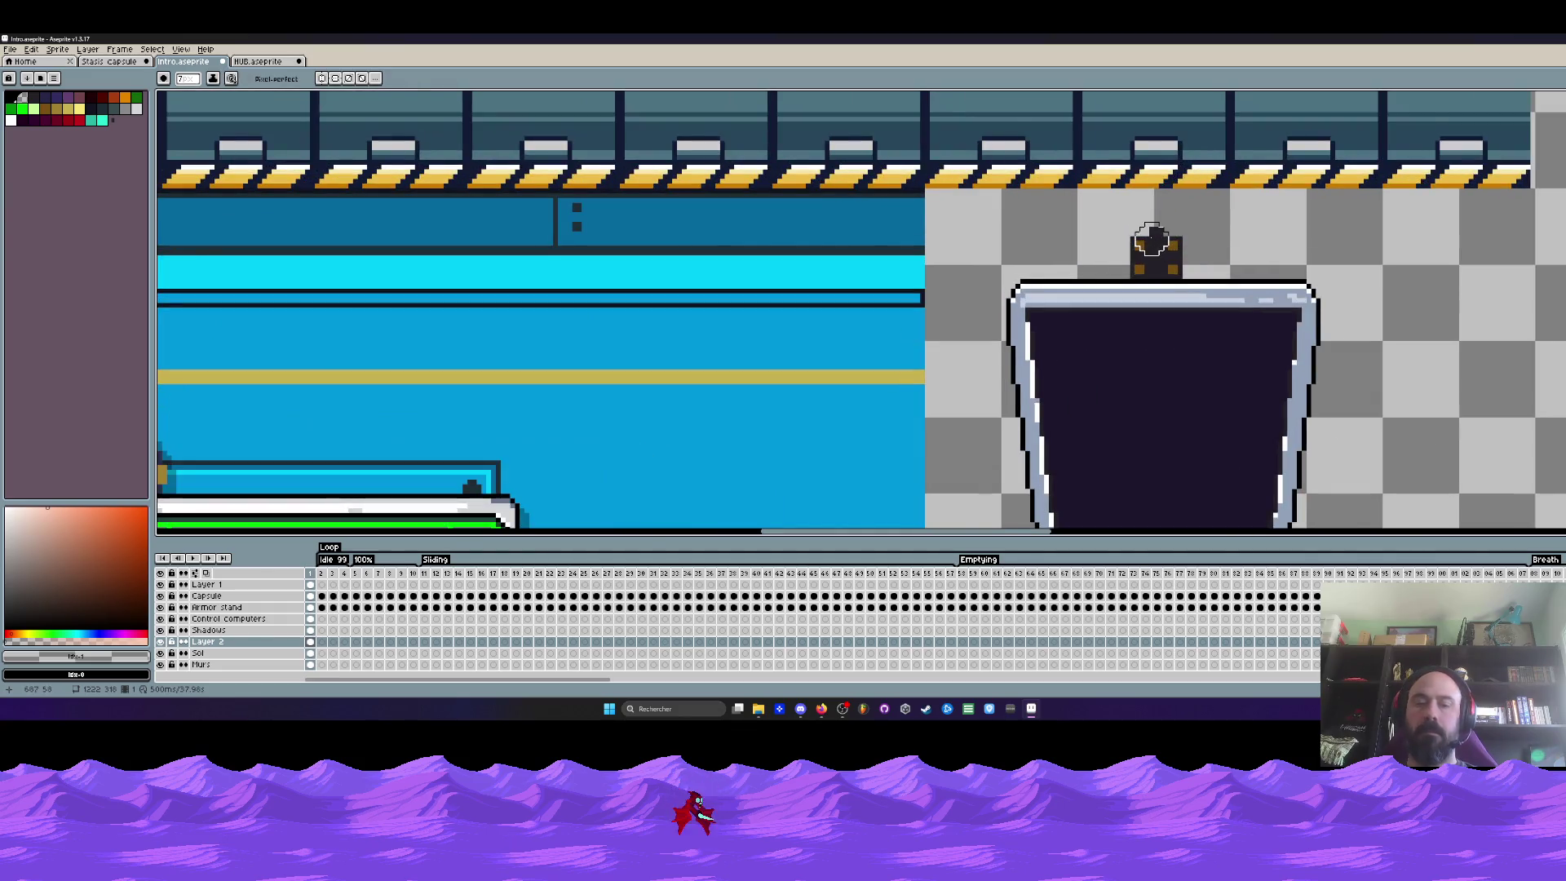
{"action": "key", "text": "m"}
{"action": "scroll", "coordinate": [1156, 244], "scroll_direction": "up", "scroll_amount": 1}
{"action": "mouse_move", "coordinate": [1084, 206]}
{"action": "left_mouse_down"}
{"action": "mouse_move", "coordinate": [1219, 290]}
{"action": "mouse_move", "coordinate": [1062, 275]}
{"action": "mouse_move", "coordinate": [1334, 272]}
{"action": "left_mouse_up"}
{"action": "key", "text": "Return"}
{"action": "scroll", "coordinate": [1275, 253], "scroll_direction": "down", "scroll_amount": 1}
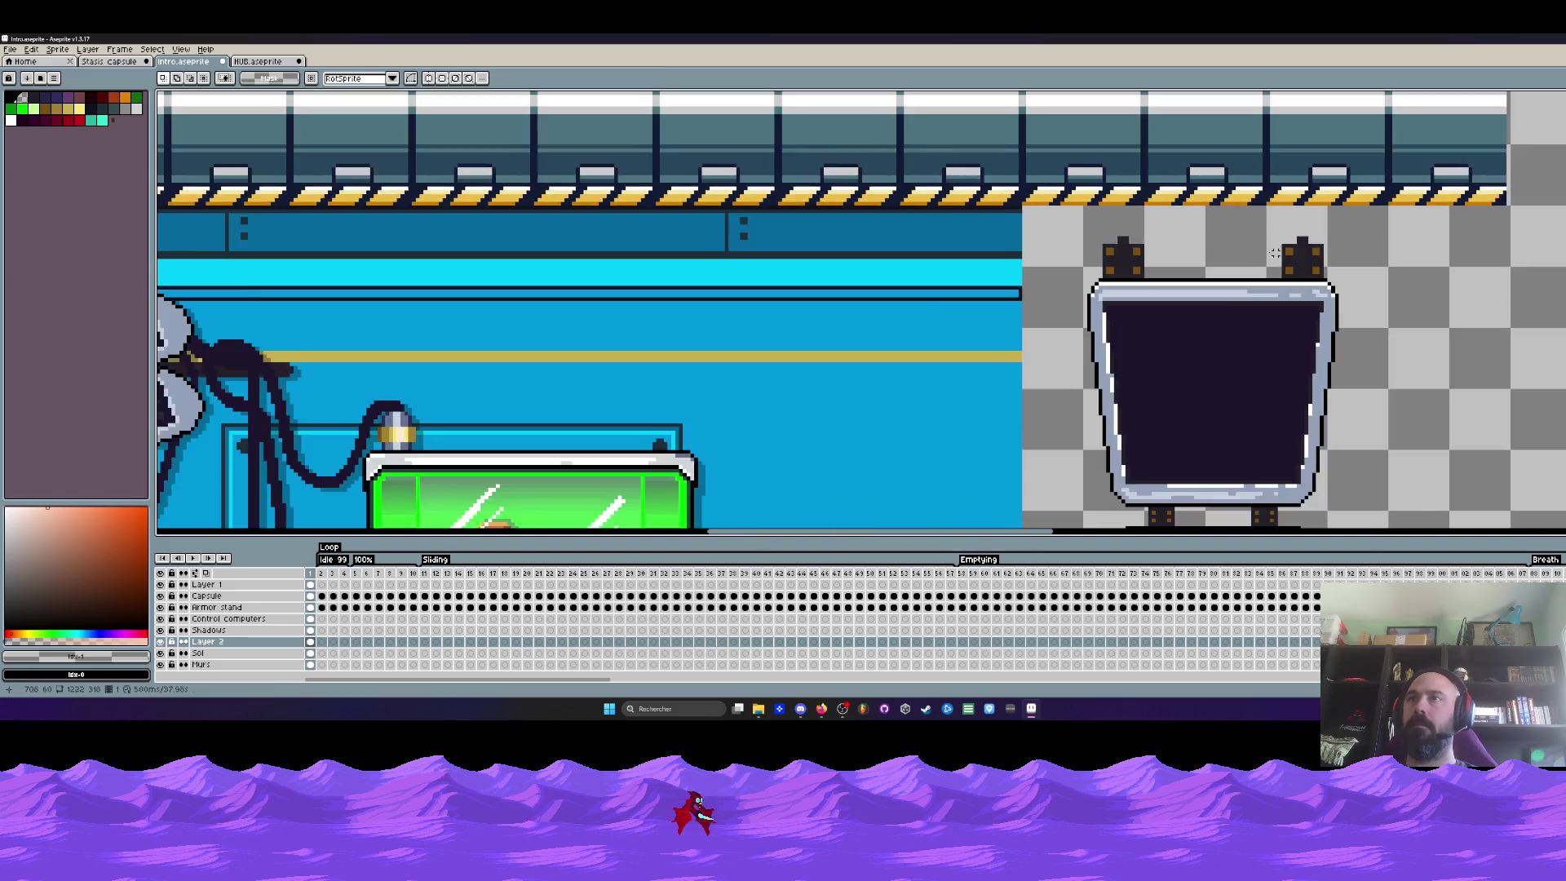
{"action": "scroll", "coordinate": [1275, 254], "scroll_direction": "up", "scroll_amount": 1}
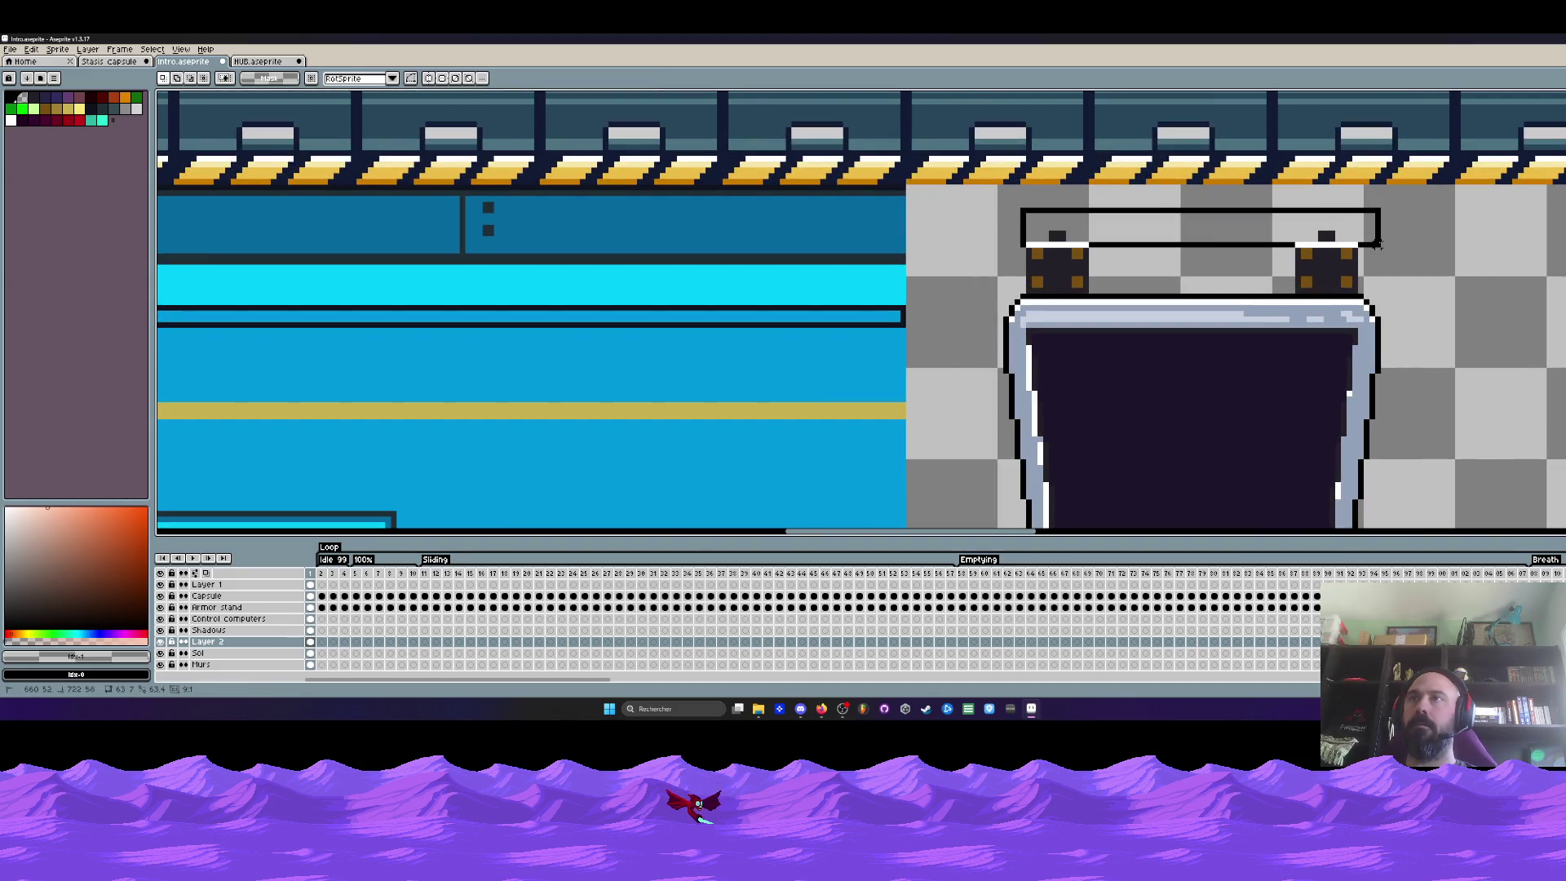
{"action": "left_click_drag", "start_coordinate": [1018, 206], "coordinate": [1386, 242]}
{"action": "scroll", "coordinate": [1321, 235], "scroll_direction": "down", "scroll_amount": 2}
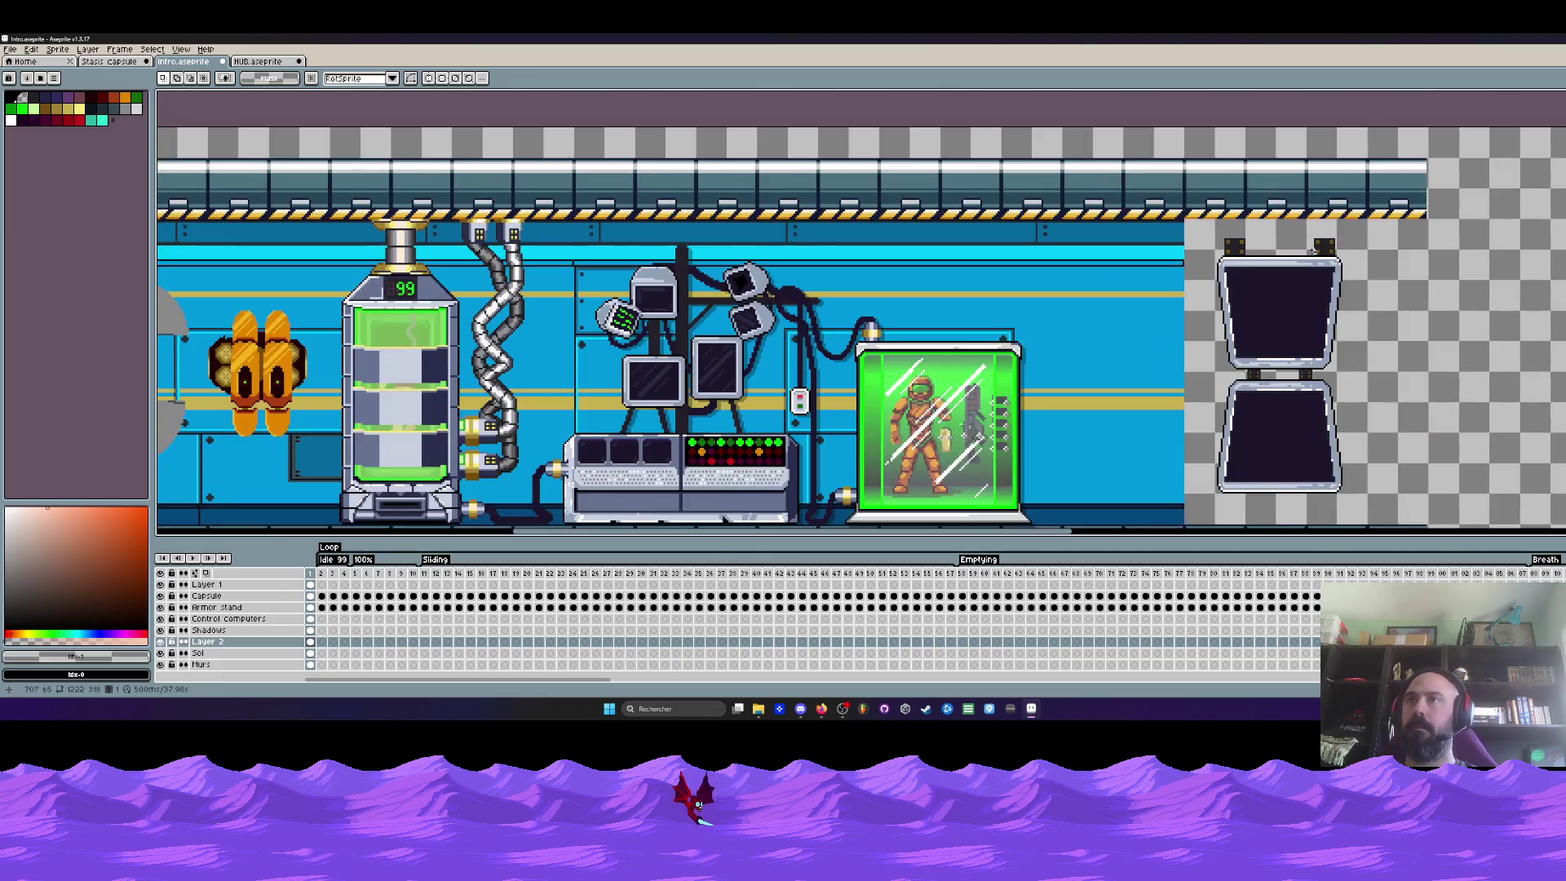
Select the whole double-screen assembly and shift it left onto the right end of the blue wall
{"action": "left_click_drag", "start_coordinate": [1206, 225], "coordinate": [1395, 503]}
{"action": "left_click_drag", "start_coordinate": [1312, 352], "coordinate": [1145, 352]}
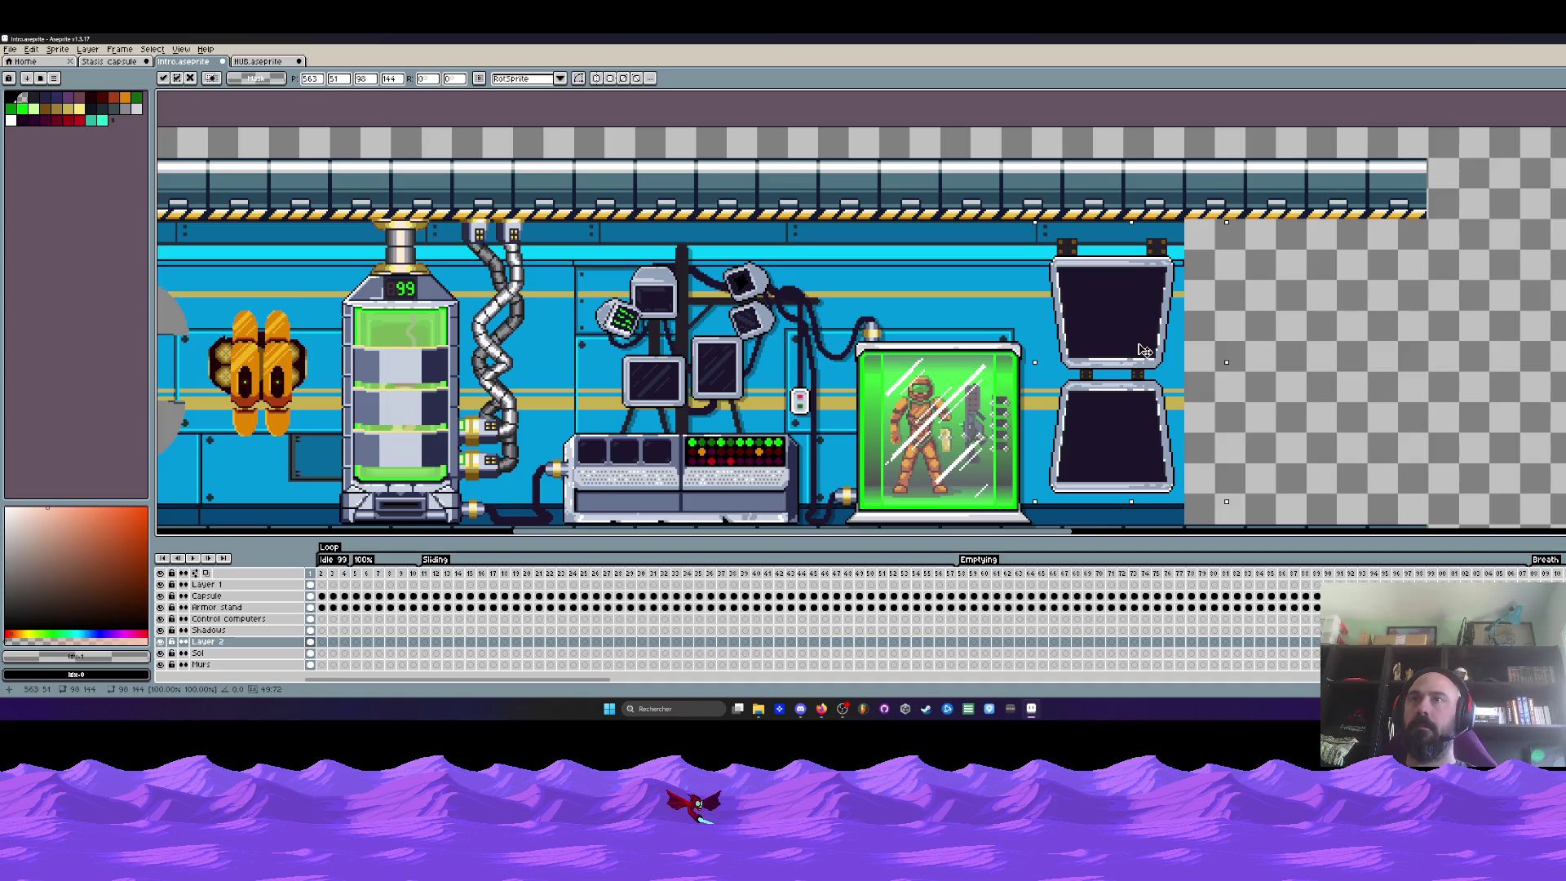
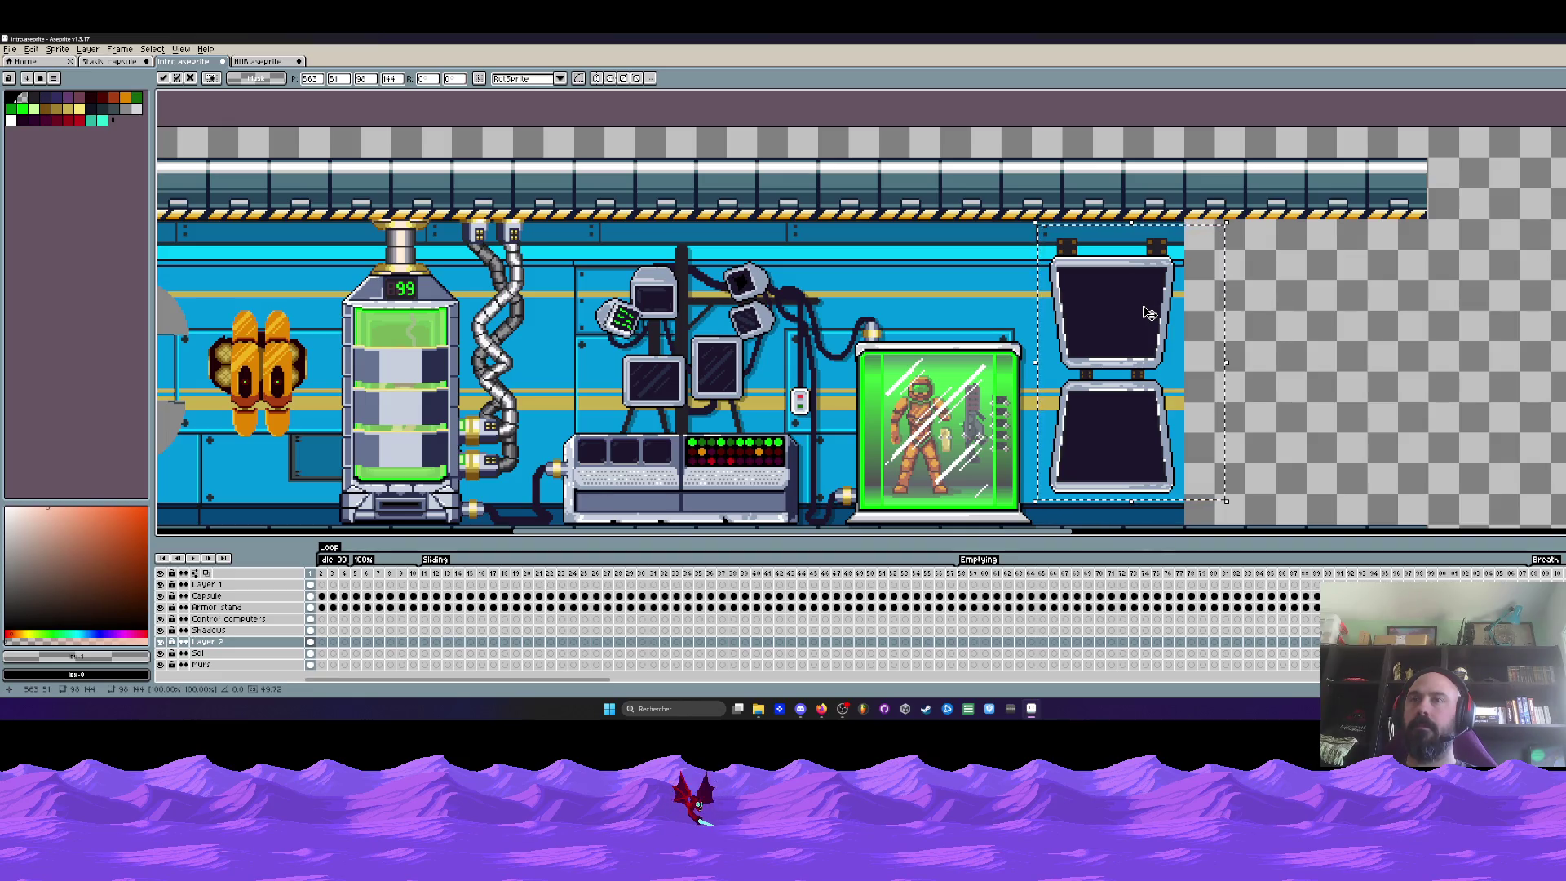
{"action": "scroll", "coordinate": [1106, 371], "scroll_direction": "up", "scroll_amount": 2}
{"action": "scroll", "coordinate": [1055, 393], "scroll_direction": "up", "scroll_amount": 2}
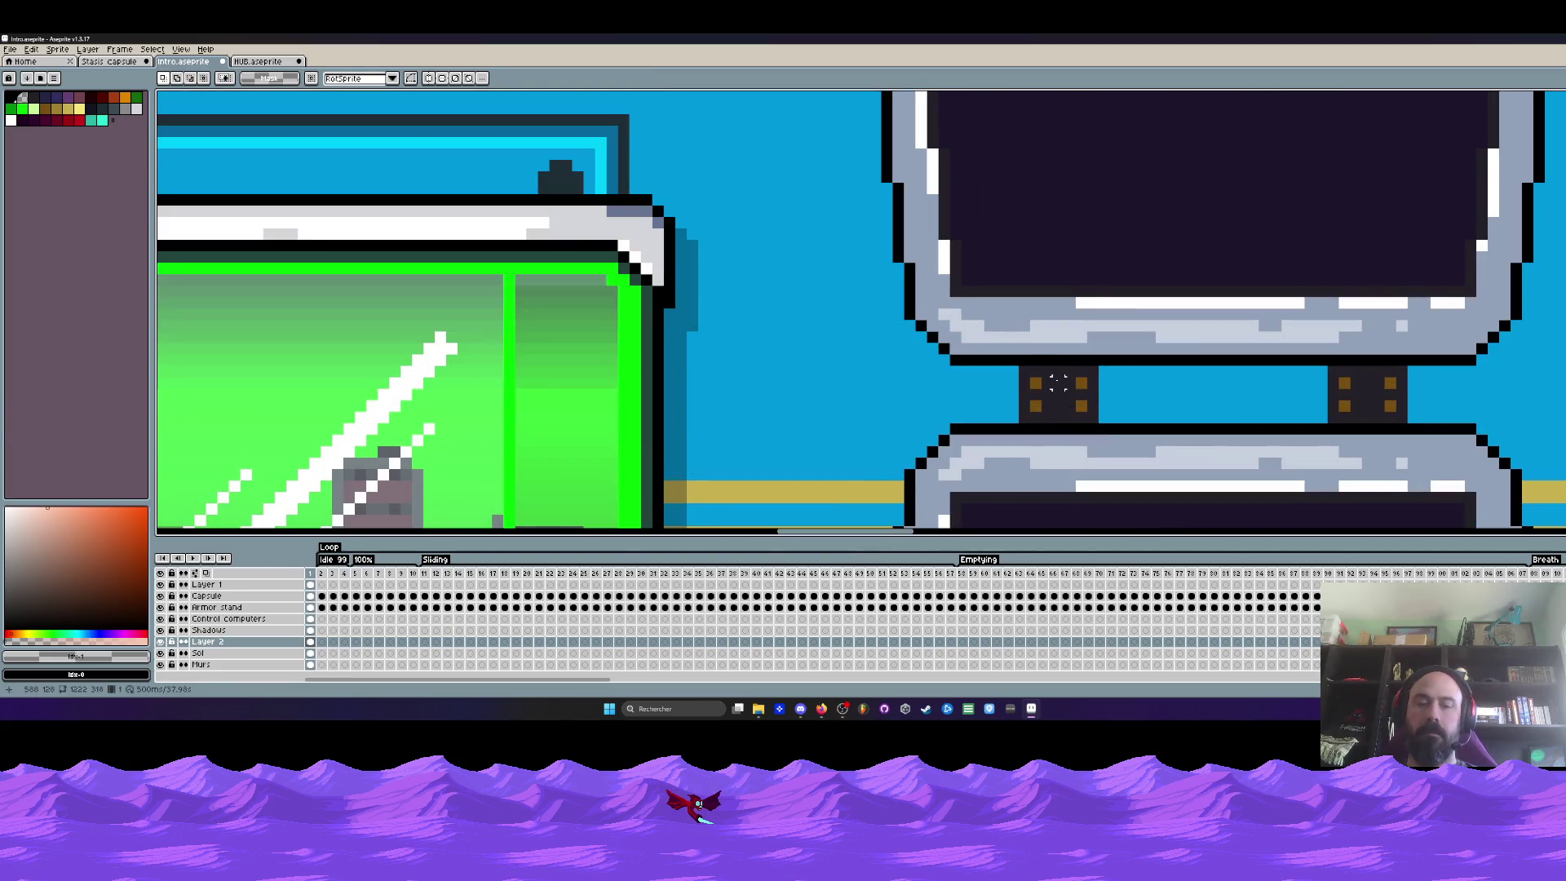
Sample the dark screen colour, then marquee the lower right-wall panel and nudge it up-left
{"action": "left_click", "coordinate": [1059, 377], "text": "alt"}
{"action": "scroll", "coordinate": [1007, 368], "scroll_direction": "down", "scroll_amount": 1}
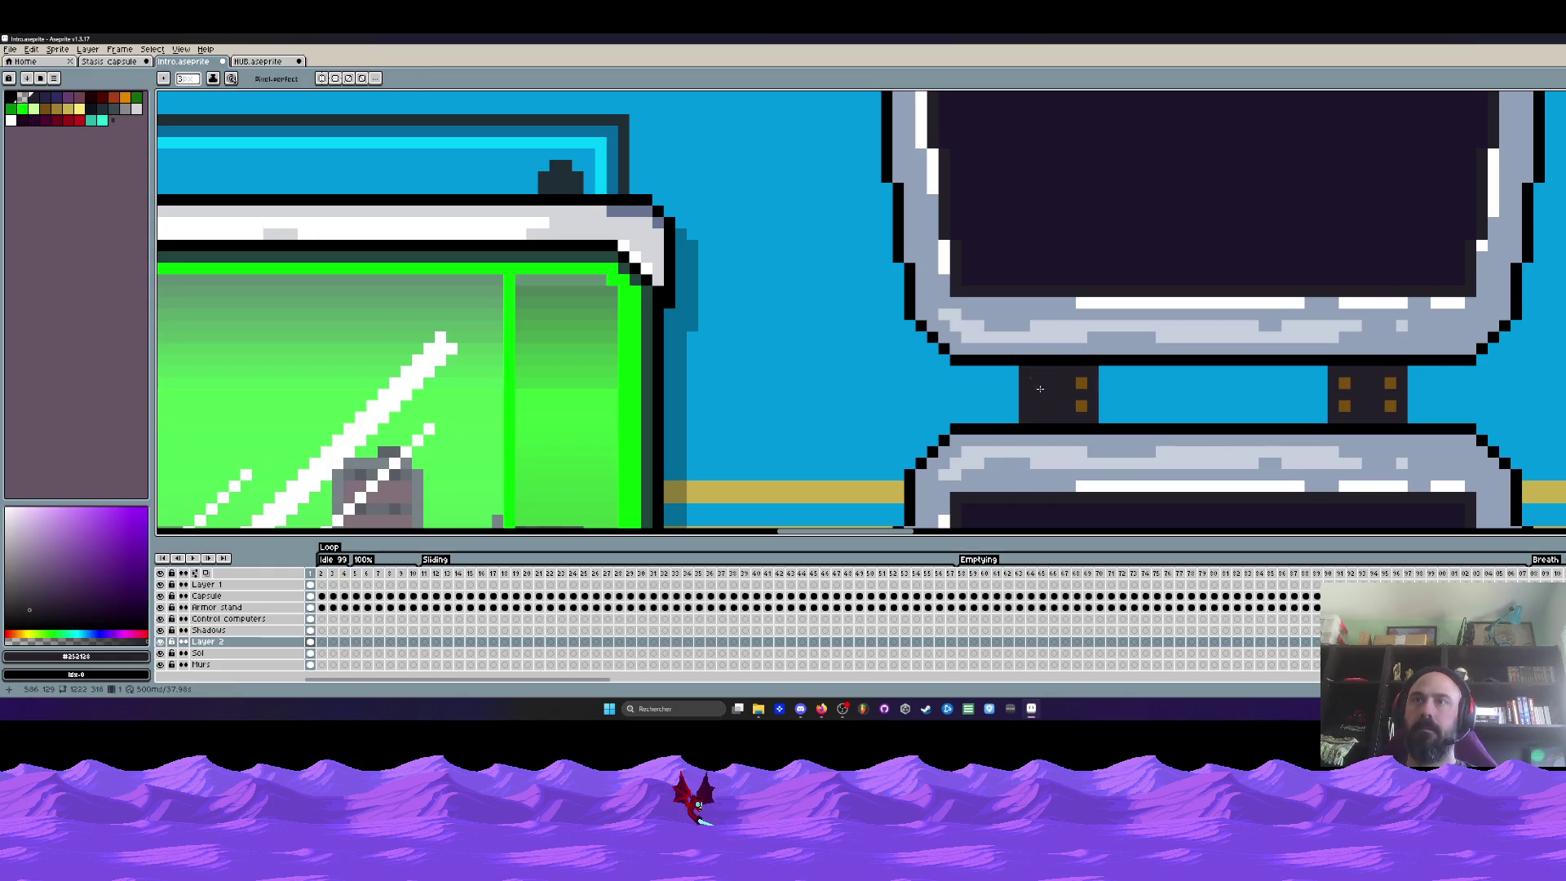
{"action": "scroll", "coordinate": [1023, 357], "scroll_direction": "down", "scroll_amount": 3}
{"action": "key", "text": "b"}
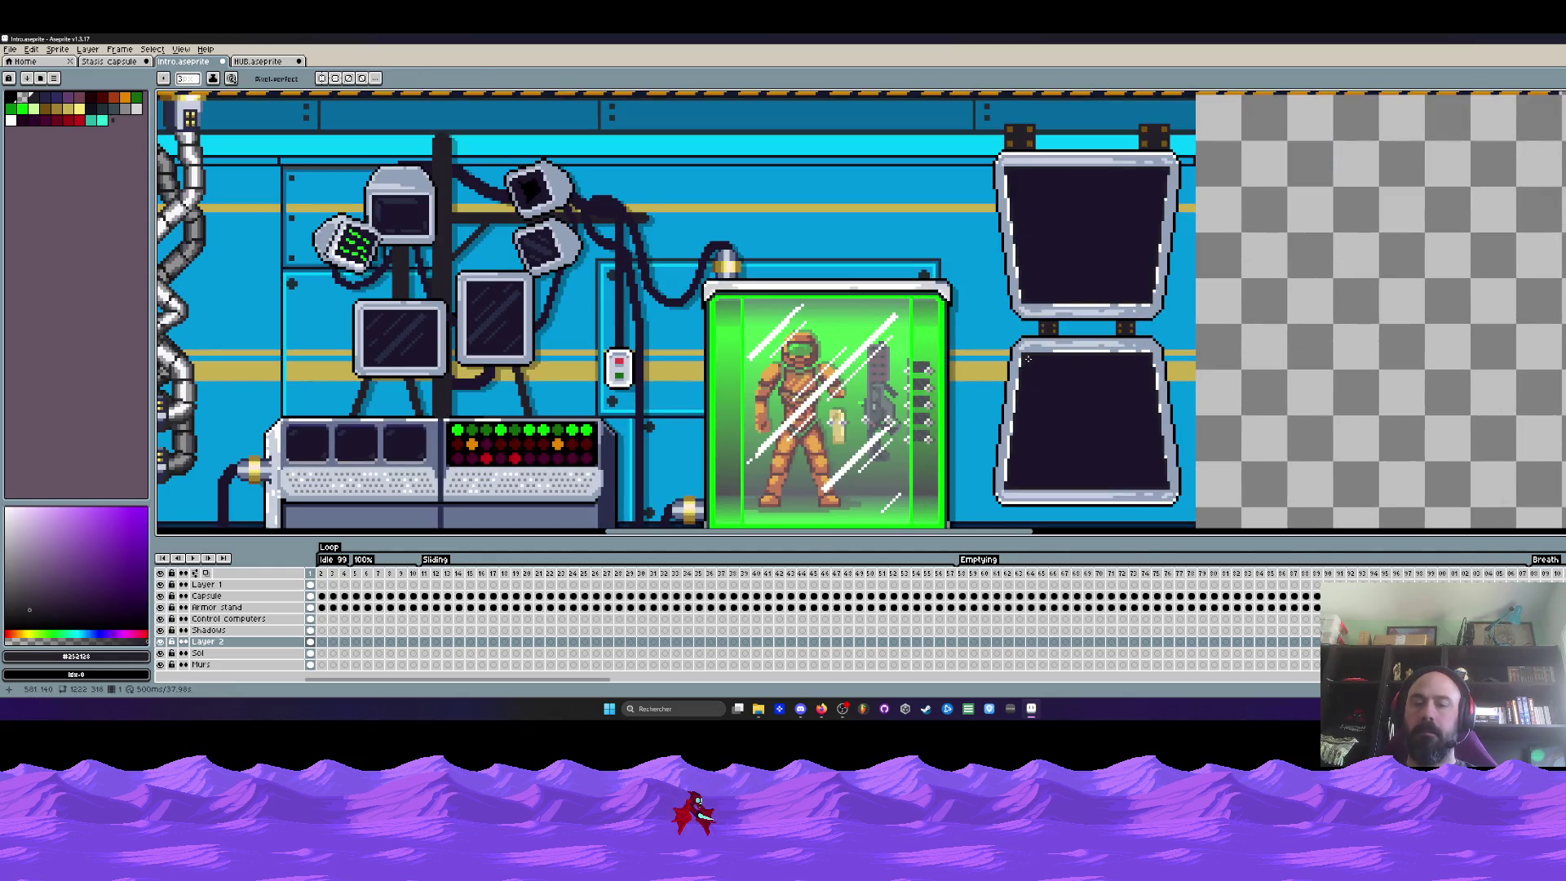
{"action": "key", "text": "m"}
{"action": "scroll", "coordinate": [1021, 357], "scroll_direction": "up", "scroll_amount": 2}
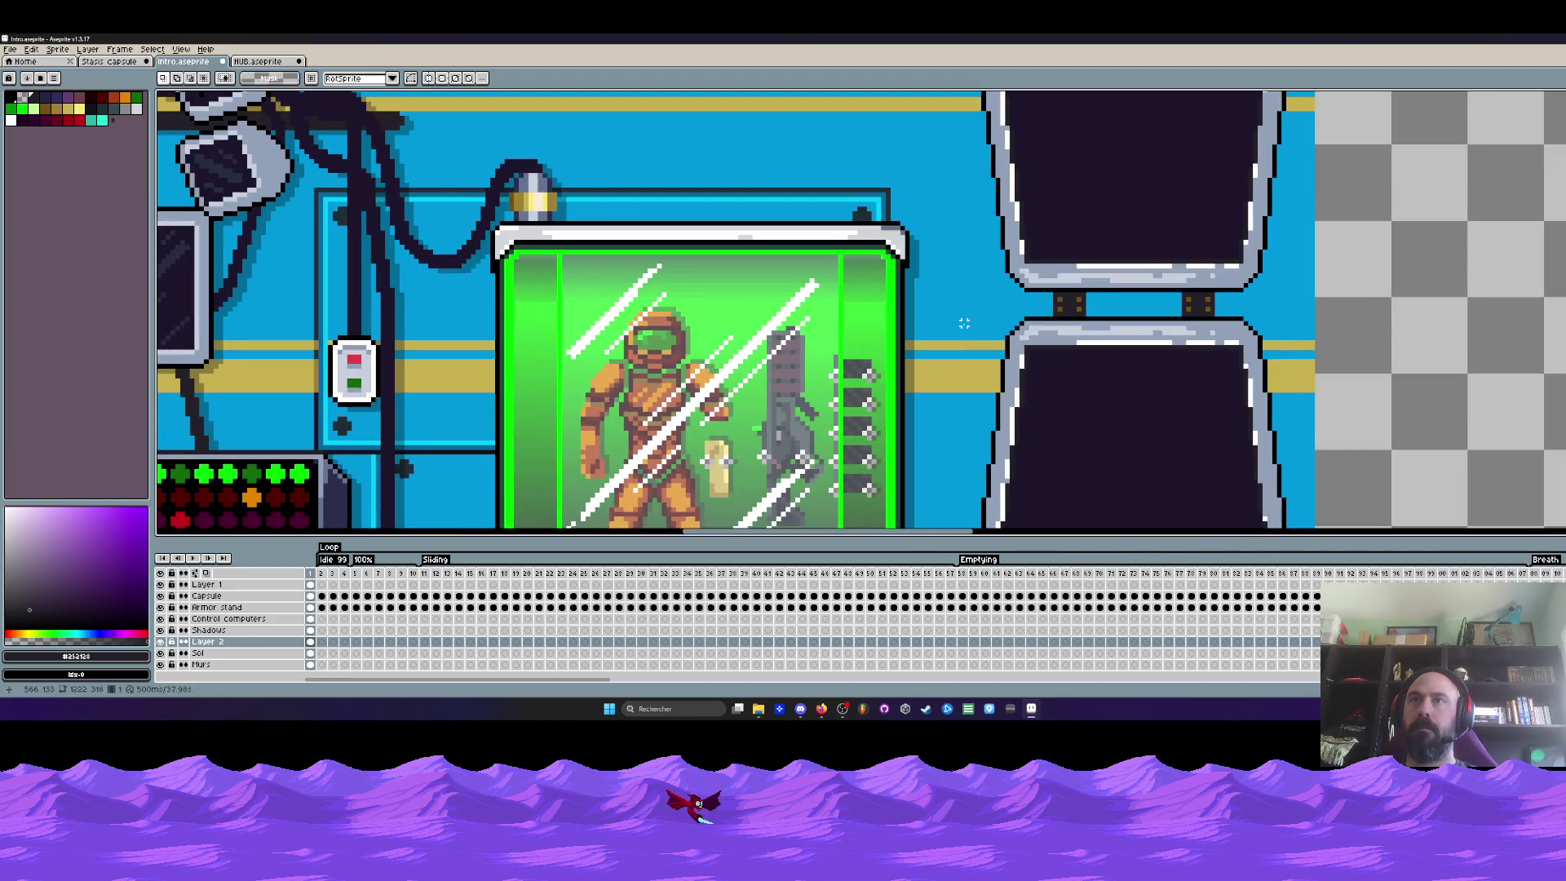
{"action": "scroll", "coordinate": [950, 322], "scroll_direction": "down", "scroll_amount": 2}
{"action": "scroll", "coordinate": [1101, 330], "scroll_direction": "up", "scroll_amount": 2}
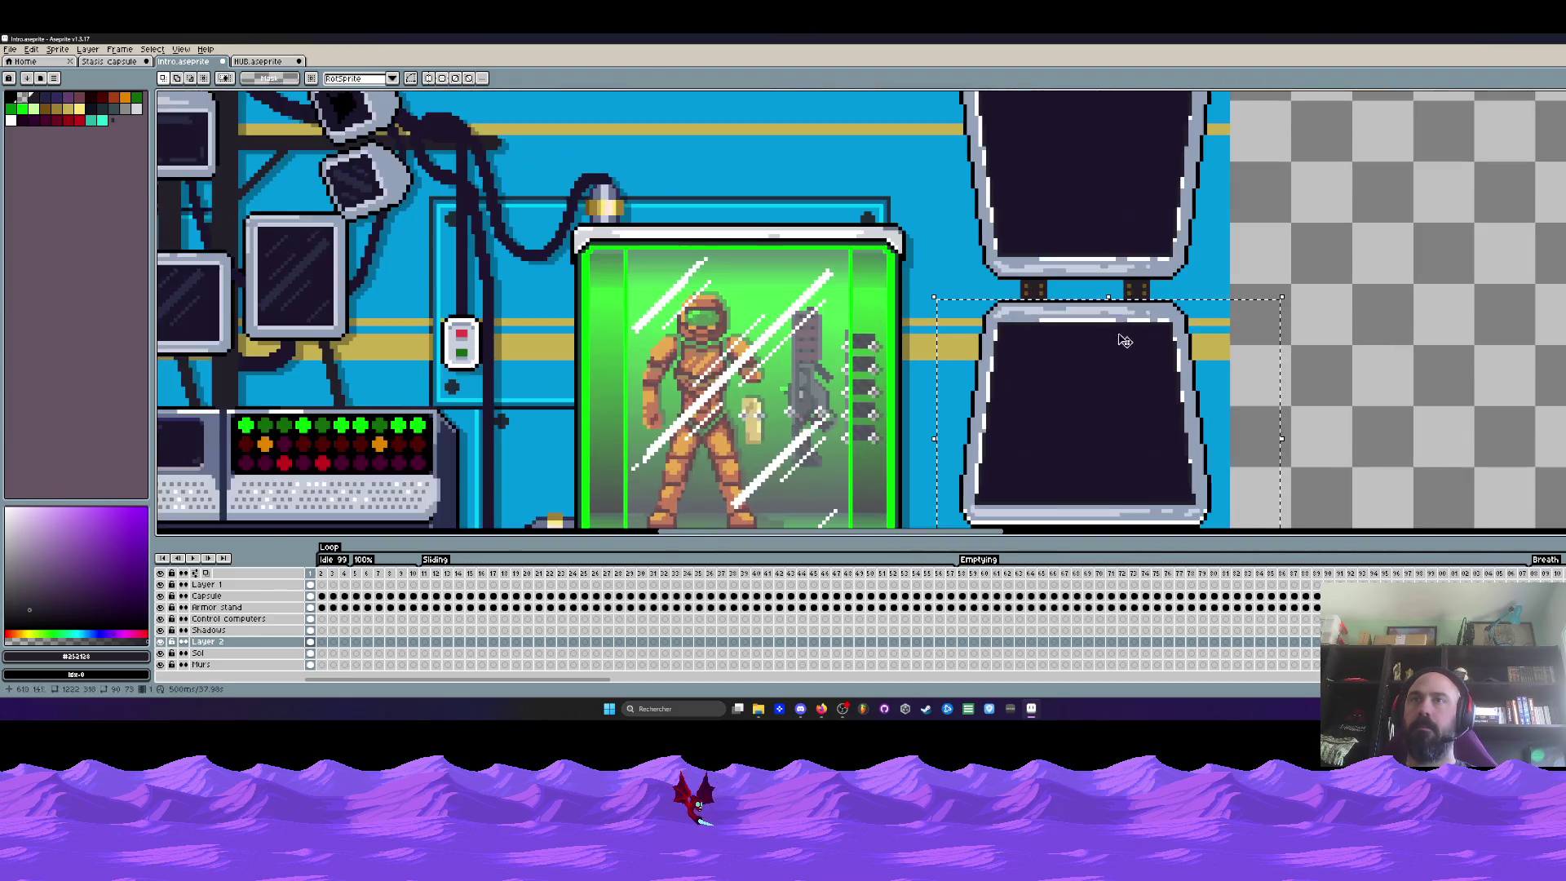
{"action": "left_click_drag", "start_coordinate": [1113, 311], "coordinate": [1111, 311]}
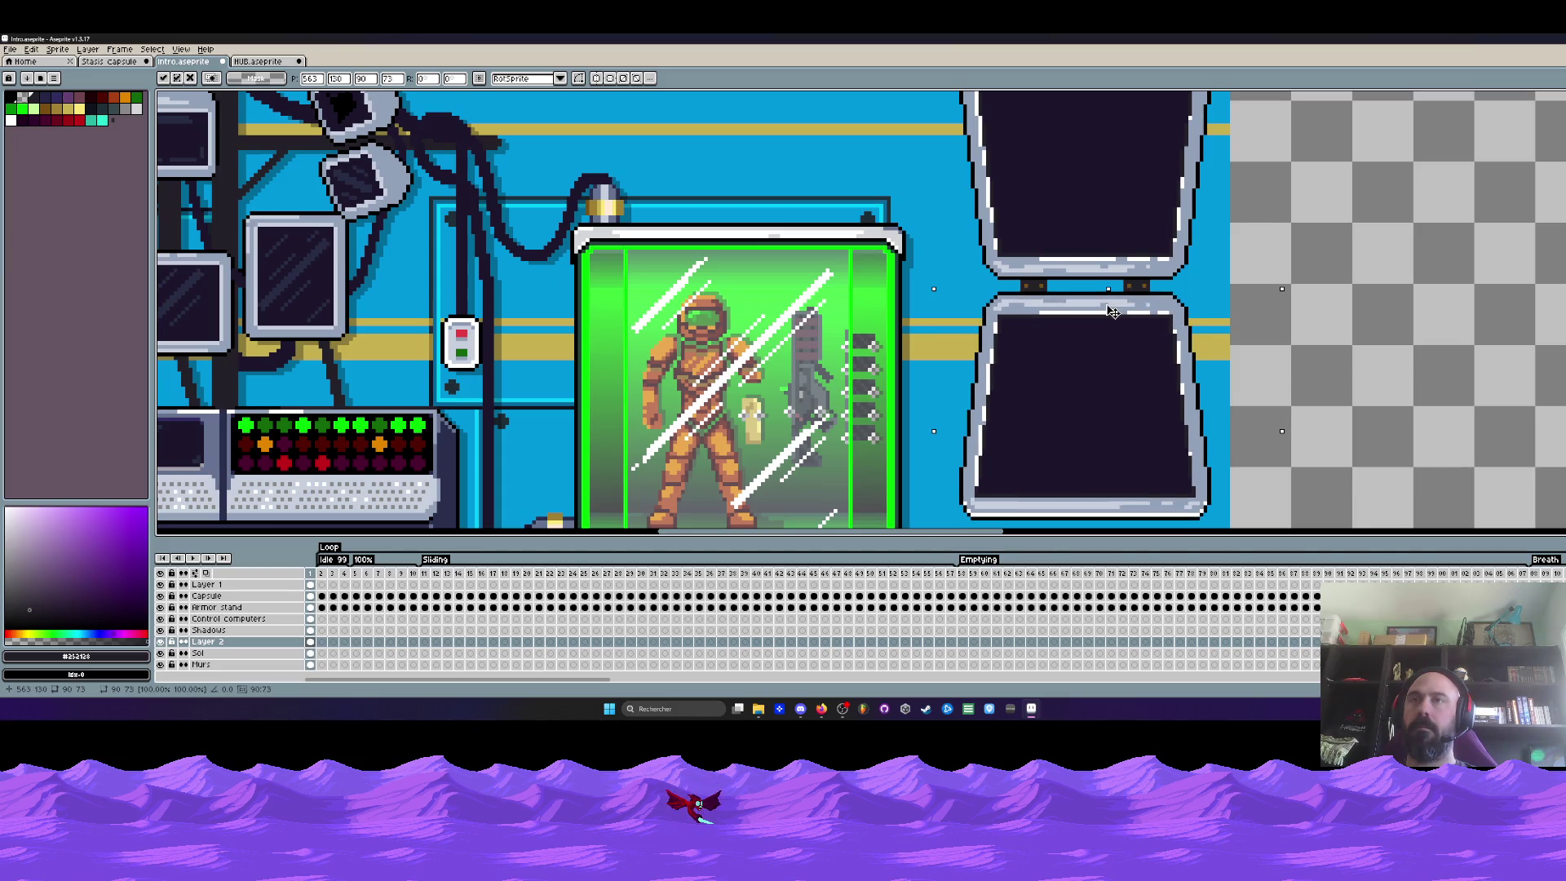
{"action": "scroll", "coordinate": [1111, 312], "scroll_direction": "down", "scroll_amount": 3}
{"action": "scroll", "coordinate": [1111, 311], "scroll_direction": "up", "scroll_amount": 2}
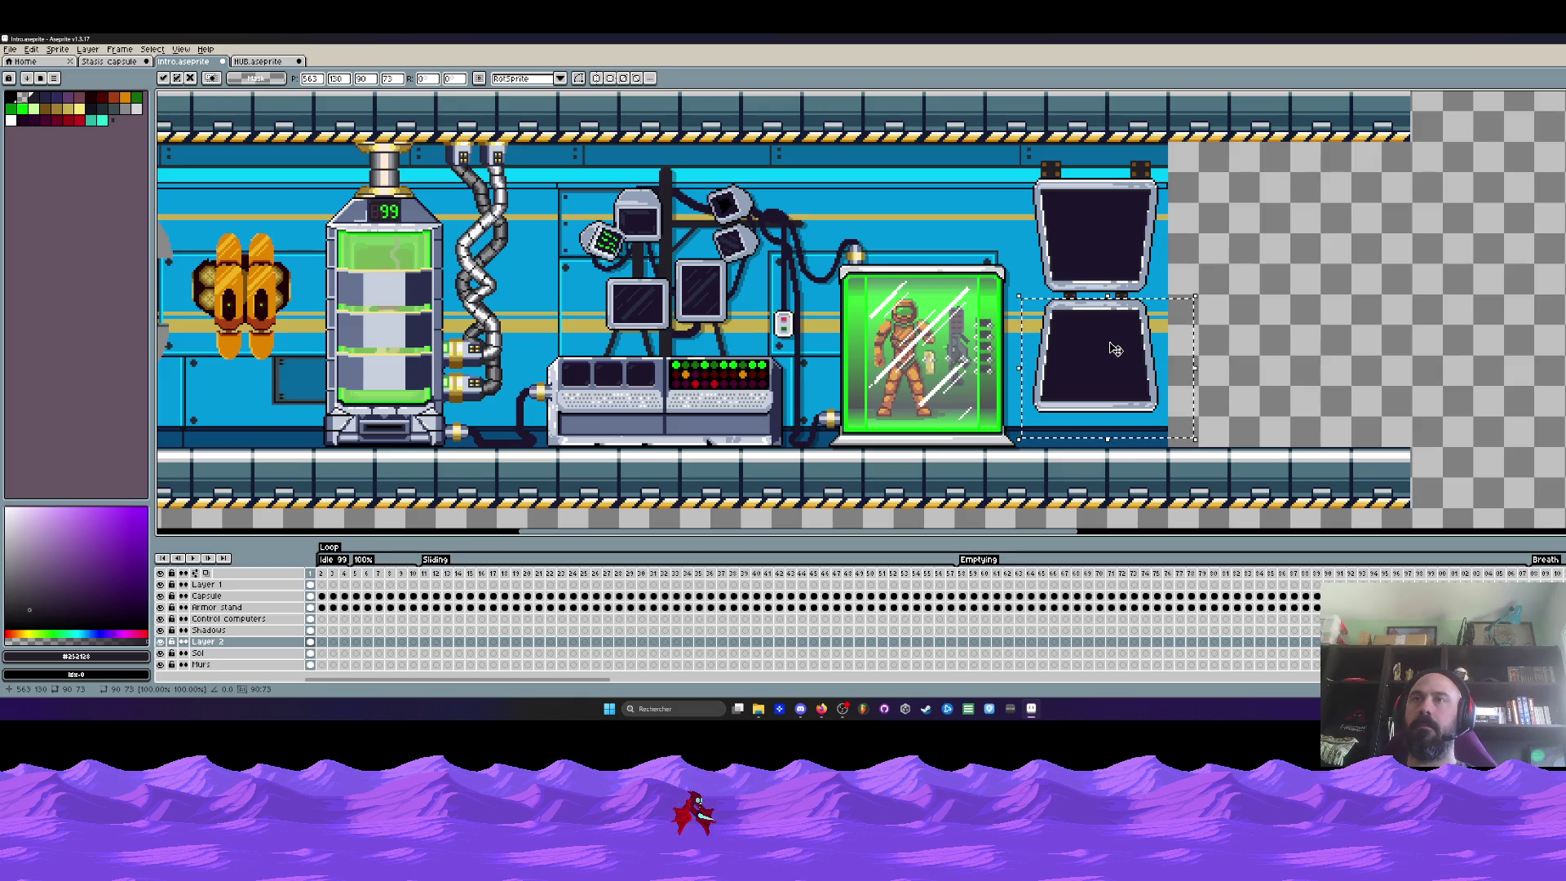
{"action": "scroll", "coordinate": [1114, 349], "scroll_direction": "down", "scroll_amount": 2}
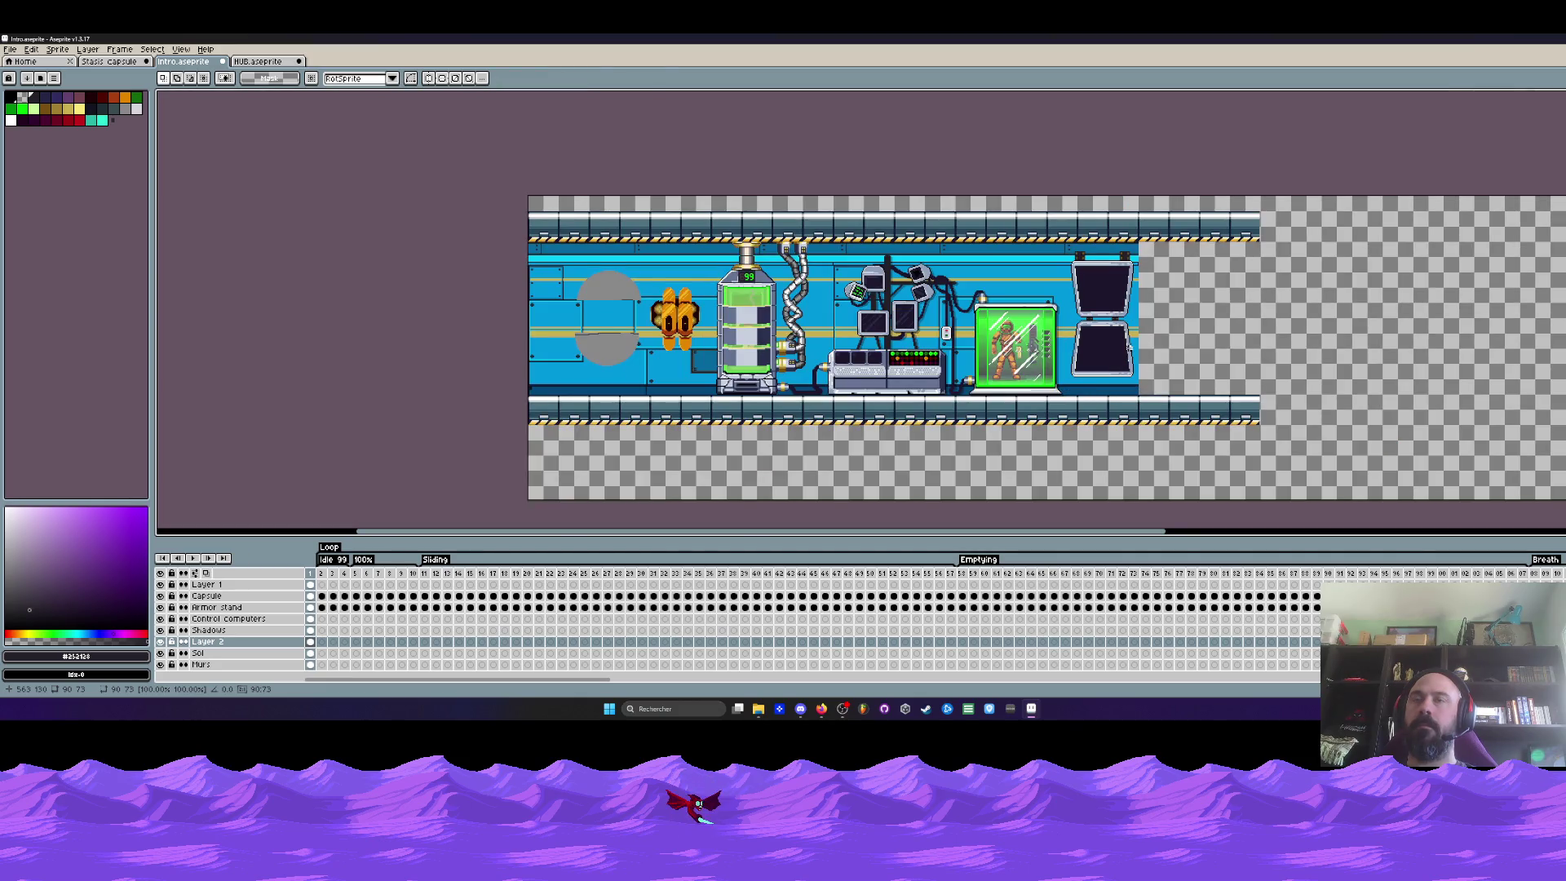
{"action": "scroll", "coordinate": [1116, 344], "scroll_direction": "up", "scroll_amount": 2}
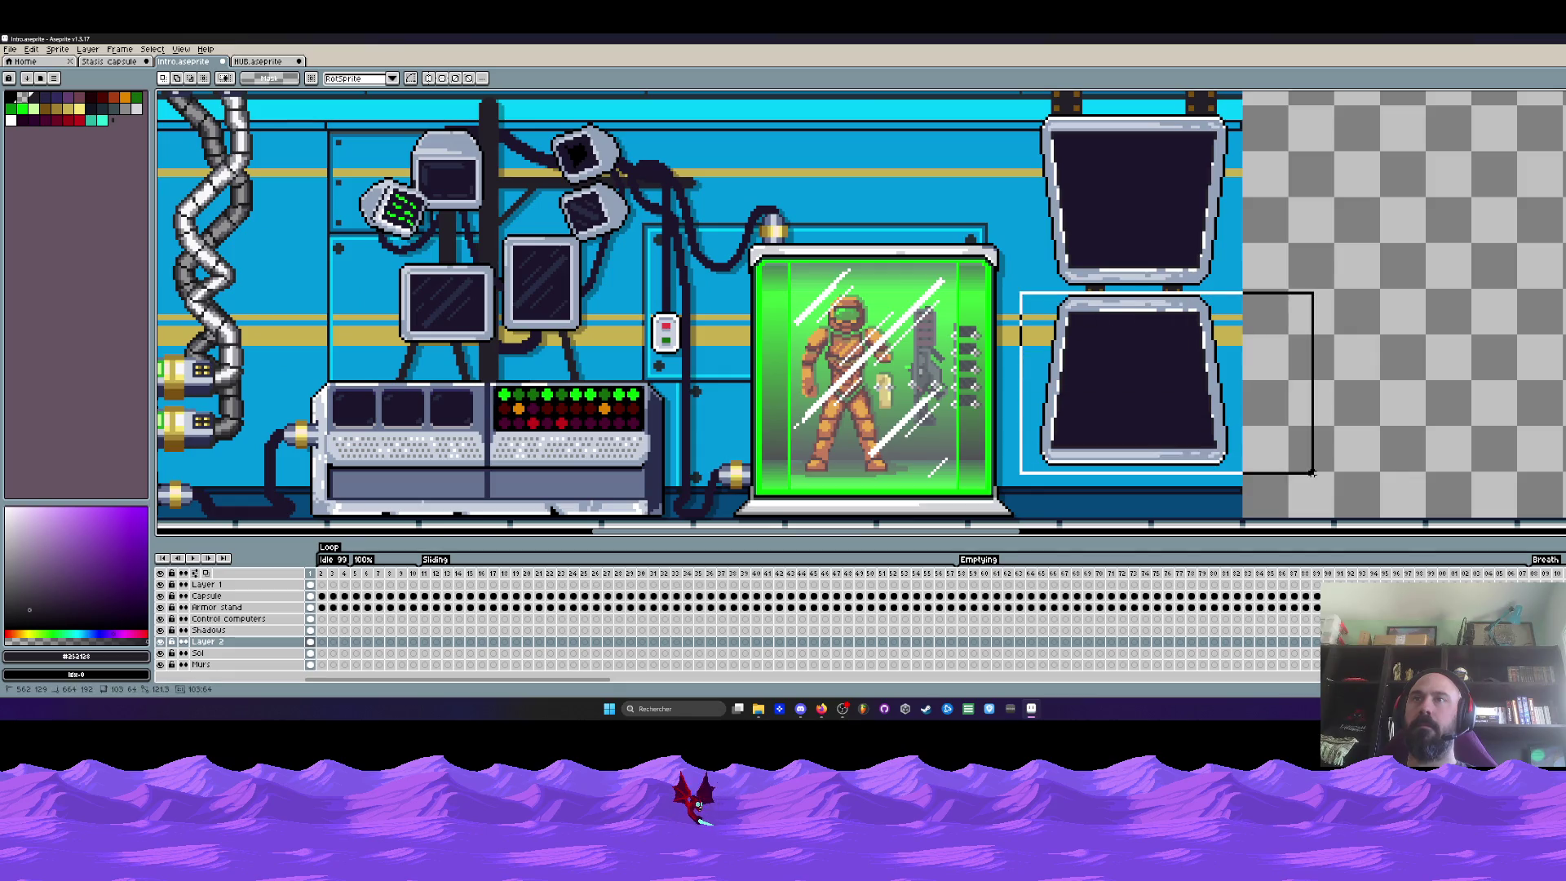
Move the lower panel up over the upper one and shift its right part onto the empty area
{"action": "left_click_drag", "start_coordinate": [1019, 292], "coordinate": [1037, 321]}
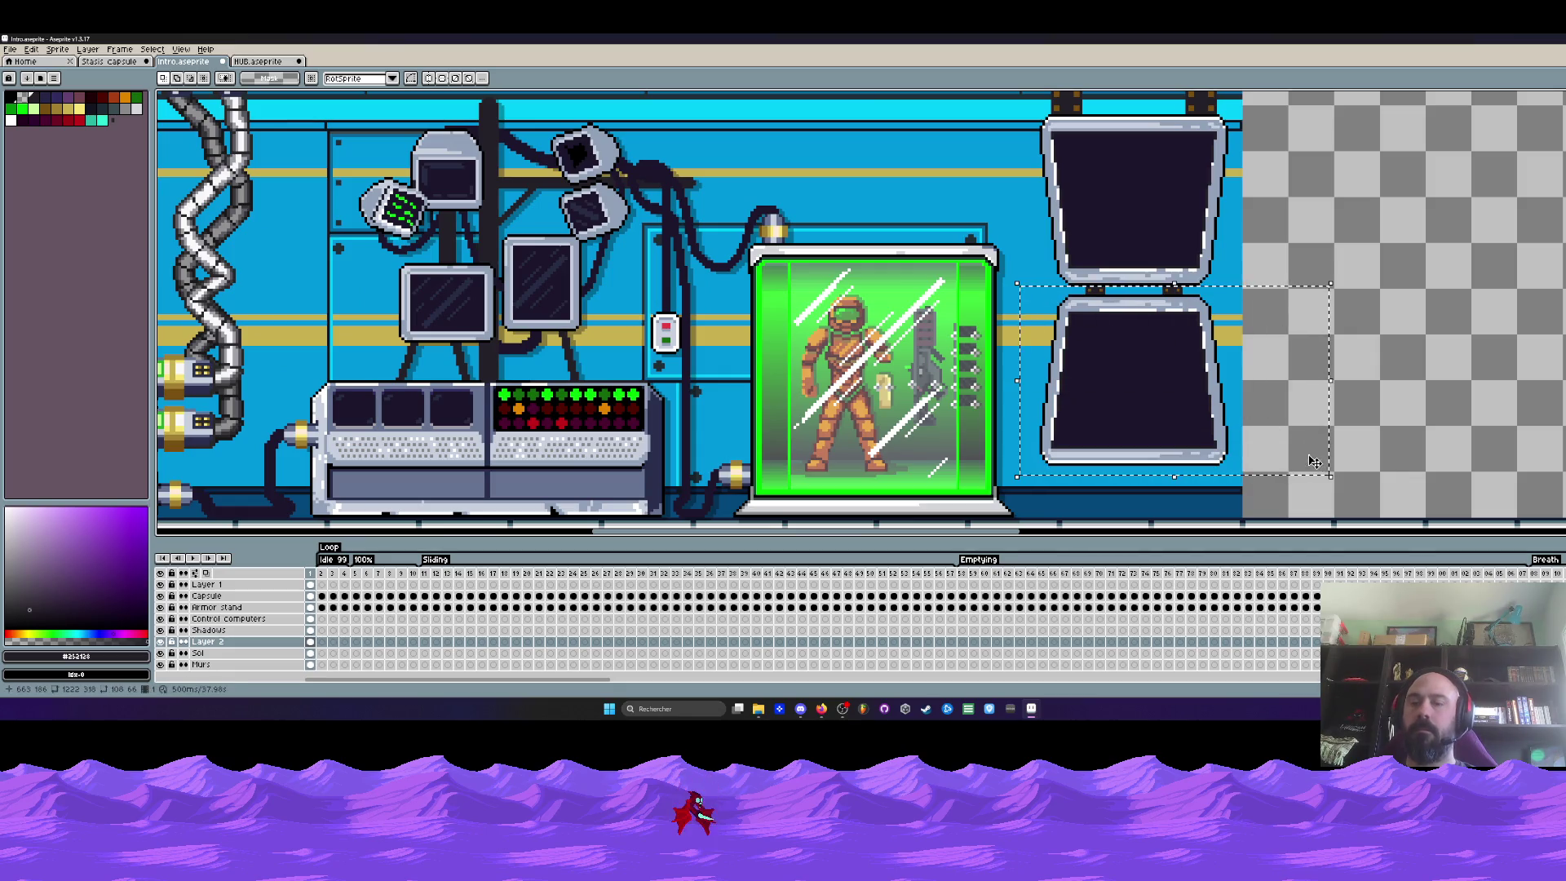
{"action": "scroll", "coordinate": [1102, 318], "scroll_direction": "down", "scroll_amount": 2}
{"action": "scroll", "coordinate": [1133, 282], "scroll_direction": "up", "scroll_amount": 2}
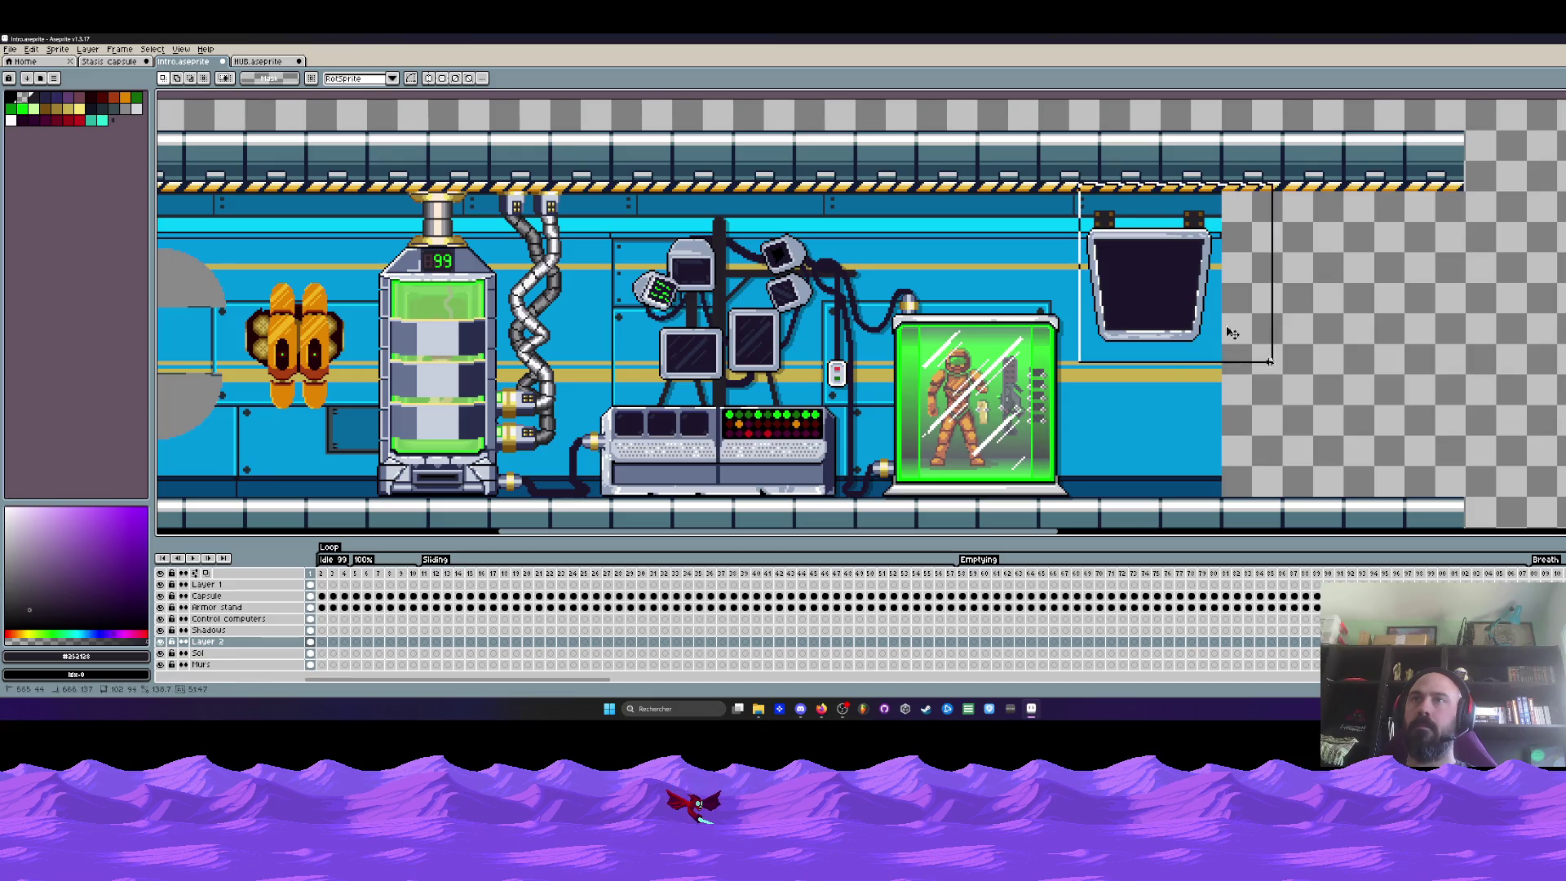
{"action": "left_click_drag", "start_coordinate": [1079, 251], "coordinate": [1279, 435]}
{"action": "left_click_drag", "start_coordinate": [1197, 372], "coordinate": [1196, 350]}
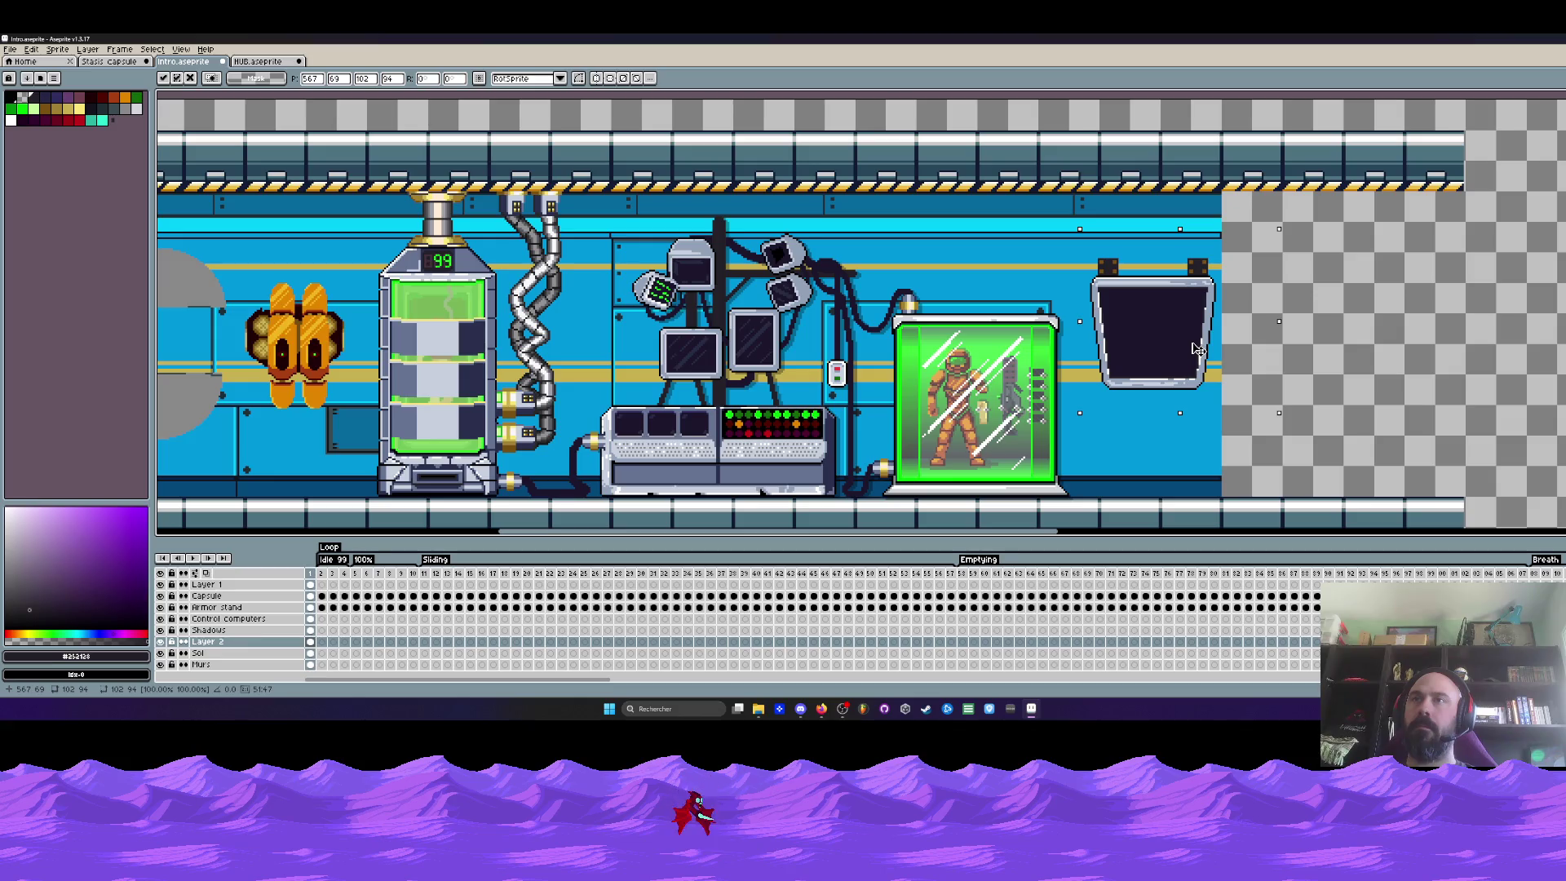
{"action": "left_click_drag", "start_coordinate": [1196, 350], "coordinate": [1193, 331]}
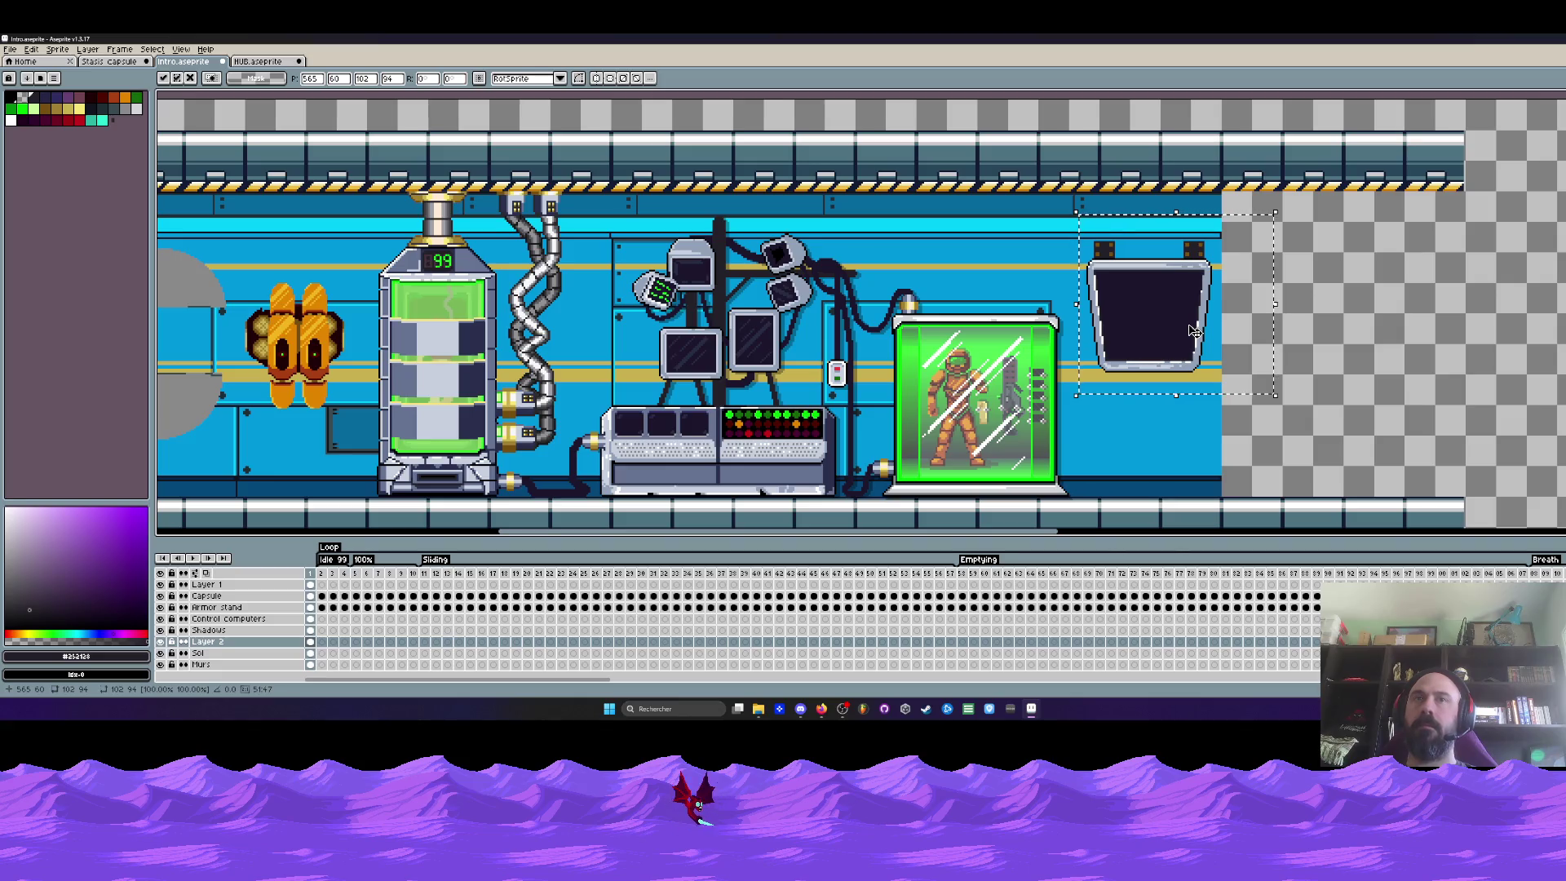
{"action": "mouse_move", "coordinate": [1194, 331]}
{"action": "left_mouse_down"}
{"action": "mouse_move", "coordinate": [1204, 288]}
{"action": "mouse_move", "coordinate": [1194, 305]}
{"action": "left_mouse_up"}
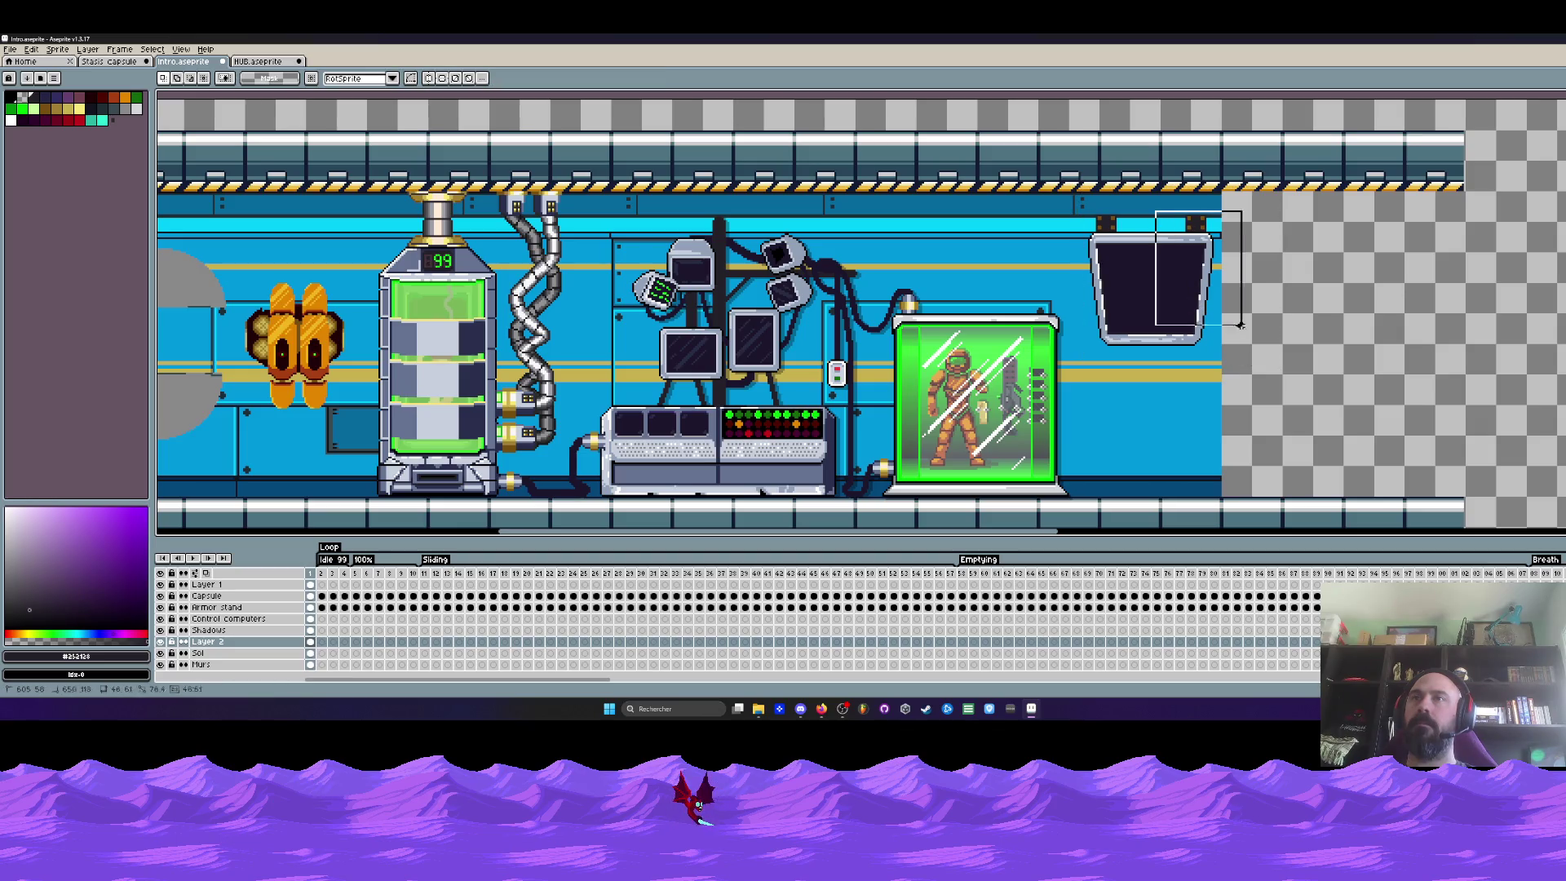
{"action": "left_click_drag", "start_coordinate": [1194, 305], "coordinate": [1307, 312]}
{"action": "key", "text": "Return"}
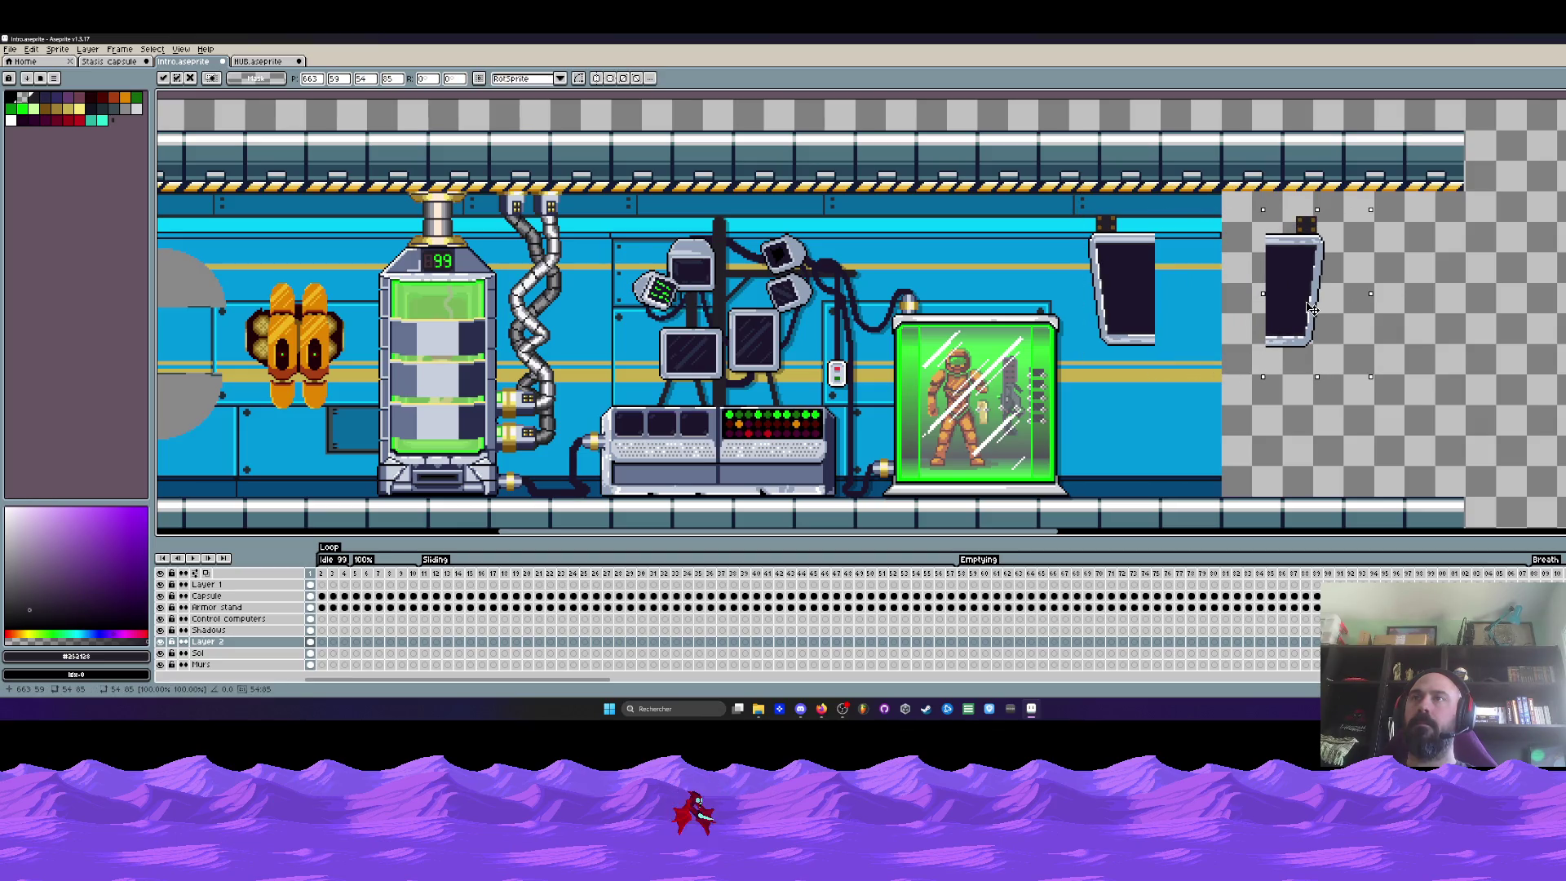
{"action": "scroll", "coordinate": [1165, 267], "scroll_direction": "up", "scroll_amount": 1}
Stretch the wall screen's right side outward to make it wider
{"action": "left_click_drag", "start_coordinate": [1111, 206], "coordinate": [1224, 404]}
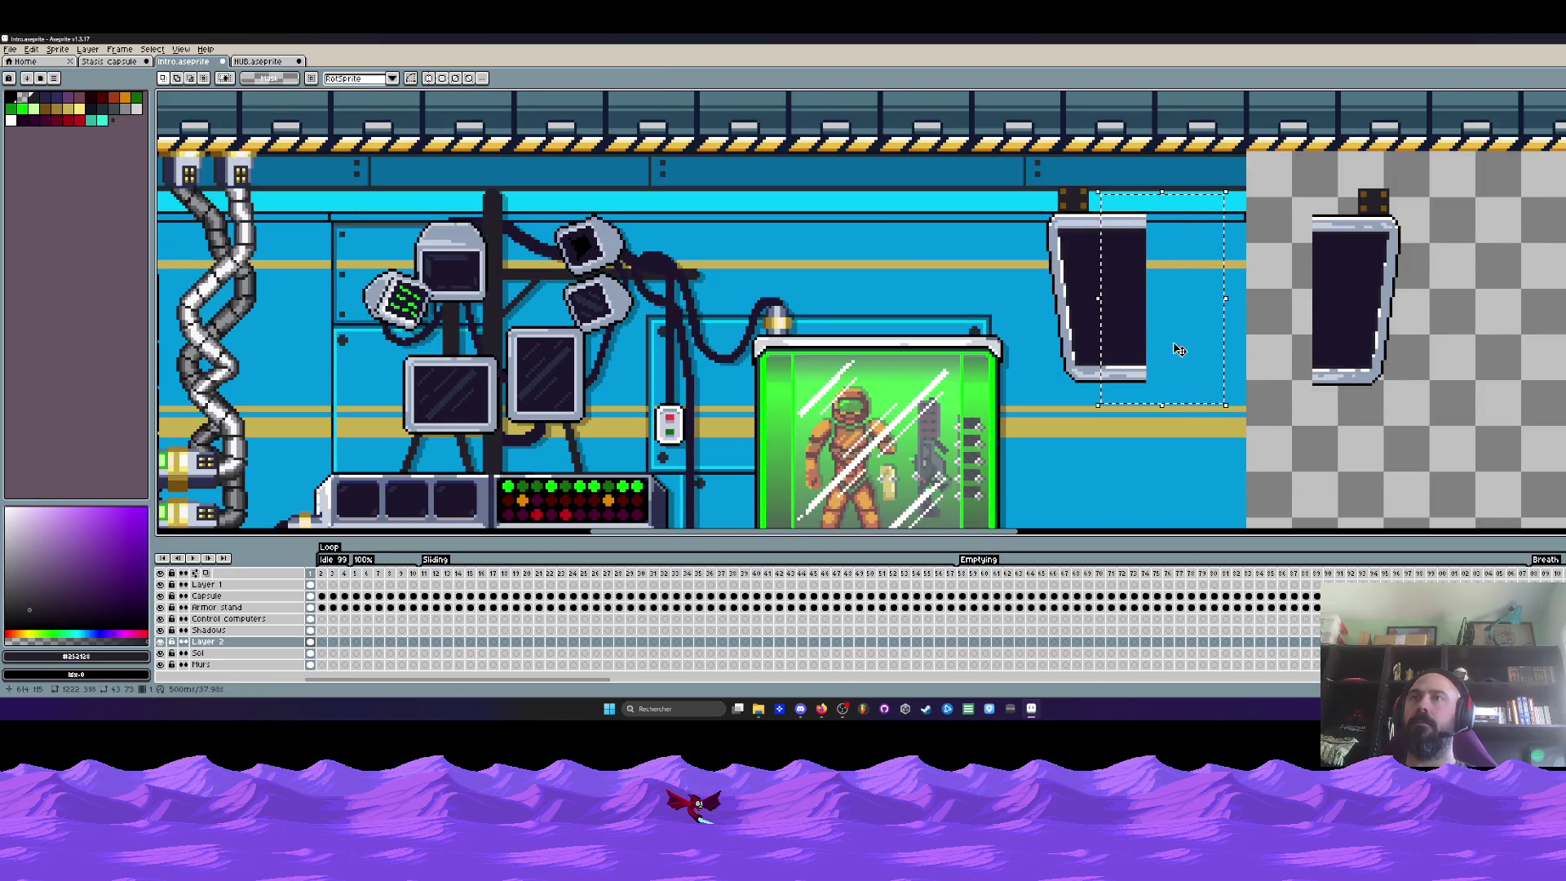
{"action": "left_click_drag", "start_coordinate": [1137, 306], "coordinate": [1239, 293]}
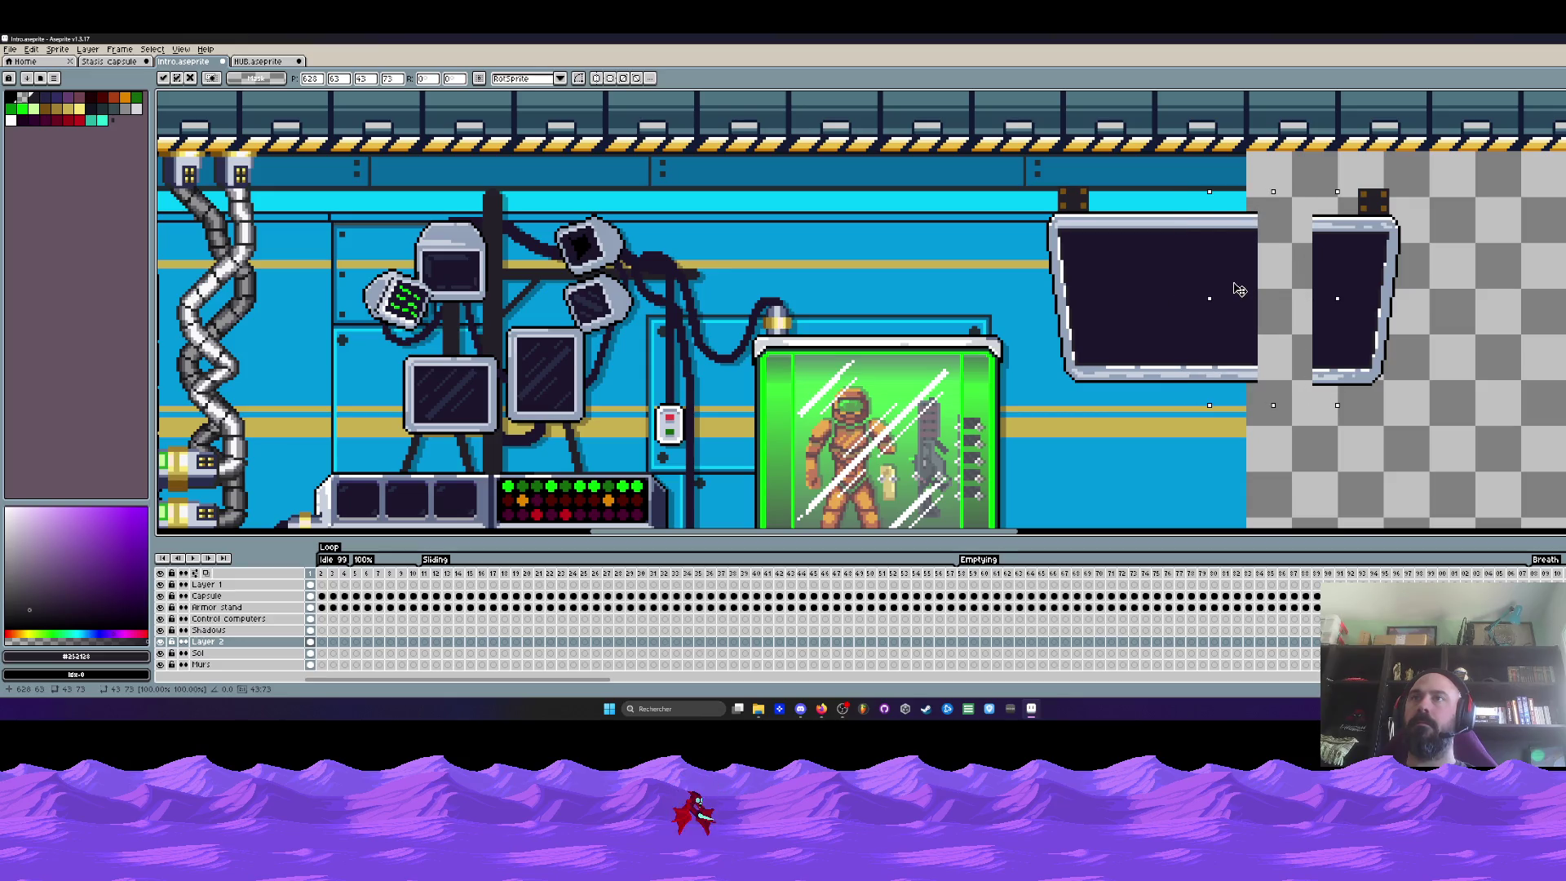
{"action": "left_click_drag", "start_coordinate": [1240, 293], "coordinate": [1280, 290]}
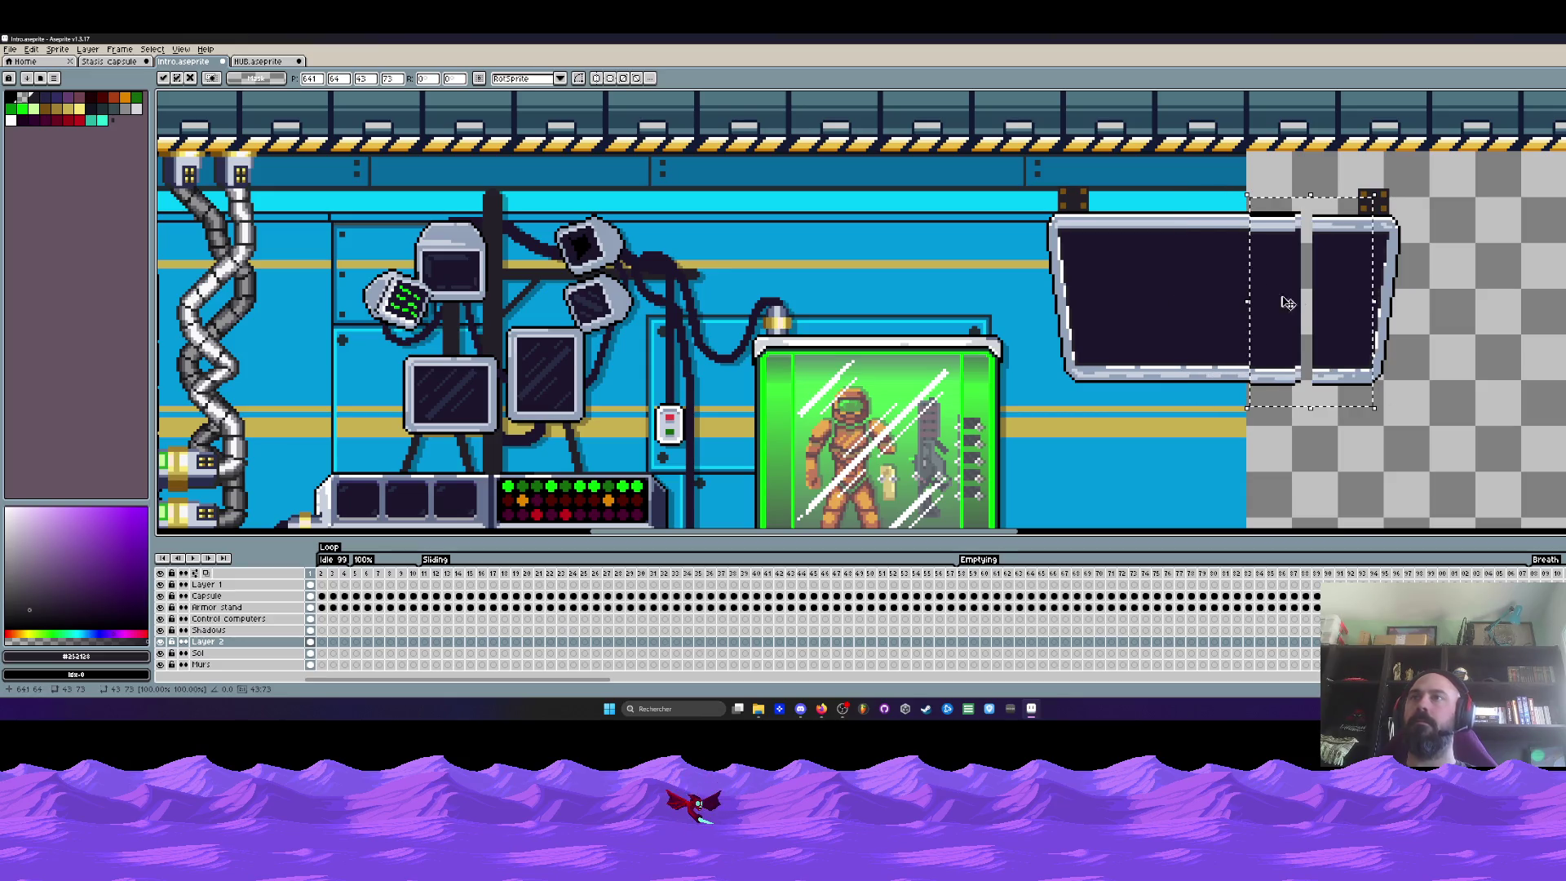
{"action": "left_click", "coordinate": [1303, 182]}
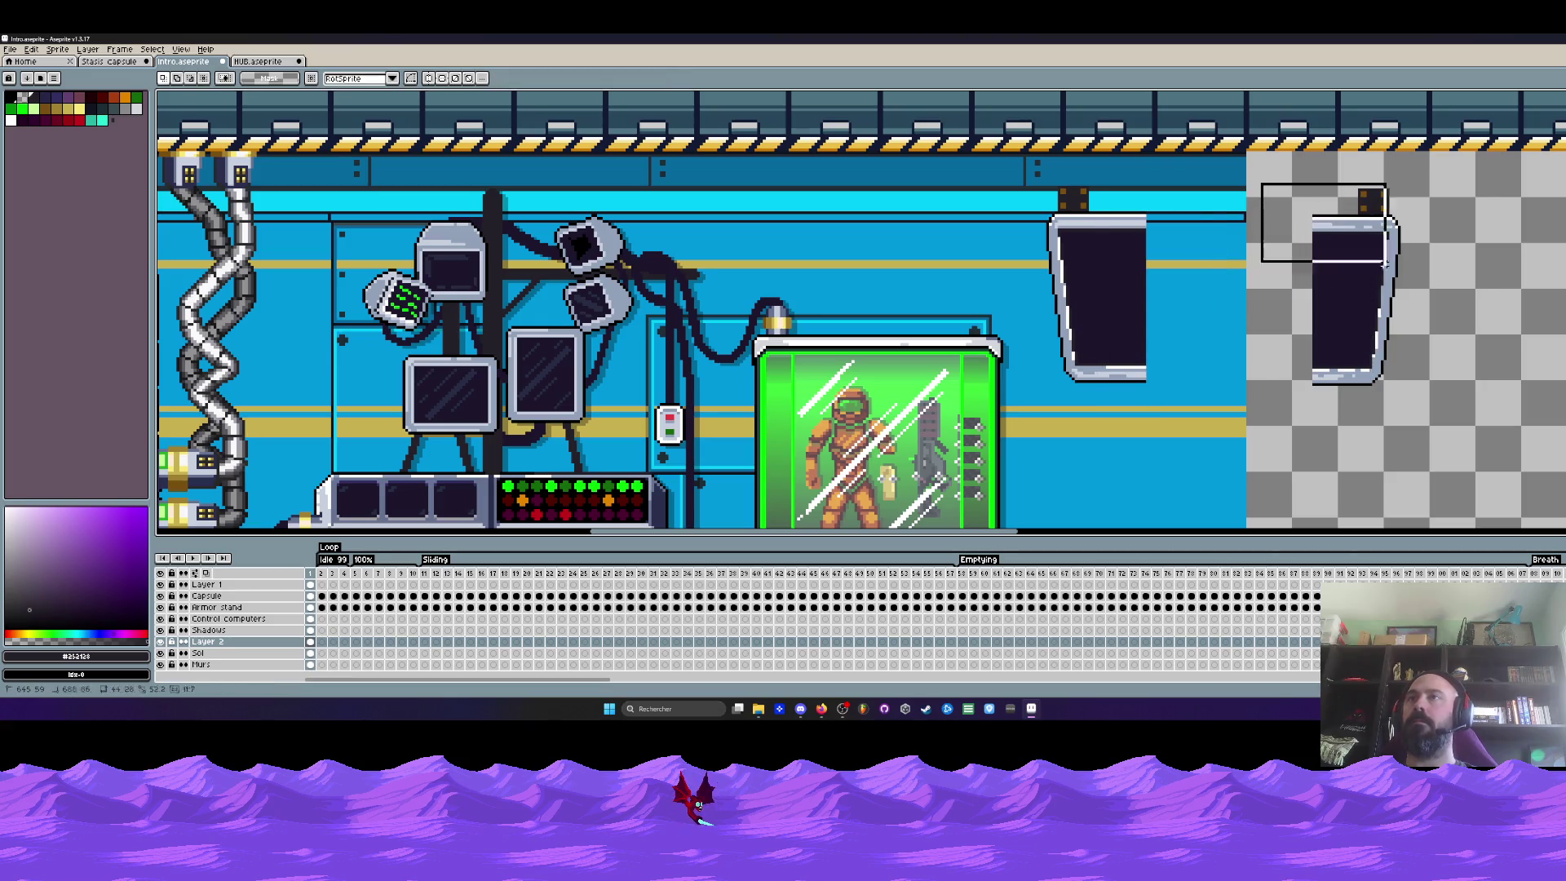
Nudge the separate right piece down one pixel and slide the halves together into one wide screen
{"action": "left_click_drag", "start_coordinate": [1258, 177], "coordinate": [1486, 414]}
{"action": "key", "text": "Down"}
{"action": "key", "text": "Return"}
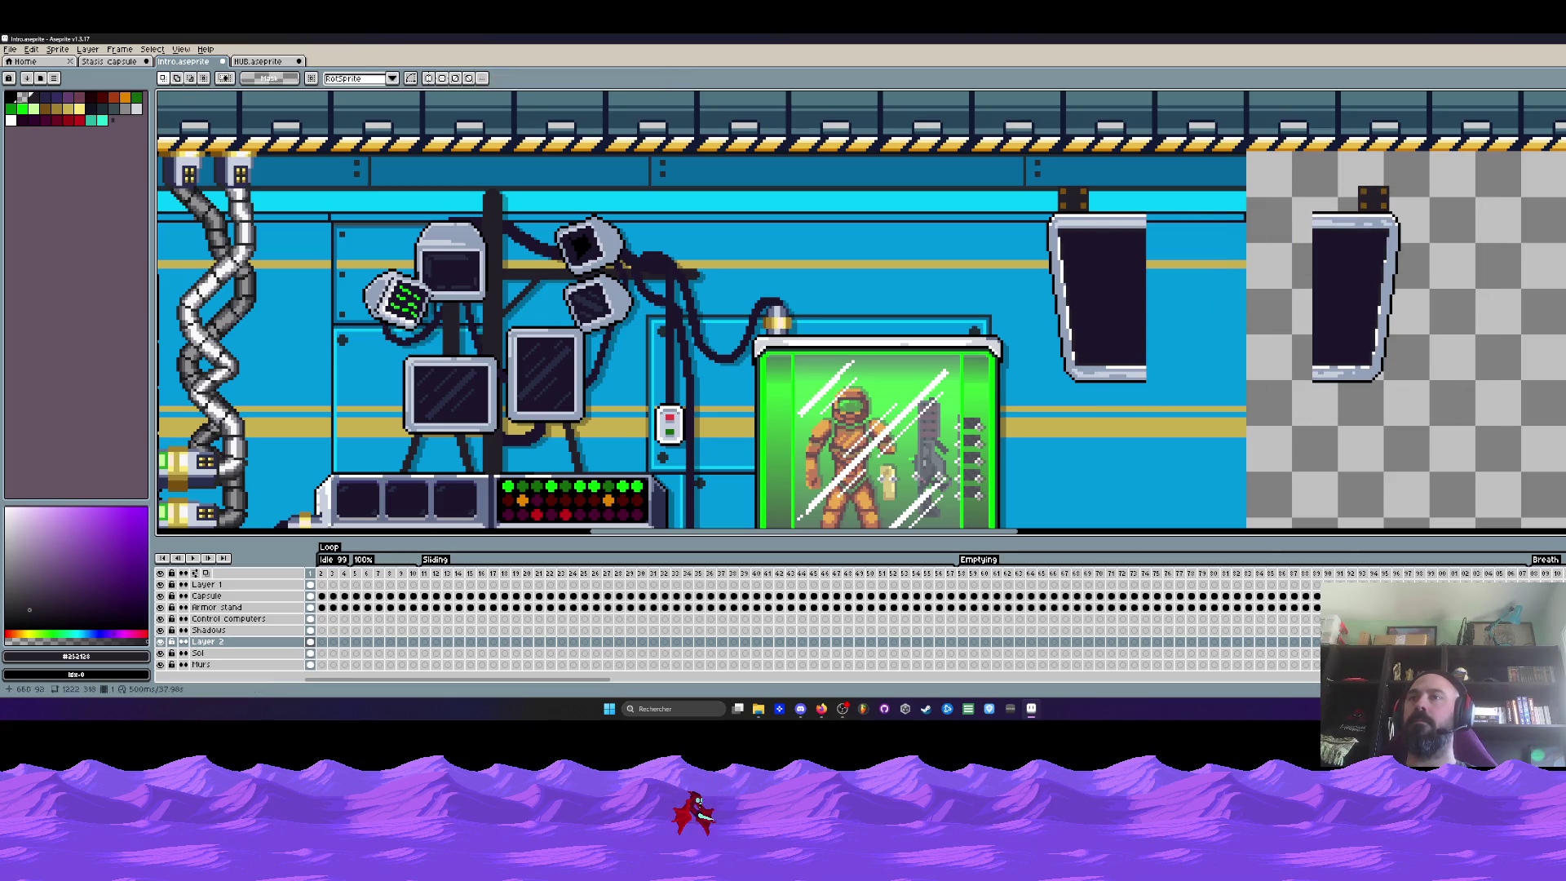
{"action": "left_click_drag", "start_coordinate": [1136, 243], "coordinate": [1211, 412]}
{"action": "mouse_move", "coordinate": [1136, 315]}
{"action": "left_mouse_down"}
{"action": "mouse_move", "coordinate": [1208, 279]}
{"action": "mouse_move", "coordinate": [1287, 275]}
{"action": "left_mouse_up"}
{"action": "scroll", "coordinate": [1284, 264], "scroll_direction": "down", "scroll_amount": 1}
{"action": "scroll", "coordinate": [1281, 268], "scroll_direction": "down", "scroll_amount": 1}
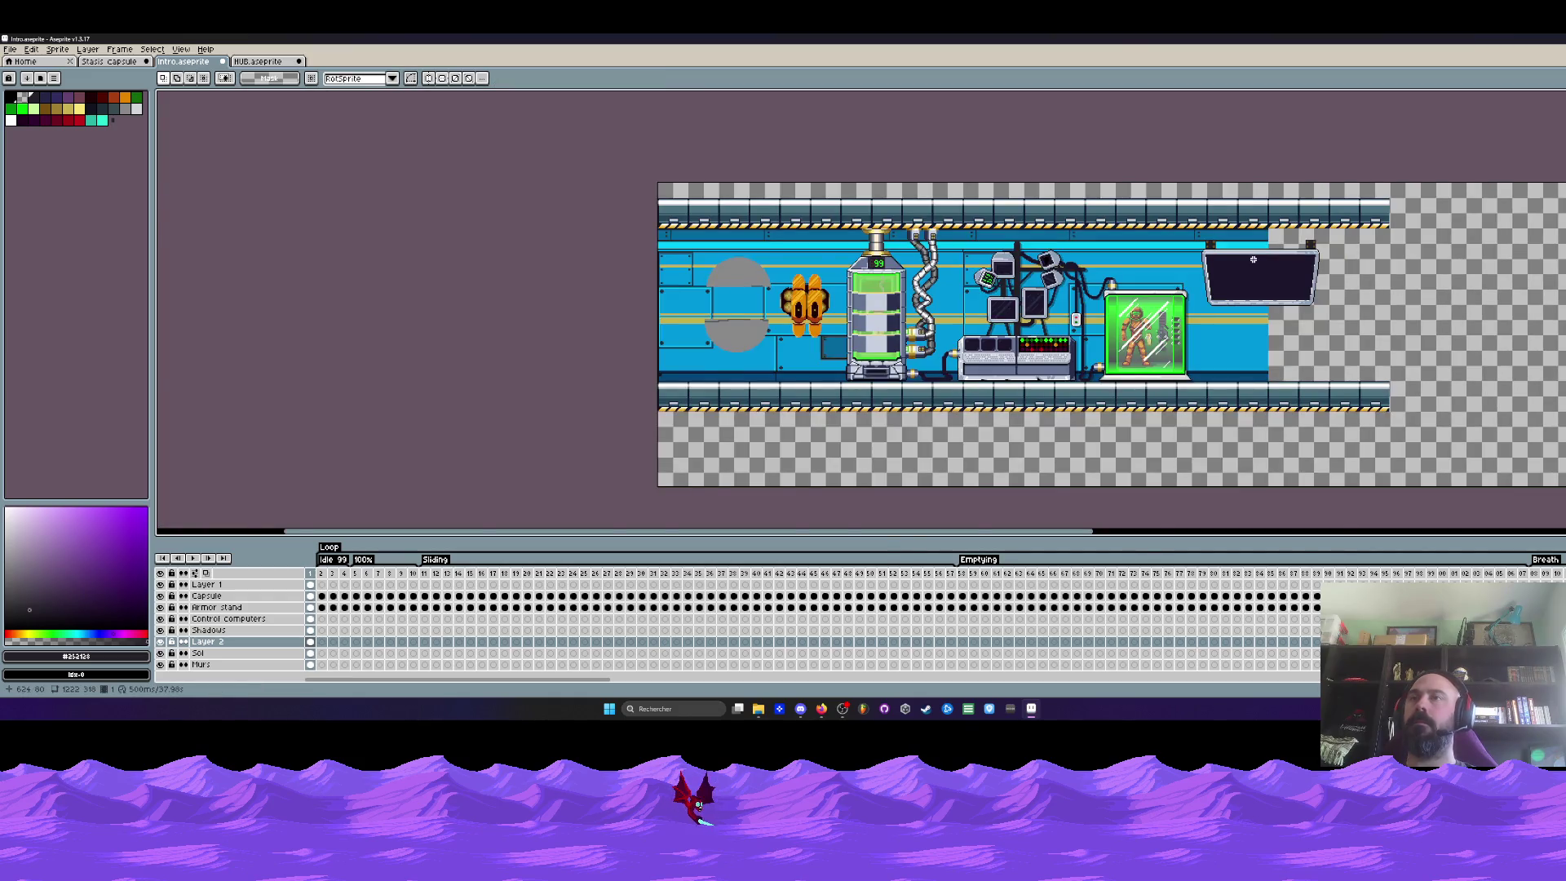
{"action": "scroll", "coordinate": [1254, 259], "scroll_direction": "up", "scroll_amount": 2}
Marquee the wide screen, then the control computers' keyboard strip, checking the Control computers and Layer 2 layers
{"action": "left_click_drag", "start_coordinate": [1088, 187], "coordinate": [1439, 379]}
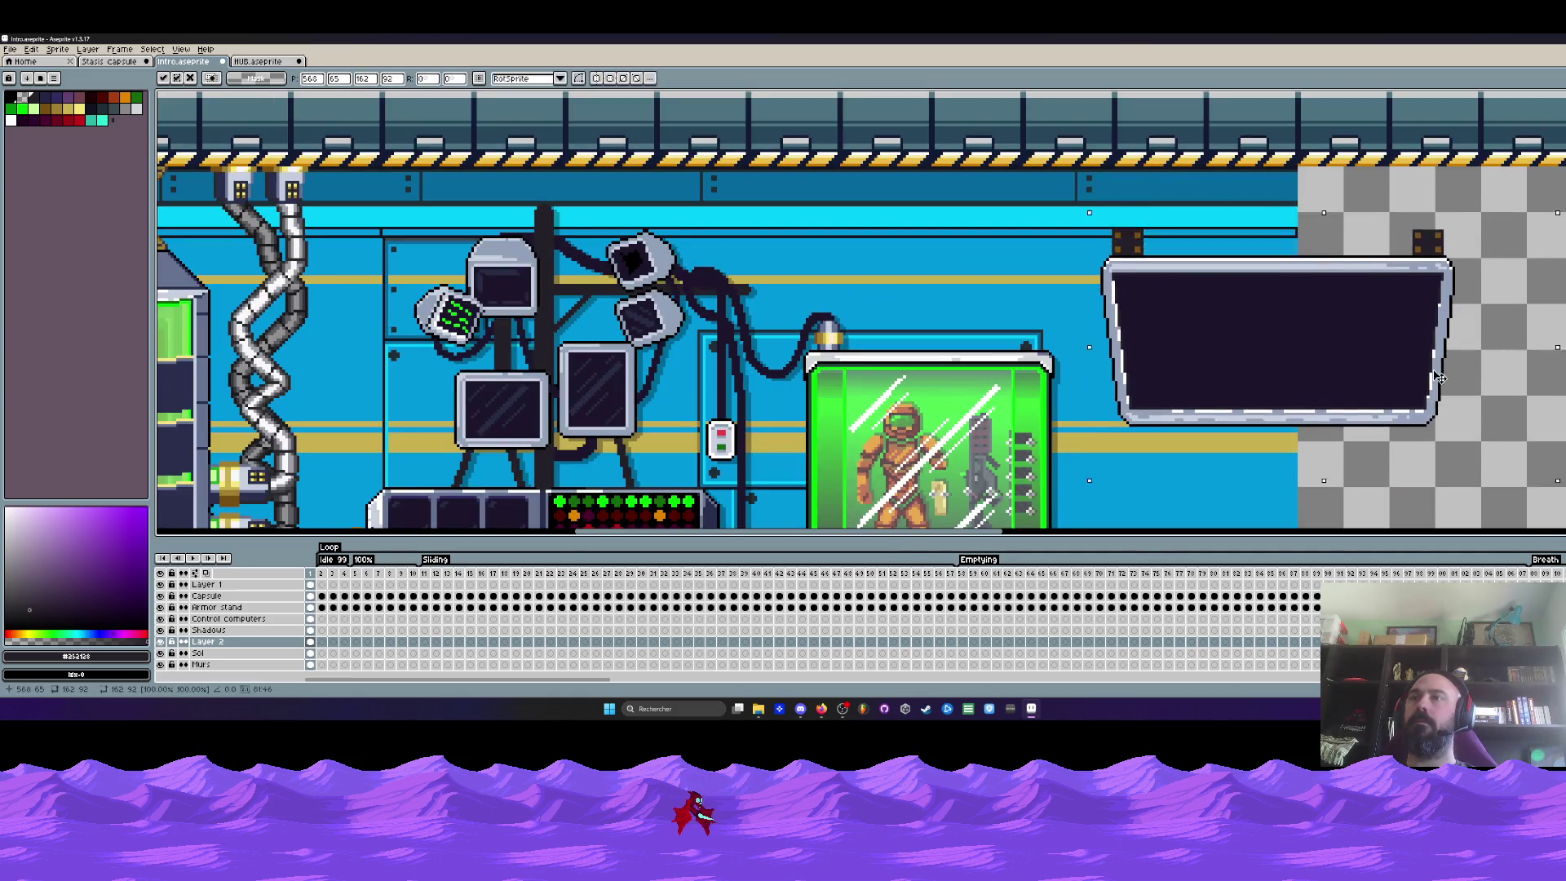
{"action": "scroll", "coordinate": [1141, 361], "scroll_direction": "up", "scroll_amount": 1}
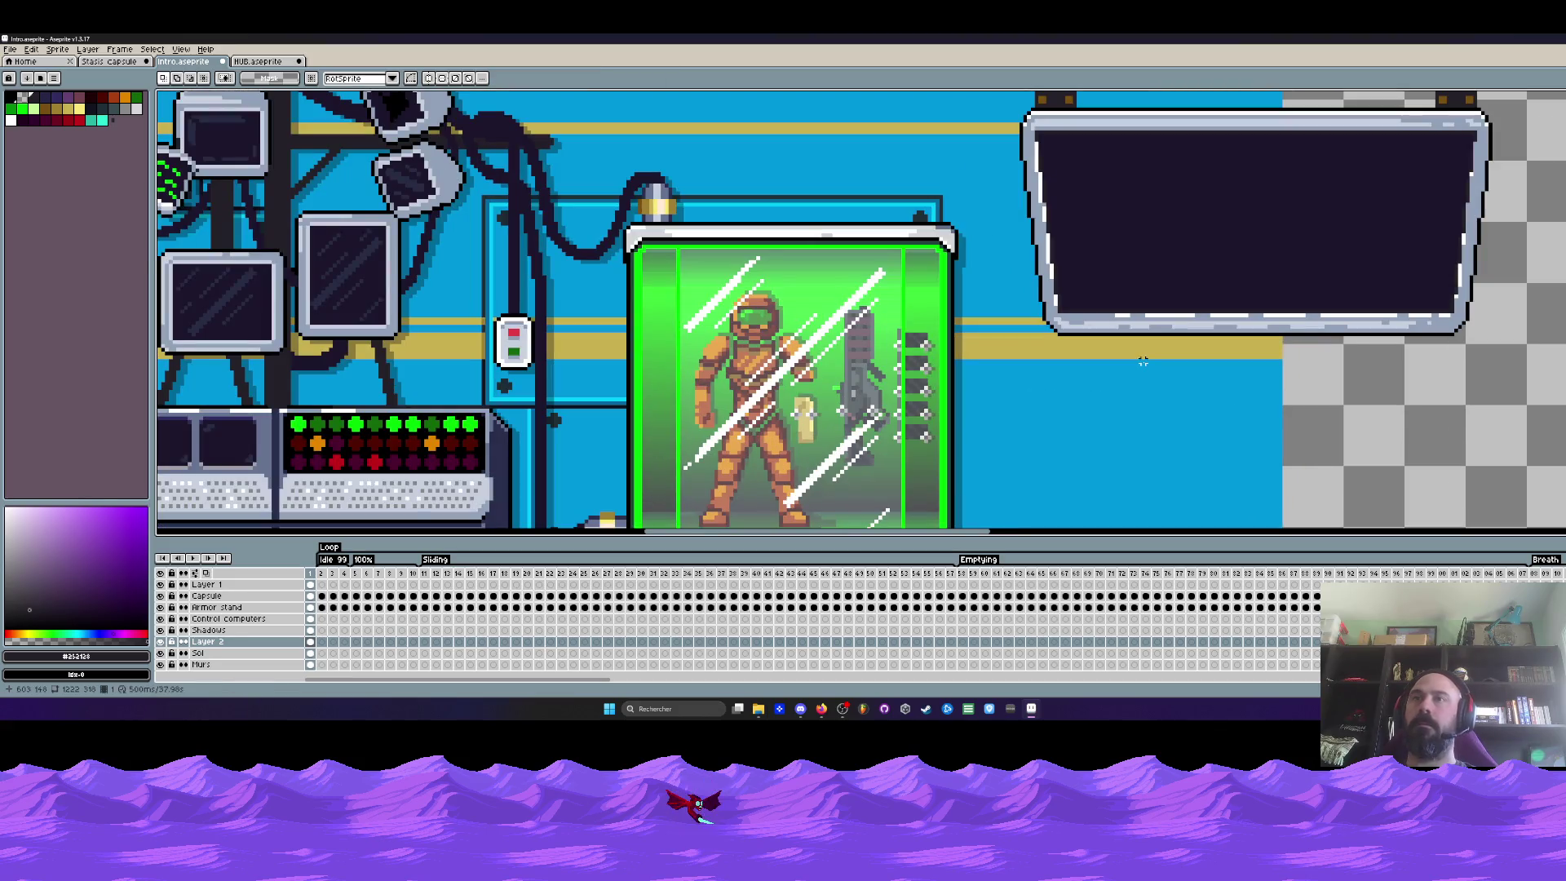
{"action": "key", "text": "i"}
{"action": "scroll", "coordinate": [1150, 342], "scroll_direction": "up", "scroll_amount": 1}
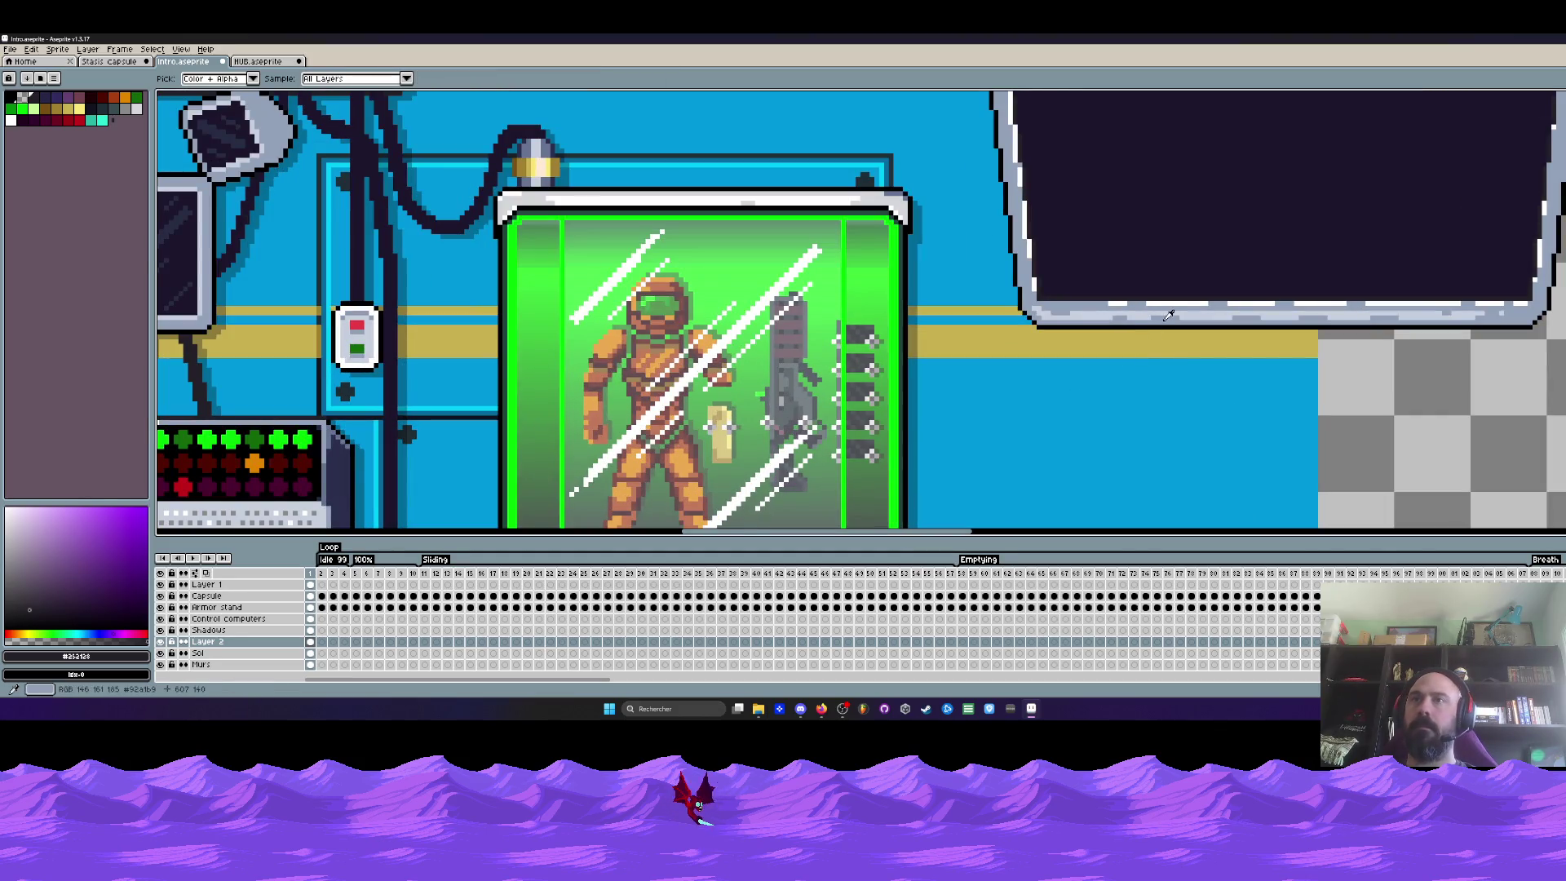
{"action": "scroll", "coordinate": [1168, 316], "scroll_direction": "left", "scroll_amount": 5}
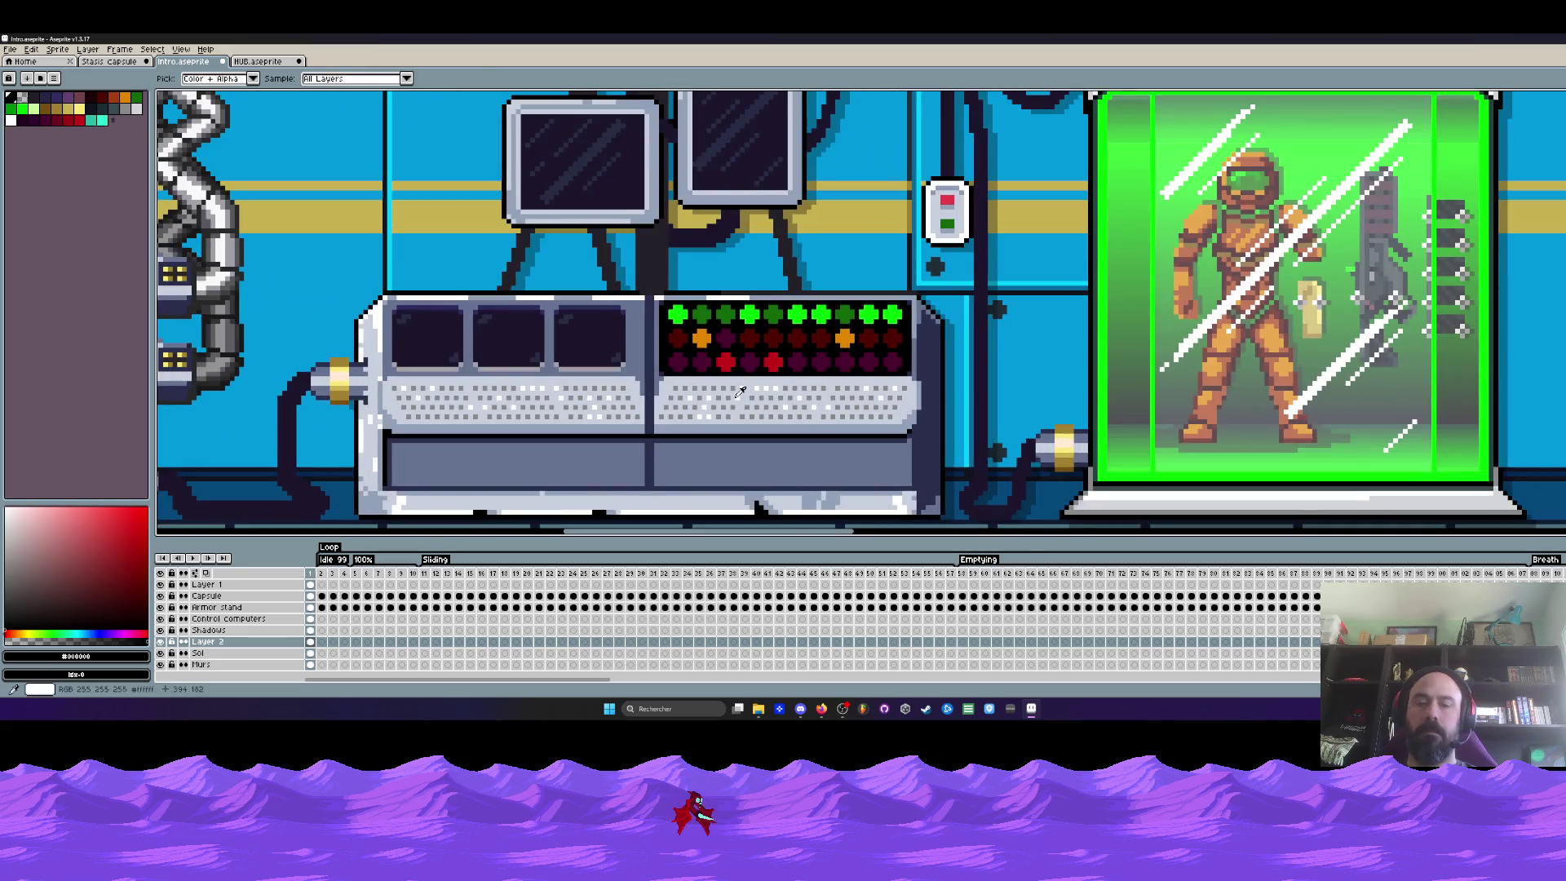
{"action": "key", "text": "m"}
{"action": "scroll", "coordinate": [380, 385], "scroll_direction": "up", "scroll_amount": 1}
{"action": "left_click_drag", "start_coordinate": [404, 361], "coordinate": [1266, 443]}
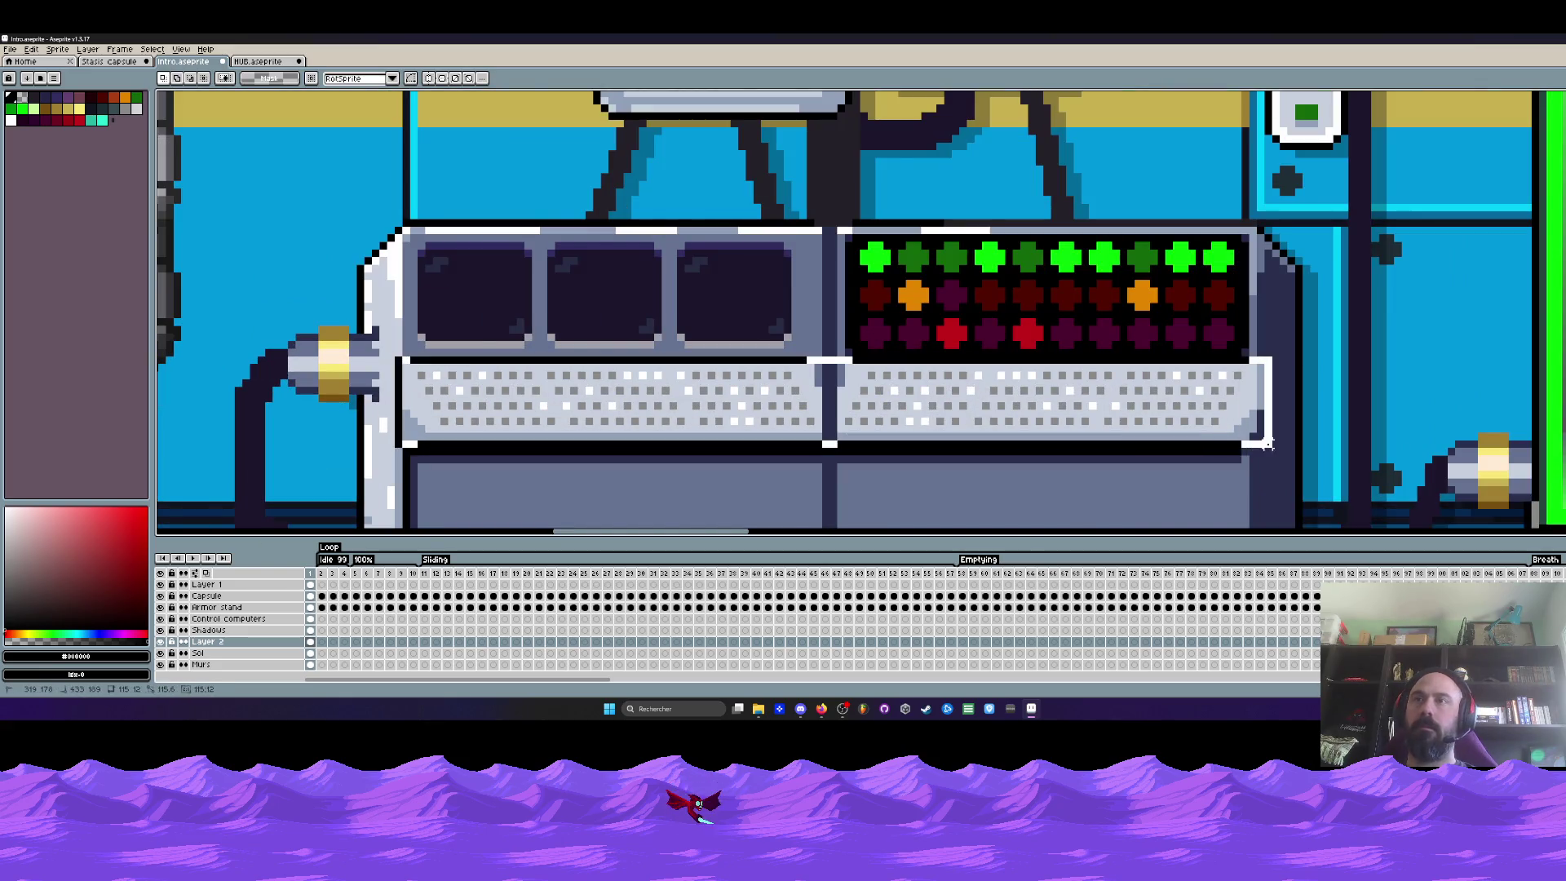
{"action": "left_click", "coordinate": [279, 619]}
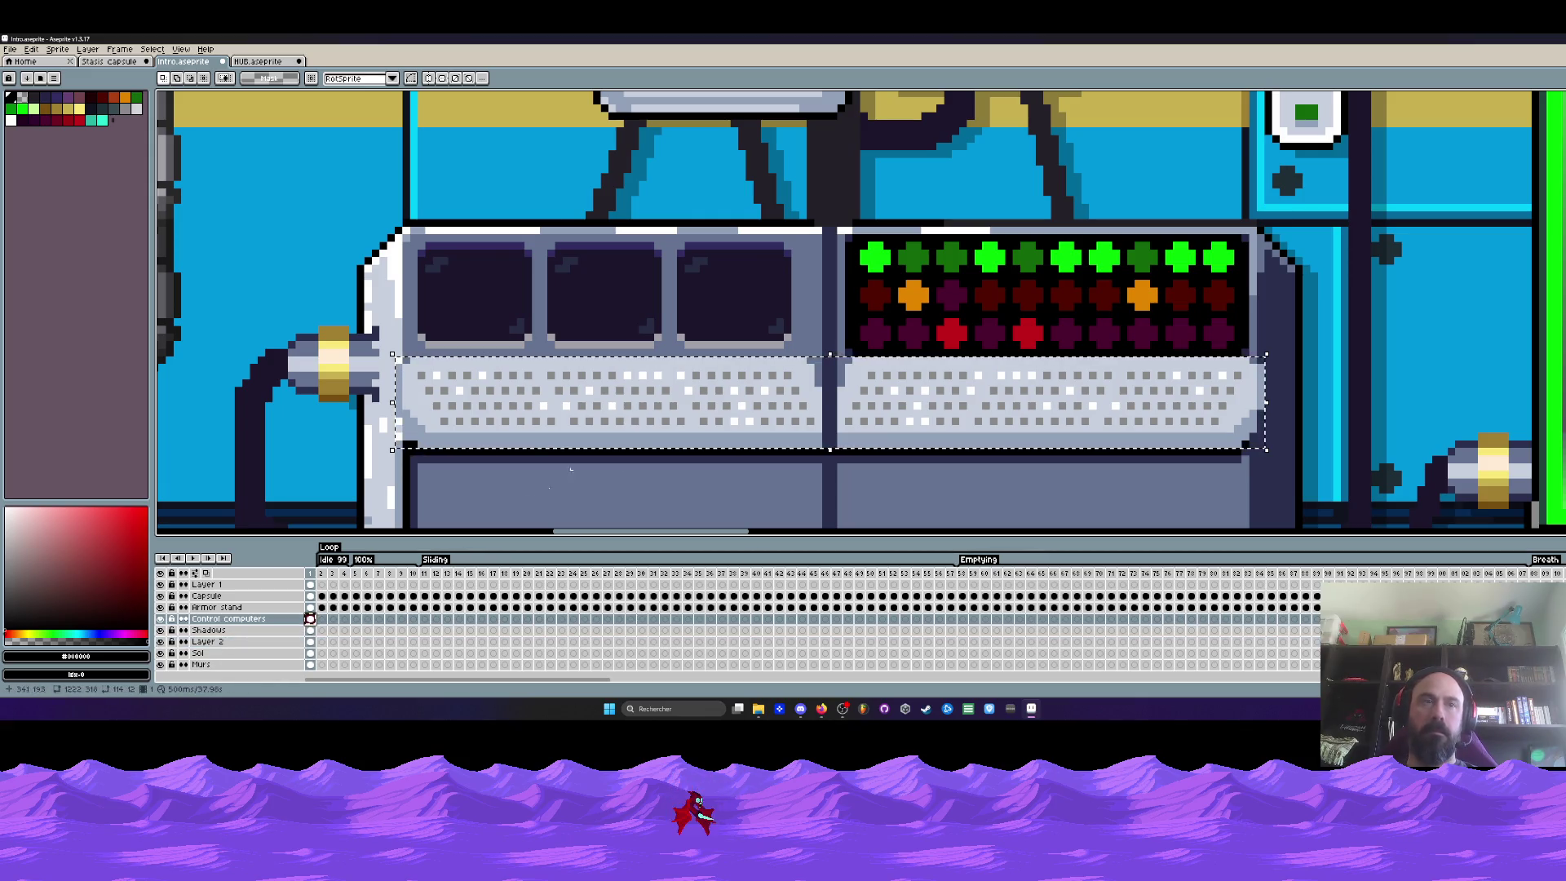
{"action": "left_click", "coordinate": [310, 641]}
{"action": "scroll", "coordinate": [560, 409], "scroll_direction": "down", "scroll_amount": 1}
{"action": "scroll", "coordinate": [560, 411], "scroll_direction": "down", "scroll_amount": 1}
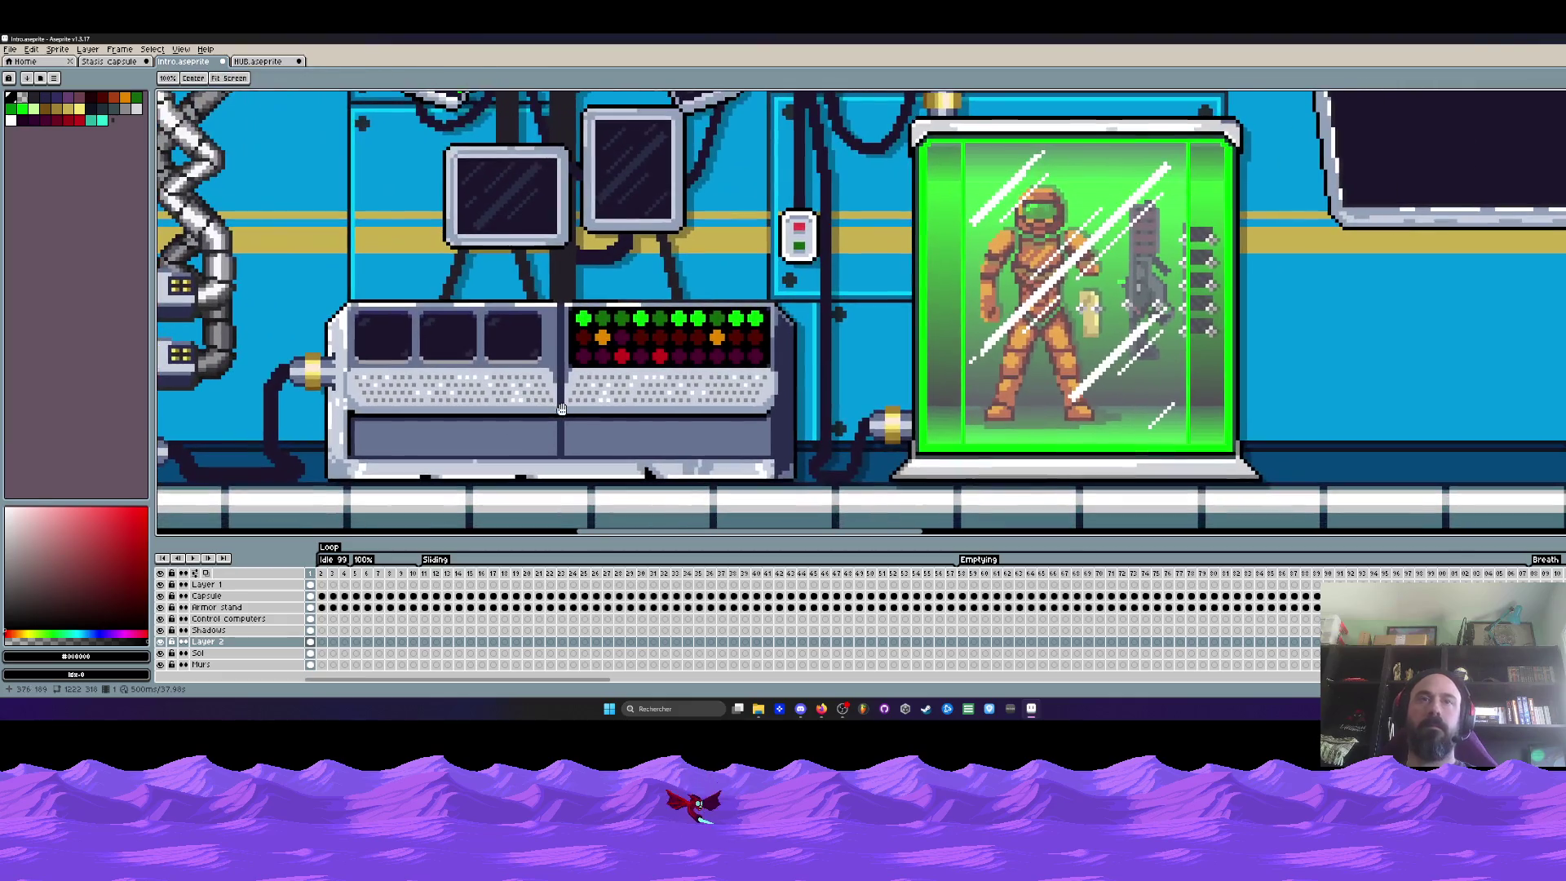
{"action": "key", "text": "m"}
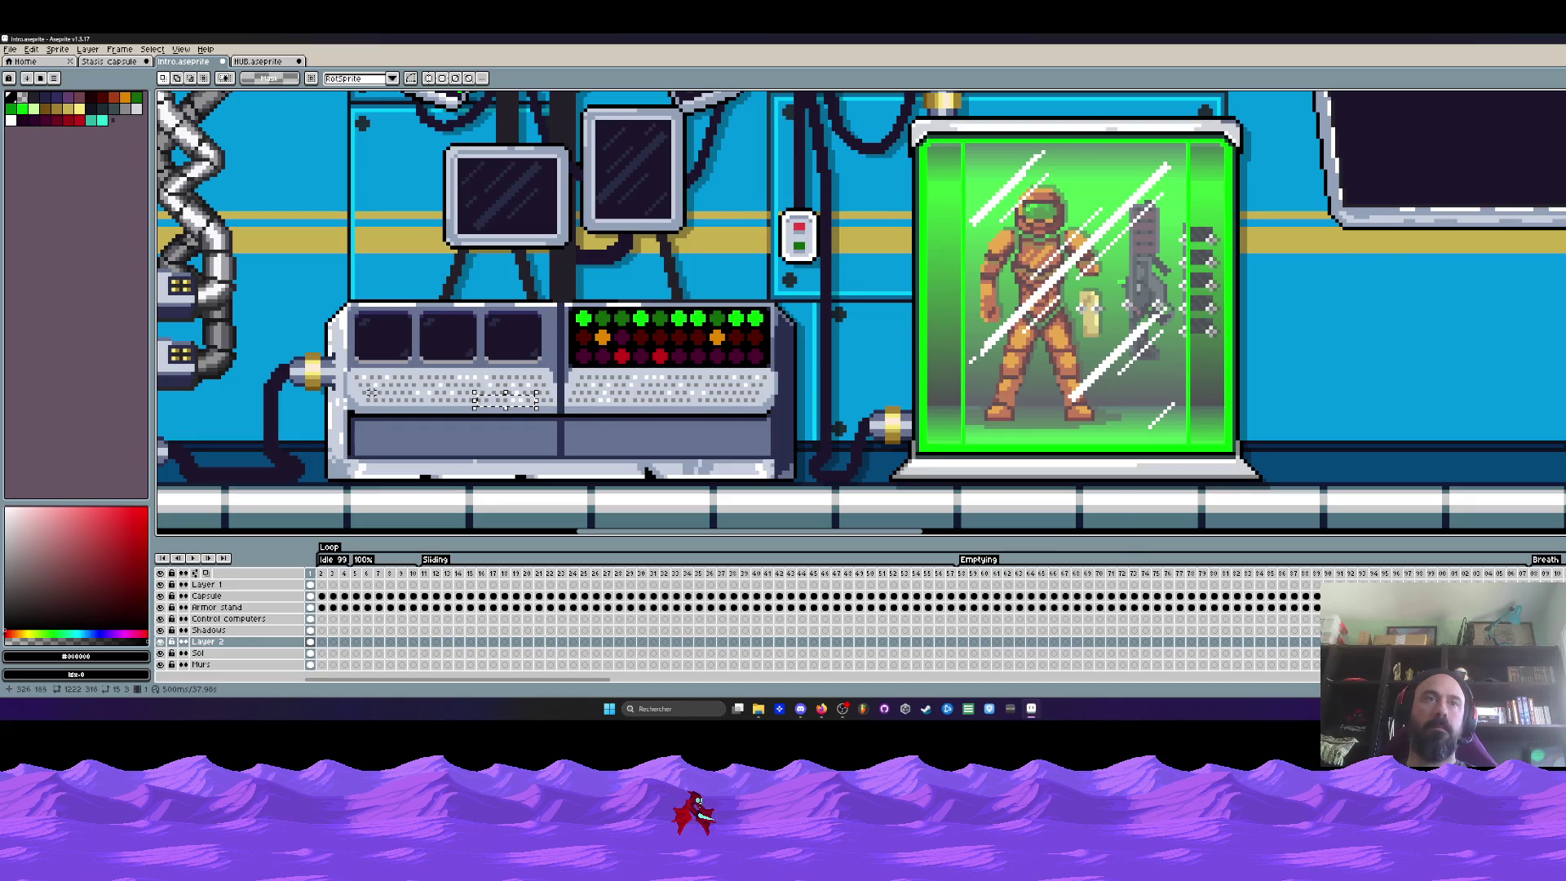
{"action": "scroll", "coordinate": [362, 388], "scroll_direction": "up", "scroll_amount": 1}
On the Control computers layer, select the console's double keyboard strip ready for copying
{"action": "left_click_drag", "start_coordinate": [334, 360], "coordinate": [860, 423]}
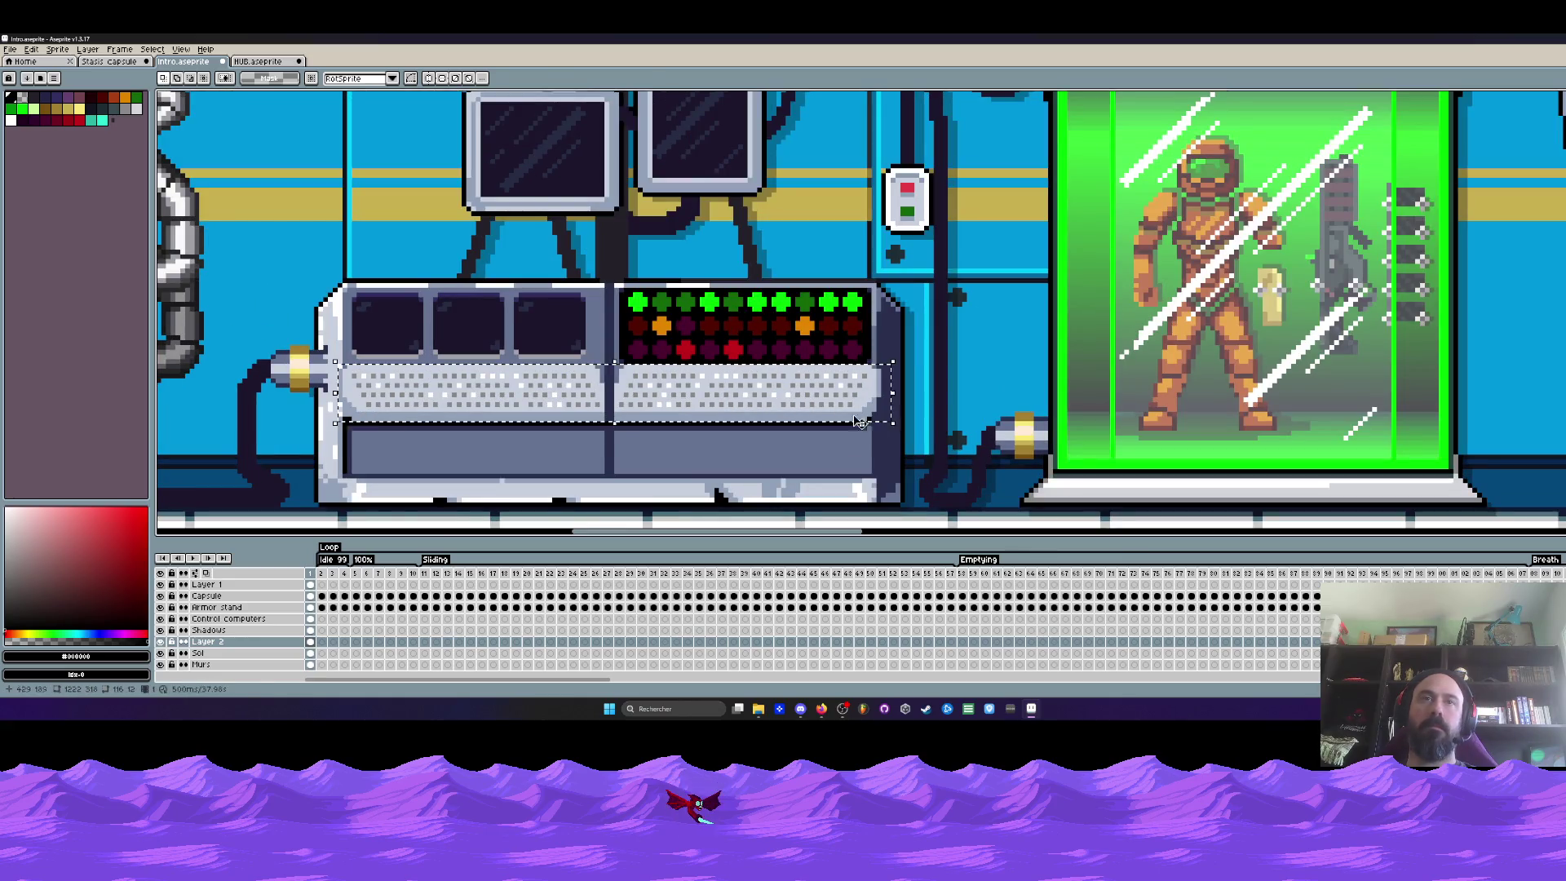
{"action": "left_click", "coordinate": [315, 622]}
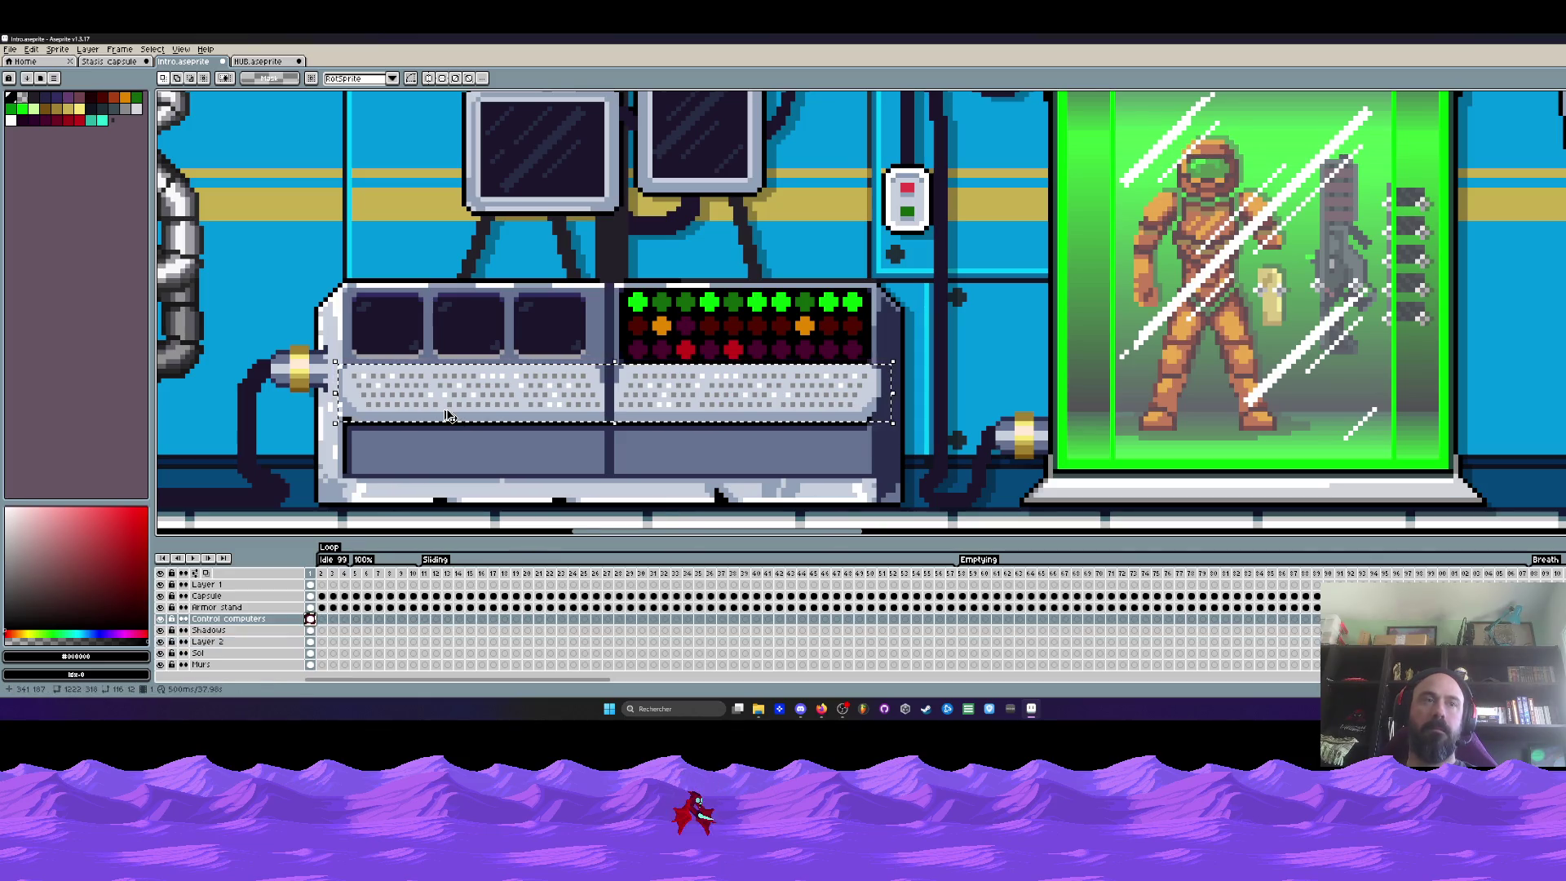
{"action": "key", "text": "Down"}
{"action": "key", "text": "Down"}
{"action": "key", "text": "ctrl+v"}
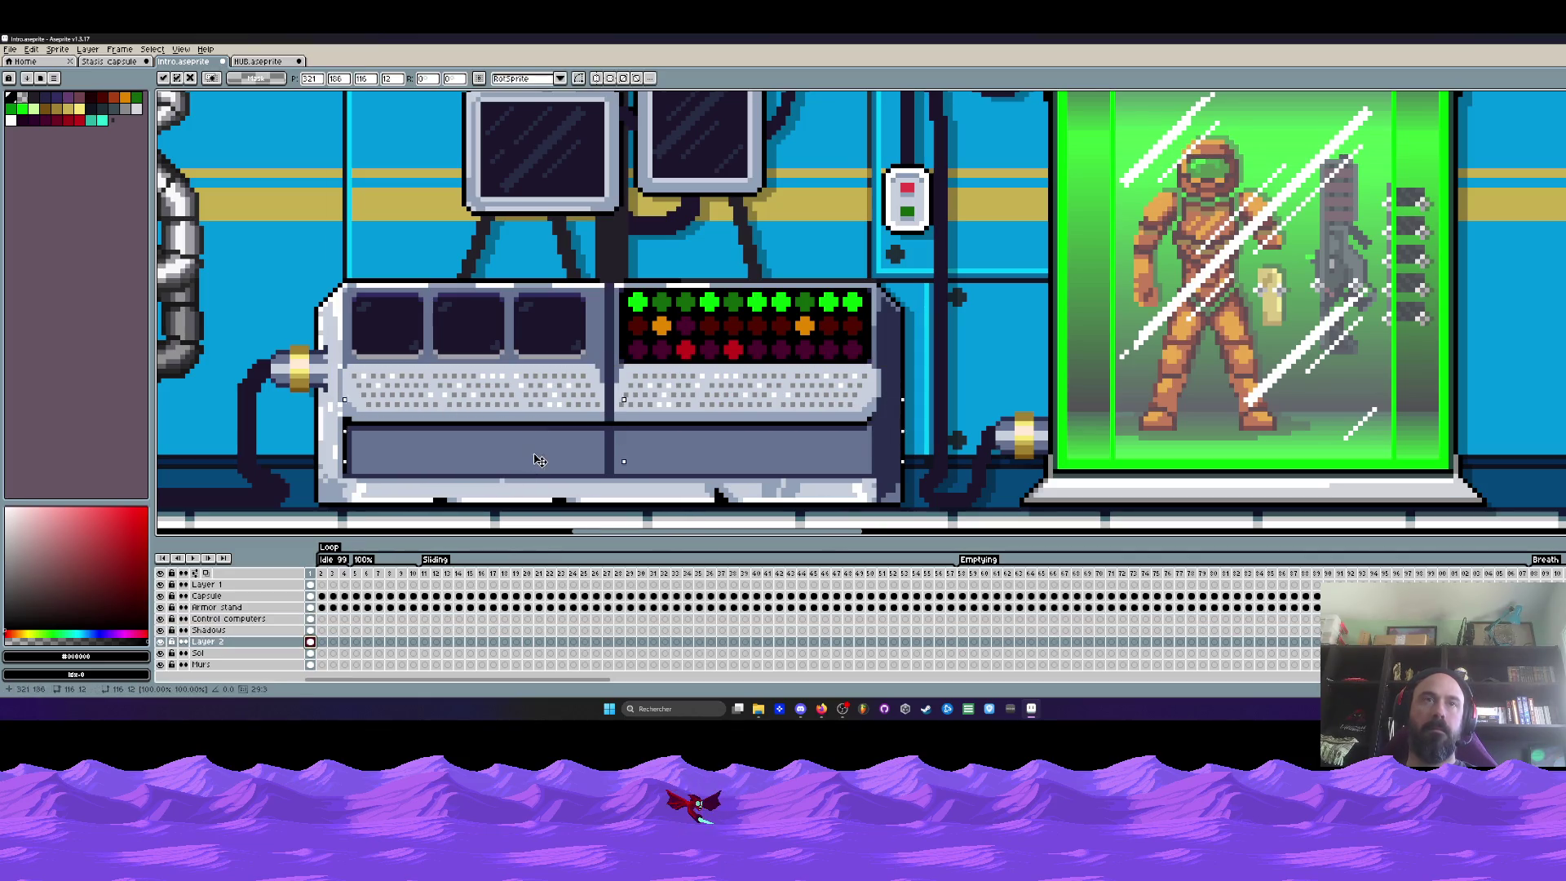
{"action": "key", "text": "Return"}
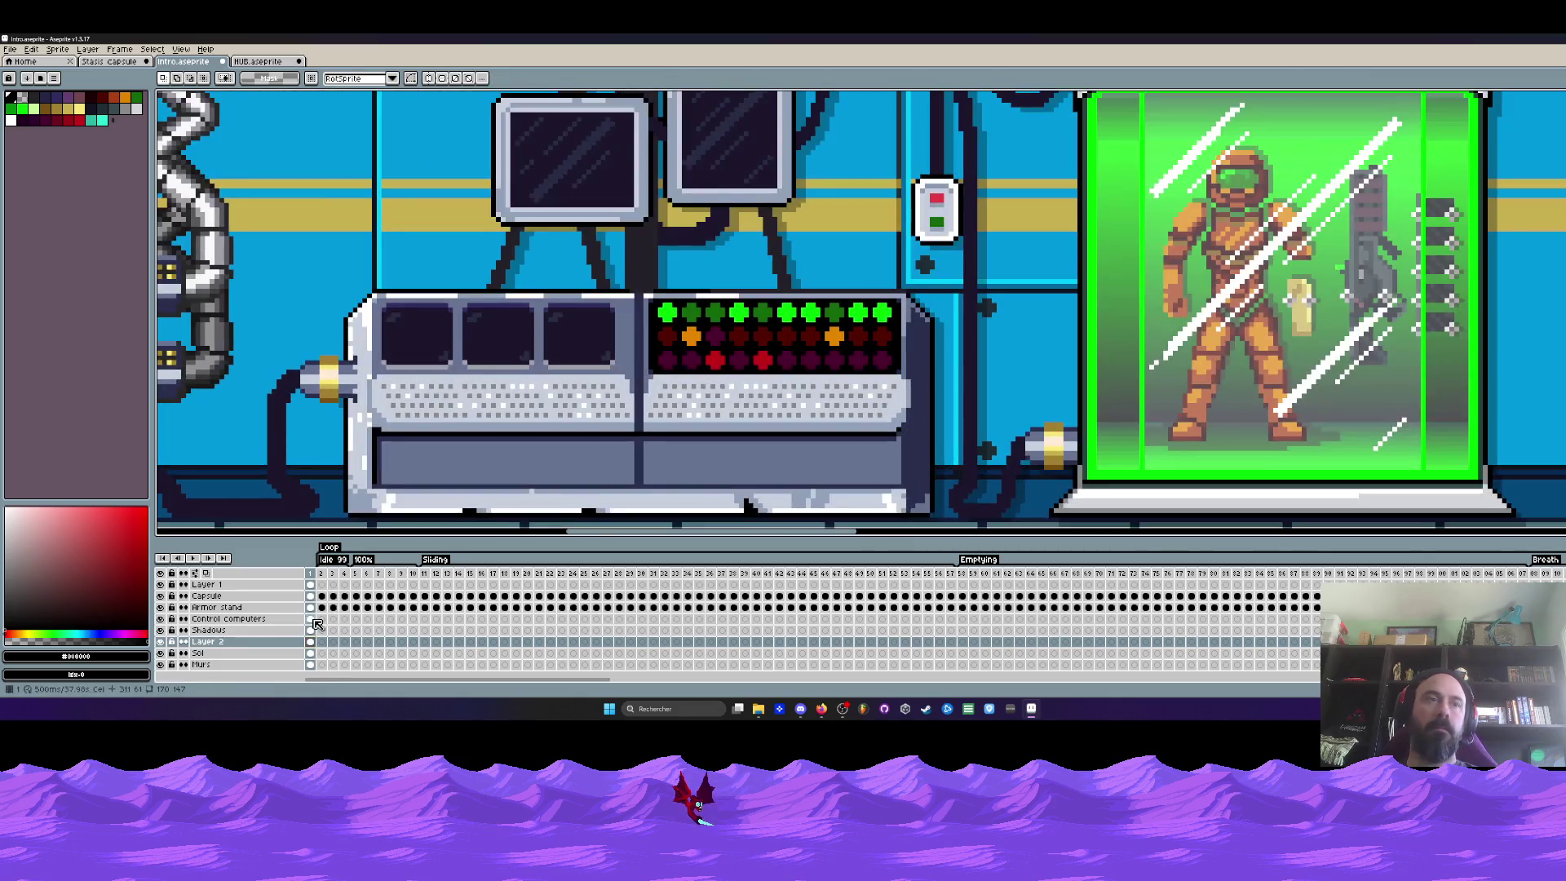
{"action": "left_click", "coordinate": [312, 620]}
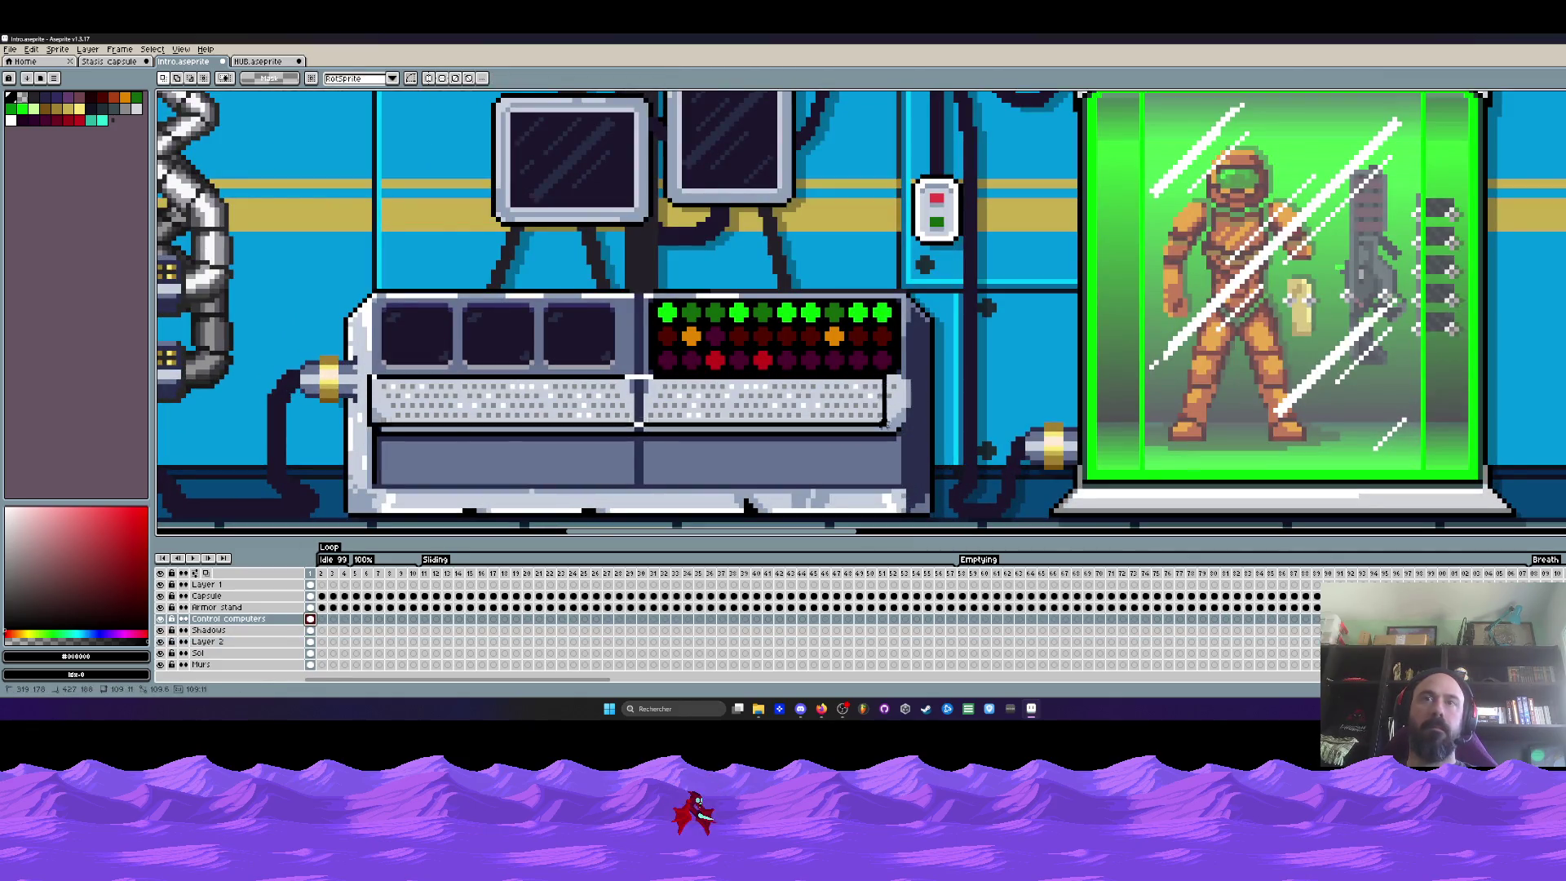
{"action": "left_click_drag", "start_coordinate": [367, 376], "coordinate": [912, 433]}
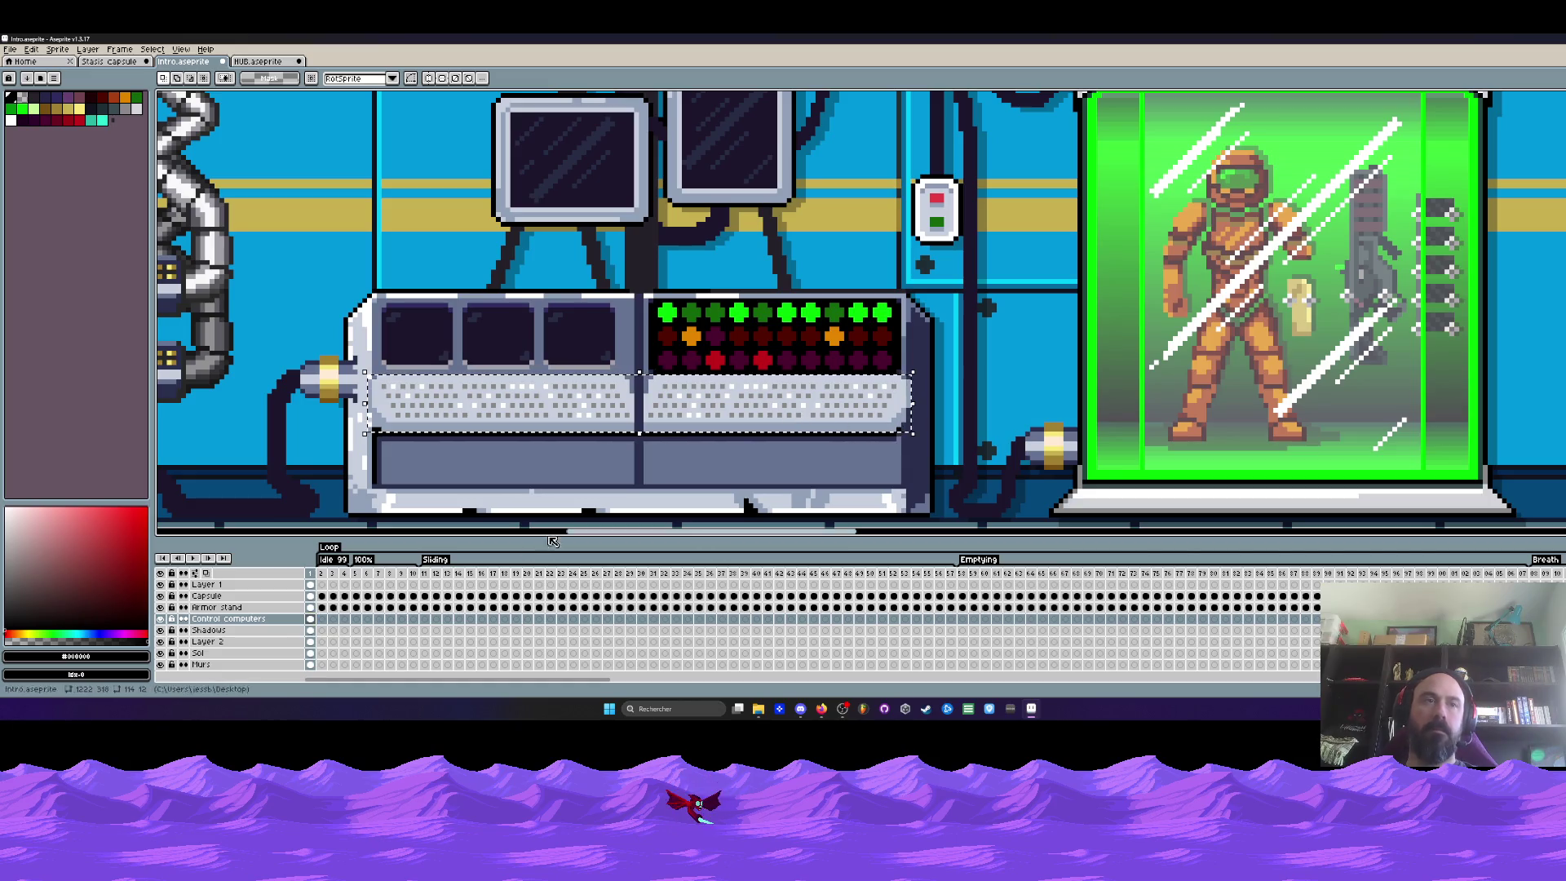
Paste a copy of the keyboard strip onto Layer 2 and position it beneath the right monitor
{"action": "left_click", "coordinate": [312, 630]}
{"action": "key", "text": "ctrl+d"}
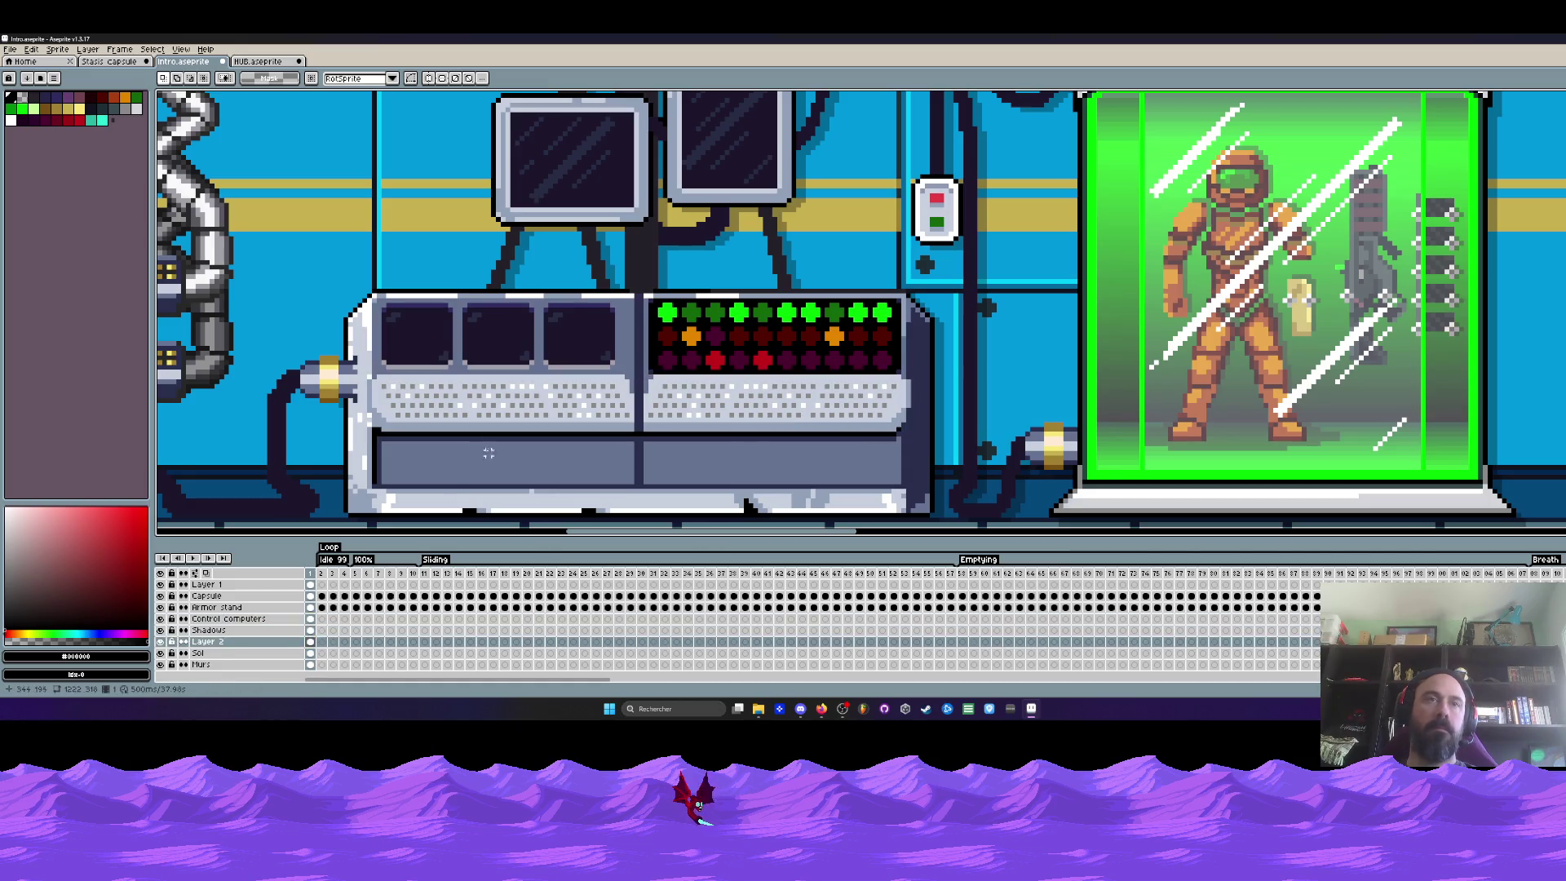
{"action": "key", "text": "ctrl+v"}
{"action": "scroll", "coordinate": [526, 449], "scroll_direction": "down", "scroll_amount": 2}
{"action": "left_click_drag", "start_coordinate": [1212, 392], "coordinate": [1190, 339]}
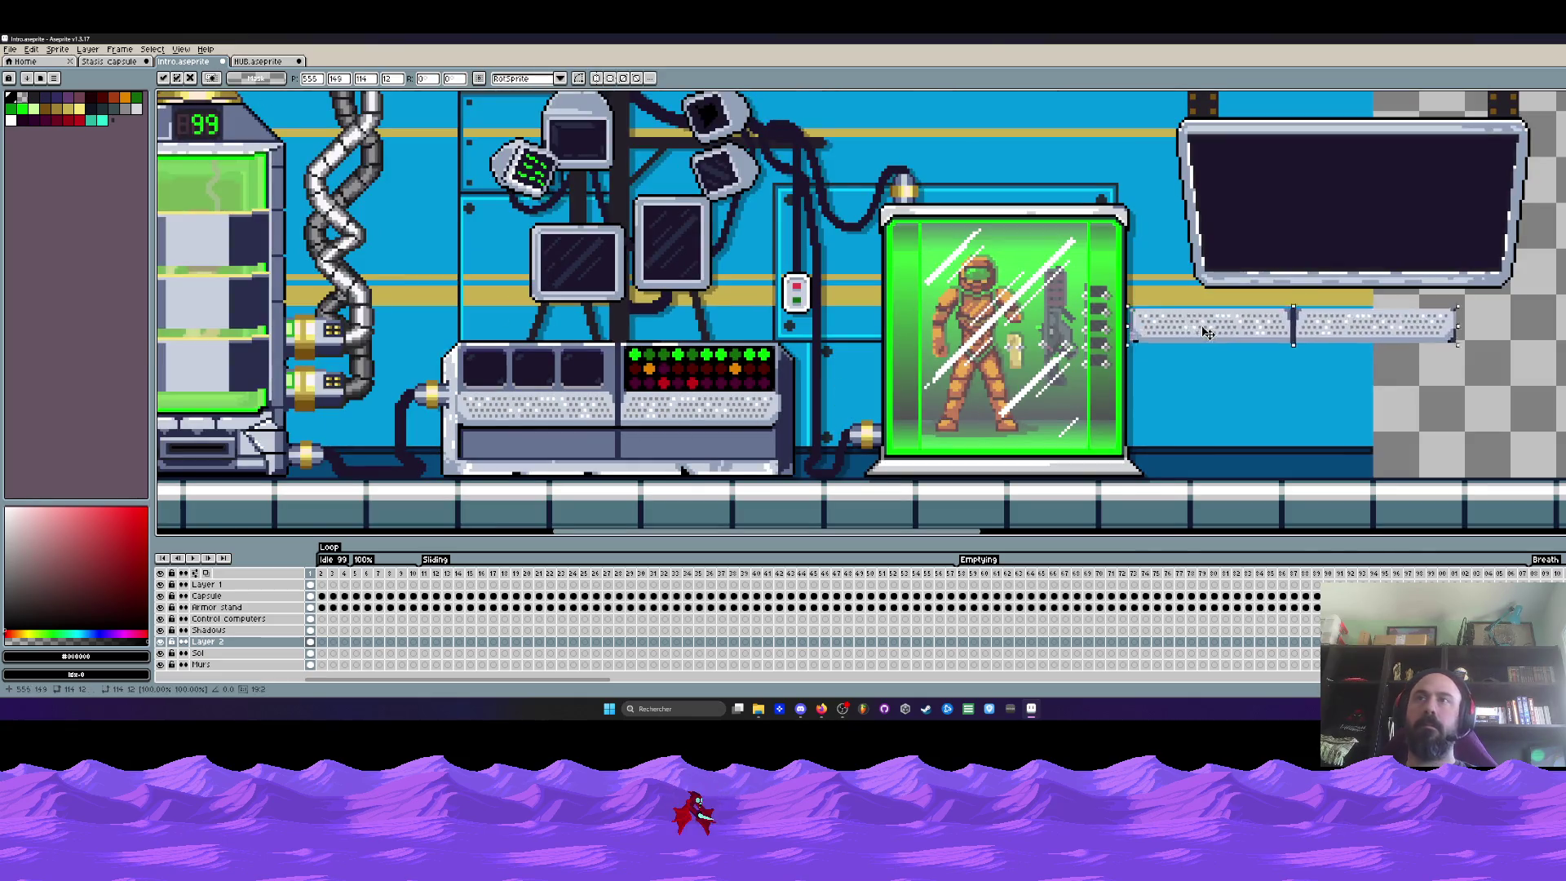
{"action": "scroll", "coordinate": [1191, 339], "scroll_direction": "up", "scroll_amount": 2}
{"action": "left_click_drag", "start_coordinate": [1090, 311], "coordinate": [1095, 400]}
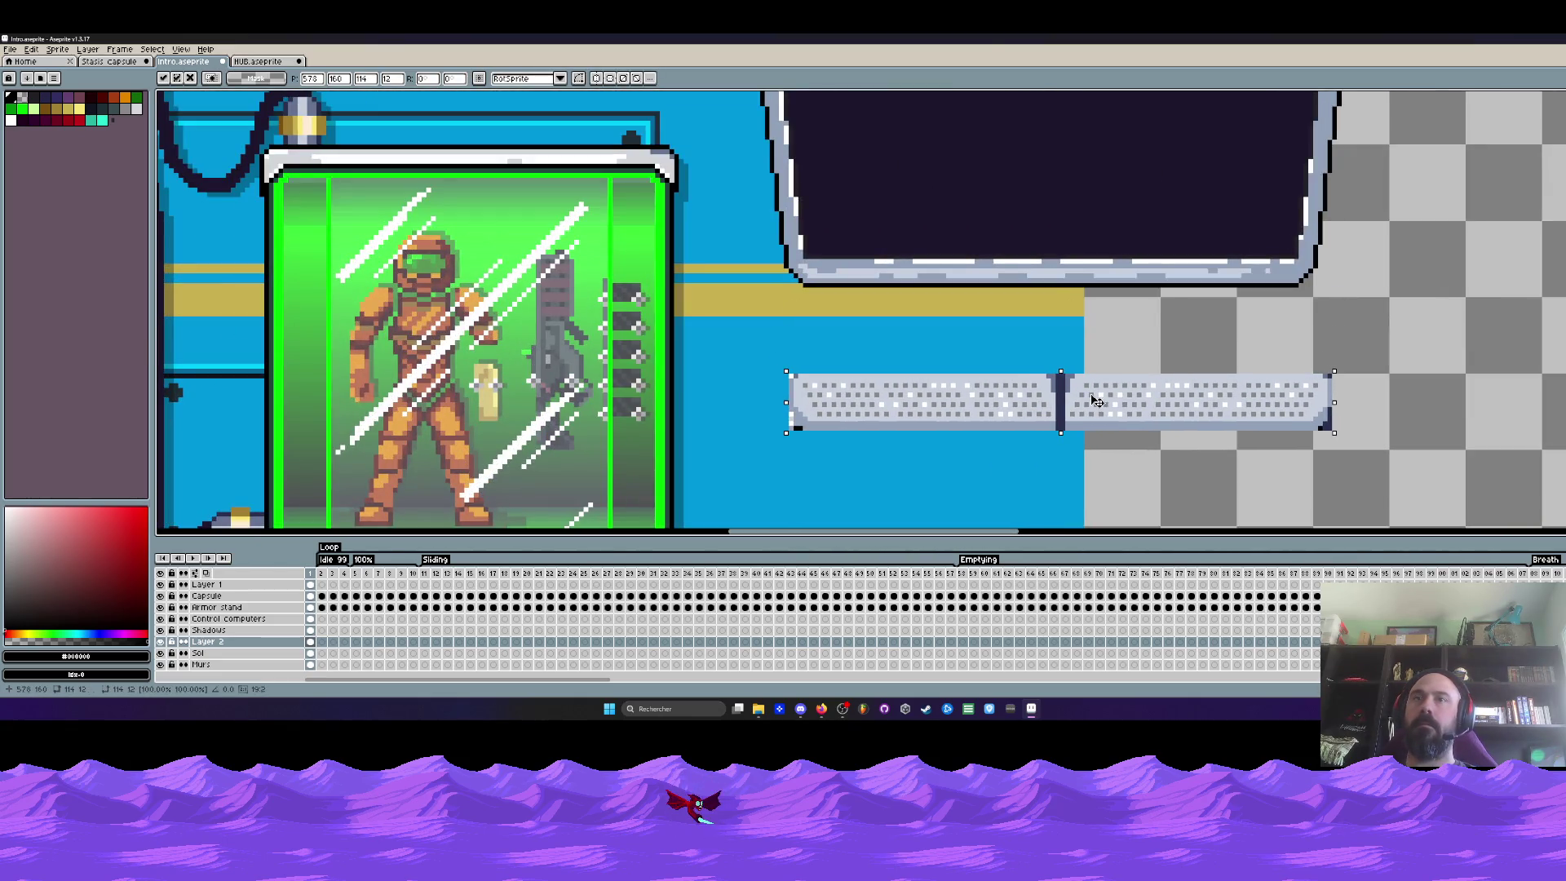
{"action": "scroll", "coordinate": [1095, 401], "scroll_direction": "down", "scroll_amount": 2}
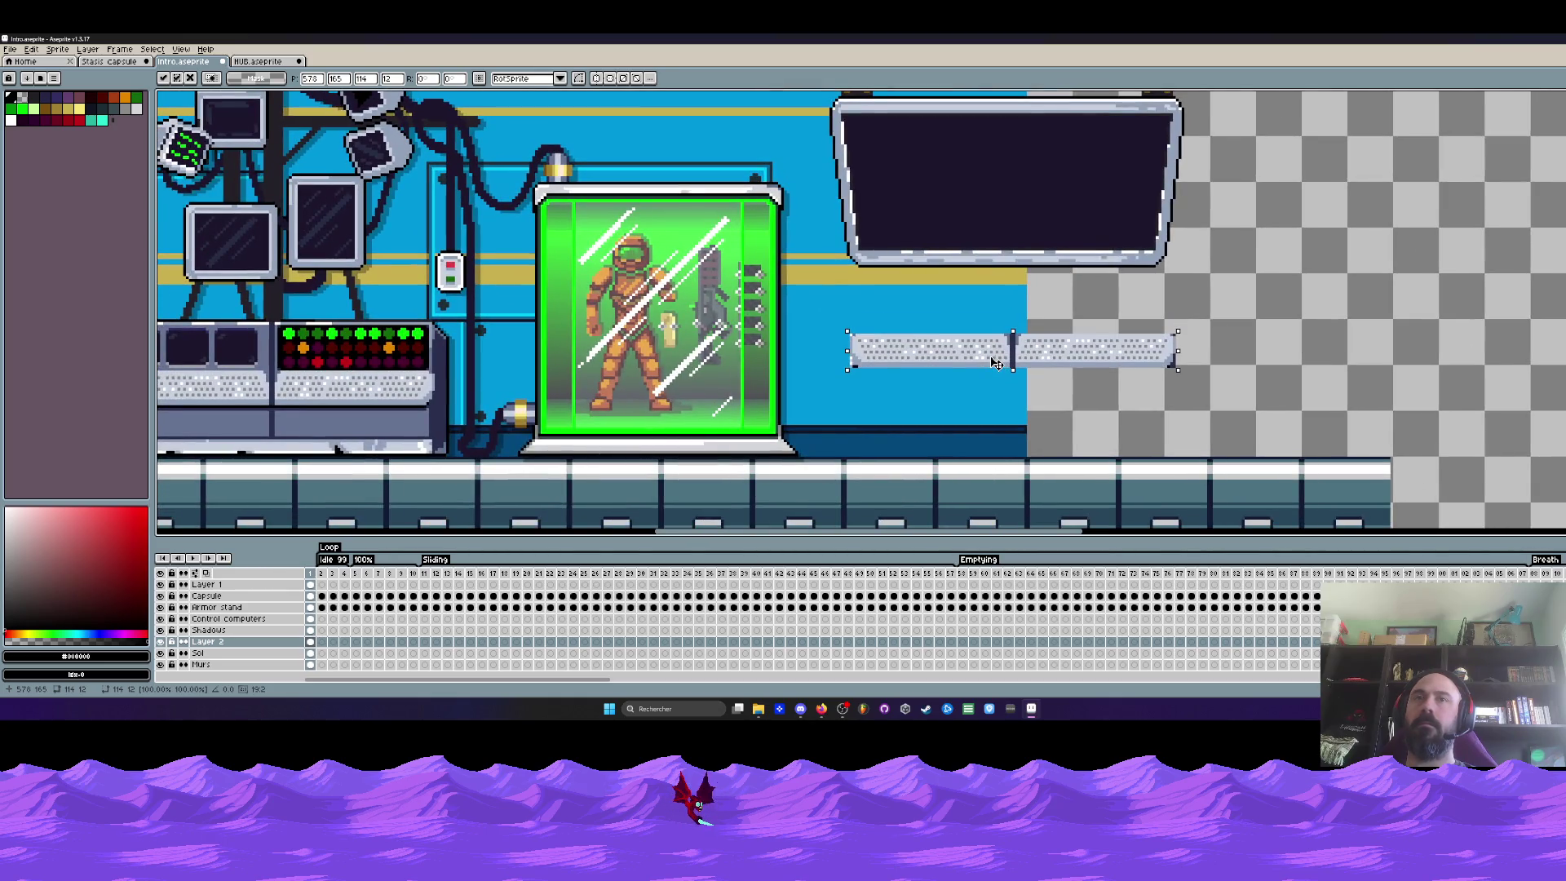
{"action": "left_click_drag", "start_coordinate": [998, 364], "coordinate": [992, 364]}
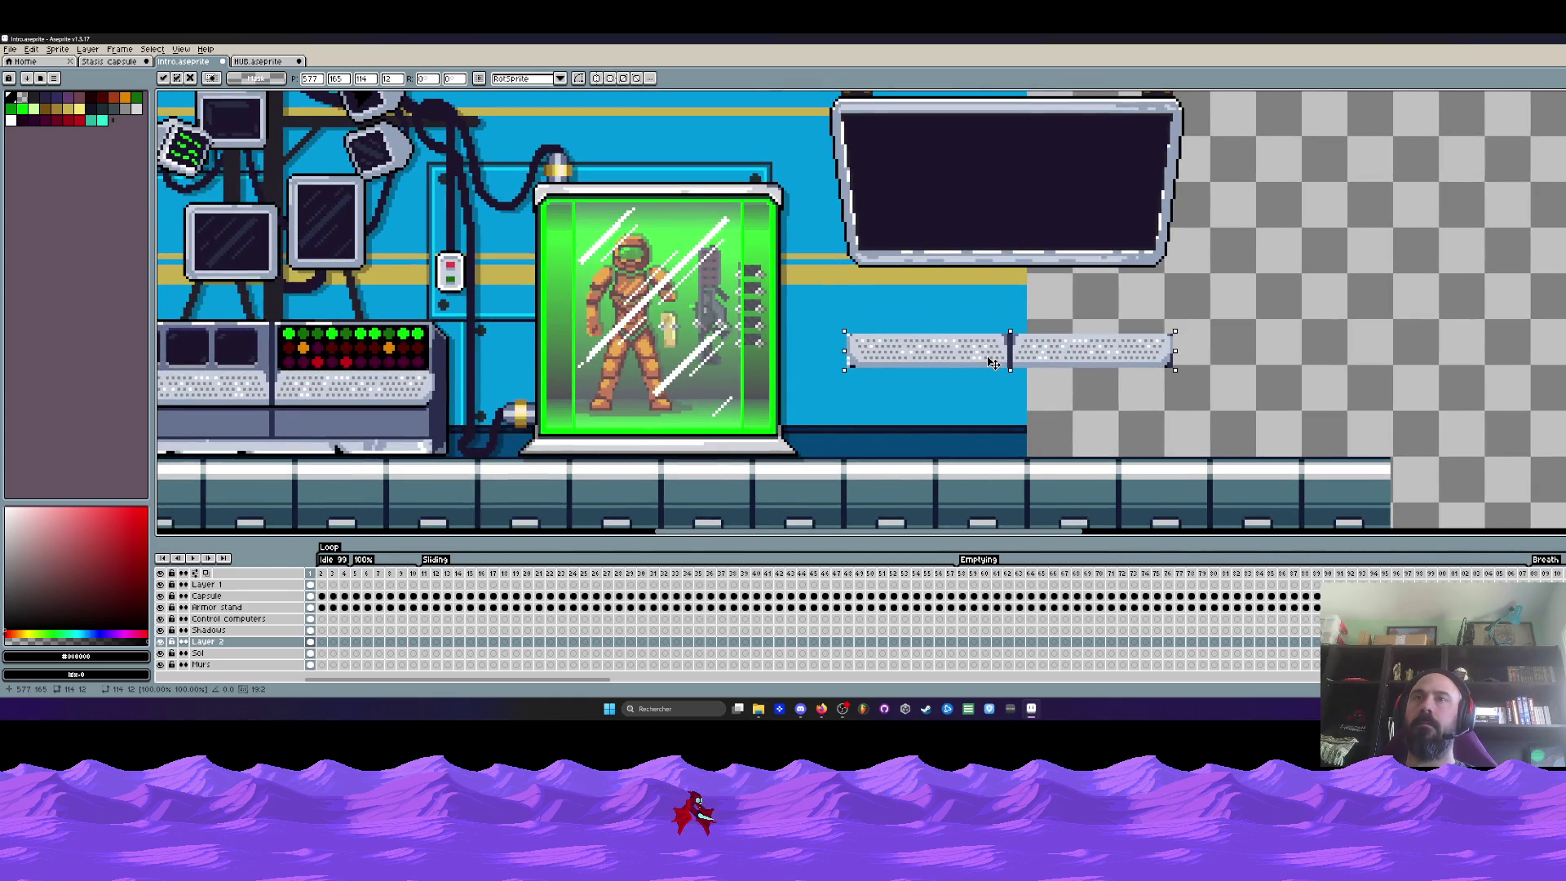
{"action": "scroll", "coordinate": [992, 361], "scroll_direction": "down", "scroll_amount": 1}
{"action": "scroll", "coordinate": [992, 362], "scroll_direction": "up", "scroll_amount": 2}
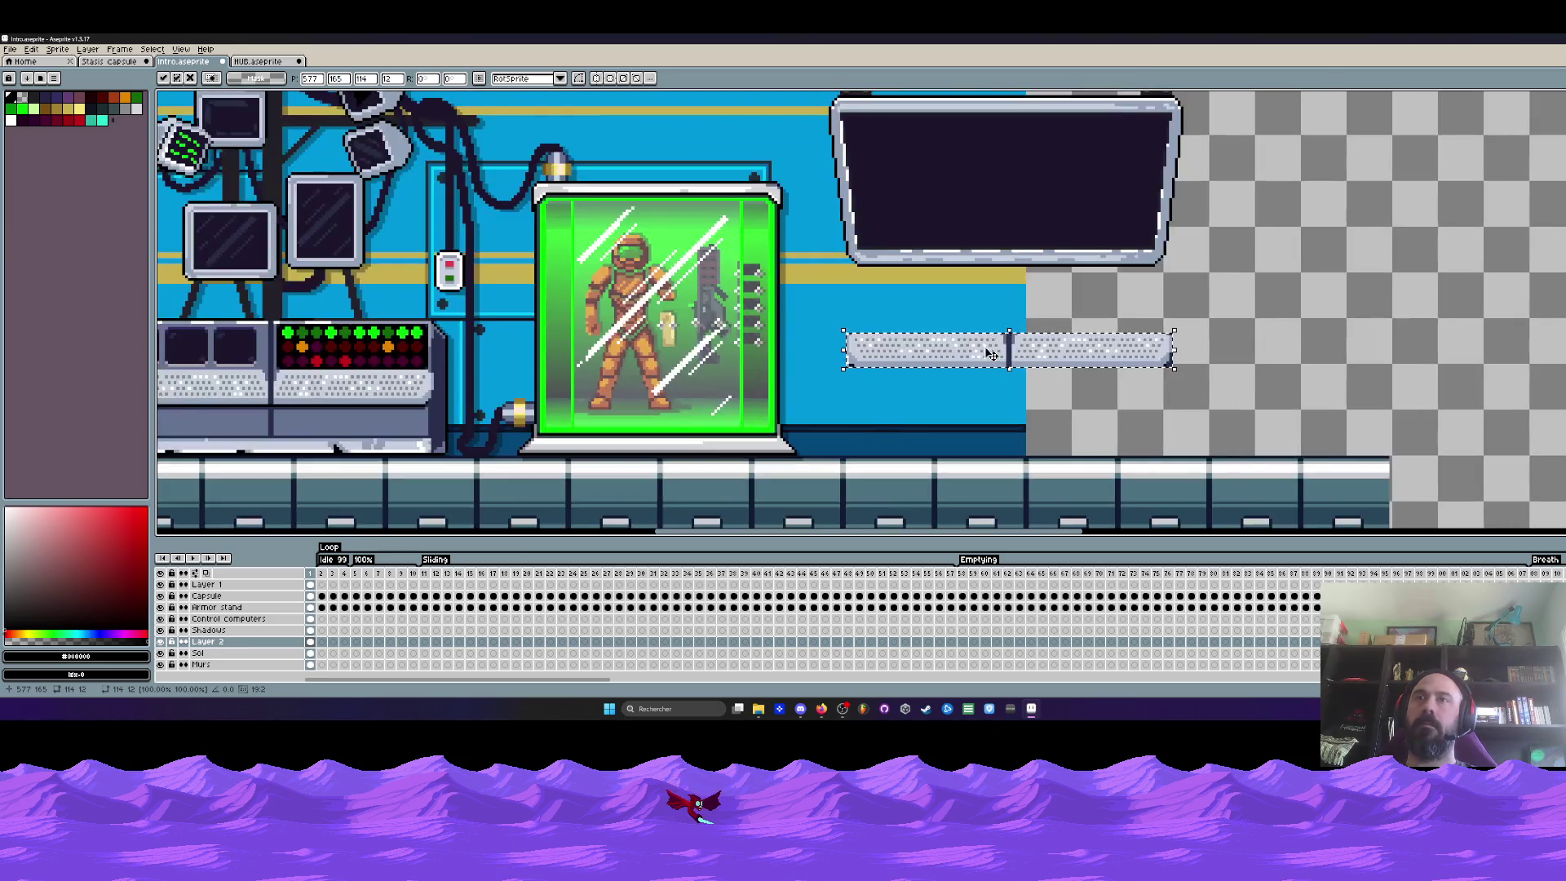
{"action": "scroll", "coordinate": [753, 355], "scroll_direction": "up", "scroll_amount": 1}
{"action": "key", "text": "Return"}
{"action": "scroll", "coordinate": [749, 368], "scroll_direction": "up", "scroll_amount": 1}
{"action": "scroll", "coordinate": [756, 378], "scroll_direction": "up", "scroll_amount": 1}
Touch up the strip's lower-left corner into a staircase and repaint its lower shadow band wall-blue
{"action": "key", "text": "b"}
{"action": "scroll", "coordinate": [755, 377], "scroll_direction": "up", "scroll_amount": 1}
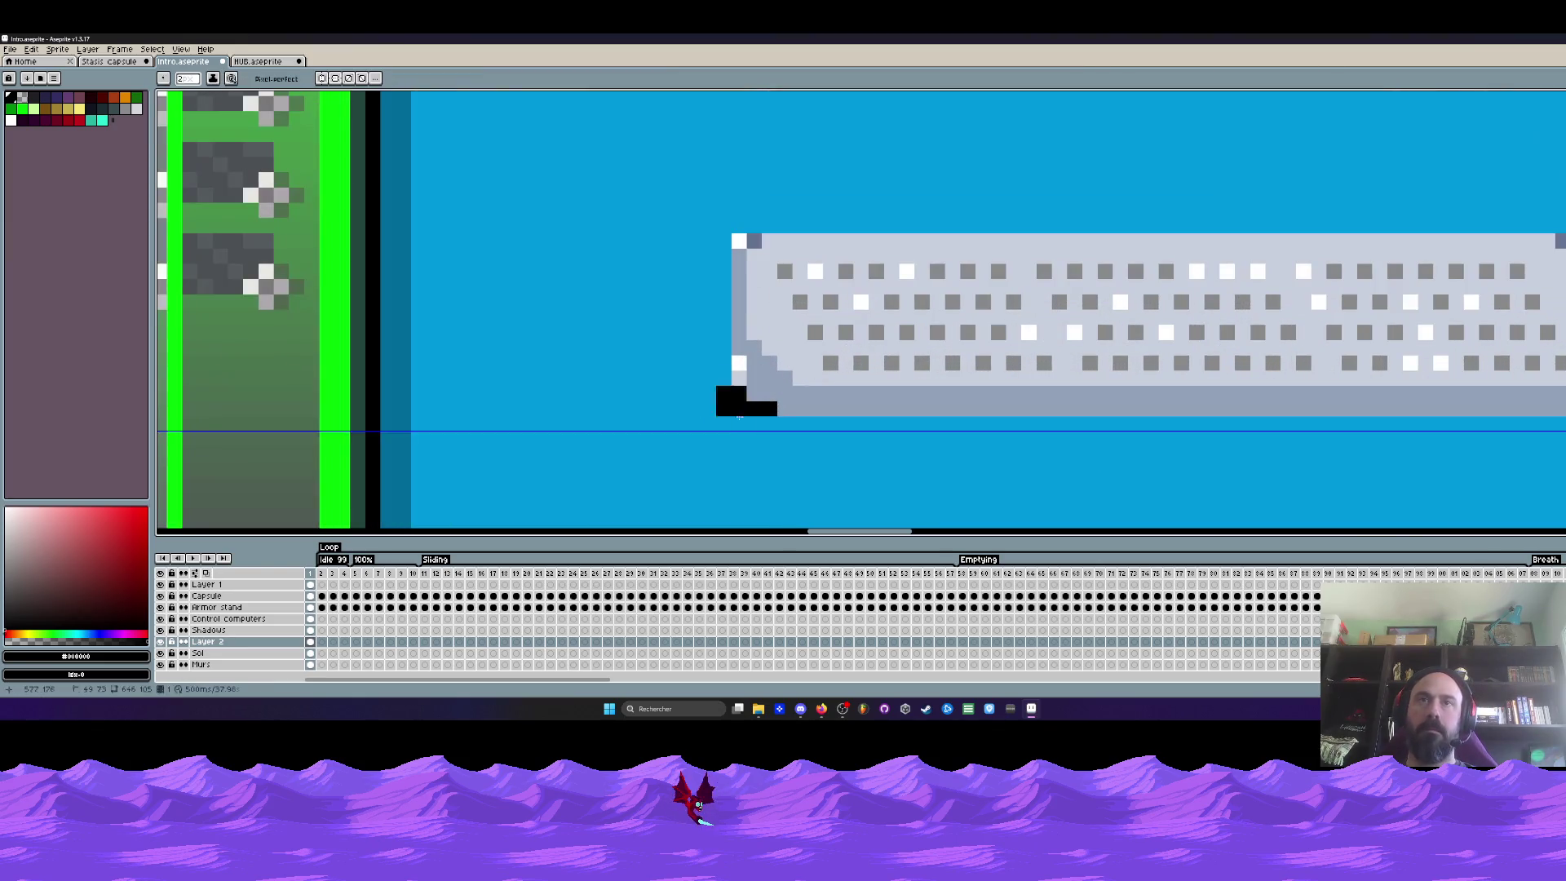
{"action": "key", "text": "ctrl+z"}
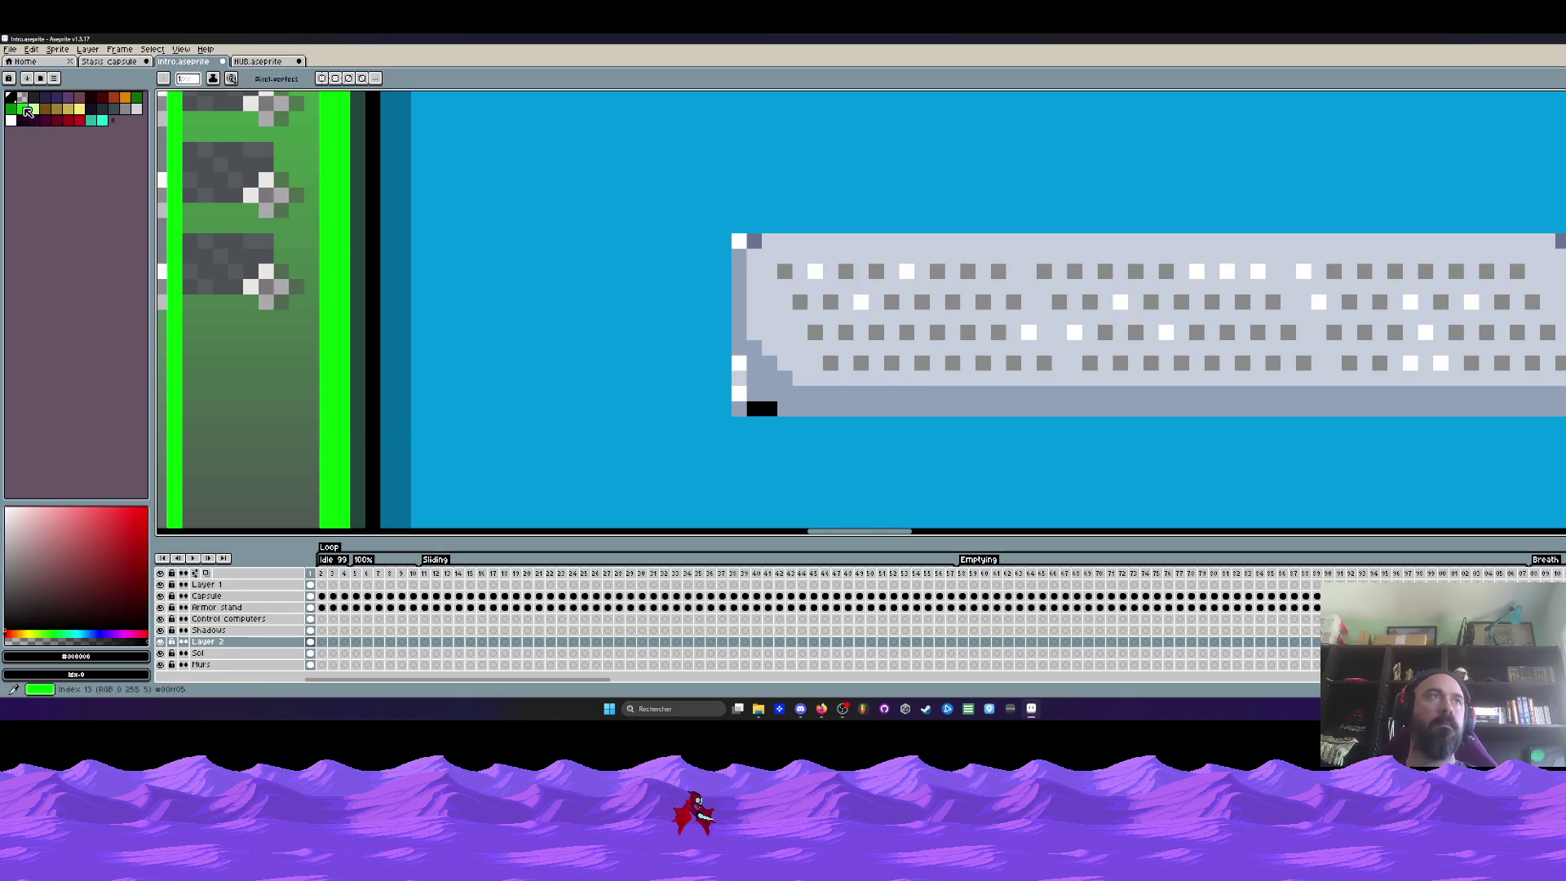
{"action": "key", "text": "plus"}
{"action": "key", "text": "plus"}
{"action": "key", "text": "plus"}
{"action": "mouse_move", "coordinate": [727, 395]}
{"action": "left_mouse_down"}
{"action": "mouse_move", "coordinate": [742, 406]}
{"action": "mouse_move", "coordinate": [727, 378]}
{"action": "left_mouse_up"}
{"action": "mouse_move", "coordinate": [1049, 457]}
{"action": "left_mouse_down"}
{"action": "mouse_move", "coordinate": [584, 423]}
{"action": "mouse_move", "coordinate": [658, 403]}
{"action": "mouse_move", "coordinate": [920, 421]}
{"action": "left_mouse_up"}
{"action": "left_click_drag", "start_coordinate": [1286, 421], "coordinate": [664, 444]}
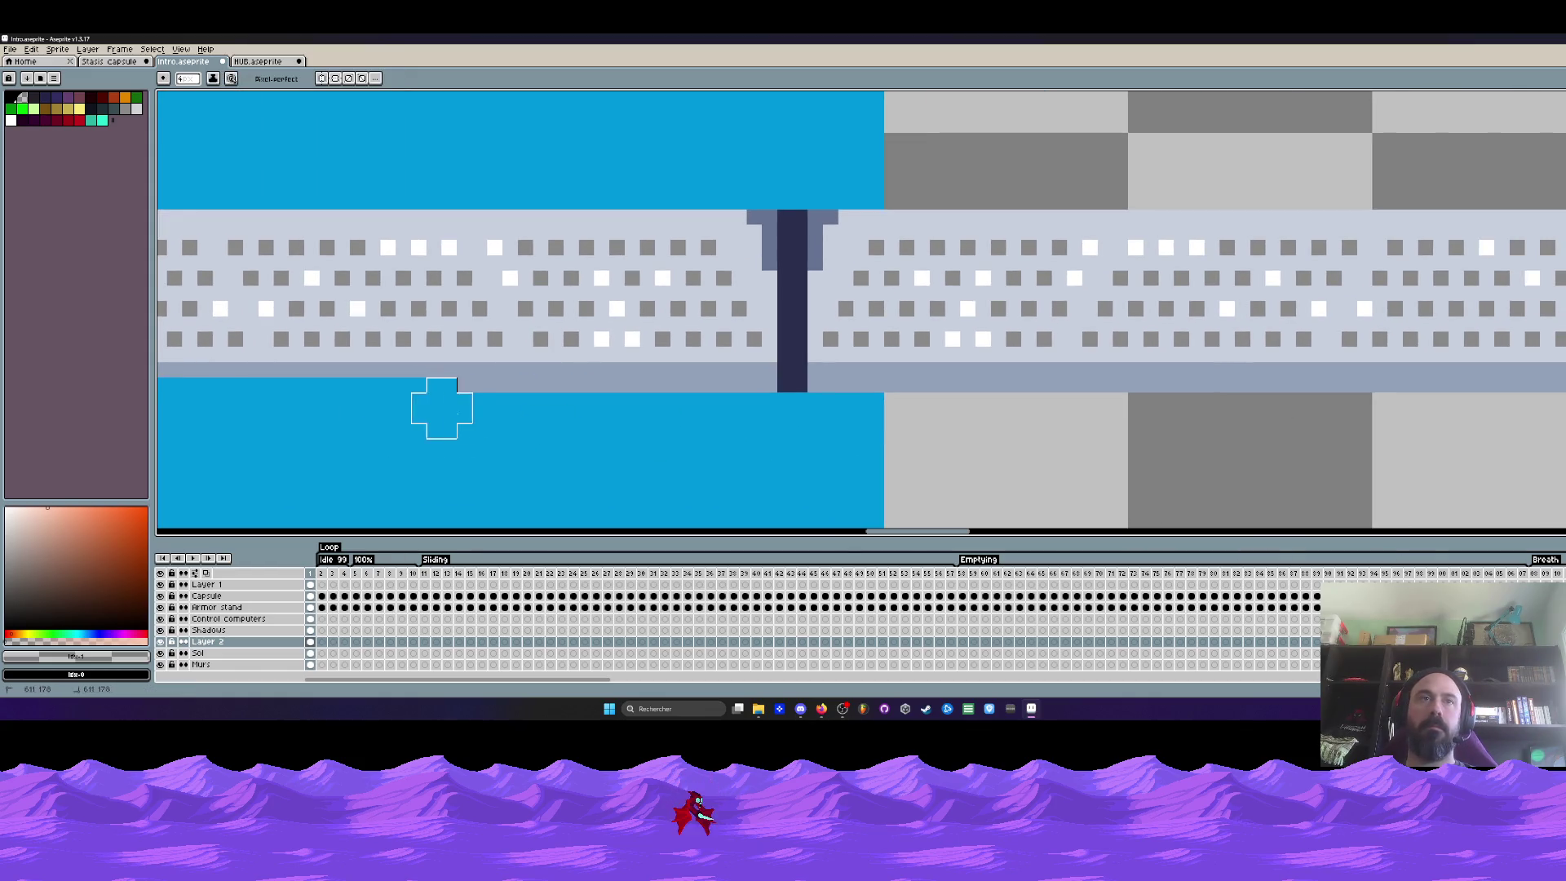
{"action": "left_click_drag", "start_coordinate": [437, 409], "coordinate": [893, 408]}
{"action": "mouse_move", "coordinate": [857, 443]}
{"action": "left_mouse_down"}
{"action": "mouse_move", "coordinate": [489, 422]}
{"action": "mouse_move", "coordinate": [1261, 395]}
{"action": "left_mouse_up"}
{"action": "scroll", "coordinate": [1260, 394], "scroll_direction": "down", "scroll_amount": 3}
{"action": "scroll", "coordinate": [810, 359], "scroll_direction": "up", "scroll_amount": 1}
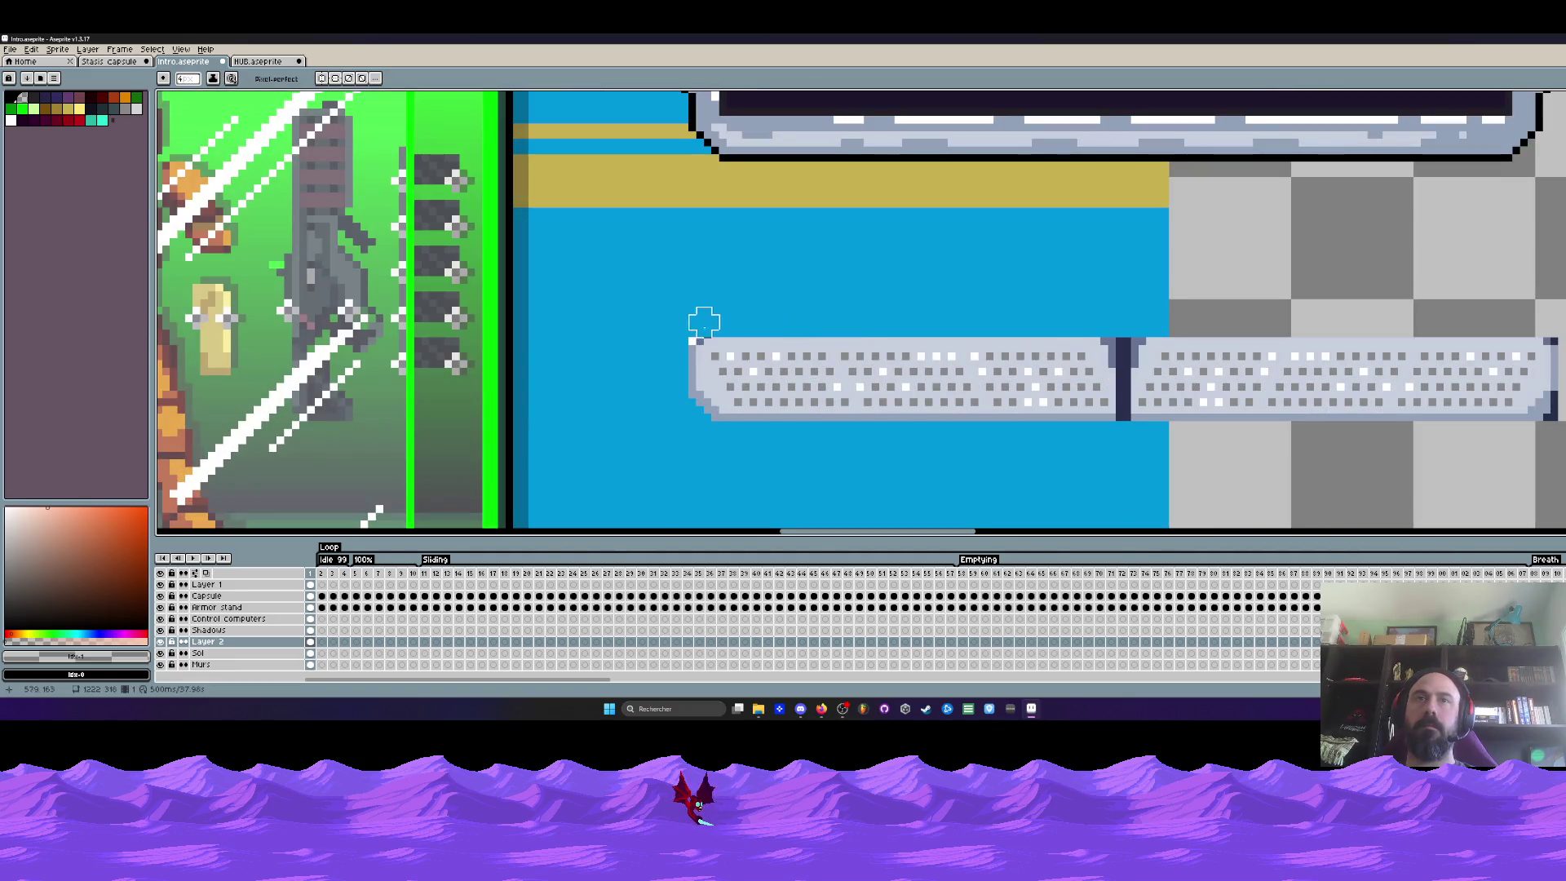
{"action": "scroll", "coordinate": [627, 332], "scroll_direction": "down", "scroll_amount": 2}
{"action": "scroll", "coordinate": [990, 332], "scroll_direction": "up", "scroll_amount": 1}
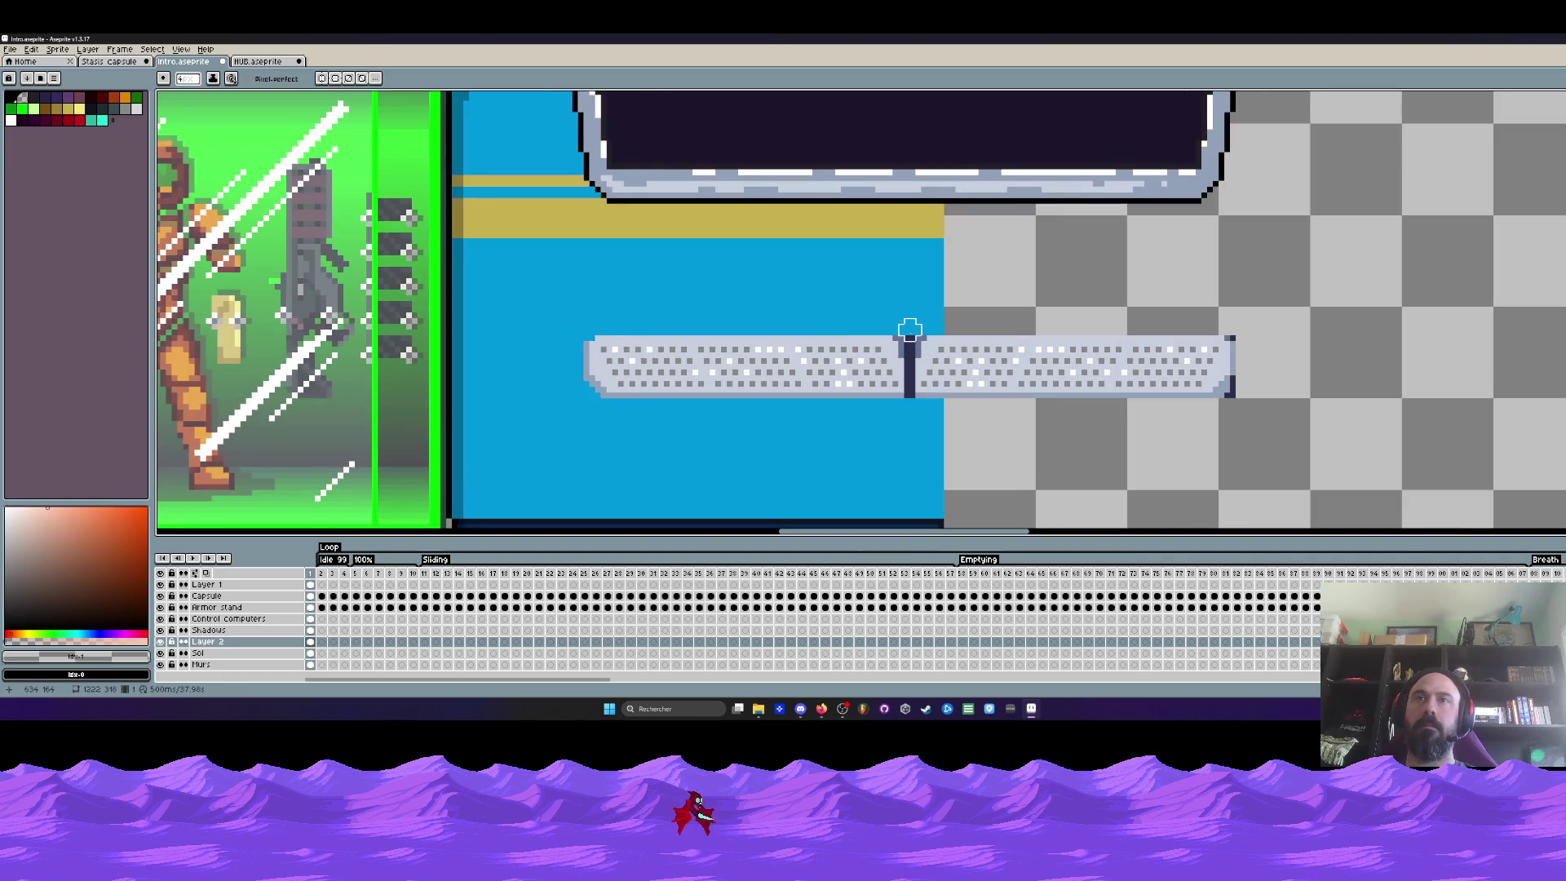
{"action": "scroll", "coordinate": [910, 320], "scroll_direction": "down", "scroll_amount": 1}
{"action": "scroll", "coordinate": [1118, 323], "scroll_direction": "up", "scroll_amount": 1}
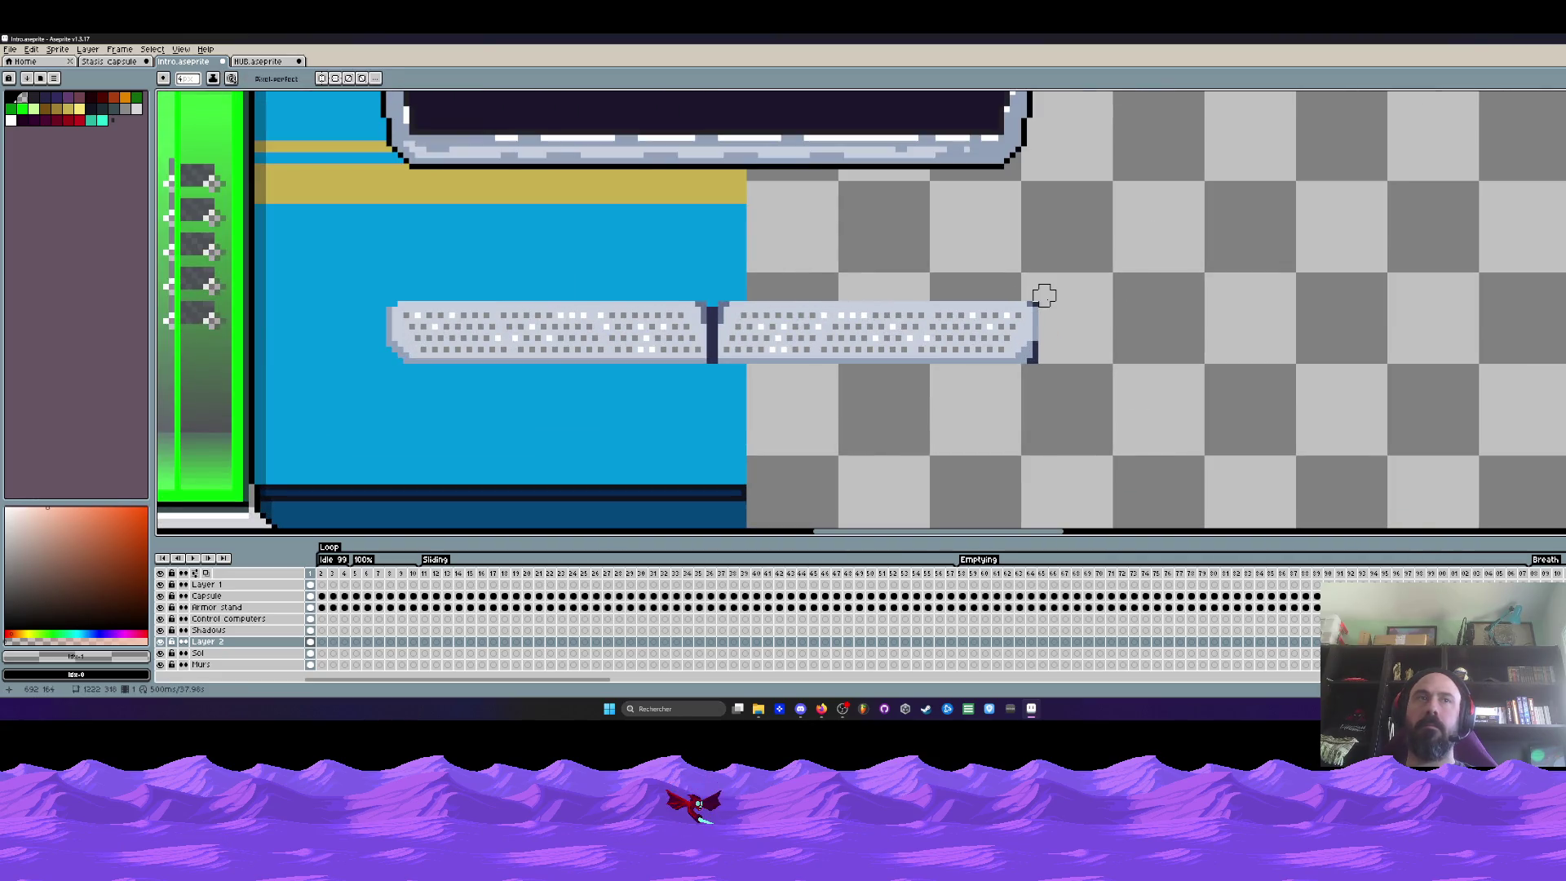
{"action": "scroll", "coordinate": [1038, 383], "scroll_direction": "up", "scroll_amount": 1}
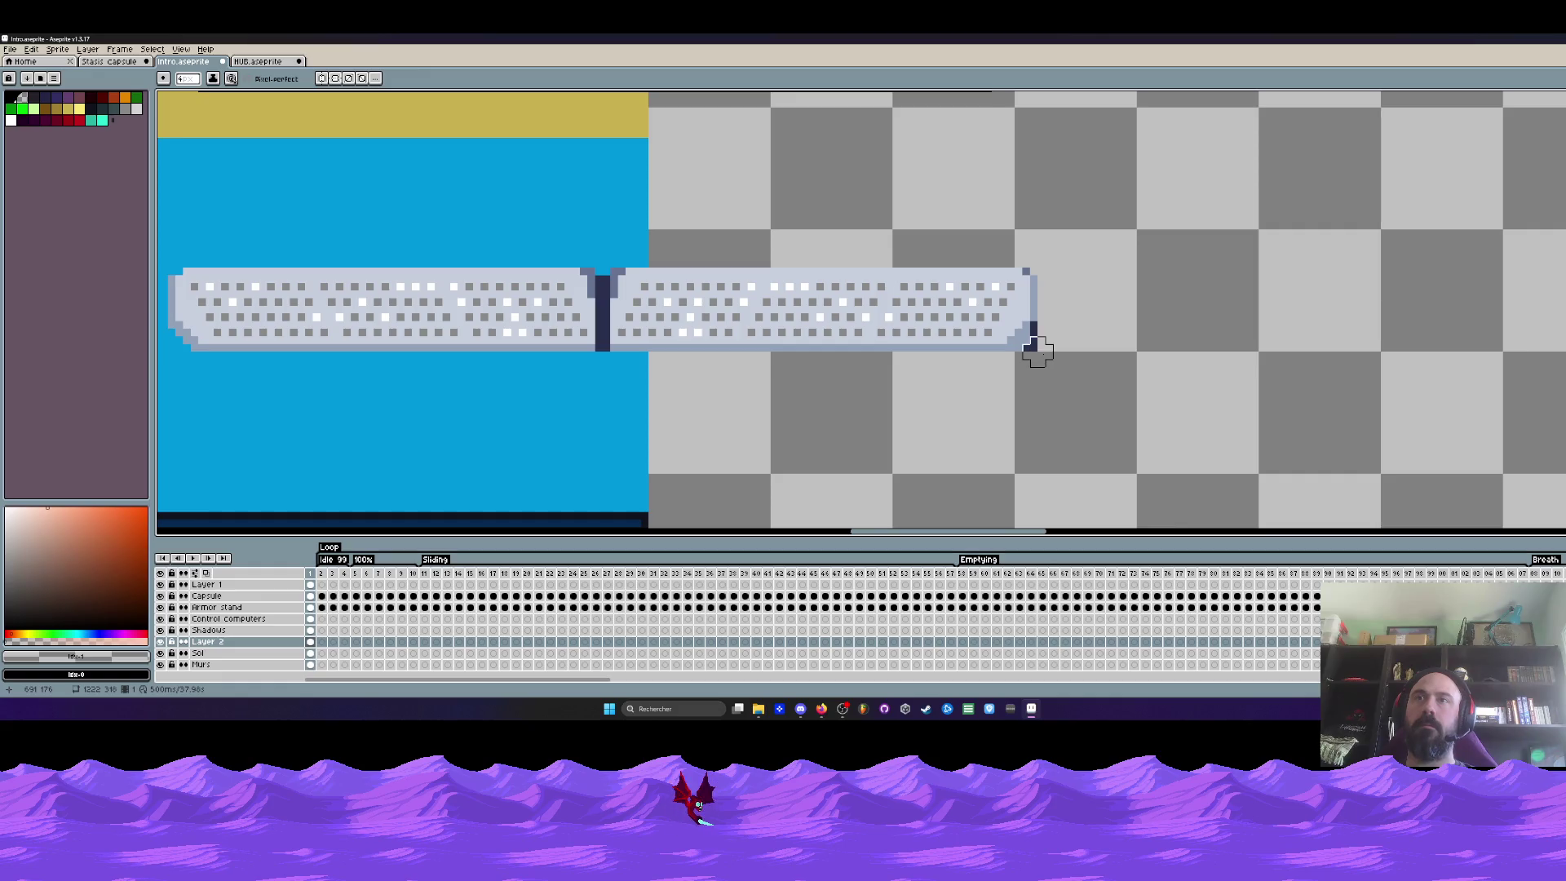
{"action": "scroll", "coordinate": [1086, 329], "scroll_direction": "down", "scroll_amount": 1}
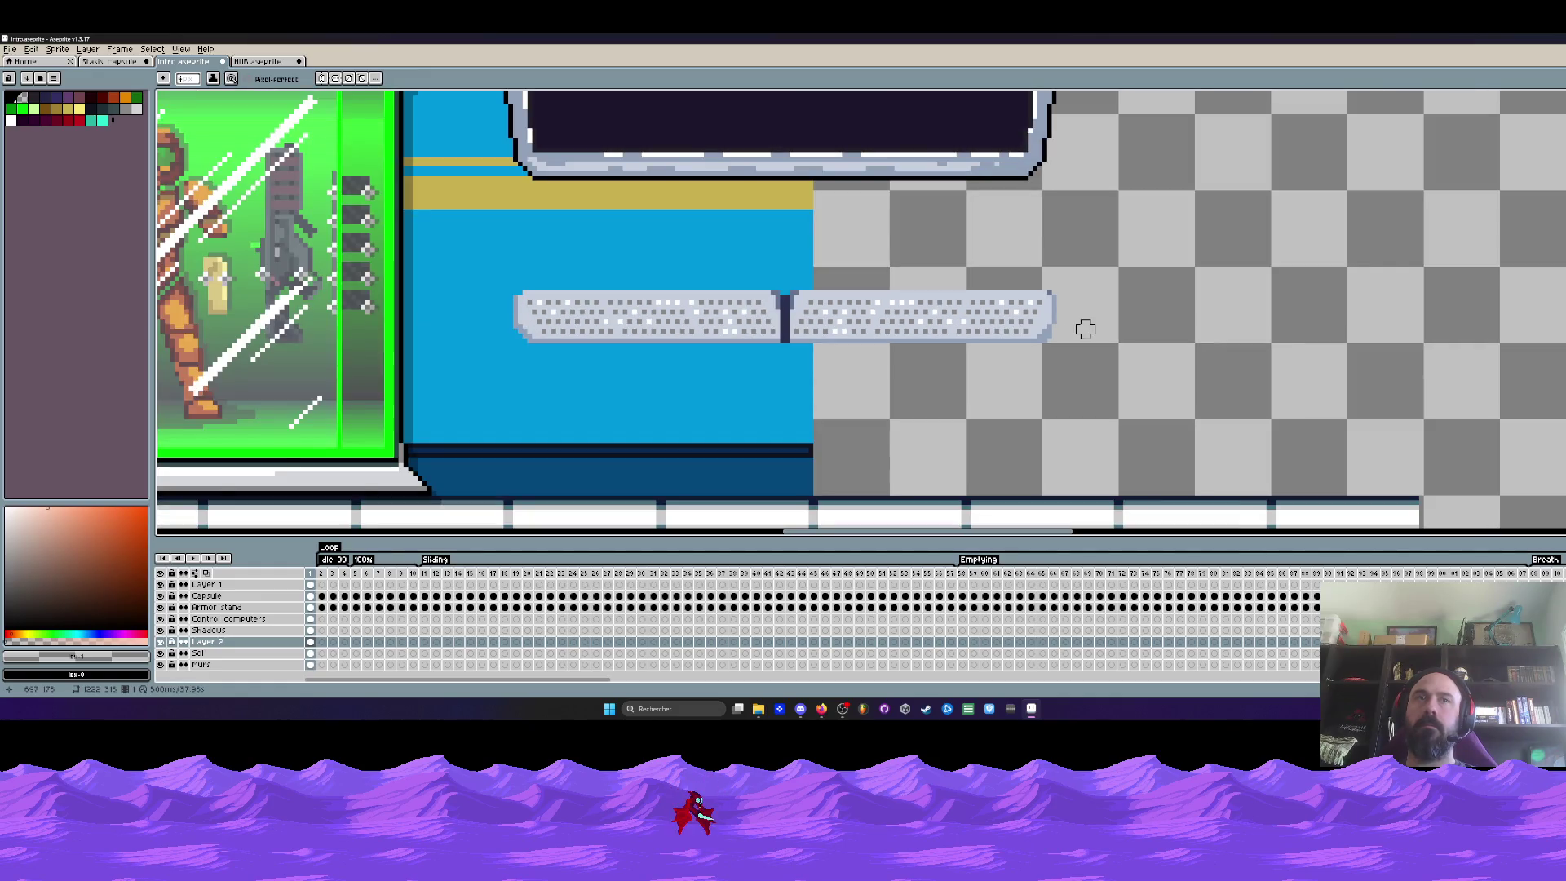
{"action": "scroll", "coordinate": [1085, 328], "scroll_direction": "up", "scroll_amount": 1}
{"action": "scroll", "coordinate": [1073, 329], "scroll_direction": "up", "scroll_amount": 1}
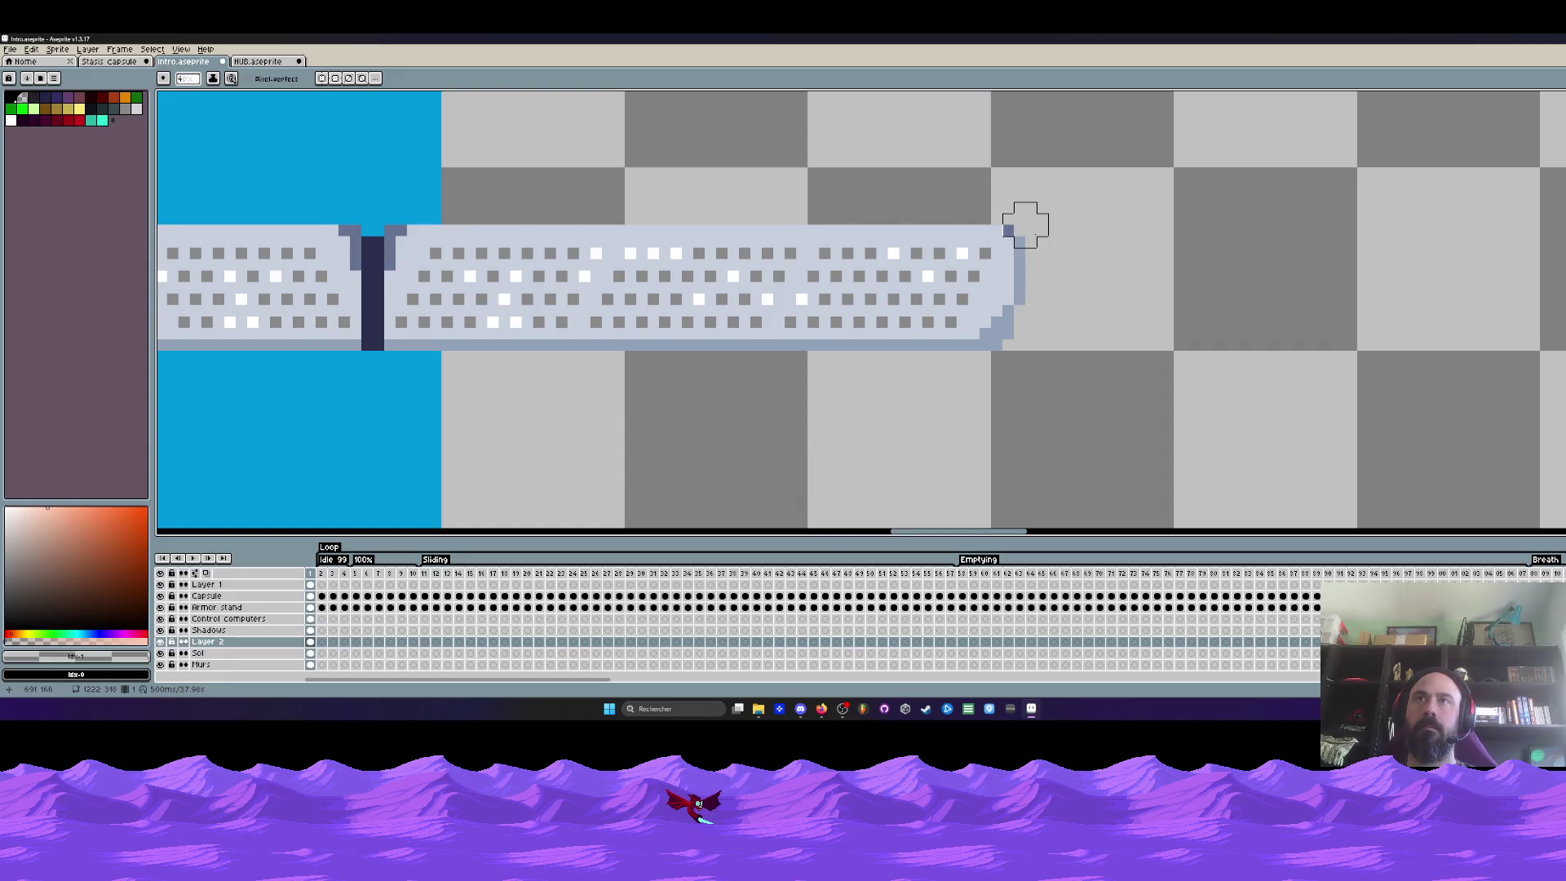
{"action": "scroll", "coordinate": [1026, 225], "scroll_direction": "down", "scroll_amount": 1}
{"action": "scroll", "coordinate": [1029, 227], "scroll_direction": "down", "scroll_amount": 1}
{"action": "scroll", "coordinate": [1031, 229], "scroll_direction": "up", "scroll_amount": 1}
{"action": "key", "text": "alt"}
{"action": "scroll", "coordinate": [1032, 232], "scroll_direction": "up", "scroll_amount": 1}
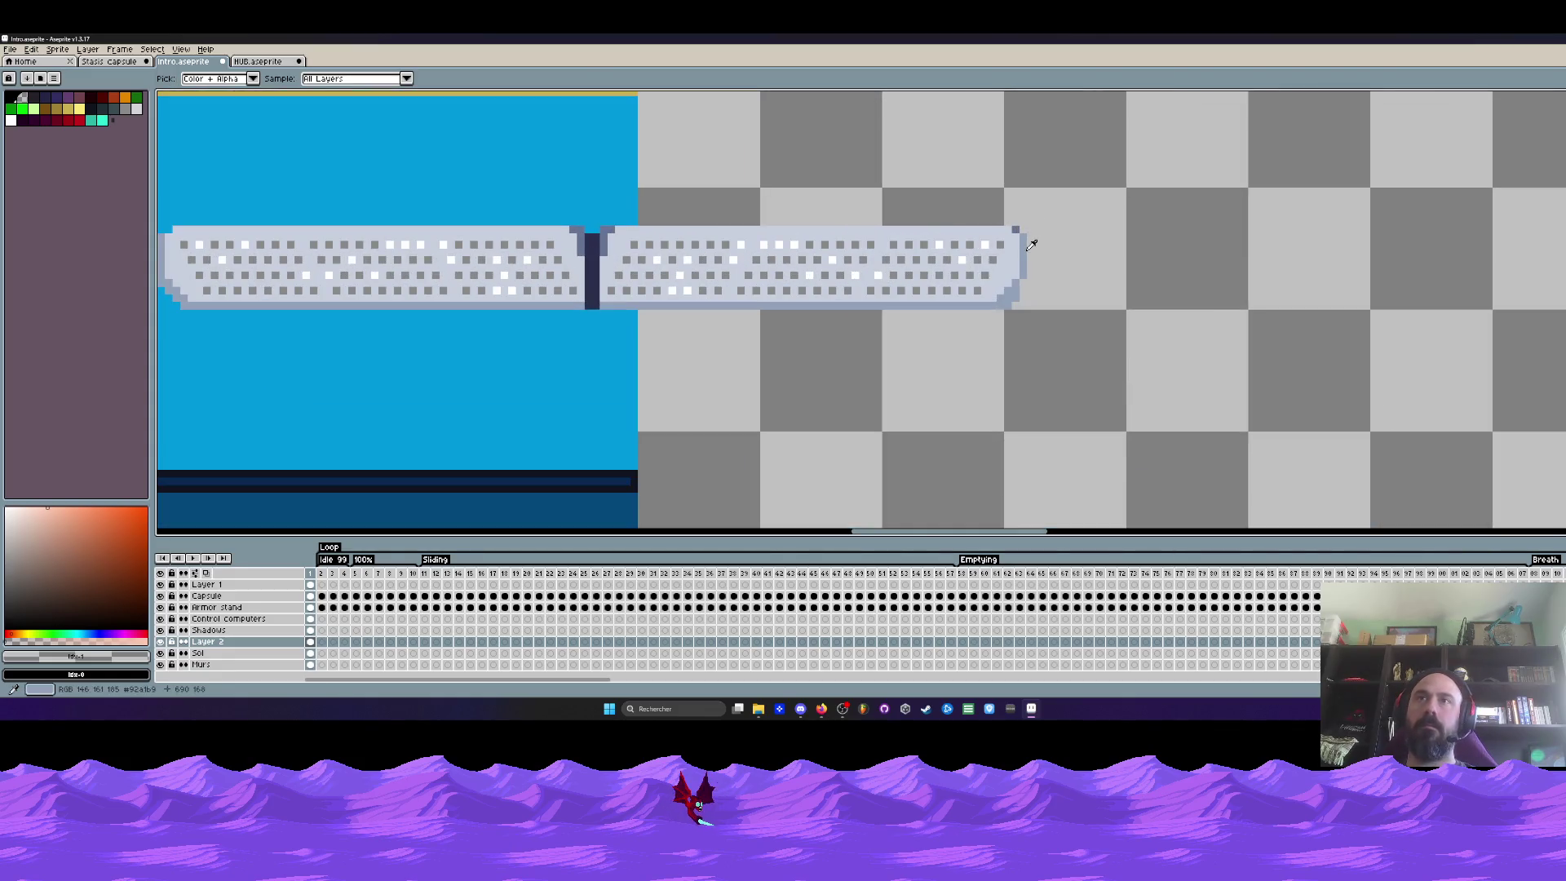
{"action": "left_click", "coordinate": [1030, 245], "text": "alt"}
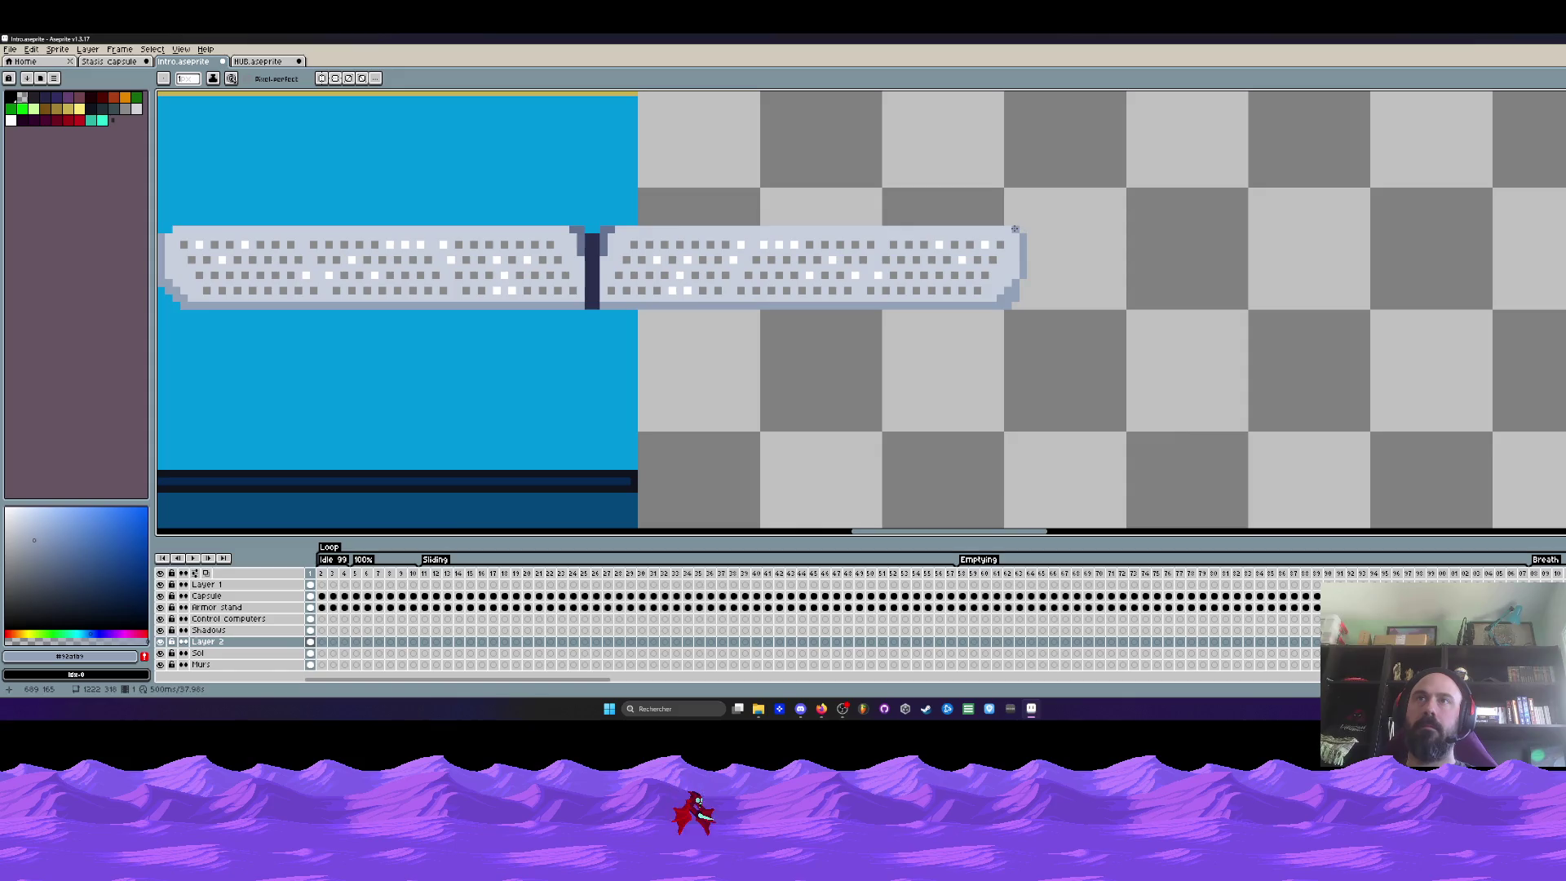
{"action": "scroll", "coordinate": [1021, 278], "scroll_direction": "down", "scroll_amount": 1}
Try the strip under the monitor frame, then shift its right half slightly left
{"action": "left_click_drag", "start_coordinate": [1034, 301], "coordinate": [1120, 302]}
{"action": "scroll", "coordinate": [924, 310], "scroll_direction": "down", "scroll_amount": 1}
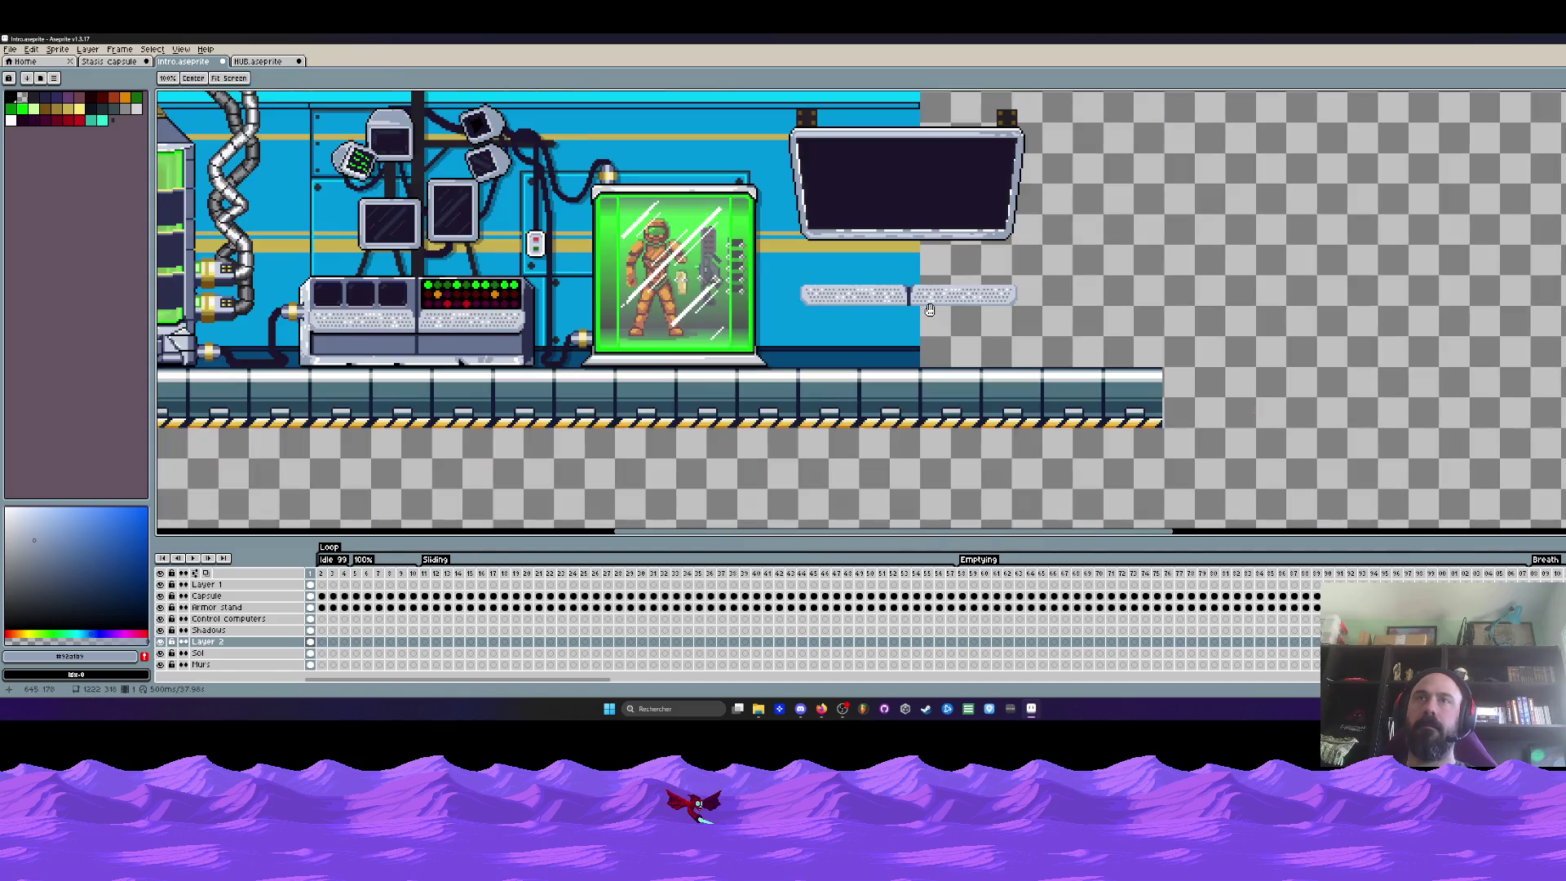
{"action": "scroll", "coordinate": [905, 297], "scroll_direction": "up", "scroll_amount": 1}
{"action": "left_click_drag", "start_coordinate": [657, 189], "coordinate": [1168, 331]}
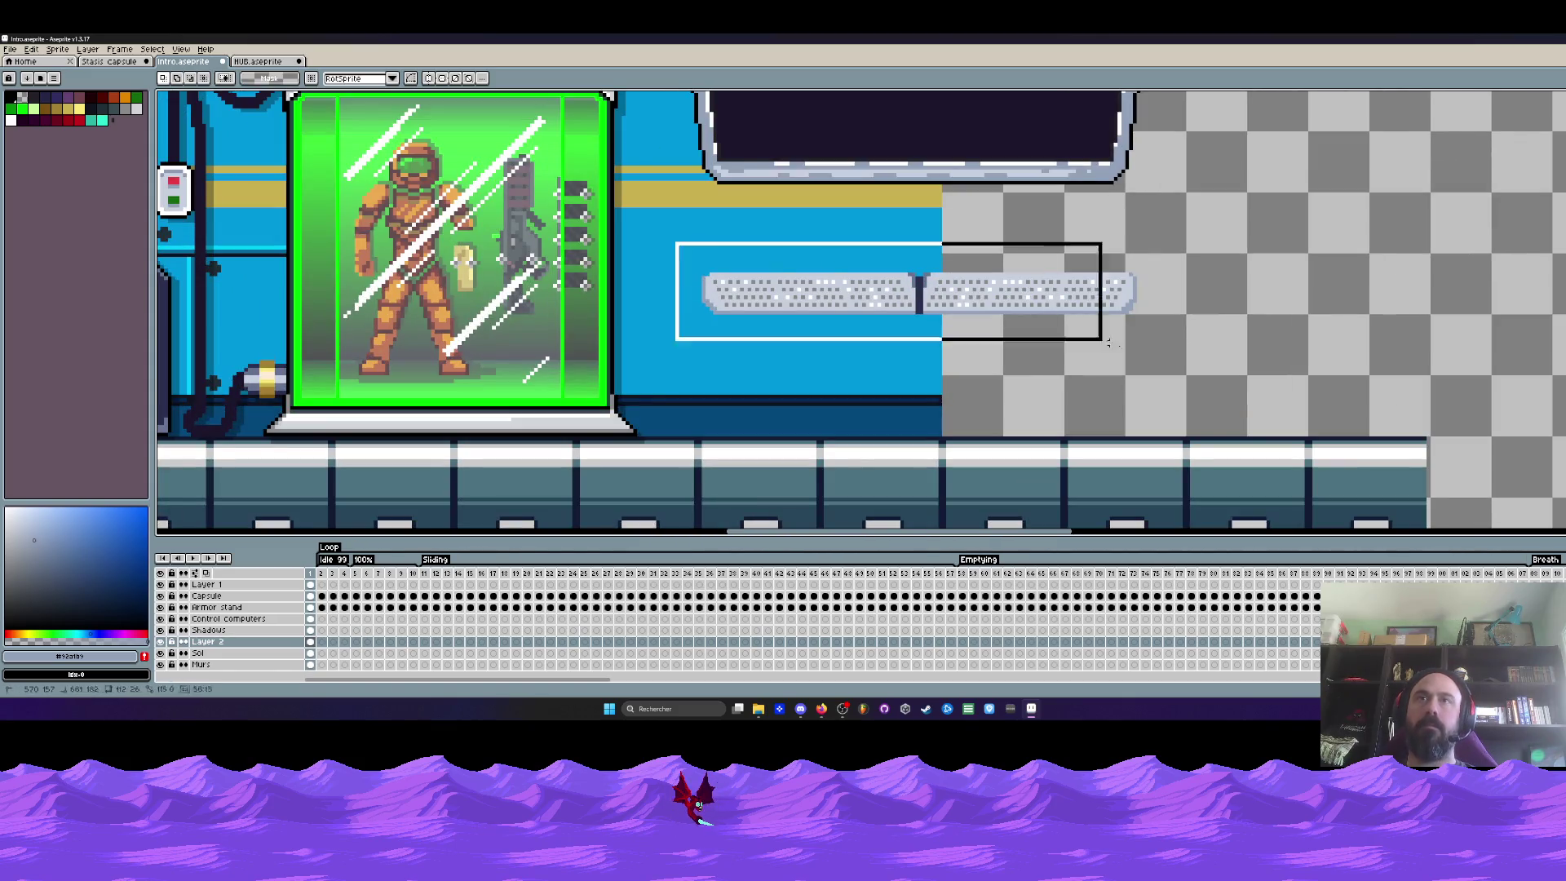
{"action": "left_click_drag", "start_coordinate": [1062, 261], "coordinate": [1076, 228]}
{"action": "key", "text": "Escape"}
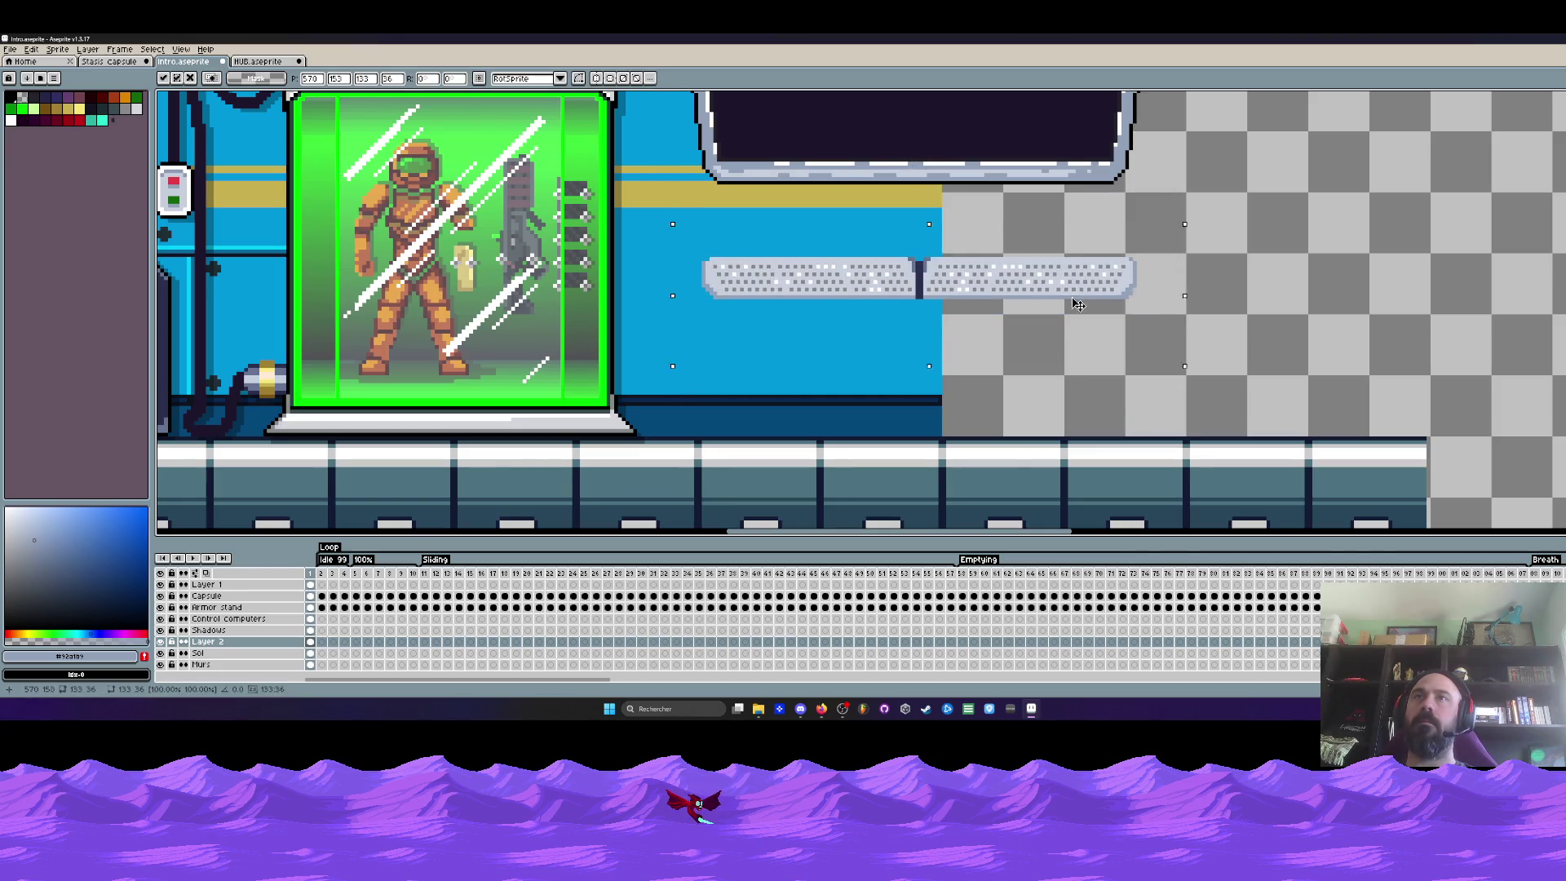
{"action": "left_click_drag", "start_coordinate": [915, 259], "coordinate": [1214, 380]}
{"action": "scroll", "coordinate": [1008, 296], "scroll_direction": "up", "scroll_amount": 1}
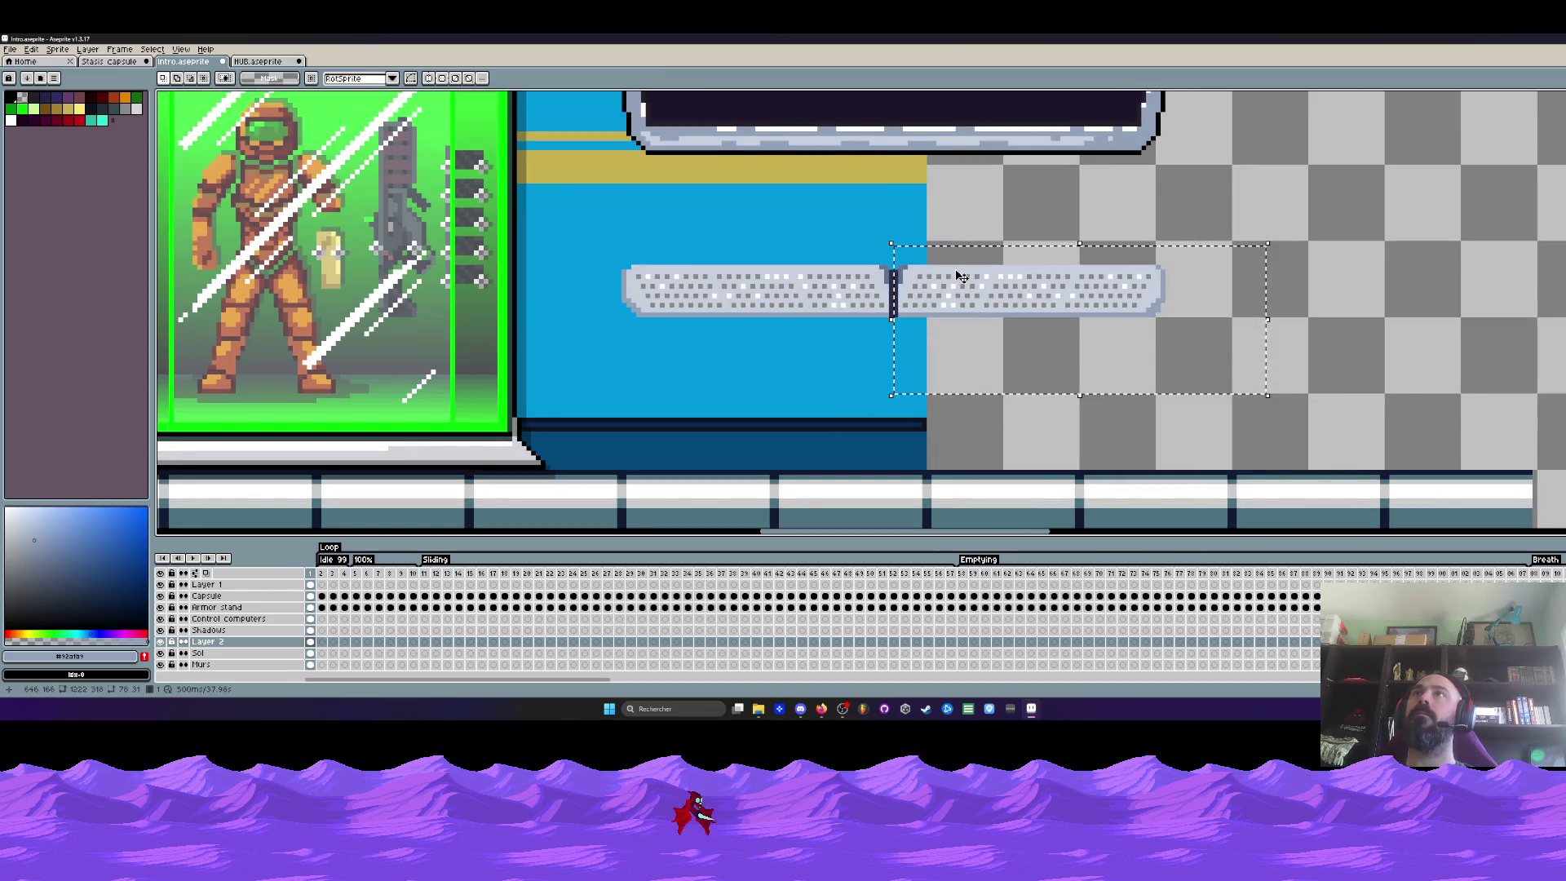
{"action": "left_click_drag", "start_coordinate": [946, 292], "coordinate": [939, 294]}
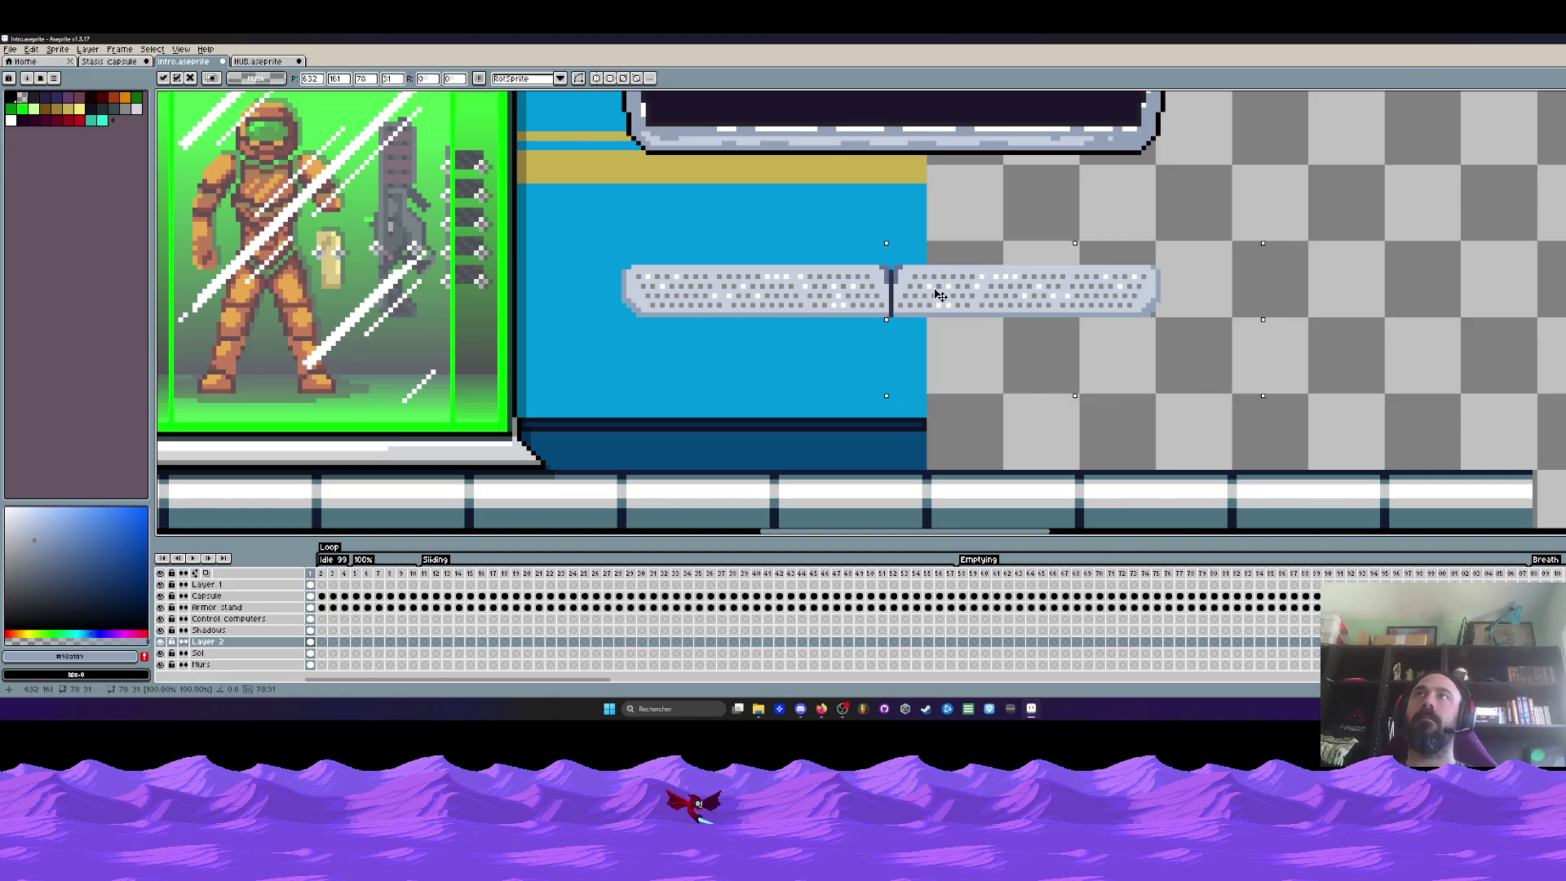
{"action": "key", "text": "ctrl+d"}
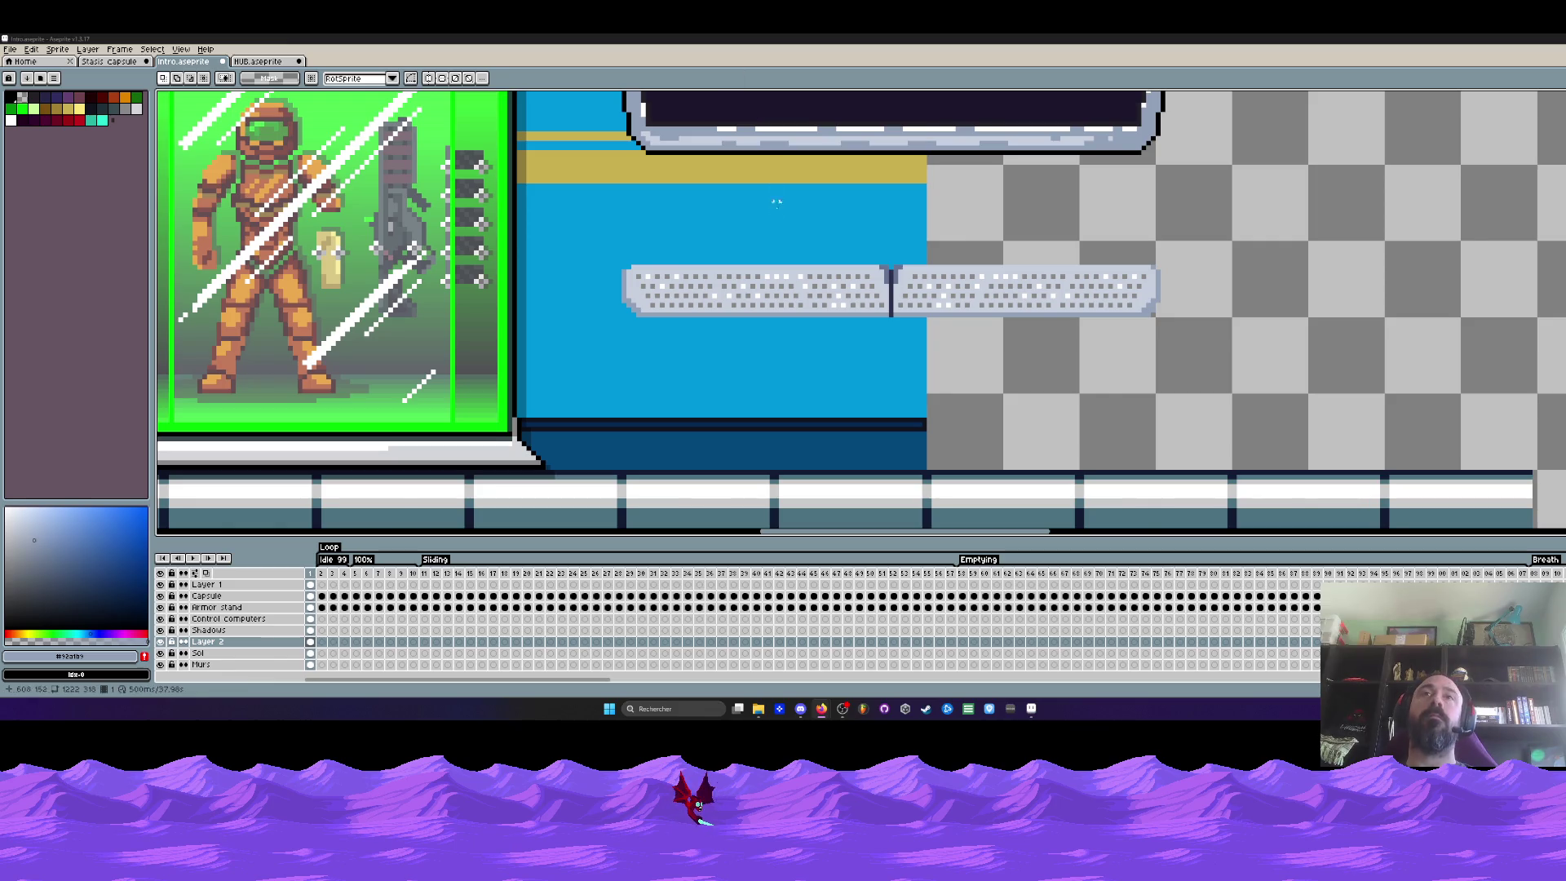
{"action": "scroll", "coordinate": [776, 203], "scroll_direction": "down", "scroll_amount": 2}
{"action": "scroll", "coordinate": [856, 275], "scroll_direction": "up", "scroll_amount": 1}
Move the whole keyboard strip up beneath the large screen, nudging it pixel by pixel into place
{"action": "key", "text": "ctrl+shift+d"}
{"action": "scroll", "coordinate": [869, 282], "scroll_direction": "up", "scroll_amount": 1}
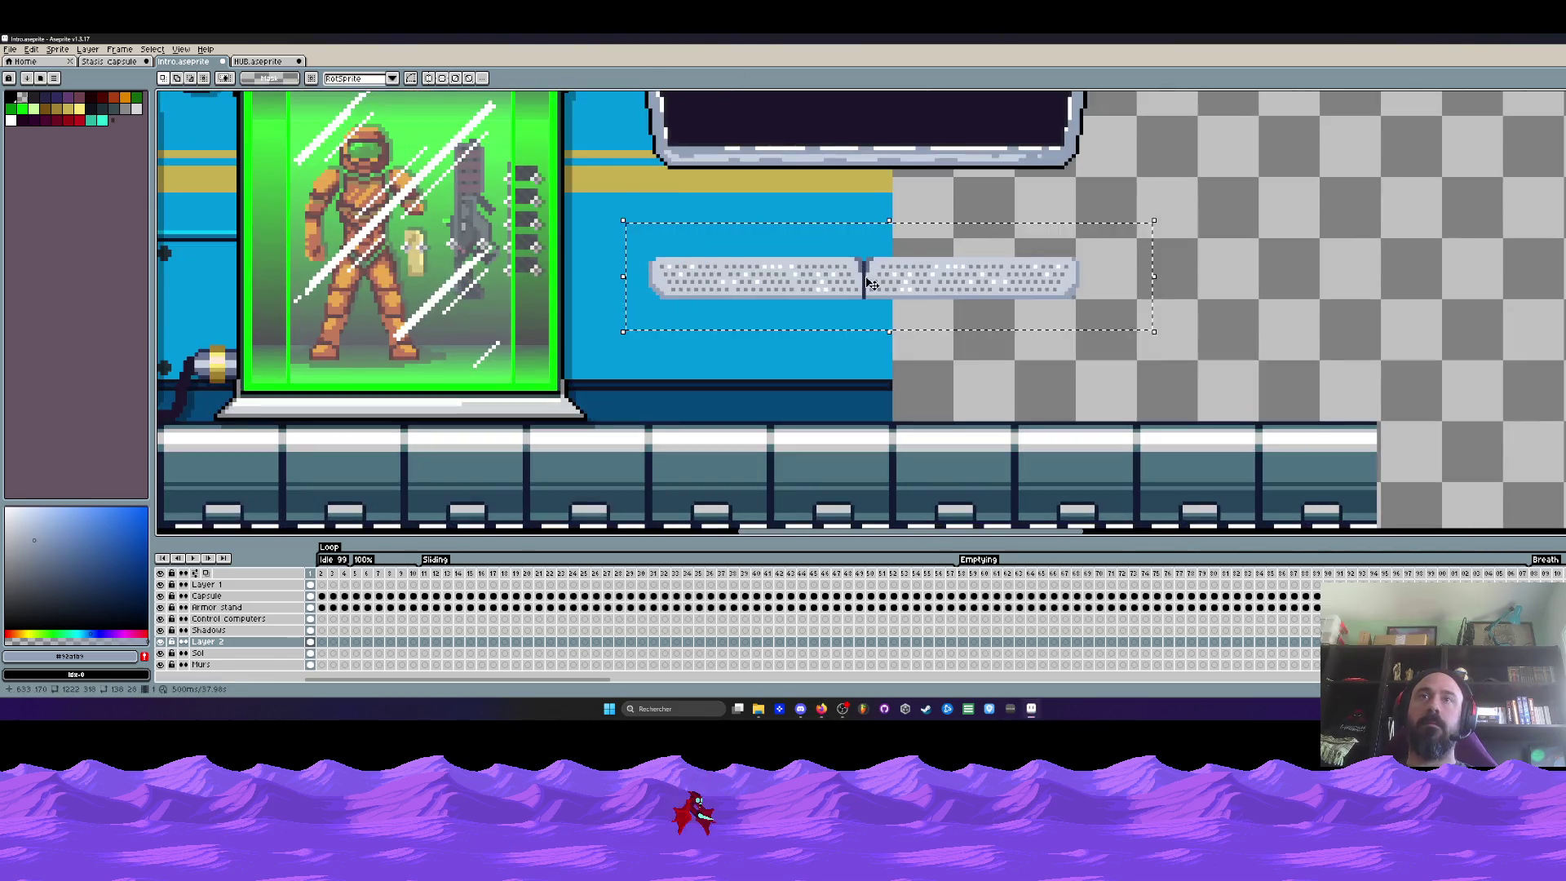
{"action": "left_click_drag", "start_coordinate": [869, 282], "coordinate": [873, 206]}
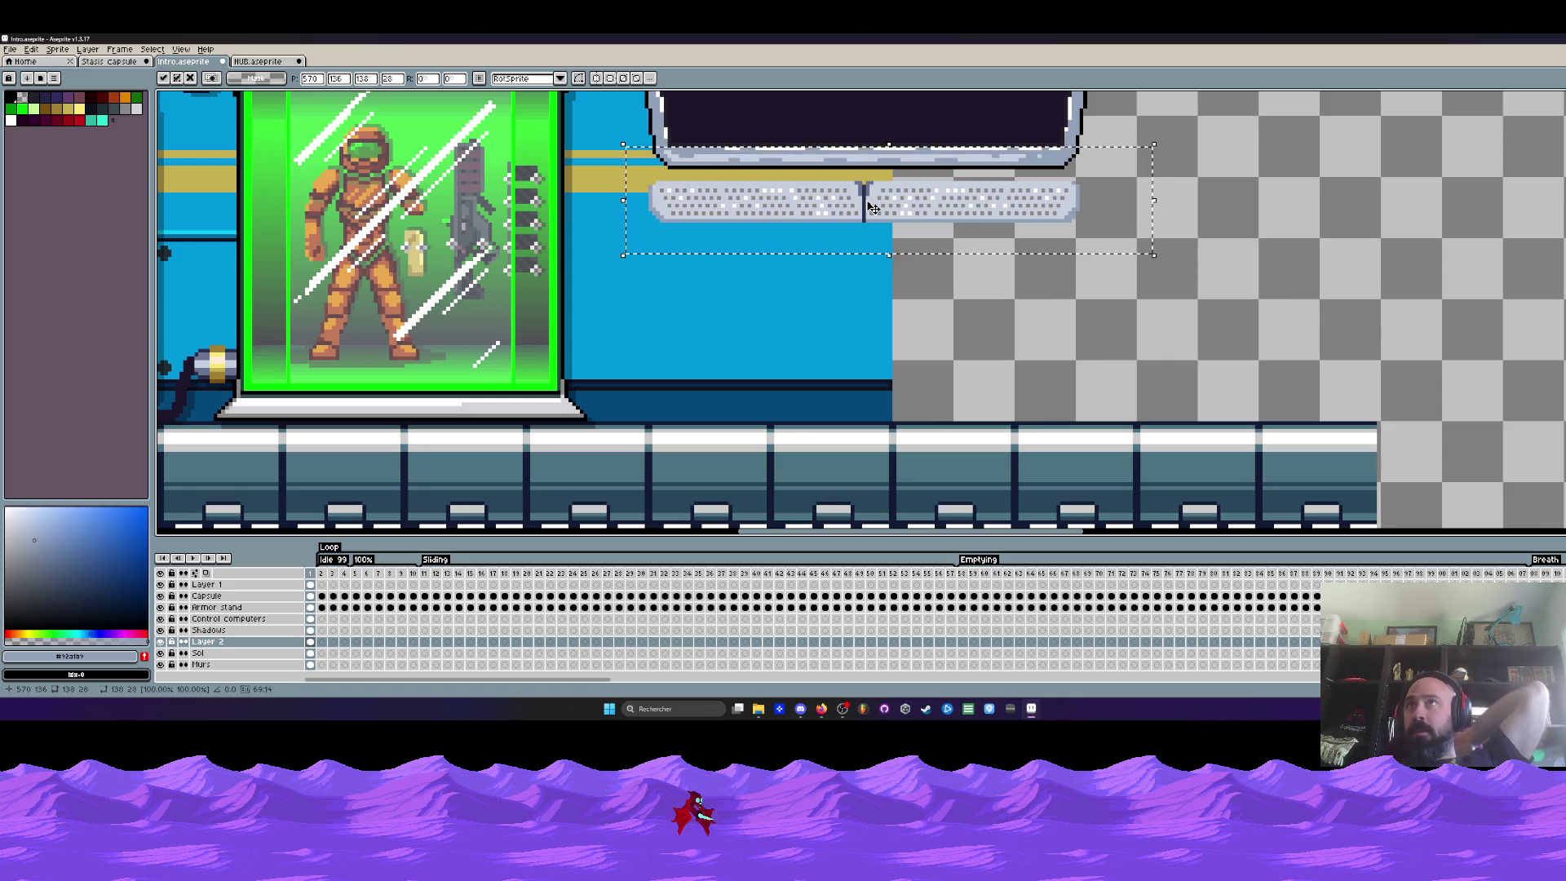
{"action": "scroll", "coordinate": [867, 212], "scroll_direction": "down", "scroll_amount": 1}
{"action": "scroll", "coordinate": [868, 211], "scroll_direction": "down", "scroll_amount": 1}
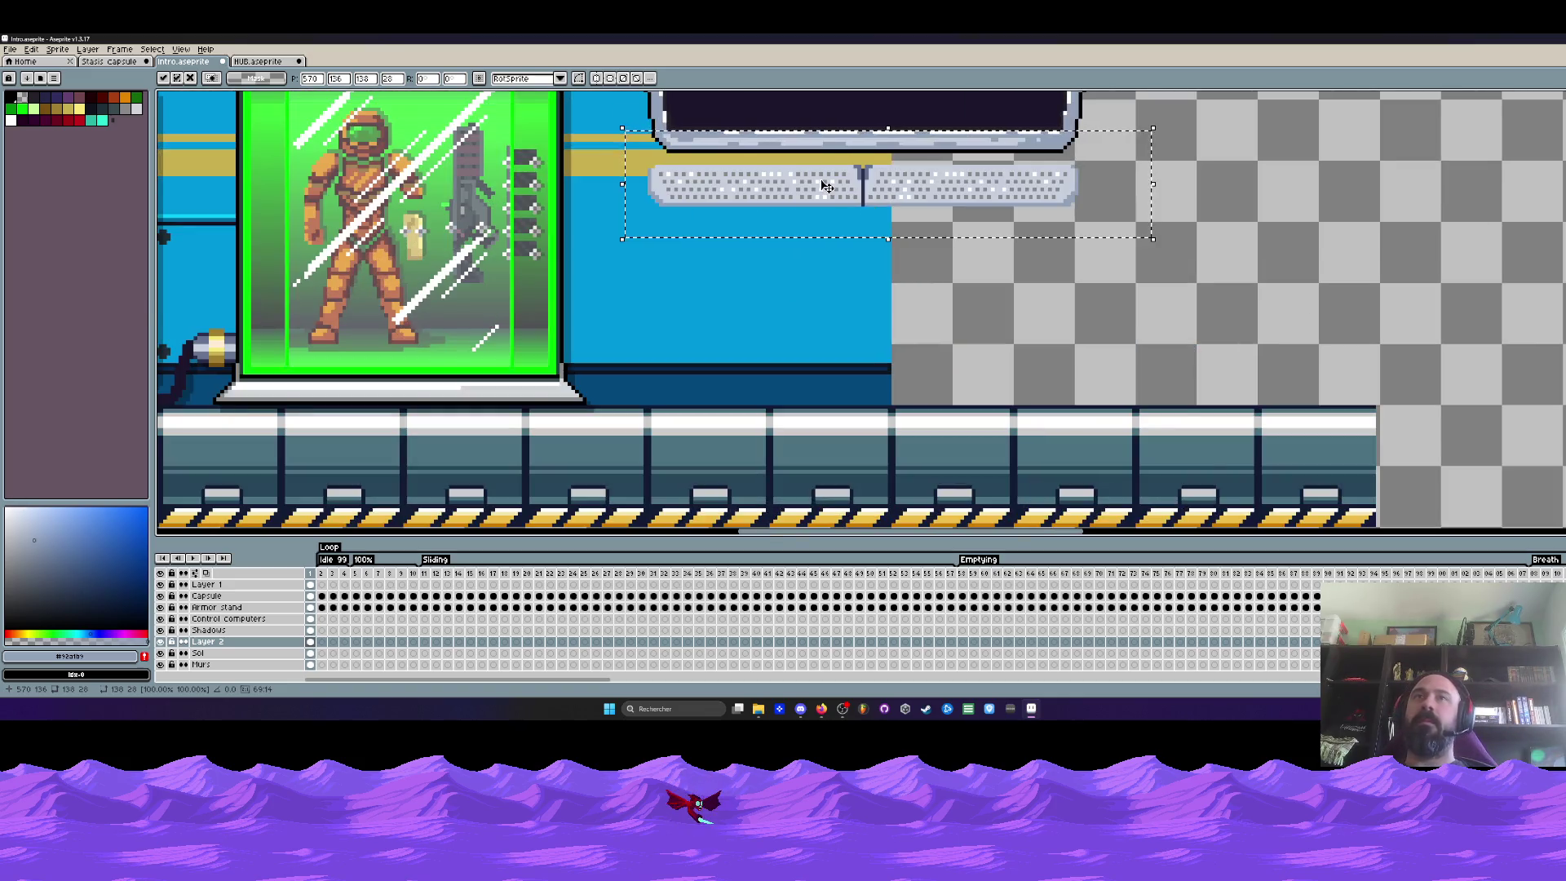
{"action": "scroll", "coordinate": [857, 233], "scroll_direction": "up", "scroll_amount": 1}
{"action": "scroll", "coordinate": [845, 270], "scroll_direction": "up", "scroll_amount": 1}
{"action": "scroll", "coordinate": [823, 314], "scroll_direction": "up", "scroll_amount": 1}
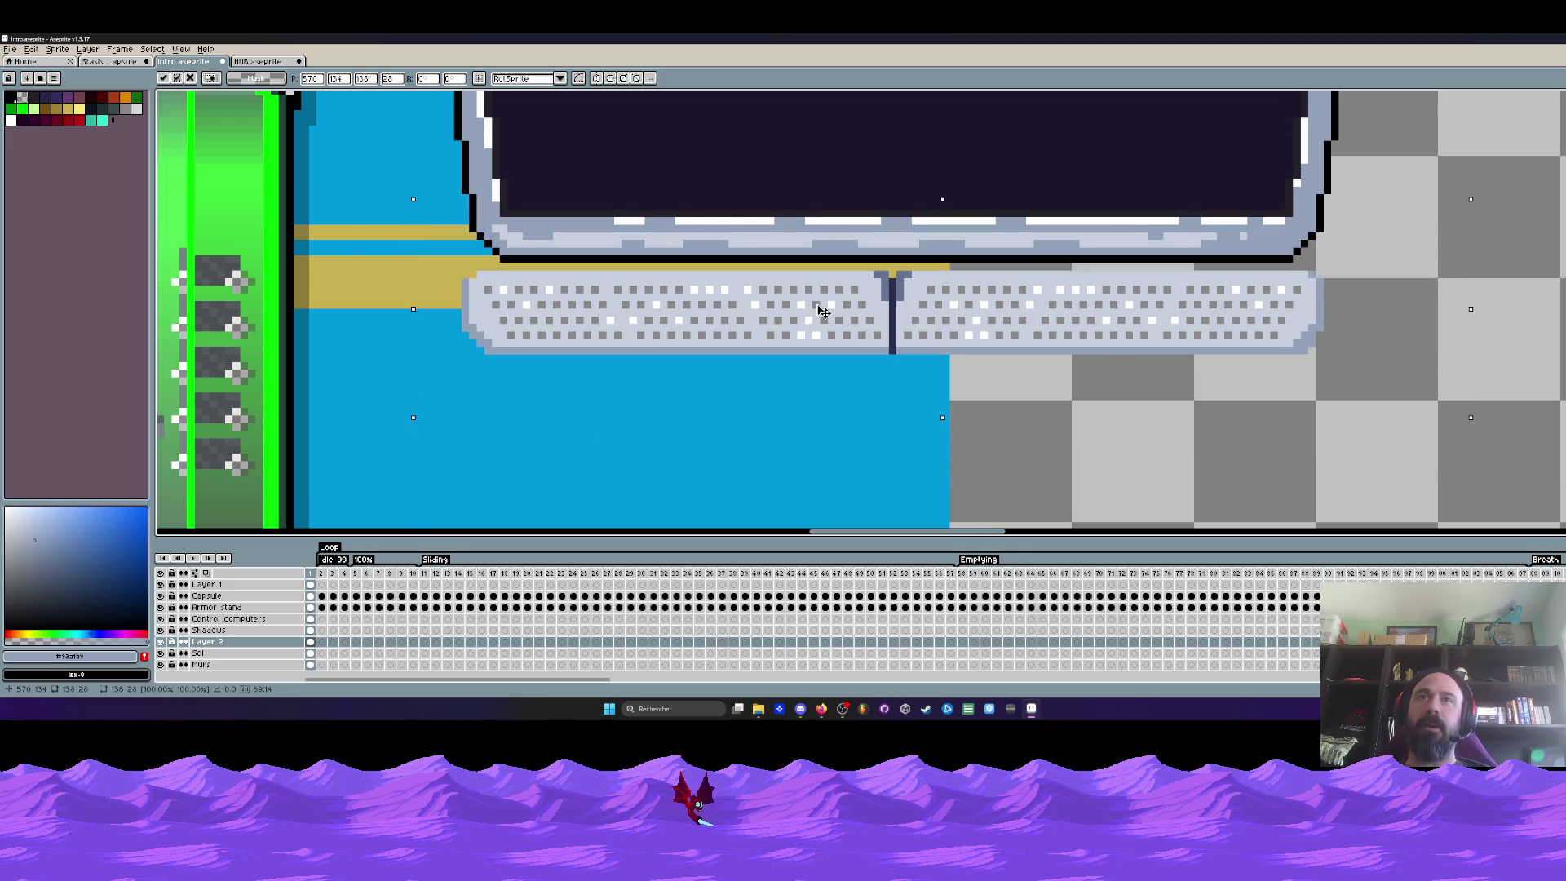
{"action": "left_click_drag", "start_coordinate": [824, 315], "coordinate": [822, 406]}
{"action": "scroll", "coordinate": [818, 333], "scroll_direction": "down", "scroll_amount": 3}
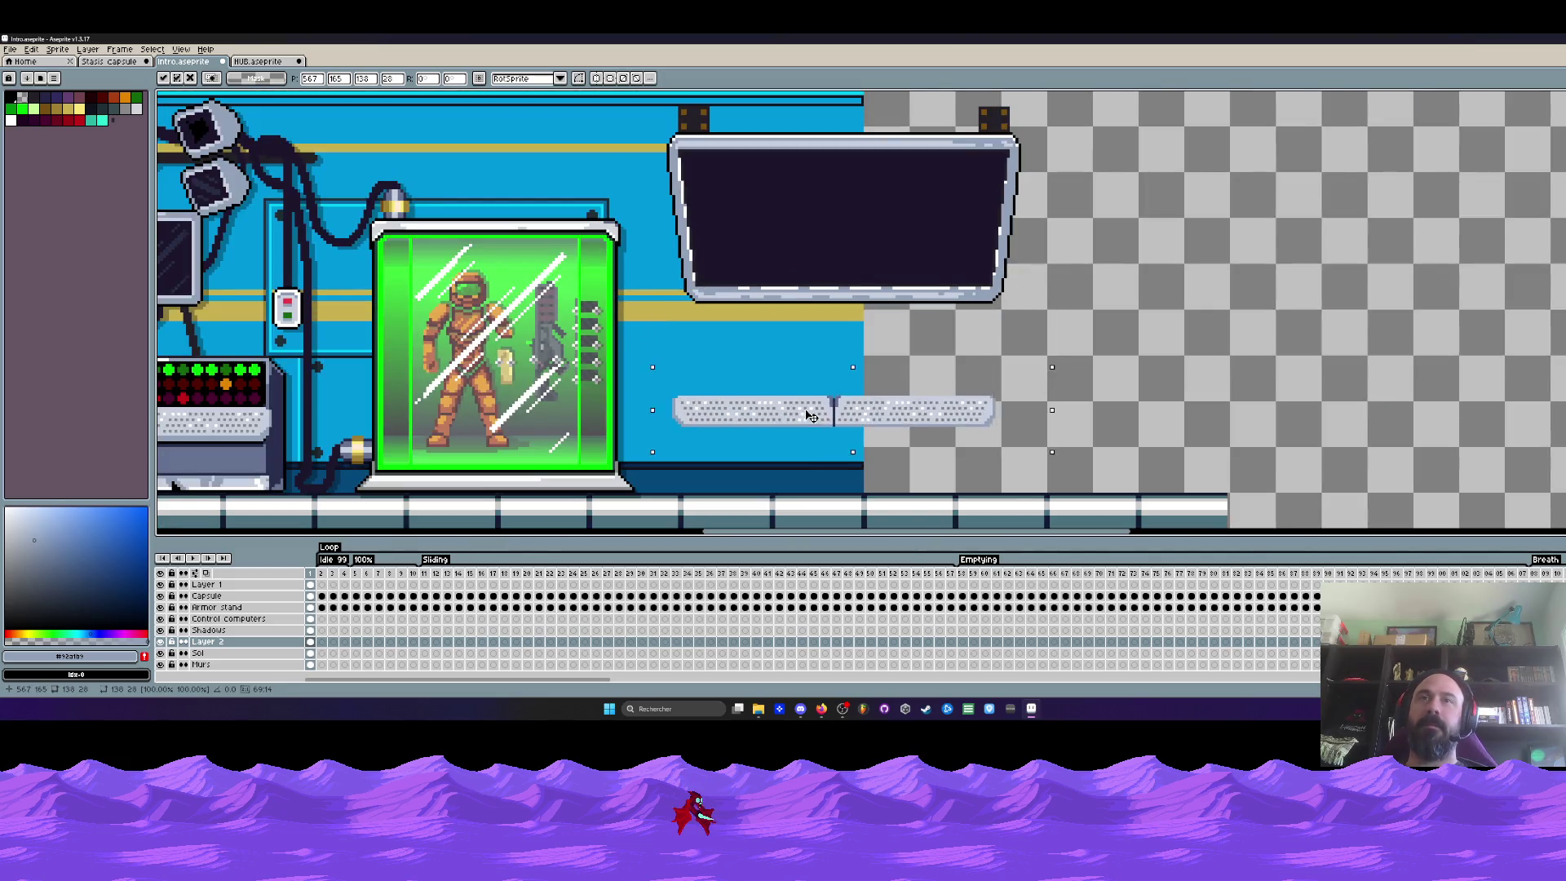
{"action": "key", "text": "Return"}
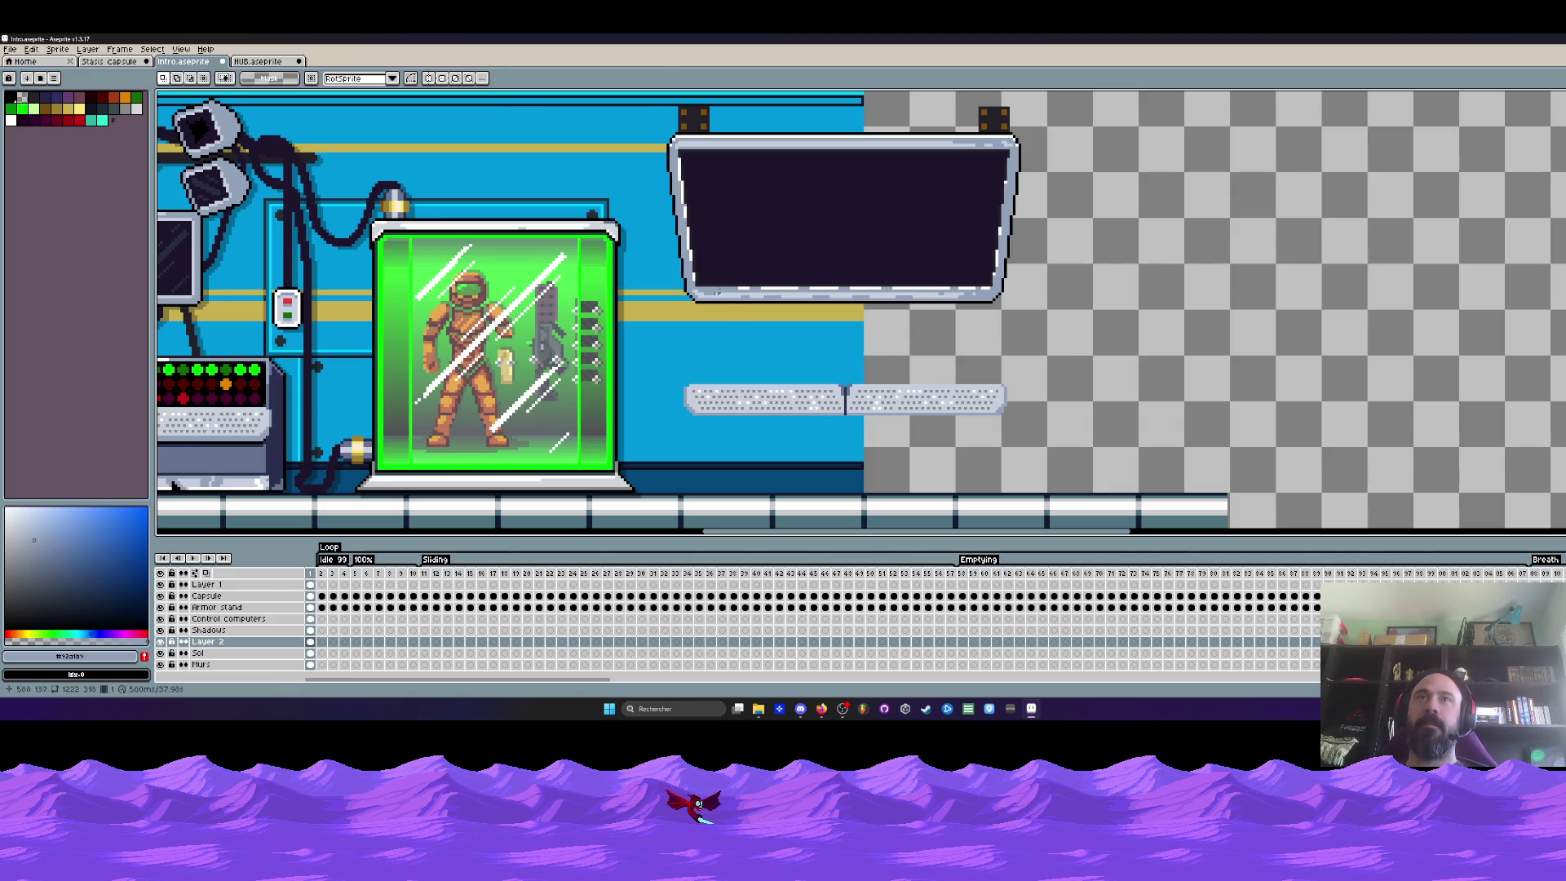
{"action": "scroll", "coordinate": [833, 392], "scroll_direction": "down", "scroll_amount": 2}
{"action": "scroll", "coordinate": [881, 389], "scroll_direction": "up", "scroll_amount": 2}
{"action": "left_click_drag", "start_coordinate": [965, 387], "coordinate": [972, 341]}
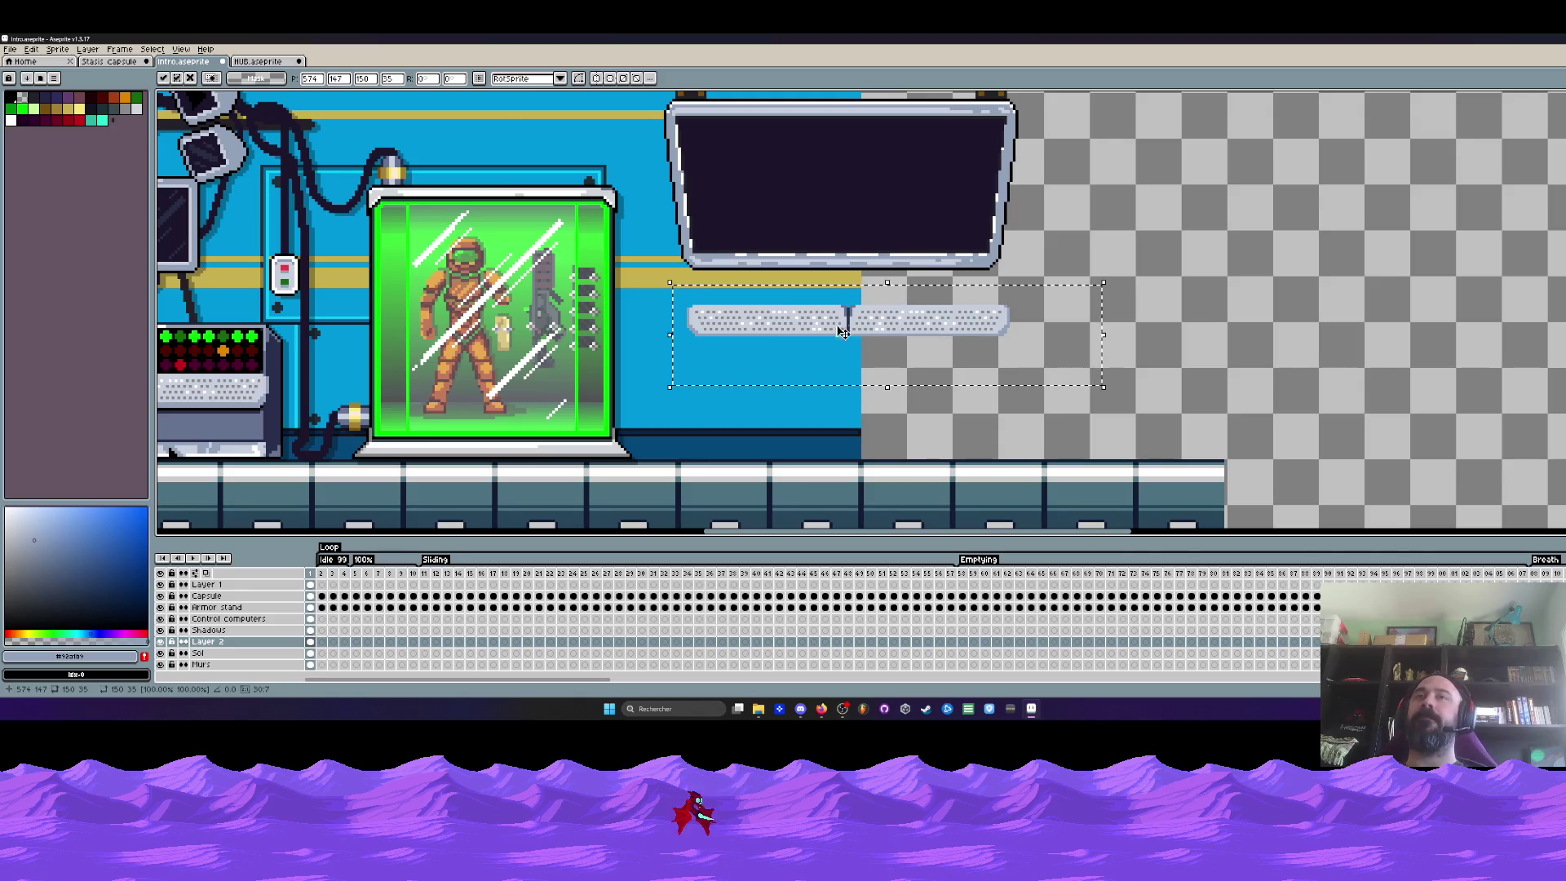
{"action": "scroll", "coordinate": [843, 334], "scroll_direction": "up", "scroll_amount": 2}
{"action": "left_click_drag", "start_coordinate": [835, 307], "coordinate": [835, 285]}
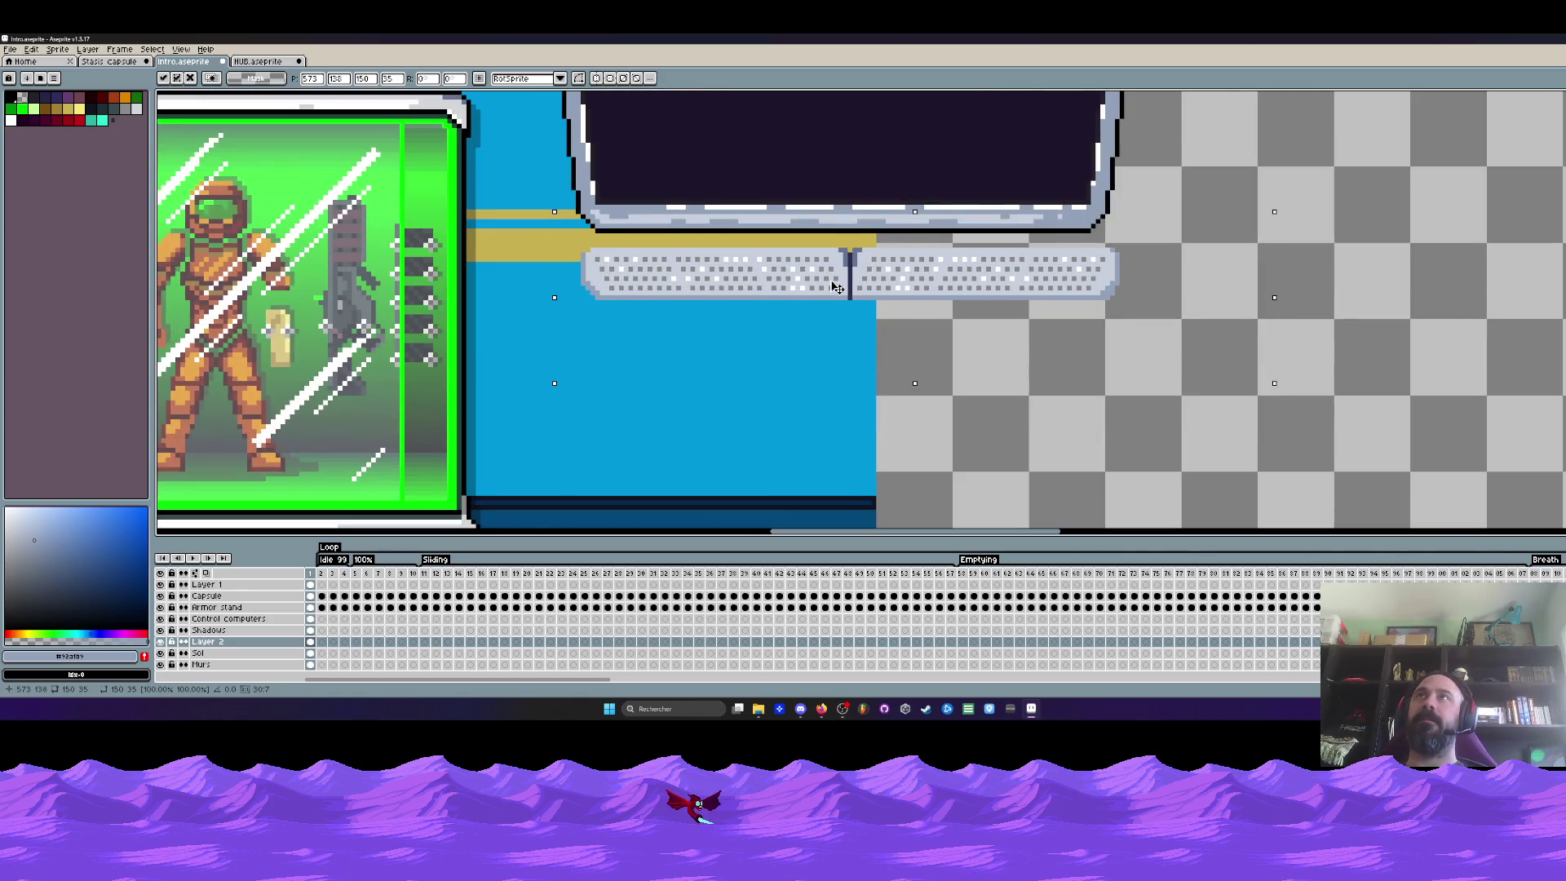
{"action": "left_click_drag", "start_coordinate": [835, 285], "coordinate": [838, 380]}
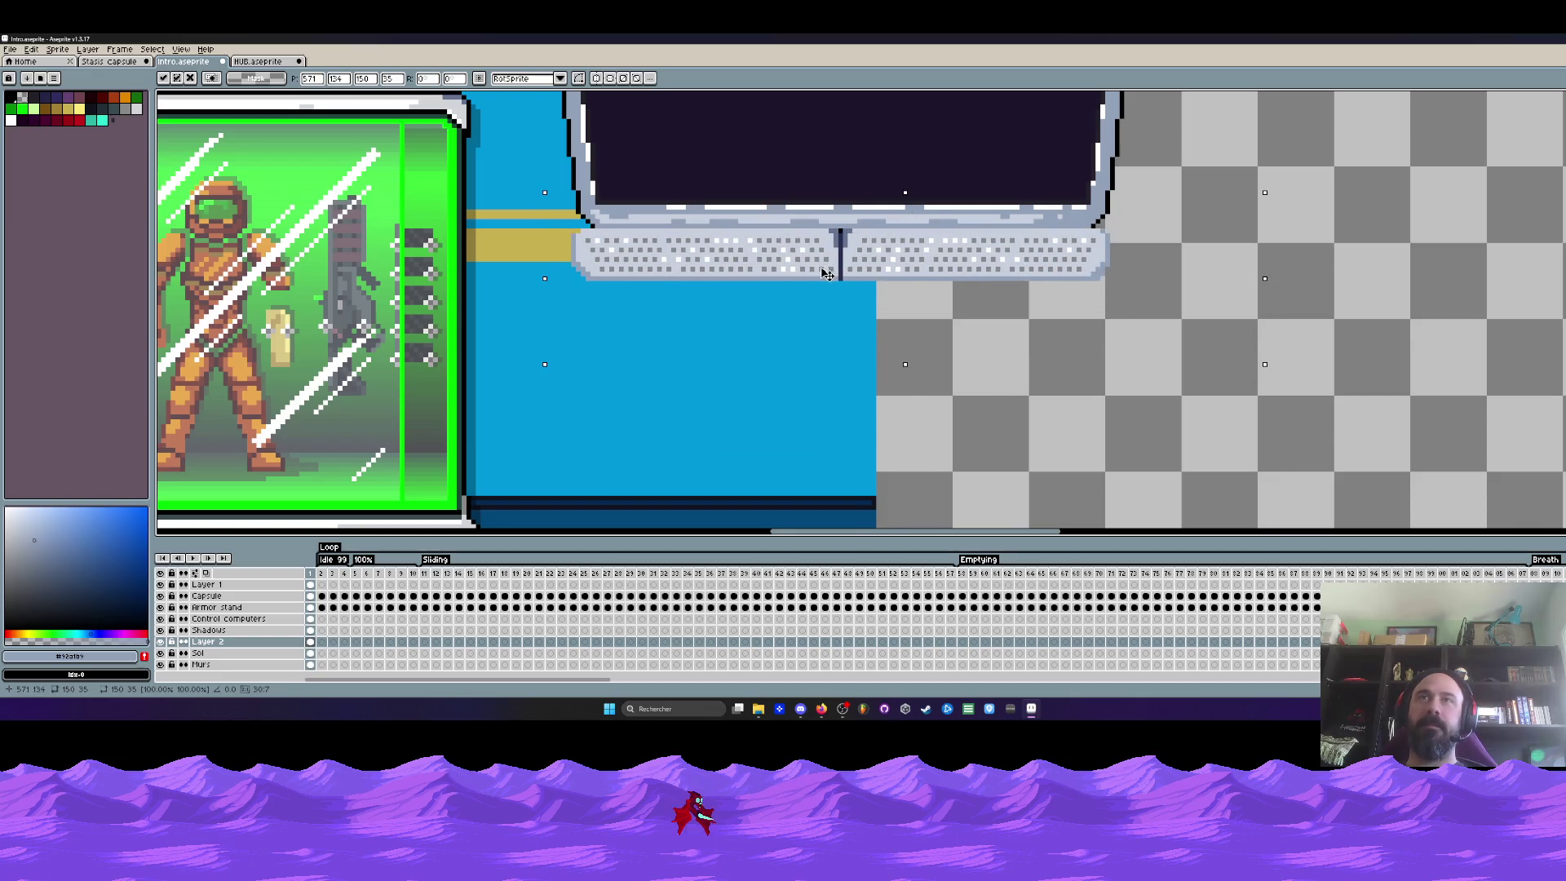
{"action": "left_click_drag", "start_coordinate": [832, 291], "coordinate": [827, 283]}
{"action": "scroll", "coordinate": [827, 284], "scroll_direction": "up", "scroll_amount": 1}
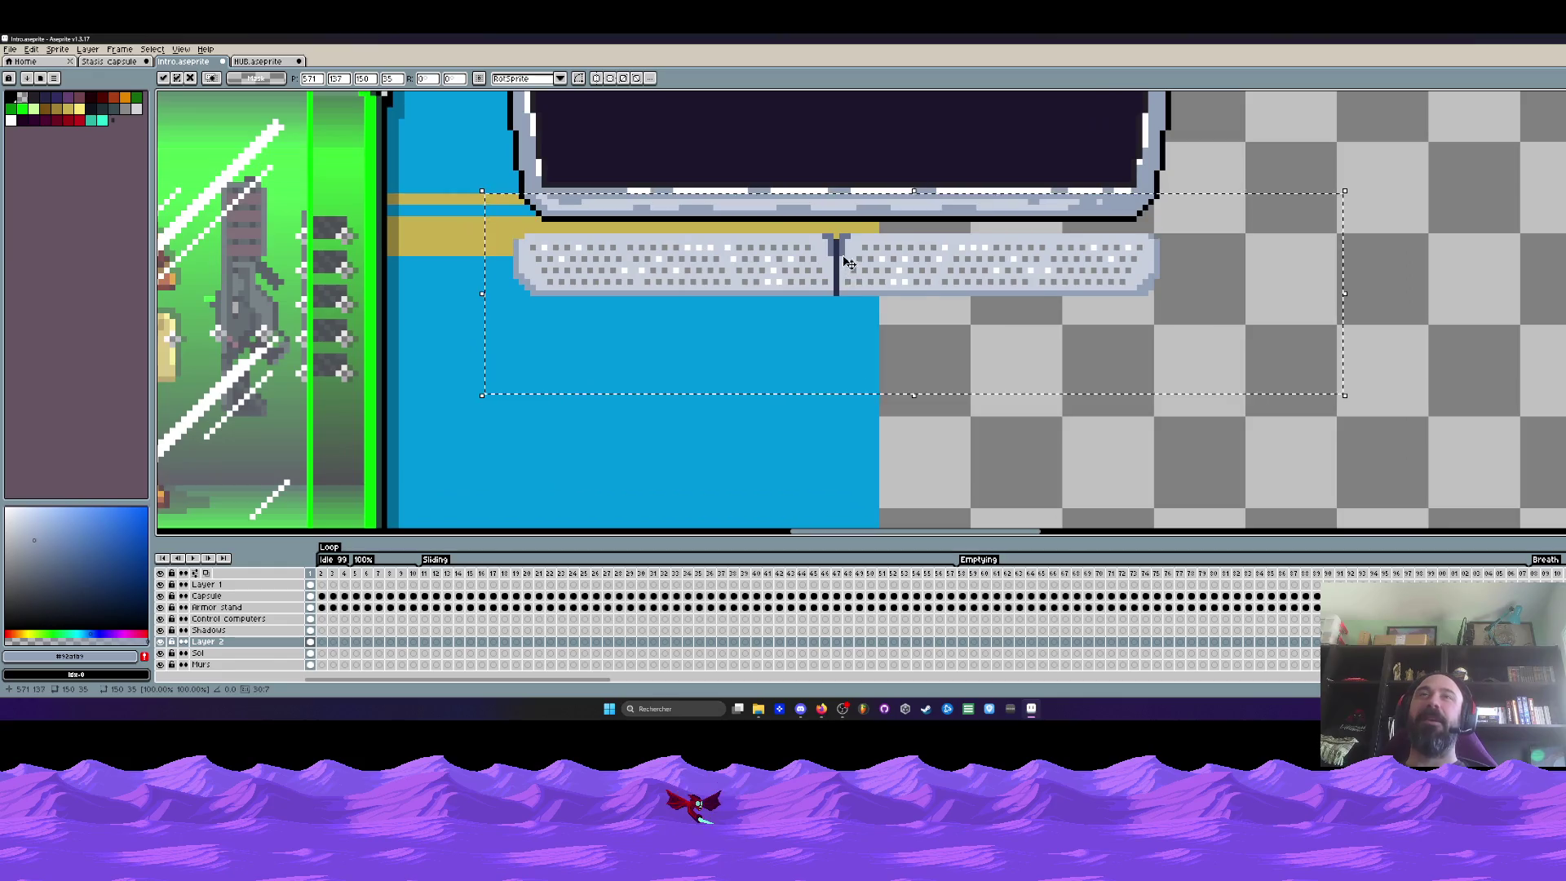
{"action": "left_click_drag", "start_coordinate": [844, 261], "coordinate": [853, 261]}
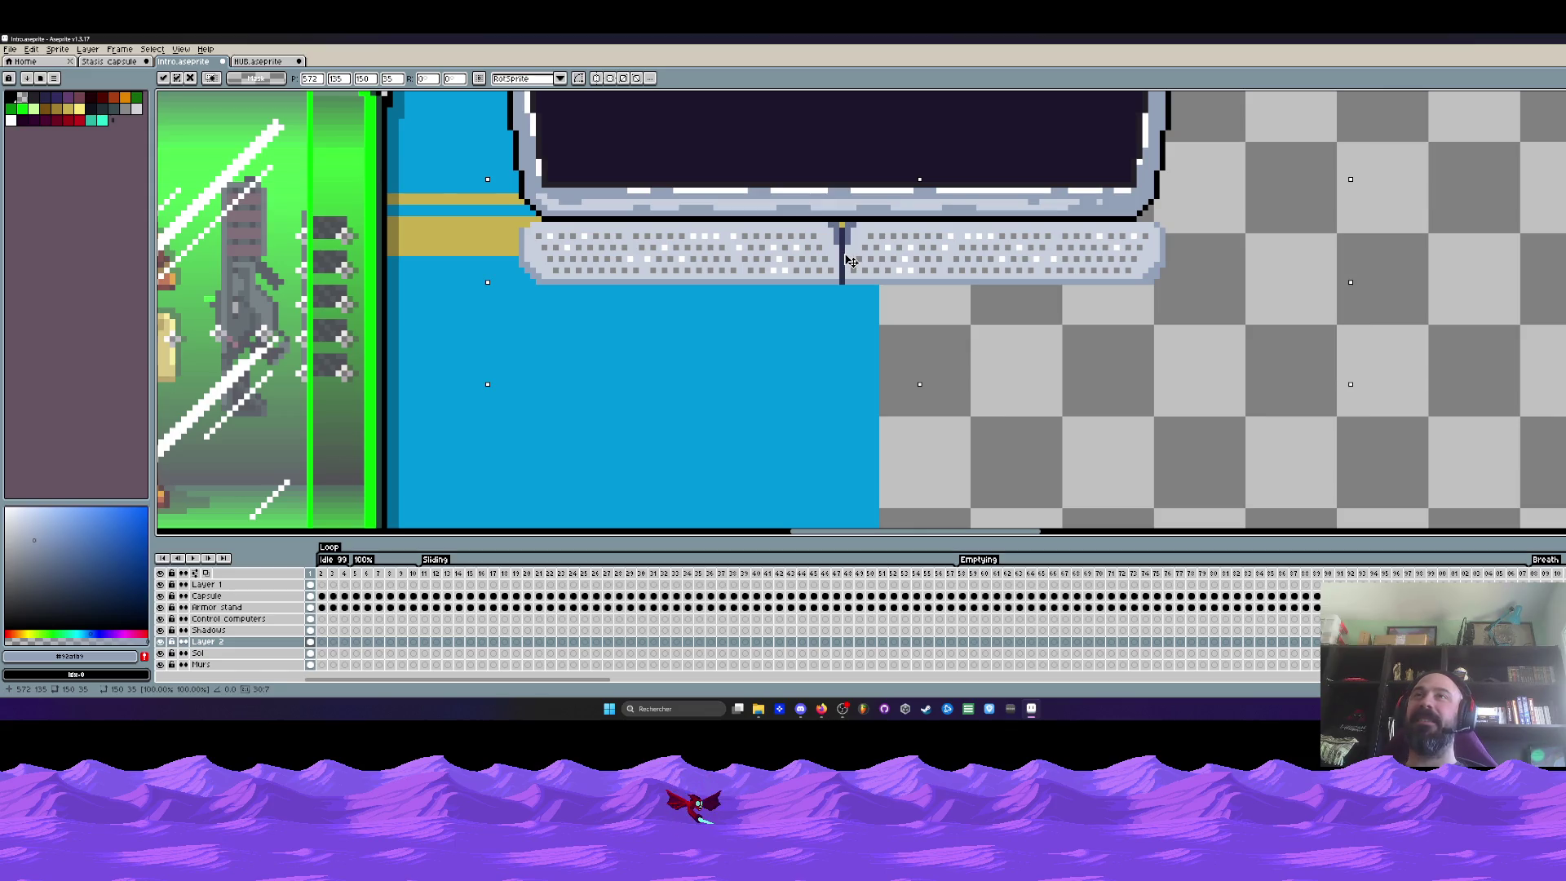
{"action": "left_click_drag", "start_coordinate": [846, 261], "coordinate": [841, 261]}
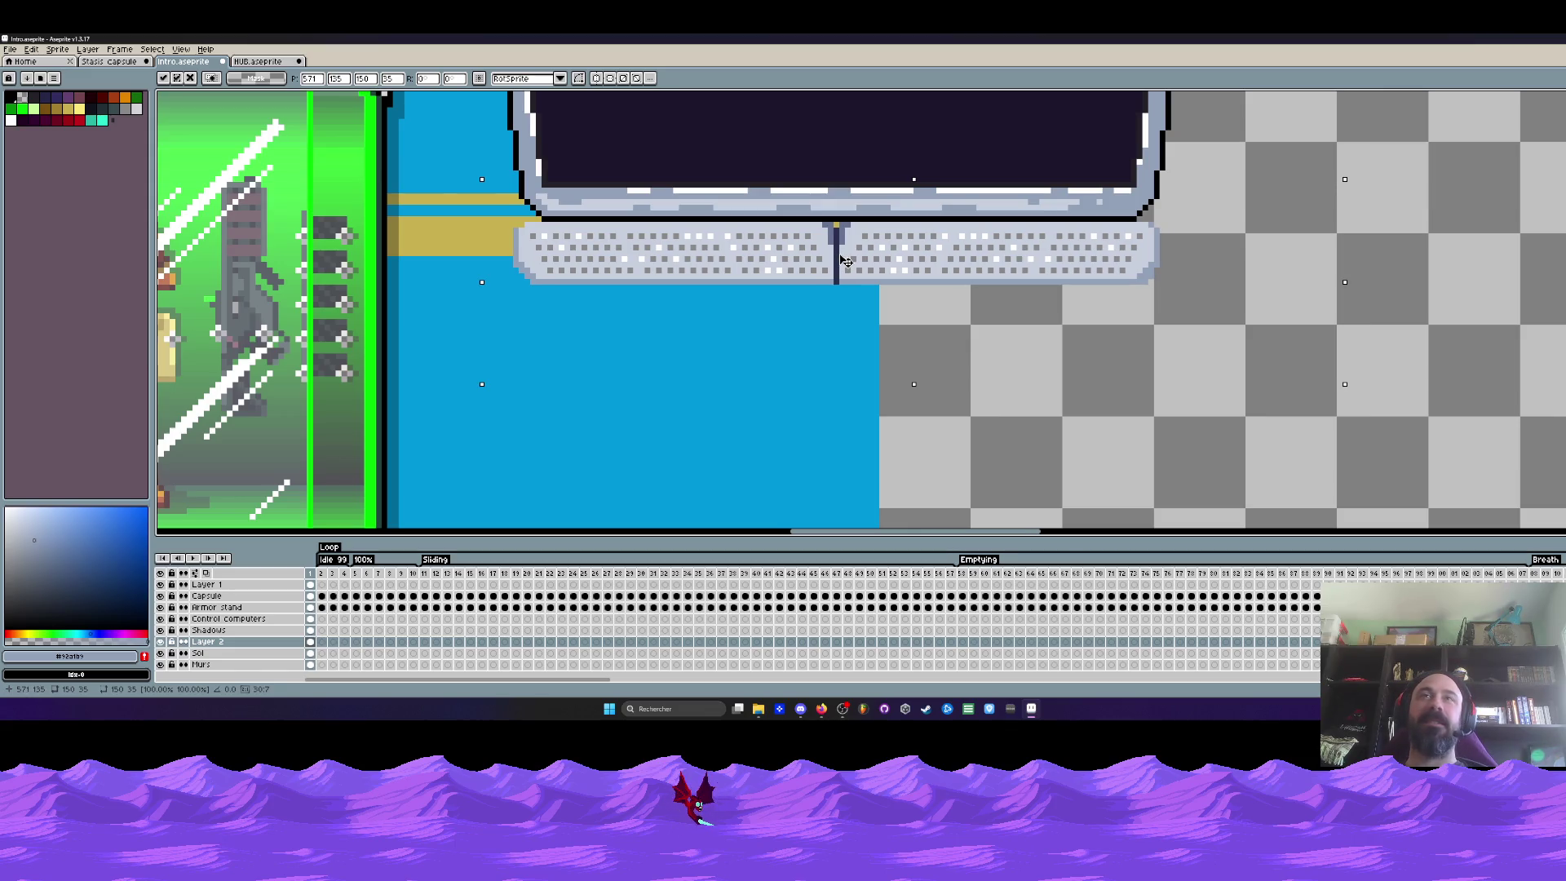
{"action": "scroll", "coordinate": [849, 262], "scroll_direction": "down", "scroll_amount": 1}
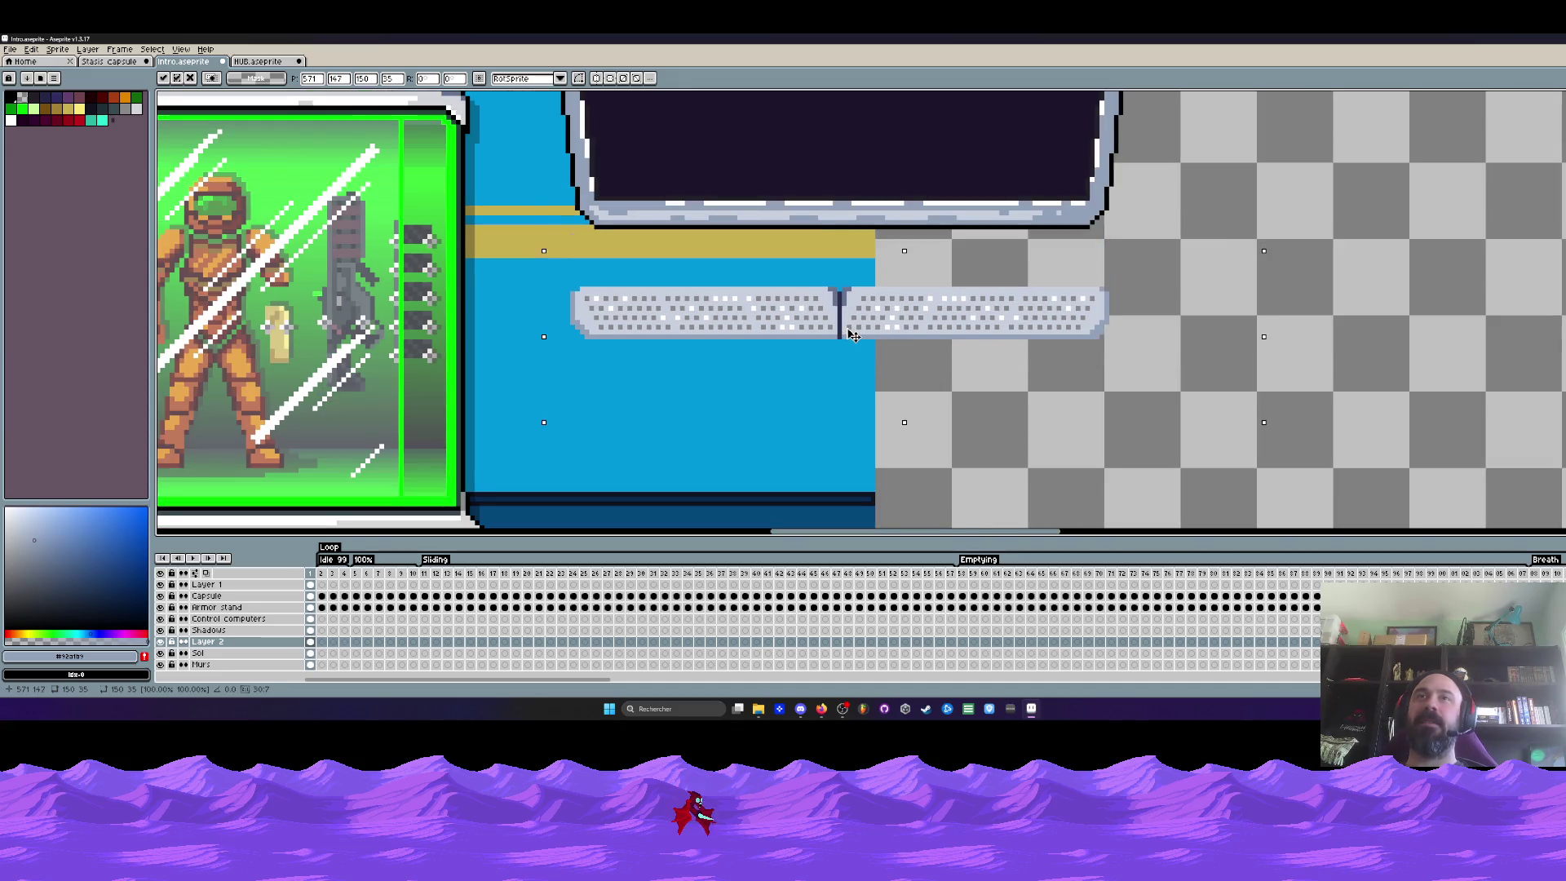
{"action": "scroll", "coordinate": [854, 291], "scroll_direction": "up", "scroll_amount": 2}
Slide the strip's right half left to leave only a narrow gap between the halves
{"action": "left_click_drag", "start_coordinate": [831, 276], "coordinate": [1346, 438]}
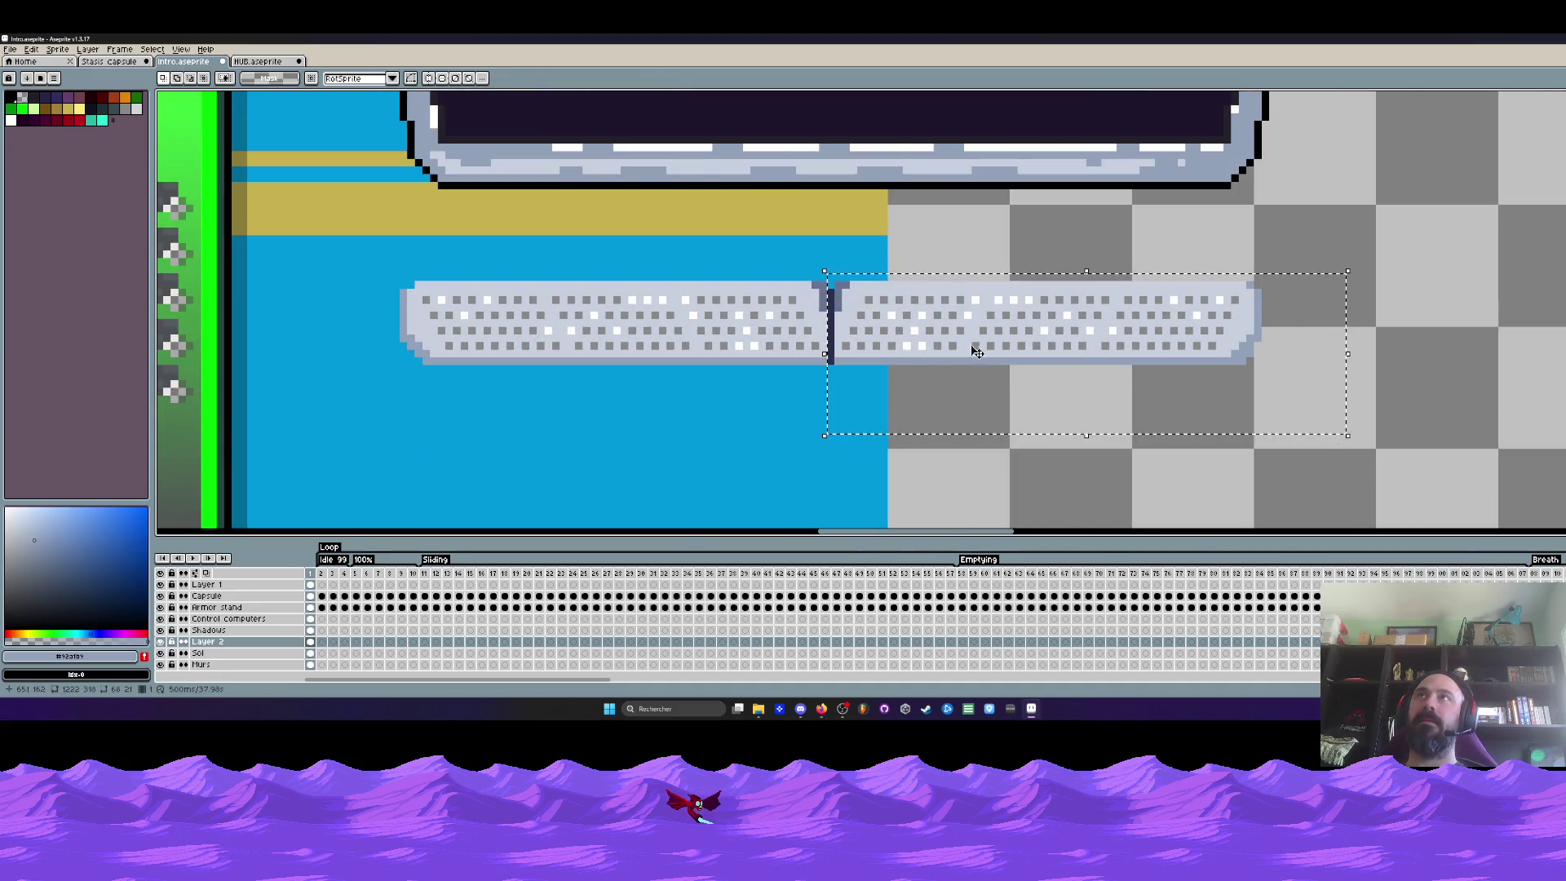
{"action": "left_click_drag", "start_coordinate": [845, 306], "coordinate": [834, 306]}
{"action": "scroll", "coordinate": [841, 315], "scroll_direction": "up", "scroll_amount": 1}
{"action": "scroll", "coordinate": [841, 318], "scroll_direction": "up", "scroll_amount": 1}
Draw a dark navy vertical line in the gap and repaint its overshoot back to wall blue
{"action": "key", "text": "b"}
{"action": "left_click", "coordinate": [835, 245], "text": "alt"}
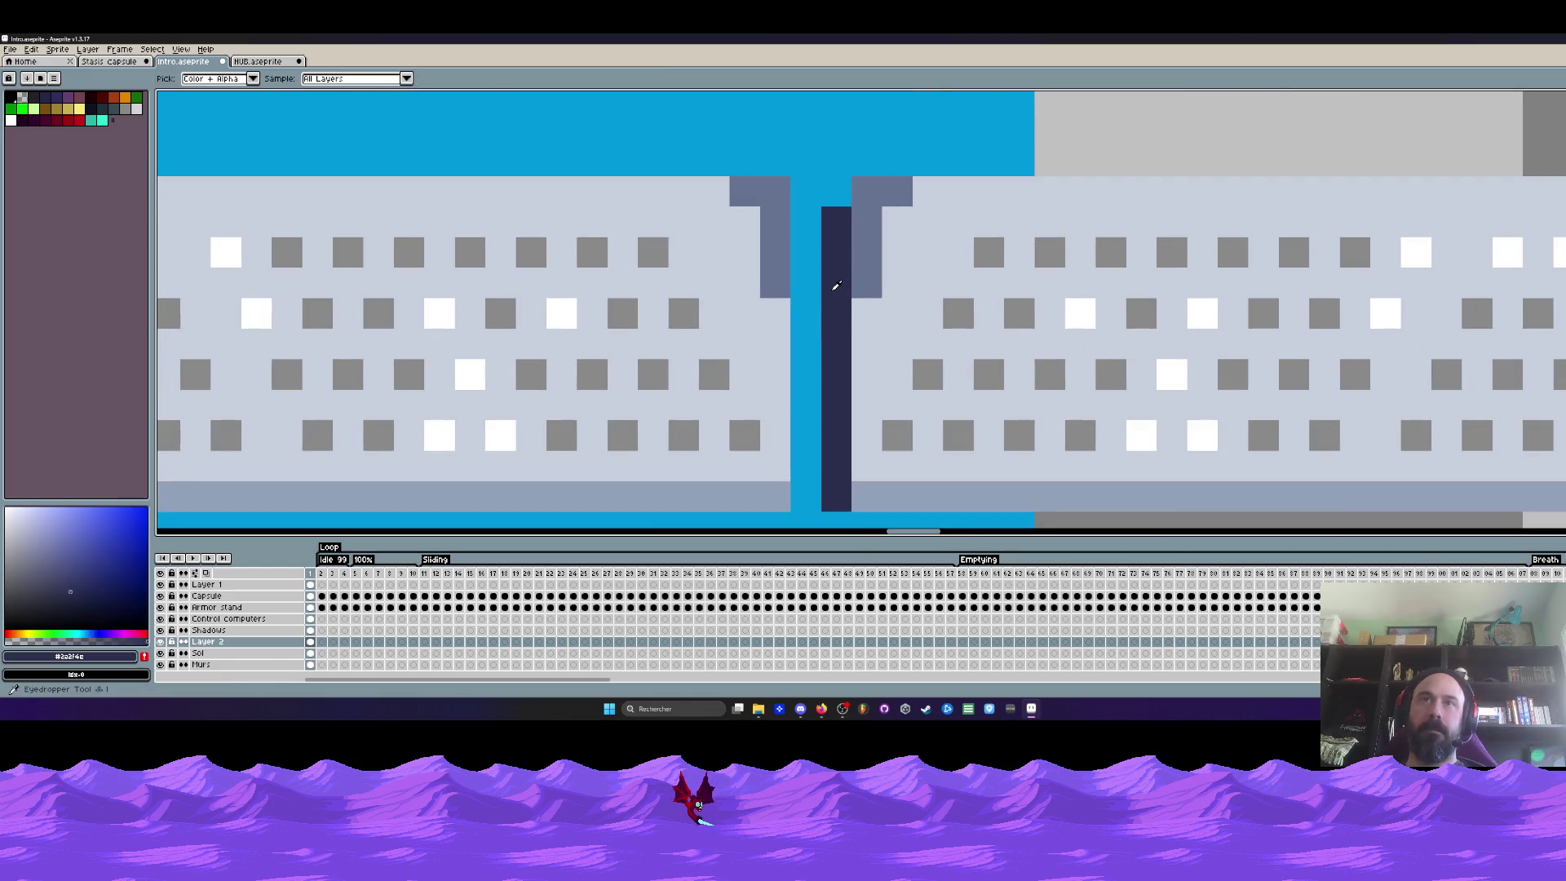
{"action": "left_click_drag", "start_coordinate": [806, 214], "coordinate": [804, 512]}
{"action": "scroll", "coordinate": [808, 490], "scroll_direction": "down", "scroll_amount": 3}
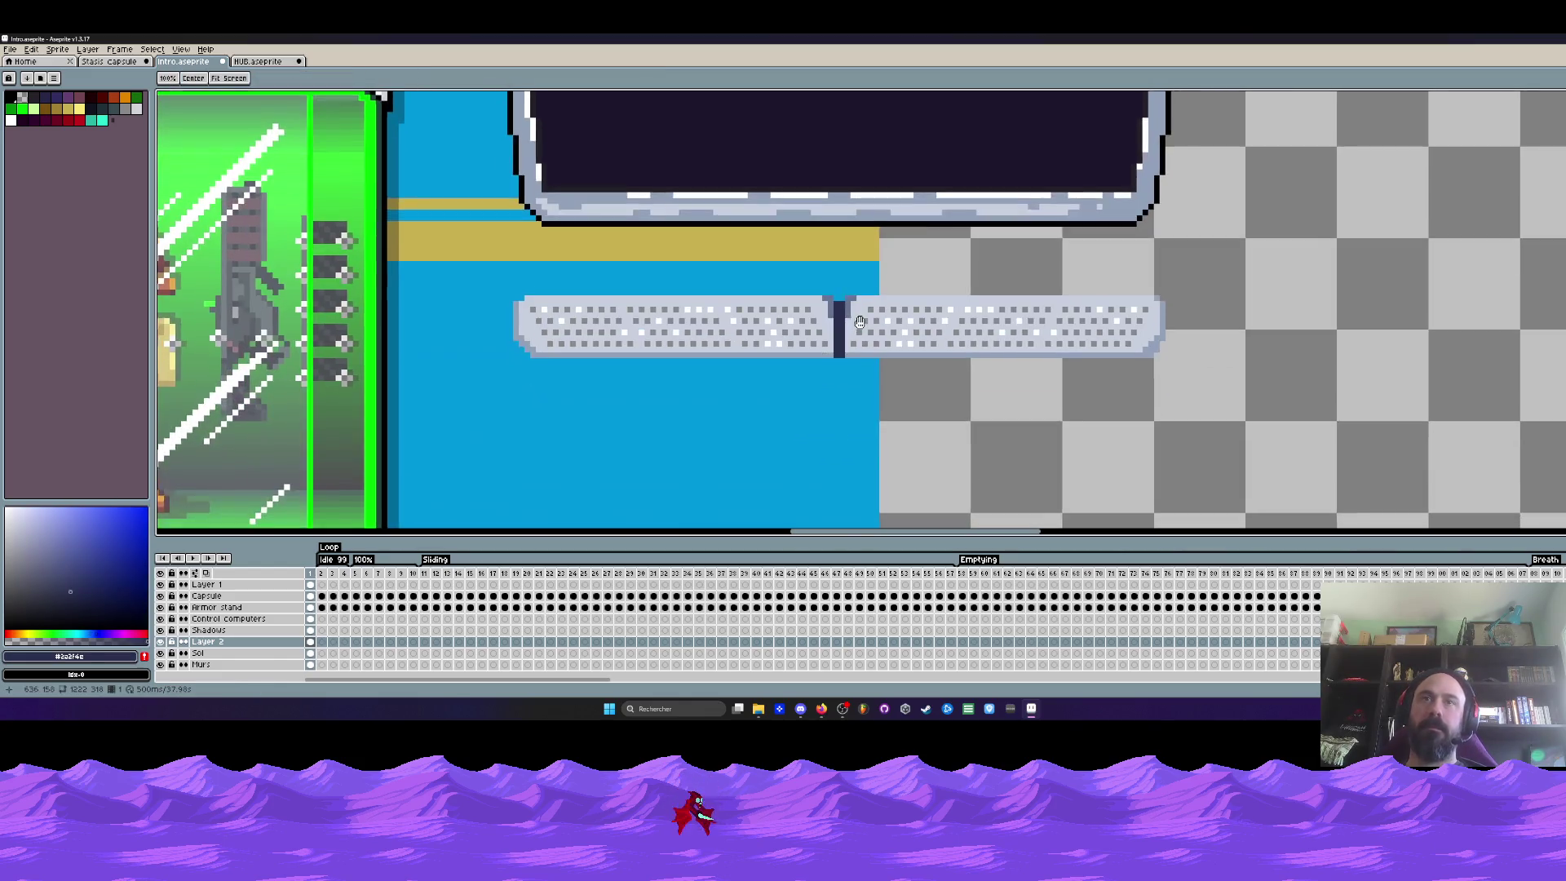
{"action": "scroll", "coordinate": [849, 360], "scroll_direction": "up", "scroll_amount": 2}
{"action": "scroll", "coordinate": [878, 352], "scroll_direction": "up", "scroll_amount": 1}
{"action": "left_click", "coordinate": [879, 349]}
{"action": "key", "text": "ctrl+z"}
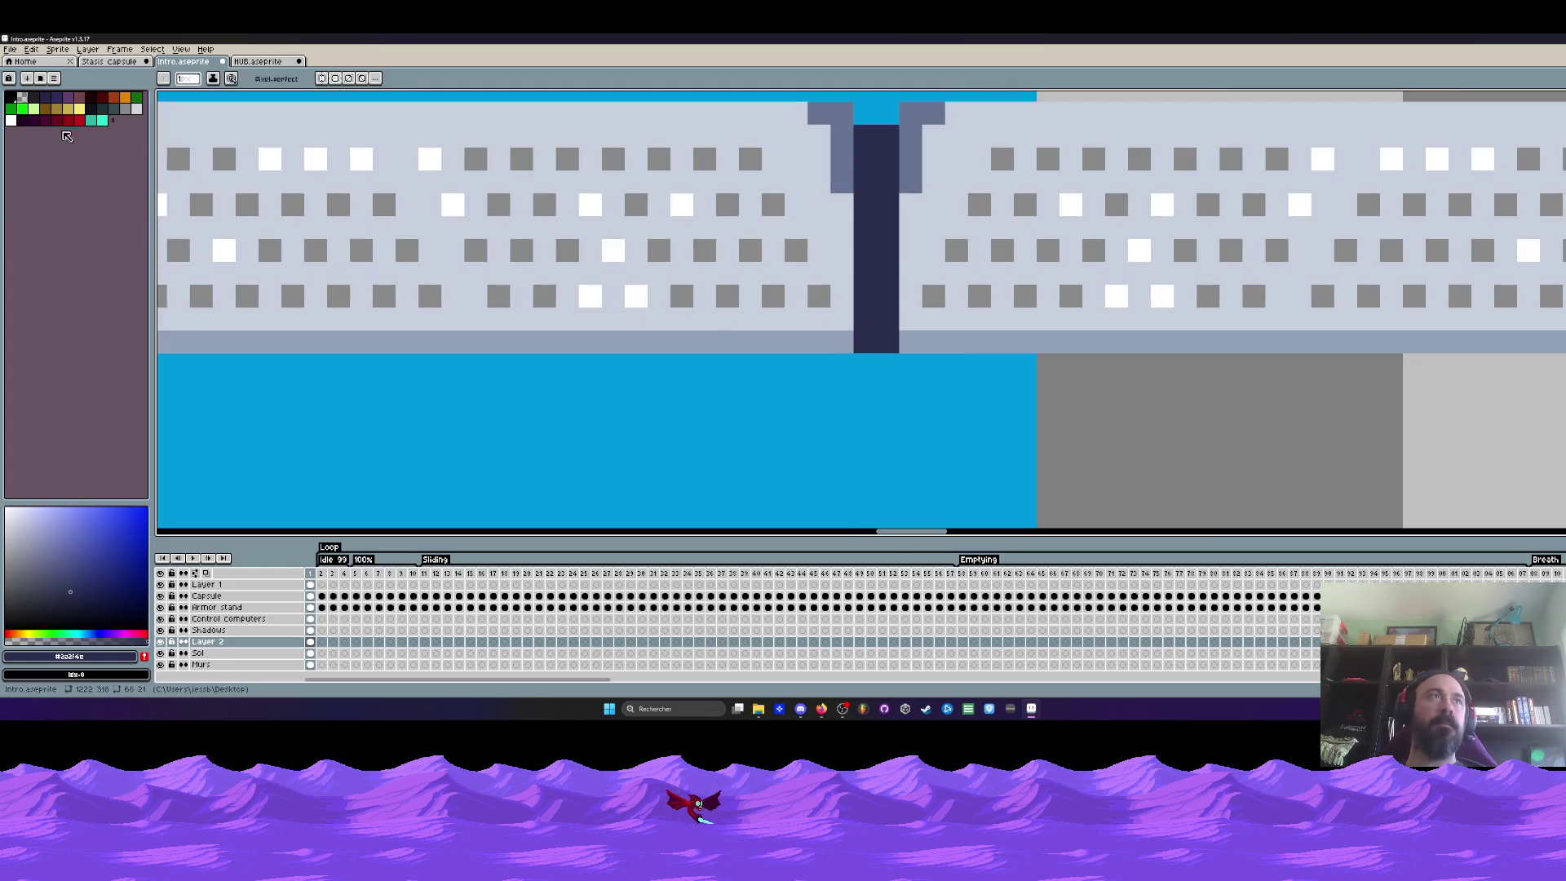
{"action": "left_click", "coordinate": [845, 368], "text": "alt"}
{"action": "scroll", "coordinate": [881, 355], "scroll_direction": "up", "scroll_amount": 1}
{"action": "left_click_drag", "start_coordinate": [876, 326], "coordinate": [921, 327]}
{"action": "scroll", "coordinate": [922, 326], "scroll_direction": "down", "scroll_amount": 3}
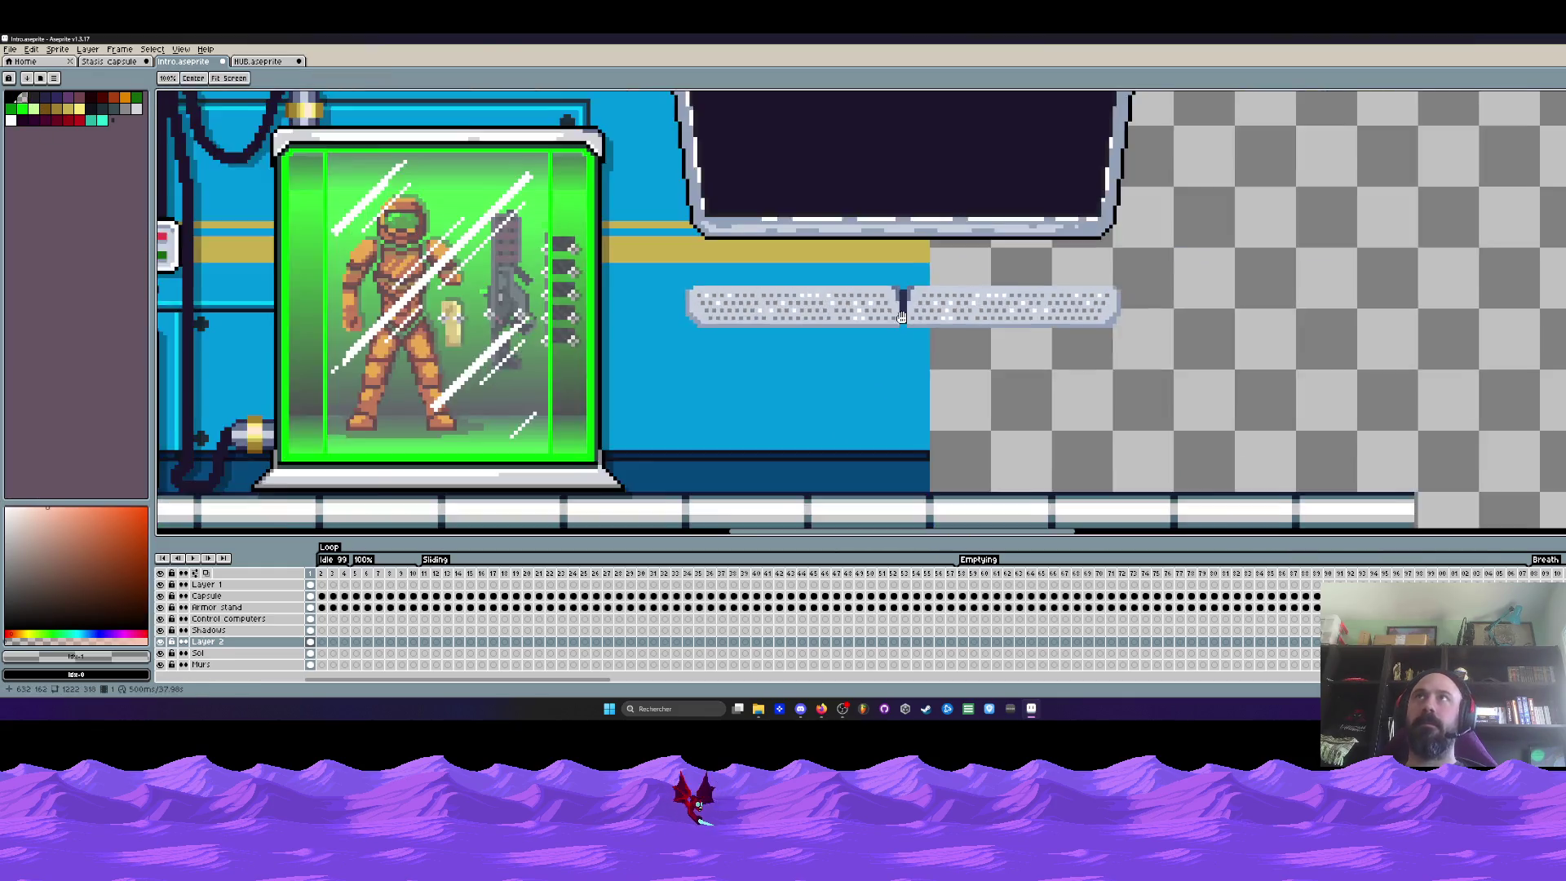
{"action": "scroll", "coordinate": [783, 269], "scroll_direction": "down", "scroll_amount": 1}
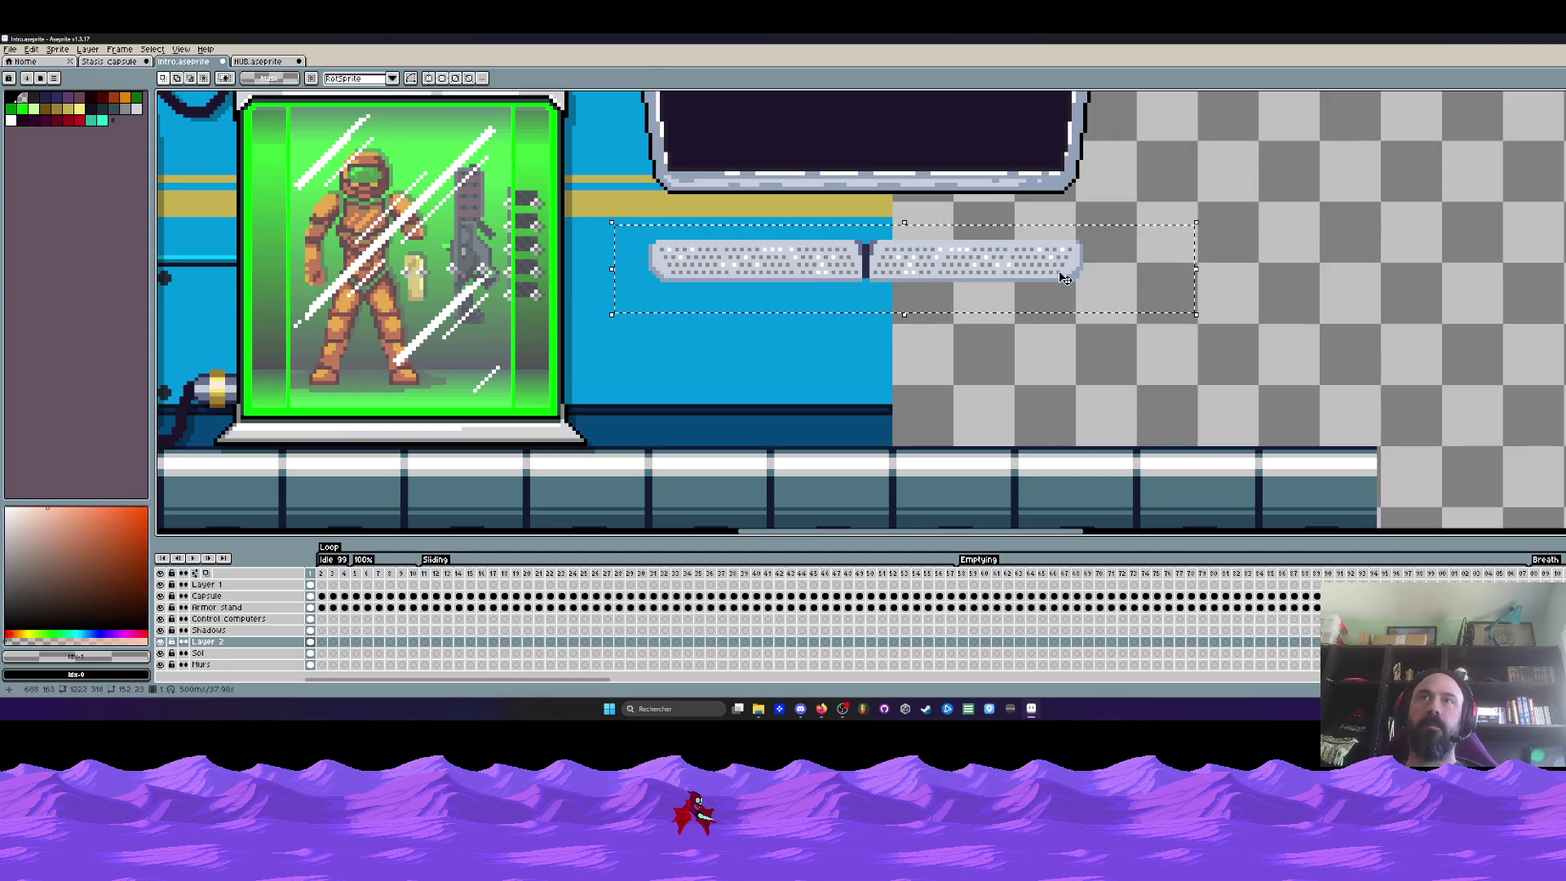
Reposition the strip under the screen and add dark pixels in the gap to form a ladder-like connector
{"action": "left_click_drag", "start_coordinate": [783, 268], "coordinate": [1049, 229]}
{"action": "scroll", "coordinate": [908, 221], "scroll_direction": "up", "scroll_amount": 1}
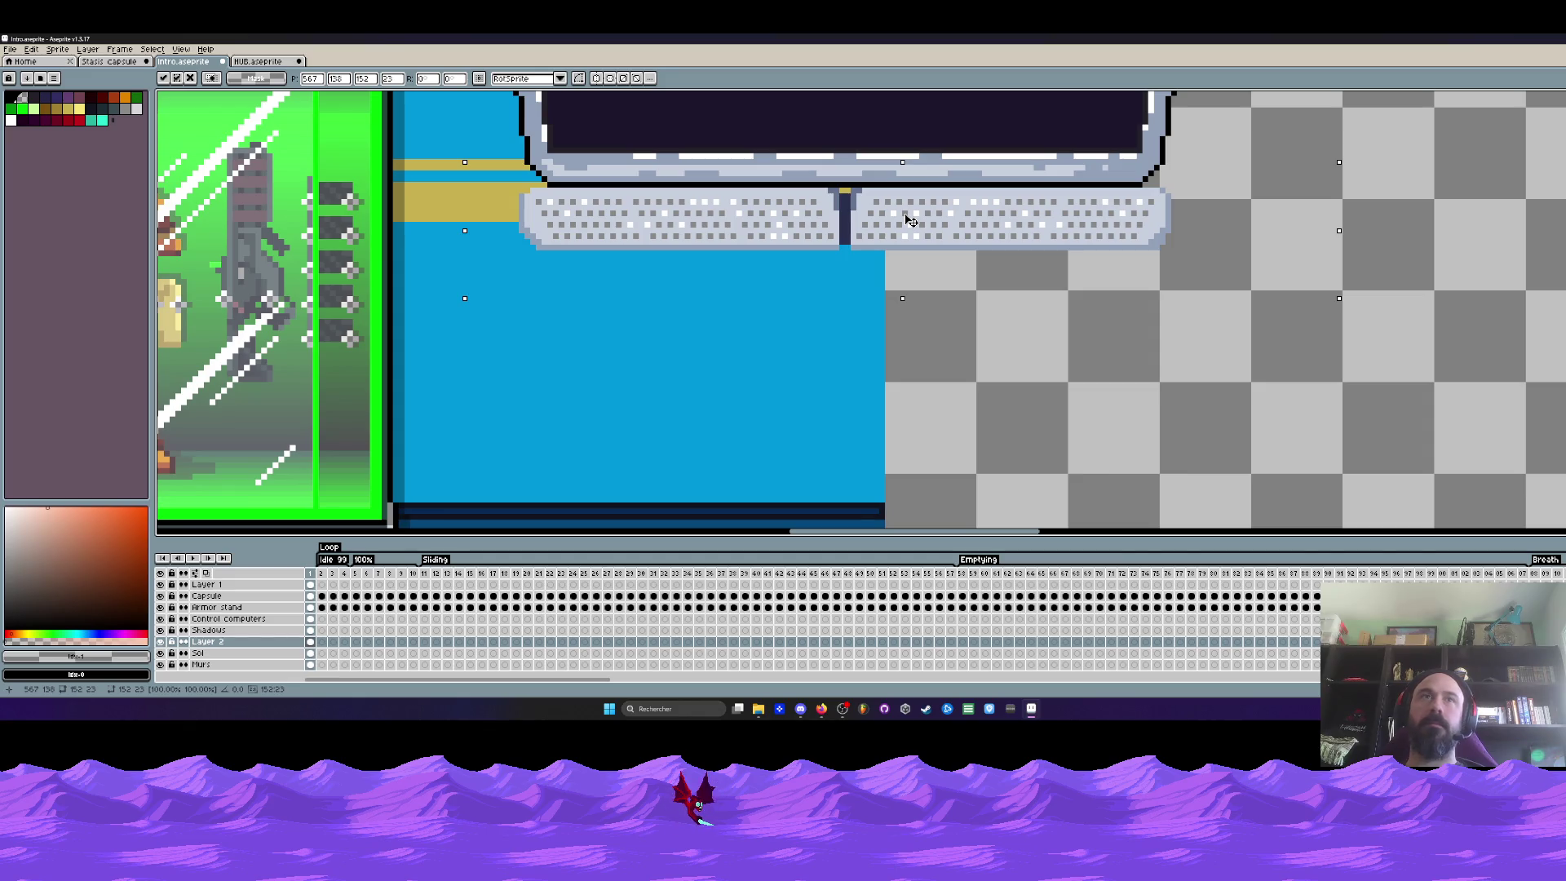
{"action": "left_click_drag", "start_coordinate": [907, 222], "coordinate": [907, 312]}
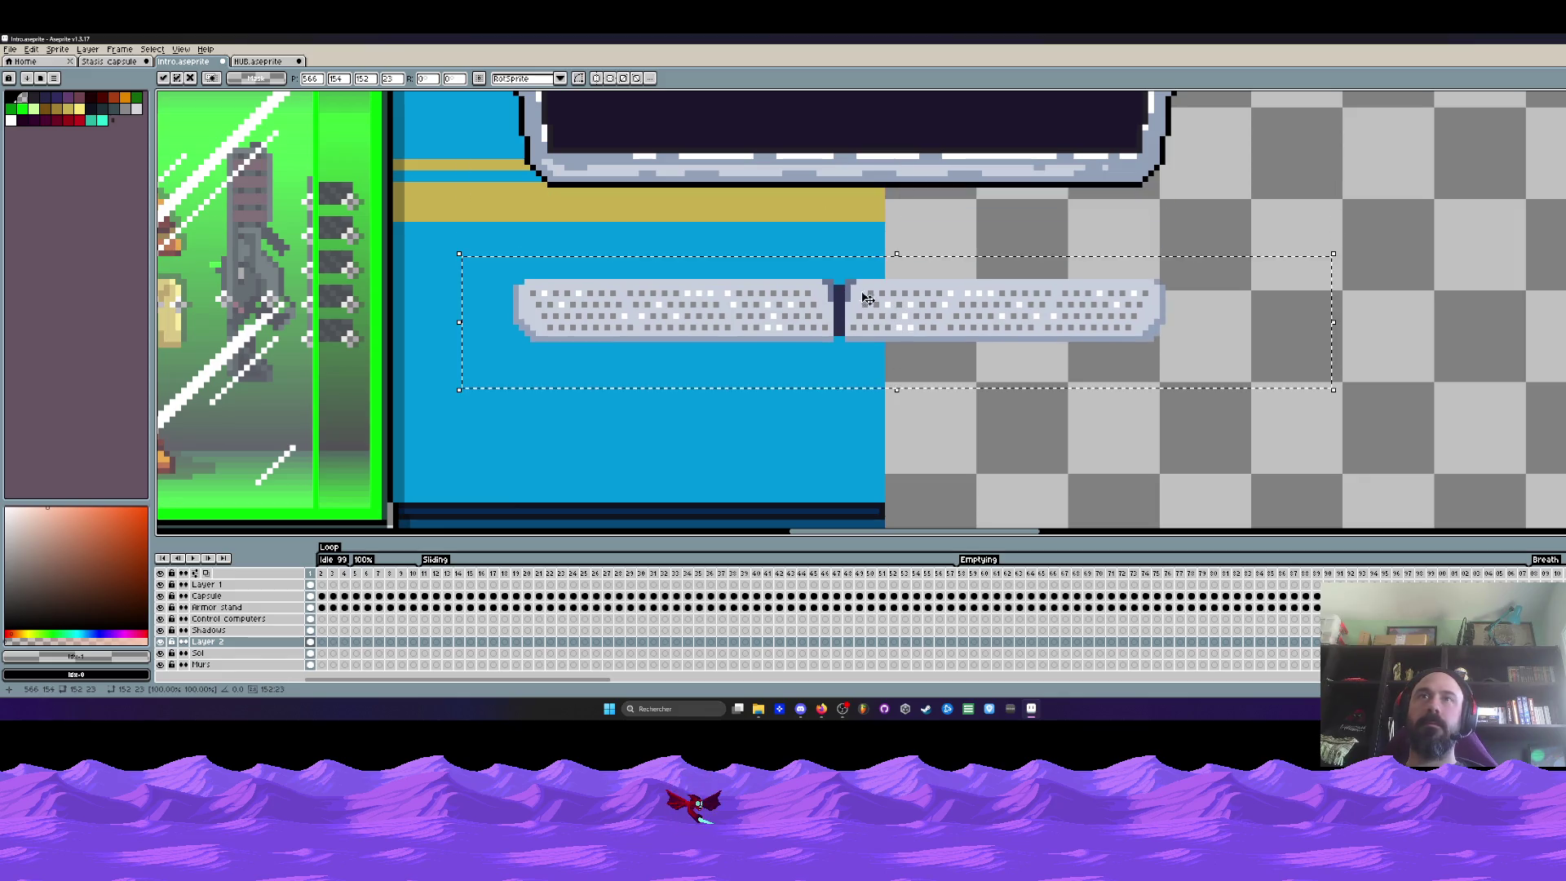
{"action": "key", "text": "Return"}
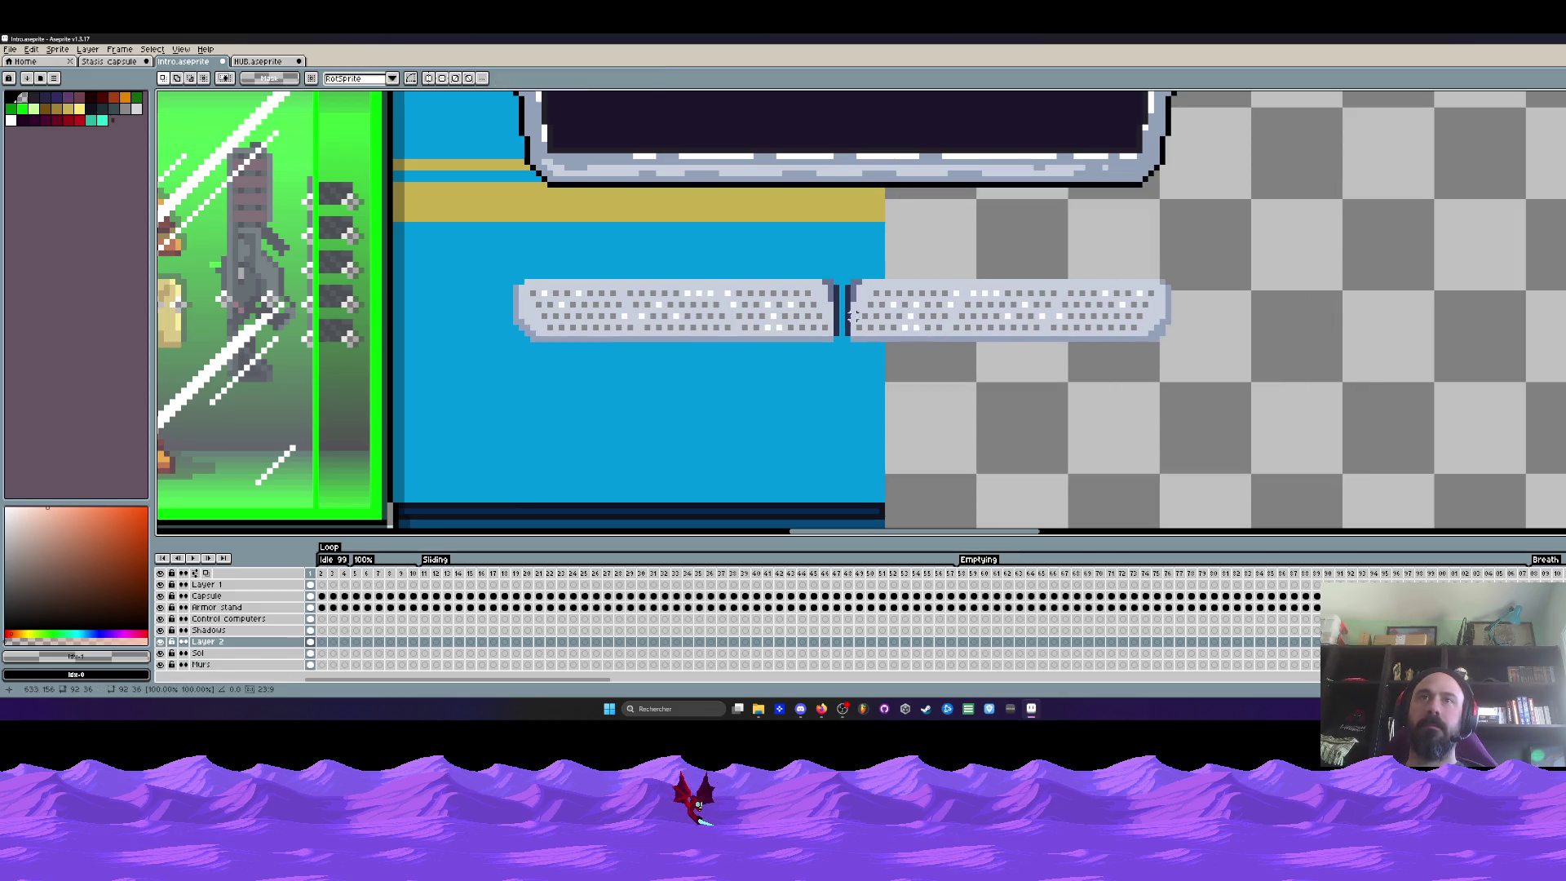
{"action": "scroll", "coordinate": [828, 270], "scroll_direction": "up", "scroll_amount": 3}
{"action": "left_click", "coordinate": [805, 258], "text": "alt"}
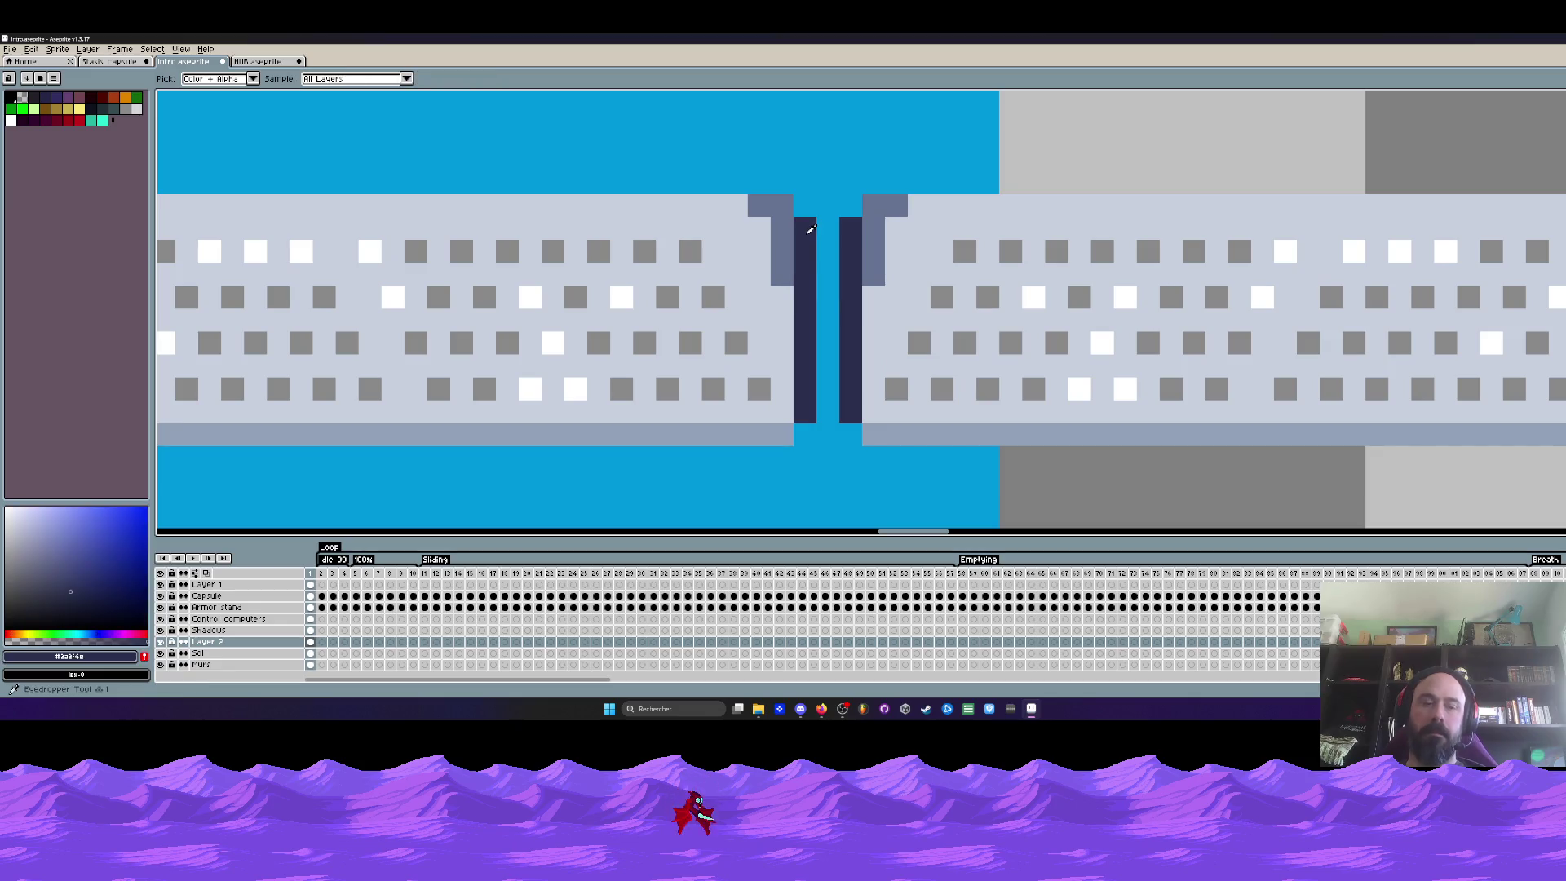
{"action": "left_click", "coordinate": [827, 229]}
{"action": "key", "text": "b"}
{"action": "left_click", "coordinate": [827, 298]}
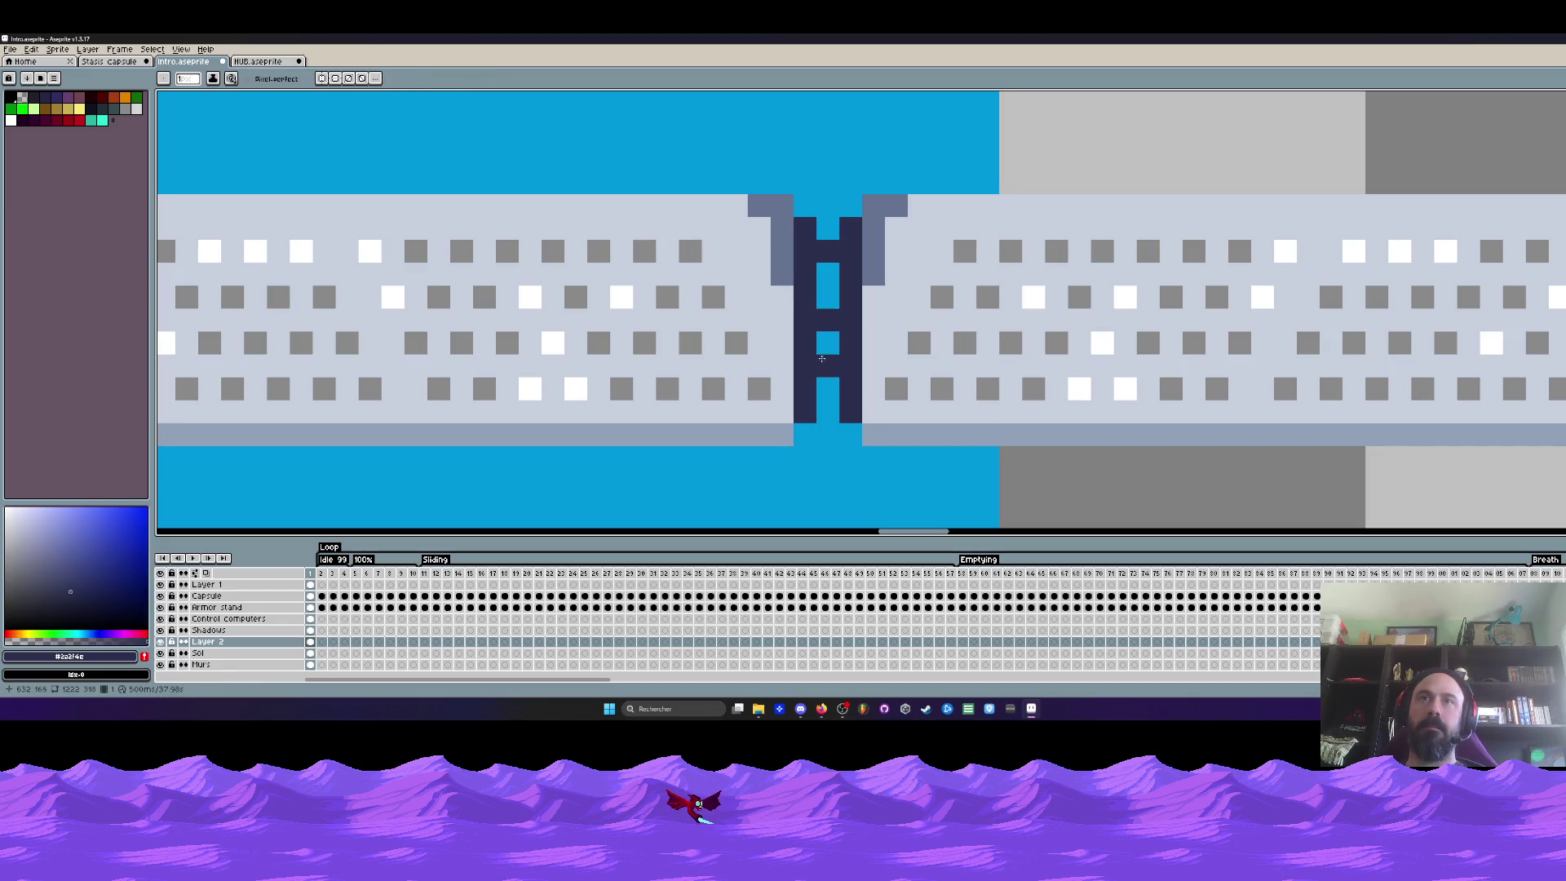
{"action": "scroll", "coordinate": [817, 399], "scroll_direction": "down", "scroll_amount": 4}
{"action": "scroll", "coordinate": [859, 341], "scroll_direction": "down", "scroll_amount": 2}
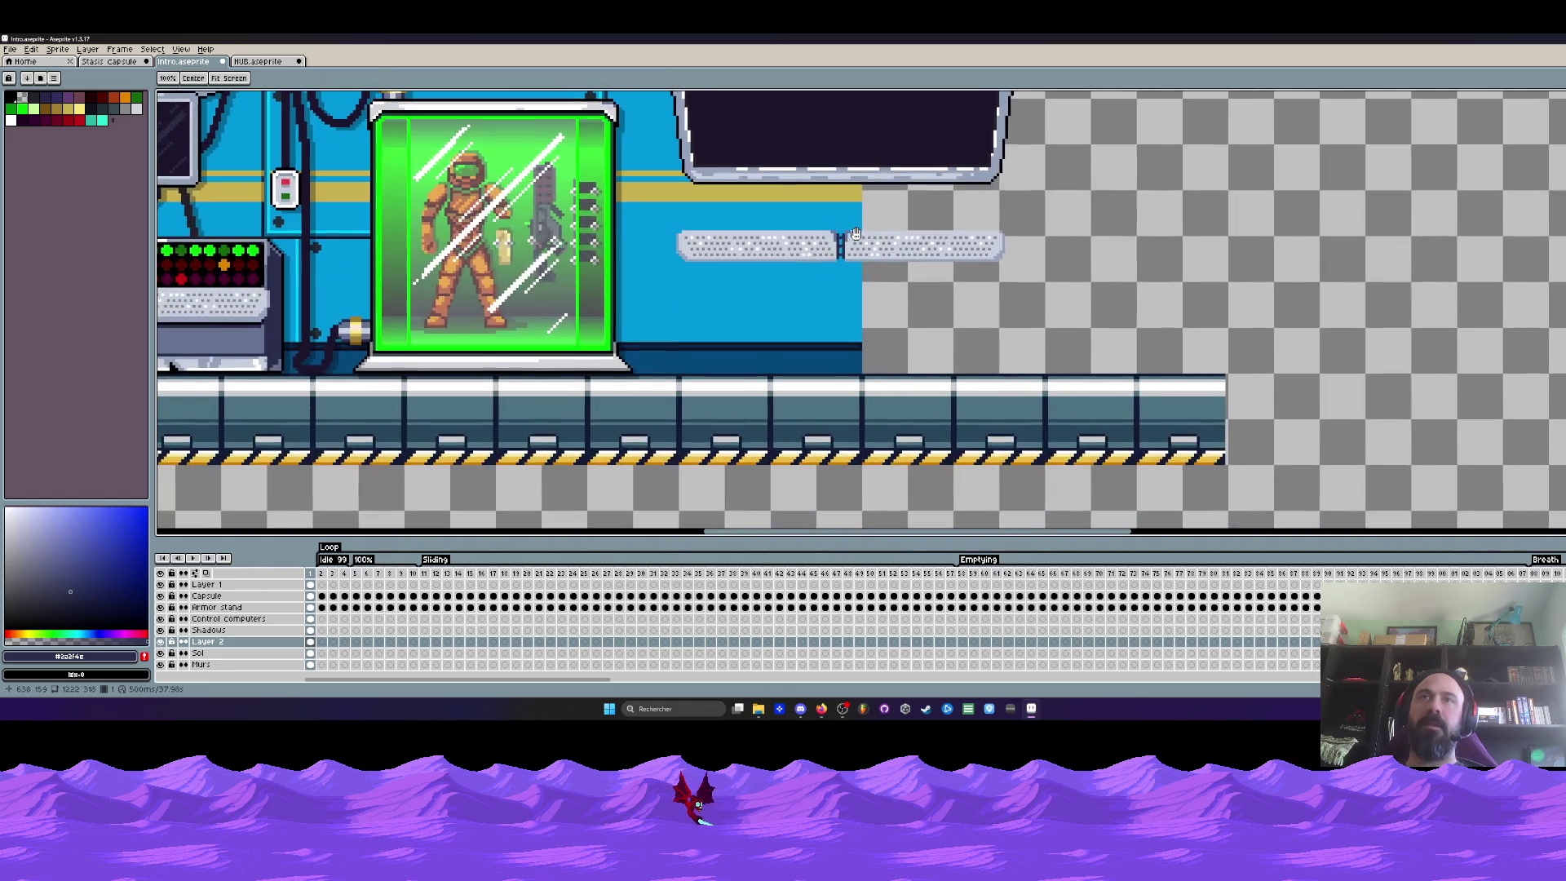
{"action": "key", "text": "m"}
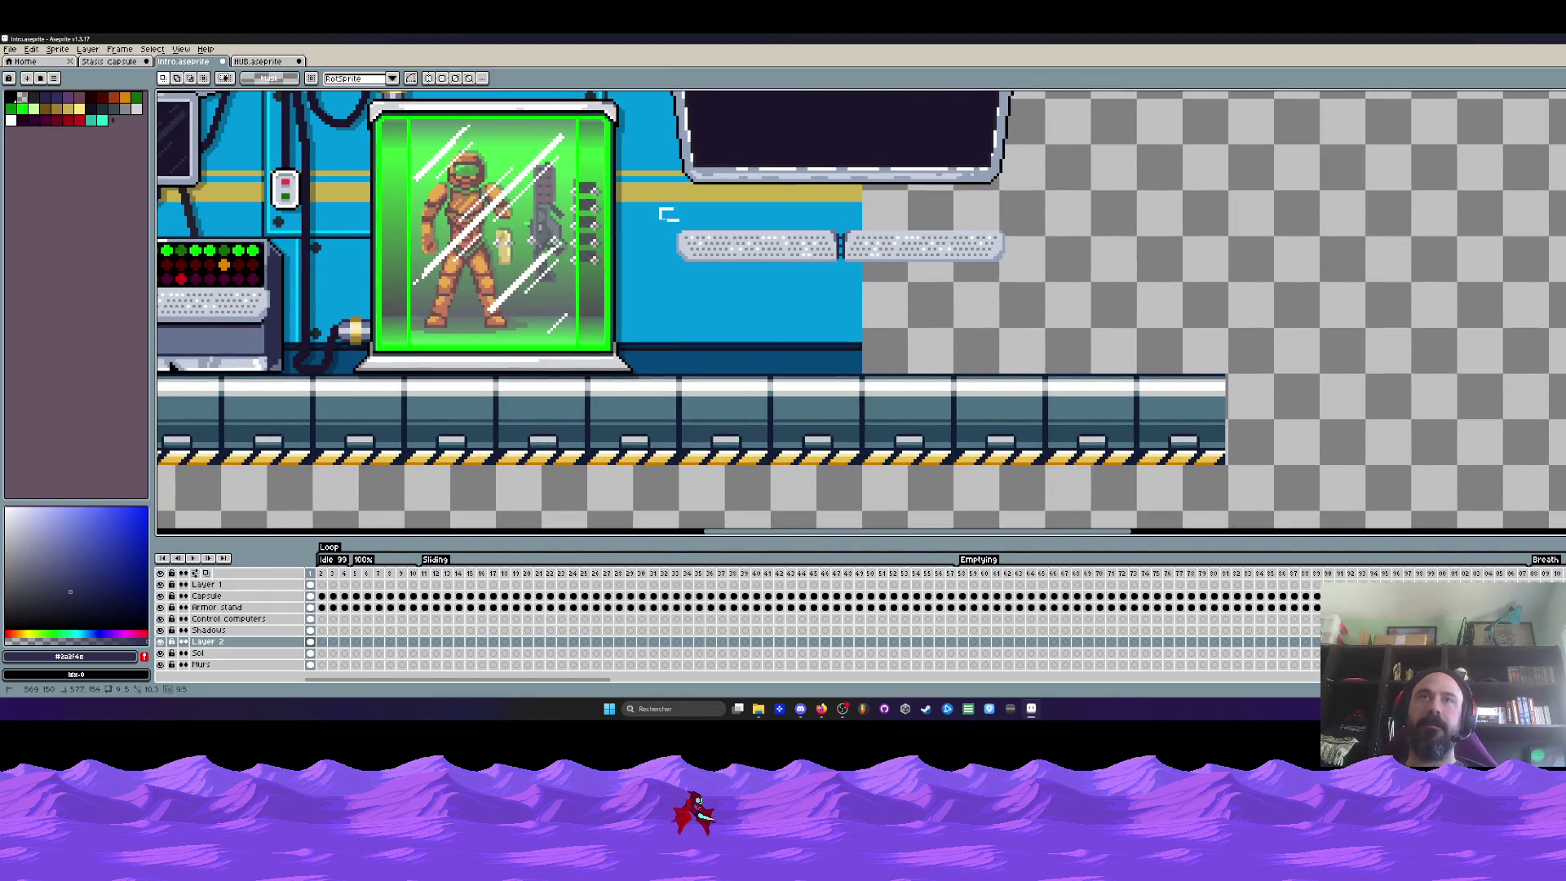
Try a copy of the strip stacked above the original, then settle the single strip under the screen
{"action": "left_click_drag", "start_coordinate": [659, 206], "coordinate": [1090, 287]}
{"action": "scroll", "coordinate": [1090, 287], "scroll_direction": "down", "scroll_amount": 1}
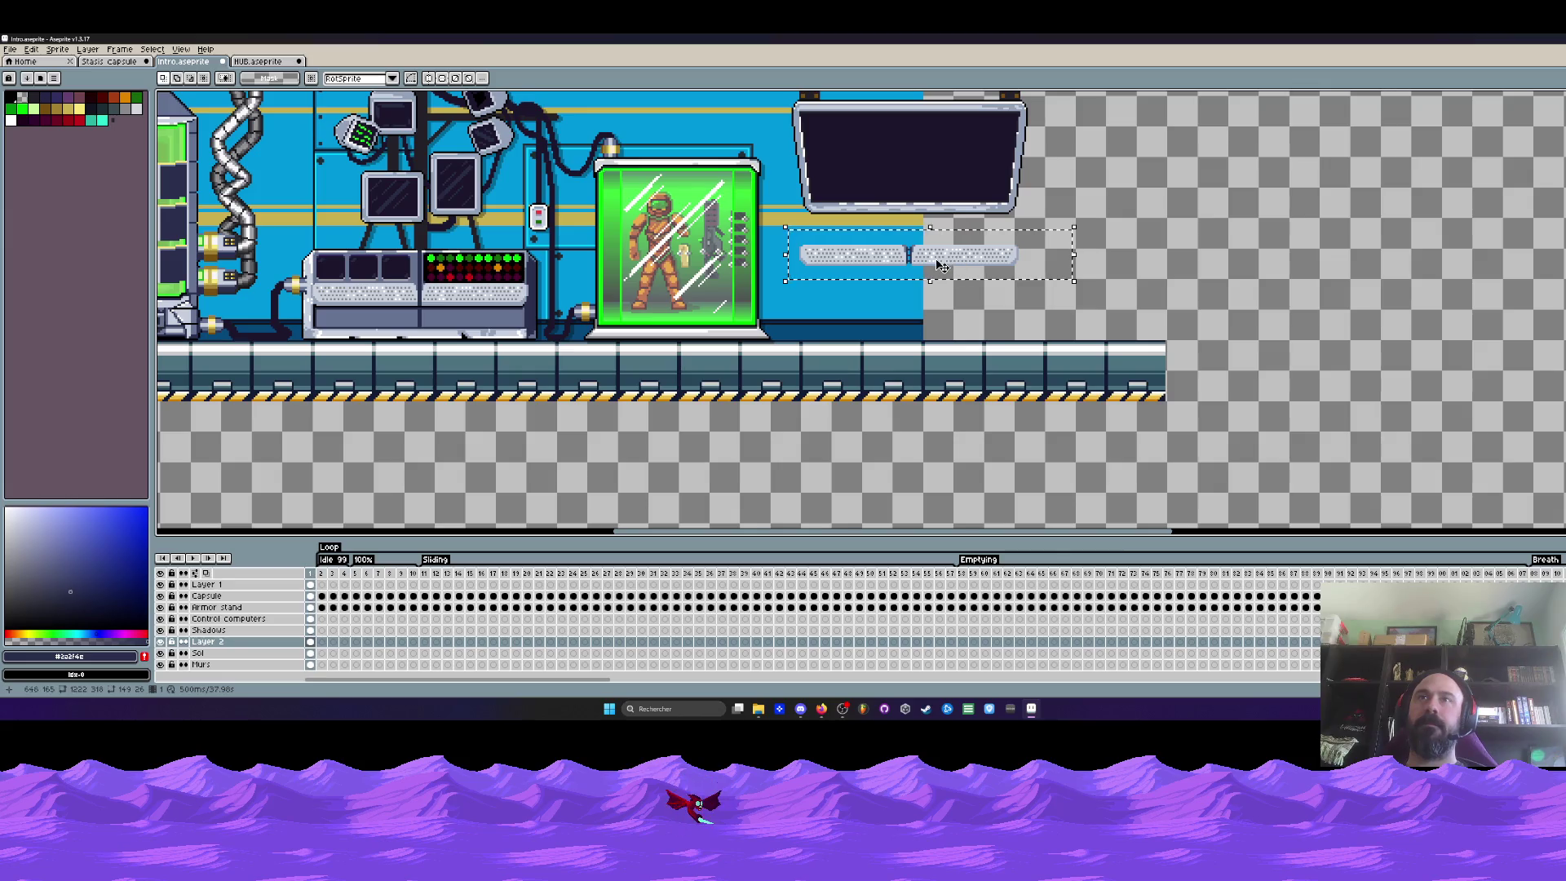
{"action": "scroll", "coordinate": [936, 264], "scroll_direction": "up", "scroll_amount": 1}
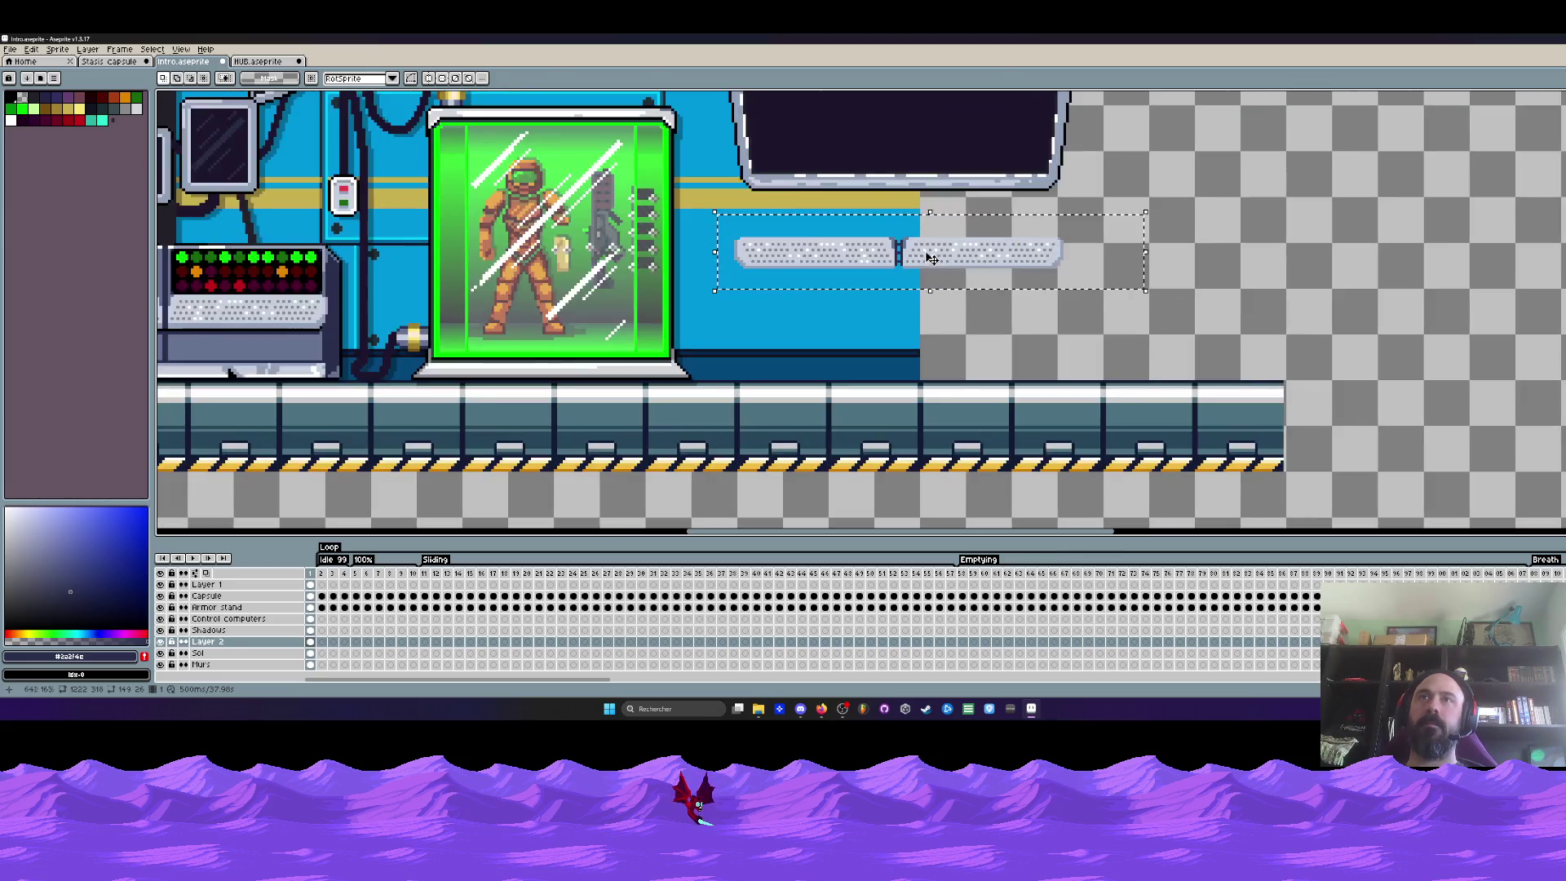
{"action": "left_click_drag", "start_coordinate": [930, 255], "coordinate": [930, 310]}
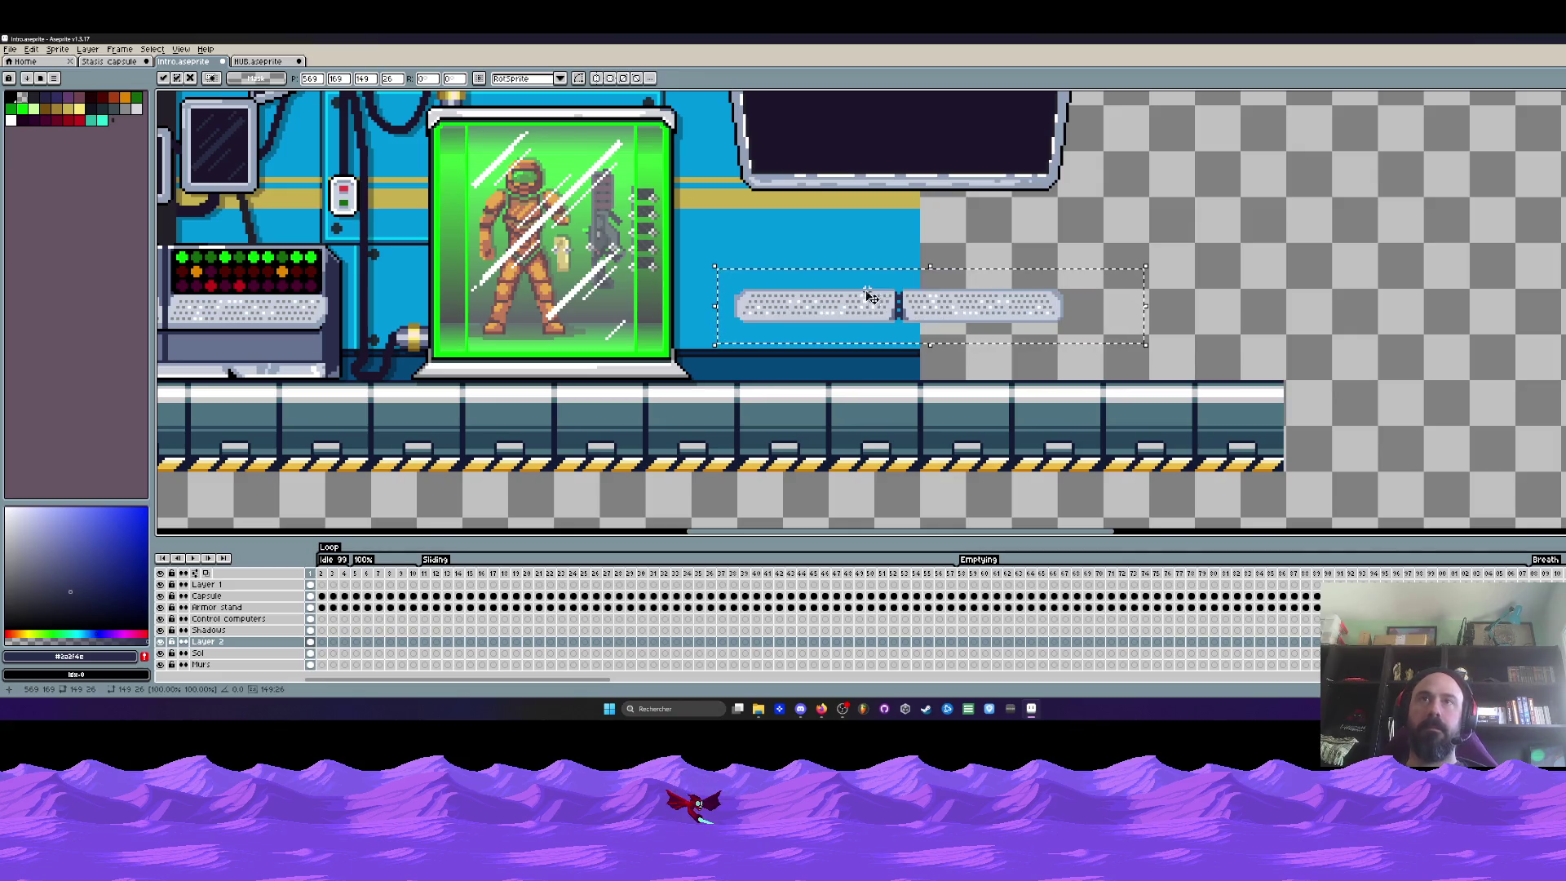
{"action": "left_click_drag", "start_coordinate": [866, 292], "coordinate": [863, 275]}
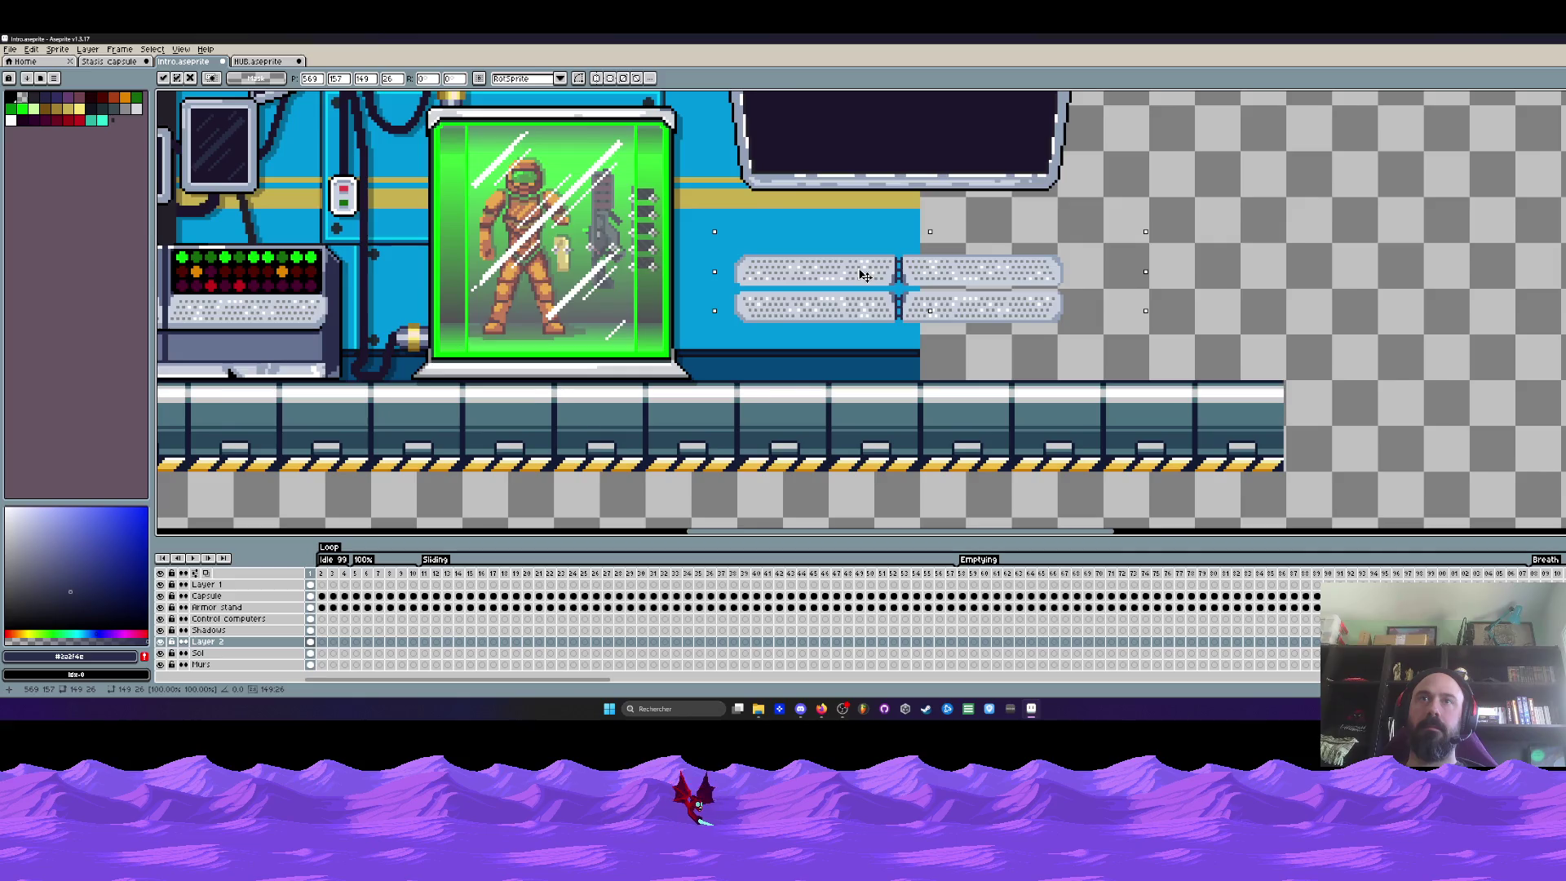
{"action": "scroll", "coordinate": [863, 276], "scroll_direction": "down", "scroll_amount": 1}
{"action": "scroll", "coordinate": [865, 277], "scroll_direction": "up", "scroll_amount": 1}
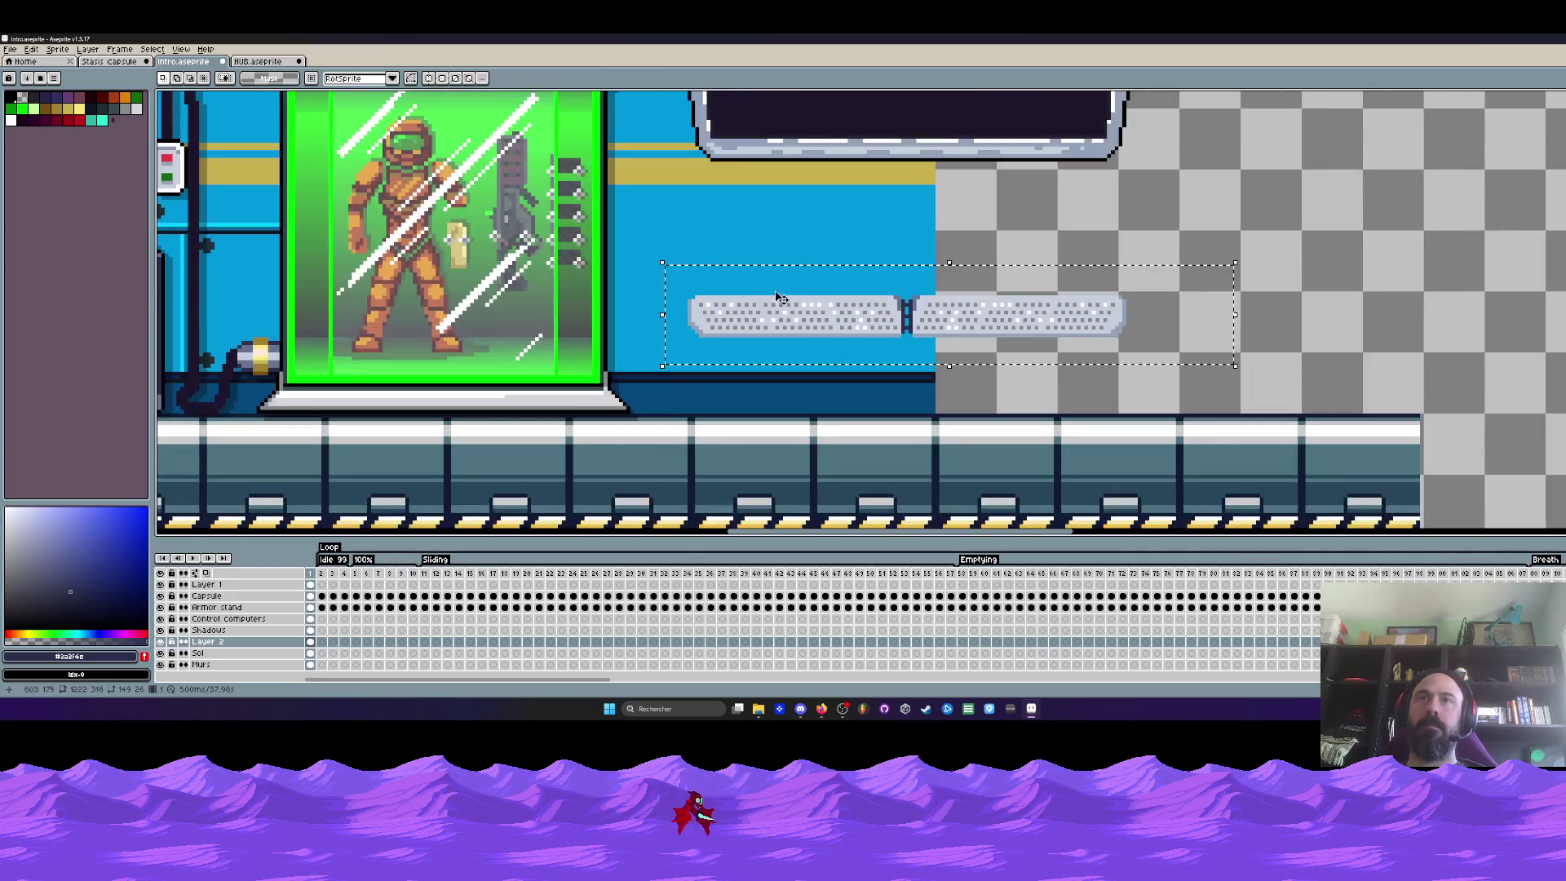
{"action": "mouse_move", "coordinate": [767, 318]}
{"action": "left_mouse_down"}
{"action": "mouse_move", "coordinate": [797, 272]}
{"action": "mouse_move", "coordinate": [971, 272]}
{"action": "left_mouse_up"}
{"action": "scroll", "coordinate": [797, 271], "scroll_direction": "down", "scroll_amount": 1}
{"action": "scroll", "coordinate": [405, 245], "scroll_direction": "up", "scroll_amount": 1}
{"action": "scroll", "coordinate": [303, 244], "scroll_direction": "up", "scroll_amount": 1}
Marquee the control panel's grid of green, orange and red indicator lights
{"action": "key", "text": "m"}
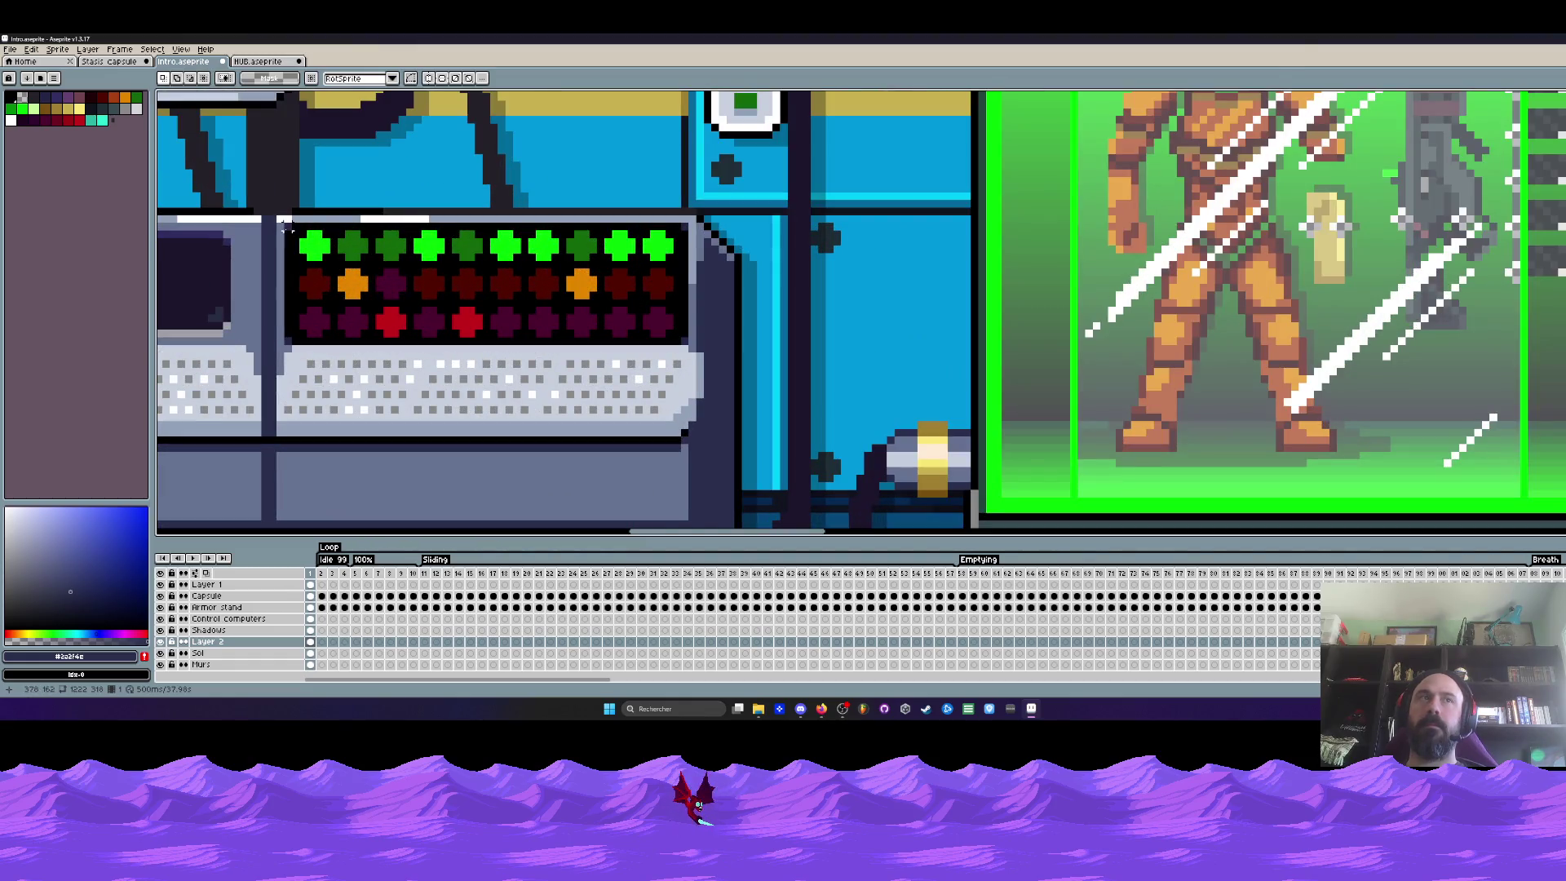
{"action": "left_click_drag", "start_coordinate": [284, 224], "coordinate": [681, 348]}
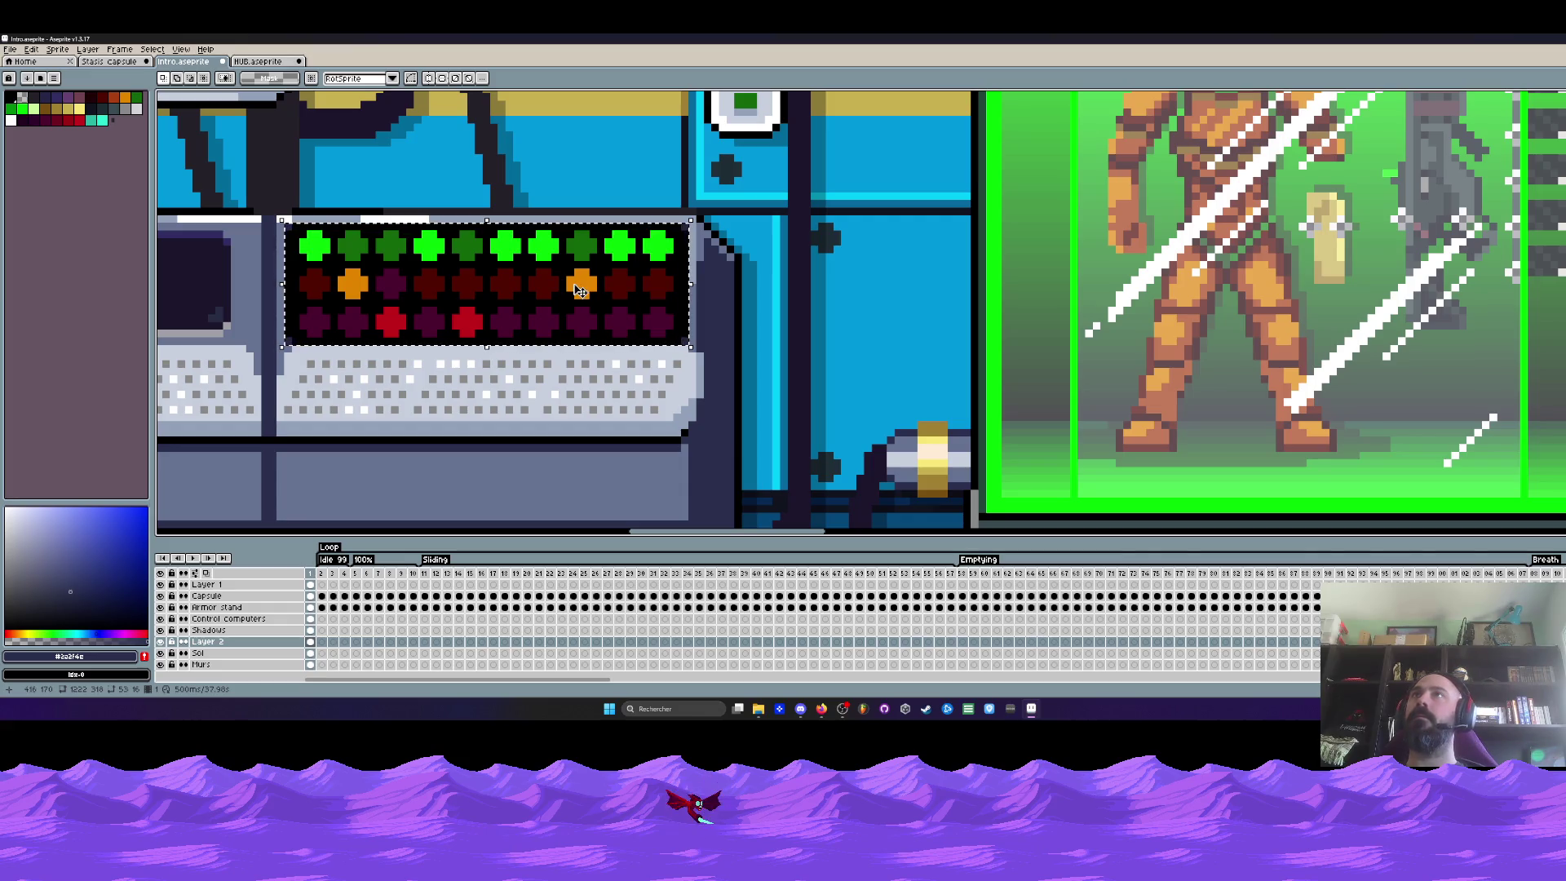
{"action": "scroll", "coordinate": [391, 352], "scroll_direction": "down", "scroll_amount": 1}
{"action": "scroll", "coordinate": [393, 351], "scroll_direction": "down", "scroll_amount": 1}
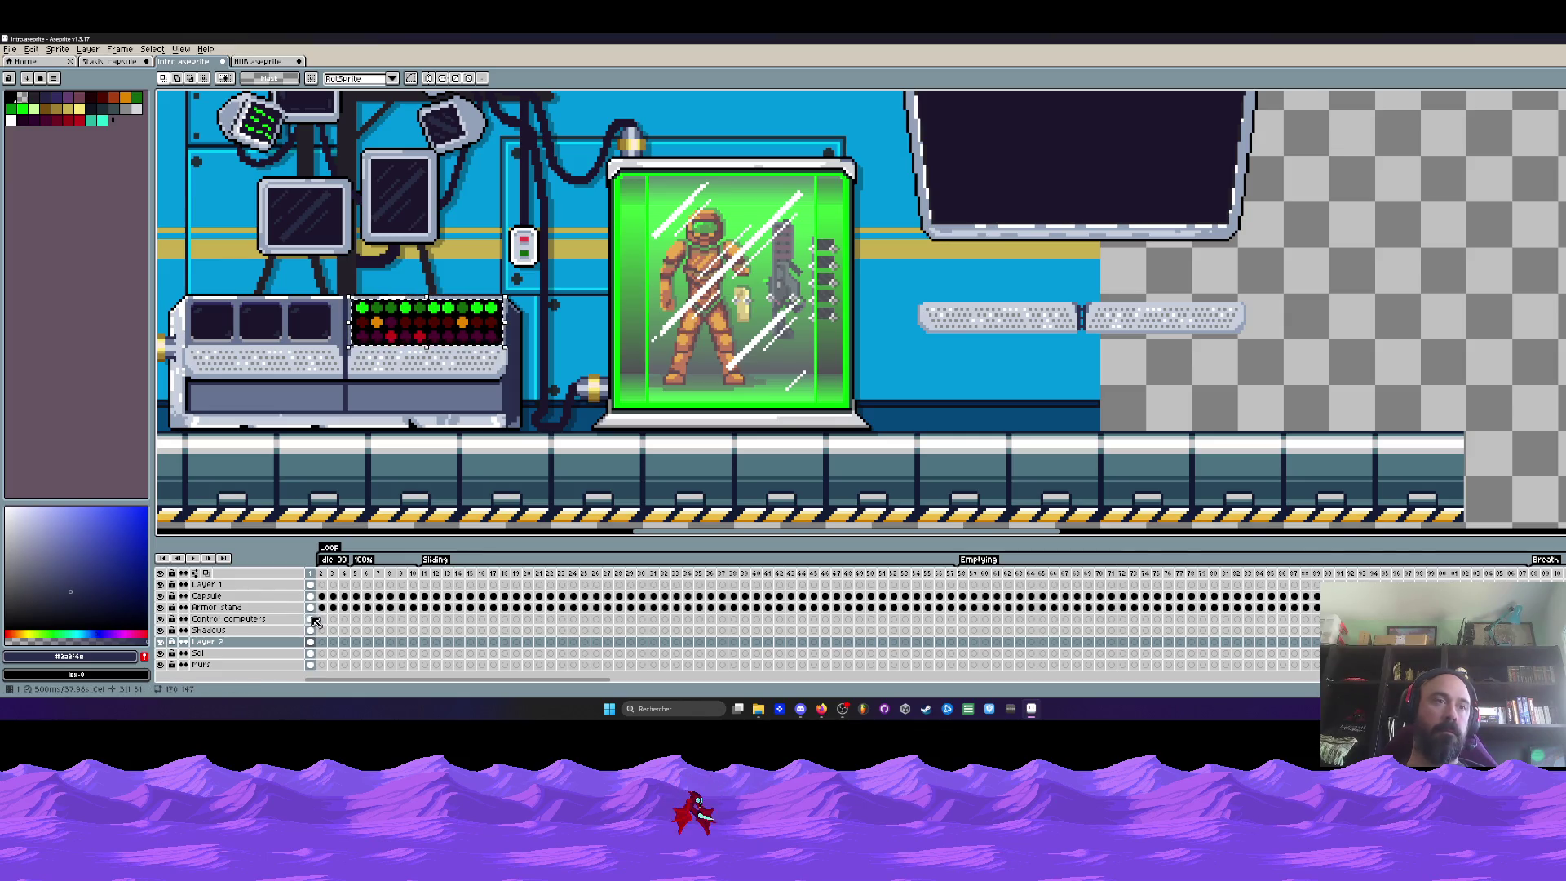
Check Layer 2's contents by toggling its visibility, make it active and pan to the big monitor
{"action": "left_click", "coordinate": [314, 621]}
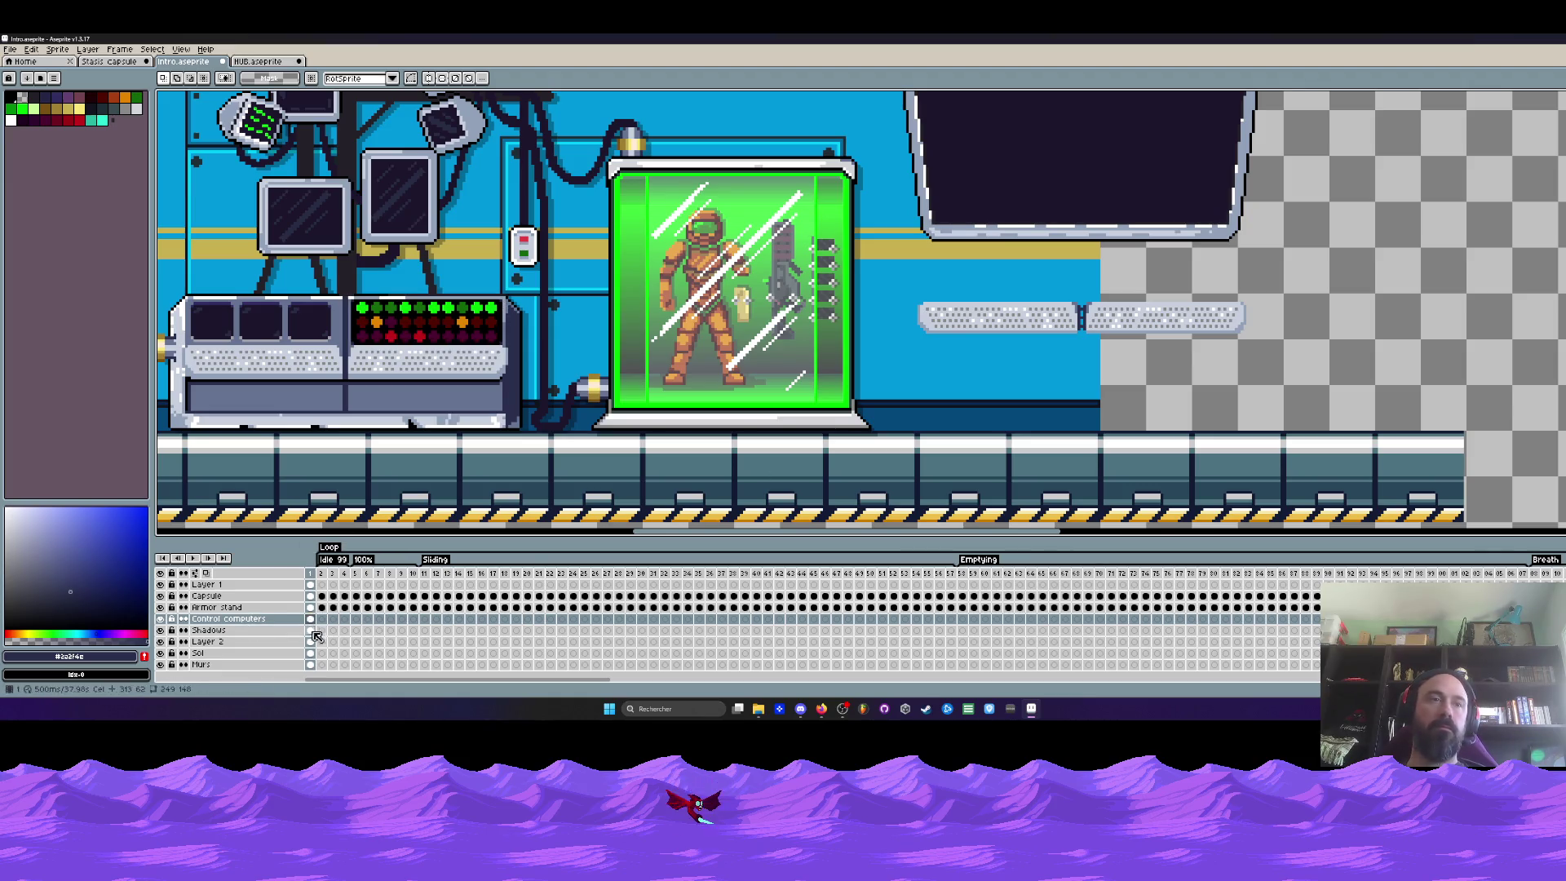
{"action": "left_click", "coordinate": [208, 629]}
{"action": "left_click", "coordinate": [160, 641]}
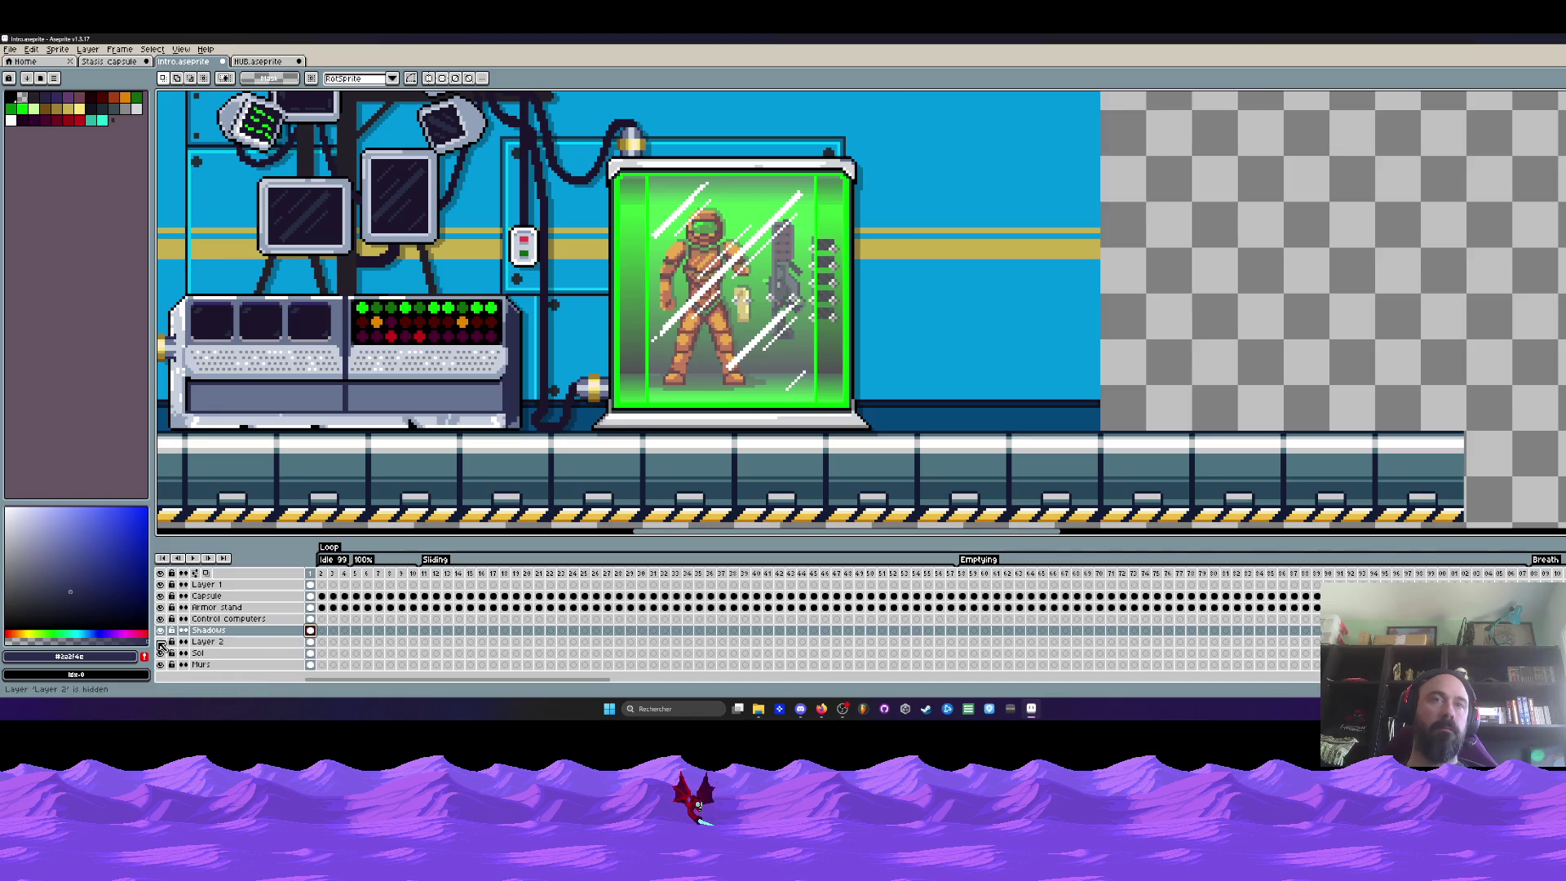
{"action": "left_click", "coordinate": [206, 642]}
{"action": "left_click_drag", "start_coordinate": [771, 431], "coordinate": [531, 456]}
{"action": "key", "text": "m"}
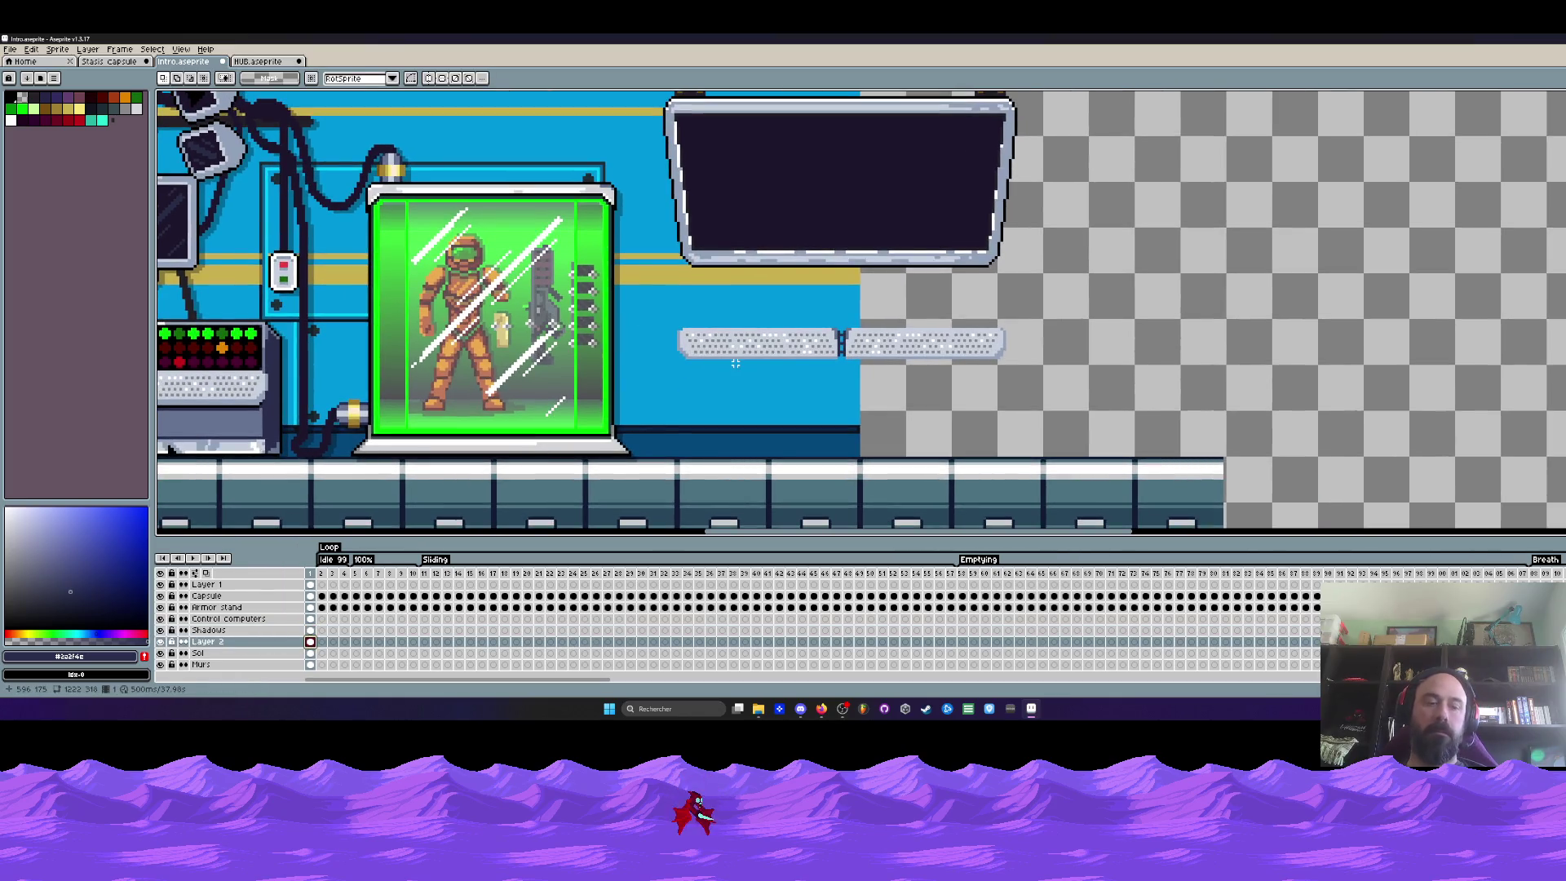
Copy the LED panel under the monitor on Layer 2 and drop its top green row over the red row, leaving two rows
{"action": "left_click_drag", "start_coordinate": [232, 351], "coordinate": [796, 305]}
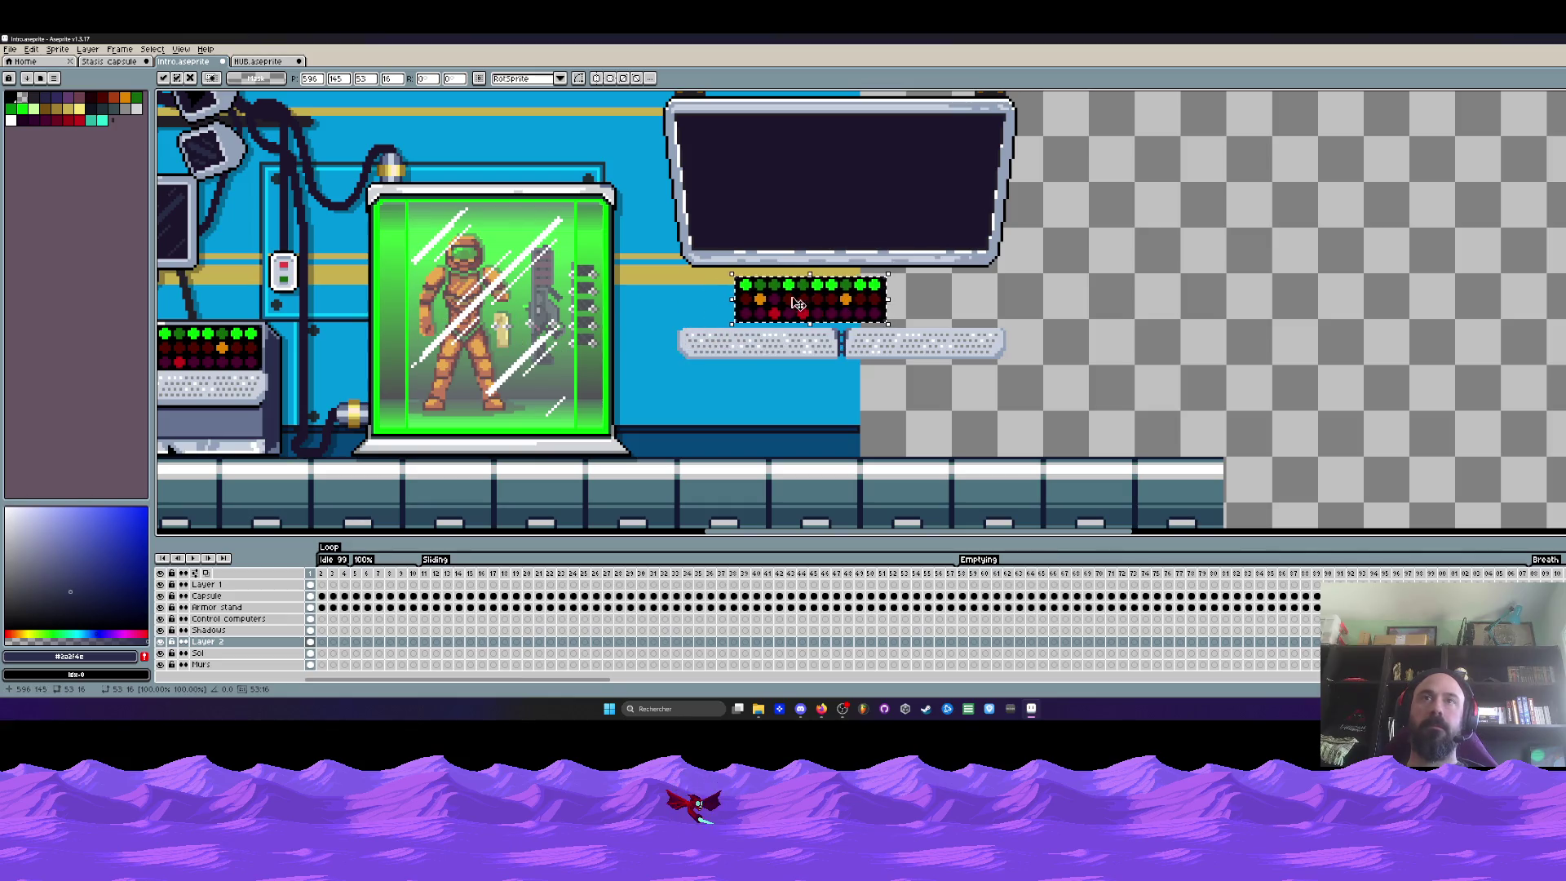
{"action": "scroll", "coordinate": [795, 306], "scroll_direction": "up", "scroll_amount": 2}
{"action": "scroll", "coordinate": [794, 301], "scroll_direction": "down", "scroll_amount": 1}
{"action": "scroll", "coordinate": [793, 301], "scroll_direction": "up", "scroll_amount": 1}
{"action": "key", "text": "ctrl+d"}
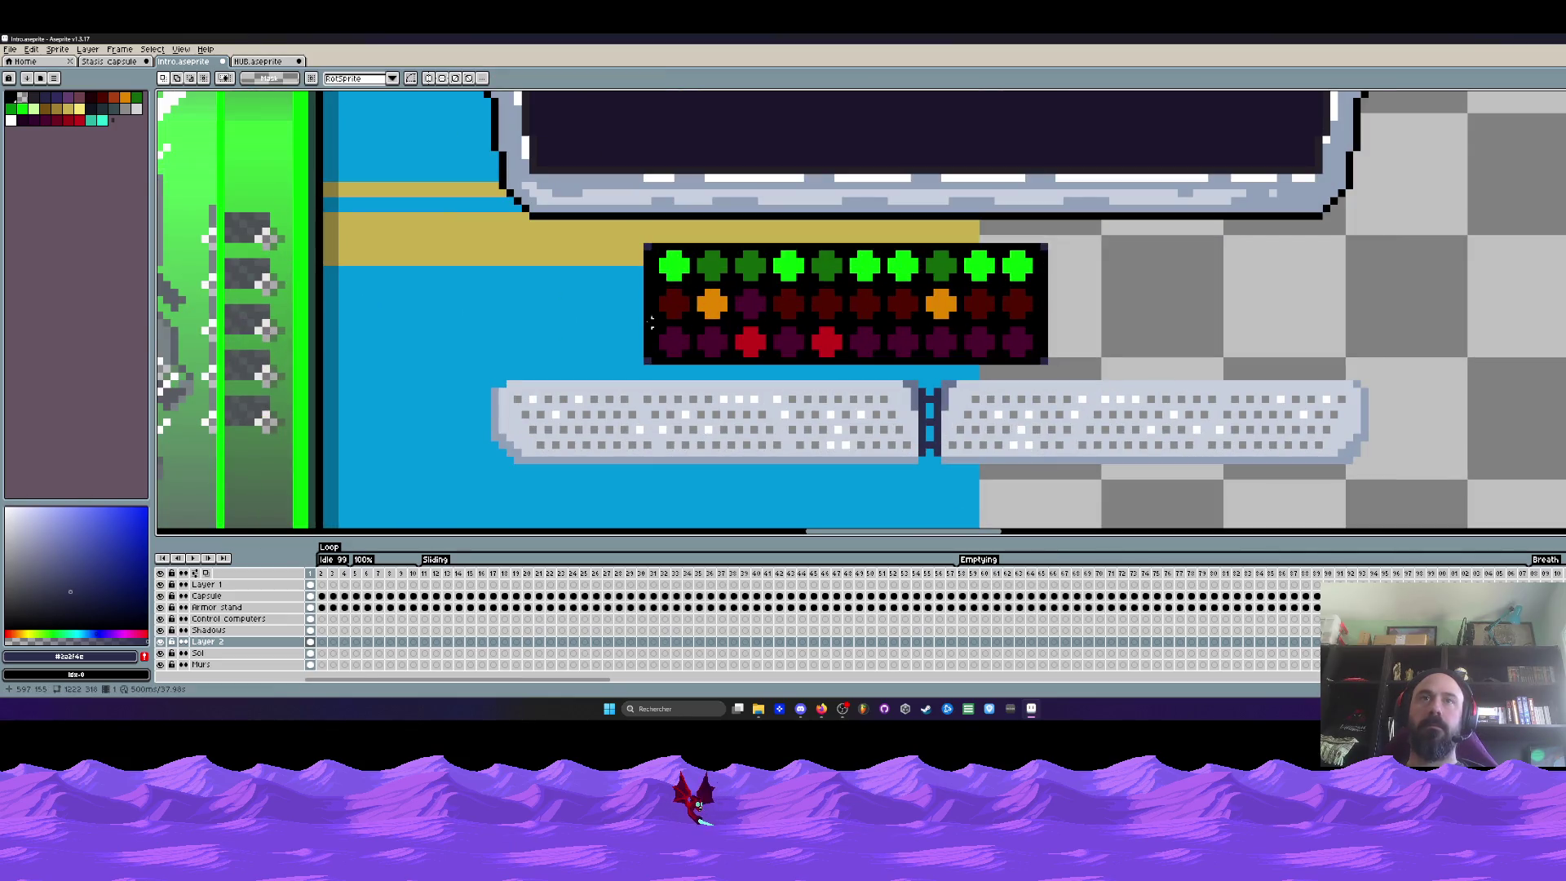
{"action": "left_click_drag", "start_coordinate": [608, 240], "coordinate": [1082, 315]}
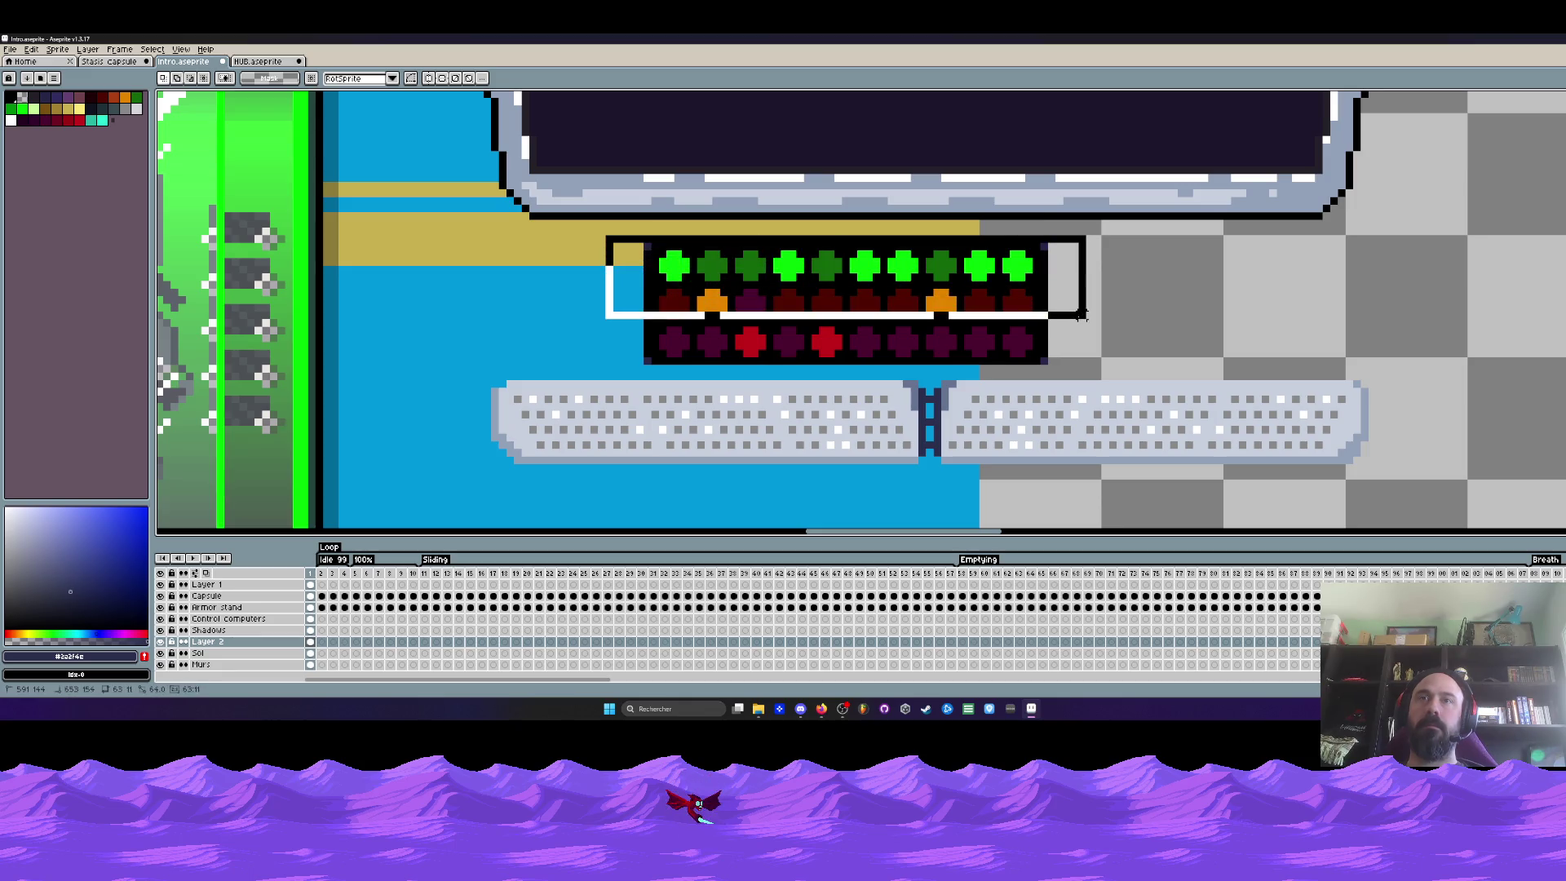
{"action": "left_click_drag", "start_coordinate": [1082, 314], "coordinate": [1052, 358]}
{"action": "scroll", "coordinate": [674, 279], "scroll_direction": "up", "scroll_amount": 1}
{"action": "scroll", "coordinate": [666, 264], "scroll_direction": "down", "scroll_amount": 1}
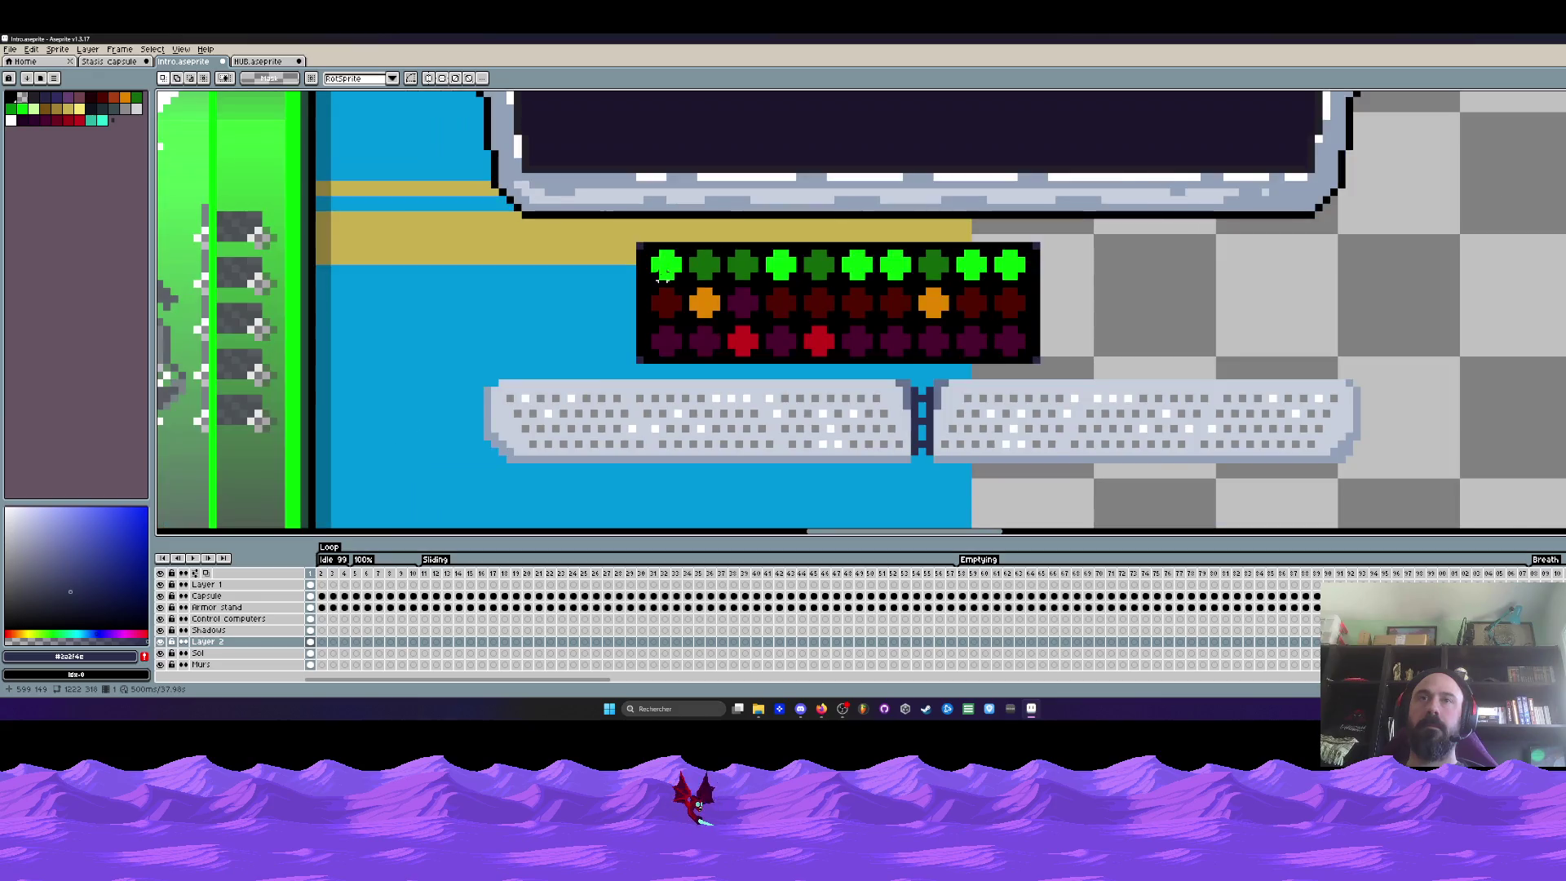
{"action": "scroll", "coordinate": [667, 263], "scroll_direction": "up", "scroll_amount": 1}
{"action": "left_click_drag", "start_coordinate": [592, 228], "coordinate": [1265, 324]}
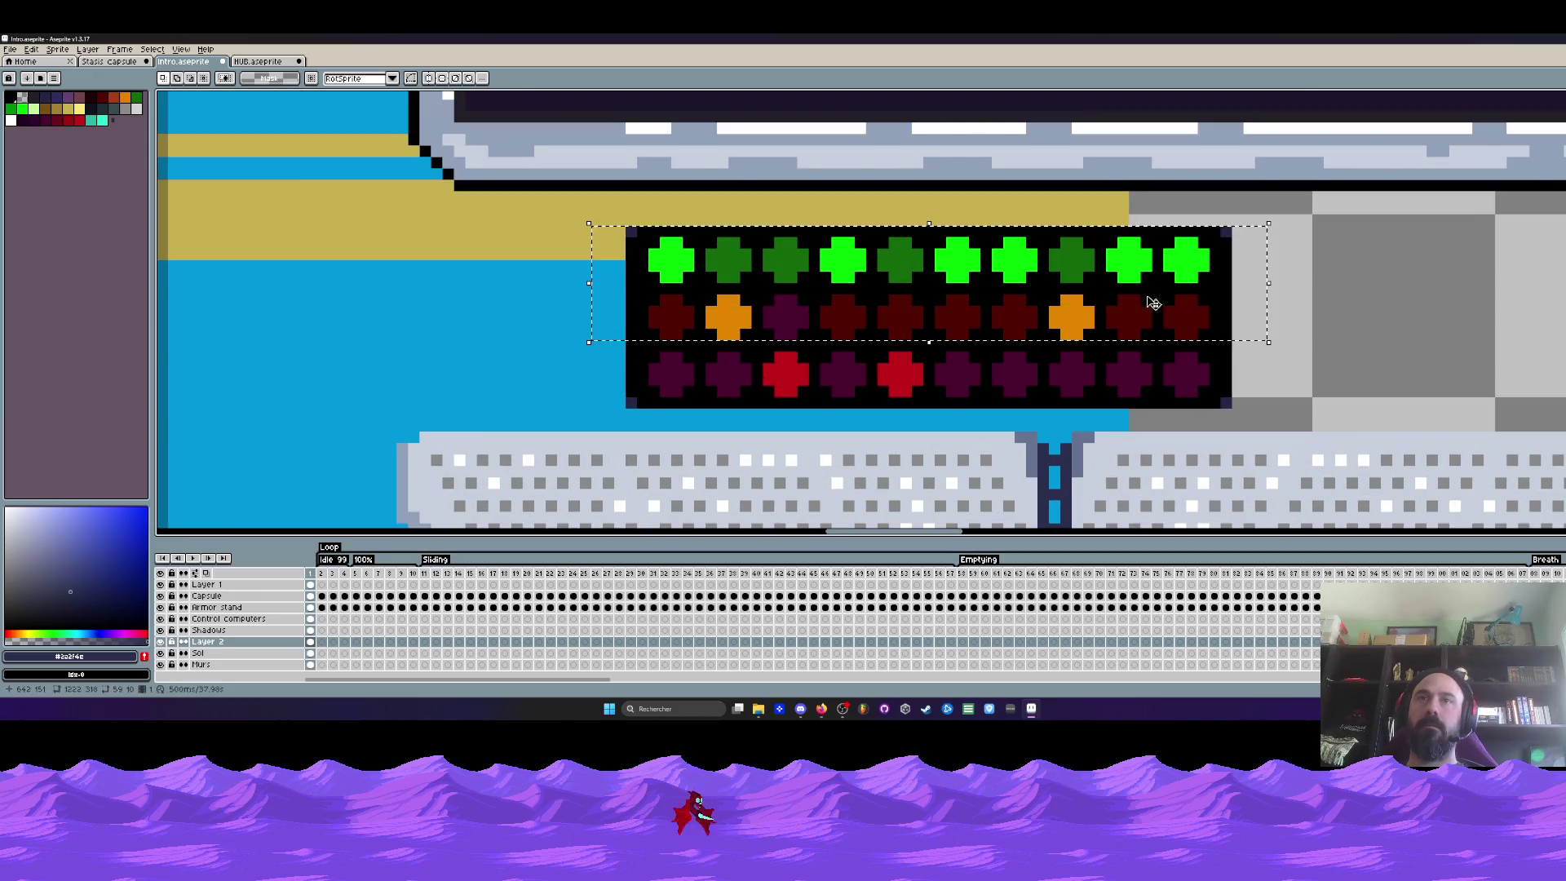
{"action": "left_click_drag", "start_coordinate": [1062, 282], "coordinate": [1063, 340]}
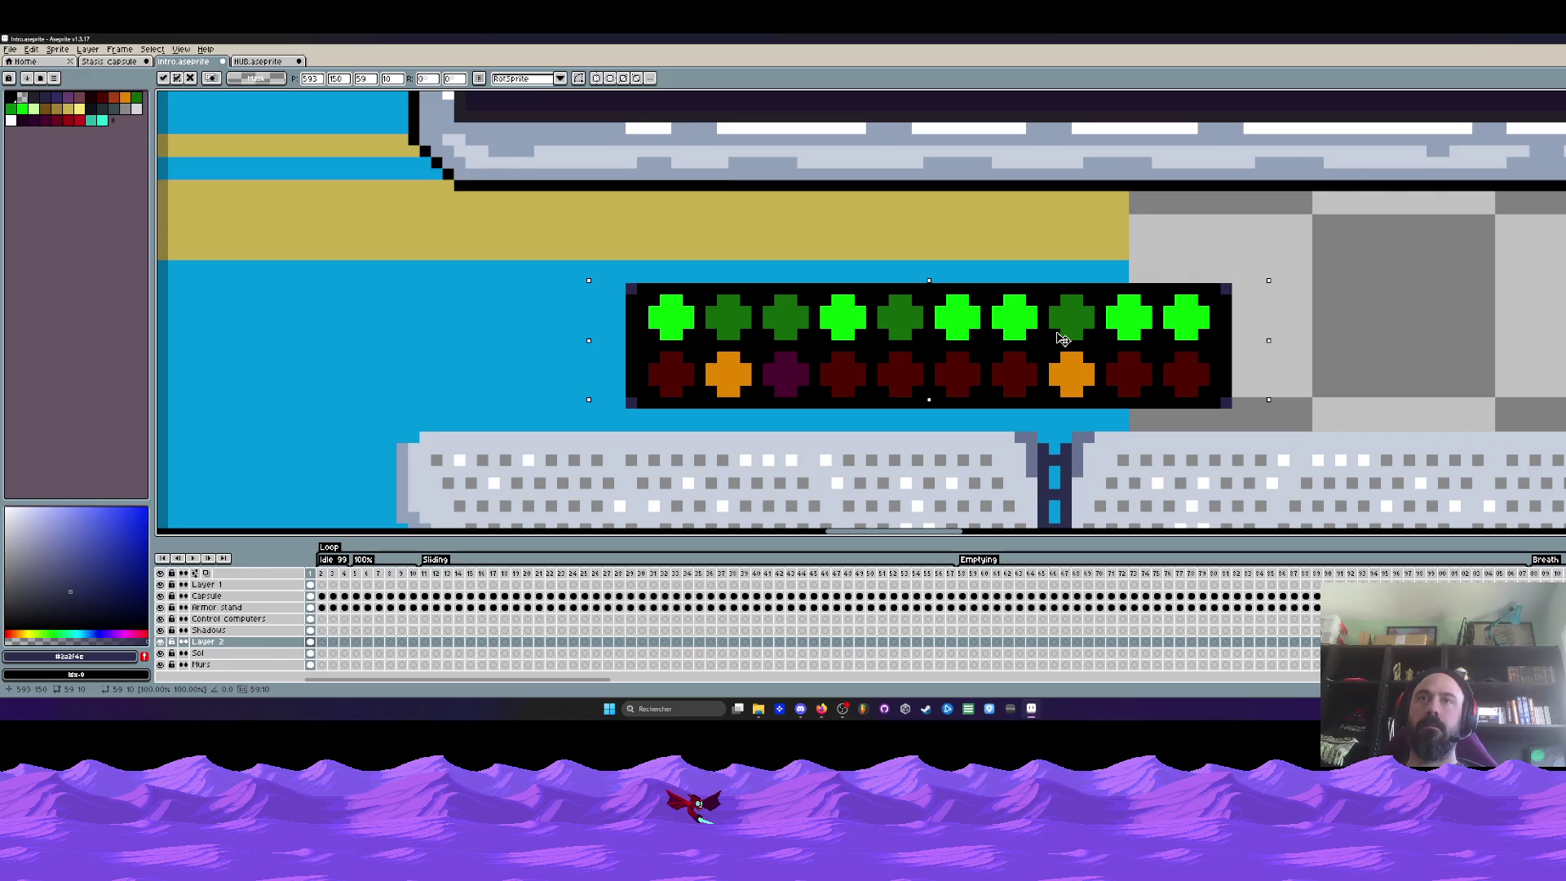
{"action": "key", "text": "Return"}
{"action": "scroll", "coordinate": [1062, 341], "scroll_direction": "down", "scroll_amount": 1}
Shift the reduced light panel left so it sits over the keyboard strips
{"action": "left_click_drag", "start_coordinate": [777, 289], "coordinate": [1224, 365]}
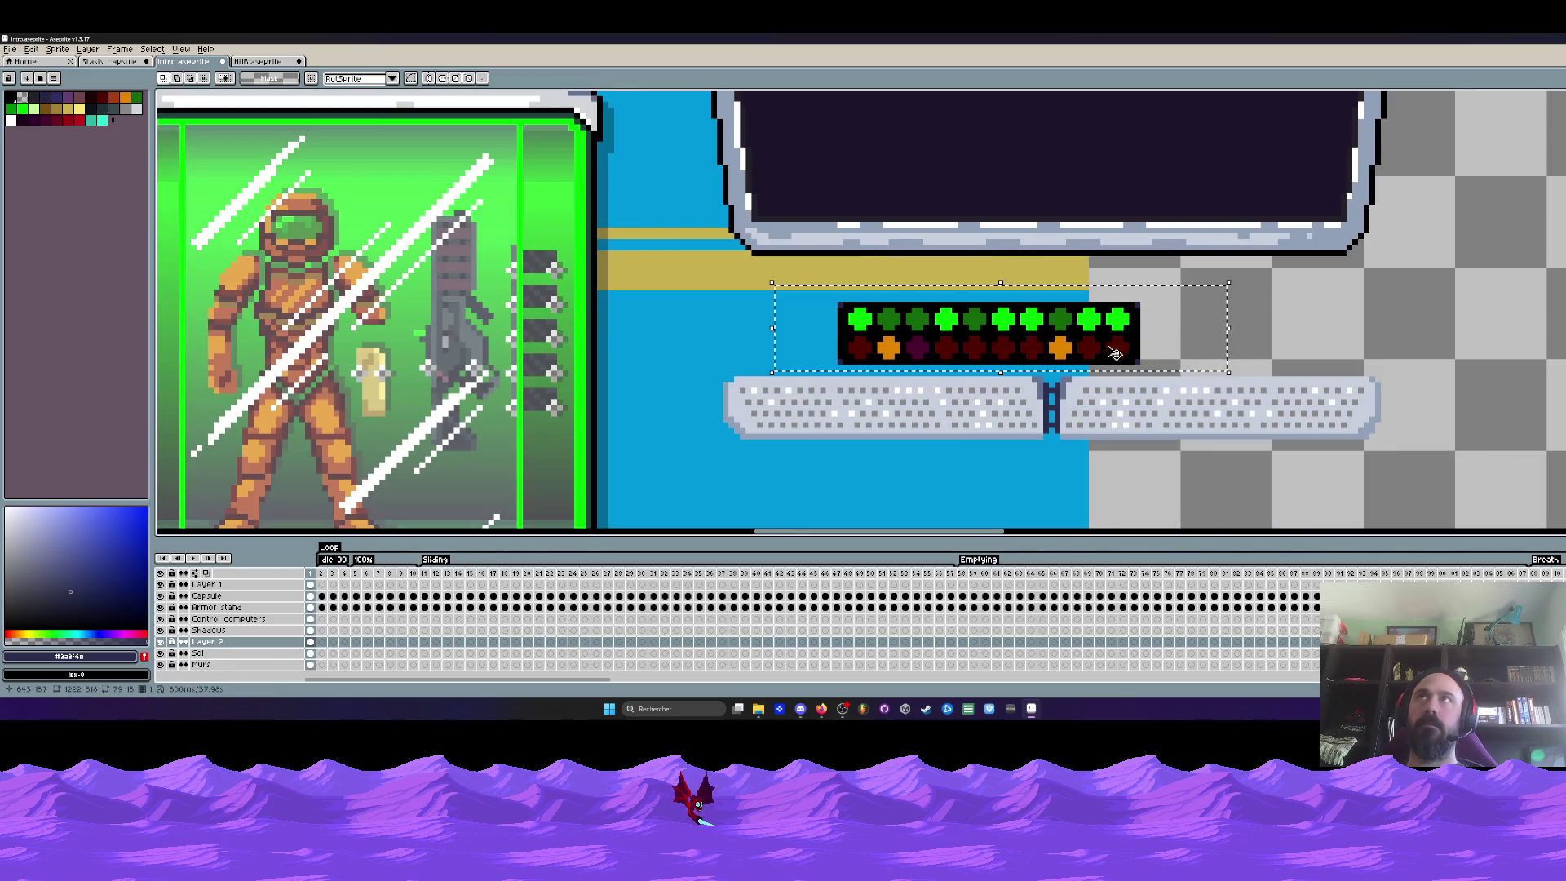
{"action": "left_click_drag", "start_coordinate": [798, 289], "coordinate": [1217, 362]}
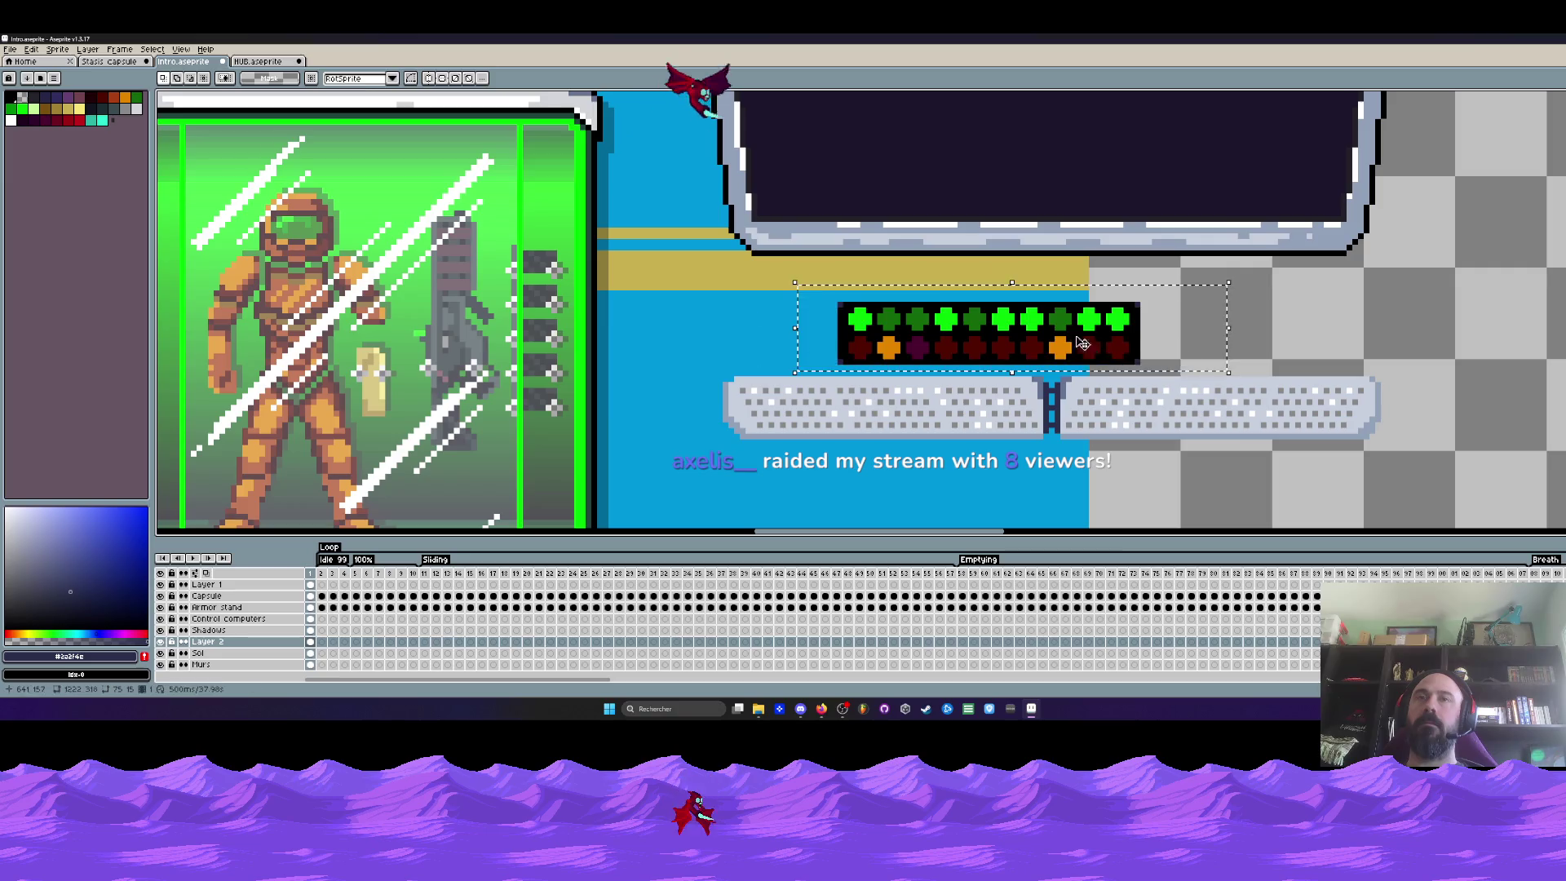
{"action": "left_click_drag", "start_coordinate": [1107, 350], "coordinate": [997, 362]}
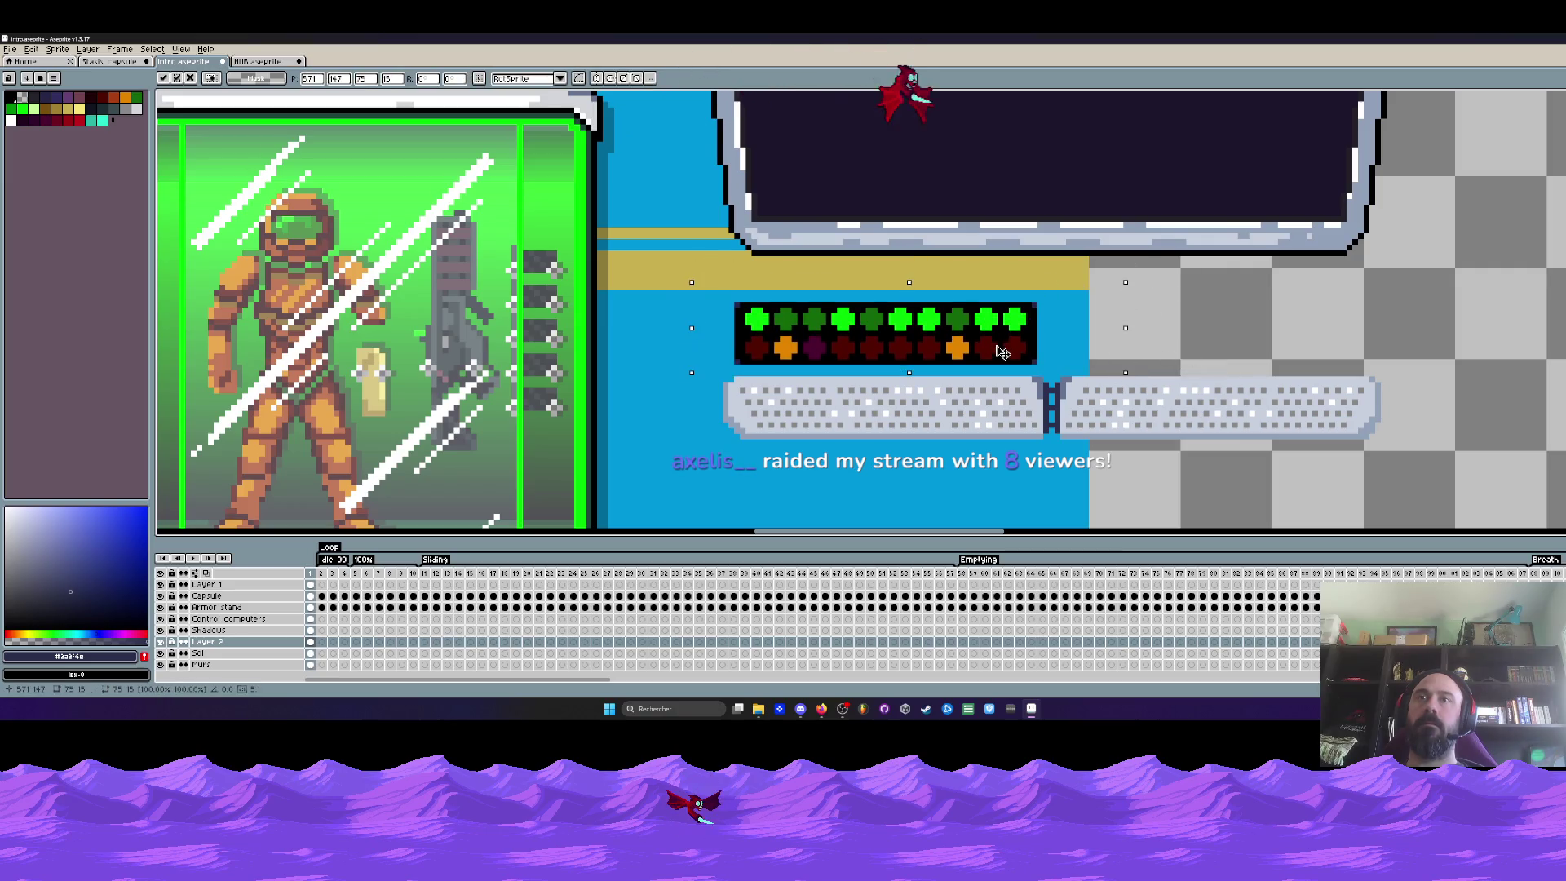
{"action": "scroll", "coordinate": [998, 362], "scroll_direction": "down", "scroll_amount": 1}
{"action": "scroll", "coordinate": [997, 362], "scroll_direction": "down", "scroll_amount": 1}
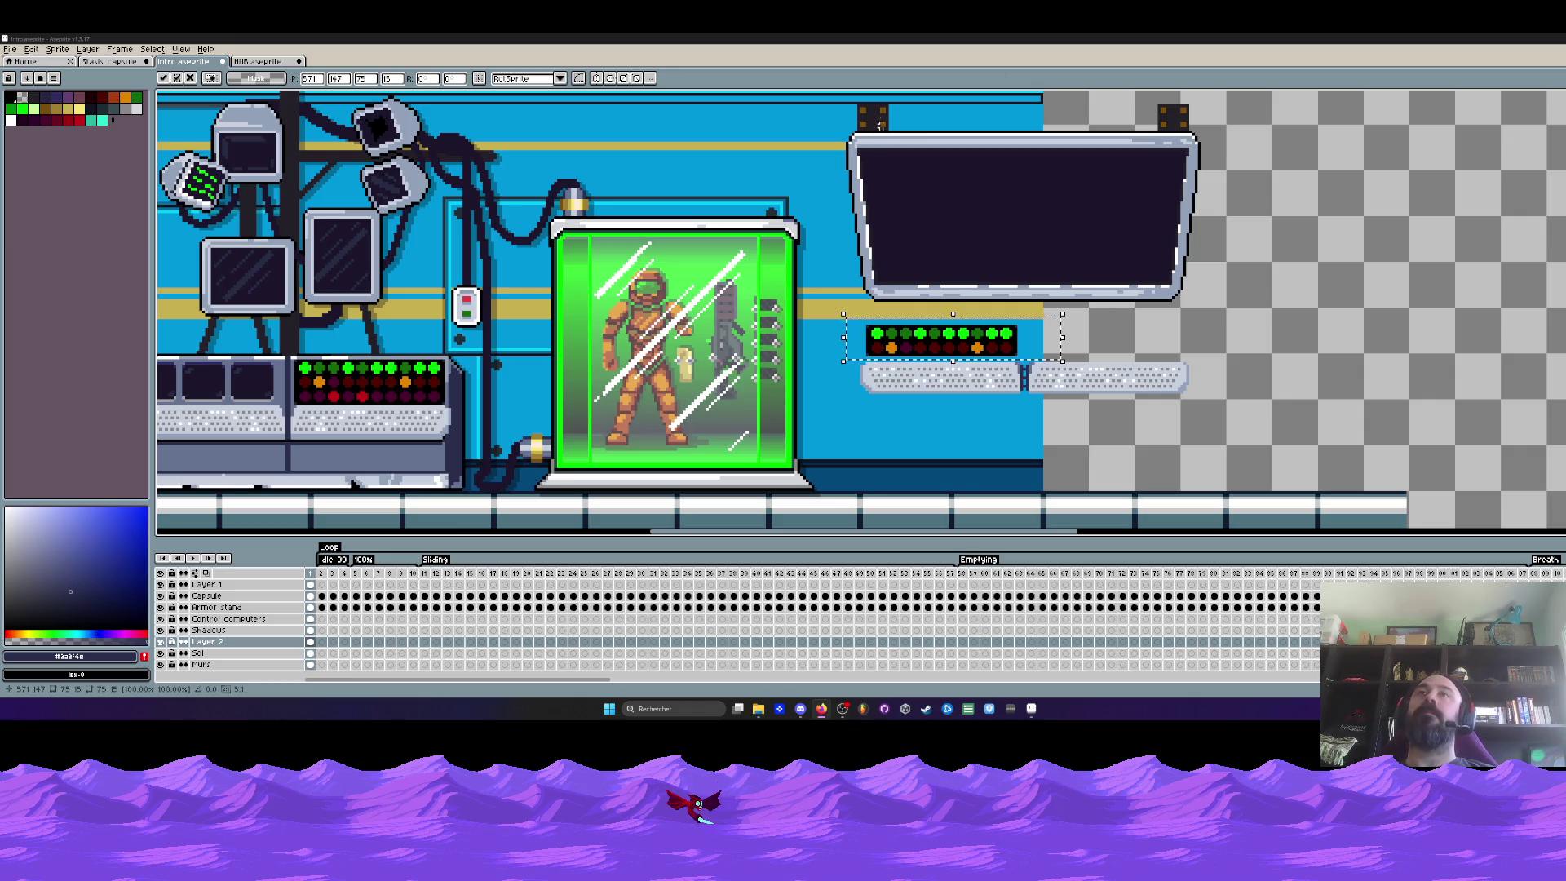
{"action": "scroll", "coordinate": [840, 290], "scroll_direction": "down", "scroll_amount": 3}
{"action": "scroll", "coordinate": [841, 290], "scroll_direction": "up", "scroll_amount": 1}
{"action": "scroll", "coordinate": [841, 290], "scroll_direction": "up", "scroll_amount": 3}
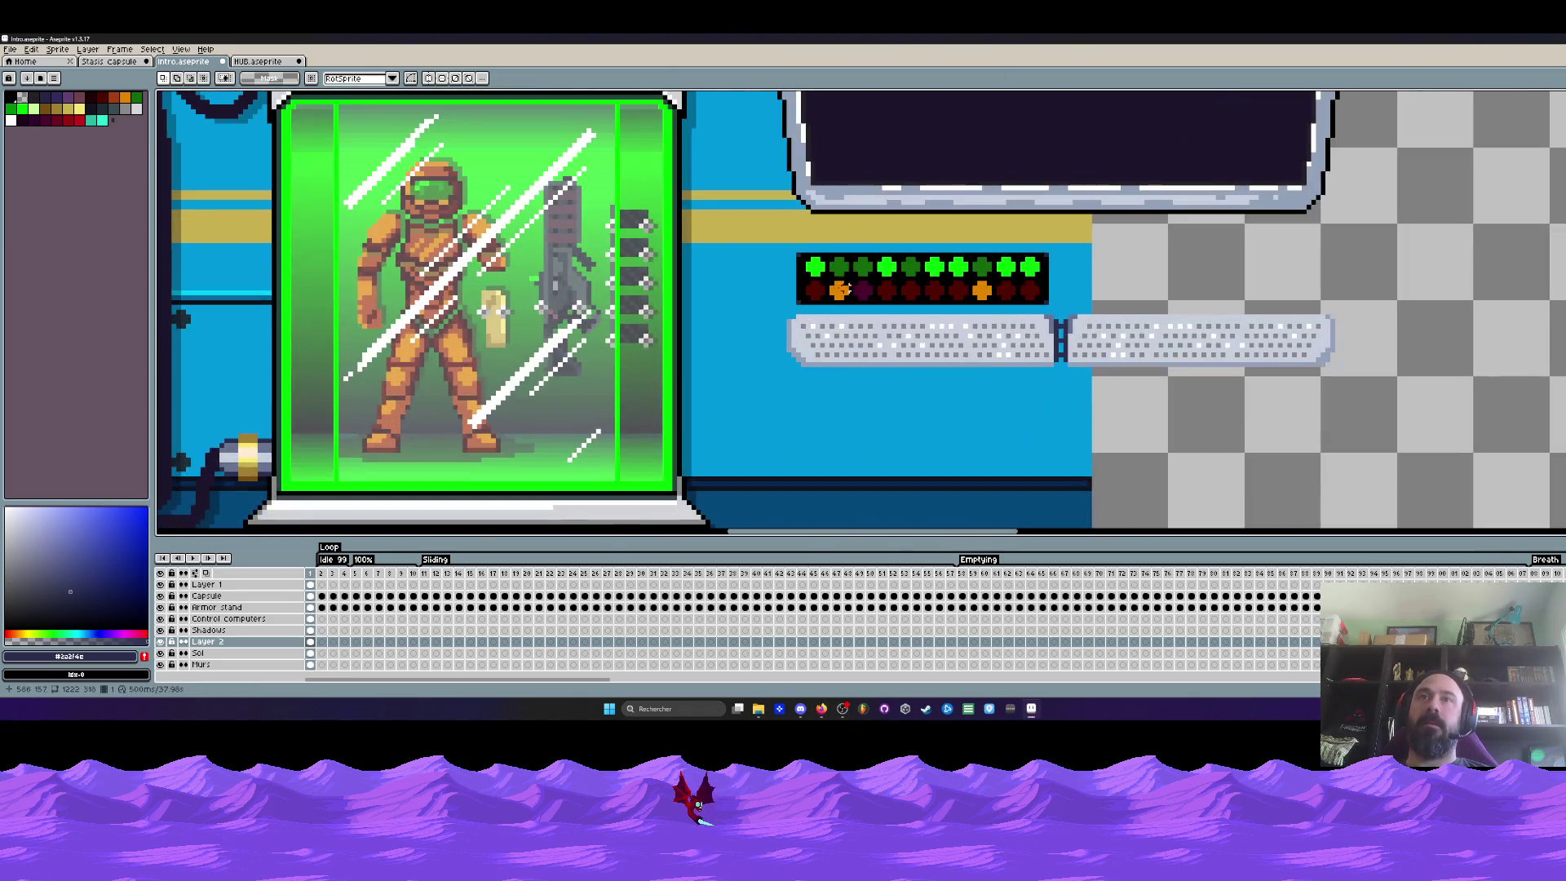
{"action": "scroll", "coordinate": [771, 283], "scroll_direction": "up", "scroll_amount": 1}
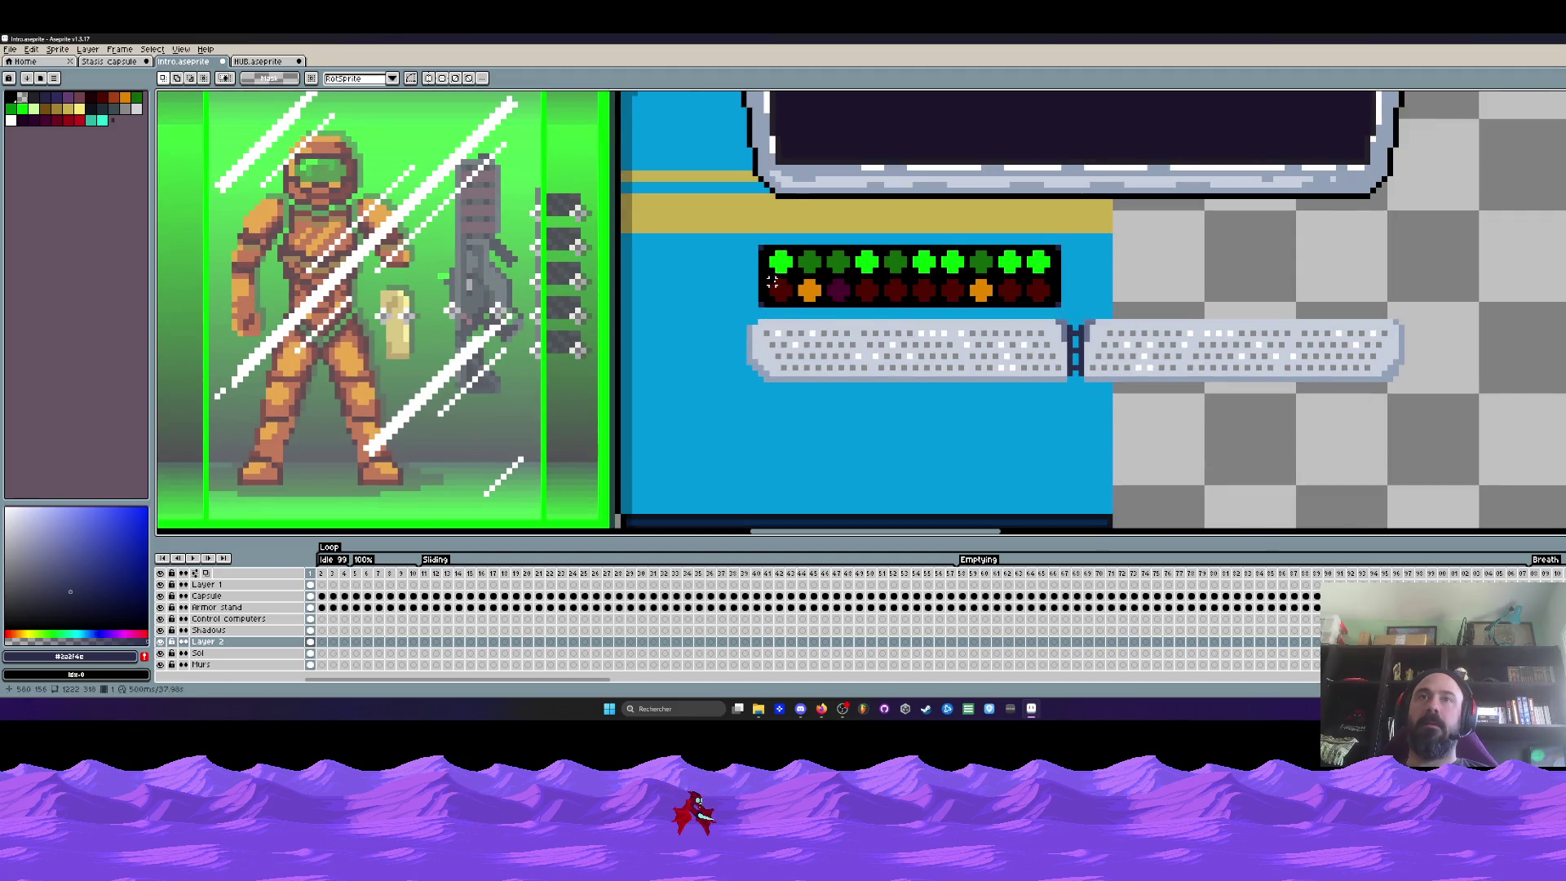
{"action": "scroll", "coordinate": [771, 282], "scroll_direction": "up", "scroll_amount": 1}
Select the LED panel and nudge it right then left by a pixel onto the keyboard strips
{"action": "left_click_drag", "start_coordinate": [705, 183], "coordinate": [1341, 313]}
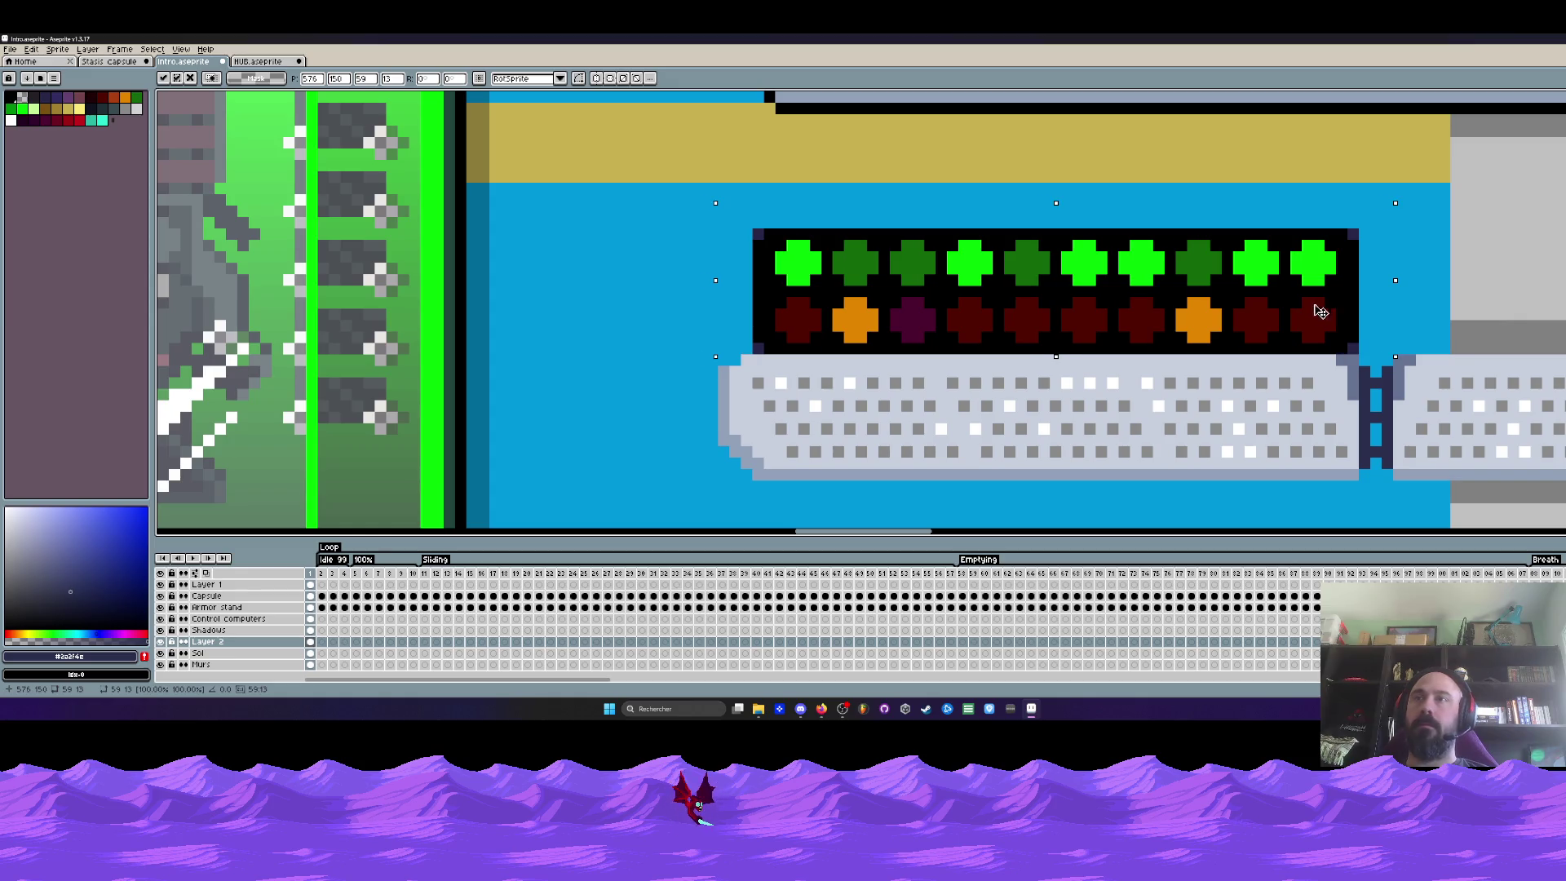
{"action": "left_click_drag", "start_coordinate": [1315, 312], "coordinate": [1004, 264]}
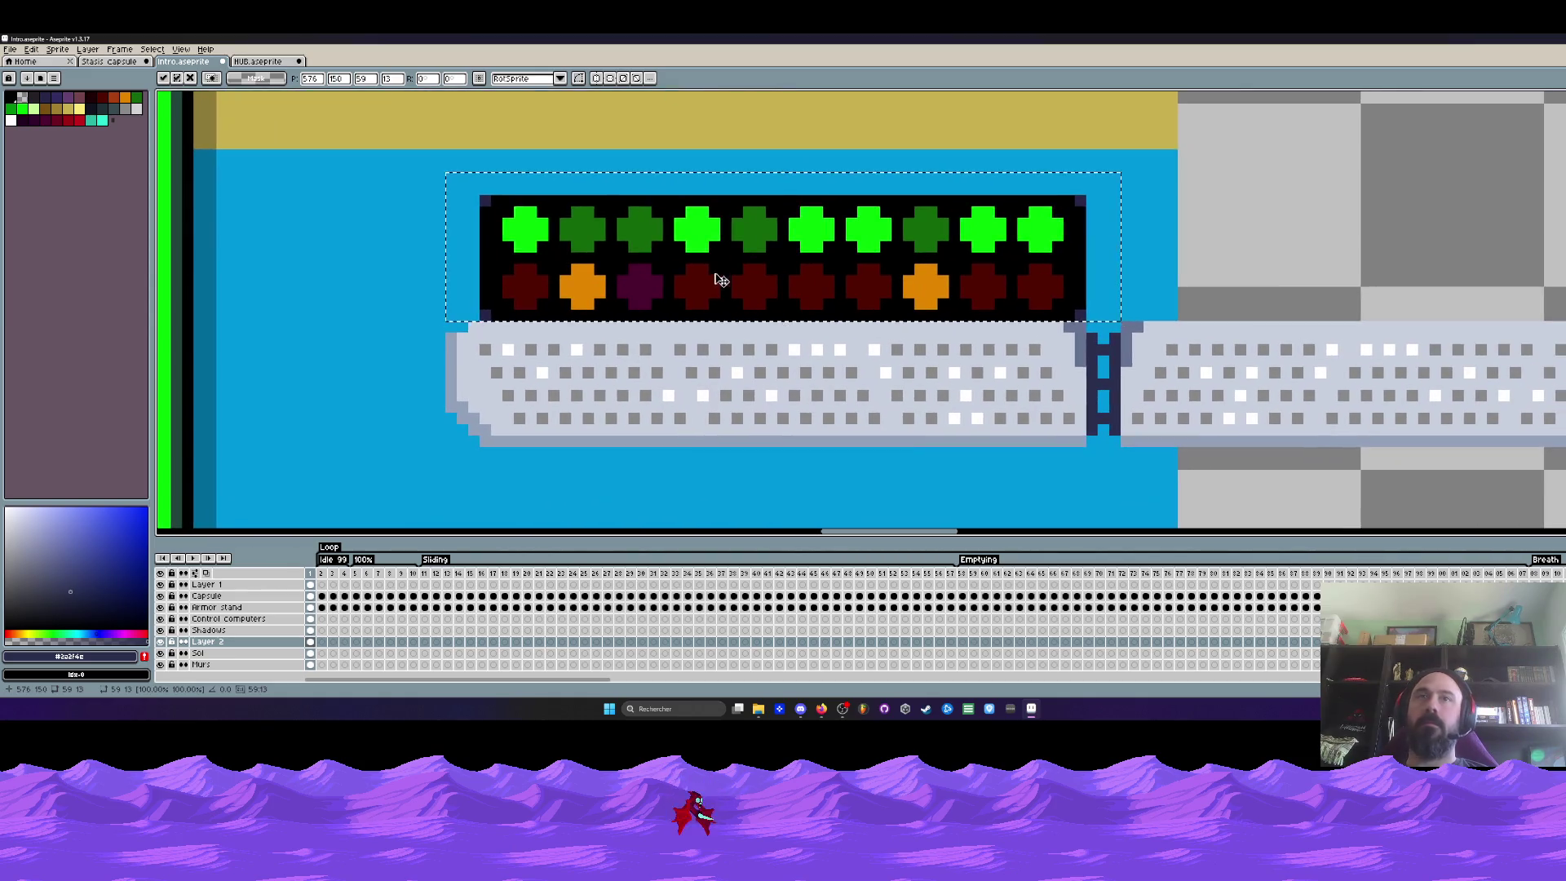
{"action": "key", "text": "Right"}
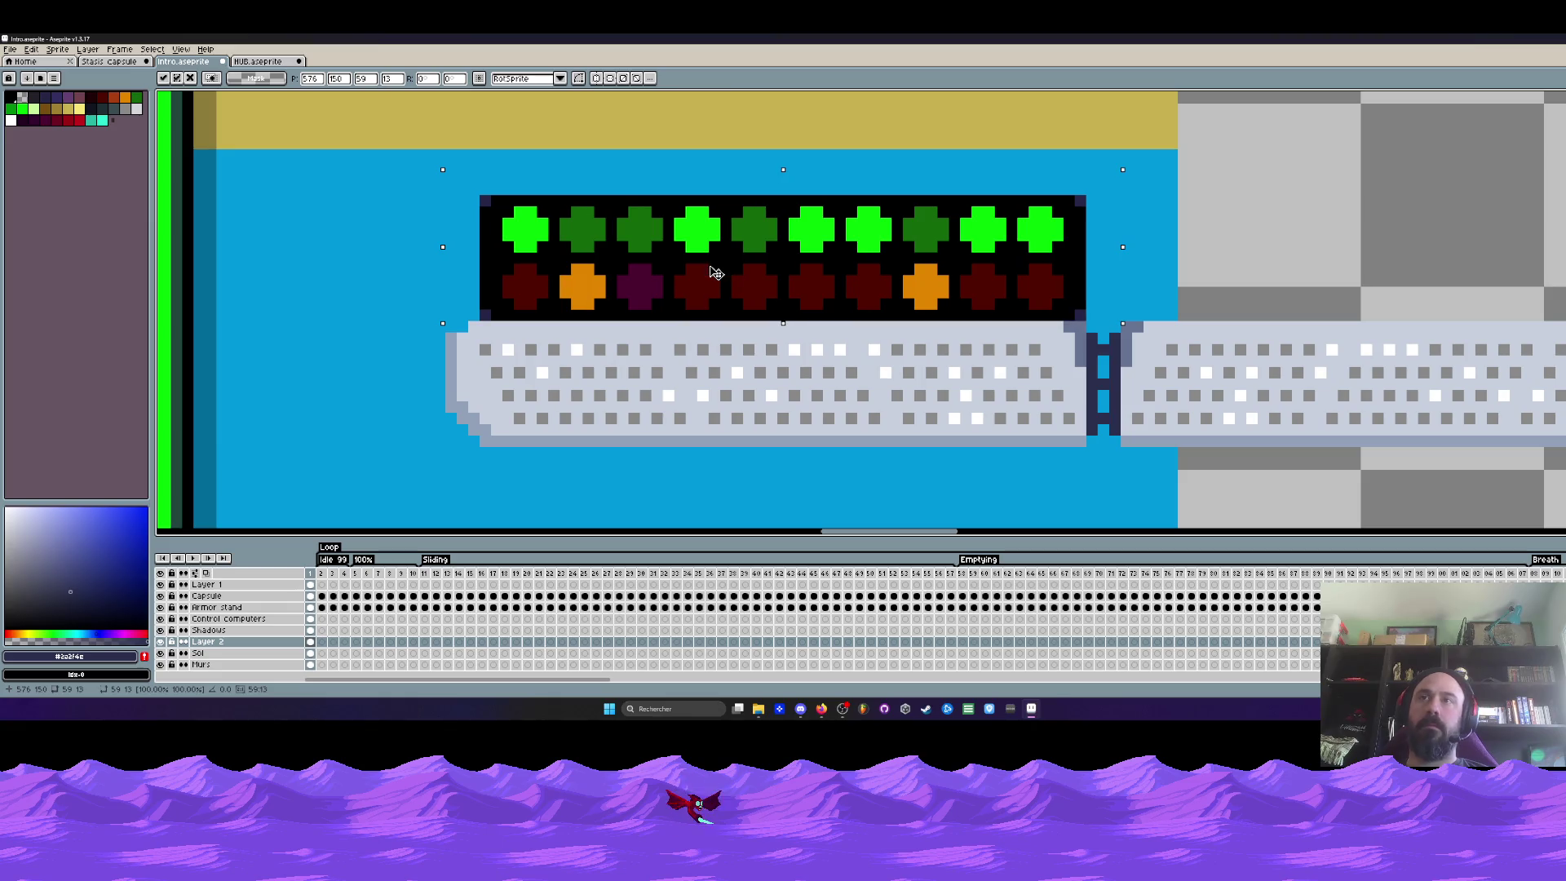
{"action": "scroll", "coordinate": [743, 264], "scroll_direction": "down", "scroll_amount": 1}
{"action": "scroll", "coordinate": [746, 268], "scroll_direction": "up", "scroll_amount": 1}
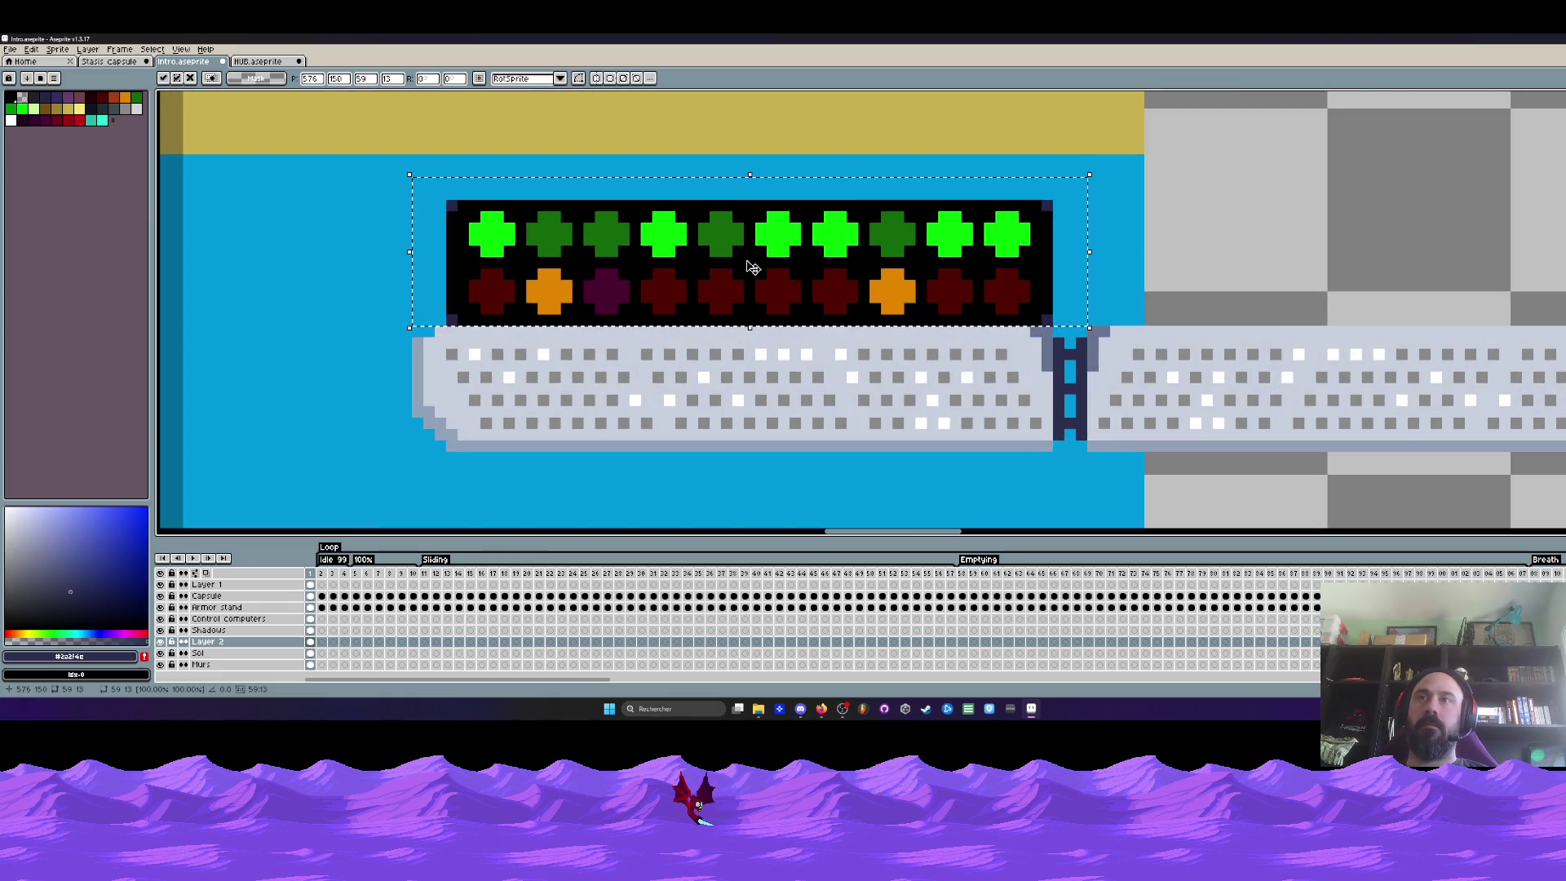
{"action": "key", "text": "Left"}
{"action": "scroll", "coordinate": [745, 271], "scroll_direction": "down", "scroll_amount": 1}
{"action": "scroll", "coordinate": [745, 270], "scroll_direction": "down", "scroll_amount": 2}
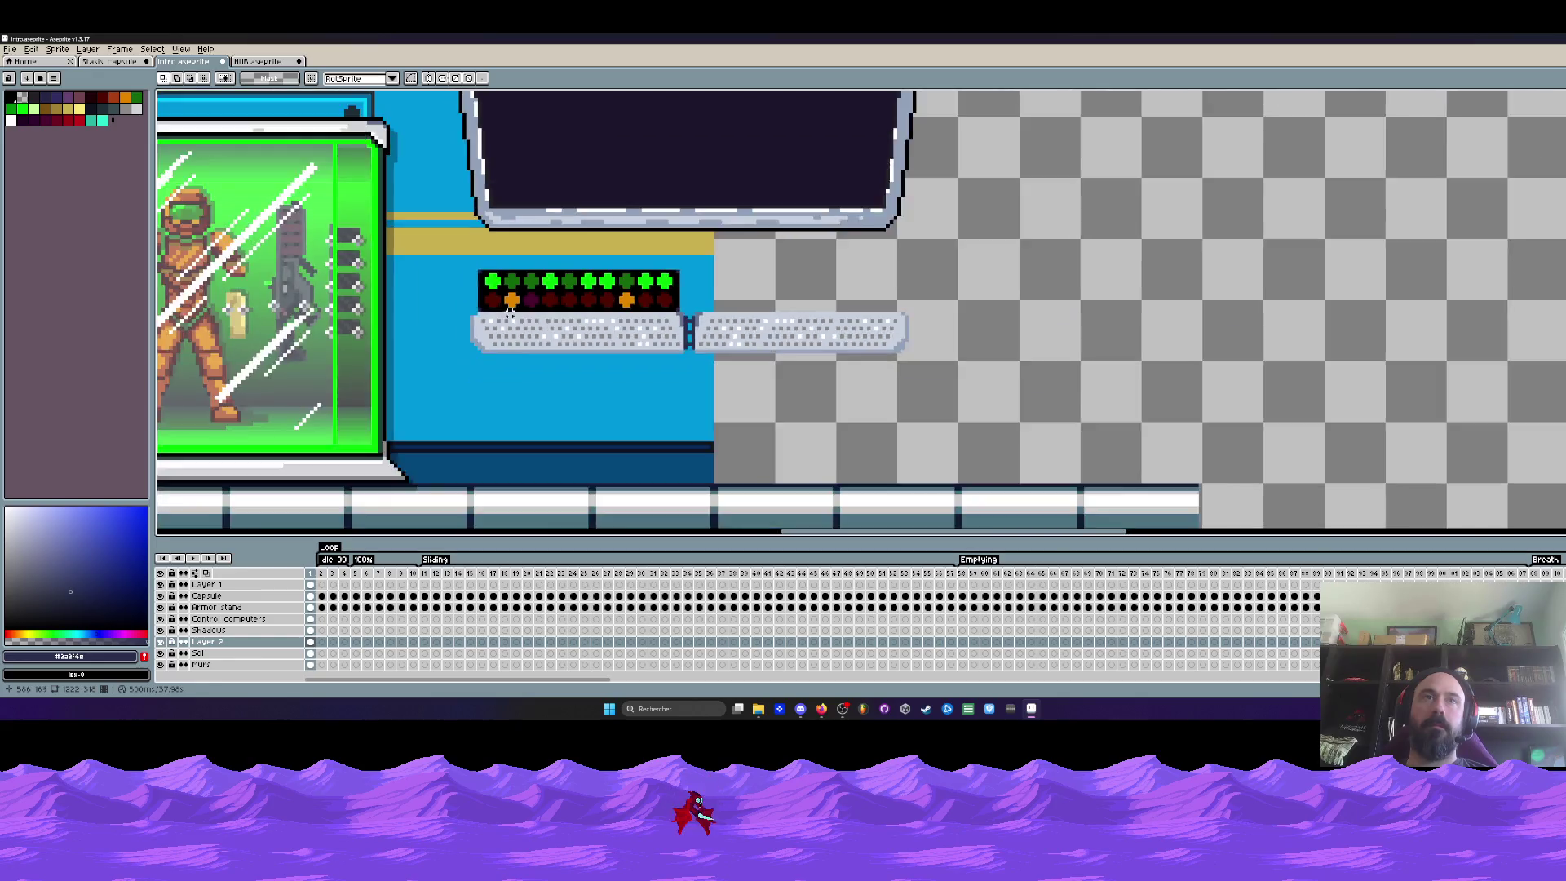
{"action": "scroll", "coordinate": [636, 272], "scroll_direction": "up", "scroll_amount": 2}
{"action": "scroll", "coordinate": [627, 208], "scroll_direction": "up", "scroll_amount": 1}
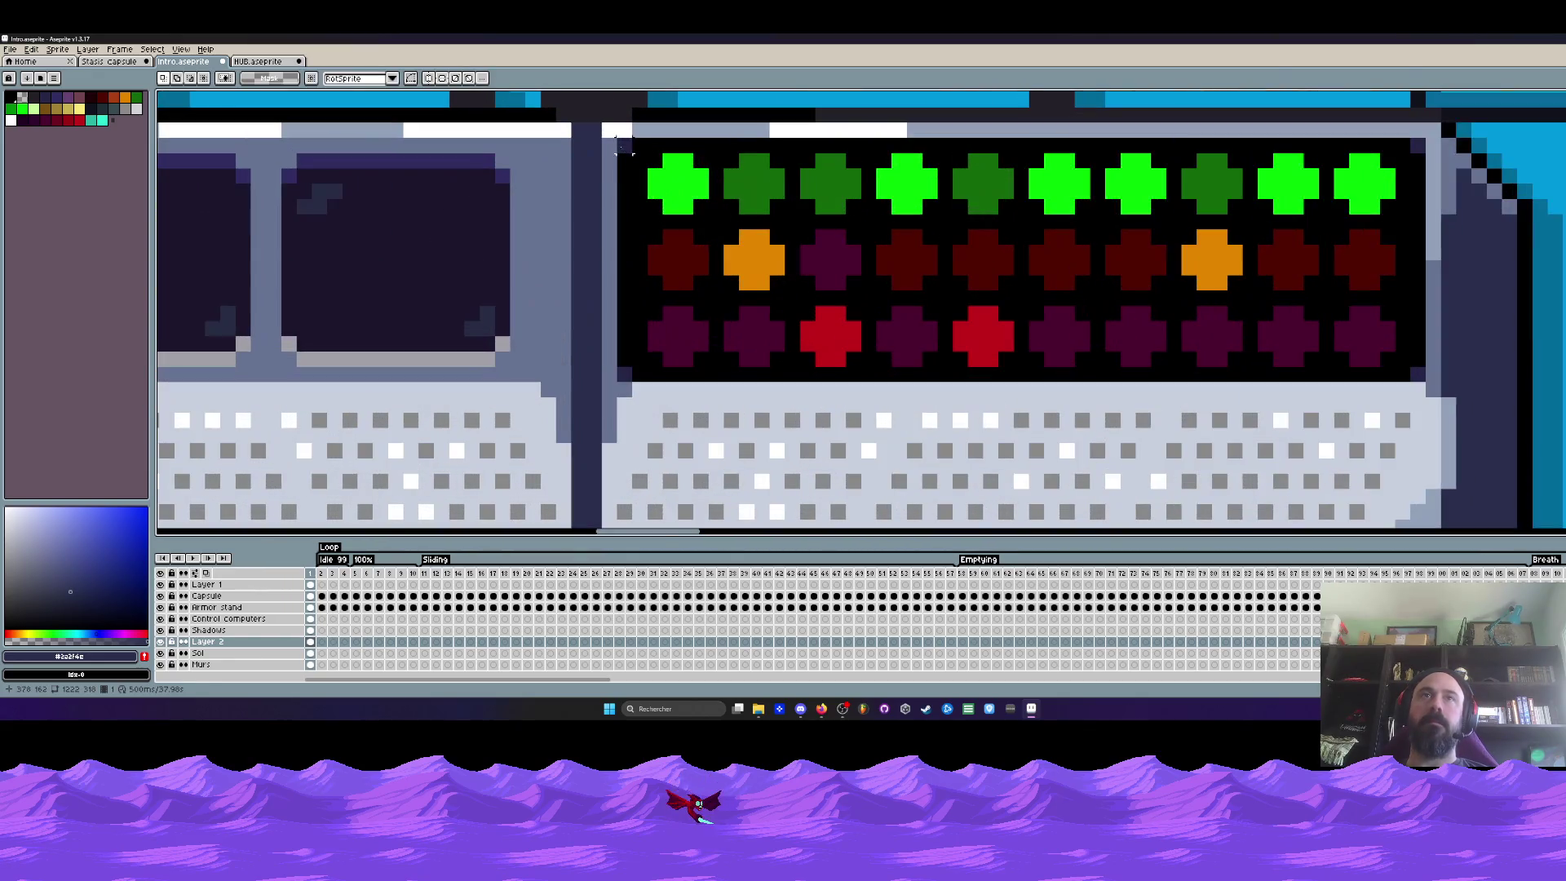
{"action": "scroll", "coordinate": [612, 129], "scroll_direction": "down", "scroll_amount": 2}
{"action": "scroll", "coordinate": [775, 465], "scroll_direction": "right", "scroll_amount": 3}
{"action": "scroll", "coordinate": [1007, 254], "scroll_direction": "right", "scroll_amount": 3}
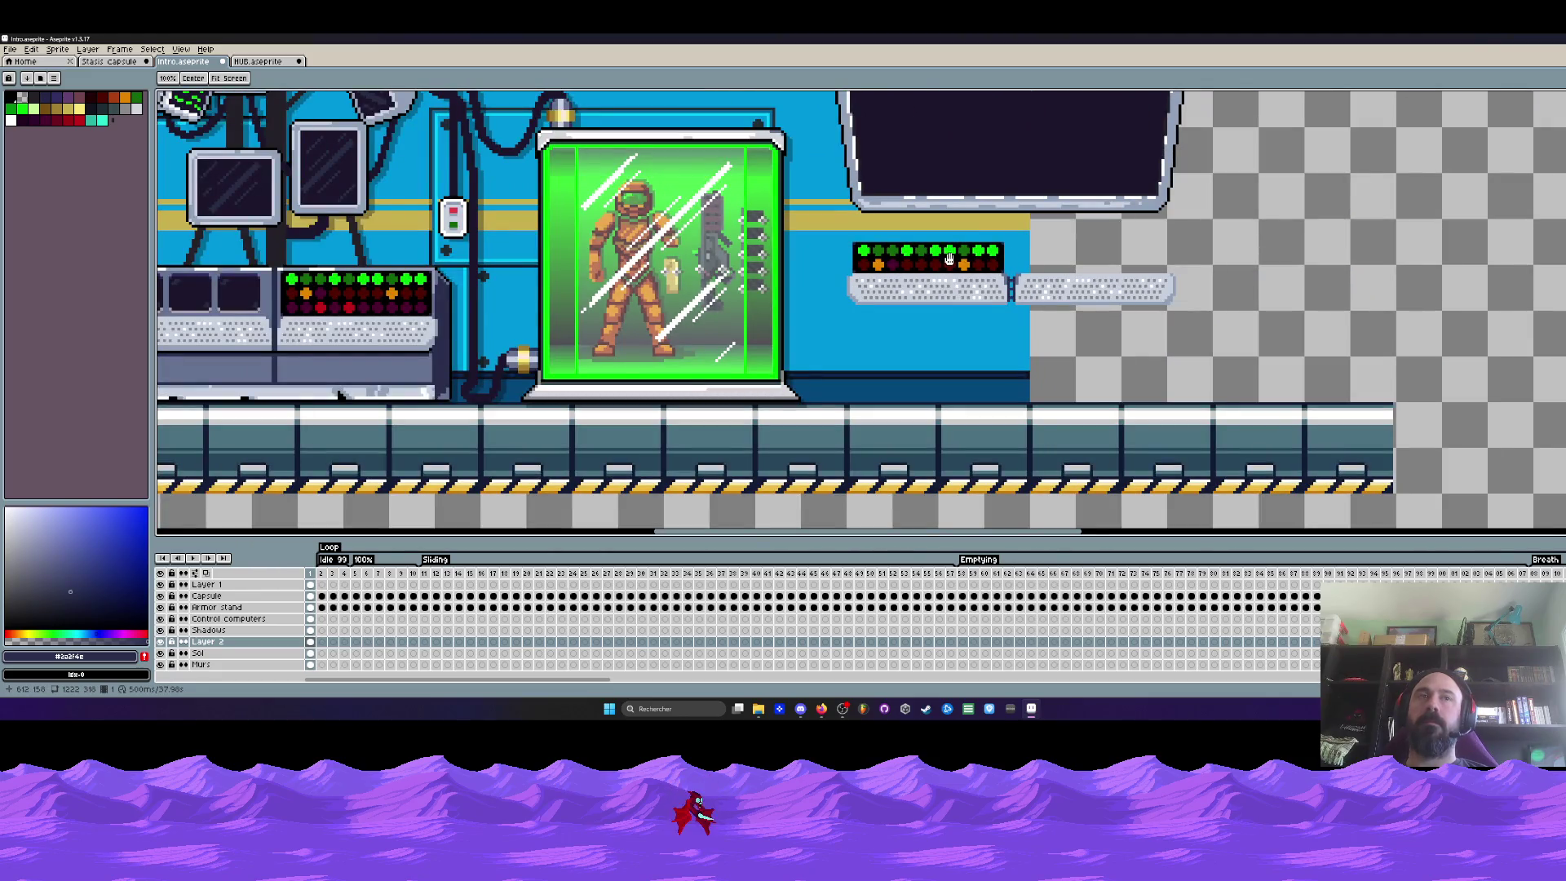
{"action": "scroll", "coordinate": [949, 259], "scroll_direction": "down", "scroll_amount": 1}
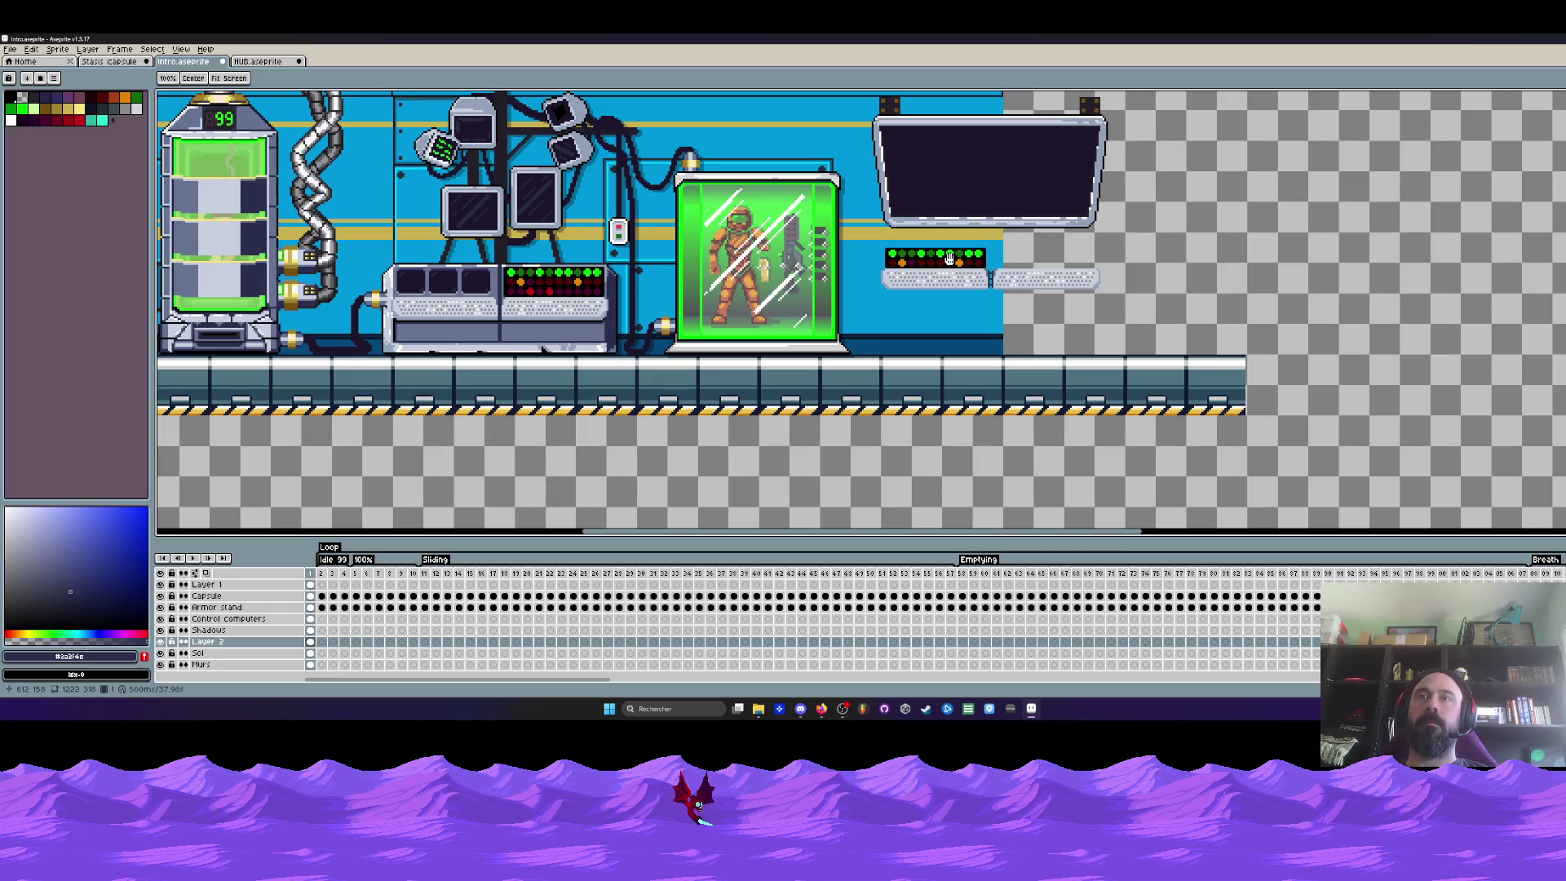
{"action": "left_click_drag", "start_coordinate": [950, 259], "coordinate": [951, 291]}
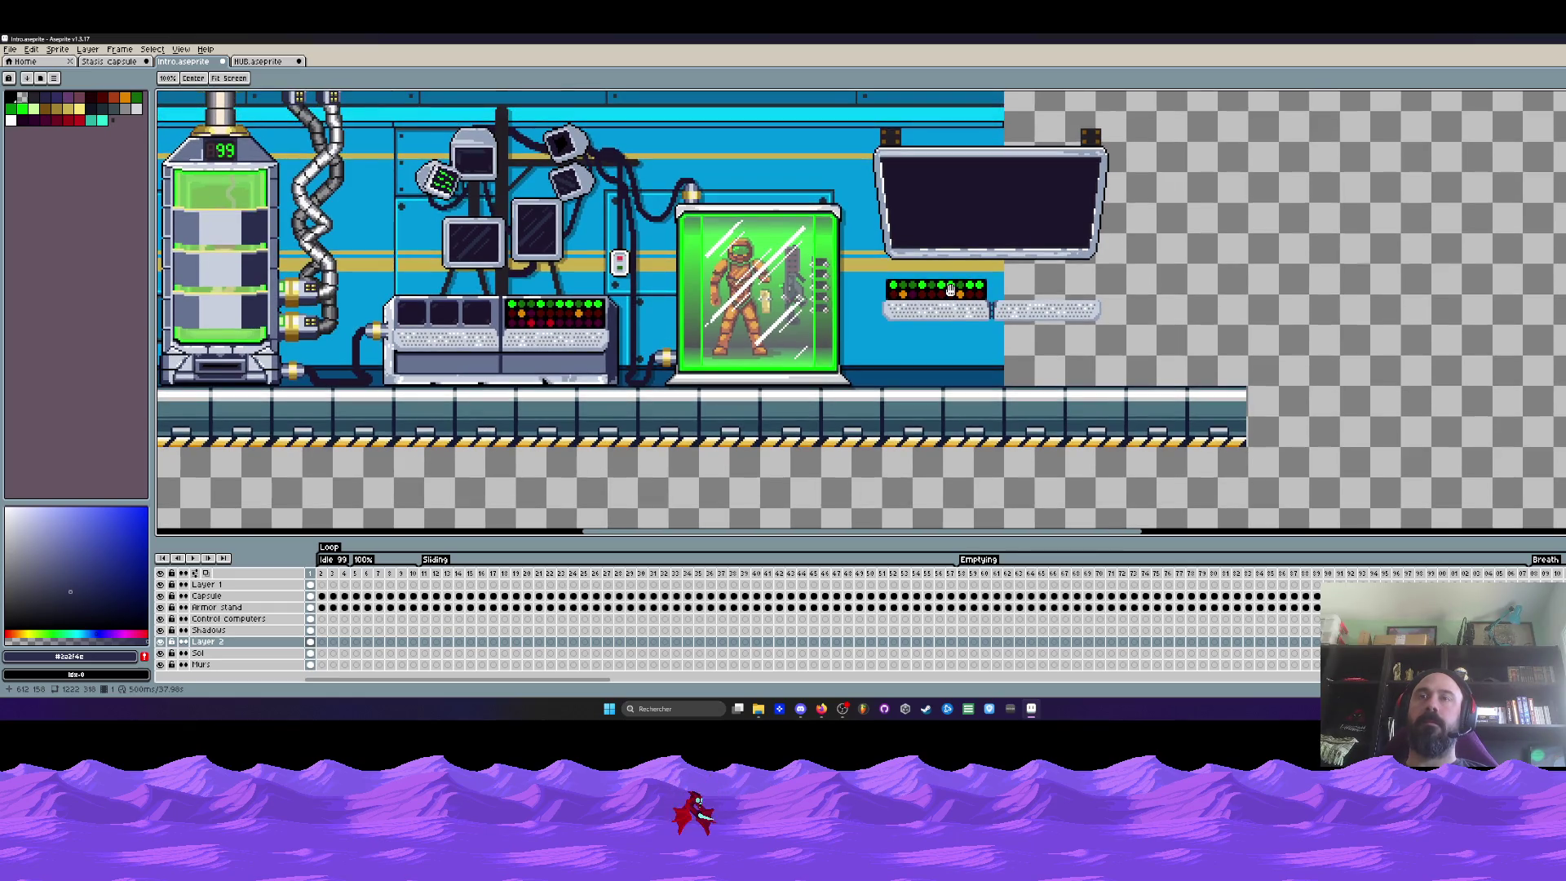
{"action": "key", "text": "m"}
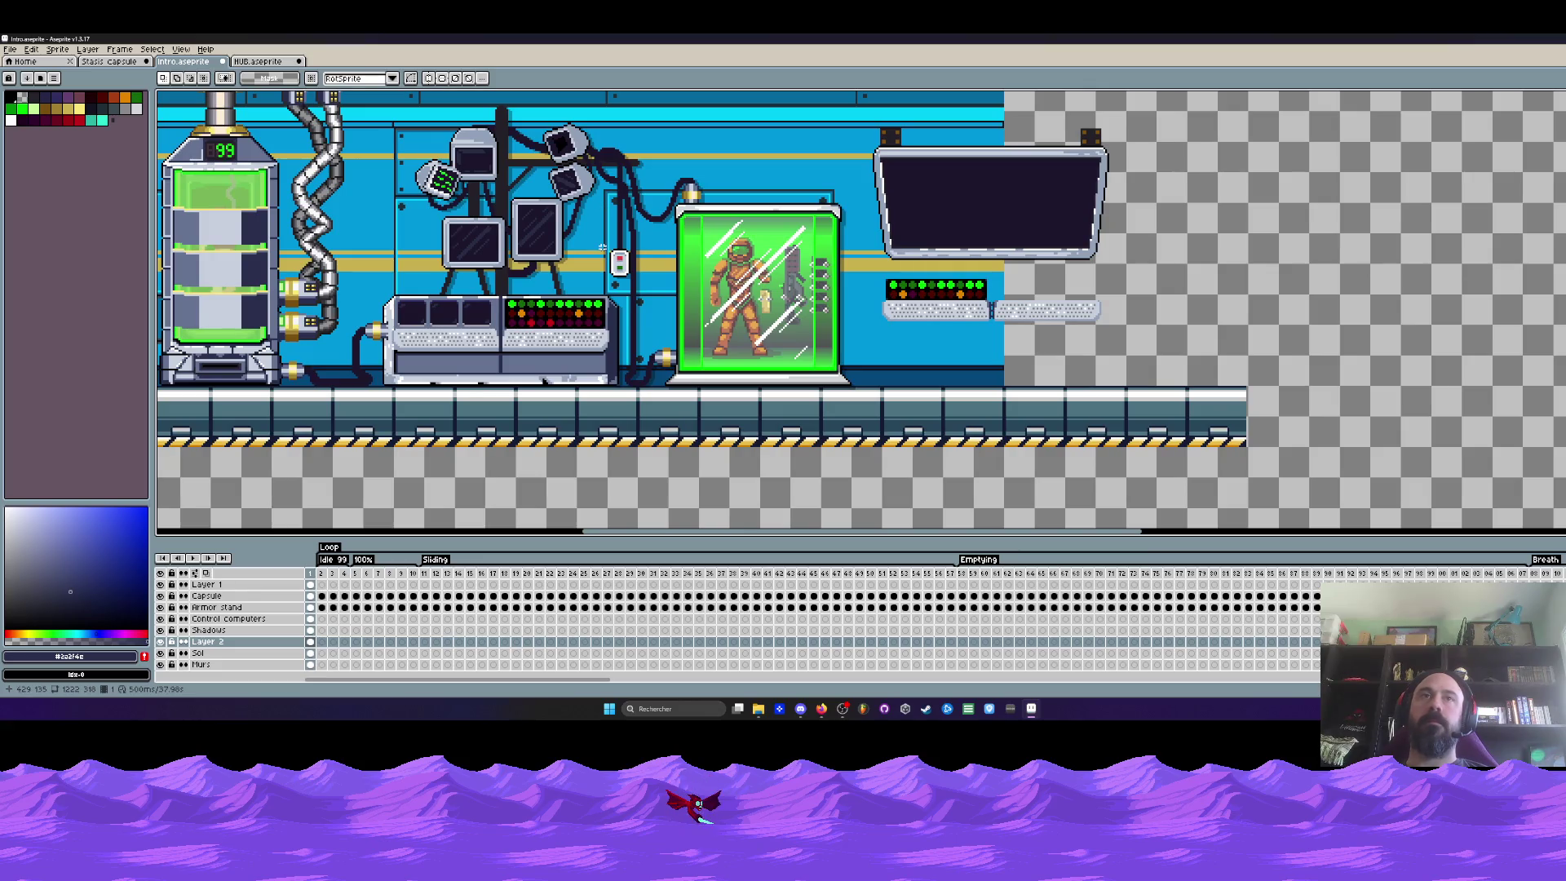
{"action": "scroll", "coordinate": [602, 248], "scroll_direction": "up", "scroll_amount": 2}
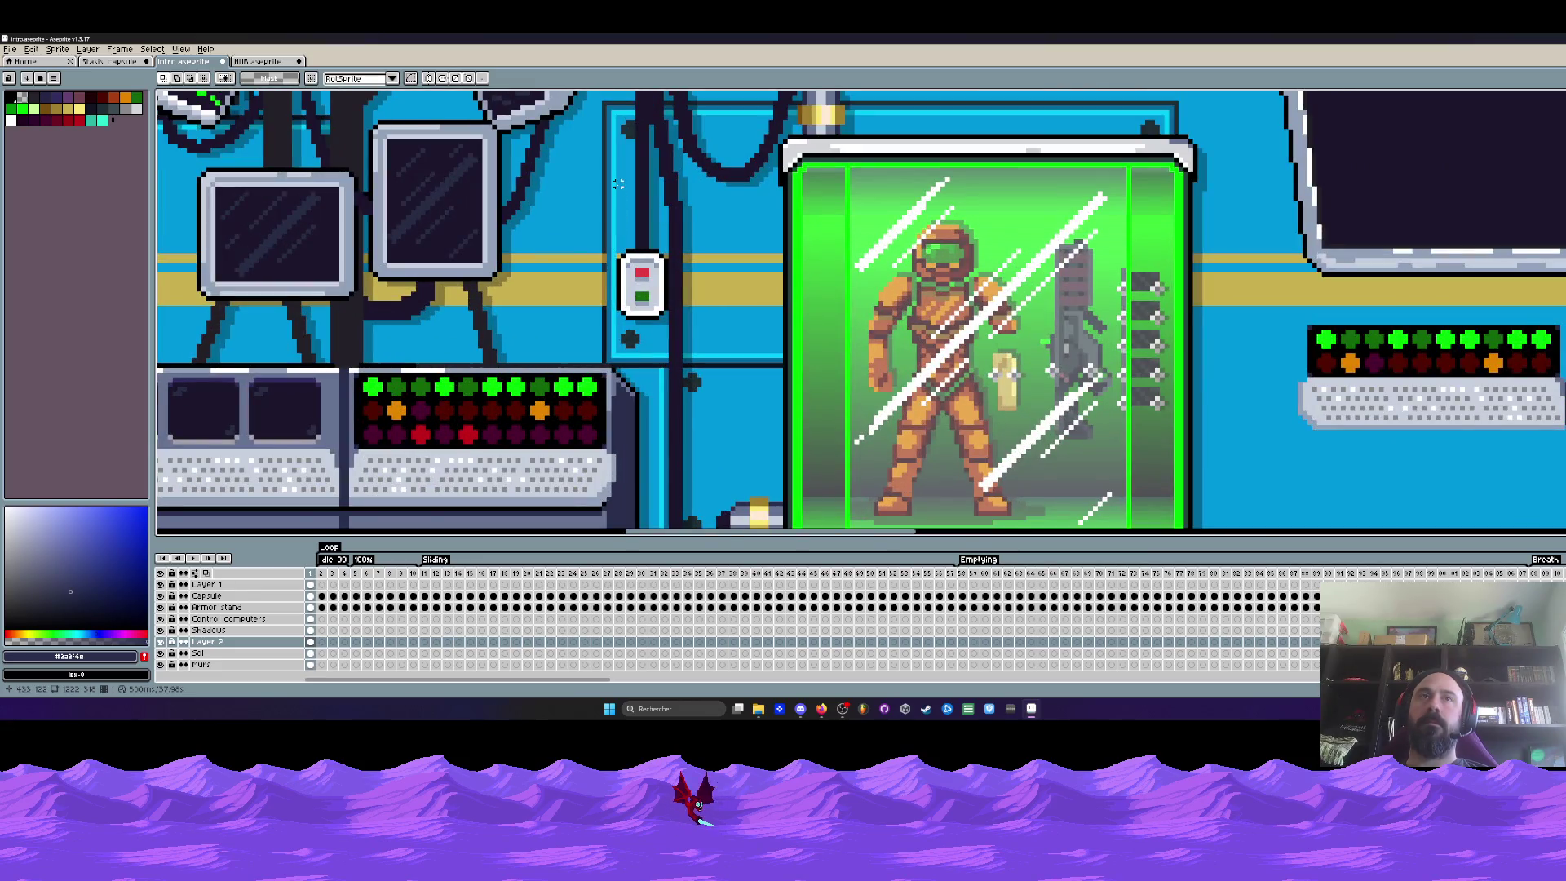
{"action": "scroll", "coordinate": [618, 184], "scroll_direction": "down", "scroll_amount": 2}
{"action": "scroll", "coordinate": [975, 250], "scroll_direction": "up", "scroll_amount": 1}
{"action": "scroll", "coordinate": [913, 259], "scroll_direction": "up", "scroll_amount": 1}
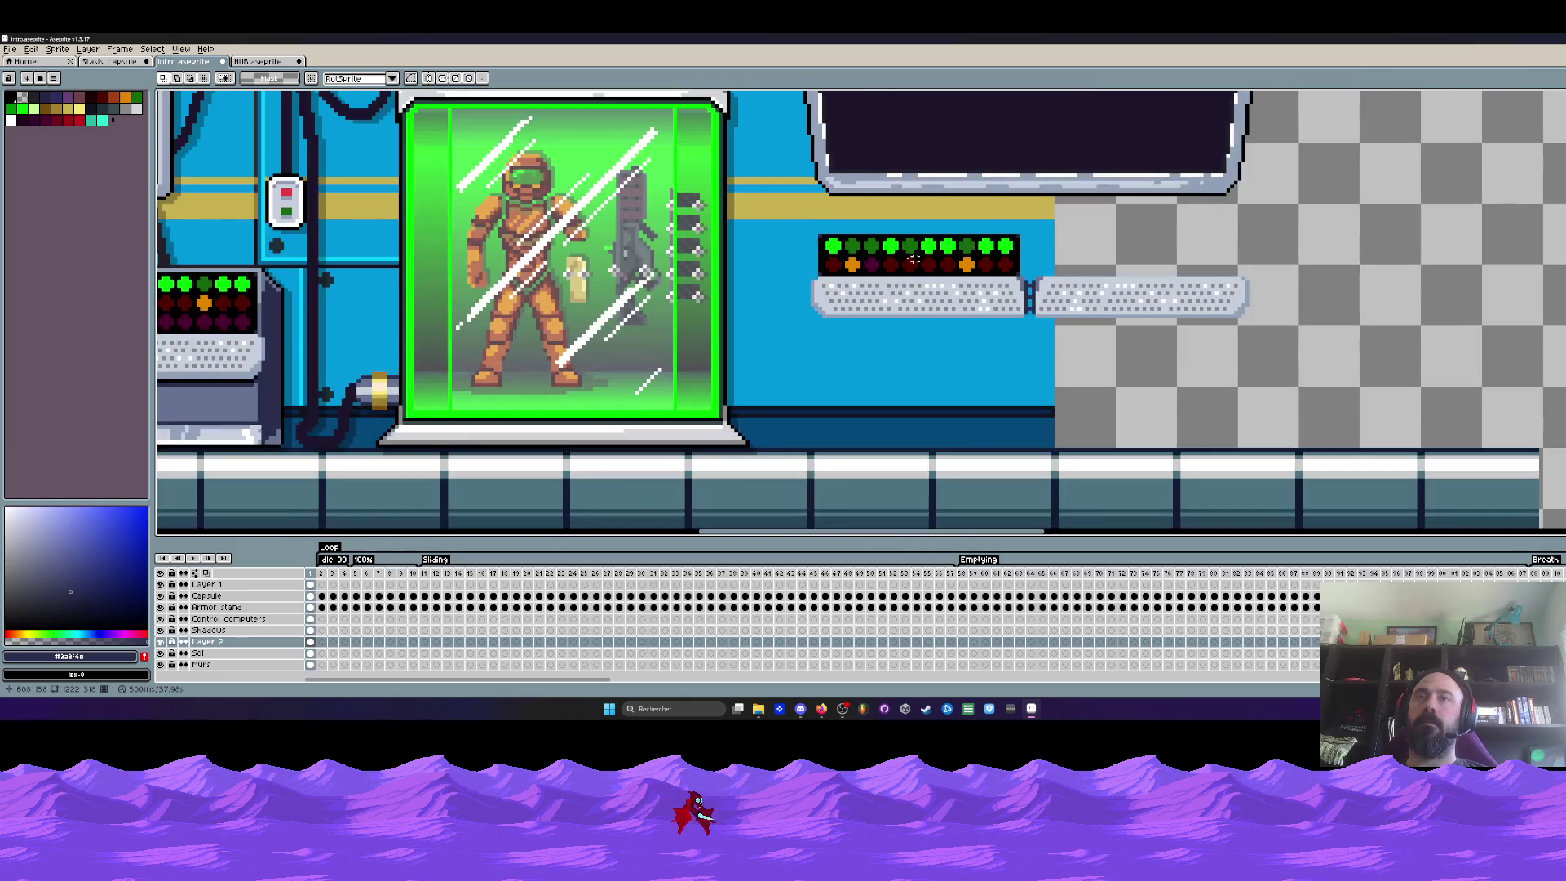
{"action": "scroll", "coordinate": [904, 260], "scroll_direction": "up", "scroll_amount": 1}
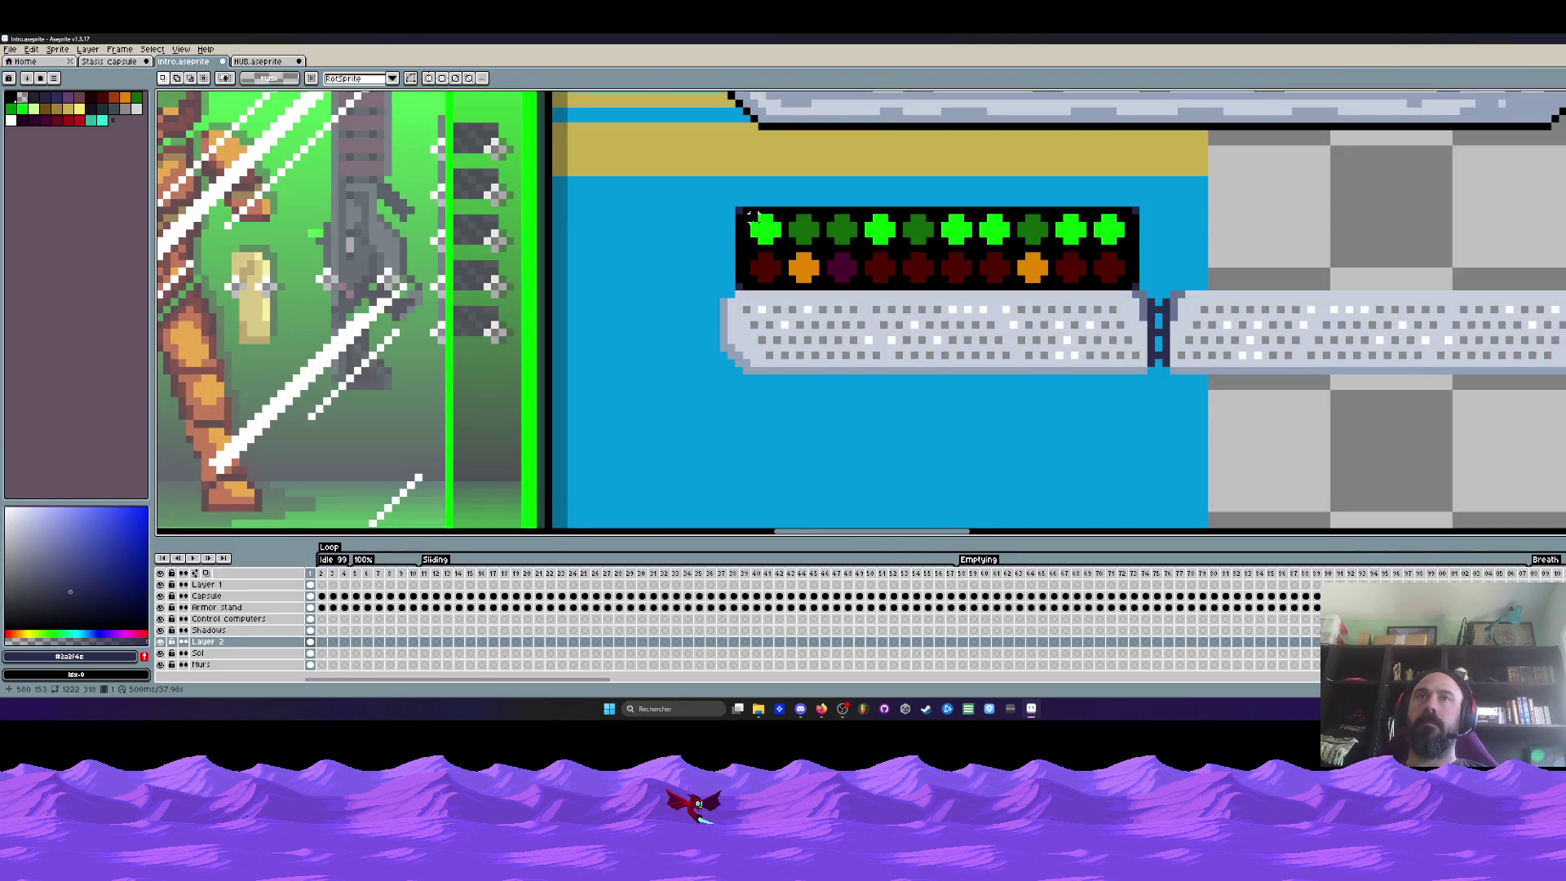
{"action": "scroll", "coordinate": [753, 217], "scroll_direction": "up", "scroll_amount": 1}
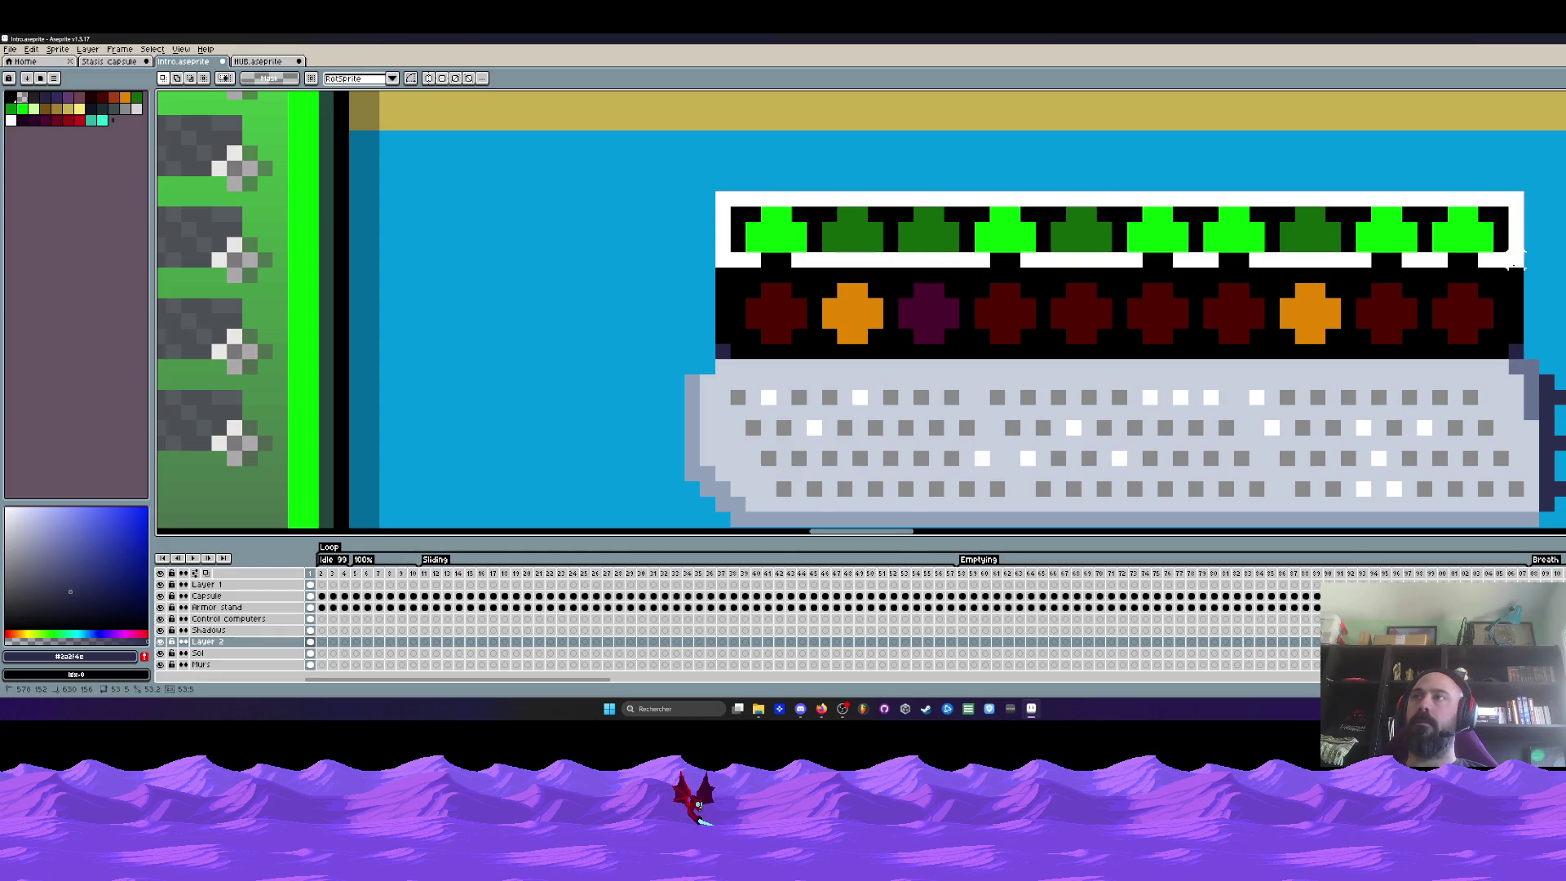
{"action": "mouse_move", "coordinate": [760, 209]}
{"action": "left_mouse_down"}
{"action": "mouse_move", "coordinate": [1527, 272]}
{"action": "mouse_move", "coordinate": [1462, 315]}
{"action": "left_mouse_up"}
{"action": "scroll", "coordinate": [1462, 316], "scroll_direction": "down", "scroll_amount": 2}
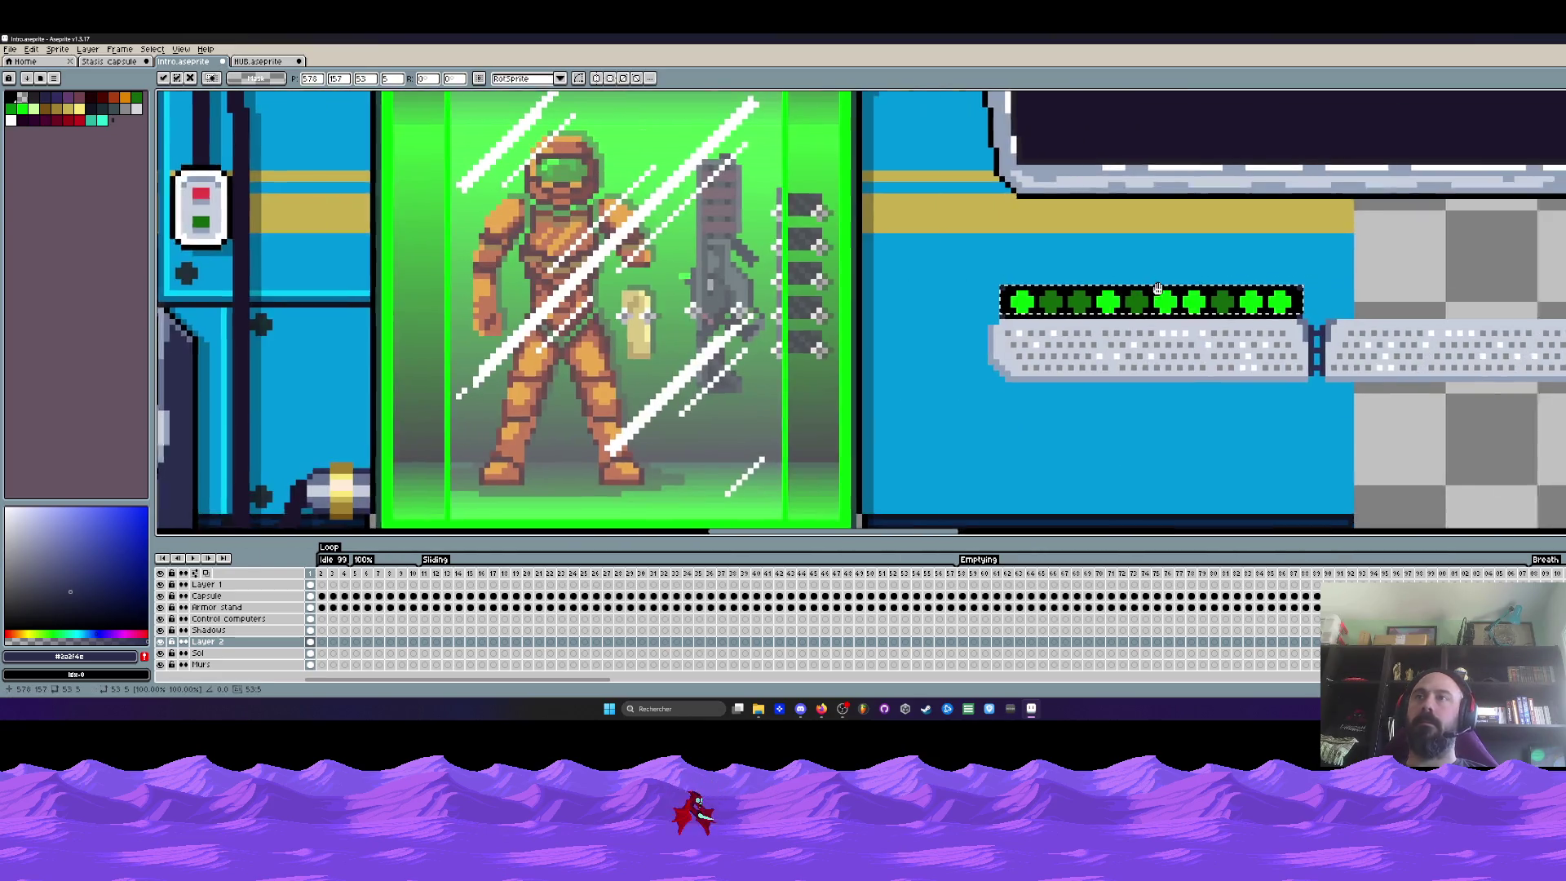
{"action": "left_click_drag", "start_coordinate": [1284, 312], "coordinate": [1085, 306]}
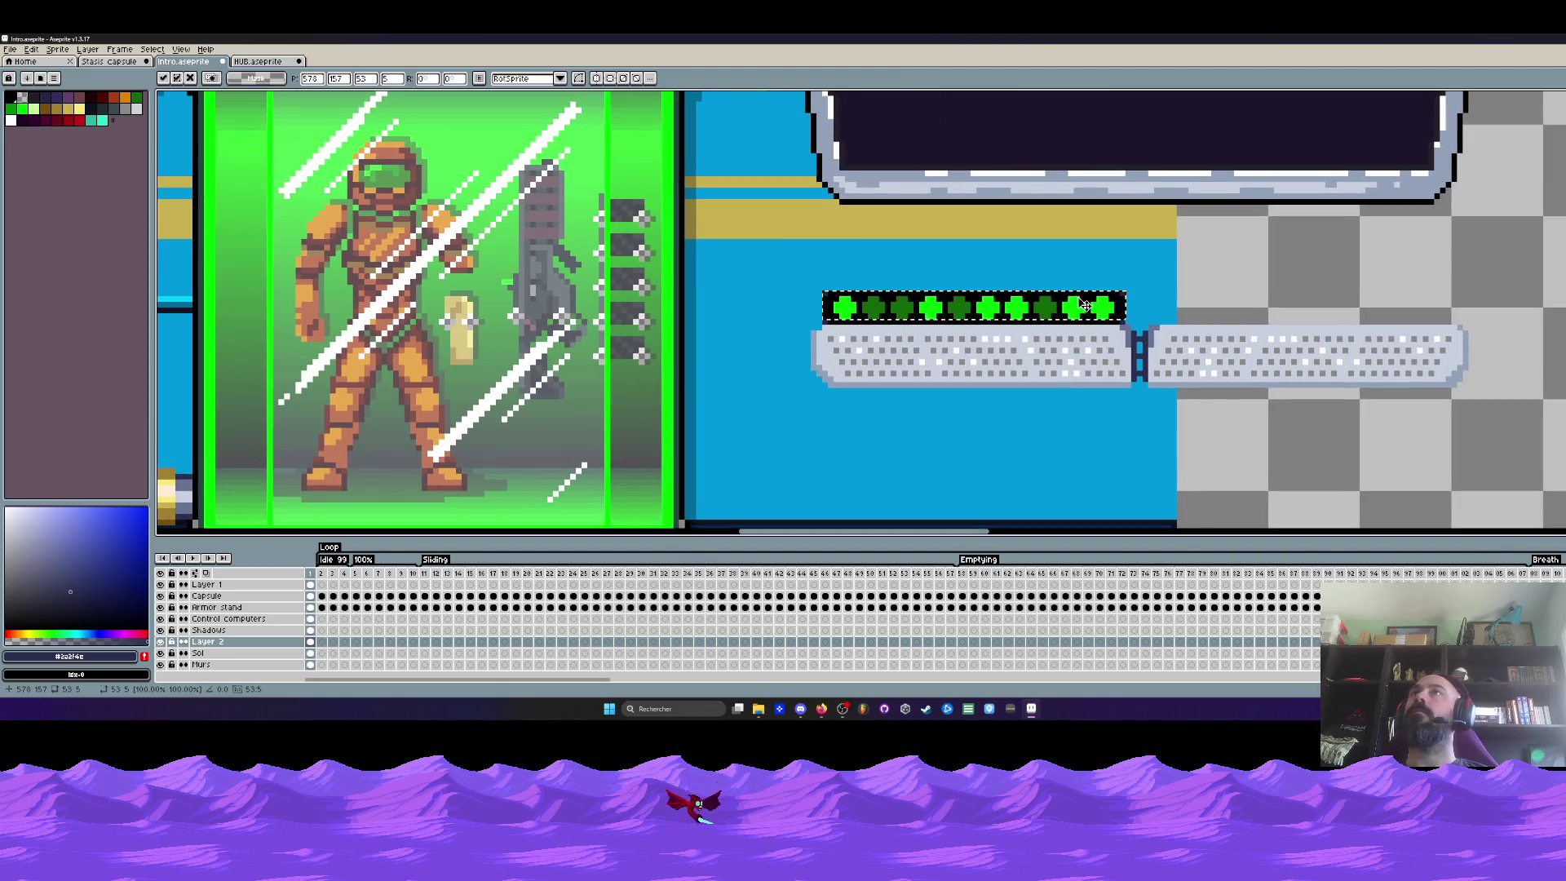
{"action": "scroll", "coordinate": [1109, 311], "scroll_direction": "up", "scroll_amount": 1}
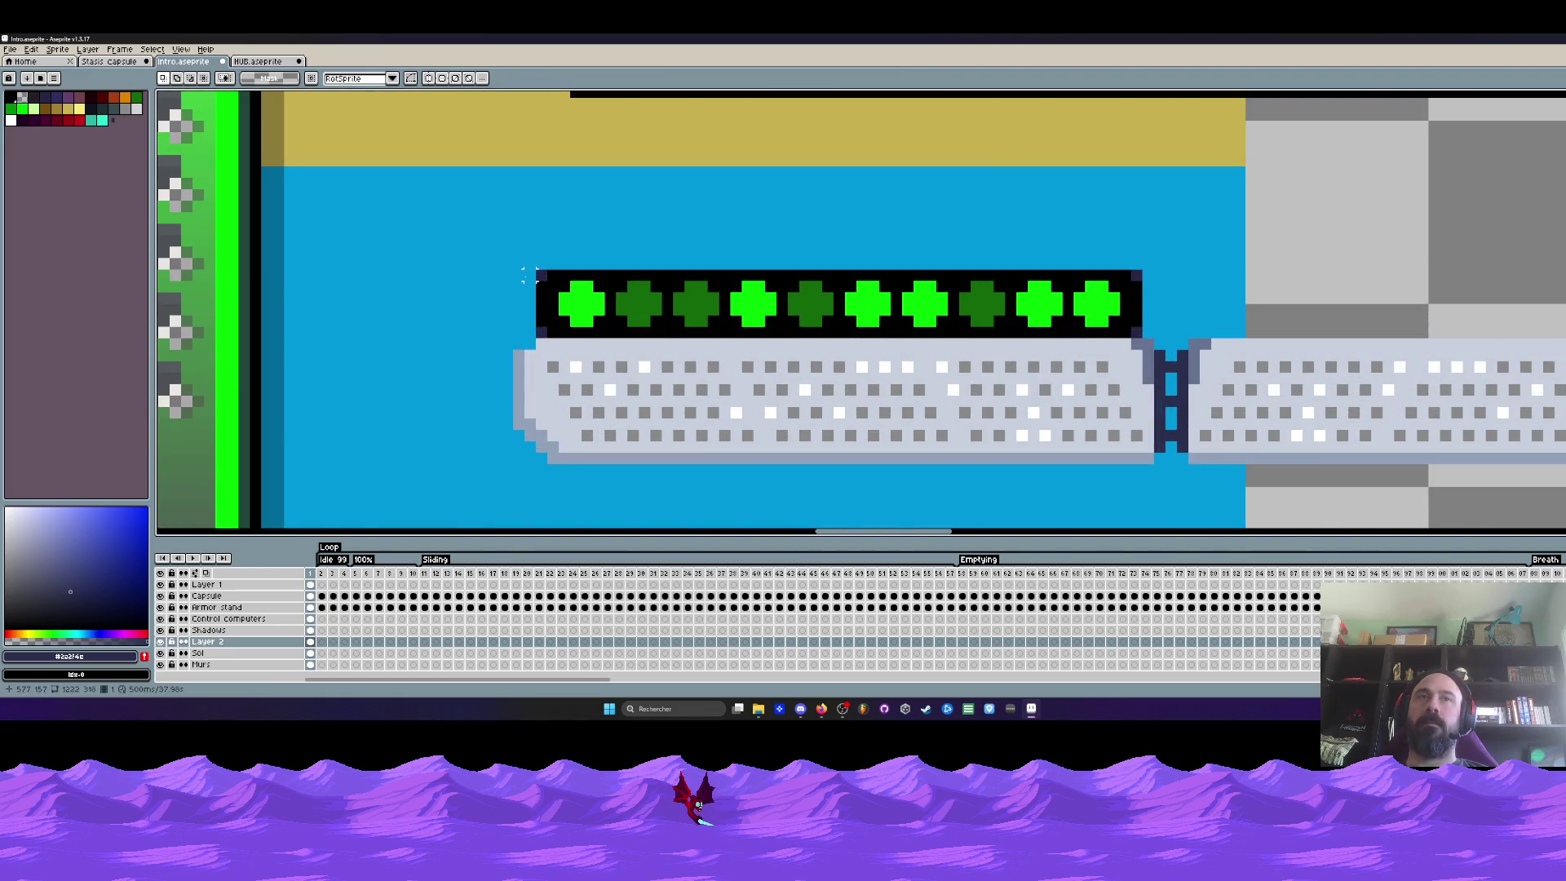
{"action": "scroll", "coordinate": [527, 274], "scroll_direction": "down", "scroll_amount": 2}
{"action": "scroll", "coordinate": [979, 262], "scroll_direction": "down", "scroll_amount": 1}
{"action": "scroll", "coordinate": [988, 262], "scroll_direction": "up", "scroll_amount": 2}
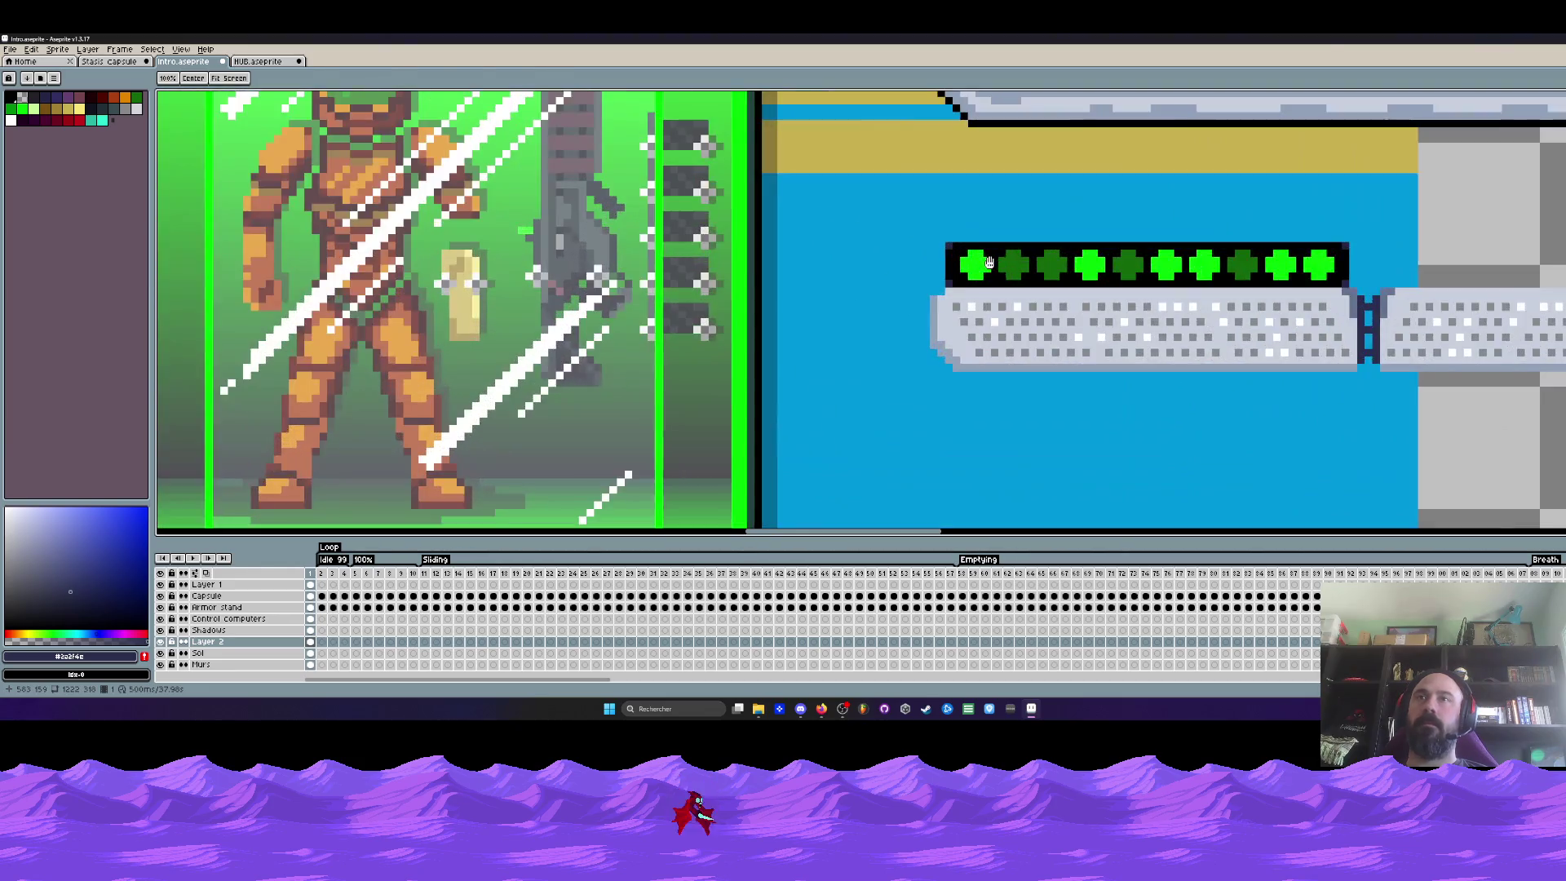
{"action": "scroll", "coordinate": [989, 263], "scroll_direction": "up", "scroll_amount": 1}
Draw a light grey line along the top edge of the green LED bar
{"action": "left_click", "coordinate": [945, 293], "text": "alt"}
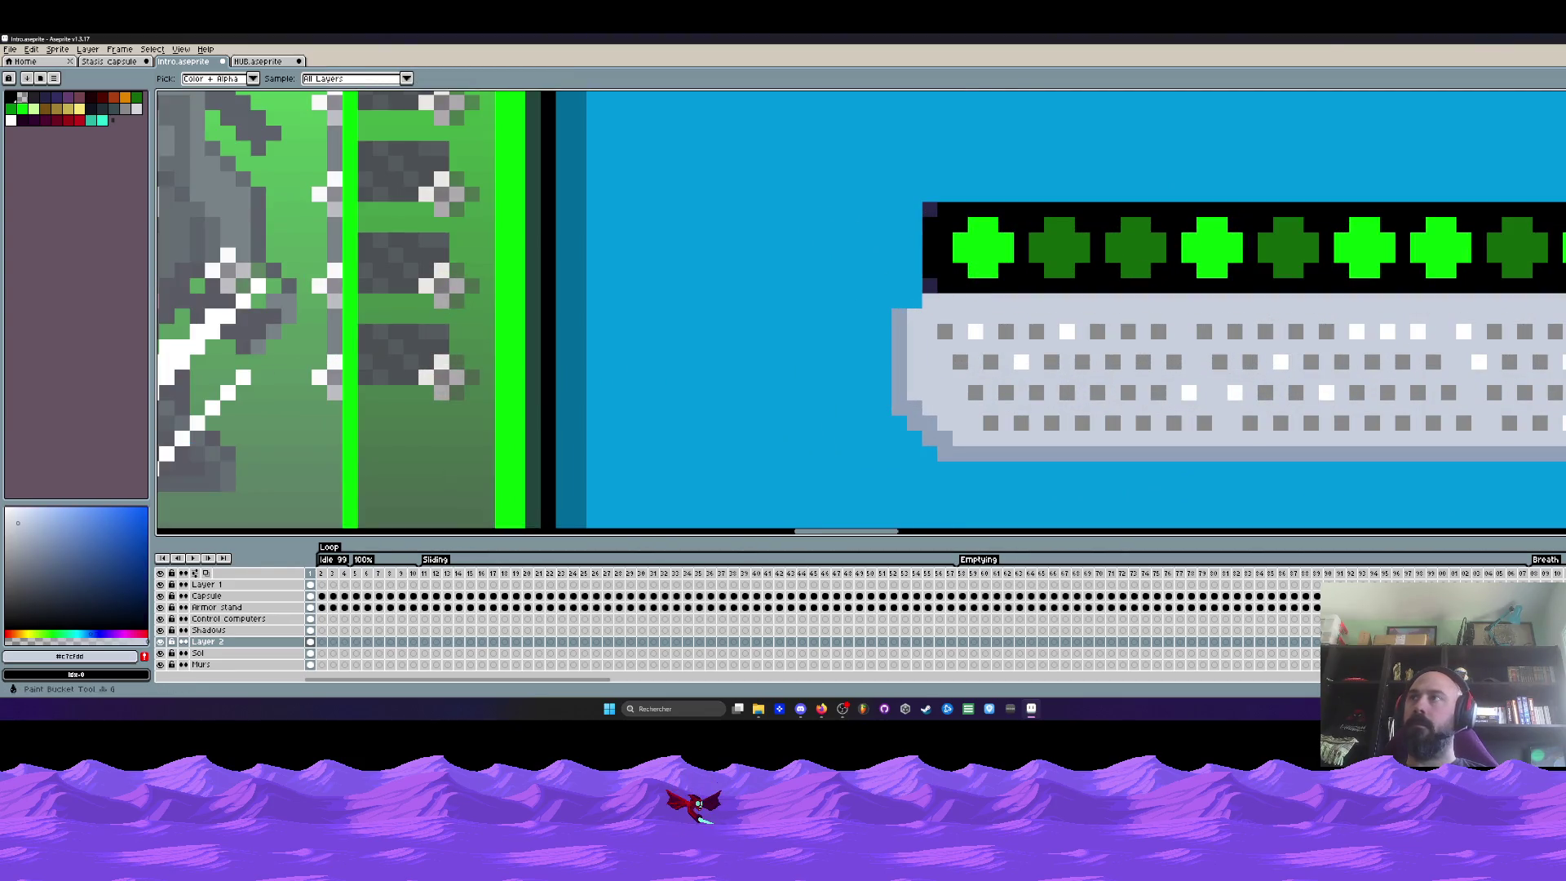
{"action": "key", "text": "l"}
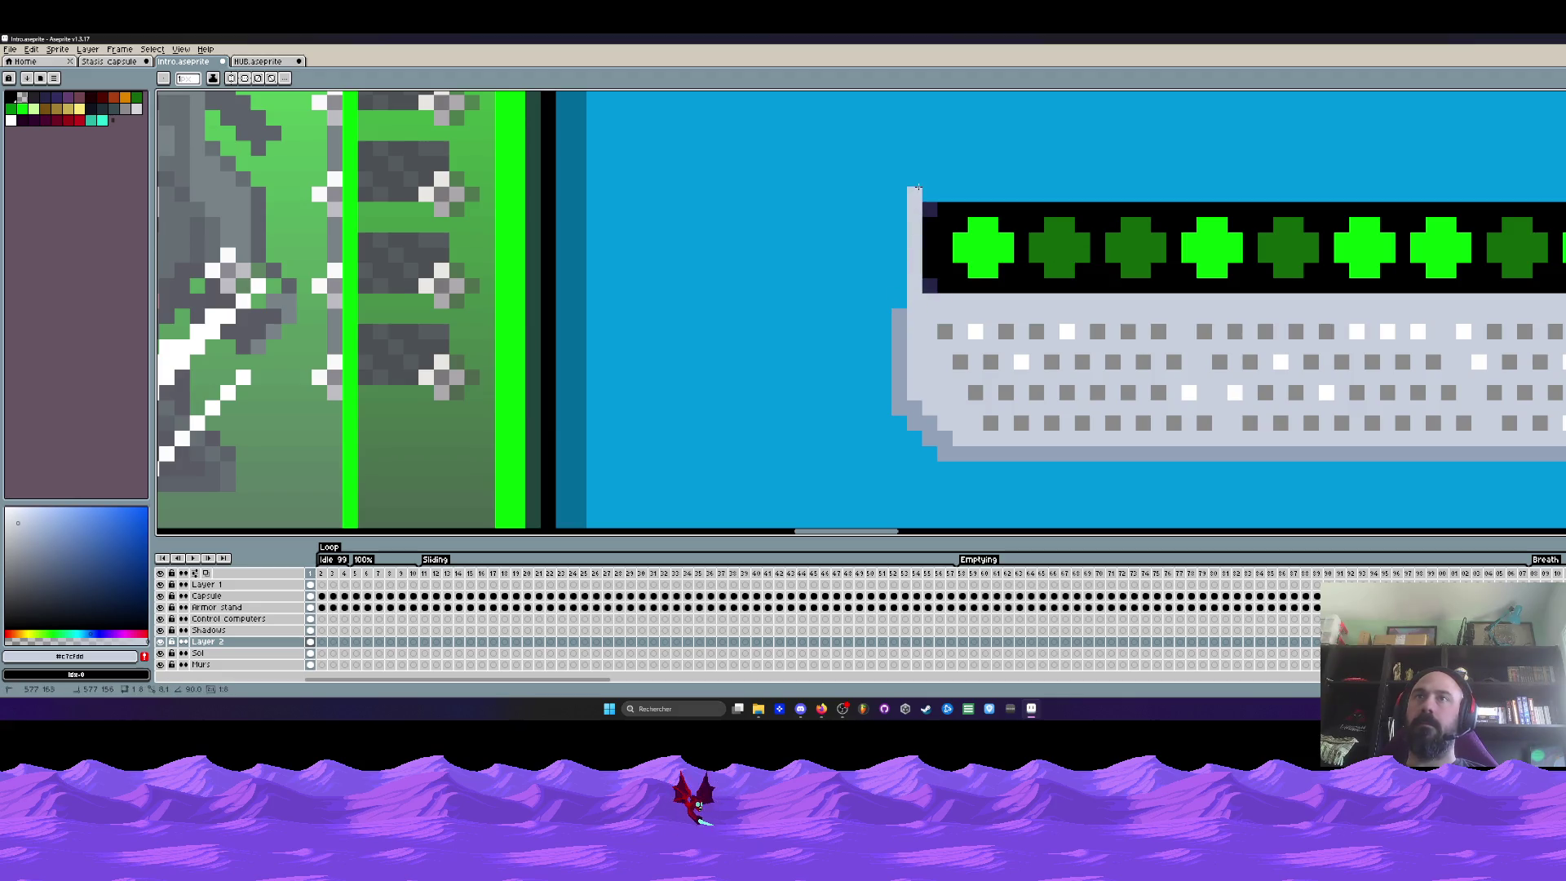
{"action": "left_click_drag", "start_coordinate": [913, 186], "coordinate": [974, 194]}
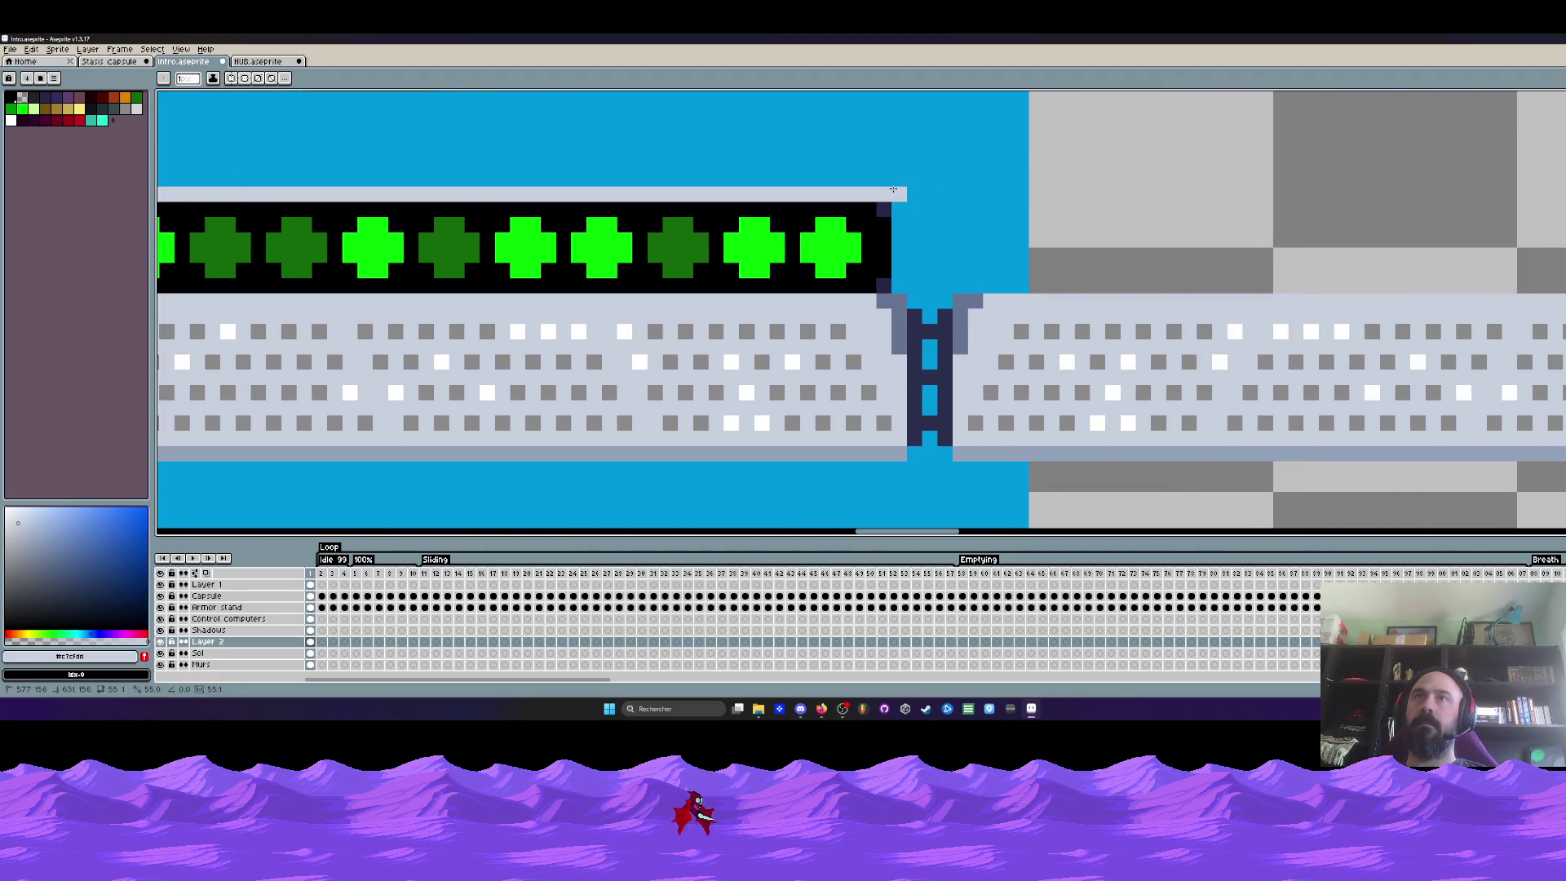
{"action": "scroll", "coordinate": [894, 262], "scroll_direction": "down", "scroll_amount": 1}
{"action": "scroll", "coordinate": [894, 262], "scroll_direction": "down", "scroll_amount": 2}
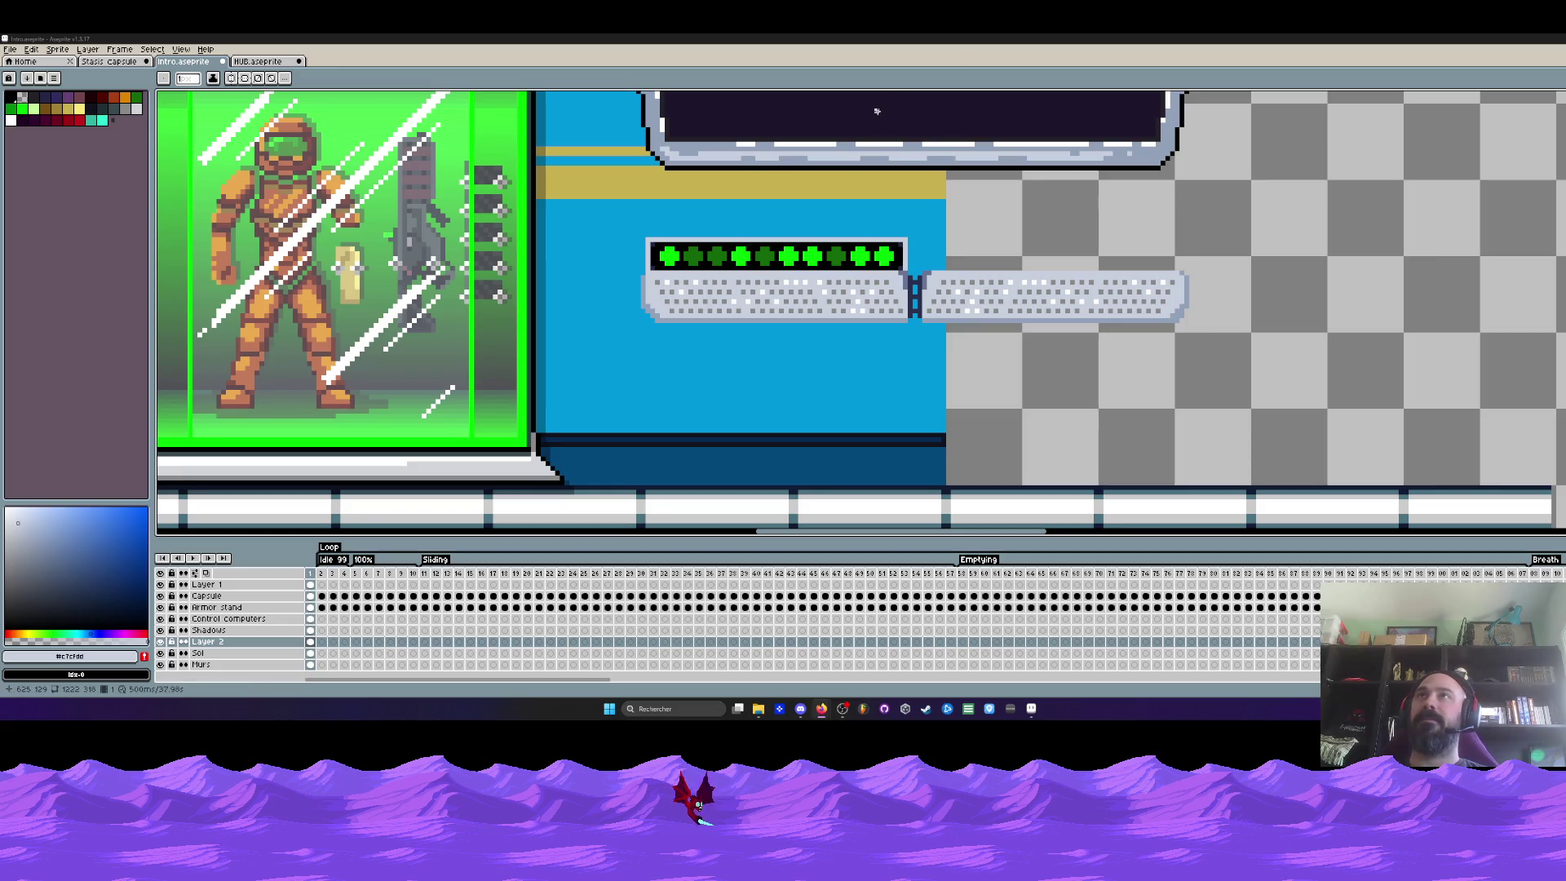
{"action": "scroll", "coordinate": [886, 182], "scroll_direction": "down", "scroll_amount": 2}
{"action": "scroll", "coordinate": [773, 92], "scroll_direction": "up", "scroll_amount": 2}
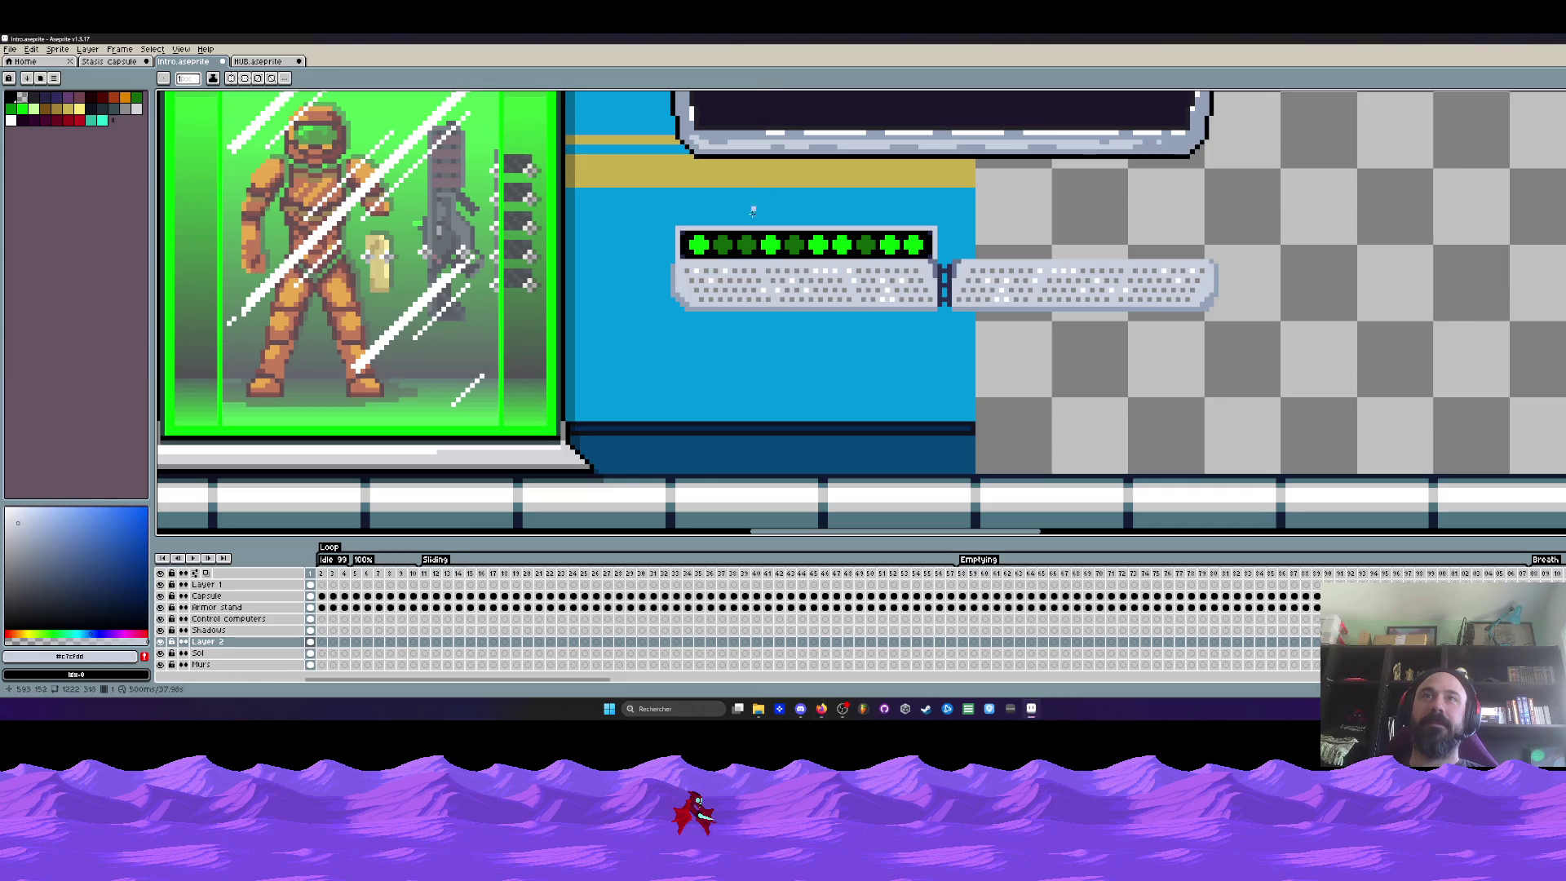
{"action": "scroll", "coordinate": [753, 211], "scroll_direction": "up", "scroll_amount": 1}
Copy the green LED bar onto the right keyboard panel and commit it
{"action": "key", "text": "m"}
{"action": "left_click_drag", "start_coordinate": [587, 225], "coordinate": [1212, 301]}
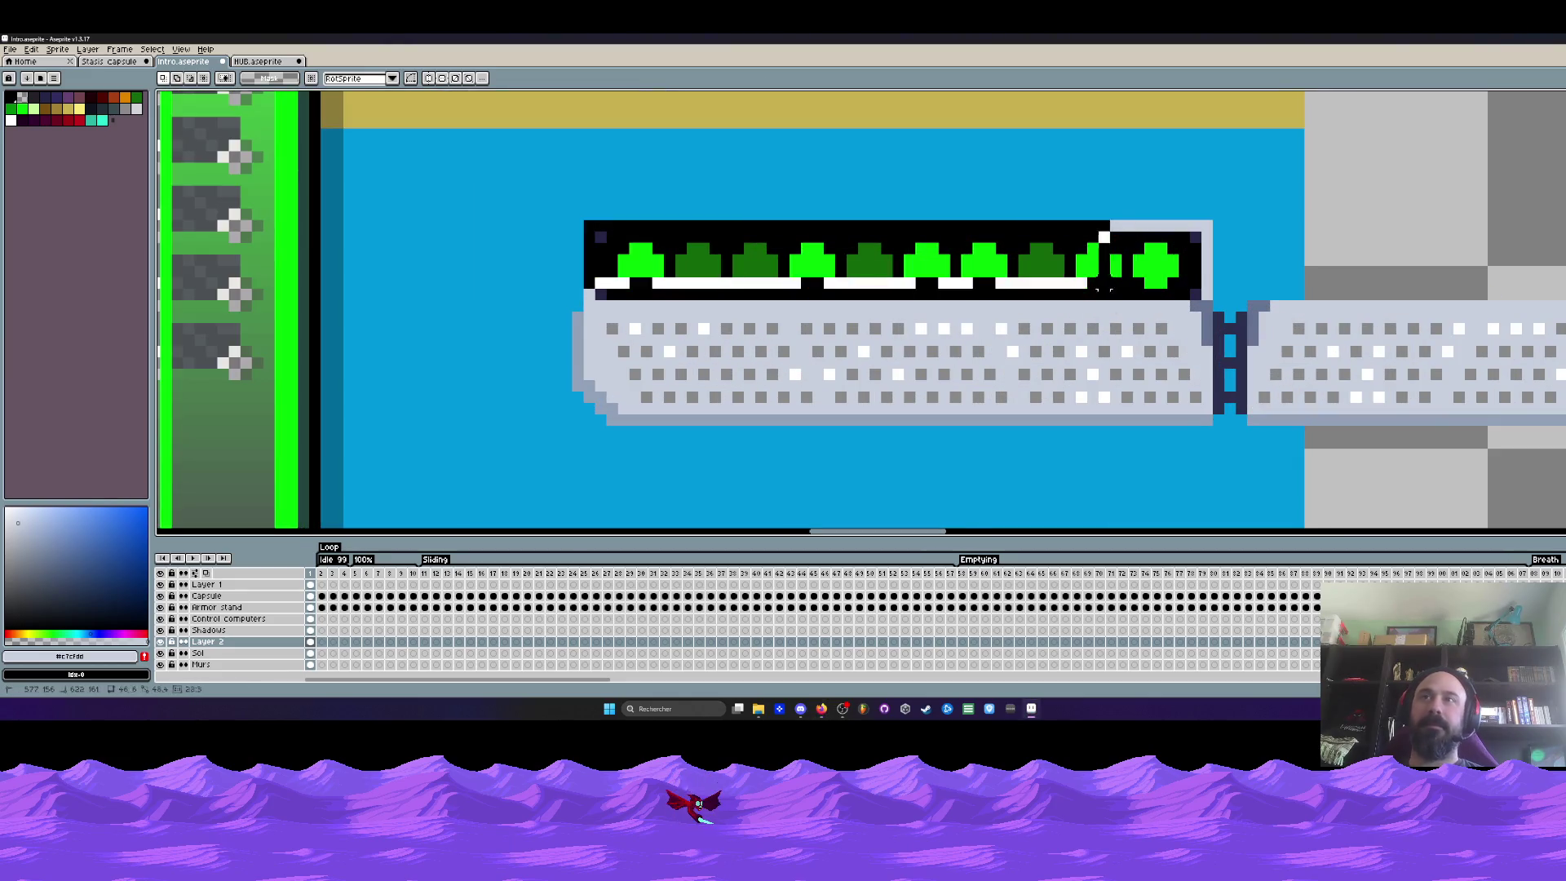
{"action": "scroll", "coordinate": [1175, 301], "scroll_direction": "down", "scroll_amount": 2}
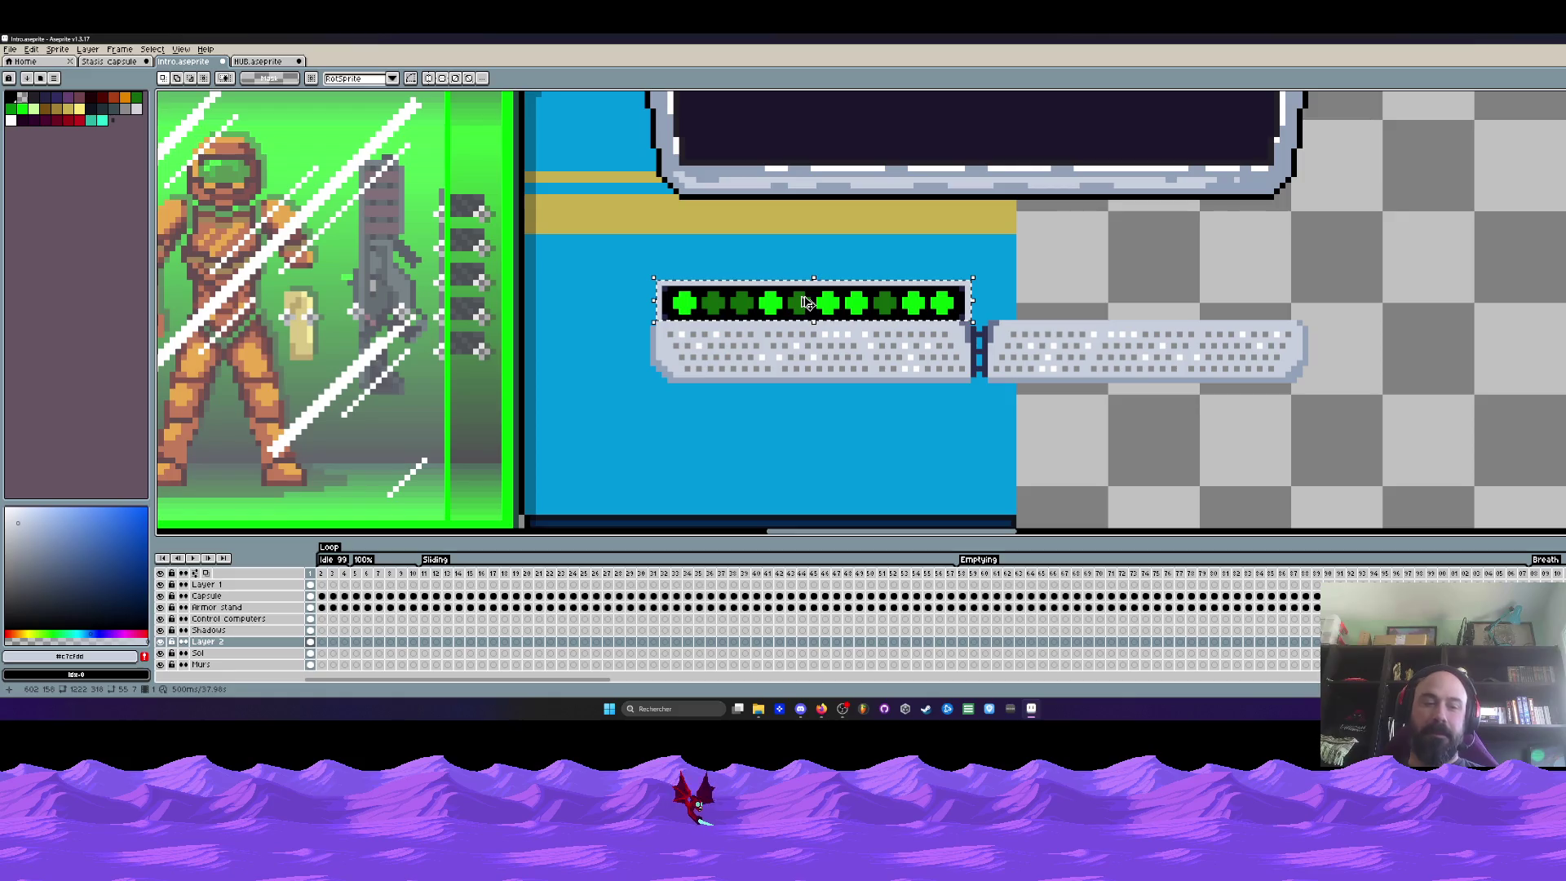
{"action": "left_click_drag", "start_coordinate": [808, 303], "coordinate": [1104, 313]}
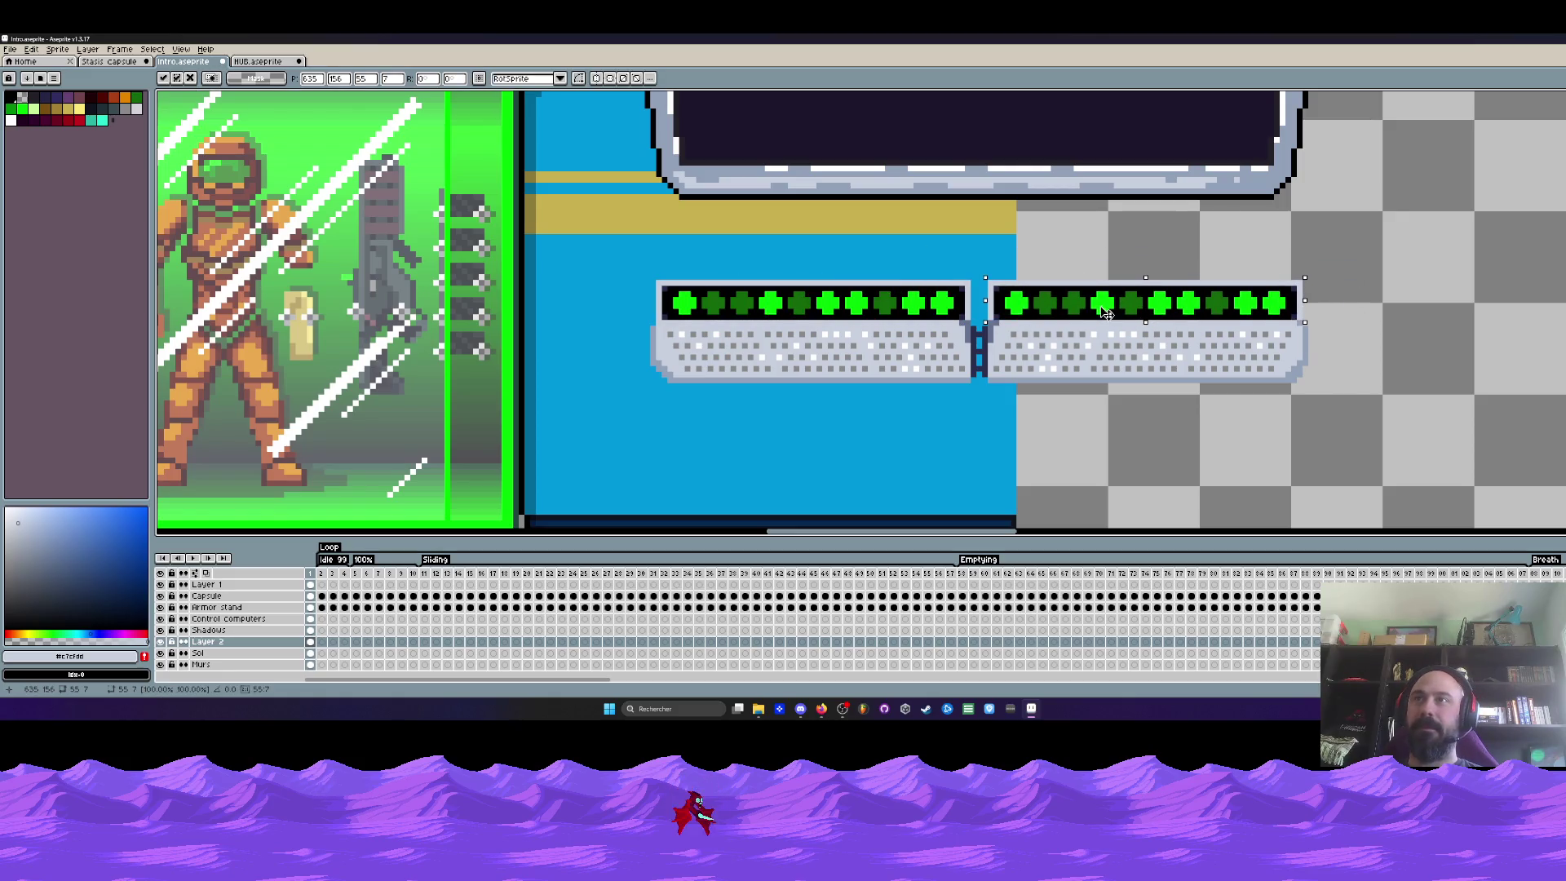
{"action": "key", "text": "Return"}
{"action": "scroll", "coordinate": [1319, 325], "scroll_direction": "up", "scroll_amount": 2}
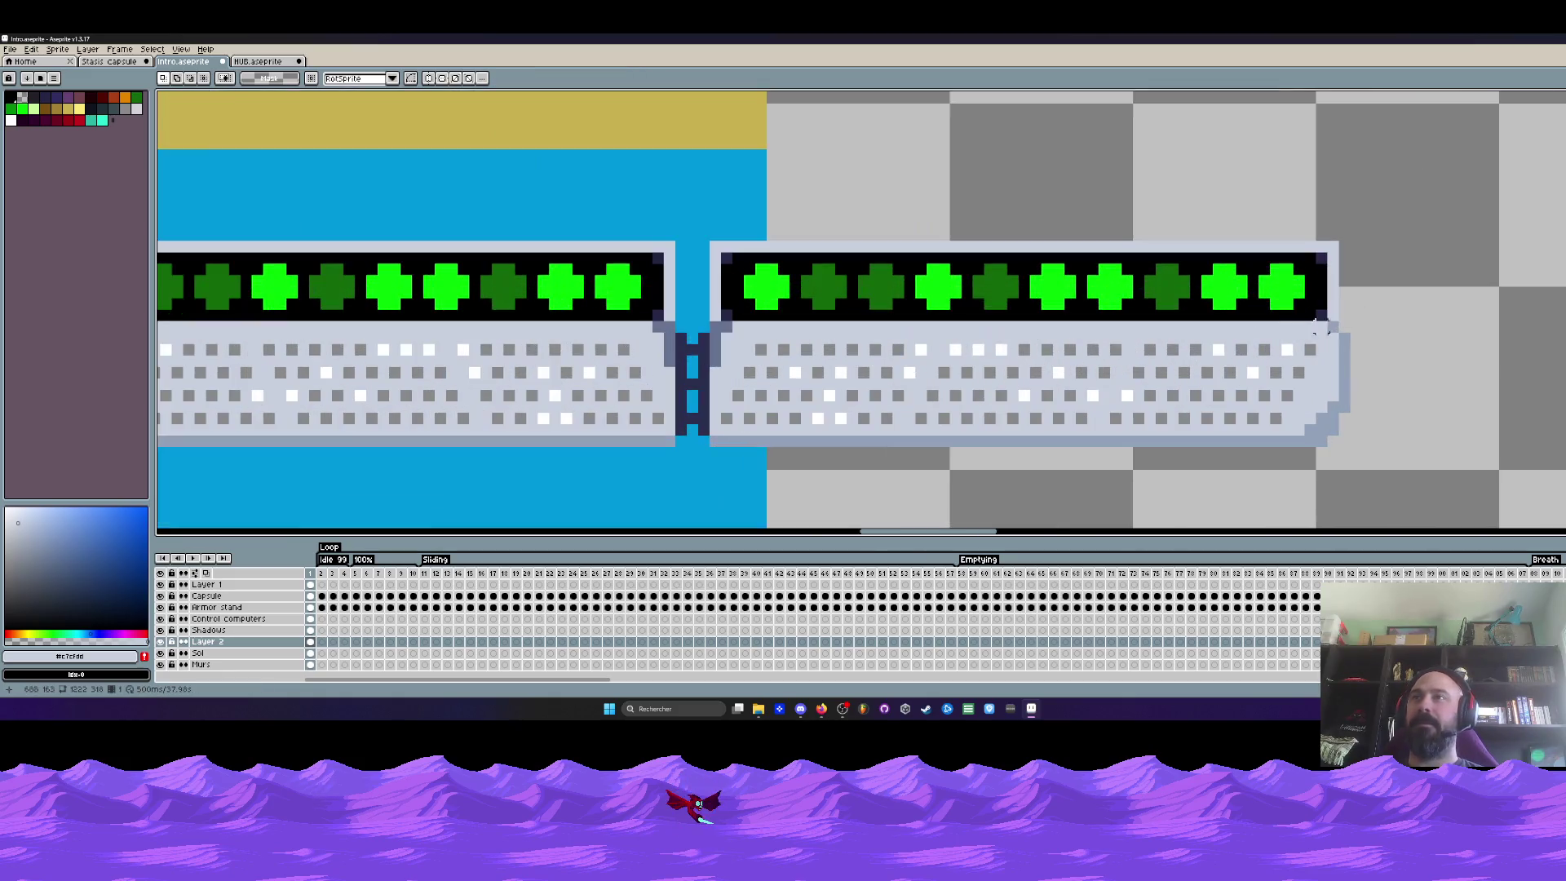
Sample colours from the console's indicator grid for recolouring the lights
{"action": "key", "text": "i"}
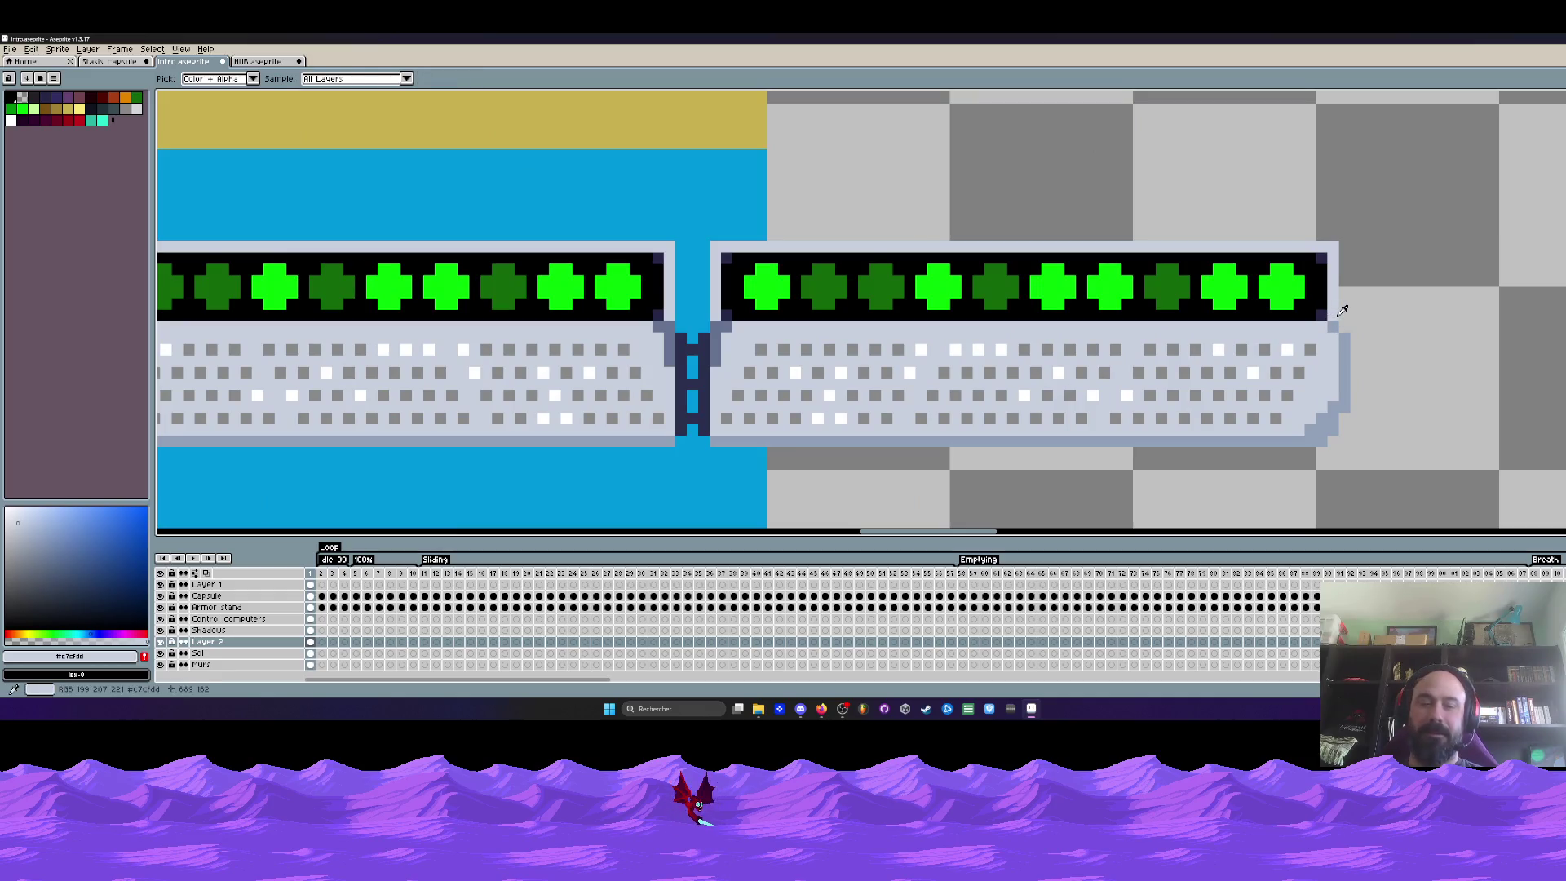
{"action": "key", "text": "b"}
{"action": "scroll", "coordinate": [1342, 313], "scroll_direction": "down", "scroll_amount": 2}
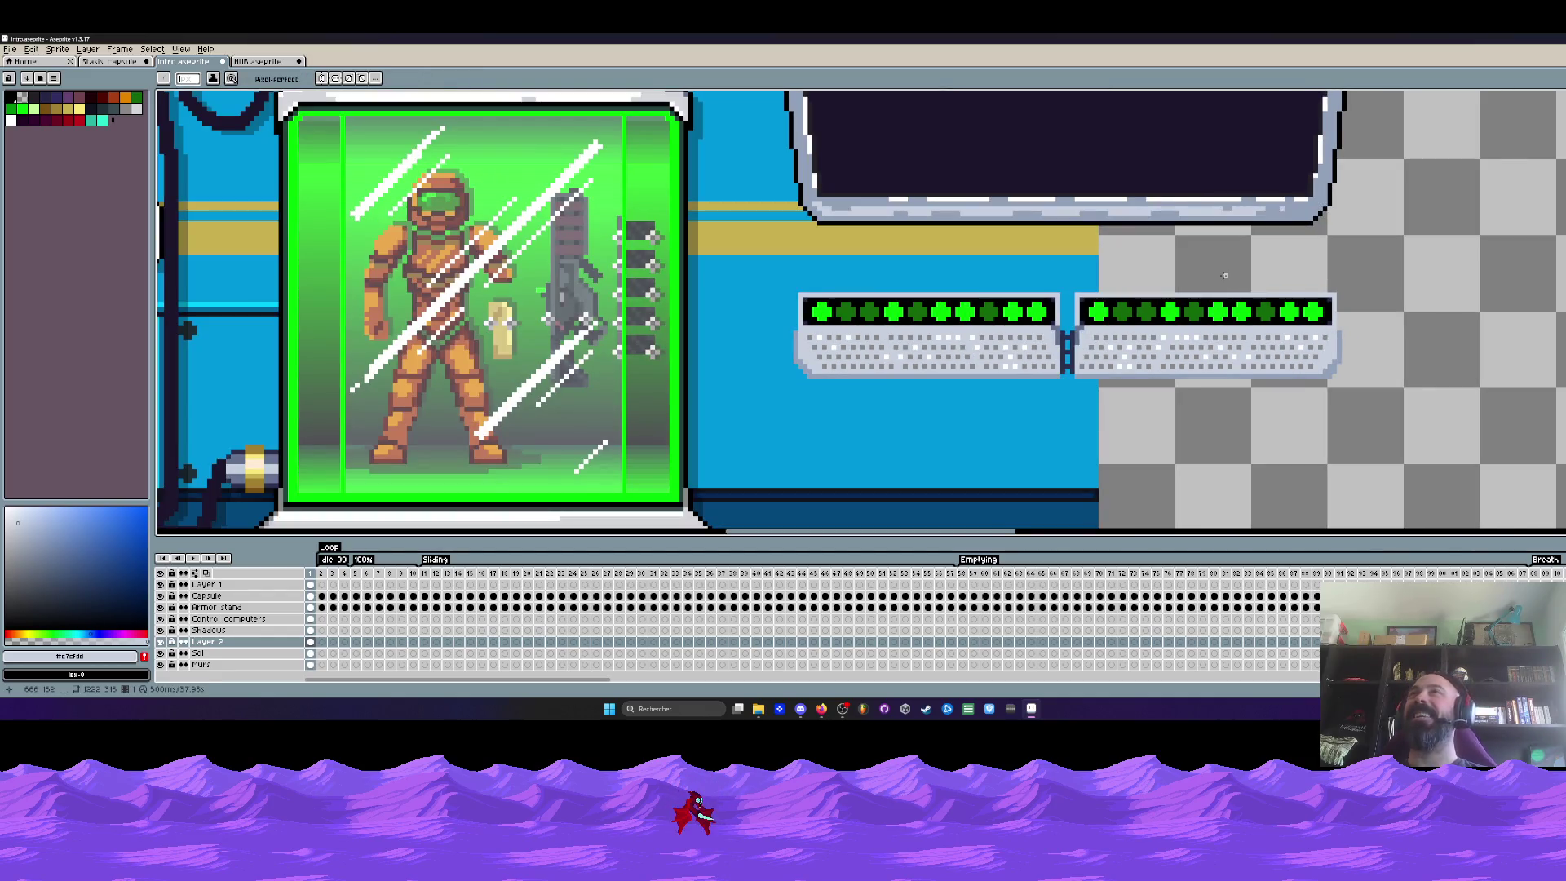
{"action": "scroll", "coordinate": [1346, 373], "scroll_direction": "up", "scroll_amount": 1}
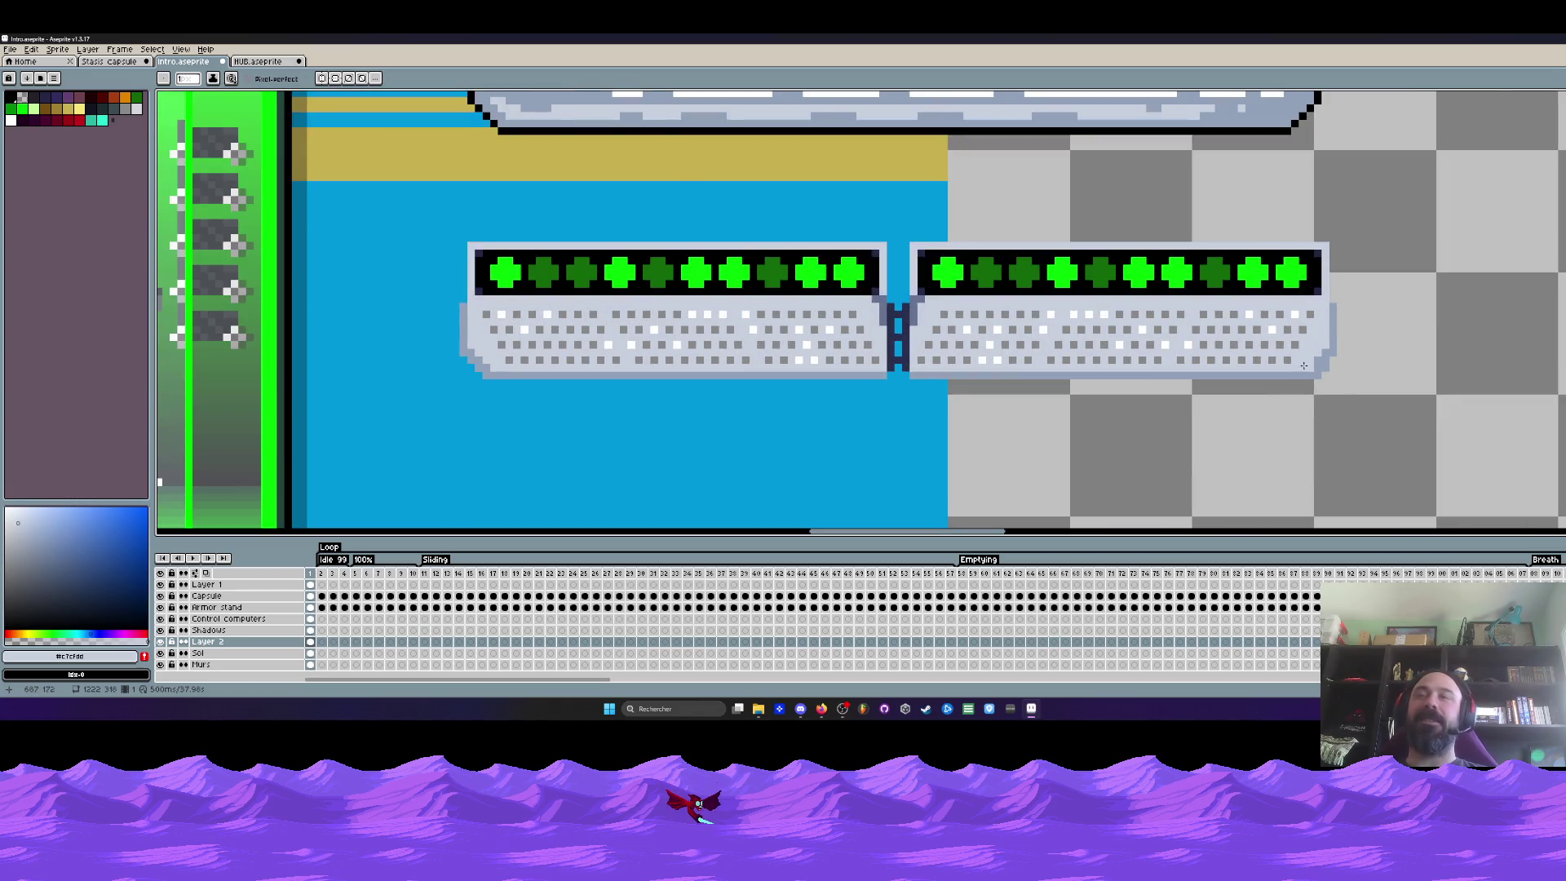
{"action": "scroll", "coordinate": [1305, 366], "scroll_direction": "up", "scroll_amount": 1}
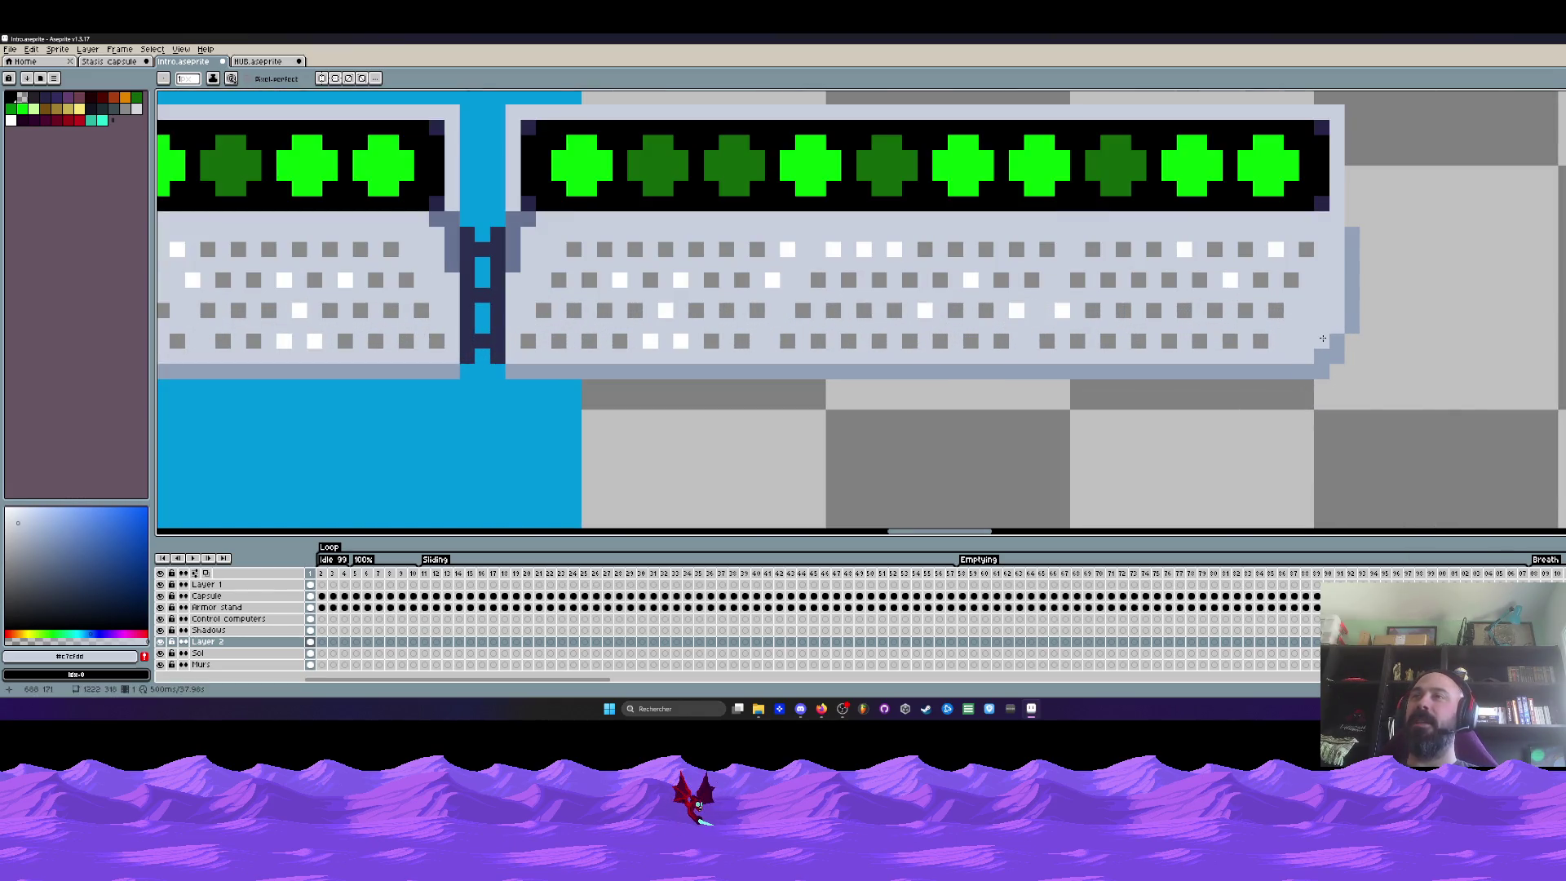
{"action": "scroll", "coordinate": [1321, 339], "scroll_direction": "down", "scroll_amount": 2}
{"action": "scroll", "coordinate": [806, 332], "scroll_direction": "up", "scroll_amount": 2}
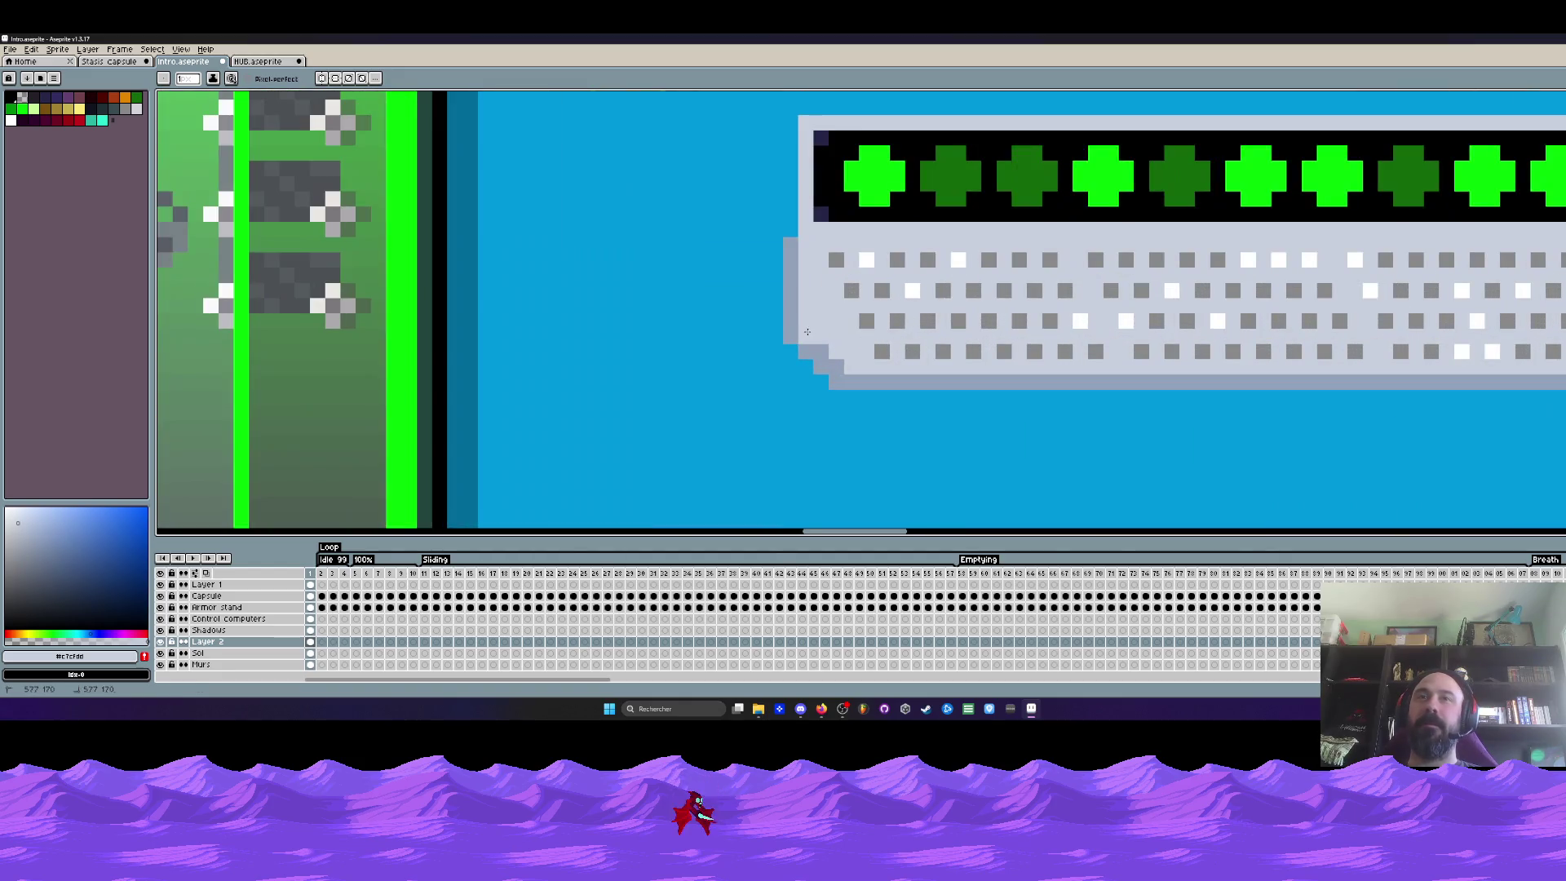
{"action": "scroll", "coordinate": [820, 350], "scroll_direction": "down", "scroll_amount": 2}
{"action": "scroll", "coordinate": [911, 373], "scroll_direction": "down", "scroll_amount": 1}
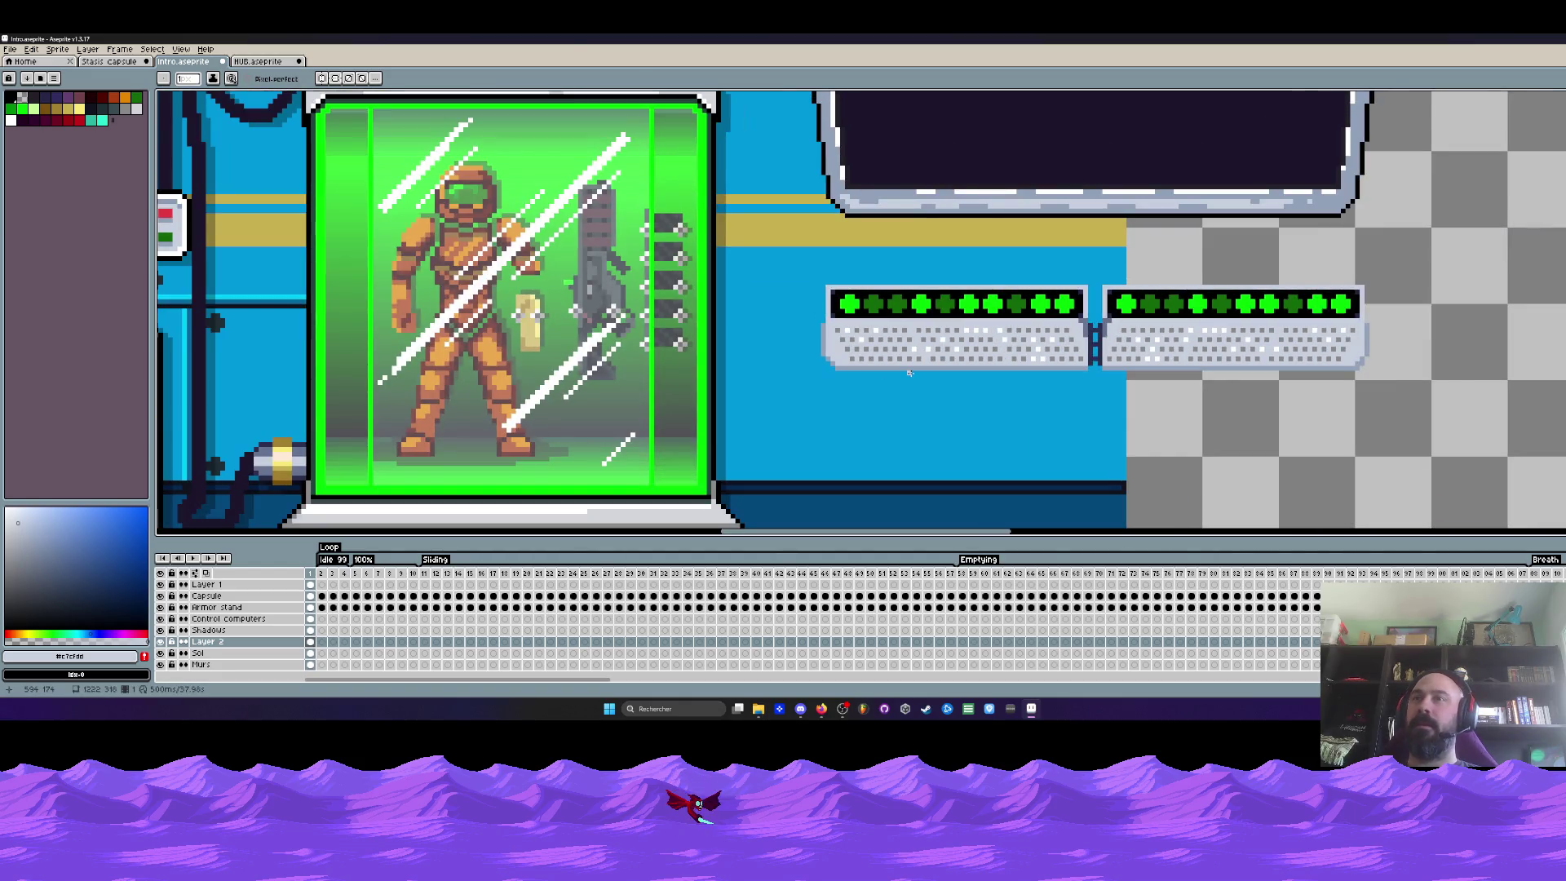
{"action": "scroll", "coordinate": [910, 373], "scroll_direction": "down", "scroll_amount": 1}
{"action": "scroll", "coordinate": [1036, 347], "scroll_direction": "up", "scroll_amount": 2}
{"action": "scroll", "coordinate": [1015, 314], "scroll_direction": "up", "scroll_amount": 1}
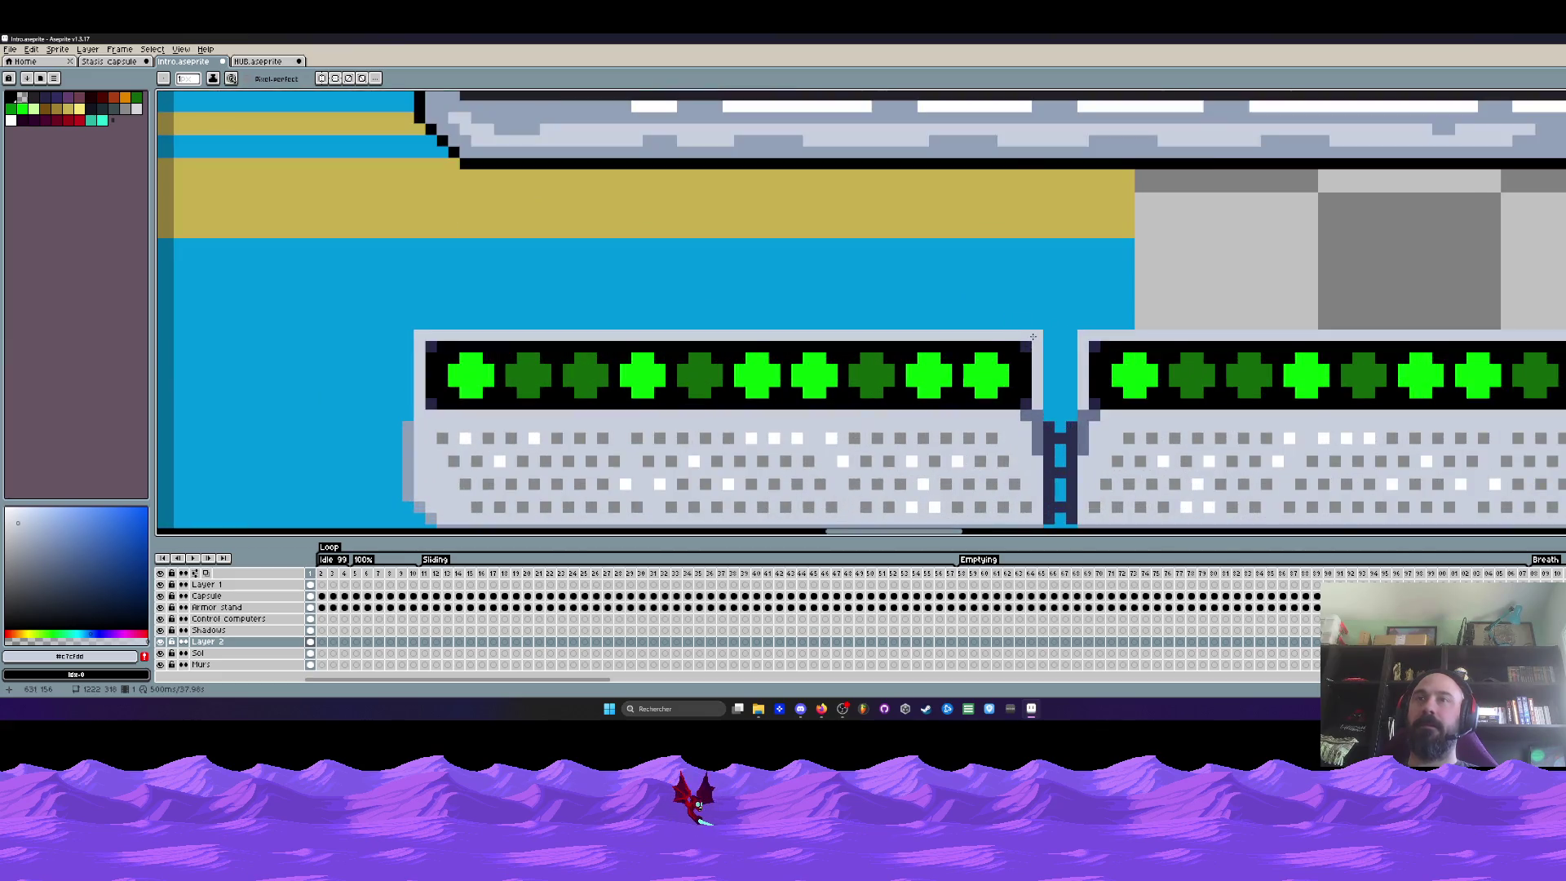
{"action": "scroll", "coordinate": [979, 294], "scroll_direction": "down", "scroll_amount": 3}
{"action": "key", "text": "i"}
{"action": "scroll", "coordinate": [963, 280], "scroll_direction": "up", "scroll_amount": 1}
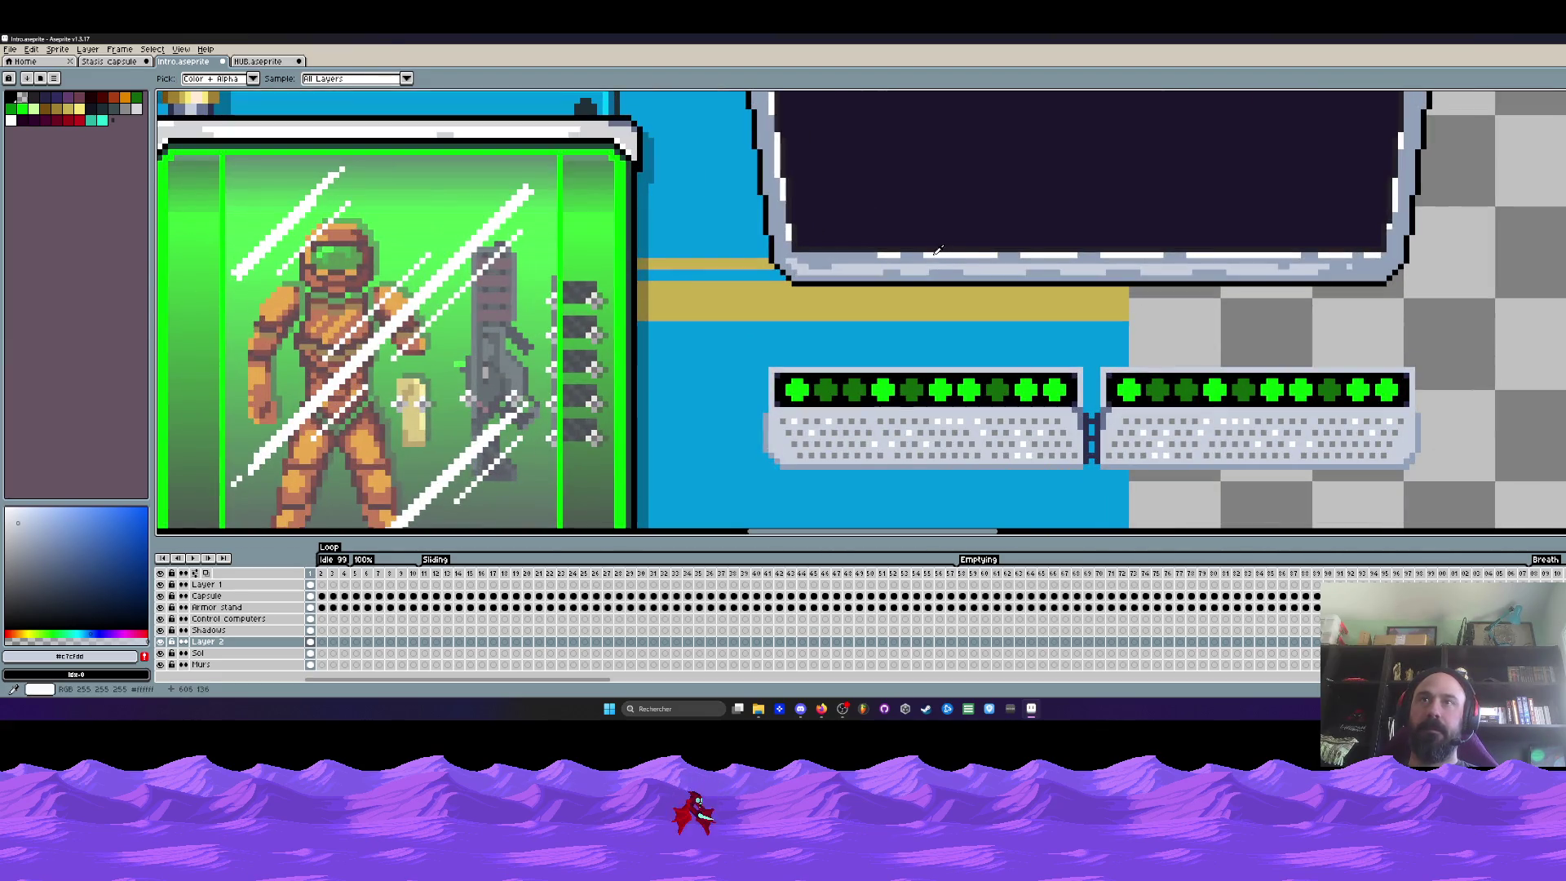
{"action": "scroll", "coordinate": [933, 275], "scroll_direction": "down", "scroll_amount": 2}
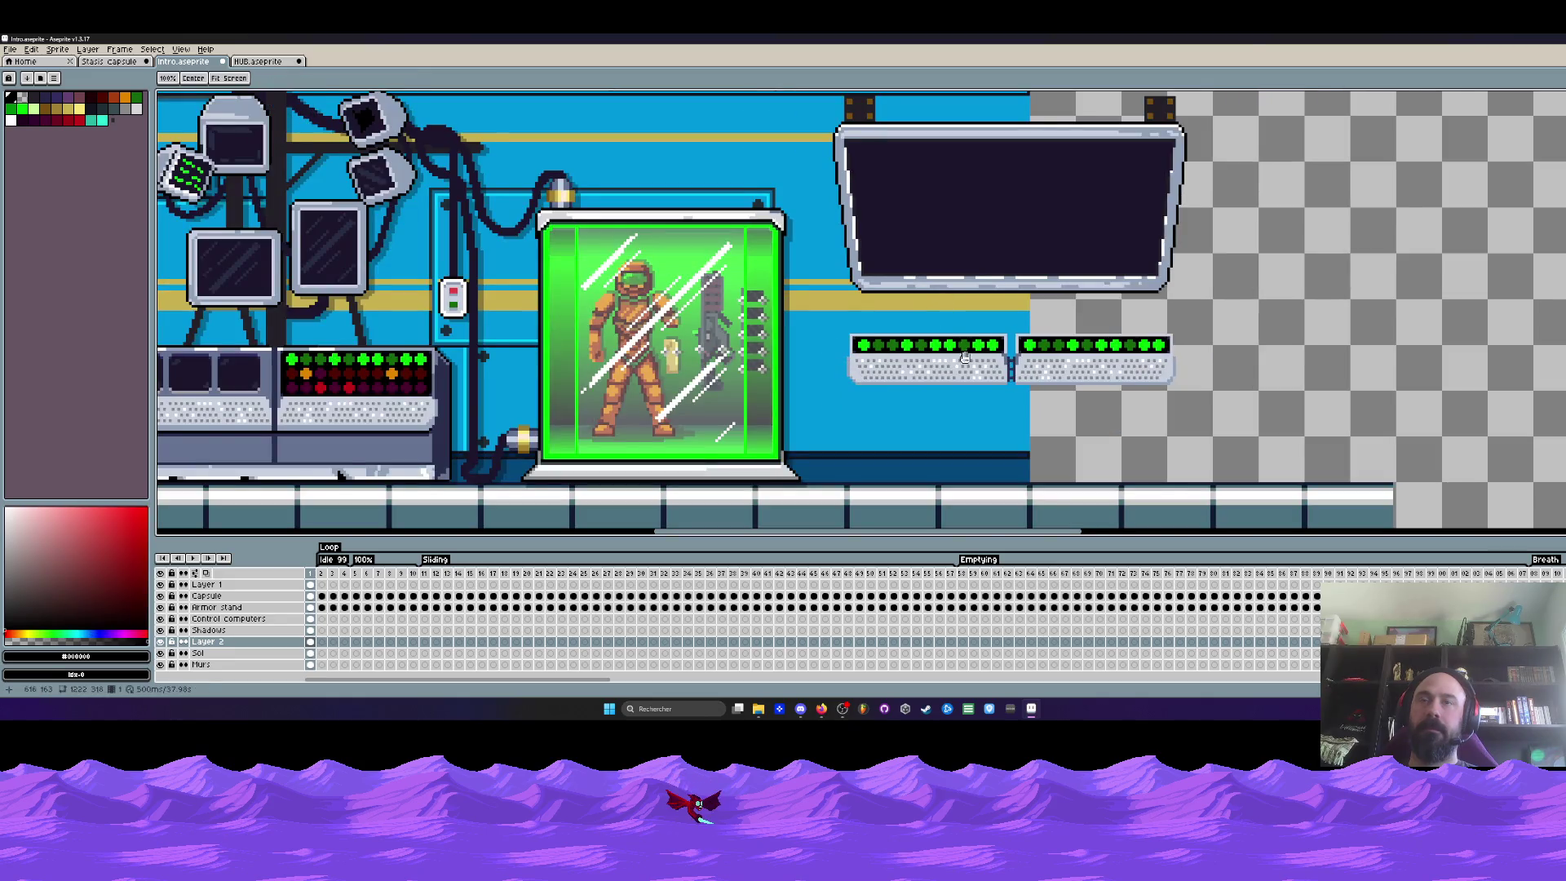
{"action": "scroll", "coordinate": [938, 333], "scroll_direction": "down", "scroll_amount": 1}
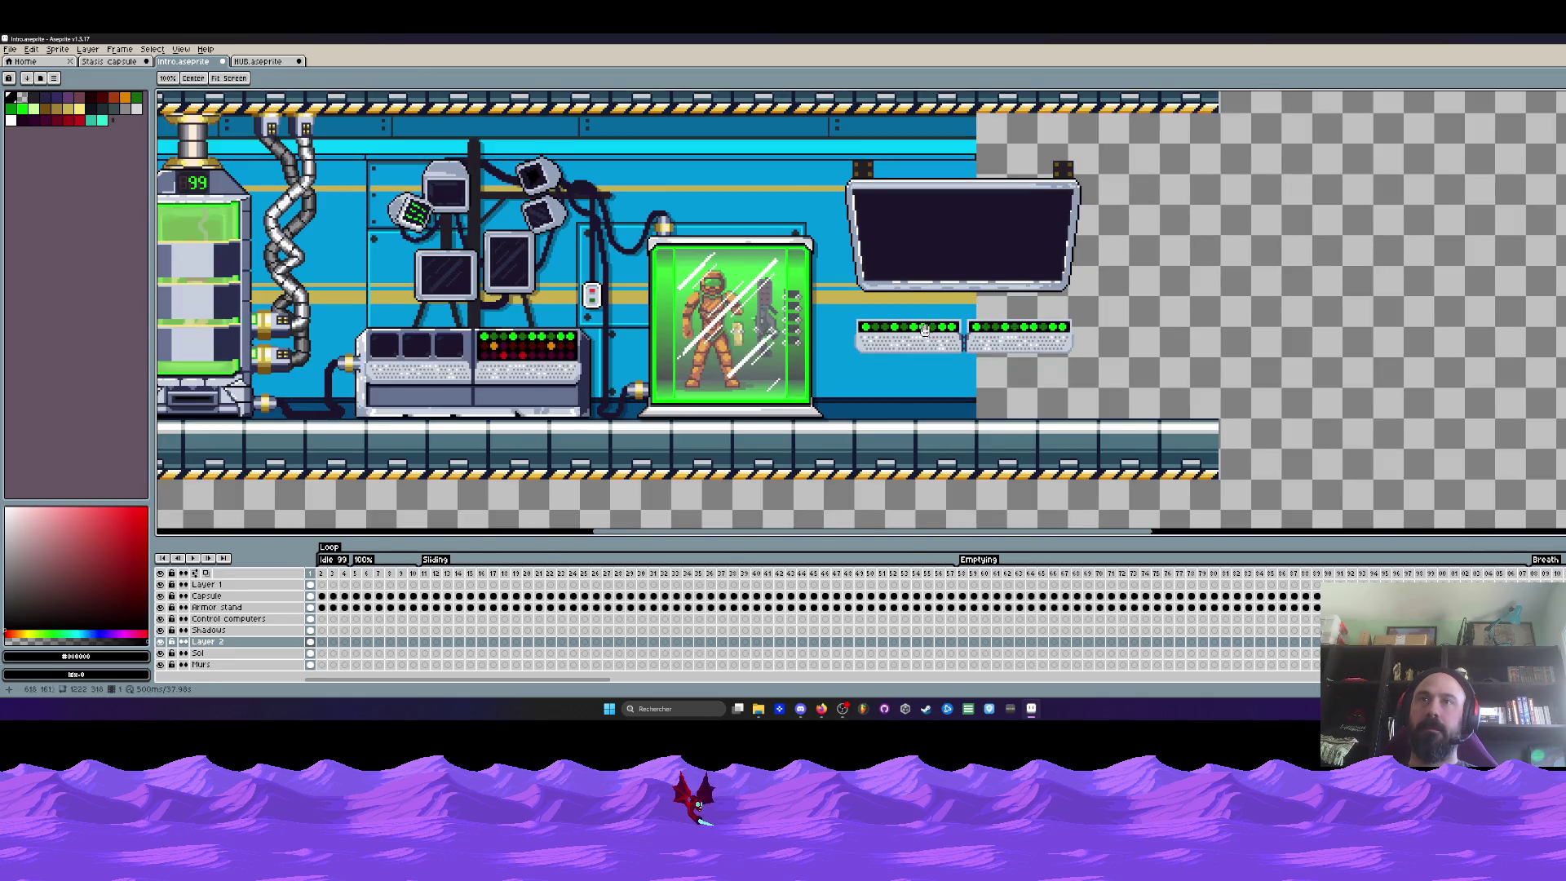
{"action": "scroll", "coordinate": [526, 340], "scroll_direction": "up", "scroll_amount": 2}
Fill lights on the right LED bar with the dark red of the control panel lights
{"action": "left_click", "coordinate": [483, 349]}
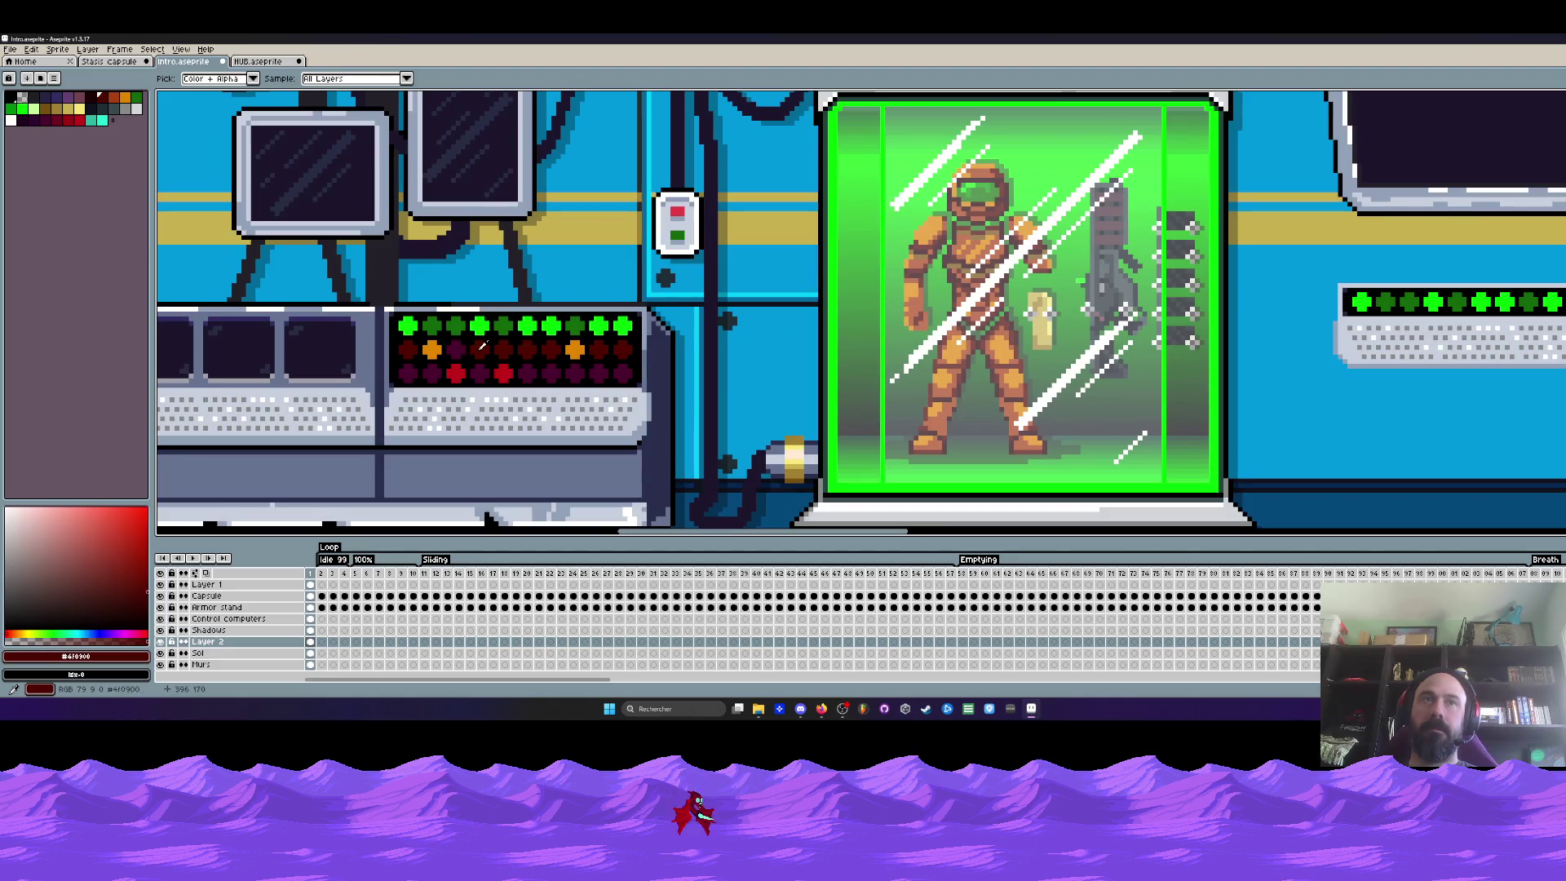
{"action": "key", "text": "g"}
{"action": "scroll", "coordinate": [734, 319], "scroll_direction": "right", "scroll_amount": 3}
{"action": "scroll", "coordinate": [1043, 314], "scroll_direction": "up", "scroll_amount": 1}
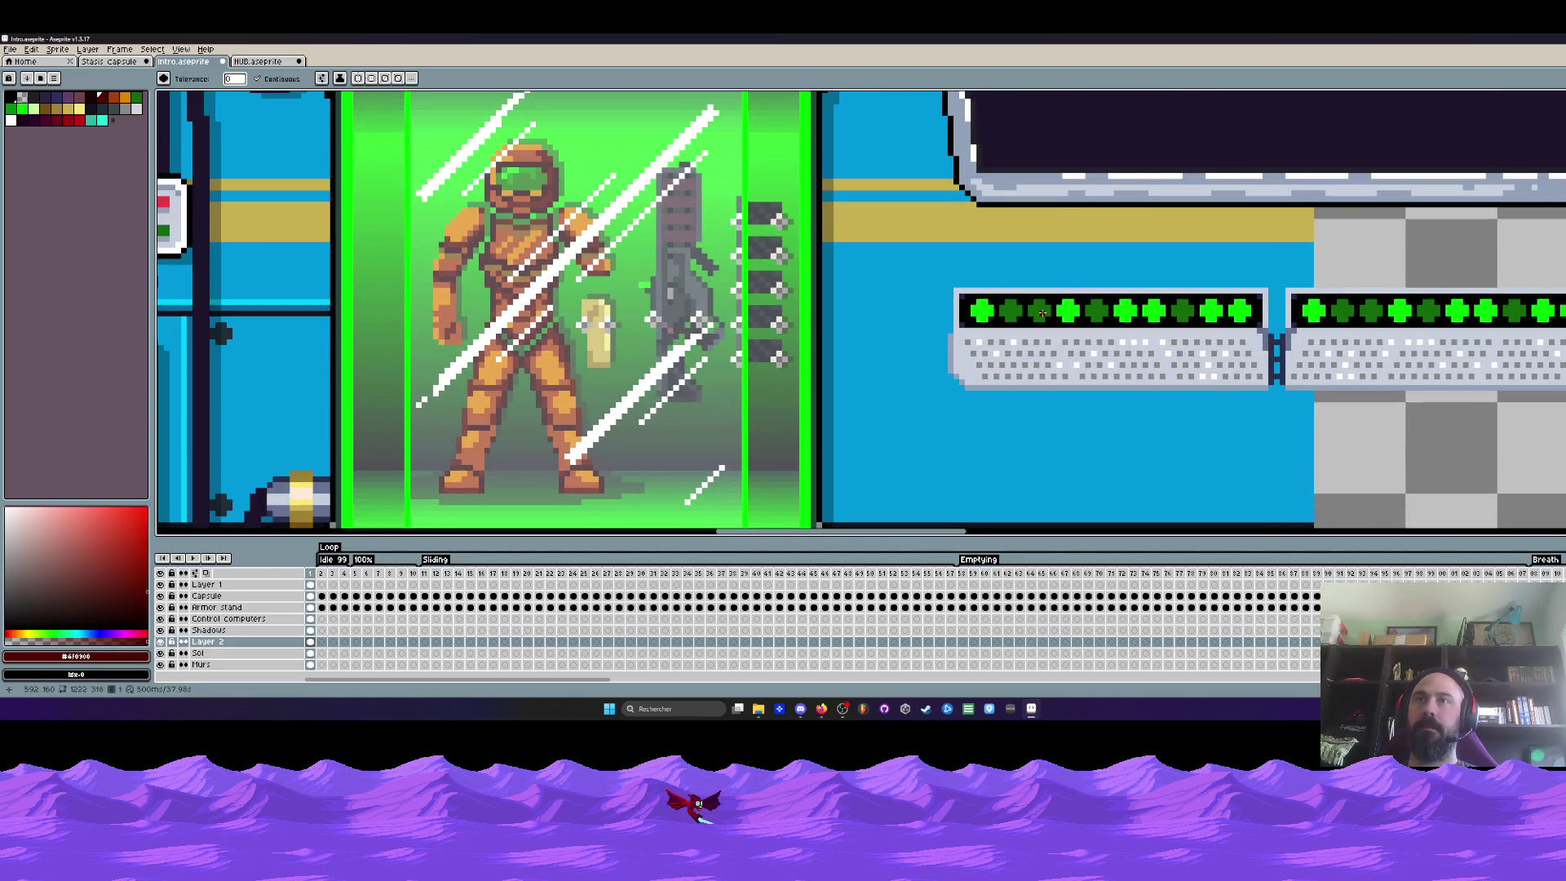
{"action": "left_click", "coordinate": [1039, 311]}
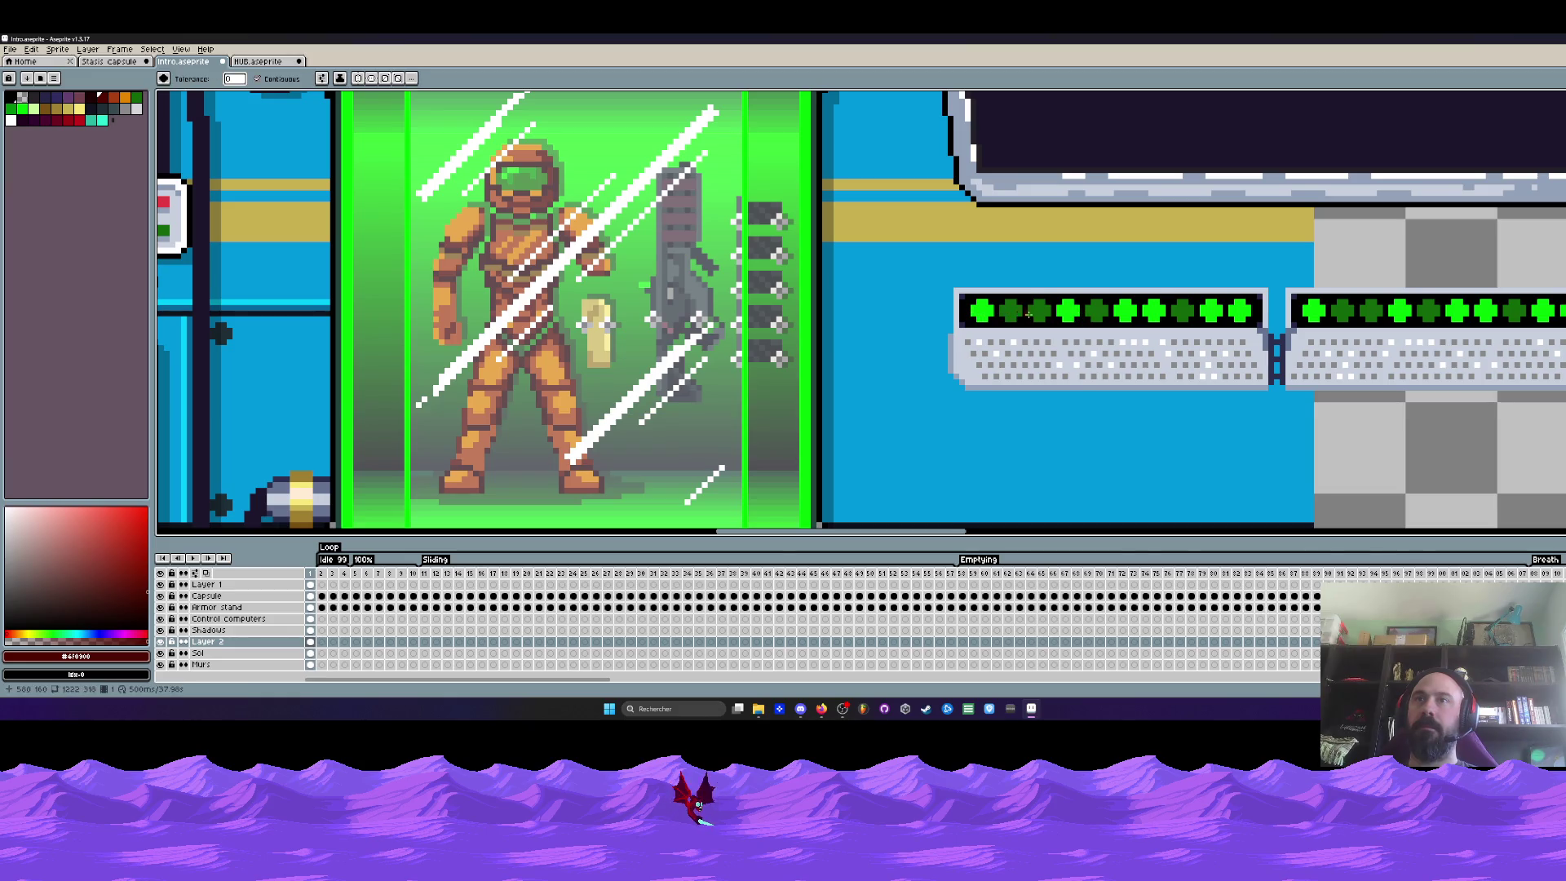
{"action": "scroll", "coordinate": [1028, 315], "scroll_direction": "down", "scroll_amount": 2}
{"action": "scroll", "coordinate": [1063, 318], "scroll_direction": "down", "scroll_amount": 1}
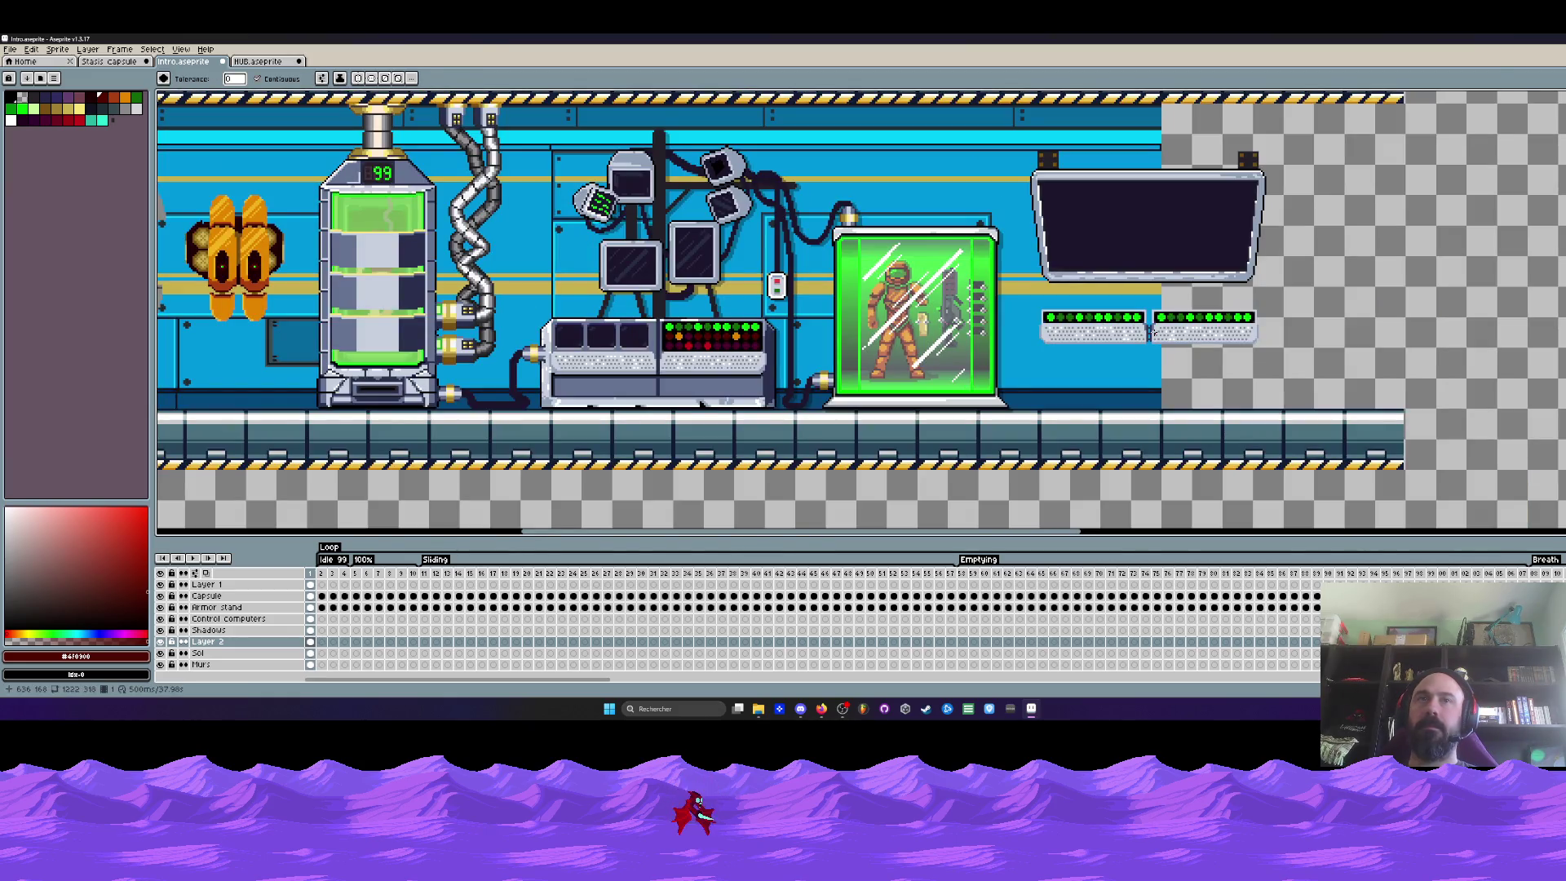
{"action": "scroll", "coordinate": [1148, 329], "scroll_direction": "up", "scroll_amount": 1}
{"action": "scroll", "coordinate": [1045, 301], "scroll_direction": "up", "scroll_amount": 1}
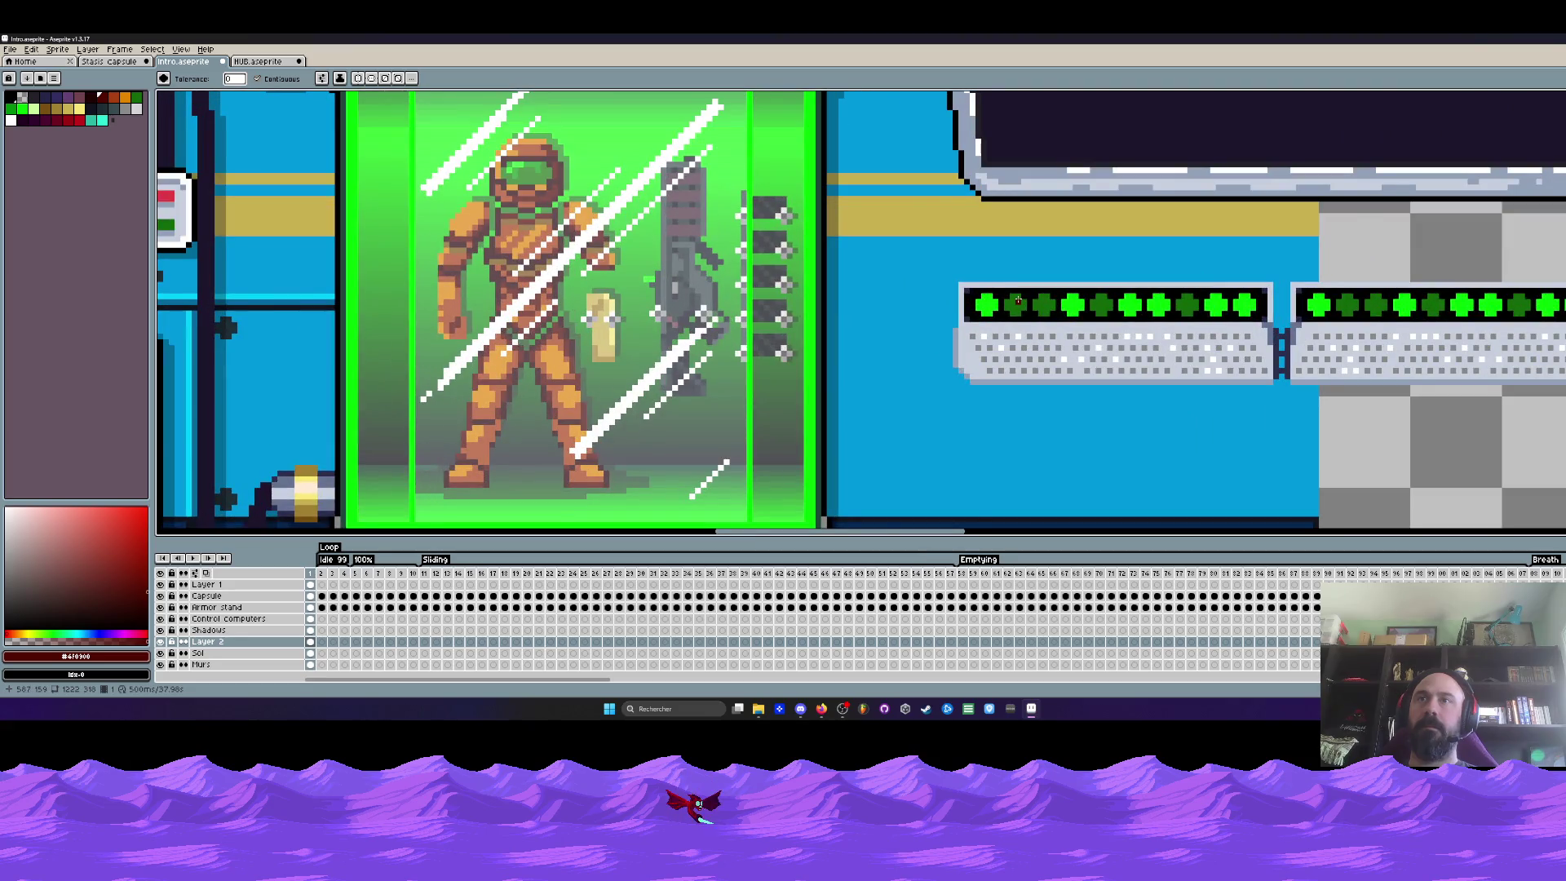
{"action": "scroll", "coordinate": [1018, 301], "scroll_direction": "down", "scroll_amount": 1}
{"action": "scroll", "coordinate": [289, 346], "scroll_direction": "left", "scroll_amount": 3}
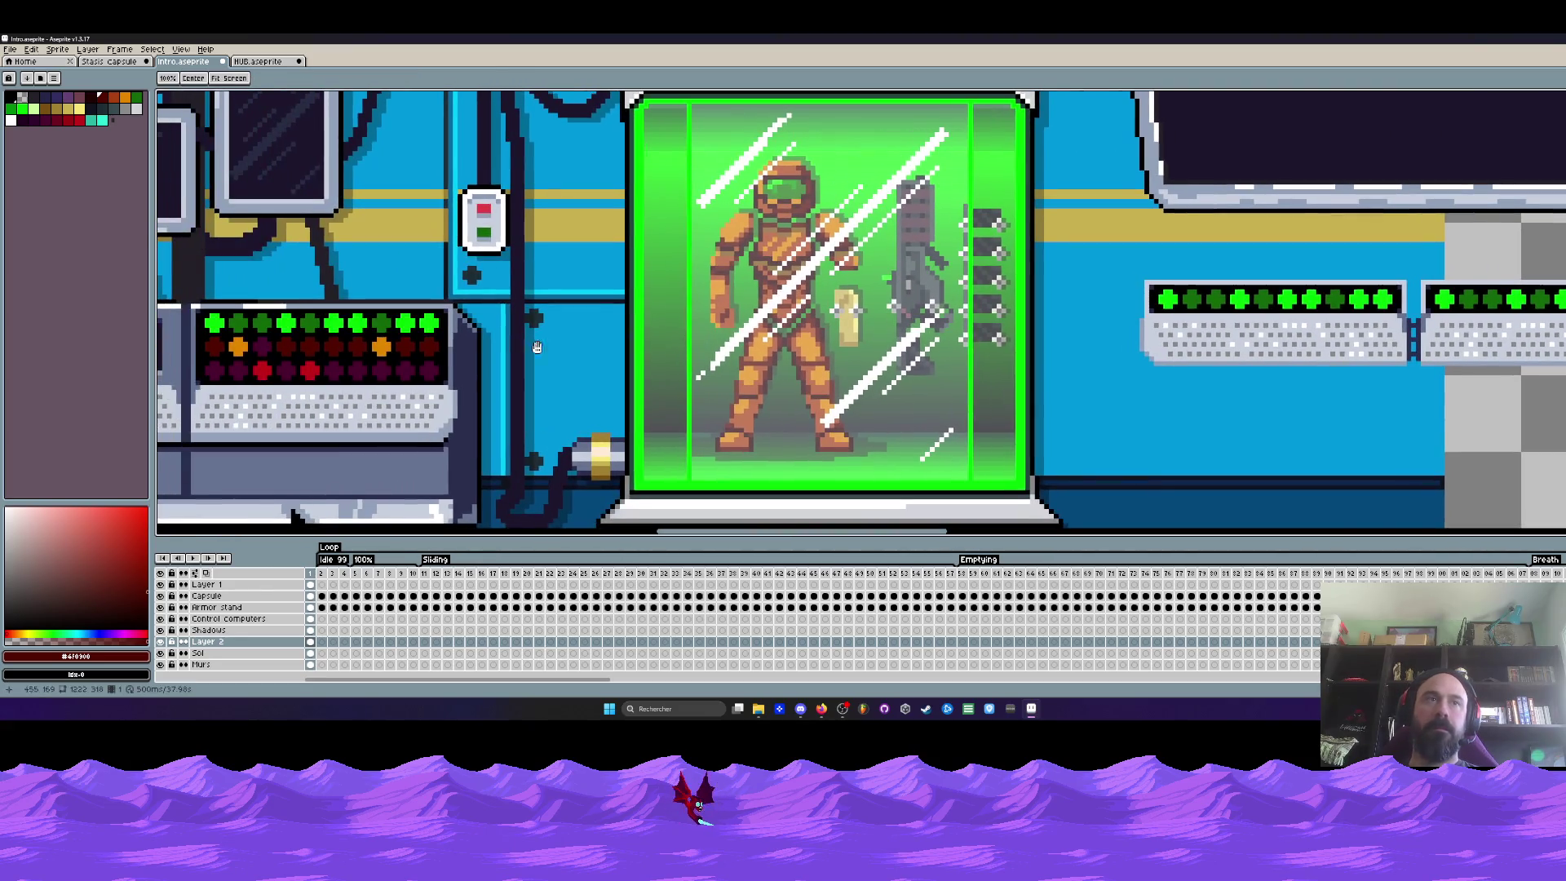
{"action": "key", "text": "i"}
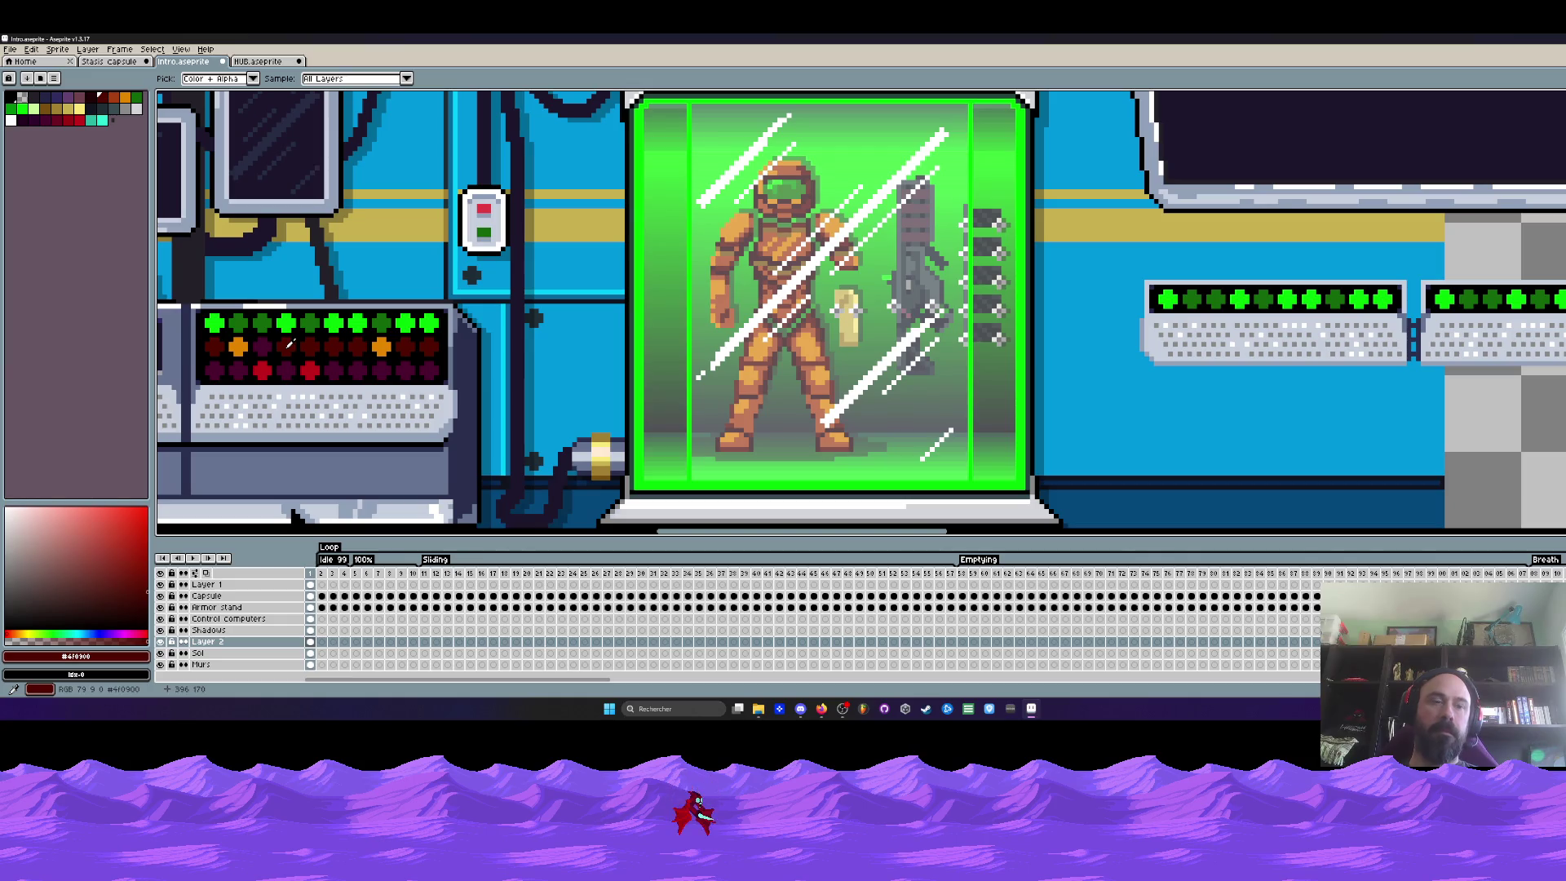
{"action": "key", "text": "w"}
{"action": "scroll", "coordinate": [1206, 301], "scroll_direction": "up", "scroll_amount": 1}
{"action": "scroll", "coordinate": [1205, 301], "scroll_direction": "up", "scroll_amount": 1}
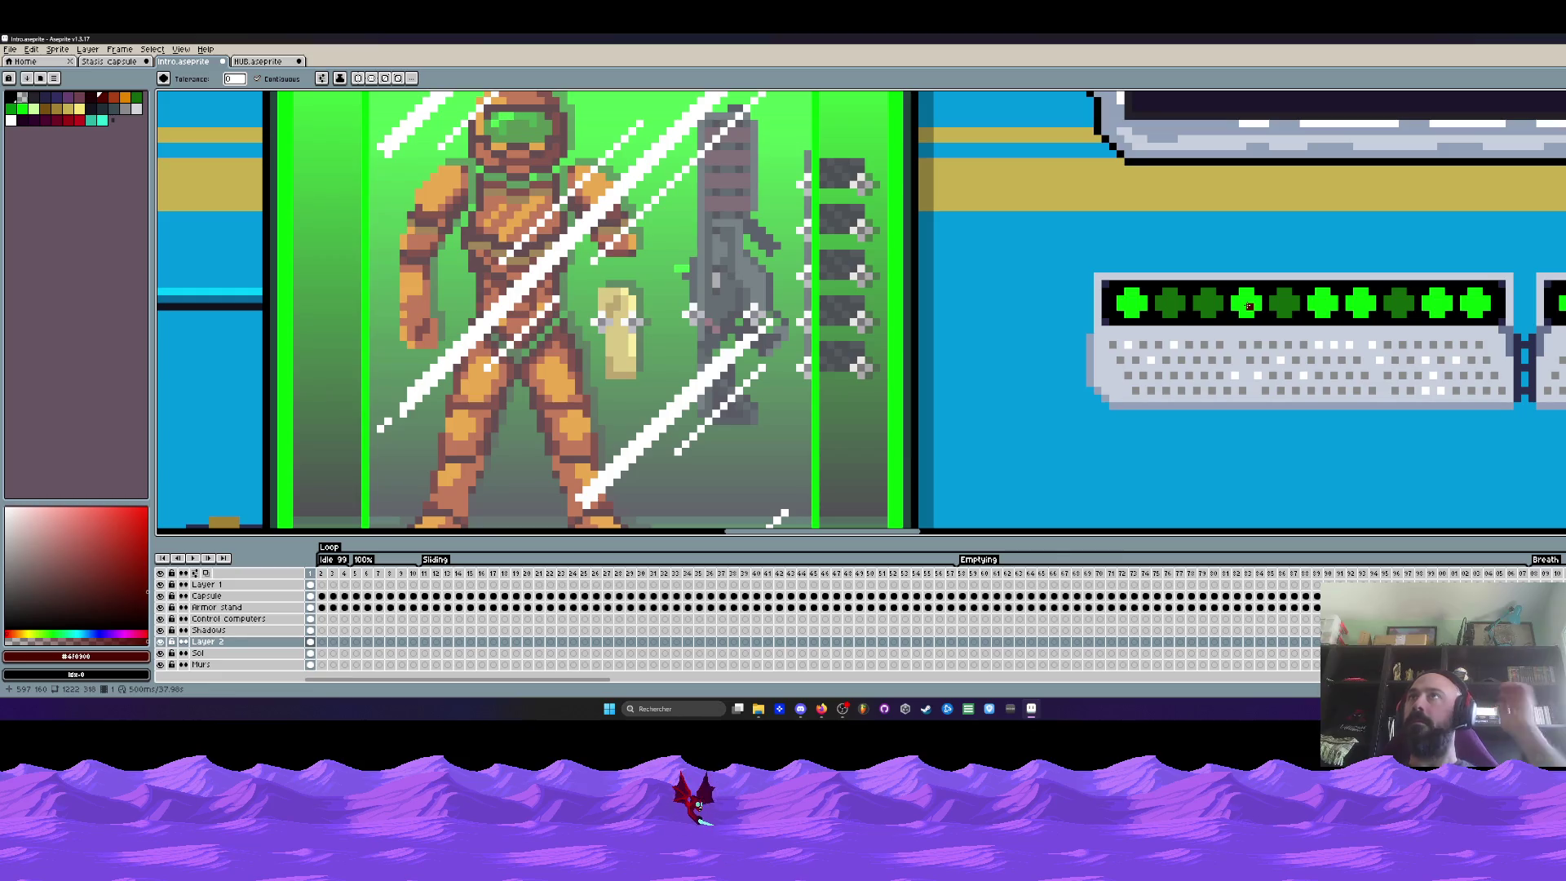
{"action": "scroll", "coordinate": [1247, 305], "scroll_direction": "down", "scroll_amount": 2}
{"action": "scroll", "coordinate": [1355, 339], "scroll_direction": "down", "scroll_amount": 1}
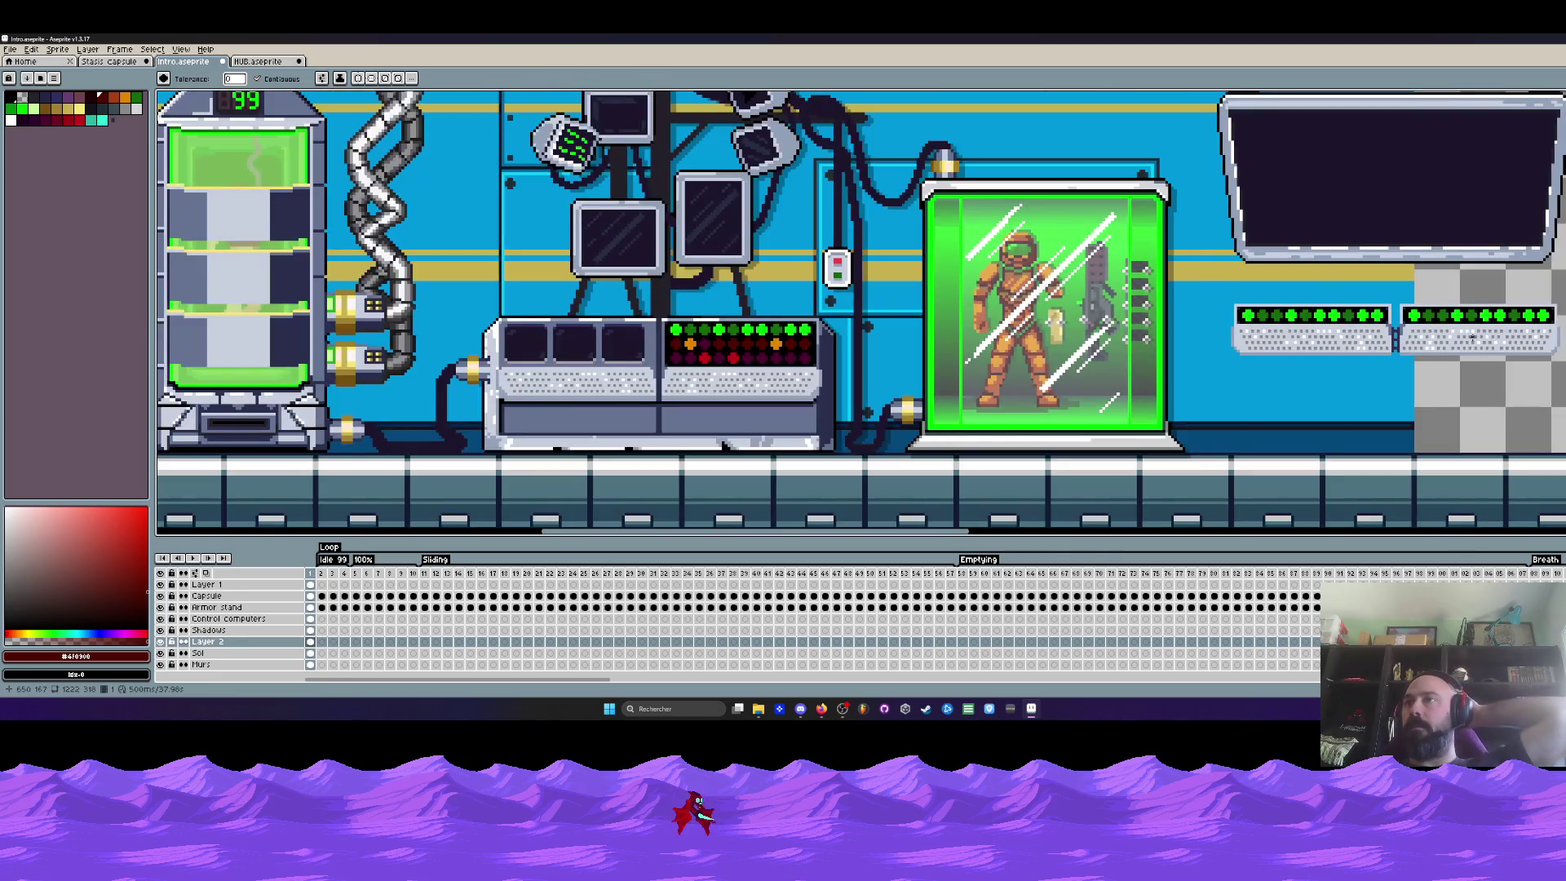
{"action": "scroll", "coordinate": [1445, 318], "scroll_direction": "up", "scroll_amount": 2}
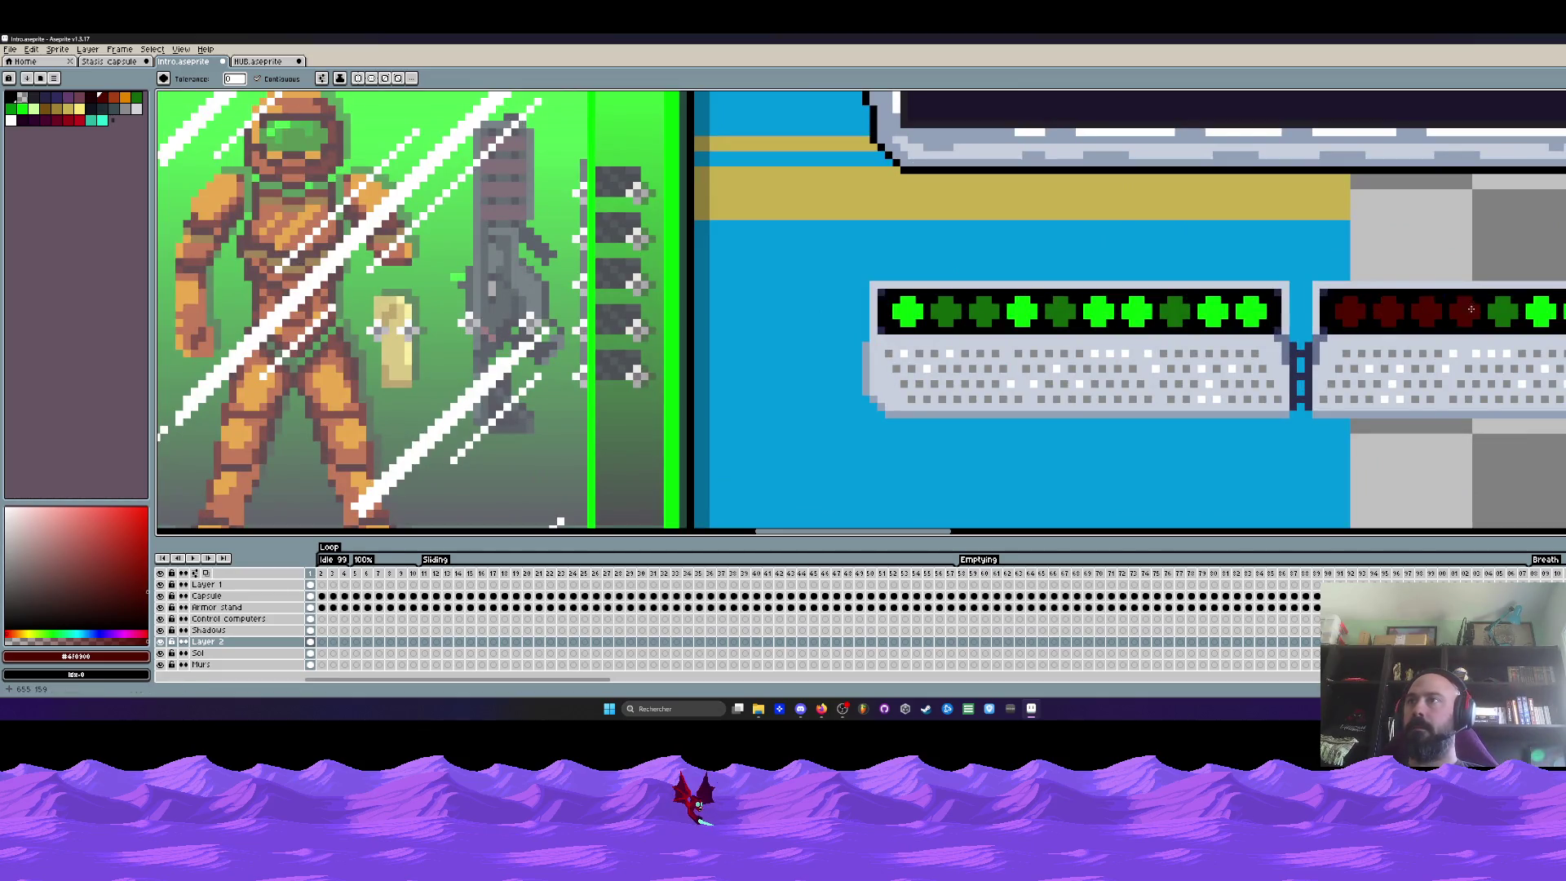
{"action": "left_click_drag", "start_coordinate": [1471, 309], "coordinate": [1157, 330]}
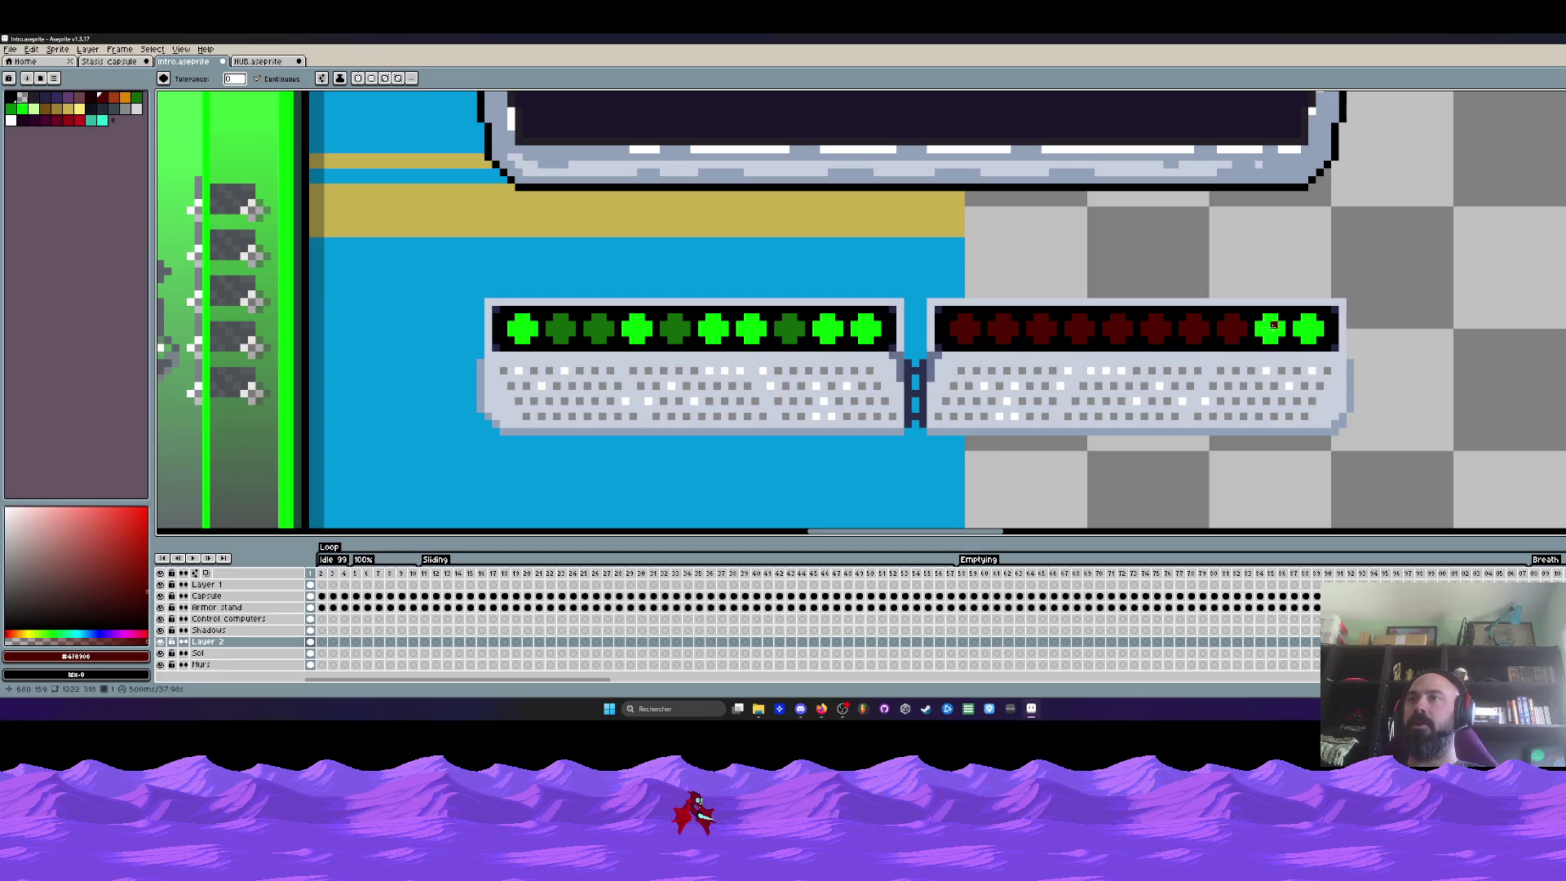
{"action": "scroll", "coordinate": [1273, 325], "scroll_direction": "down", "scroll_amount": 1}
{"action": "scroll", "coordinate": [1273, 325], "scroll_direction": "down", "scroll_amount": 1}
{"action": "scroll", "coordinate": [514, 374], "scroll_direction": "up", "scroll_amount": 1}
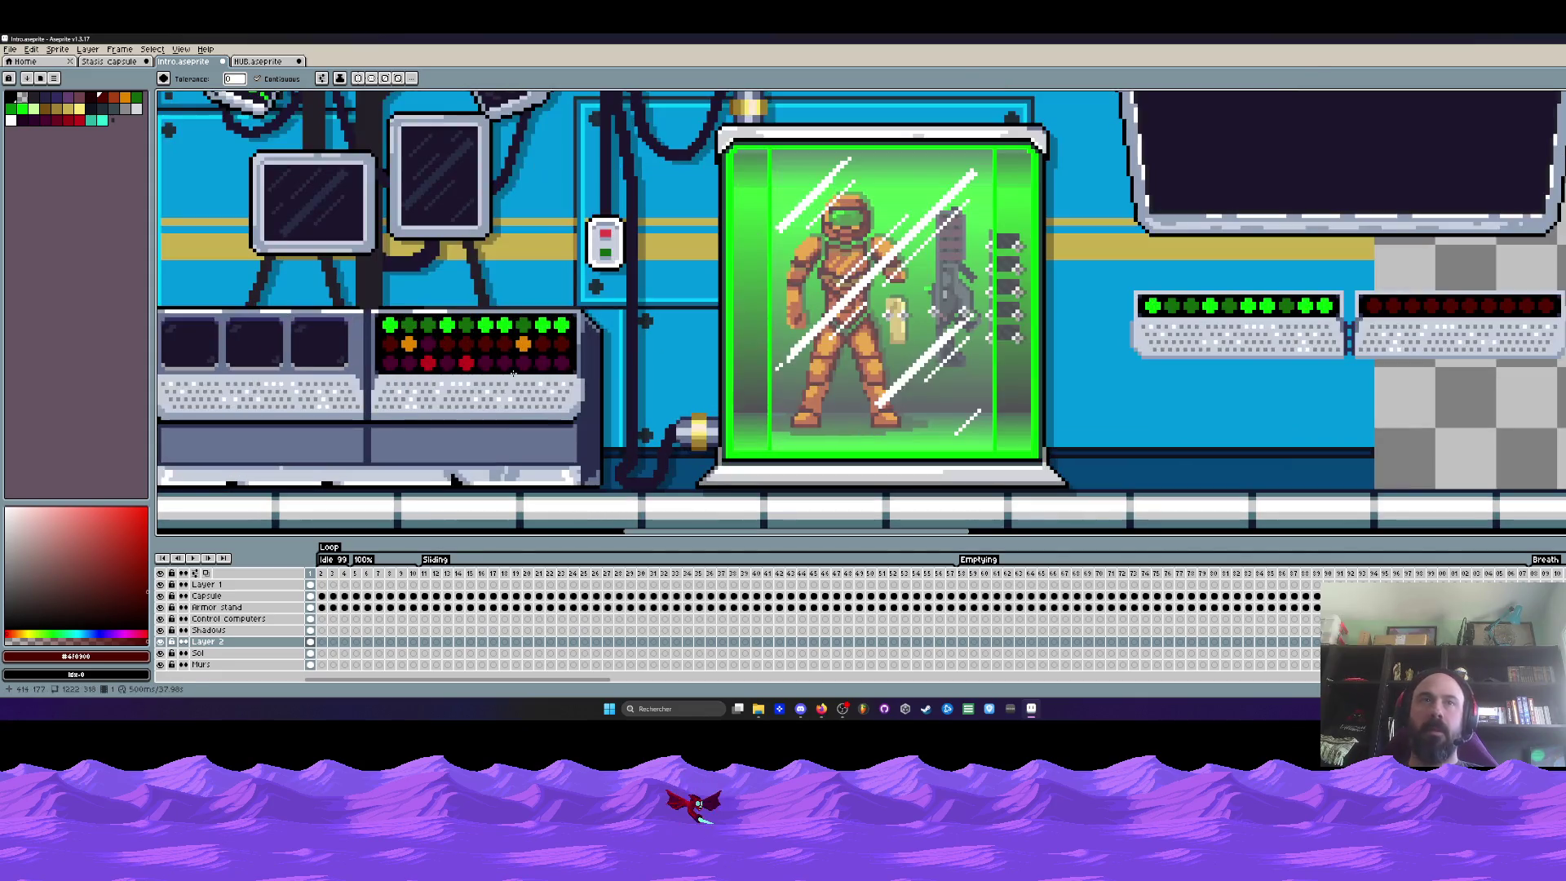
{"action": "scroll", "coordinate": [520, 367], "scroll_direction": "up", "scroll_amount": 1}
{"action": "scroll", "coordinate": [489, 367], "scroll_direction": "down", "scroll_amount": 1}
{"action": "left_click_drag", "start_coordinate": [946, 328], "coordinate": [783, 328]}
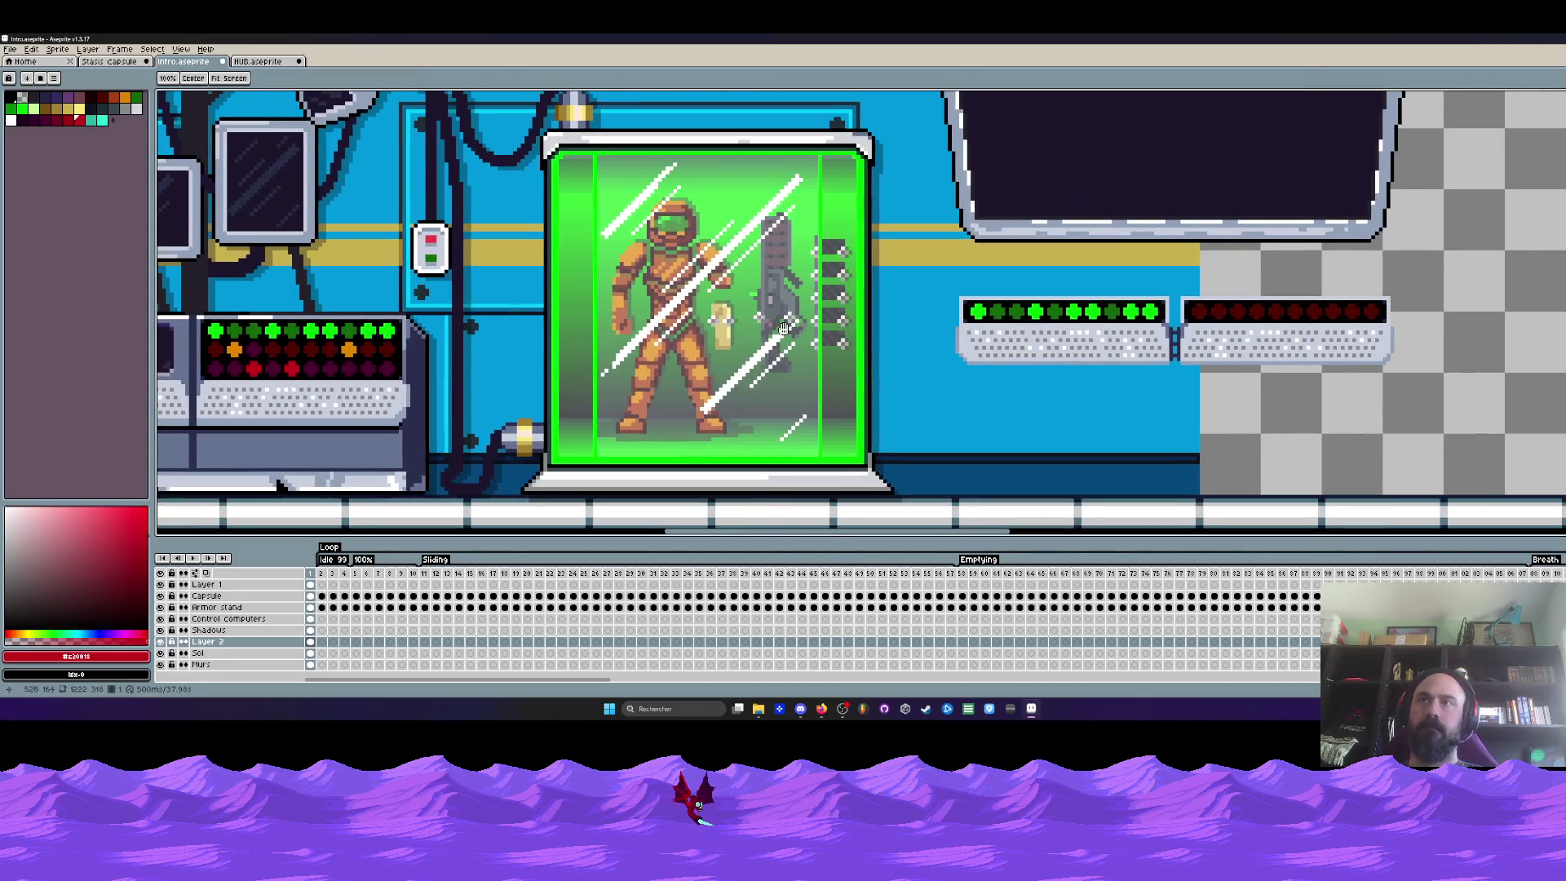
{"action": "left_click", "coordinate": [350, 368], "text": "alt"}
{"action": "scroll", "coordinate": [352, 366], "scroll_direction": "up", "scroll_amount": 1}
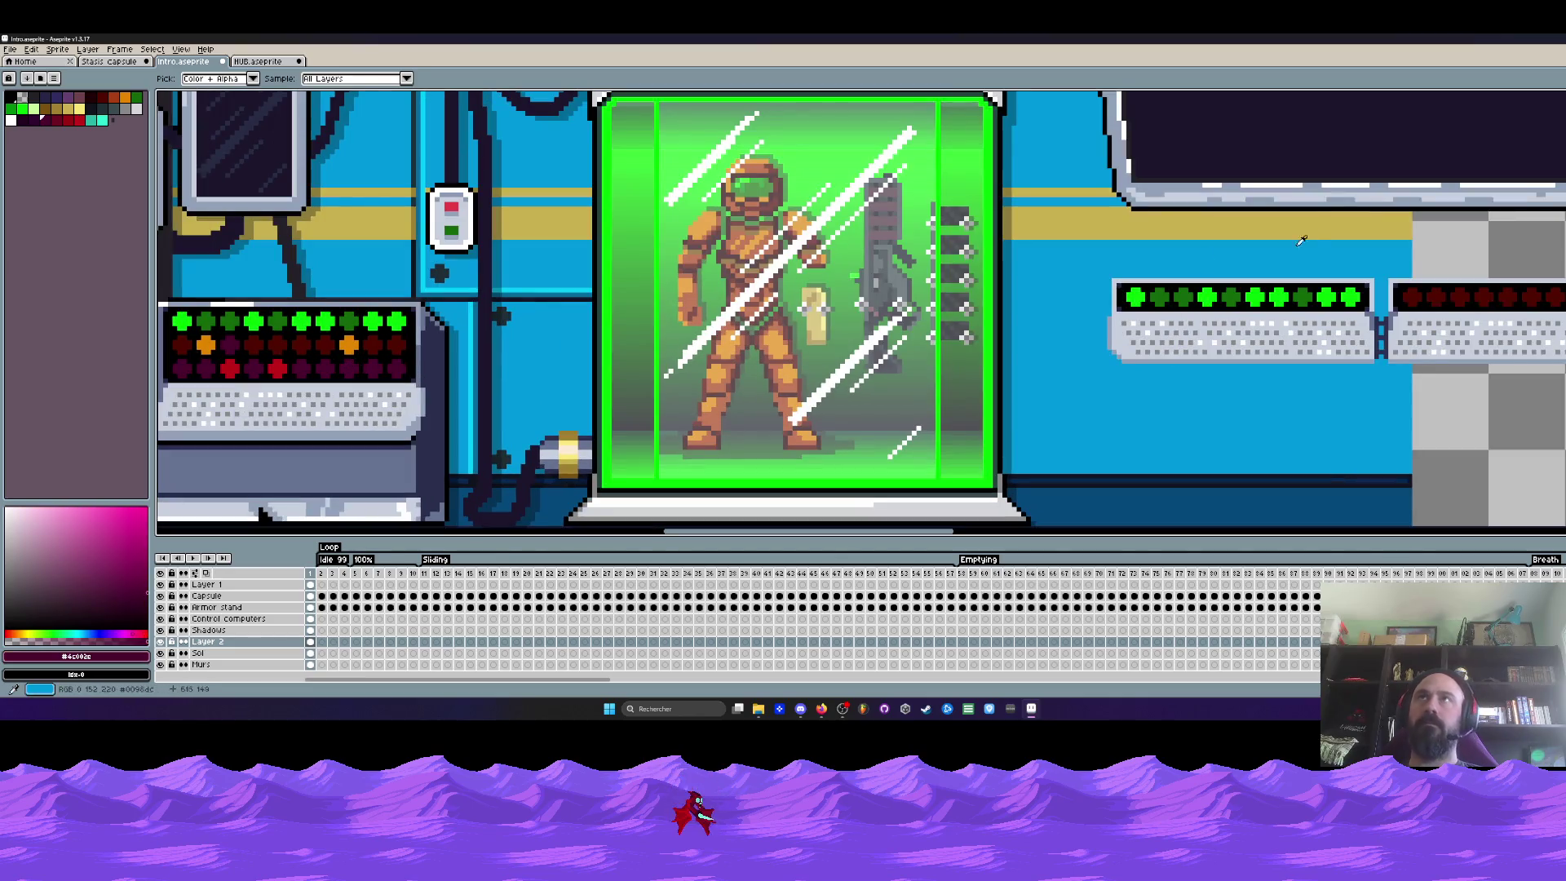
{"action": "left_click_drag", "start_coordinate": [1301, 239], "coordinate": [1154, 256]}
{"action": "scroll", "coordinate": [1017, 319], "scroll_direction": "up", "scroll_amount": 1}
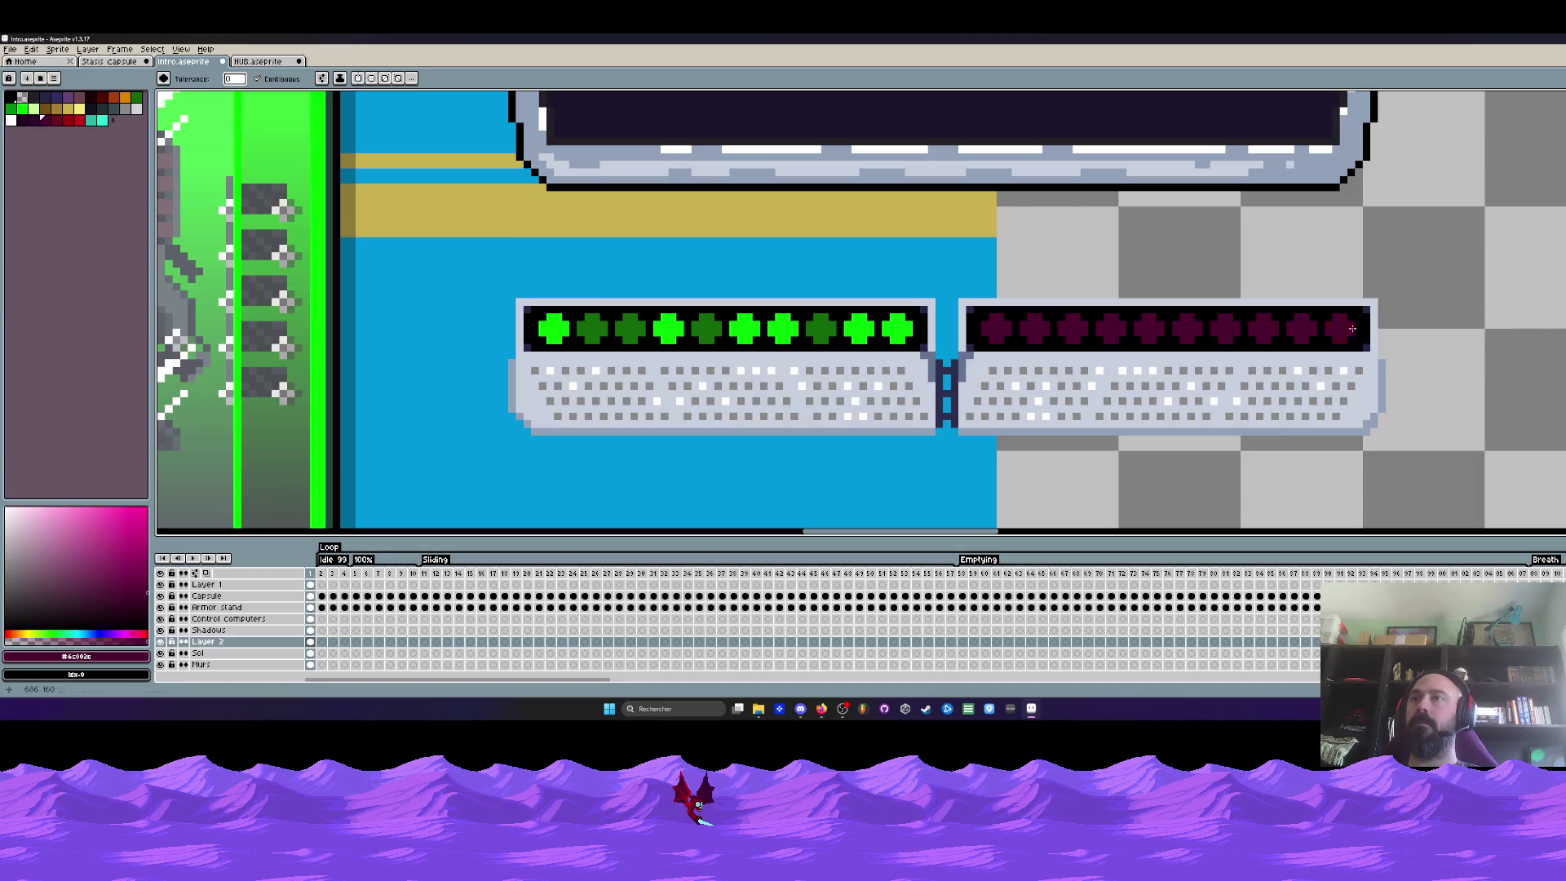
{"action": "scroll", "coordinate": [1352, 328], "scroll_direction": "down", "scroll_amount": 1}
{"action": "scroll", "coordinate": [411, 364], "scroll_direction": "up", "scroll_amount": 1}
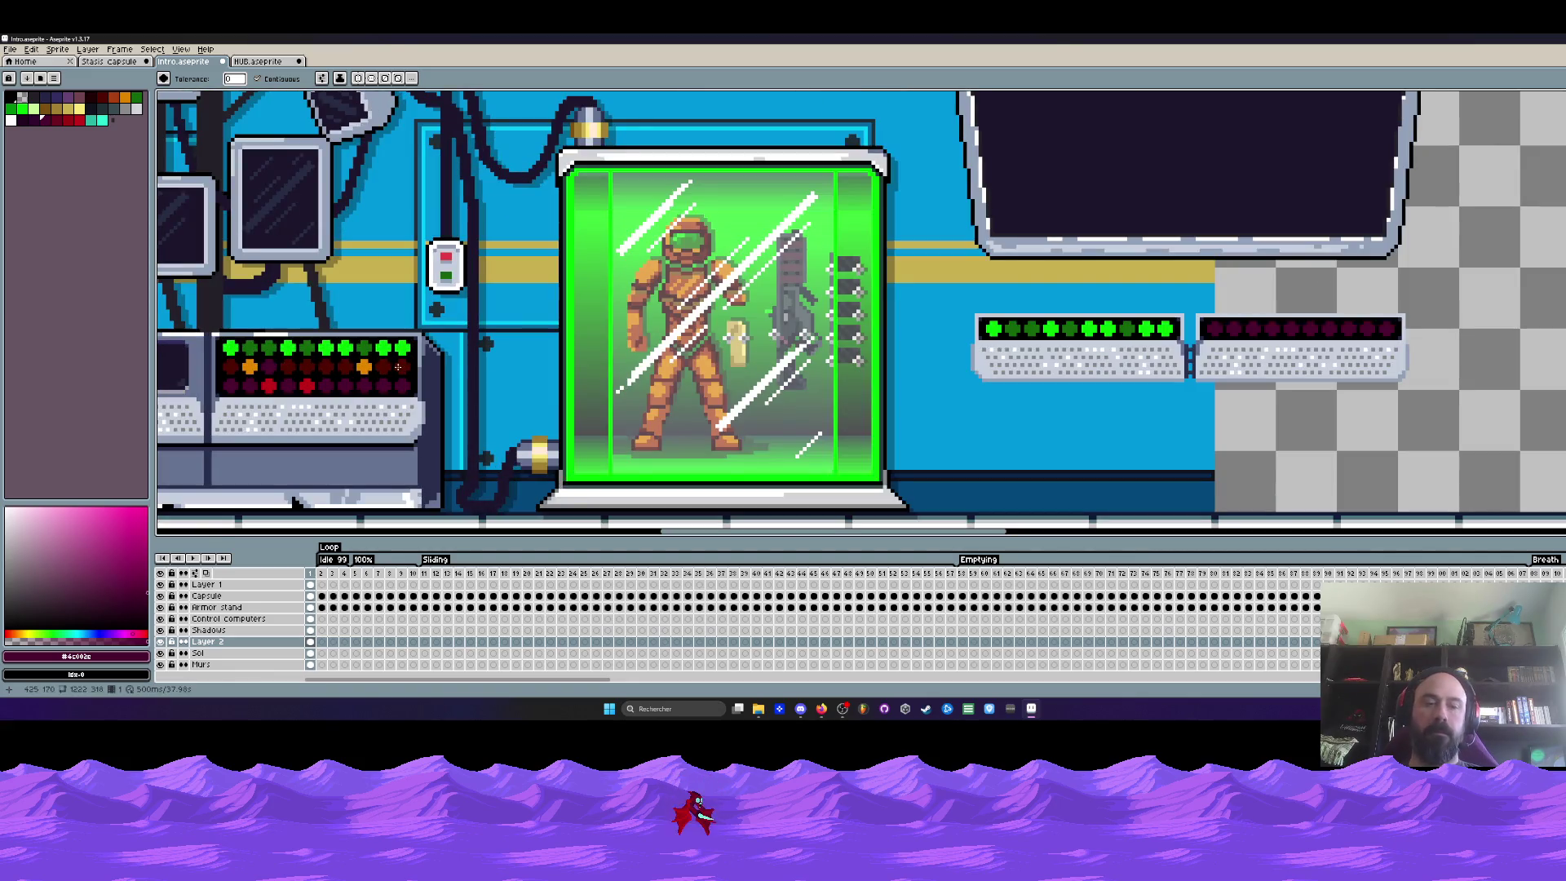
{"action": "left_click", "coordinate": [307, 384], "text": "alt"}
{"action": "scroll", "coordinate": [1280, 298], "scroll_direction": "up", "scroll_amount": 1}
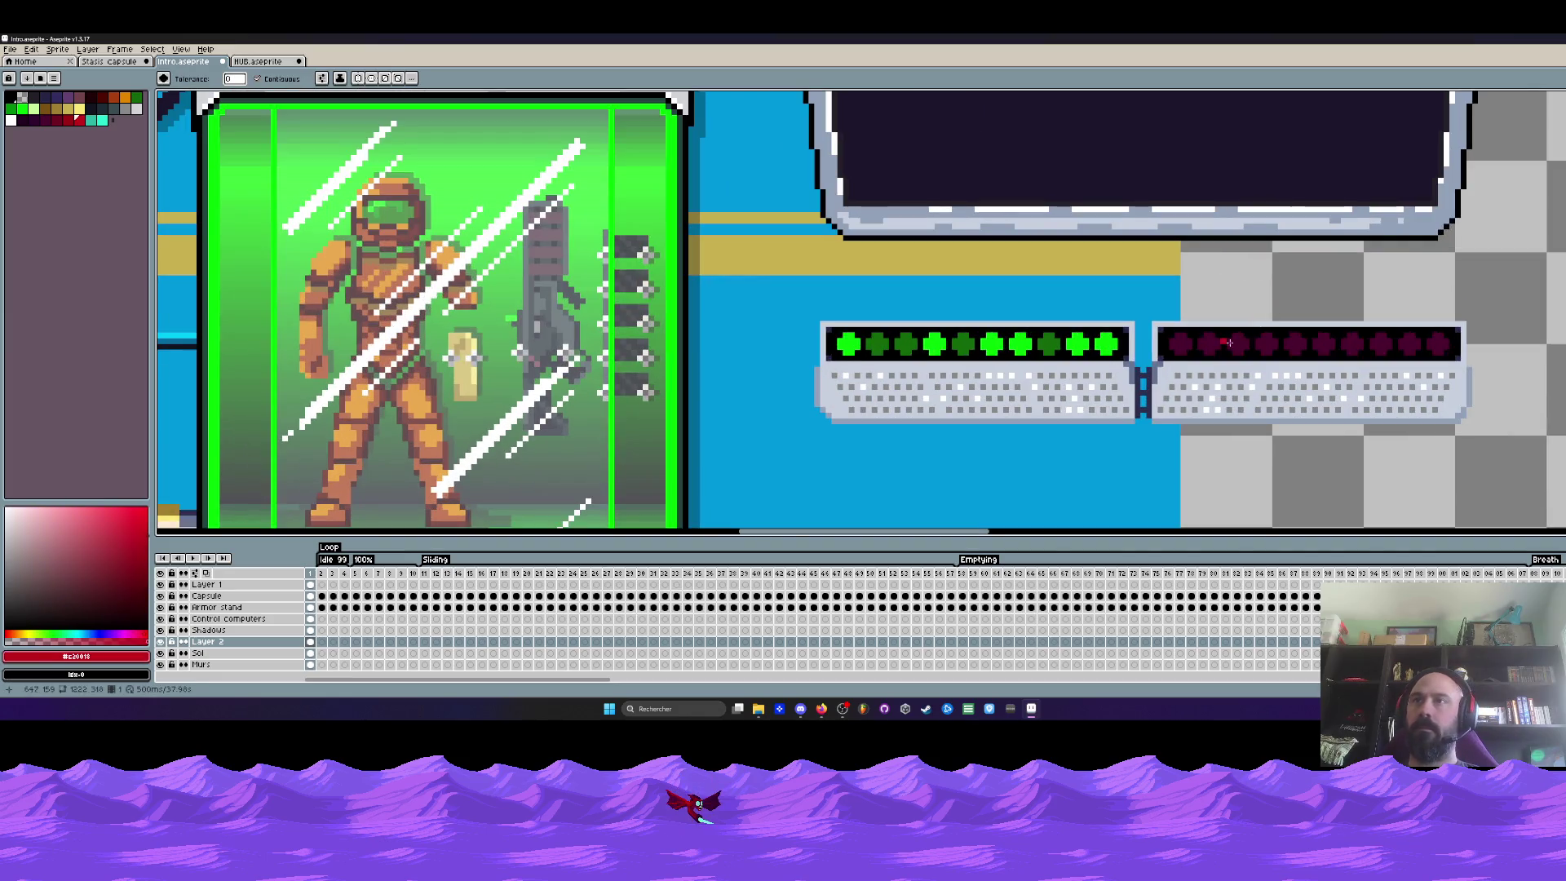
{"action": "scroll", "coordinate": [1407, 344], "scroll_direction": "down", "scroll_amount": 2}
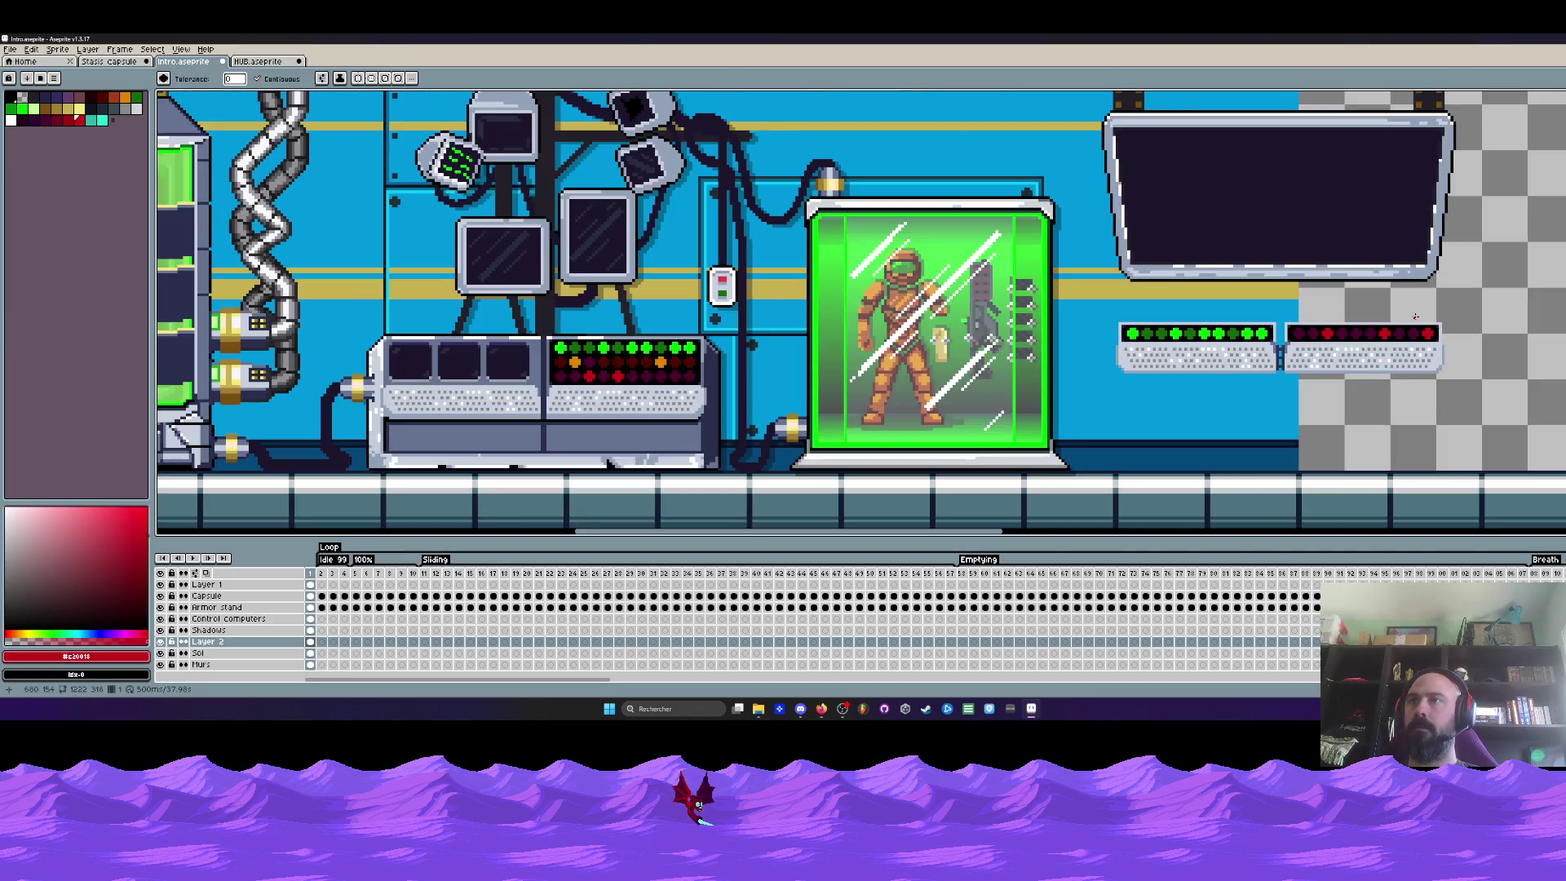
{"action": "scroll", "coordinate": [1416, 316], "scroll_direction": "down", "scroll_amount": 1}
{"action": "left_click_drag", "start_coordinate": [1416, 316], "coordinate": [1231, 315]}
{"action": "scroll", "coordinate": [1232, 316], "scroll_direction": "up", "scroll_amount": 1}
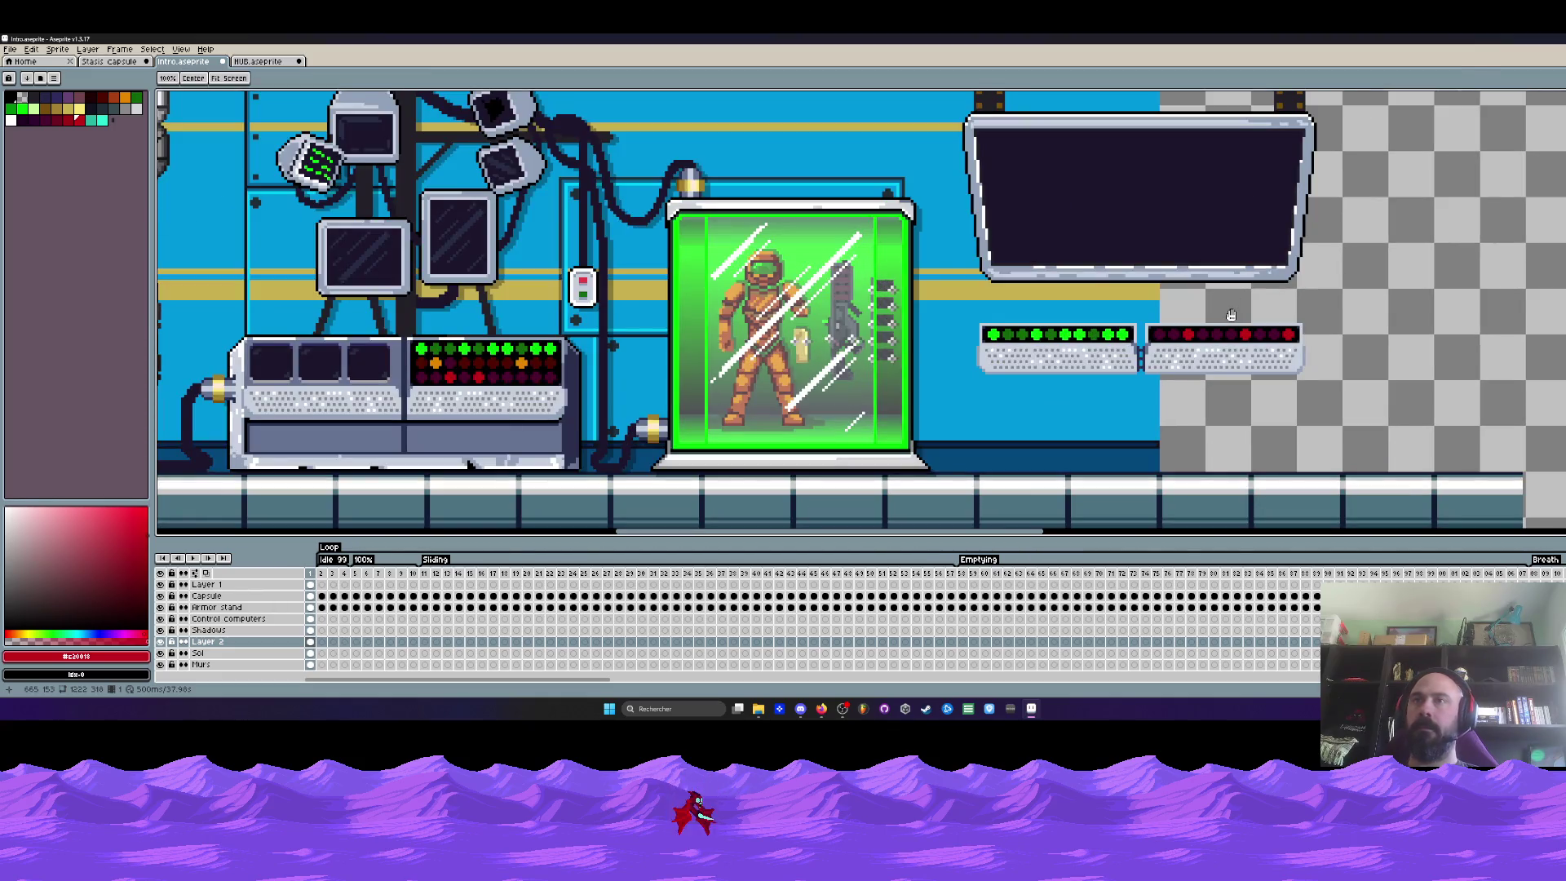
{"action": "scroll", "coordinate": [1134, 318], "scroll_direction": "up", "scroll_amount": 1}
{"action": "scroll", "coordinate": [1141, 314], "scroll_direction": "down", "scroll_amount": 2}
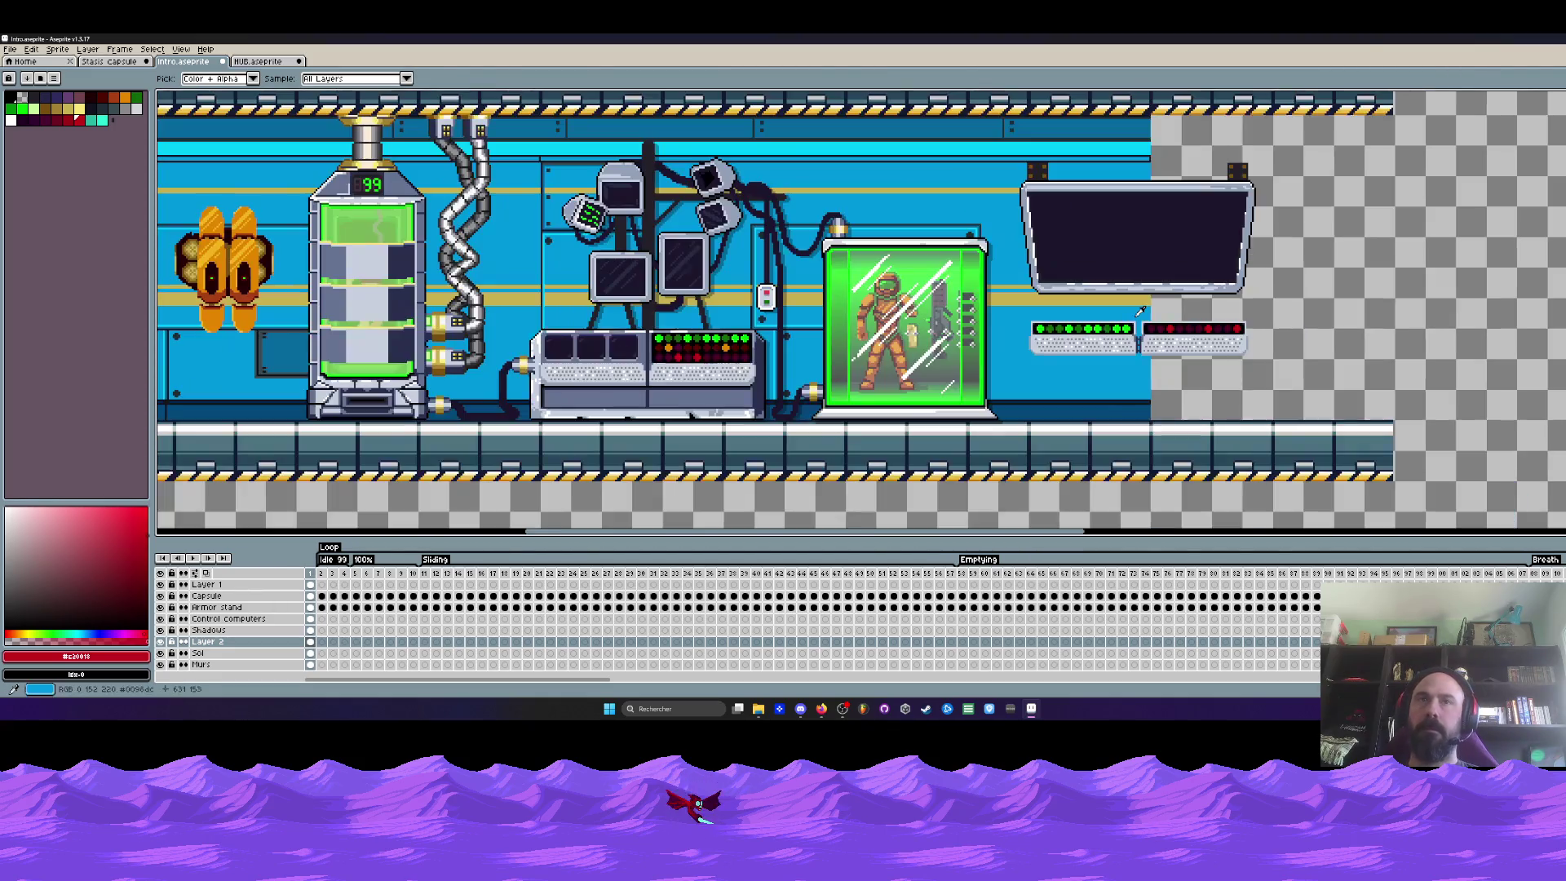
{"action": "scroll", "coordinate": [704, 272], "scroll_direction": "up", "scroll_amount": 1}
Marquee the right angled monitor and settle on the Control computers layer as source
{"action": "key", "text": "m"}
{"action": "scroll", "coordinate": [689, 262], "scroll_direction": "up", "scroll_amount": 1}
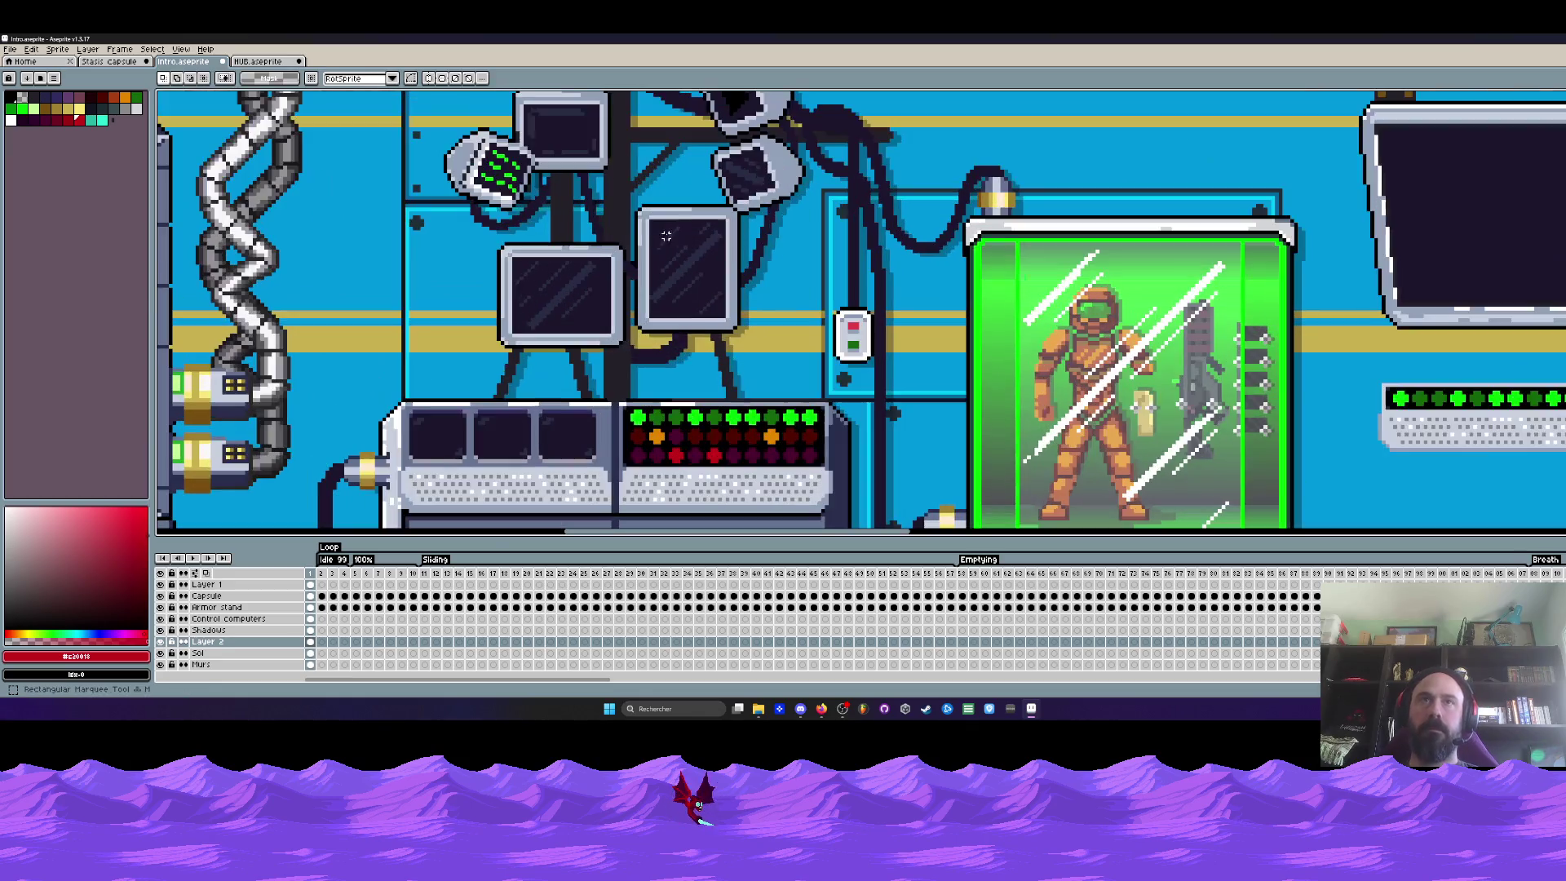
{"action": "left_click_drag", "start_coordinate": [635, 206], "coordinate": [736, 328]}
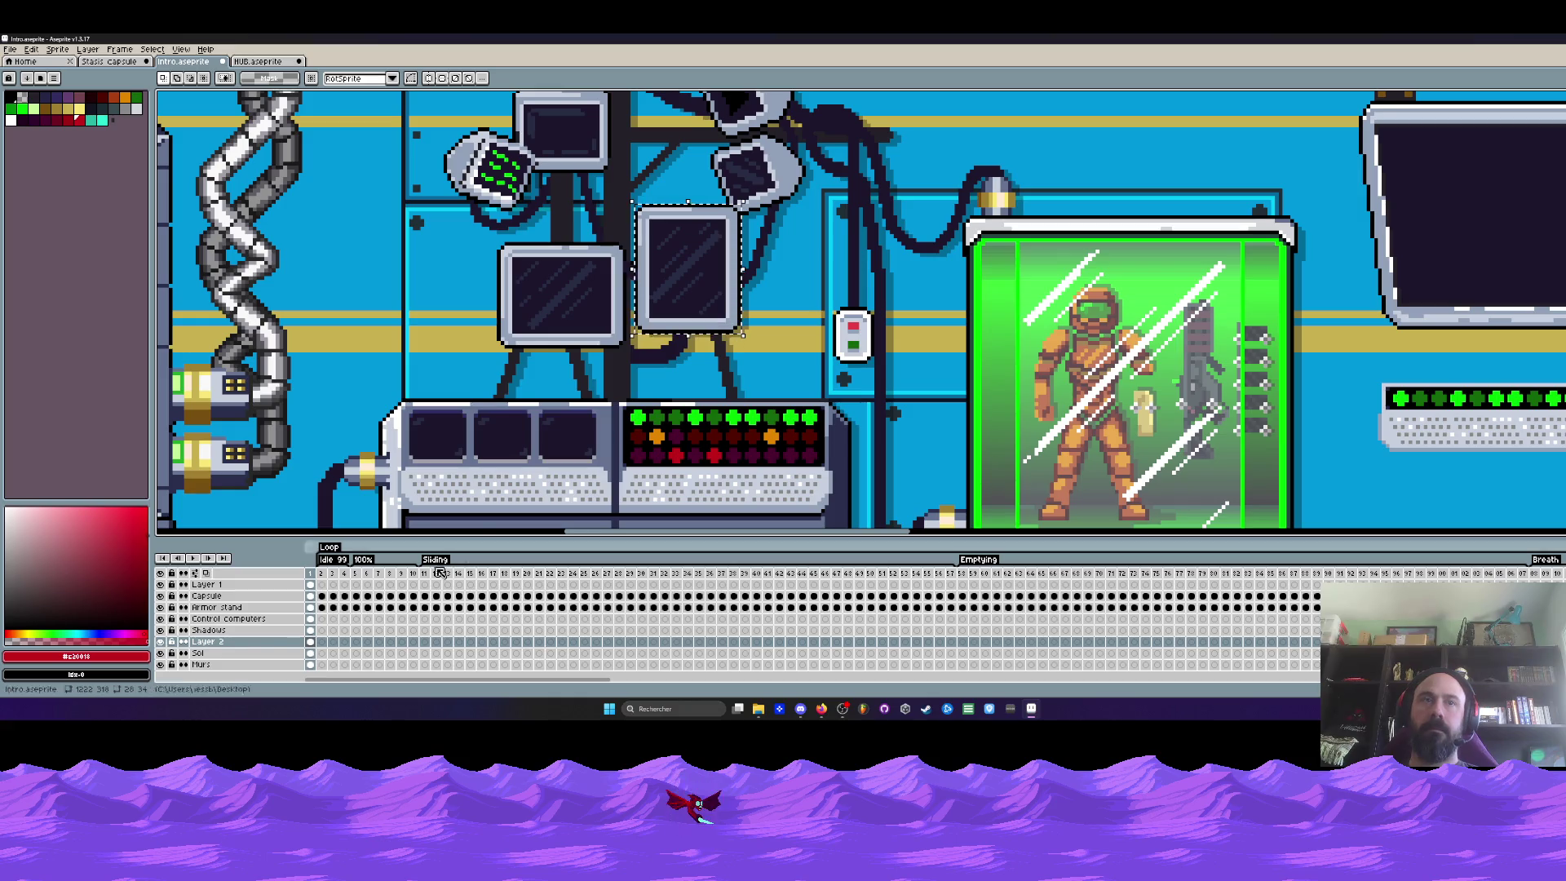
{"action": "left_click", "coordinate": [313, 620]}
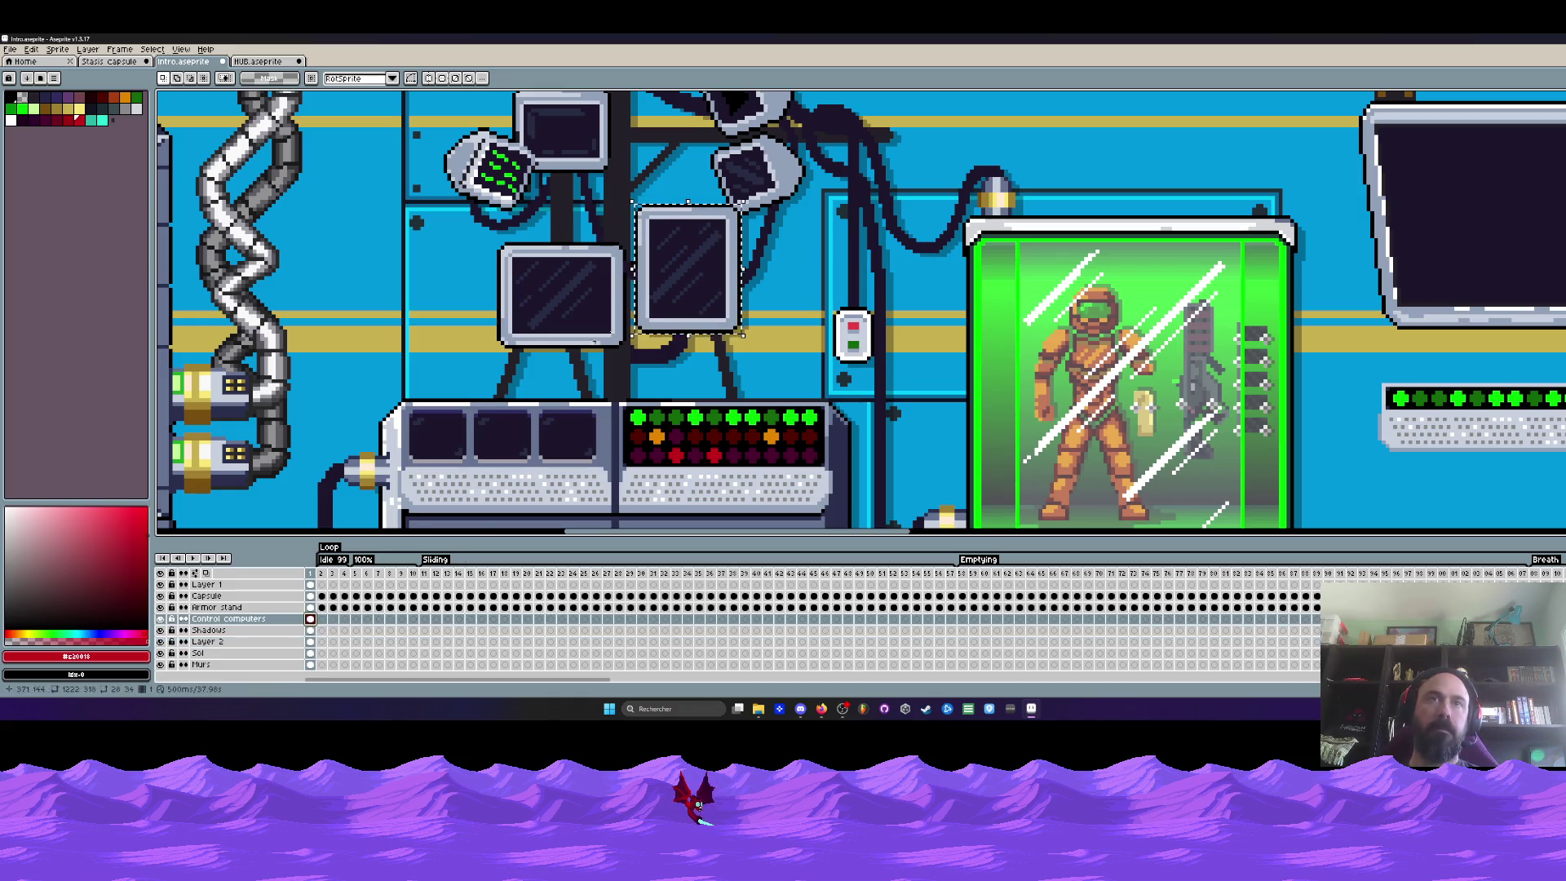
{"action": "scroll", "coordinate": [693, 282], "scroll_direction": "down", "scroll_amount": 1}
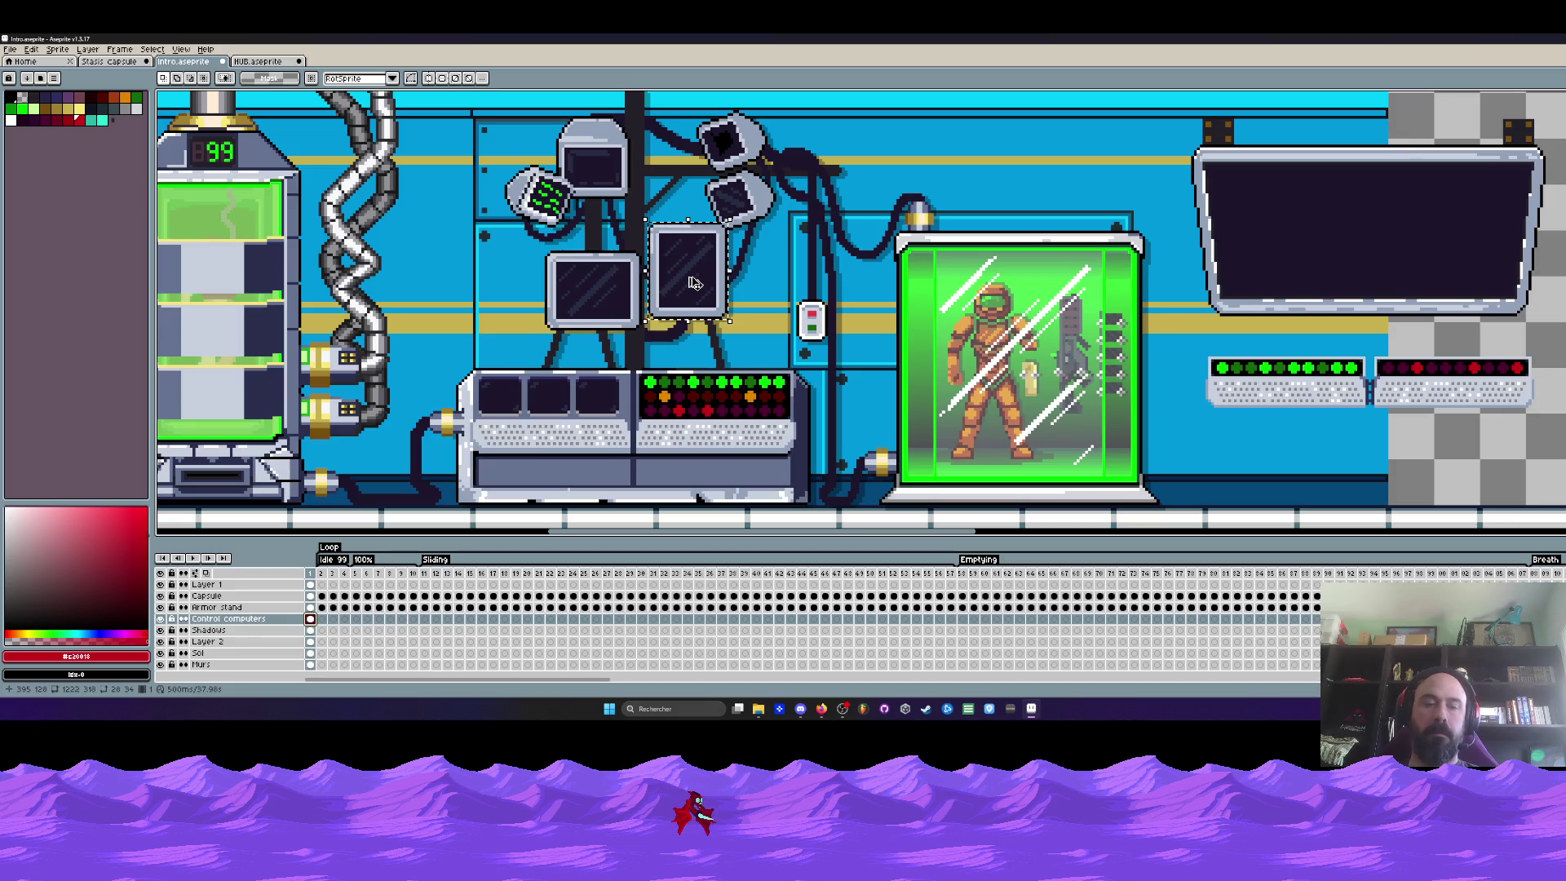
{"action": "left_click", "coordinate": [313, 642]}
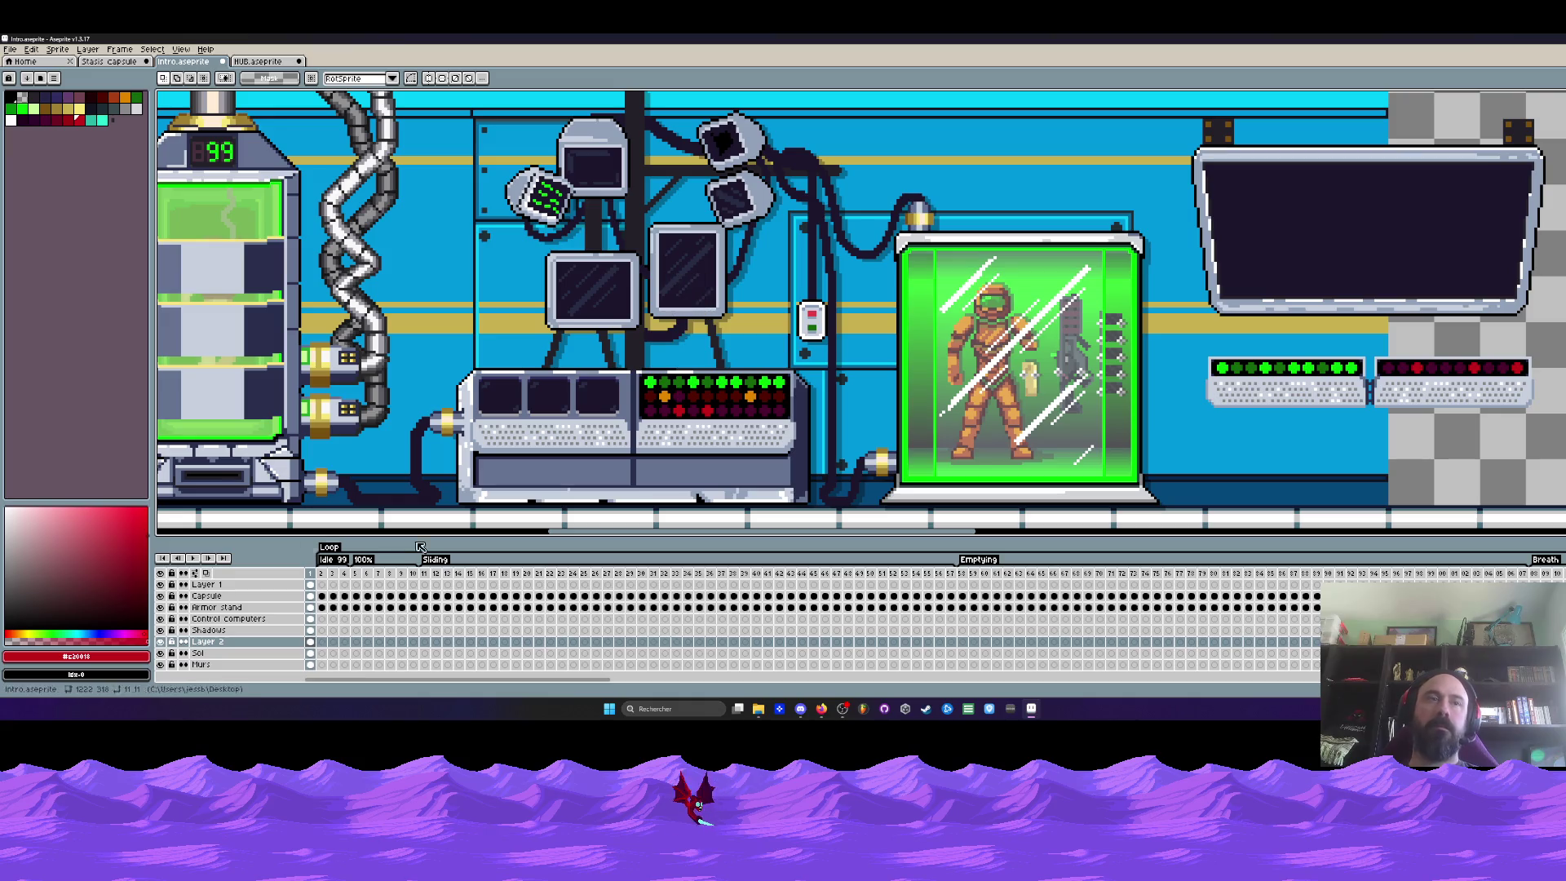
{"action": "left_click", "coordinate": [313, 620]}
{"action": "scroll", "coordinate": [663, 246], "scroll_direction": "up", "scroll_amount": 1}
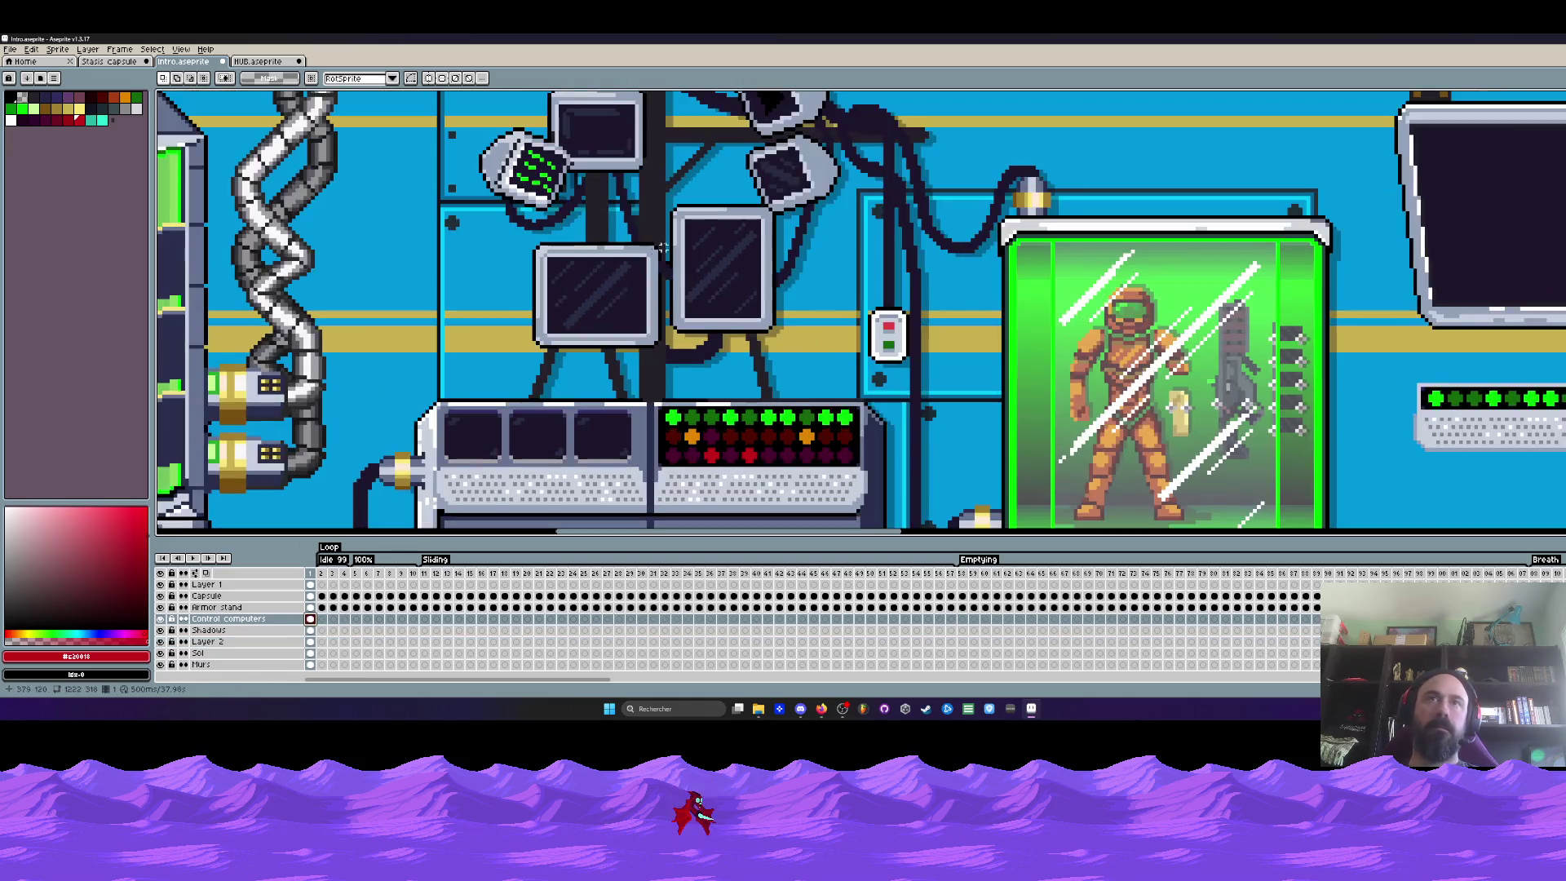
Copy the right monitor from Control computers and paste it onto Layer 2
{"action": "left_click_drag", "start_coordinate": [672, 206], "coordinate": [778, 333]}
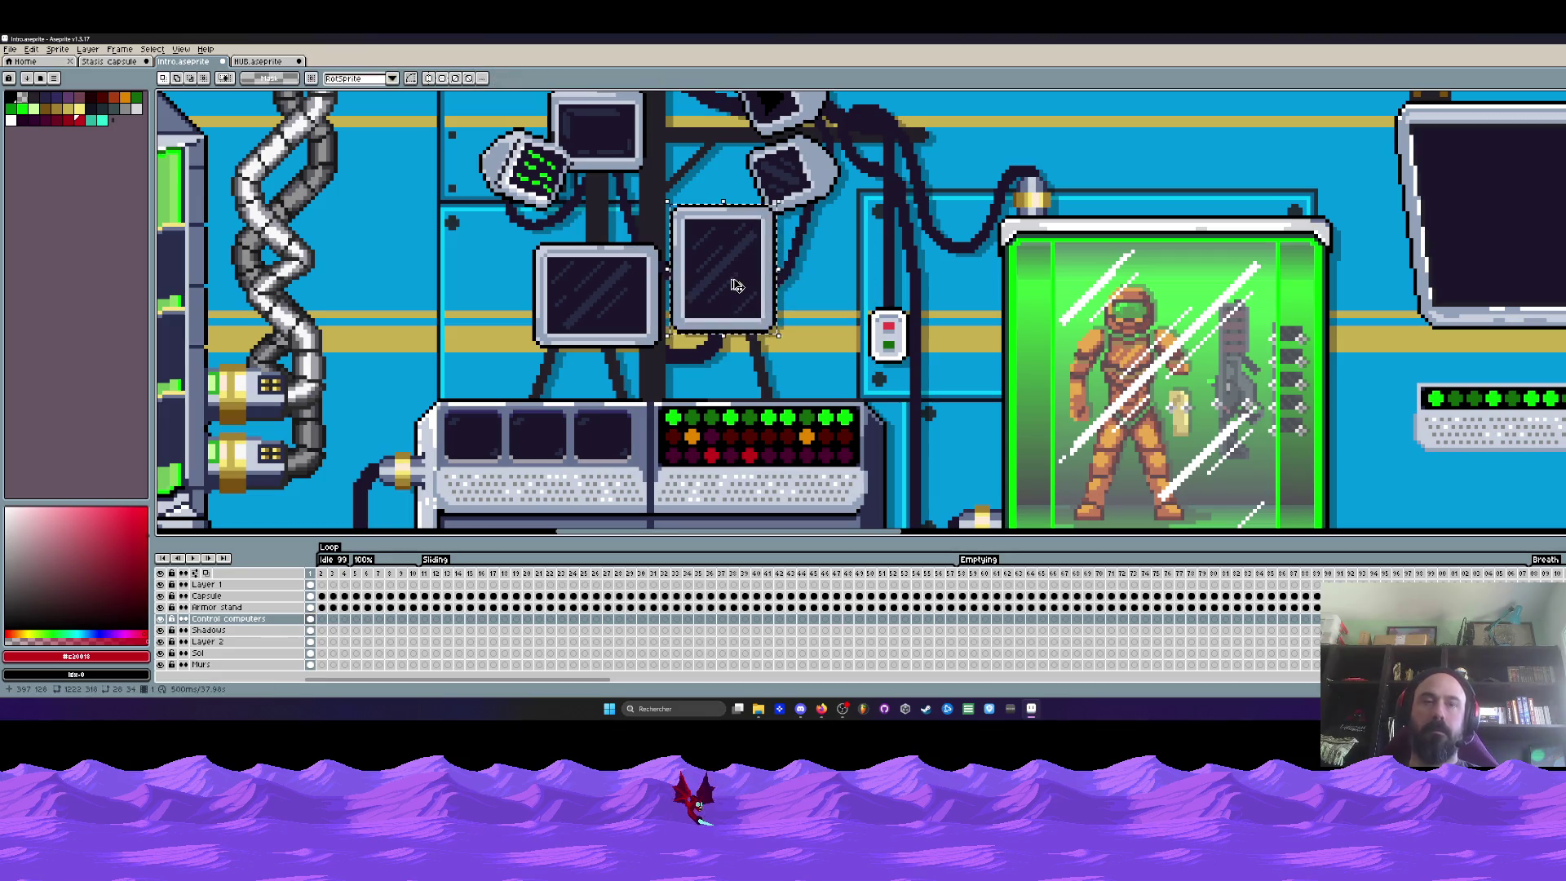
{"action": "key", "text": "ctrl+d"}
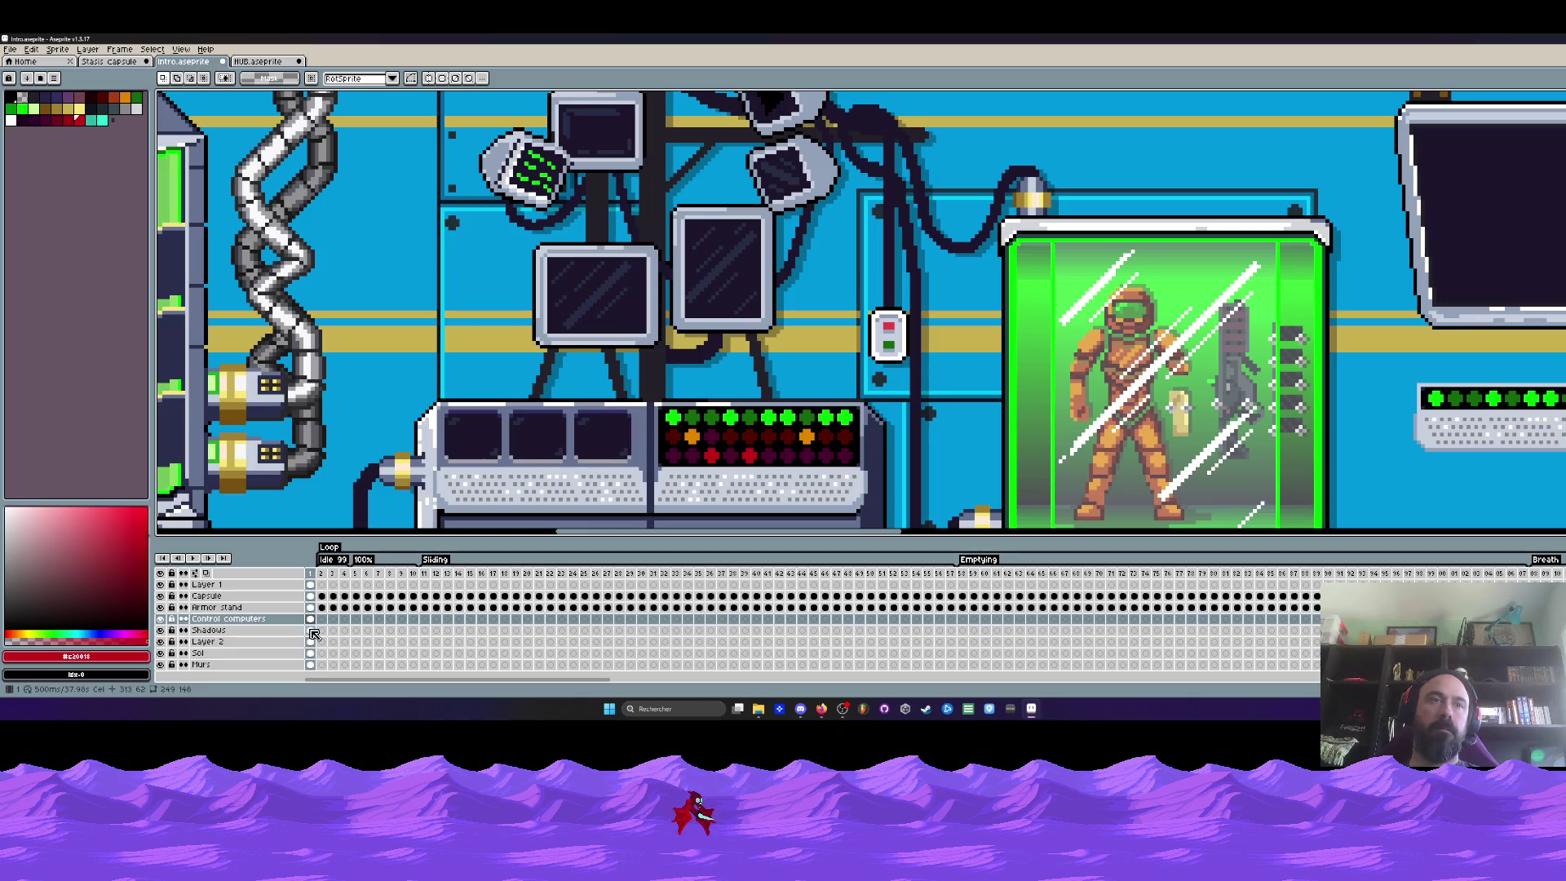
{"action": "left_click", "coordinate": [315, 641]}
{"action": "key", "text": "ctrl+v"}
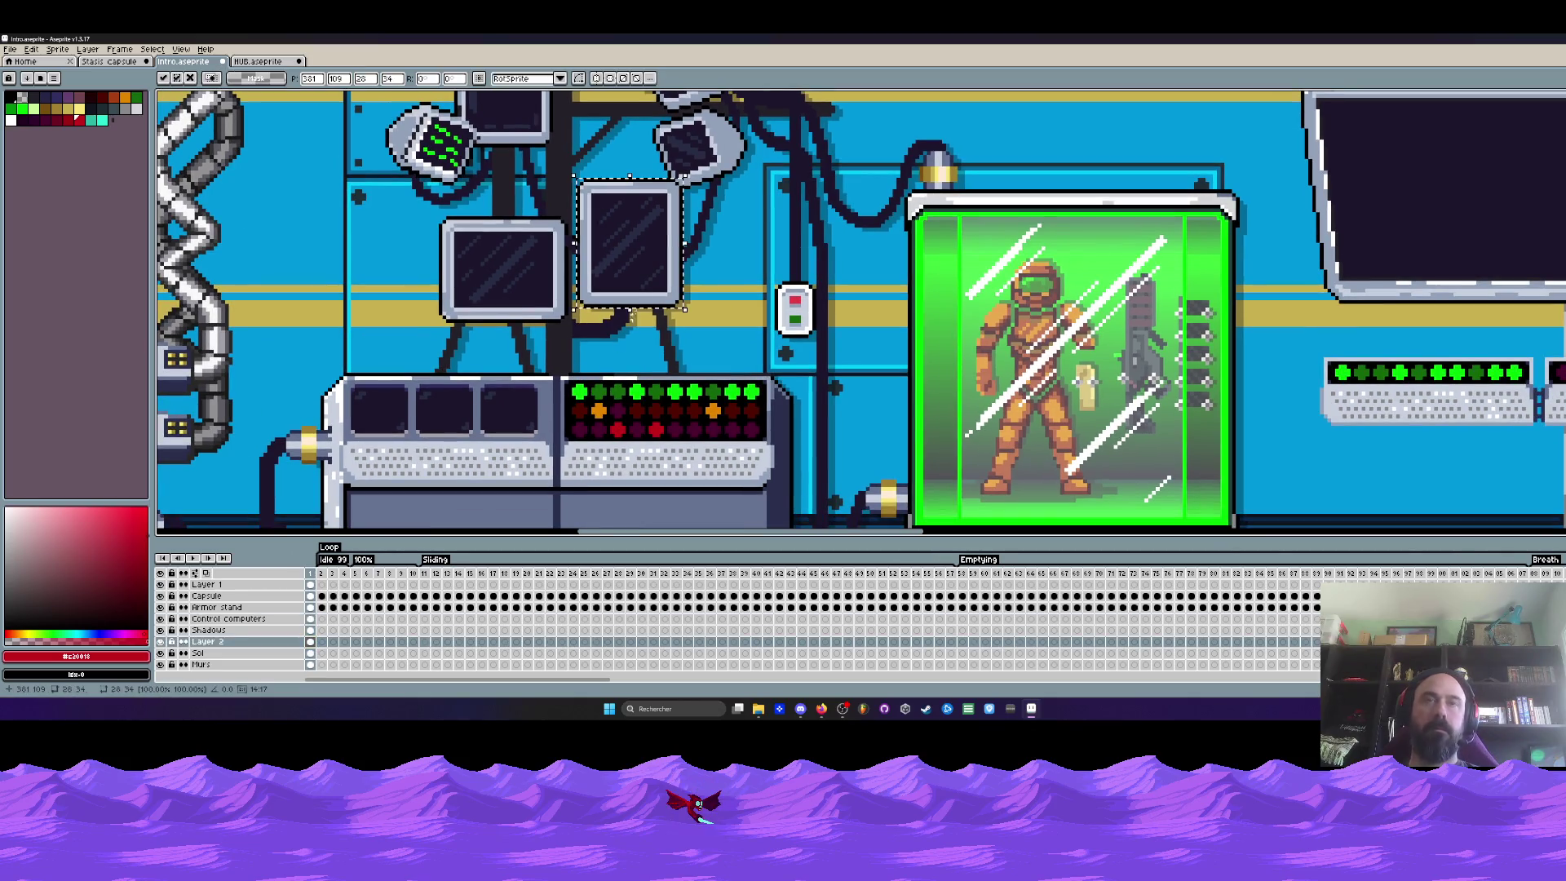
{"action": "scroll", "coordinate": [1049, 350], "scroll_direction": "down", "scroll_amount": 1}
{"action": "scroll", "coordinate": [1049, 332], "scroll_direction": "left", "scroll_amount": 2}
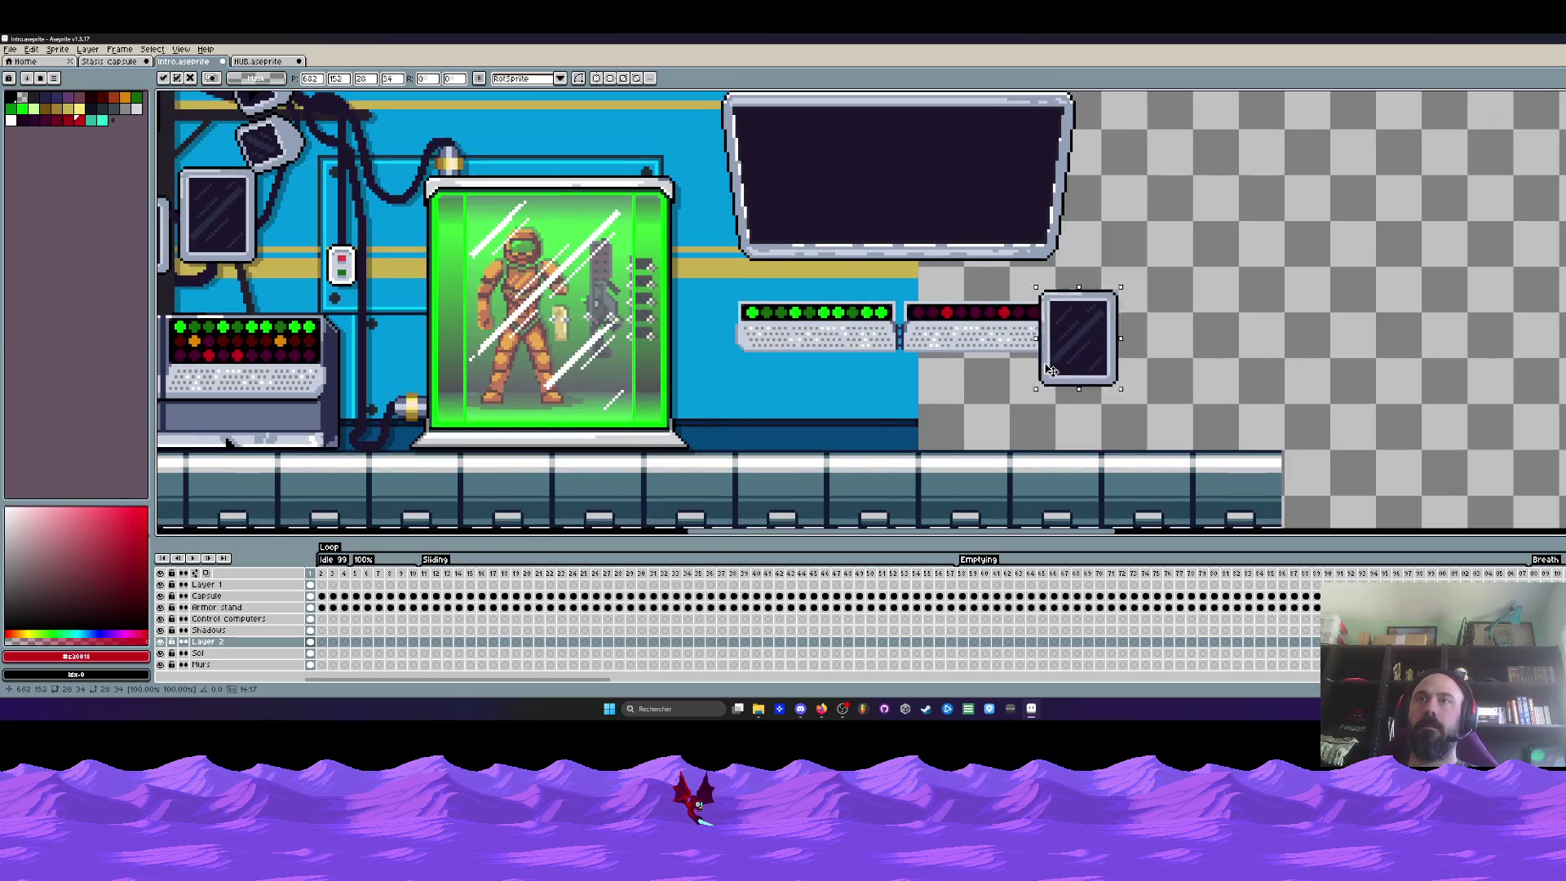
Move the pasted monitor onto empty canvas right of the panels and rotate it 90 degrees
{"action": "mouse_move", "coordinate": [1076, 332]}
{"action": "left_mouse_down"}
{"action": "mouse_move", "coordinate": [933, 378]}
{"action": "mouse_move", "coordinate": [1138, 376]}
{"action": "left_mouse_up"}
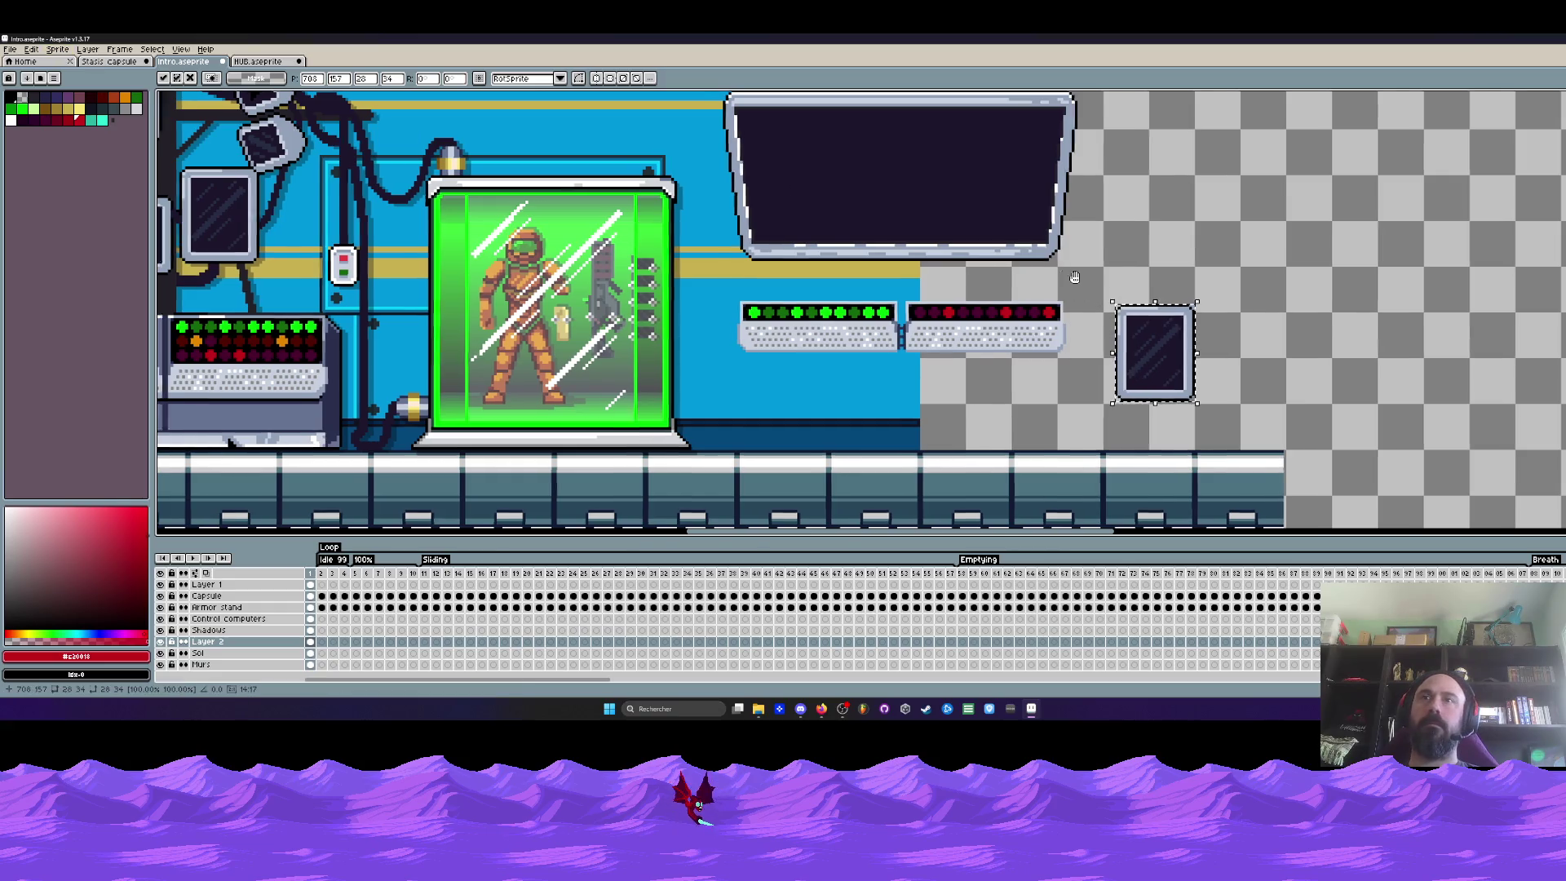
{"action": "left_click_drag", "start_coordinate": [1074, 277], "coordinate": [1350, 251]}
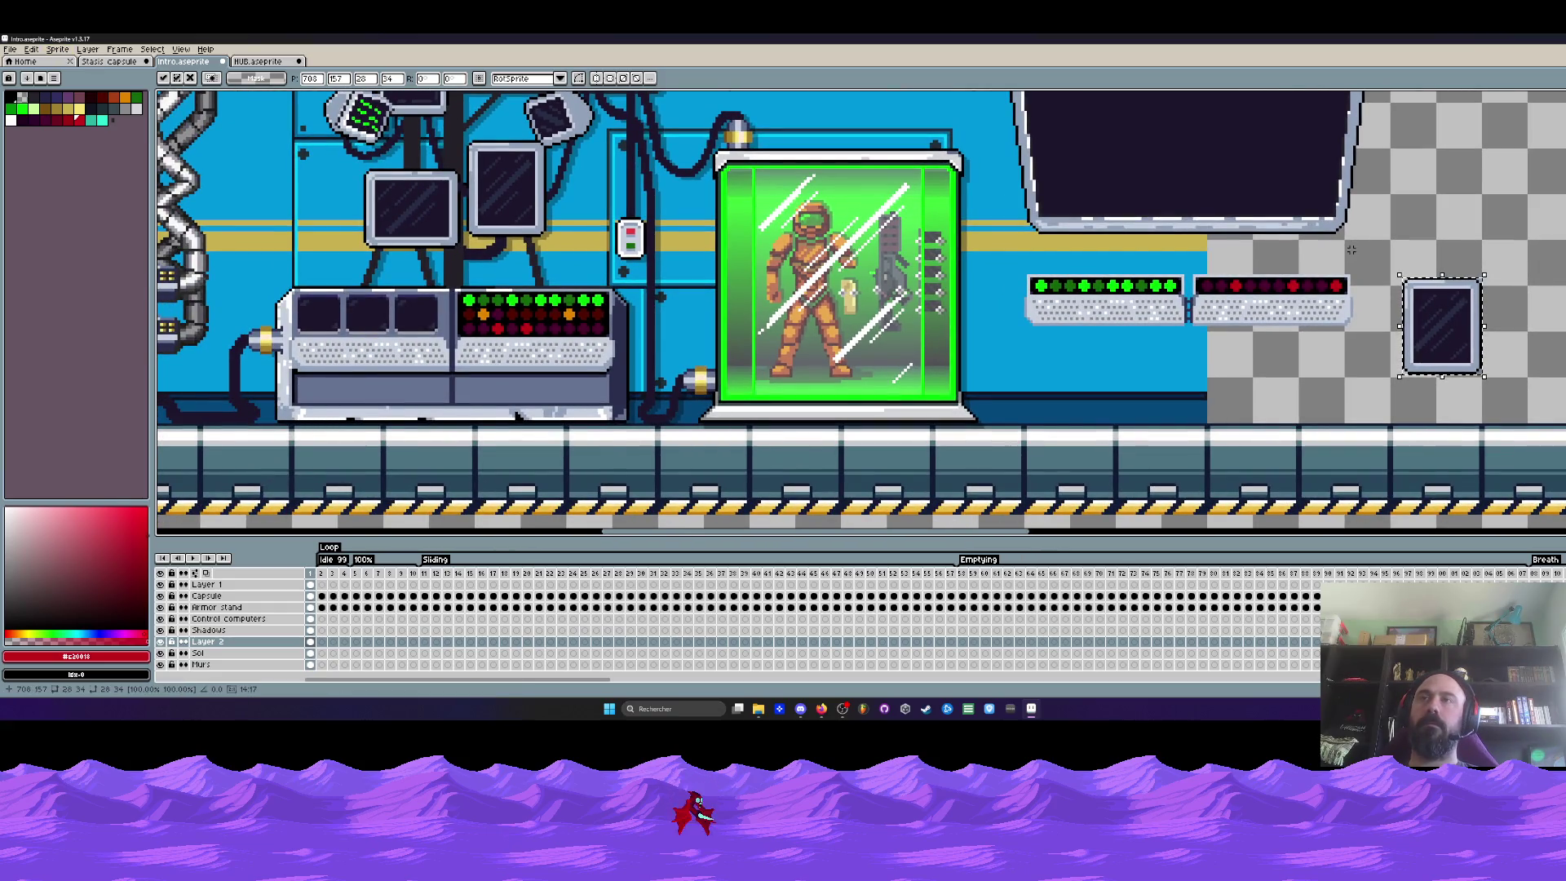
{"action": "scroll", "coordinate": [294, 300], "scroll_direction": "up", "scroll_amount": 2}
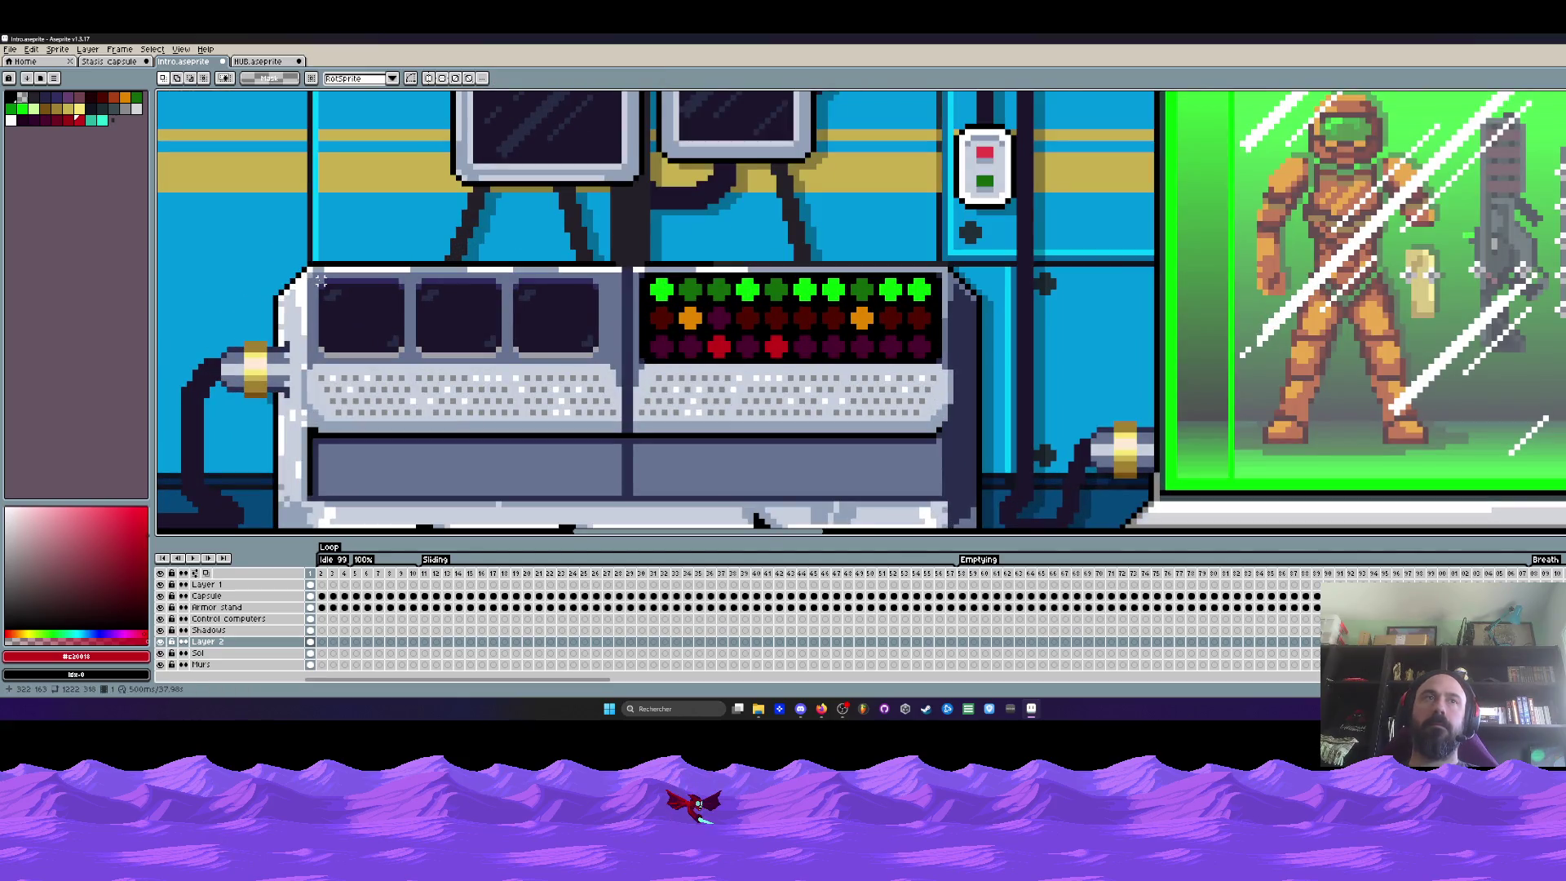
{"action": "scroll", "coordinate": [598, 348], "scroll_direction": "down", "scroll_amount": 1}
{"action": "scroll", "coordinate": [599, 349], "scroll_direction": "down", "scroll_amount": 1}
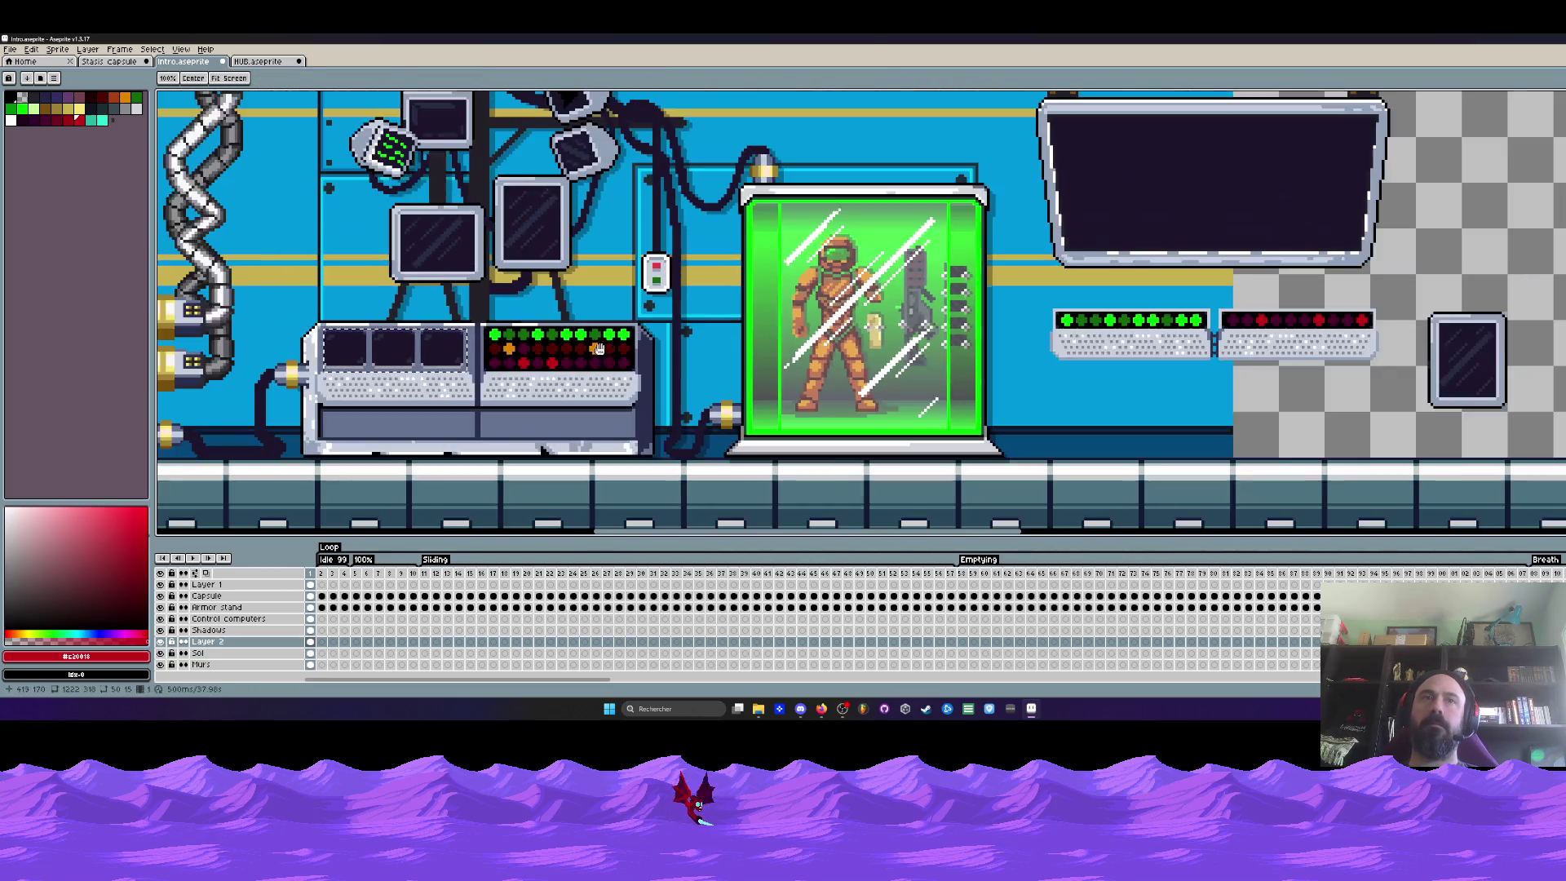
{"action": "key", "text": "m"}
{"action": "scroll", "coordinate": [1457, 368], "scroll_direction": "up", "scroll_amount": 1}
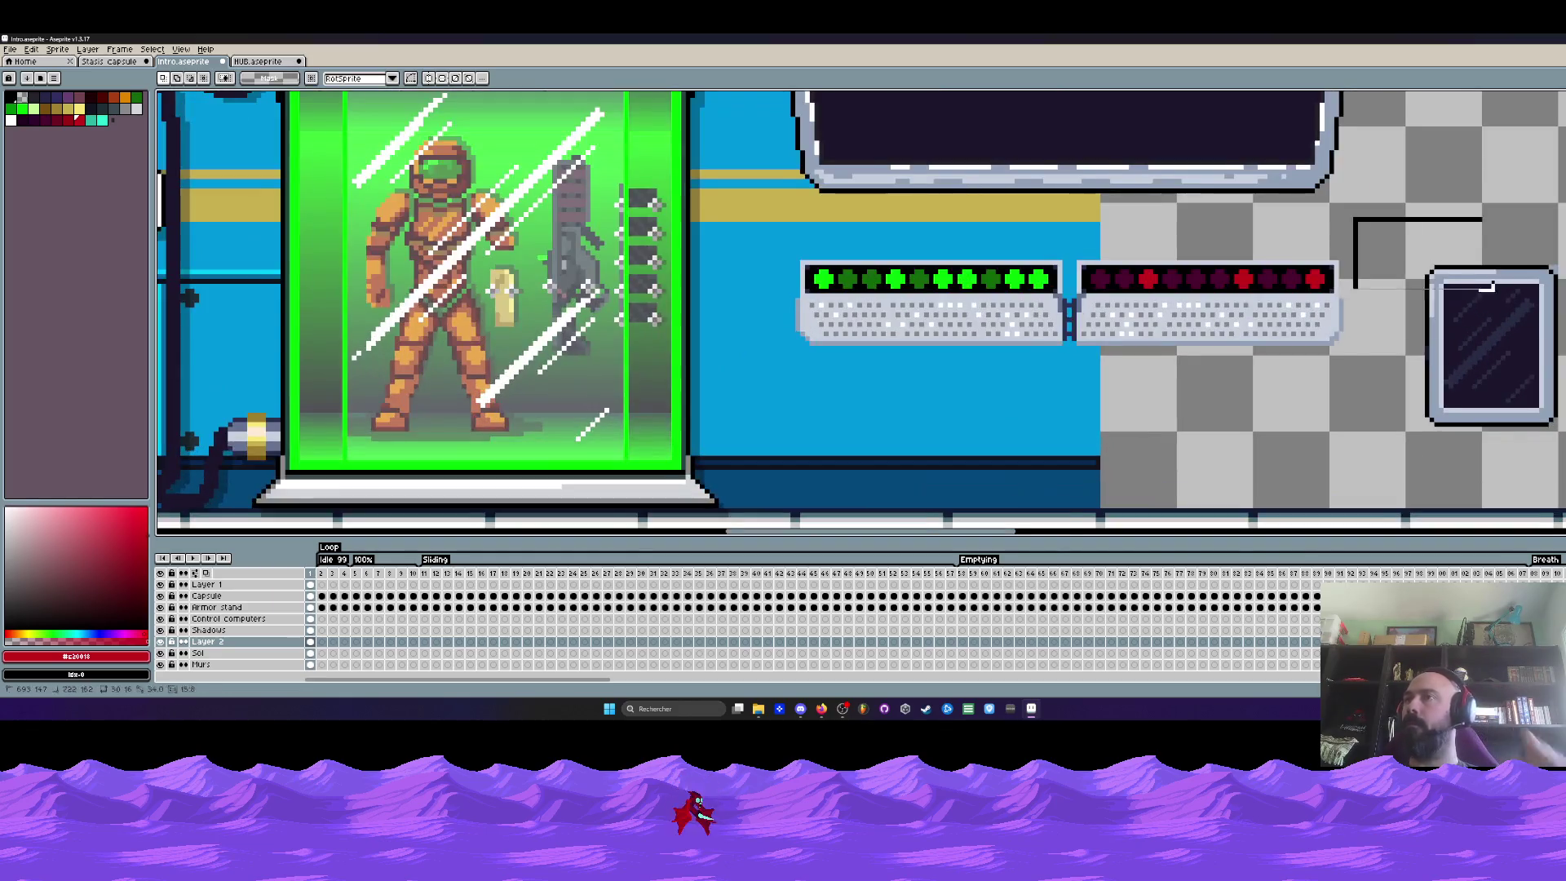
{"action": "left_click_drag", "start_coordinate": [1485, 286], "coordinate": [1556, 465]}
{"action": "left_click", "coordinate": [30, 49]}
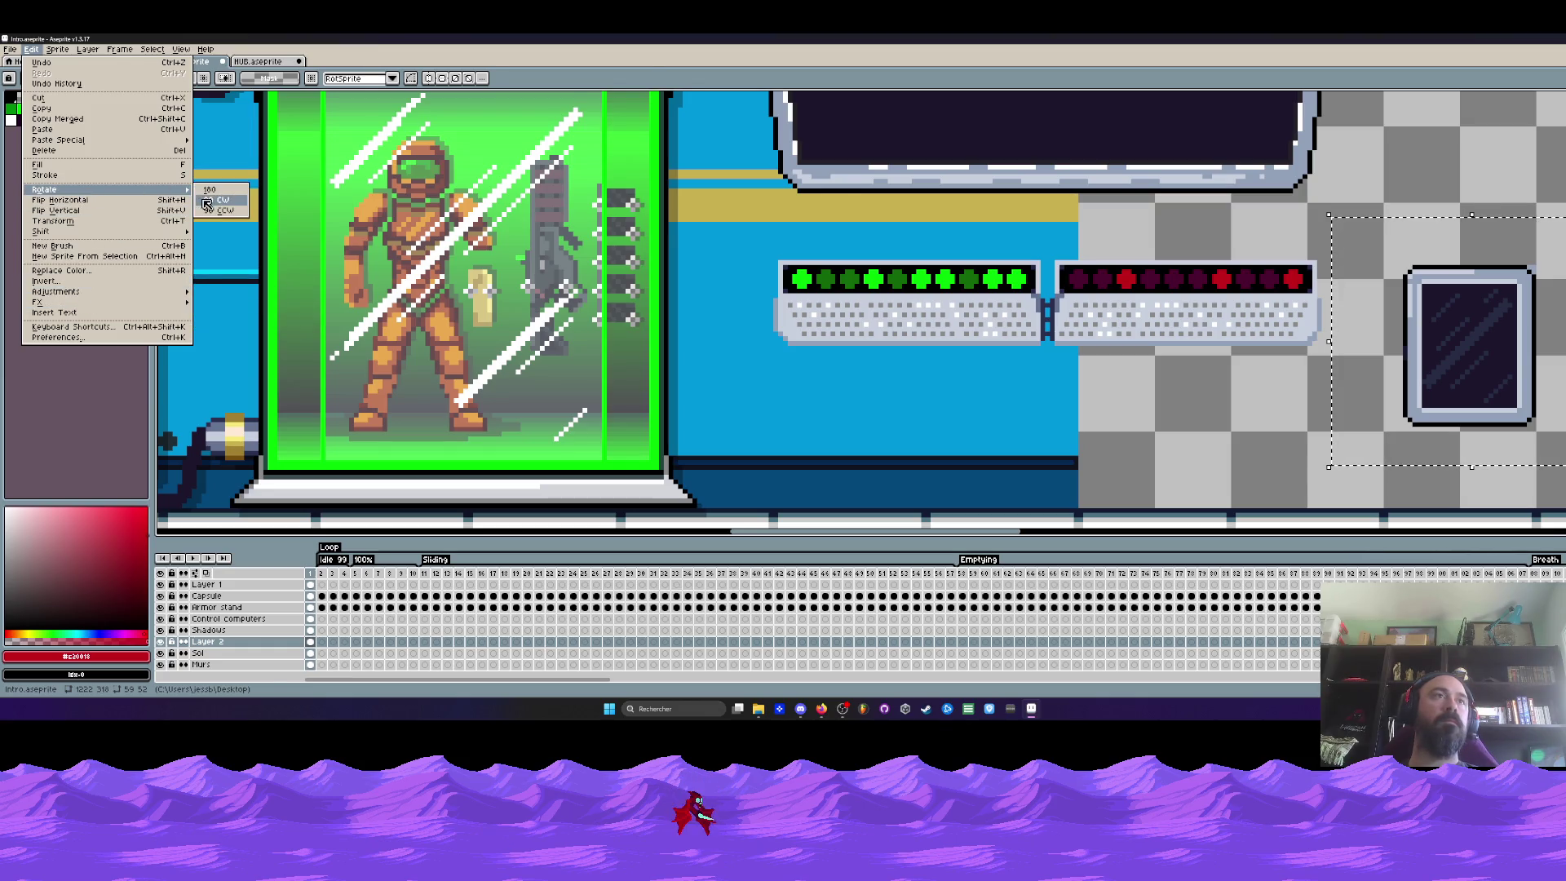
{"action": "left_click", "coordinate": [226, 204]}
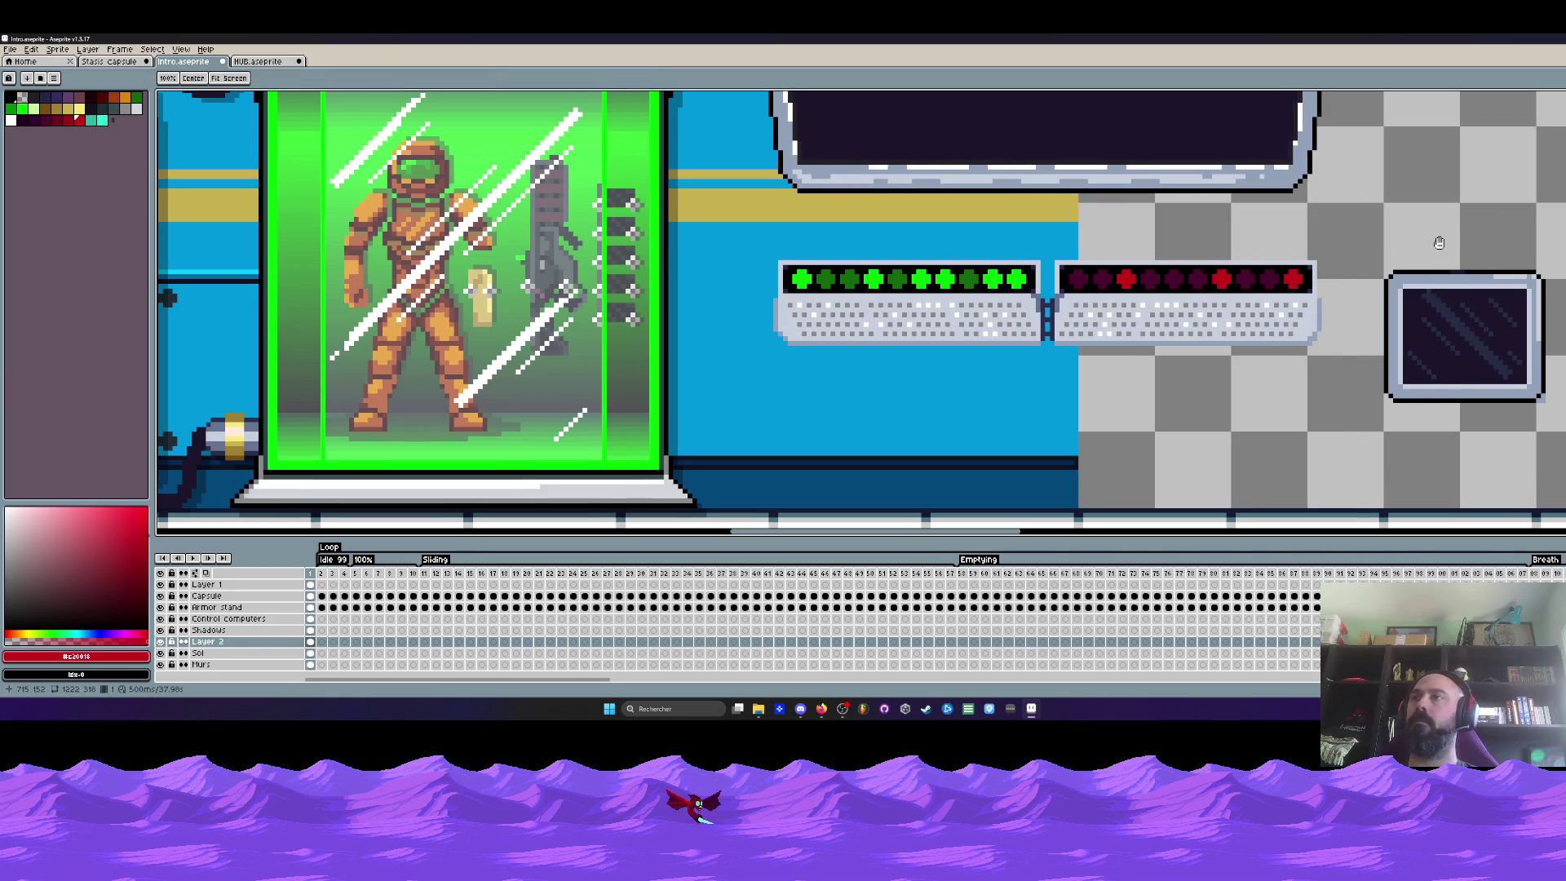
{"action": "scroll", "coordinate": [1434, 244], "scroll_direction": "up", "scroll_amount": 1}
Nudge the rotated monitor up-left and flatten it by lowering its top edge
{"action": "key", "text": "Down"}
{"action": "key", "text": "Down"}
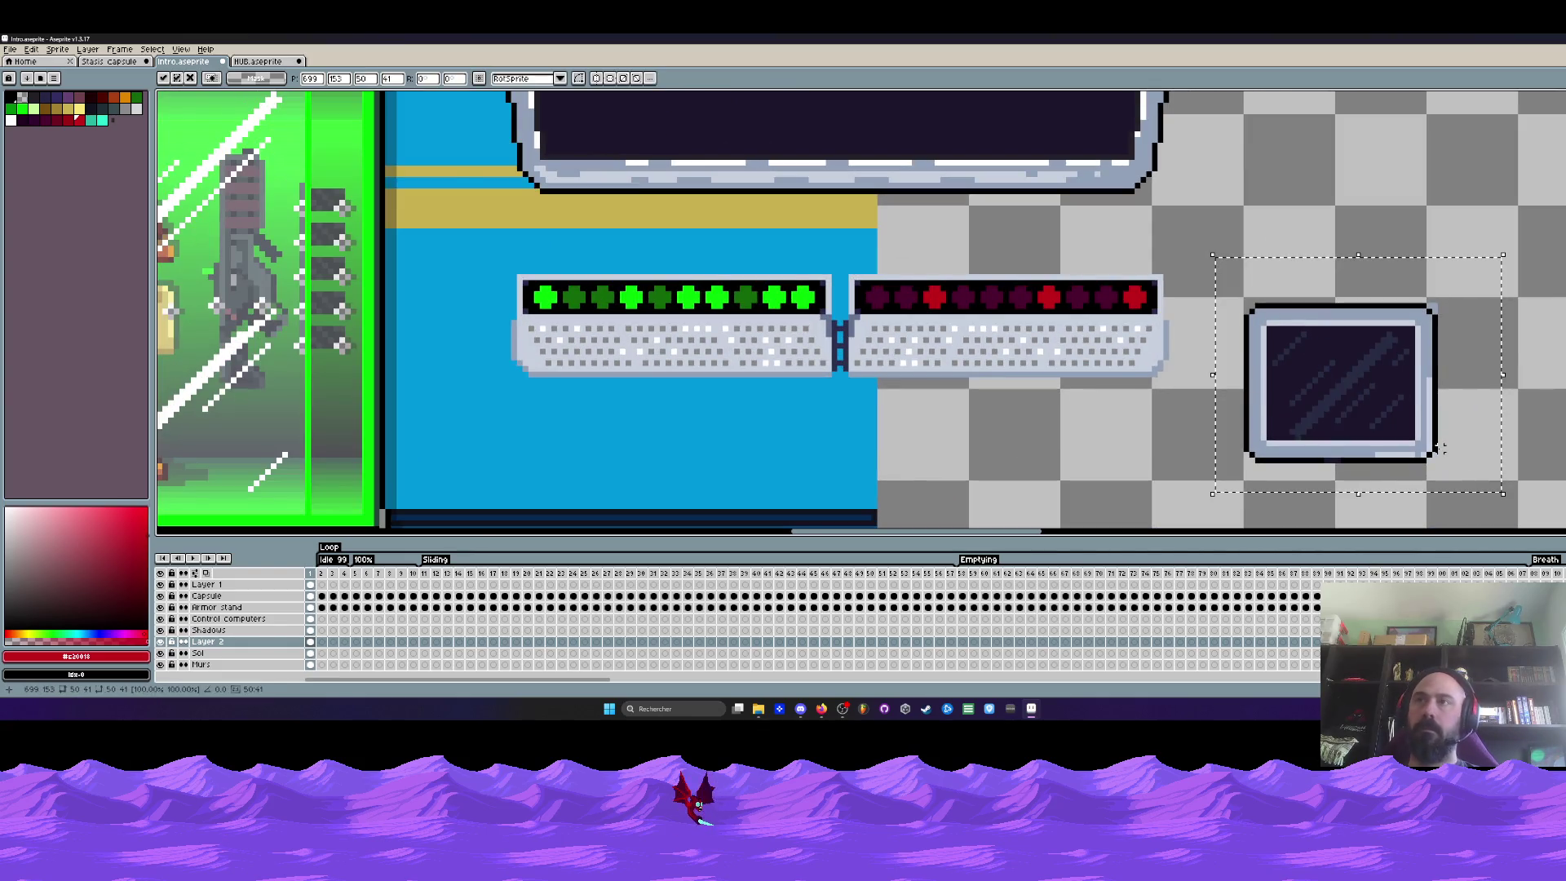
{"action": "key", "text": "Up"}
{"action": "key", "text": "Up"}
{"action": "key", "text": "Right"}
{"action": "key", "text": "Right"}
{"action": "key", "text": "Right"}
{"action": "left_click_drag", "start_coordinate": [1407, 431], "coordinate": [1336, 339]}
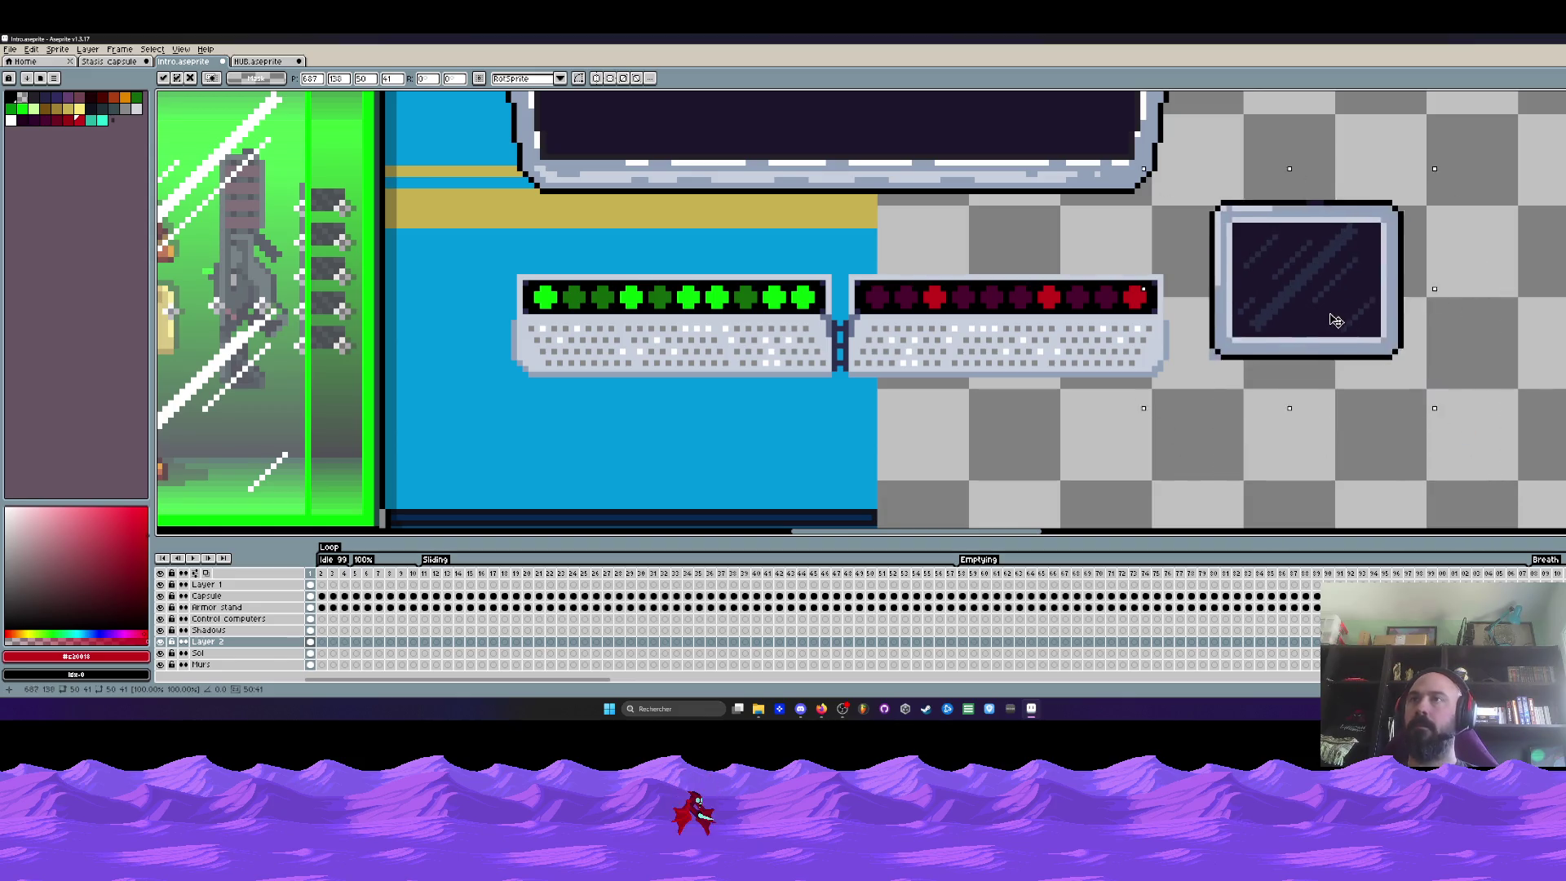
{"action": "left_click_drag", "start_coordinate": [1184, 154], "coordinate": [1469, 252]}
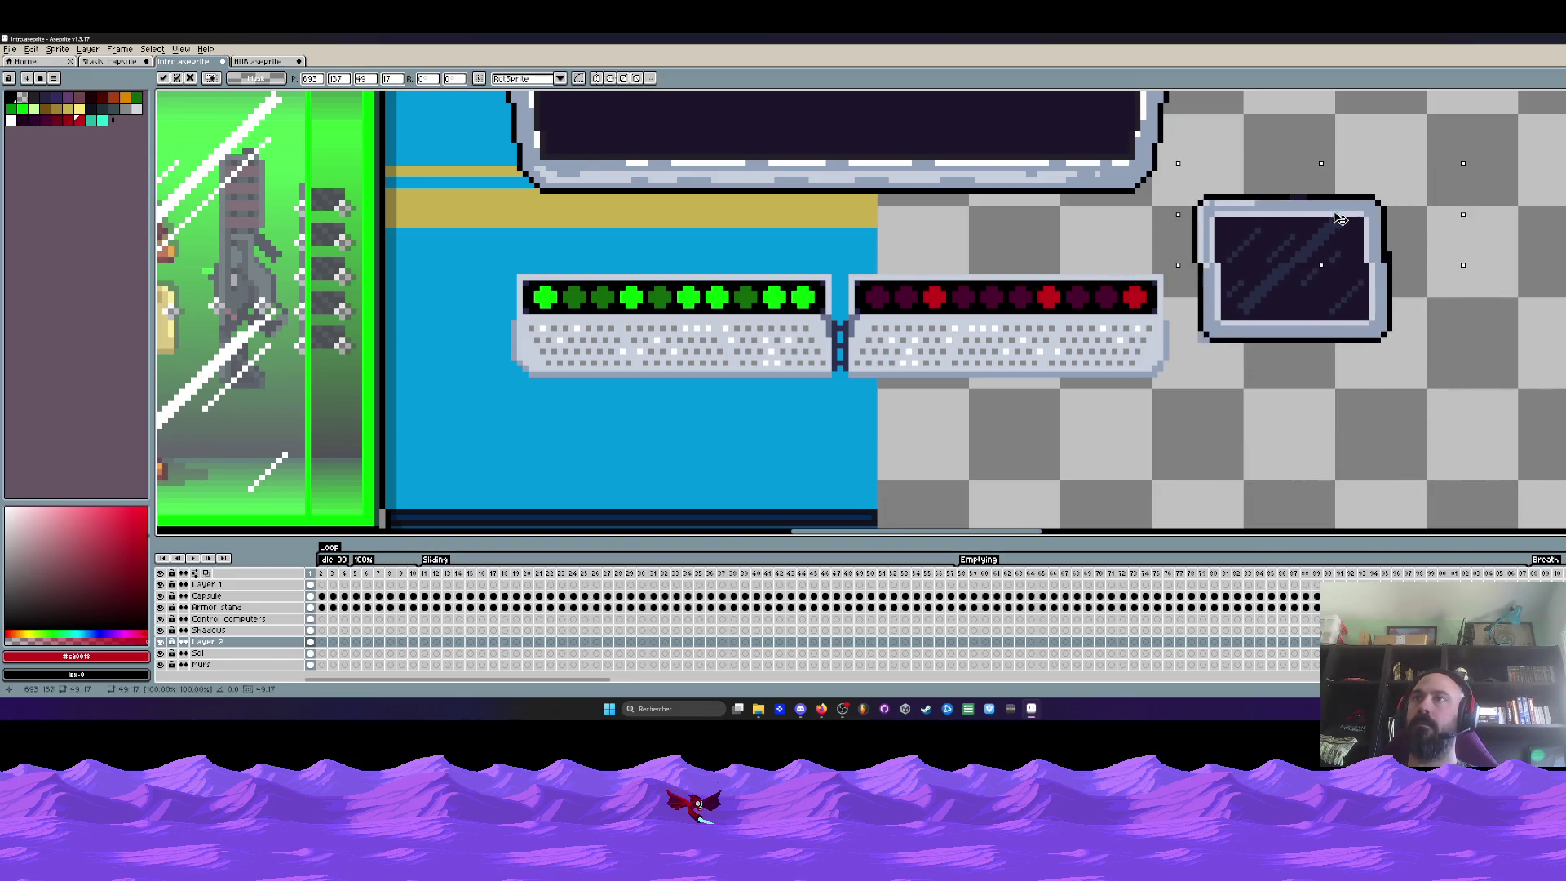
{"action": "left_click_drag", "start_coordinate": [1341, 206], "coordinate": [1342, 238]}
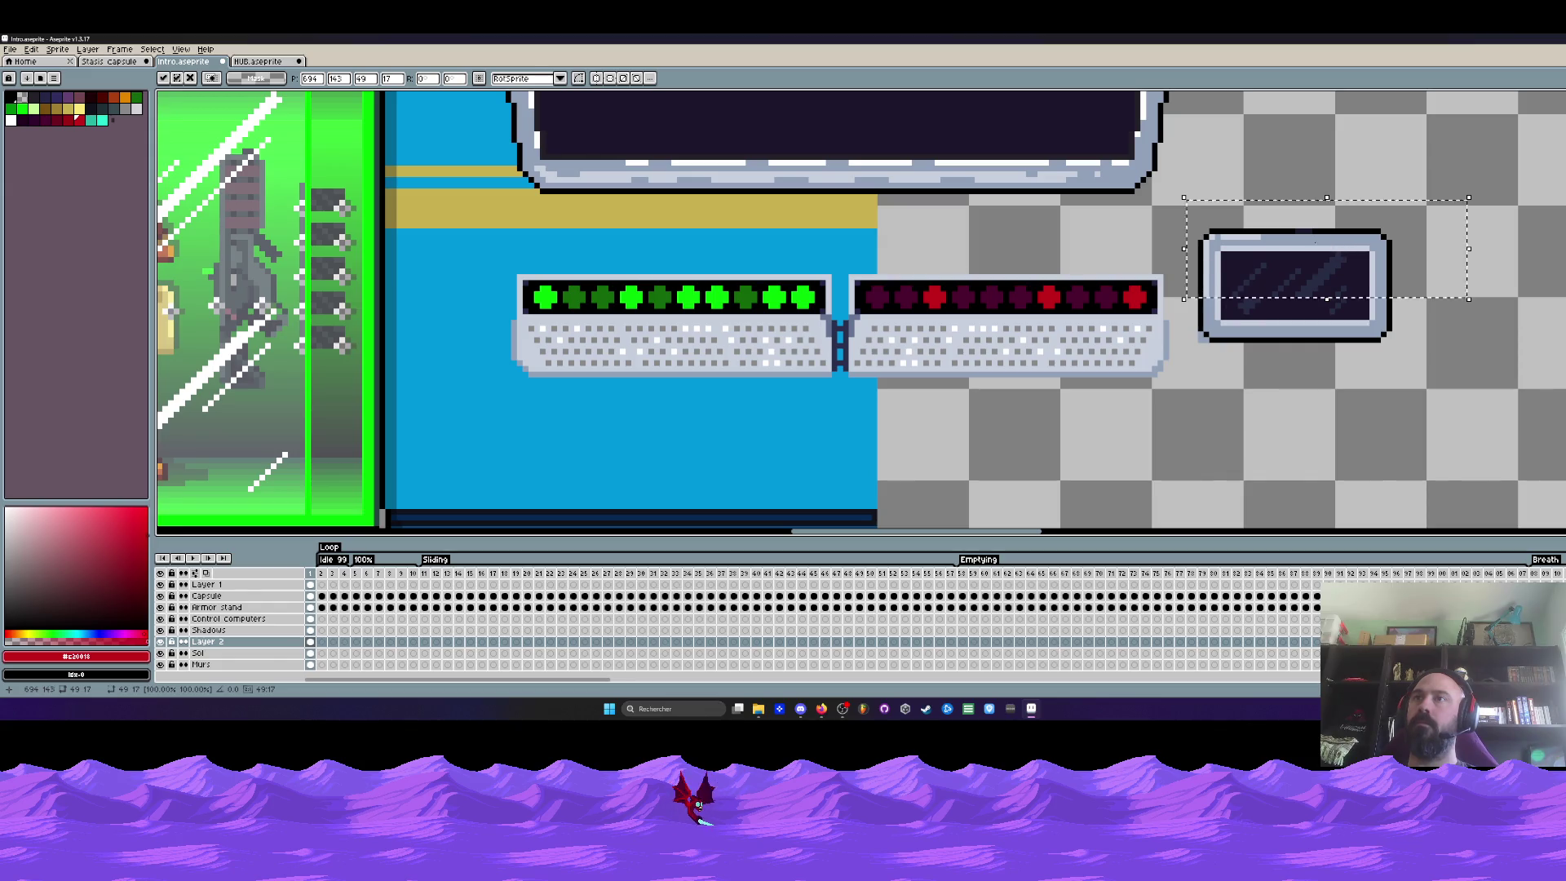
{"action": "left_click_drag", "start_coordinate": [1182, 209], "coordinate": [1500, 382]}
{"action": "mouse_move", "coordinate": [1375, 326]}
{"action": "left_mouse_down"}
{"action": "mouse_move", "coordinate": [1131, 281]}
{"action": "mouse_move", "coordinate": [1361, 288]}
{"action": "left_mouse_up"}
{"action": "scroll", "coordinate": [1131, 281], "scroll_direction": "down", "scroll_amount": 1}
Shift the small monitor right and lower the two keyboard panels slightly, undoing misplaced moves
{"action": "left_click_drag", "start_coordinate": [666, 258], "coordinate": [1180, 366]}
{"action": "left_click_drag", "start_coordinate": [1121, 322], "coordinate": [1126, 361]}
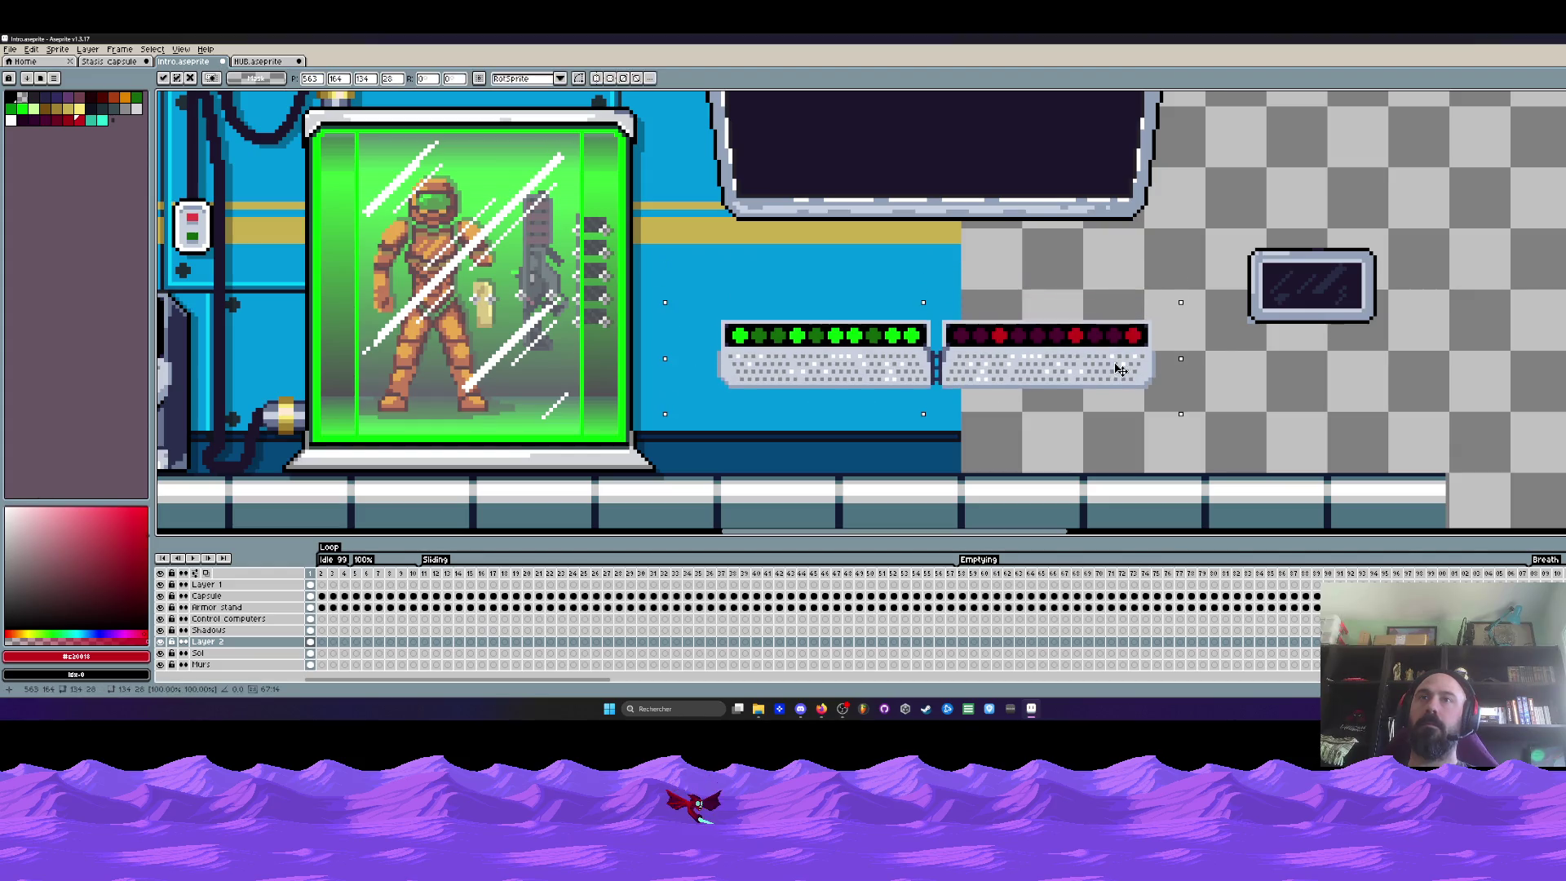
{"action": "key", "text": "ctrl+z"}
{"action": "key", "text": "ctrl+z"}
{"action": "key", "text": "ctrl+z"}
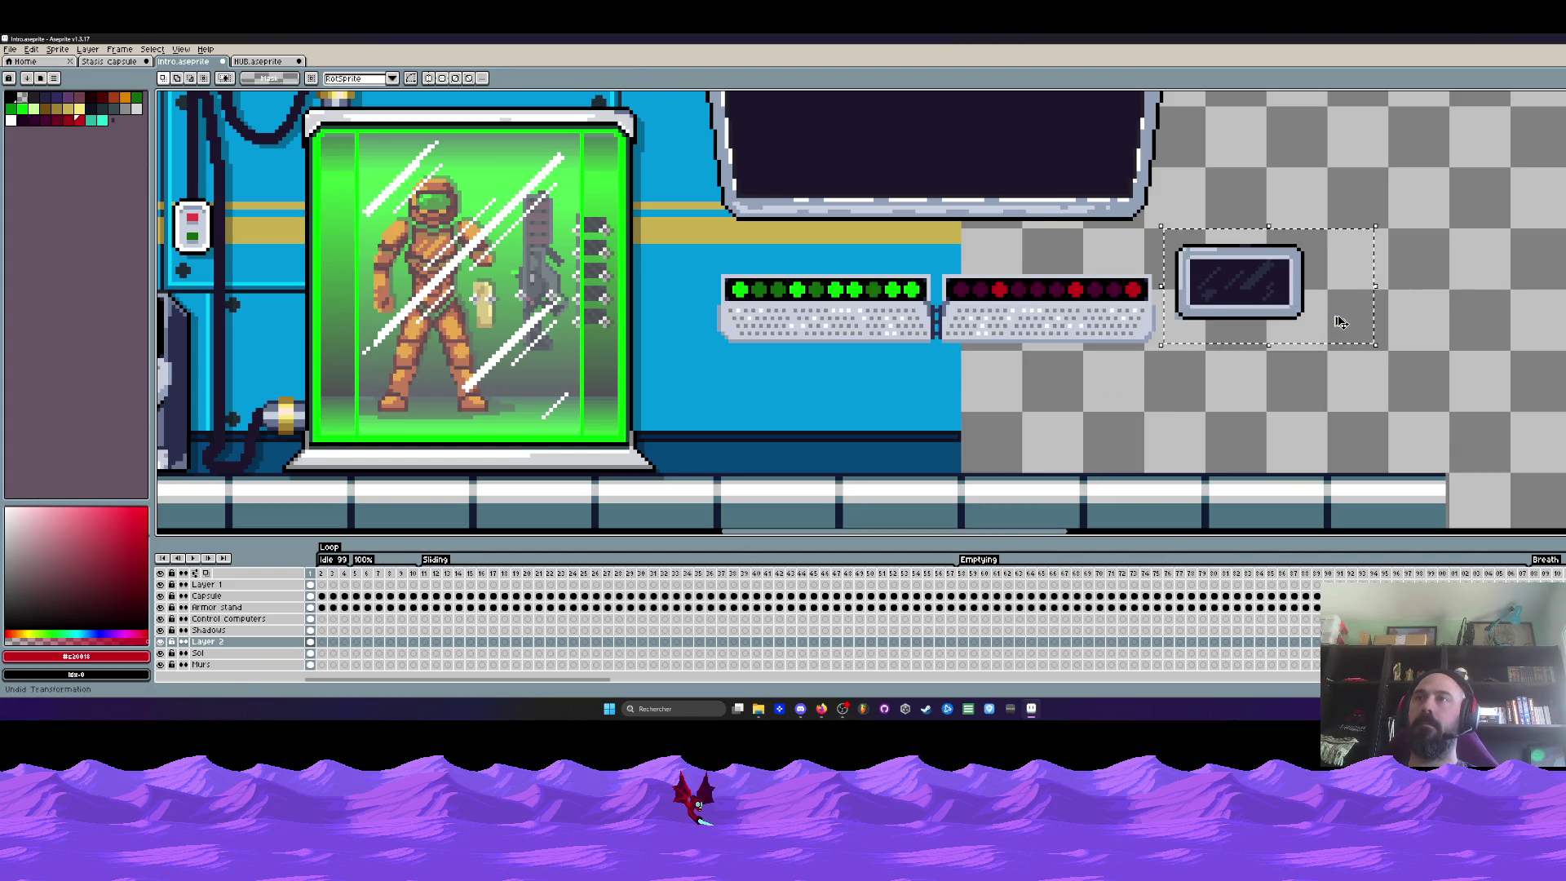
{"action": "key", "text": "ctrl+z"}
{"action": "key", "text": "ctrl+z"}
{"action": "left_click_drag", "start_coordinate": [1325, 193], "coordinate": [1132, 351]}
{"action": "left_click_drag", "start_coordinate": [1213, 263], "coordinate": [1334, 263]}
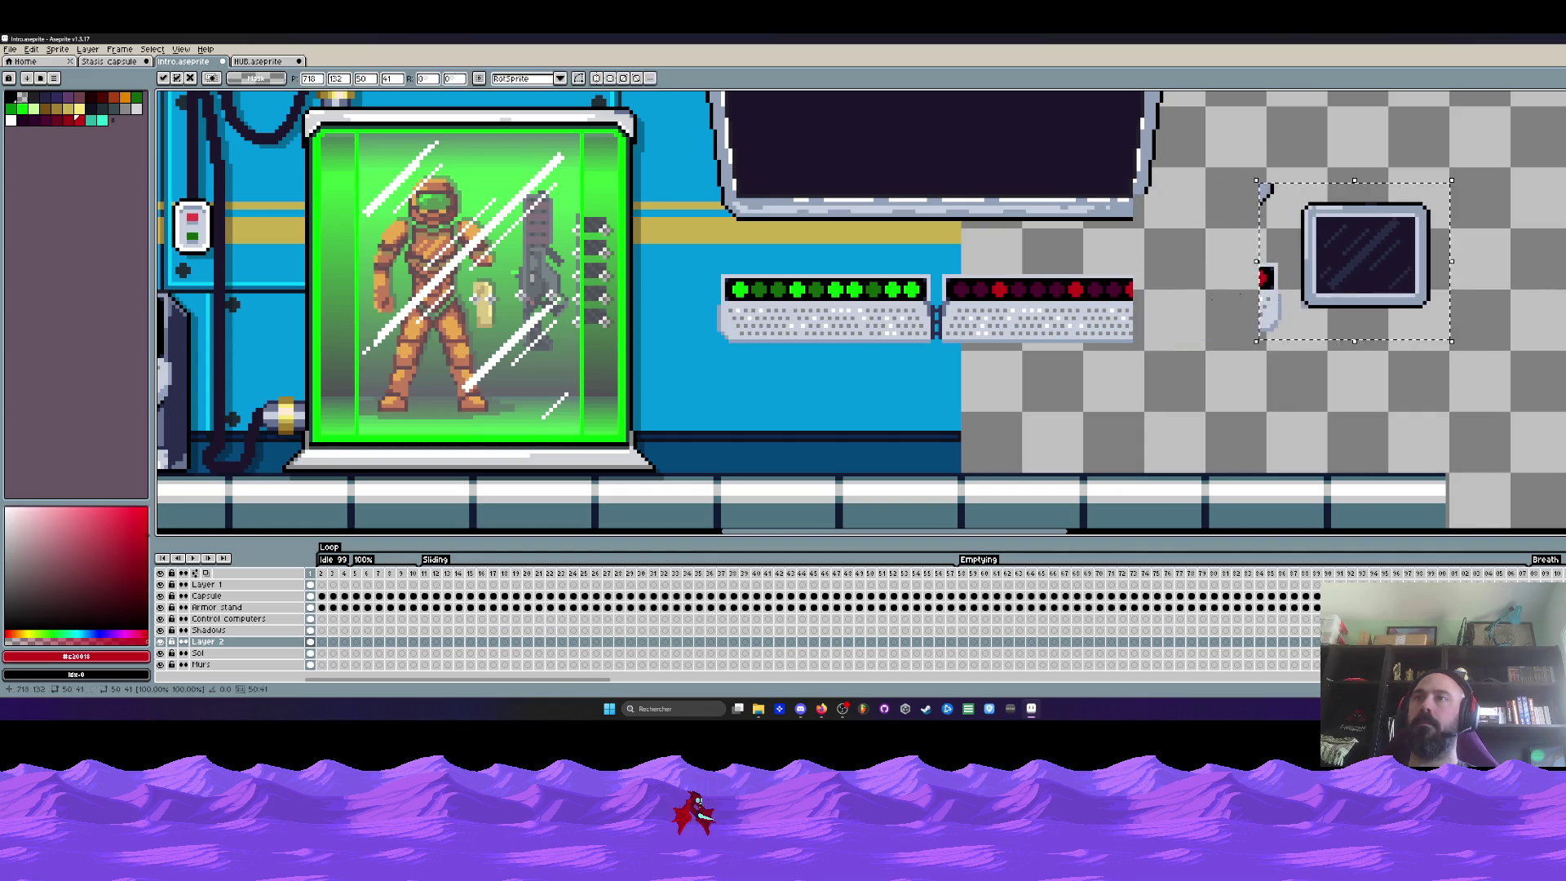
{"action": "key", "text": "ctrl+z"}
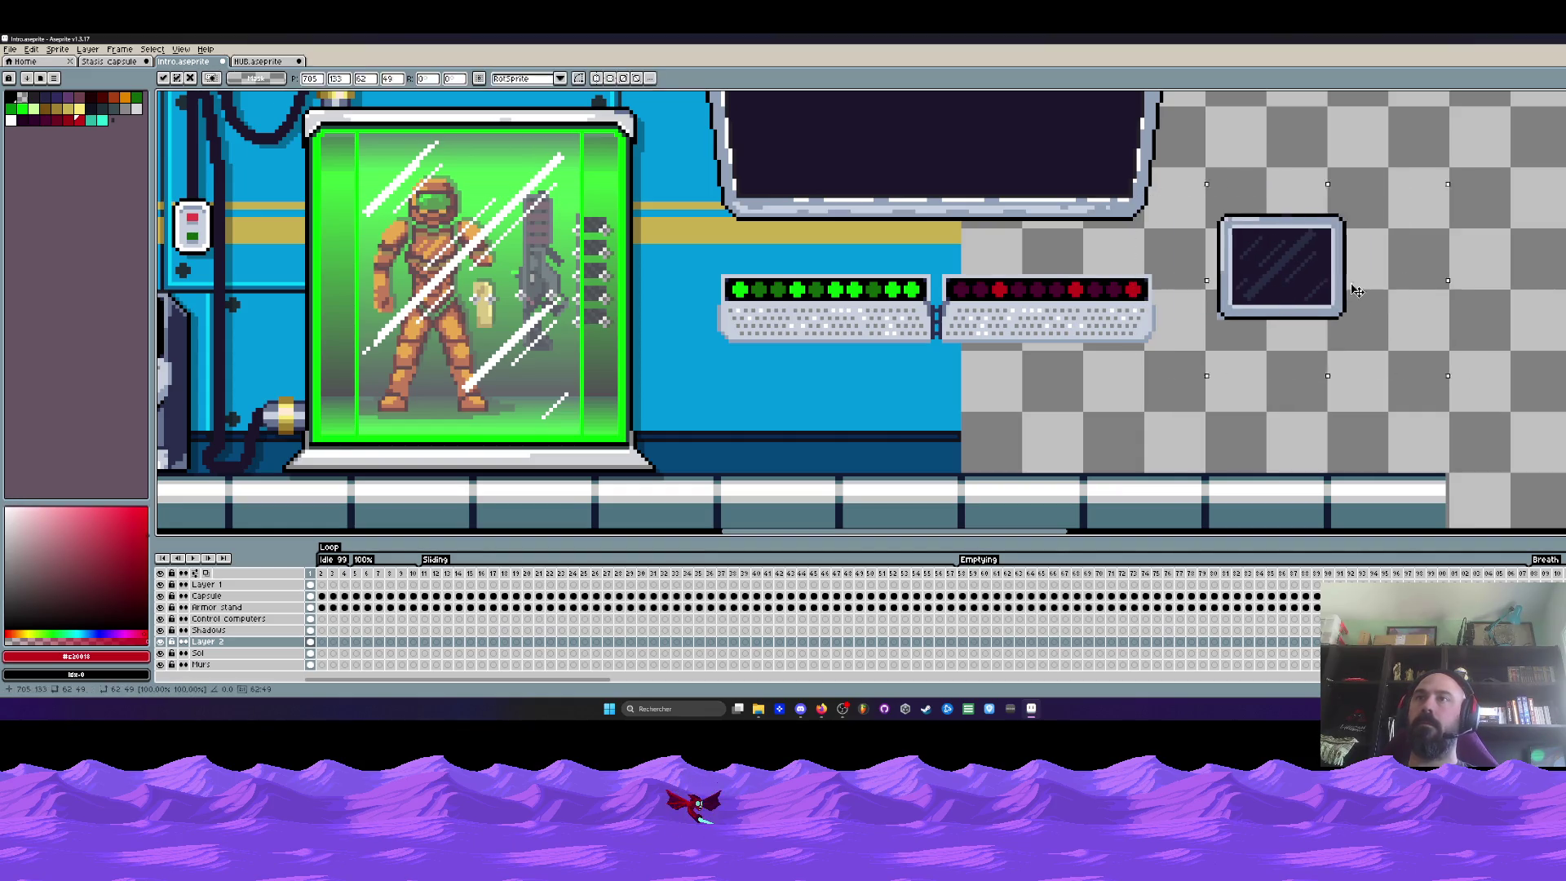
{"action": "left_click_drag", "start_coordinate": [1212, 264], "coordinate": [1287, 267]}
{"action": "left_click_drag", "start_coordinate": [694, 251], "coordinate": [1160, 371]}
{"action": "left_click_drag", "start_coordinate": [1108, 321], "coordinate": [1108, 376]}
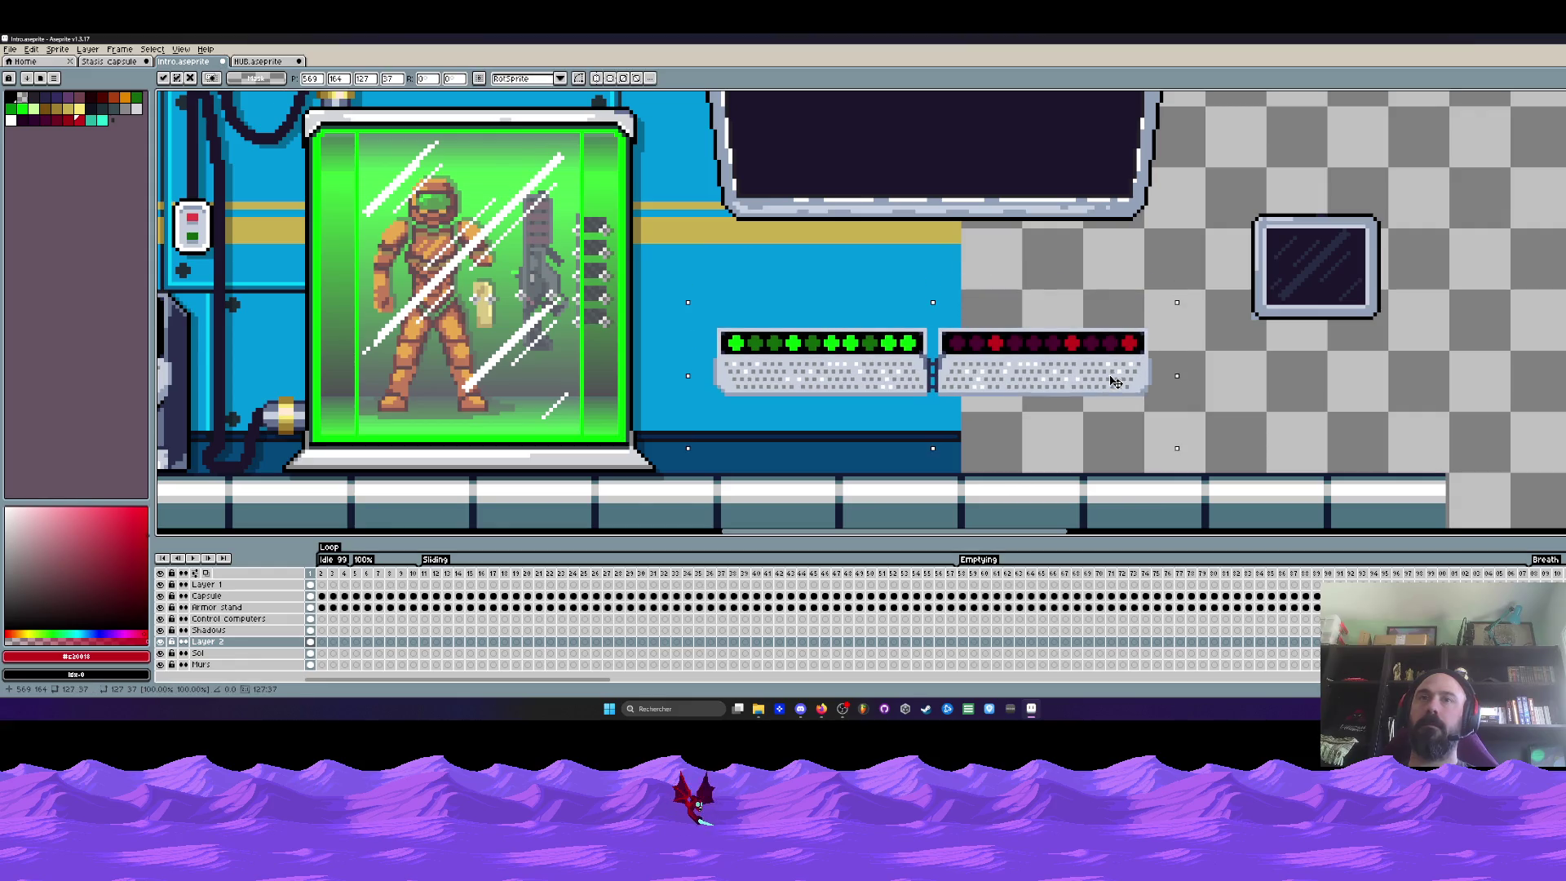
{"action": "scroll", "coordinate": [1107, 375], "scroll_direction": "down", "scroll_amount": 1}
{"action": "scroll", "coordinate": [1108, 376], "scroll_direction": "down", "scroll_amount": 2}
{"action": "scroll", "coordinate": [1046, 393], "scroll_direction": "up", "scroll_amount": 2}
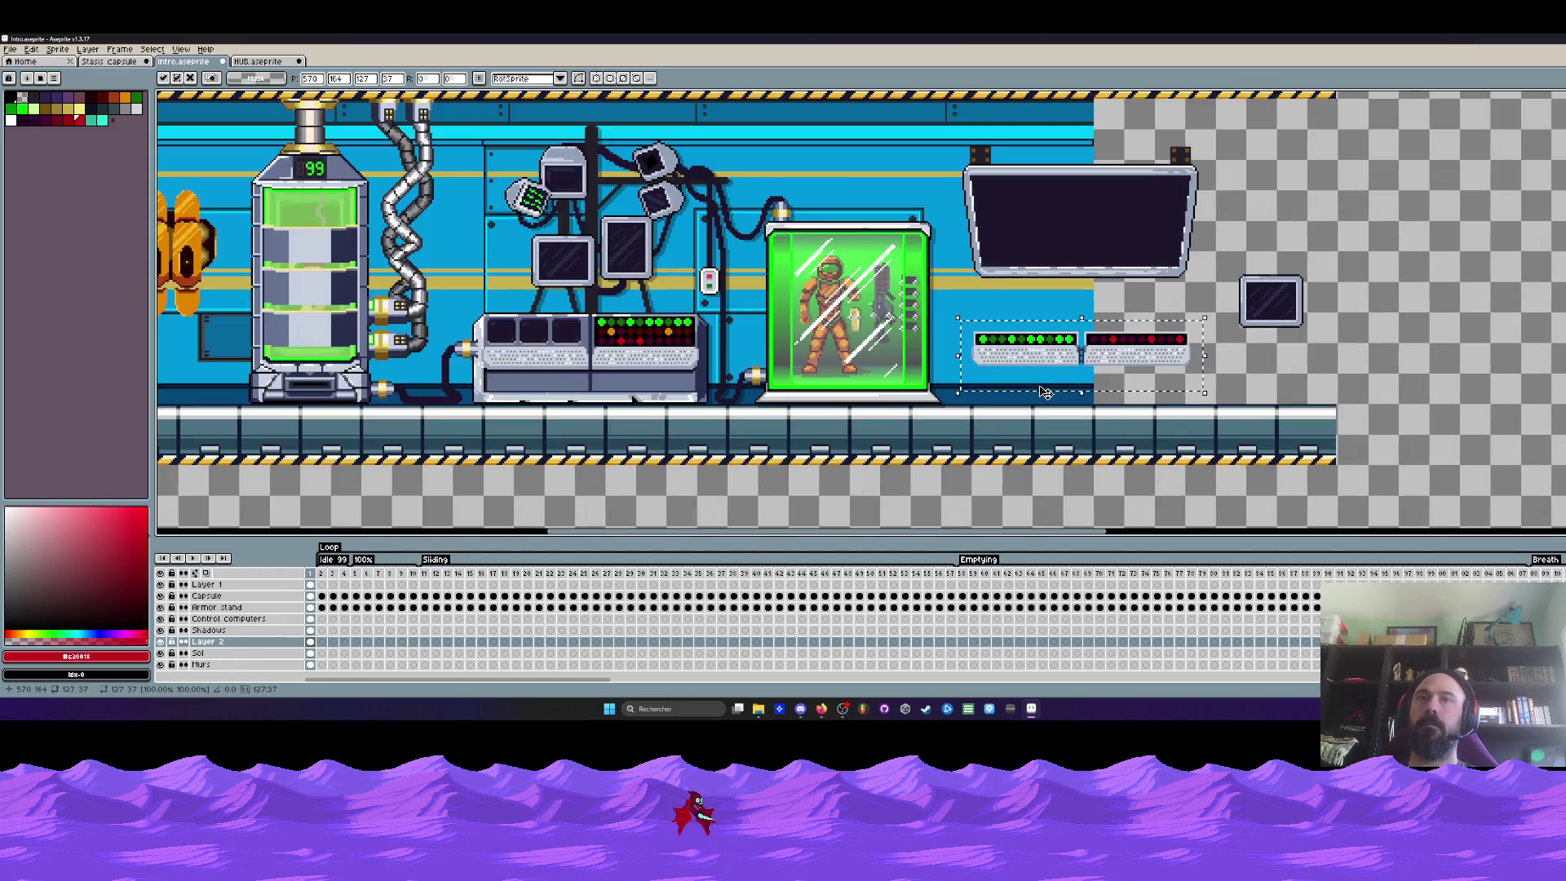
{"action": "scroll", "coordinate": [1009, 364], "scroll_direction": "up", "scroll_amount": 1}
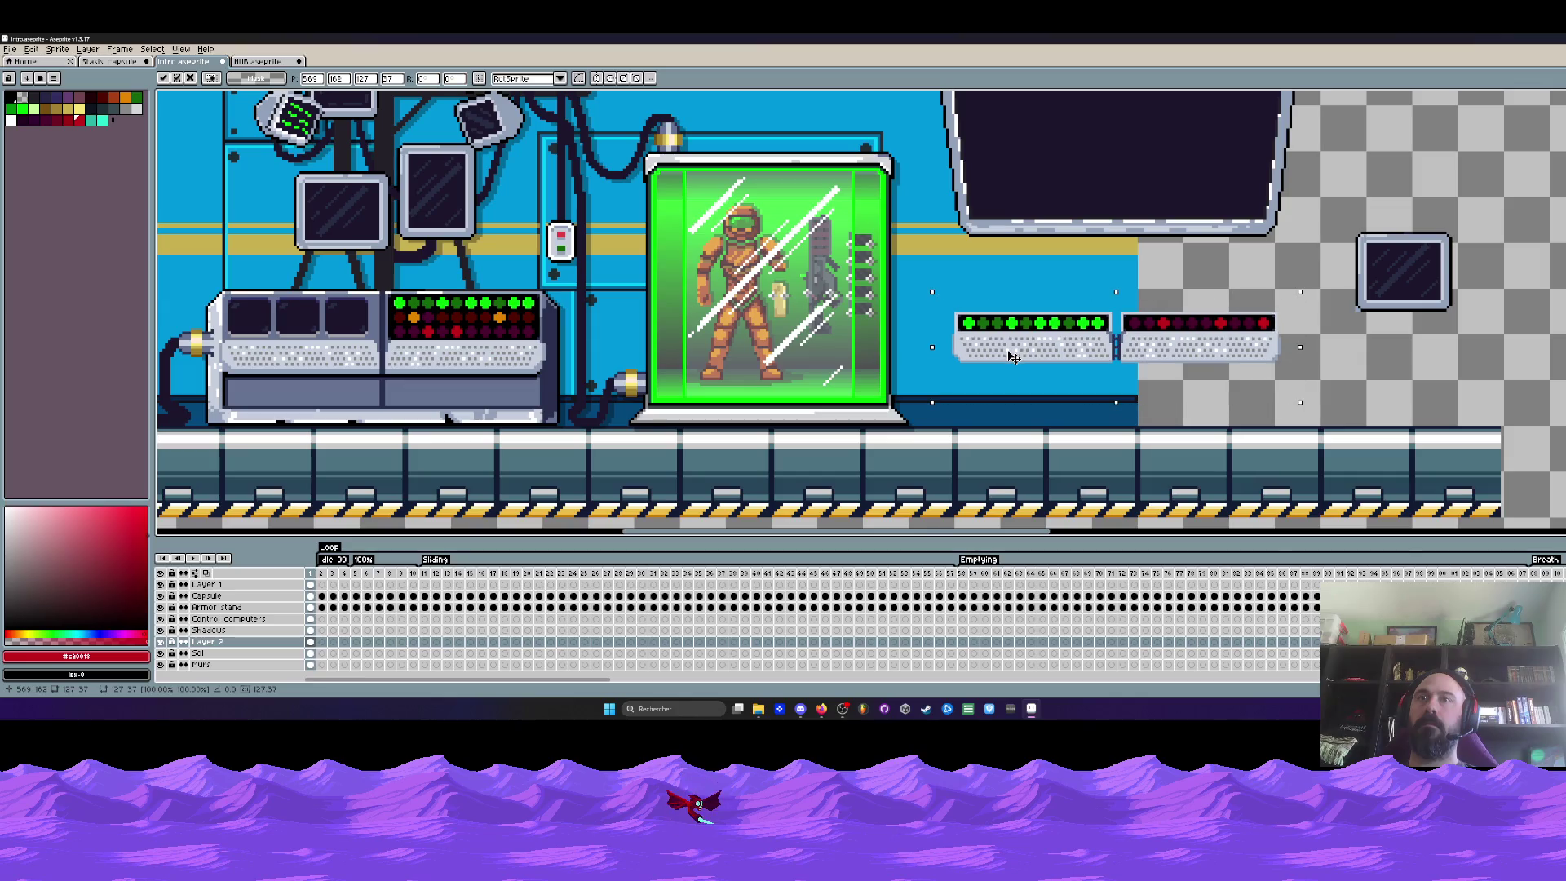
{"action": "left_click_drag", "start_coordinate": [1017, 355], "coordinate": [1017, 345]}
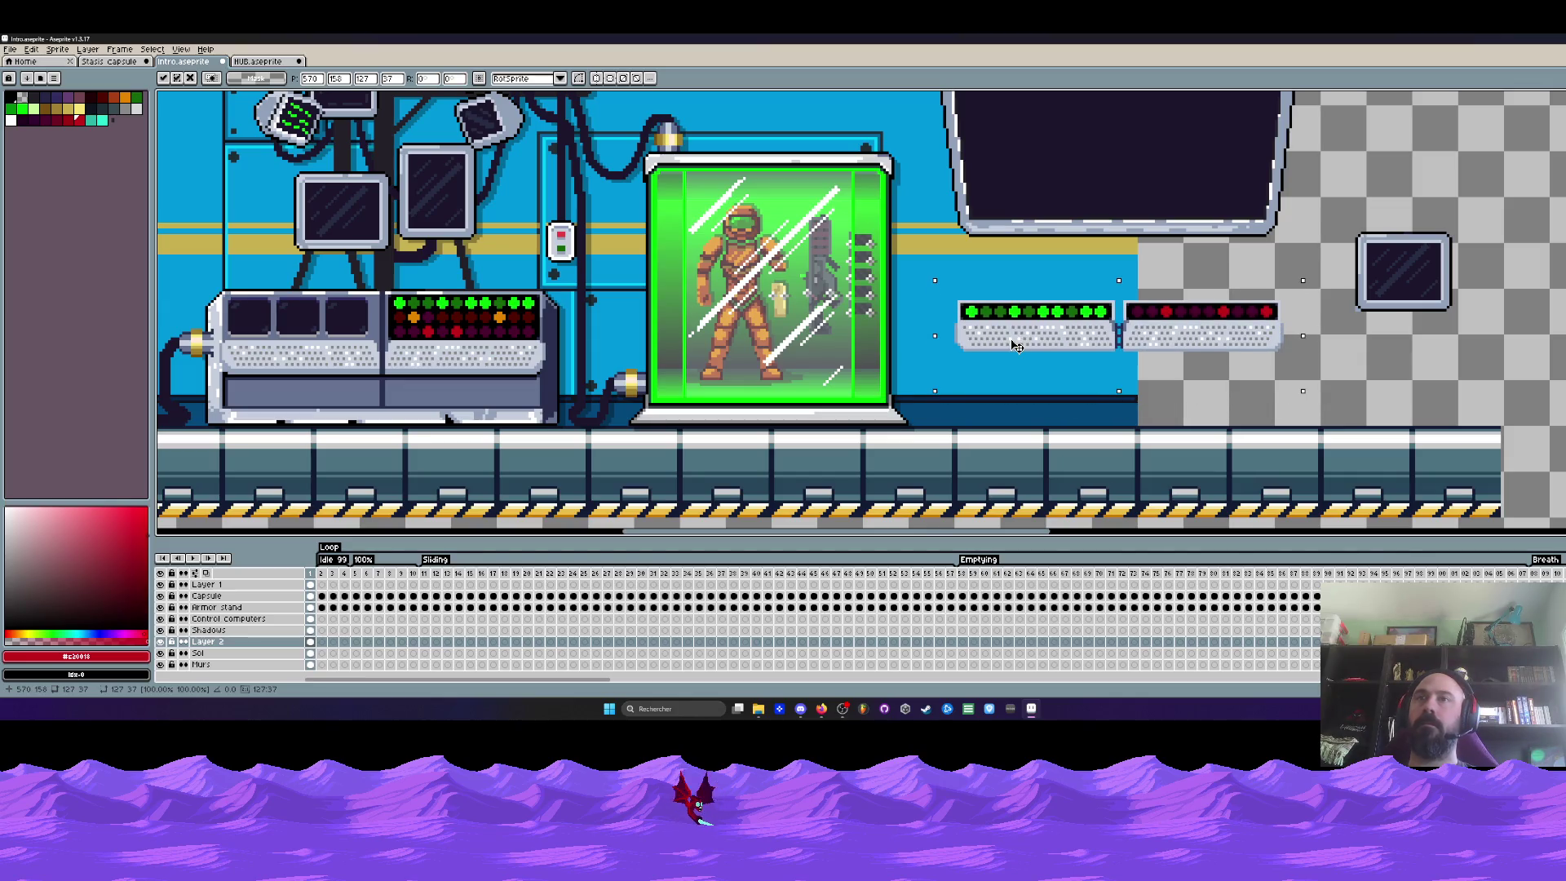
Place the small monitor just right of the large screen beside the panels
{"action": "left_click_drag", "start_coordinate": [1341, 219], "coordinate": [1496, 347]}
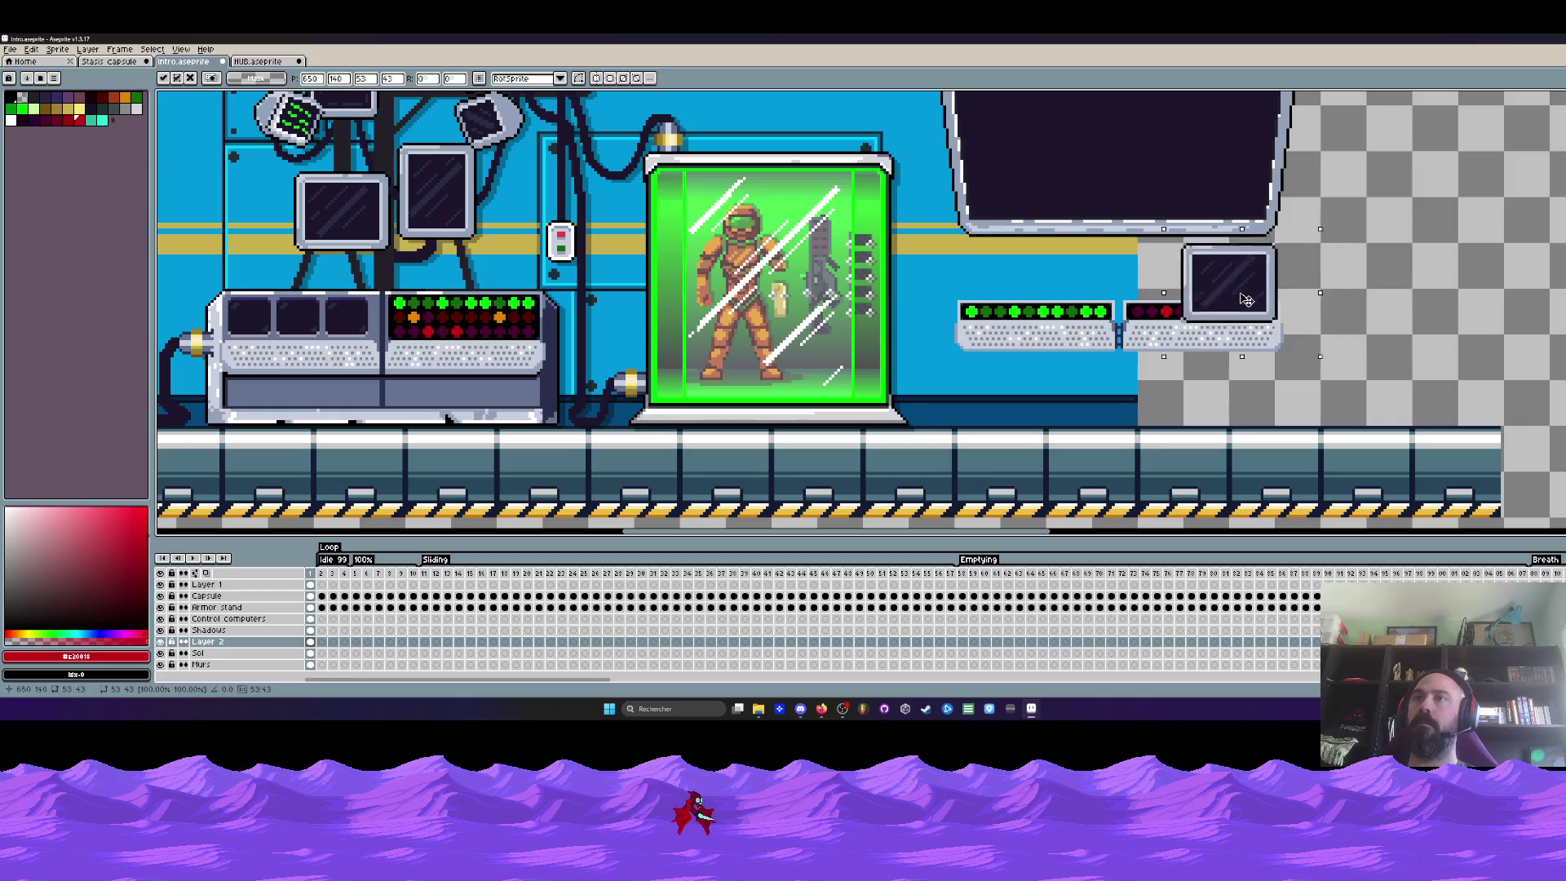
{"action": "mouse_move", "coordinate": [1450, 285]}
{"action": "left_mouse_down"}
{"action": "mouse_move", "coordinate": [1151, 290]}
{"action": "mouse_move", "coordinate": [1456, 279]}
{"action": "left_mouse_up"}
{"action": "scroll", "coordinate": [1166, 282], "scroll_direction": "up", "scroll_amount": 1}
{"action": "scroll", "coordinate": [1327, 277], "scroll_direction": "down", "scroll_amount": 1}
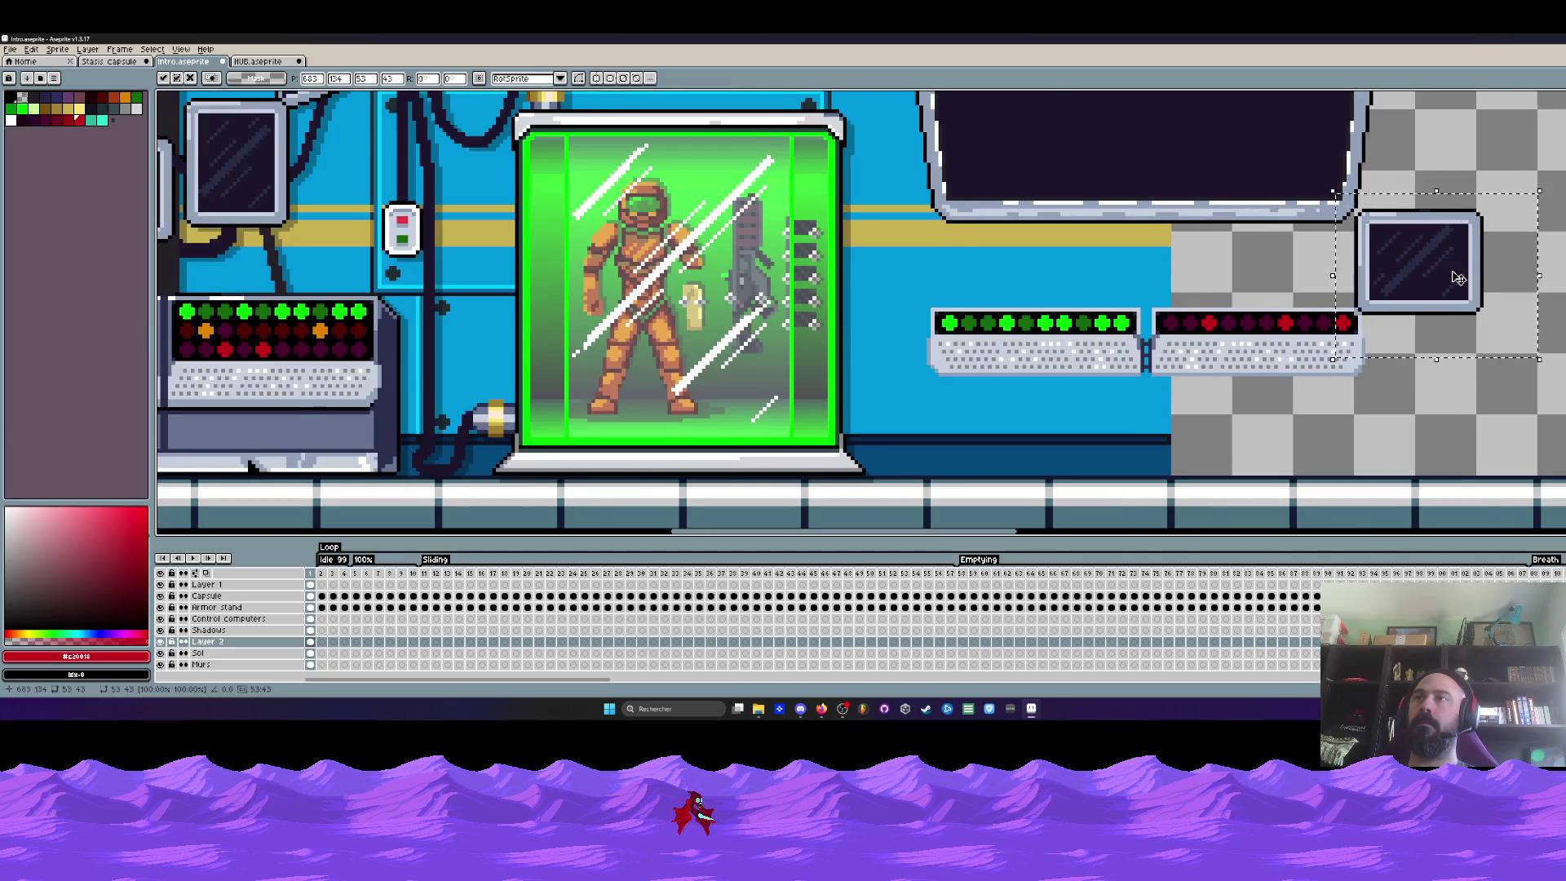
{"action": "scroll", "coordinate": [1457, 280], "scroll_direction": "down", "scroll_amount": 1}
{"action": "left_click_drag", "start_coordinate": [1316, 328], "coordinate": [1319, 332]}
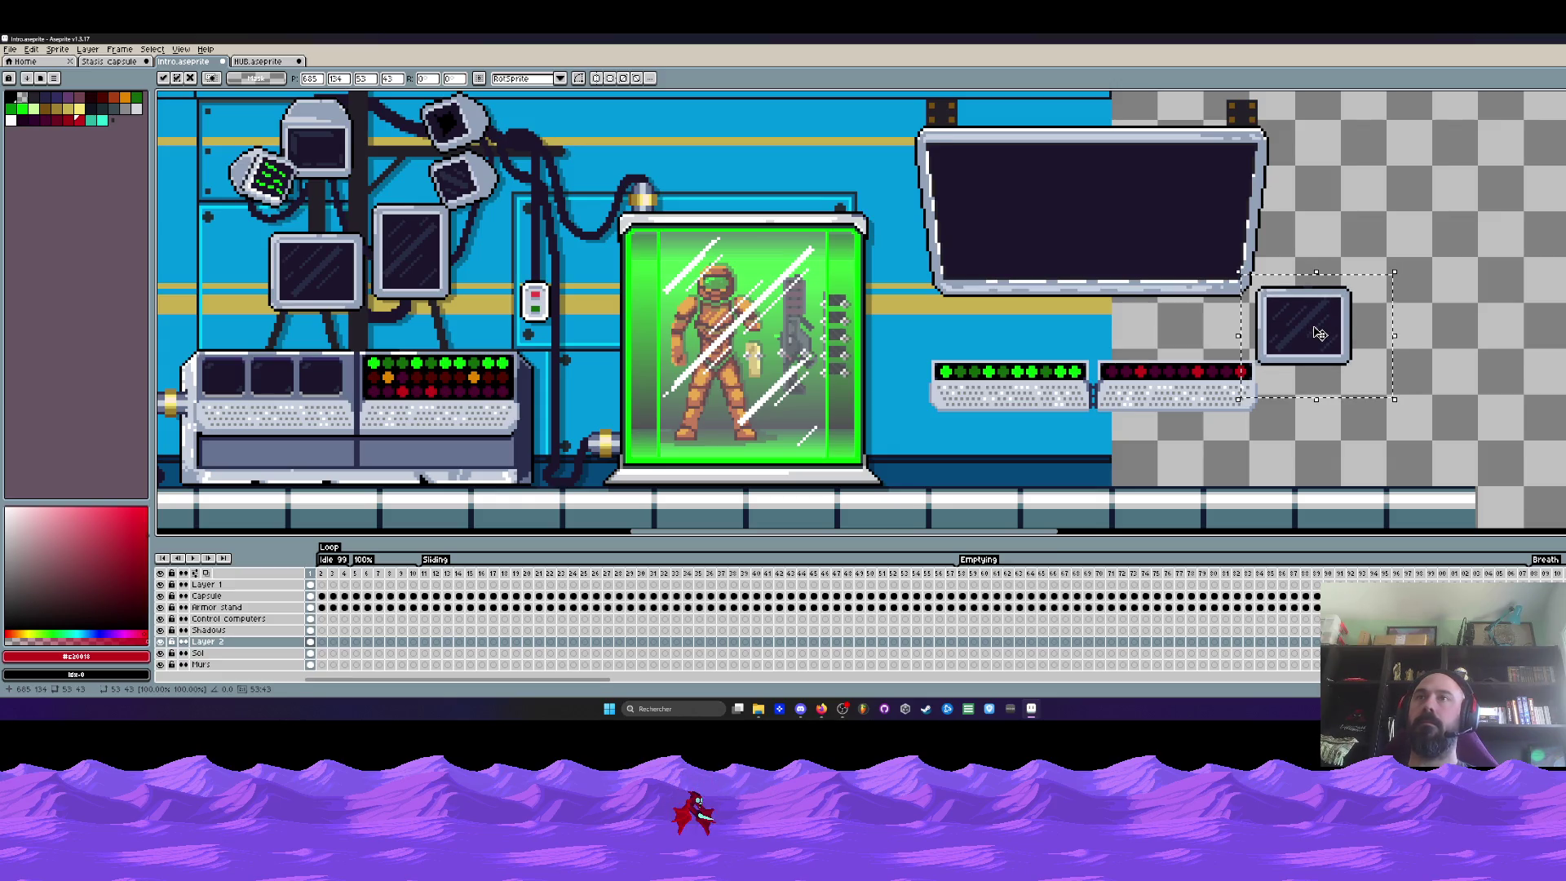
{"action": "left_click_drag", "start_coordinate": [1319, 331], "coordinate": [1412, 356]}
Copy the angled monitor from HUB.aseprite and return to the intro scene
{"action": "key", "text": "ctrl+d"}
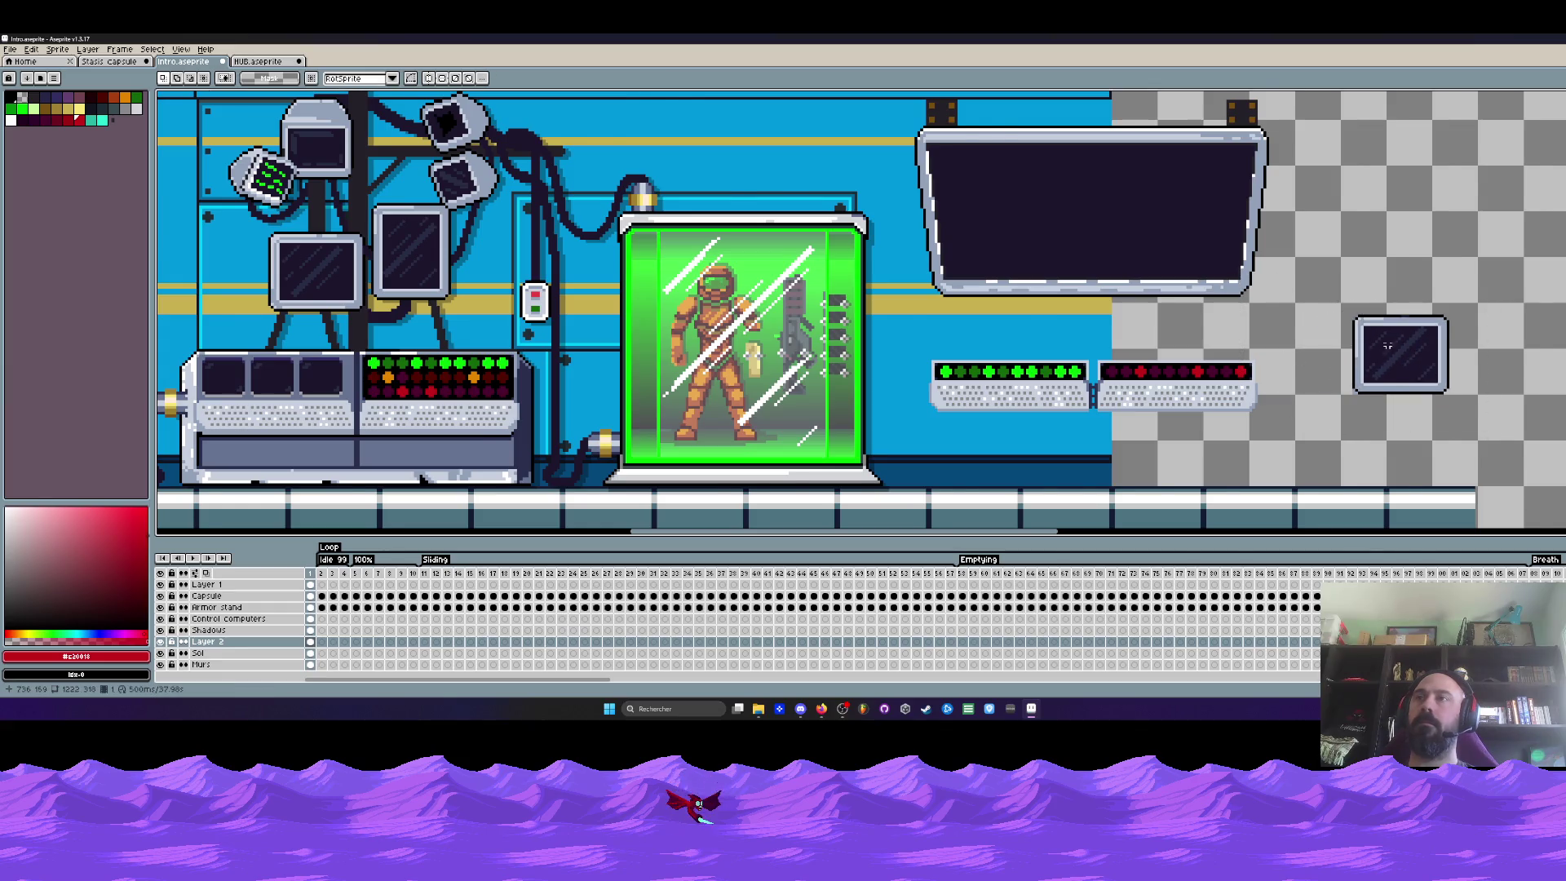
{"action": "key", "text": "ctrl+Tab"}
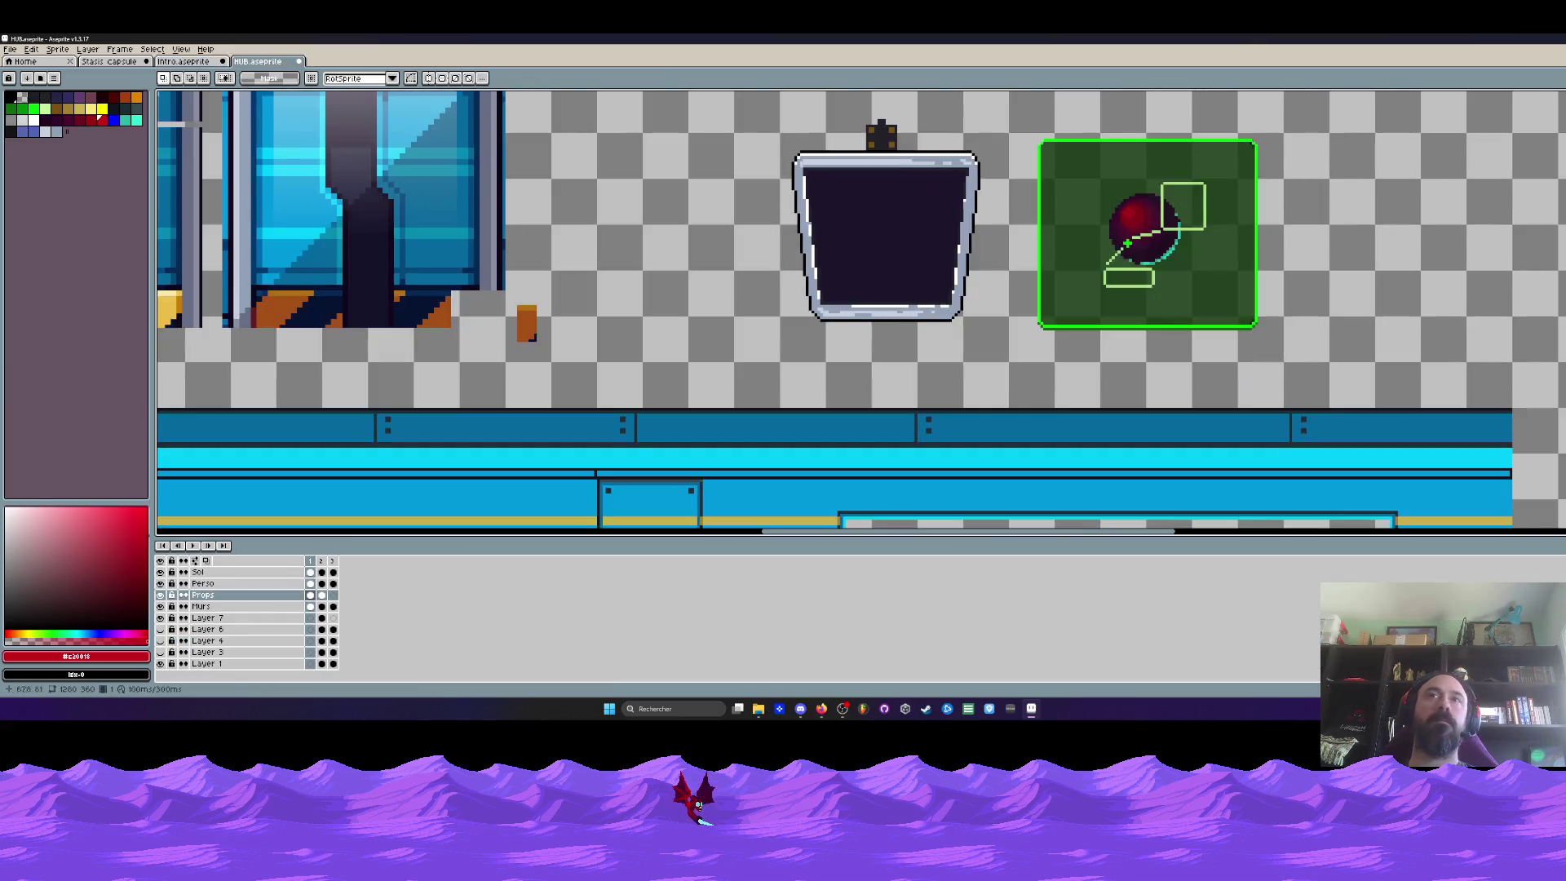
{"action": "left_click_drag", "start_coordinate": [838, 155], "coordinate": [1004, 364]}
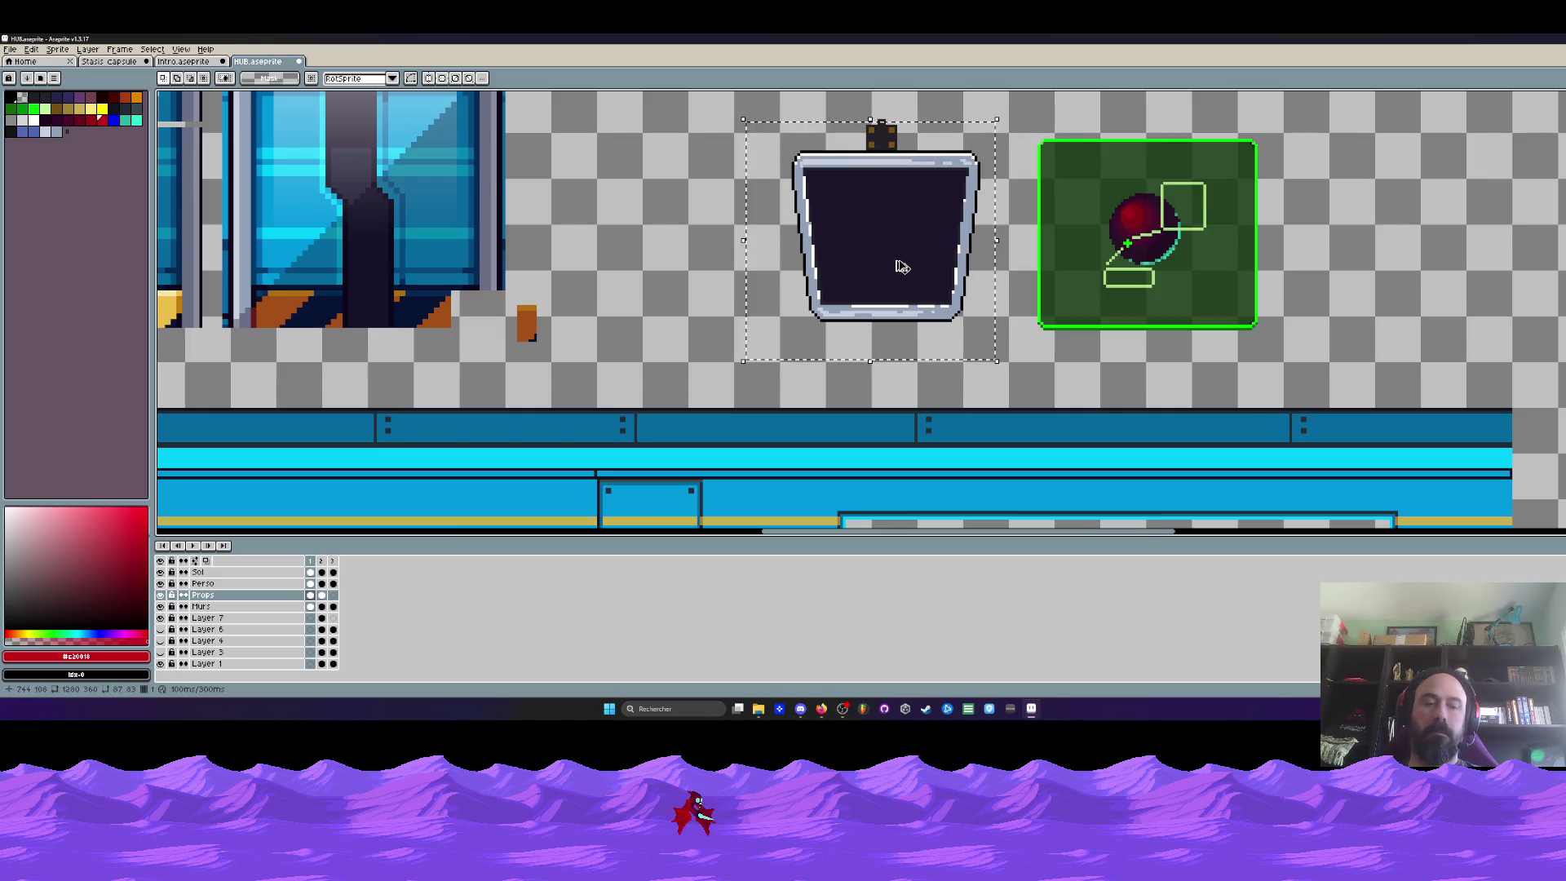
{"action": "left_click_drag", "start_coordinate": [897, 262], "coordinate": [733, 249]}
{"action": "key", "text": "ctrl+z"}
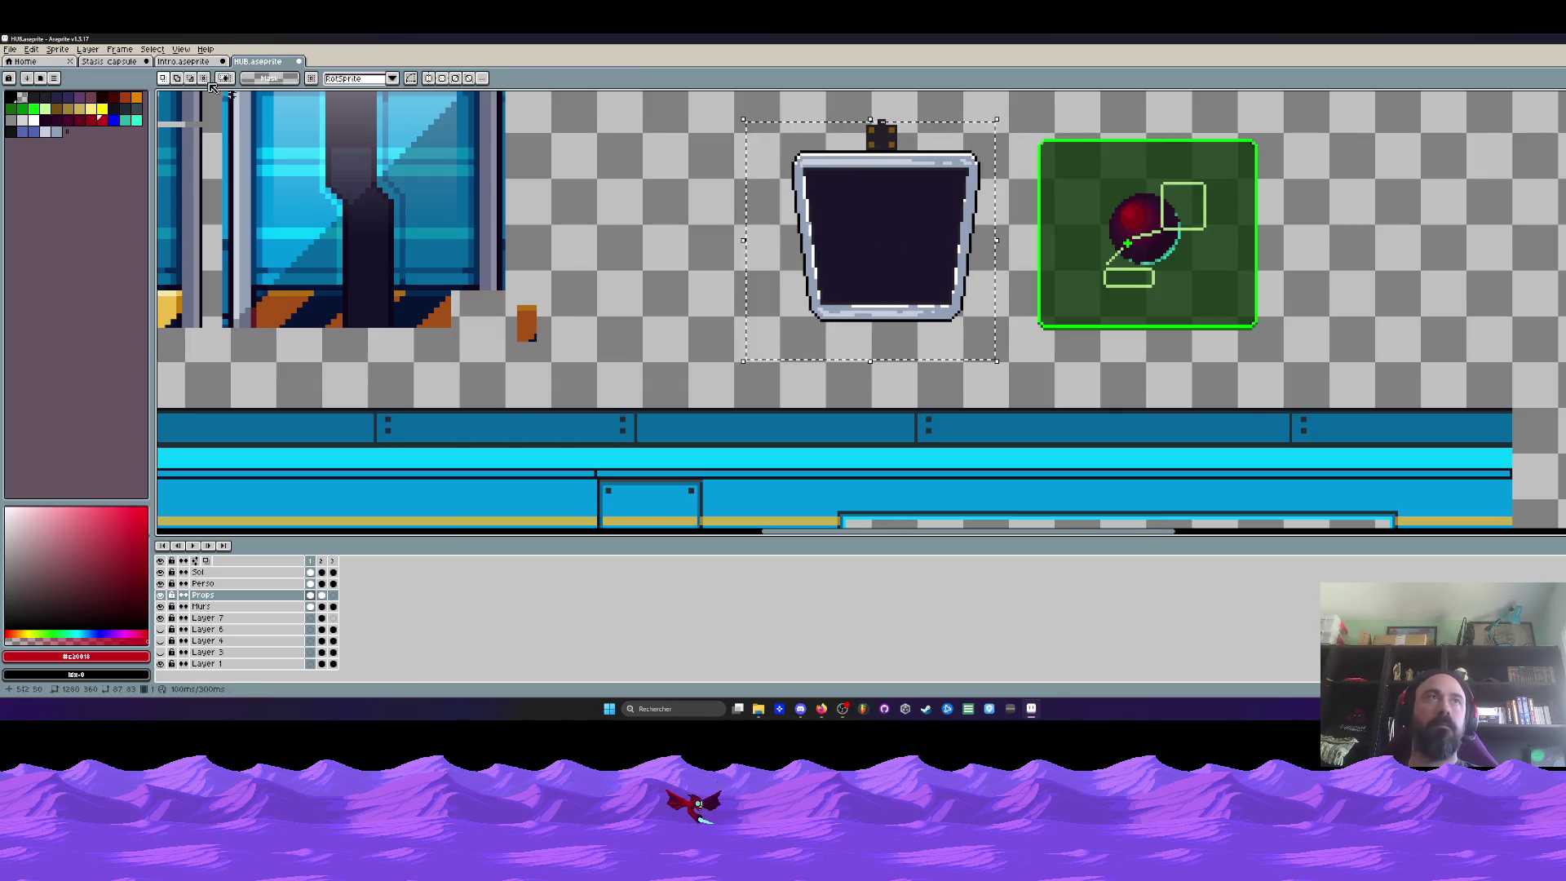
{"action": "left_click", "coordinate": [144, 61]}
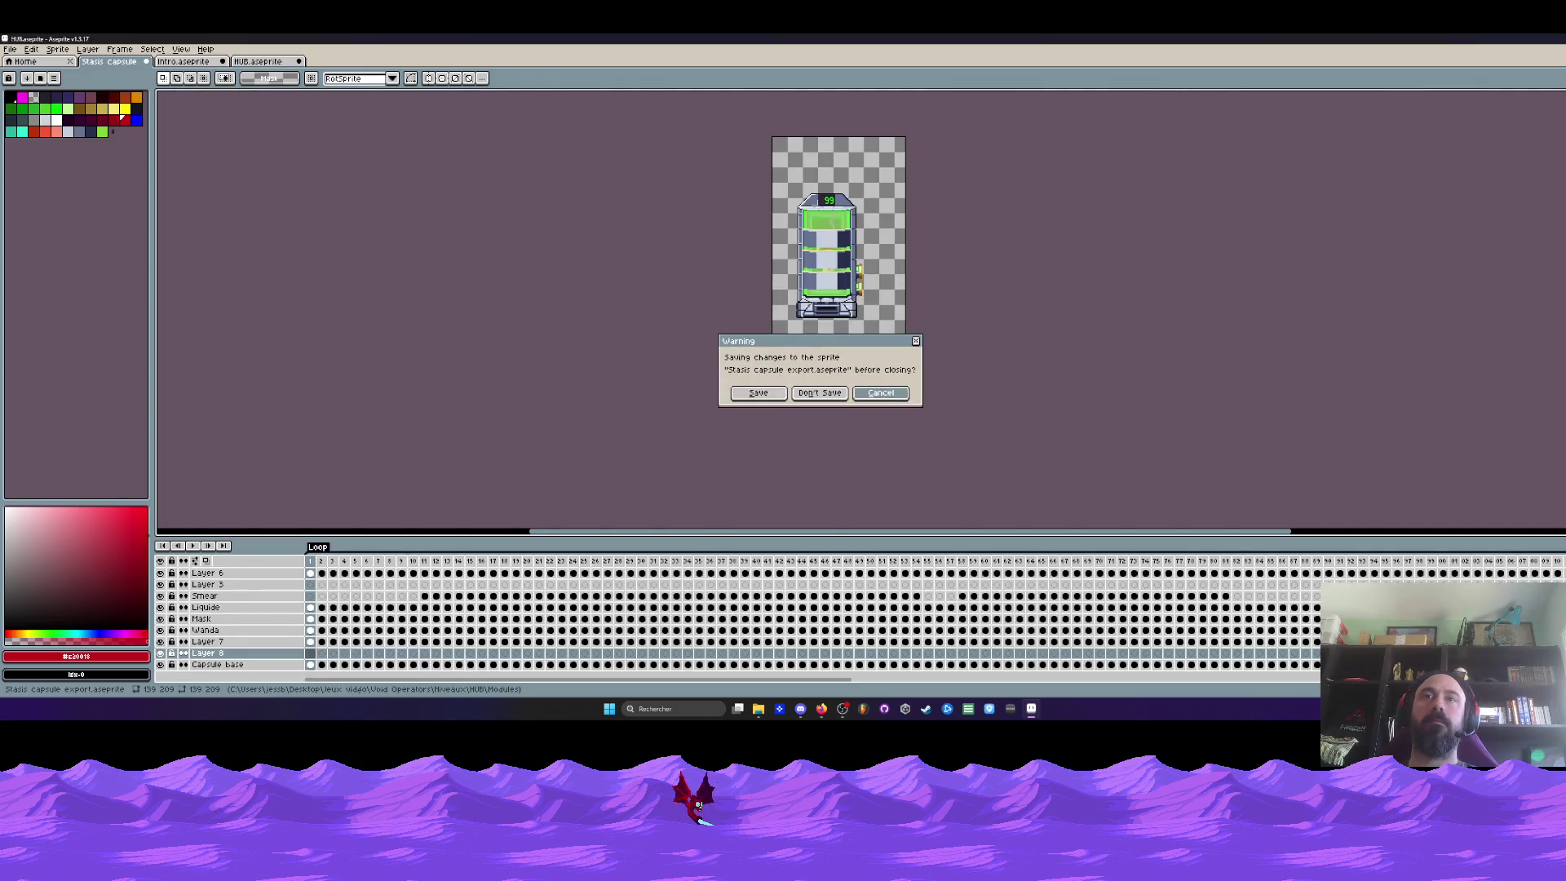
{"action": "key", "text": "Escape"}
{"action": "key", "text": "ctrl+Tab"}
{"action": "scroll", "coordinate": [1028, 271], "scroll_direction": "up", "scroll_amount": 2}
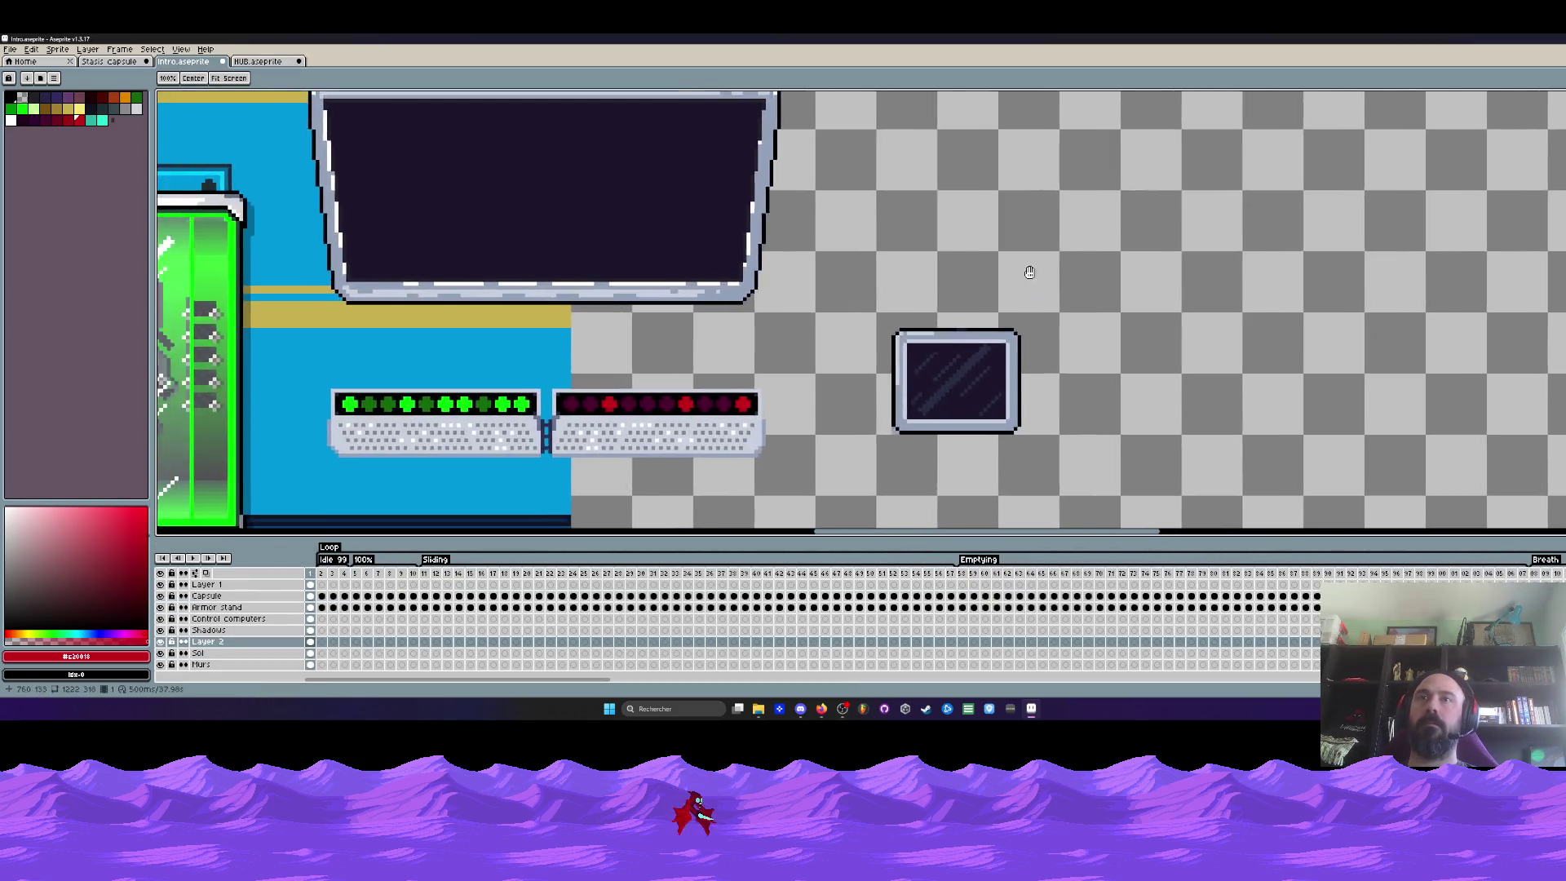
{"action": "scroll", "coordinate": [1030, 273], "scroll_direction": "down", "scroll_amount": 2}
Paste the angled monitor, move it right and rotate it 90 degrees clockwise
{"action": "key", "text": "ctrl+v"}
{"action": "left_click_drag", "start_coordinate": [1058, 237], "coordinate": [1112, 249]}
{"action": "left_click", "coordinate": [58, 50]}
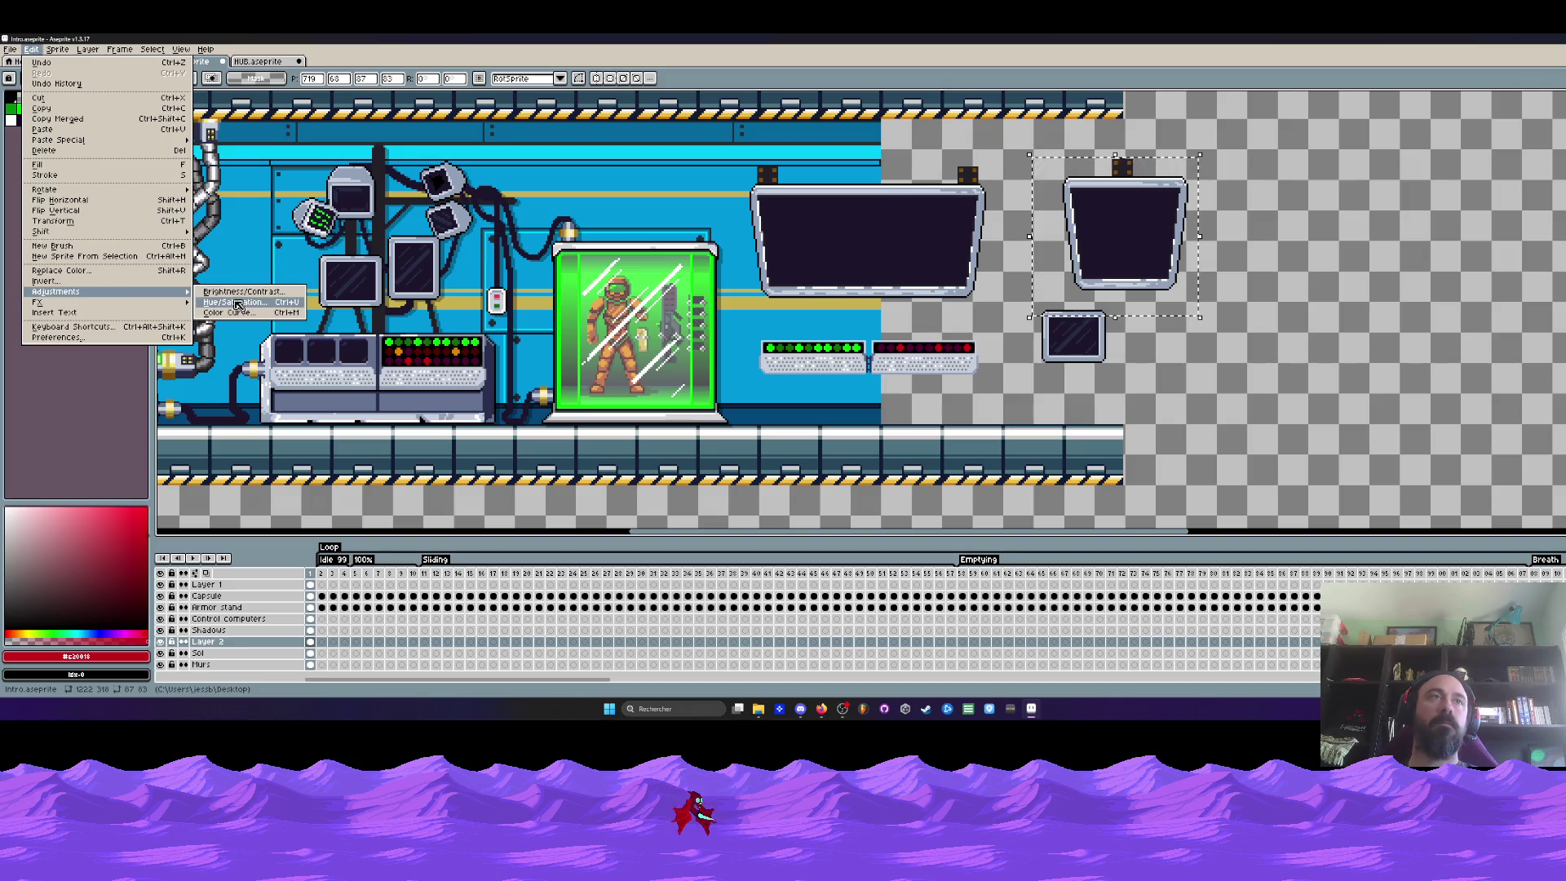
{"action": "mouse_move", "coordinate": [48, 189]}
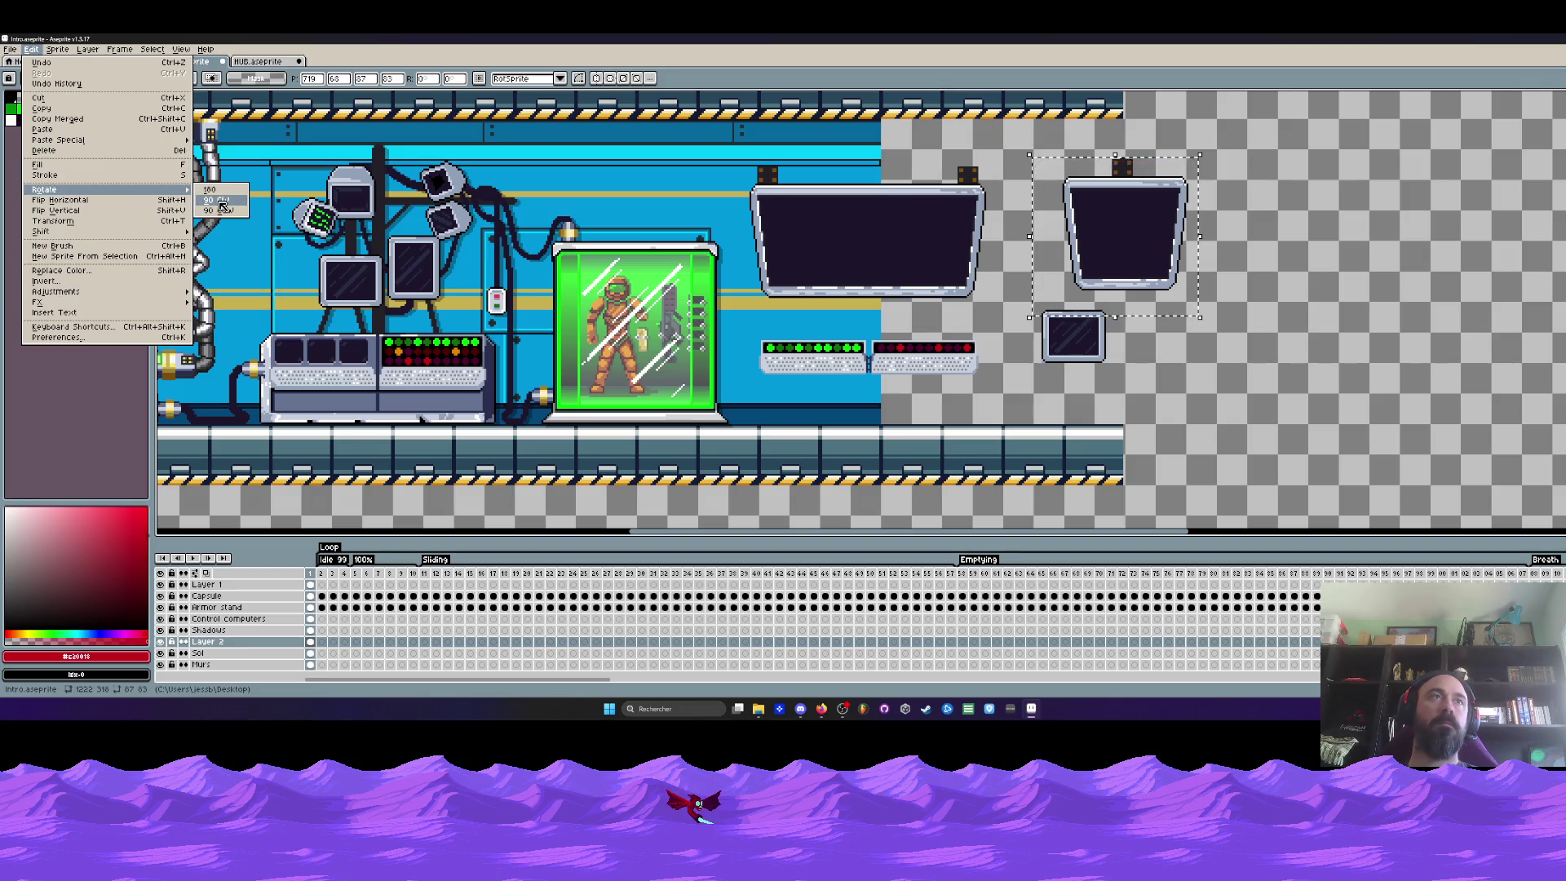
{"action": "left_click", "coordinate": [224, 208]}
Delete the bracket beside the rotated monitor, lift the small monitor clear and move the rotated monitor left
{"action": "left_click_drag", "start_coordinate": [1123, 254], "coordinate": [1227, 310]}
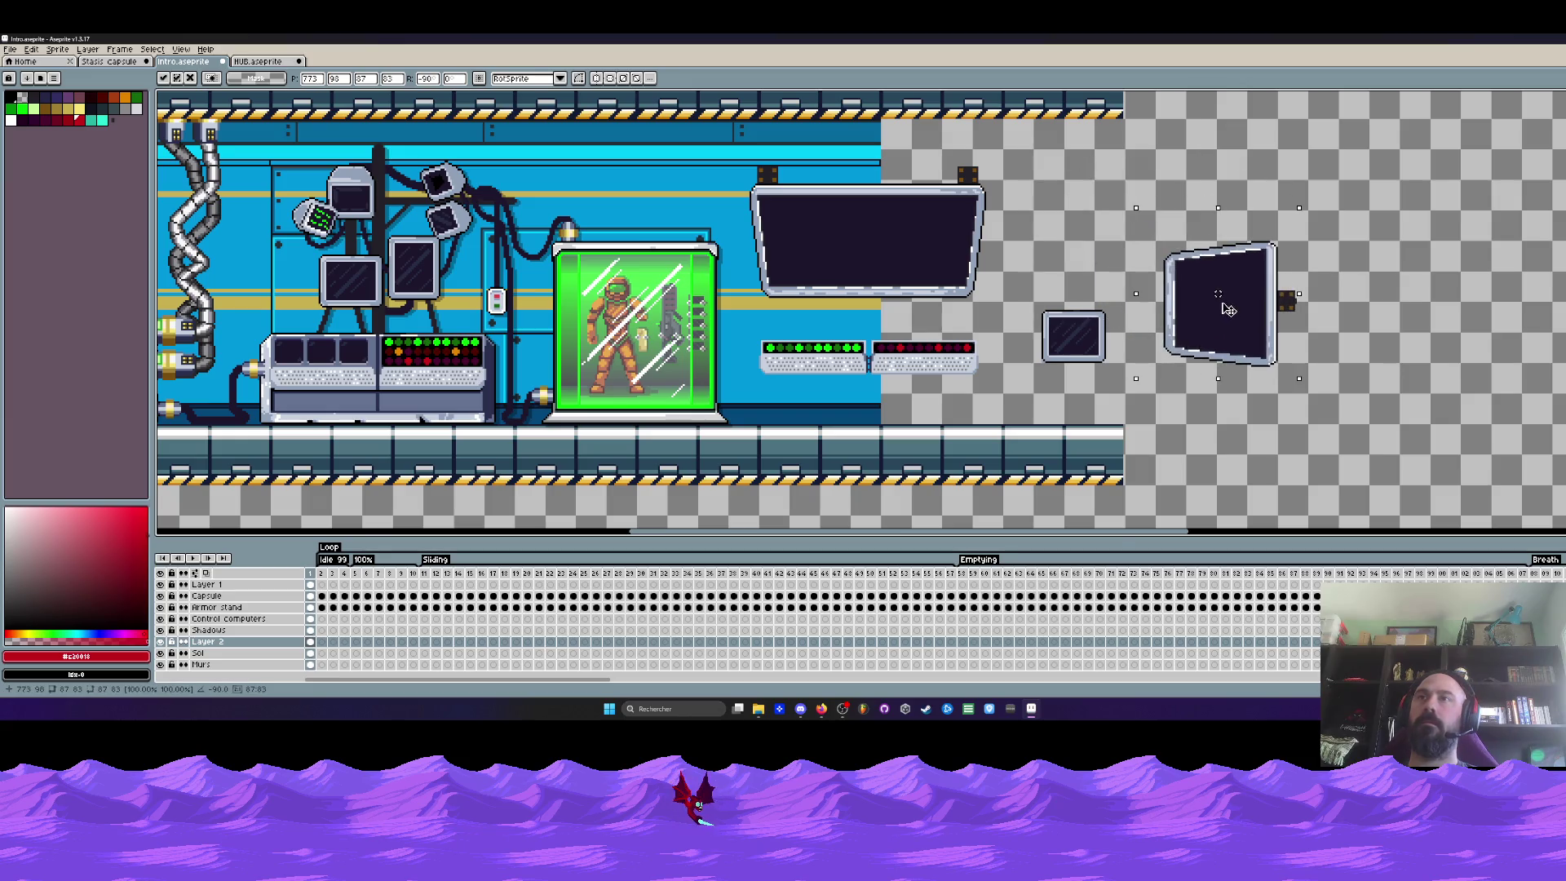
{"action": "scroll", "coordinate": [1249, 318], "scroll_direction": "up", "scroll_amount": 2}
{"action": "left_click_drag", "start_coordinate": [1300, 253], "coordinate": [1376, 346]}
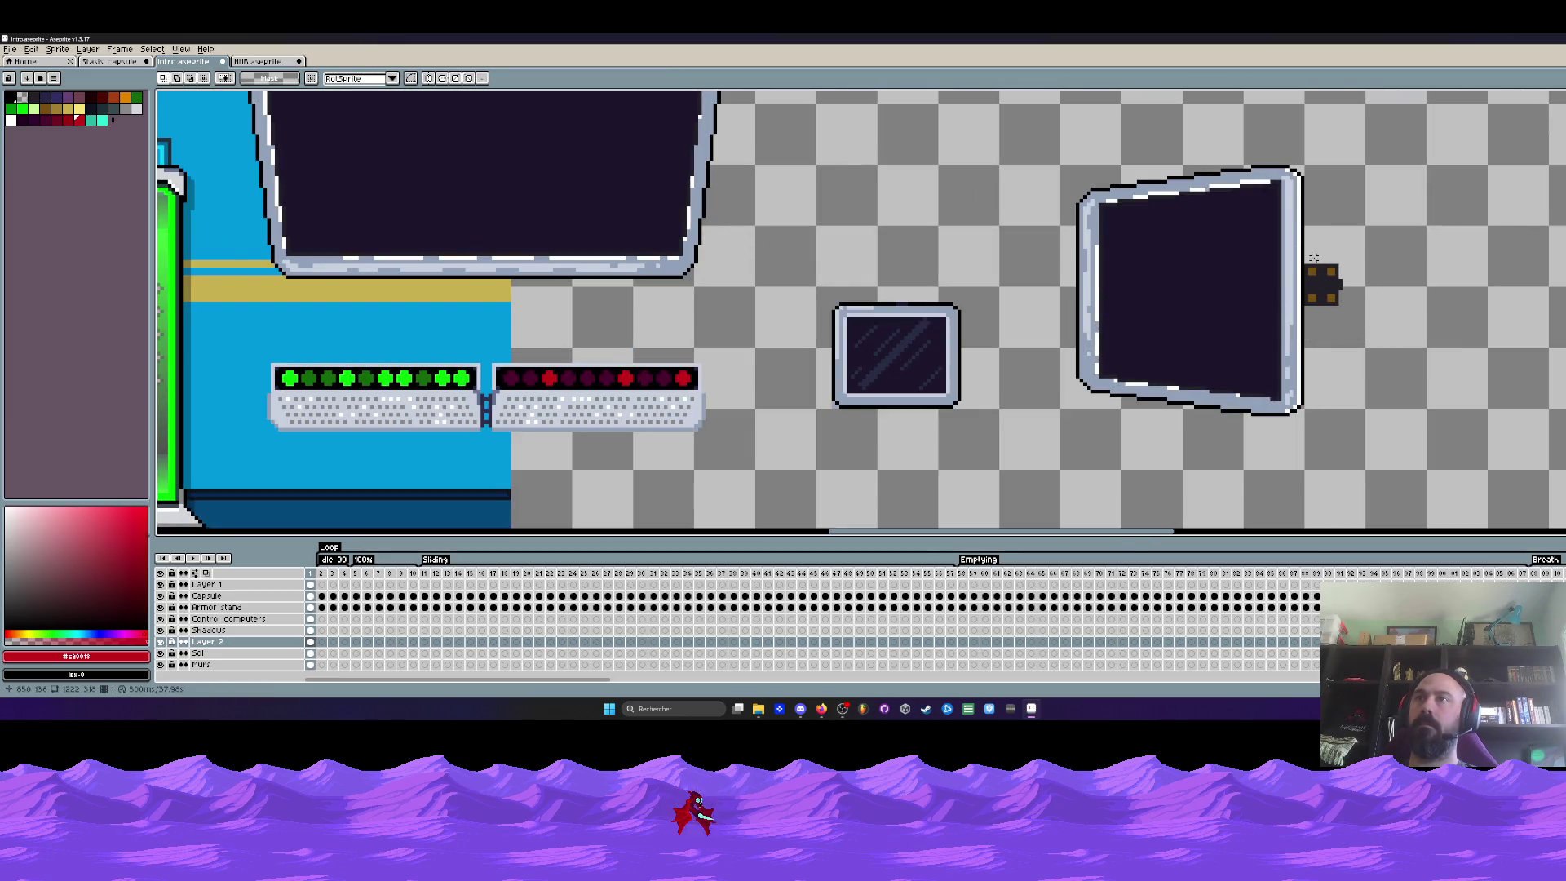
{"action": "key", "text": "Delete"}
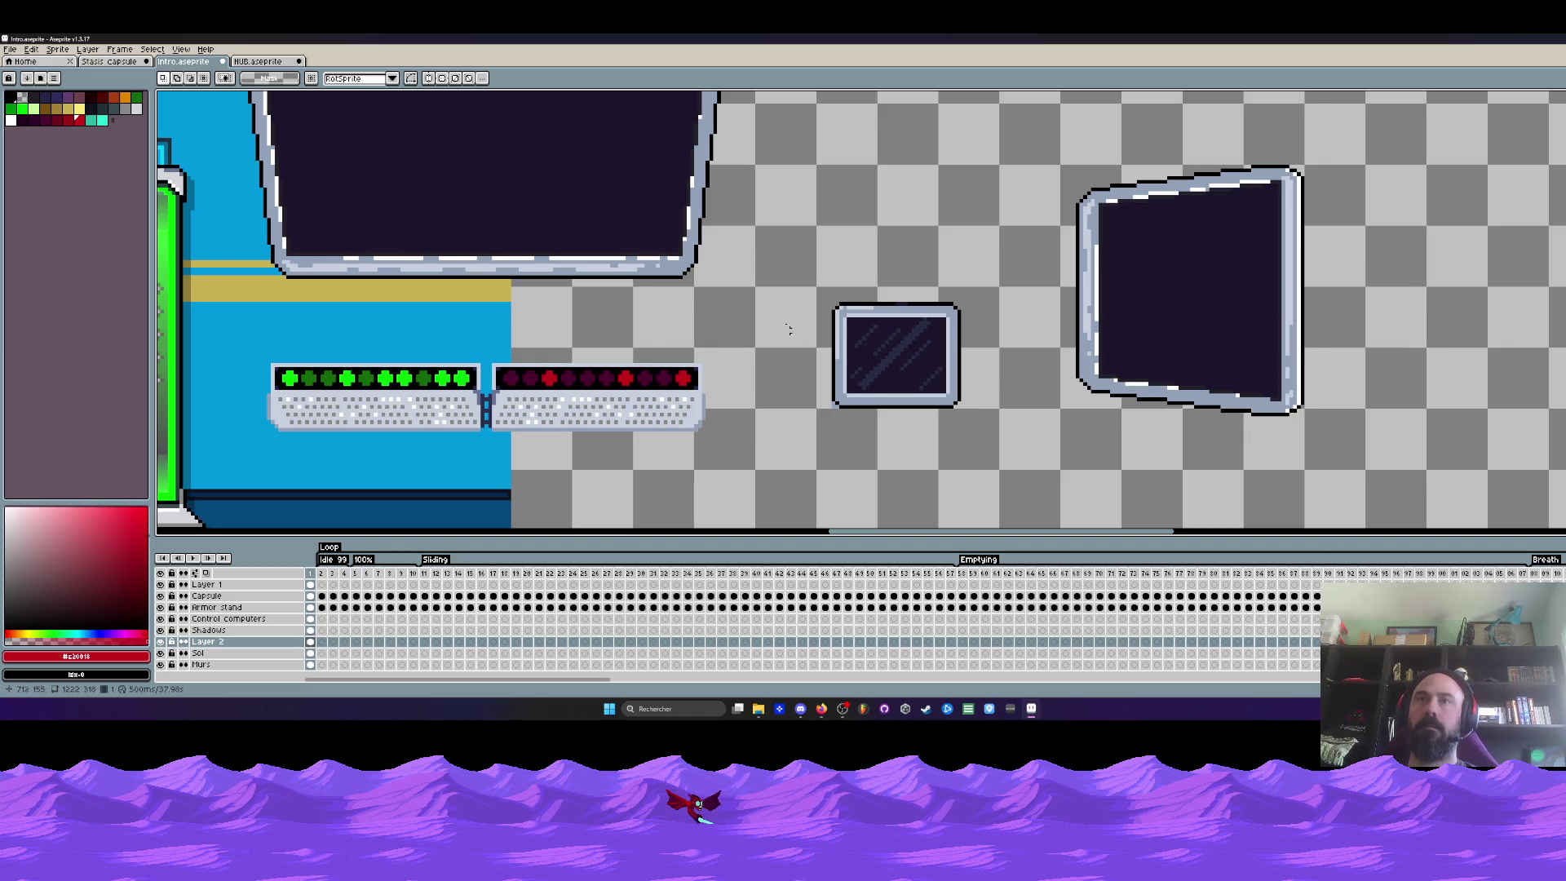
{"action": "left_click_drag", "start_coordinate": [807, 289], "coordinate": [987, 449]}
{"action": "scroll", "coordinate": [986, 434], "scroll_direction": "down", "scroll_amount": 1}
{"action": "mouse_move", "coordinate": [920, 373]}
{"action": "left_mouse_down"}
{"action": "mouse_move", "coordinate": [989, 203]}
{"action": "mouse_move", "coordinate": [990, 137]}
{"action": "left_mouse_up"}
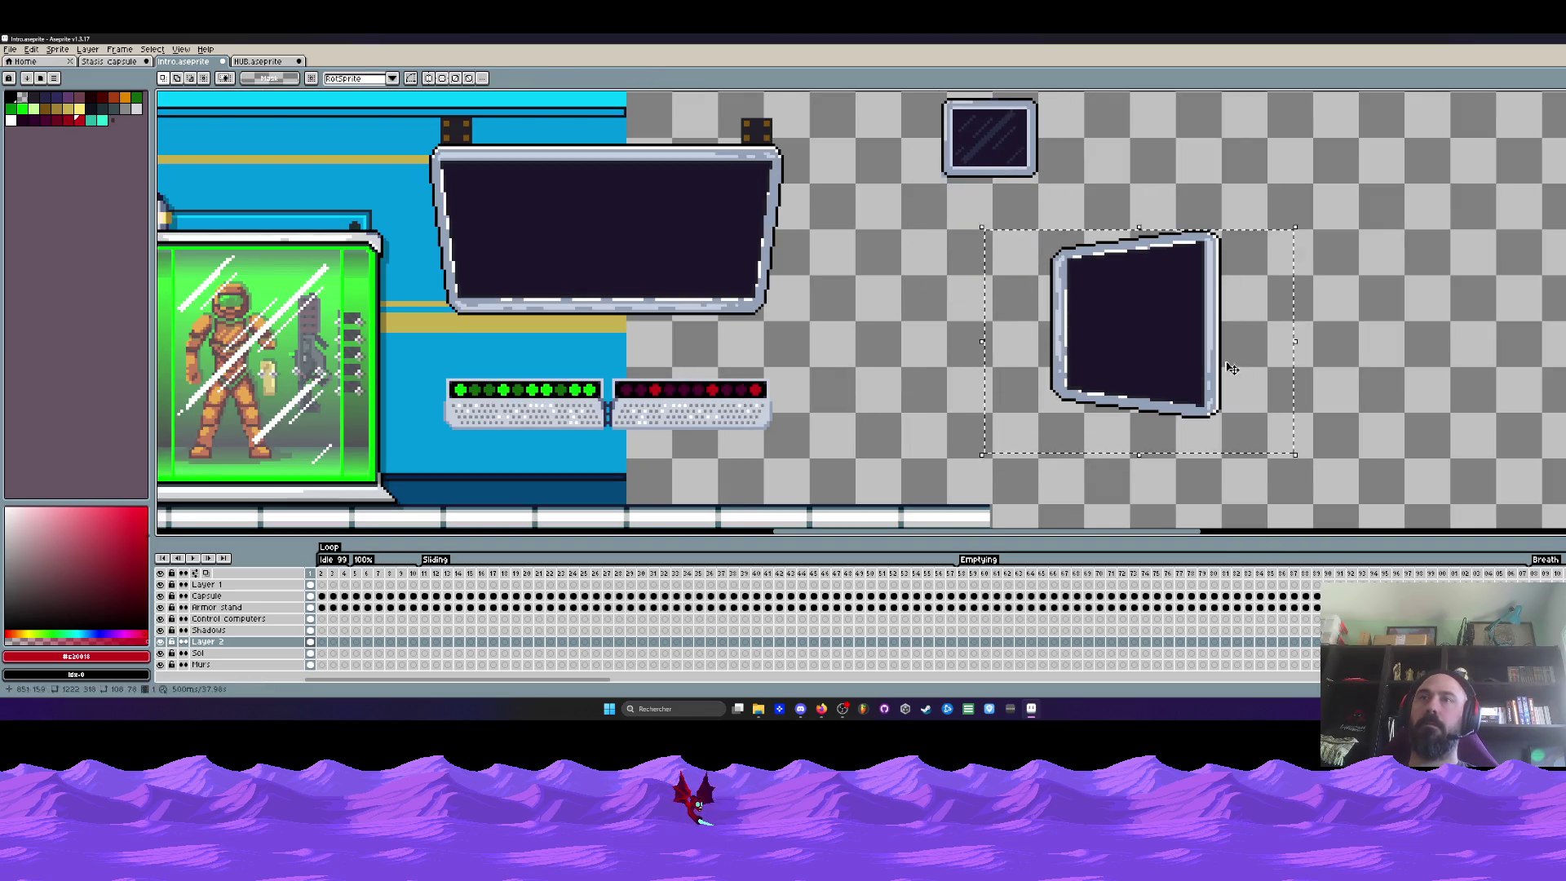
{"action": "left_click_drag", "start_coordinate": [1224, 359], "coordinate": [909, 380]}
{"action": "key", "text": "Return"}
{"action": "scroll", "coordinate": [920, 384], "scroll_direction": "up", "scroll_amount": 1}
{"action": "scroll", "coordinate": [996, 360], "scroll_direction": "up", "scroll_amount": 1}
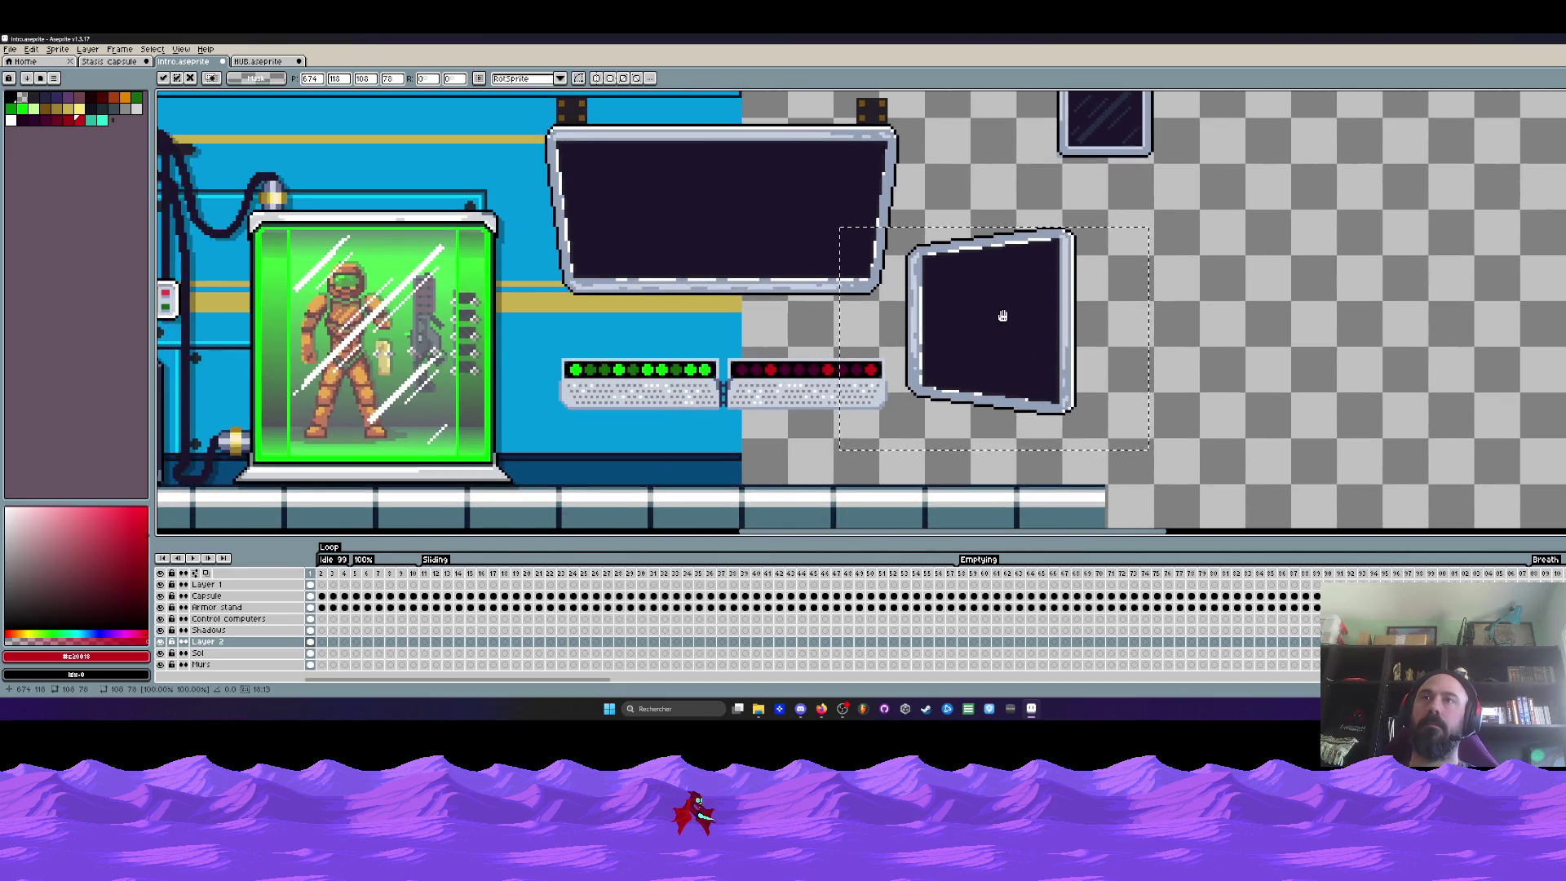
{"action": "scroll", "coordinate": [1000, 315], "scroll_direction": "up", "scroll_amount": 1}
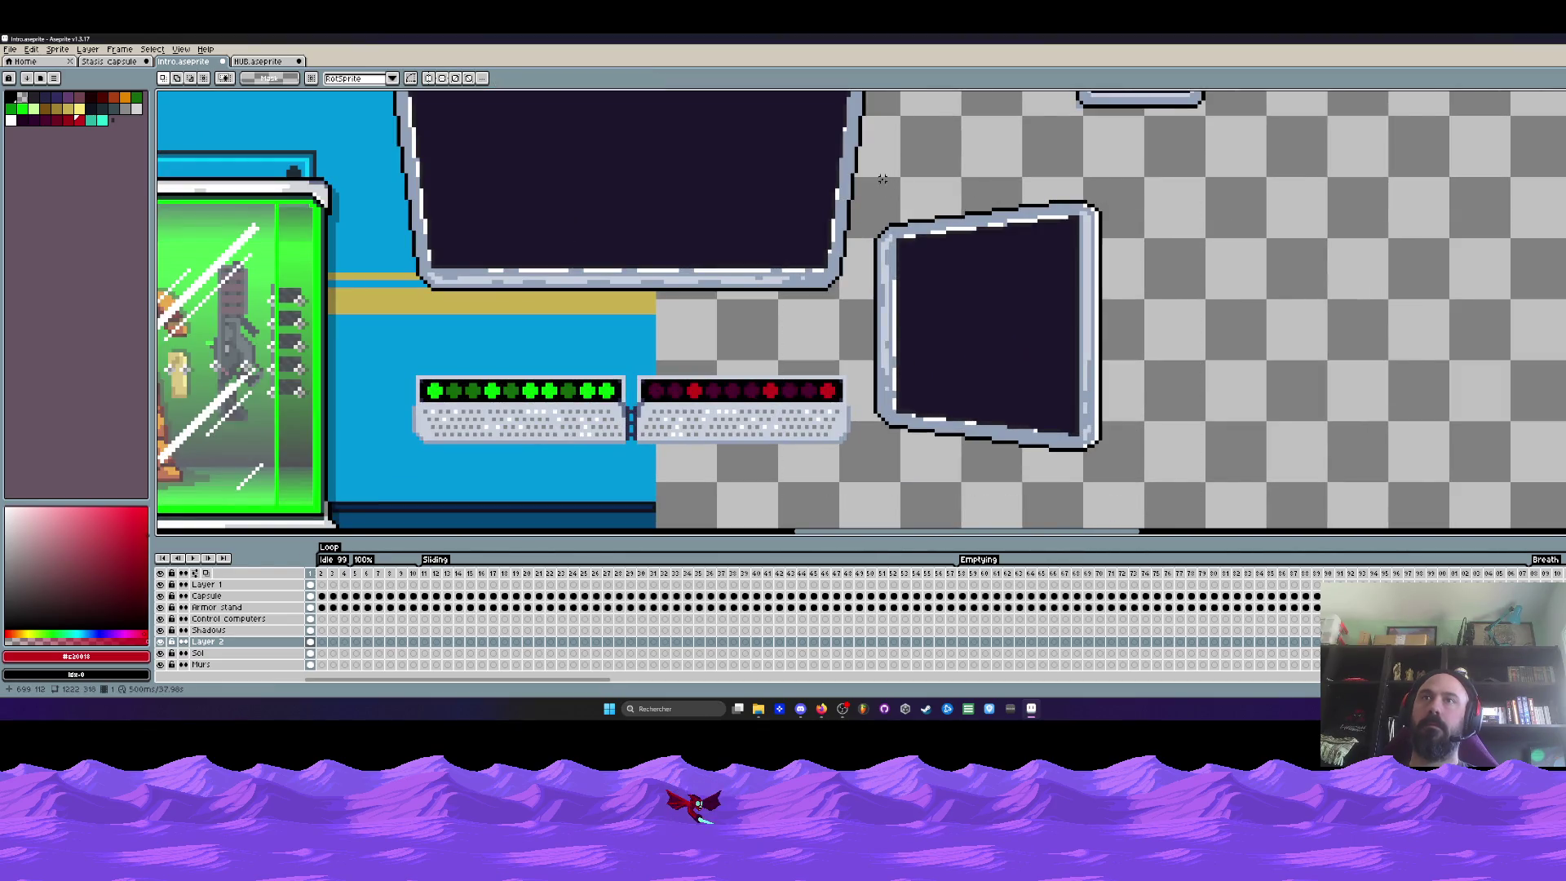
Lower the small monitor a bit and set the sideways monitor snug against the wall screen's right edge
{"action": "left_click_drag", "start_coordinate": [881, 179], "coordinate": [1172, 325]}
{"action": "left_click_drag", "start_coordinate": [1101, 241], "coordinate": [1103, 296]}
{"action": "key", "text": "Return"}
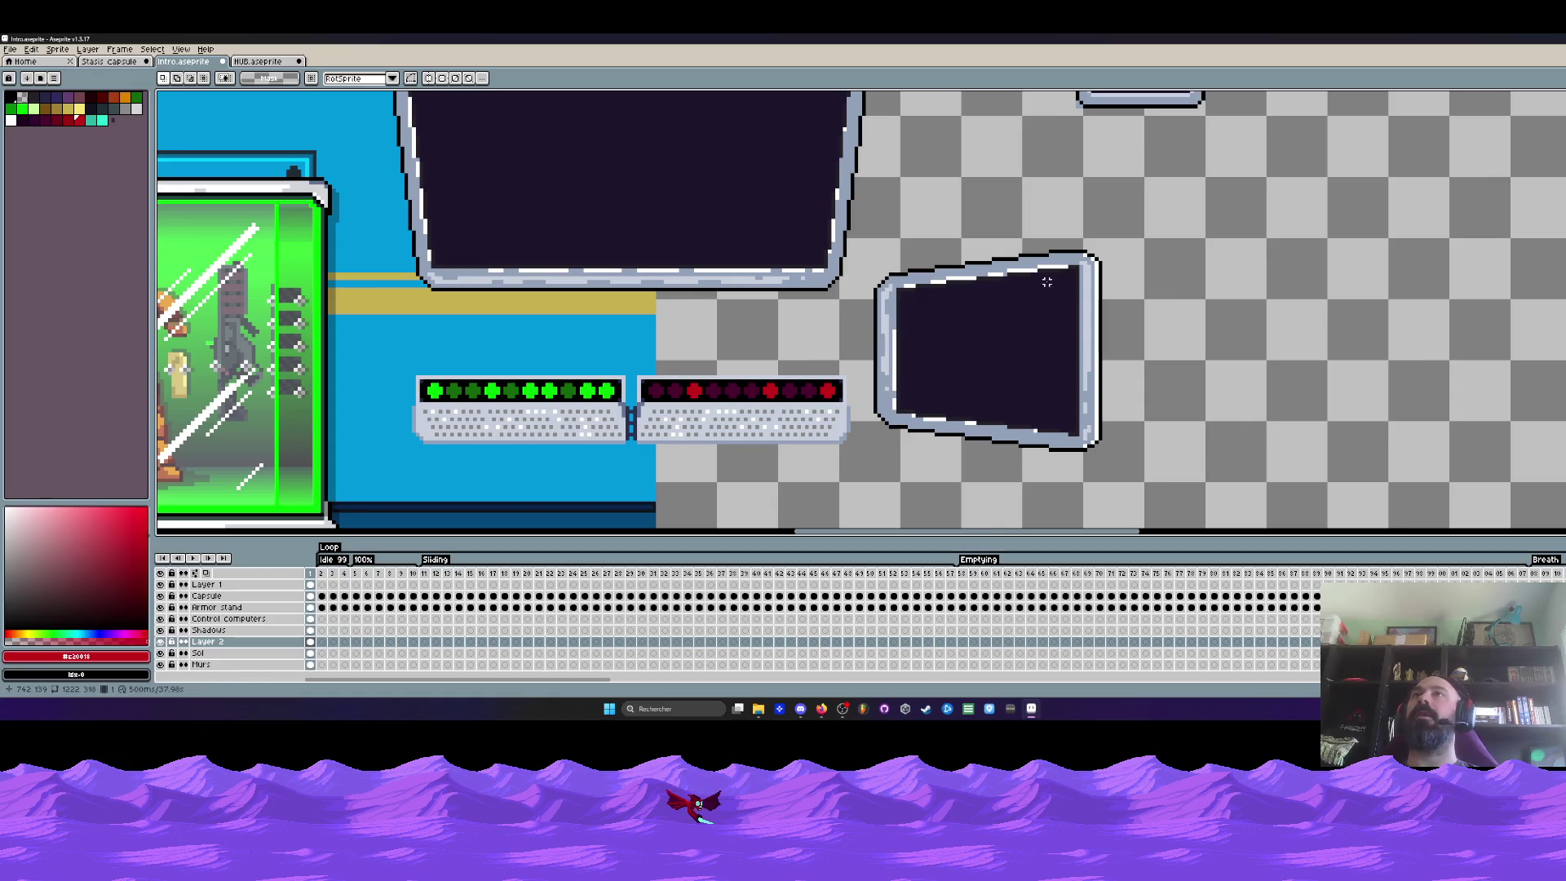
{"action": "scroll", "coordinate": [968, 267], "scroll_direction": "up", "scroll_amount": 1}
{"action": "scroll", "coordinate": [968, 267], "scroll_direction": "down", "scroll_amount": 1}
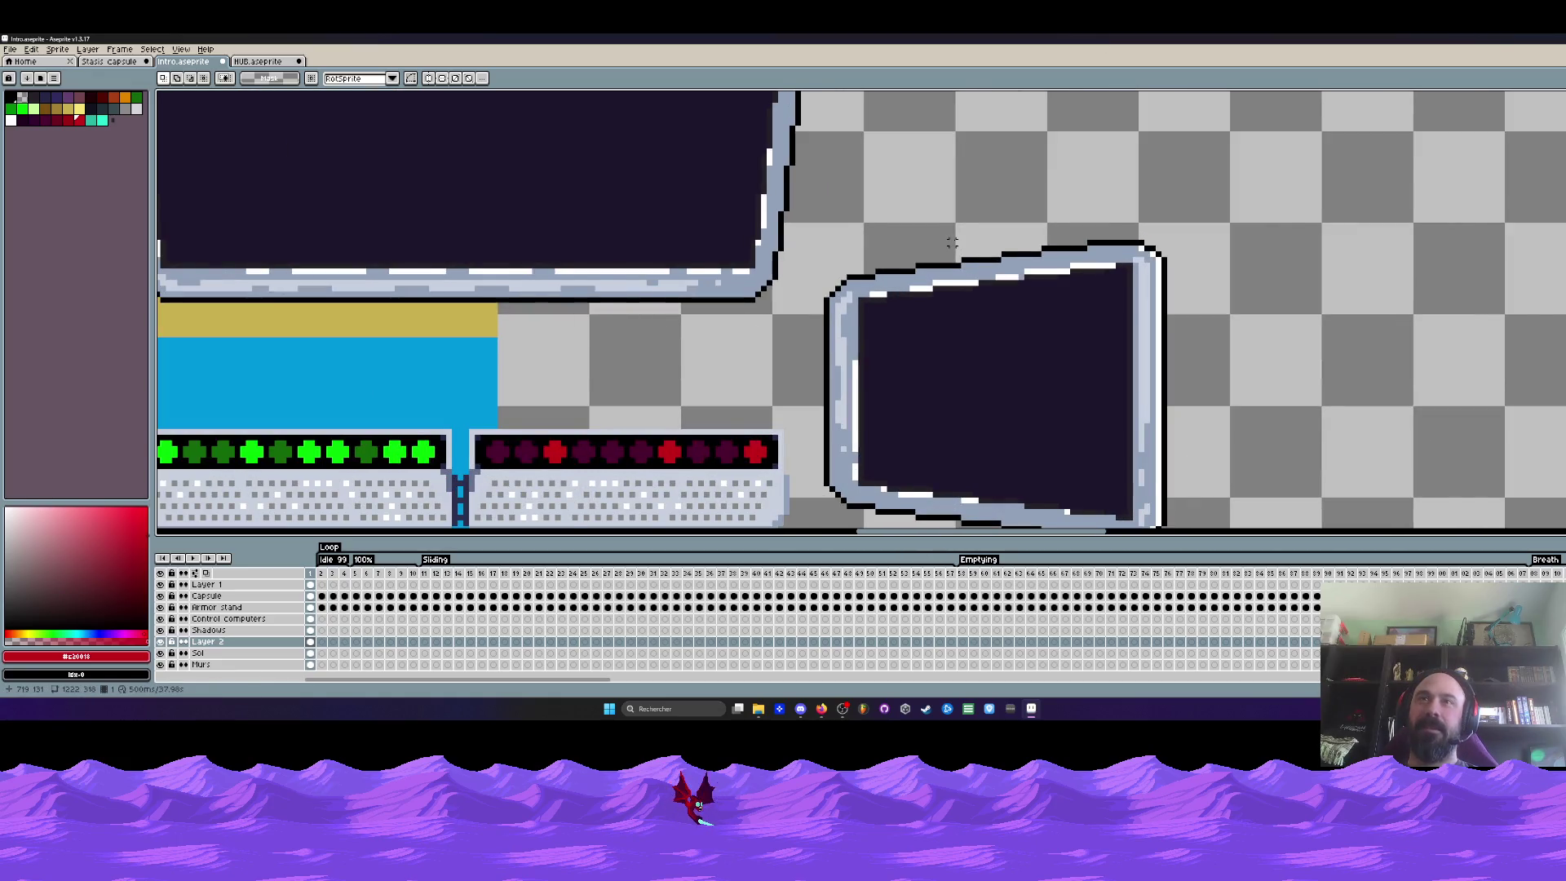
{"action": "scroll", "coordinate": [952, 240], "scroll_direction": "down", "scroll_amount": 1}
{"action": "mouse_move", "coordinate": [822, 222]}
{"action": "left_mouse_down"}
{"action": "mouse_move", "coordinate": [1168, 370]}
{"action": "mouse_move", "coordinate": [1133, 341]}
{"action": "left_mouse_up"}
{"action": "scroll", "coordinate": [1124, 334], "scroll_direction": "down", "scroll_amount": 1}
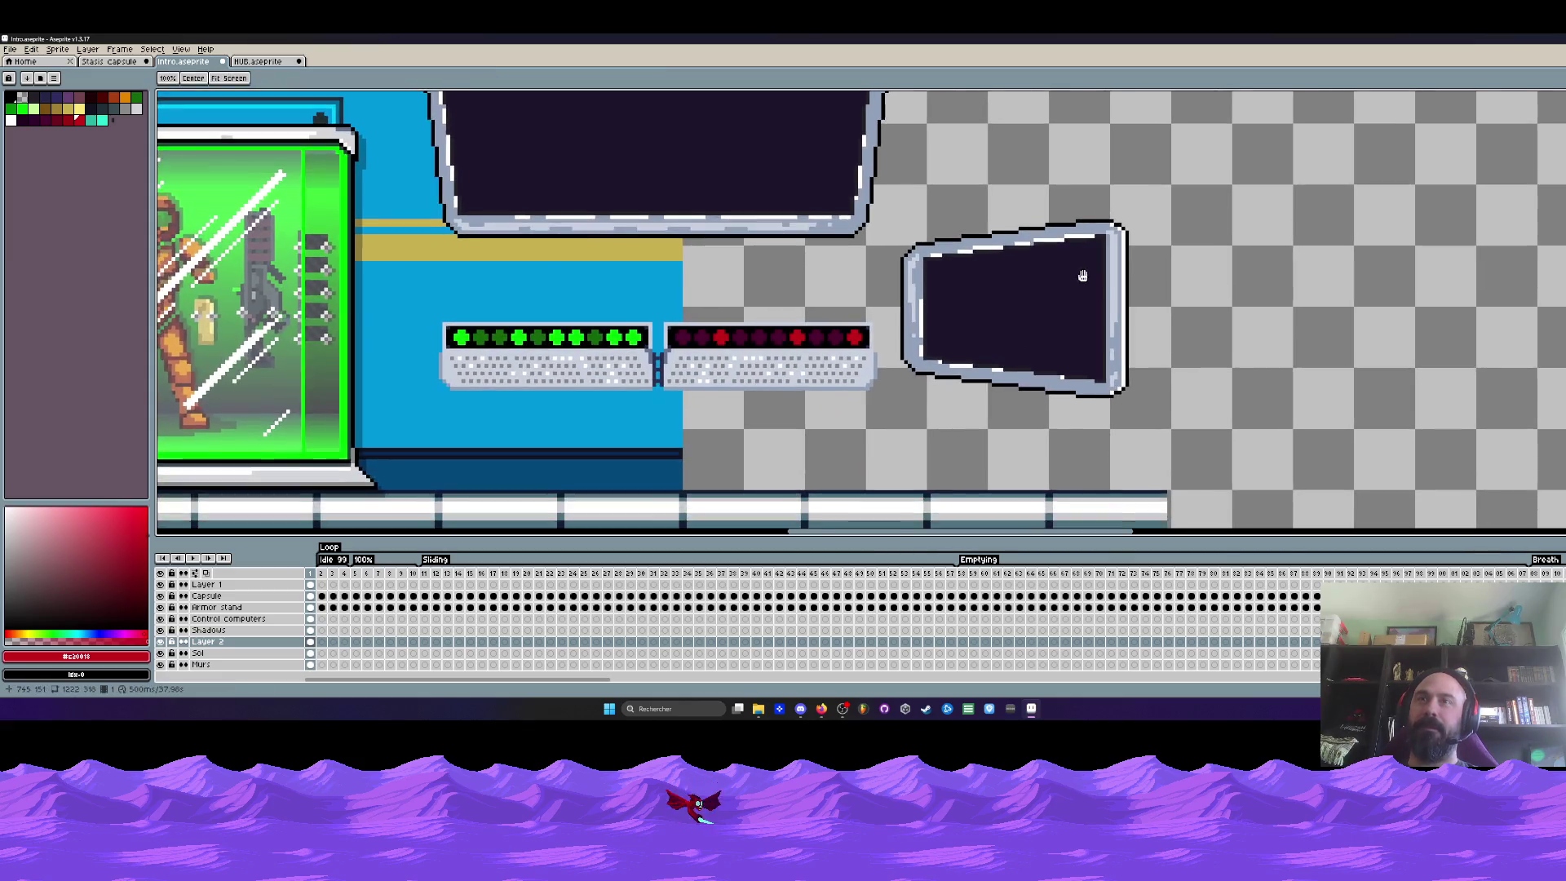
{"action": "scroll", "coordinate": [1132, 367], "scroll_direction": "down", "scroll_amount": 1}
{"action": "scroll", "coordinate": [1145, 409], "scroll_direction": "down", "scroll_amount": 1}
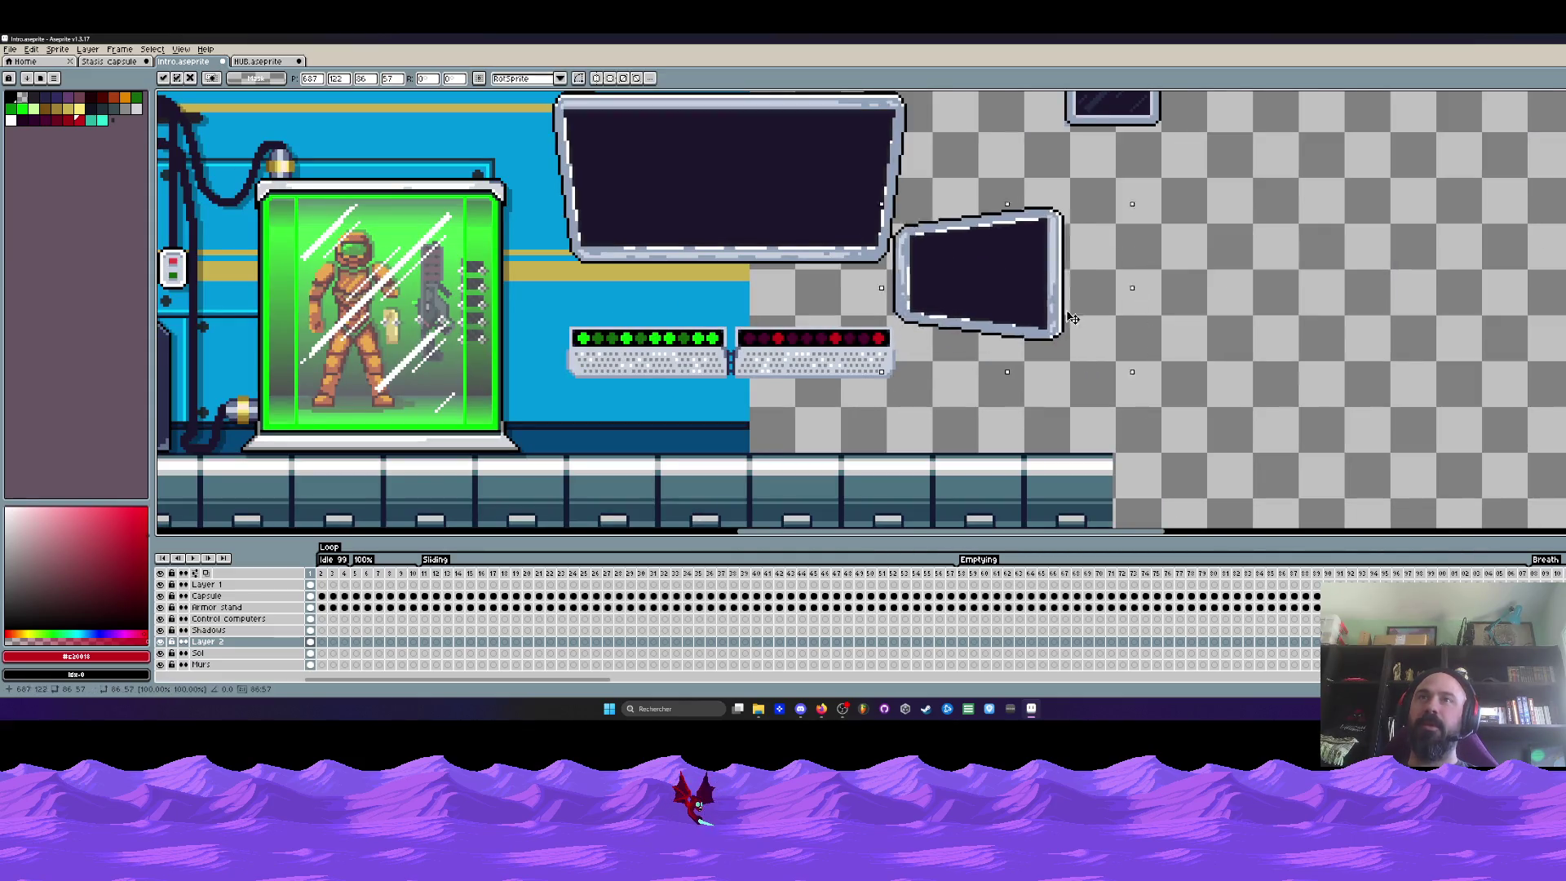
{"action": "left_click_drag", "start_coordinate": [1057, 312], "coordinate": [1042, 291]}
{"action": "key", "text": "ctrl+d"}
{"action": "scroll", "coordinate": [1042, 292], "scroll_direction": "up", "scroll_amount": 1}
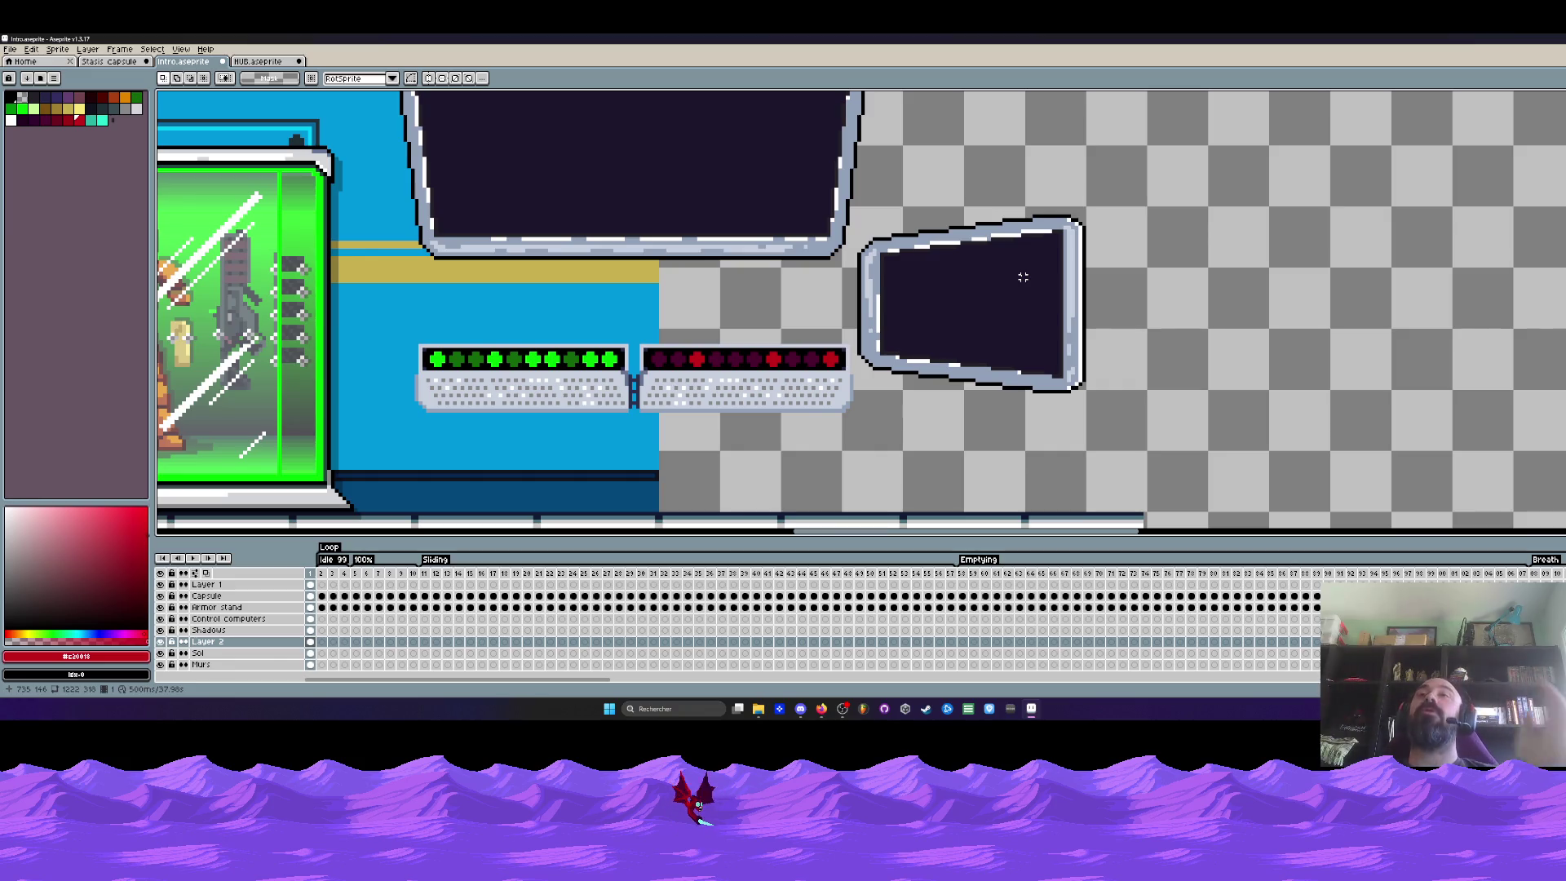
{"action": "scroll", "coordinate": [1022, 275], "scroll_direction": "up", "scroll_amount": 1}
{"action": "scroll", "coordinate": [1021, 274], "scroll_direction": "up", "scroll_amount": 1}
{"action": "scroll", "coordinate": [1004, 265], "scroll_direction": "down", "scroll_amount": 2}
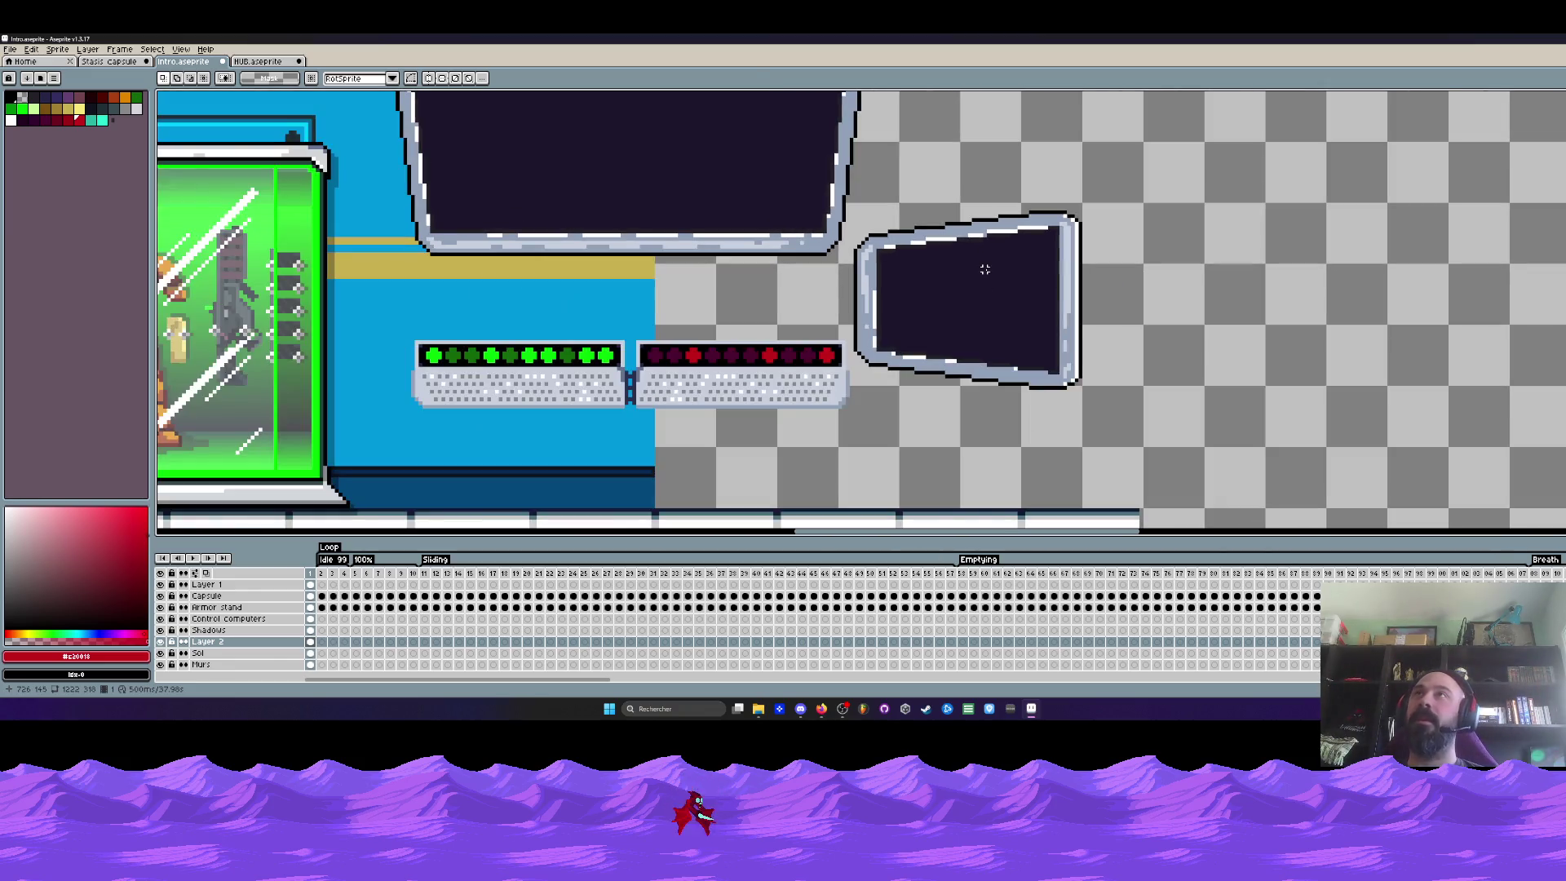
{"action": "scroll", "coordinate": [967, 264], "scroll_direction": "up", "scroll_amount": 1}
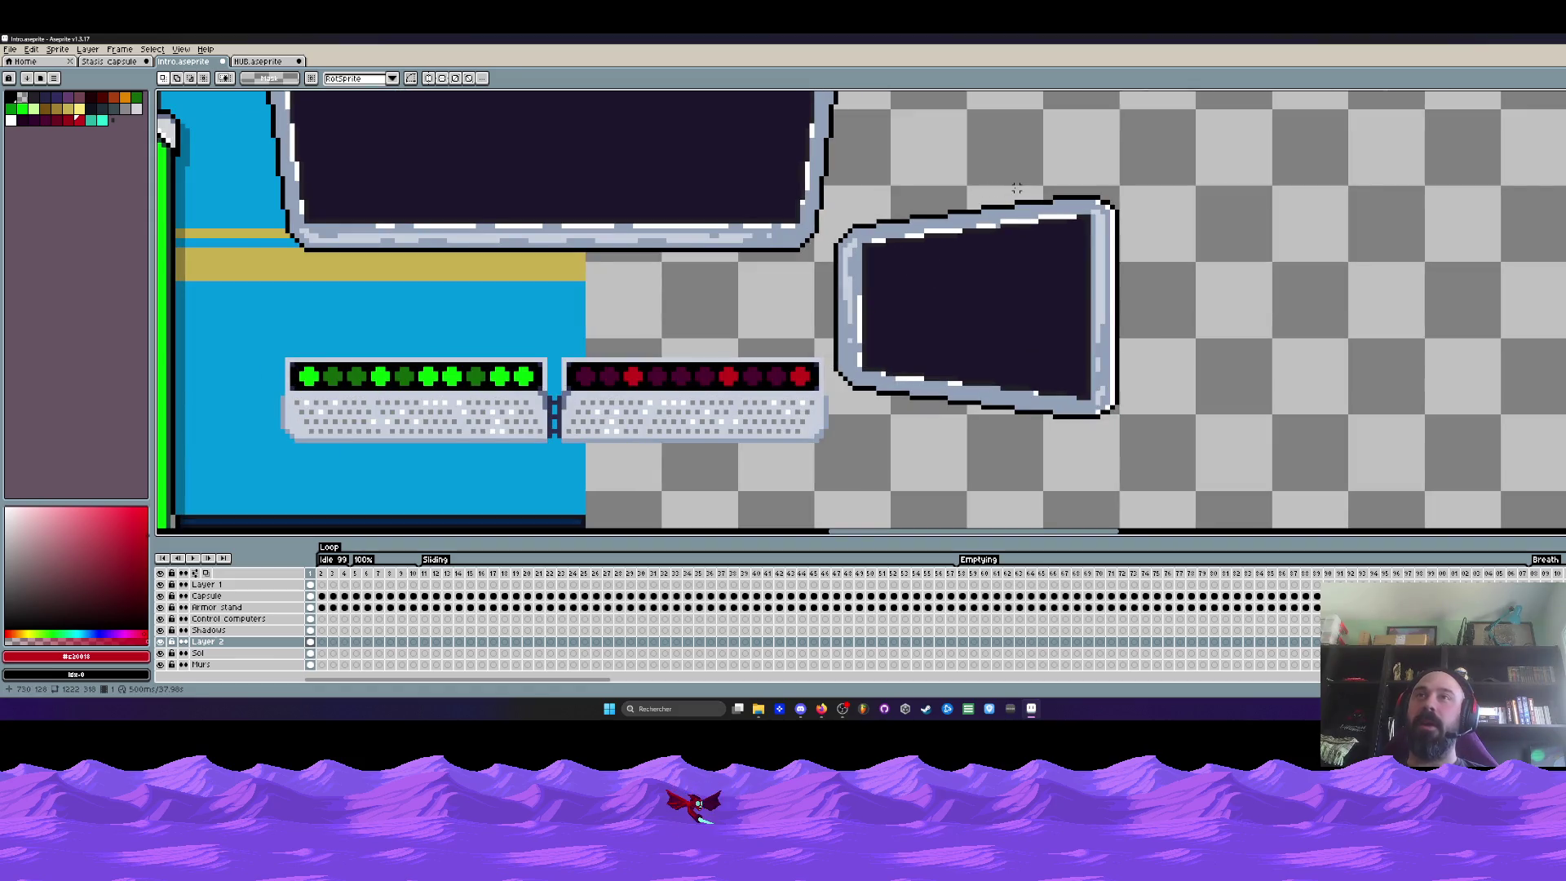
Narrow the side window's right section and erase its right part
{"action": "left_click_drag", "start_coordinate": [1055, 192], "coordinate": [1124, 416]}
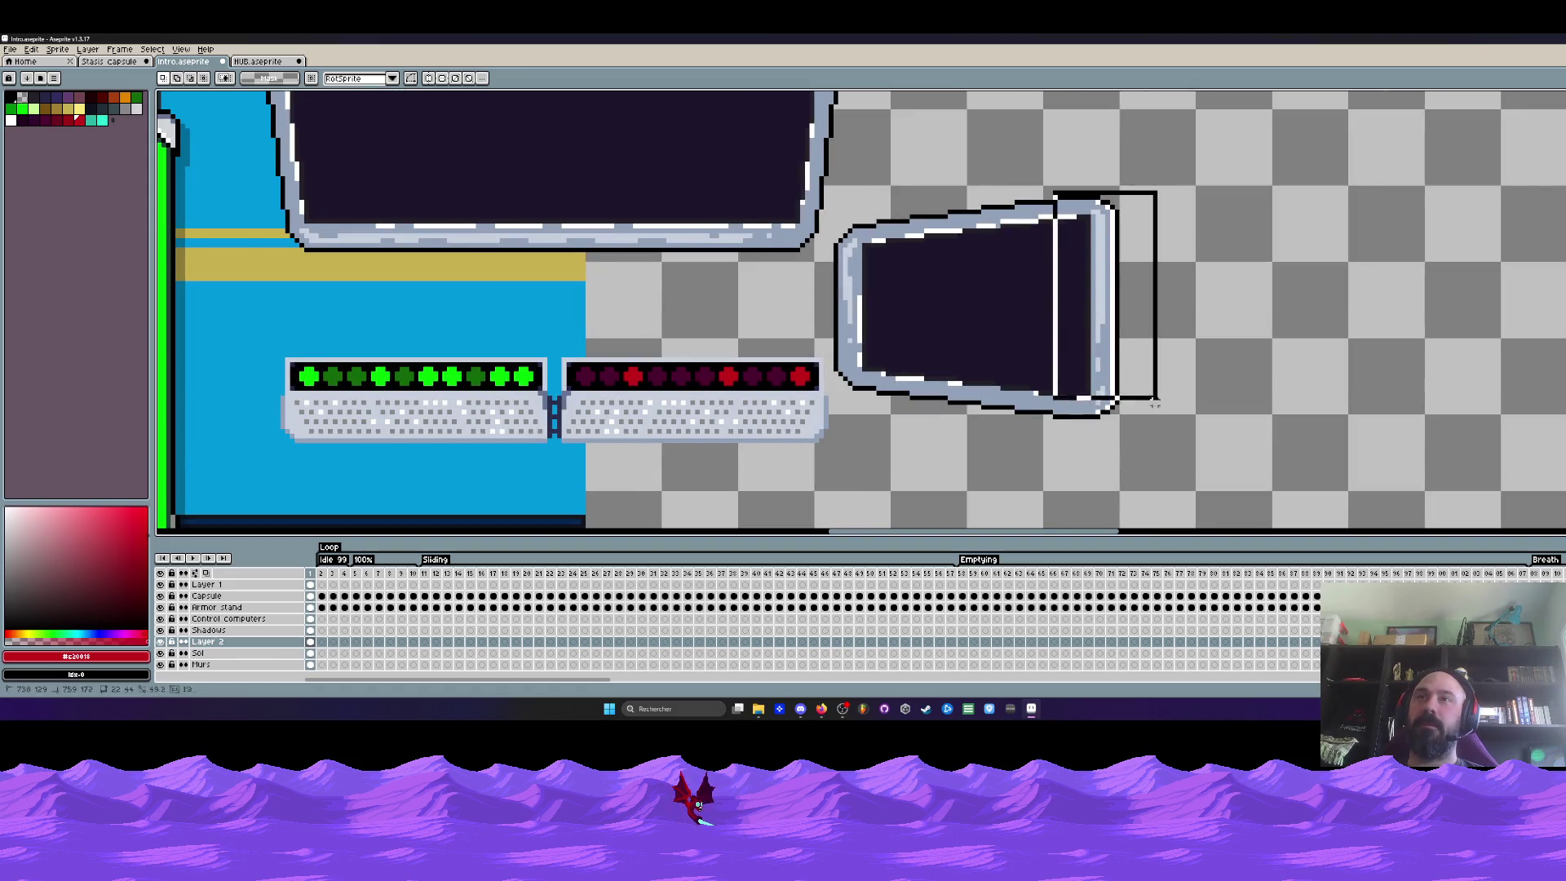
{"action": "mouse_move", "coordinate": [1114, 340]}
{"action": "left_mouse_down"}
{"action": "mouse_move", "coordinate": [1077, 340]}
{"action": "mouse_move", "coordinate": [1145, 341]}
{"action": "left_mouse_up"}
{"action": "key", "text": "ctrl+d"}
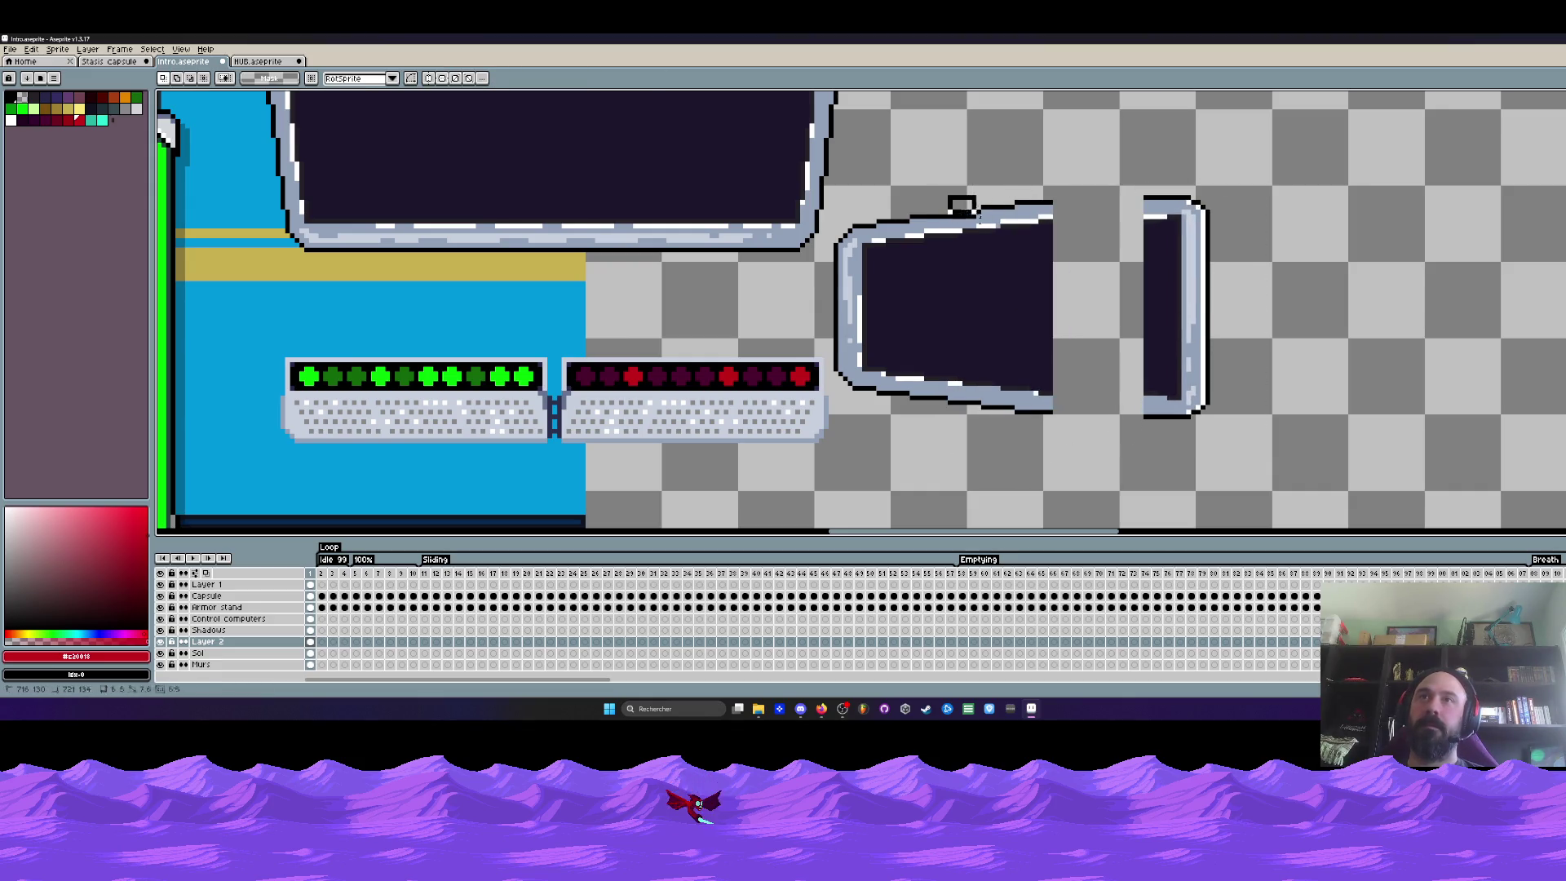
{"action": "left_click_drag", "start_coordinate": [976, 213], "coordinate": [1116, 442]}
{"action": "key", "text": "ctrl+d"}
{"action": "scroll", "coordinate": [983, 286], "scroll_direction": "up", "scroll_amount": 1}
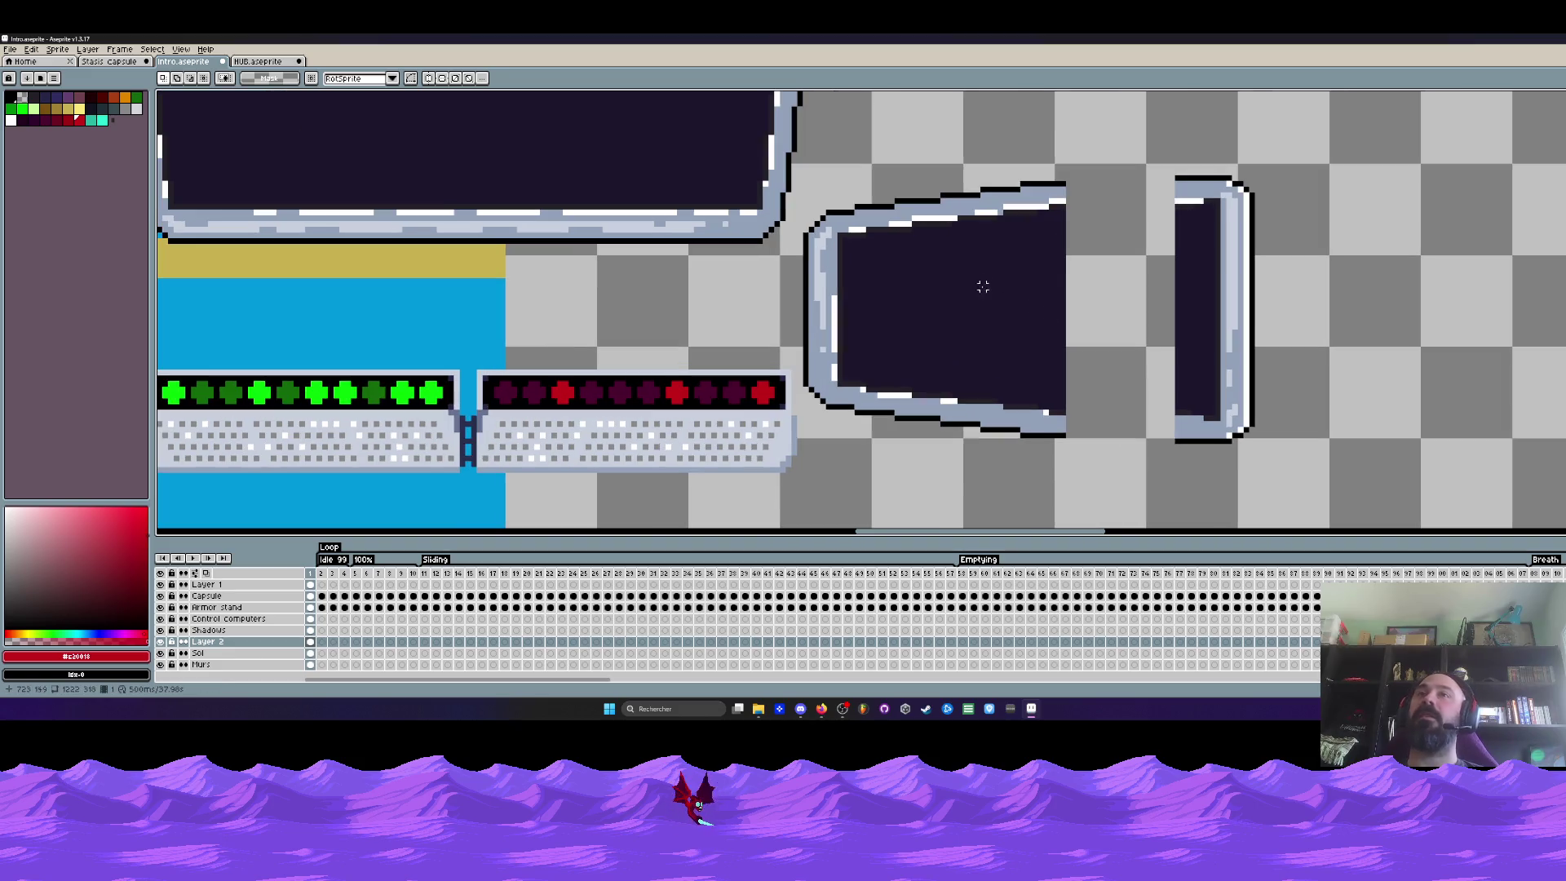
{"action": "left_click_drag", "start_coordinate": [943, 184], "coordinate": [1086, 460]}
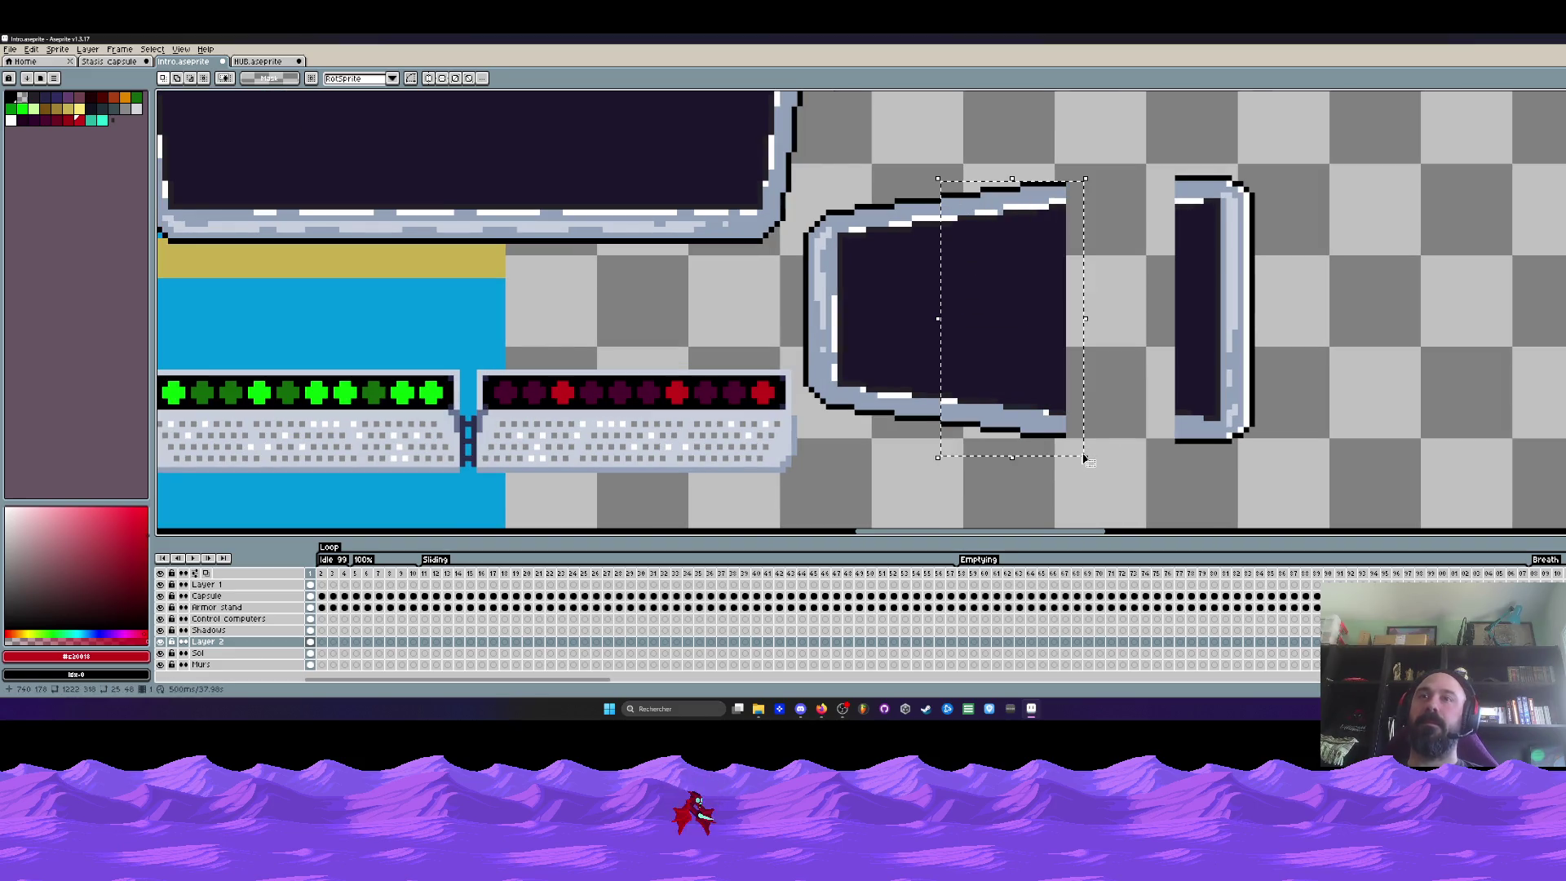
{"action": "key", "text": "Delete"}
Join the detached right piece back on and lower the window's top-right corner
{"action": "left_click_drag", "start_coordinate": [1136, 126], "coordinate": [1331, 477]}
{"action": "left_click_drag", "start_coordinate": [1233, 360], "coordinate": [996, 348]}
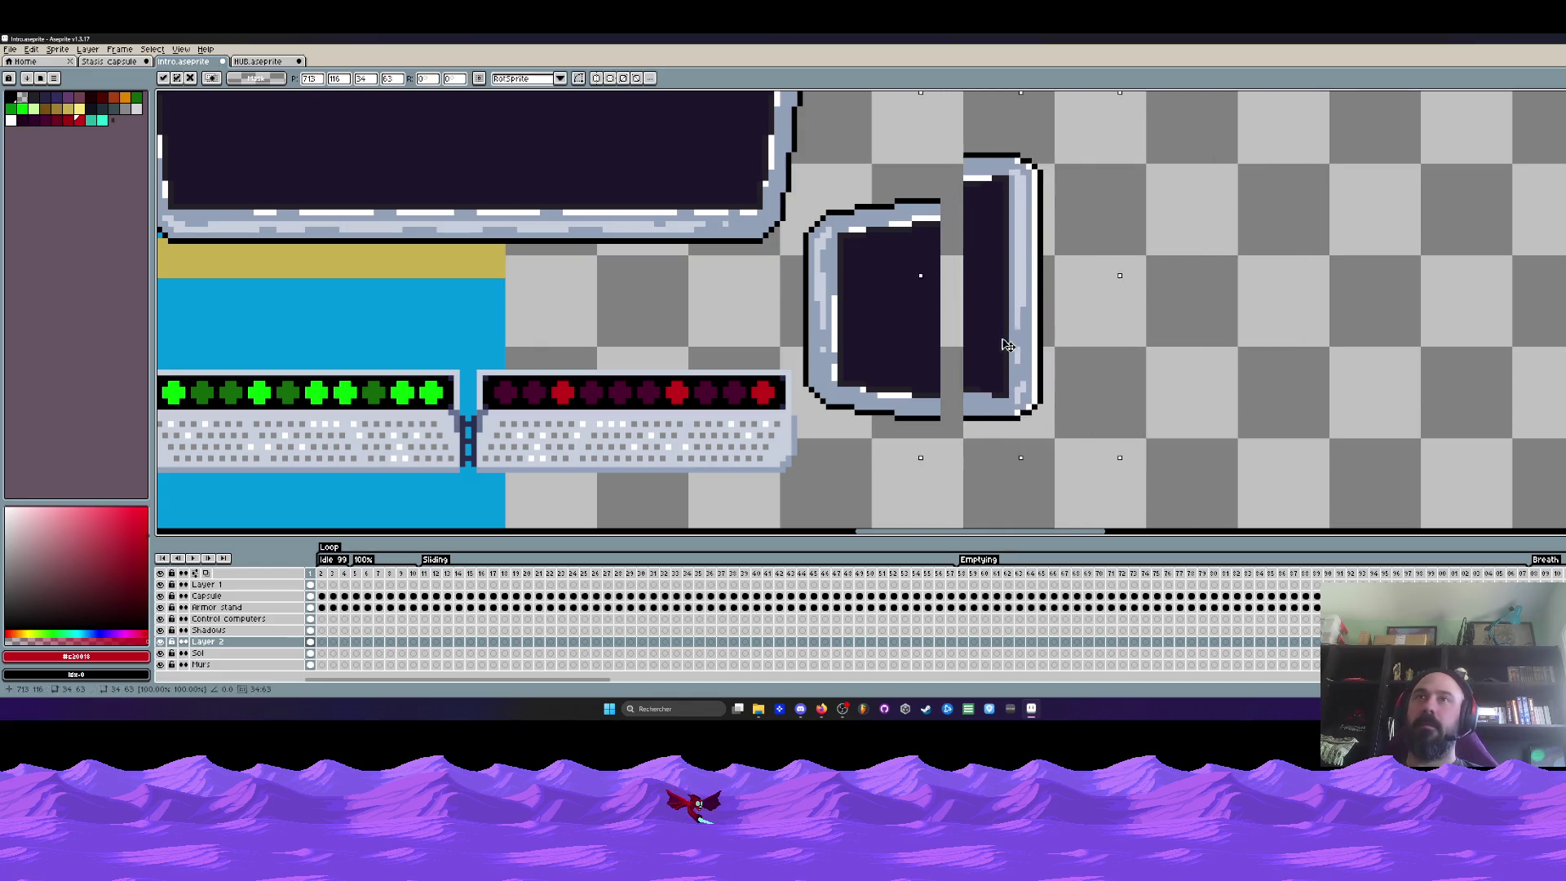
{"action": "scroll", "coordinate": [933, 198], "scroll_direction": "up", "scroll_amount": 1}
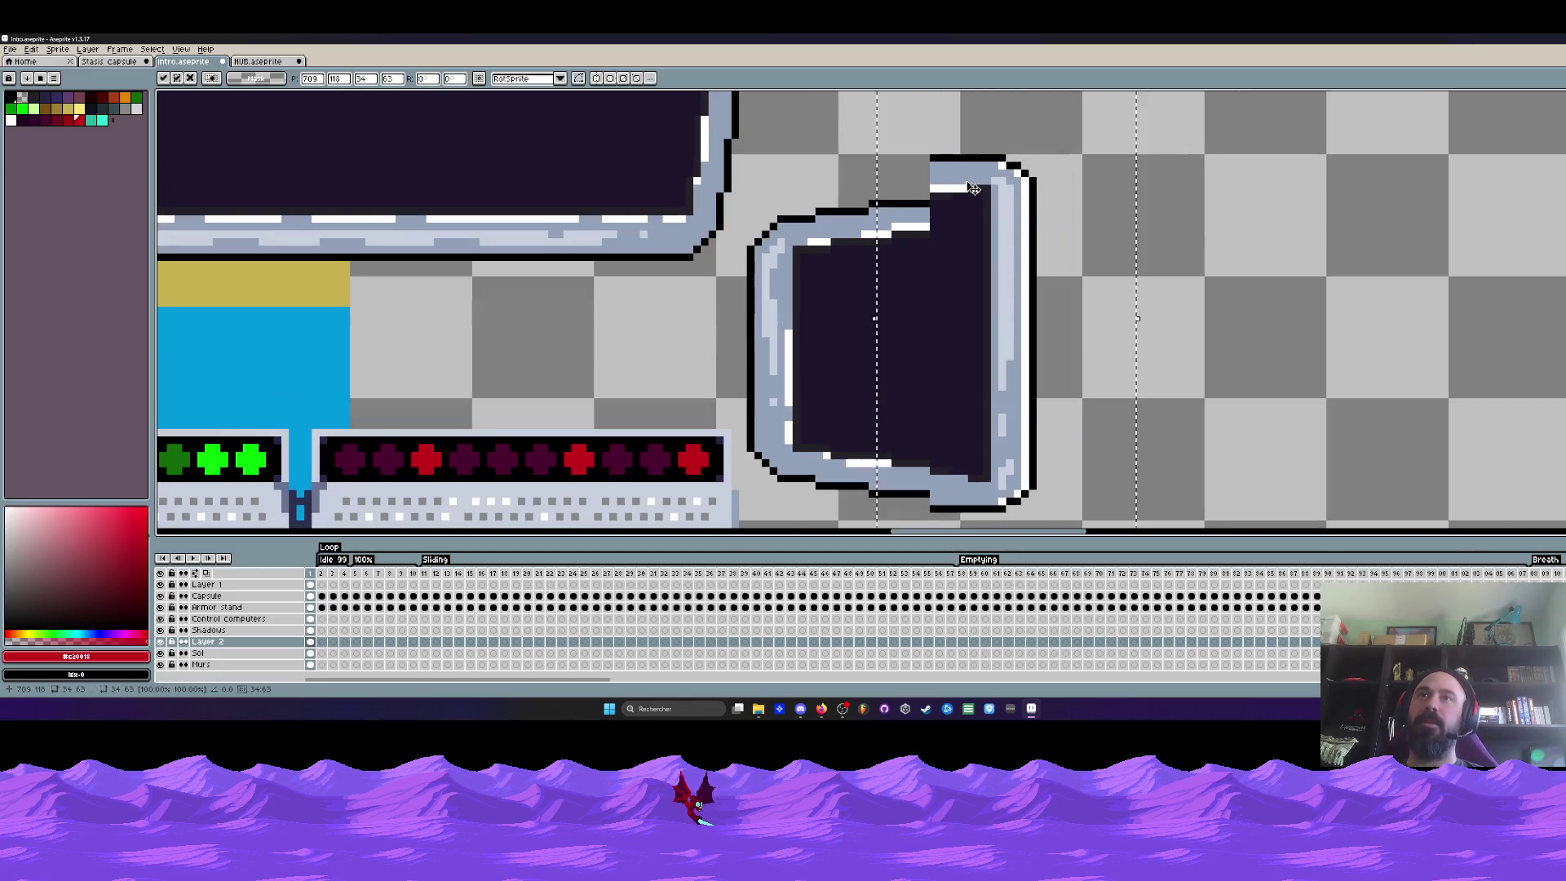
{"action": "key", "text": "ctrl+d"}
{"action": "mouse_move", "coordinate": [930, 154]}
{"action": "left_mouse_down"}
{"action": "mouse_move", "coordinate": [1046, 256]}
{"action": "mouse_move", "coordinate": [1034, 321]}
{"action": "left_mouse_up"}
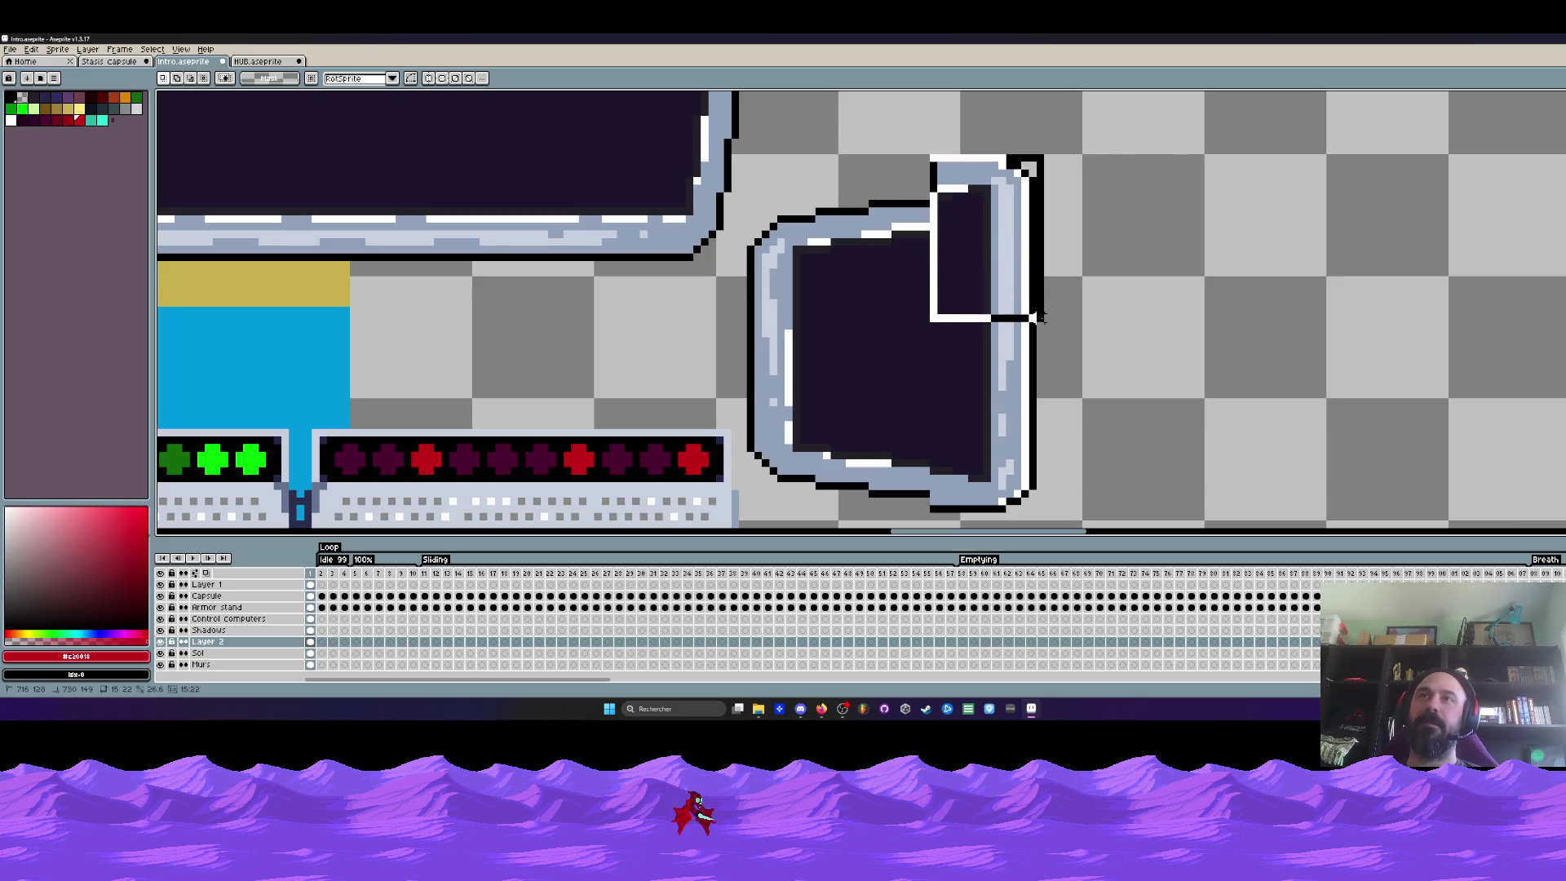
{"action": "left_click_drag", "start_coordinate": [1035, 243], "coordinate": [1034, 281]}
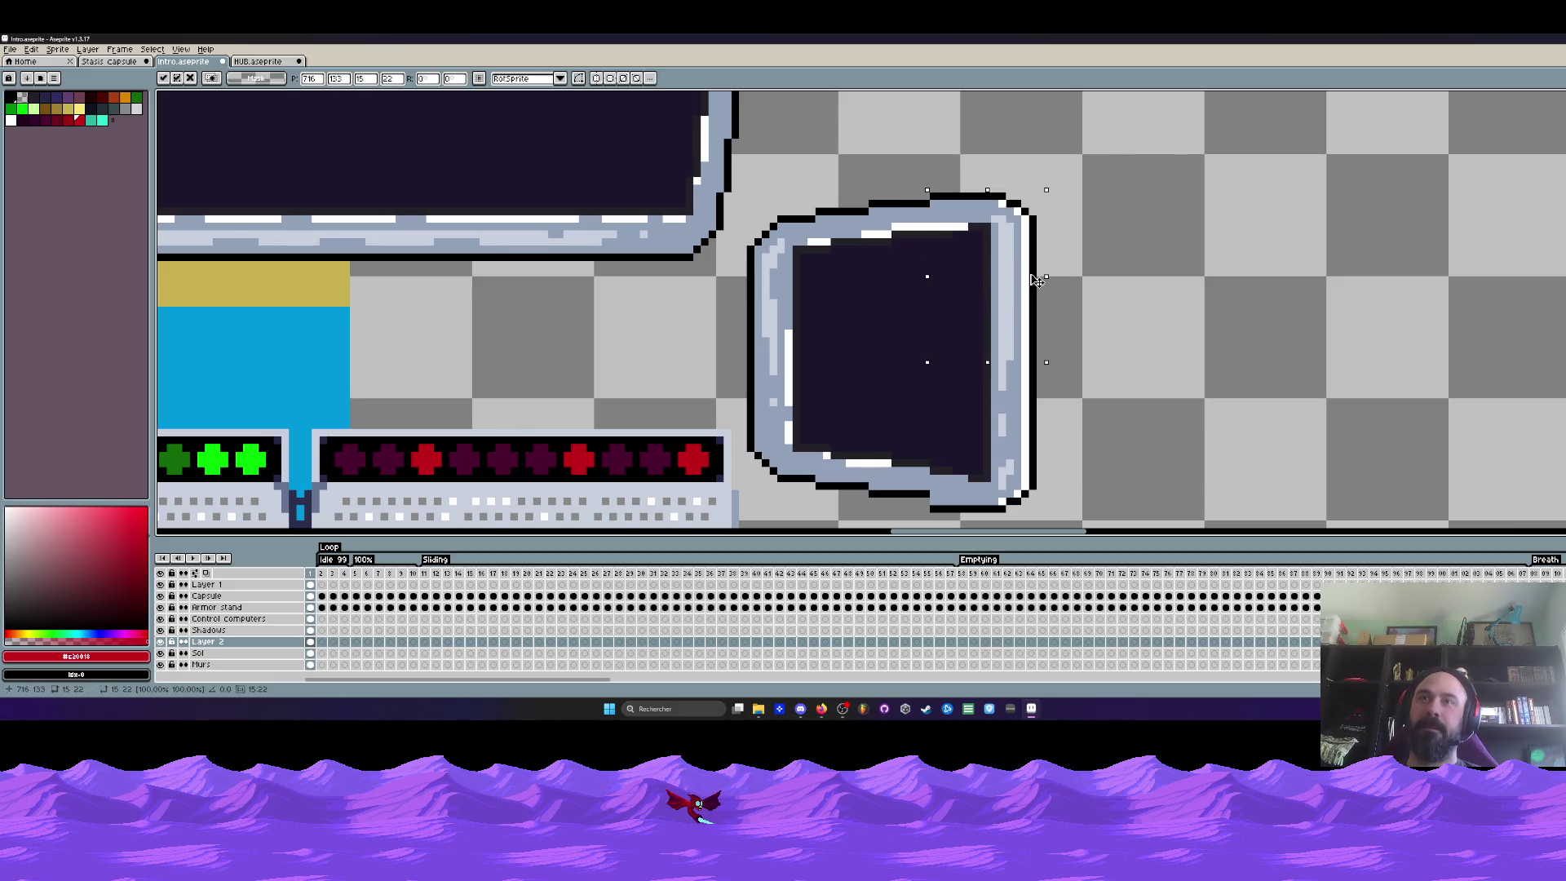
{"action": "key", "text": "ctrl+d"}
{"action": "scroll", "coordinate": [1034, 281], "scroll_direction": "down", "scroll_amount": 1}
{"action": "scroll", "coordinate": [1035, 280], "scroll_direction": "down", "scroll_amount": 1}
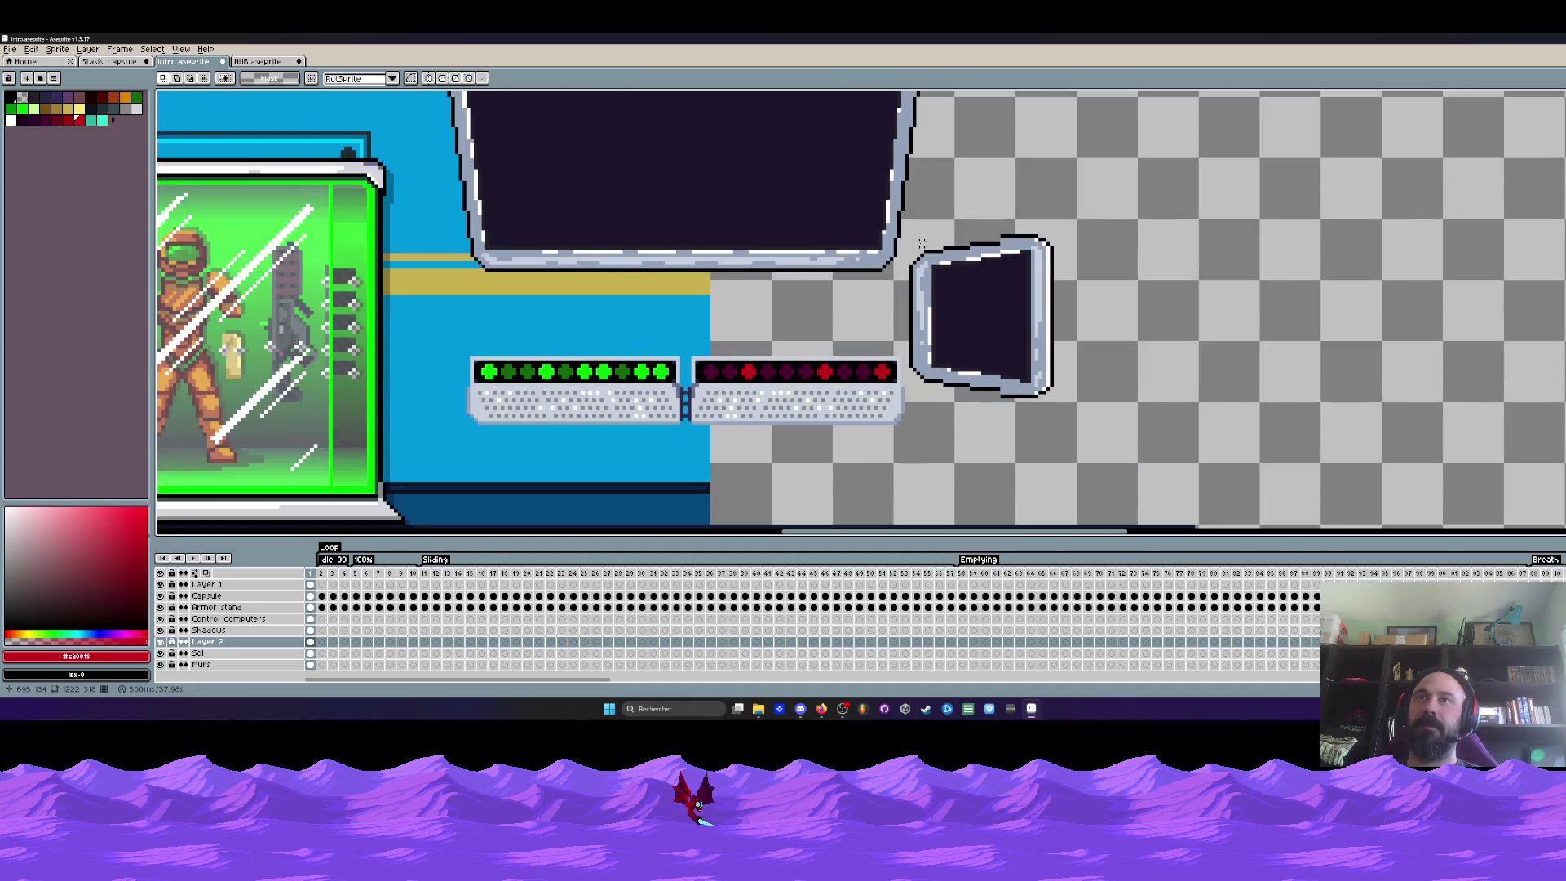
{"action": "scroll", "coordinate": [922, 244], "scroll_direction": "up", "scroll_amount": 1}
{"action": "scroll", "coordinate": [1014, 250], "scroll_direction": "up", "scroll_amount": 1}
{"action": "scroll", "coordinate": [1014, 250], "scroll_direction": "up", "scroll_amount": 1}
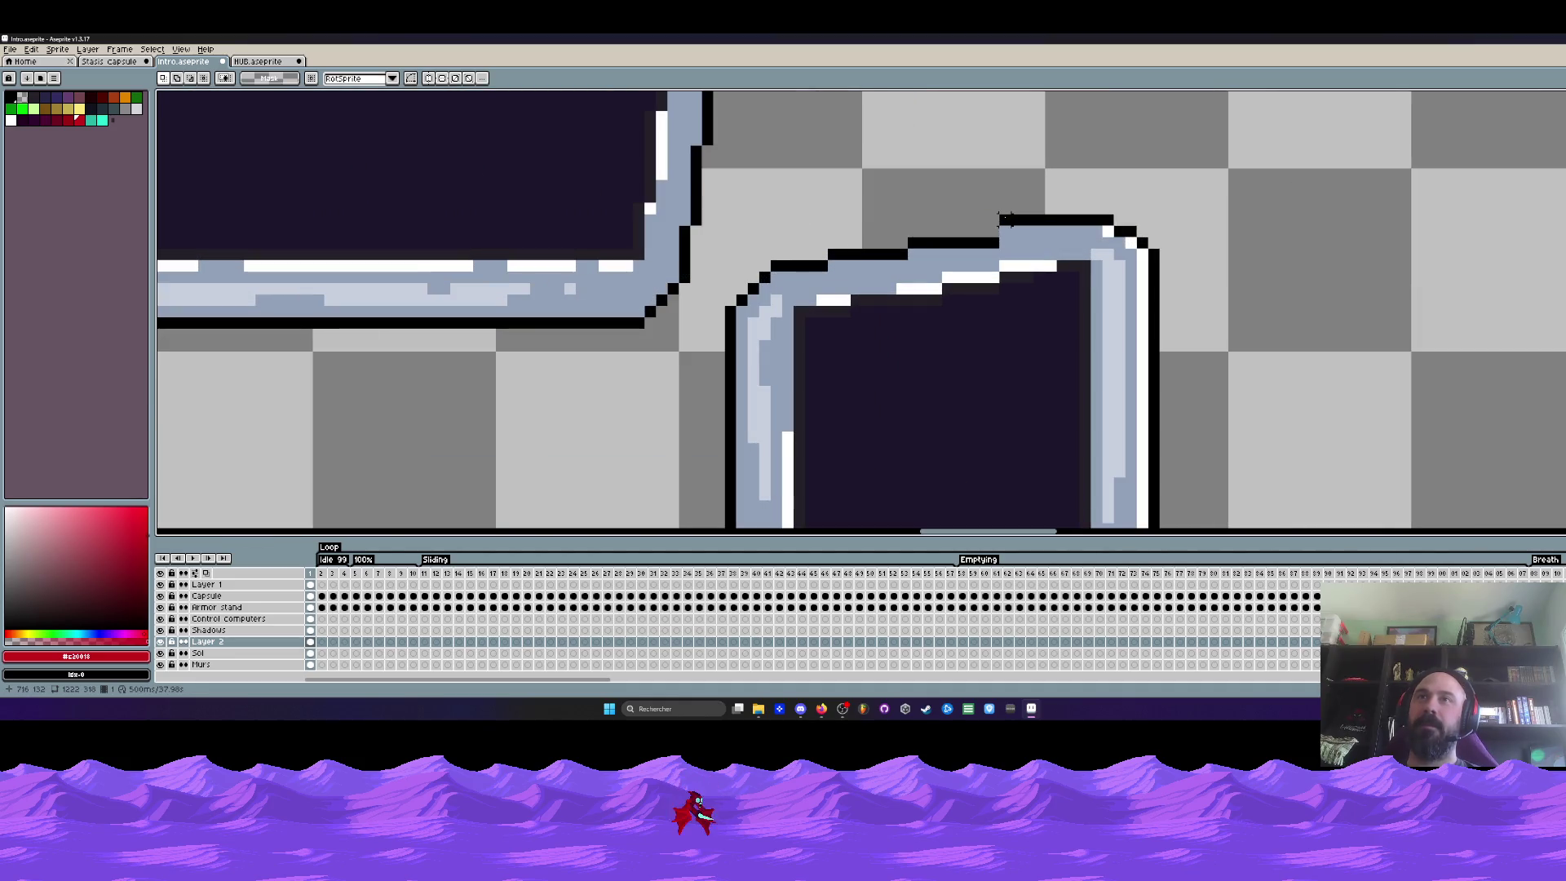
Tidy the window's top and bottom-right corners and draw a black line down its left edge
{"action": "mouse_move", "coordinate": [1004, 222]}
{"action": "left_mouse_down"}
{"action": "mouse_move", "coordinate": [1089, 223]}
{"action": "mouse_move", "coordinate": [1169, 290]}
{"action": "mouse_move", "coordinate": [1103, 295]}
{"action": "left_mouse_up"}
{"action": "key", "text": "ctrl+z"}
{"action": "key", "text": "ctrl+z"}
{"action": "key", "text": "ctrl+z"}
{"action": "key", "text": "ctrl+z"}
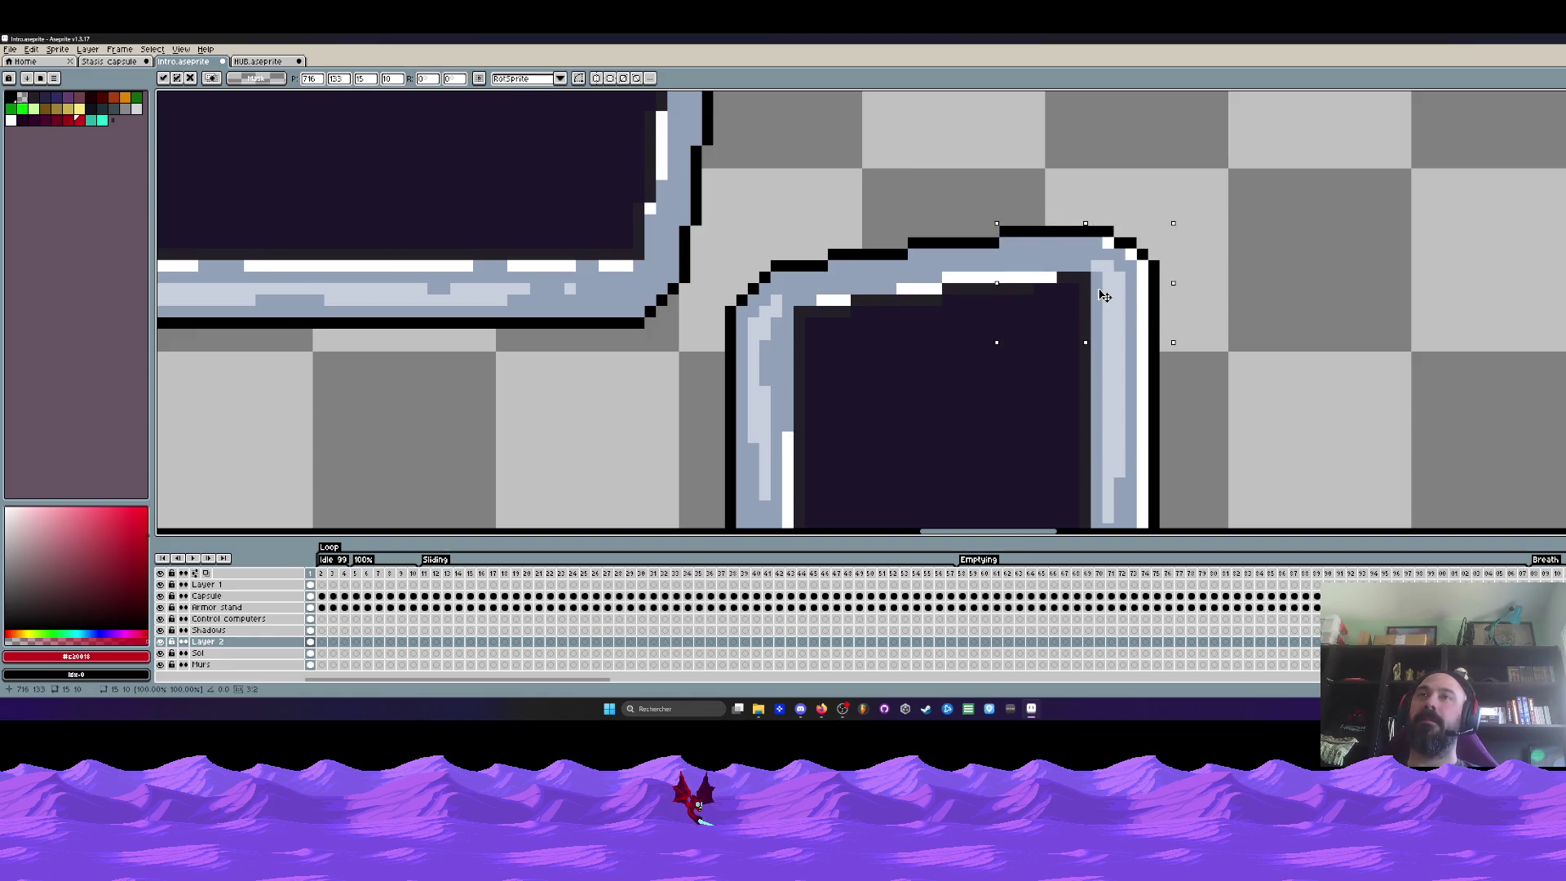
{"action": "key", "text": "Return"}
{"action": "scroll", "coordinate": [1104, 295], "scroll_direction": "down", "scroll_amount": 3}
{"action": "scroll", "coordinate": [1065, 376], "scroll_direction": "up", "scroll_amount": 1}
{"action": "scroll", "coordinate": [1065, 376], "scroll_direction": "up", "scroll_amount": 2}
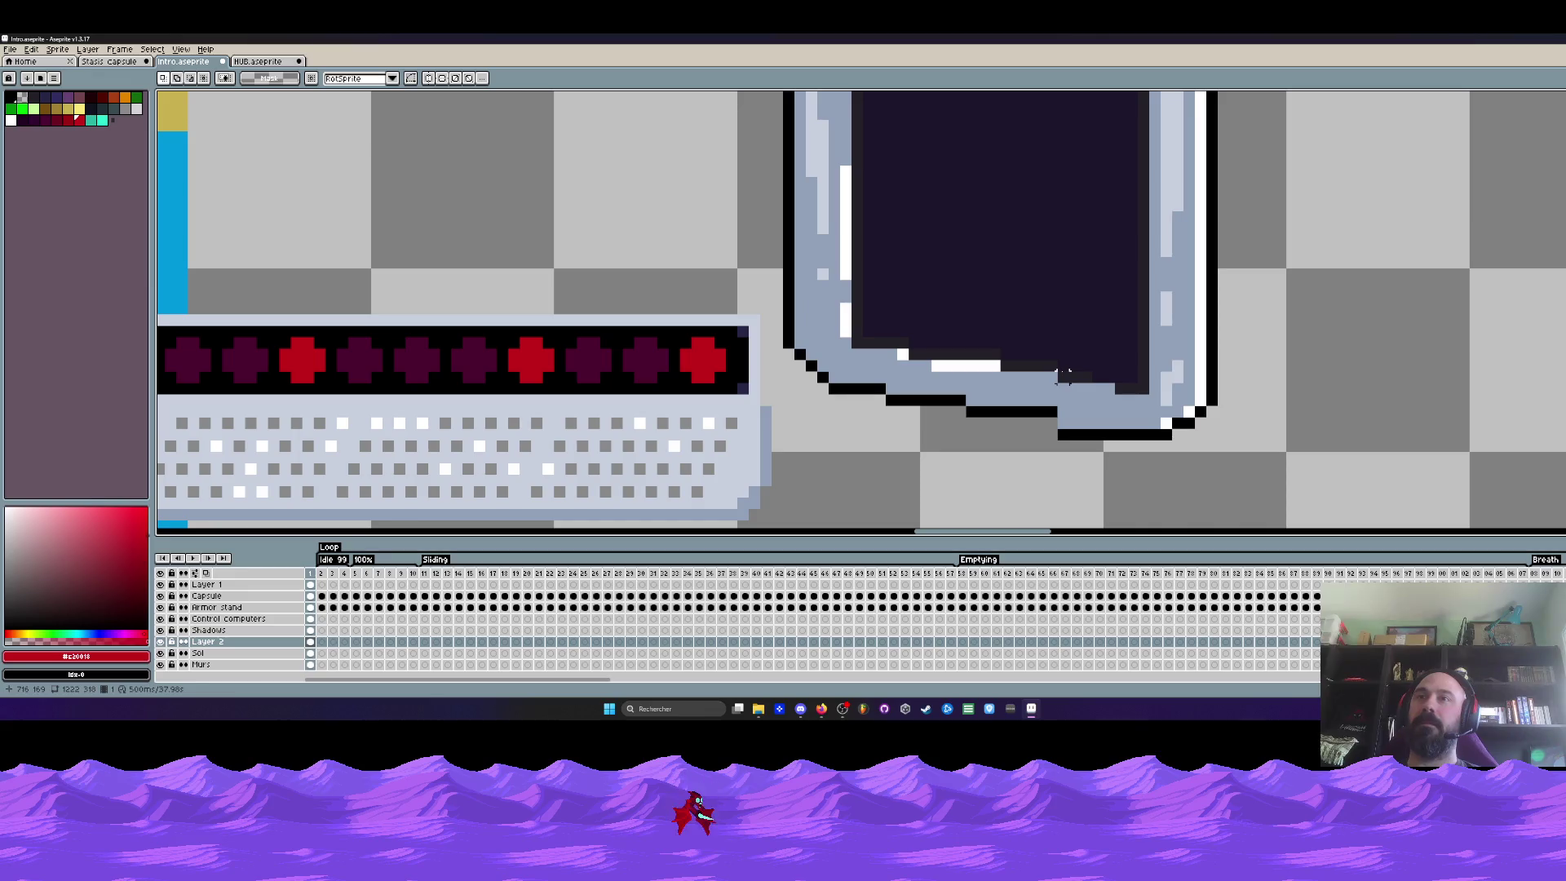
{"action": "left_click_drag", "start_coordinate": [1057, 361], "coordinate": [1322, 487]}
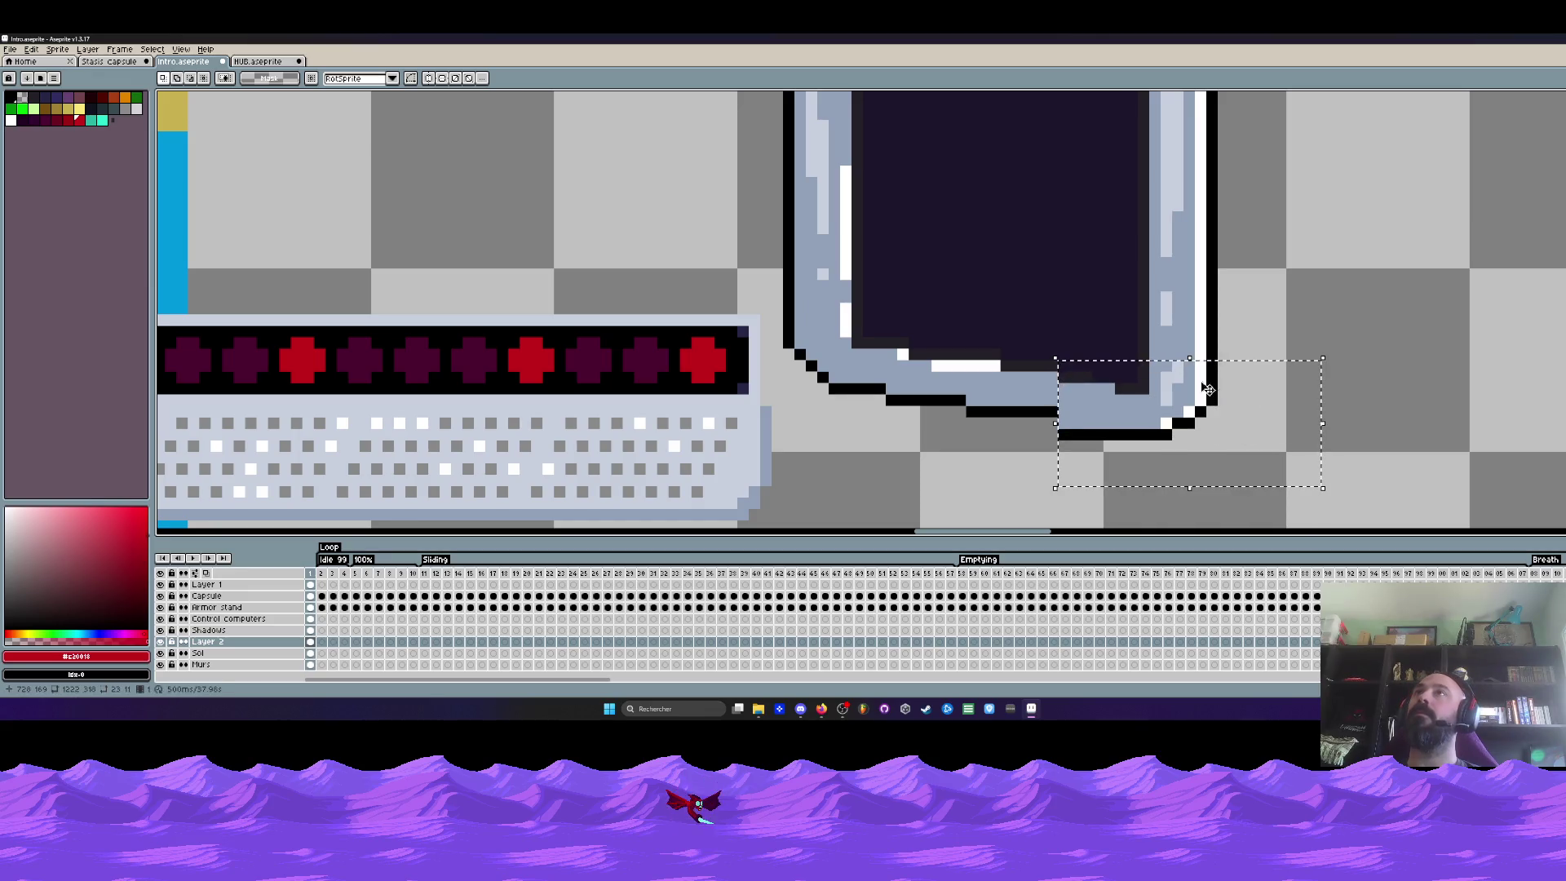
{"action": "key", "text": "ctrl+d"}
{"action": "scroll", "coordinate": [1173, 380], "scroll_direction": "down", "scroll_amount": 3}
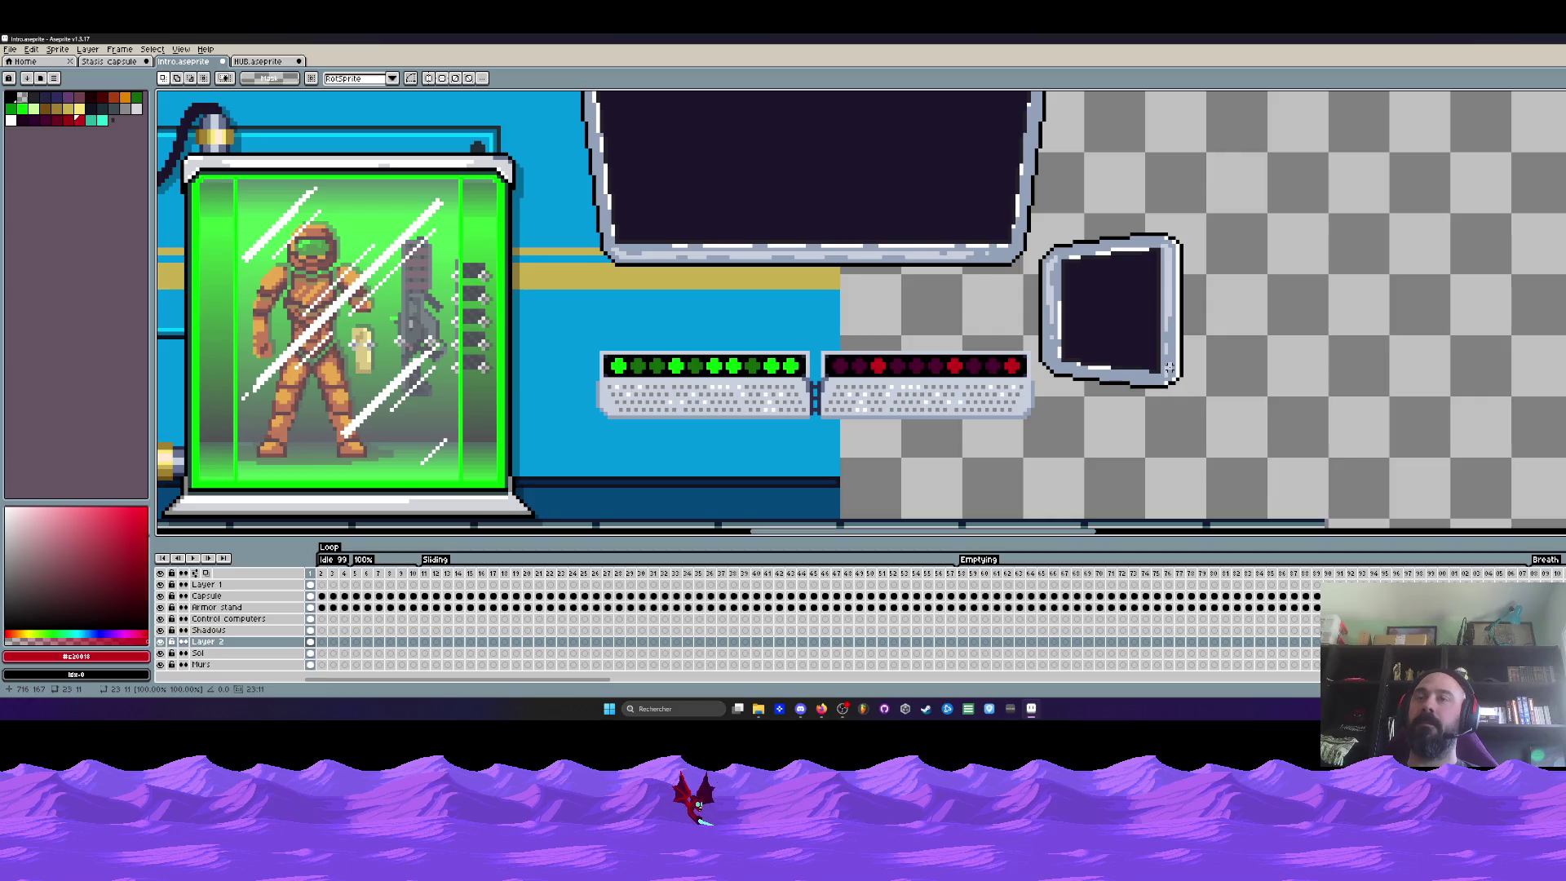
{"action": "scroll", "coordinate": [1135, 353], "scroll_direction": "up", "scroll_amount": 1}
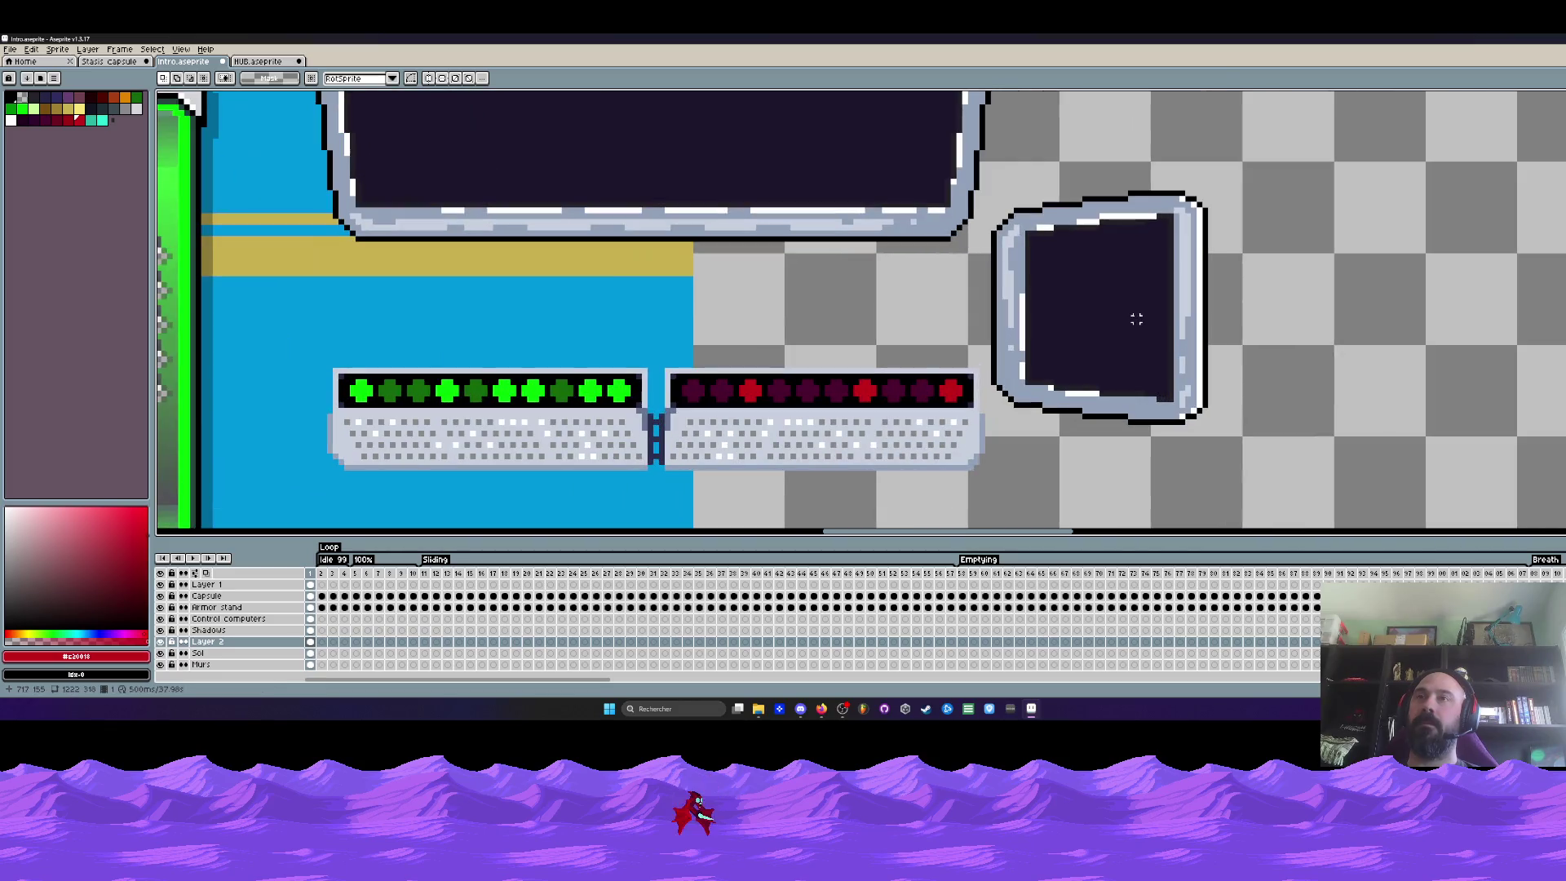
{"action": "scroll", "coordinate": [1136, 262], "scroll_direction": "up", "scroll_amount": 1}
{"action": "scroll", "coordinate": [1112, 235], "scroll_direction": "up", "scroll_amount": 1}
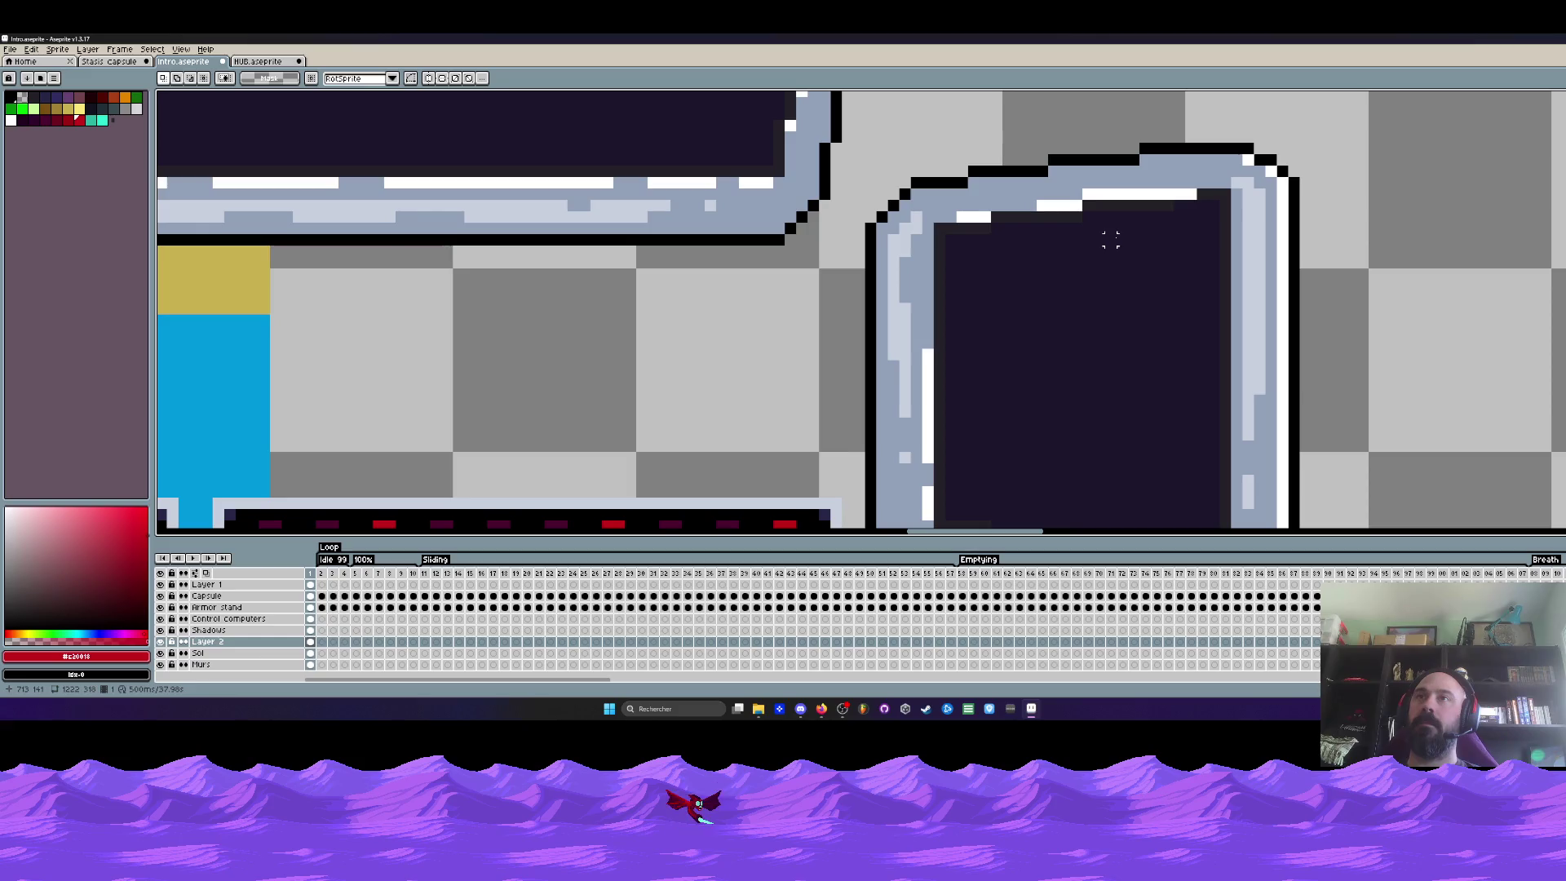
{"action": "scroll", "coordinate": [1143, 227], "scroll_direction": "down", "scroll_amount": 1}
{"action": "scroll", "coordinate": [1142, 289], "scroll_direction": "down", "scroll_amount": 1}
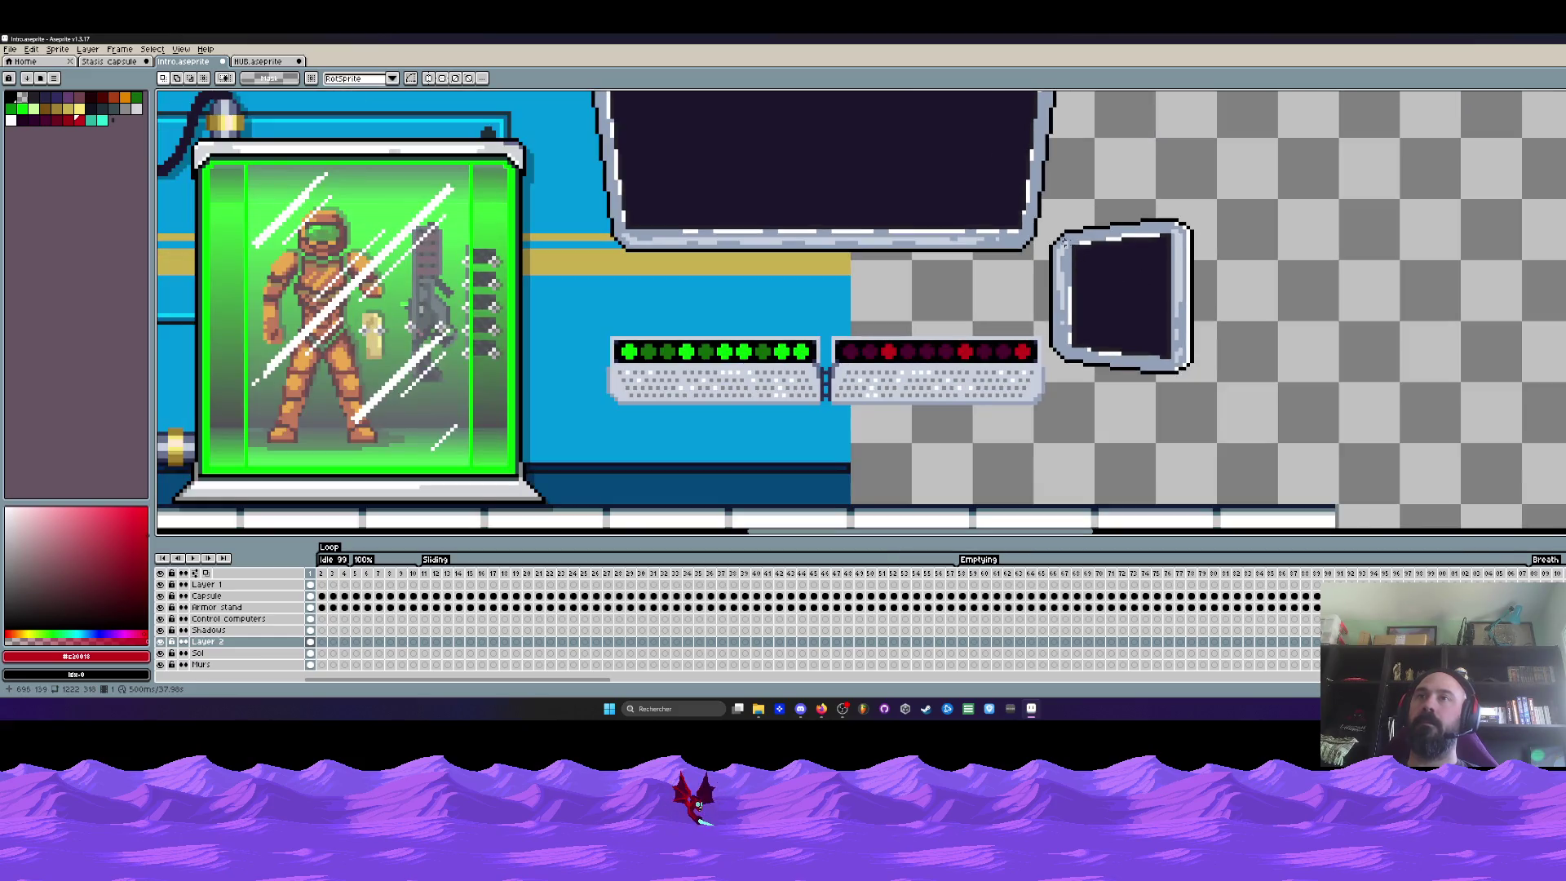
{"action": "left_click_drag", "start_coordinate": [1046, 213], "coordinate": [1248, 423]}
{"action": "scroll", "coordinate": [1064, 243], "scroll_direction": "up", "scroll_amount": 1}
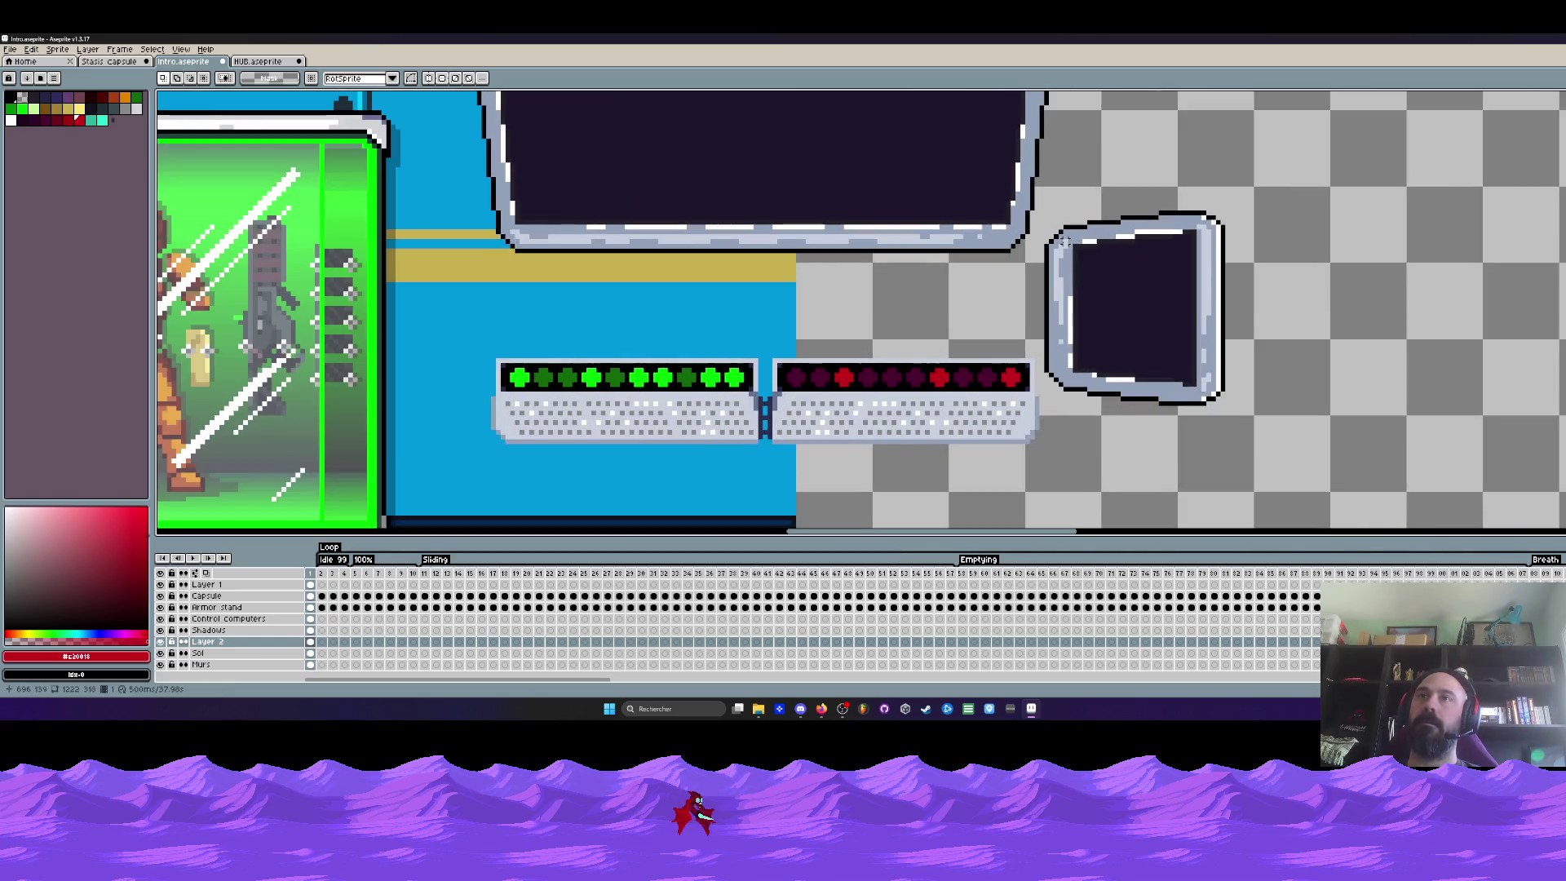
{"action": "left_click_drag", "start_coordinate": [1062, 210], "coordinate": [1288, 467]}
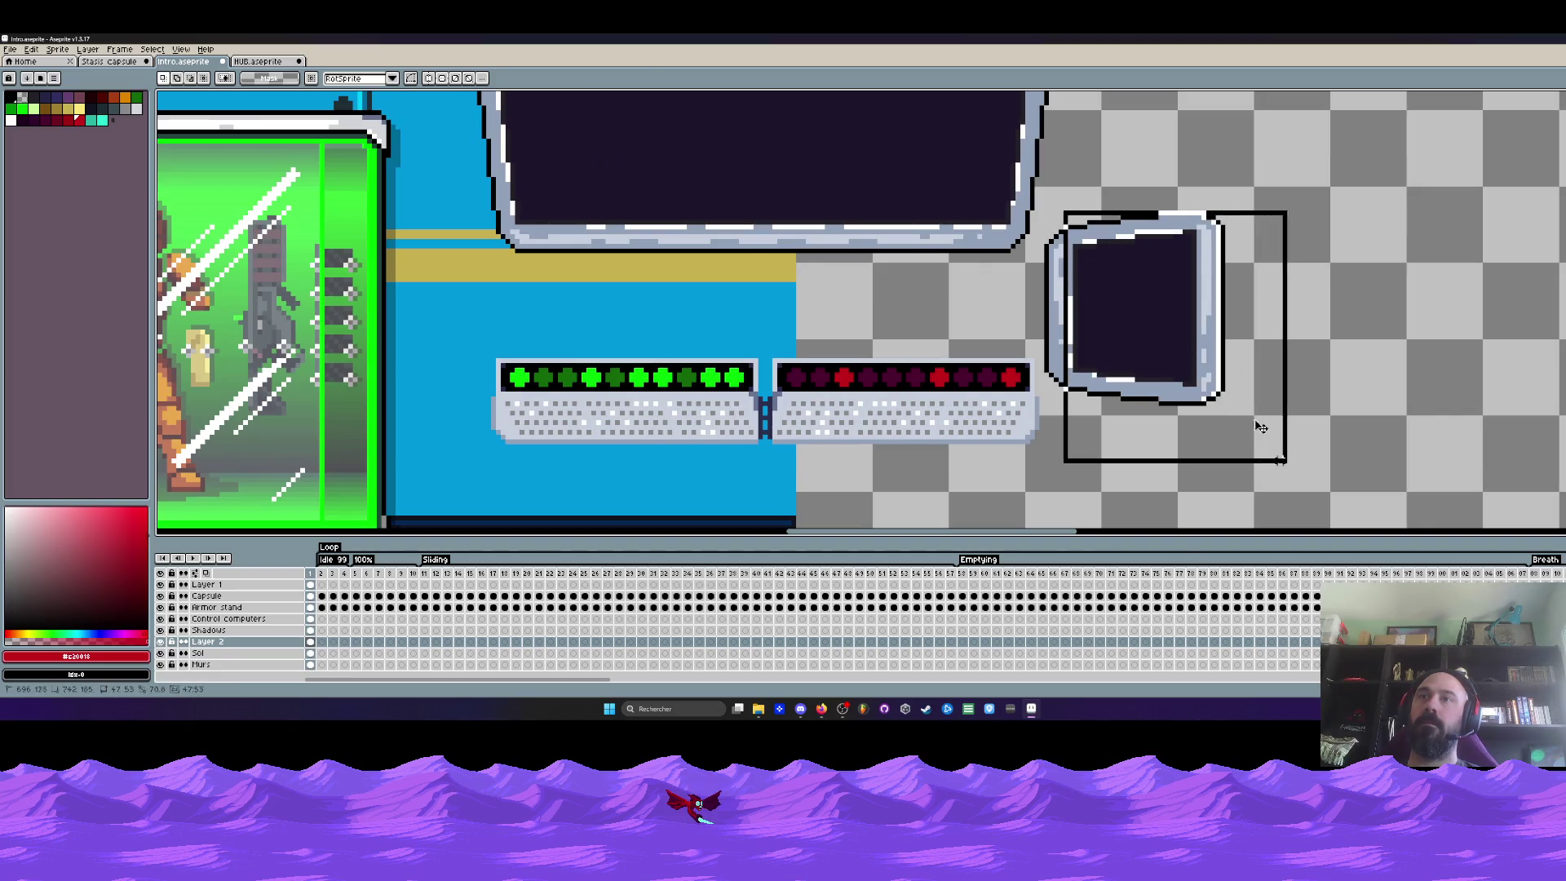
{"action": "scroll", "coordinate": [1063, 266], "scroll_direction": "up", "scroll_amount": 1}
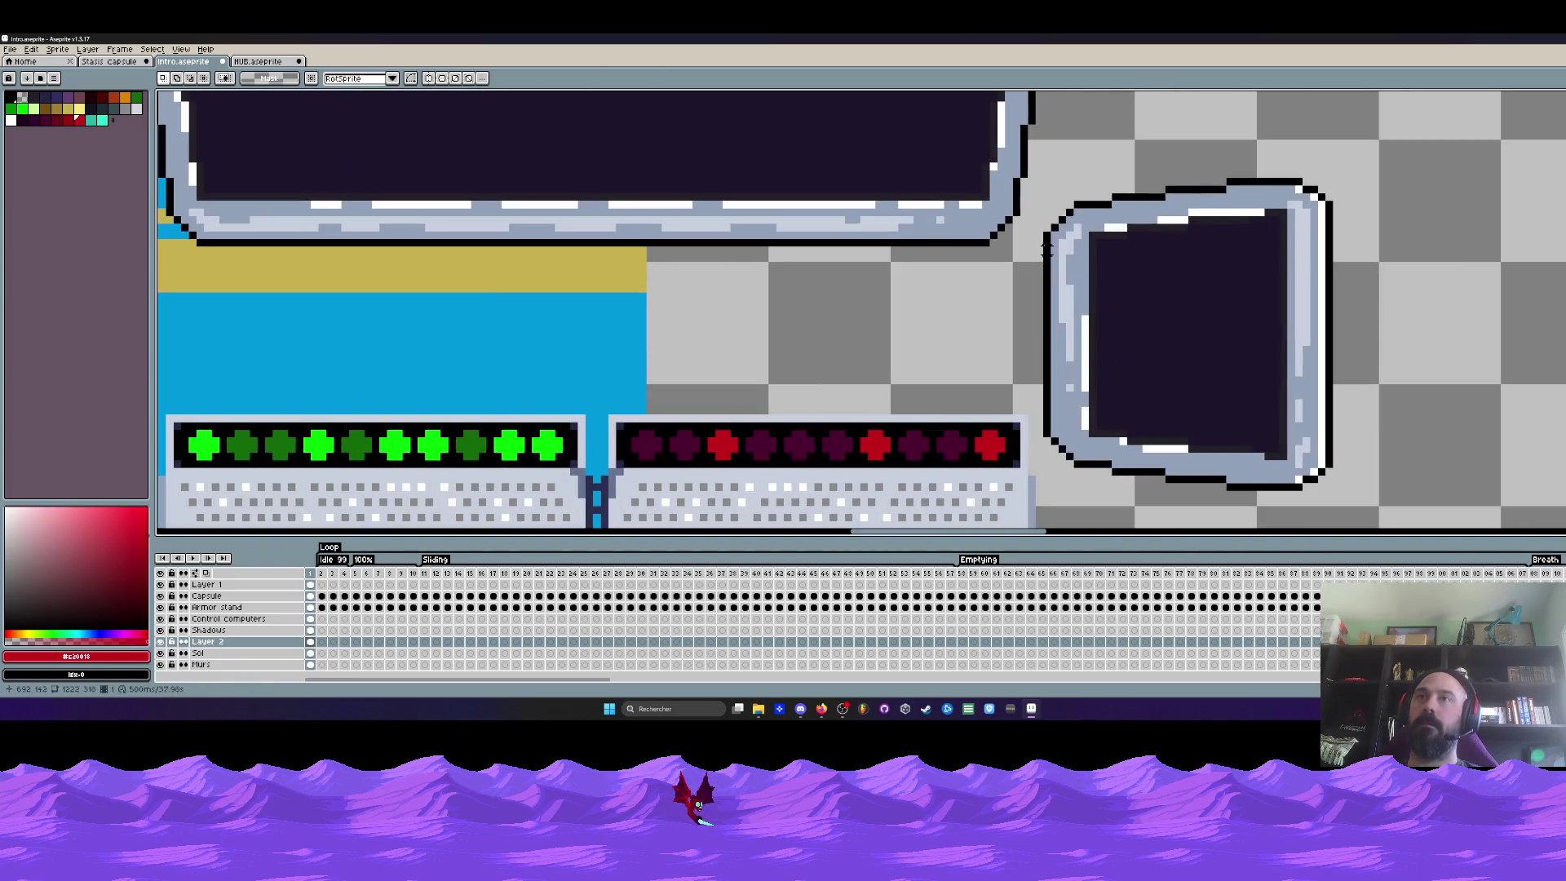
{"action": "mouse_move", "coordinate": [1047, 202]}
{"action": "left_mouse_down"}
{"action": "mouse_move", "coordinate": [1062, 447]}
{"action": "mouse_move", "coordinate": [1057, 221]}
{"action": "mouse_move", "coordinate": [1209, 403]}
{"action": "mouse_move", "coordinate": [1201, 373]}
{"action": "left_mouse_up"}
{"action": "scroll", "coordinate": [1055, 221], "scroll_direction": "down", "scroll_amount": 1}
{"action": "scroll", "coordinate": [1210, 405], "scroll_direction": "down", "scroll_amount": 1}
{"action": "scroll", "coordinate": [1206, 404], "scroll_direction": "down", "scroll_amount": 1}
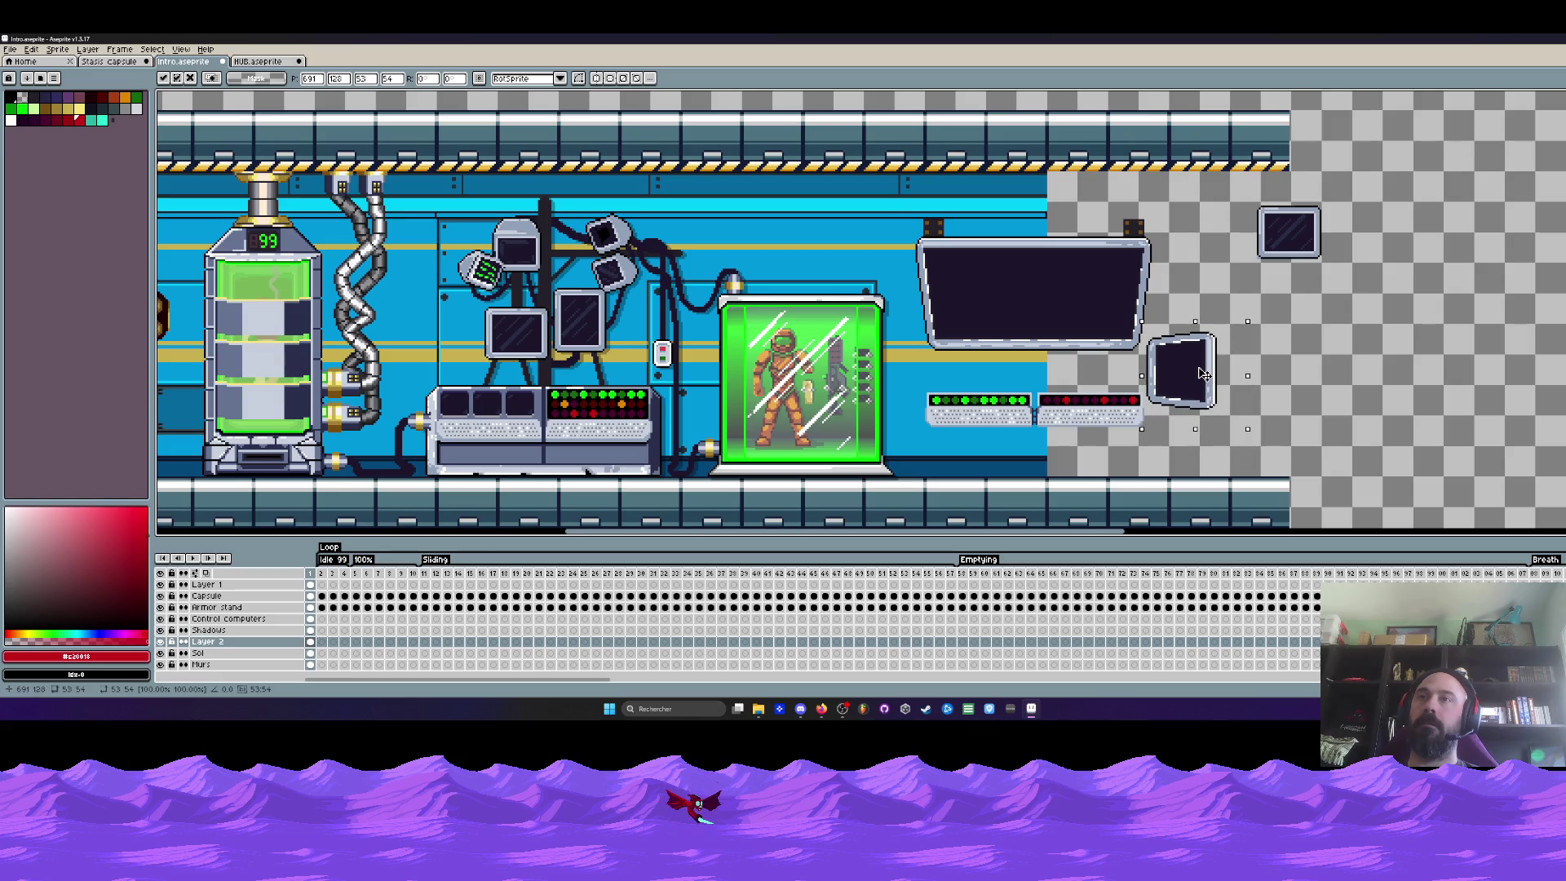
Duplicate the small window and shift the window group and large monitor to the right
{"action": "mouse_move", "coordinate": [1202, 374]}
{"action": "left_mouse_down"}
{"action": "mouse_move", "coordinate": [1302, 338]}
{"action": "mouse_move", "coordinate": [1201, 378]}
{"action": "mouse_move", "coordinate": [1369, 394]}
{"action": "left_mouse_up"}
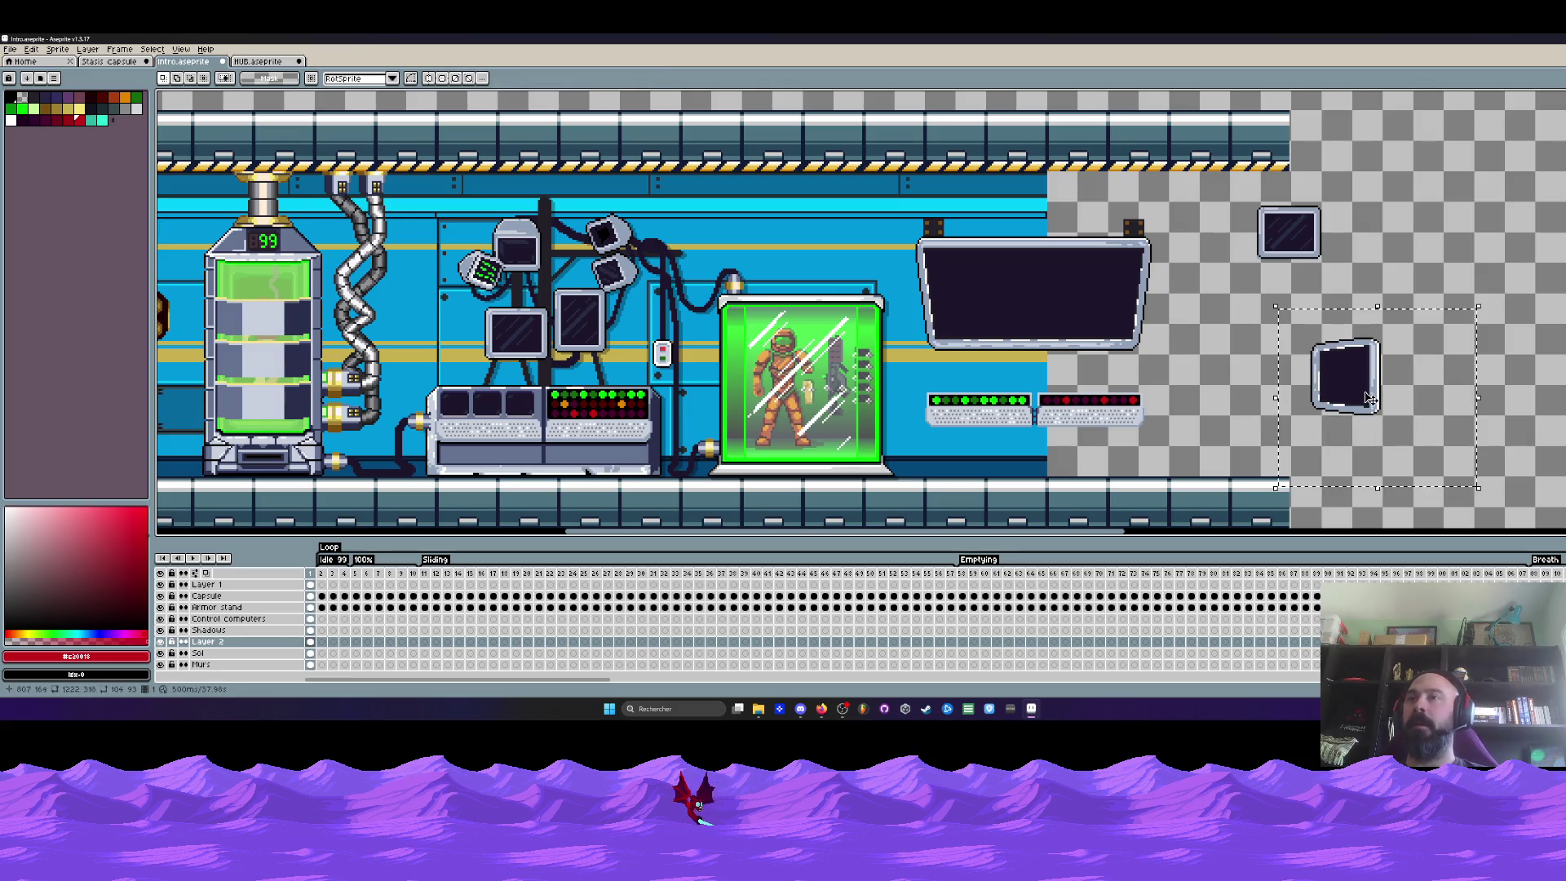
{"action": "left_click_drag", "start_coordinate": [1368, 394], "coordinate": [1266, 387]}
{"action": "scroll", "coordinate": [1266, 387], "scroll_direction": "down", "scroll_amount": 1}
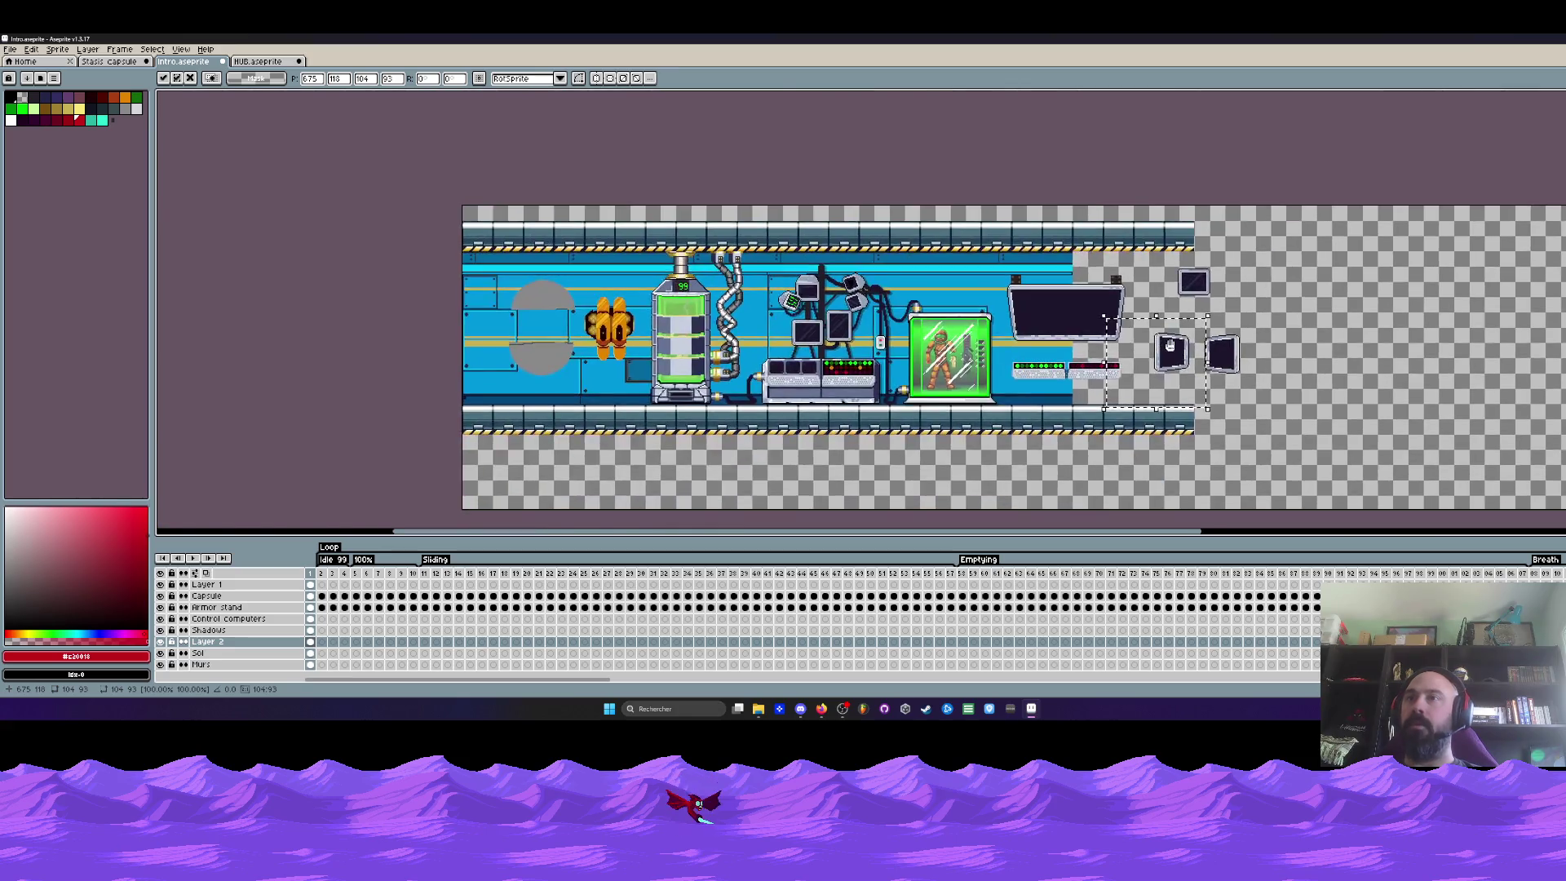
{"action": "scroll", "coordinate": [1199, 367], "scroll_direction": "up", "scroll_amount": 1}
{"action": "left_click_drag", "start_coordinate": [1116, 190], "coordinate": [1365, 422]}
{"action": "scroll", "coordinate": [1364, 423], "scroll_direction": "down", "scroll_amount": 1}
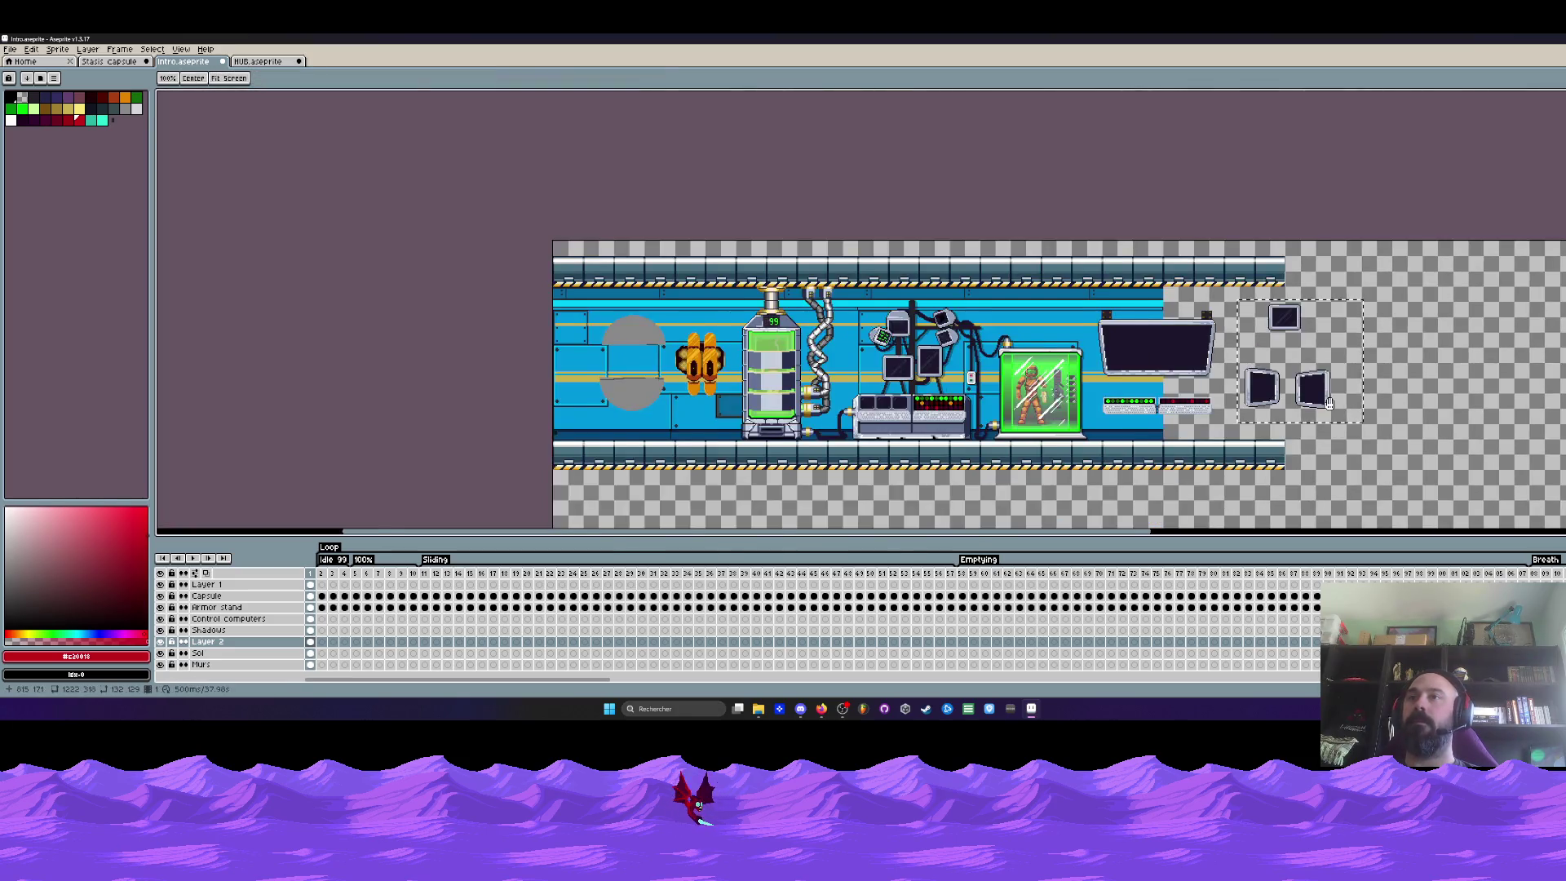
{"action": "scroll", "coordinate": [1286, 404], "scroll_direction": "right", "scroll_amount": 3}
{"action": "left_click_drag", "start_coordinate": [1101, 360], "coordinate": [1368, 380]}
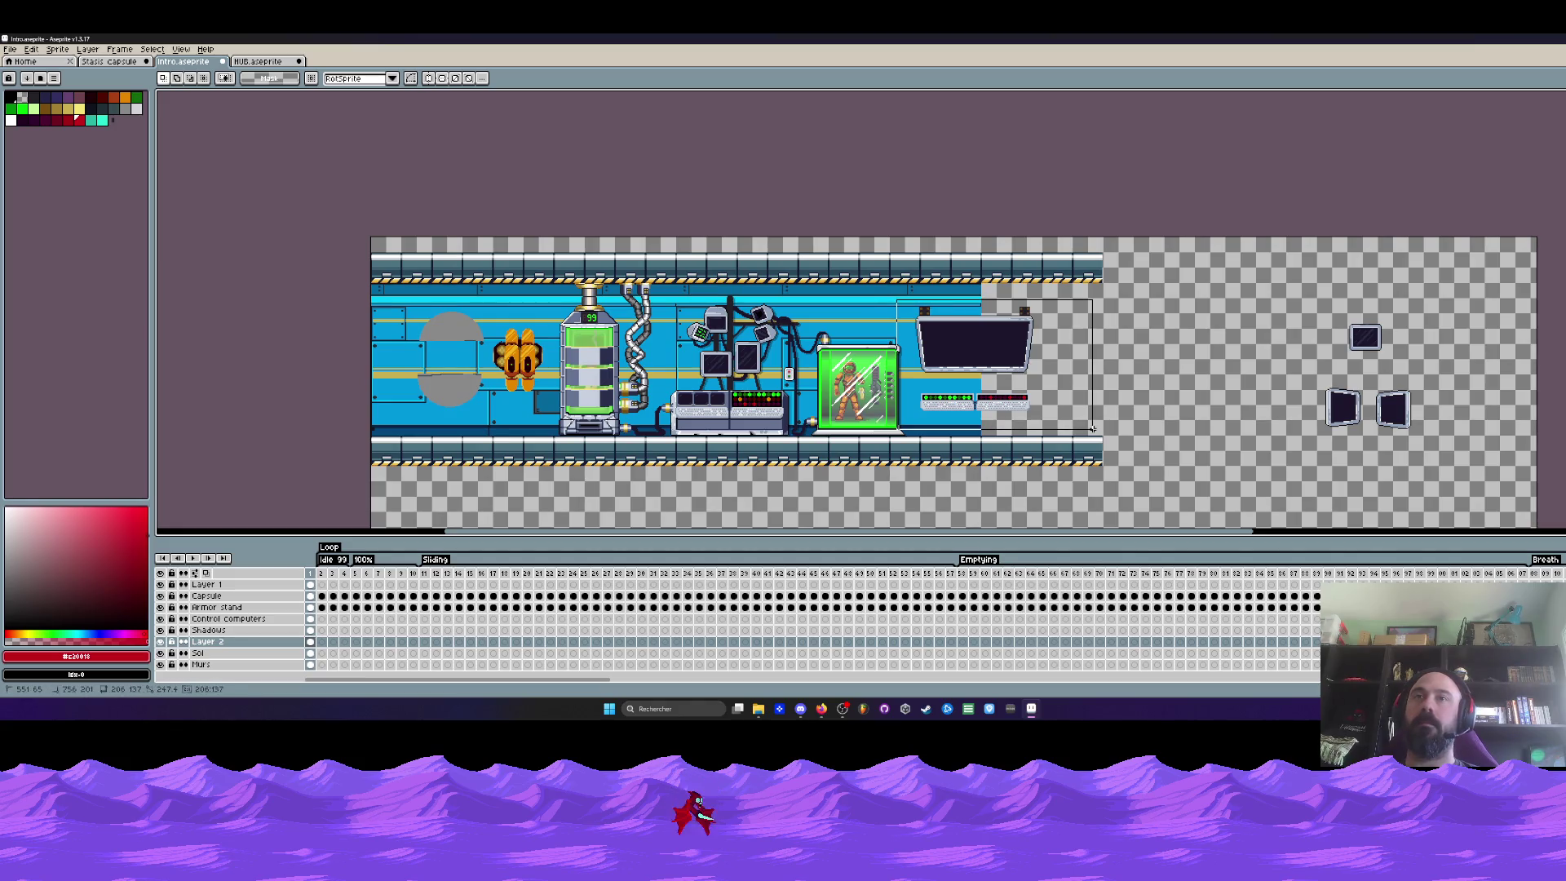
{"action": "mouse_move", "coordinate": [983, 350]}
{"action": "left_mouse_down"}
{"action": "mouse_move", "coordinate": [1224, 368]}
{"action": "mouse_move", "coordinate": [1391, 470]}
{"action": "mouse_move", "coordinate": [972, 425]}
{"action": "left_mouse_up"}
{"action": "scroll", "coordinate": [1336, 388], "scroll_direction": "up", "scroll_amount": 1}
Set small monitors on both sides of the large screen and pull another copy onto the left canvas
{"action": "left_click_drag", "start_coordinate": [1485, 431], "coordinate": [1312, 428]}
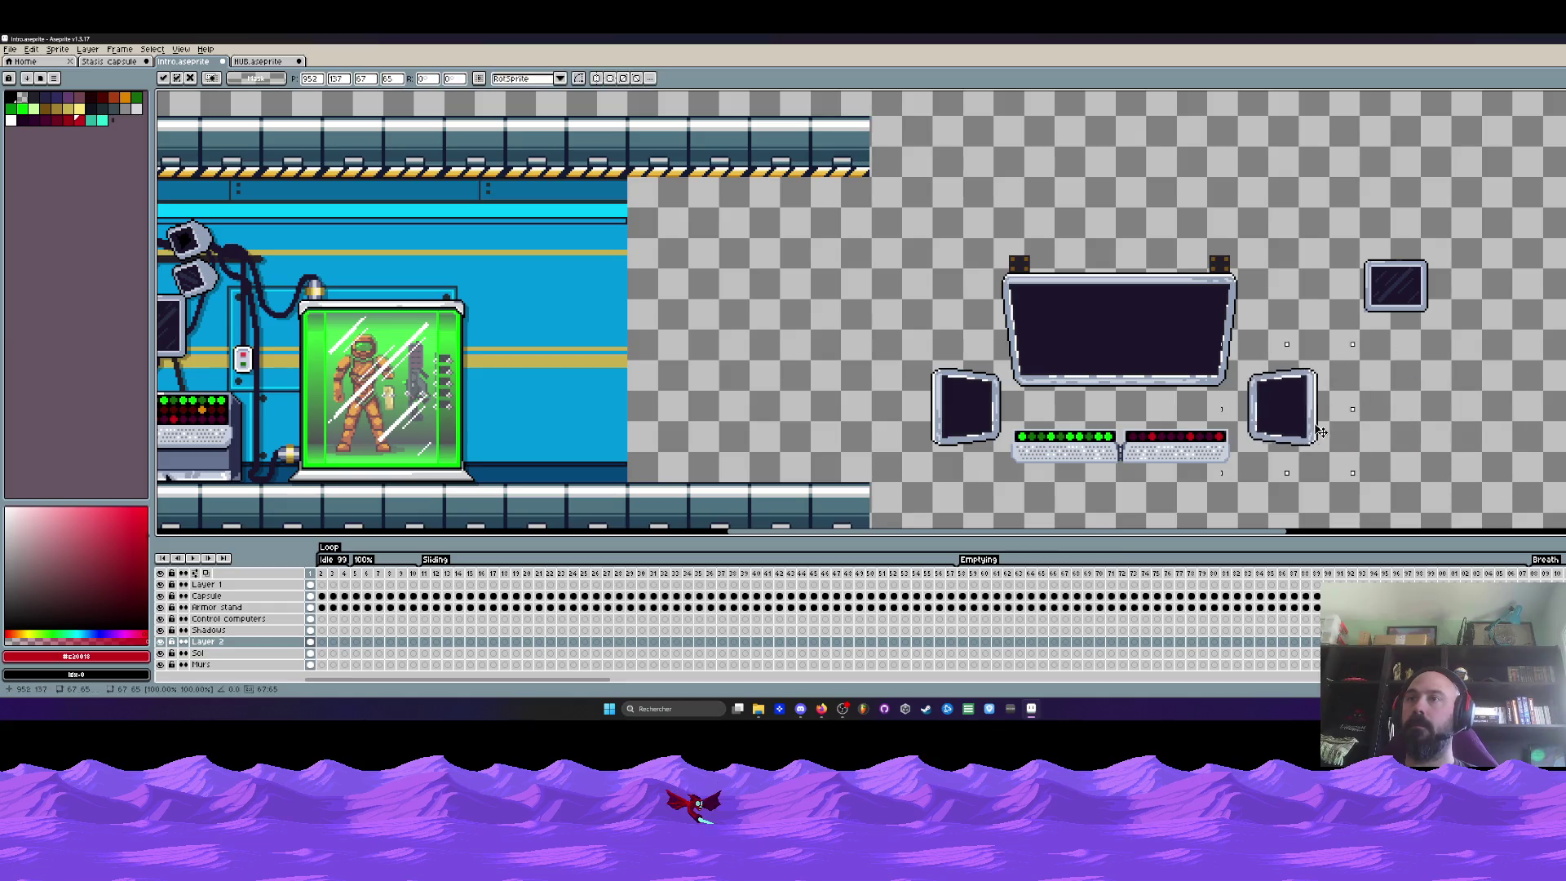
{"action": "key", "text": "Return"}
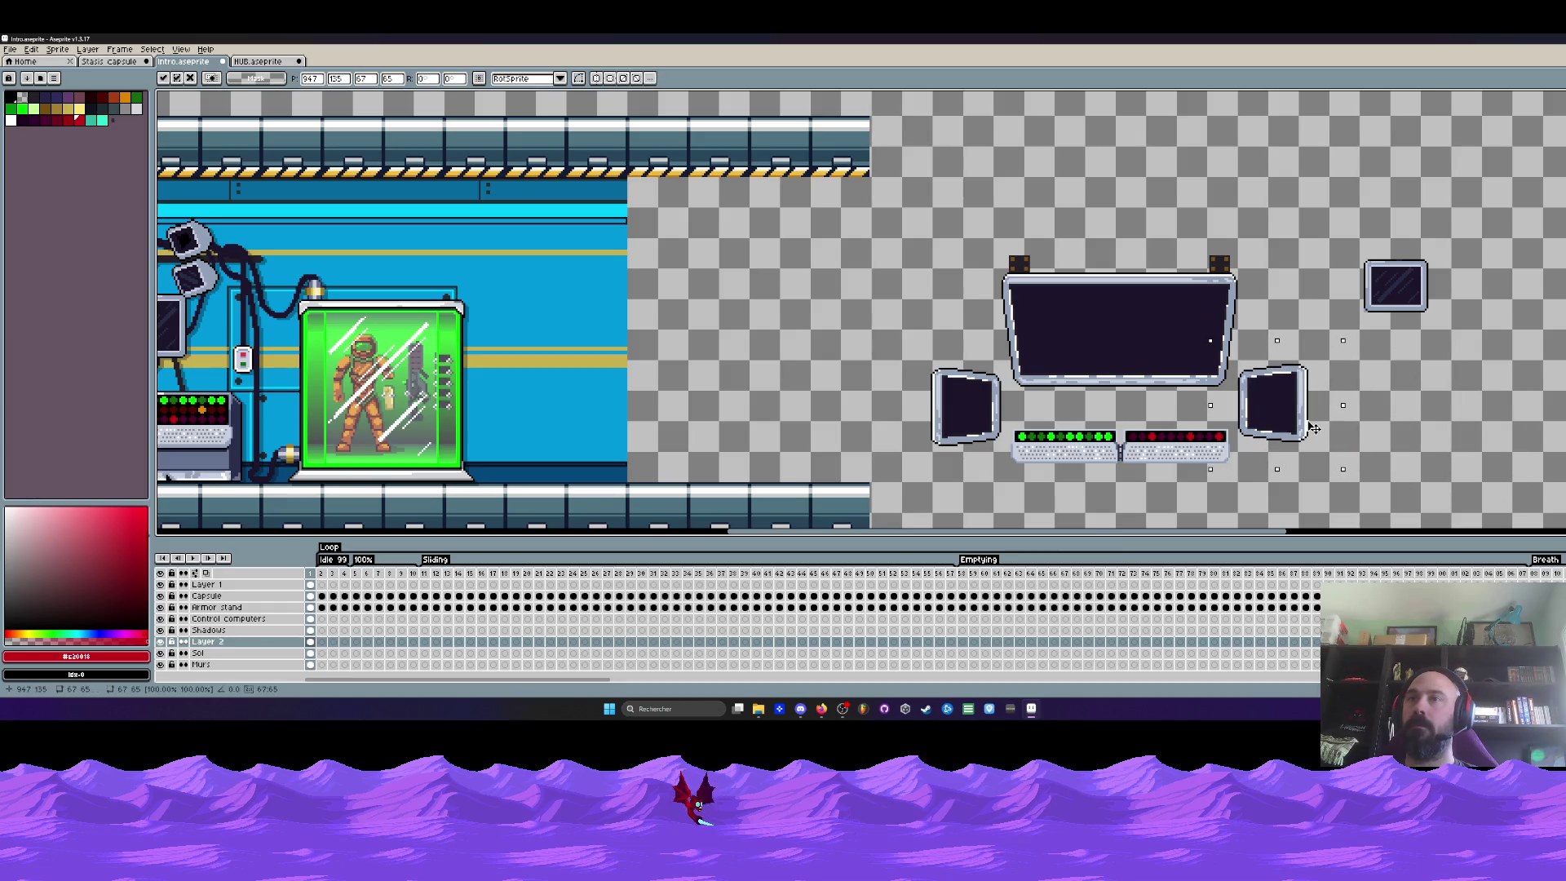
{"action": "scroll", "coordinate": [1354, 266], "scroll_direction": "down", "scroll_amount": 3}
{"action": "scroll", "coordinate": [1354, 266], "scroll_direction": "up", "scroll_amount": 2}
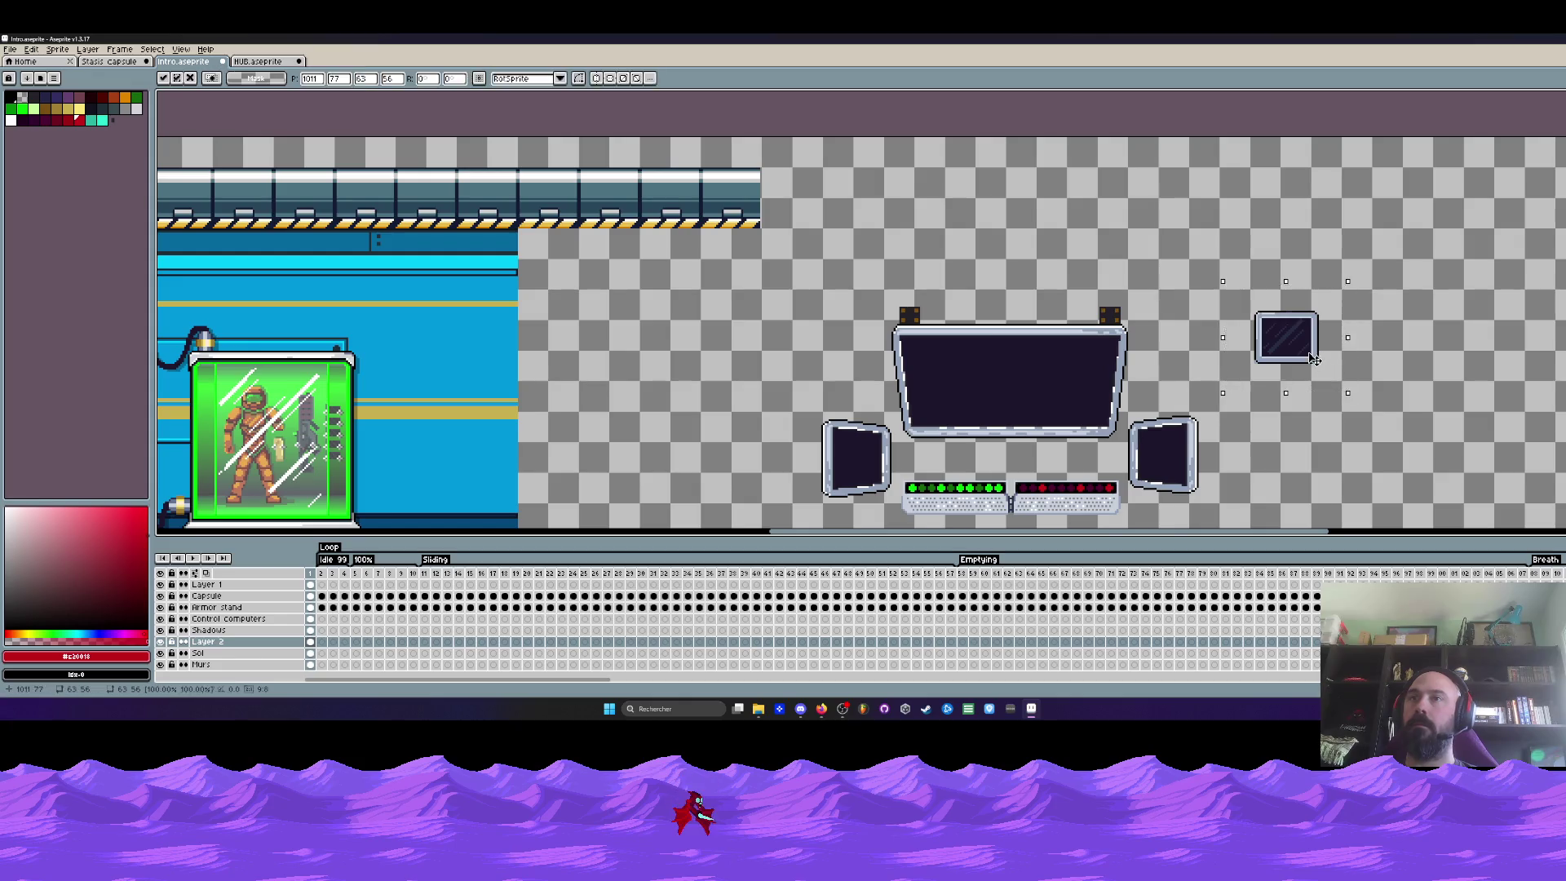
{"action": "left_click_drag", "start_coordinate": [1284, 331], "coordinate": [1392, 322], "text": "ctrl"}
{"action": "scroll", "coordinate": [861, 333], "scroll_direction": "up", "scroll_amount": 1}
{"action": "left_click_drag", "start_coordinate": [827, 284], "coordinate": [1138, 451]}
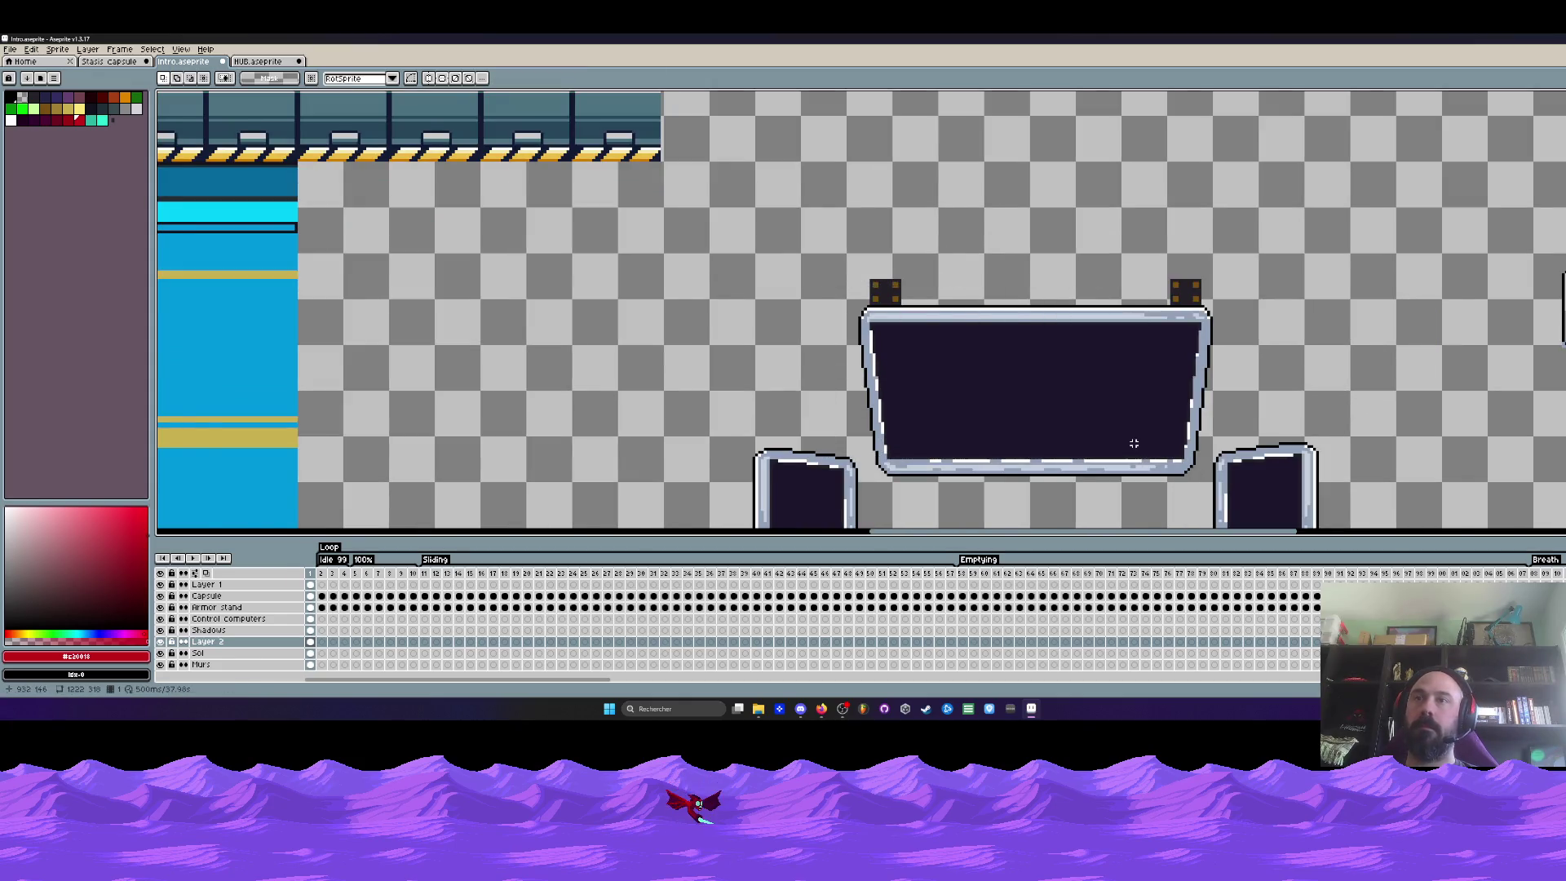
{"action": "scroll", "coordinate": [1060, 306], "scroll_direction": "down", "scroll_amount": 1}
{"action": "scroll", "coordinate": [1062, 302], "scroll_direction": "up", "scroll_amount": 1}
{"action": "mouse_move", "coordinate": [768, 295]}
{"action": "left_mouse_down"}
{"action": "mouse_move", "coordinate": [933, 456]}
{"action": "mouse_move", "coordinate": [878, 426]}
{"action": "mouse_move", "coordinate": [913, 425]}
{"action": "left_mouse_up"}
{"action": "key", "text": "Return"}
{"action": "scroll", "coordinate": [865, 396], "scroll_direction": "down", "scroll_amount": 1}
{"action": "mouse_move", "coordinate": [808, 314]}
{"action": "left_mouse_down"}
{"action": "mouse_move", "coordinate": [909, 427]}
{"action": "mouse_move", "coordinate": [671, 388]}
{"action": "left_mouse_up"}
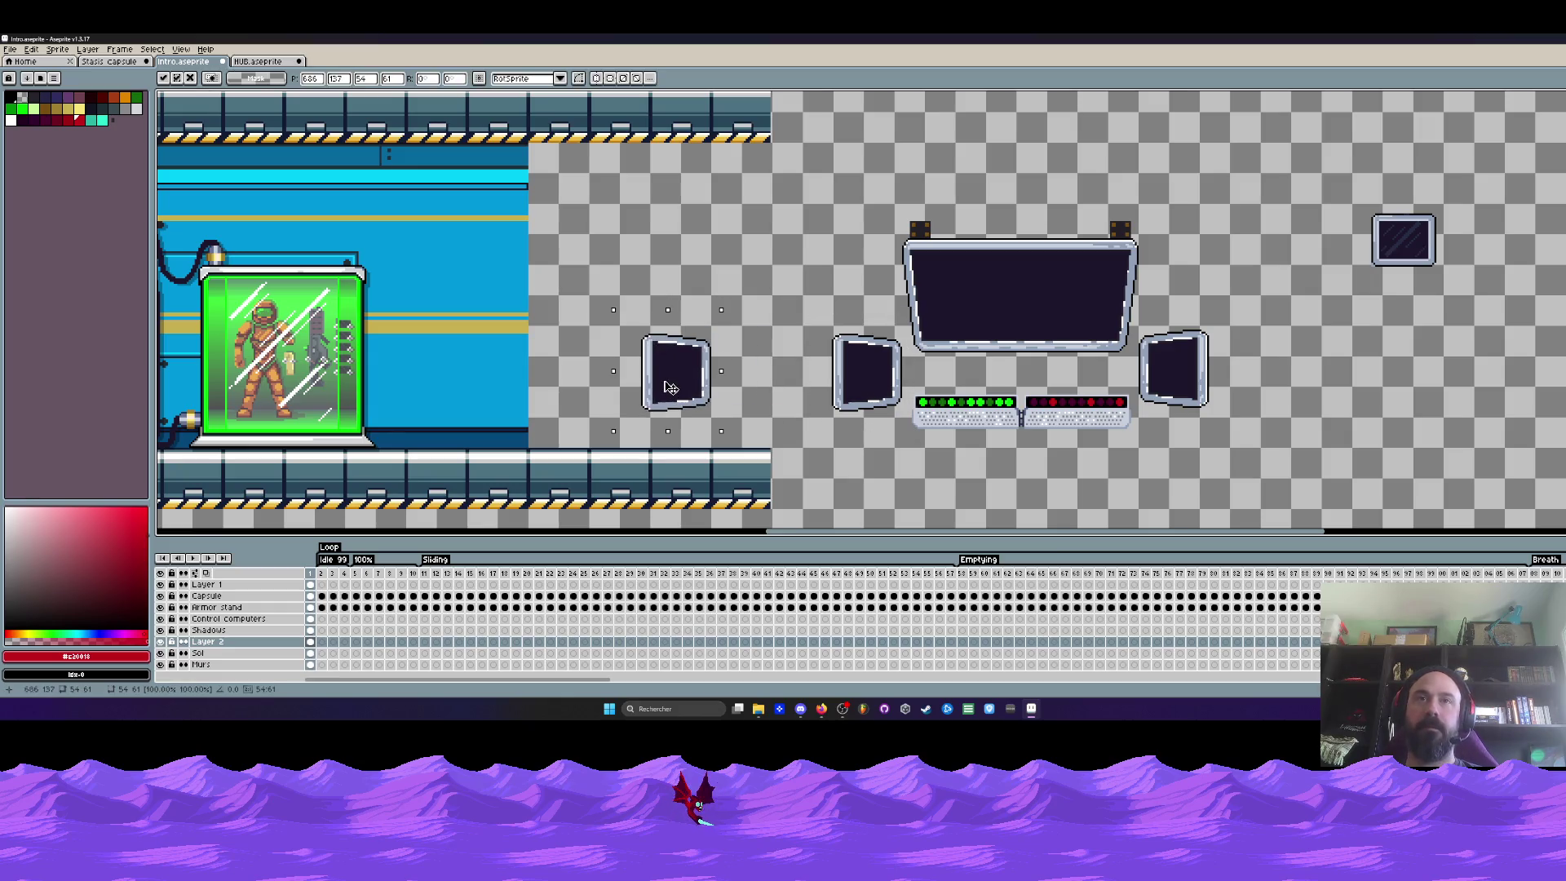
Flip the spare monitor copy horizontally and fill its interior pale grey-blue with light edge highlights
{"action": "key", "text": "shift+h"}
{"action": "scroll", "coordinate": [669, 388], "scroll_direction": "up", "scroll_amount": 1}
{"action": "key", "text": "Return"}
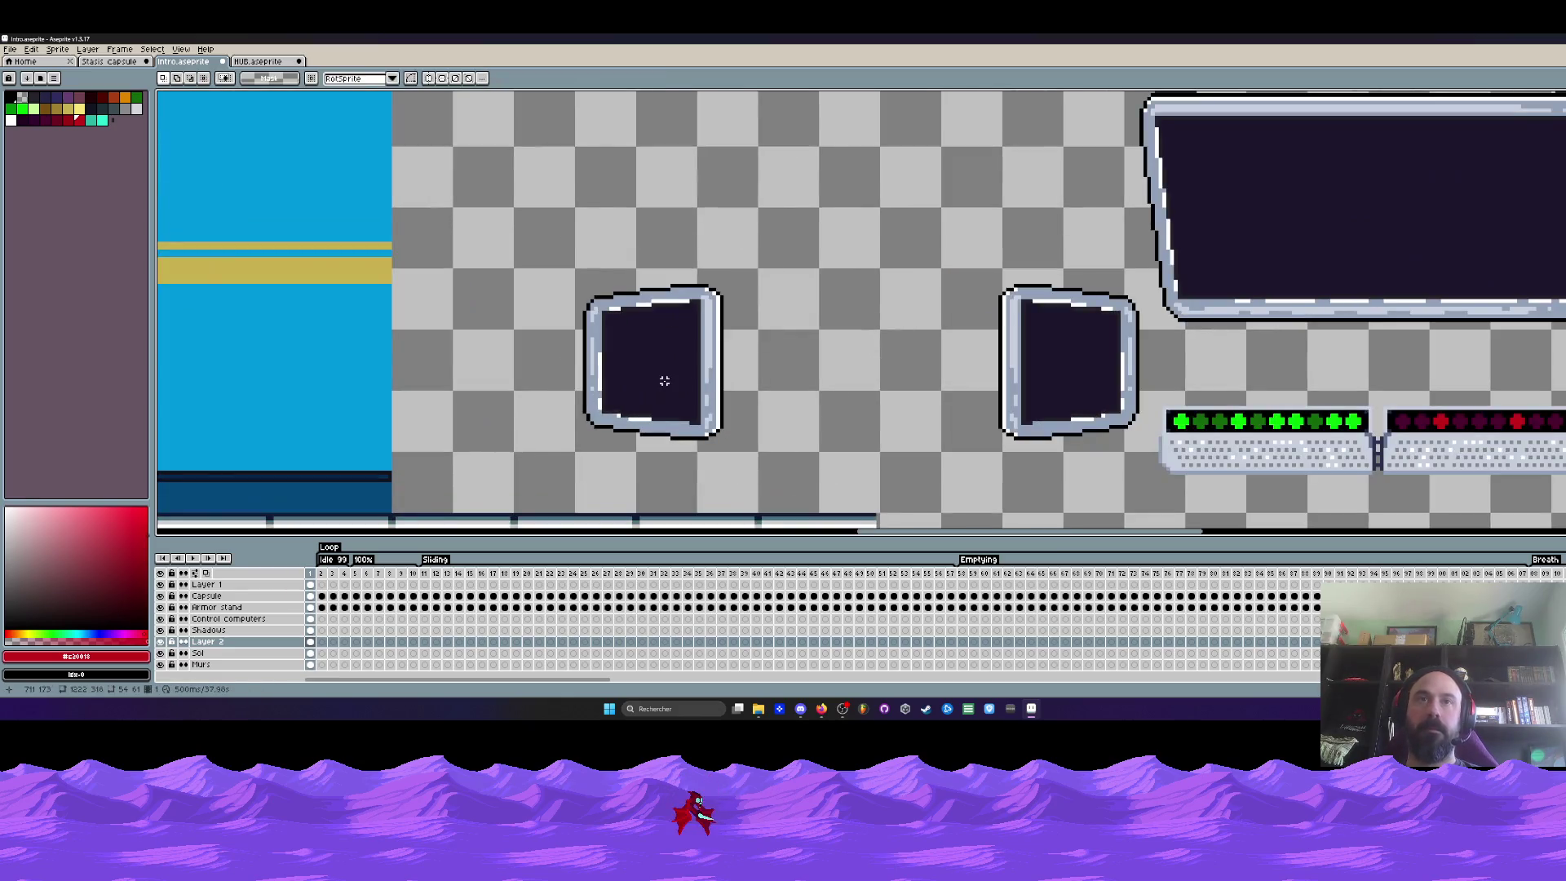
{"action": "key", "text": "i"}
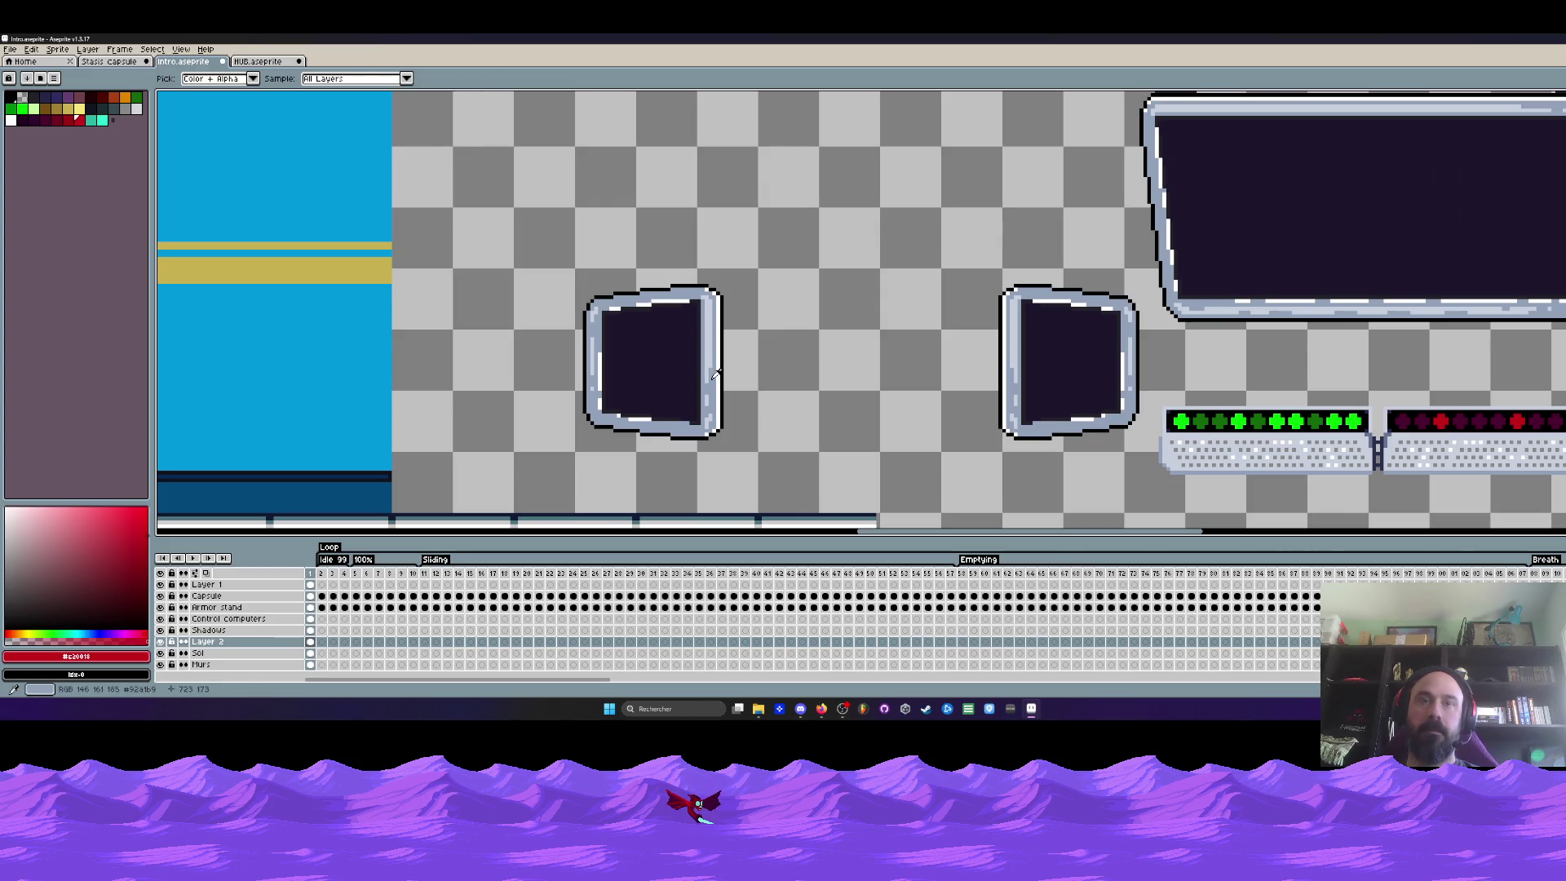
{"action": "left_click", "coordinate": [715, 373]}
{"action": "key", "text": "g"}
{"action": "left_click", "coordinate": [681, 356]}
{"action": "scroll", "coordinate": [605, 341], "scroll_direction": "up", "scroll_amount": 1}
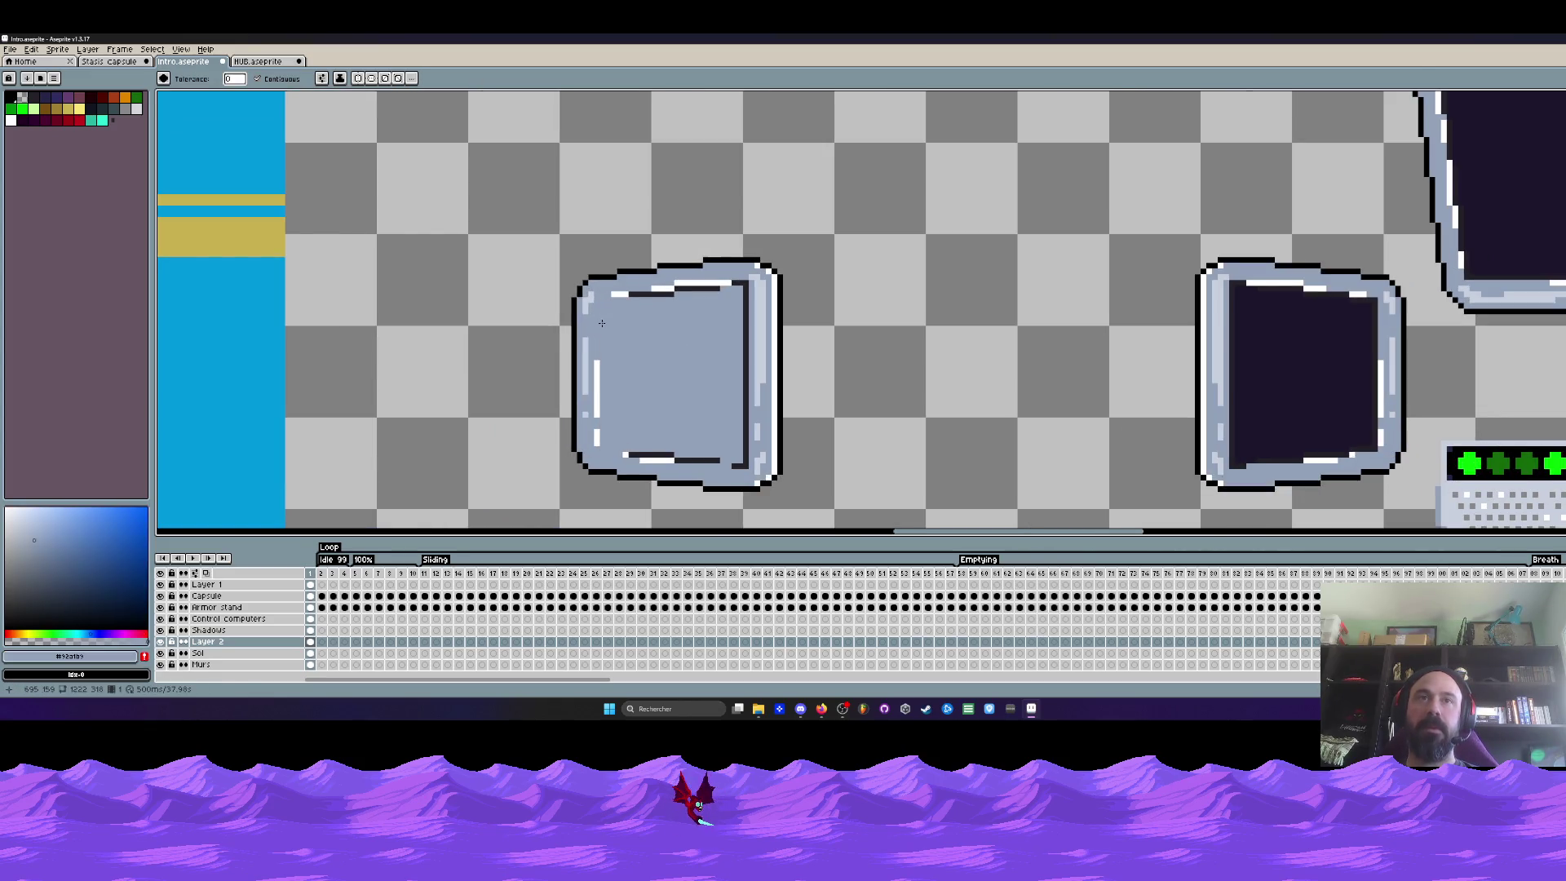
{"action": "scroll", "coordinate": [606, 329], "scroll_direction": "up", "scroll_amount": 1}
{"action": "key", "text": "b"}
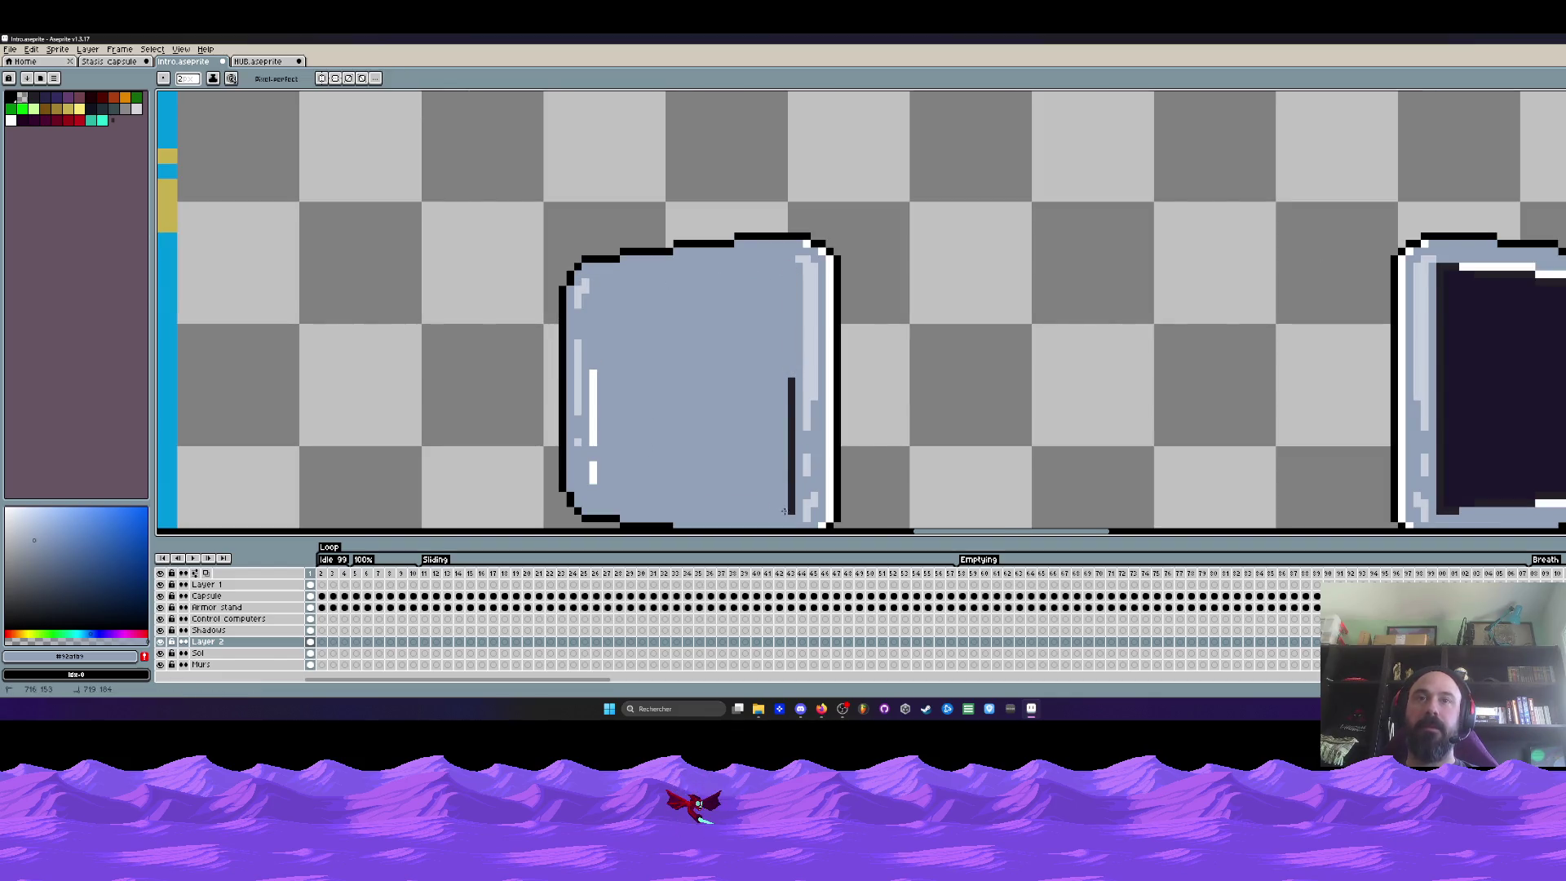
{"action": "scroll", "coordinate": [791, 384], "scroll_direction": "down", "scroll_amount": 2}
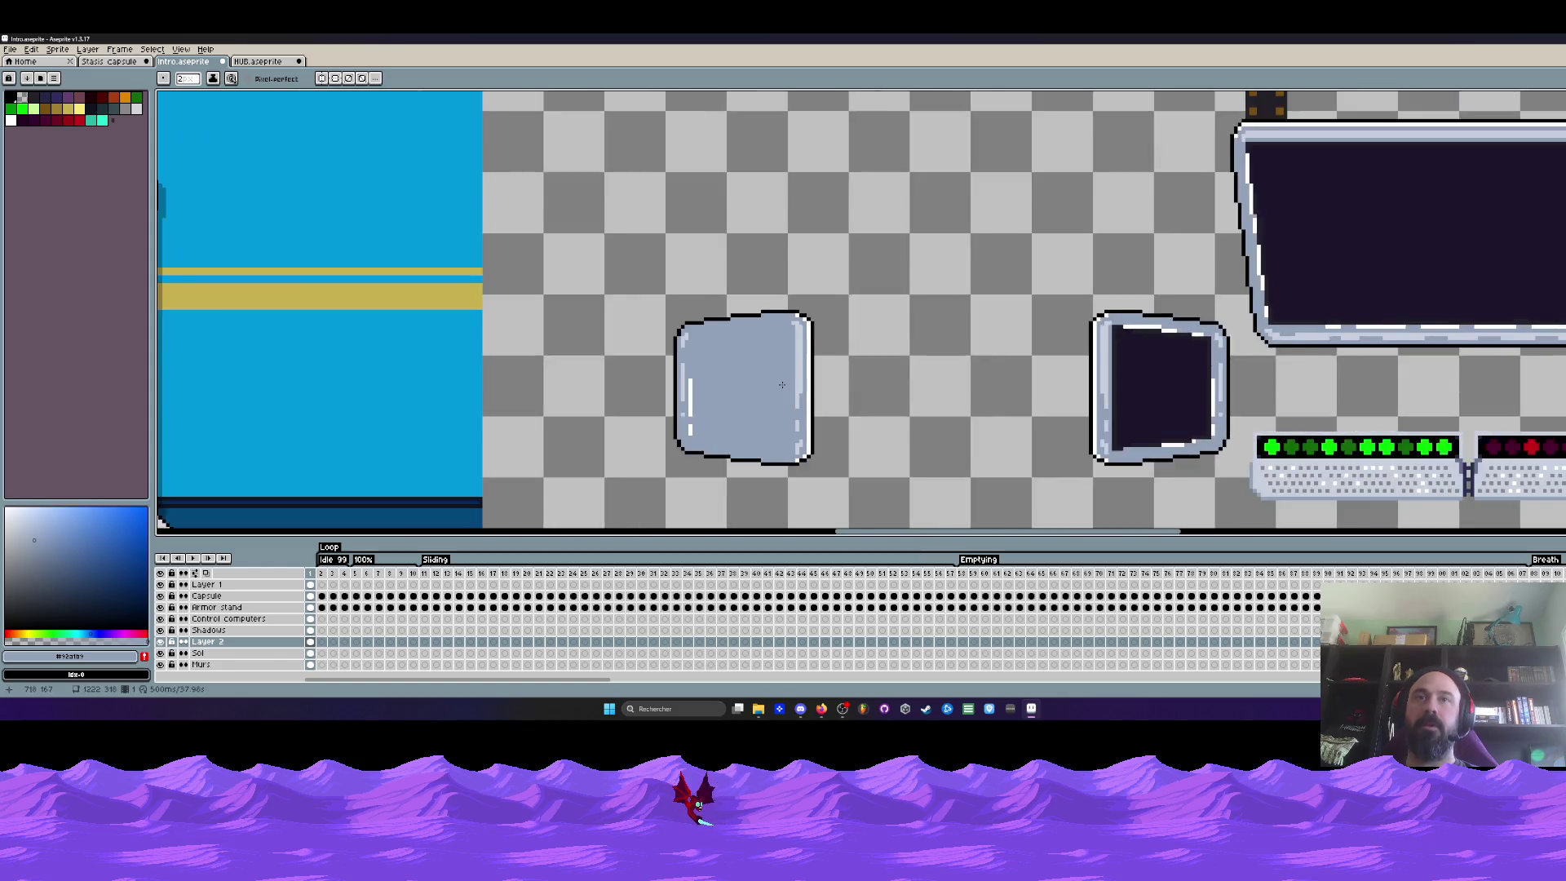
{"action": "scroll", "coordinate": [801, 362], "scroll_direction": "up", "scroll_amount": 1}
{"action": "key", "text": "i"}
{"action": "scroll", "coordinate": [813, 334], "scroll_direction": "down", "scroll_amount": 1}
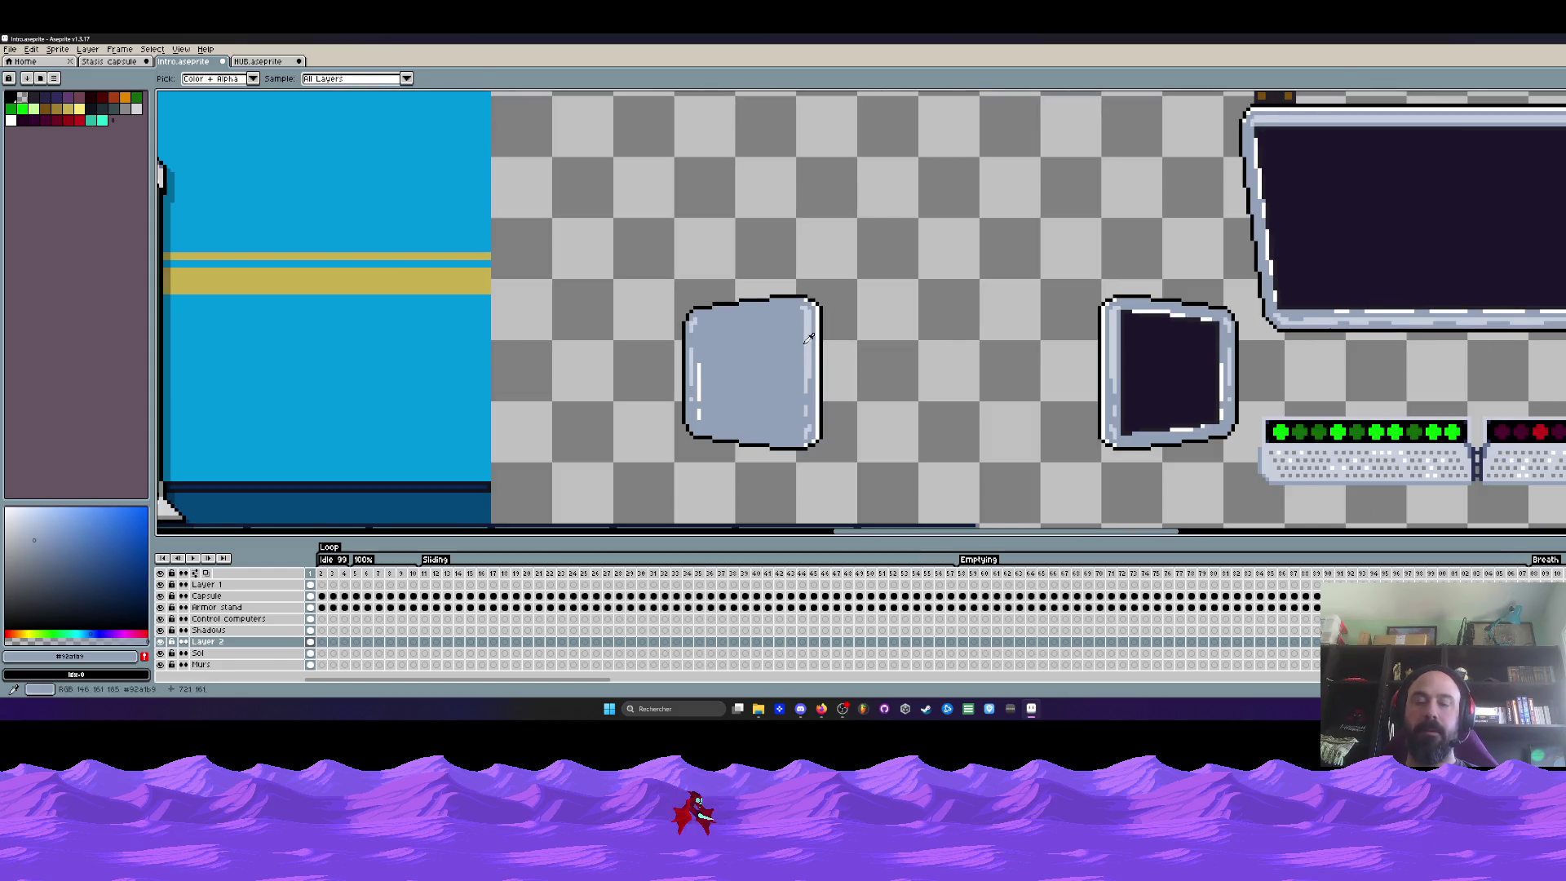
Move the new grey panel left beside the small screen and paste a duplicate of it
{"action": "key", "text": "m"}
{"action": "left_click_drag", "start_coordinate": [632, 262], "coordinate": [854, 478]}
{"action": "scroll", "coordinate": [854, 478], "scroll_direction": "down", "scroll_amount": 2}
{"action": "left_click_drag", "start_coordinate": [731, 406], "coordinate": [995, 412]}
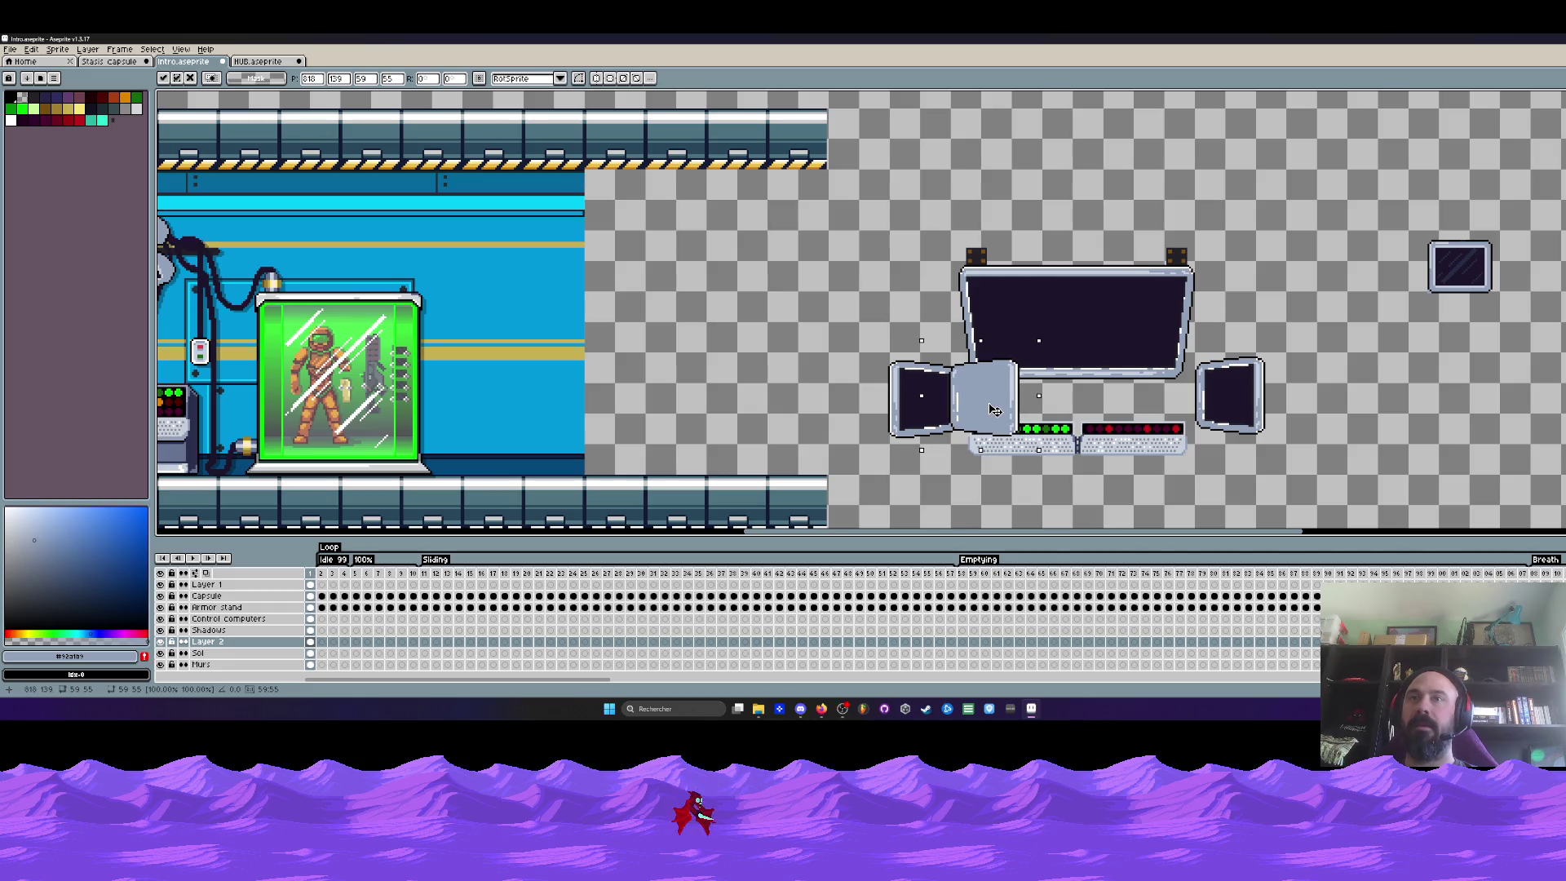
{"action": "scroll", "coordinate": [994, 411], "scroll_direction": "down", "scroll_amount": 1}
{"action": "scroll", "coordinate": [994, 412], "scroll_direction": "up", "scroll_amount": 2}
{"action": "mouse_move", "coordinate": [988, 413]}
{"action": "left_mouse_down"}
{"action": "mouse_move", "coordinate": [655, 412]}
{"action": "mouse_move", "coordinate": [1239, 435]}
{"action": "mouse_move", "coordinate": [744, 273]}
{"action": "left_mouse_up"}
{"action": "key", "text": "ctrl+c"}
{"action": "key", "text": "ctrl+v"}
{"action": "scroll", "coordinate": [744, 271], "scroll_direction": "down", "scroll_amount": 1}
{"action": "scroll", "coordinate": [744, 272], "scroll_direction": "up", "scroll_amount": 1}
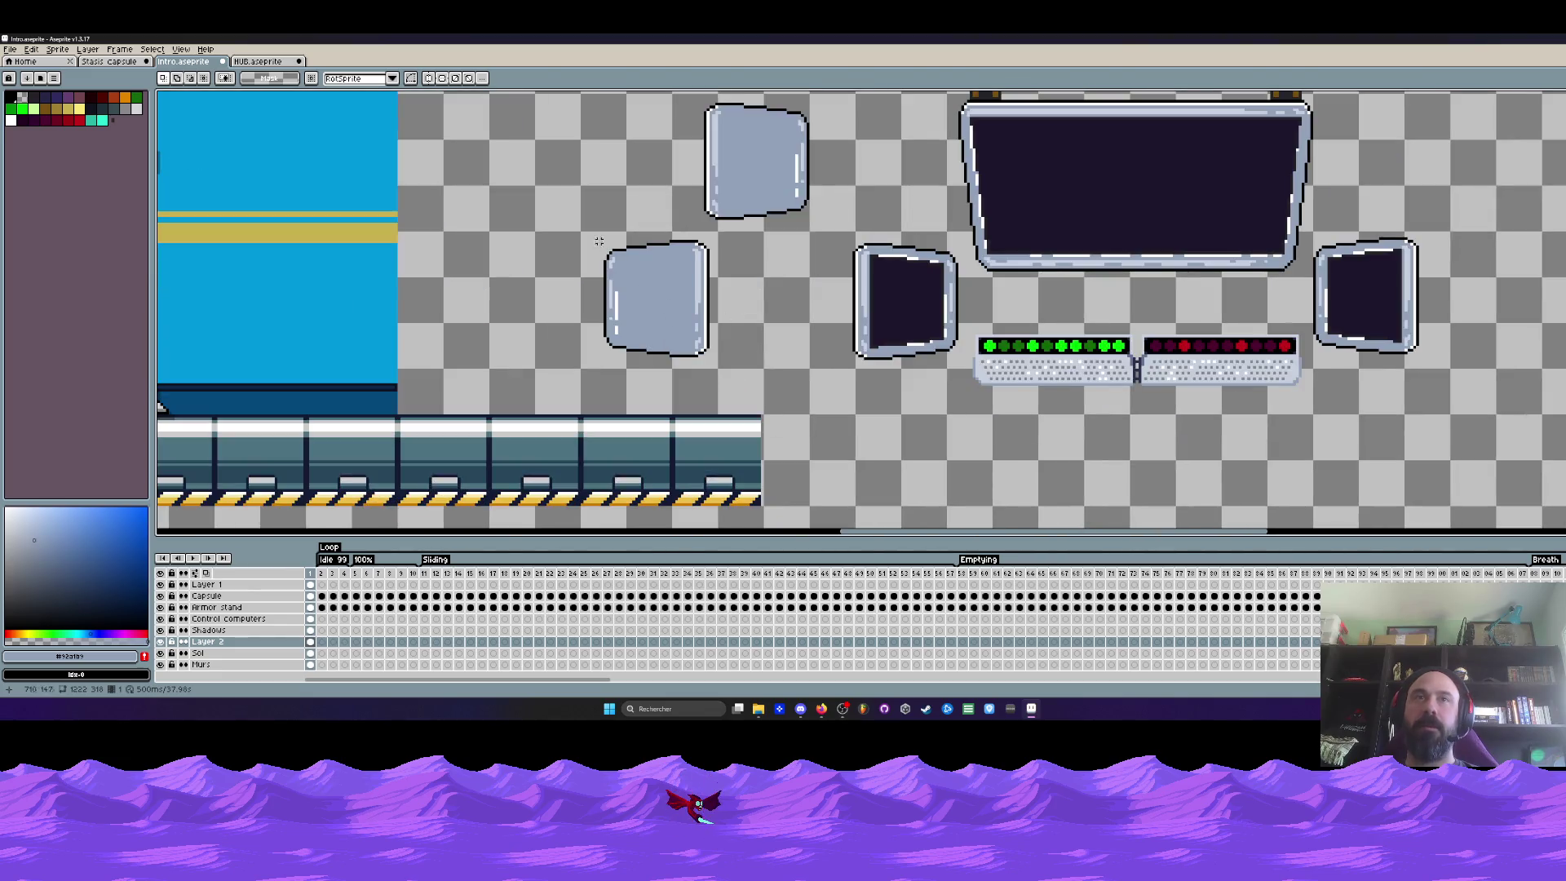
Reposition the lower-left grey panel next to the left monitor, then settle it back on the left
{"action": "left_click_drag", "start_coordinate": [576, 233], "coordinate": [776, 378]}
{"action": "scroll", "coordinate": [841, 371], "scroll_direction": "down", "scroll_amount": 2}
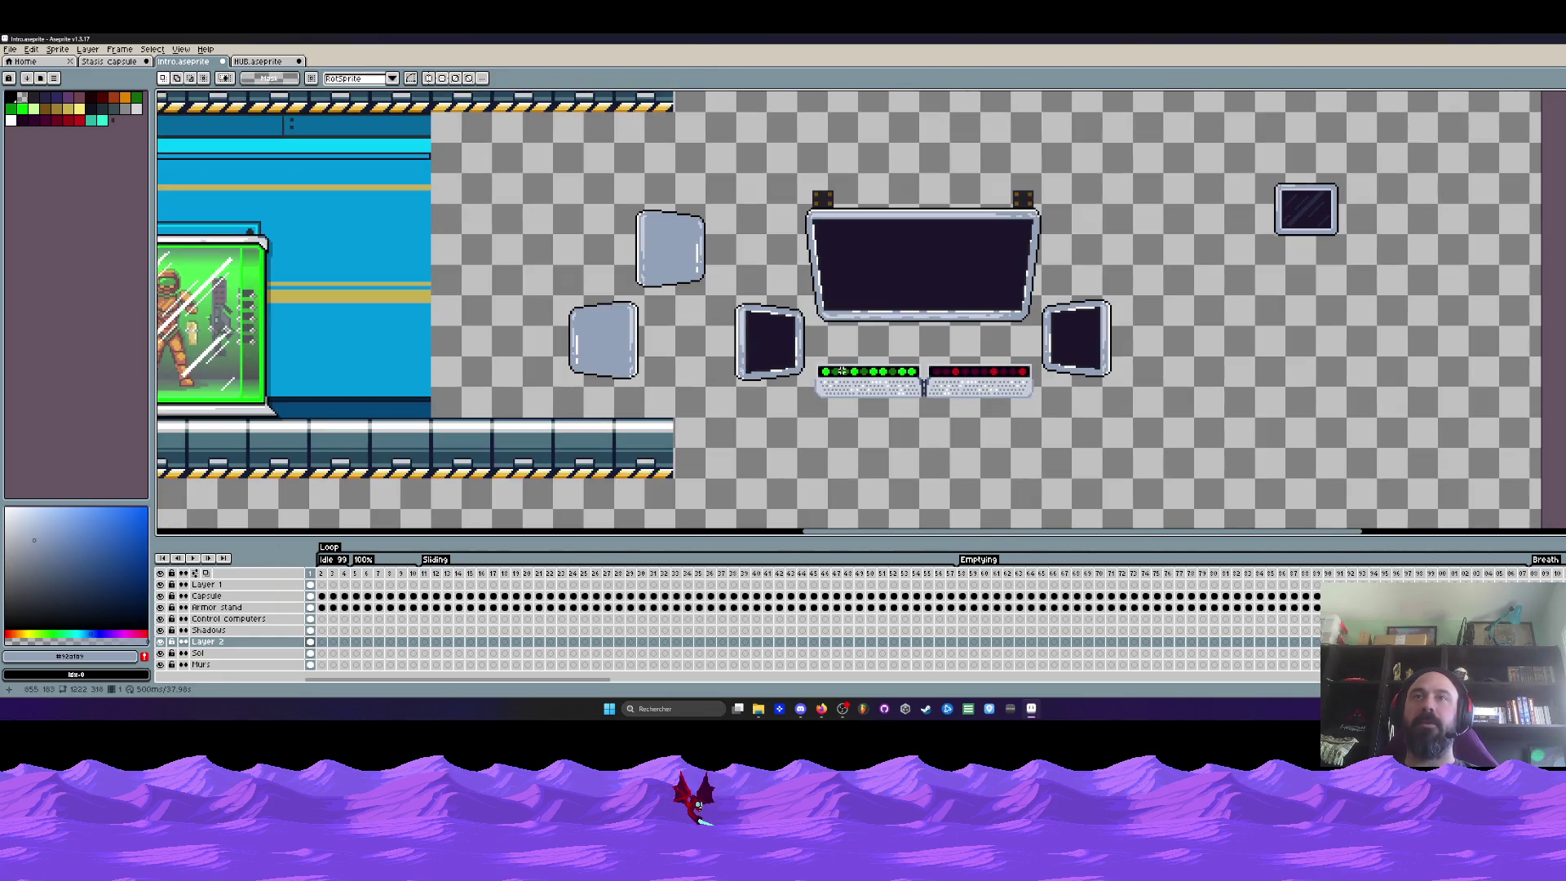
{"action": "left_click_drag", "start_coordinate": [542, 299], "coordinate": [671, 401]}
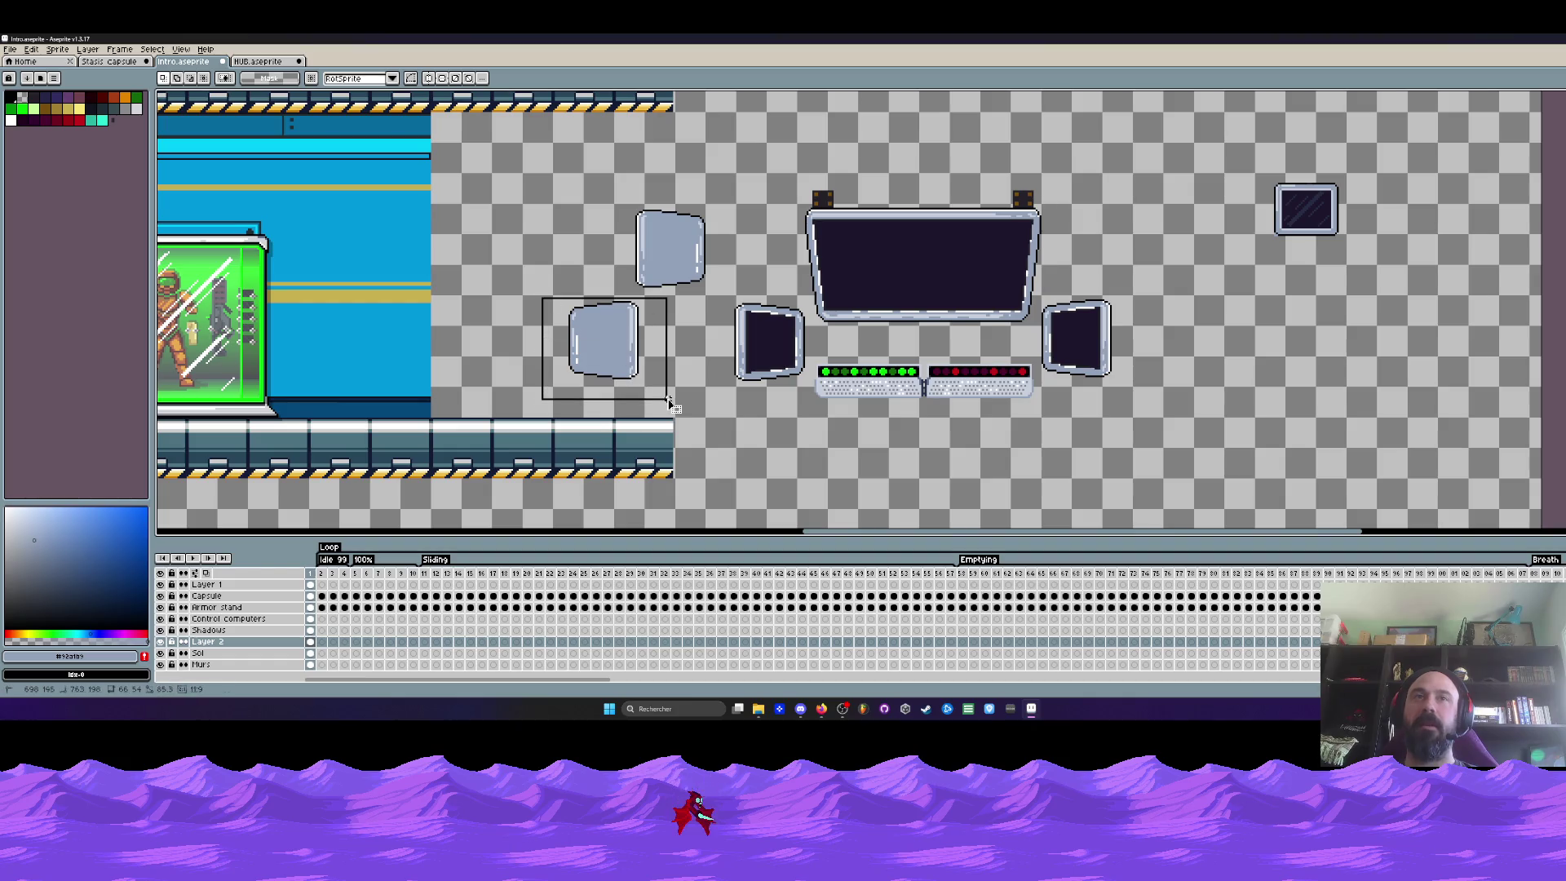
{"action": "scroll", "coordinate": [612, 354], "scroll_direction": "up", "scroll_amount": 2}
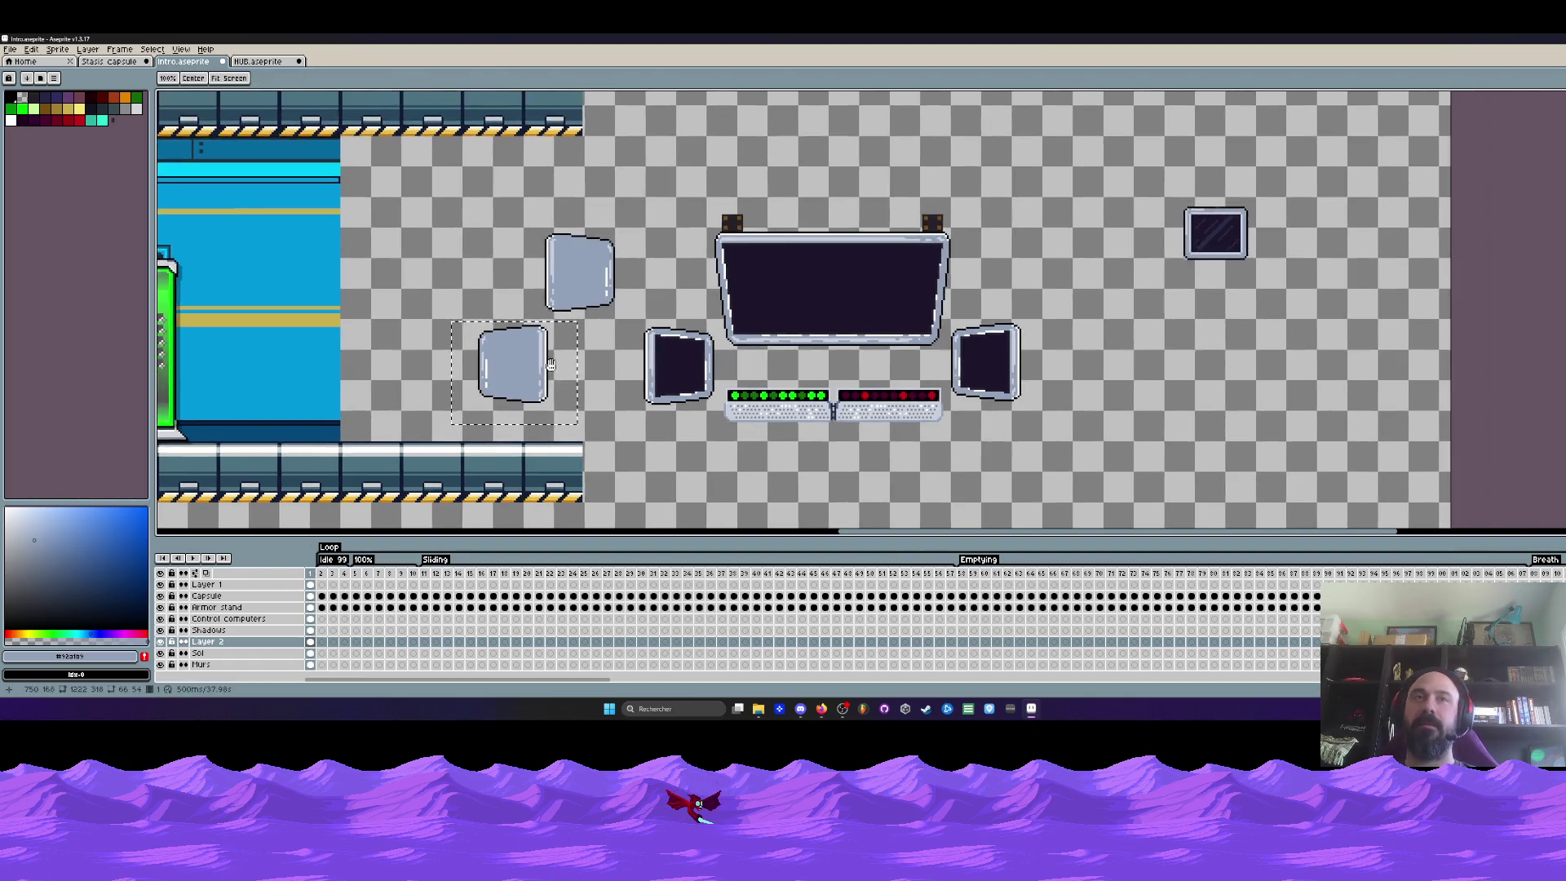
{"action": "left_click_drag", "start_coordinate": [514, 367], "coordinate": [832, 372]}
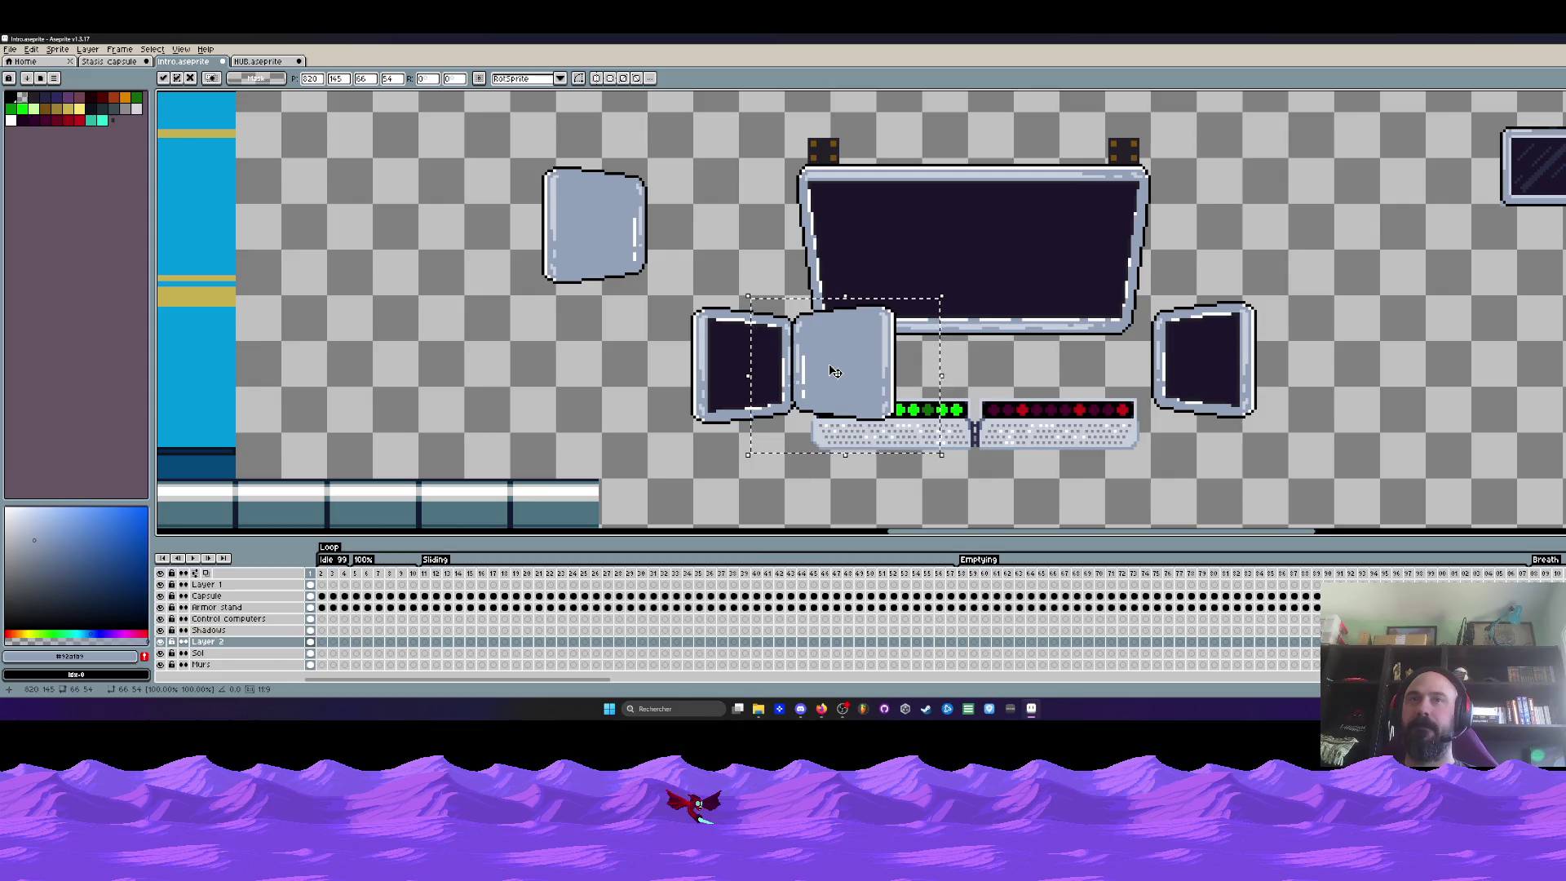
{"action": "mouse_move", "coordinate": [831, 372]}
{"action": "left_mouse_down"}
{"action": "mouse_move", "coordinate": [416, 373]}
{"action": "mouse_move", "coordinate": [555, 381]}
{"action": "left_mouse_up"}
{"action": "key", "text": "ctrl+d"}
{"action": "scroll", "coordinate": [1053, 515], "scroll_direction": "up", "scroll_amount": 1}
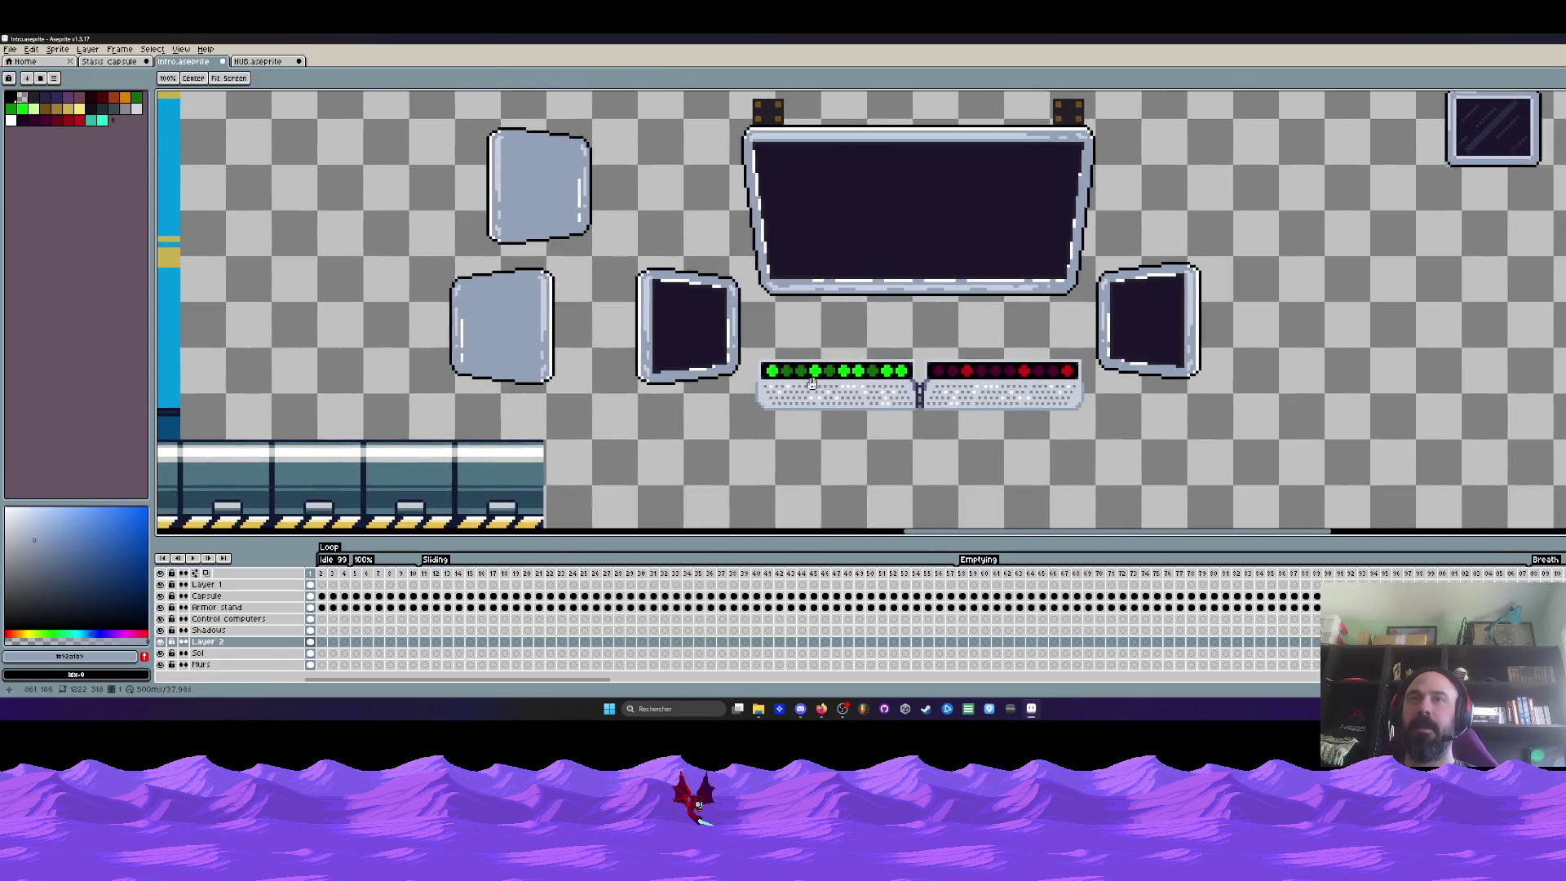
{"action": "scroll", "coordinate": [1052, 514], "scroll_direction": "up", "scroll_amount": 1}
Raise the twin keyboard strips to sit directly under the large wall screen
{"action": "mouse_move", "coordinate": [722, 341]}
{"action": "left_mouse_down"}
{"action": "mouse_move", "coordinate": [1202, 461]}
{"action": "mouse_move", "coordinate": [1151, 336]}
{"action": "left_mouse_up"}
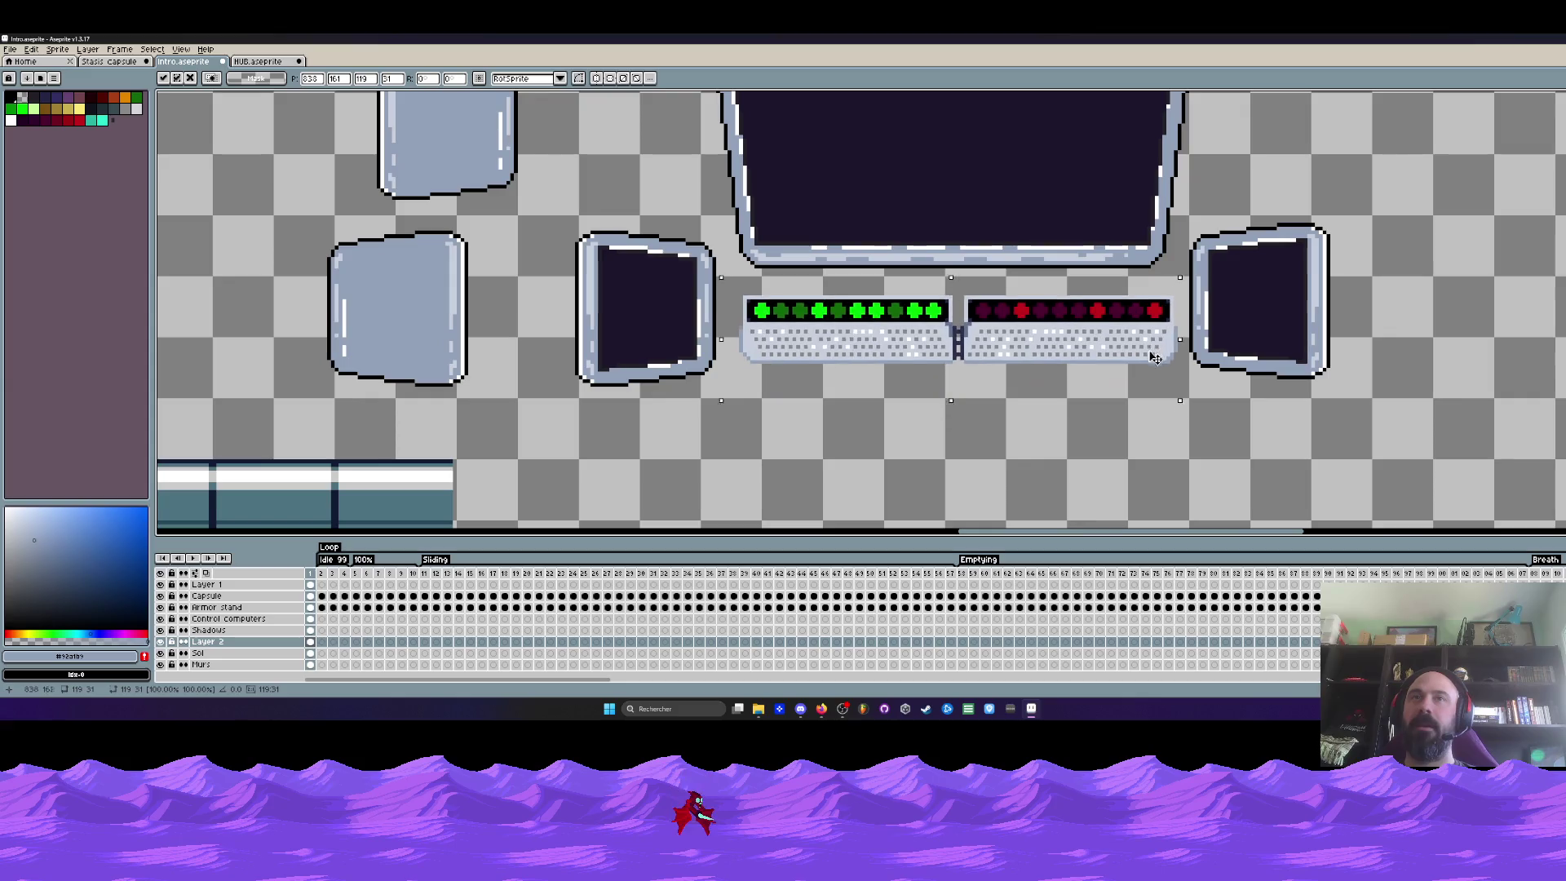
{"action": "scroll", "coordinate": [903, 334], "scroll_direction": "down", "scroll_amount": 2}
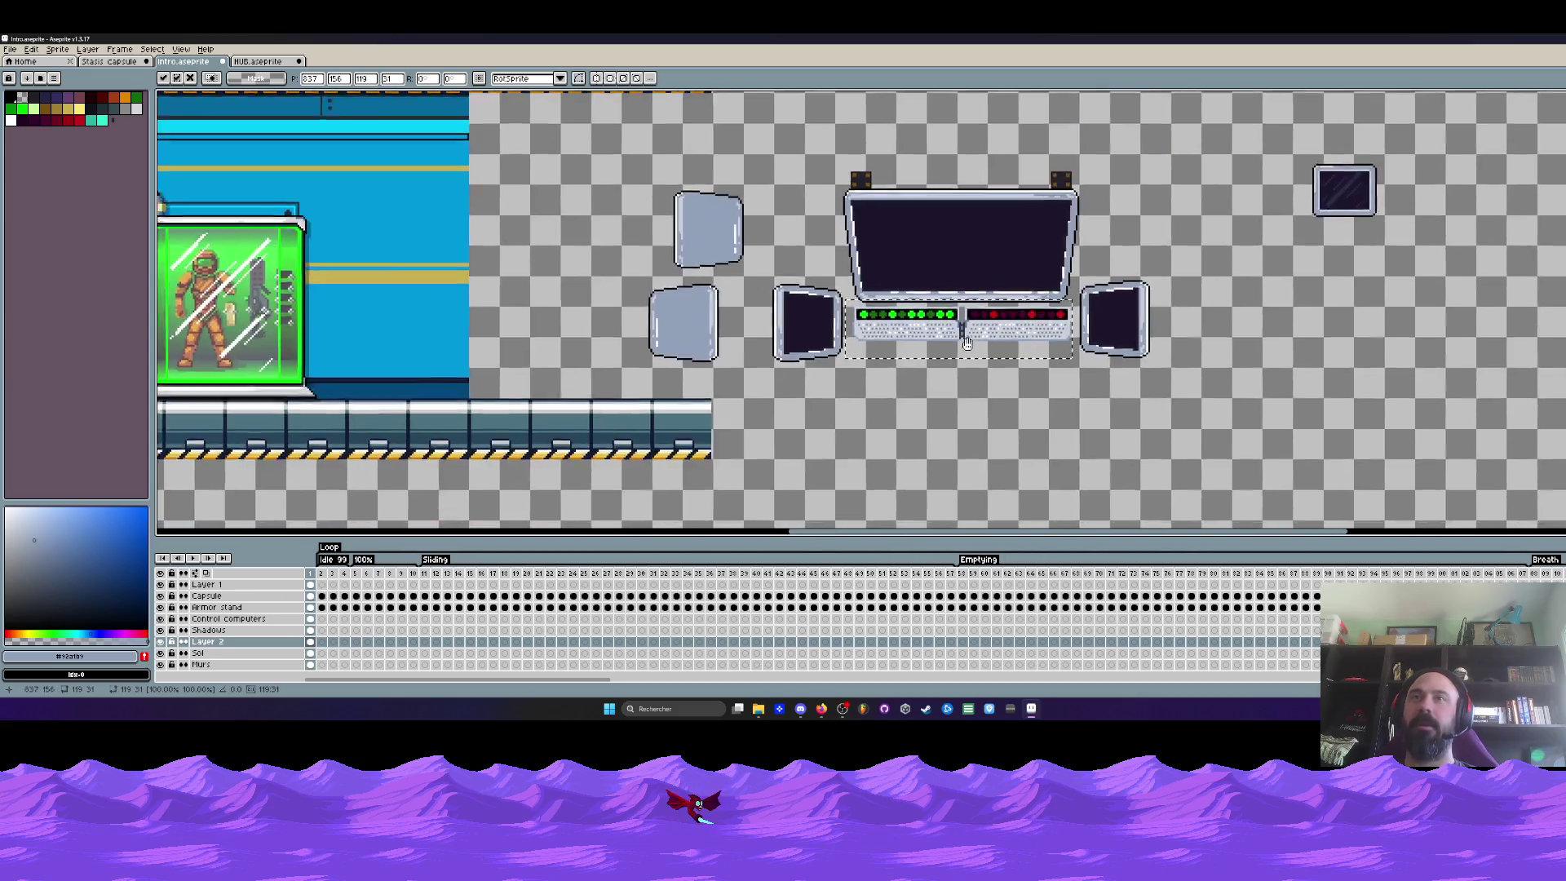
{"action": "scroll", "coordinate": [903, 333], "scroll_direction": "up", "scroll_amount": 1}
{"action": "mouse_move", "coordinate": [904, 333]}
{"action": "left_mouse_down"}
{"action": "mouse_move", "coordinate": [876, 404]}
{"action": "mouse_move", "coordinate": [877, 312]}
{"action": "left_mouse_up"}
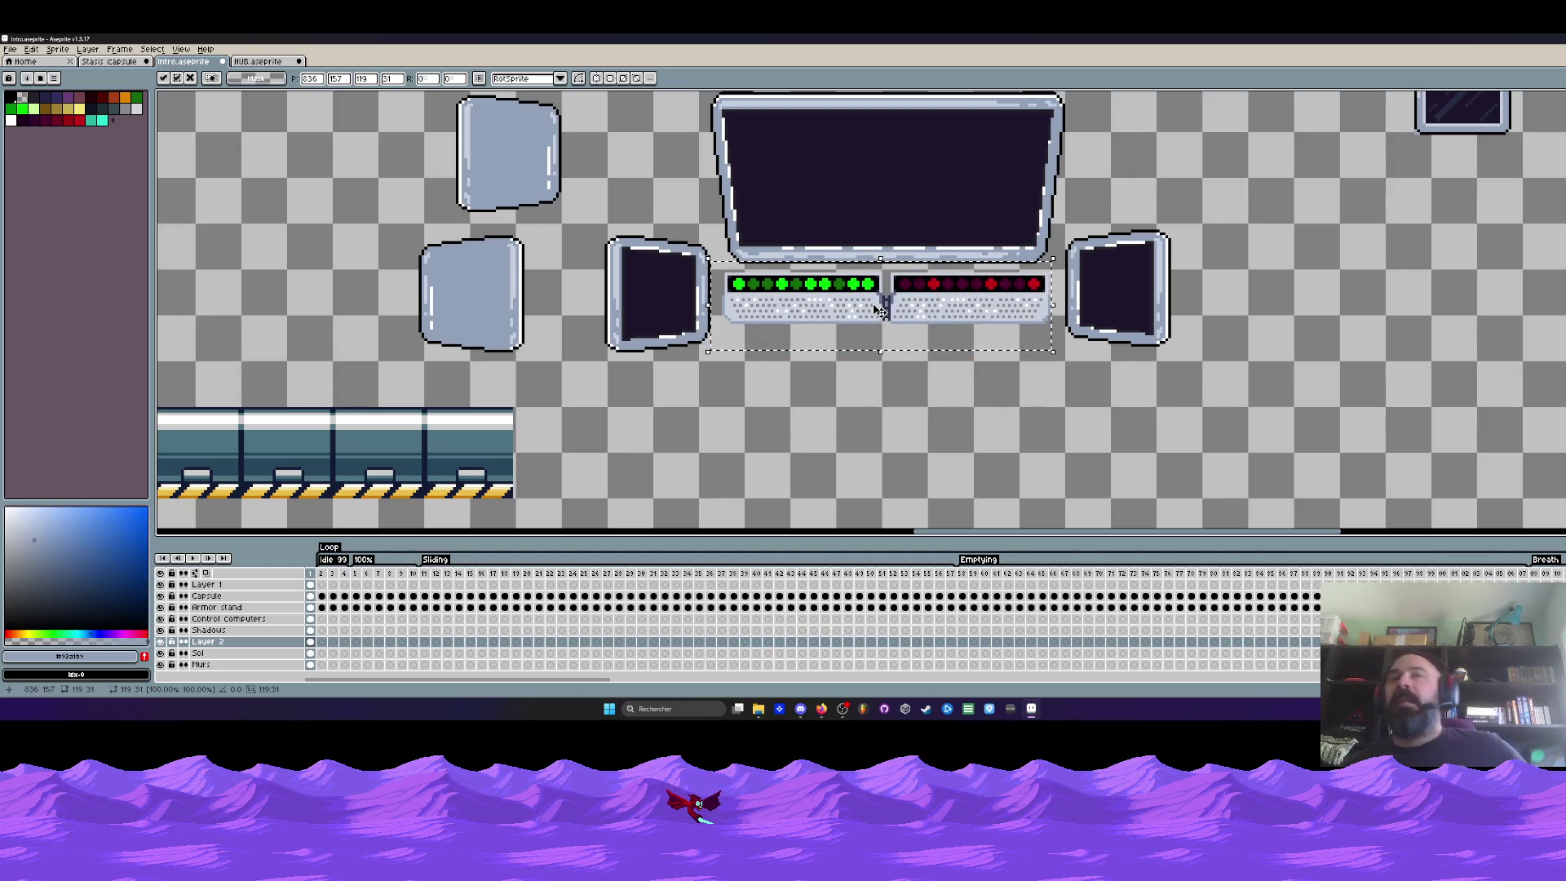
{"action": "scroll", "coordinate": [877, 306], "scroll_direction": "down", "scroll_amount": 1}
{"action": "scroll", "coordinate": [864, 163], "scroll_direction": "up", "scroll_amount": 1}
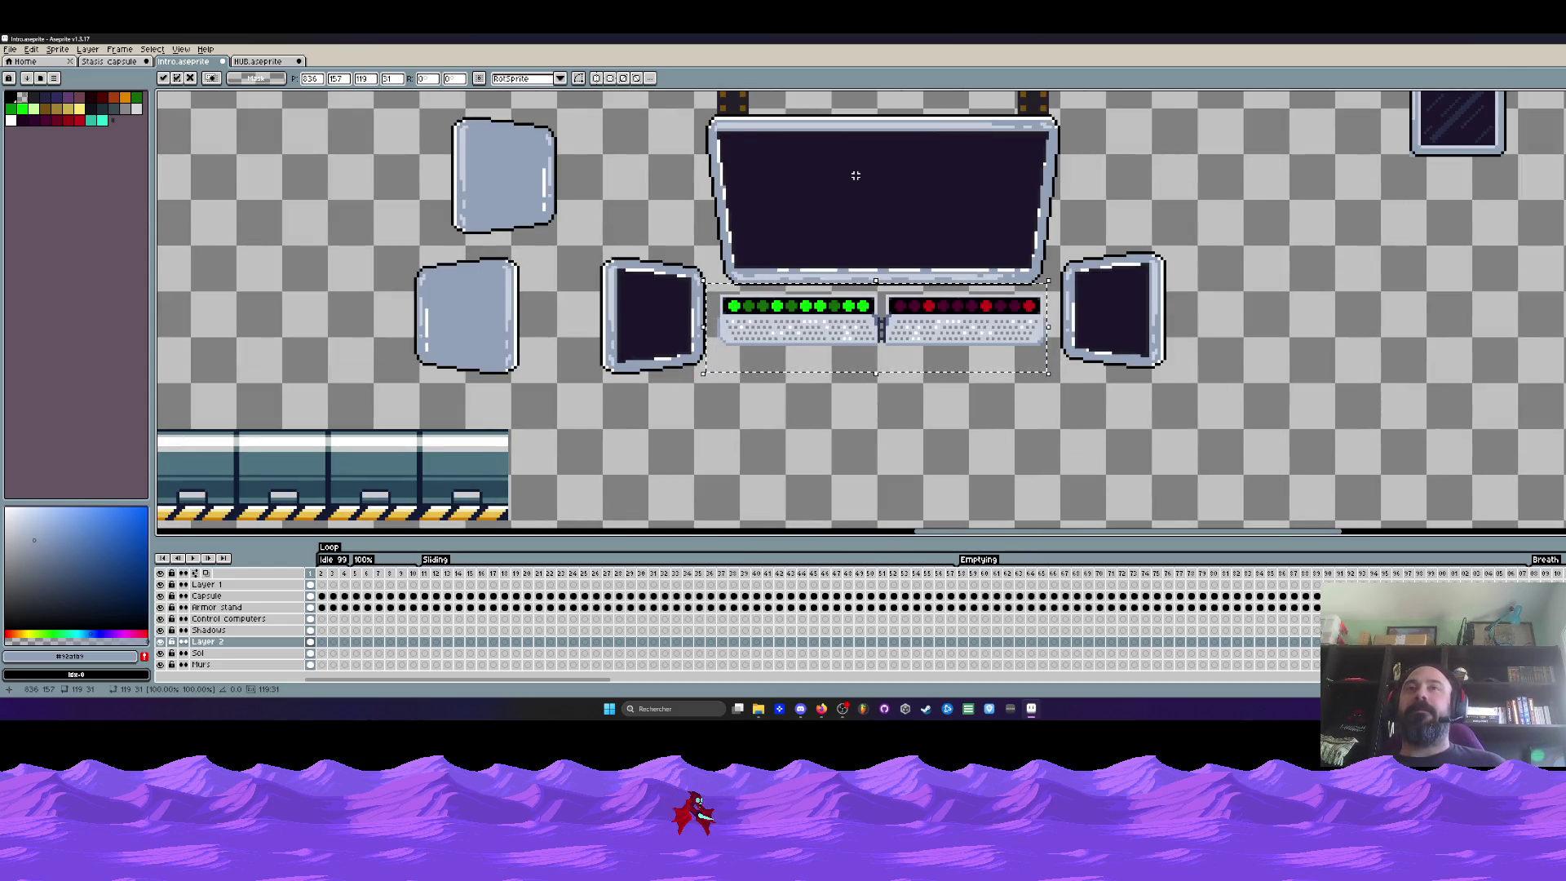
{"action": "scroll", "coordinate": [854, 174], "scroll_direction": "down", "scroll_amount": 1}
{"action": "scroll", "coordinate": [854, 175], "scroll_direction": "up", "scroll_amount": 1}
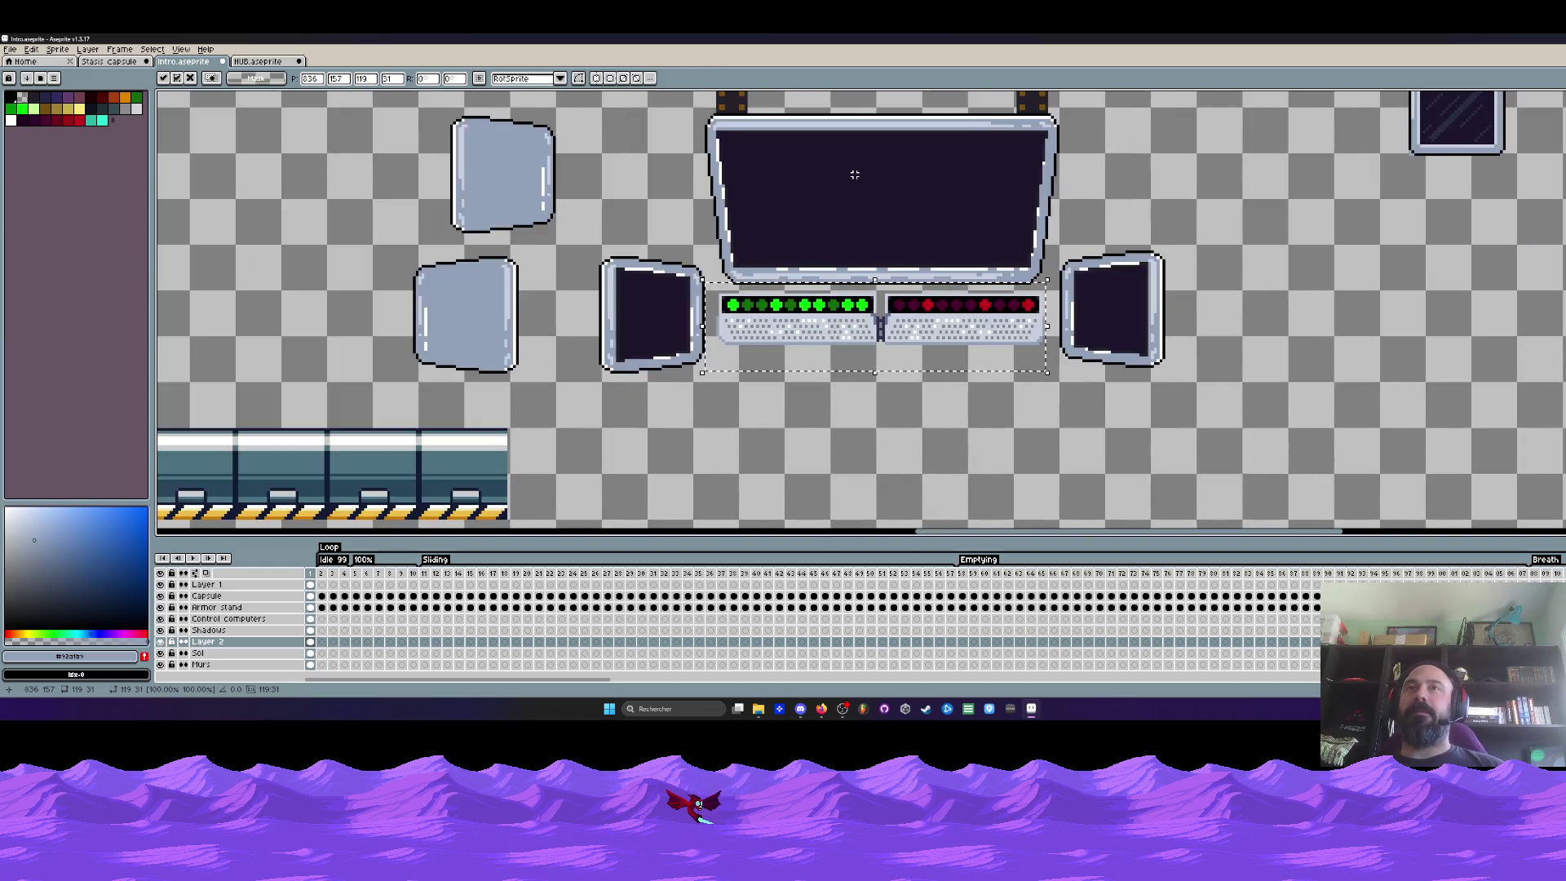
{"action": "scroll", "coordinate": [854, 175], "scroll_direction": "up", "scroll_amount": 1}
{"action": "scroll", "coordinate": [854, 174], "scroll_direction": "down", "scroll_amount": 1}
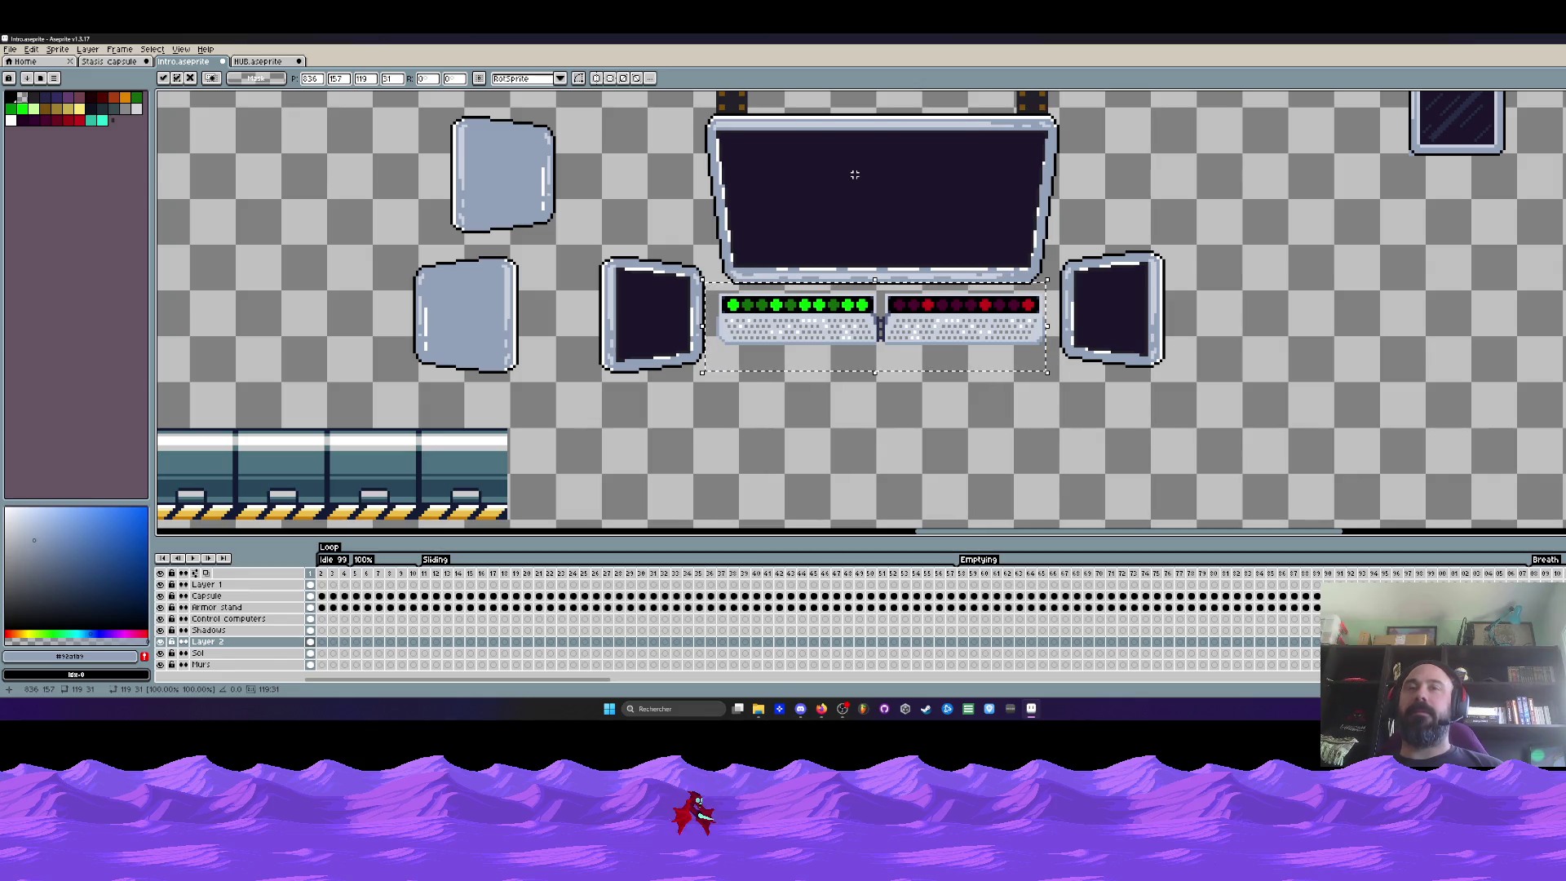
{"action": "scroll", "coordinate": [854, 176], "scroll_direction": "down", "scroll_amount": 1}
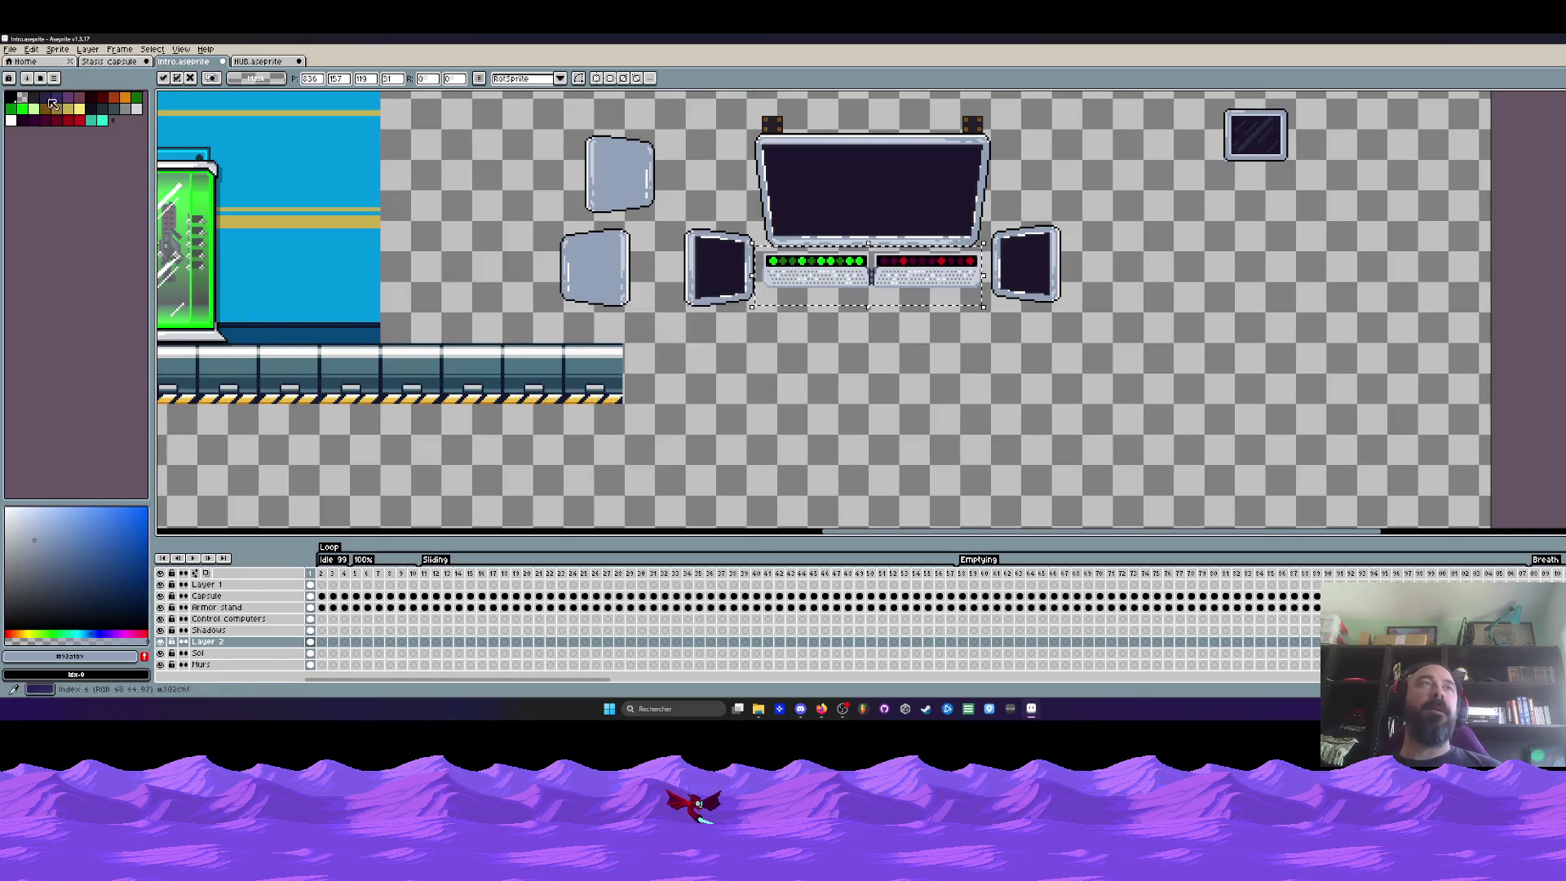
Save the intro scene sprite via the File menu
{"action": "key", "text": "alt+f"}
{"action": "key", "text": "s"}
{"action": "scroll", "coordinate": [722, 196], "scroll_direction": "down", "scroll_amount": 1}
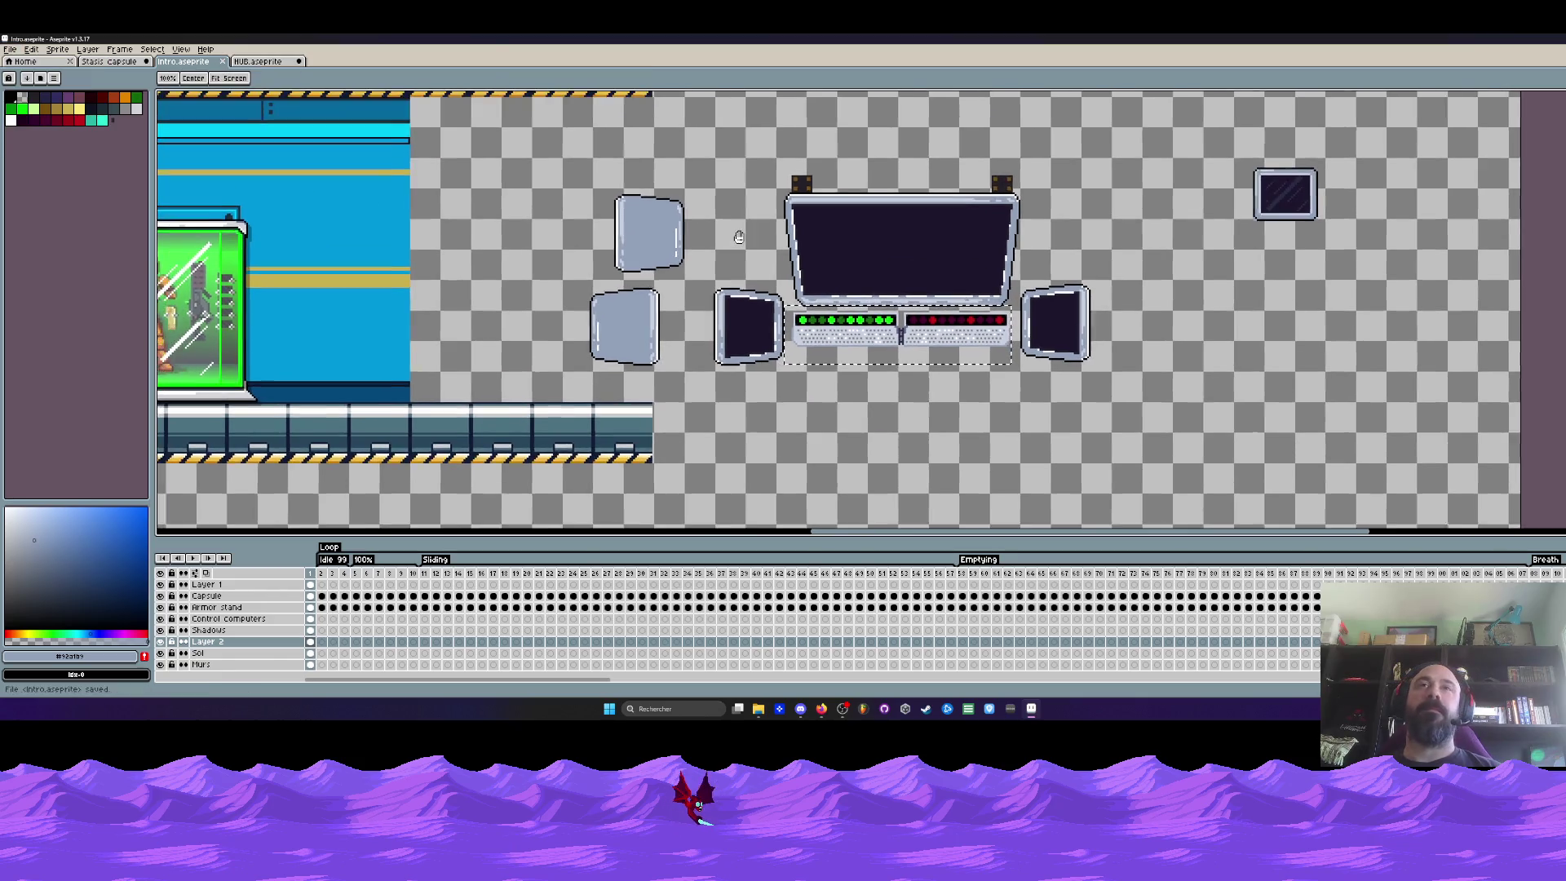
{"action": "scroll", "coordinate": [734, 226], "scroll_direction": "down", "scroll_amount": 1}
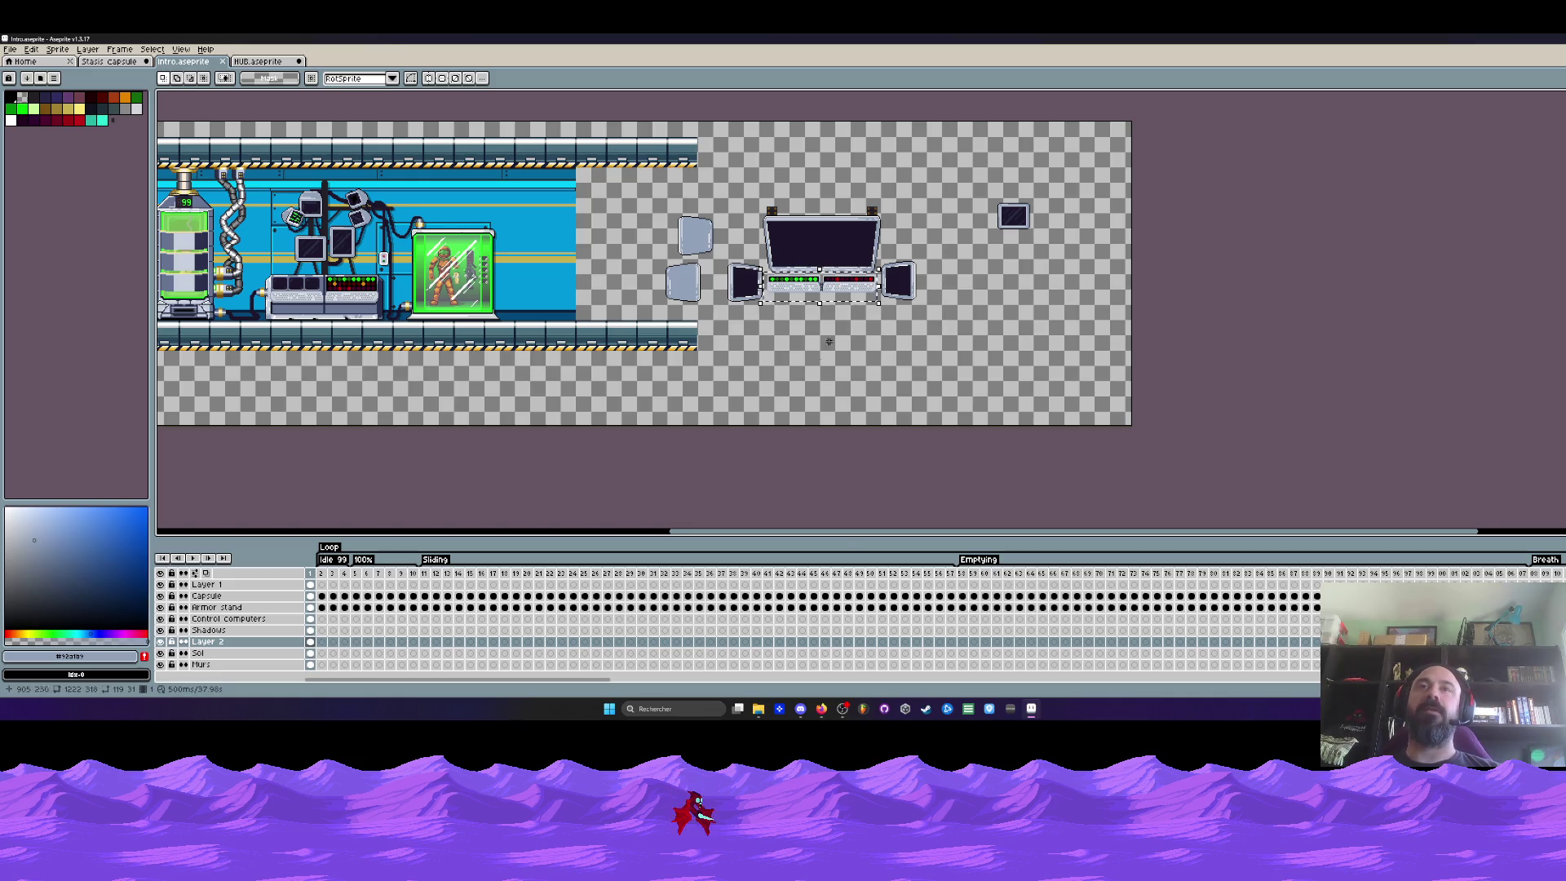
{"action": "scroll", "coordinate": [829, 342], "scroll_direction": "up", "scroll_amount": 1}
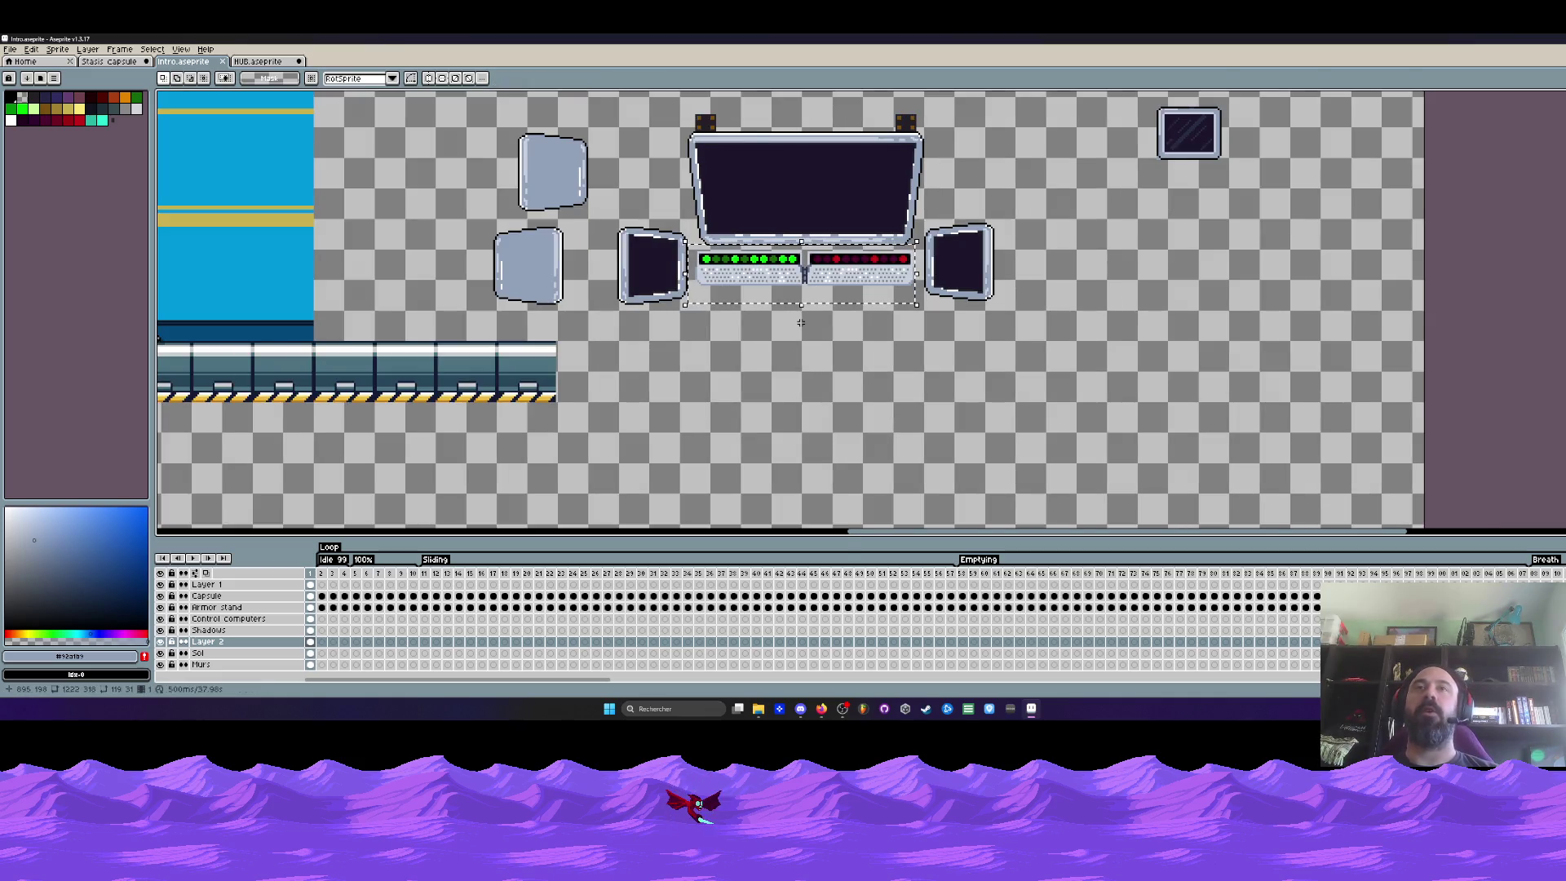
Deselect the keyboard strips with Ctrl+D, leaving the cluster unselected
{"action": "key", "text": "ctrl+d"}
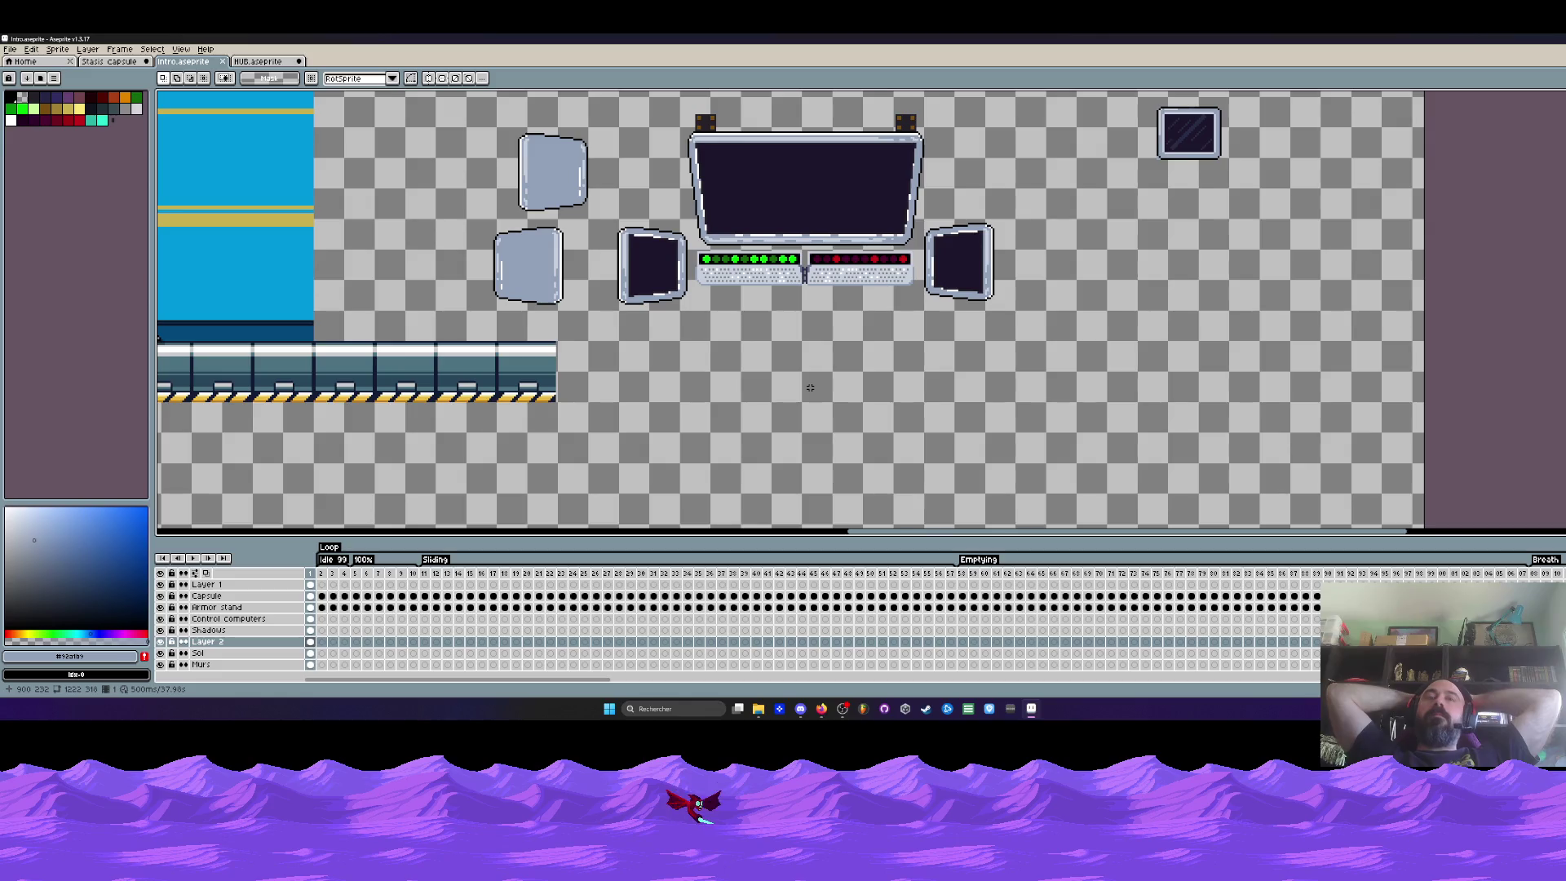
{"action": "scroll", "coordinate": [809, 387], "scroll_direction": "down", "scroll_amount": 1}
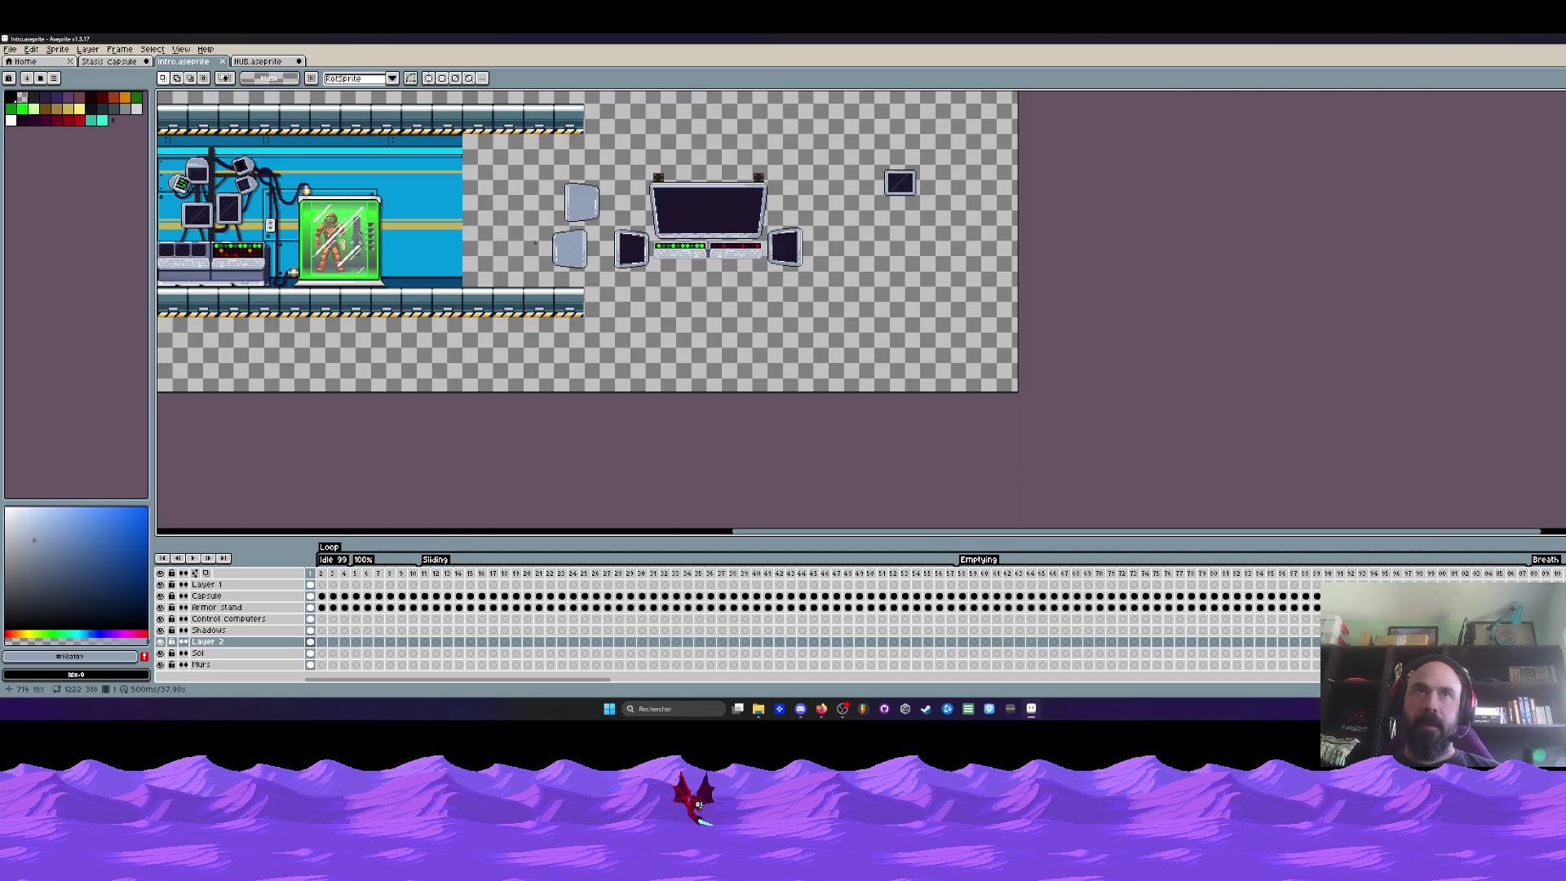
{"action": "scroll", "coordinate": [535, 241], "scroll_direction": "up", "scroll_amount": 1}
{"action": "scroll", "coordinate": [833, 321], "scroll_direction": "down", "scroll_amount": 2}
{"action": "scroll", "coordinate": [834, 321], "scroll_direction": "up", "scroll_amount": 2}
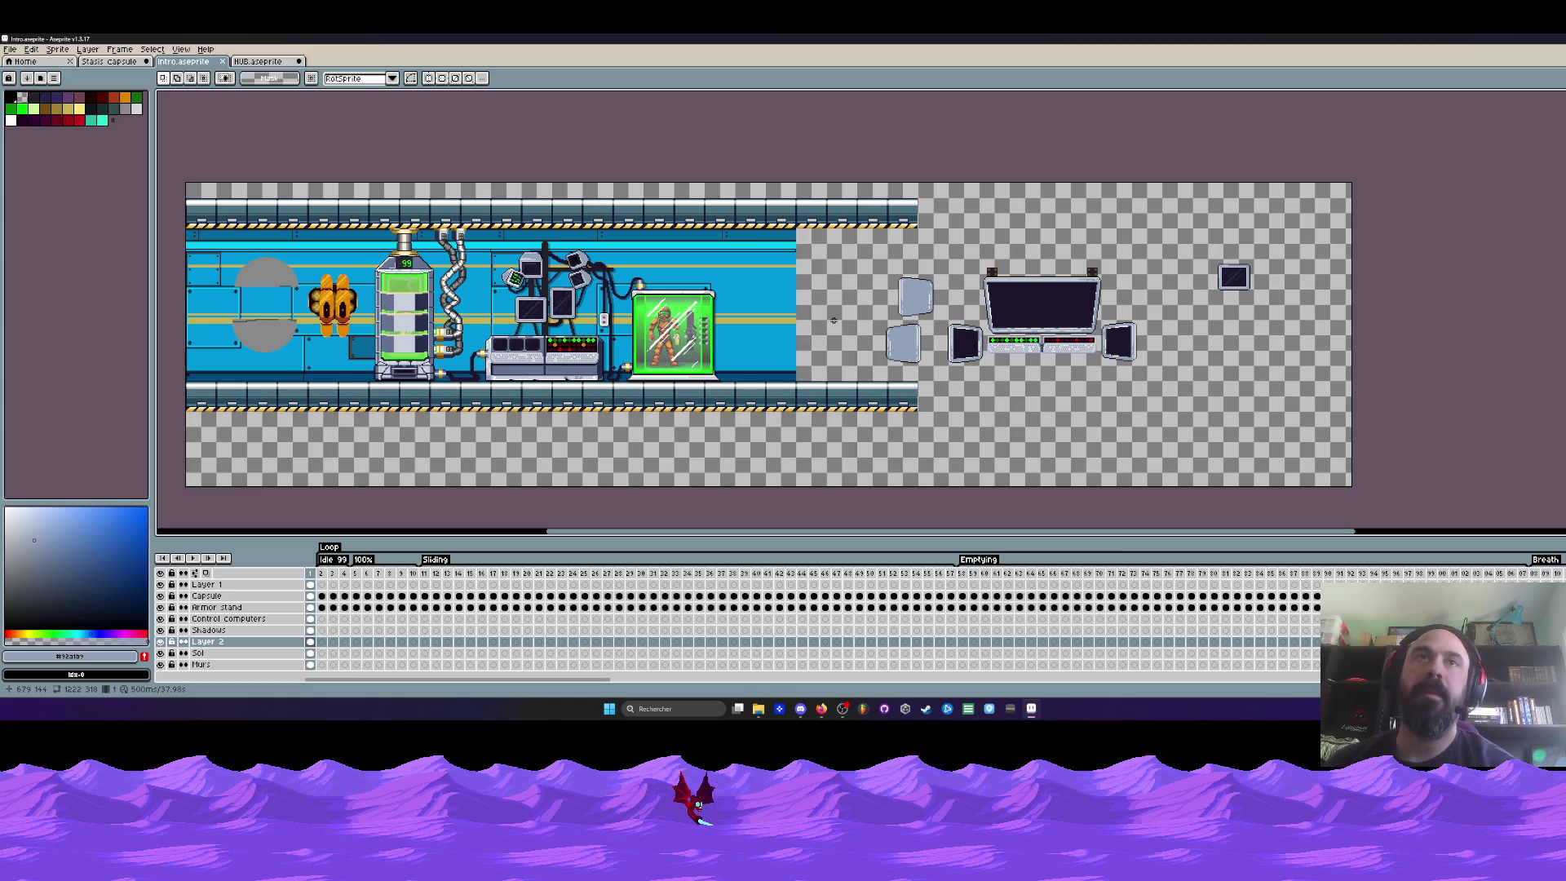
{"action": "scroll", "coordinate": [834, 319], "scroll_direction": "down", "scroll_amount": 1}
{"action": "scroll", "coordinate": [685, 306], "scroll_direction": "up", "scroll_amount": 1}
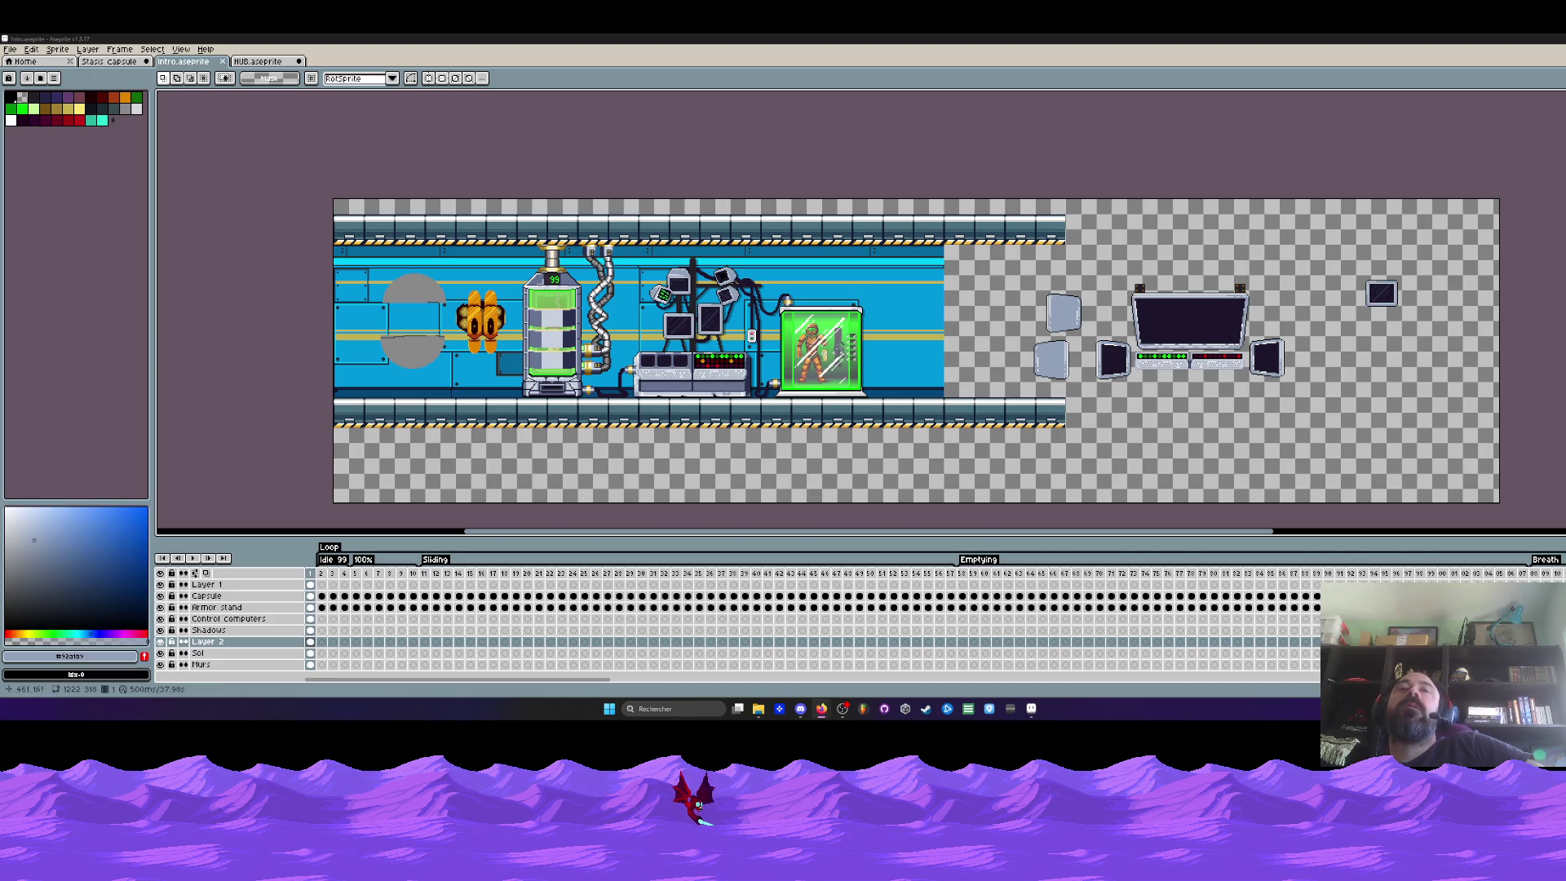
{"action": "scroll", "coordinate": [751, 346], "scroll_direction": "up", "scroll_amount": 1}
{"action": "scroll", "coordinate": [797, 380], "scroll_direction": "down", "scroll_amount": 1}
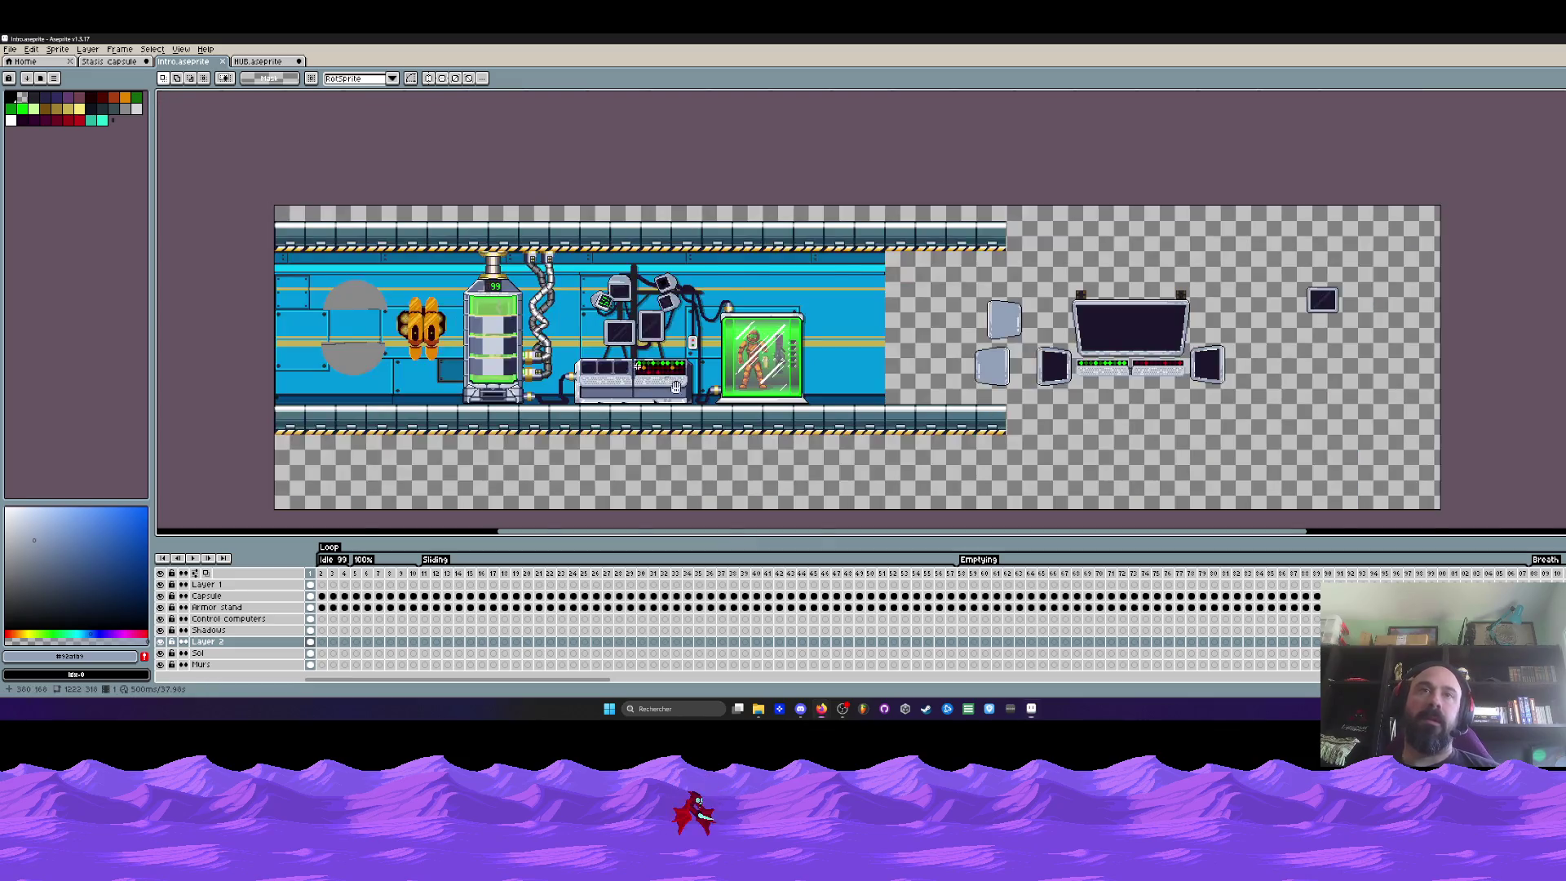
{"action": "scroll", "coordinate": [797, 381], "scroll_direction": "up", "scroll_amount": 1}
{"action": "scroll", "coordinate": [796, 381], "scroll_direction": "up", "scroll_amount": 1}
{"action": "key", "text": "space"}
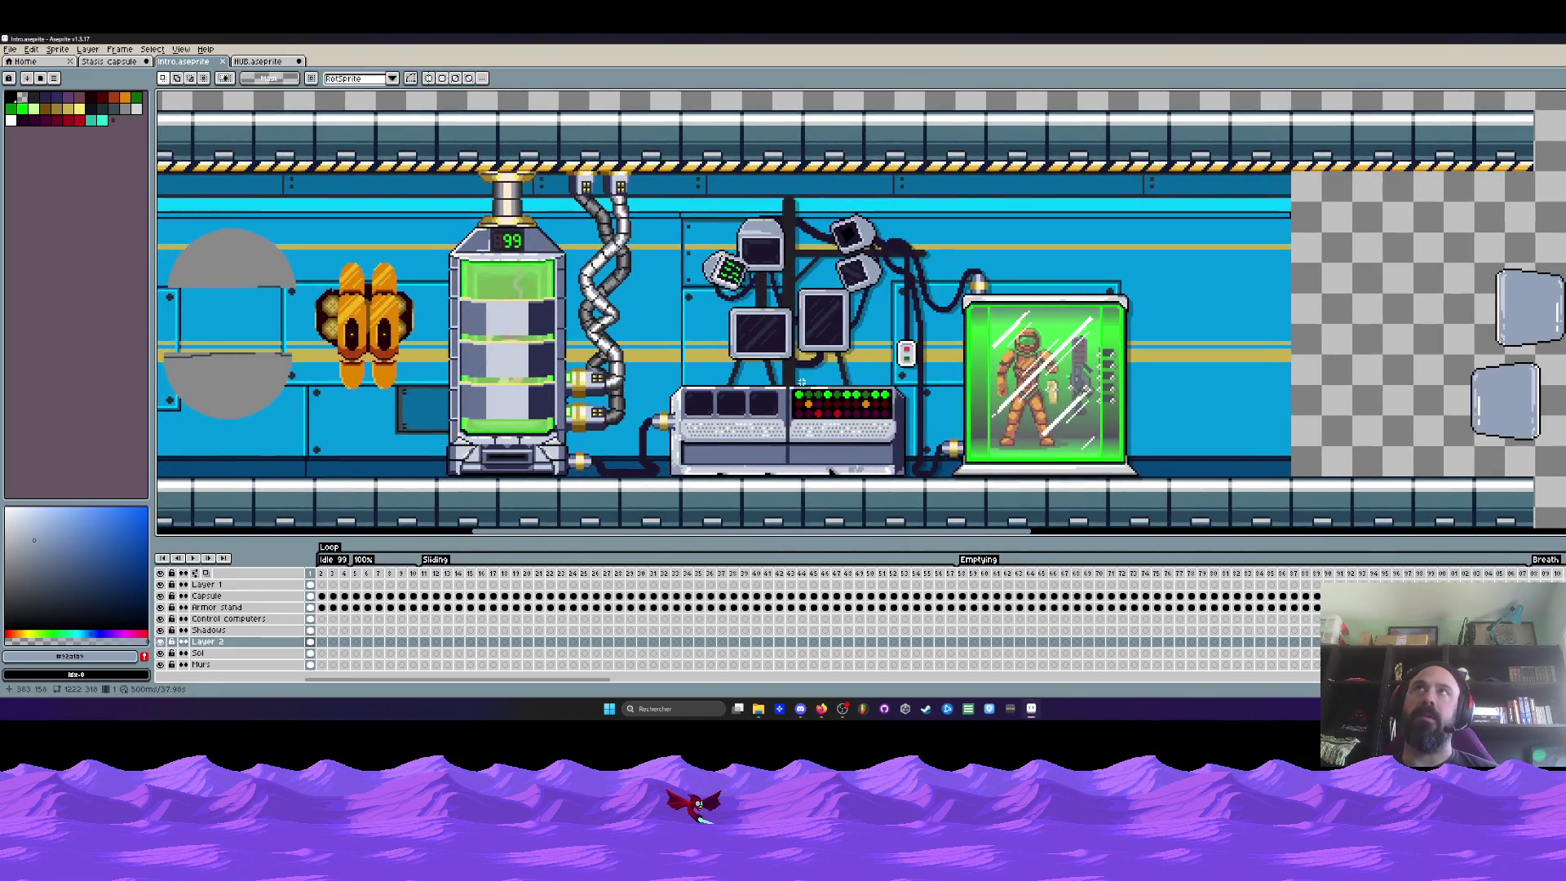
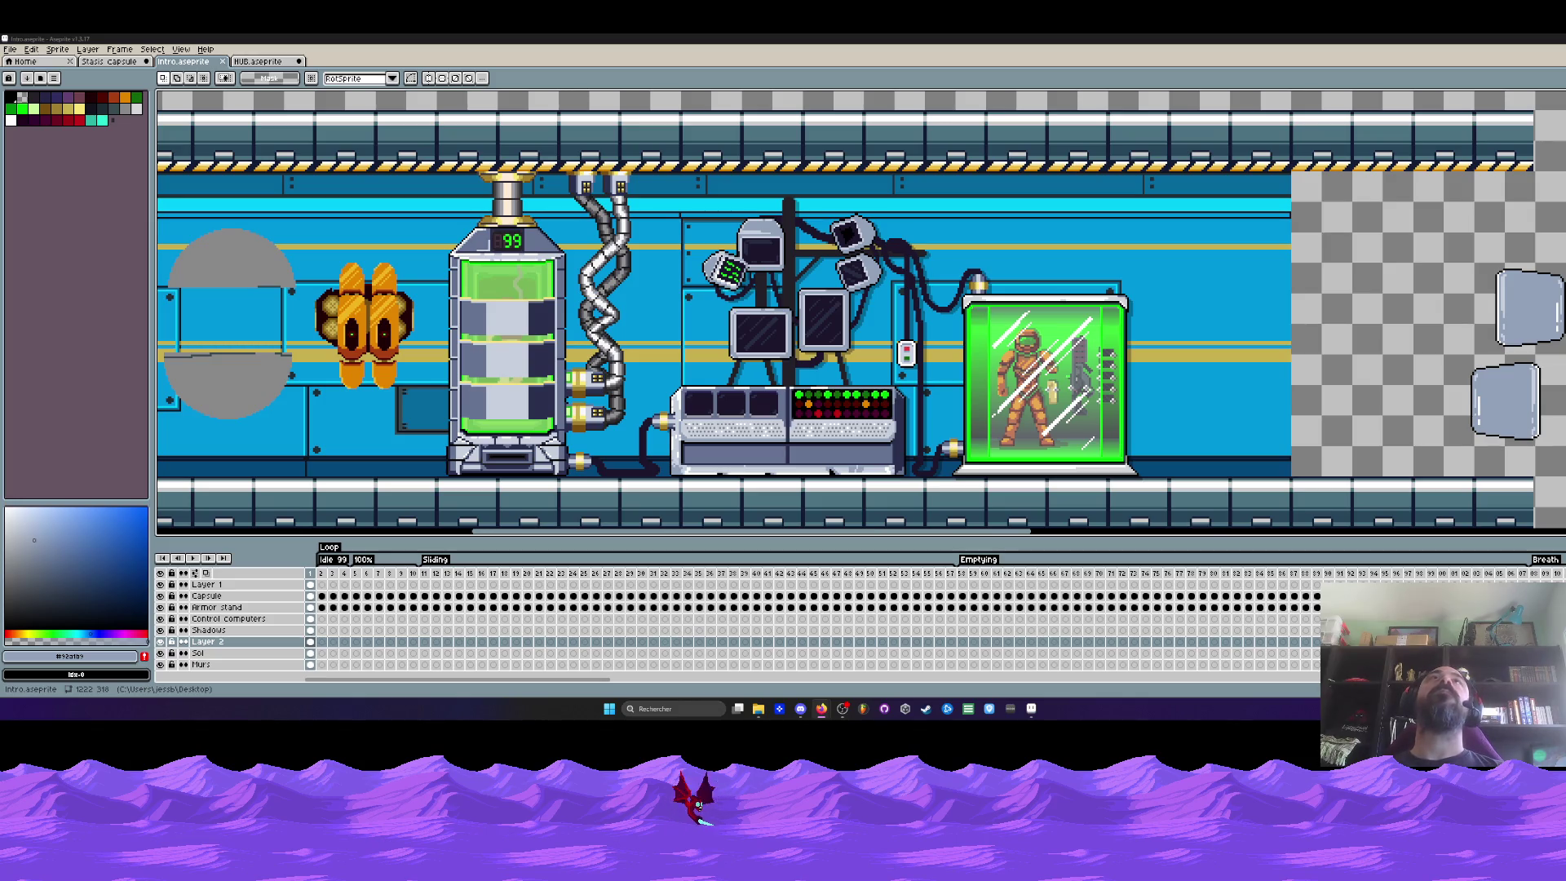
{"action": "scroll", "coordinate": [897, 235], "scroll_direction": "down", "scroll_amount": 3}
{"action": "scroll", "coordinate": [896, 236], "scroll_direction": "up", "scroll_amount": 2}
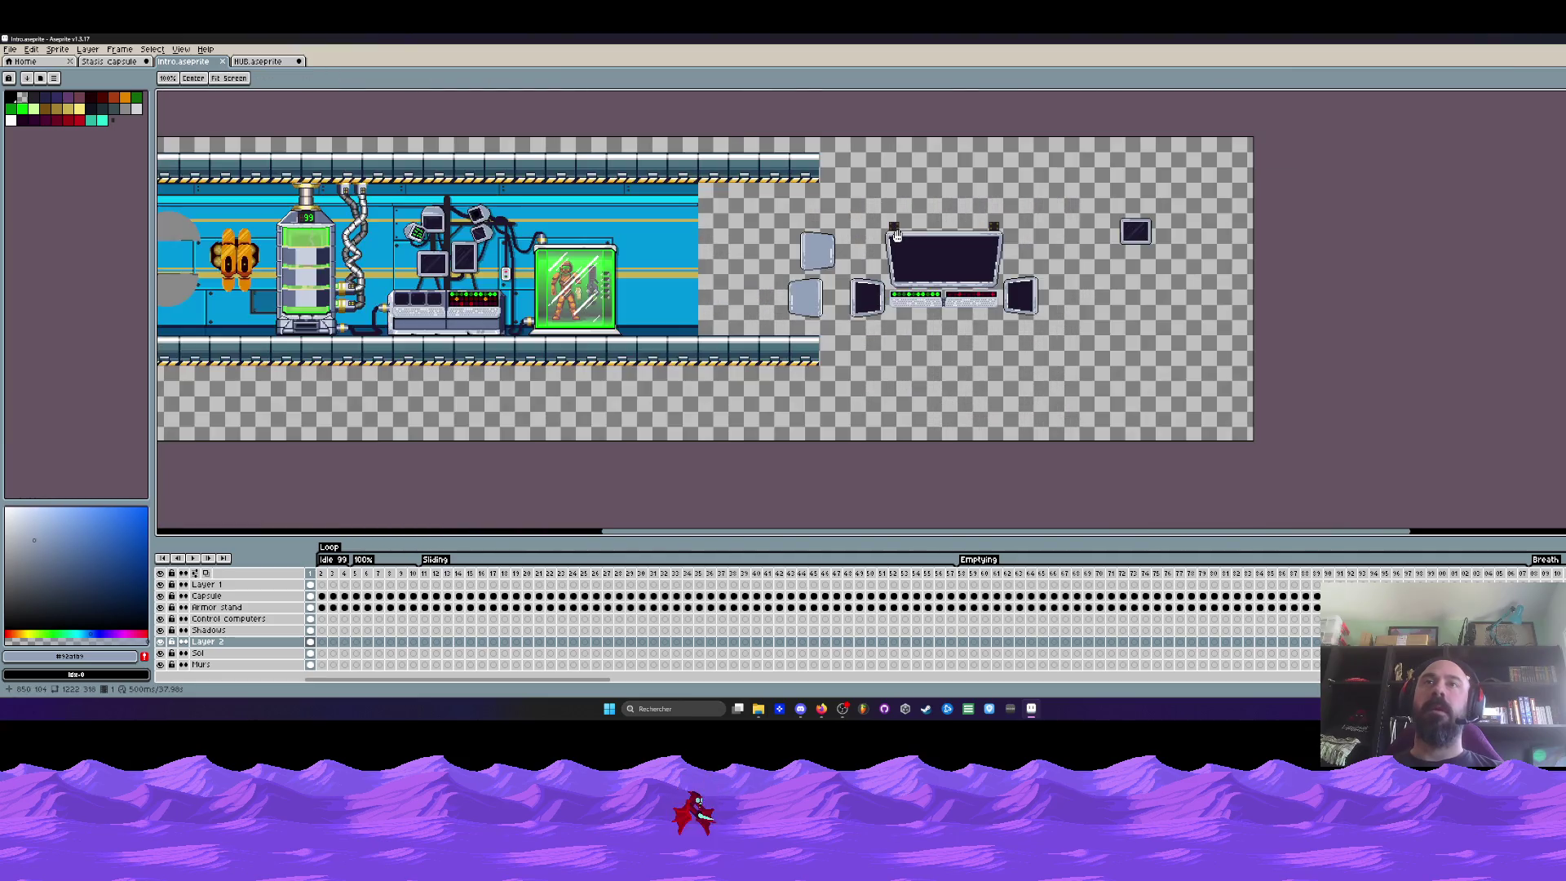
{"action": "scroll", "coordinate": [896, 236], "scroll_direction": "up", "scroll_amount": 1}
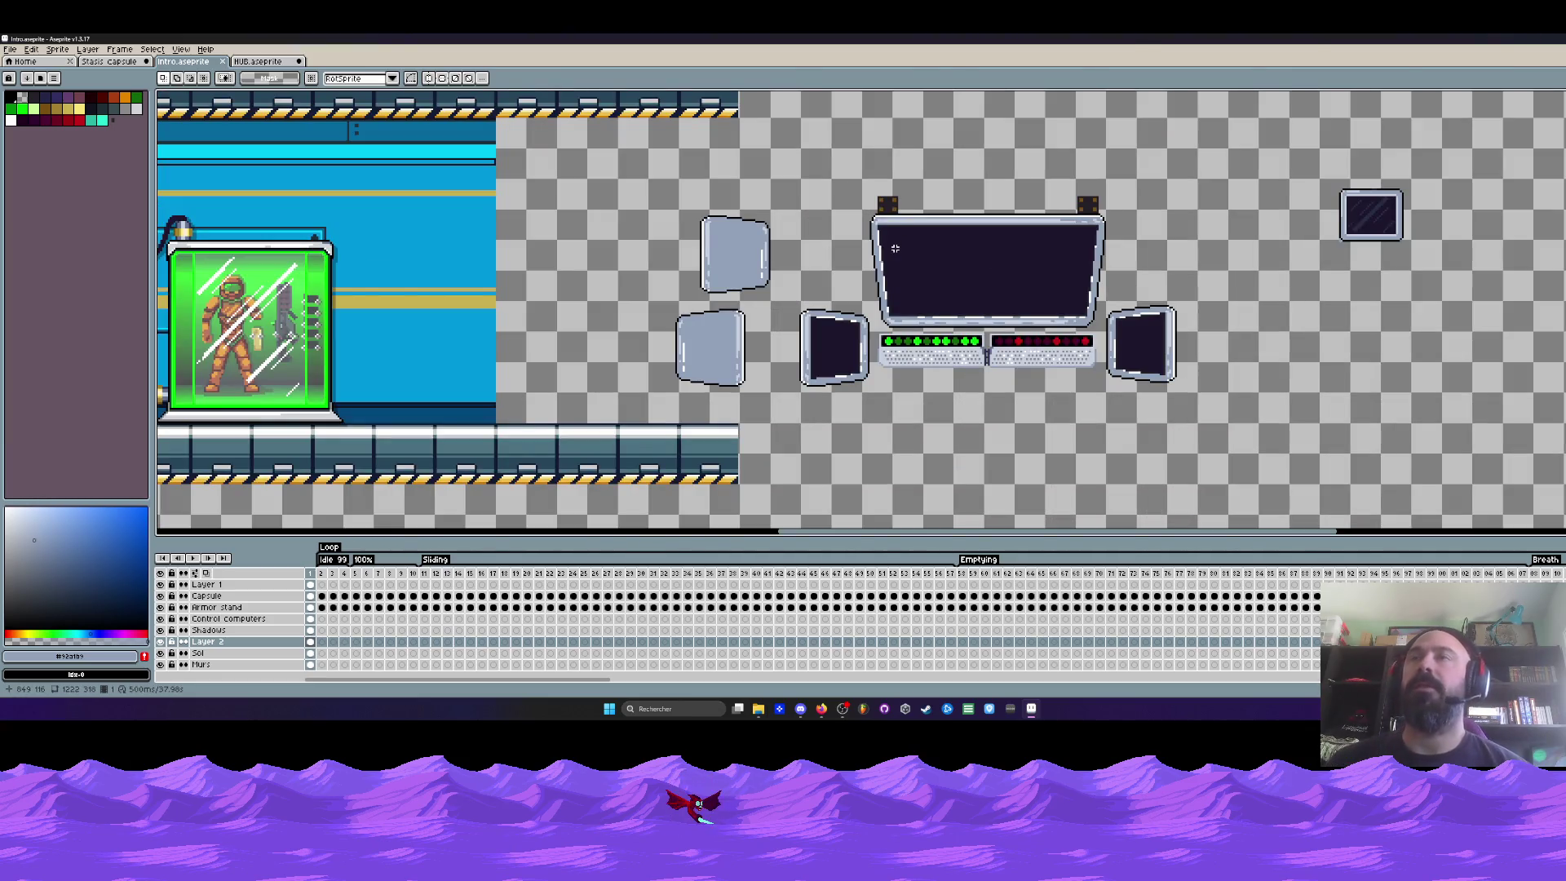
{"action": "scroll", "coordinate": [895, 248], "scroll_direction": "down", "scroll_amount": 1}
{"action": "scroll", "coordinate": [859, 245], "scroll_direction": "up", "scroll_amount": 1}
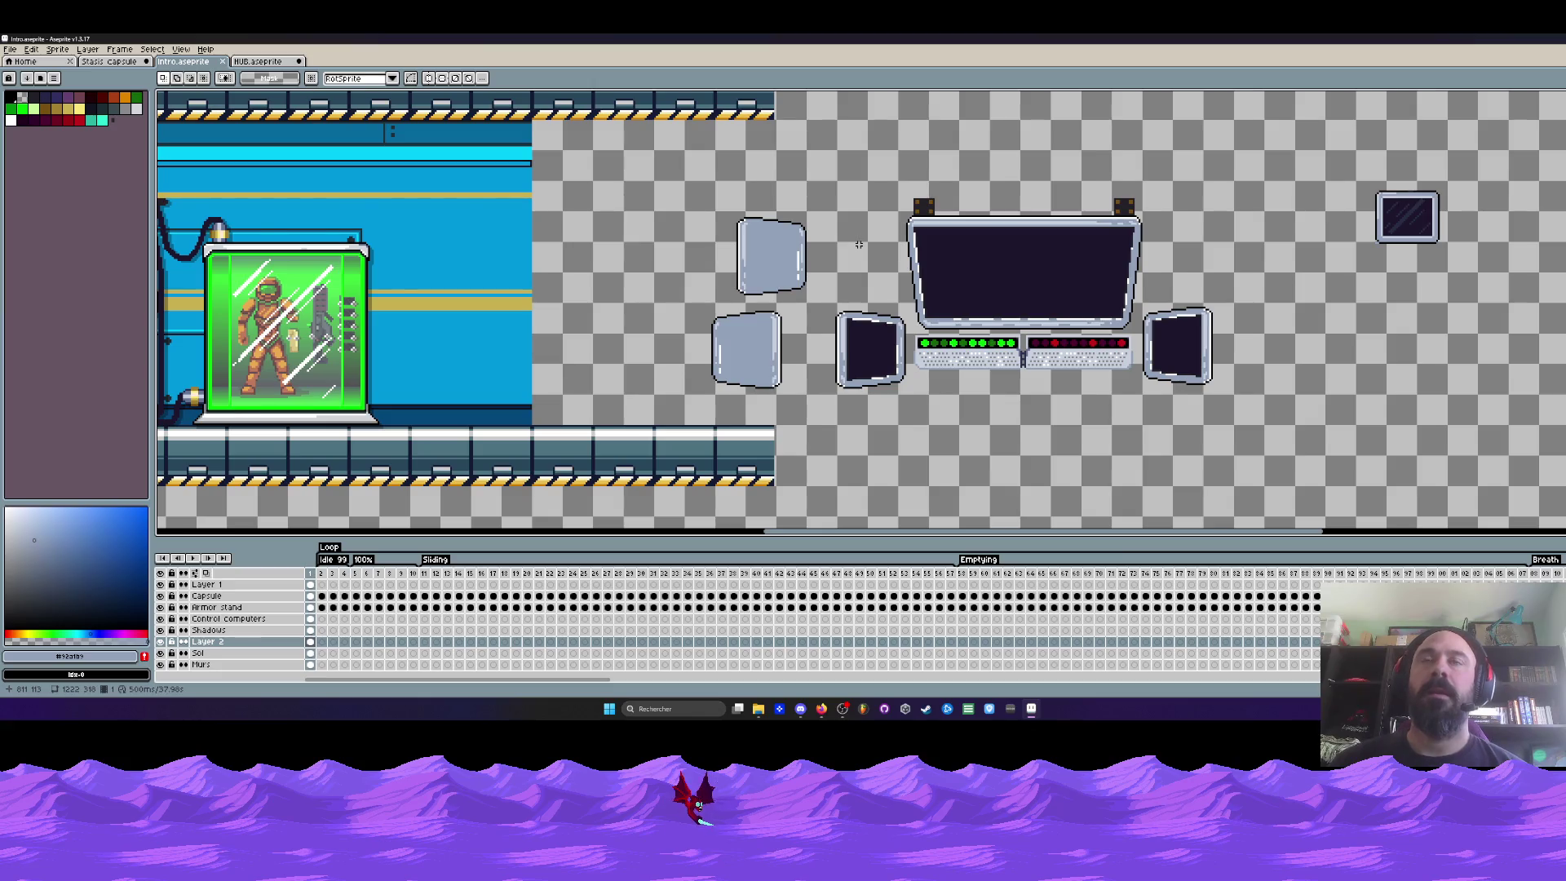
{"action": "scroll", "coordinate": [860, 245], "scroll_direction": "down", "scroll_amount": 1}
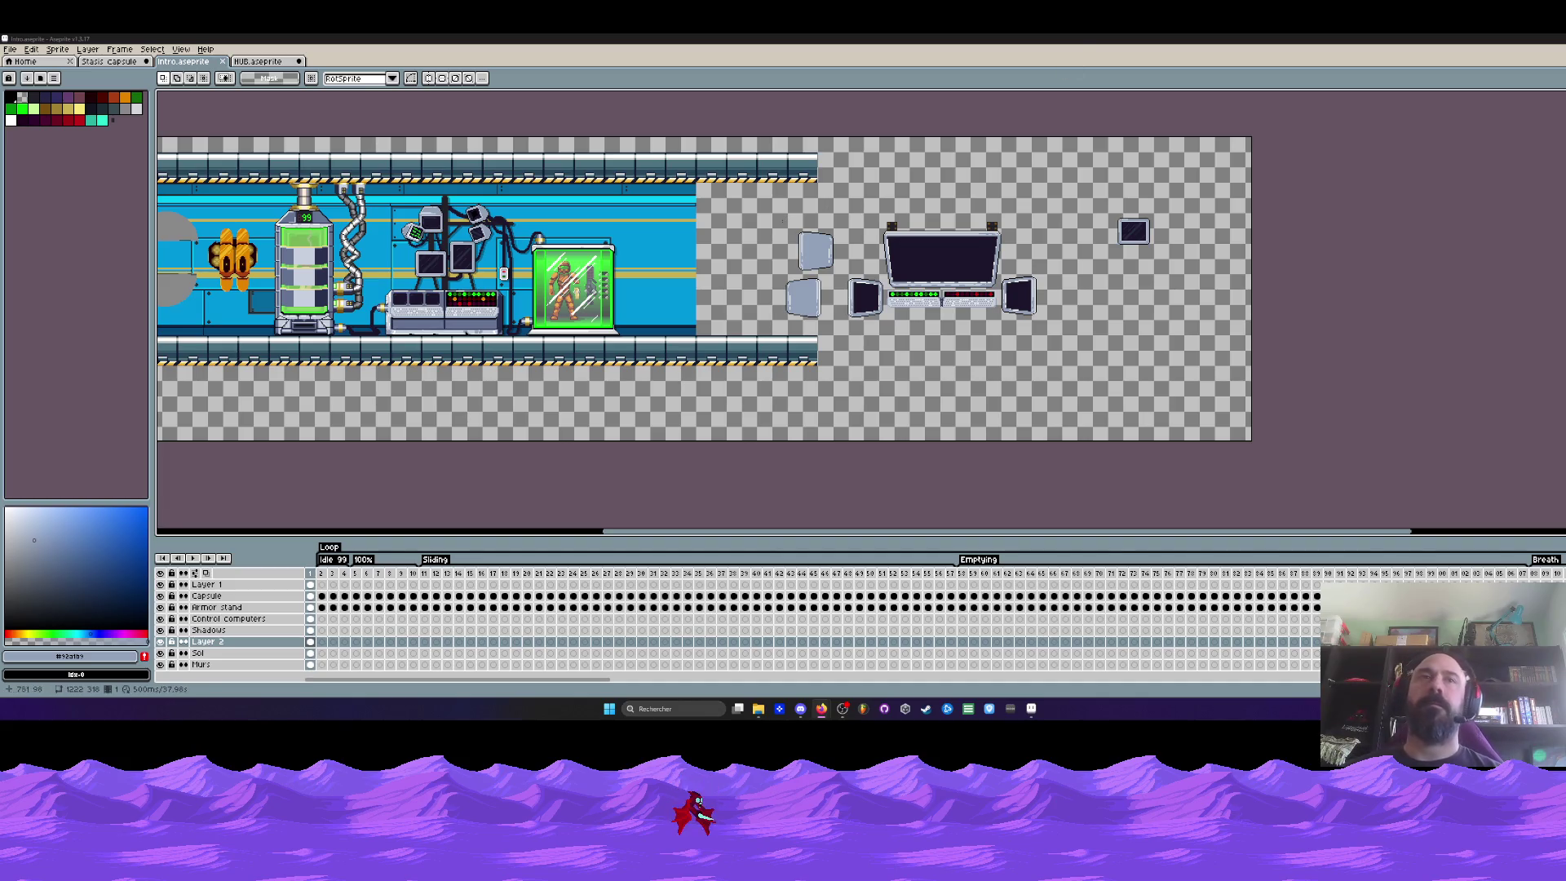
{"action": "left_click_drag", "start_coordinate": [772, 535], "coordinate": [659, 534]}
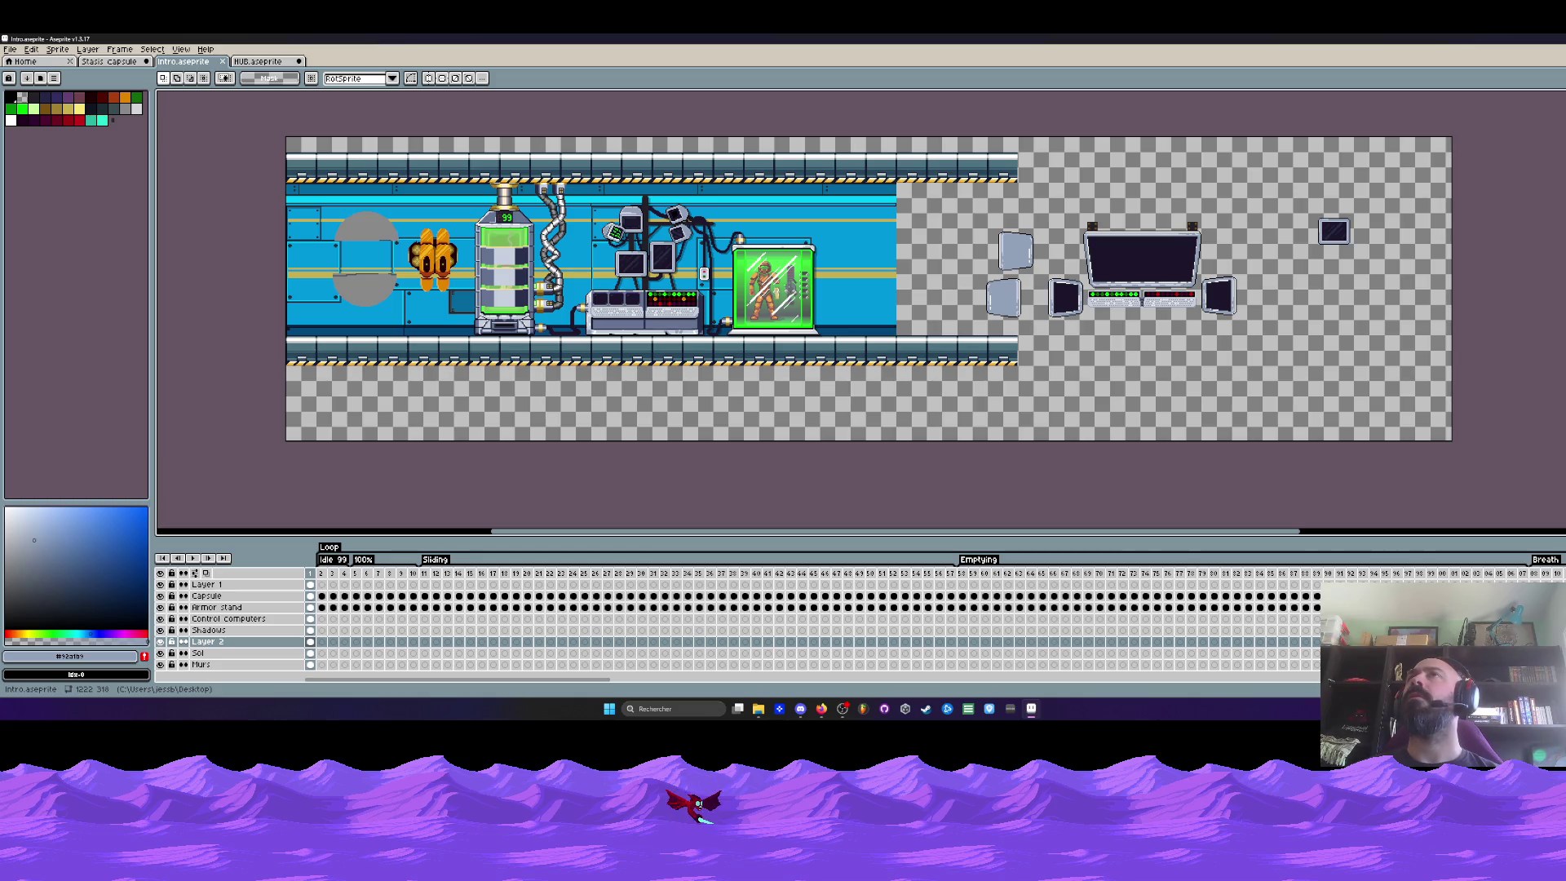
{"action": "left_click_drag", "start_coordinate": [310, 128], "coordinate": [380, 104]}
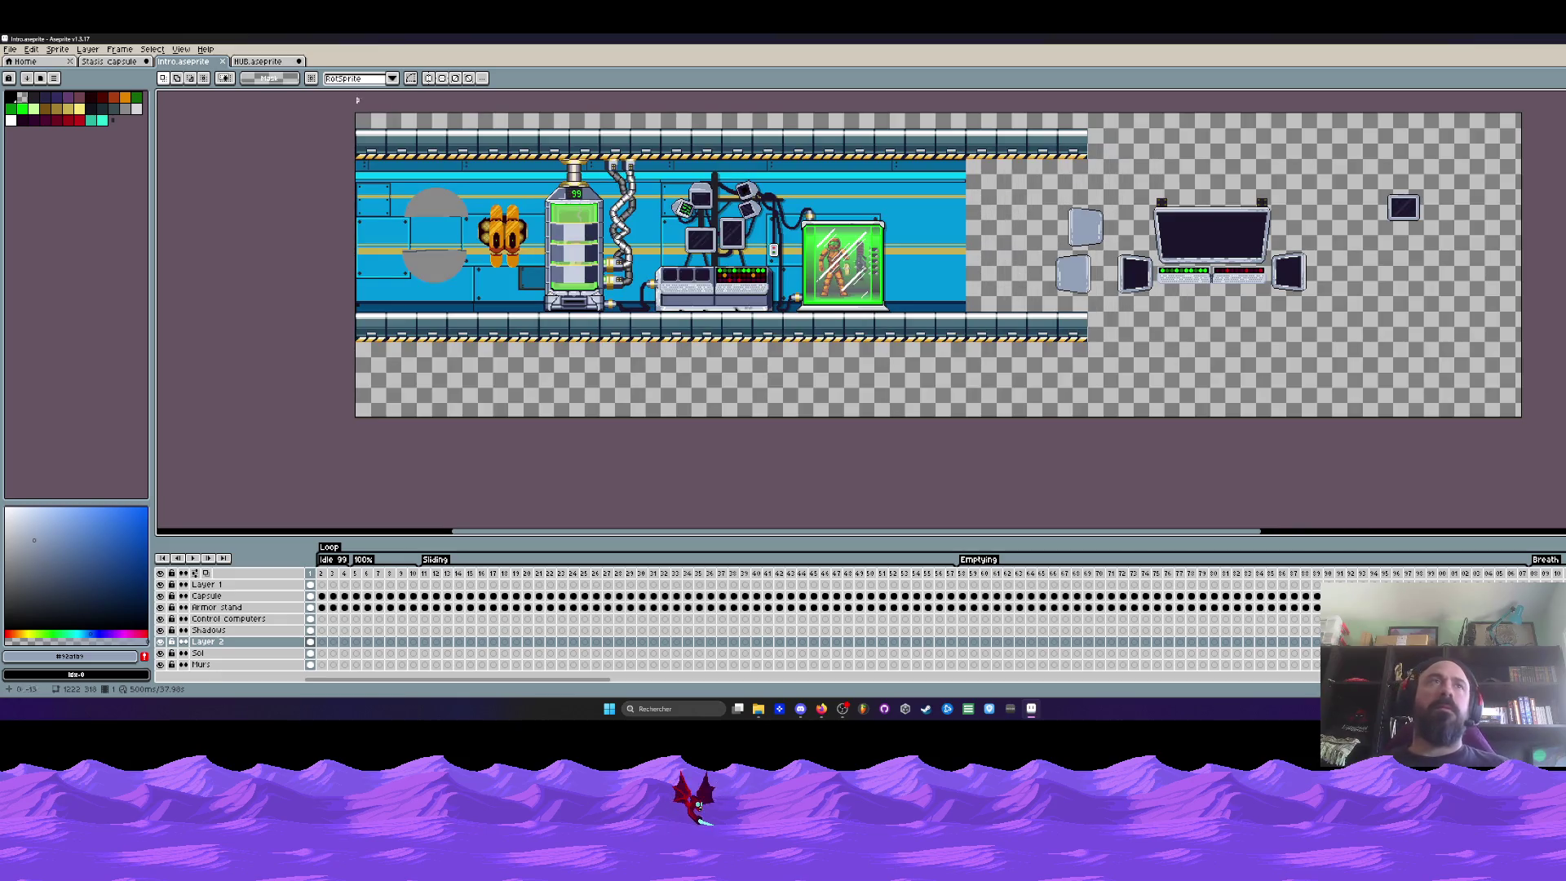
{"action": "scroll", "coordinate": [447, 208], "scroll_direction": "up", "scroll_amount": 2}
{"action": "scroll", "coordinate": [447, 209], "scroll_direction": "down", "scroll_amount": 2}
{"action": "scroll", "coordinate": [446, 208], "scroll_direction": "up", "scroll_amount": 2}
{"action": "scroll", "coordinate": [447, 208], "scroll_direction": "down", "scroll_amount": 1}
Marquee-select the grey circle, deselect it with Ctrl+D, and bring up the File menu
{"action": "key", "text": "m"}
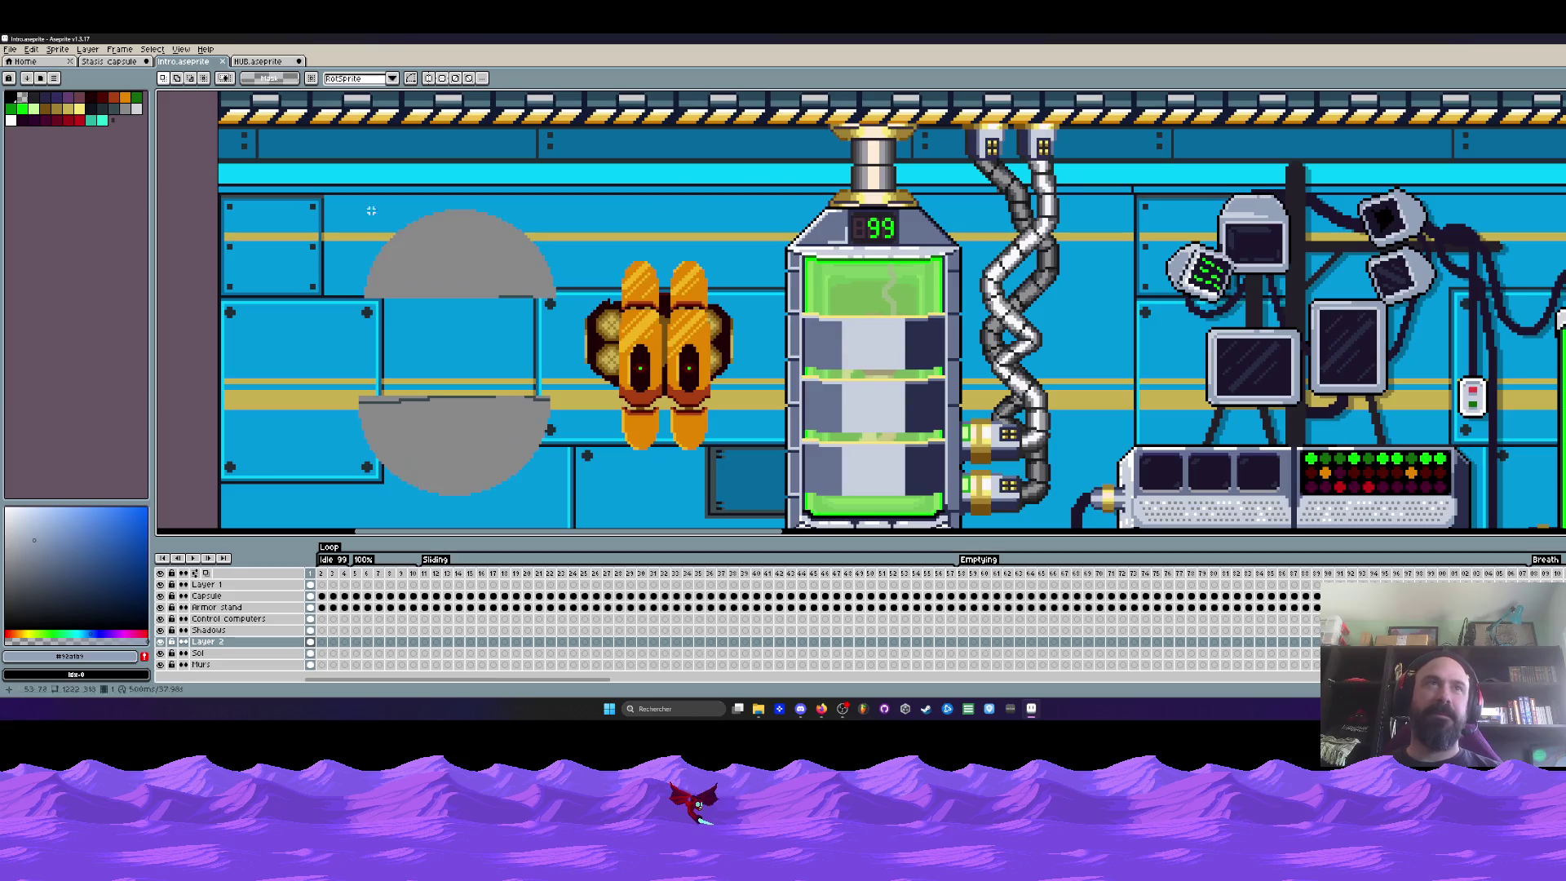
{"action": "scroll", "coordinate": [447, 209], "scroll_direction": "up", "scroll_amount": 2}
{"action": "left_click_drag", "start_coordinate": [359, 205], "coordinate": [559, 329]}
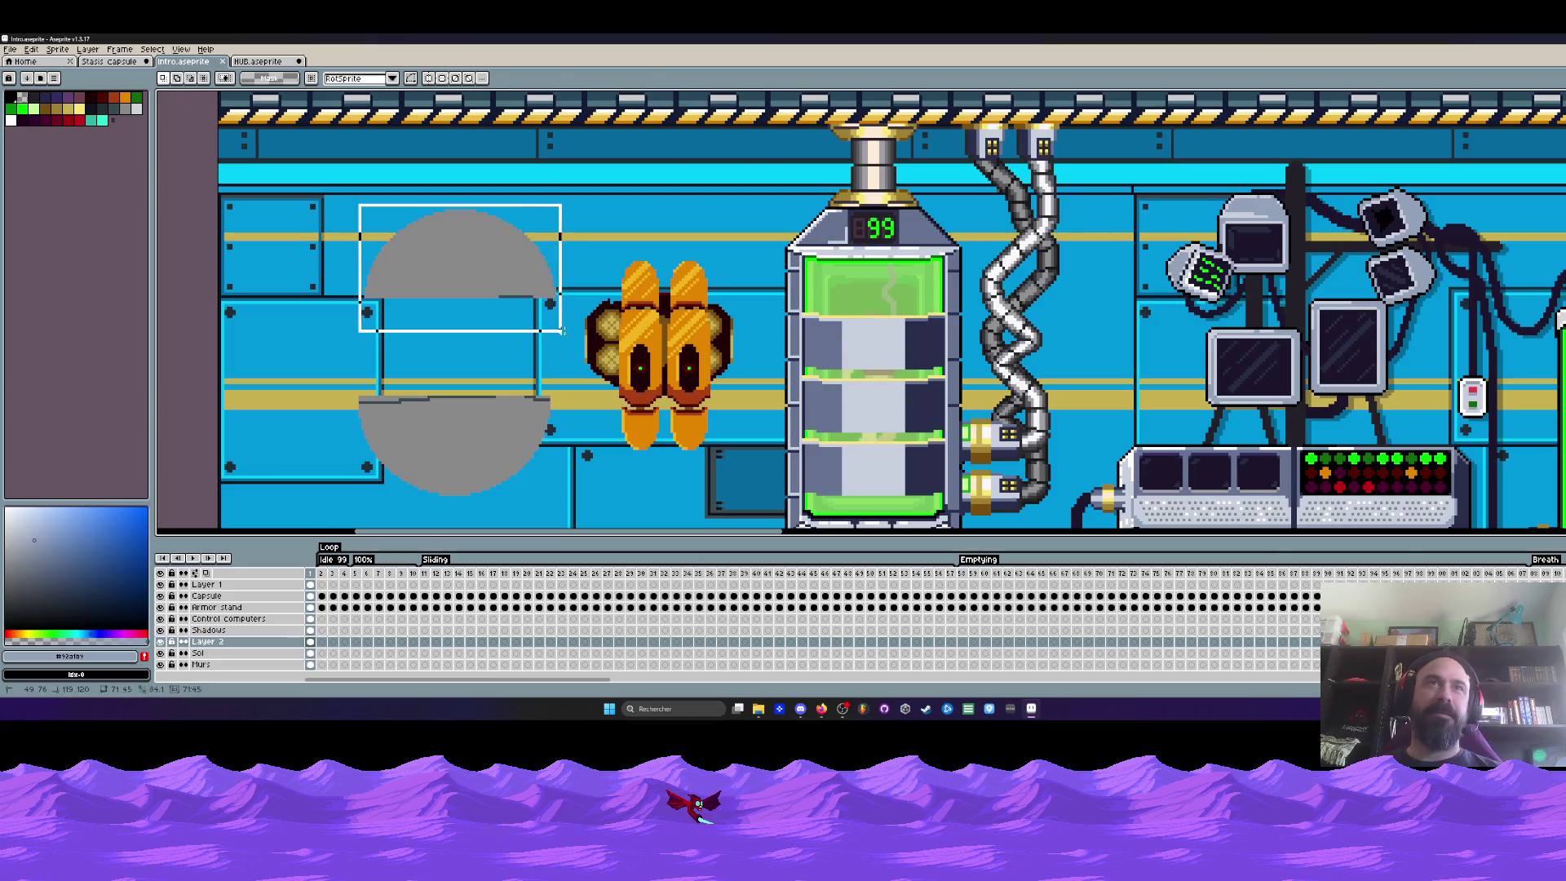
{"action": "scroll", "coordinate": [489, 305], "scroll_direction": "down", "scroll_amount": 1}
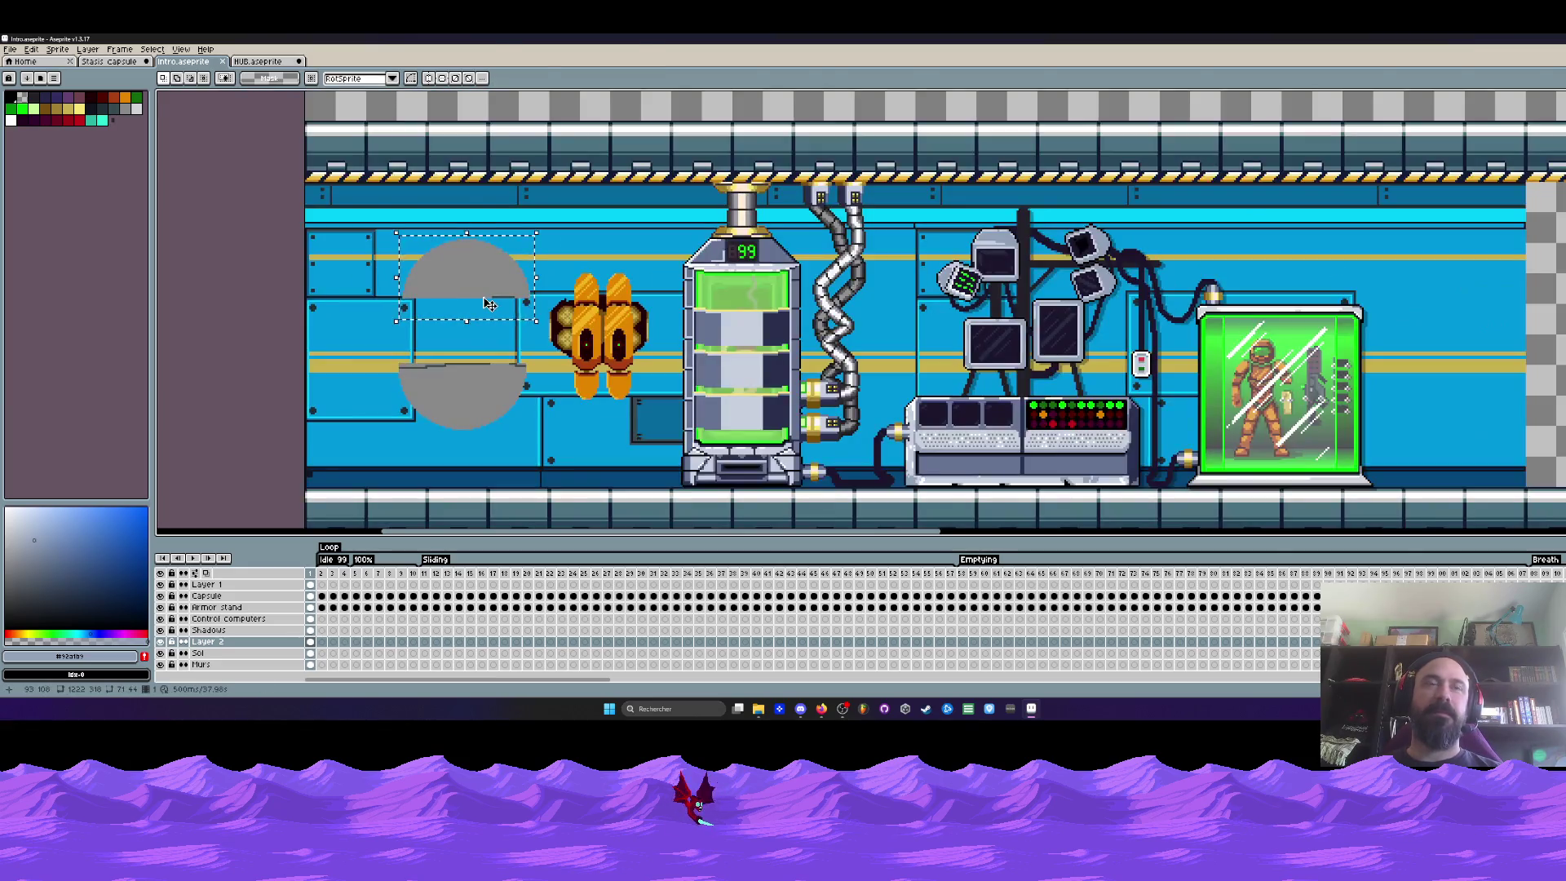
{"action": "key", "text": "ctrl+d"}
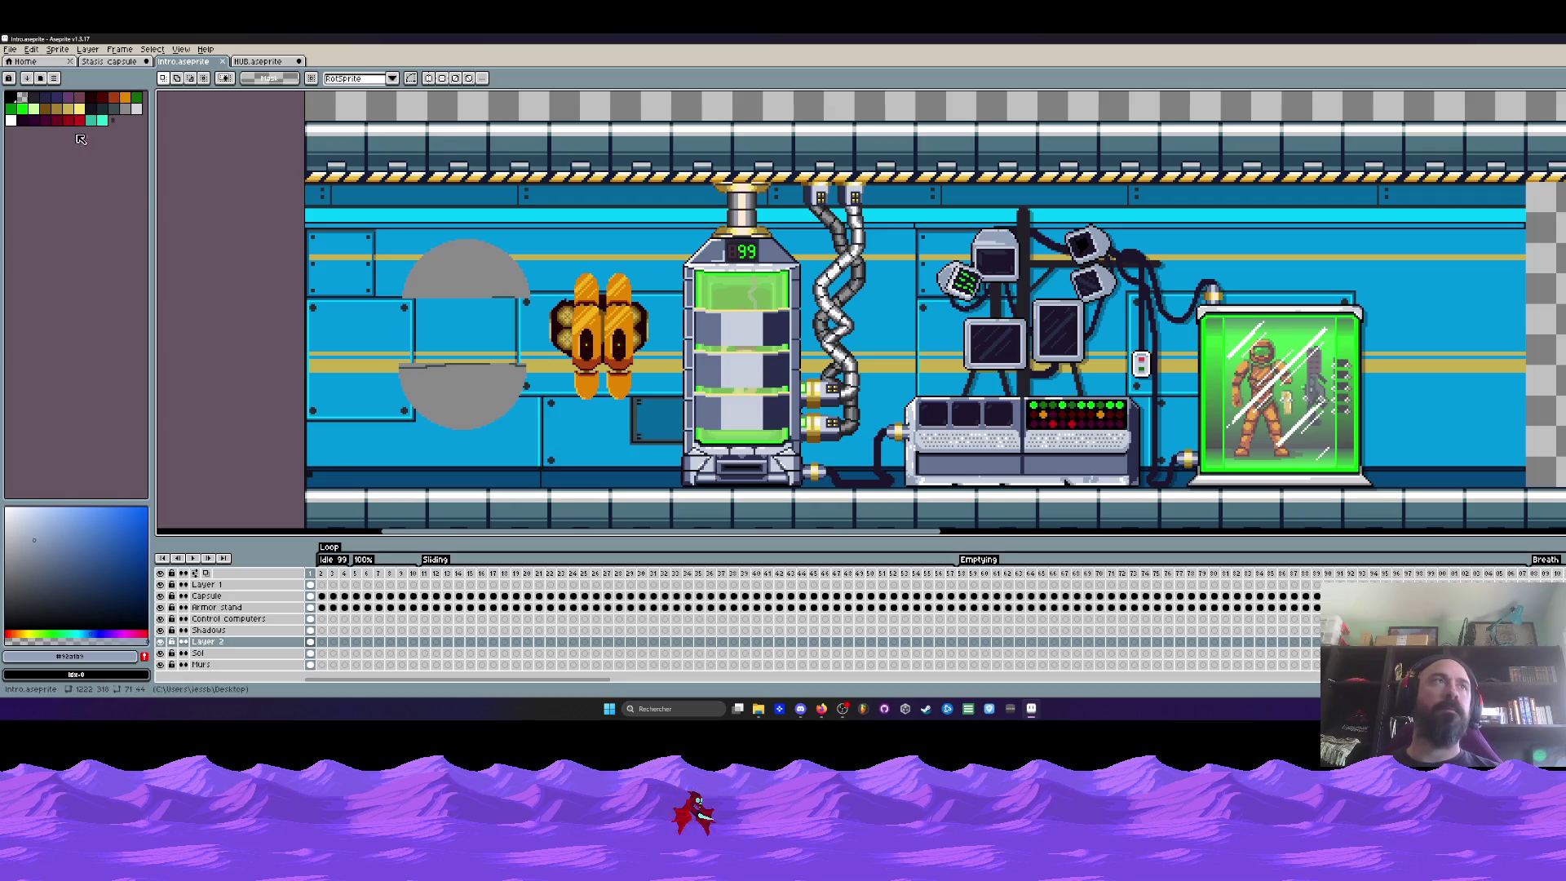
{"action": "left_click", "coordinate": [12, 50]}
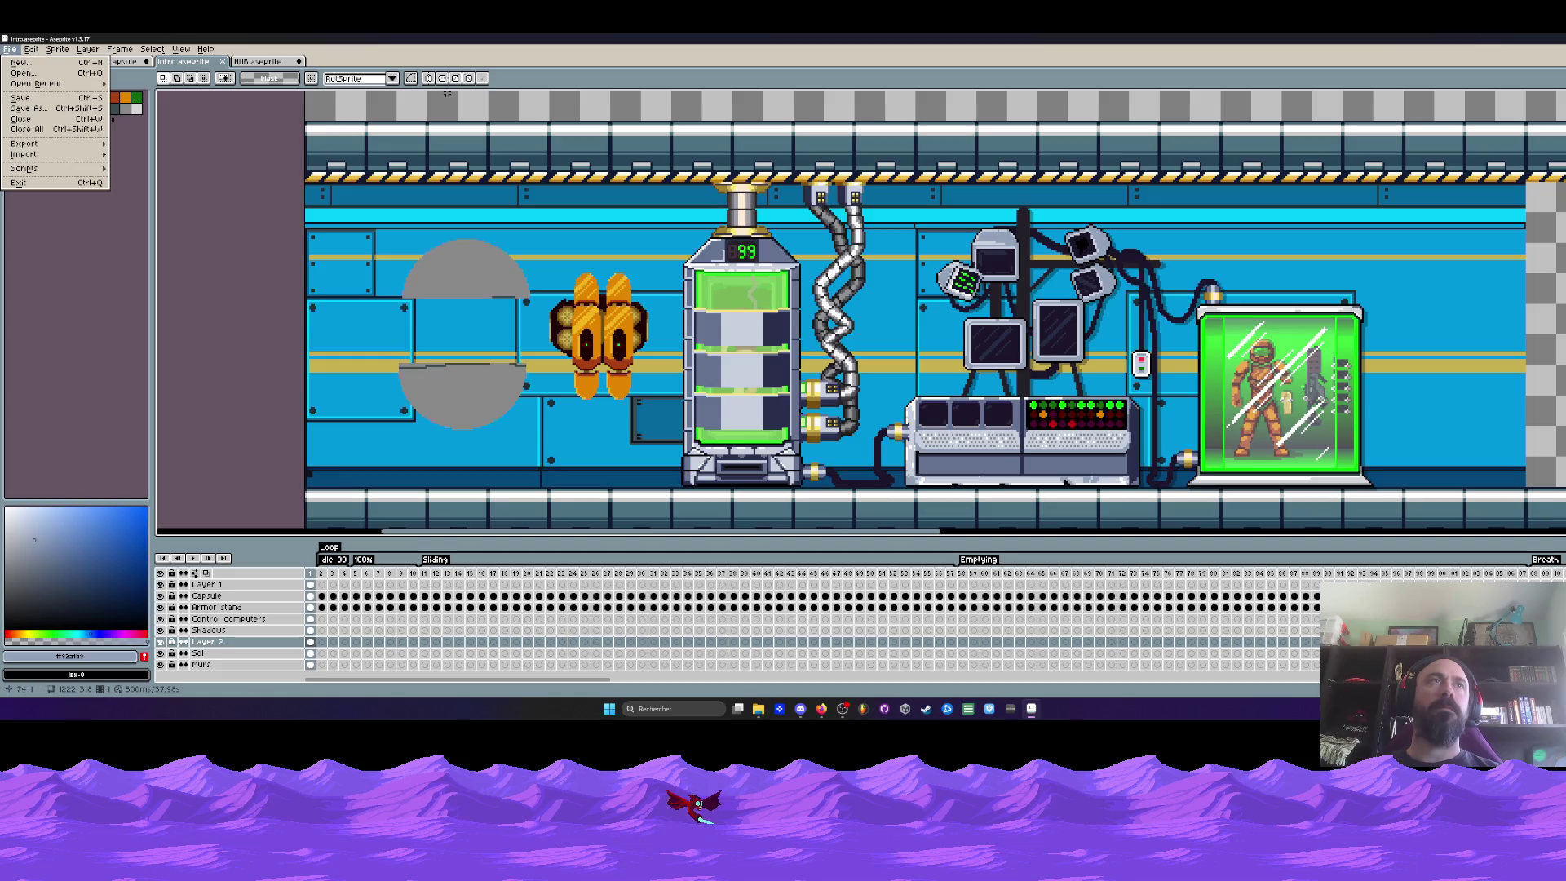
Dismiss the File menu, go up from Modules to HUB and open its Sprite folder
{"action": "key", "text": "Escape"}
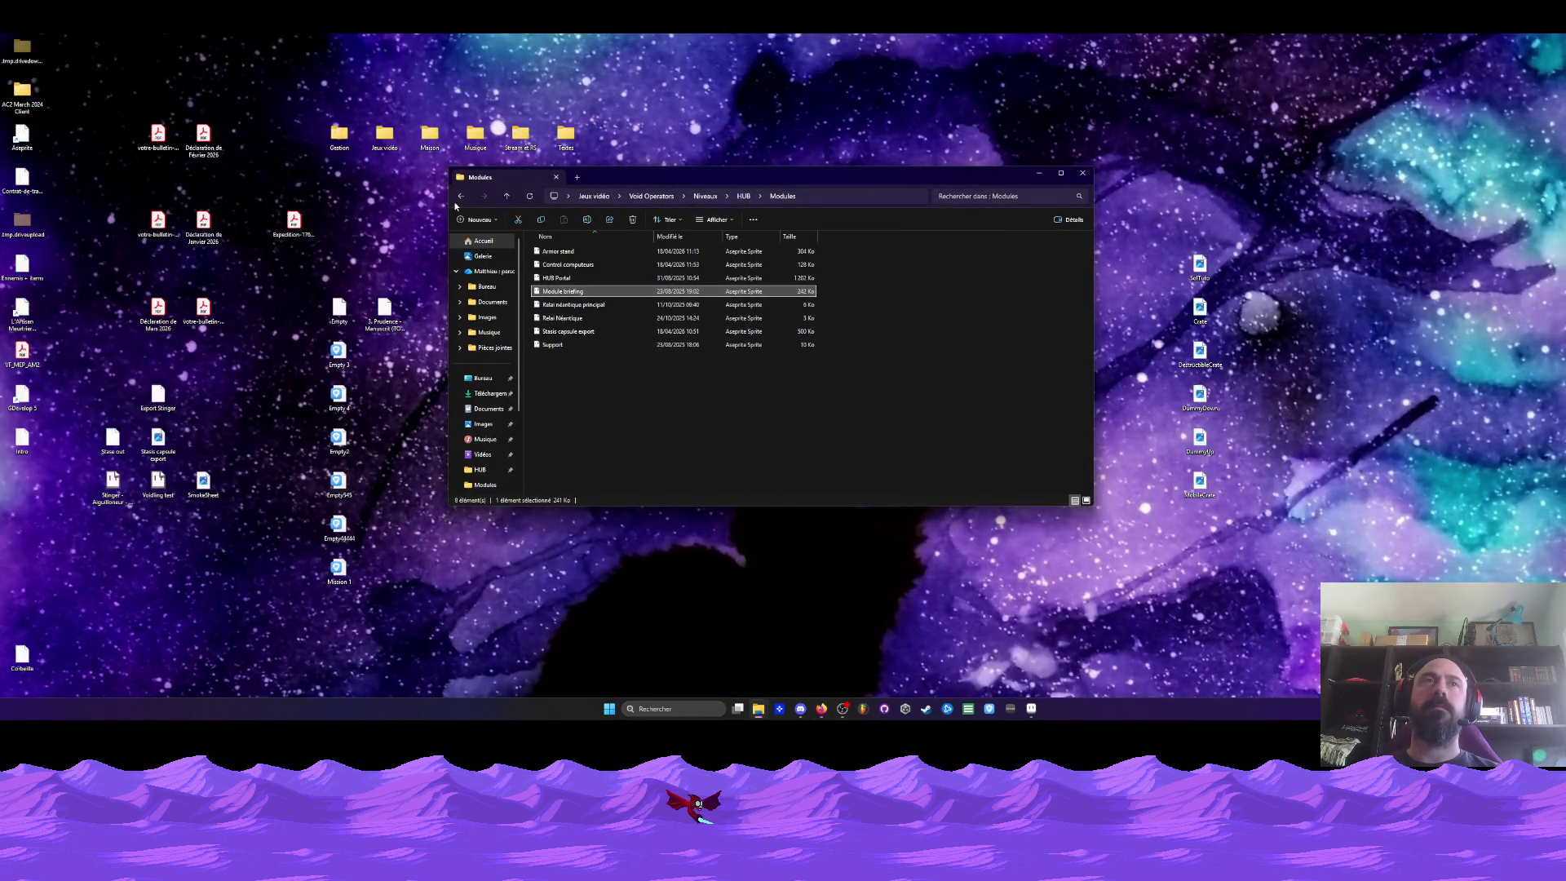
{"action": "left_click", "coordinate": [460, 196]}
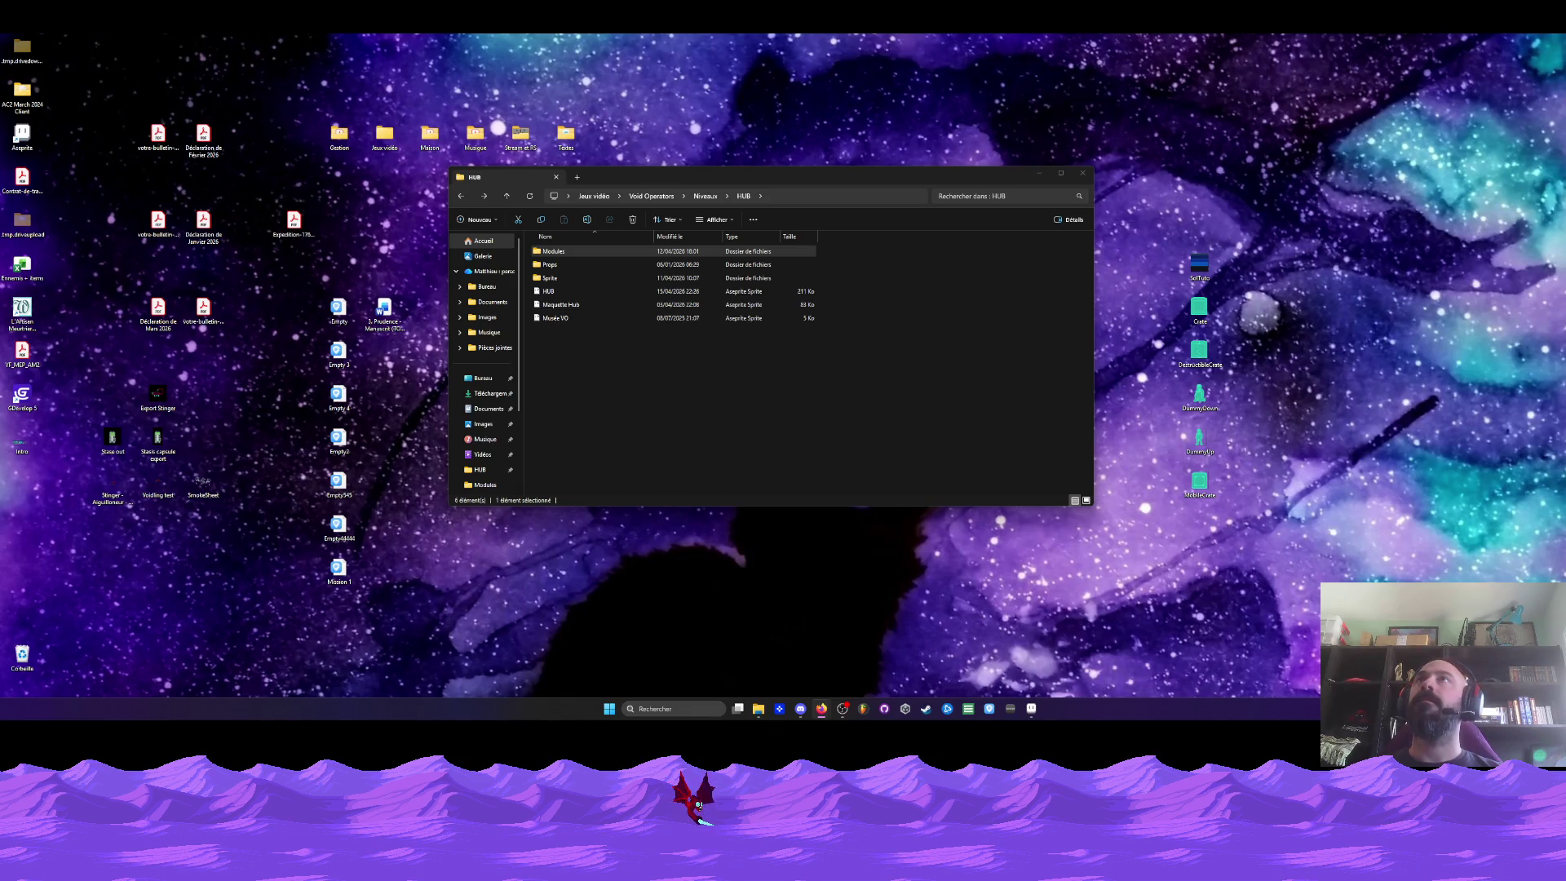
{"action": "left_click", "coordinate": [557, 279]}
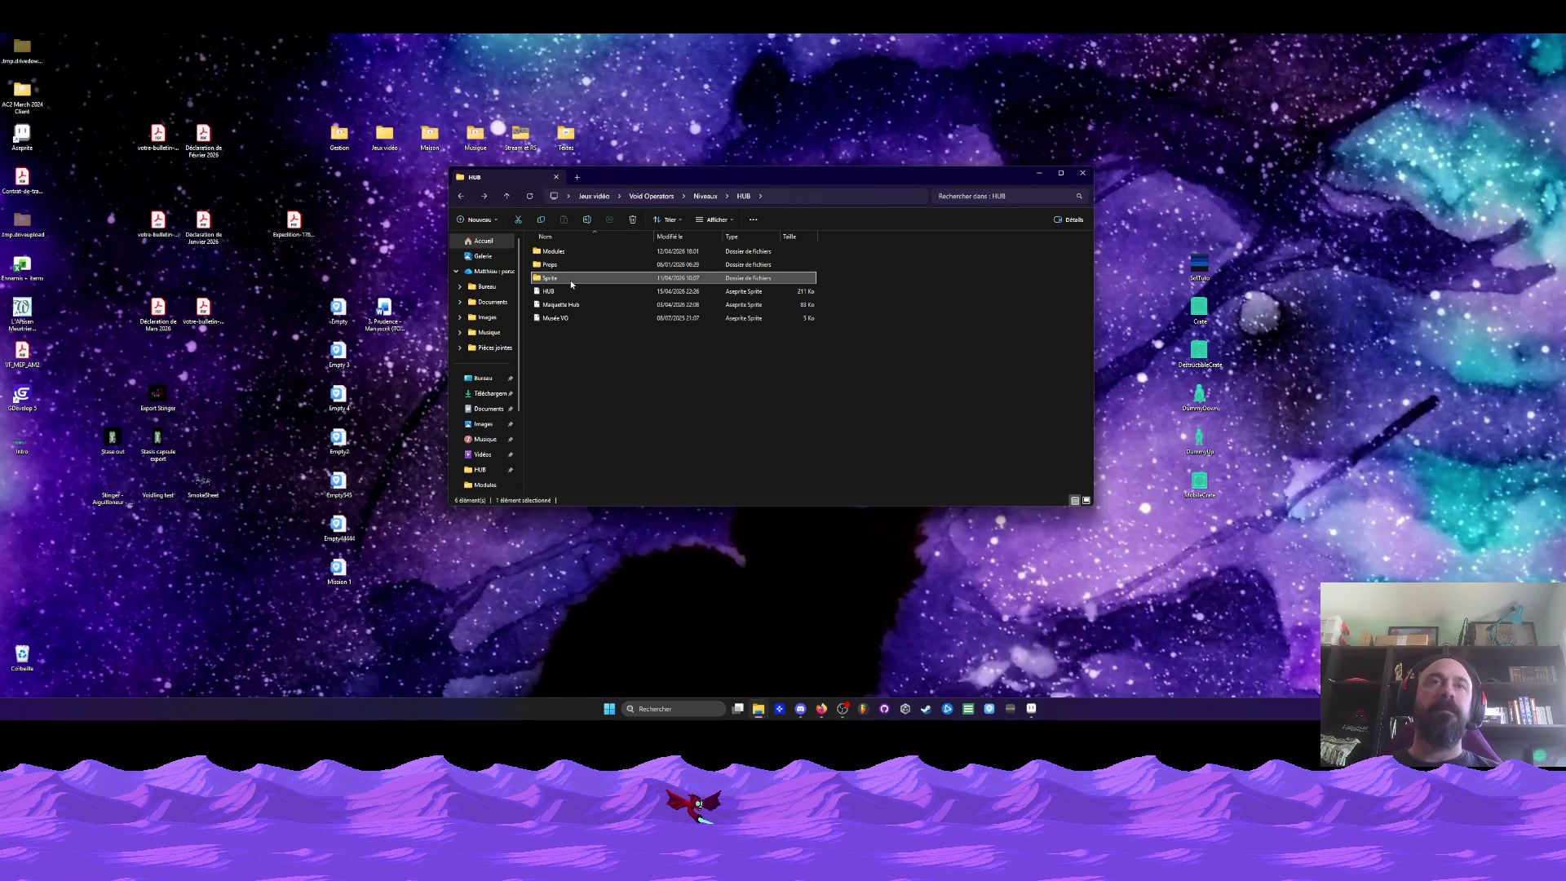
{"action": "double_click", "coordinate": [562, 284]}
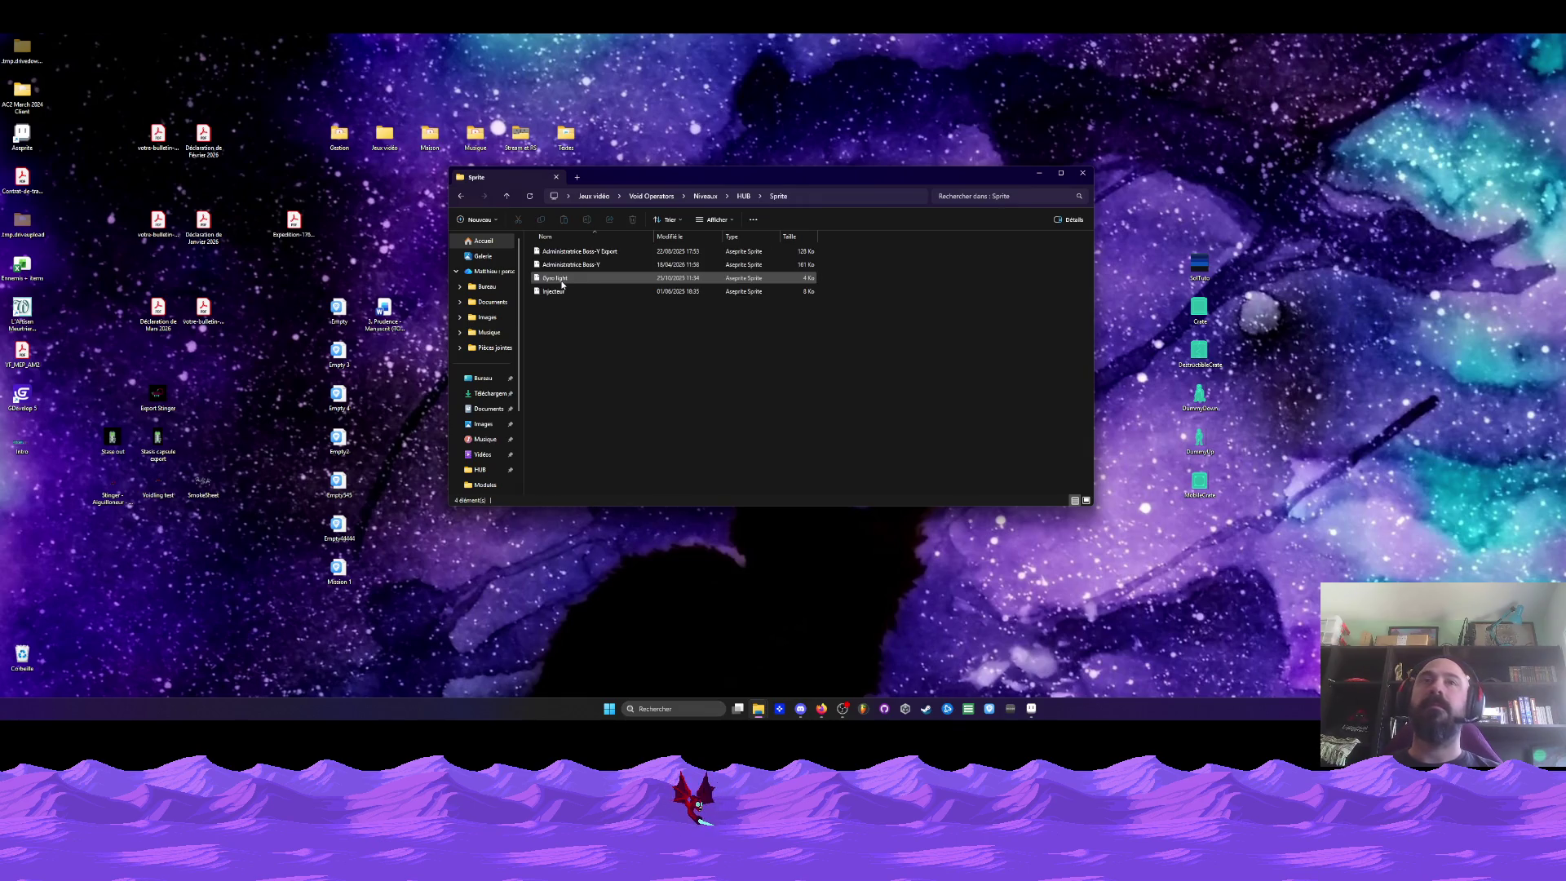
Delete the Administratrice Boss-Y Export file and open the Administratrice Boss sprite in Aseprite
{"action": "left_click", "coordinate": [590, 252]}
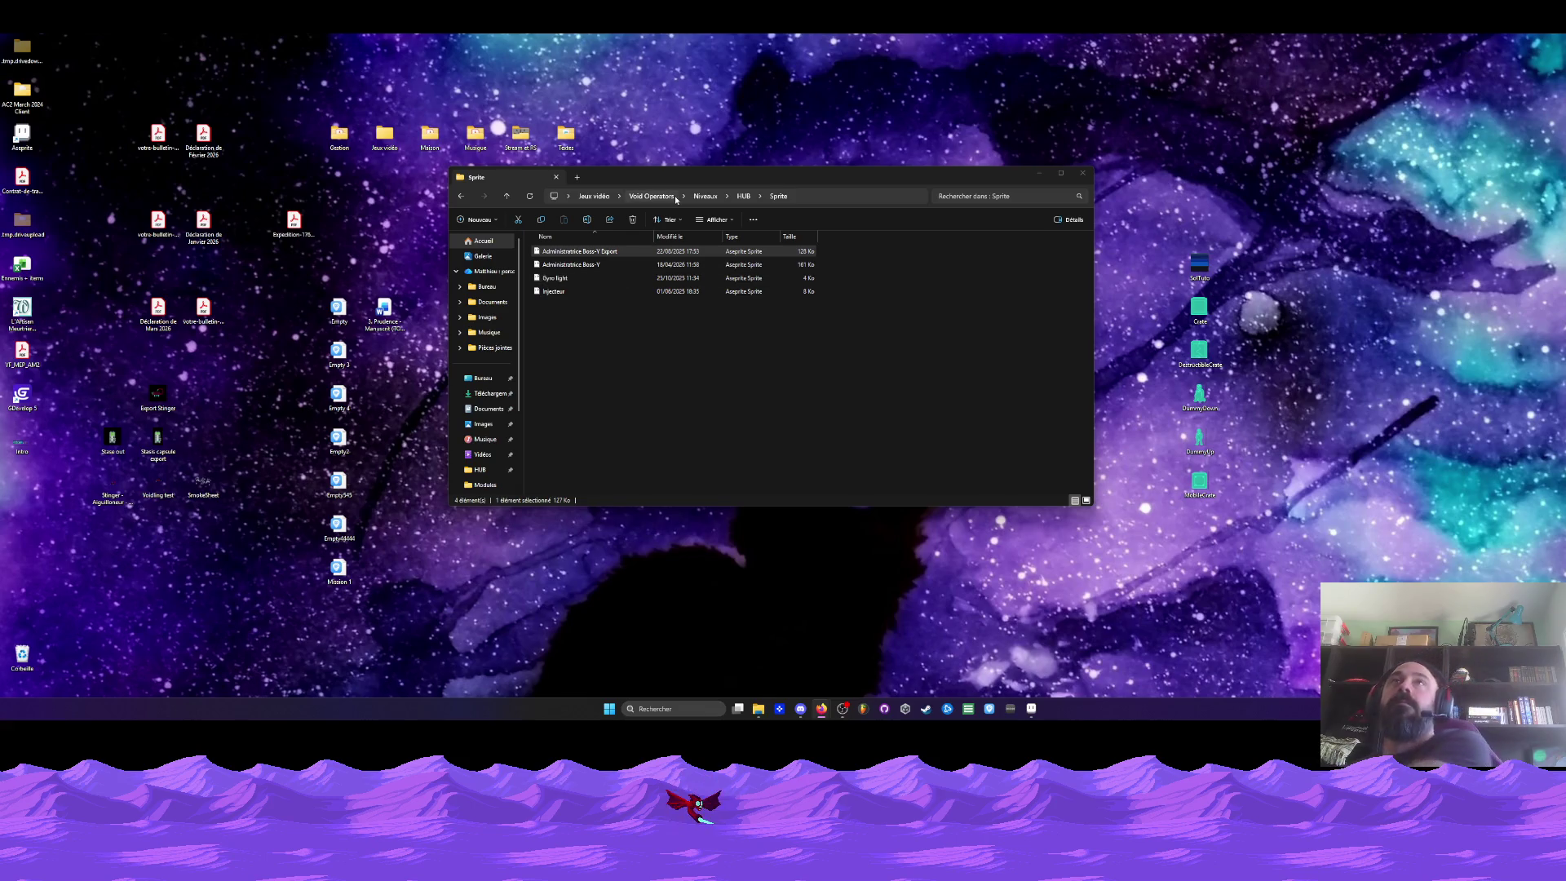
{"action": "key", "text": "super+d"}
{"action": "key", "text": "super+d"}
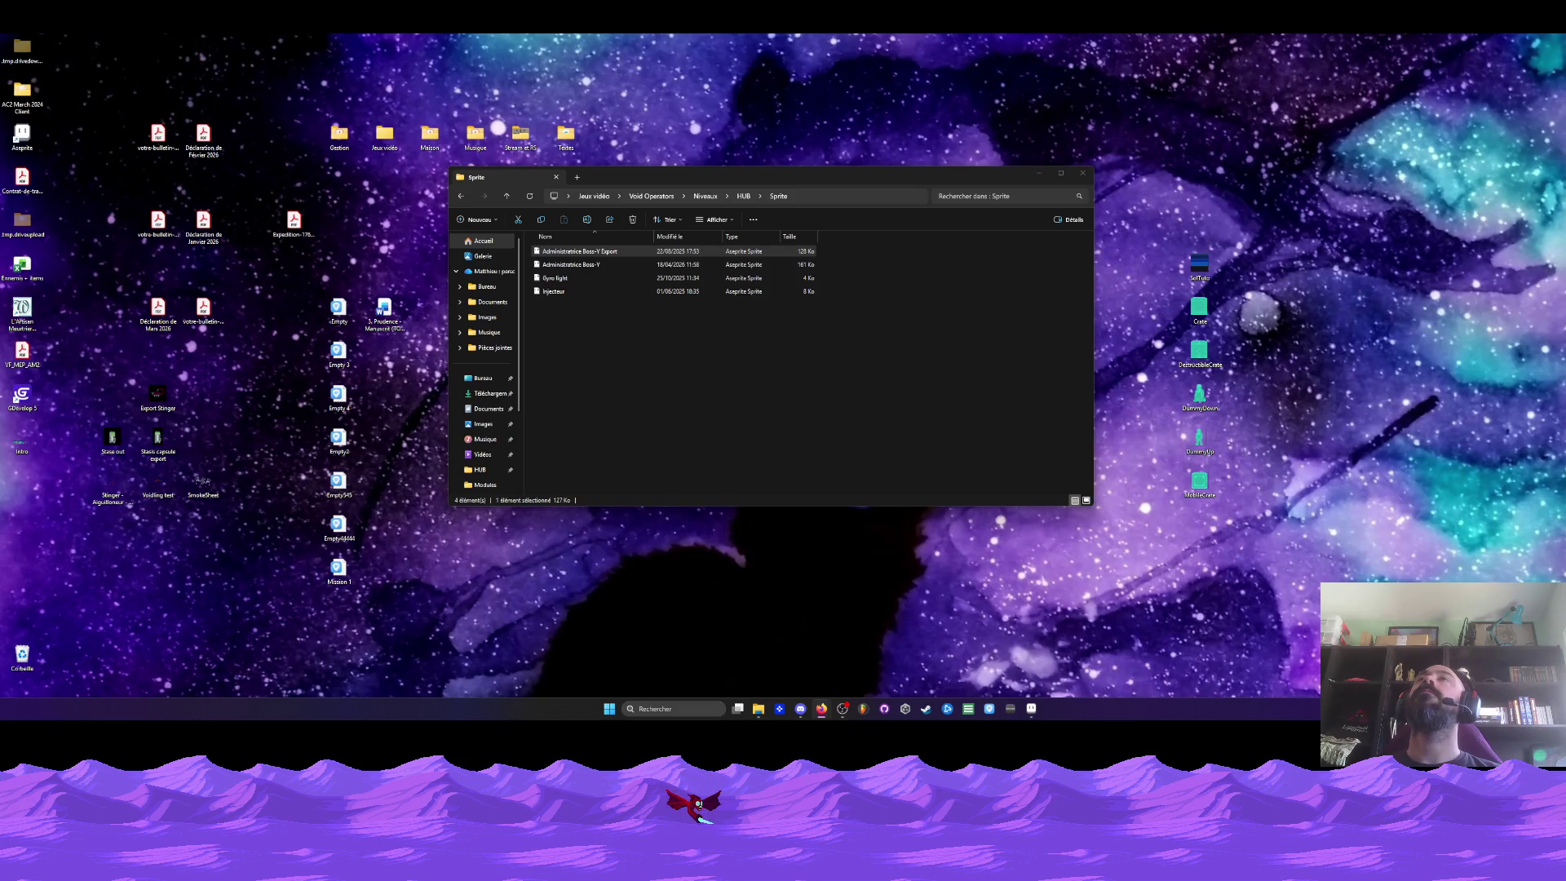
{"action": "left_click", "coordinate": [575, 278]}
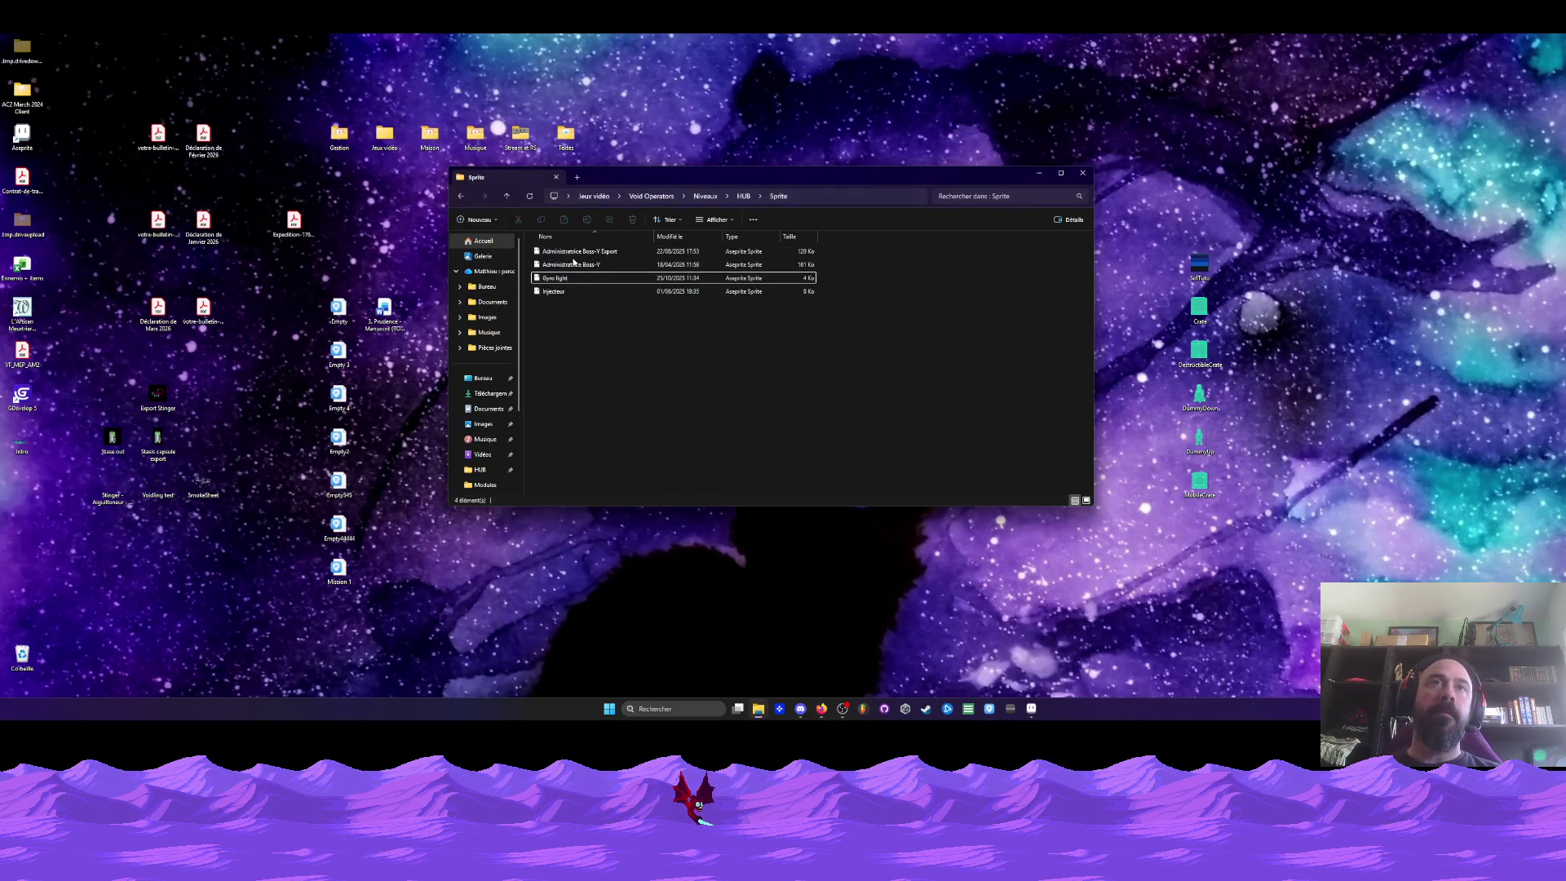
{"action": "left_click", "coordinate": [570, 252]}
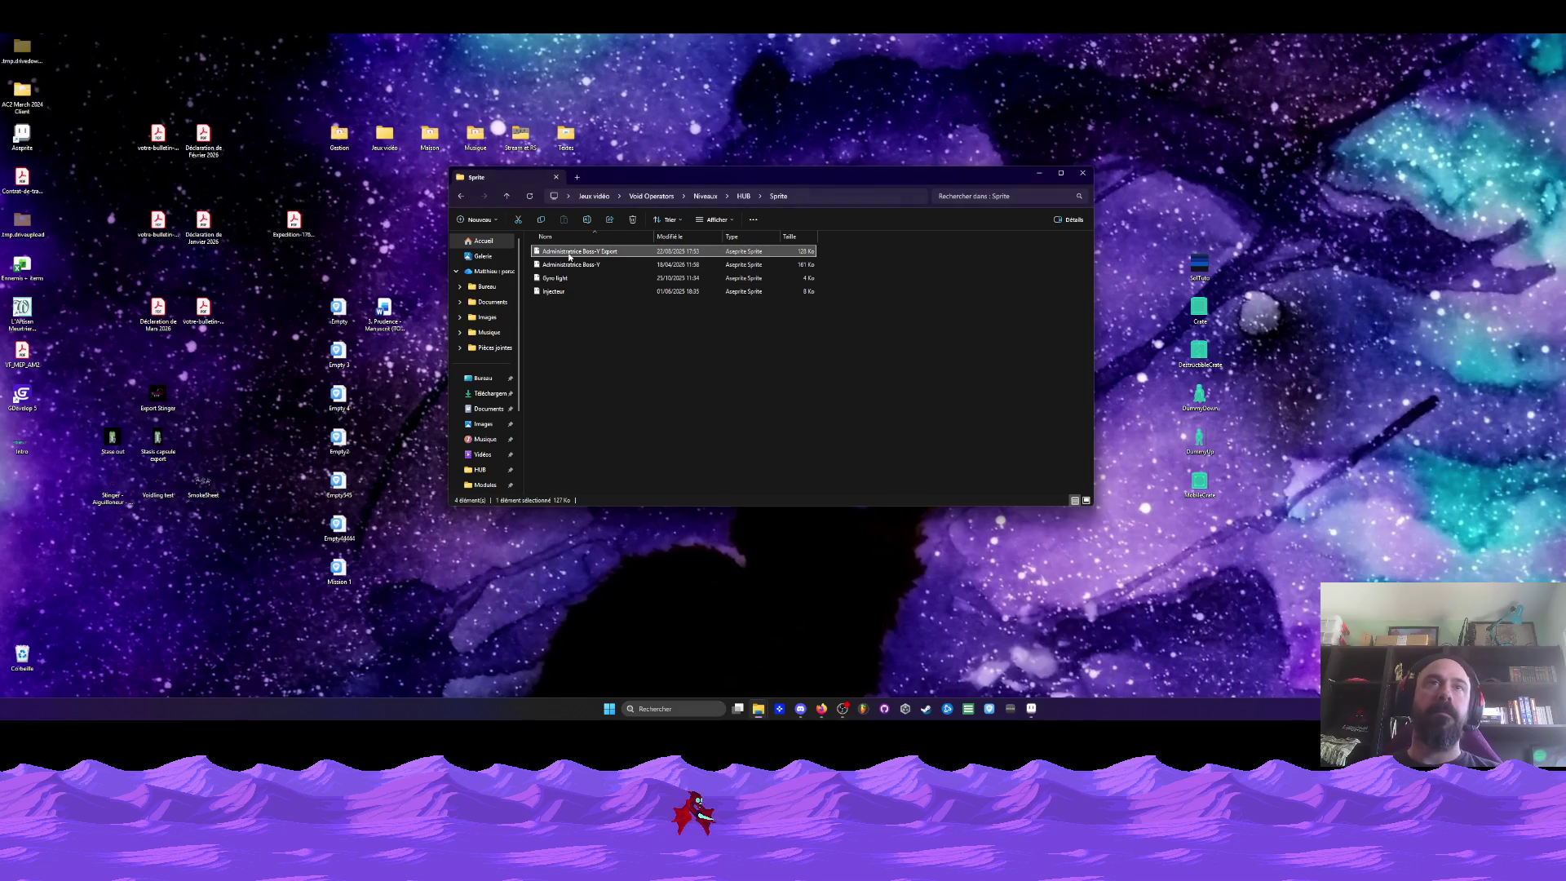
{"action": "key", "text": "Delete"}
{"action": "key", "text": "Return"}
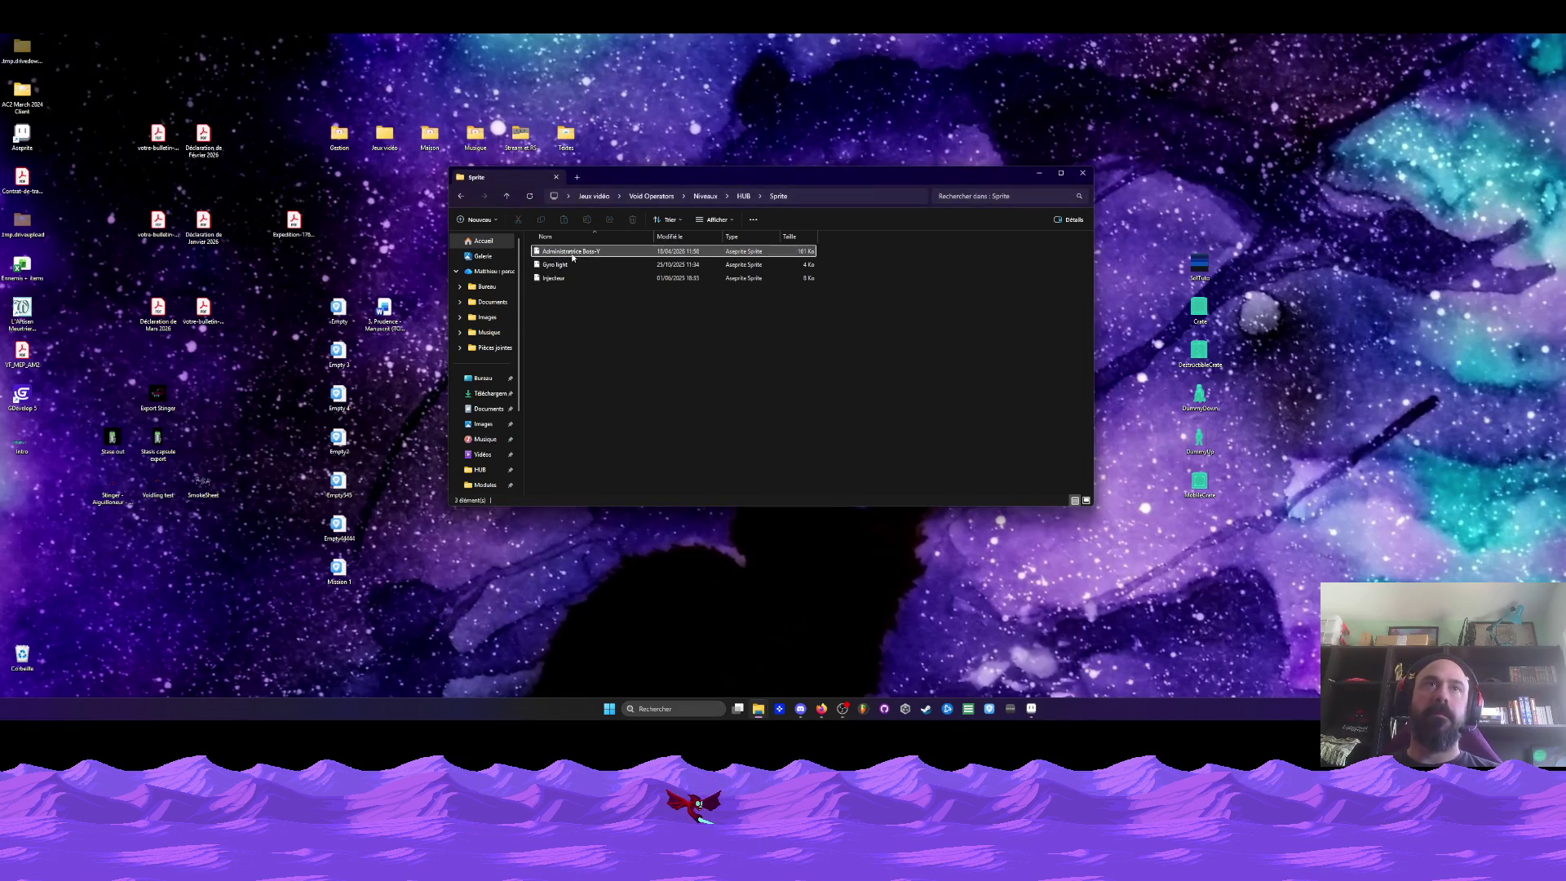
{"action": "double_click", "coordinate": [571, 252]}
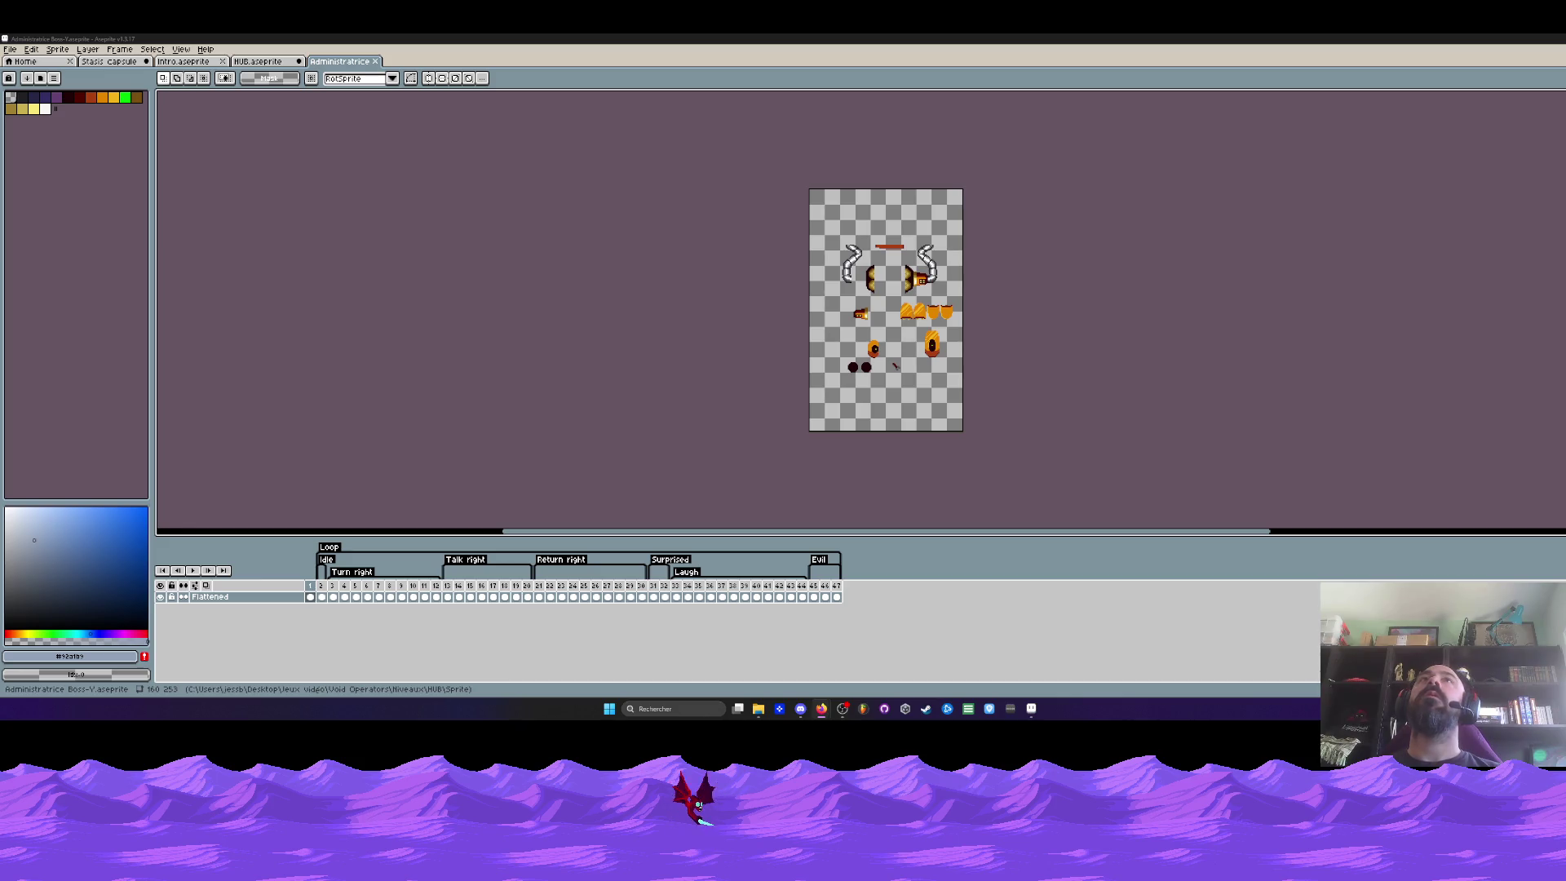
Check the HUB and intro sprite tabs, then return to the Administratrice Boss sheet
{"action": "left_click", "coordinate": [257, 60]}
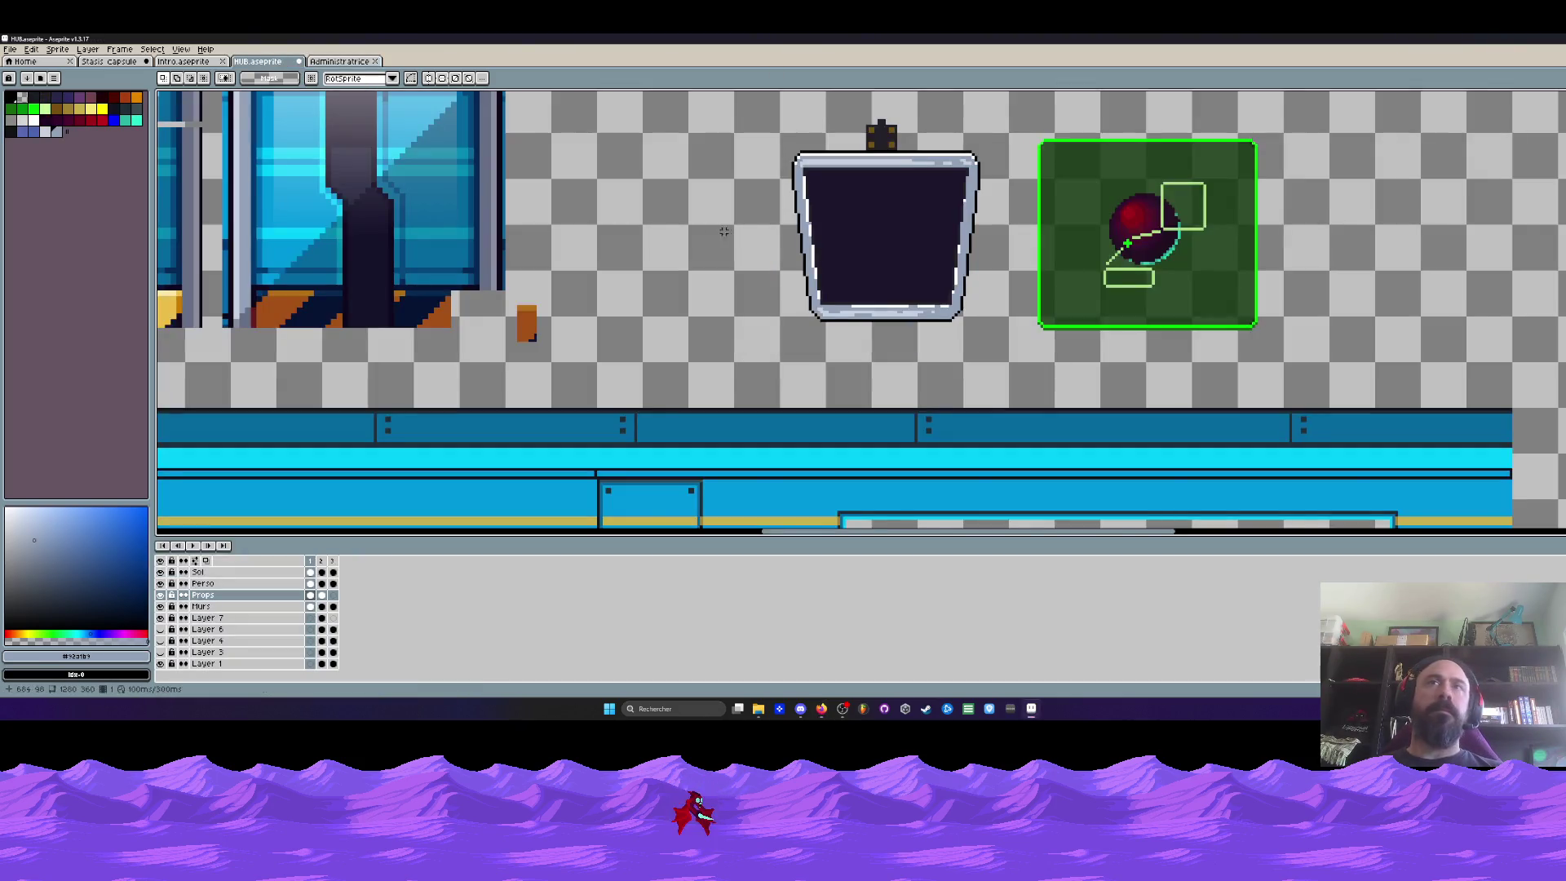
{"action": "scroll", "coordinate": [749, 235], "scroll_direction": "down", "scroll_amount": 3}
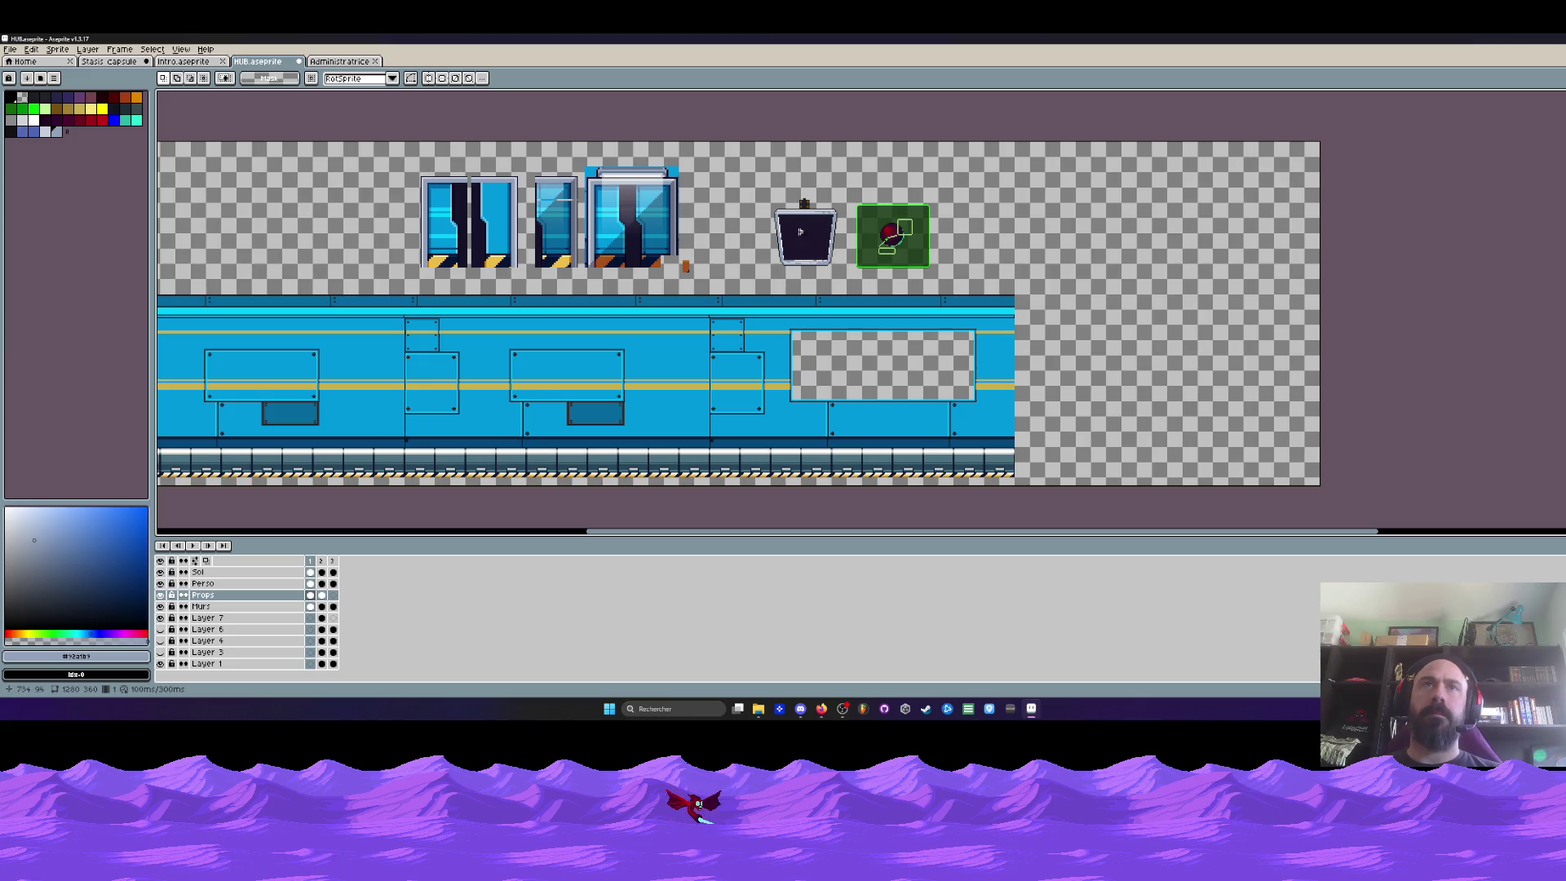
{"action": "left_click", "coordinate": [181, 60]}
{"action": "scroll", "coordinate": [819, 251], "scroll_direction": "down", "scroll_amount": 3}
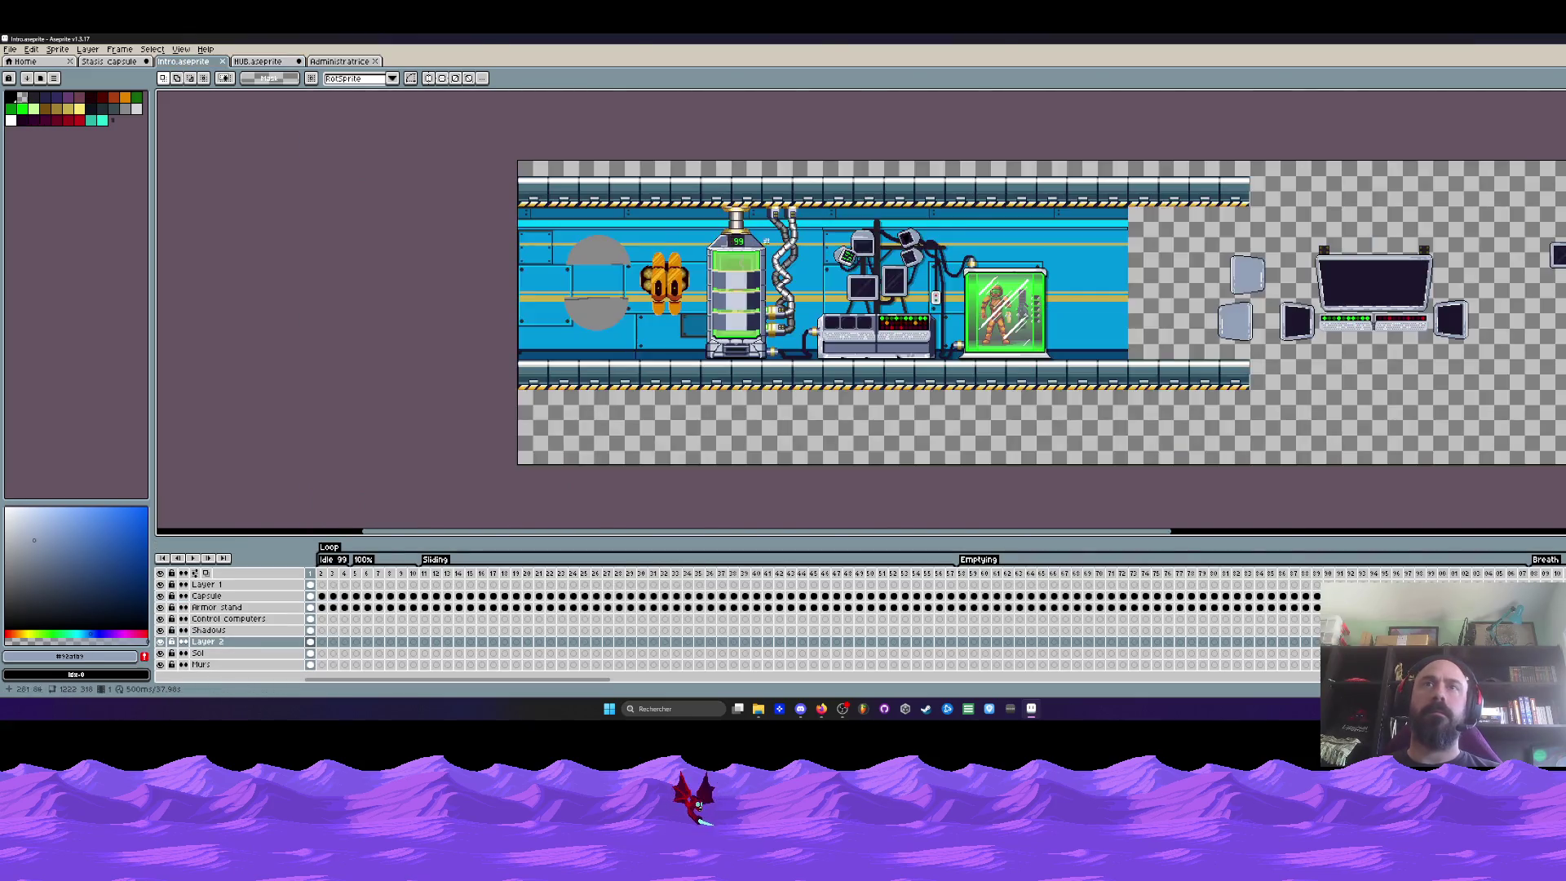
{"action": "scroll", "coordinate": [819, 250], "scroll_direction": "up", "scroll_amount": 3}
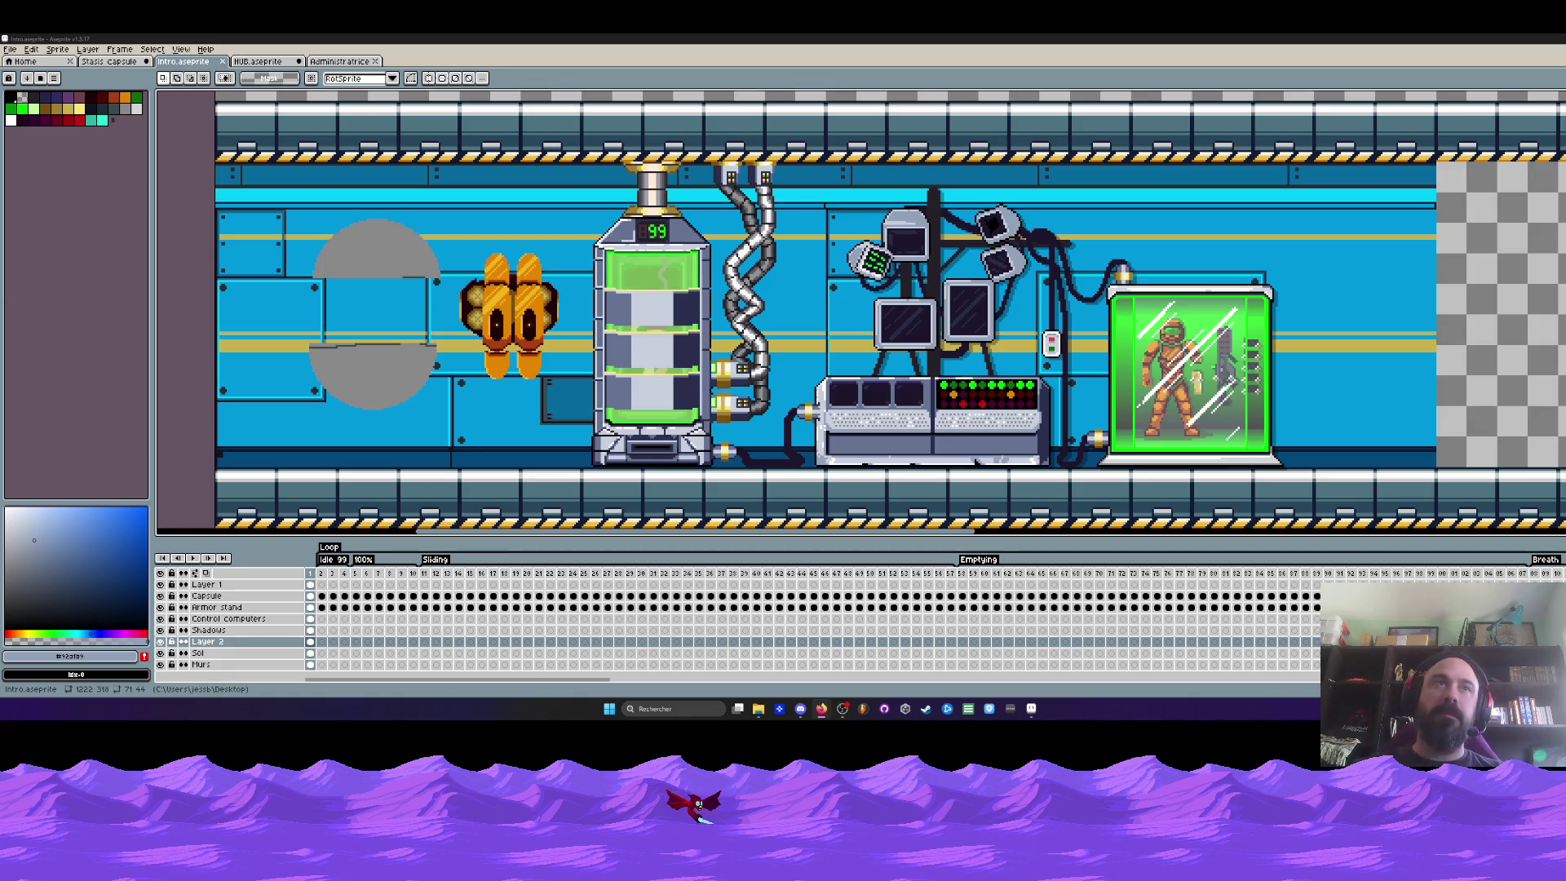
{"action": "left_click", "coordinate": [343, 61]}
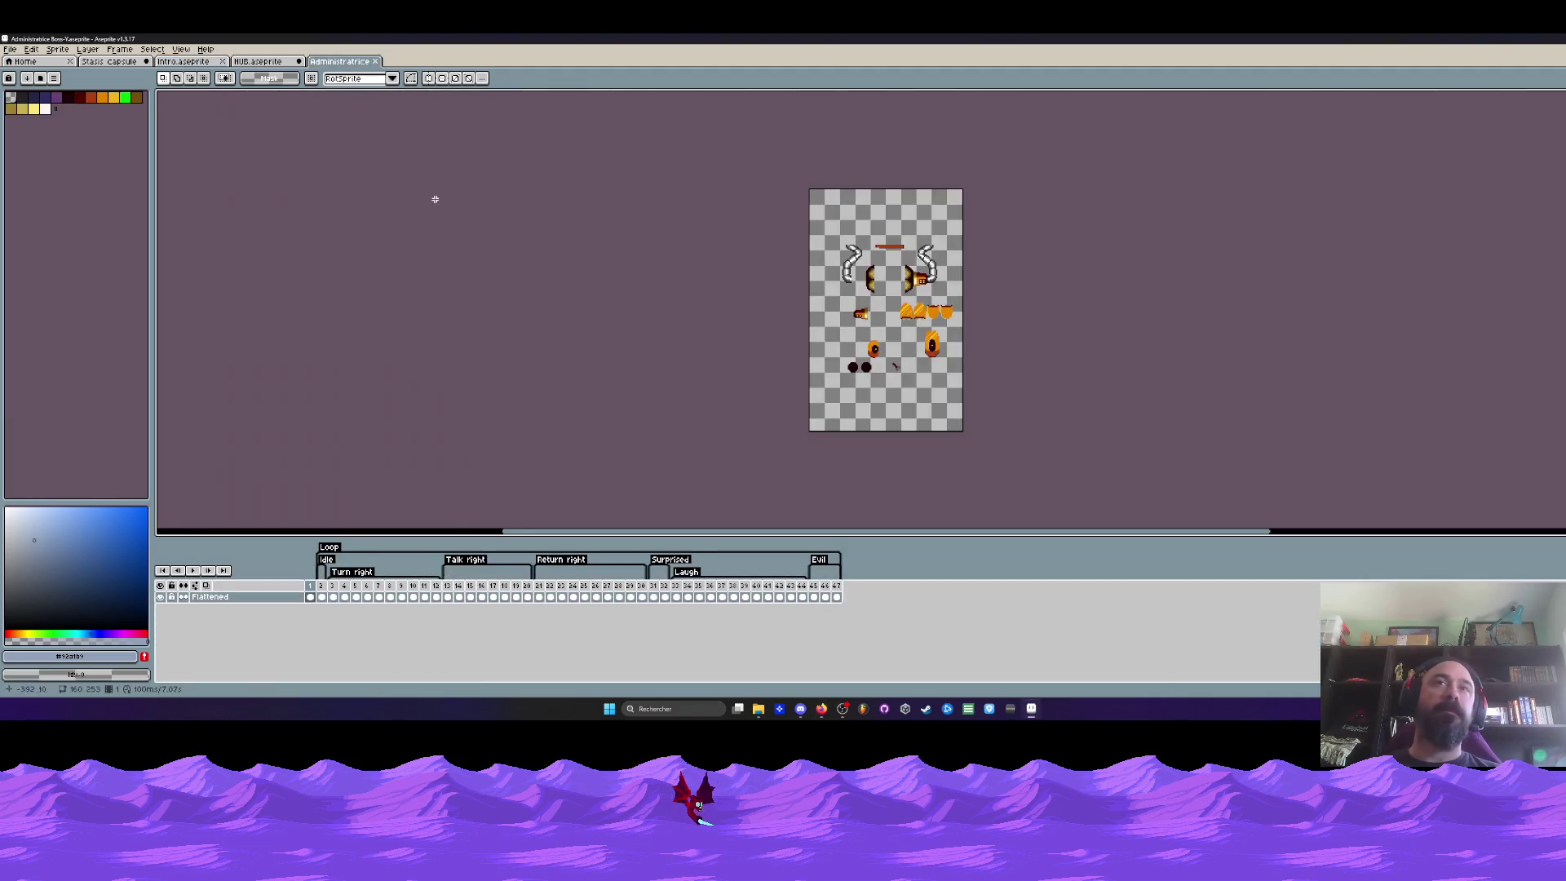
Insert a new frame with Alt+N and select all content in the first frame
{"action": "key", "text": "alt+n"}
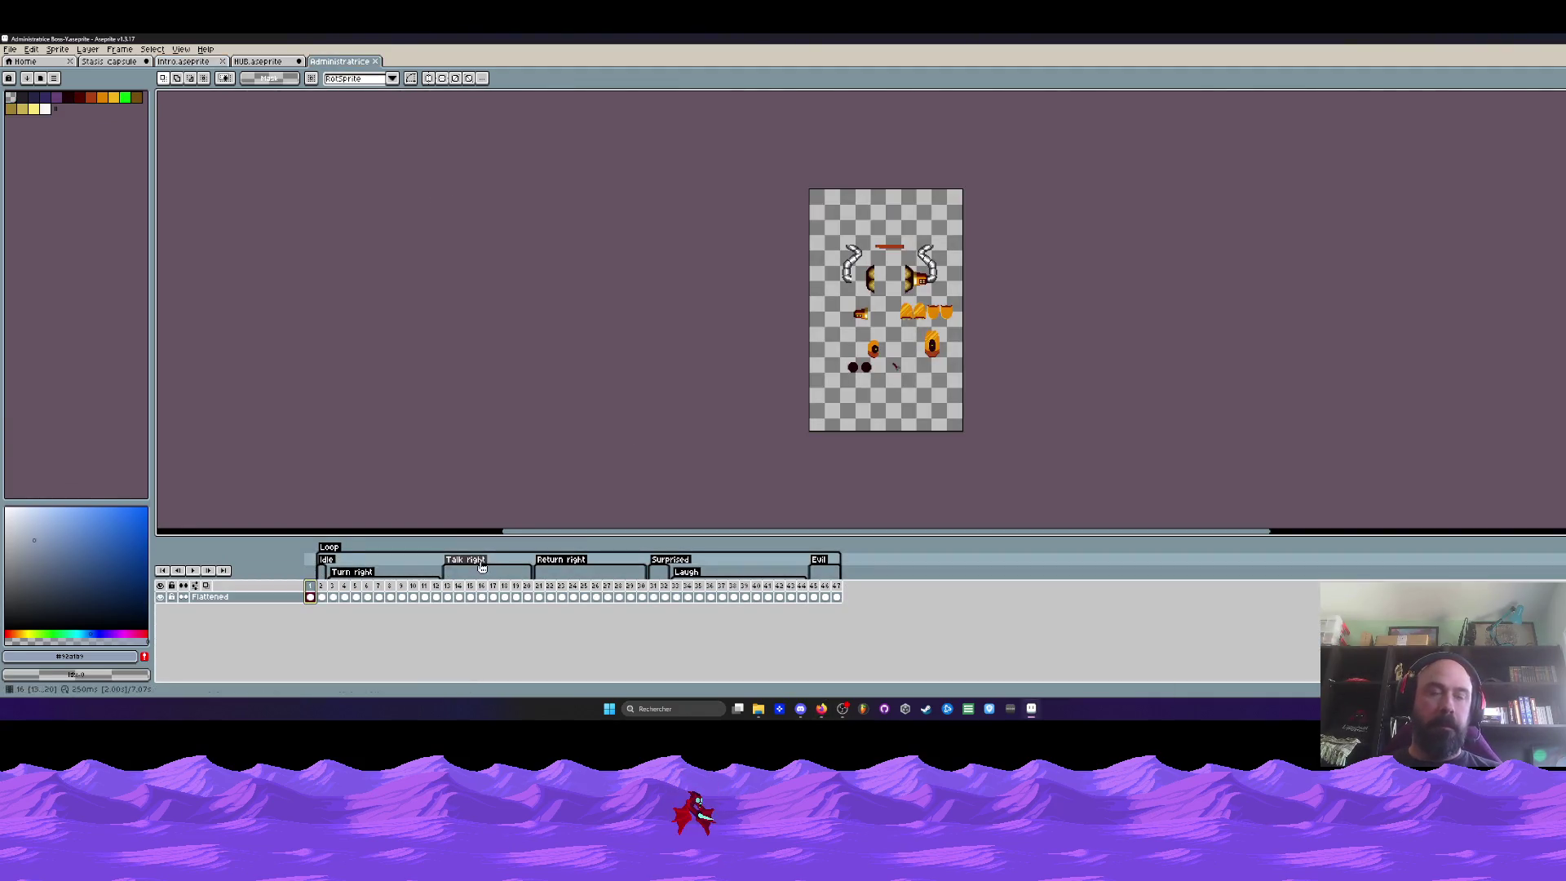
{"action": "scroll", "coordinate": [879, 289], "scroll_direction": "up", "scroll_amount": 1}
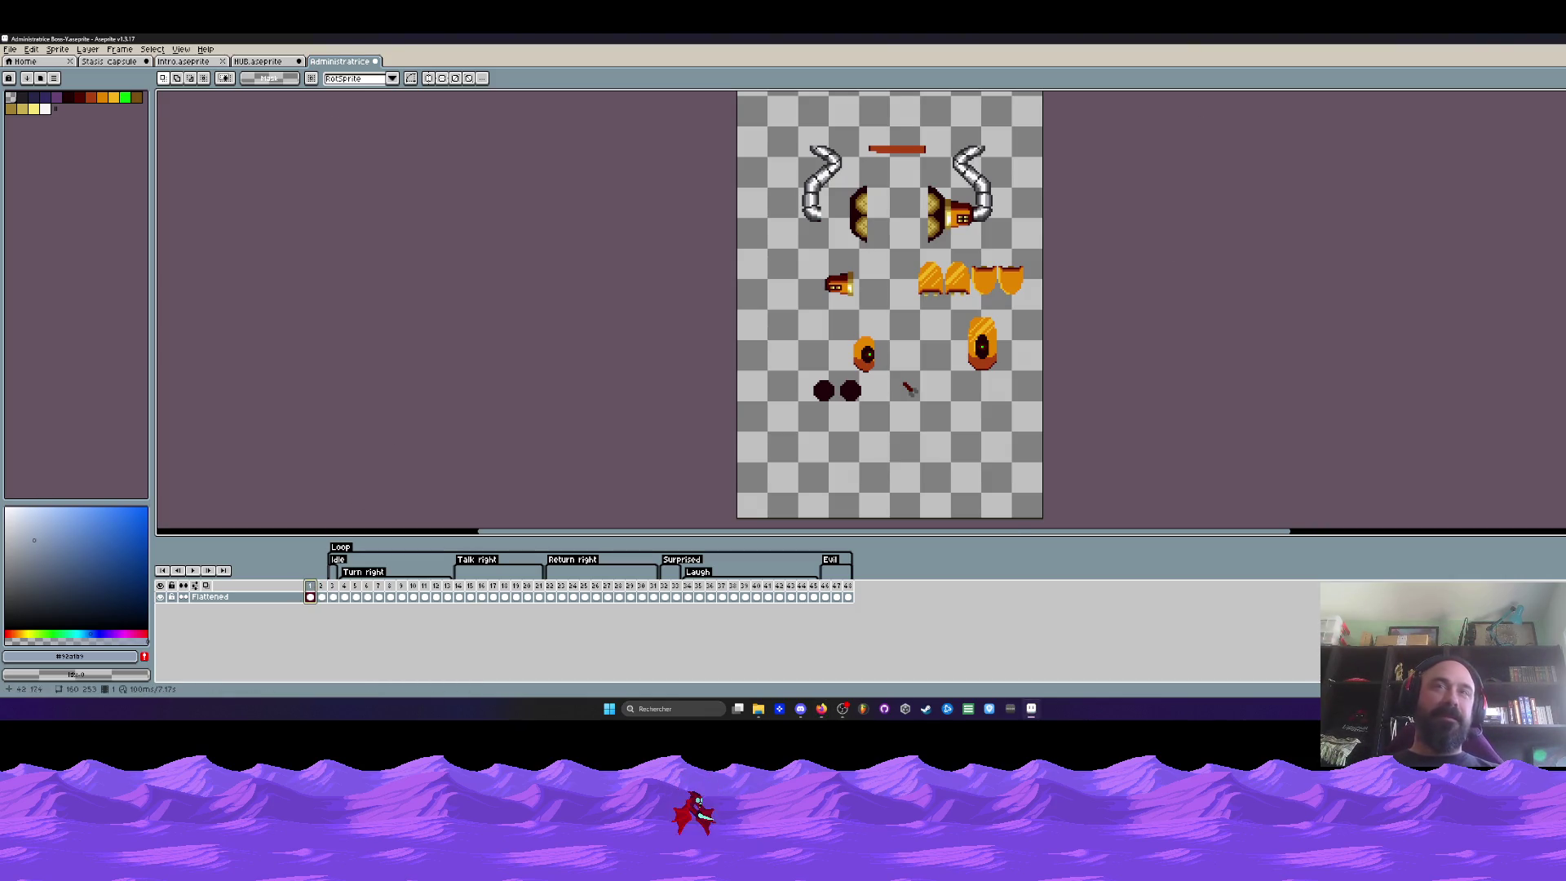
{"action": "scroll", "coordinate": [848, 332], "scroll_direction": "down", "scroll_amount": 2}
{"action": "key", "text": "ctrl+a"}
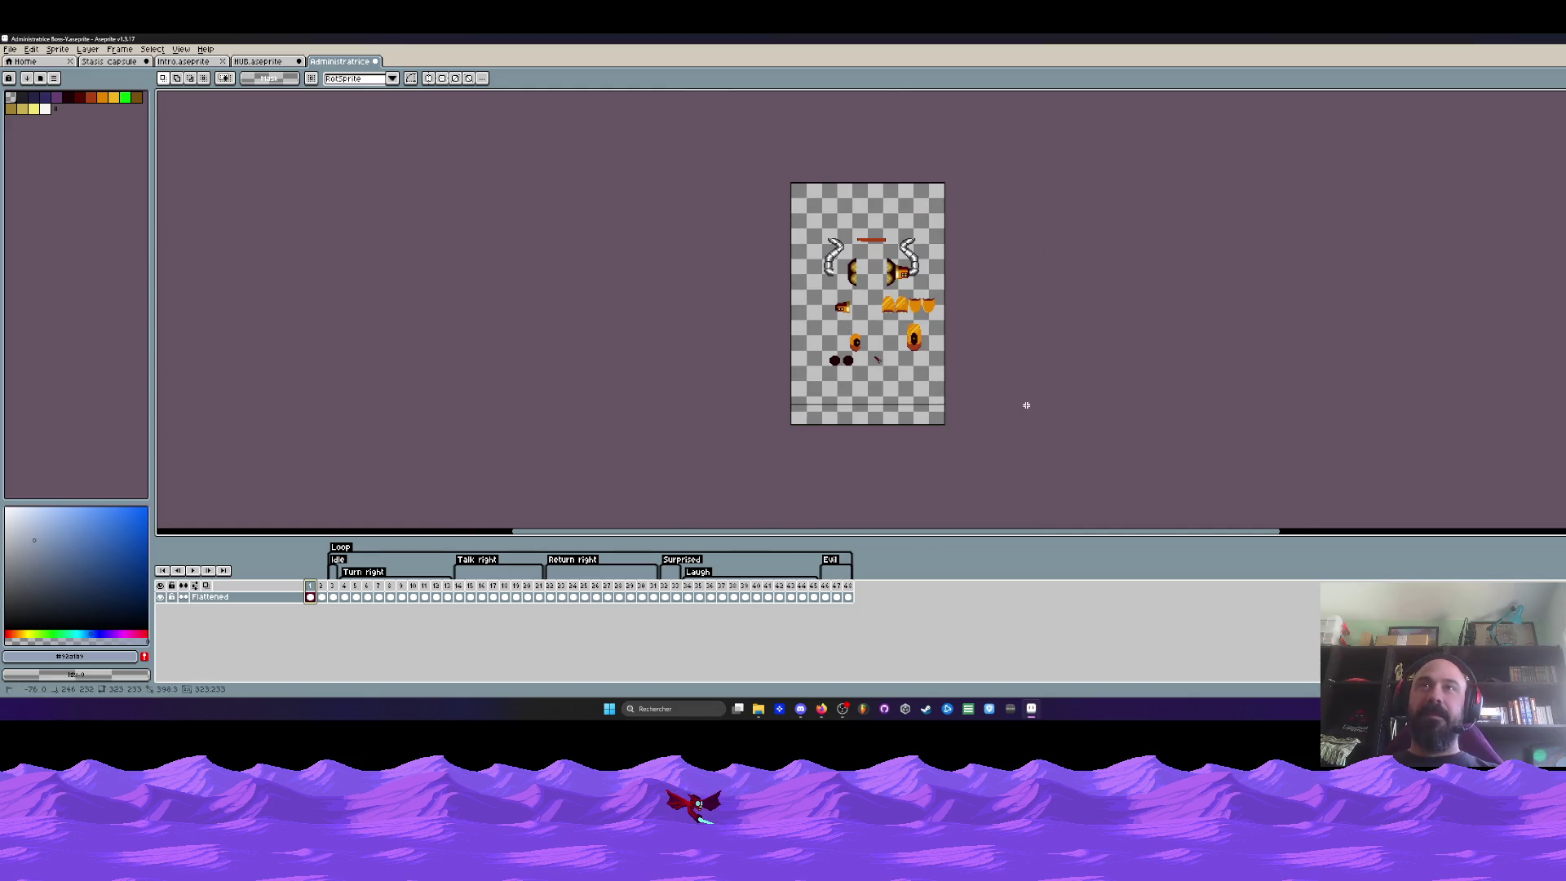
Clear frame 1, marquee one corridor floor section on the HUB's Sol layer, and return to the boss sprite
{"action": "key", "text": "Delete"}
{"action": "scroll", "coordinate": [894, 307], "scroll_direction": "up", "scroll_amount": 2}
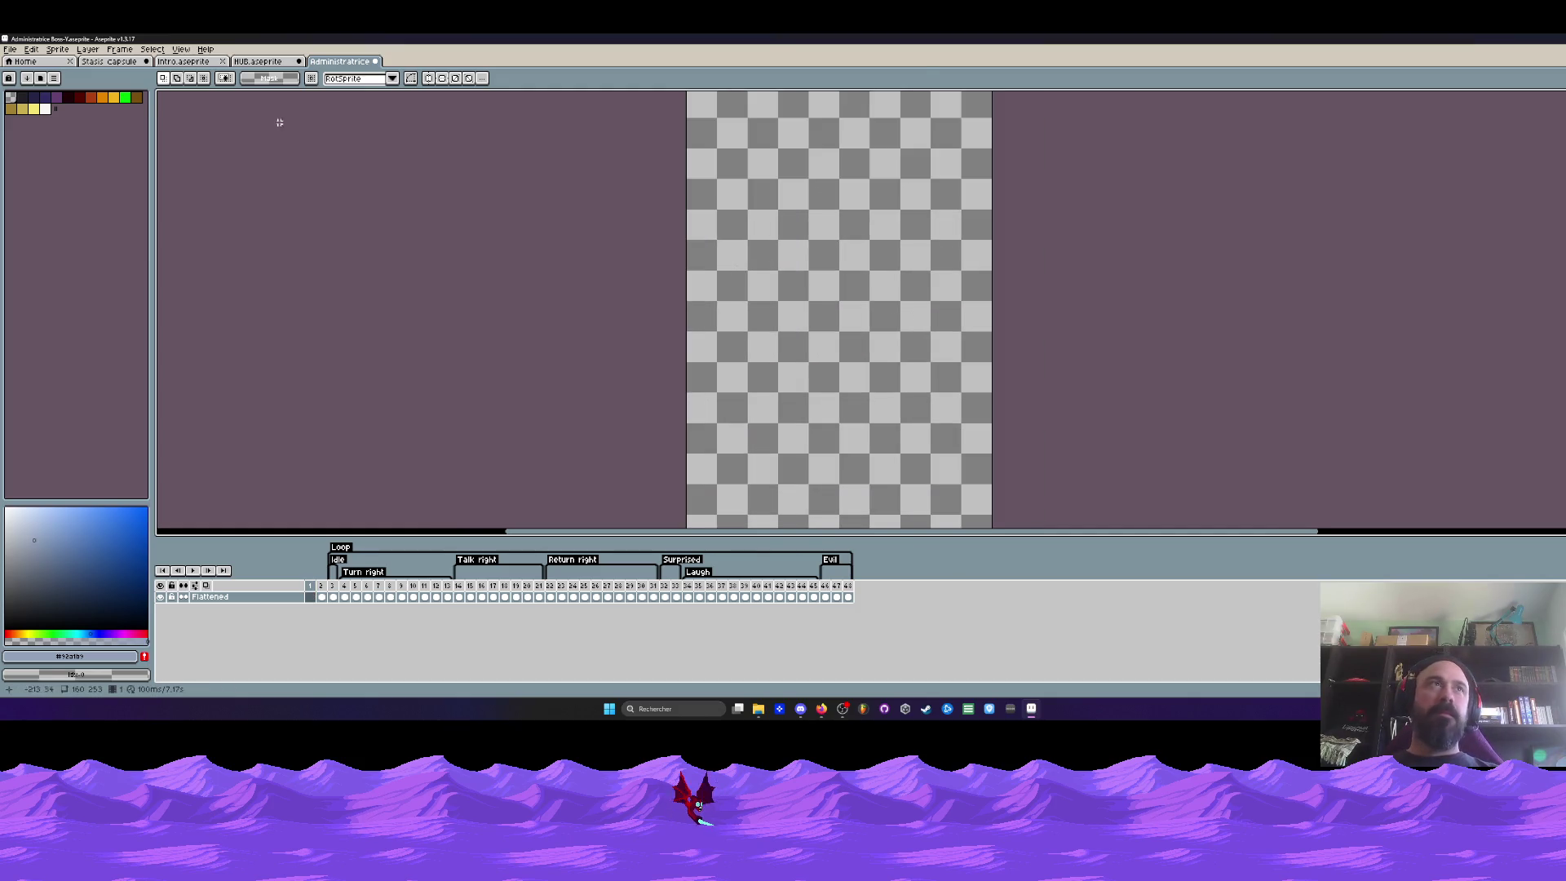
{"action": "left_click", "coordinate": [260, 61]}
{"action": "scroll", "coordinate": [322, 273], "scroll_direction": "down", "scroll_amount": 2}
{"action": "scroll", "coordinate": [323, 272], "scroll_direction": "up", "scroll_amount": 1}
{"action": "scroll", "coordinate": [368, 259], "scroll_direction": "up", "scroll_amount": 1}
{"action": "scroll", "coordinate": [394, 253], "scroll_direction": "up", "scroll_amount": 1}
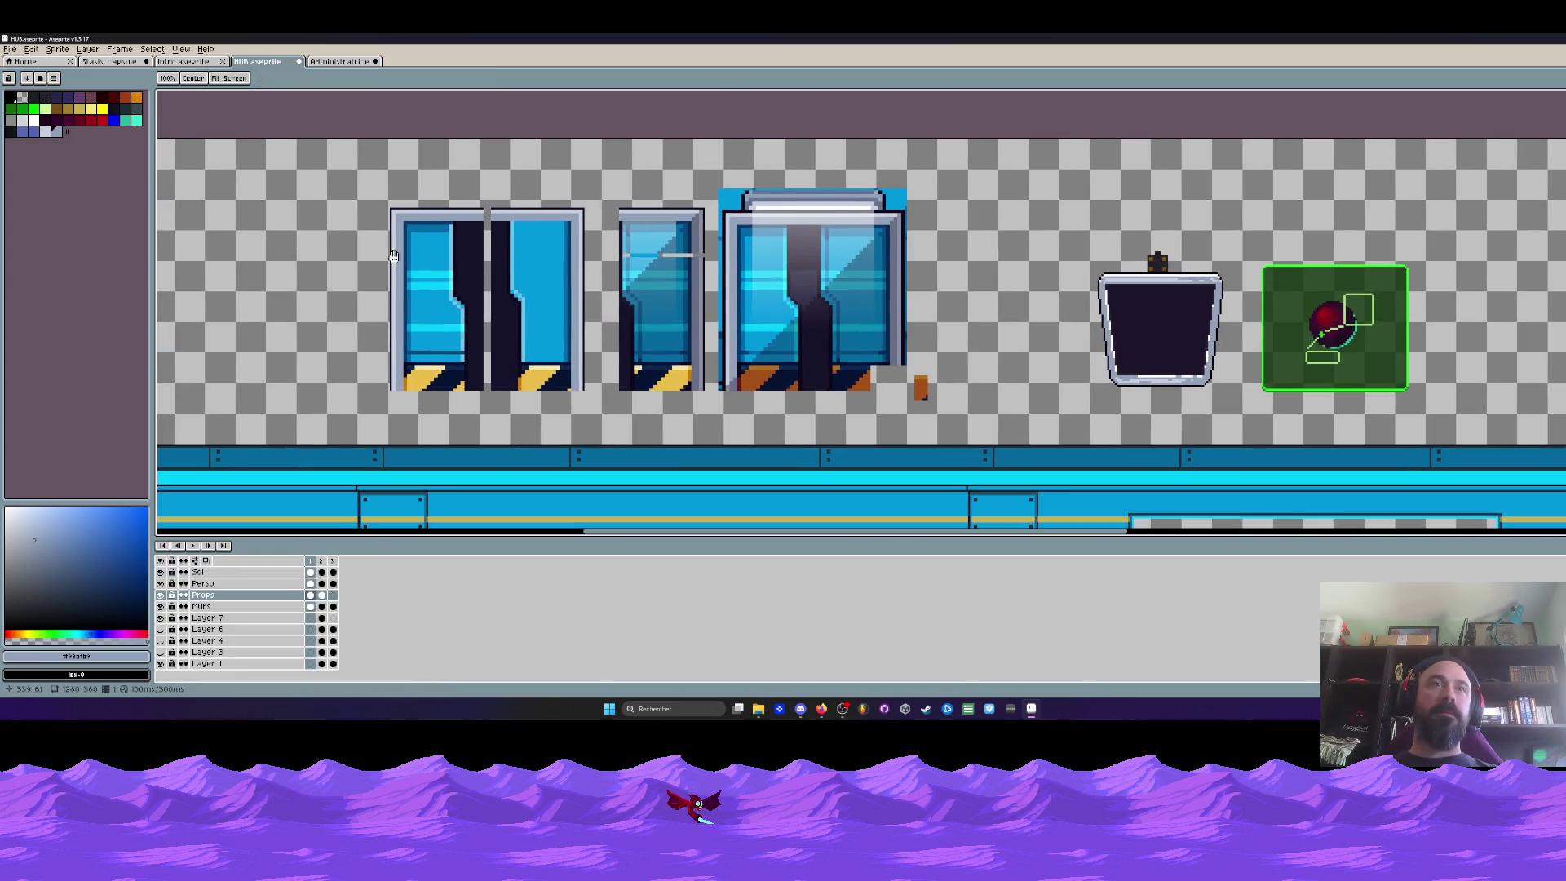
{"action": "scroll", "coordinate": [377, 293], "scroll_direction": "down", "scroll_amount": 2}
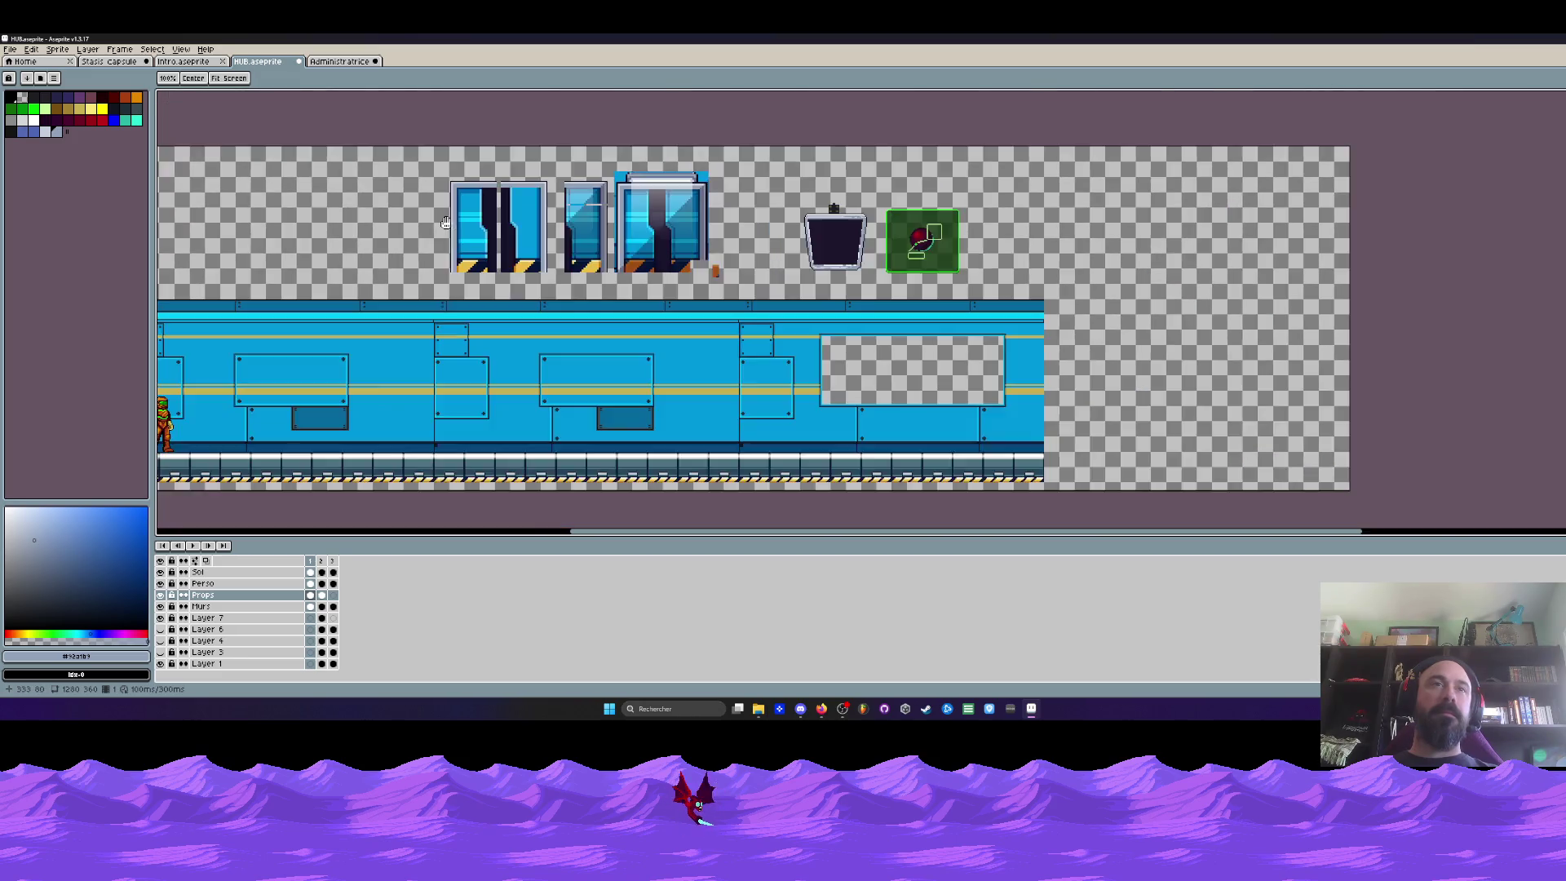
{"action": "scroll", "coordinate": [264, 419], "scroll_direction": "up", "scroll_amount": 3}
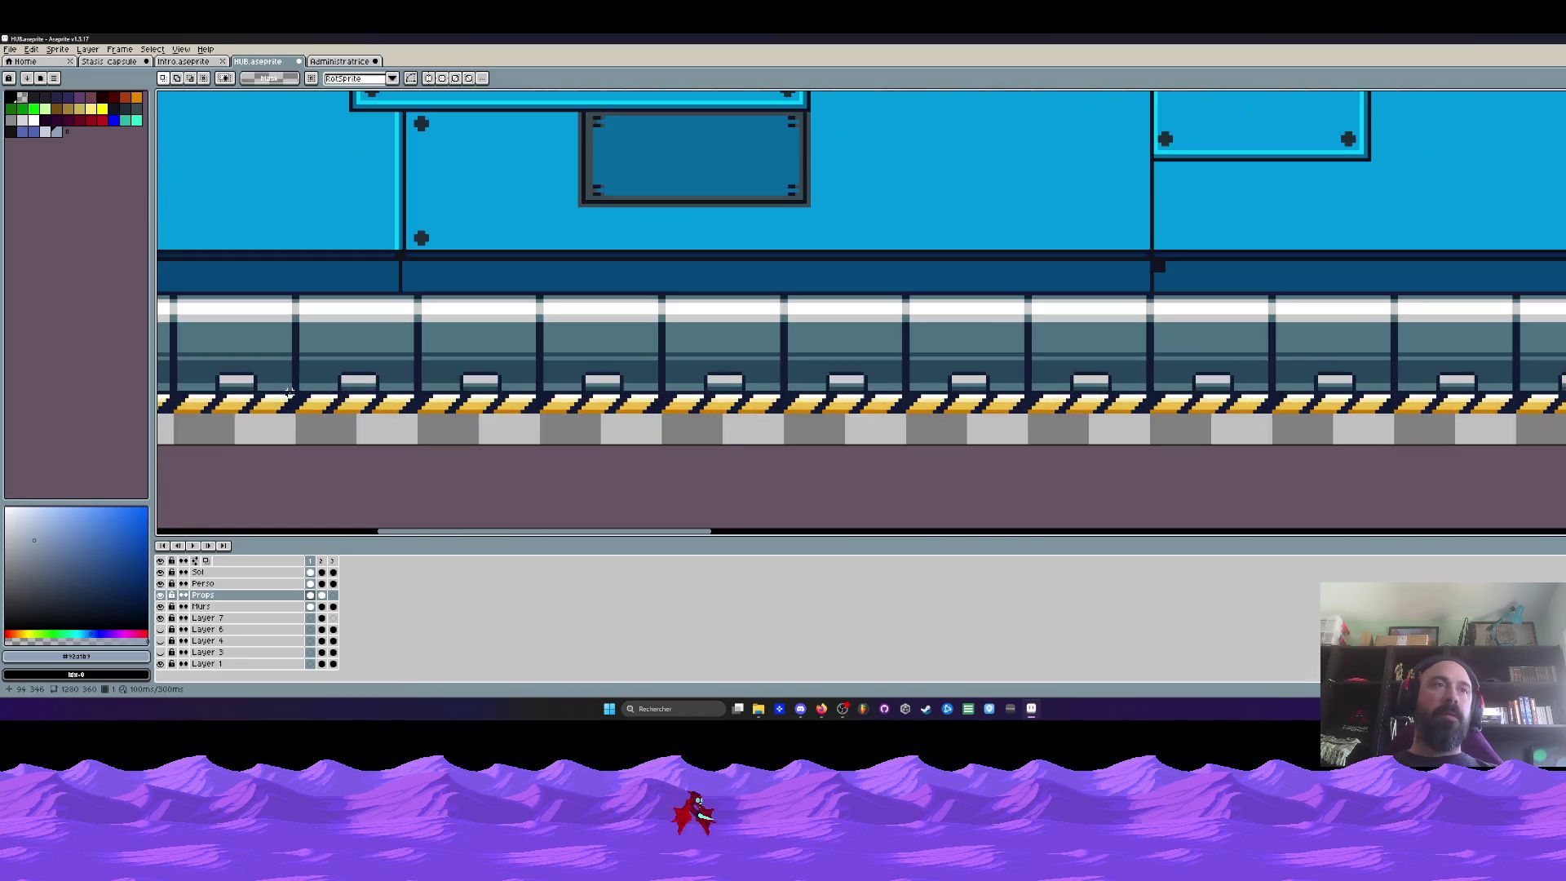
{"action": "left_click", "coordinate": [202, 571]}
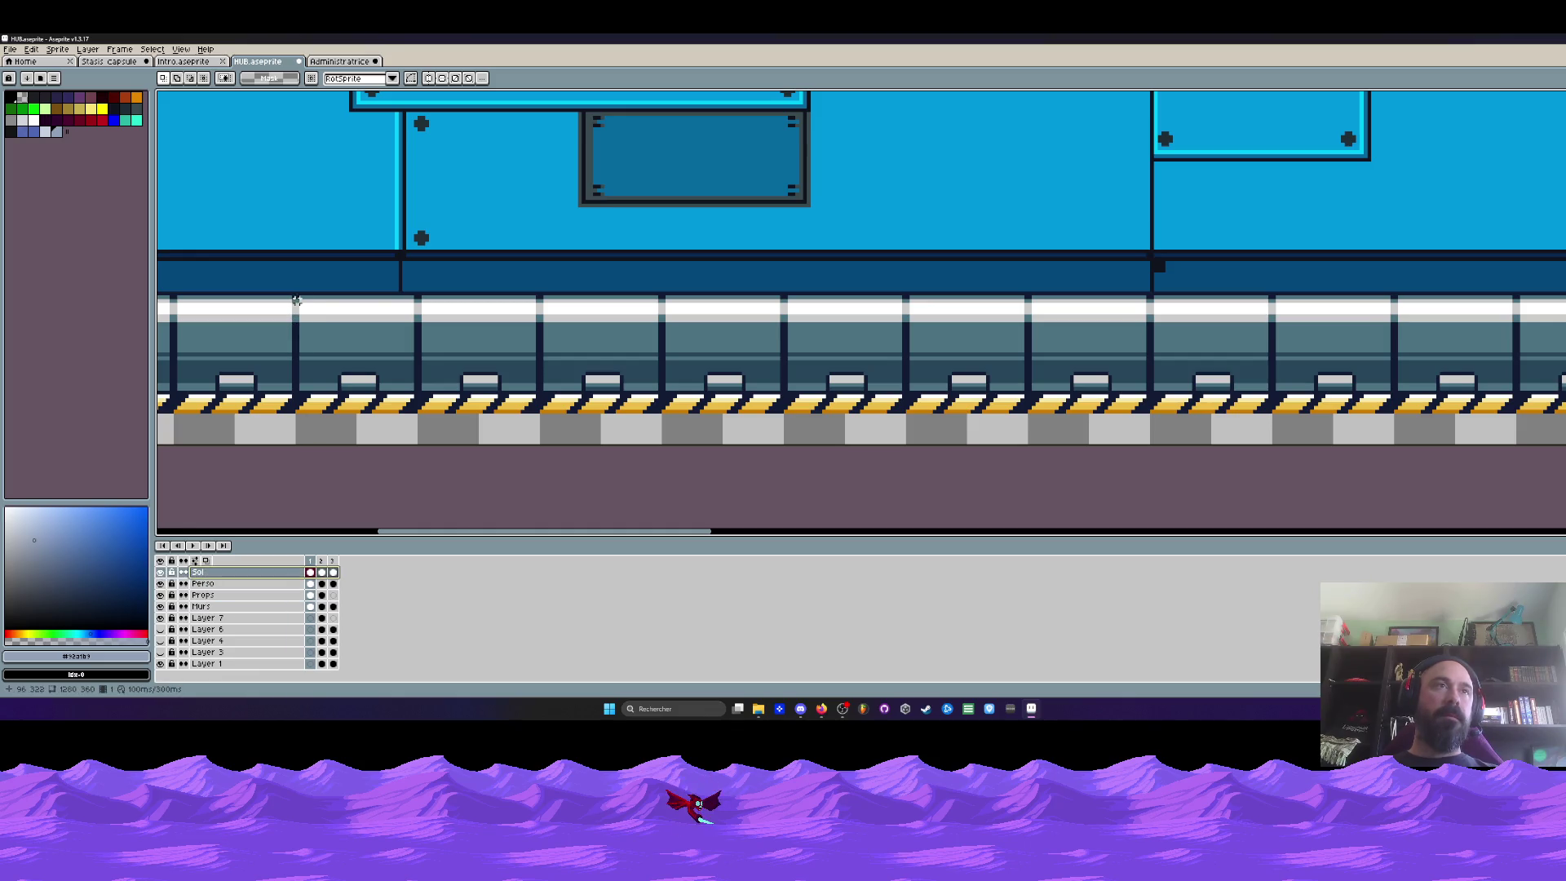
{"action": "left_click_drag", "start_coordinate": [297, 294], "coordinate": [419, 423]}
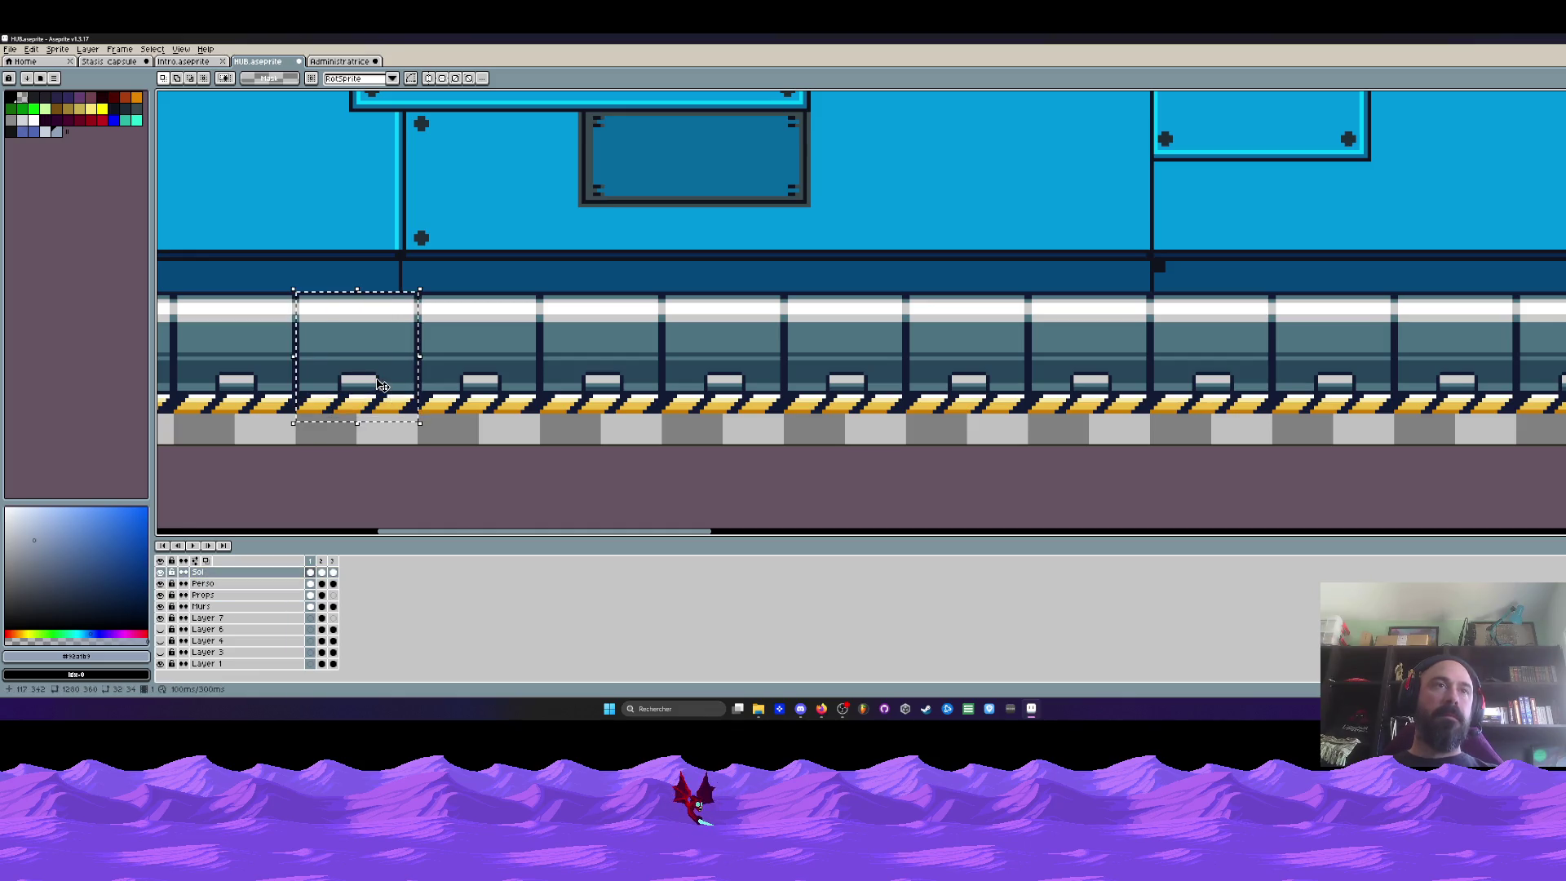
{"action": "left_click", "coordinate": [343, 60]}
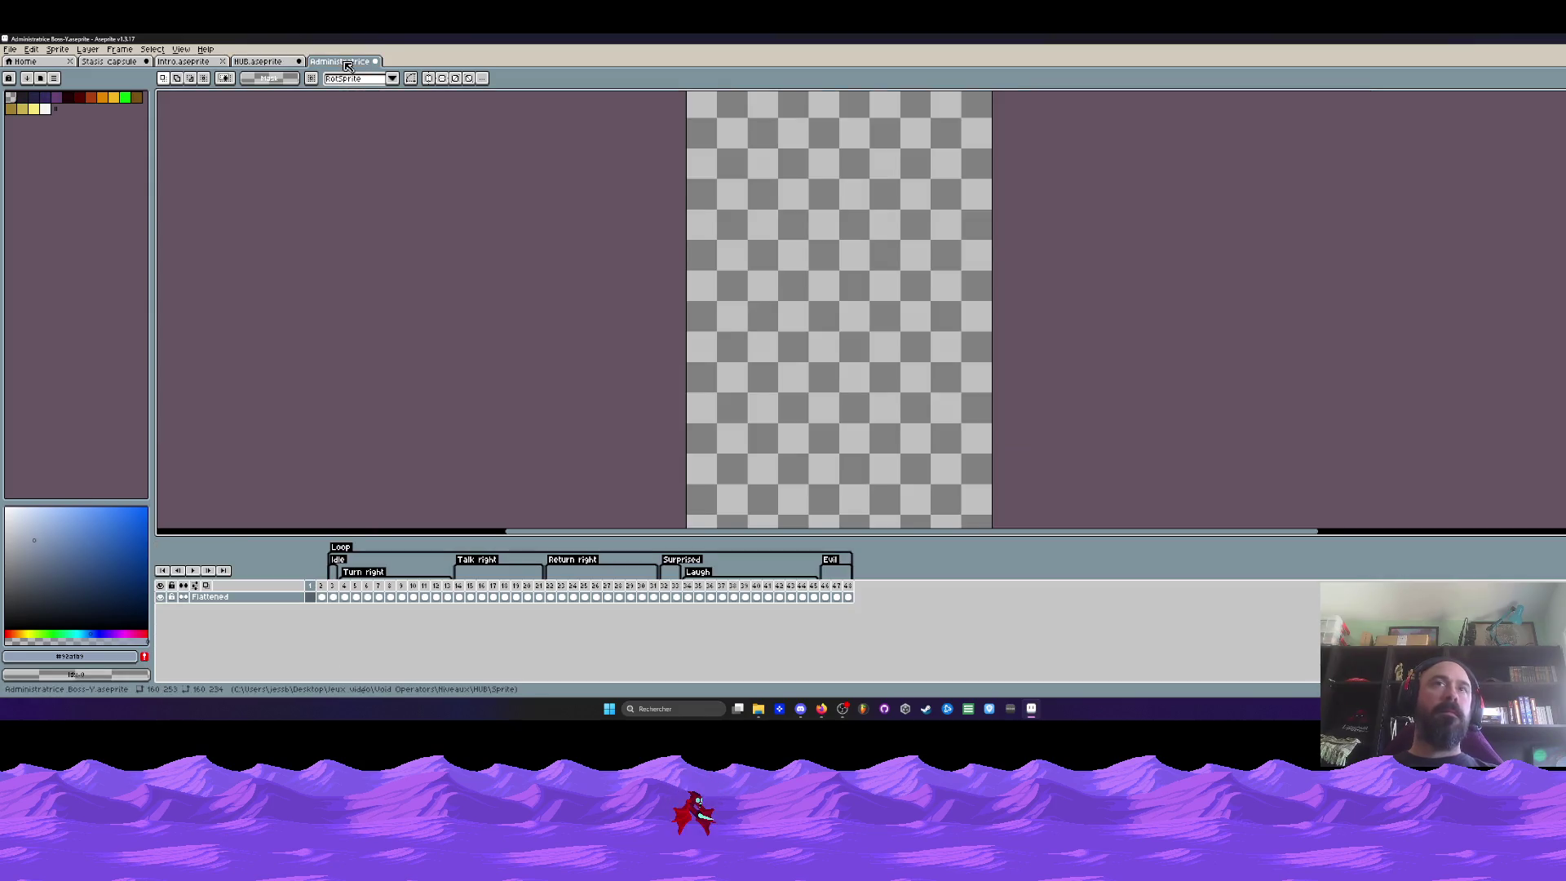
{"action": "scroll", "coordinate": [729, 270], "scroll_direction": "up", "scroll_amount": 1}
Paste the copied floor section and move it into the boss sprite's top-left corner
{"action": "left_click", "coordinate": [312, 597]}
{"action": "key", "text": "ctrl+v"}
{"action": "scroll", "coordinate": [875, 271], "scroll_direction": "up", "scroll_amount": 1}
{"action": "left_click_drag", "start_coordinate": [856, 321], "coordinate": [728, 229]}
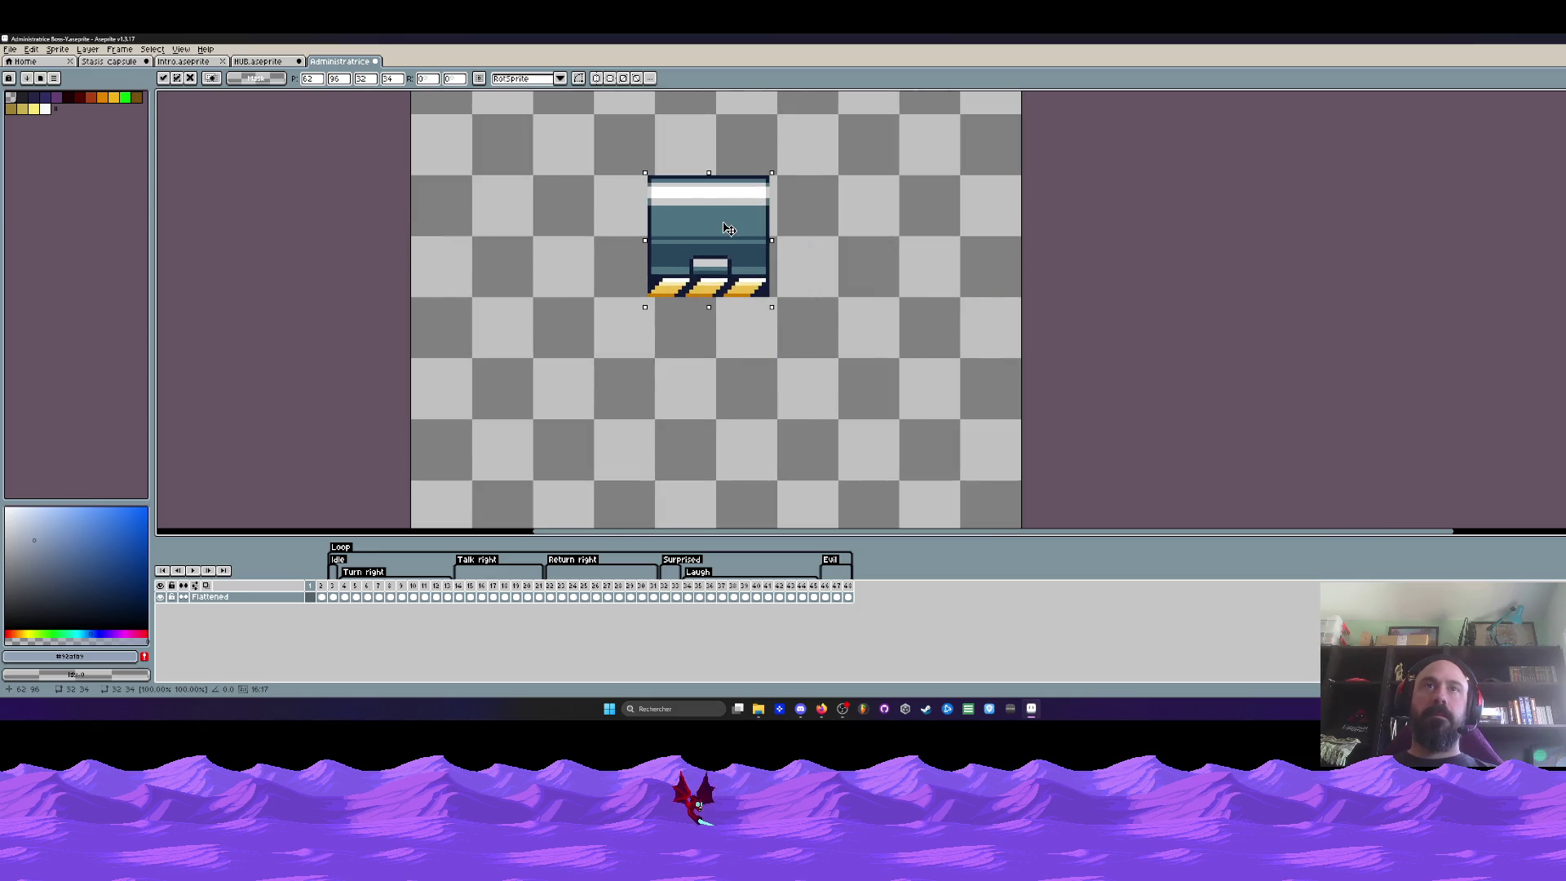
{"action": "key", "text": "Return"}
{"action": "scroll", "coordinate": [710, 244], "scroll_direction": "up", "scroll_amount": 1}
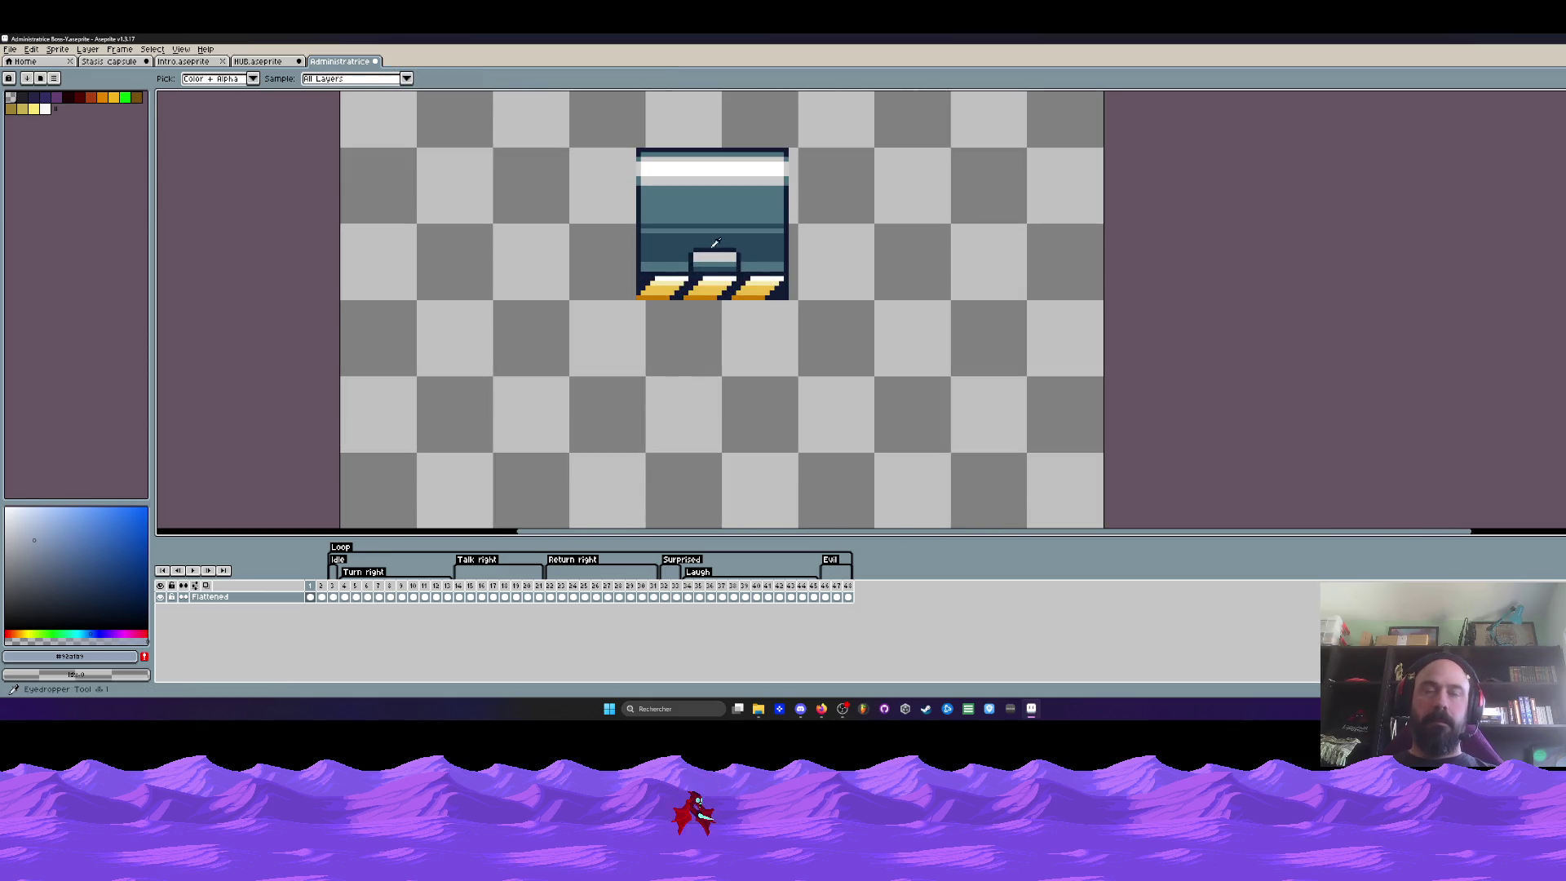
{"action": "scroll", "coordinate": [711, 244], "scroll_direction": "down", "scroll_amount": 1}
{"action": "scroll", "coordinate": [691, 257], "scroll_direction": "down", "scroll_amount": 2}
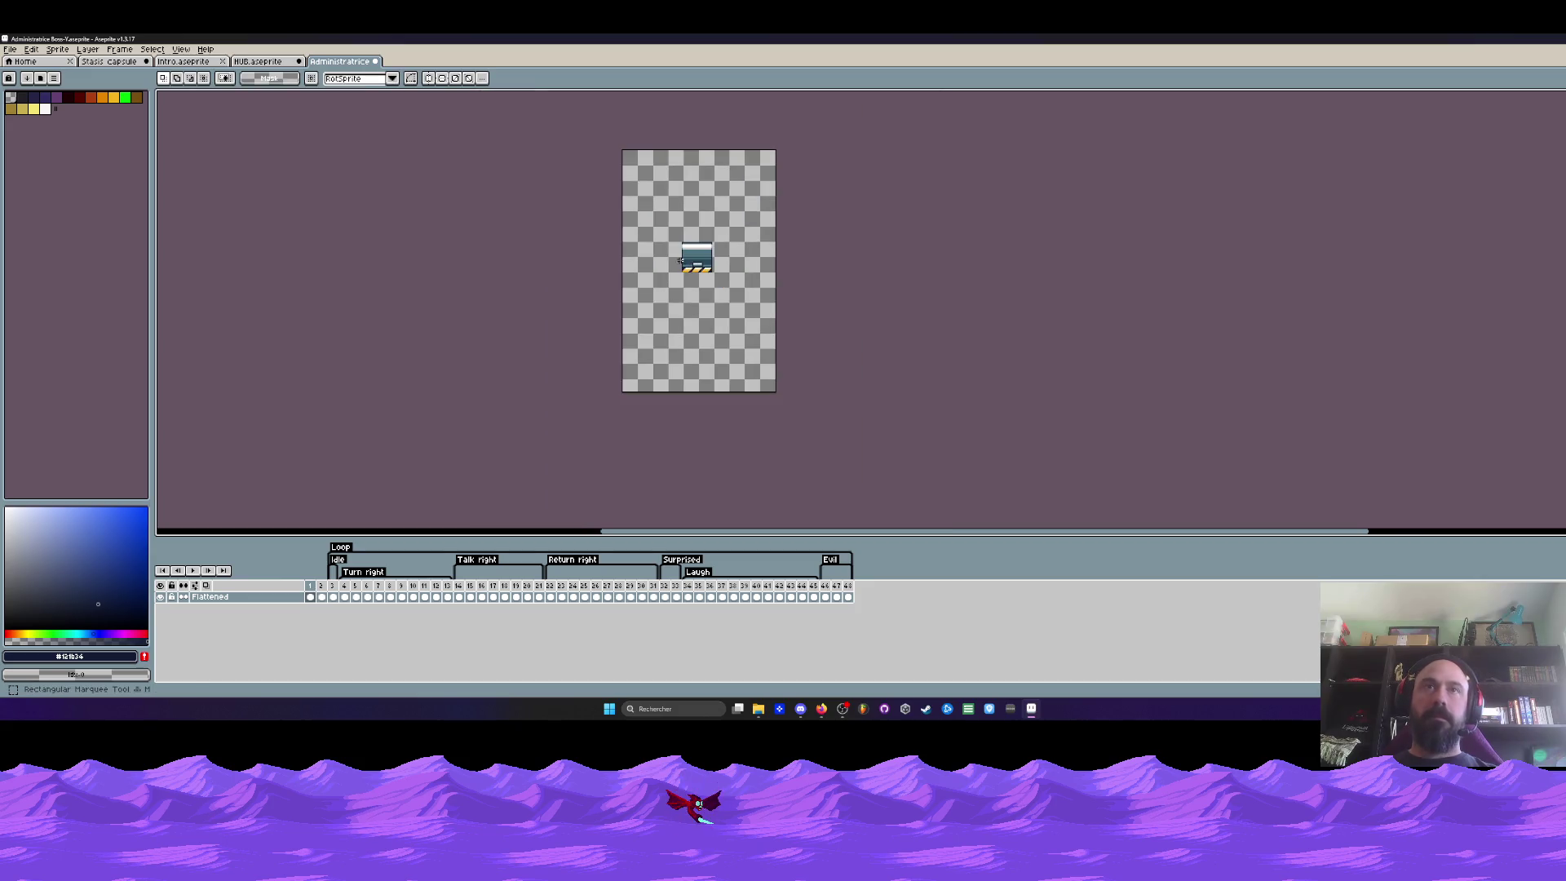
{"action": "left_click_drag", "start_coordinate": [683, 264], "coordinate": [638, 178]}
{"action": "scroll", "coordinate": [661, 190], "scroll_direction": "up", "scroll_amount": 2}
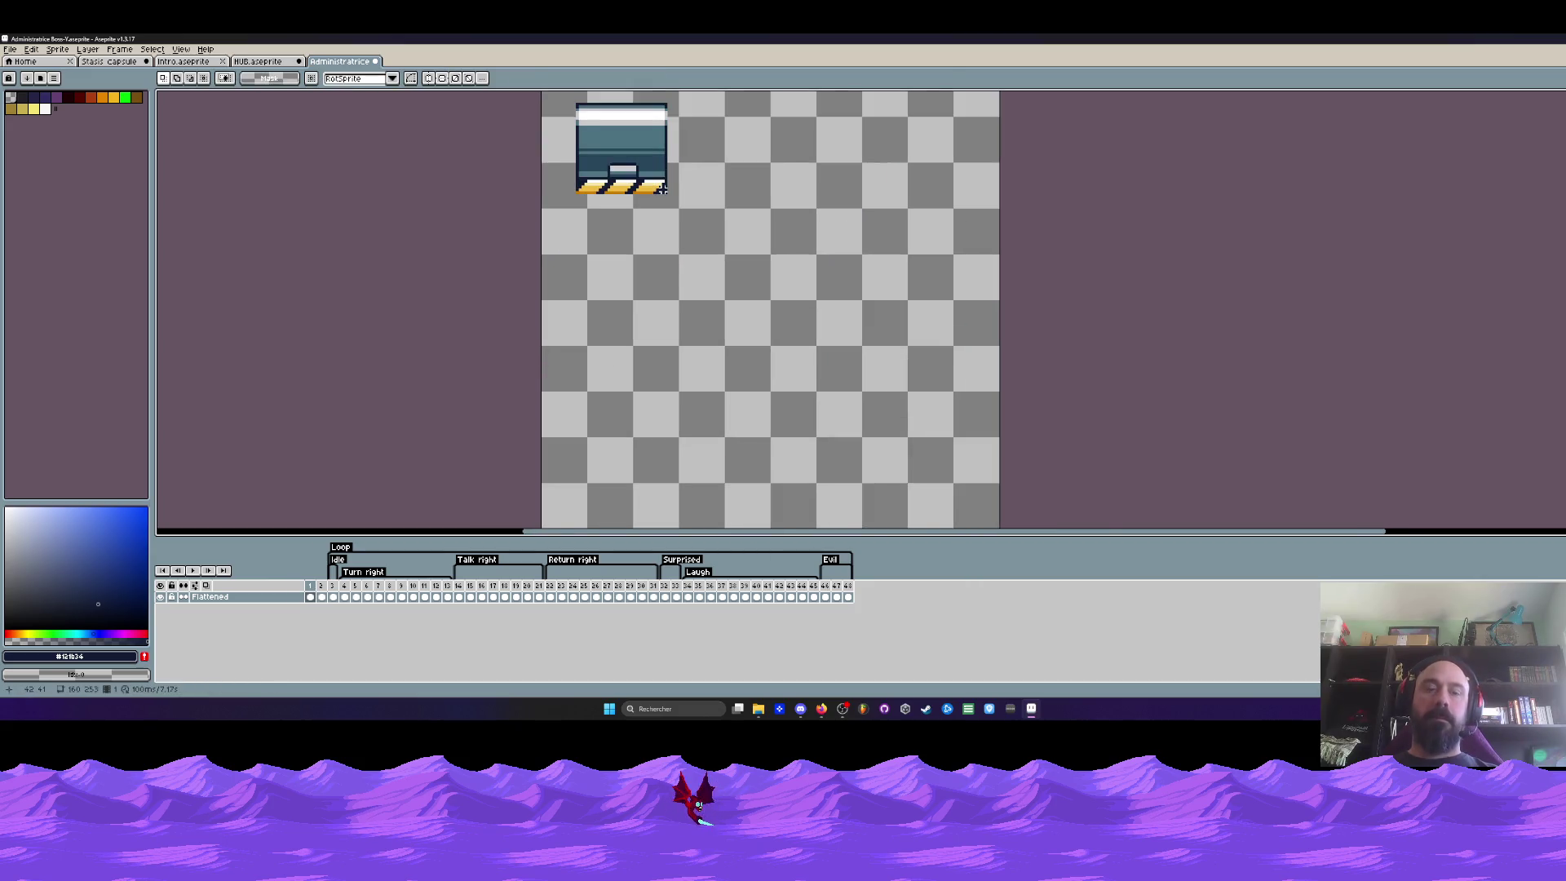
{"action": "scroll", "coordinate": [662, 190], "scroll_direction": "up", "scroll_amount": 1}
{"action": "key", "text": "shift+u"}
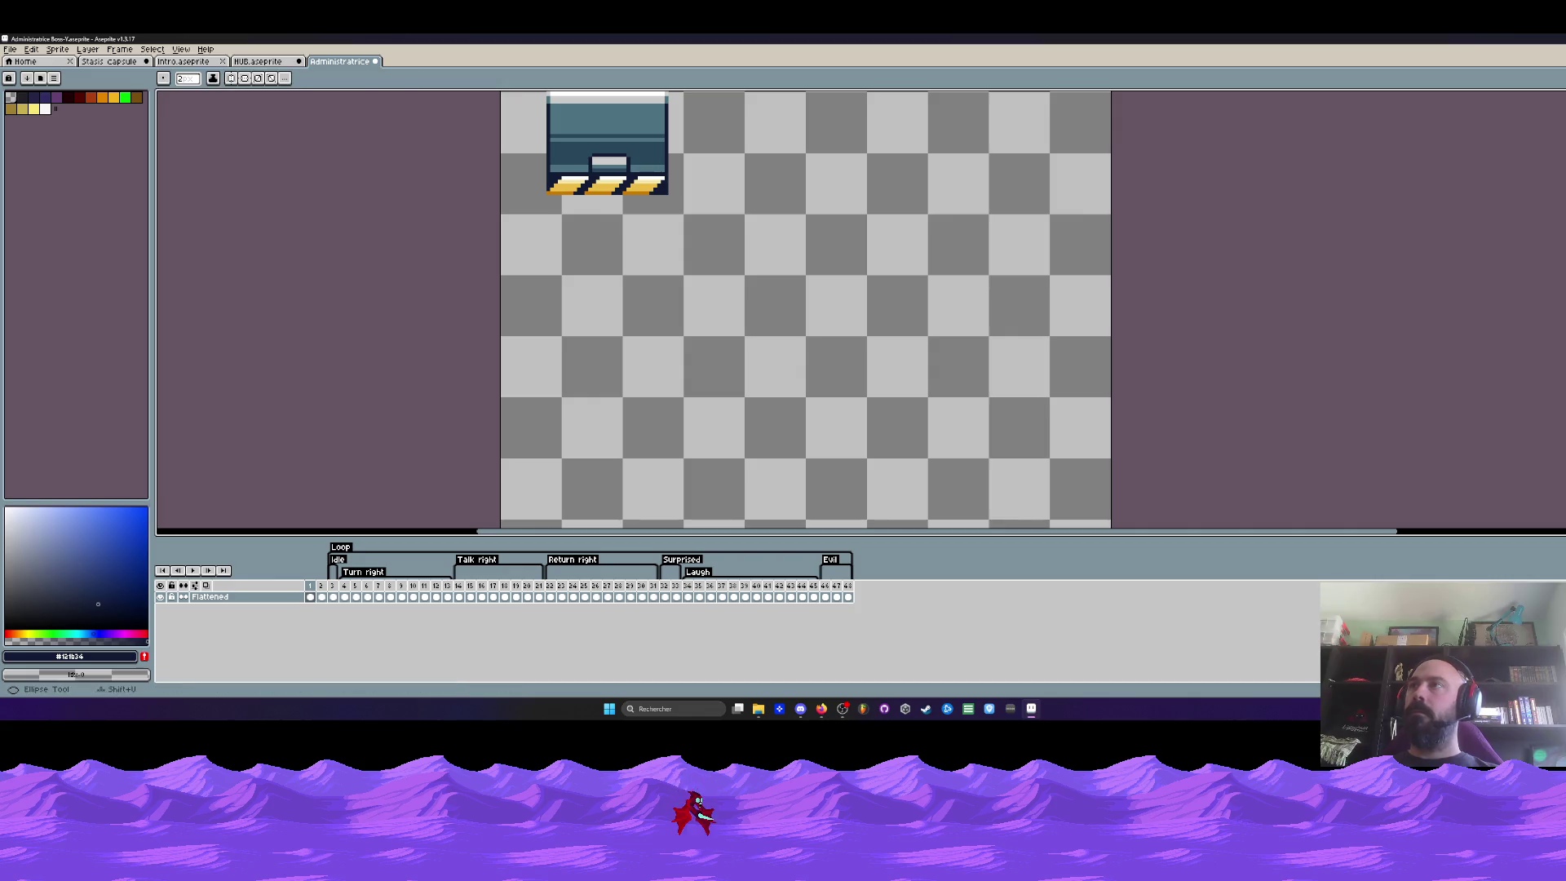
{"action": "scroll", "coordinate": [826, 298], "scroll_direction": "down", "scroll_amount": 1}
{"action": "left_click_drag", "start_coordinate": [750, 279], "coordinate": [898, 437]}
{"action": "key", "text": "ctrl+z"}
Add Layer 1 and move the floor capsule from Flattened onto it via cut and paste
{"action": "key", "text": "shift+n"}
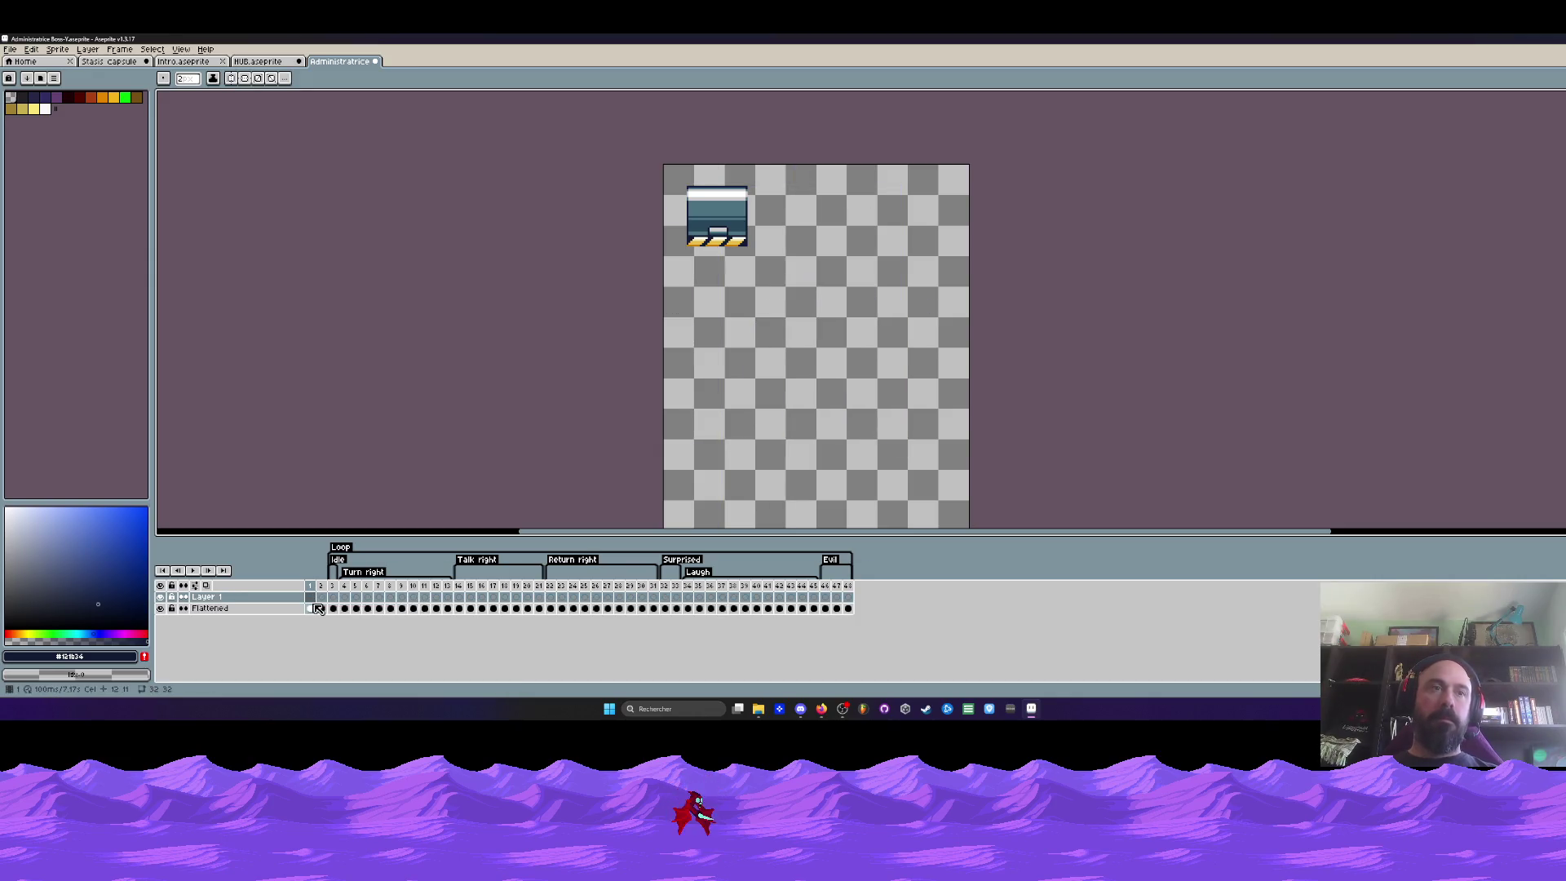
{"action": "key", "text": "m"}
{"action": "left_click_drag", "start_coordinate": [662, 163], "coordinate": [807, 320]}
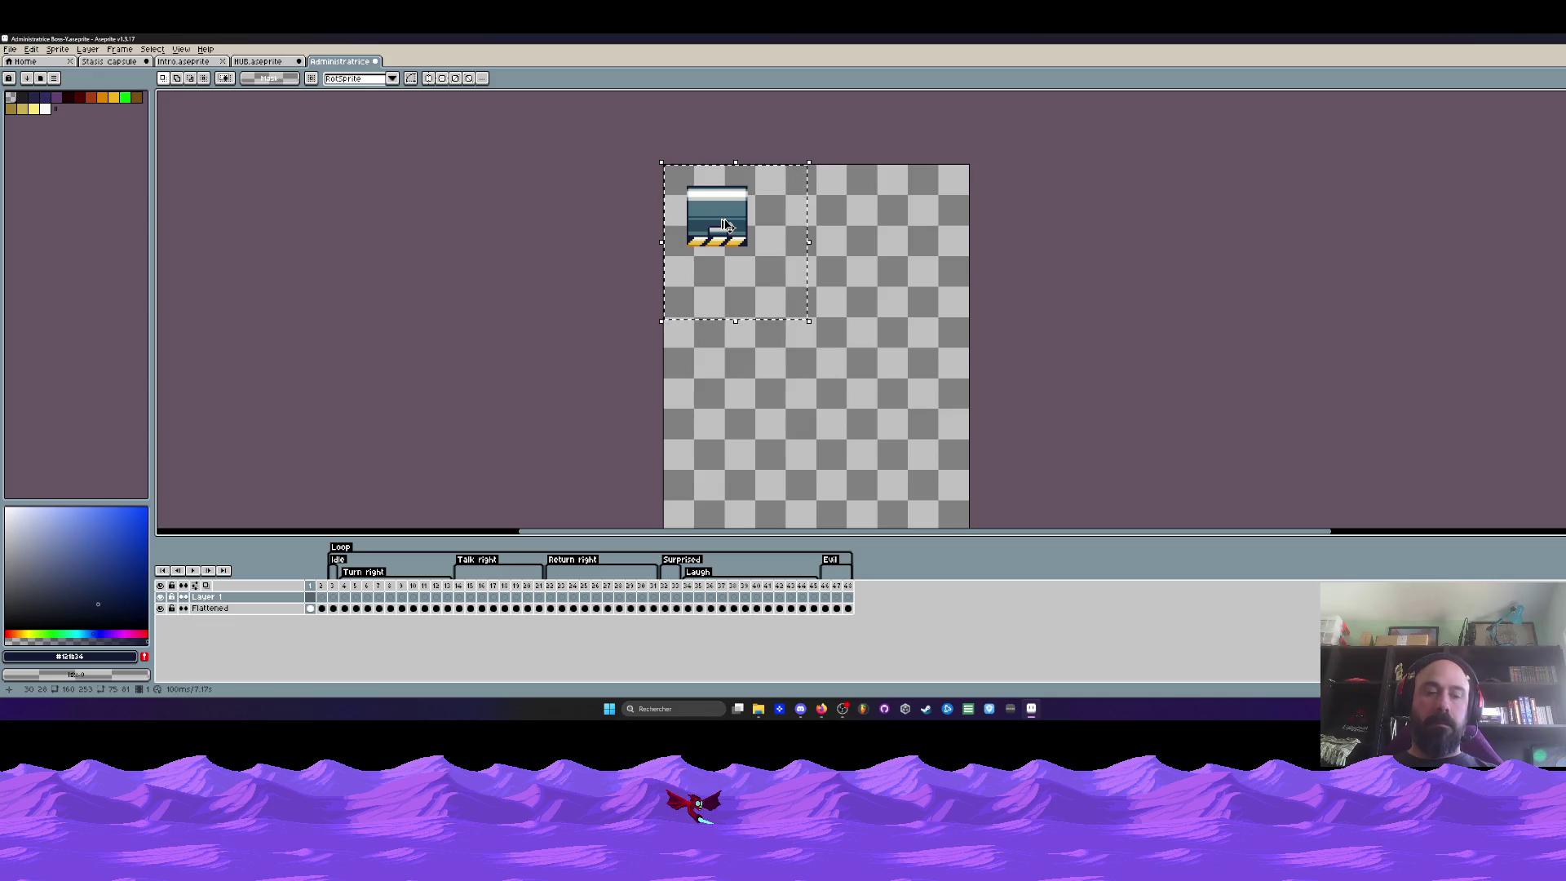
{"action": "left_click", "coordinate": [311, 609]}
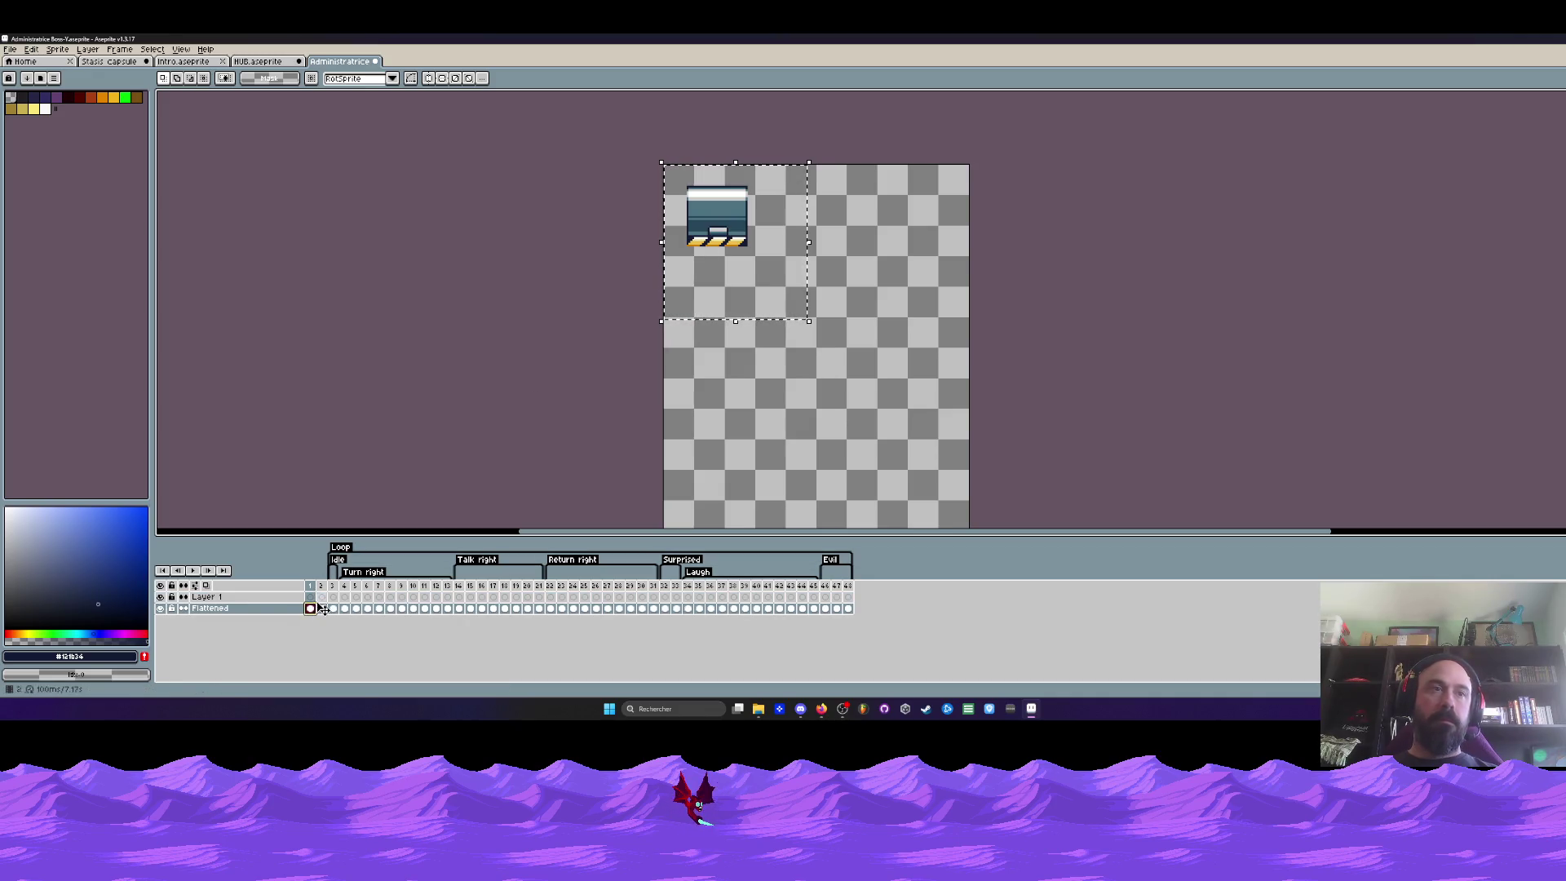
{"action": "key", "text": "ctrl+c"}
{"action": "left_click", "coordinate": [311, 596]}
{"action": "key", "text": "ctrl+v"}
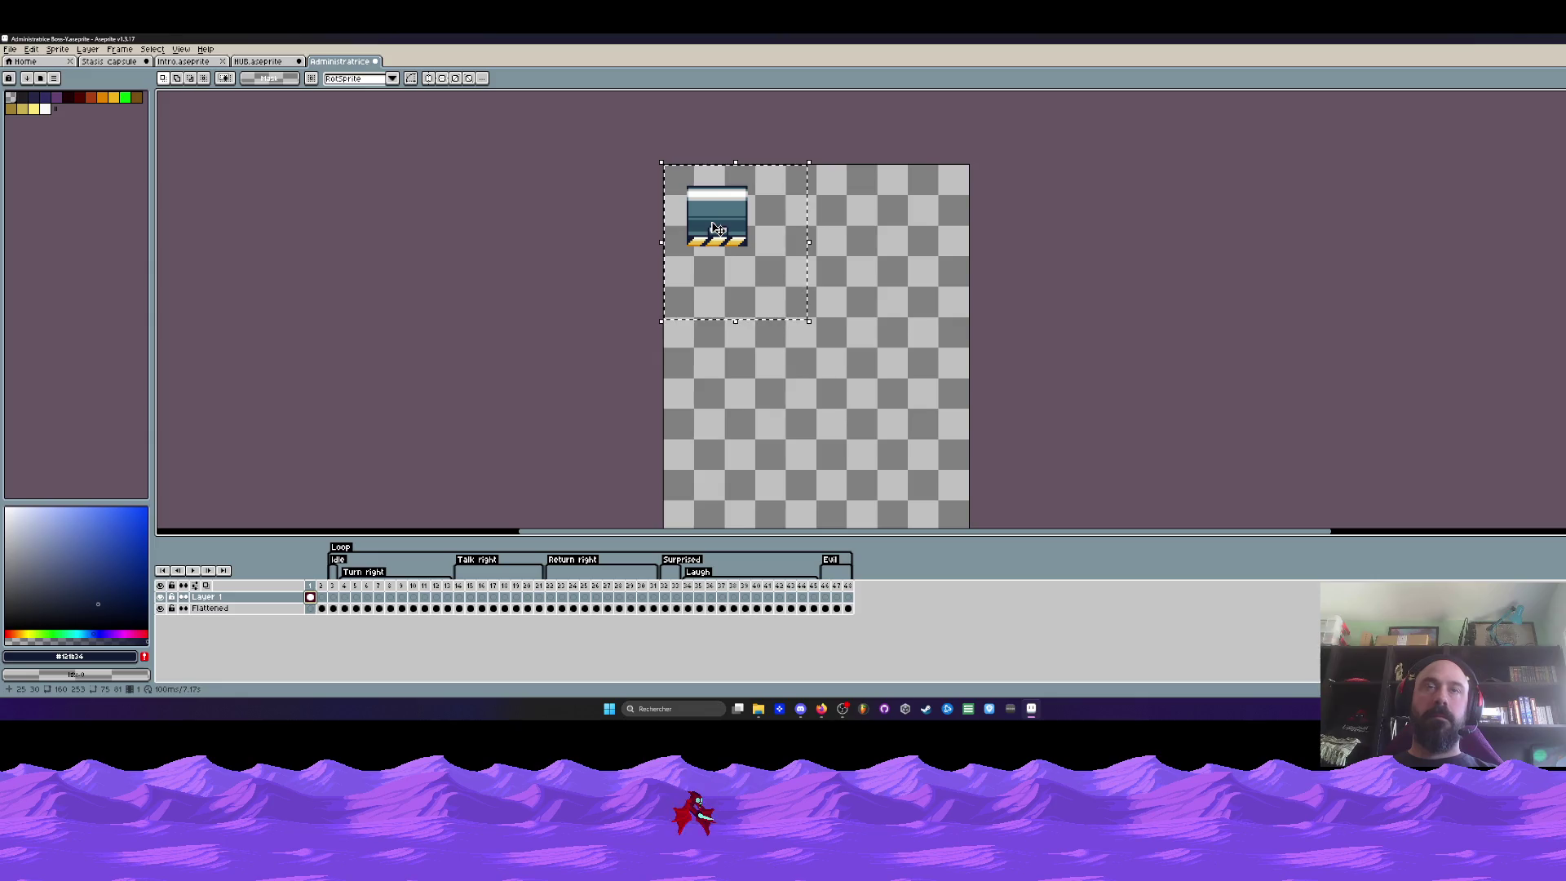
{"action": "scroll", "coordinate": [728, 233], "scroll_direction": "up", "scroll_amount": 1}
Sample a canvas colour and view the Flattened frame holding the scattered sprite parts
{"action": "key", "text": "i"}
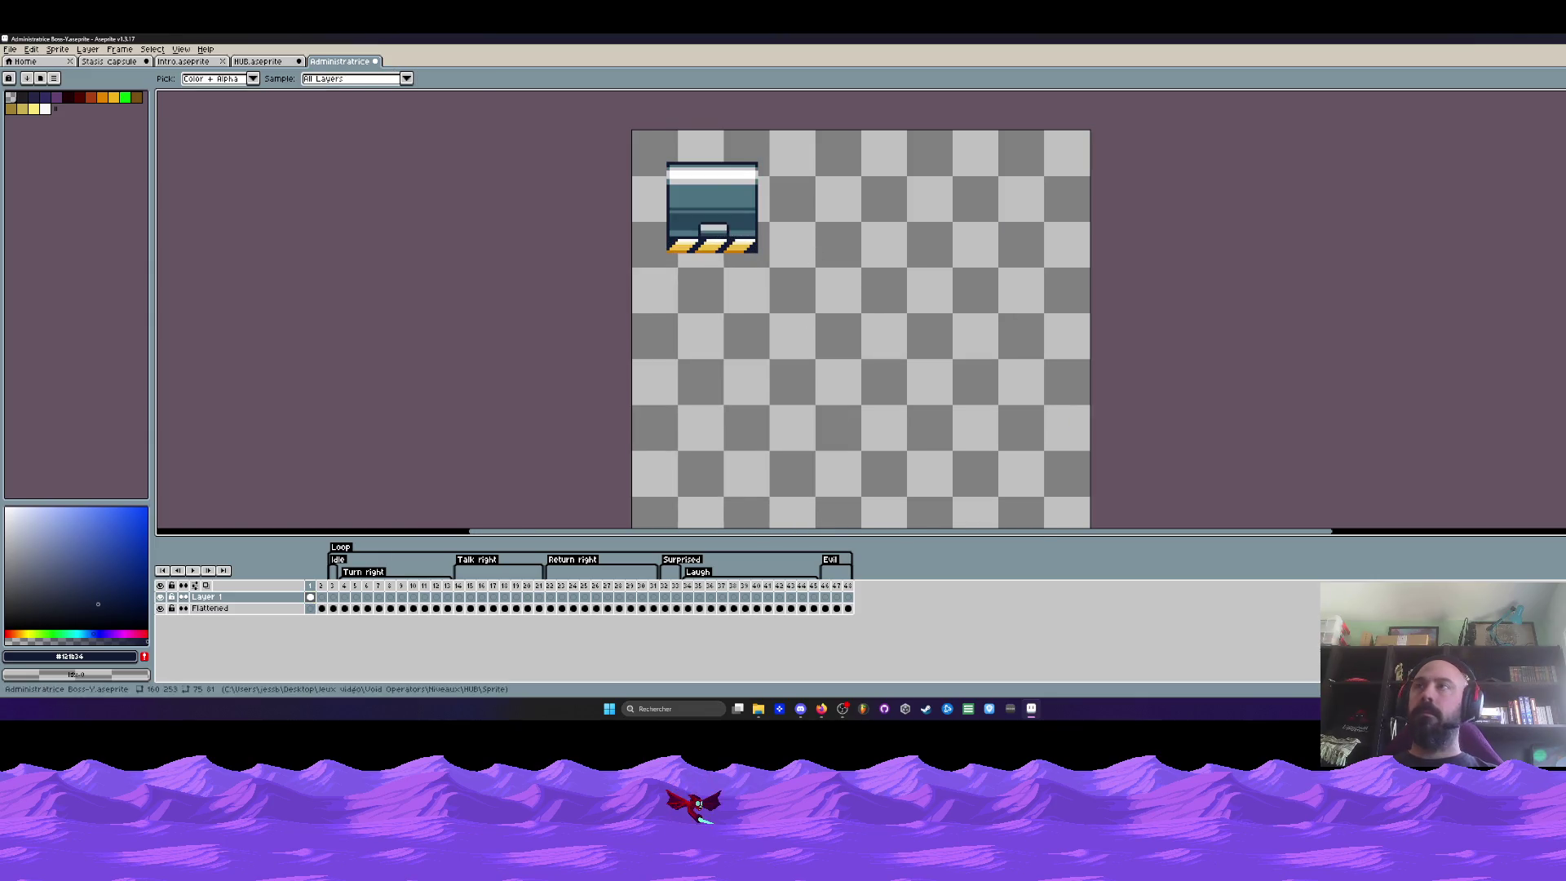
{"action": "key", "text": "u"}
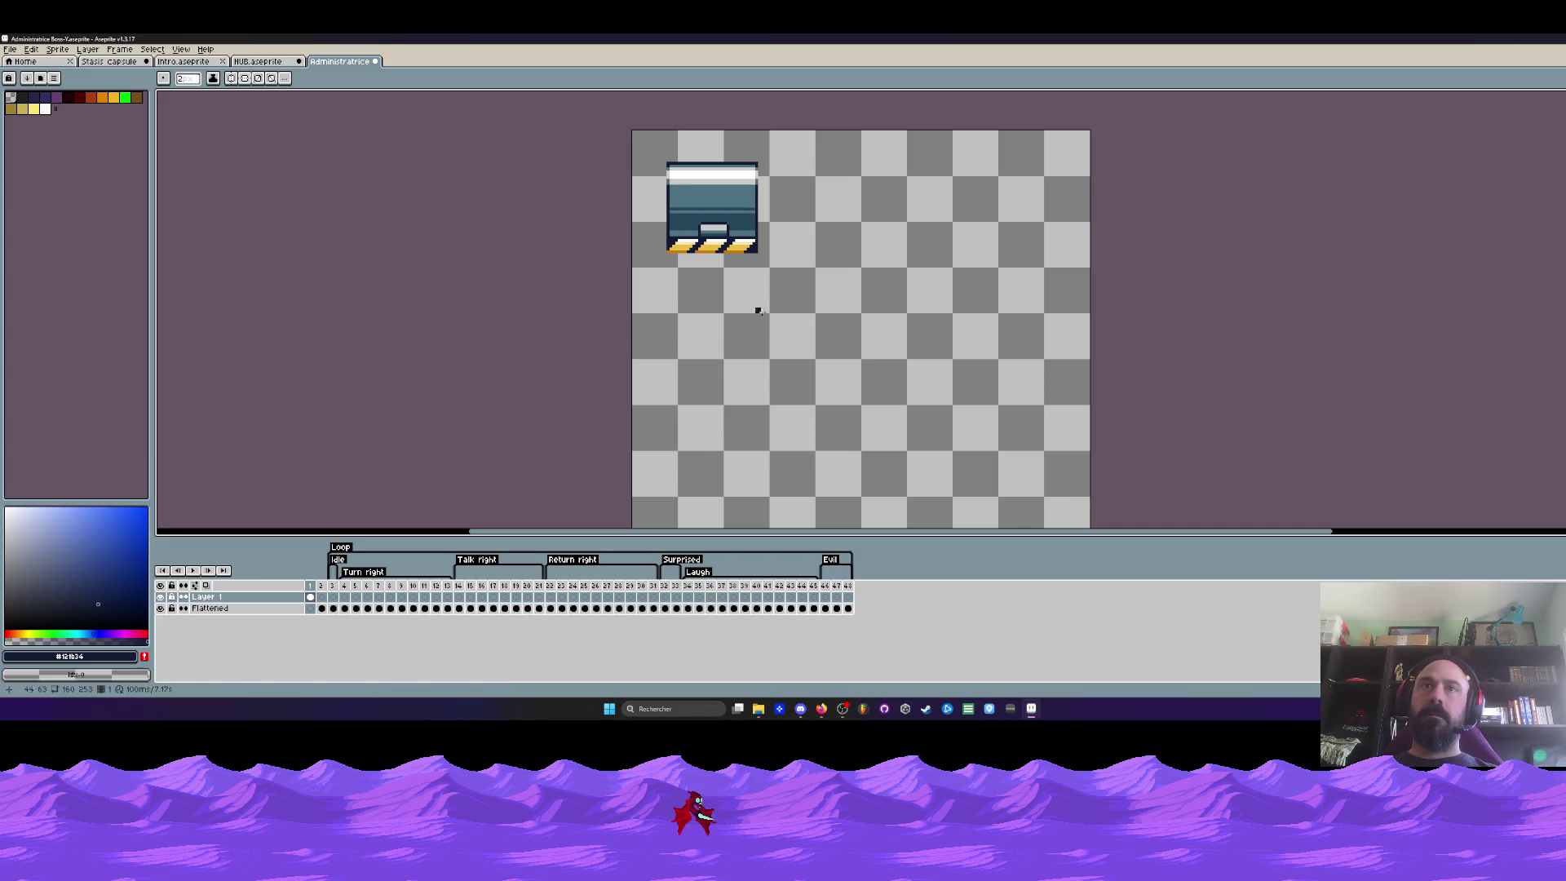
{"action": "left_click", "coordinate": [321, 609]}
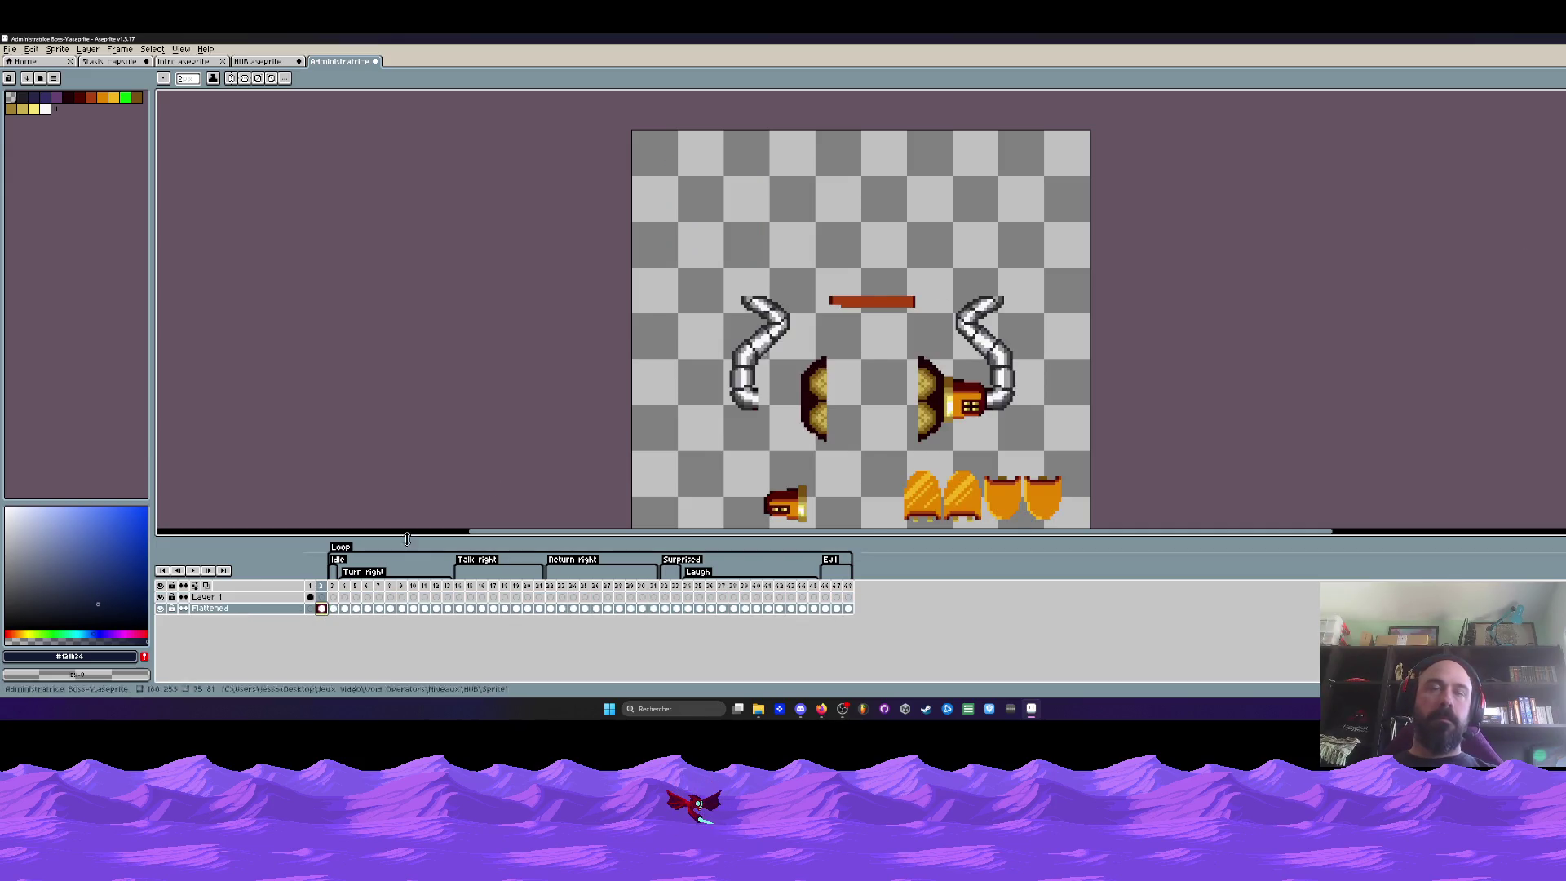
Go to the assembled robot frame and try marquee selections around its lower body, then deselect
{"action": "left_click", "coordinate": [332, 608]}
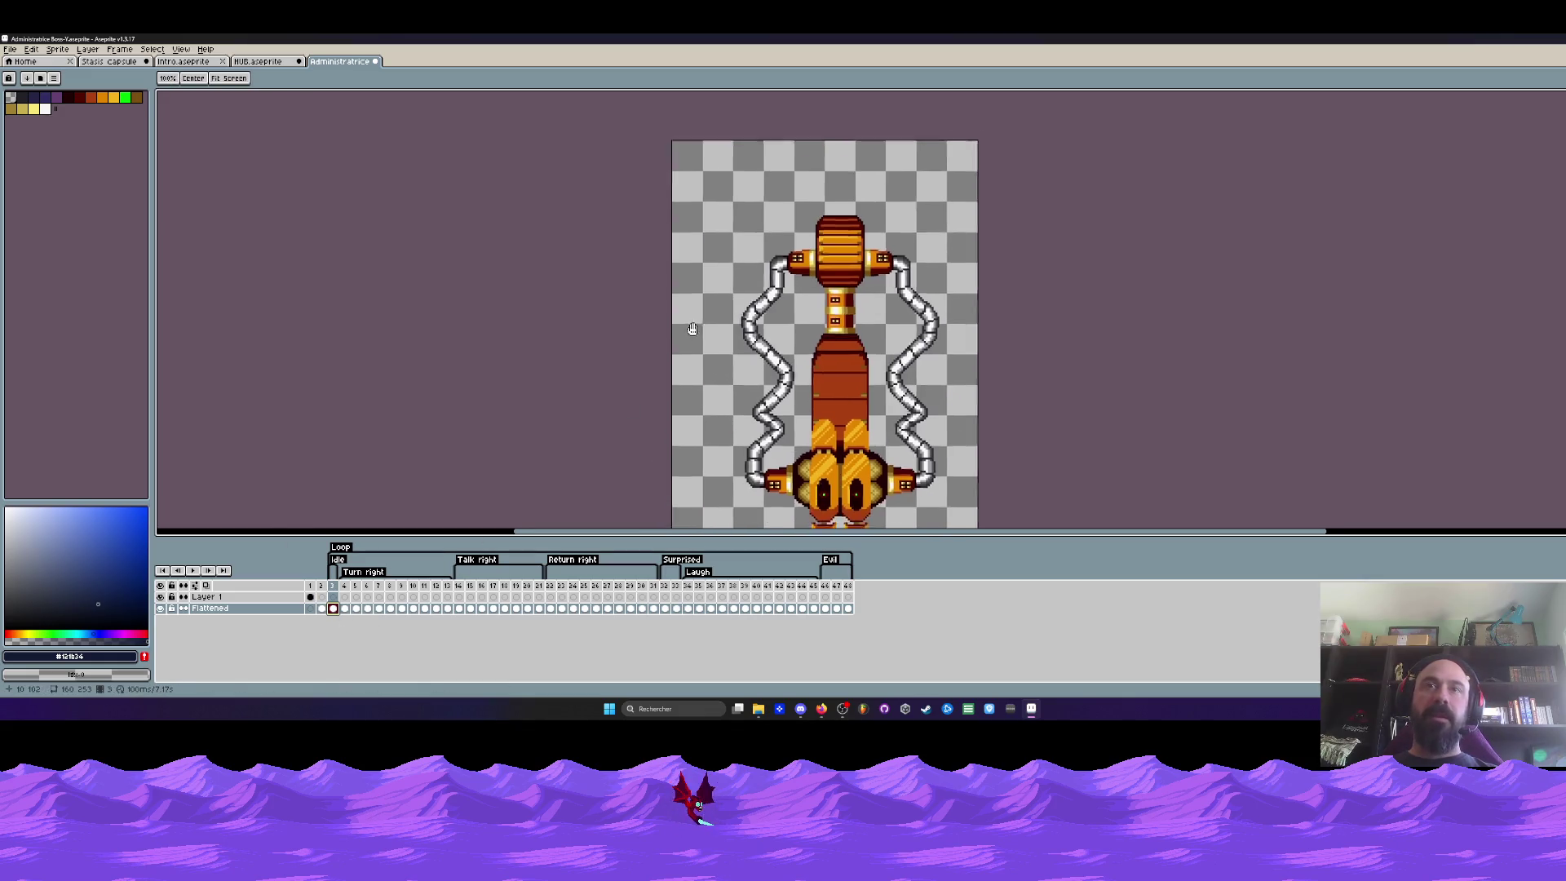
{"action": "left_click", "coordinate": [324, 609]}
{"action": "left_click", "coordinate": [333, 609]}
{"action": "scroll", "coordinate": [828, 366], "scroll_direction": "down", "scroll_amount": 1}
{"action": "scroll", "coordinate": [828, 367], "scroll_direction": "up", "scroll_amount": 2}
{"action": "key", "text": "m"}
{"action": "scroll", "coordinate": [828, 366], "scroll_direction": "up", "scroll_amount": 1}
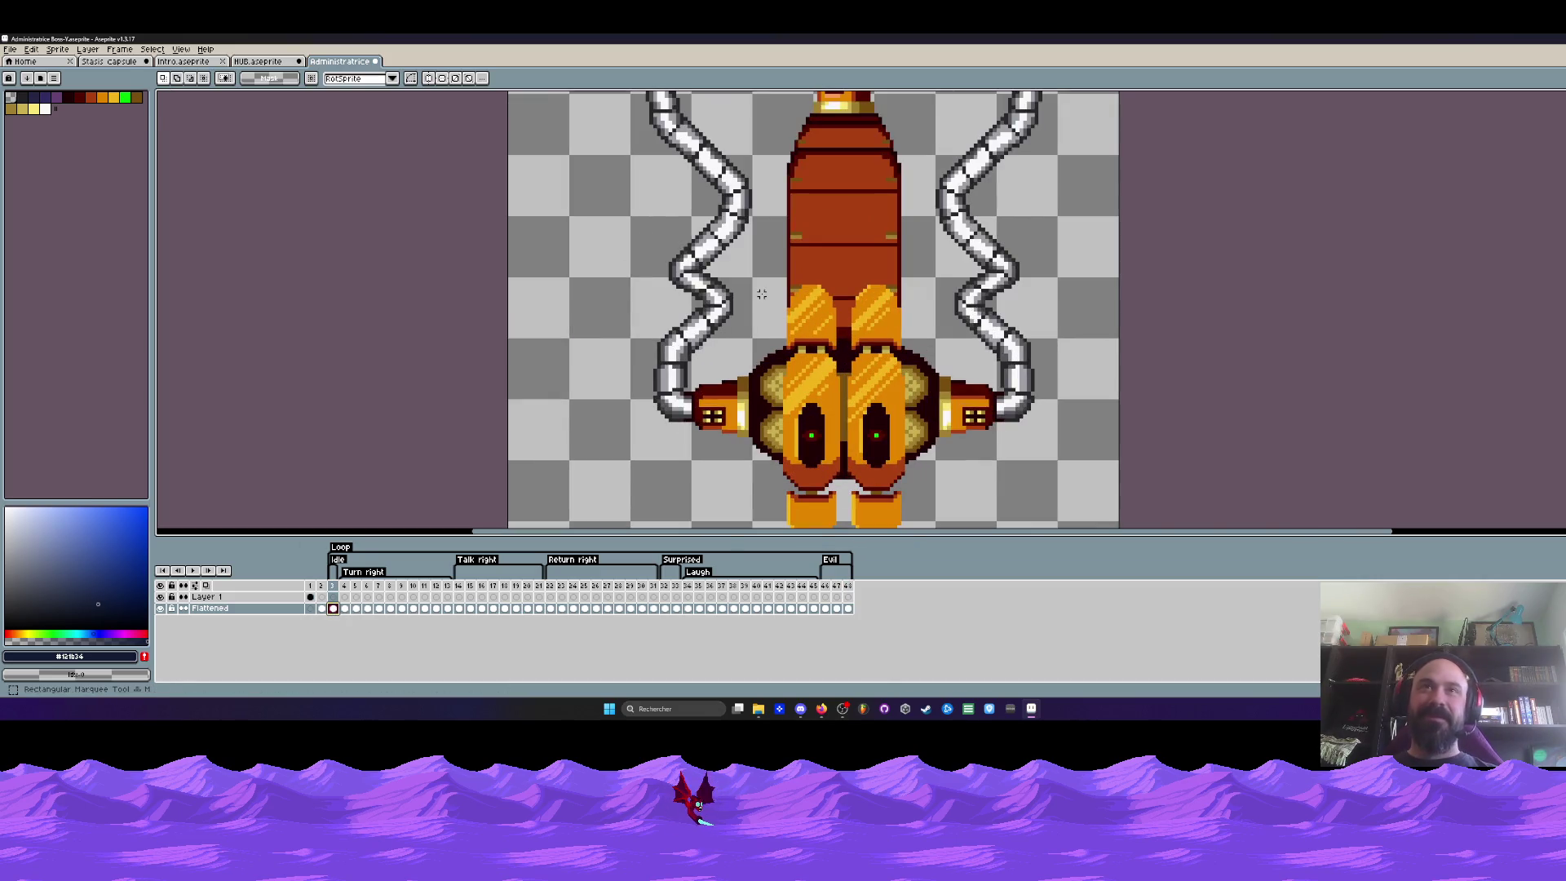
{"action": "left_click_drag", "start_coordinate": [751, 292], "coordinate": [823, 341]}
{"action": "left_click_drag", "start_coordinate": [750, 289], "coordinate": [820, 328]}
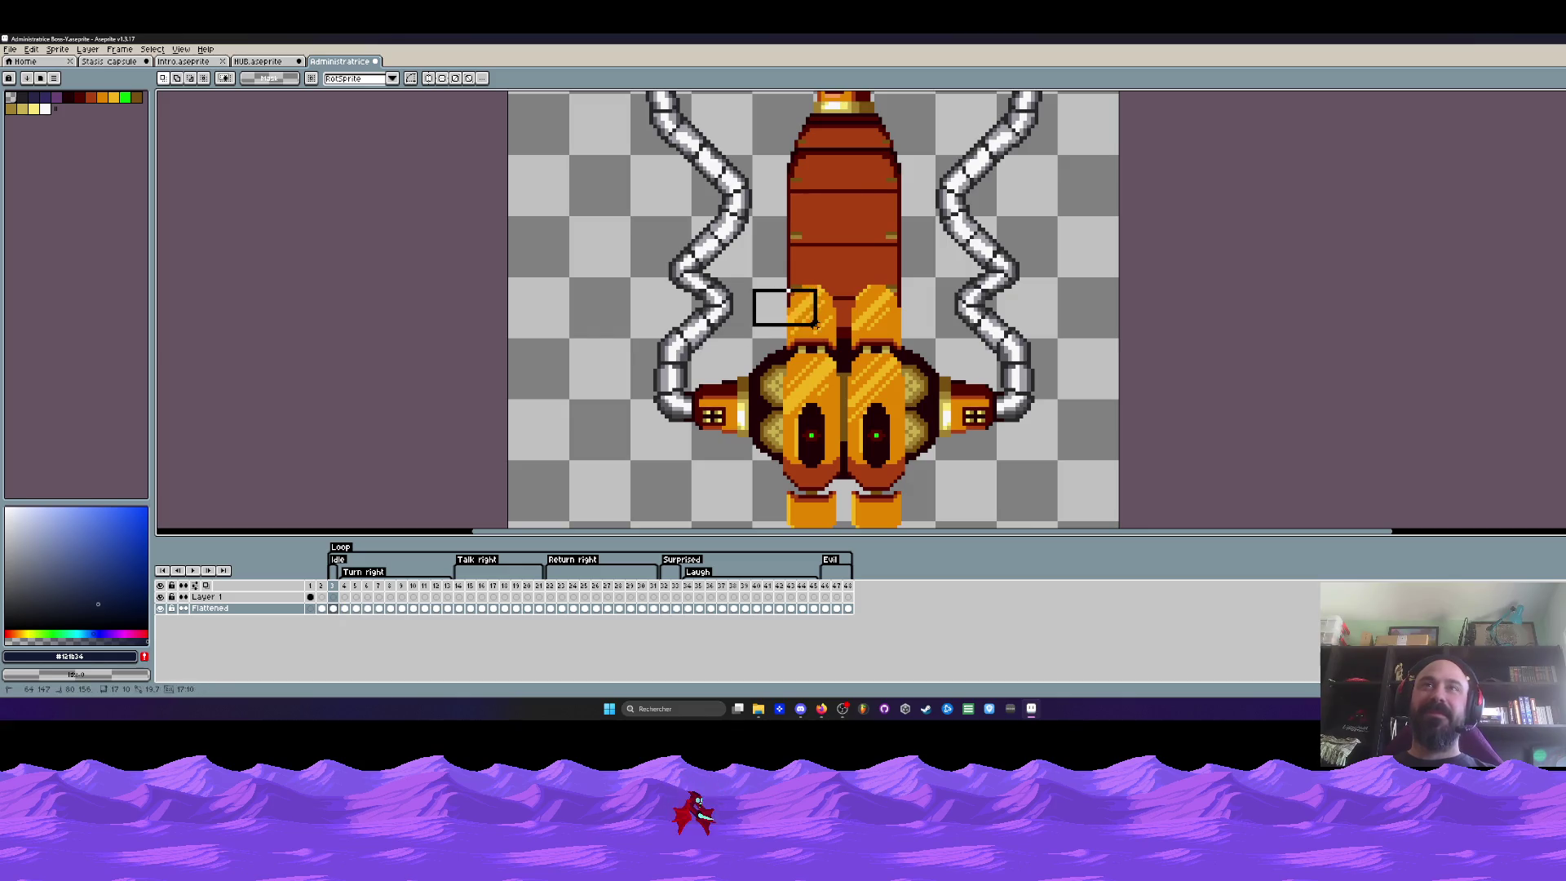
{"action": "mouse_move", "coordinate": [753, 288]}
{"action": "left_mouse_down"}
{"action": "mouse_move", "coordinate": [807, 306]}
{"action": "mouse_move", "coordinate": [921, 480]}
{"action": "left_mouse_up"}
{"action": "key", "text": "ctrl+d"}
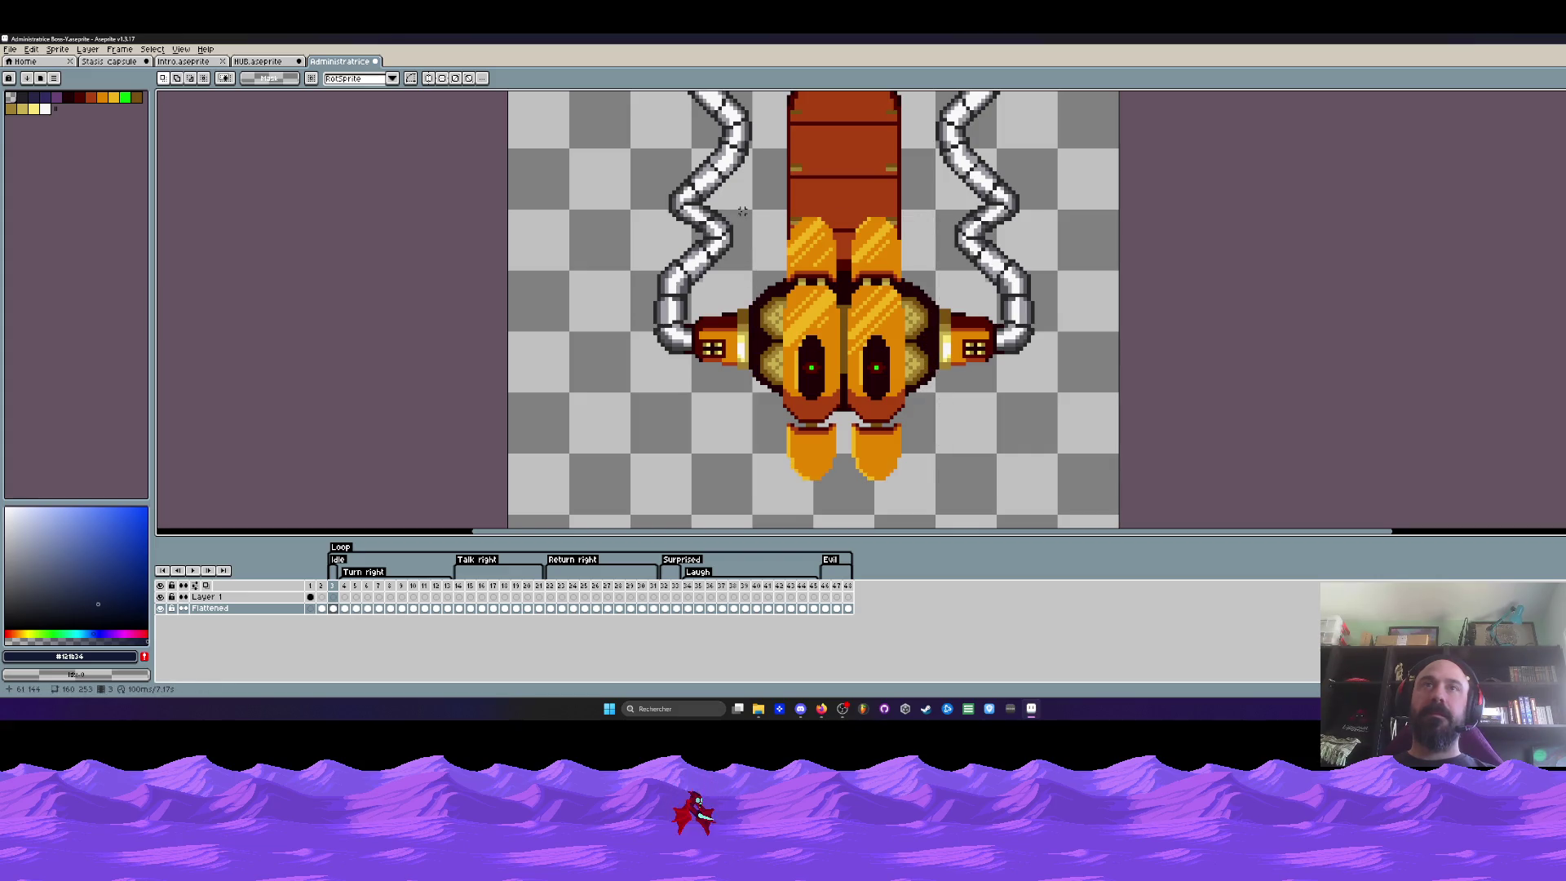
Marquee the robot's twin-pod lower body with eyes and jump to the empty first frame
{"action": "left_click_drag", "start_coordinate": [749, 211], "coordinate": [937, 517]}
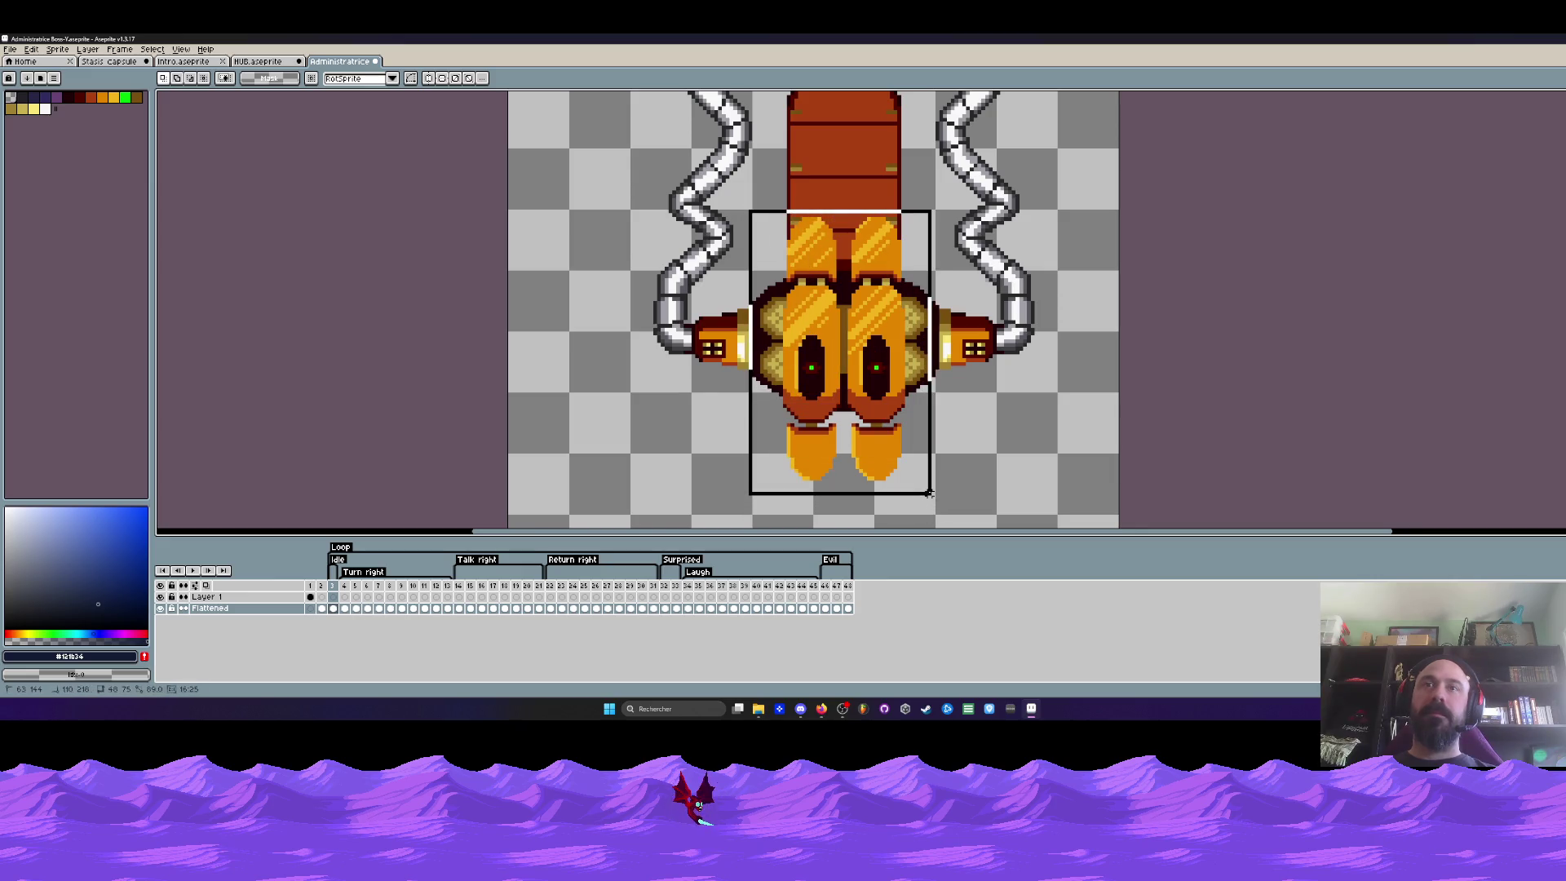
{"action": "left_click_drag", "start_coordinate": [937, 517], "coordinate": [939, 494]}
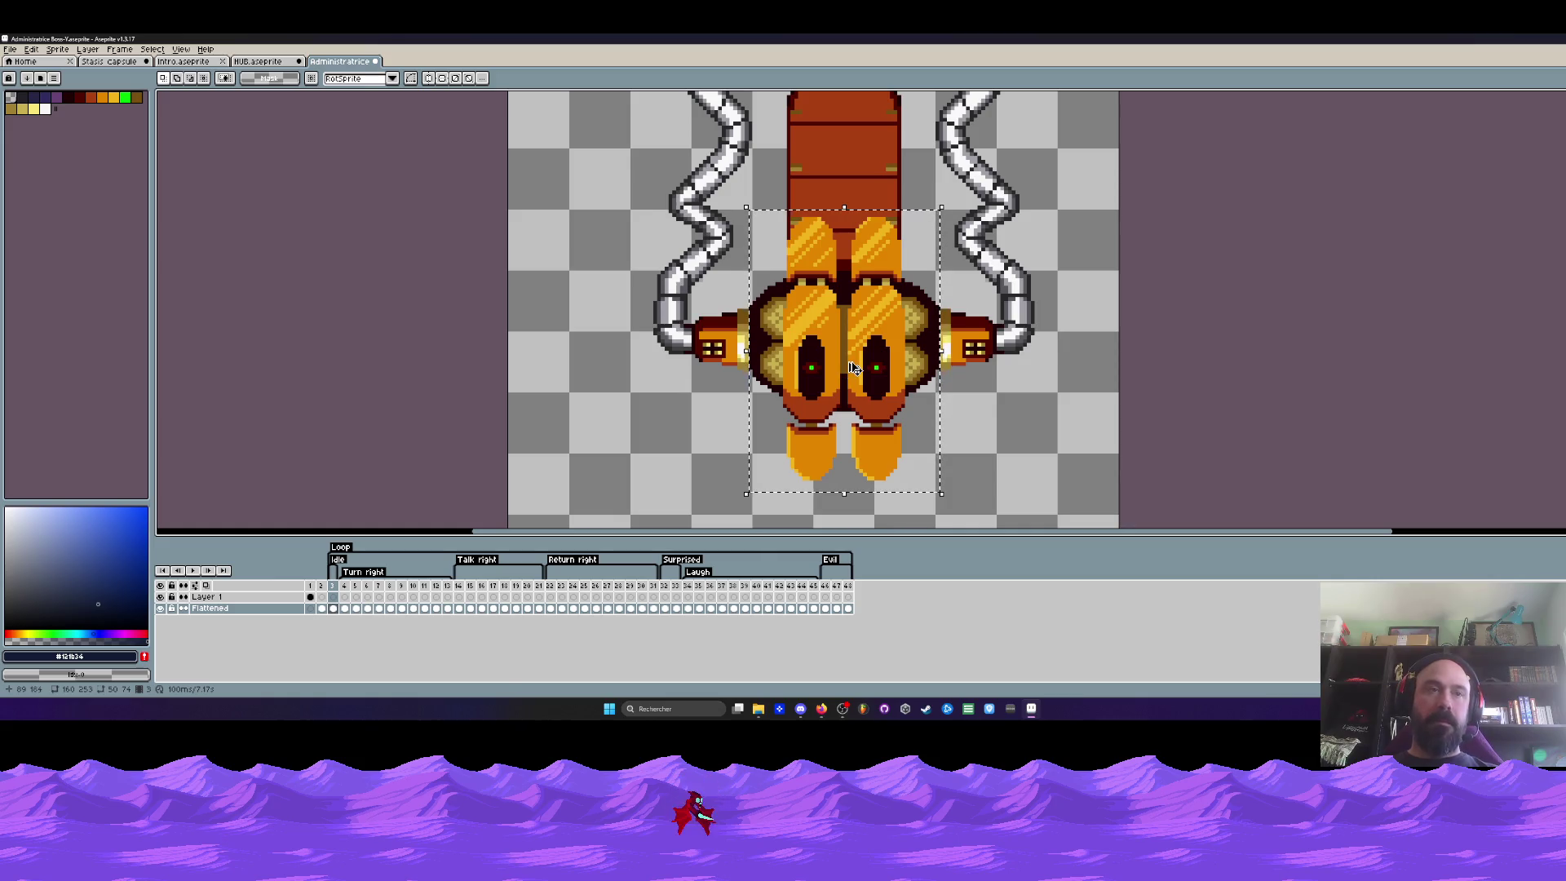
{"action": "left_click", "coordinate": [311, 608]}
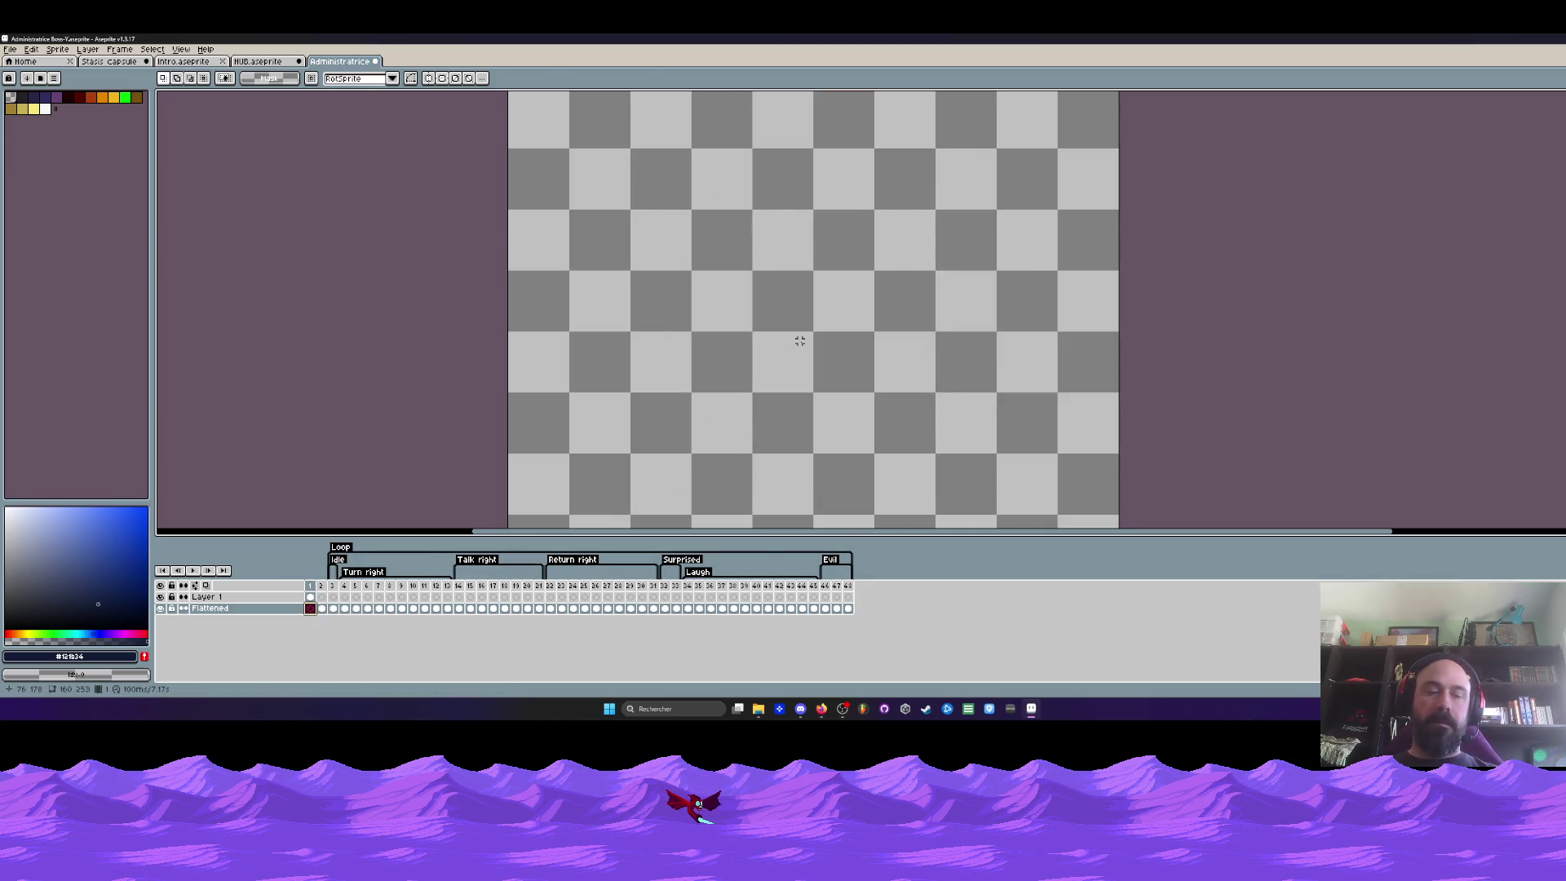
Paste the twin-pod body into frame 1 and erase the dark-red columns on both pod tops
{"action": "key", "text": "ctrl+v"}
{"action": "key", "text": "Return"}
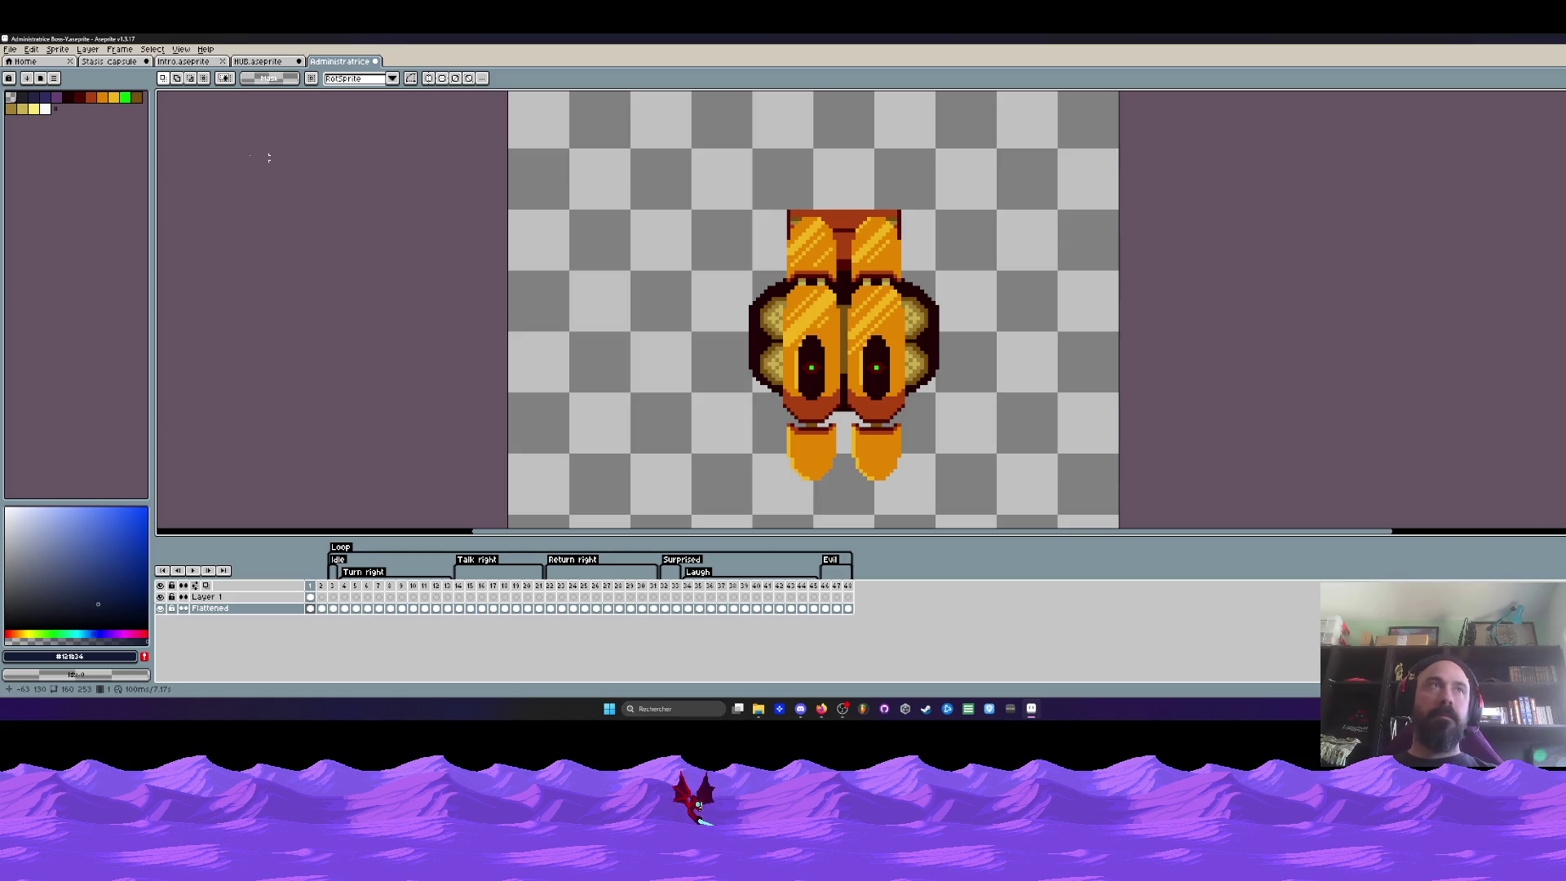
{"action": "left_click", "coordinate": [719, 161], "text": "alt"}
{"action": "scroll", "coordinate": [719, 160], "scroll_direction": "up", "scroll_amount": 1}
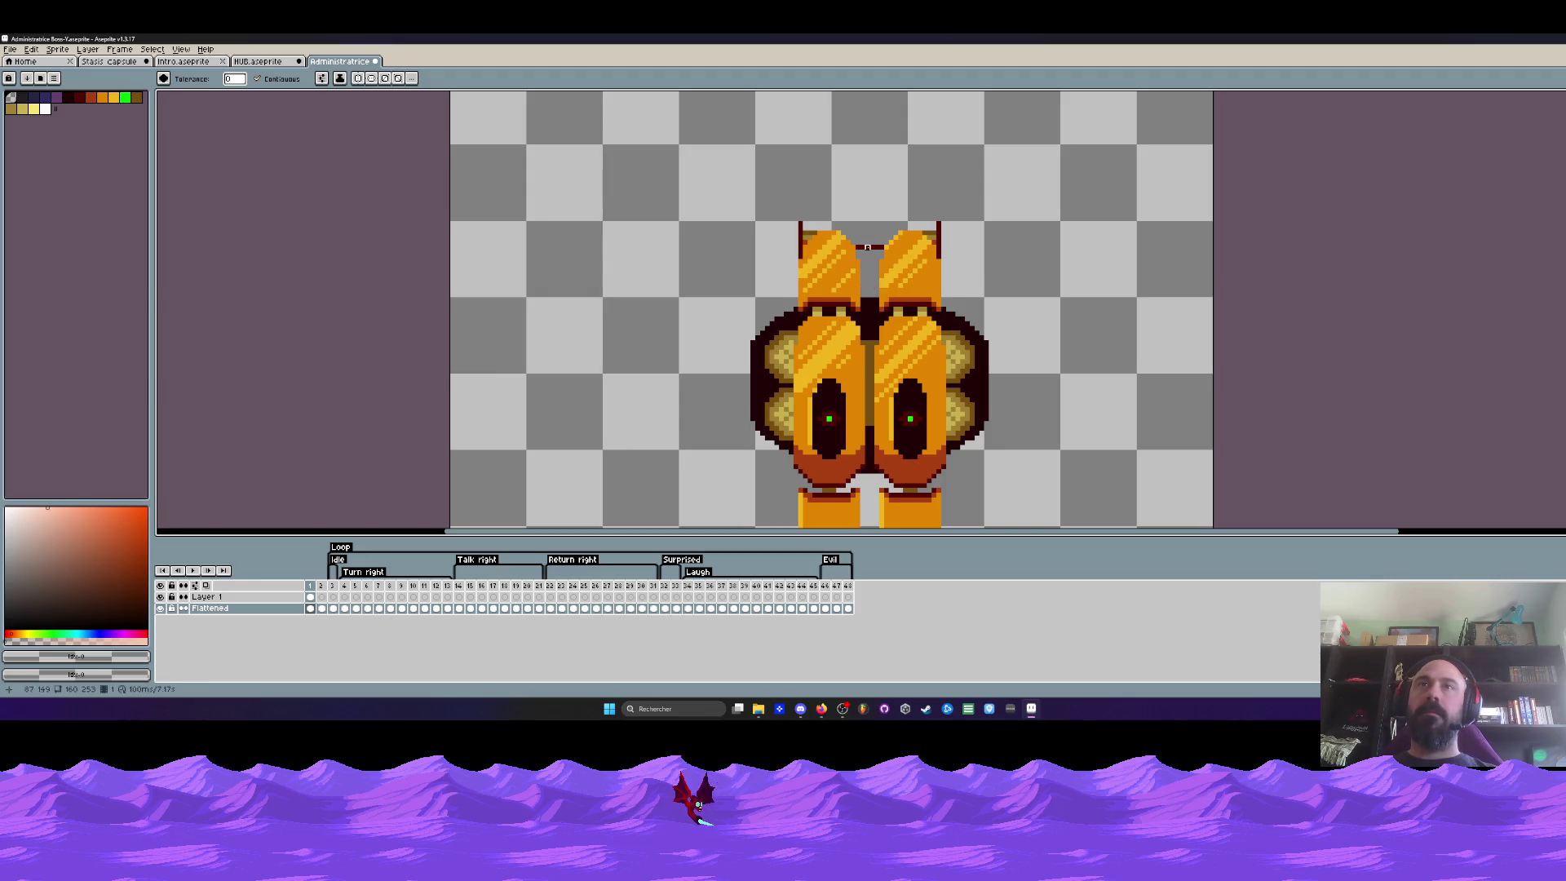
{"action": "scroll", "coordinate": [795, 229], "scroll_direction": "up", "scroll_amount": 1}
{"action": "key", "text": "b"}
{"action": "scroll", "coordinate": [802, 228], "scroll_direction": "up", "scroll_amount": 1}
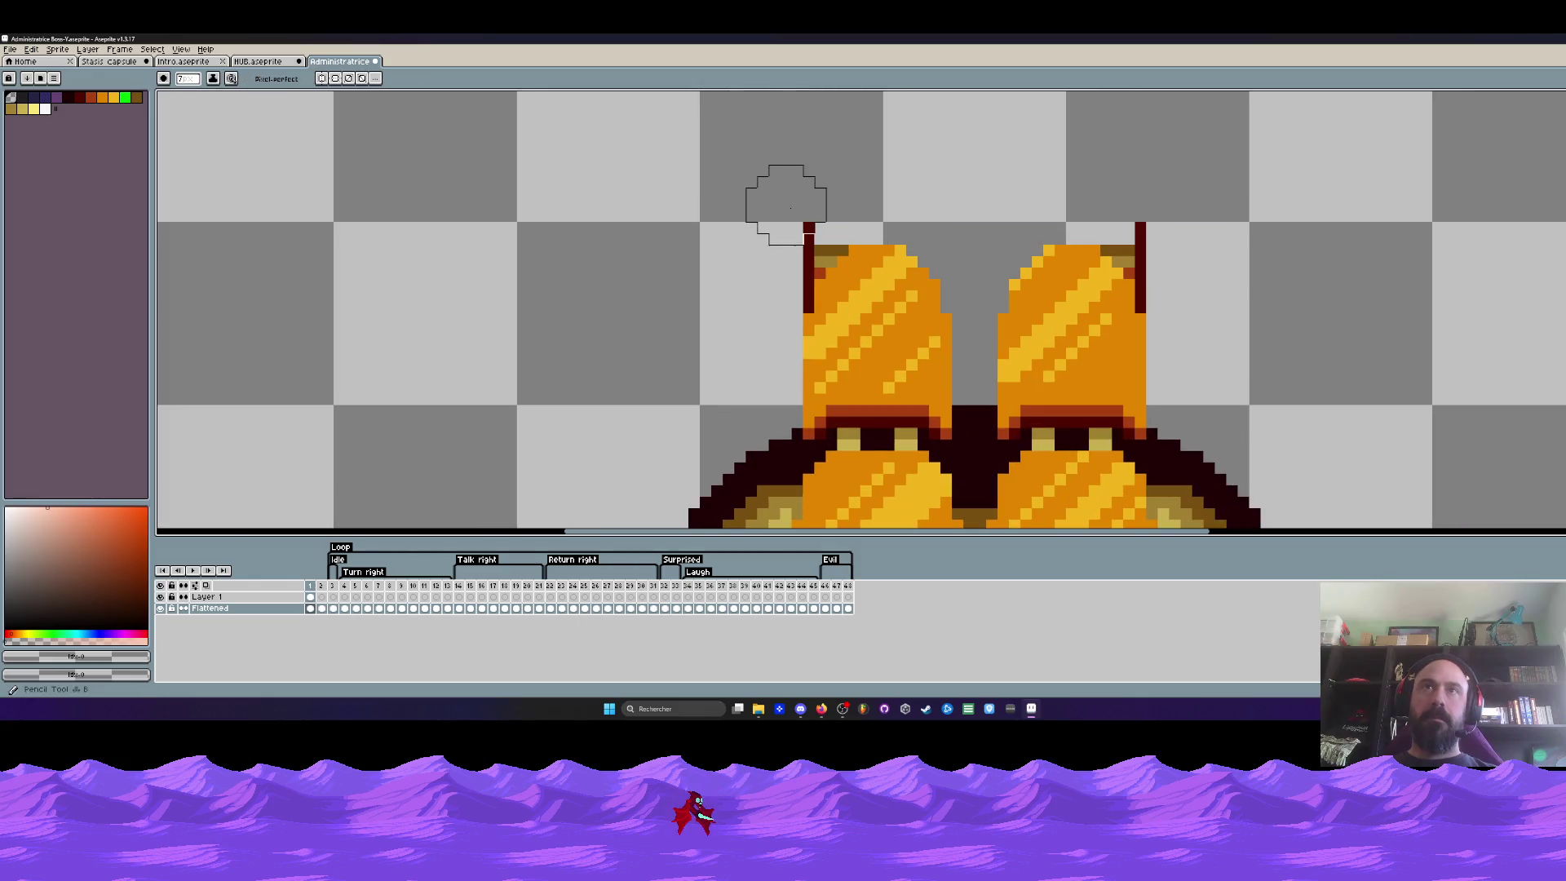
{"action": "left_click_drag", "start_coordinate": [807, 229], "coordinate": [808, 300]}
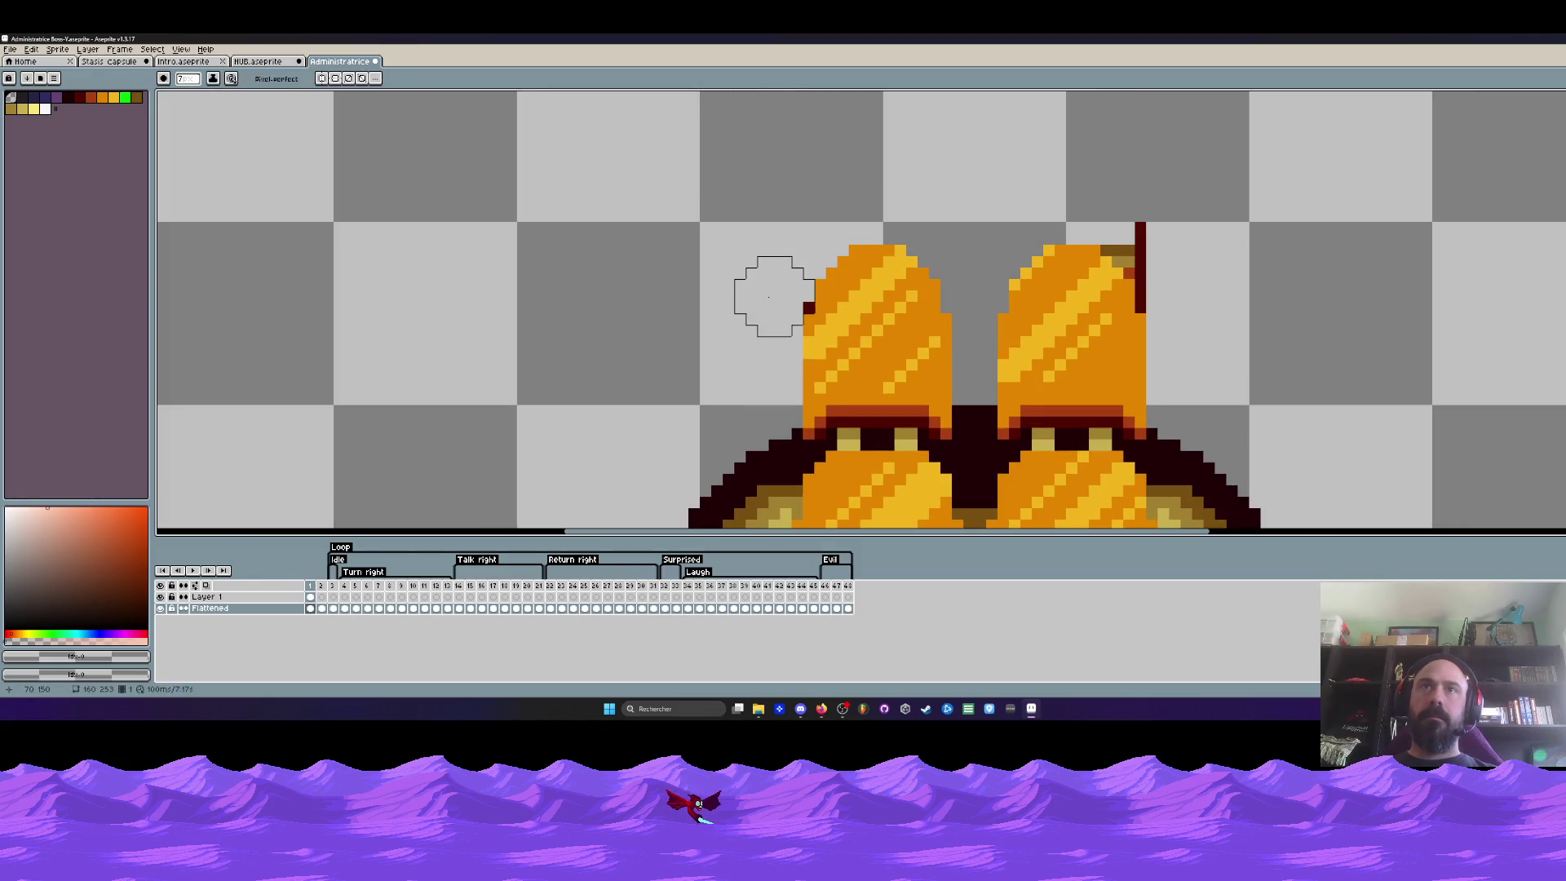
{"action": "left_click_drag", "start_coordinate": [1153, 244], "coordinate": [1175, 244]}
{"action": "scroll", "coordinate": [1175, 246], "scroll_direction": "down", "scroll_amount": 1}
{"action": "scroll", "coordinate": [1155, 199], "scroll_direction": "down", "scroll_amount": 1}
{"action": "scroll", "coordinate": [1085, 443], "scroll_direction": "down", "scroll_amount": 1}
{"action": "scroll", "coordinate": [1085, 443], "scroll_direction": "up", "scroll_amount": 1}
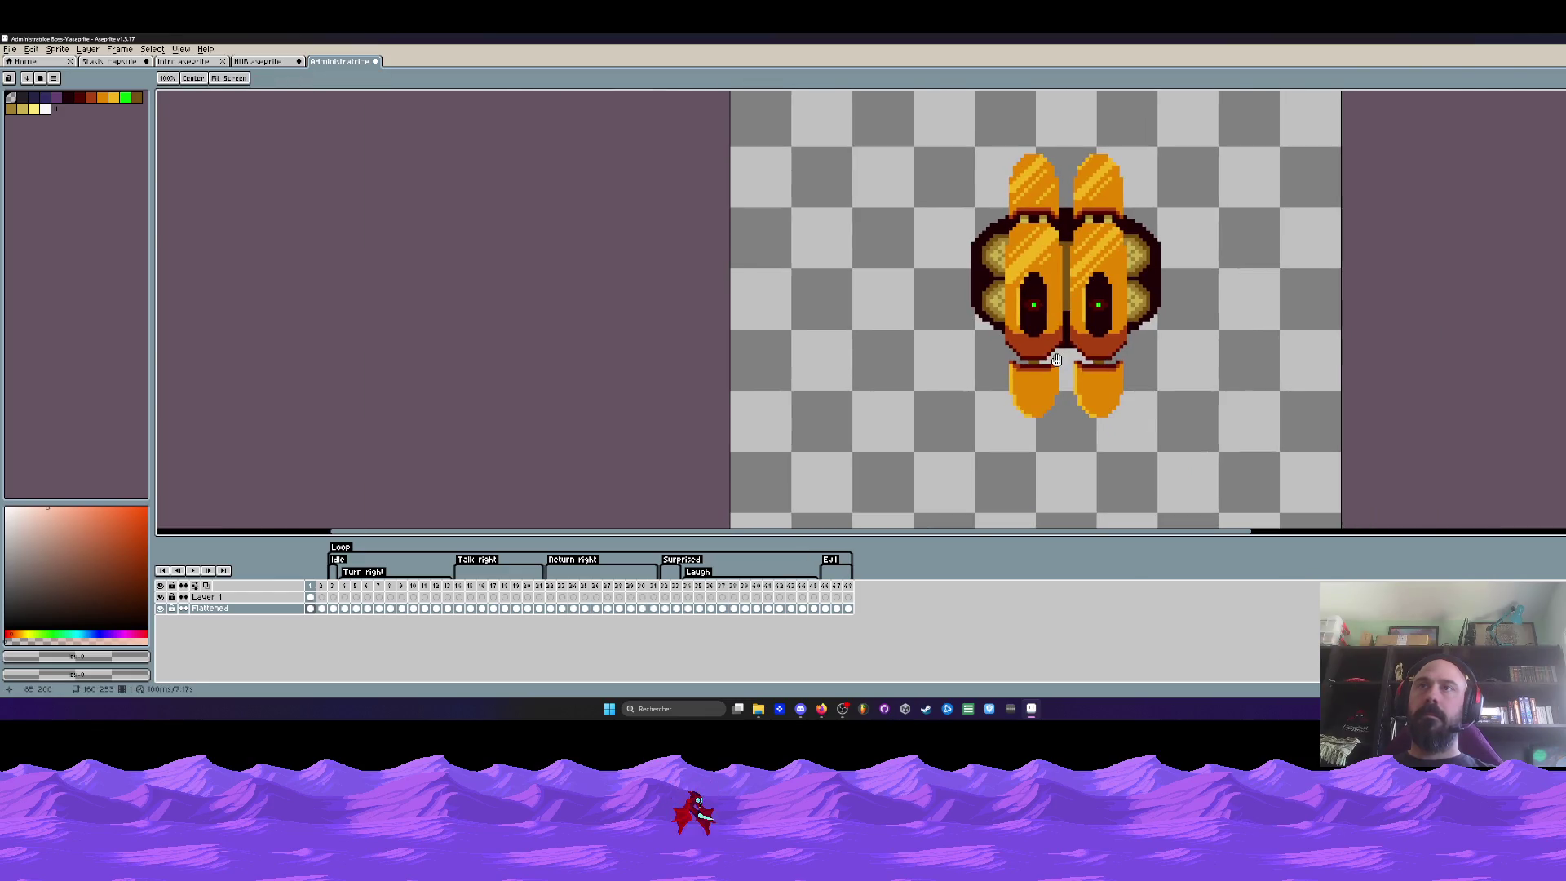
{"action": "key", "text": "b"}
{"action": "scroll", "coordinate": [1133, 210], "scroll_direction": "up", "scroll_amount": 1}
{"action": "key", "text": "i"}
{"action": "scroll", "coordinate": [1138, 206], "scroll_direction": "down", "scroll_amount": 1}
{"action": "scroll", "coordinate": [1139, 206], "scroll_direction": "down", "scroll_amount": 1}
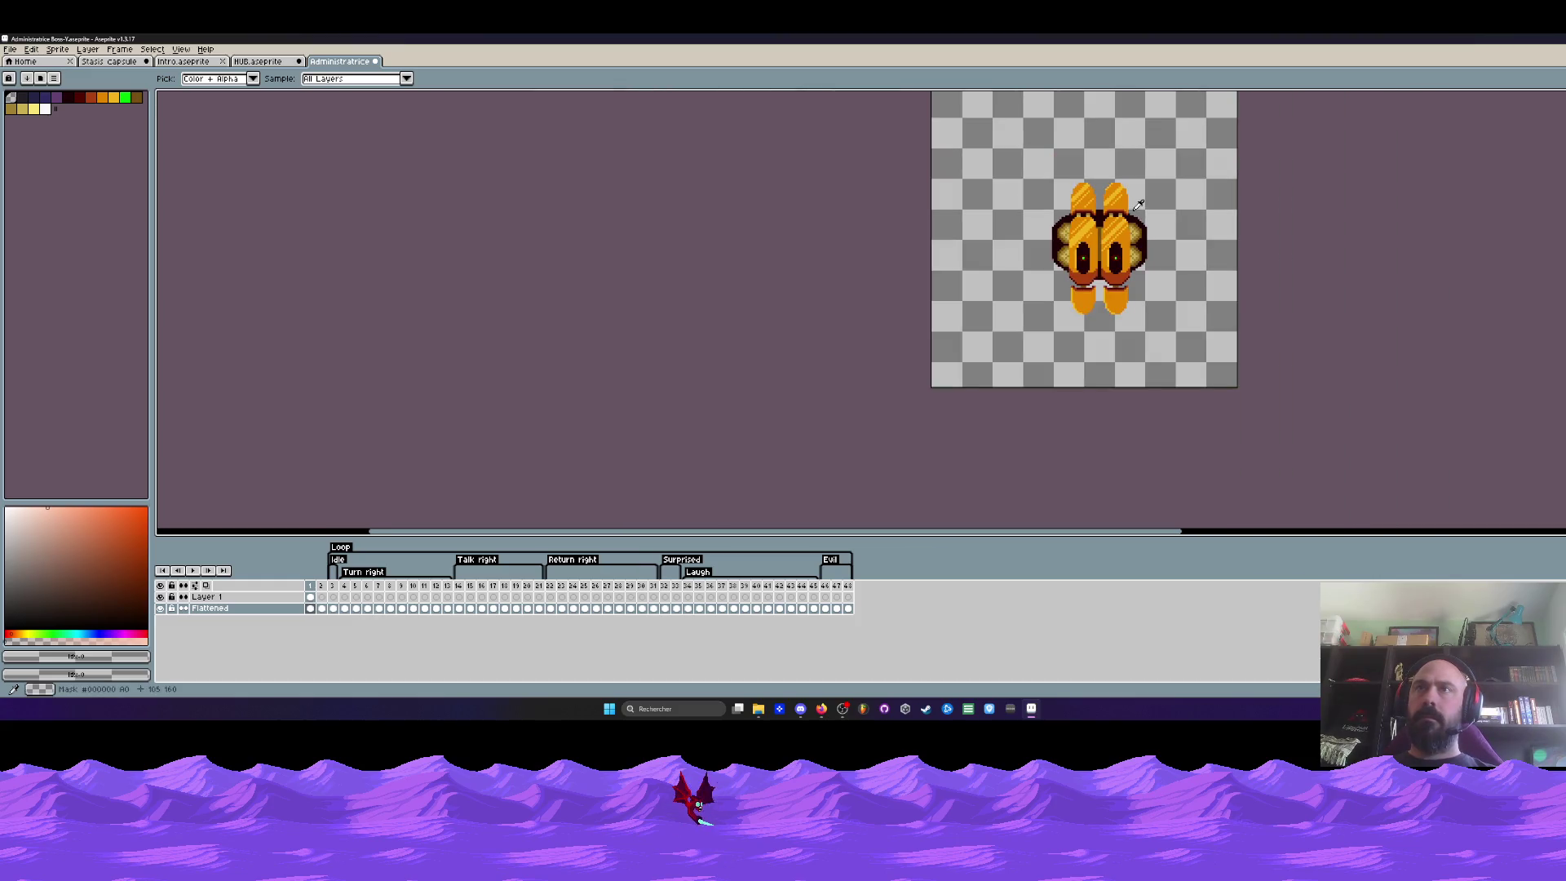
{"action": "scroll", "coordinate": [1139, 206], "scroll_direction": "up", "scroll_amount": 1}
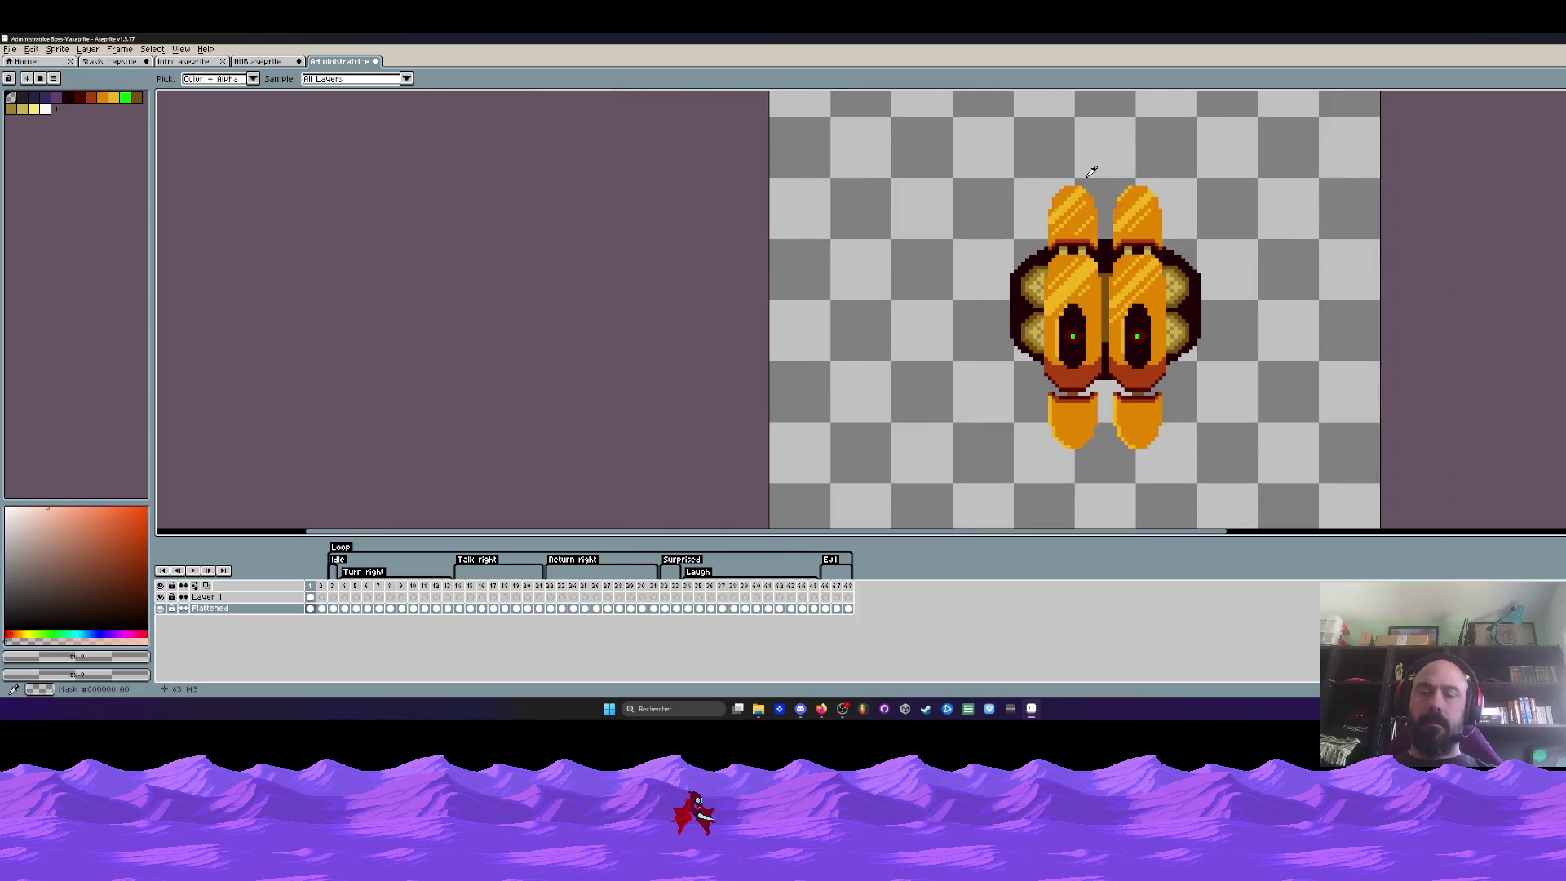
Scrub through the Flattened frames and insert one more frame with Alt+N
{"action": "key", "text": "m"}
{"action": "key", "text": "Home"}
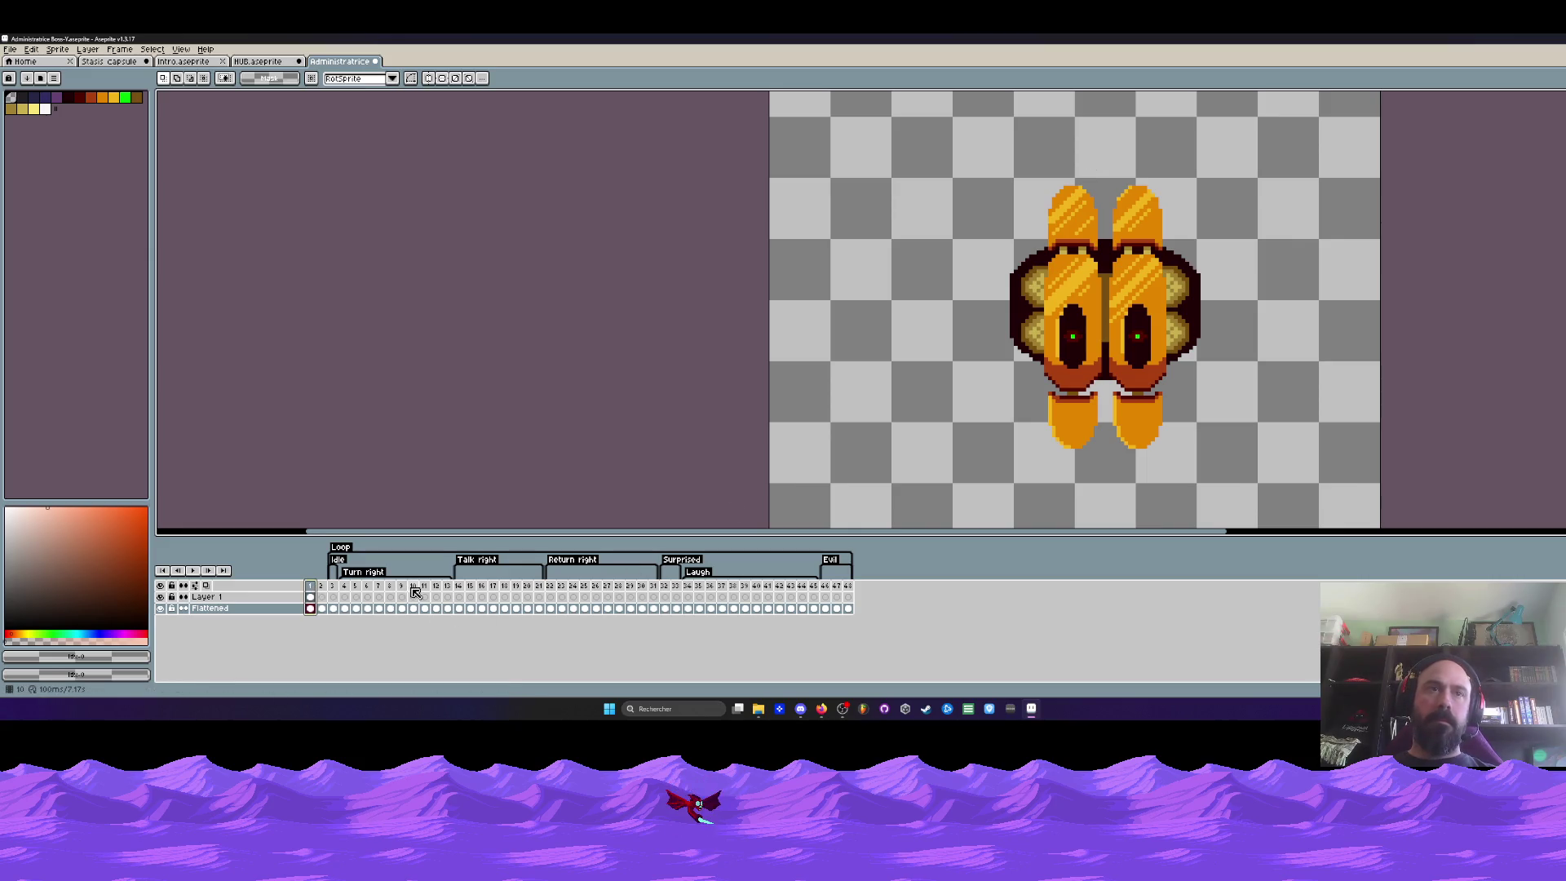
{"action": "left_click_drag", "start_coordinate": [342, 586], "coordinate": [775, 588]}
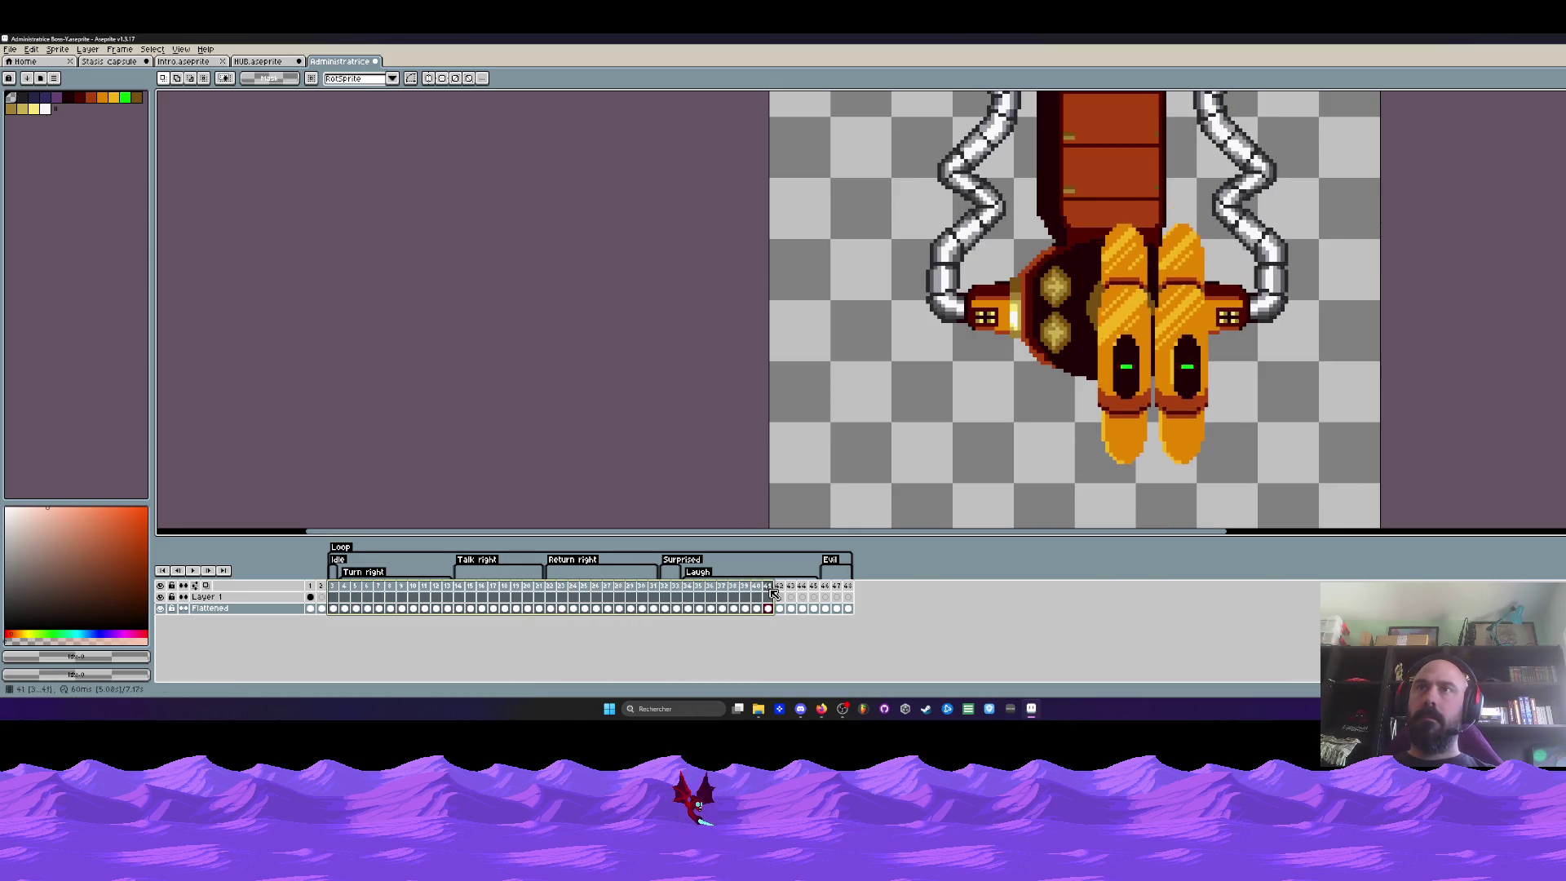
{"action": "left_click_drag", "start_coordinate": [775, 589], "coordinate": [312, 589]}
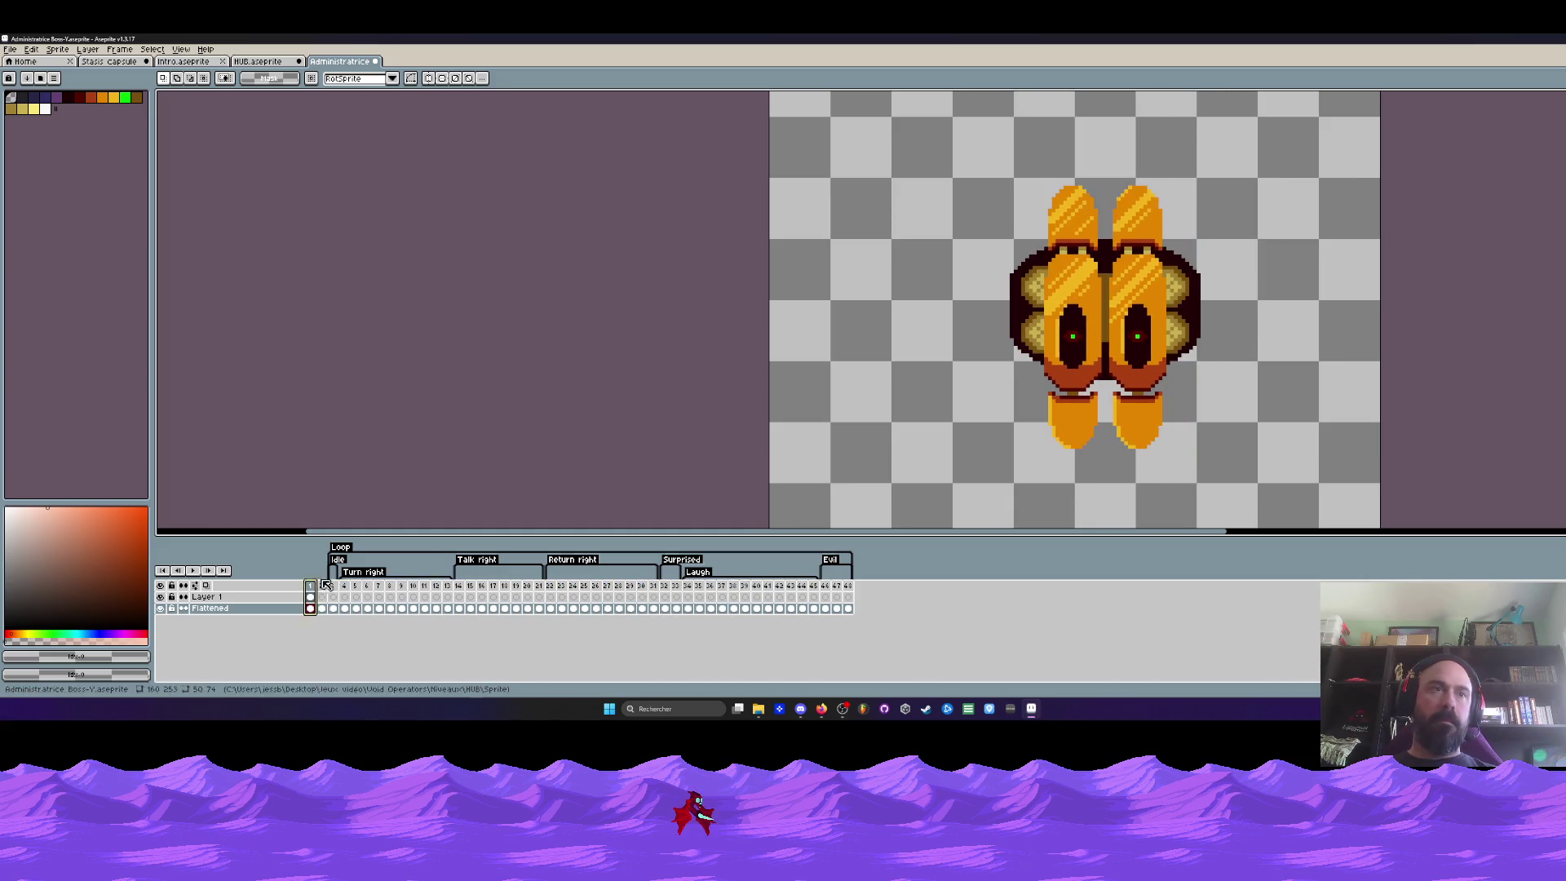
{"action": "scroll", "coordinate": [979, 324], "scroll_direction": "down", "scroll_amount": 1}
{"action": "left_click_drag", "start_coordinate": [979, 324], "coordinate": [944, 314]}
{"action": "scroll", "coordinate": [943, 314], "scroll_direction": "down", "scroll_amount": 1}
{"action": "scroll", "coordinate": [943, 314], "scroll_direction": "up", "scroll_amount": 2}
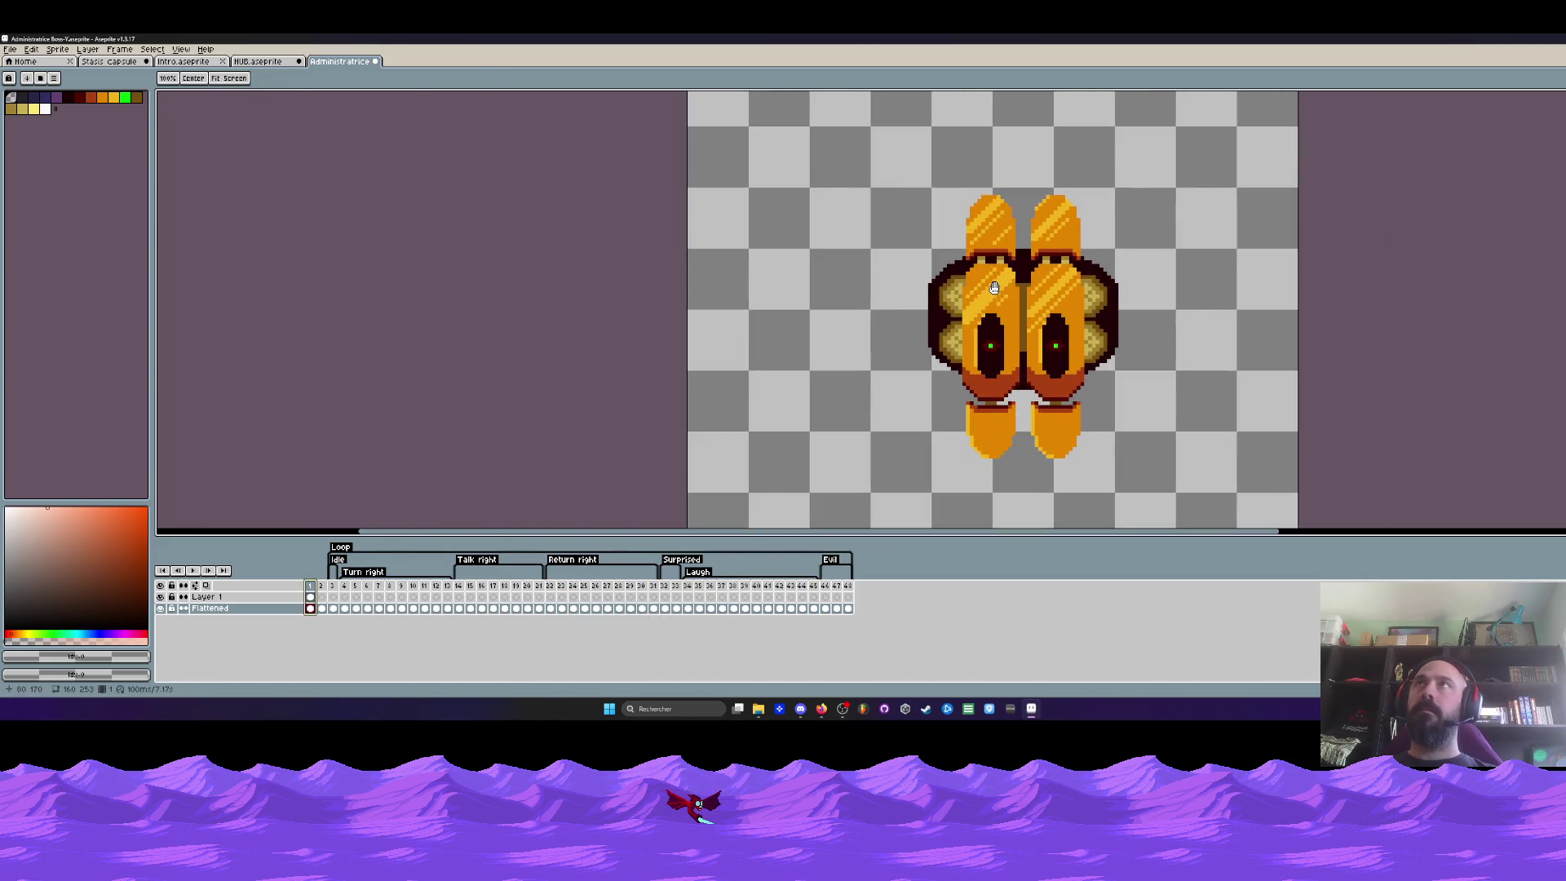
{"action": "key", "text": "alt+n"}
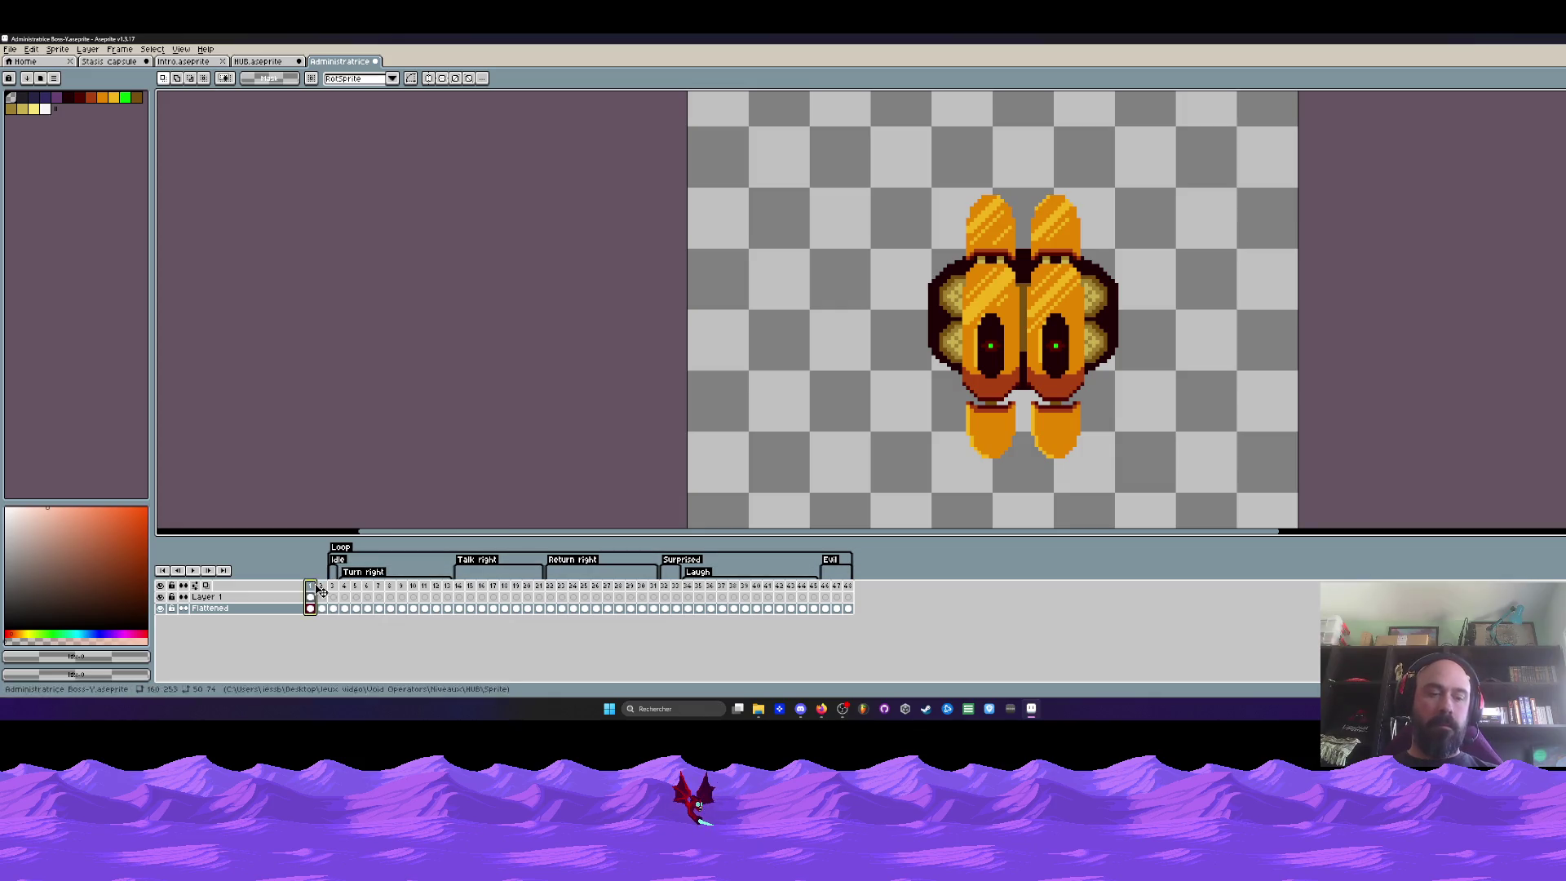
Marquee the two top pods, deselect, check frame 2's scattered parts and return to frame 1
{"action": "left_click", "coordinate": [313, 607]}
{"action": "scroll", "coordinate": [987, 252], "scroll_direction": "up", "scroll_amount": 1}
{"action": "scroll", "coordinate": [988, 253], "scroll_direction": "down", "scroll_amount": 1}
{"action": "scroll", "coordinate": [986, 251], "scroll_direction": "up", "scroll_amount": 1}
{"action": "left_click_drag", "start_coordinate": [905, 159], "coordinate": [1142, 285]}
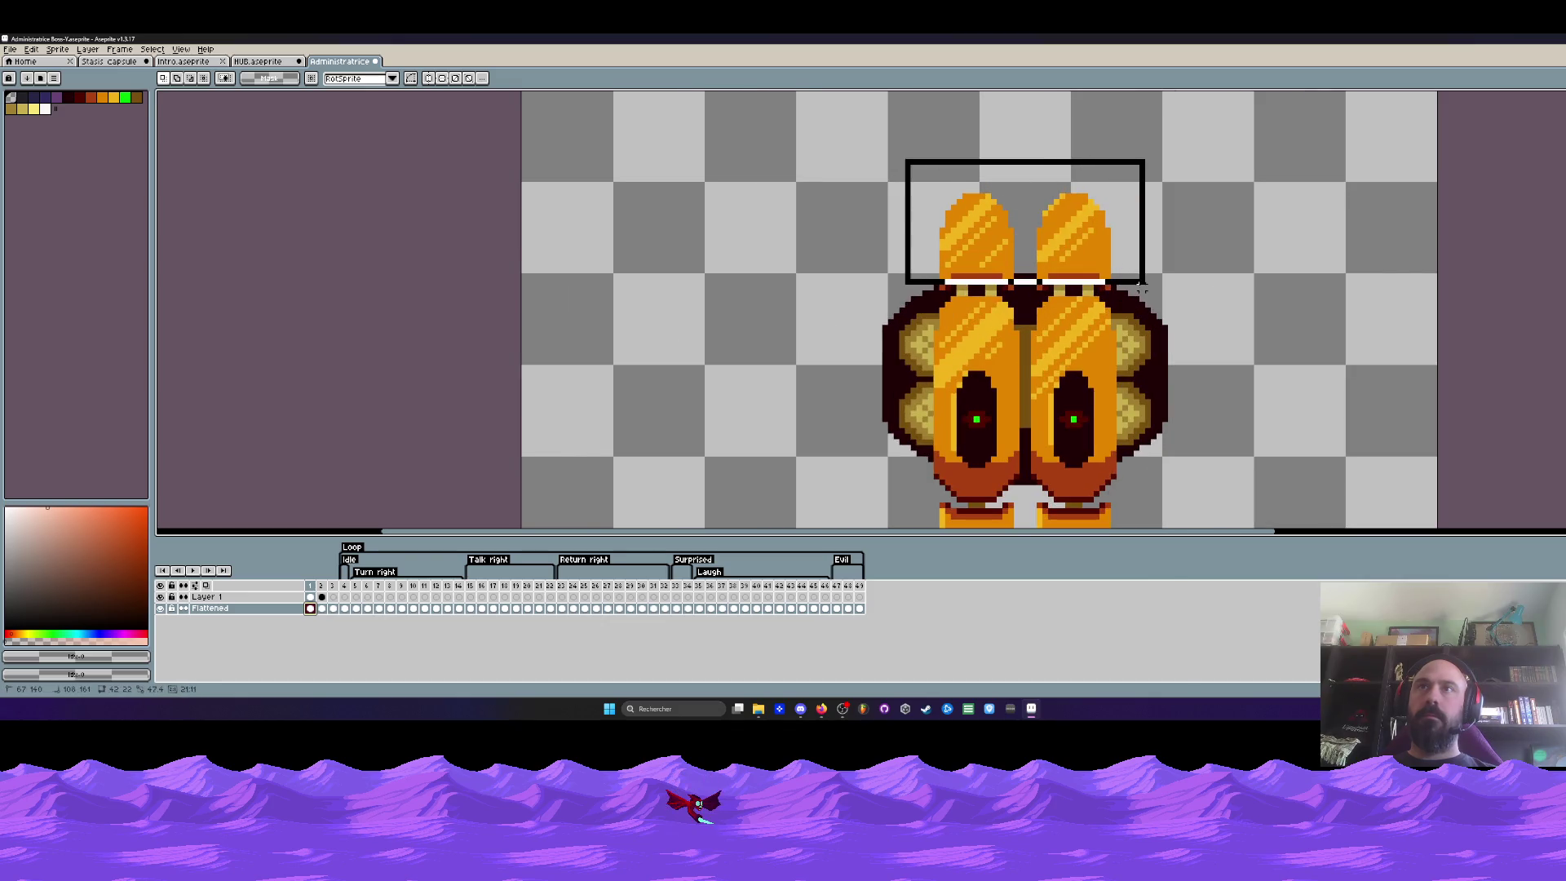
{"action": "scroll", "coordinate": [1060, 245], "scroll_direction": "up", "scroll_amount": 1}
{"action": "key", "text": "ctrl+d"}
{"action": "scroll", "coordinate": [1013, 255], "scroll_direction": "down", "scroll_amount": 1}
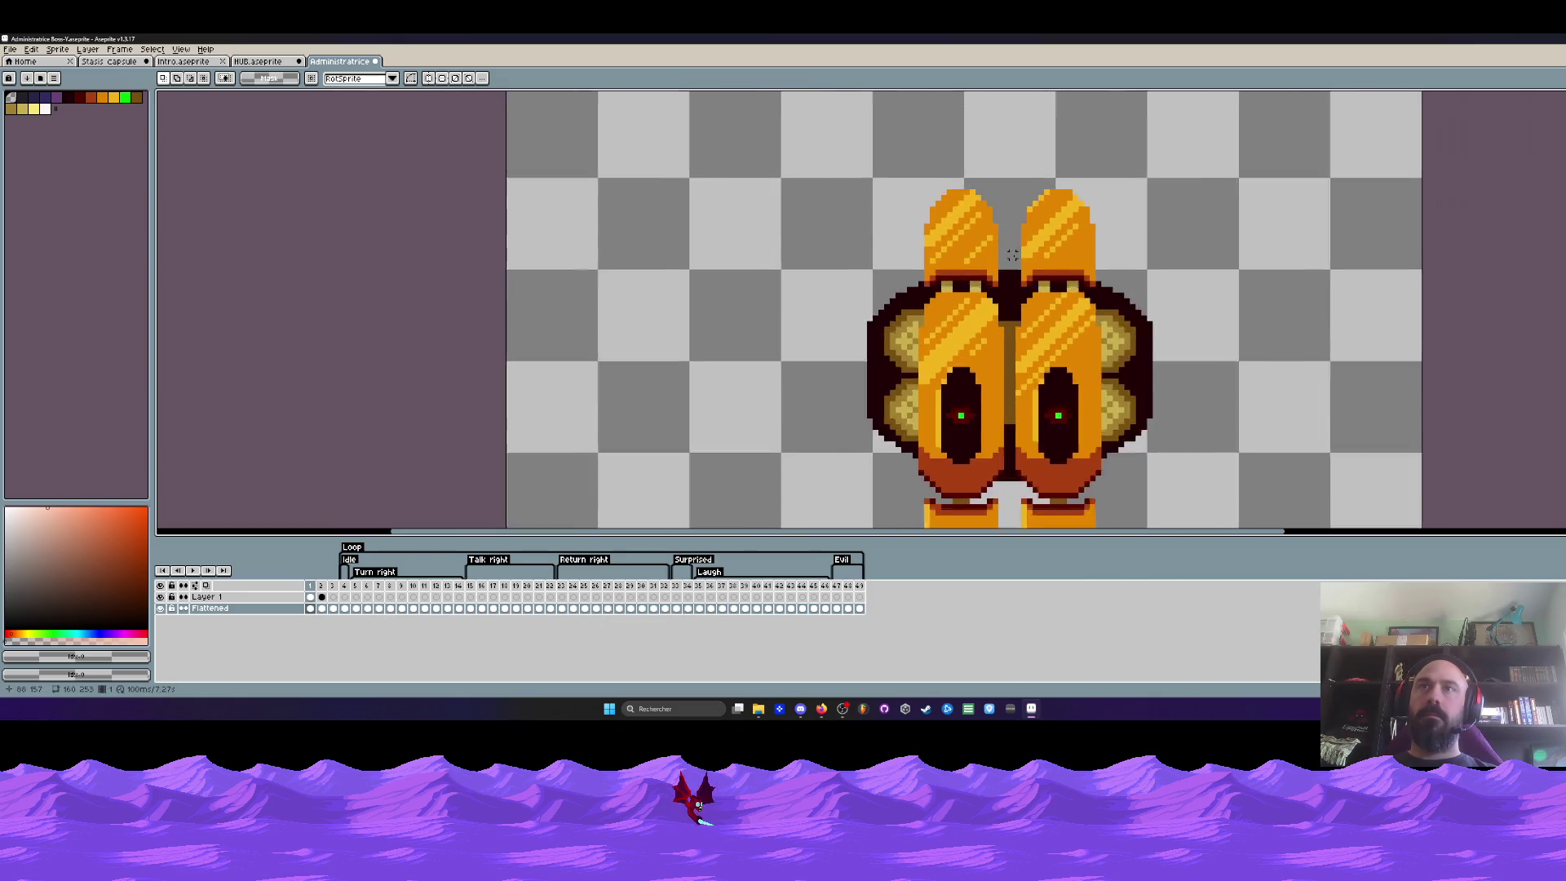
{"action": "scroll", "coordinate": [1014, 255], "scroll_direction": "down", "scroll_amount": 2}
{"action": "left_click", "coordinate": [320, 609]}
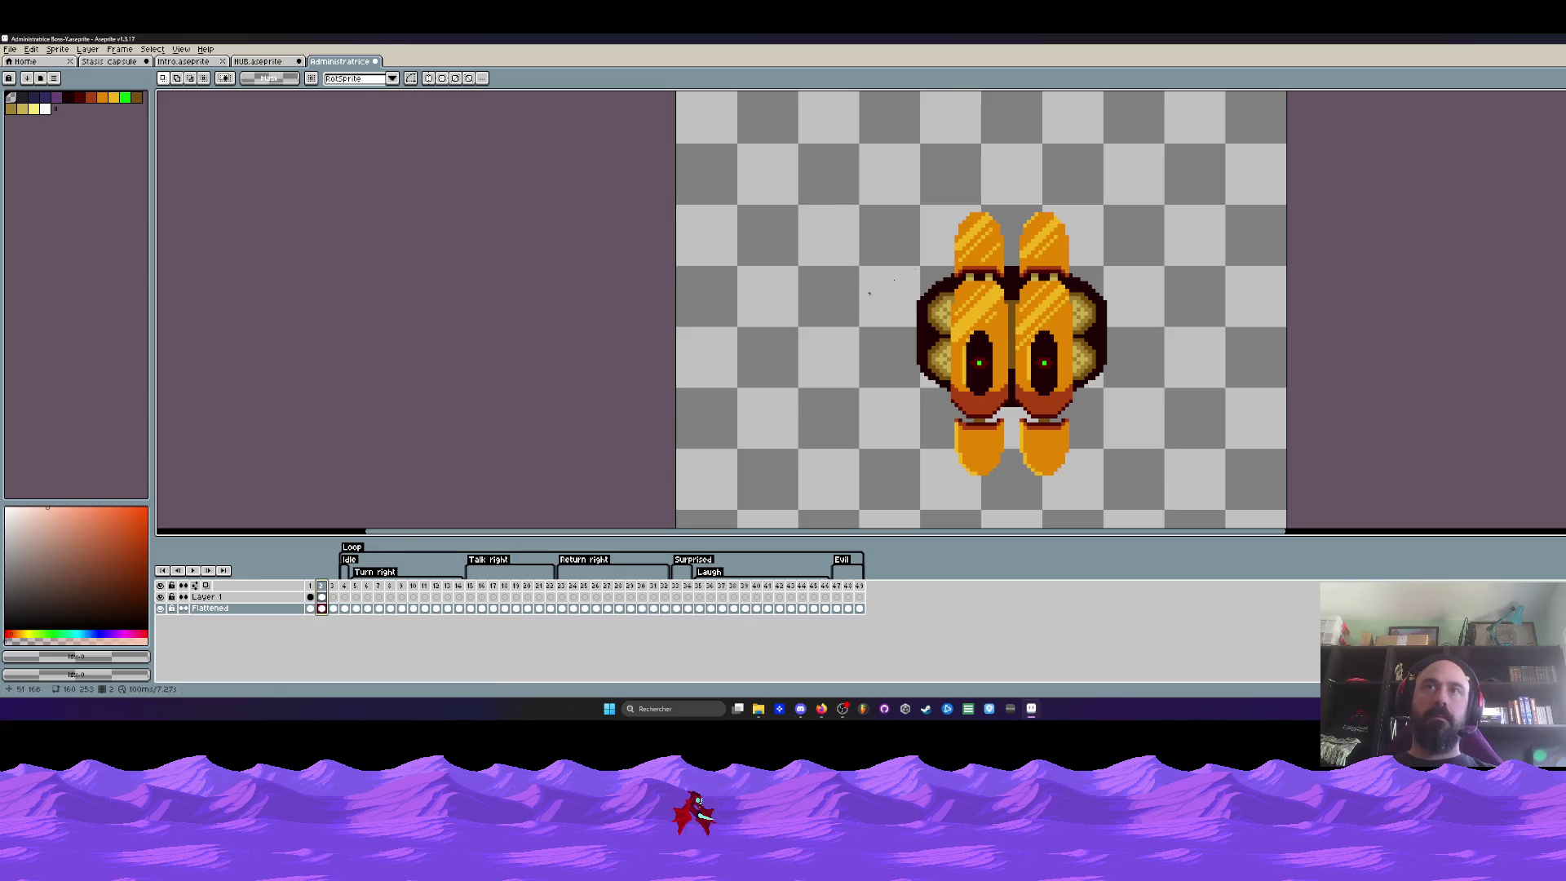
{"action": "key", "text": "minus"}
{"action": "left_click", "coordinate": [333, 608]}
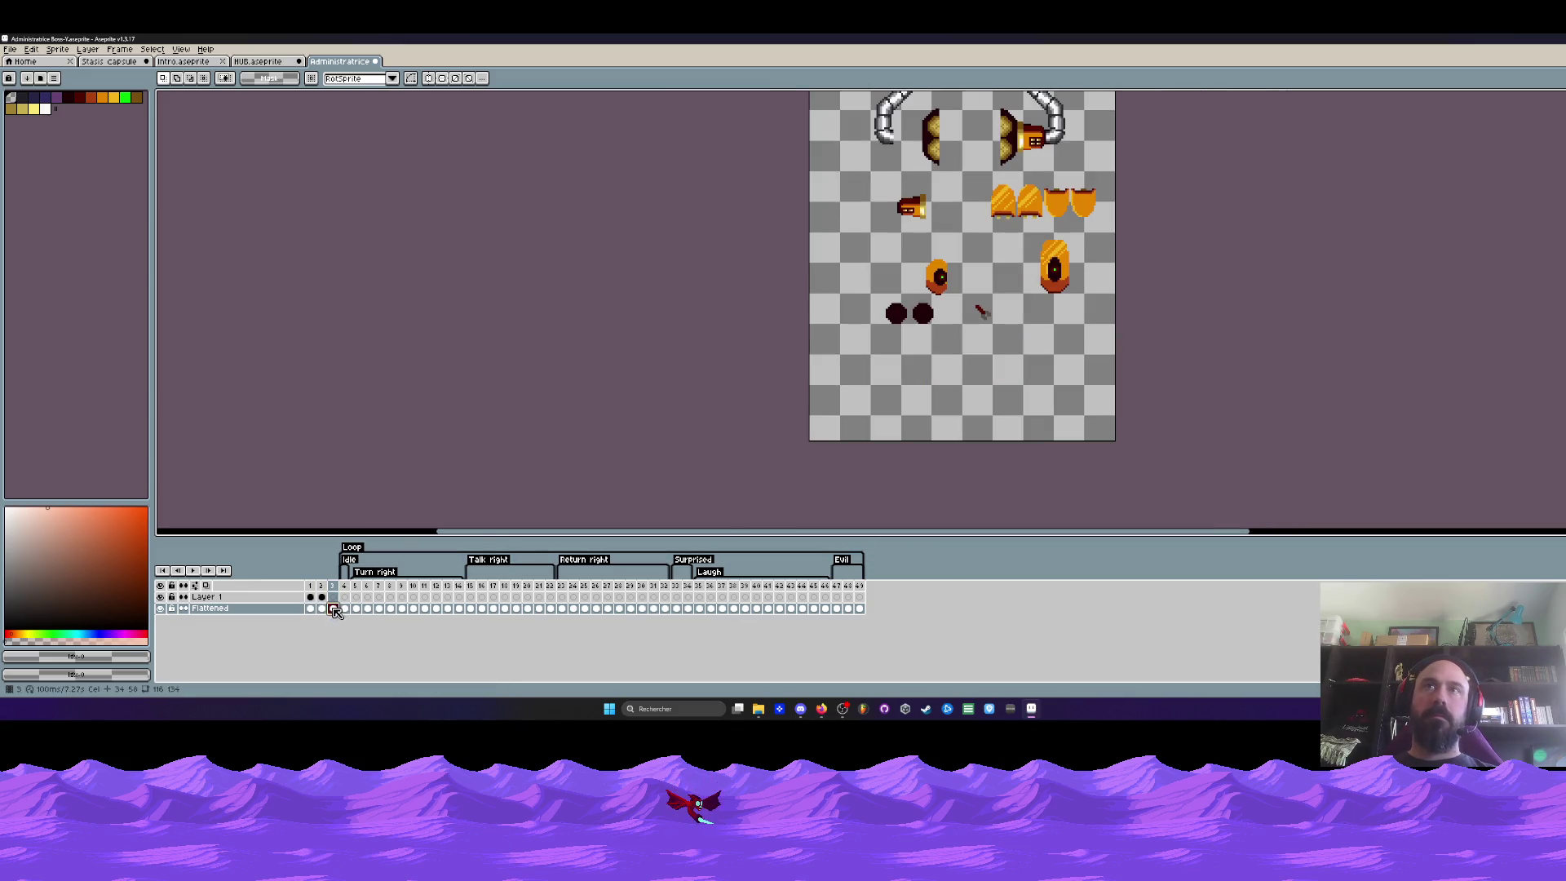
{"action": "left_click", "coordinate": [311, 608]}
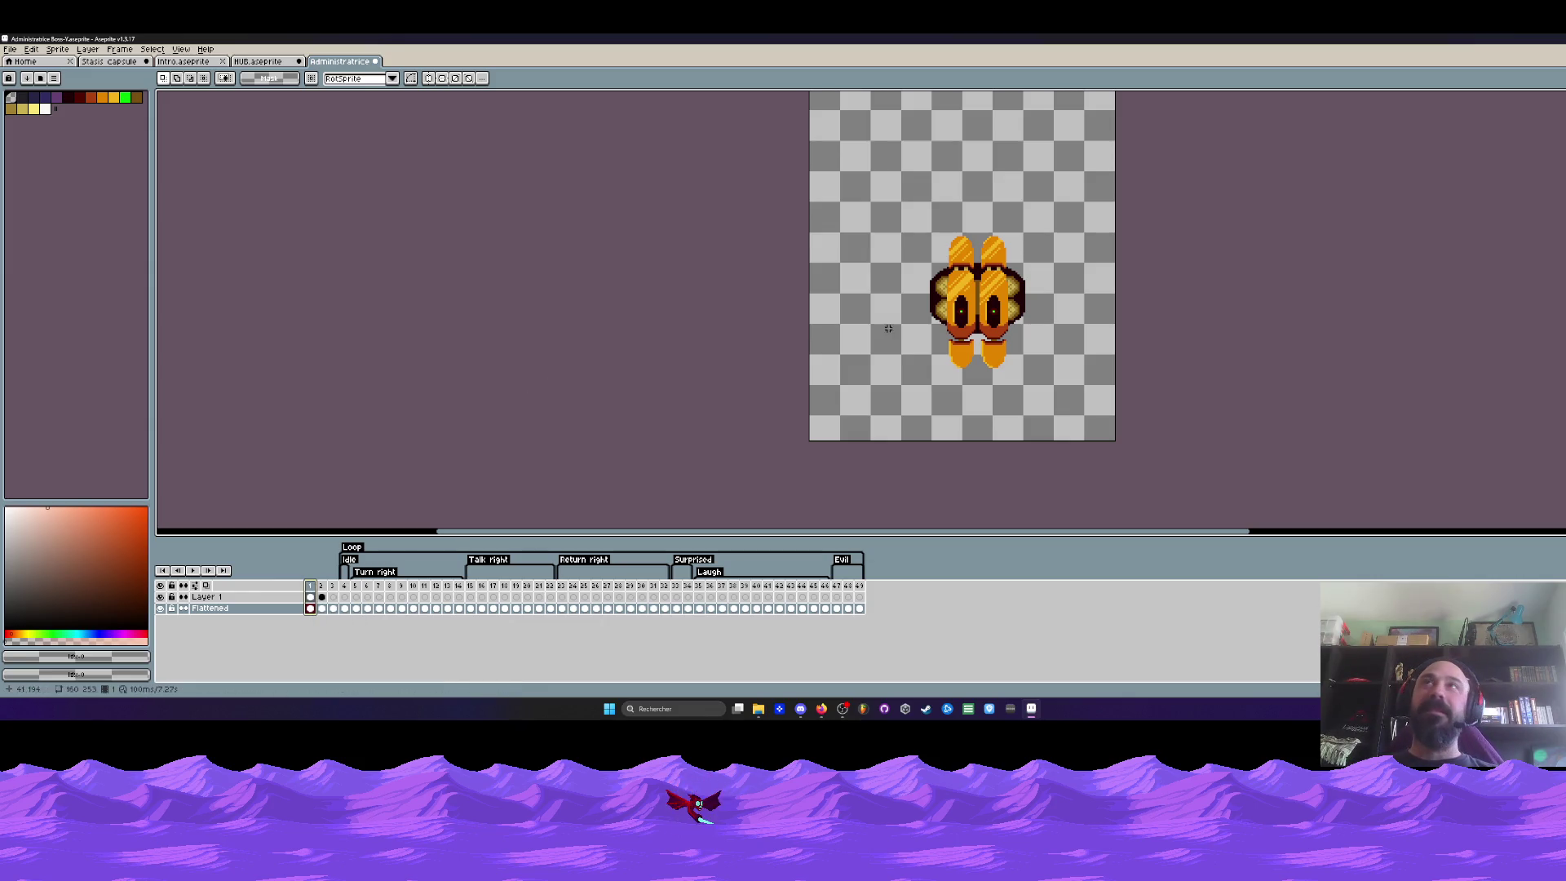
{"action": "scroll", "coordinate": [994, 316], "scroll_direction": "up", "scroll_amount": 1}
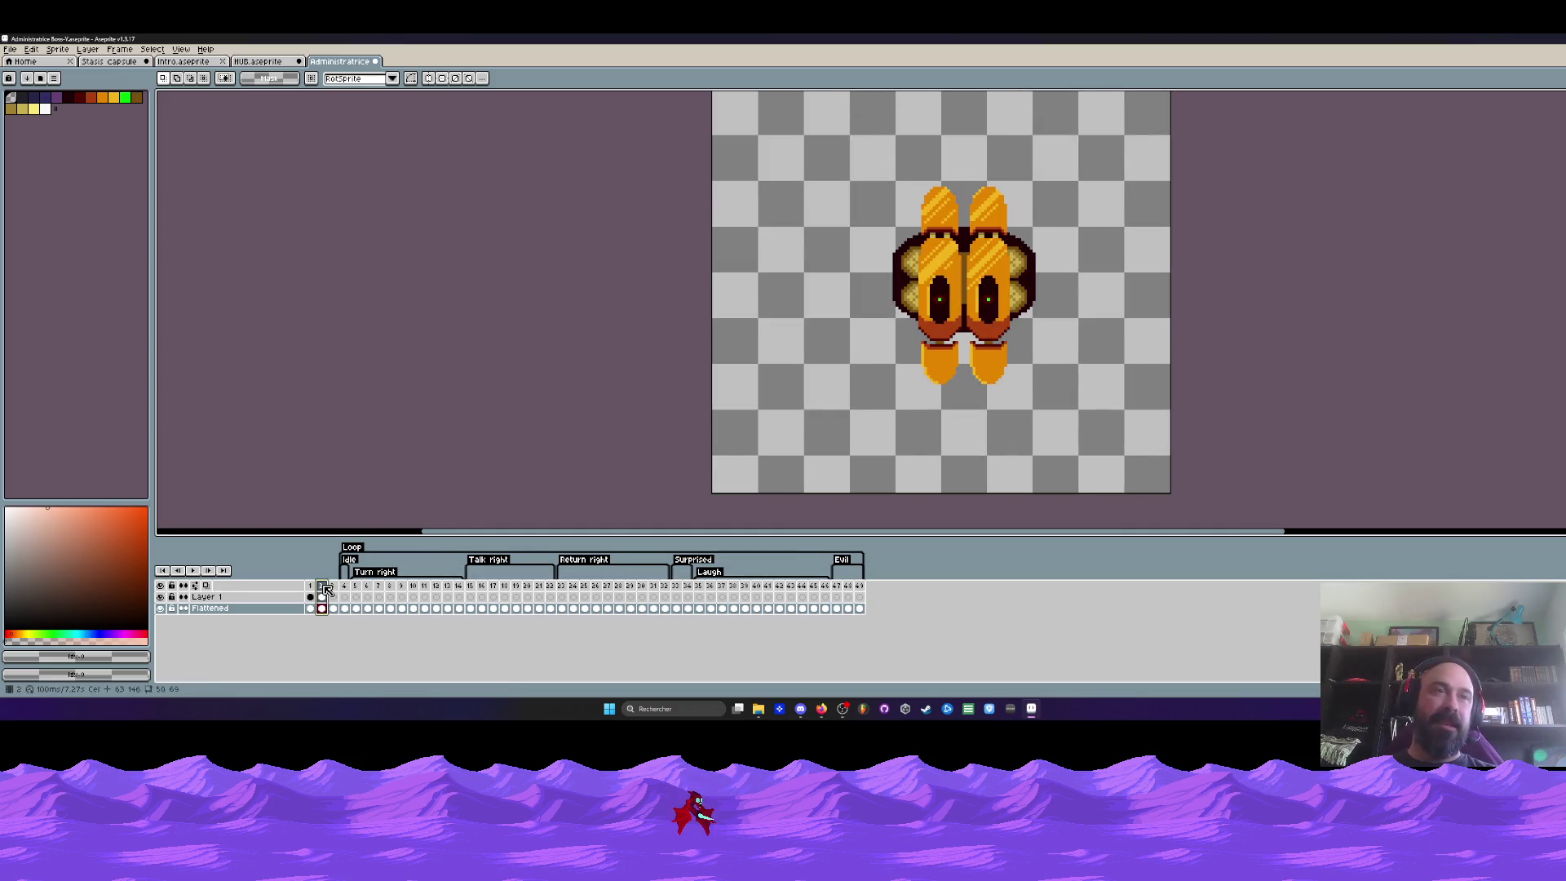
{"action": "scroll", "coordinate": [920, 279], "scroll_direction": "down", "scroll_amount": 2}
{"action": "scroll", "coordinate": [919, 277], "scroll_direction": "up", "scroll_amount": 1}
{"action": "scroll", "coordinate": [918, 279], "scroll_direction": "down", "scroll_amount": 2}
{"action": "scroll", "coordinate": [914, 274], "scroll_direction": "down", "scroll_amount": 1}
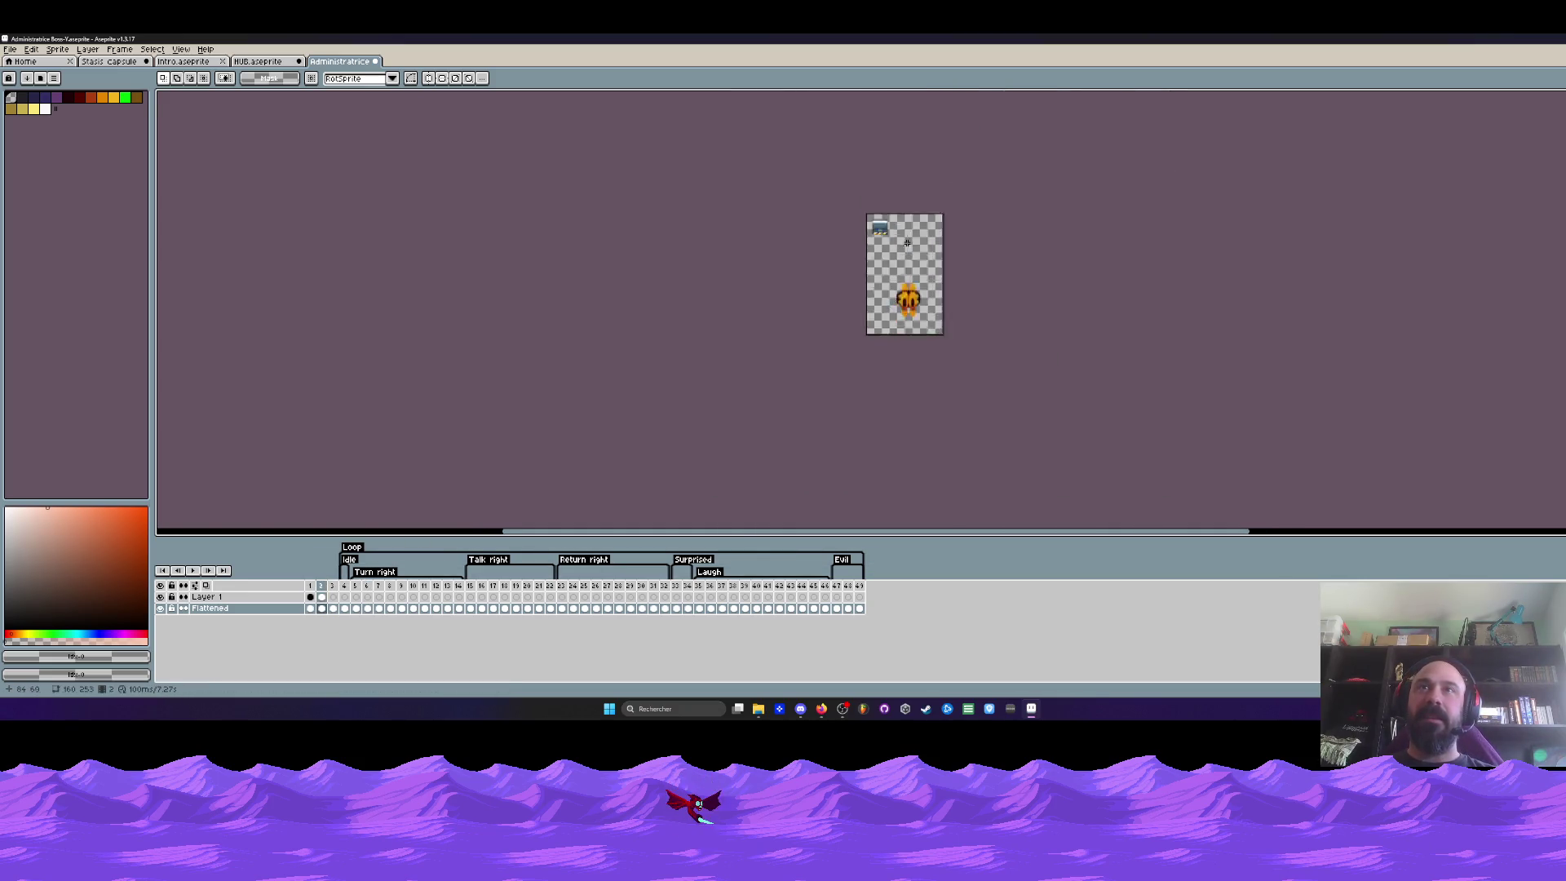
{"action": "scroll", "coordinate": [909, 270], "scroll_direction": "up", "scroll_amount": 2}
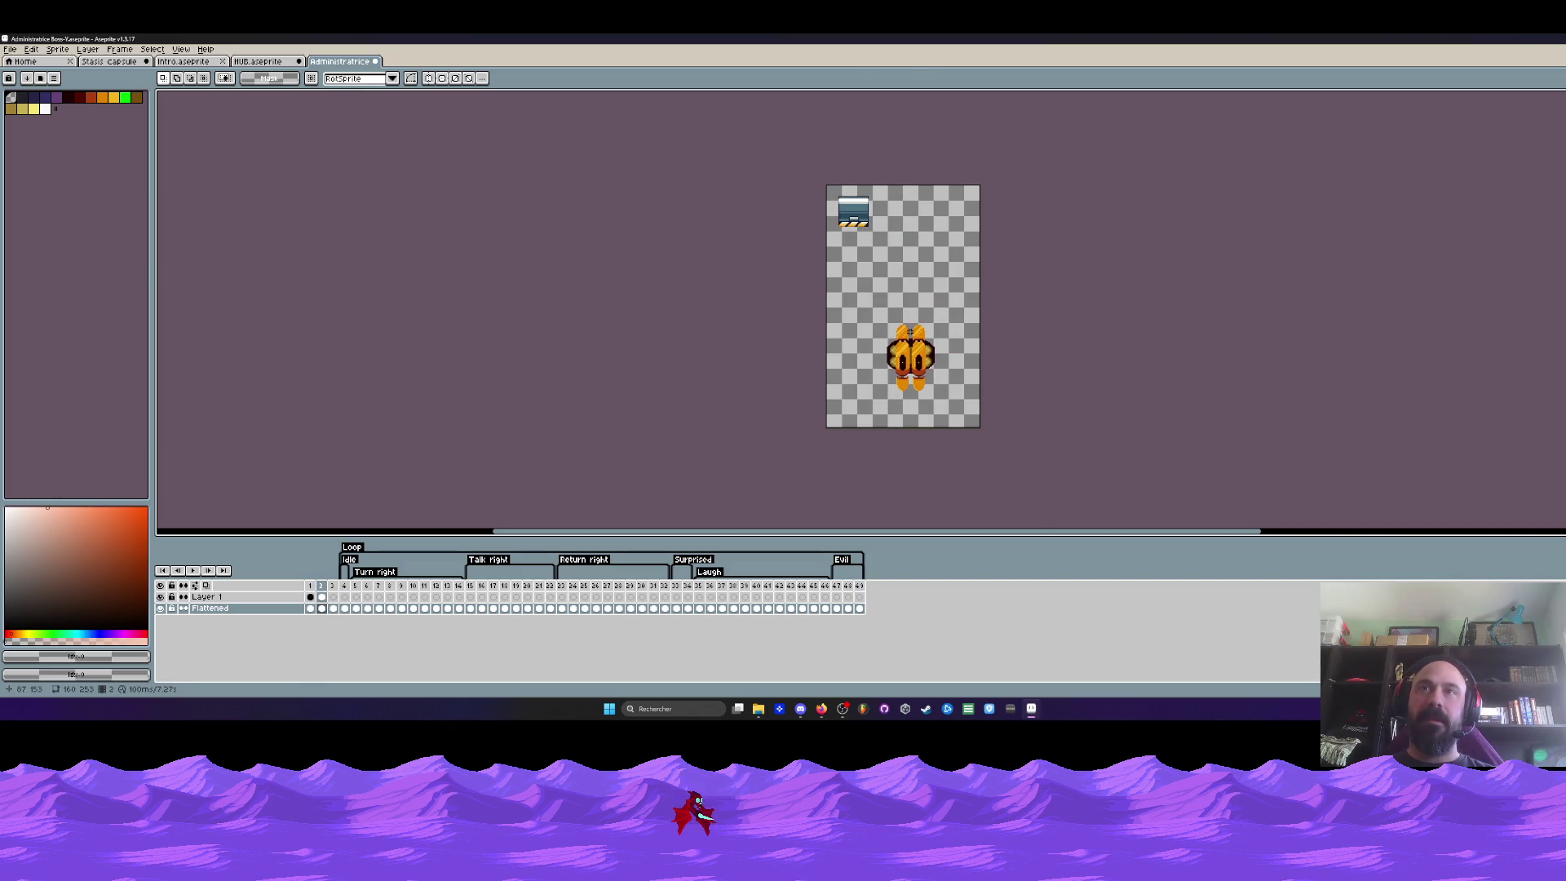
{"action": "scroll", "coordinate": [912, 326], "scroll_direction": "up", "scroll_amount": 1}
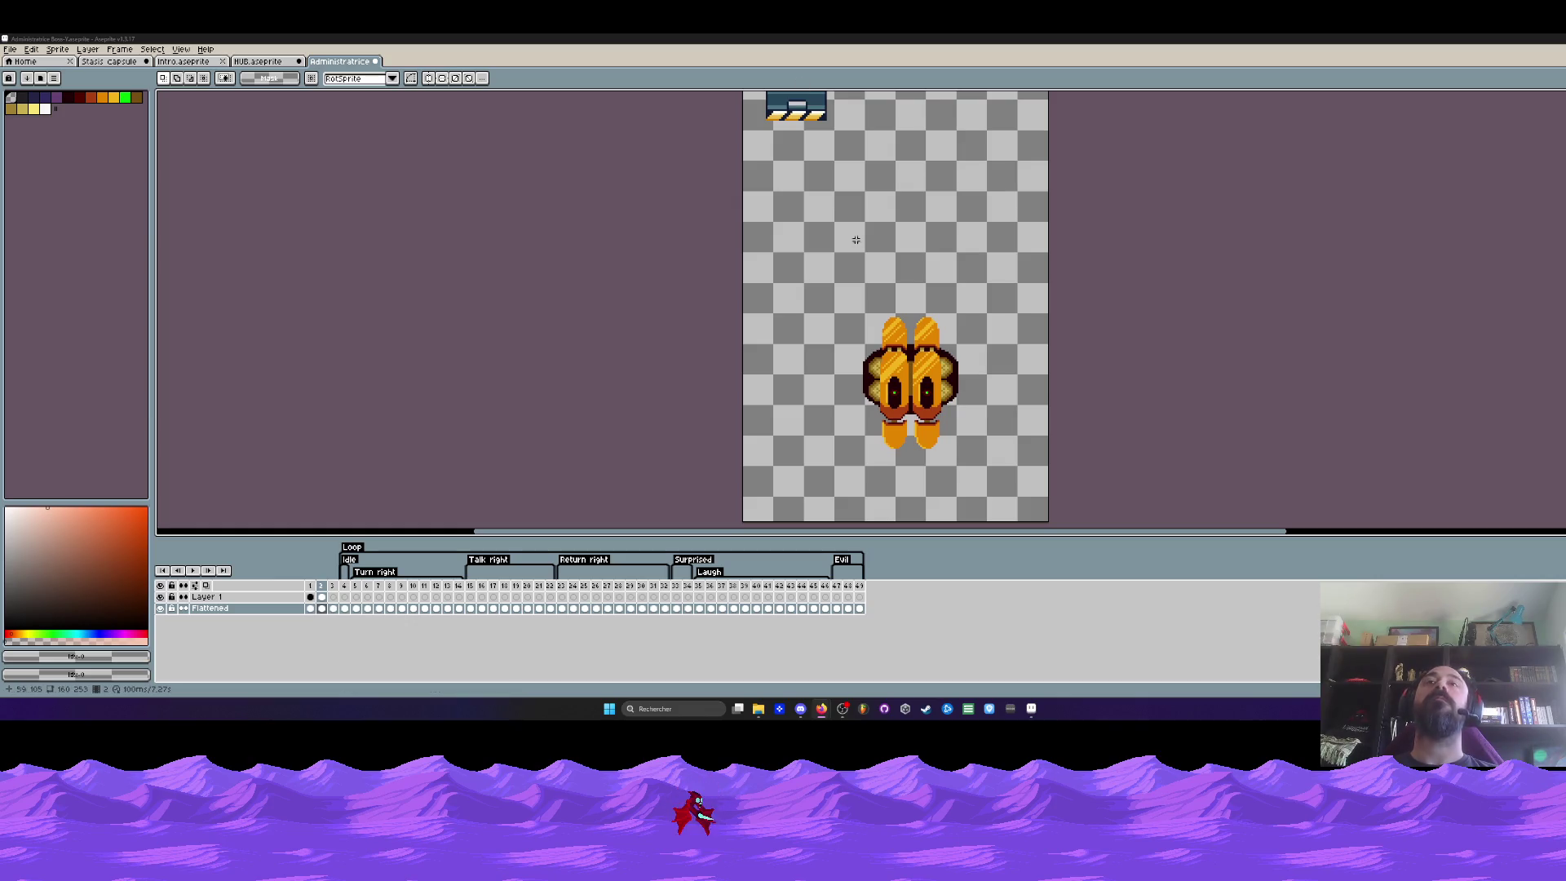
{"action": "scroll", "coordinate": [904, 376], "scroll_direction": "up", "scroll_amount": 1}
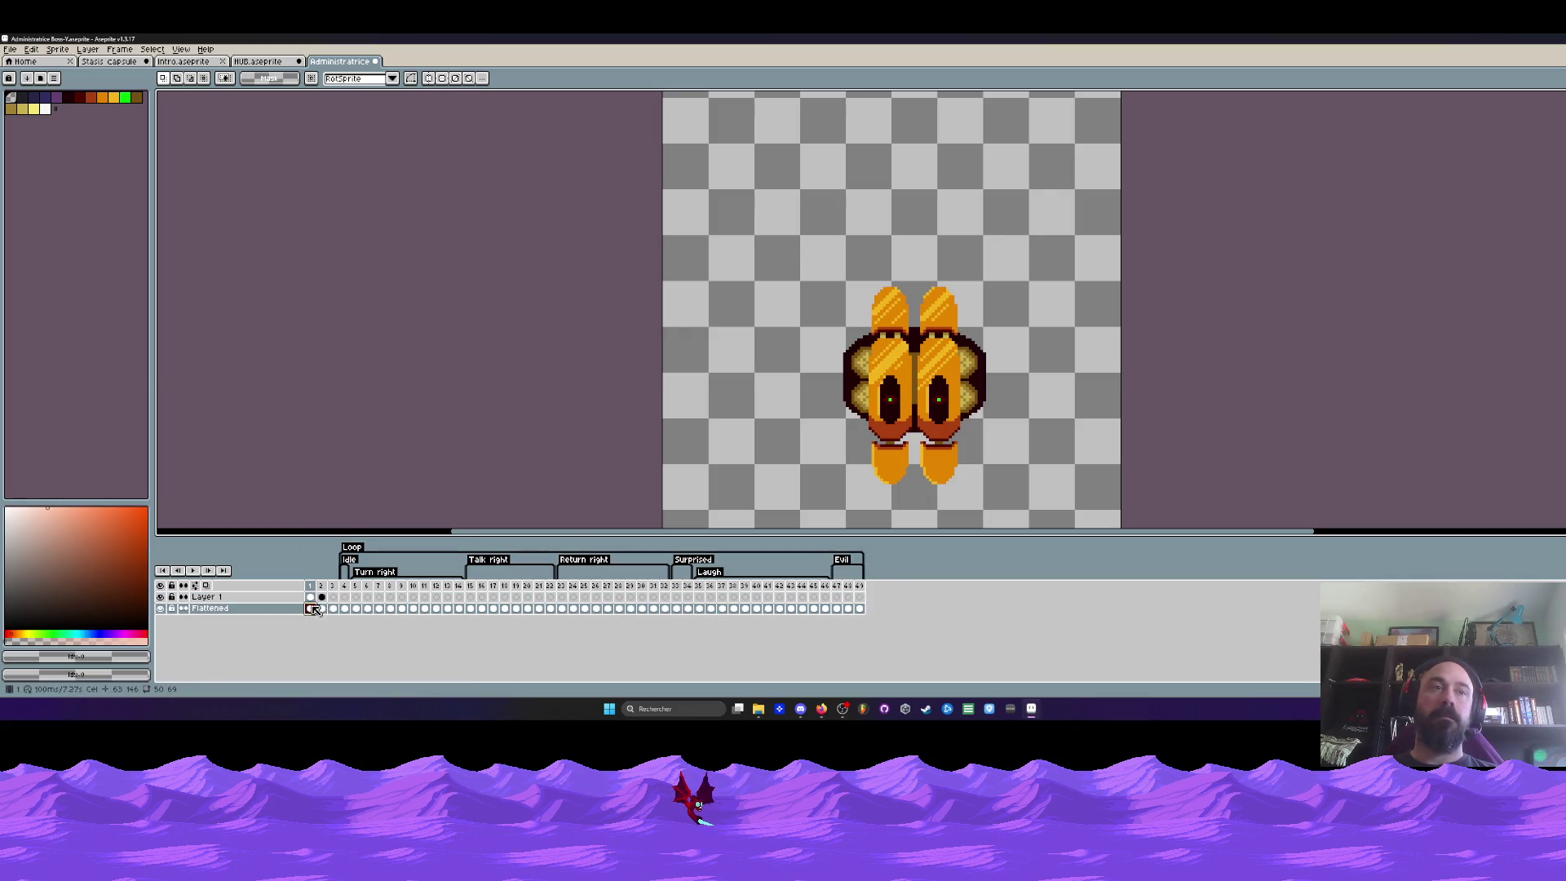
{"action": "scroll", "coordinate": [715, 359], "scroll_direction": "down", "scroll_amount": 3}
{"action": "scroll", "coordinate": [716, 358], "scroll_direction": "up", "scroll_amount": 1}
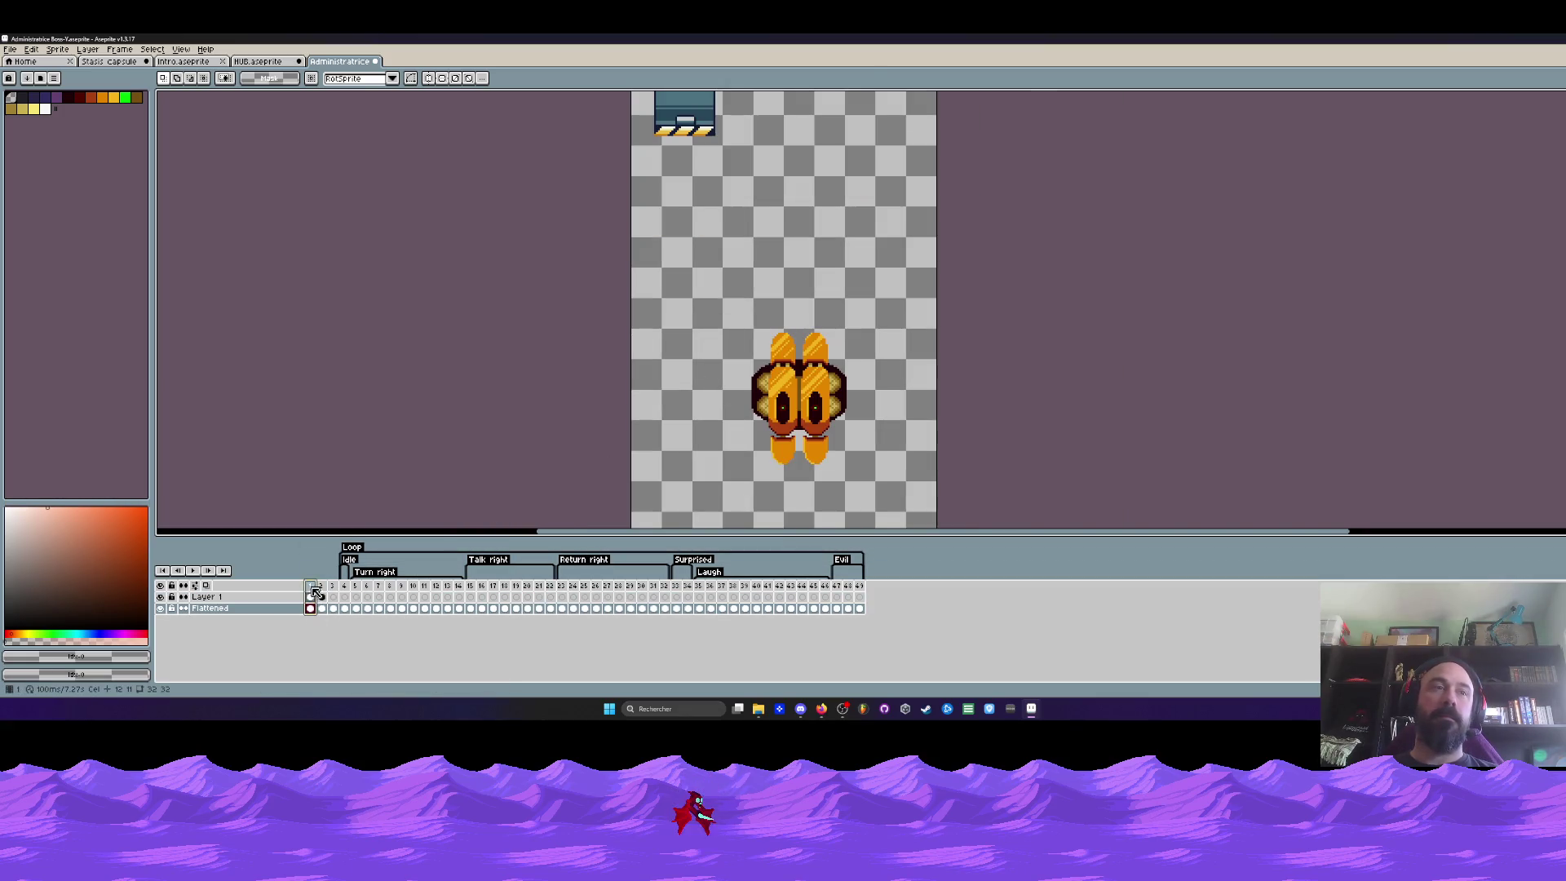
Eyedrop the navy from the blue box, draw a filled navy ellipse and place it over the boss body in frame 1
{"action": "left_click", "coordinate": [164, 603]}
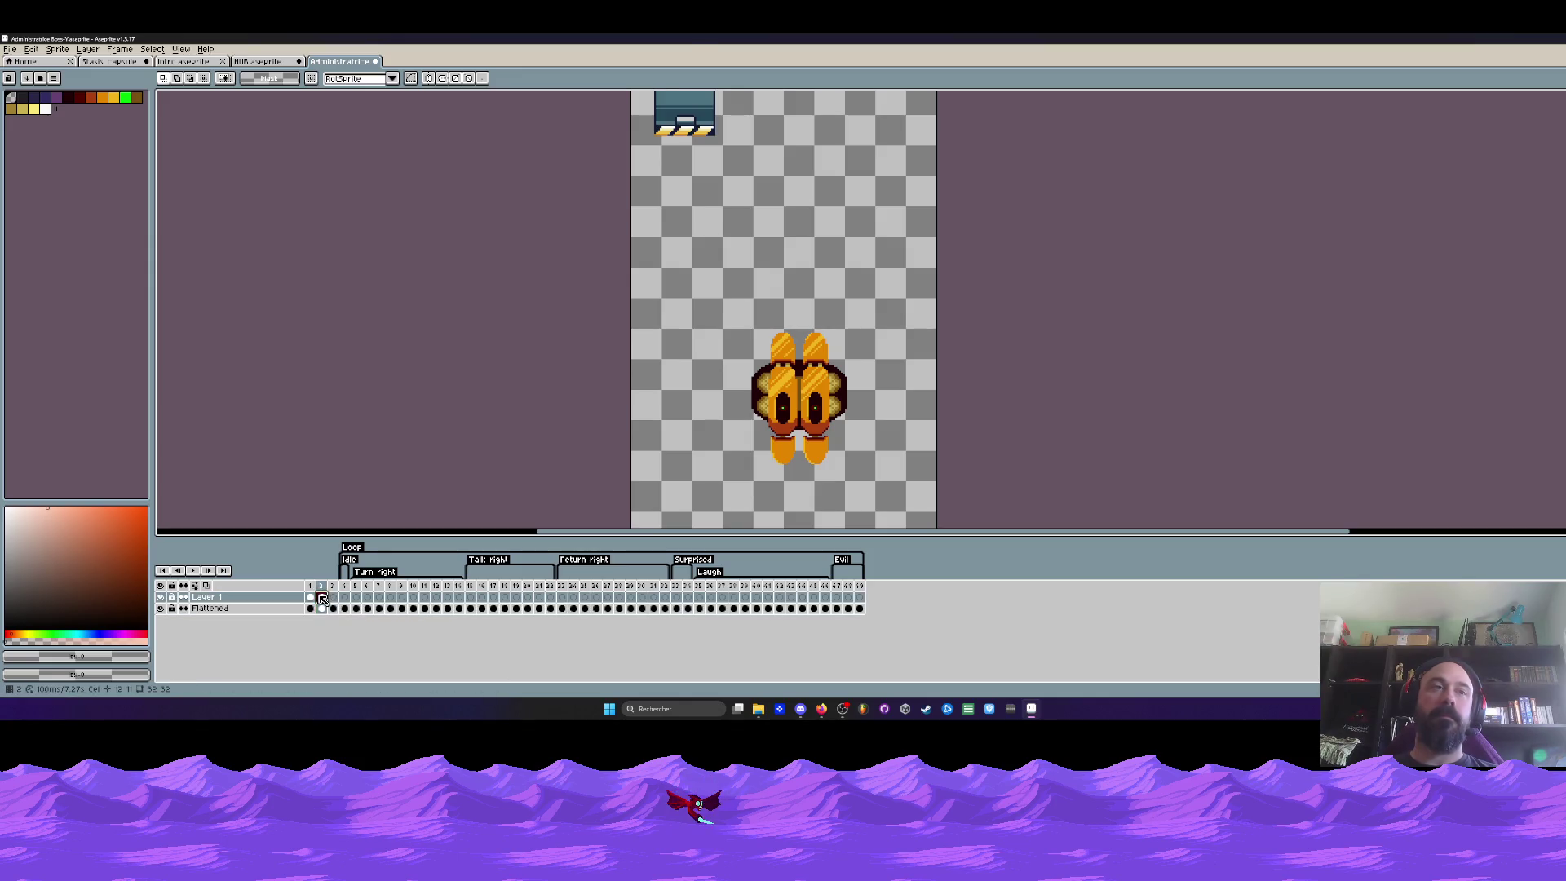
{"action": "scroll", "coordinate": [719, 271], "scroll_direction": "down", "scroll_amount": 1}
{"action": "left_click", "coordinate": [311, 597]}
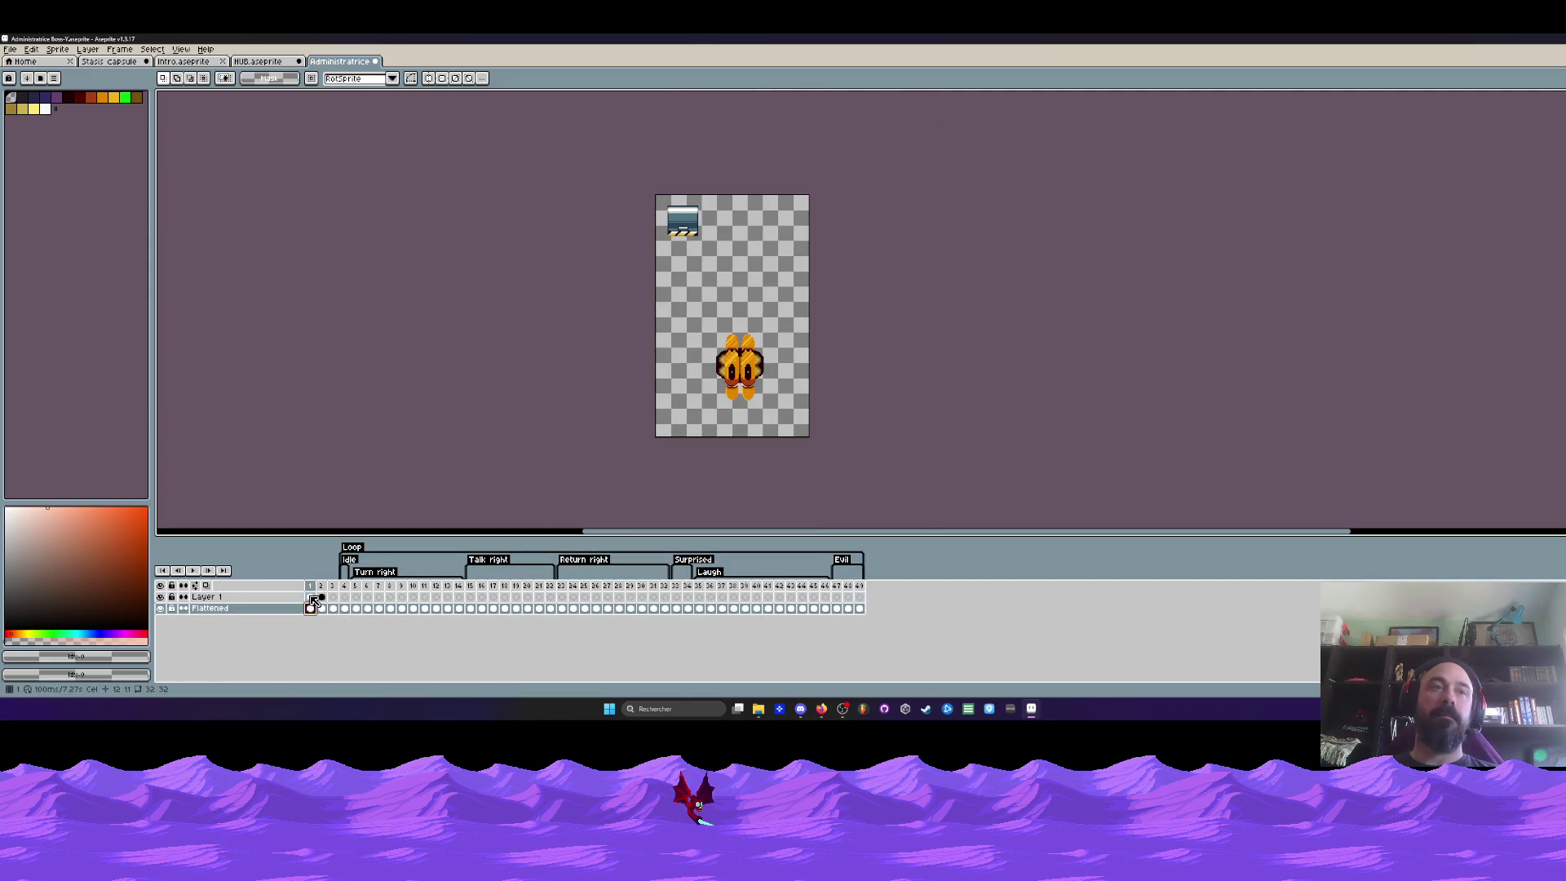
{"action": "scroll", "coordinate": [699, 260], "scroll_direction": "up", "scroll_amount": 1}
{"action": "scroll", "coordinate": [708, 204], "scroll_direction": "up", "scroll_amount": 1}
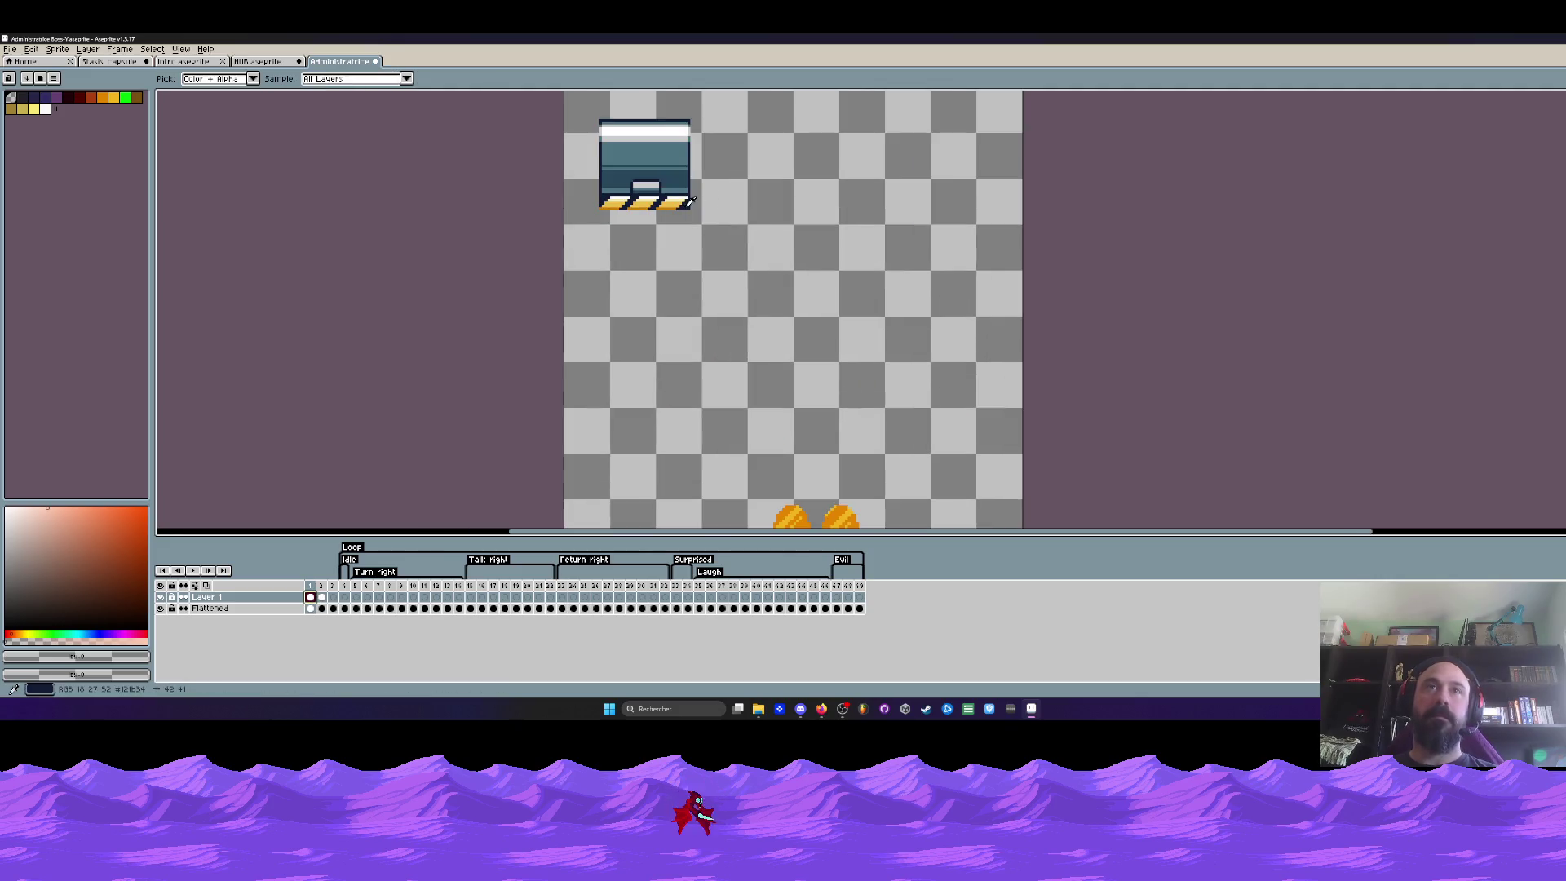
{"action": "left_click", "coordinate": [648, 166], "text": "alt"}
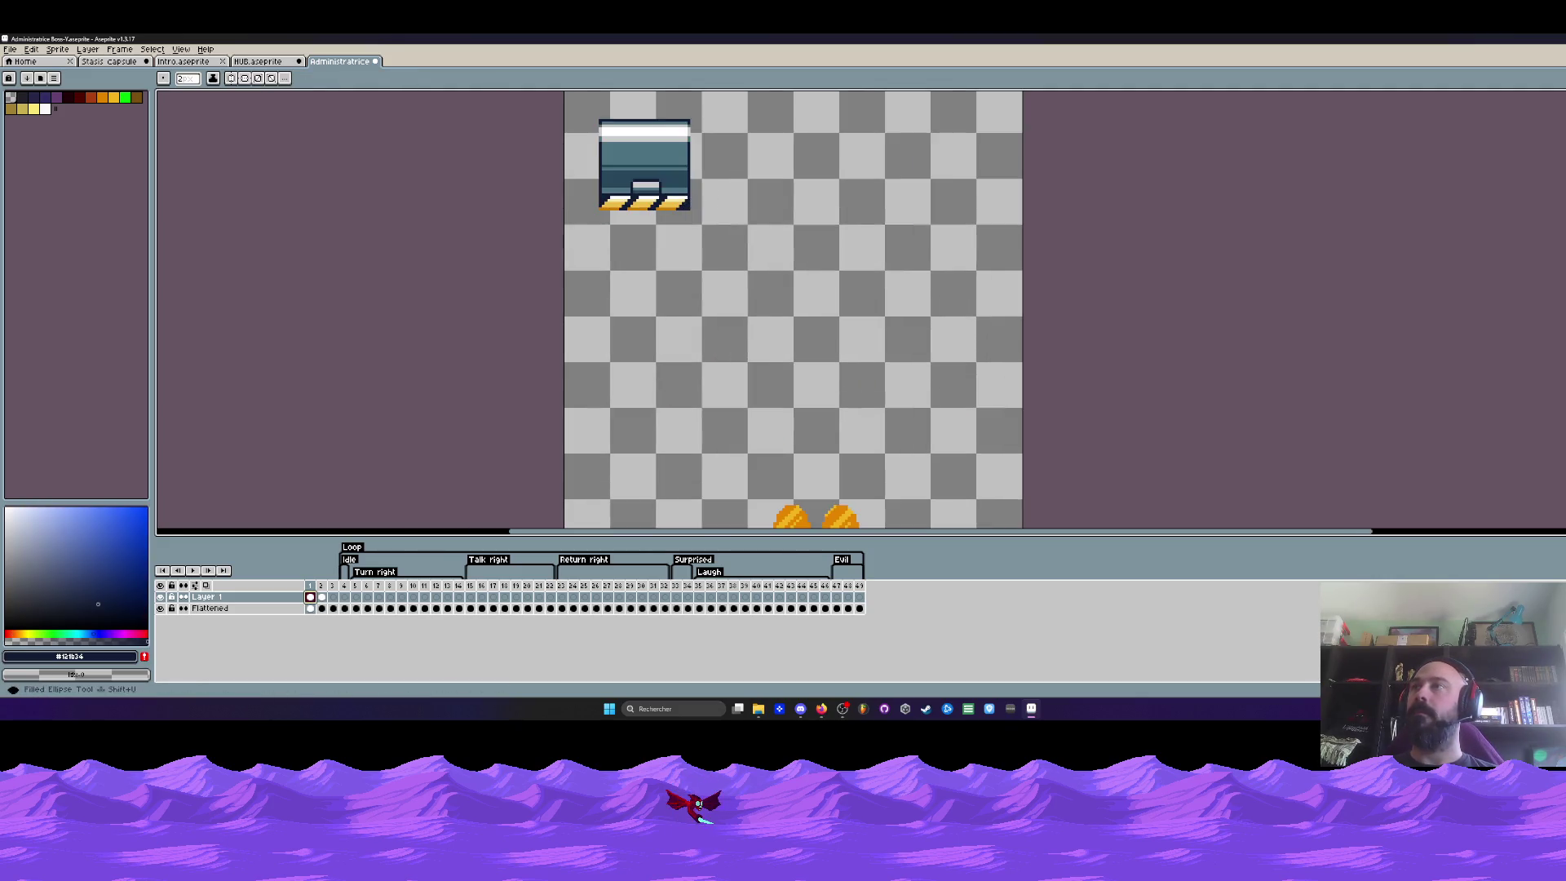
{"action": "scroll", "coordinate": [765, 221], "scroll_direction": "down", "scroll_amount": 1}
{"action": "scroll", "coordinate": [775, 197], "scroll_direction": "down", "scroll_amount": 1}
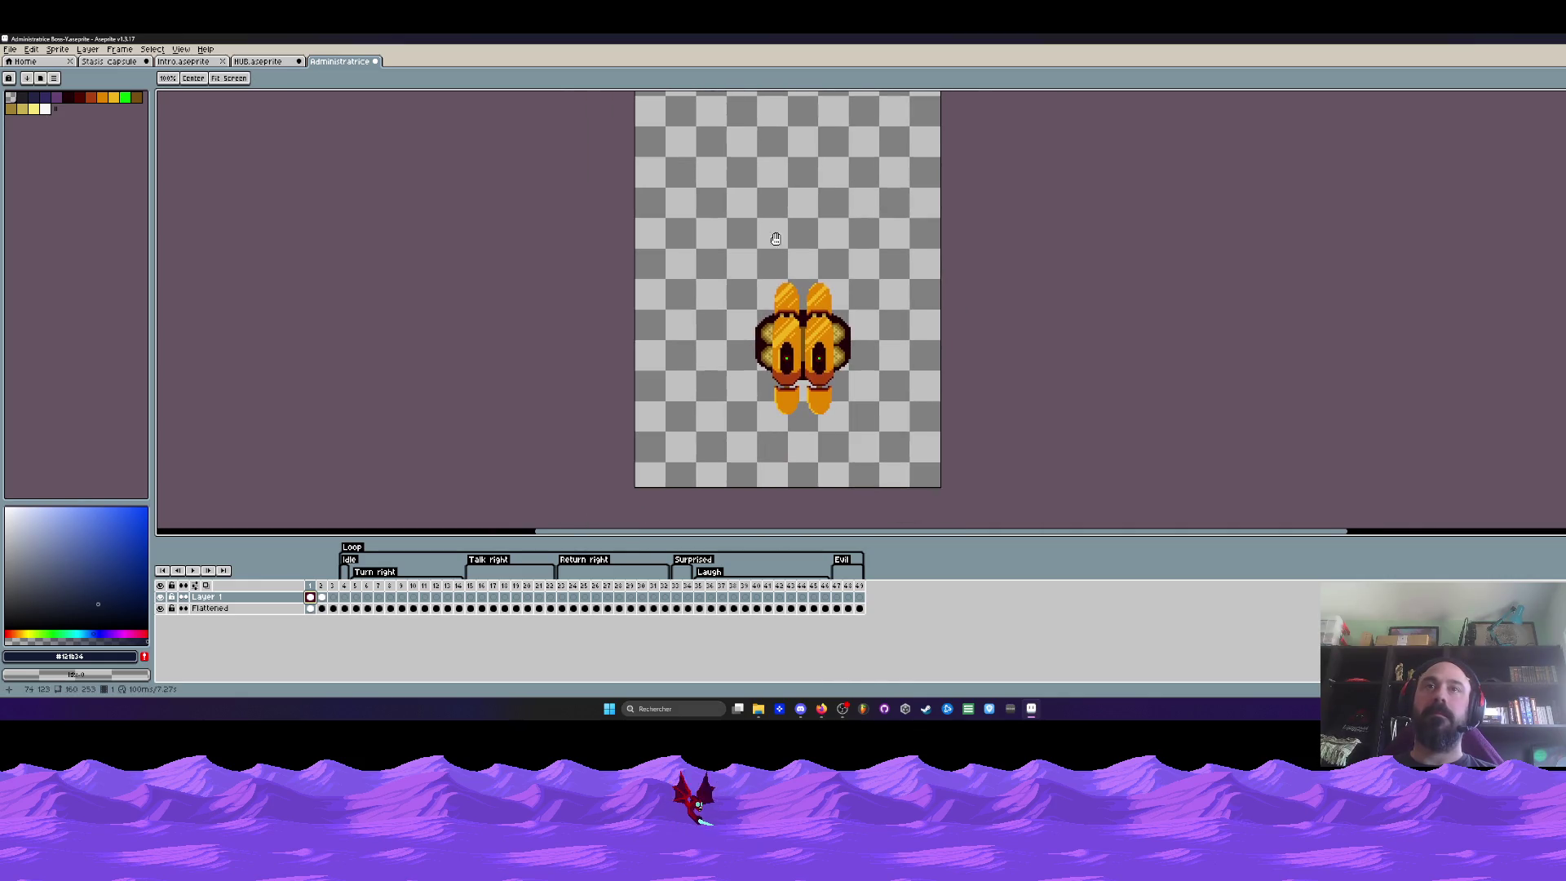
{"action": "scroll", "coordinate": [732, 255], "scroll_direction": "up", "scroll_amount": 1}
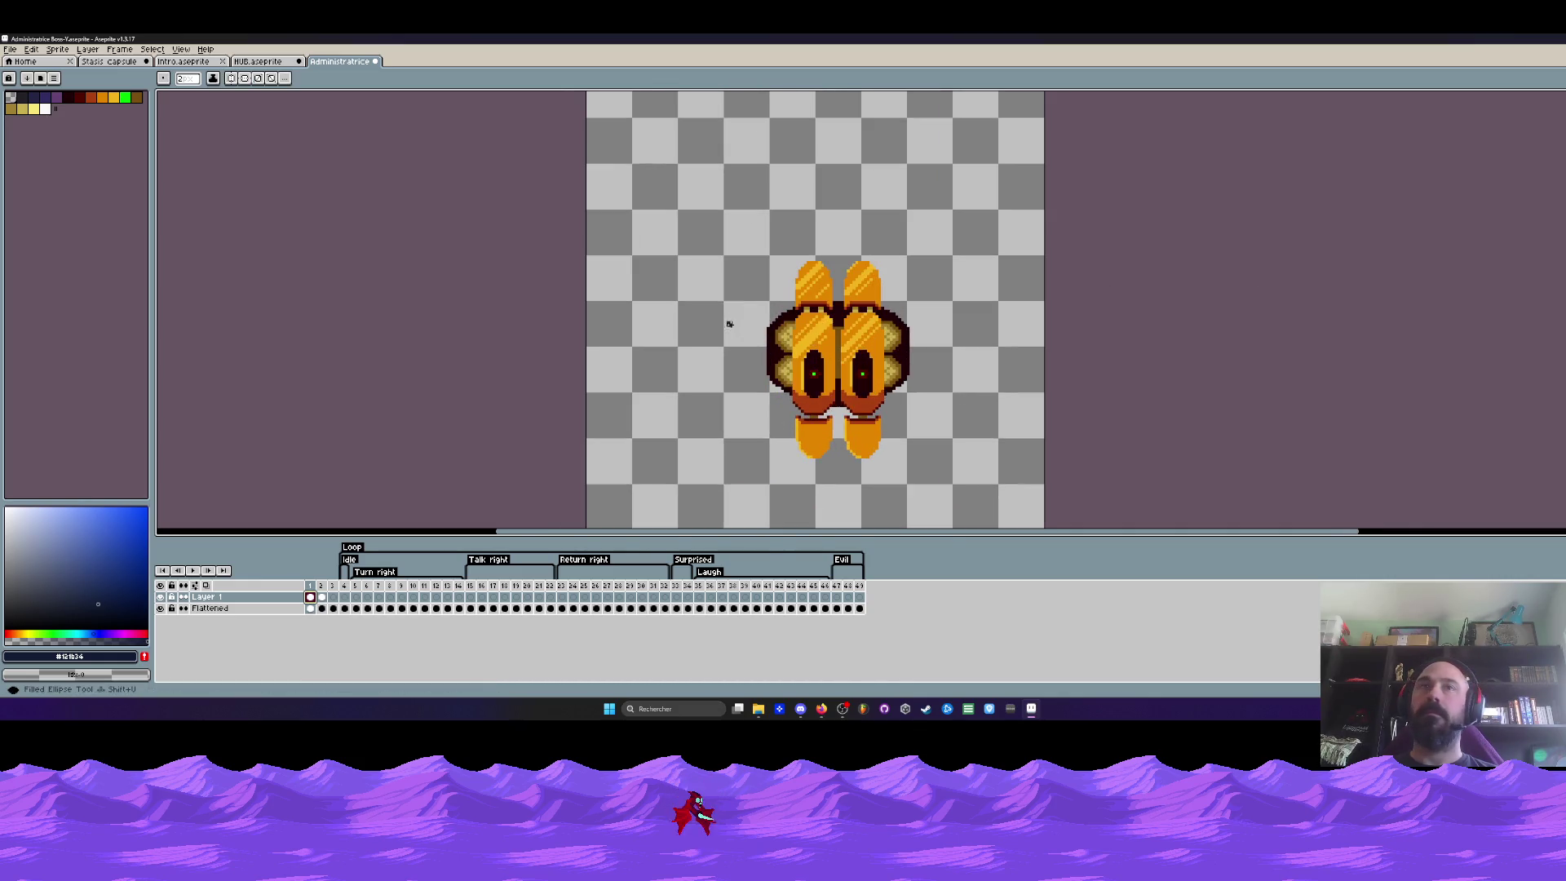
{"action": "left_click_drag", "start_coordinate": [733, 255], "coordinate": [792, 339]}
{"action": "key", "text": "ctrl"}
{"action": "left_click_drag", "start_coordinate": [722, 258], "coordinate": [904, 396]}
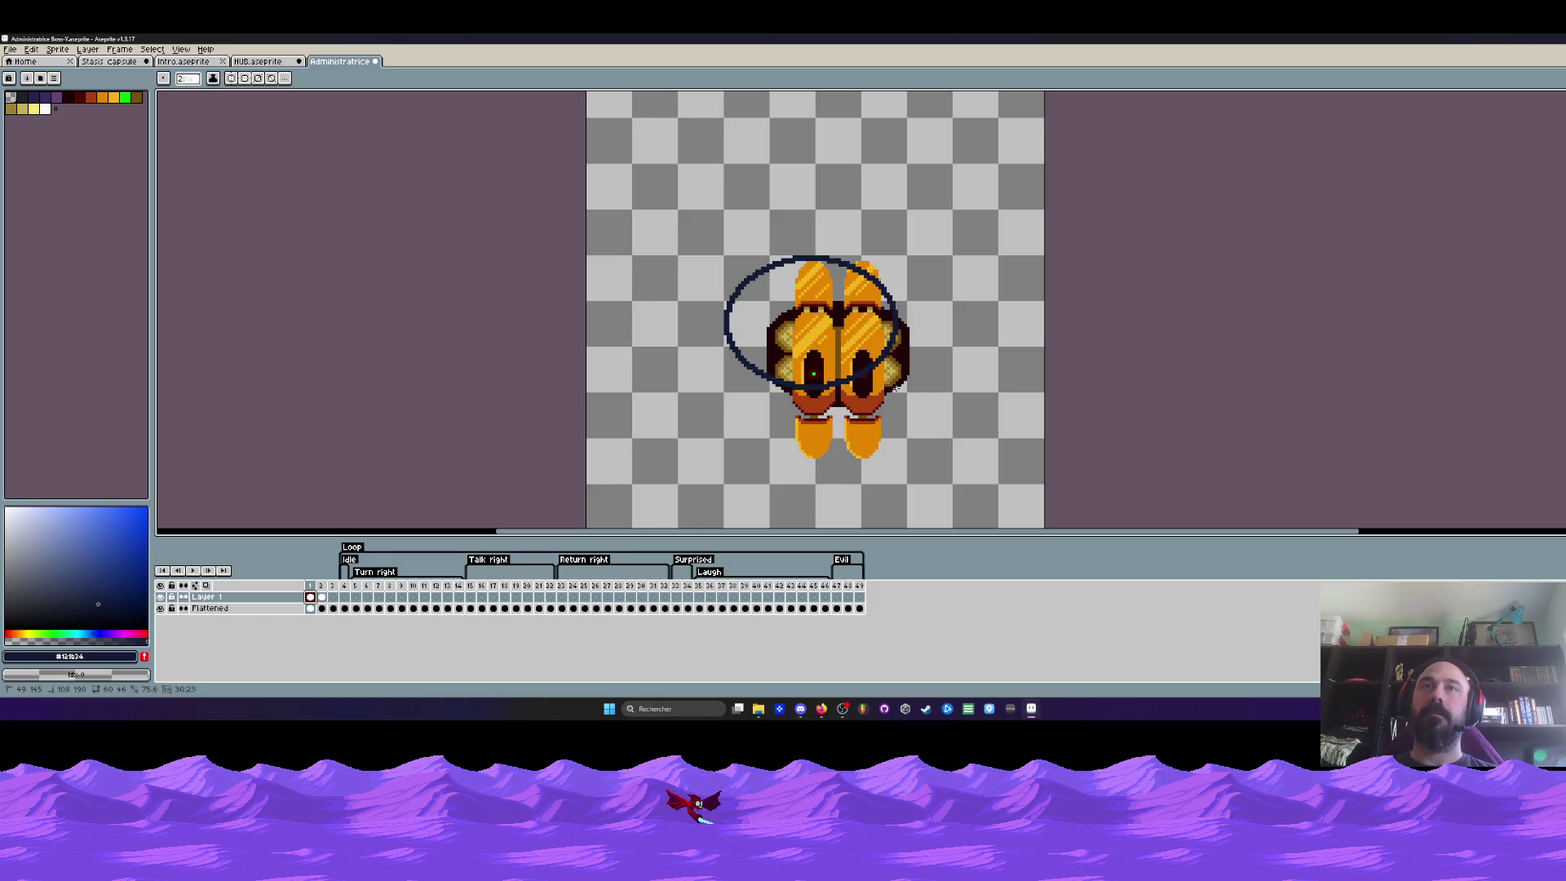
{"action": "mouse_move", "coordinate": [905, 396]}
{"action": "left_mouse_down"}
{"action": "mouse_move", "coordinate": [890, 390]}
{"action": "mouse_move", "coordinate": [907, 390]}
{"action": "left_mouse_up"}
{"action": "key", "text": "m"}
{"action": "mouse_move", "coordinate": [664, 216]}
{"action": "left_mouse_down"}
{"action": "mouse_move", "coordinate": [921, 398]}
{"action": "mouse_move", "coordinate": [906, 374]}
{"action": "left_mouse_up"}
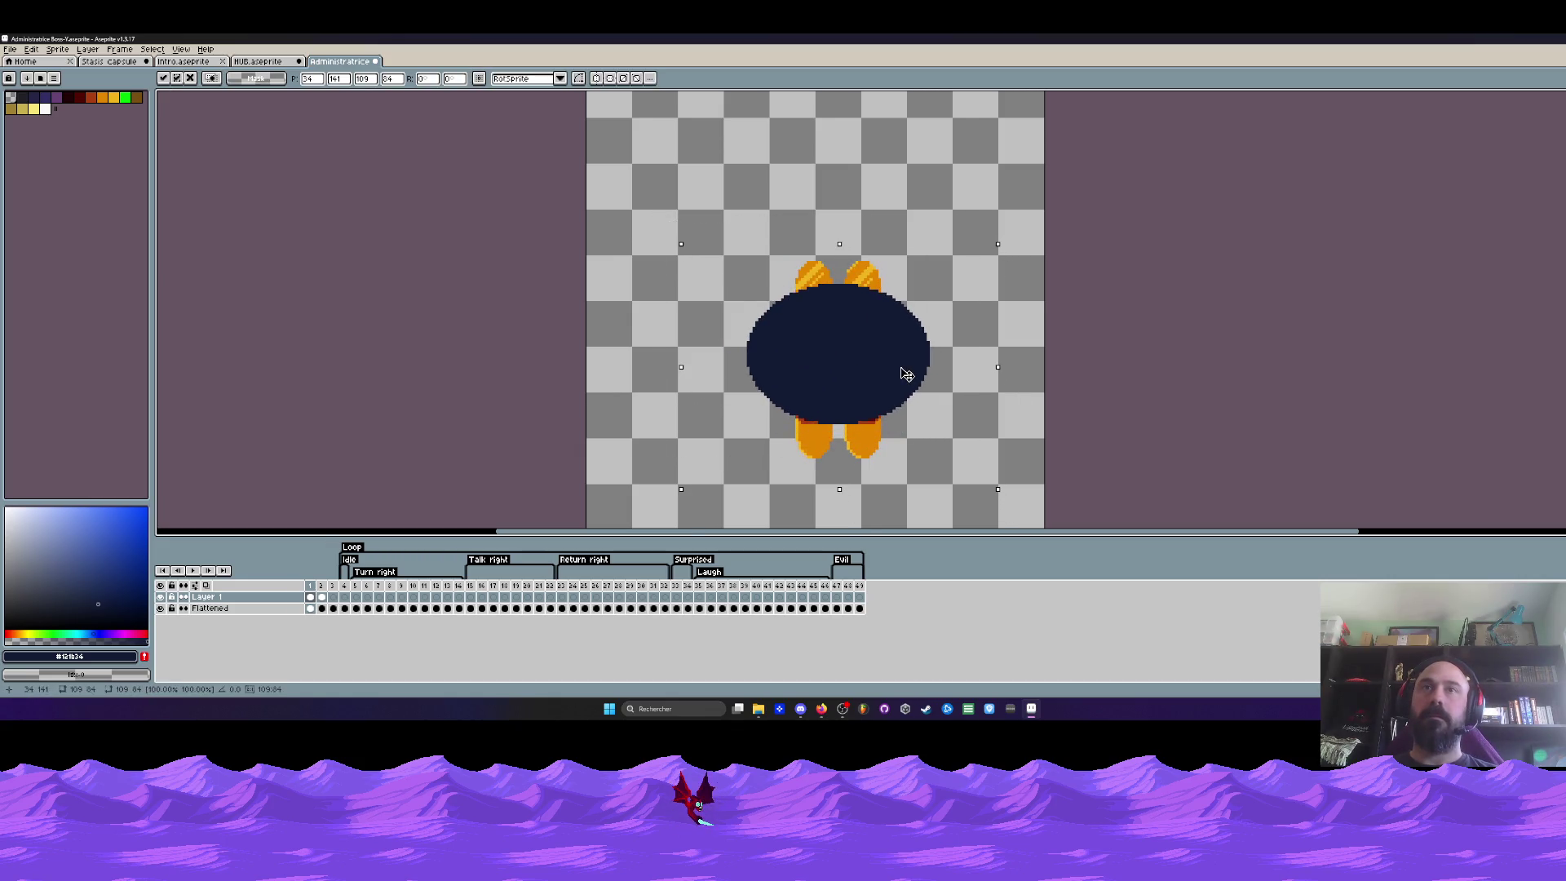
{"action": "key", "text": "Return"}
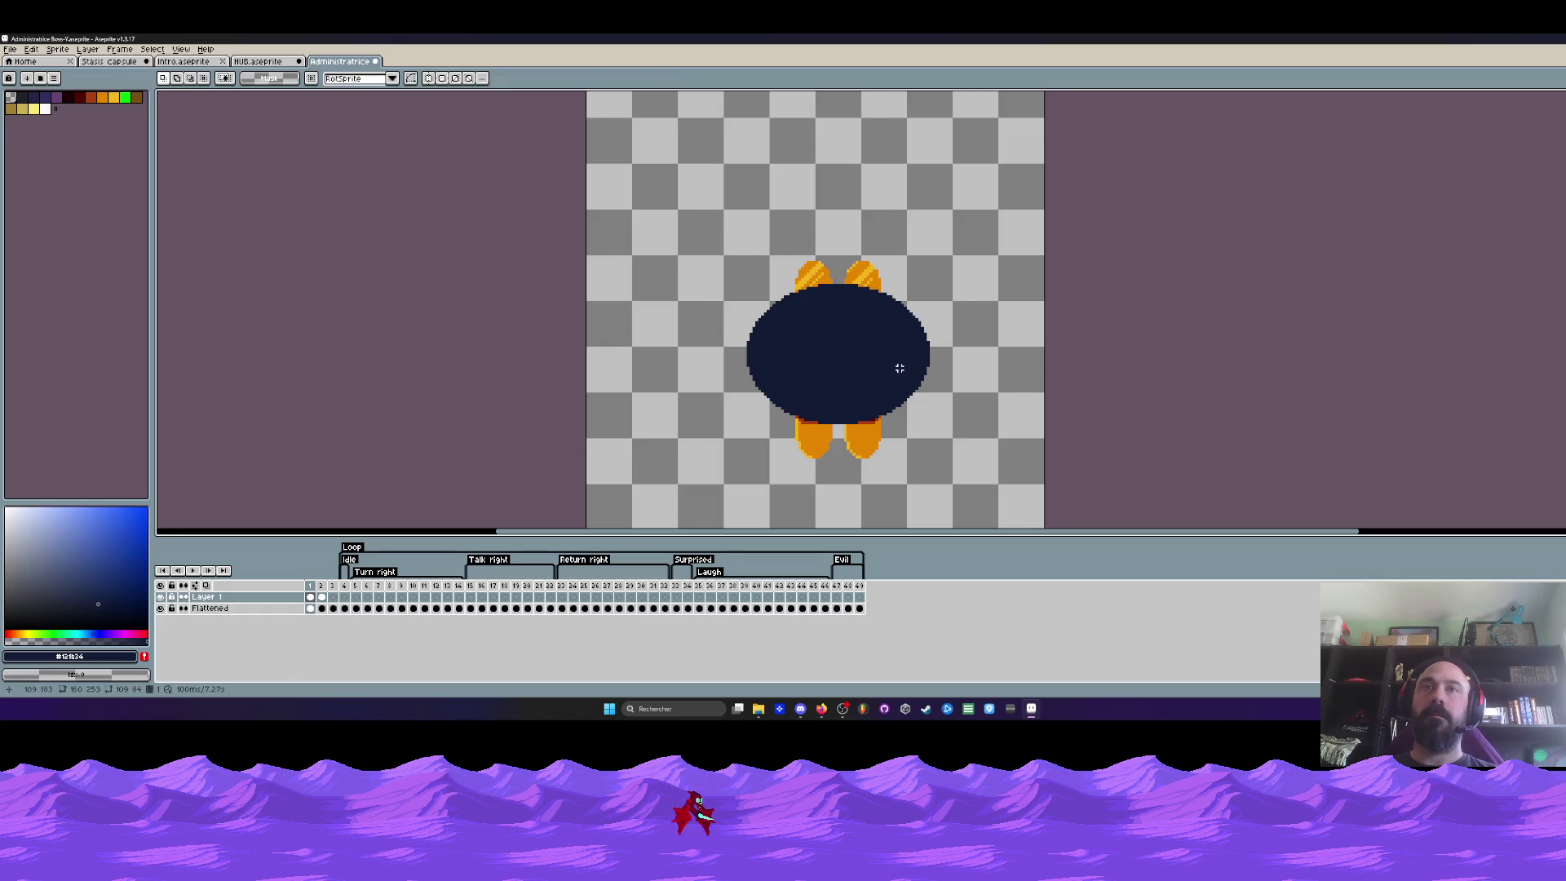
Reorder Layer 1 below the Flattened layer, undoing and redoing to restore the order
{"action": "left_click", "coordinate": [444, 607]}
{"action": "left_click", "coordinate": [257, 597]}
{"action": "left_click_drag", "start_coordinate": [257, 598], "coordinate": [256, 616]}
{"action": "scroll", "coordinate": [877, 357], "scroll_direction": "up", "scroll_amount": 1}
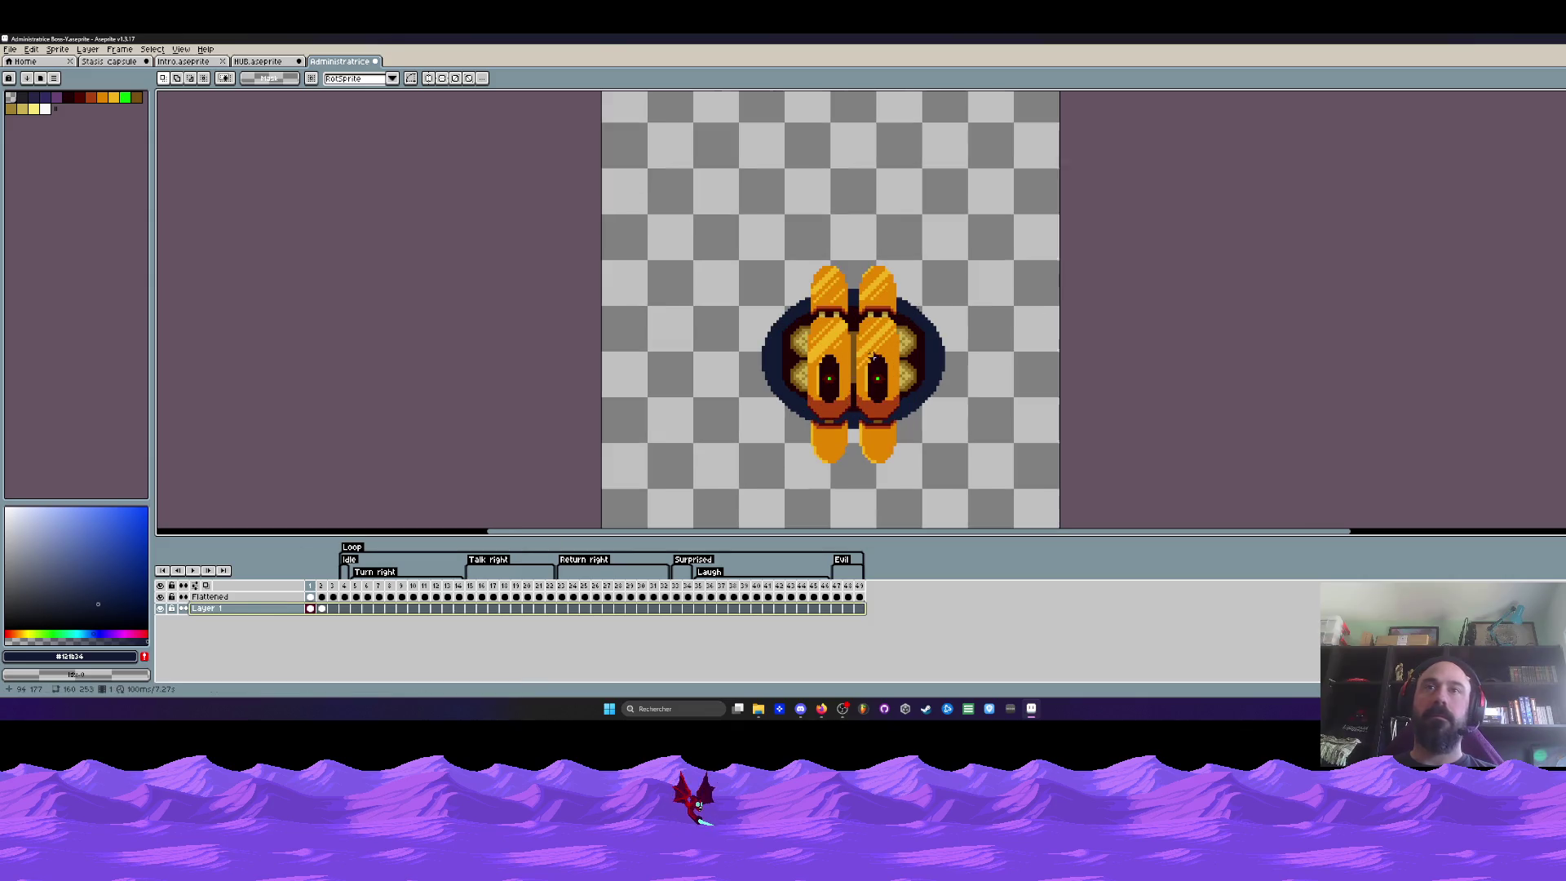
{"action": "scroll", "coordinate": [876, 358], "scroll_direction": "up", "scroll_amount": 1}
{"action": "scroll", "coordinate": [876, 357], "scroll_direction": "down", "scroll_amount": 1}
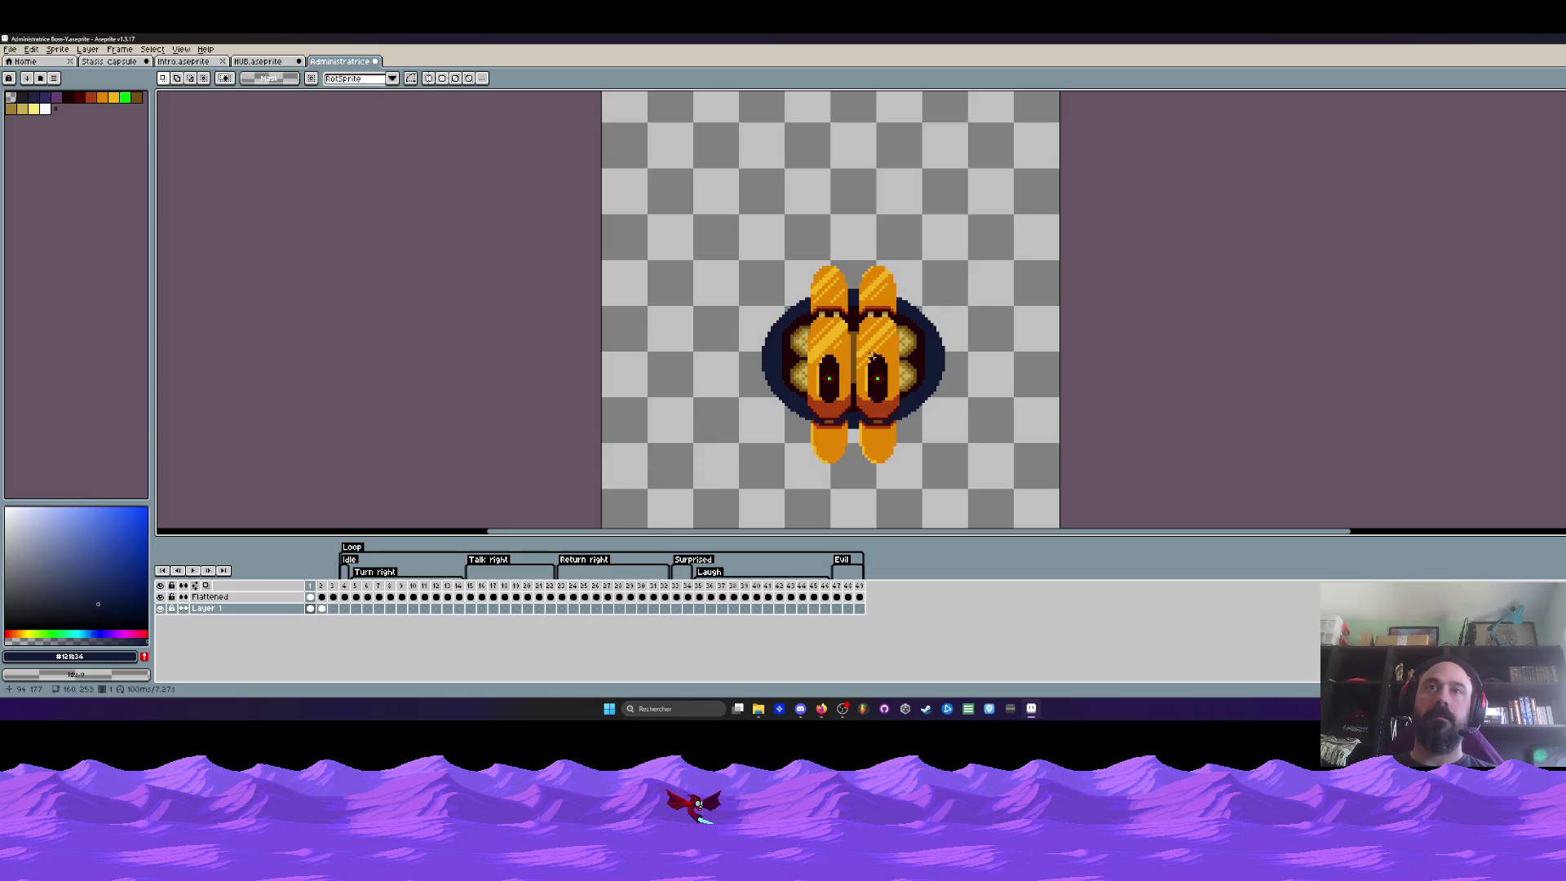
{"action": "key", "text": "ctrl+z"}
{"action": "key", "text": "ctrl+z"}
{"action": "key", "text": "ctrl+z"}
{"action": "key", "text": "ctrl+z"}
{"action": "key", "text": "ctrl+y"}
{"action": "key", "text": "ctrl+y"}
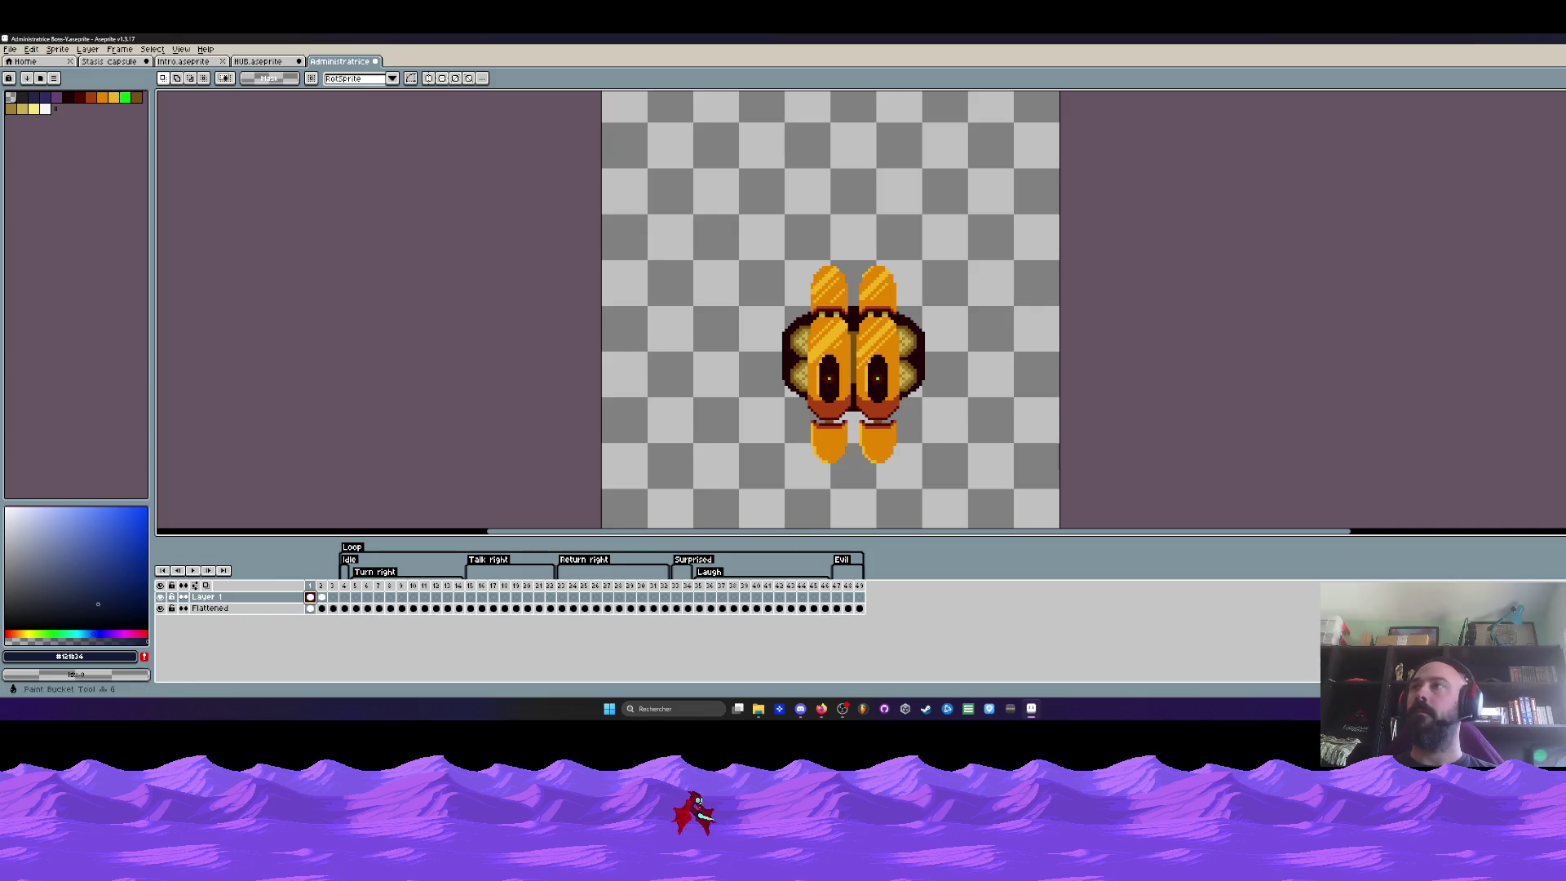
Draw a filled navy circle above the sprite and reposition it up-left off the character
{"action": "key", "text": "shift+u"}
{"action": "scroll", "coordinate": [744, 128], "scroll_direction": "up", "scroll_amount": 1}
{"action": "left_click_drag", "start_coordinate": [743, 108], "coordinate": [922, 288]}
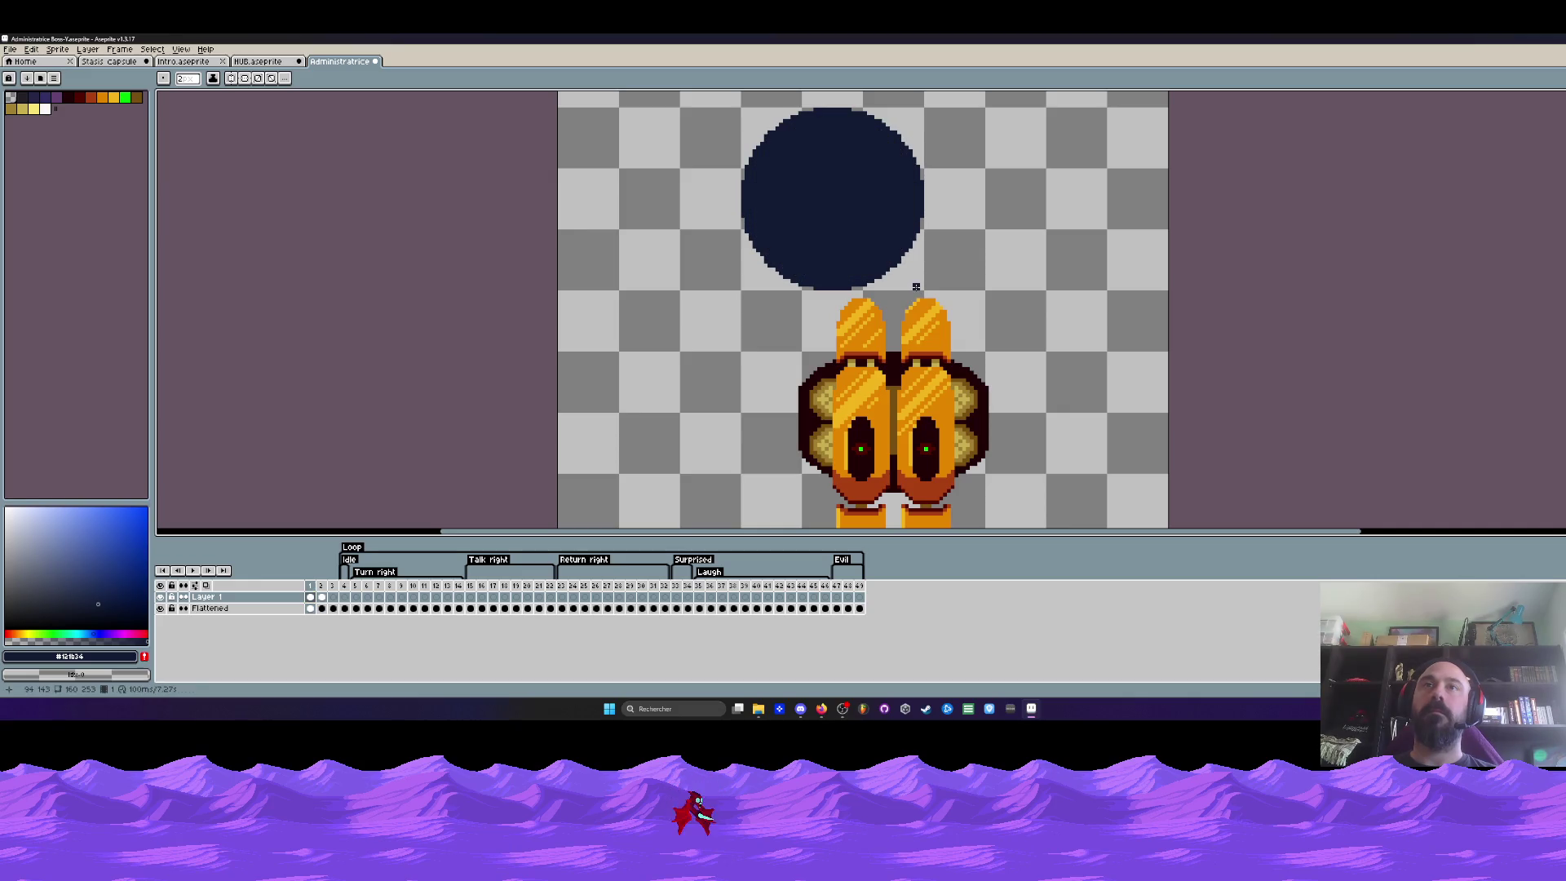
{"action": "key", "text": "m"}
{"action": "left_click_drag", "start_coordinate": [732, 107], "coordinate": [926, 290]}
{"action": "mouse_move", "coordinate": [849, 197]}
{"action": "left_mouse_down"}
{"action": "mouse_move", "coordinate": [908, 415]}
{"action": "mouse_move", "coordinate": [904, 306]}
{"action": "left_mouse_up"}
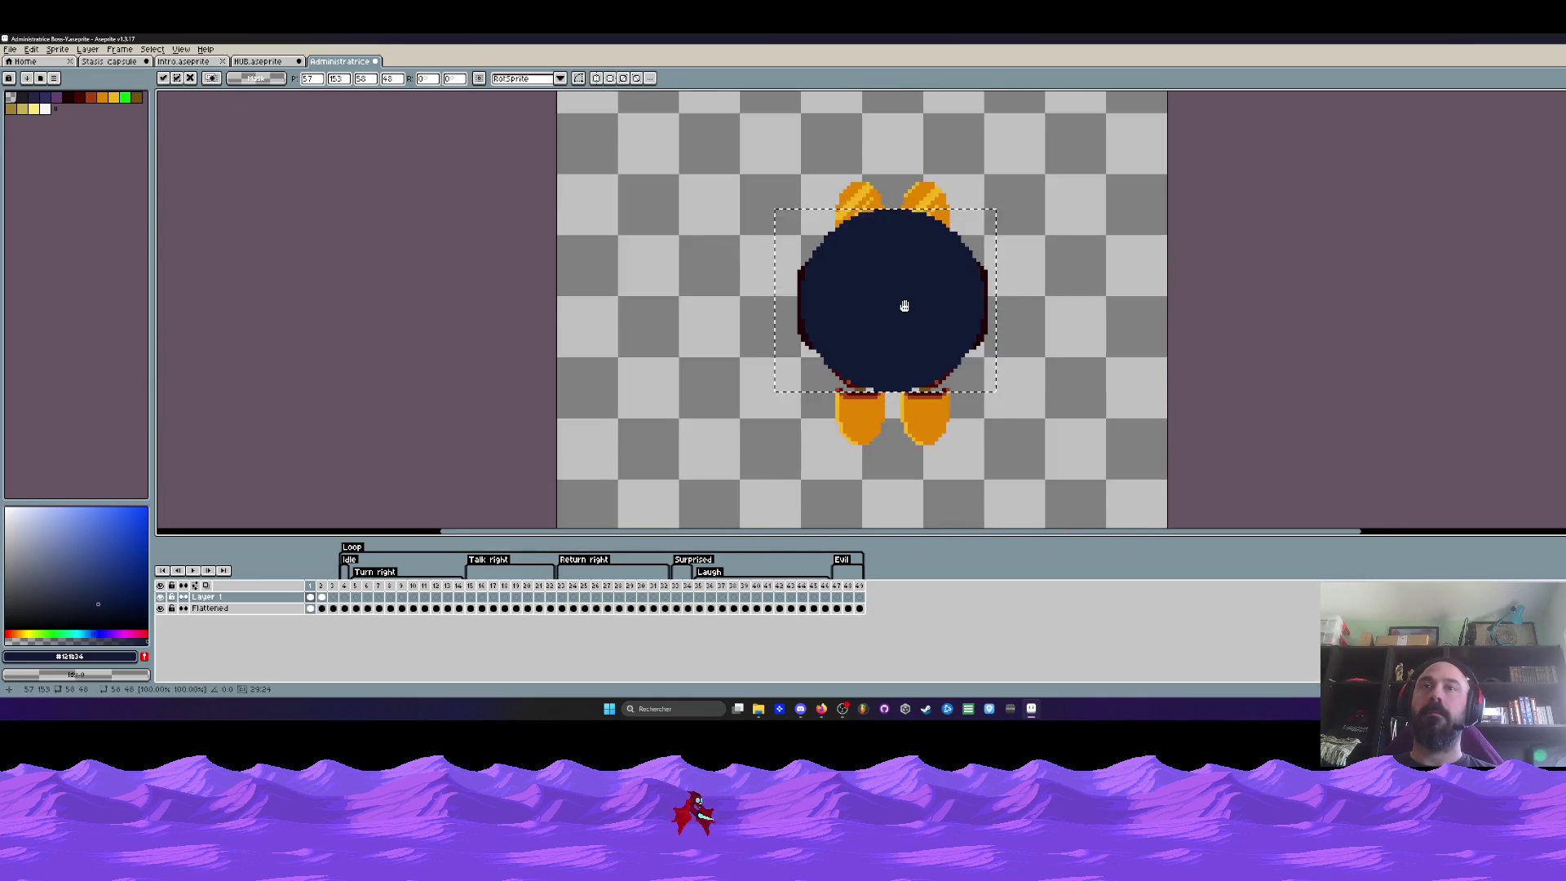
{"action": "scroll", "coordinate": [904, 306], "scroll_direction": "up", "scroll_amount": 1}
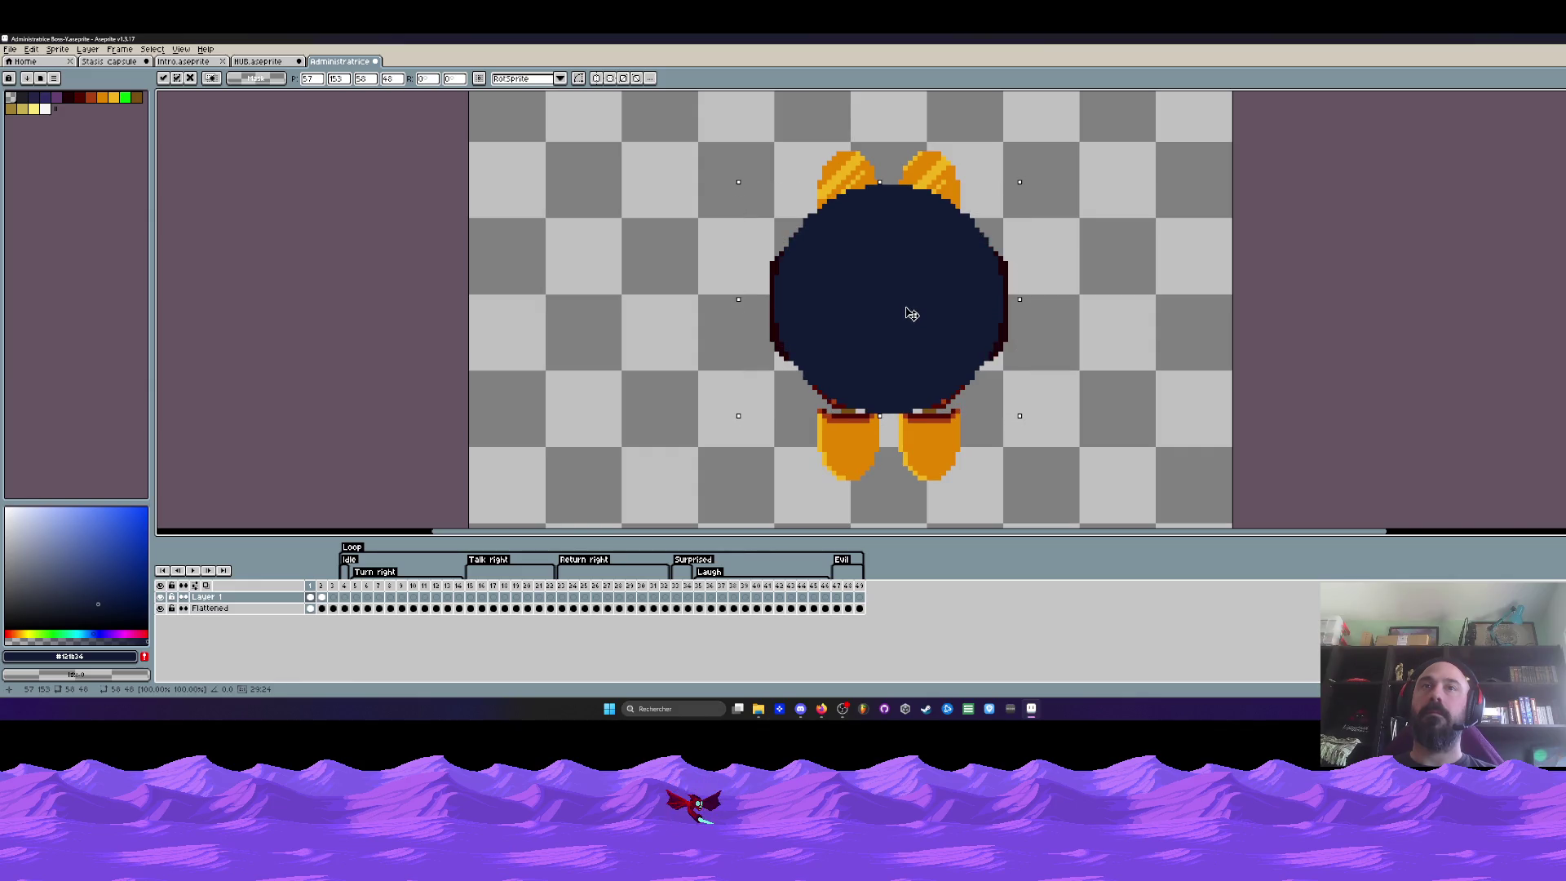
{"action": "scroll", "coordinate": [910, 315], "scroll_direction": "down", "scroll_amount": 1}
{"action": "scroll", "coordinate": [902, 314], "scroll_direction": "down", "scroll_amount": 1}
{"action": "left_click_drag", "start_coordinate": [902, 314], "coordinate": [859, 217]}
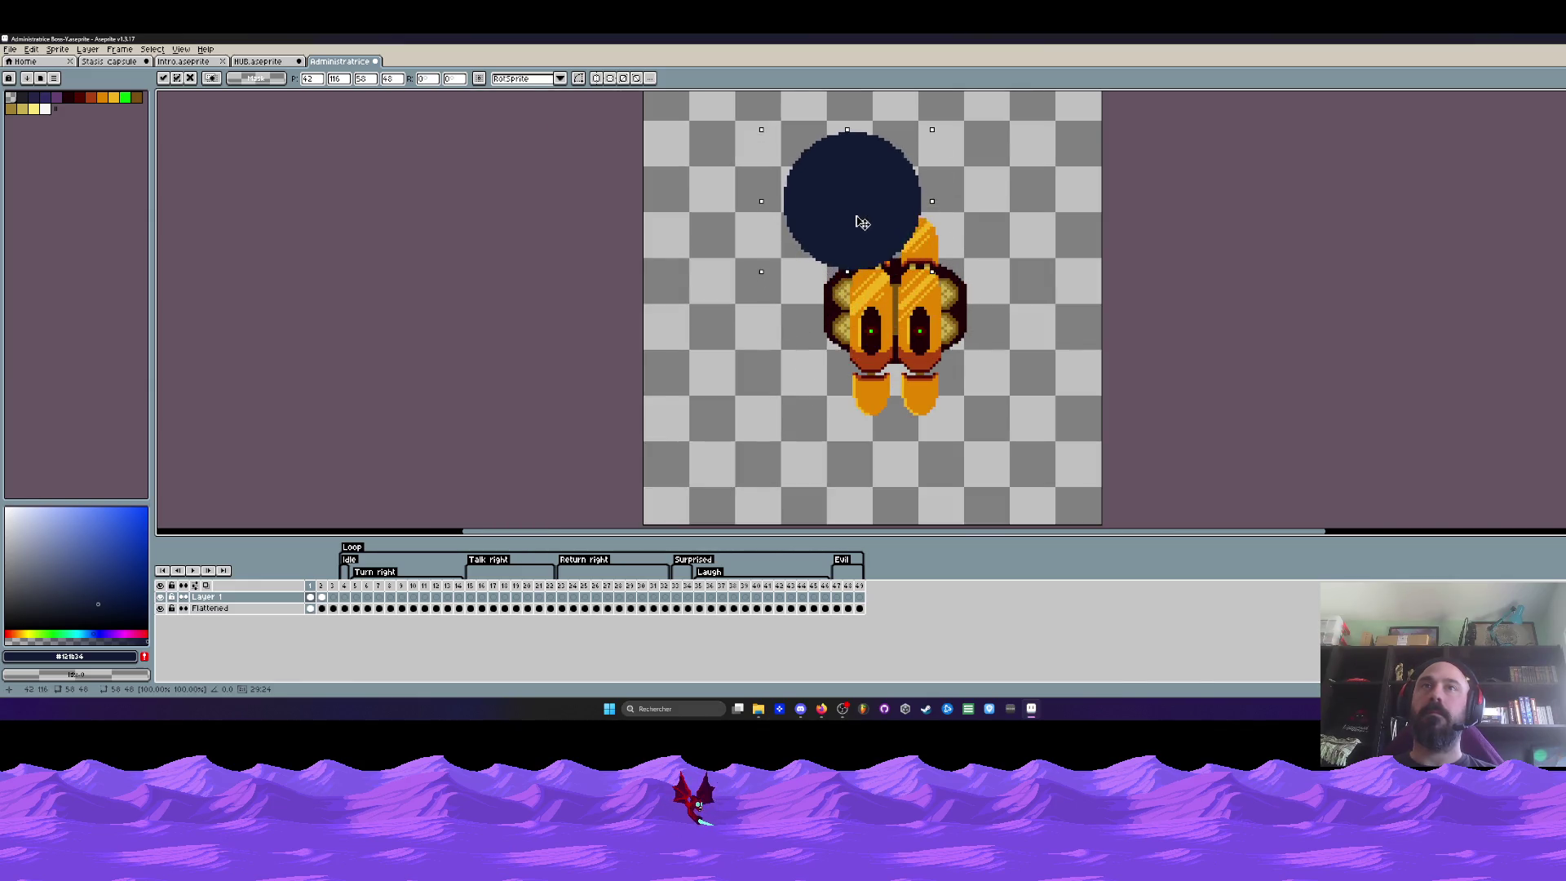
{"action": "scroll", "coordinate": [860, 217], "scroll_direction": "up", "scroll_amount": 1}
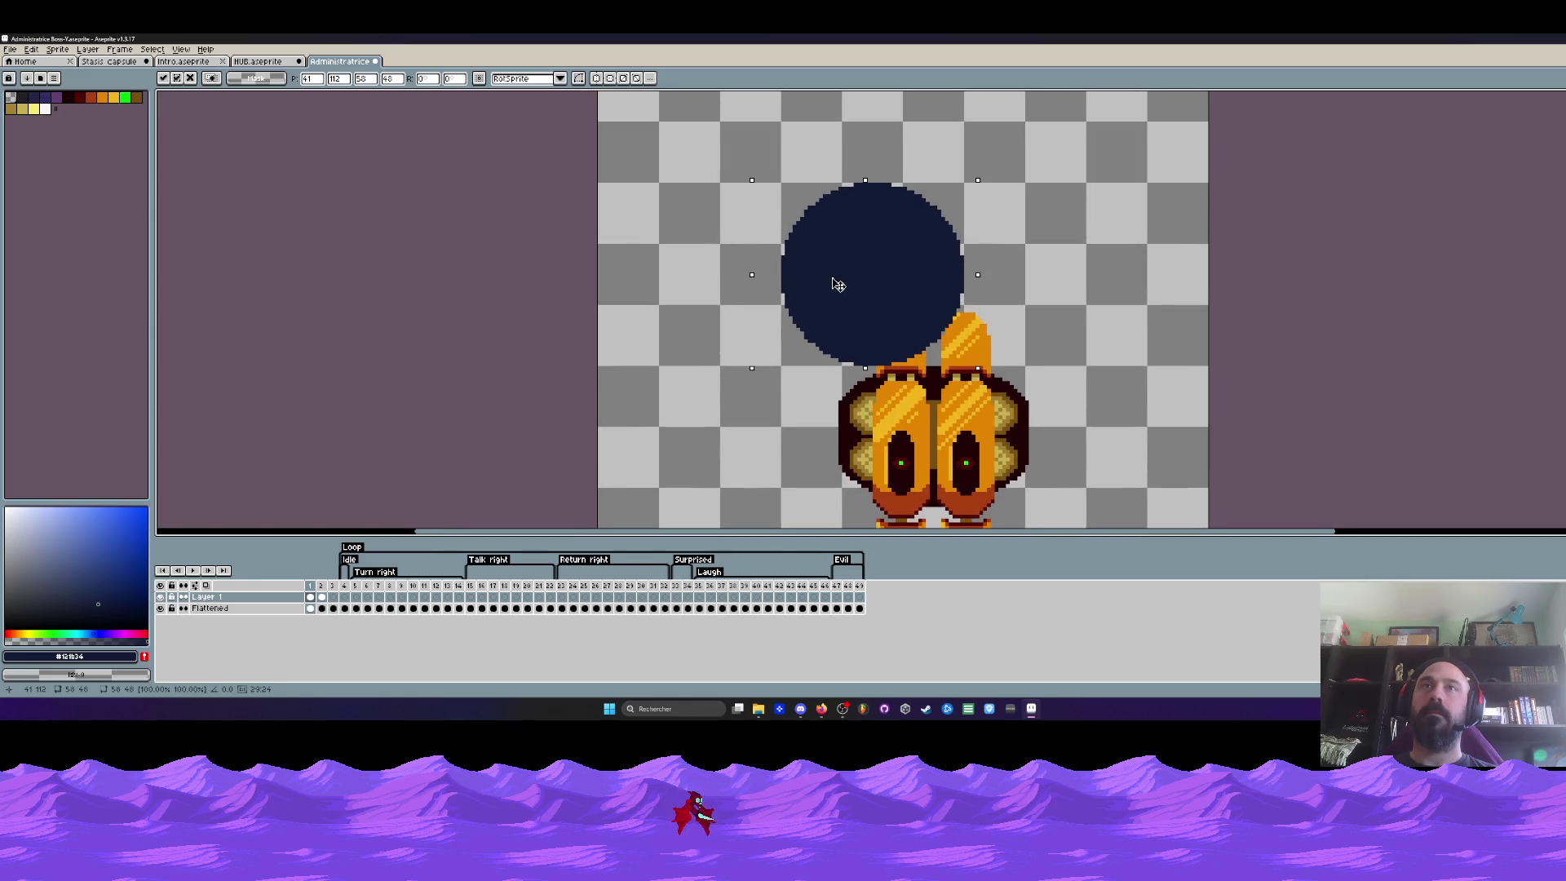
{"action": "scroll", "coordinate": [837, 284], "scroll_direction": "down", "scroll_amount": 1}
{"action": "key", "text": "ctrl+d"}
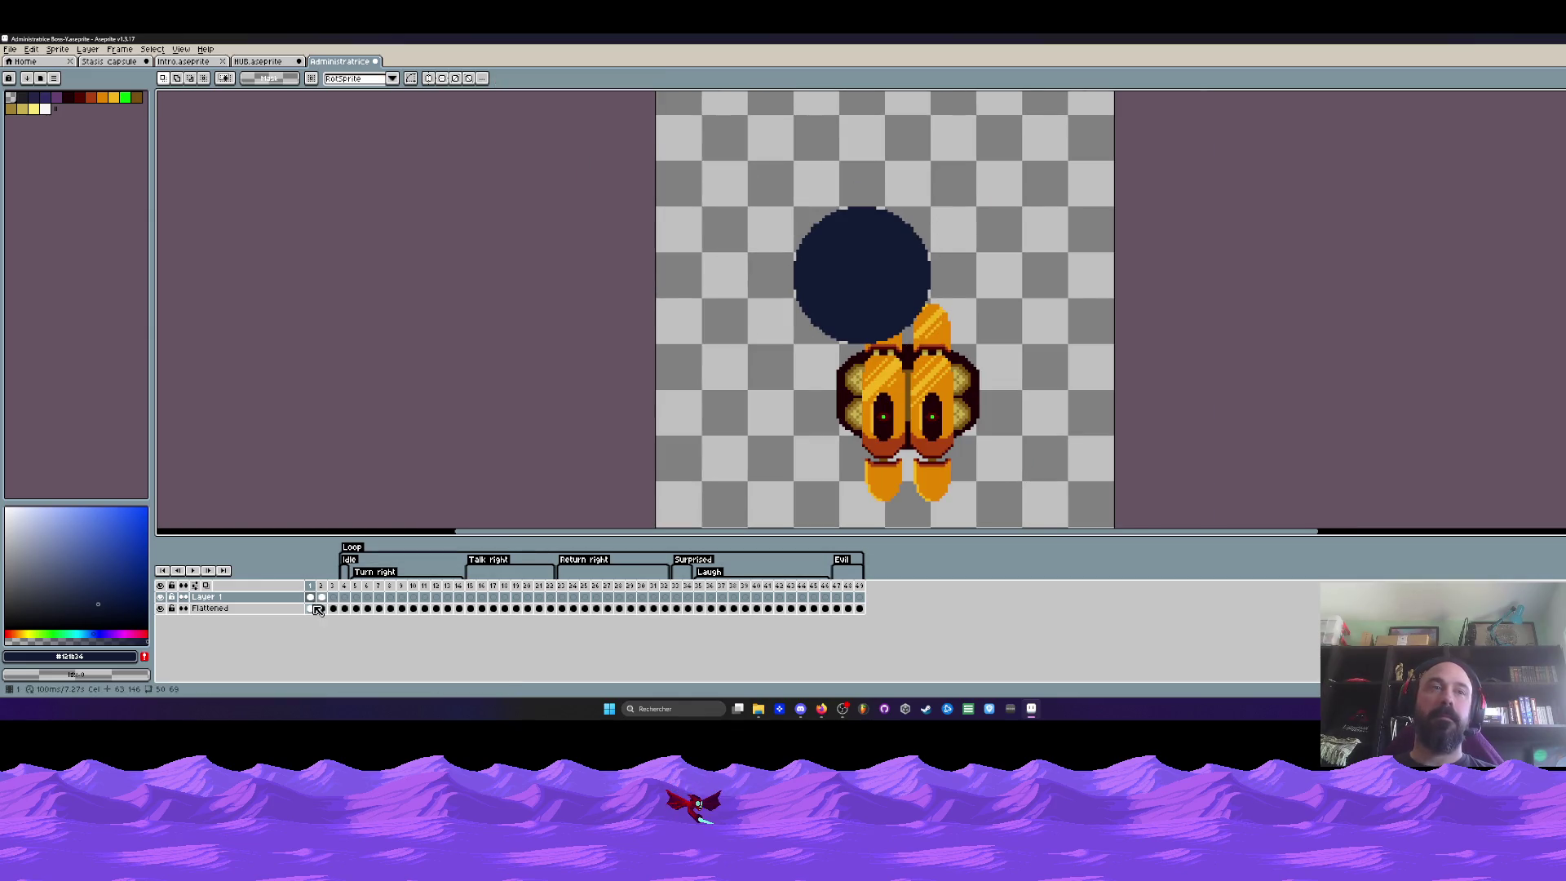
Move the orange character up beneath the circle and erase a column off its right dark outline
{"action": "left_click_drag", "start_coordinate": [744, 239], "coordinate": [1017, 477]}
{"action": "mouse_move", "coordinate": [925, 444]}
{"action": "left_mouse_down"}
{"action": "mouse_move", "coordinate": [925, 271]}
{"action": "mouse_move", "coordinate": [1016, 429]}
{"action": "left_mouse_up"}
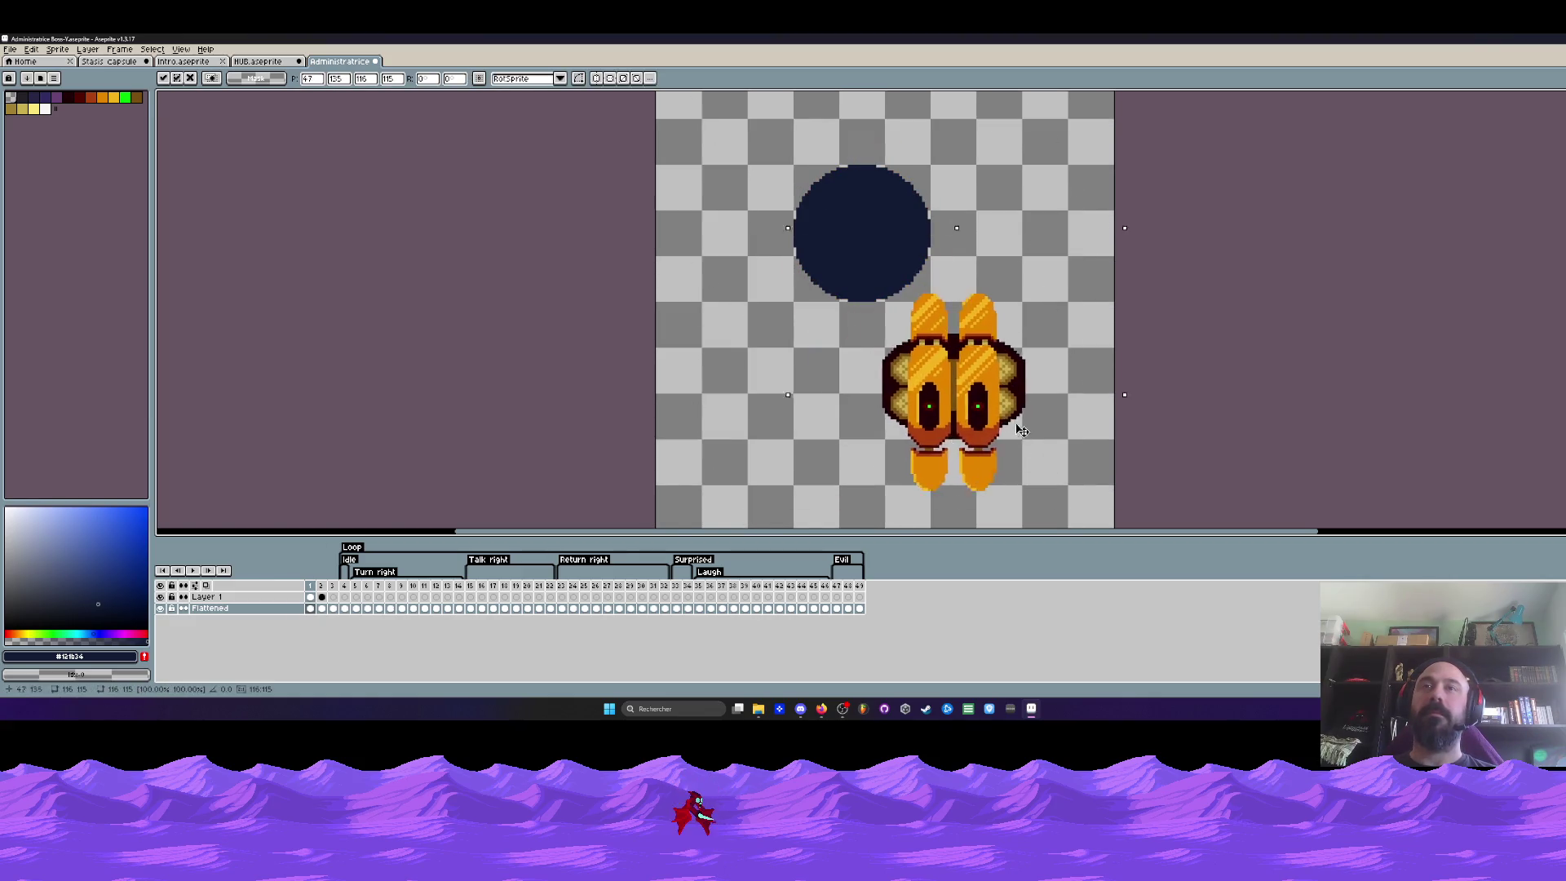
{"action": "key", "text": "ctrl+d"}
{"action": "scroll", "coordinate": [919, 379], "scroll_direction": "up", "scroll_amount": 1}
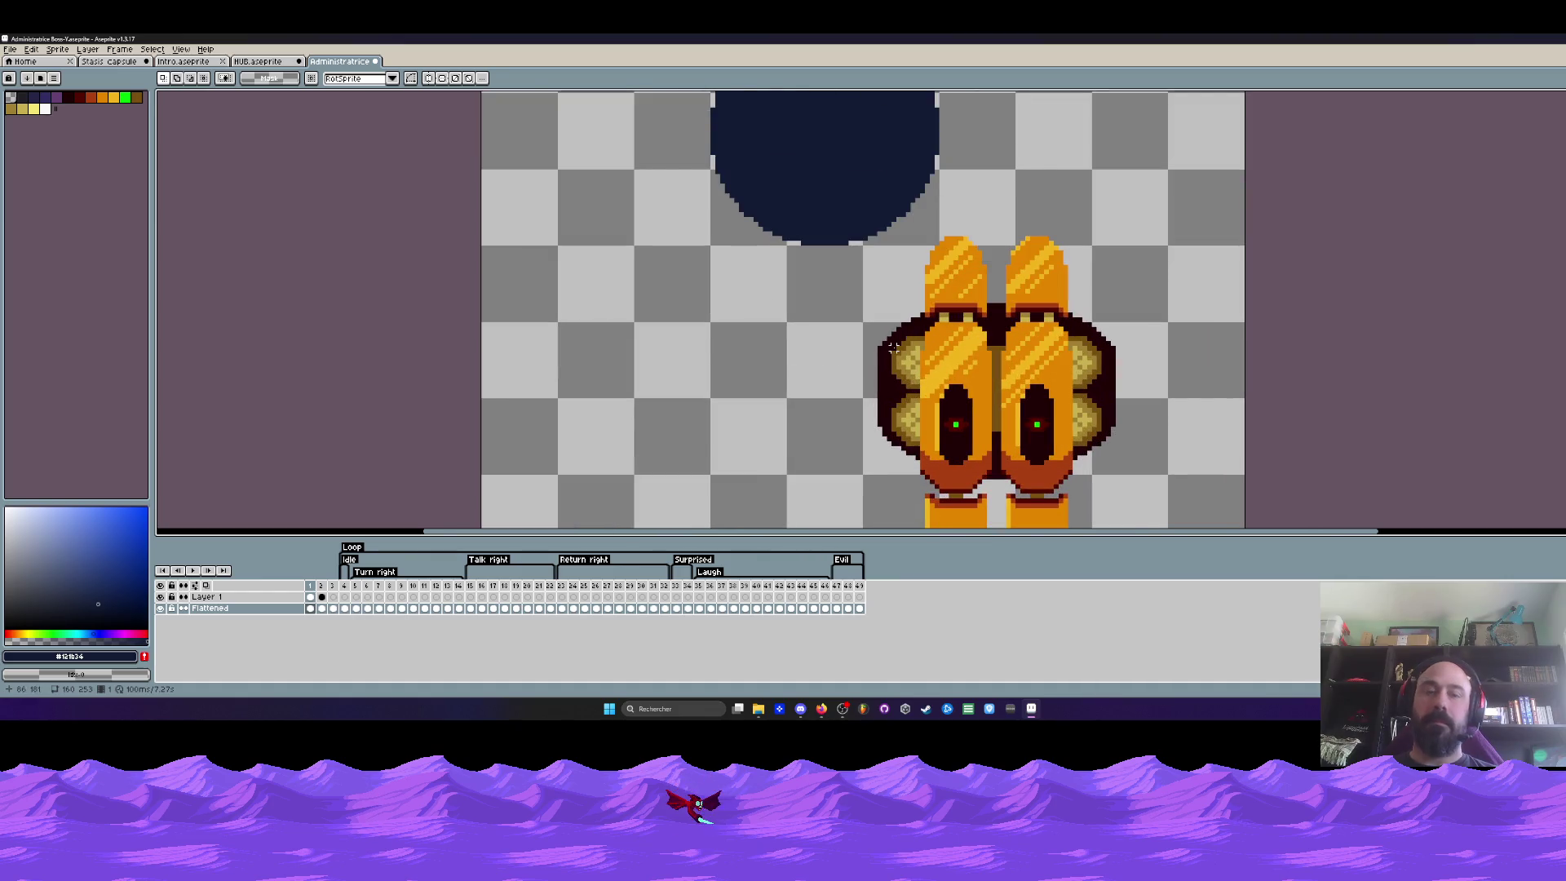
{"action": "key", "text": "b"}
{"action": "scroll", "coordinate": [893, 348], "scroll_direction": "up", "scroll_amount": 1}
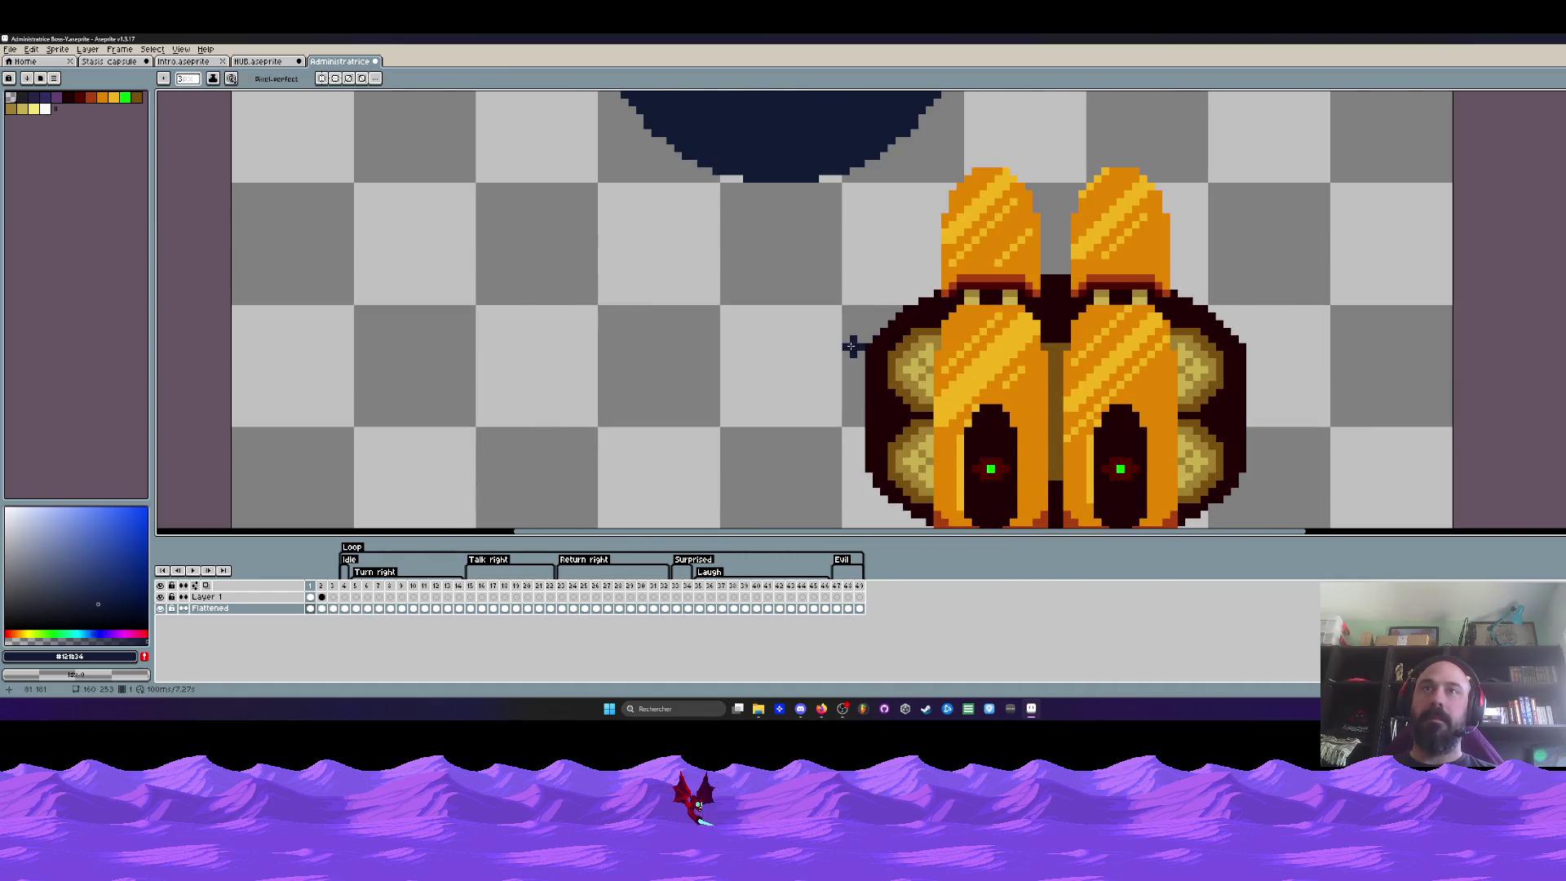
{"action": "scroll", "coordinate": [844, 416], "scroll_direction": "down", "scroll_amount": 1}
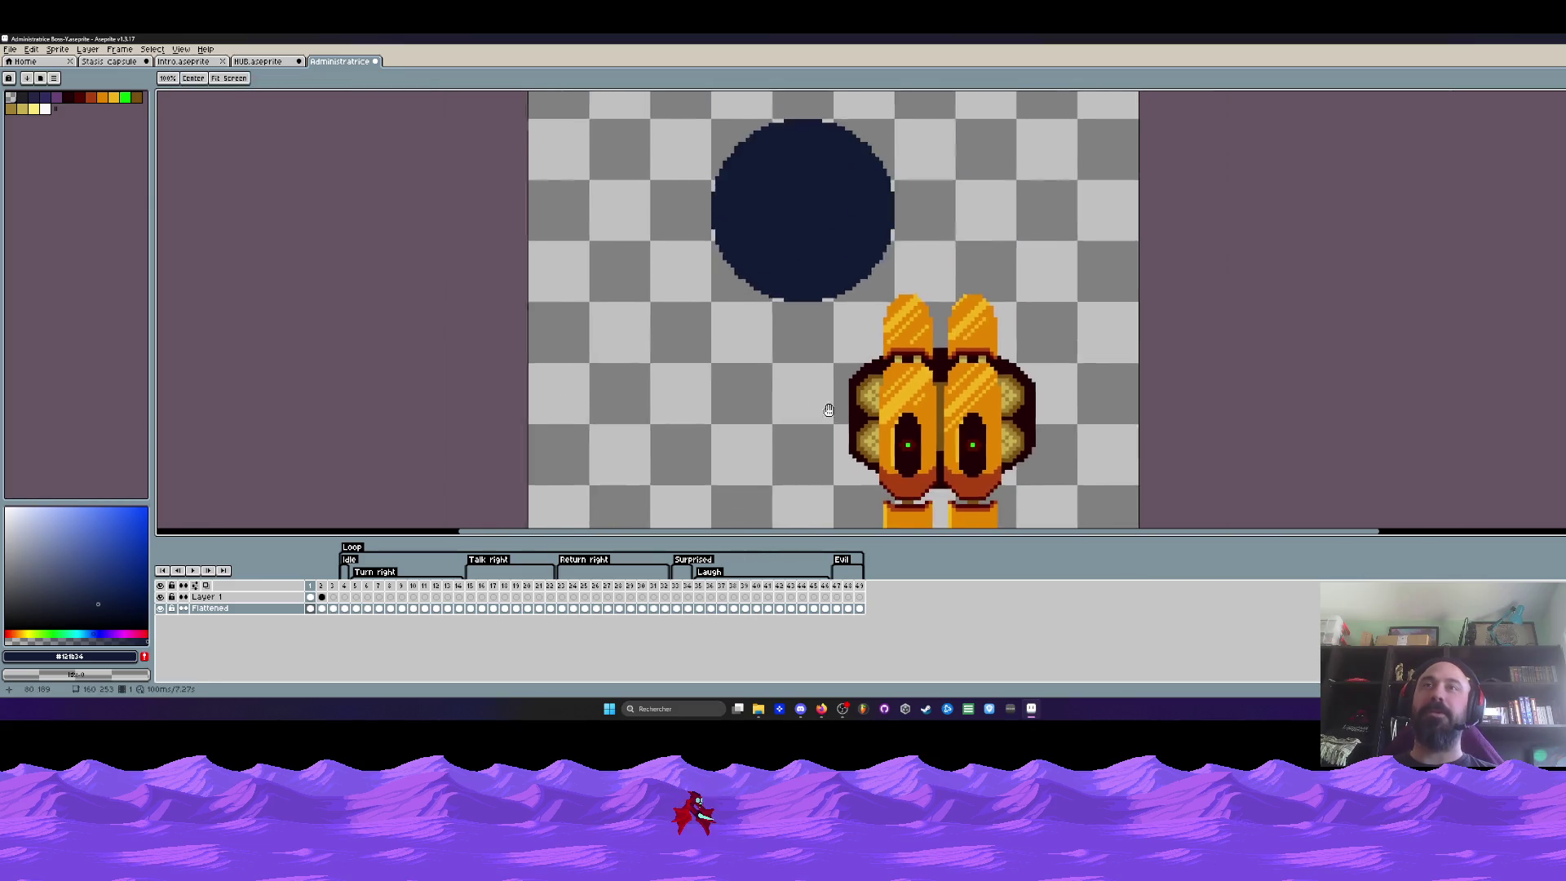
{"action": "scroll", "coordinate": [965, 337], "scroll_direction": "up", "scroll_amount": 1}
{"action": "left_click_drag", "start_coordinate": [903, 251], "coordinate": [903, 410]}
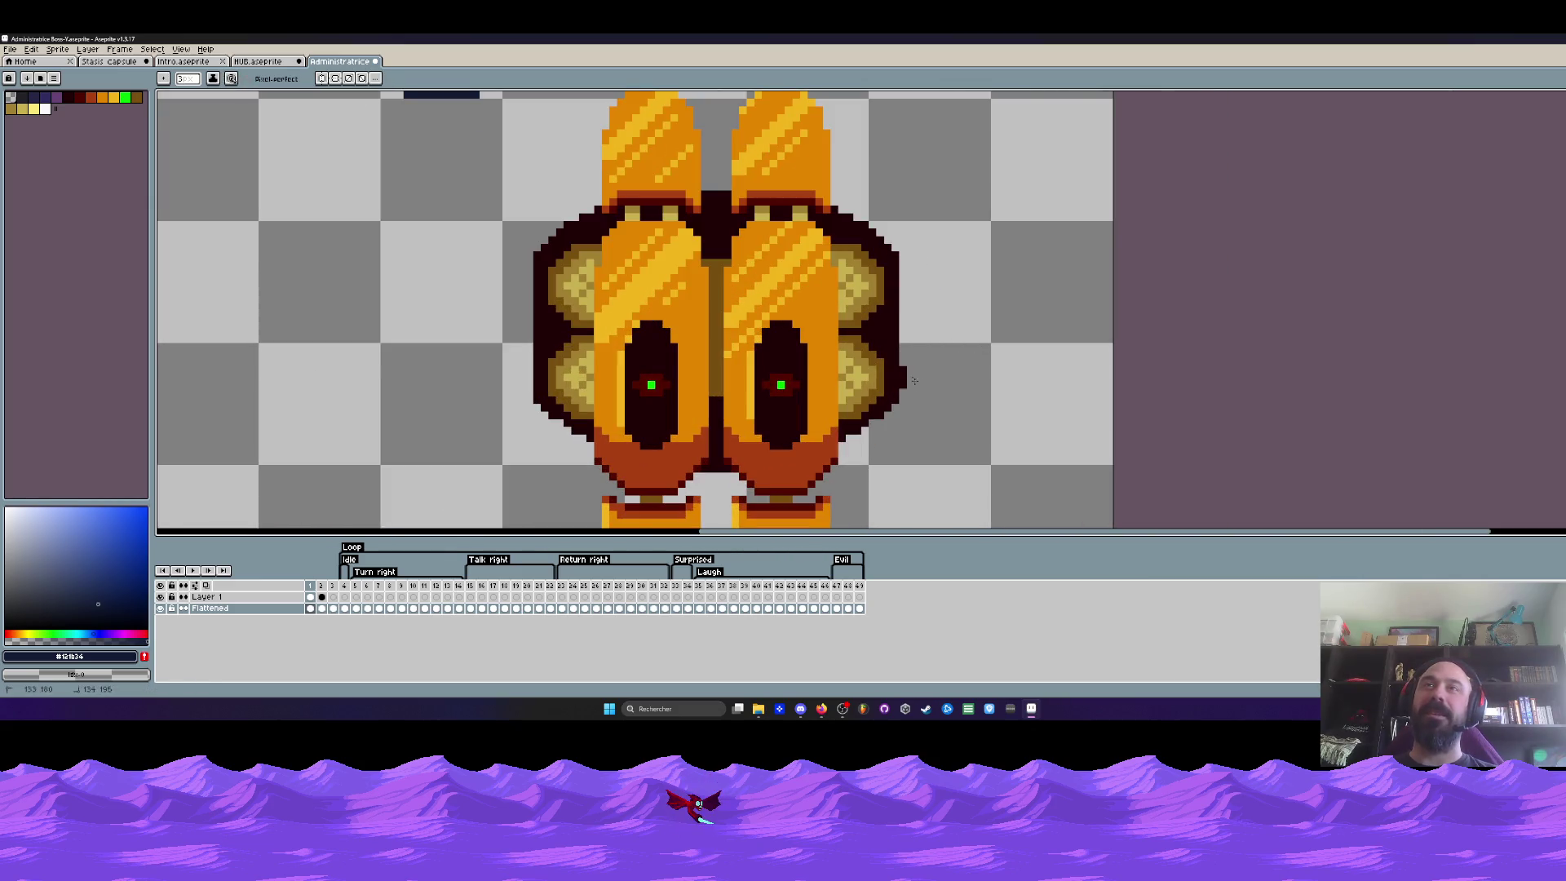
{"action": "scroll", "coordinate": [910, 386], "scroll_direction": "down", "scroll_amount": 1}
{"action": "scroll", "coordinate": [858, 367], "scroll_direction": "down", "scroll_amount": 1}
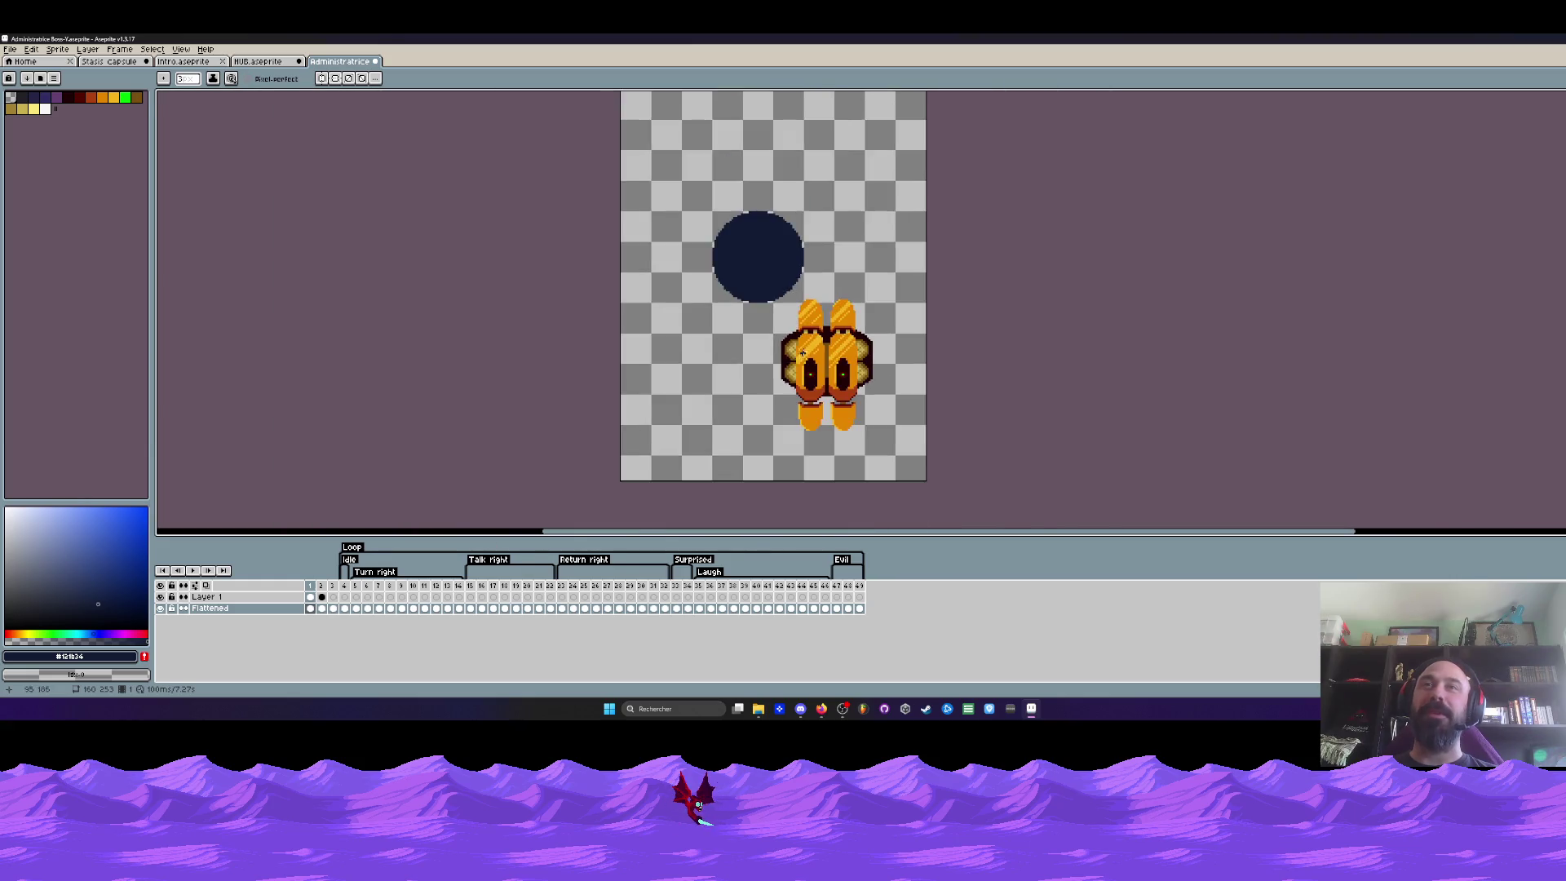
{"action": "scroll", "coordinate": [803, 351], "scroll_direction": "up", "scroll_amount": 1}
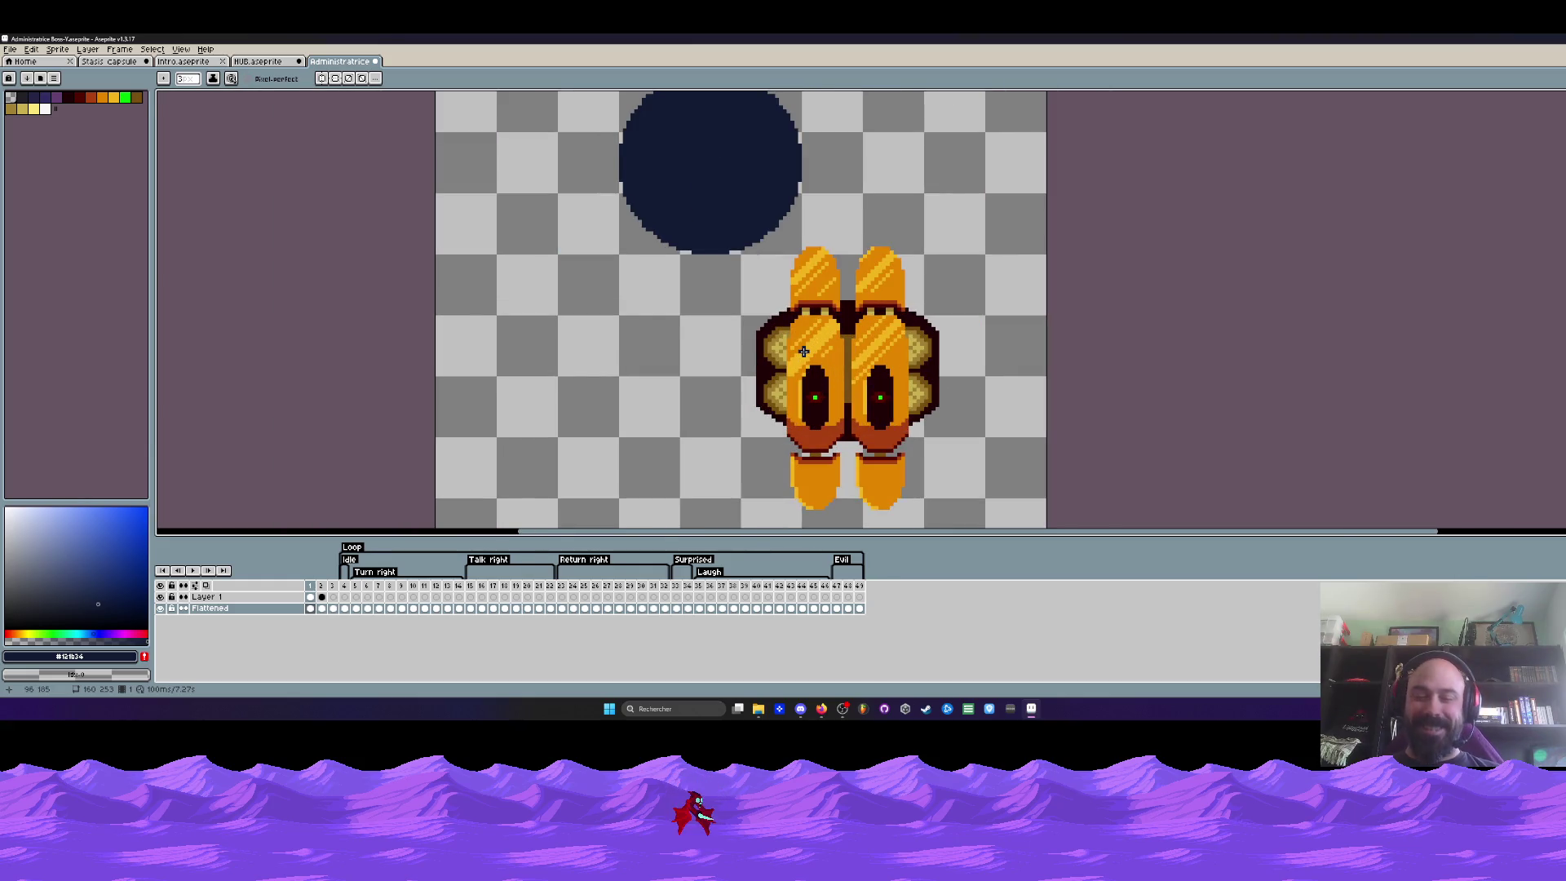
Marquee the whole orange sprite and move it up over the navy circle
{"action": "key", "text": "m"}
{"action": "left_click_drag", "start_coordinate": [692, 233], "coordinate": [979, 529]}
{"action": "mouse_move", "coordinate": [994, 481]}
{"action": "left_mouse_down"}
{"action": "mouse_move", "coordinate": [811, 243]}
{"action": "mouse_move", "coordinate": [973, 394]}
{"action": "left_mouse_up"}
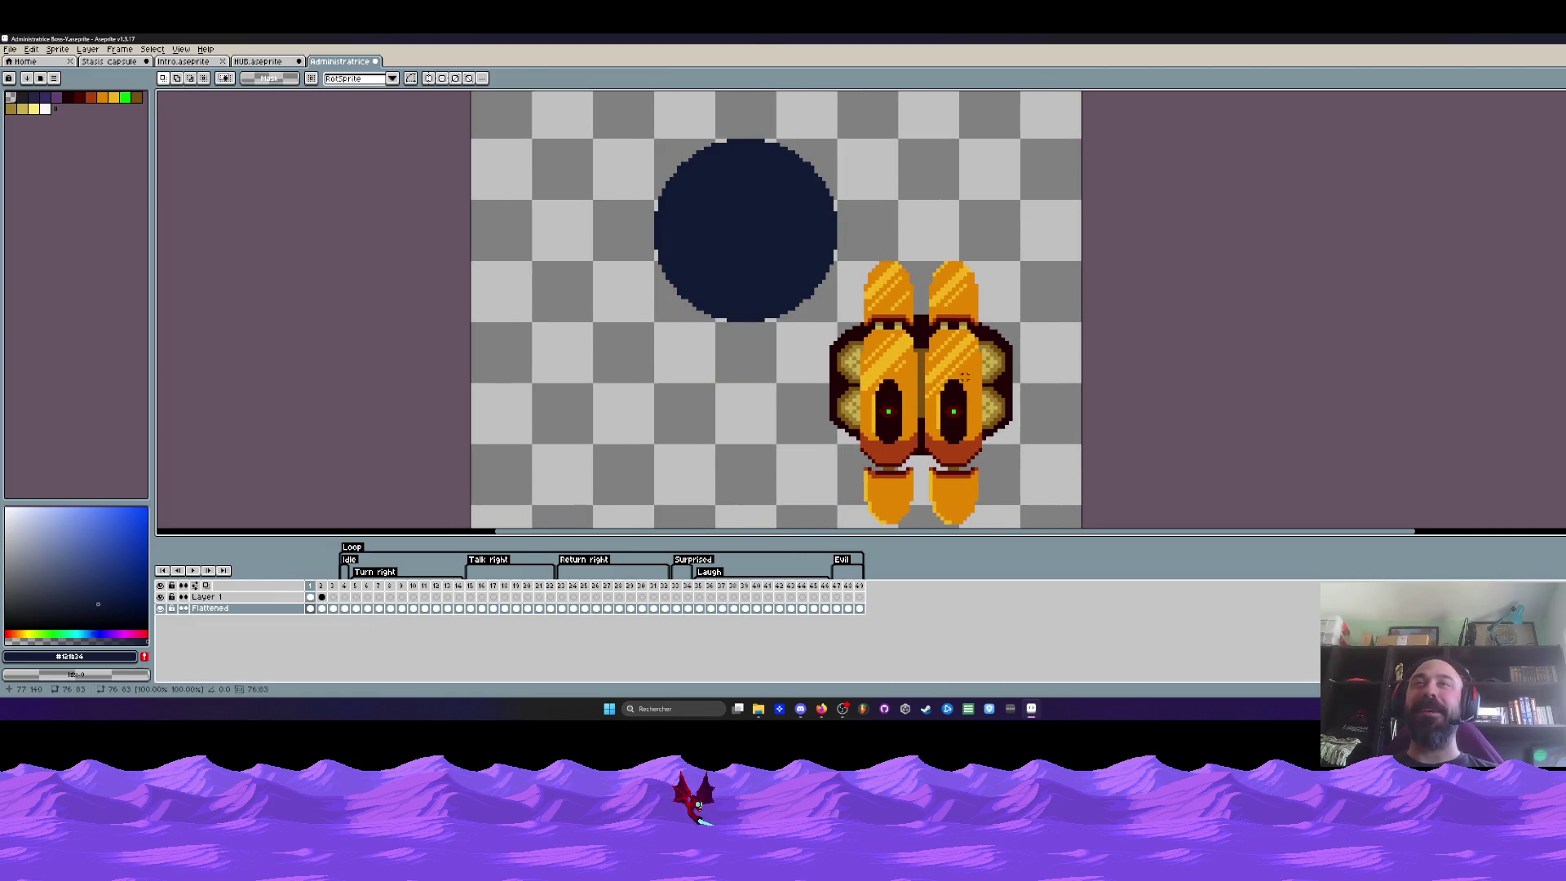
Undo the move, erase stray upper-left outline pixels, and sample the dark red from the eye
{"action": "key", "text": "Return"}
{"action": "scroll", "coordinate": [821, 341], "scroll_direction": "up", "scroll_amount": 1}
{"action": "scroll", "coordinate": [821, 342], "scroll_direction": "up", "scroll_amount": 2}
{"action": "key", "text": "b"}
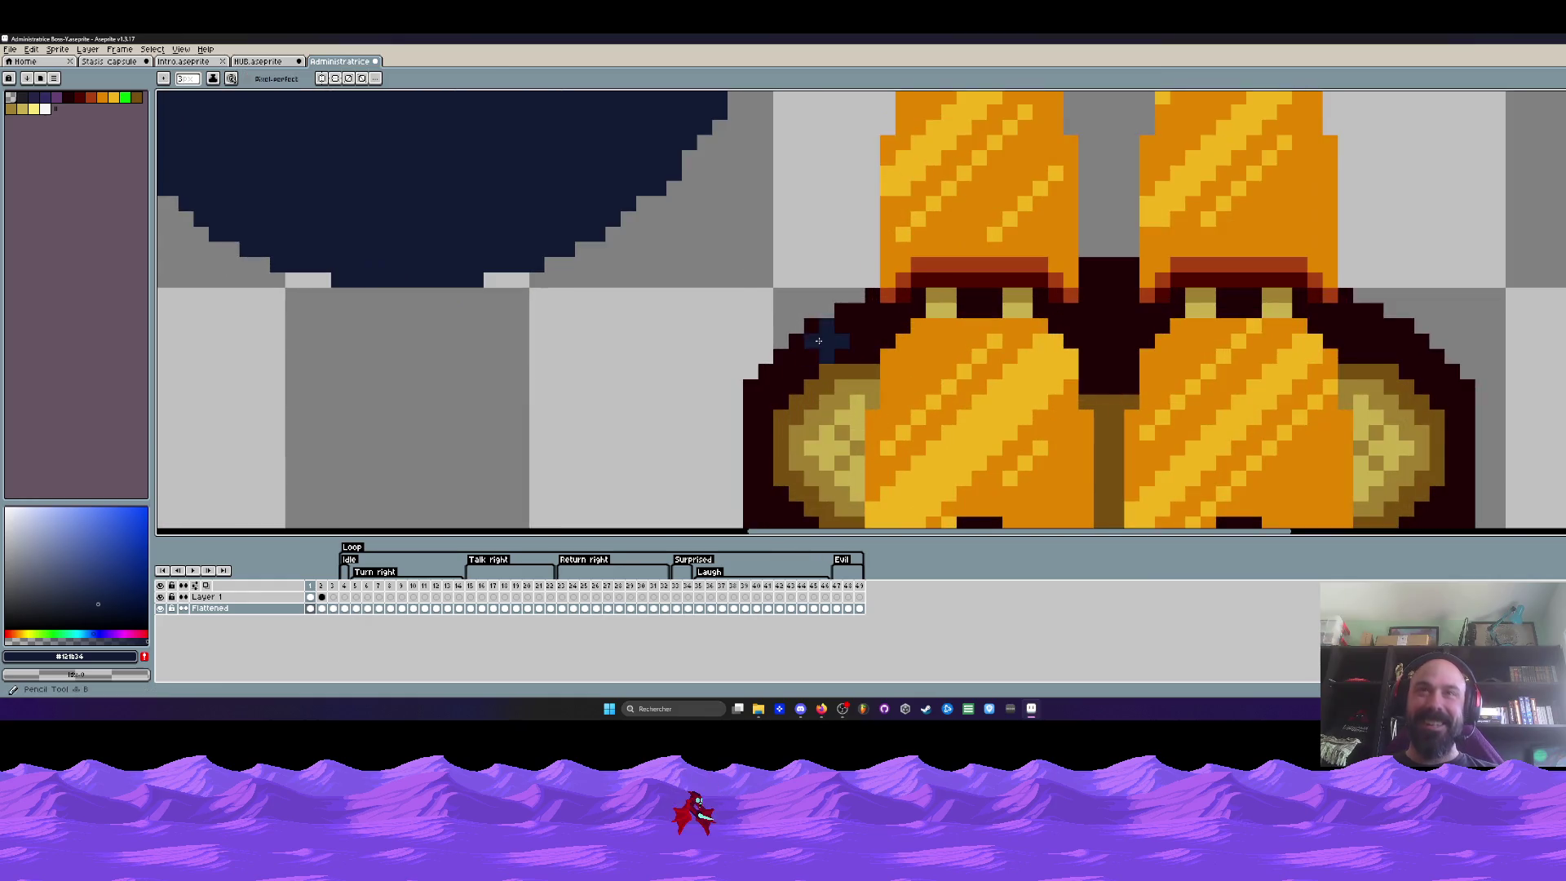
{"action": "scroll", "coordinate": [795, 308], "scroll_direction": "up", "scroll_amount": 2}
{"action": "right_click", "coordinate": [976, 318]}
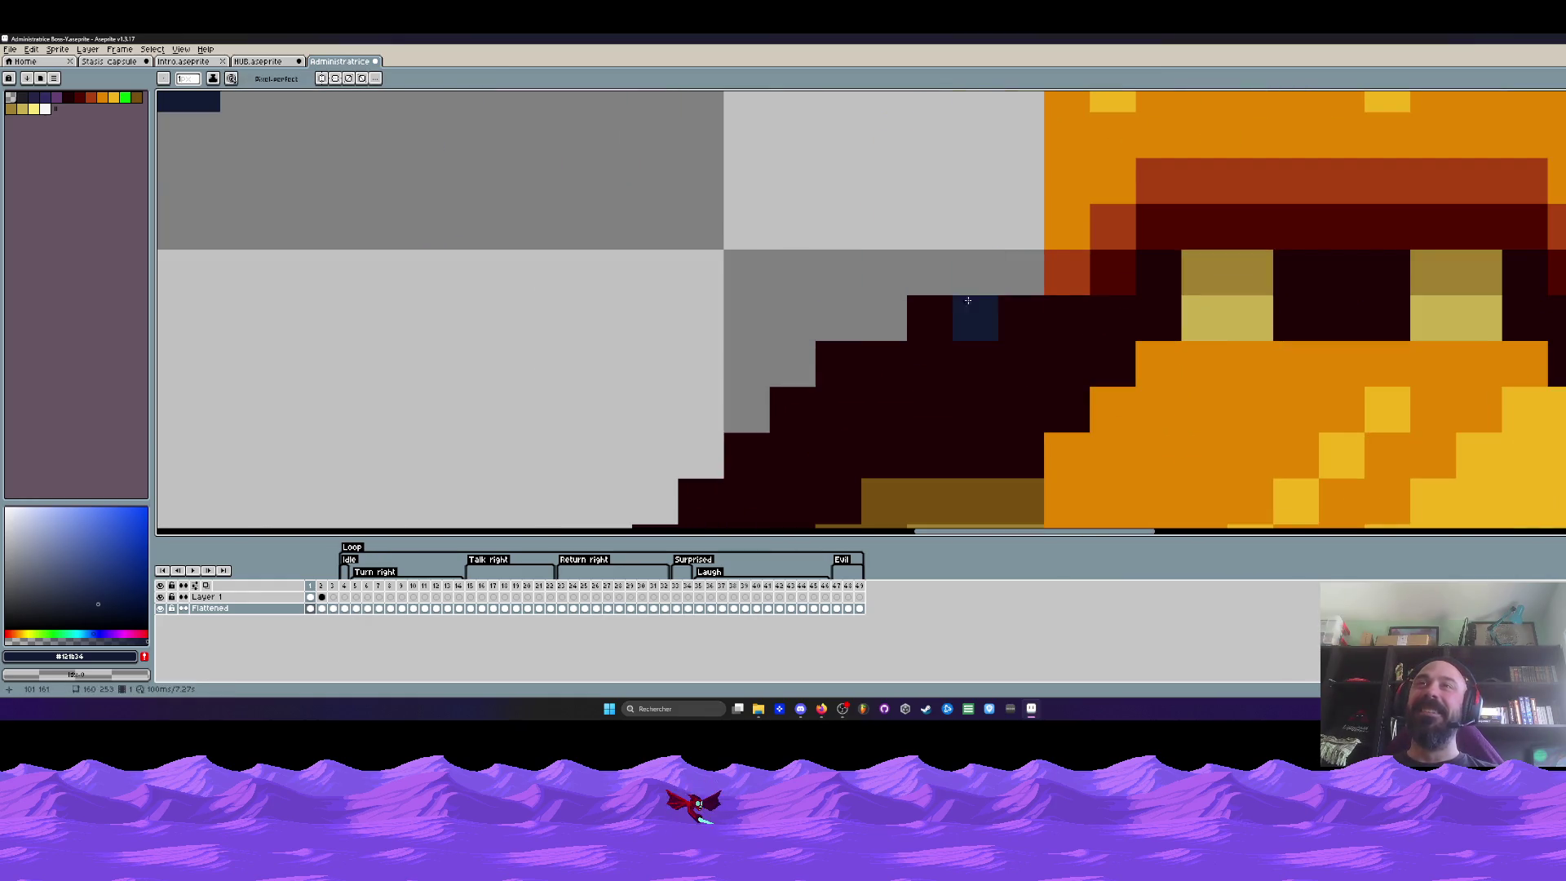
{"action": "scroll", "coordinate": [908, 301], "scroll_direction": "down", "scroll_amount": 2}
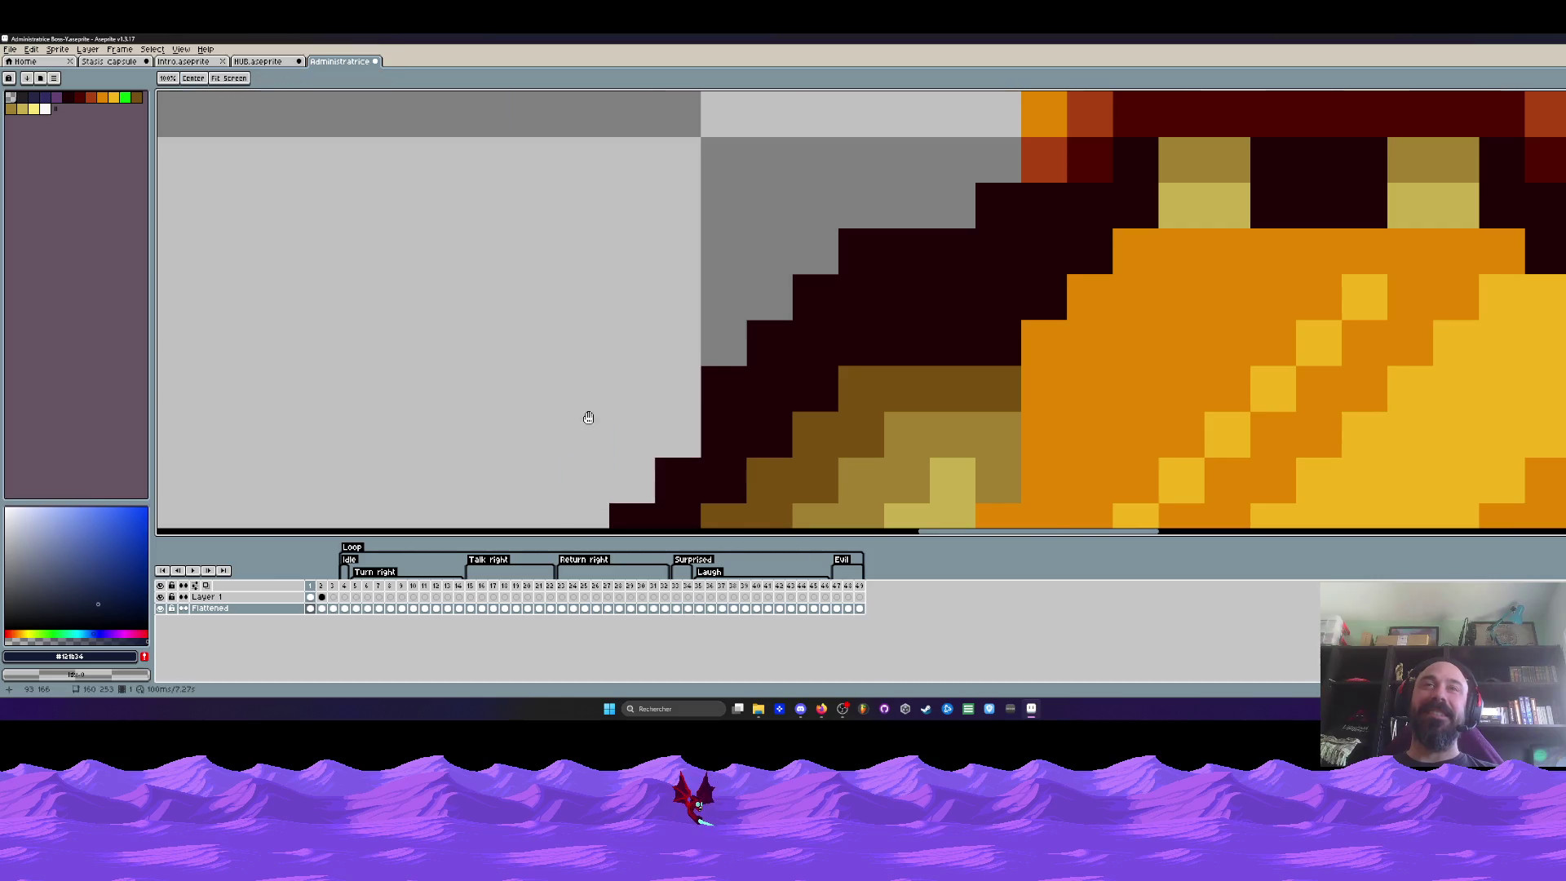
{"action": "scroll", "coordinate": [594, 251], "scroll_direction": "down", "scroll_amount": 5}
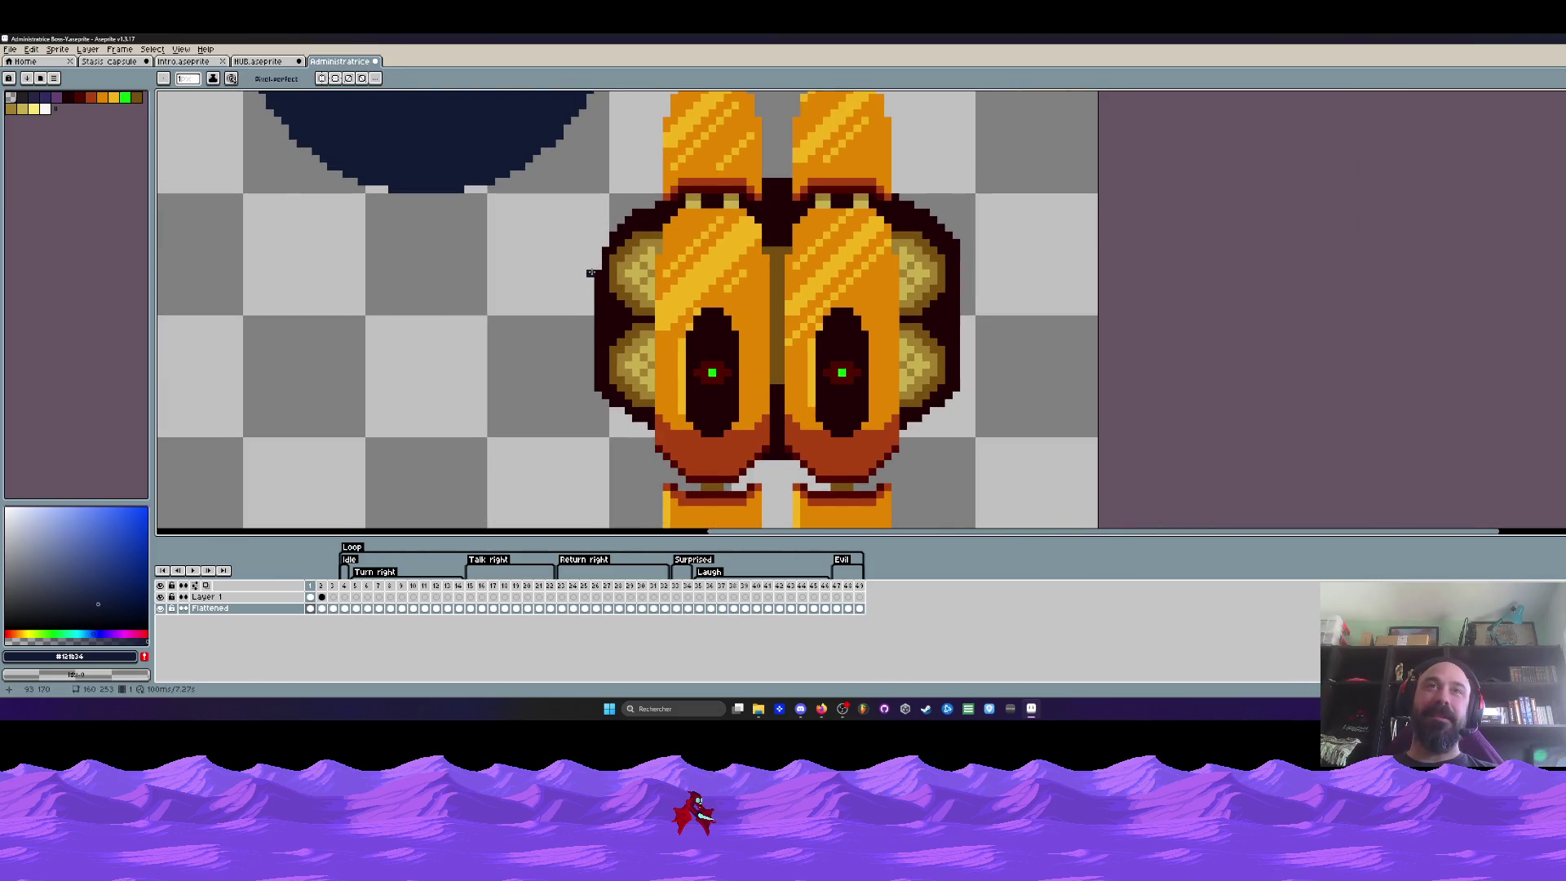
{"action": "scroll", "coordinate": [597, 384], "scroll_direction": "up", "scroll_amount": 1}
{"action": "scroll", "coordinate": [597, 383], "scroll_direction": "up", "scroll_amount": 1}
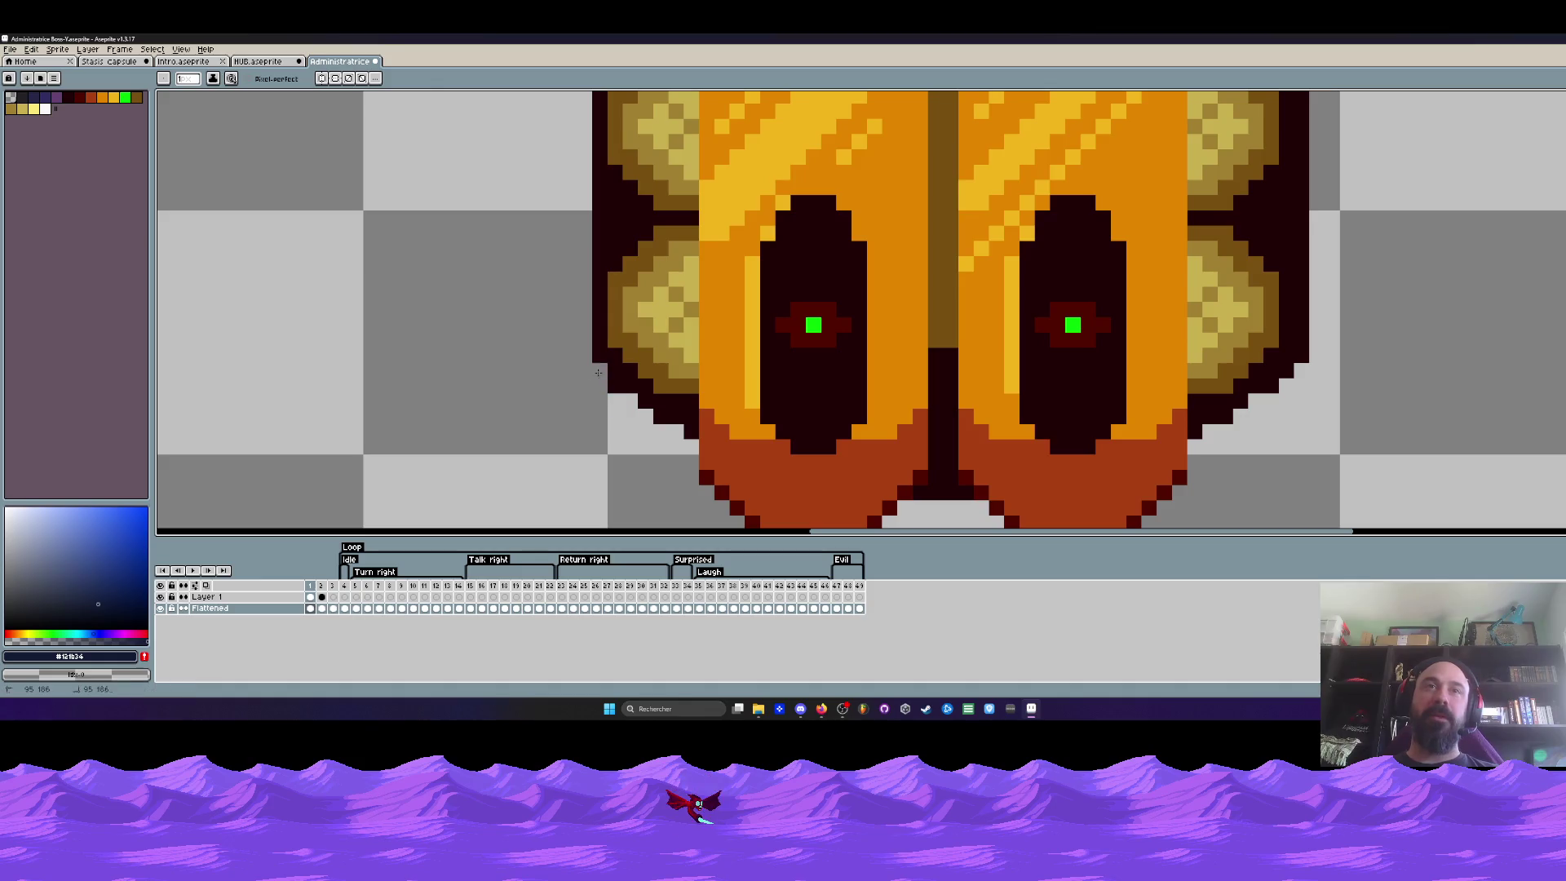
{"action": "scroll", "coordinate": [688, 434], "scroll_direction": "down", "scroll_amount": 2}
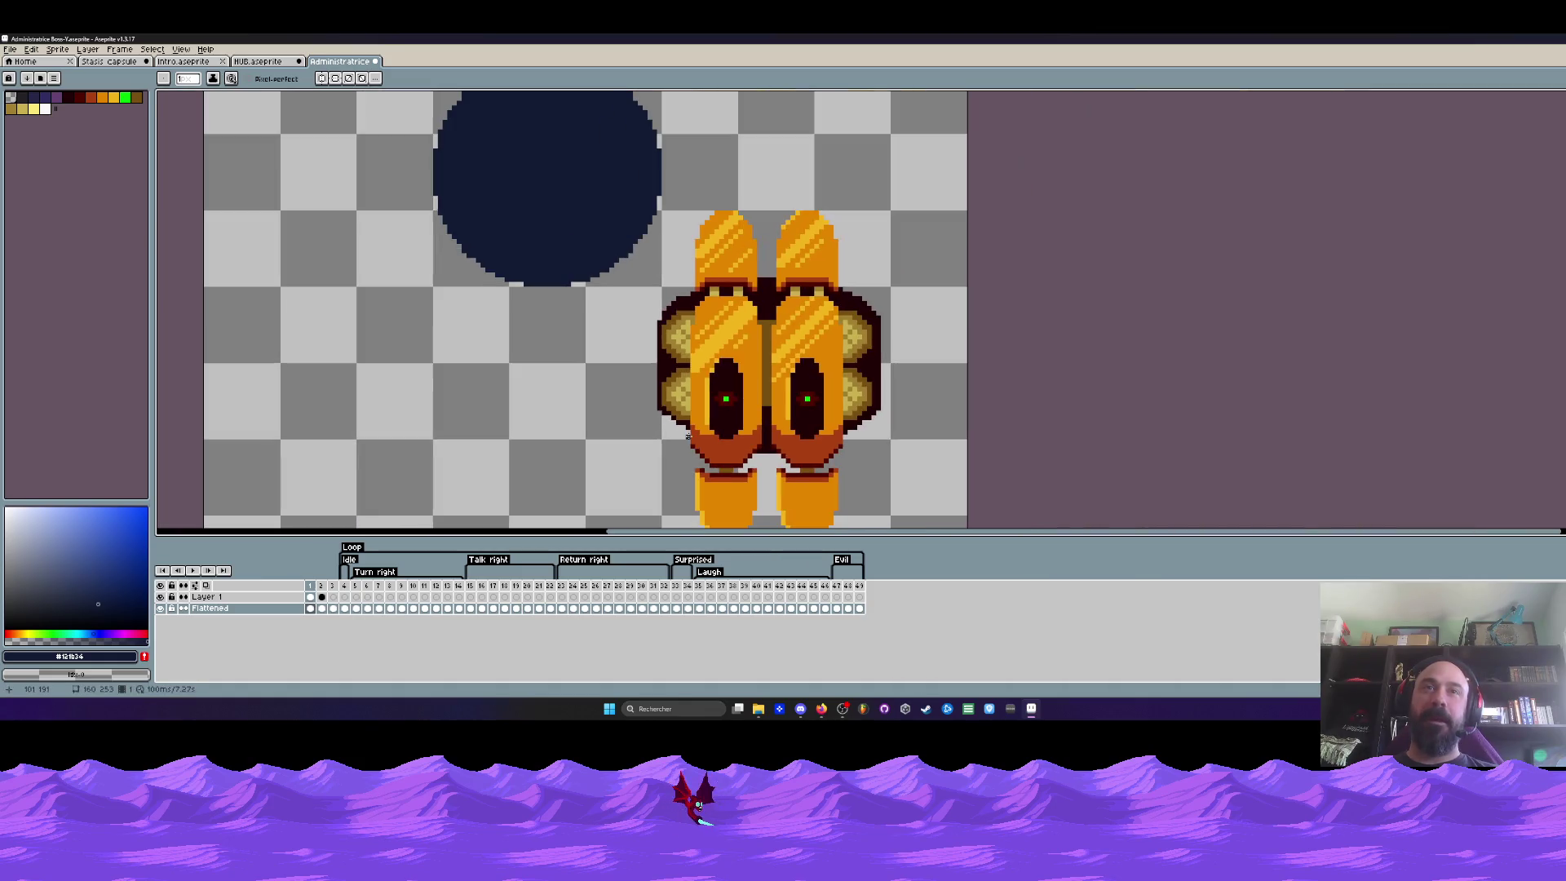
{"action": "scroll", "coordinate": [683, 408], "scroll_direction": "up", "scroll_amount": 1}
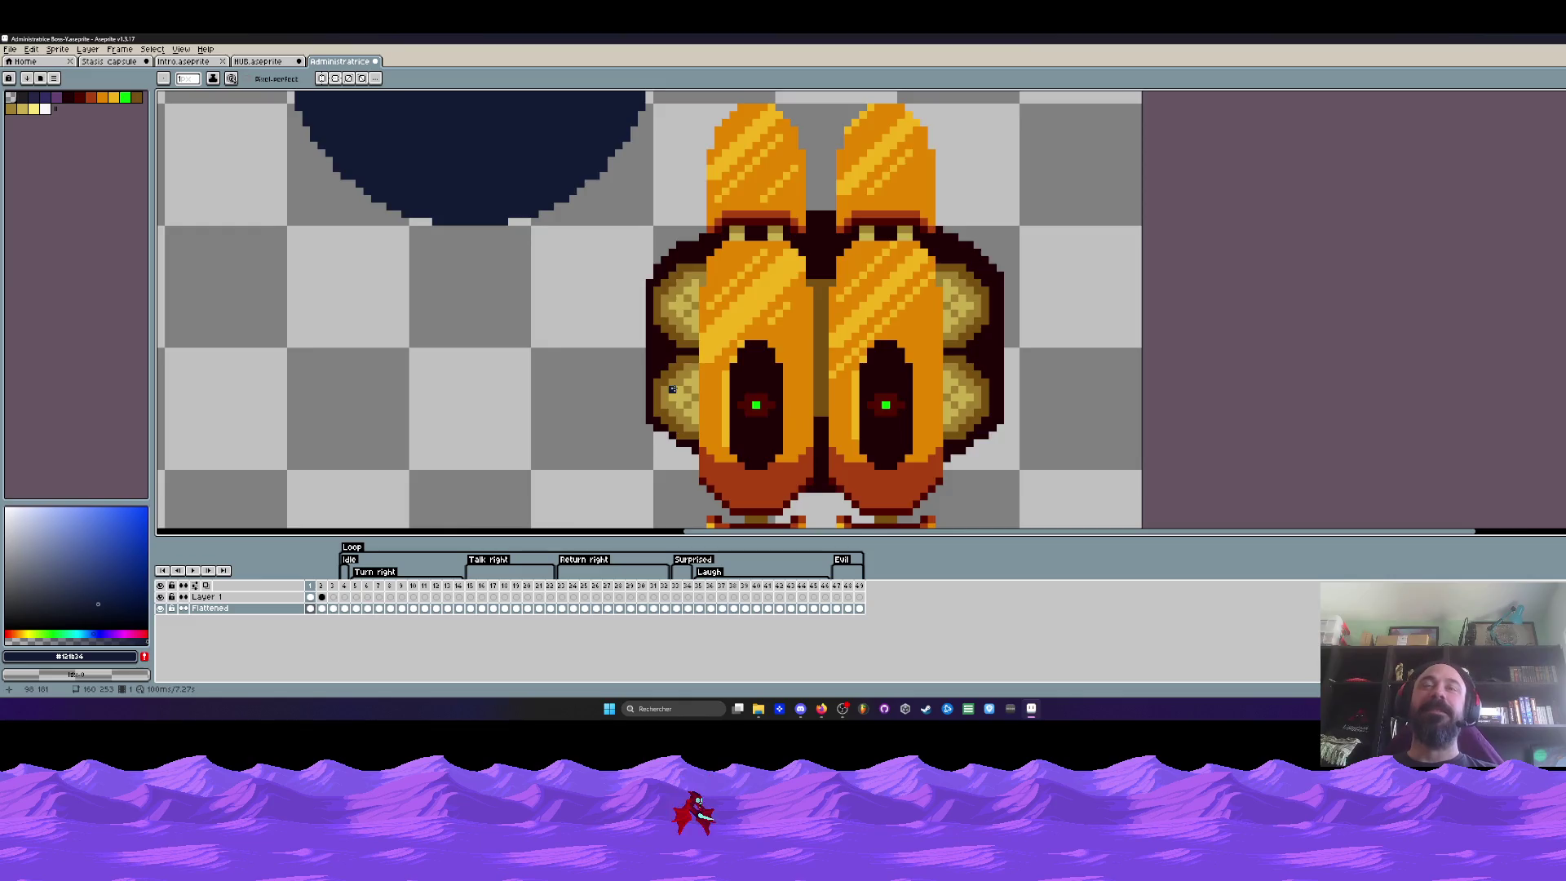
{"action": "scroll", "coordinate": [673, 387], "scroll_direction": "down", "scroll_amount": 1}
{"action": "scroll", "coordinate": [673, 388], "scroll_direction": "up", "scroll_amount": 2}
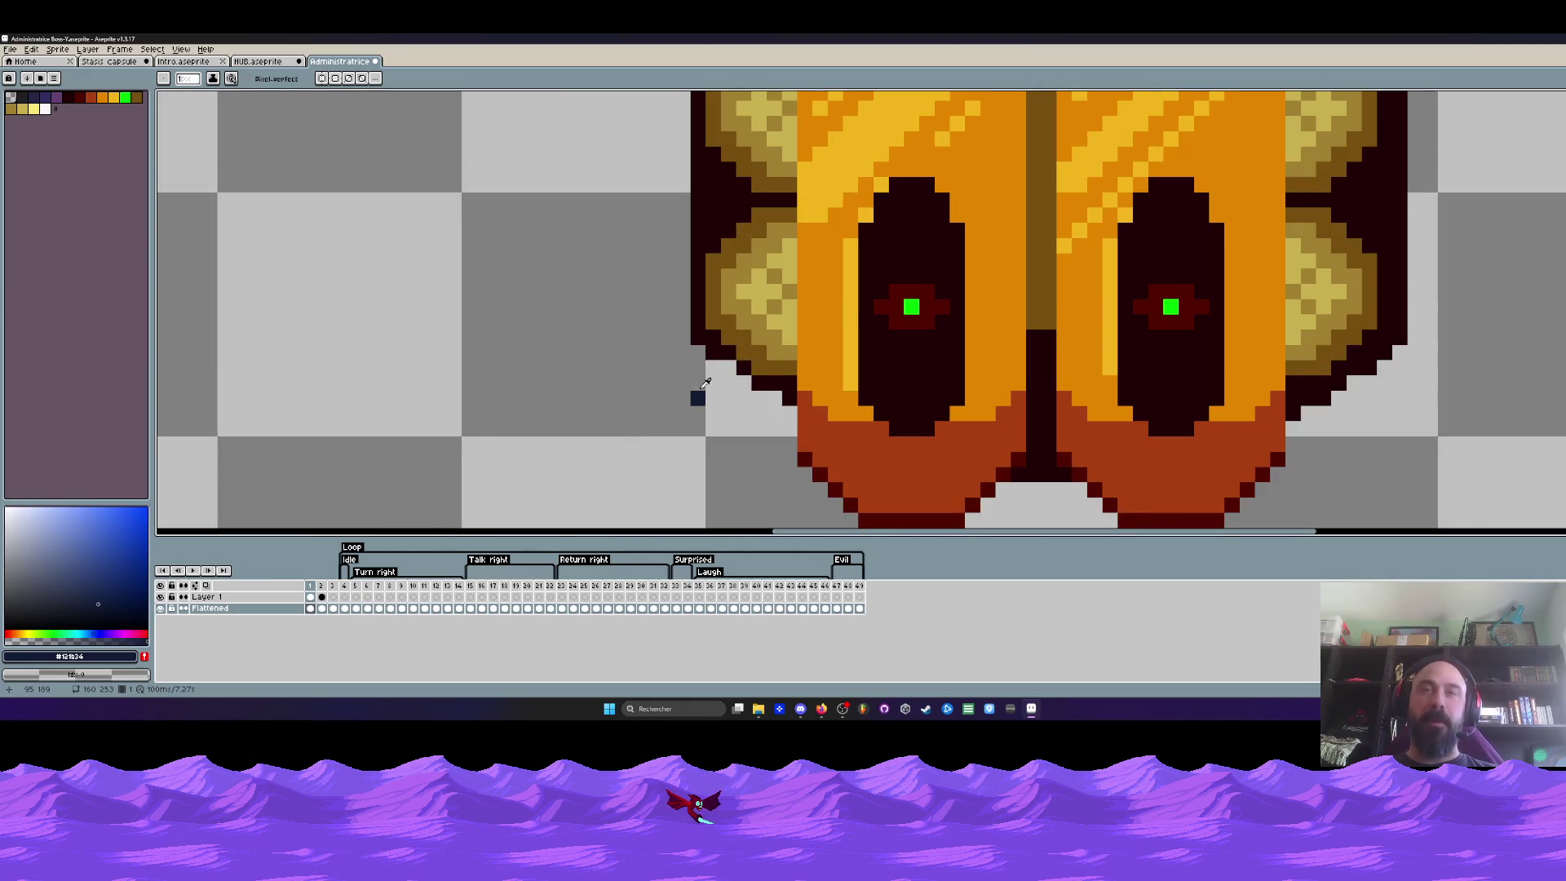
{"action": "key", "text": "i"}
{"action": "left_click", "coordinate": [722, 343]}
{"action": "scroll", "coordinate": [720, 344], "scroll_direction": "up", "scroll_amount": 1}
{"action": "key", "text": "b"}
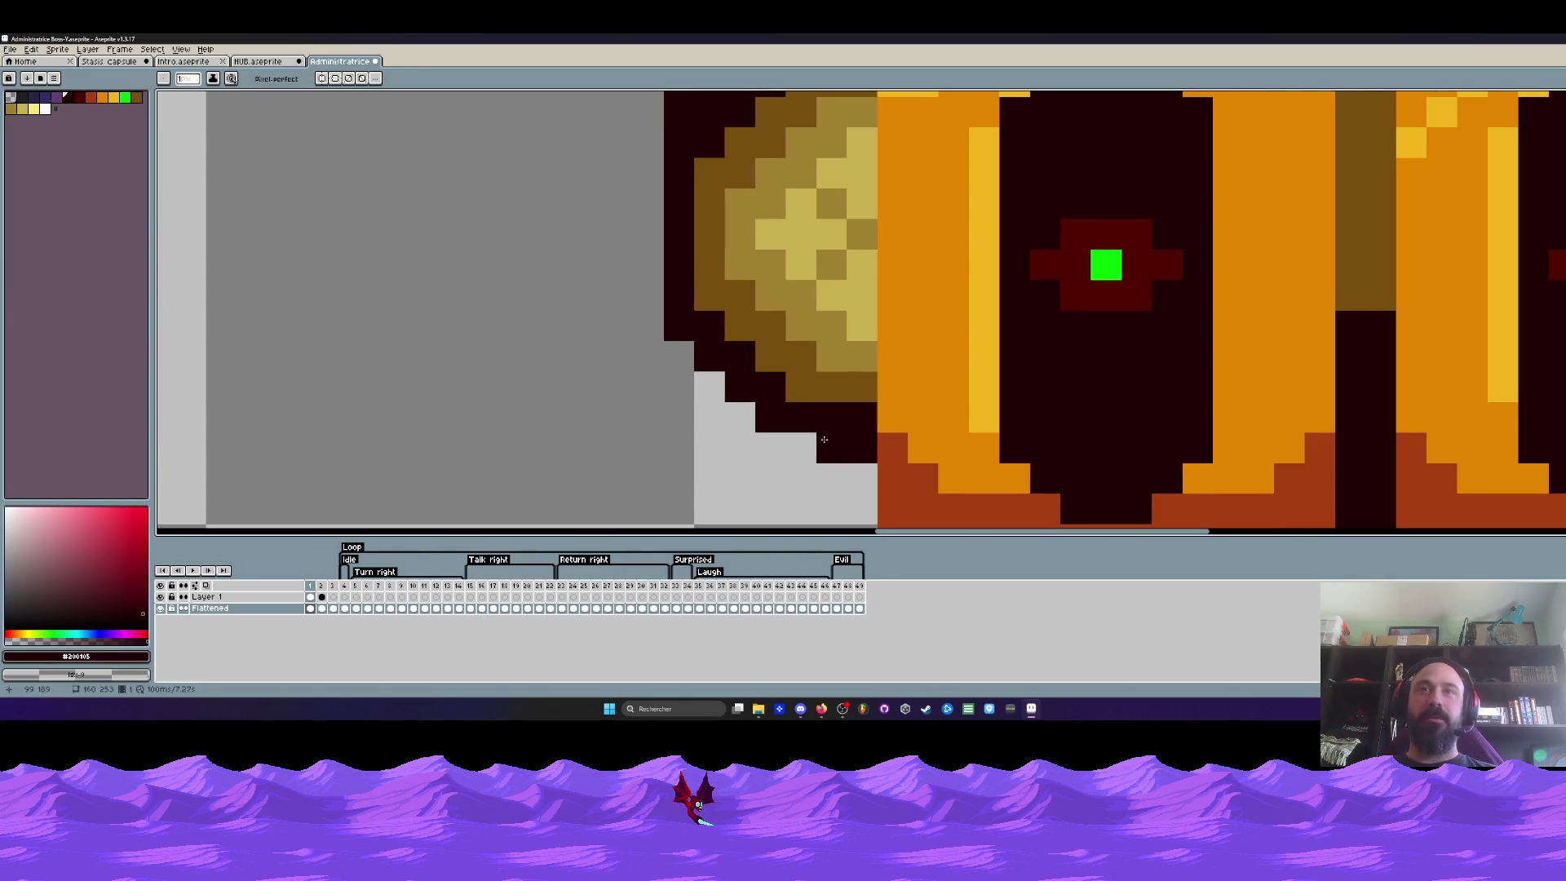
{"action": "scroll", "coordinate": [862, 466], "scroll_direction": "down", "scroll_amount": 2}
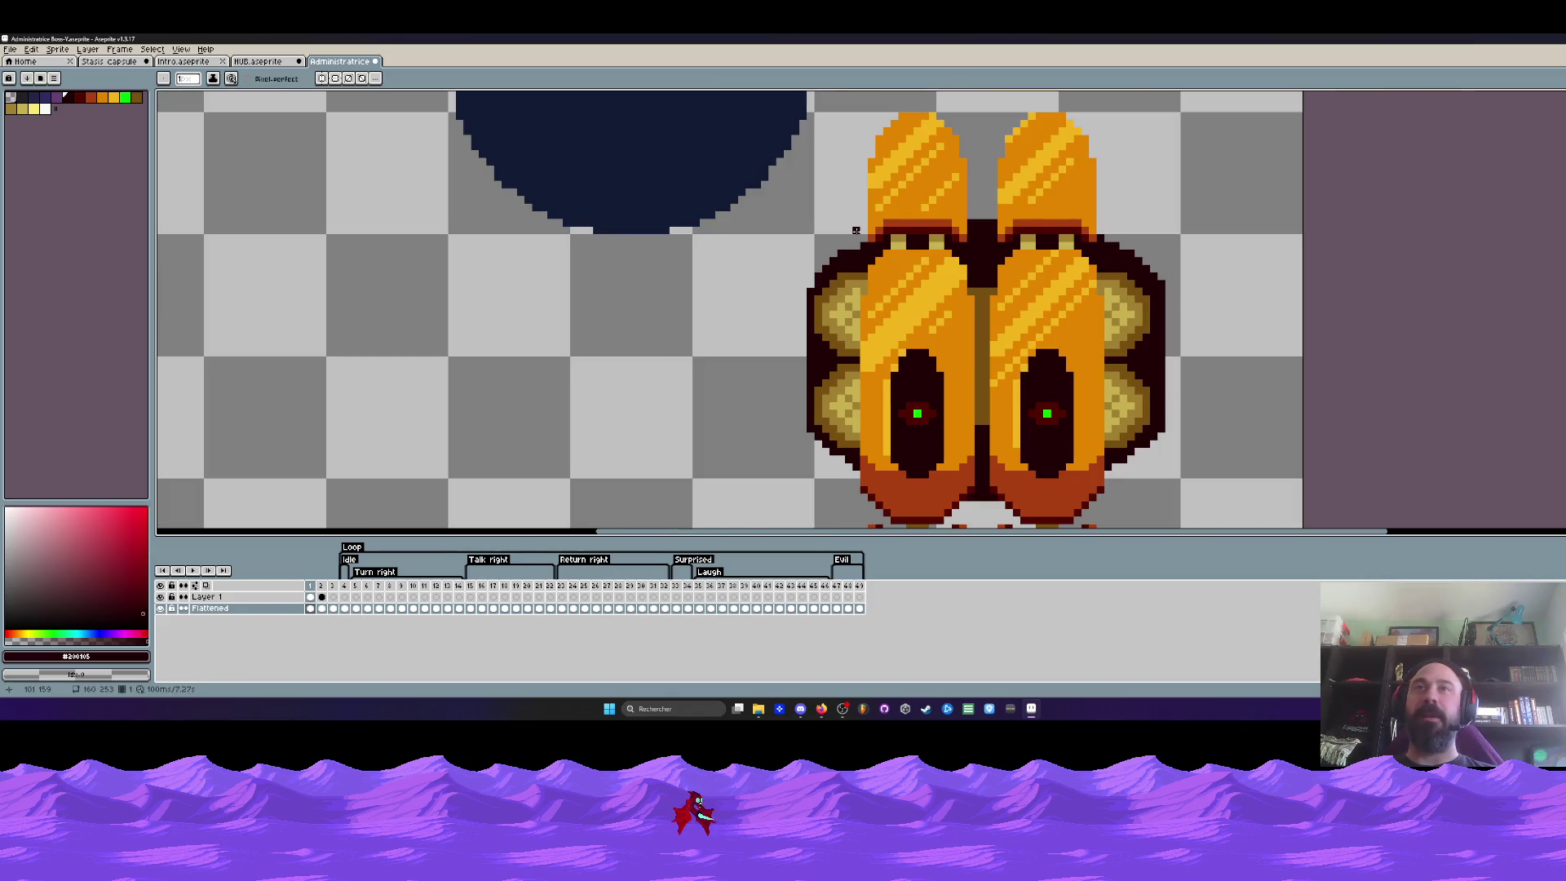
{"action": "scroll", "coordinate": [851, 254], "scroll_direction": "up", "scroll_amount": 2}
{"action": "scroll", "coordinate": [833, 250], "scroll_direction": "down", "scroll_amount": 2}
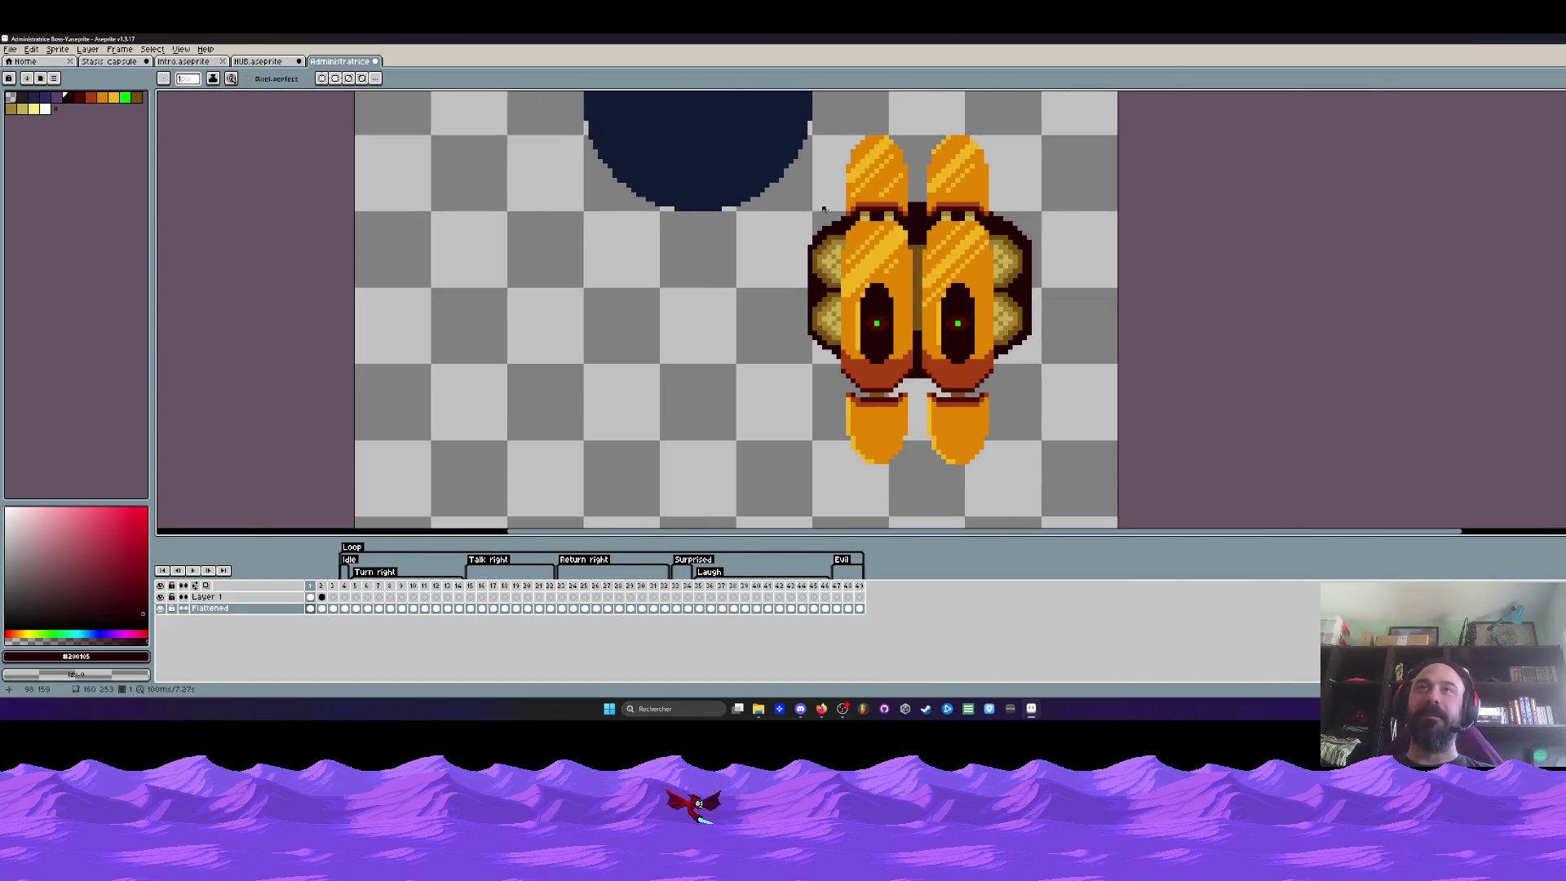
{"action": "scroll", "coordinate": [829, 316], "scroll_direction": "up", "scroll_amount": 2}
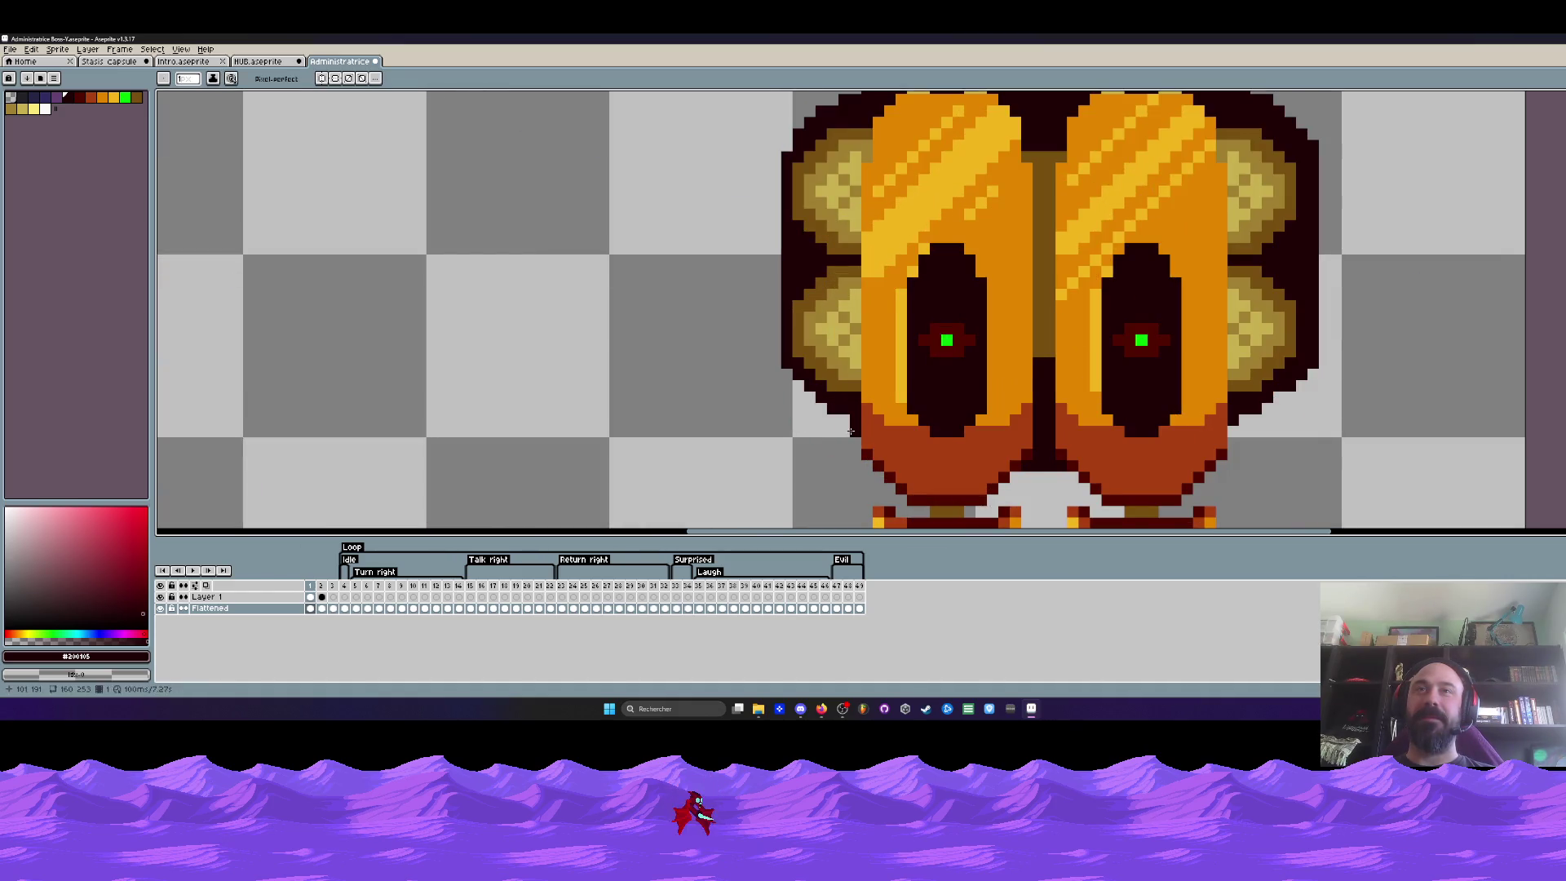
{"action": "scroll", "coordinate": [846, 422], "scroll_direction": "down", "scroll_amount": 2}
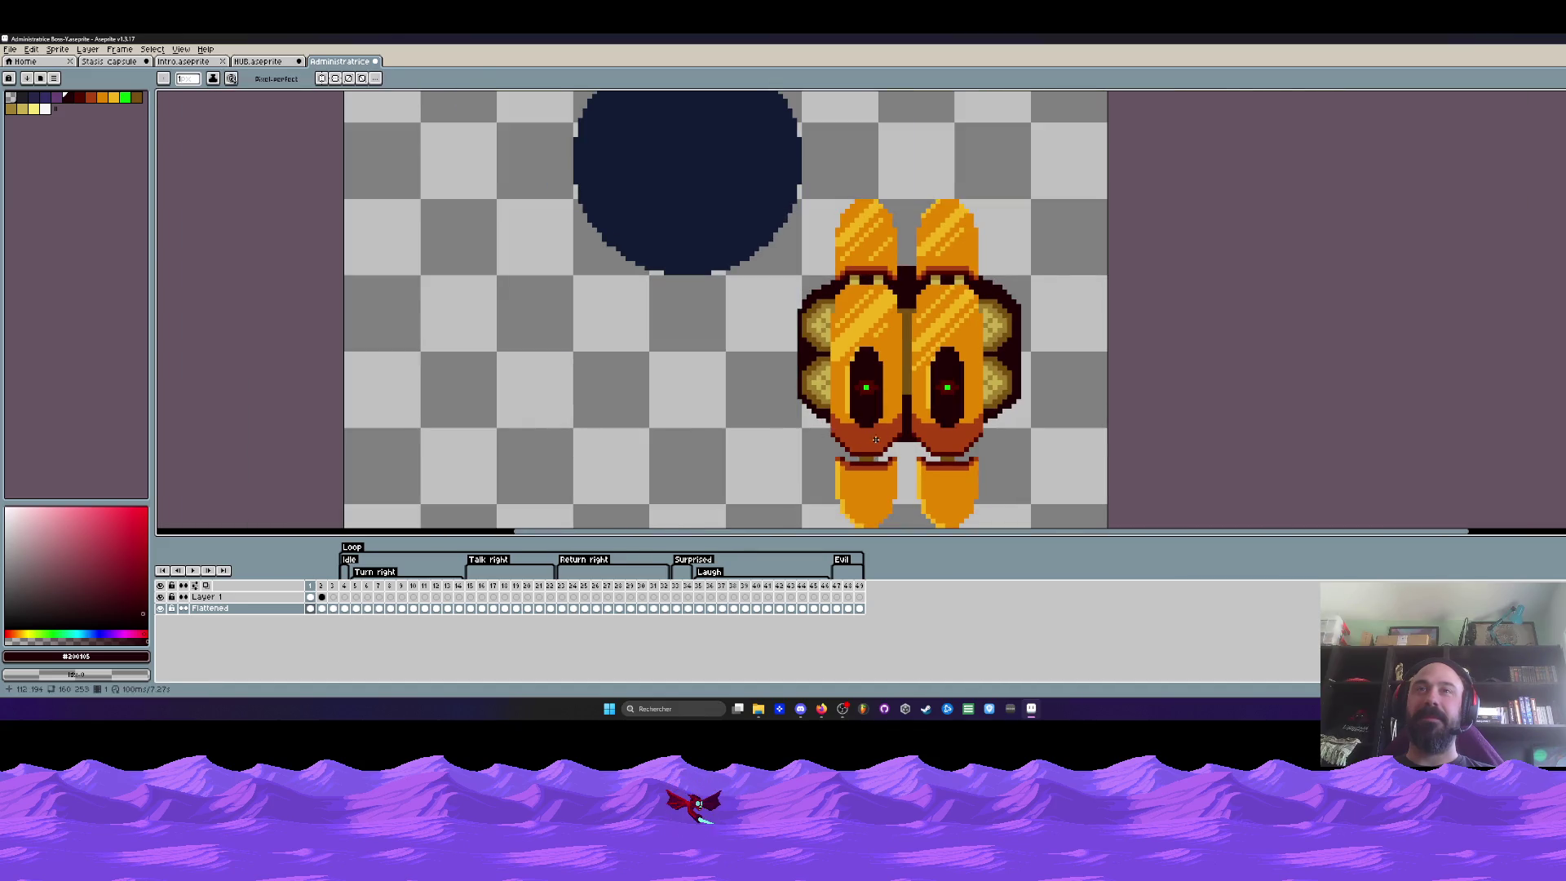
{"action": "scroll", "coordinate": [806, 296], "scroll_direction": "up", "scroll_amount": 1}
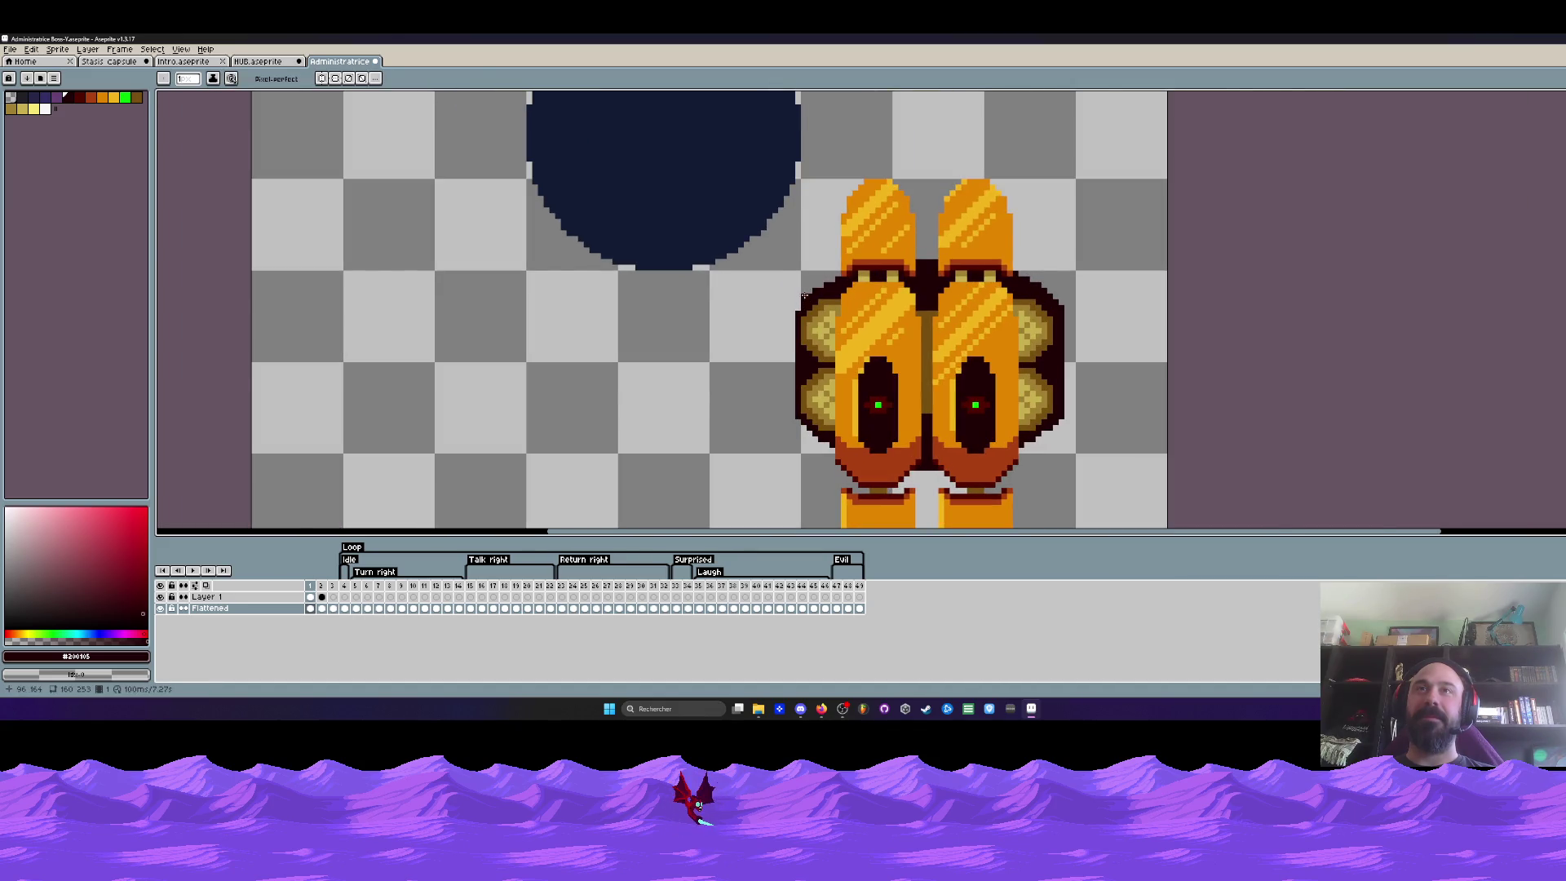
{"action": "scroll", "coordinate": [806, 296], "scroll_direction": "up", "scroll_amount": 1}
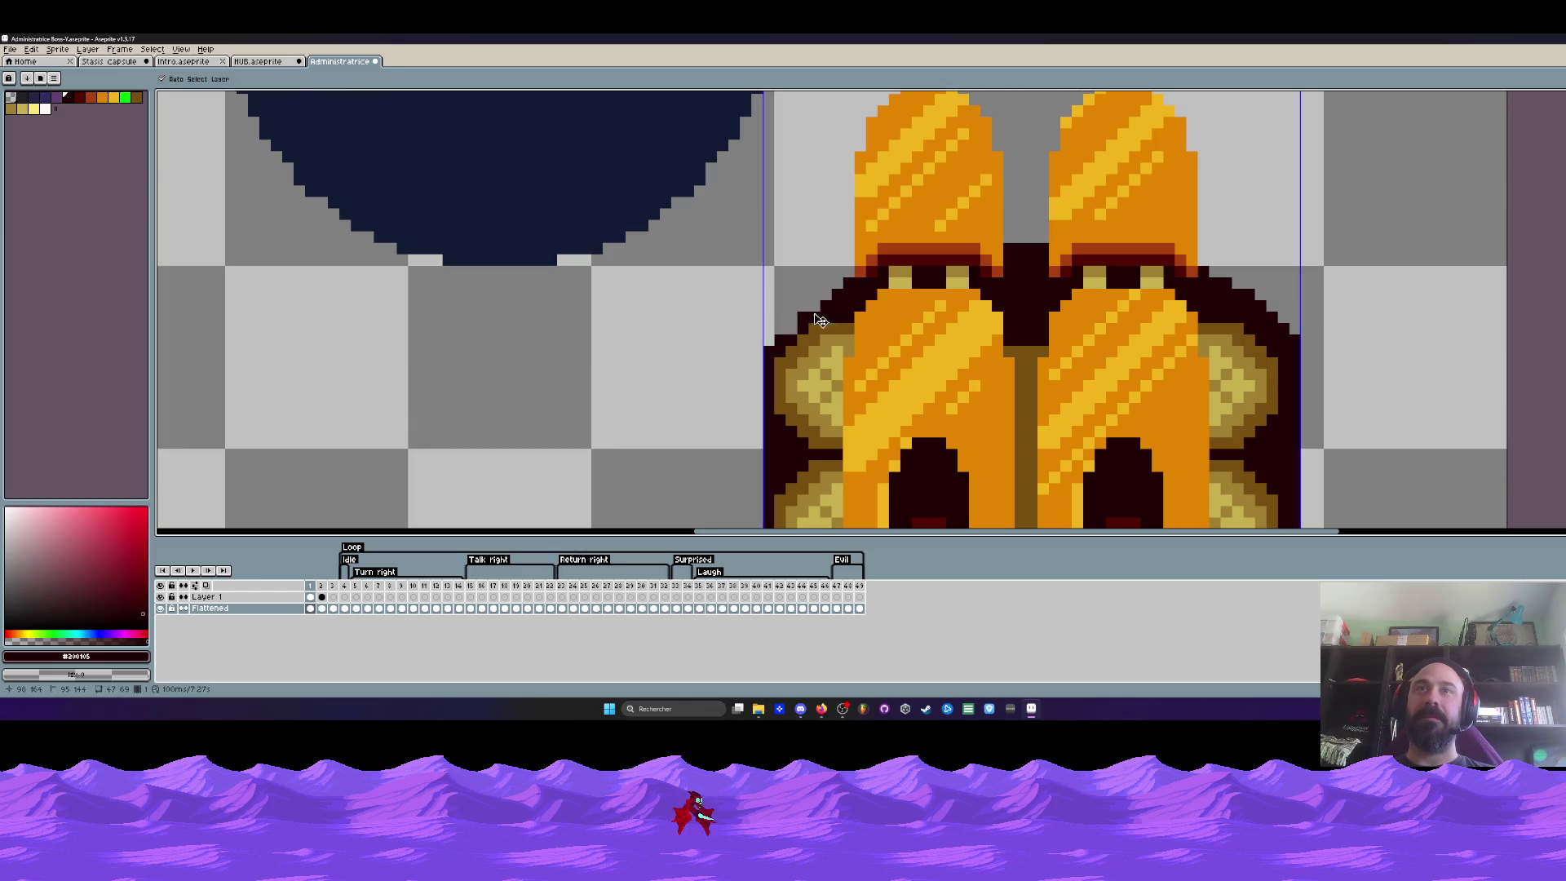
{"action": "scroll", "coordinate": [813, 306], "scroll_direction": "down", "scroll_amount": 2}
{"action": "scroll", "coordinate": [820, 376], "scroll_direction": "up", "scroll_amount": 1}
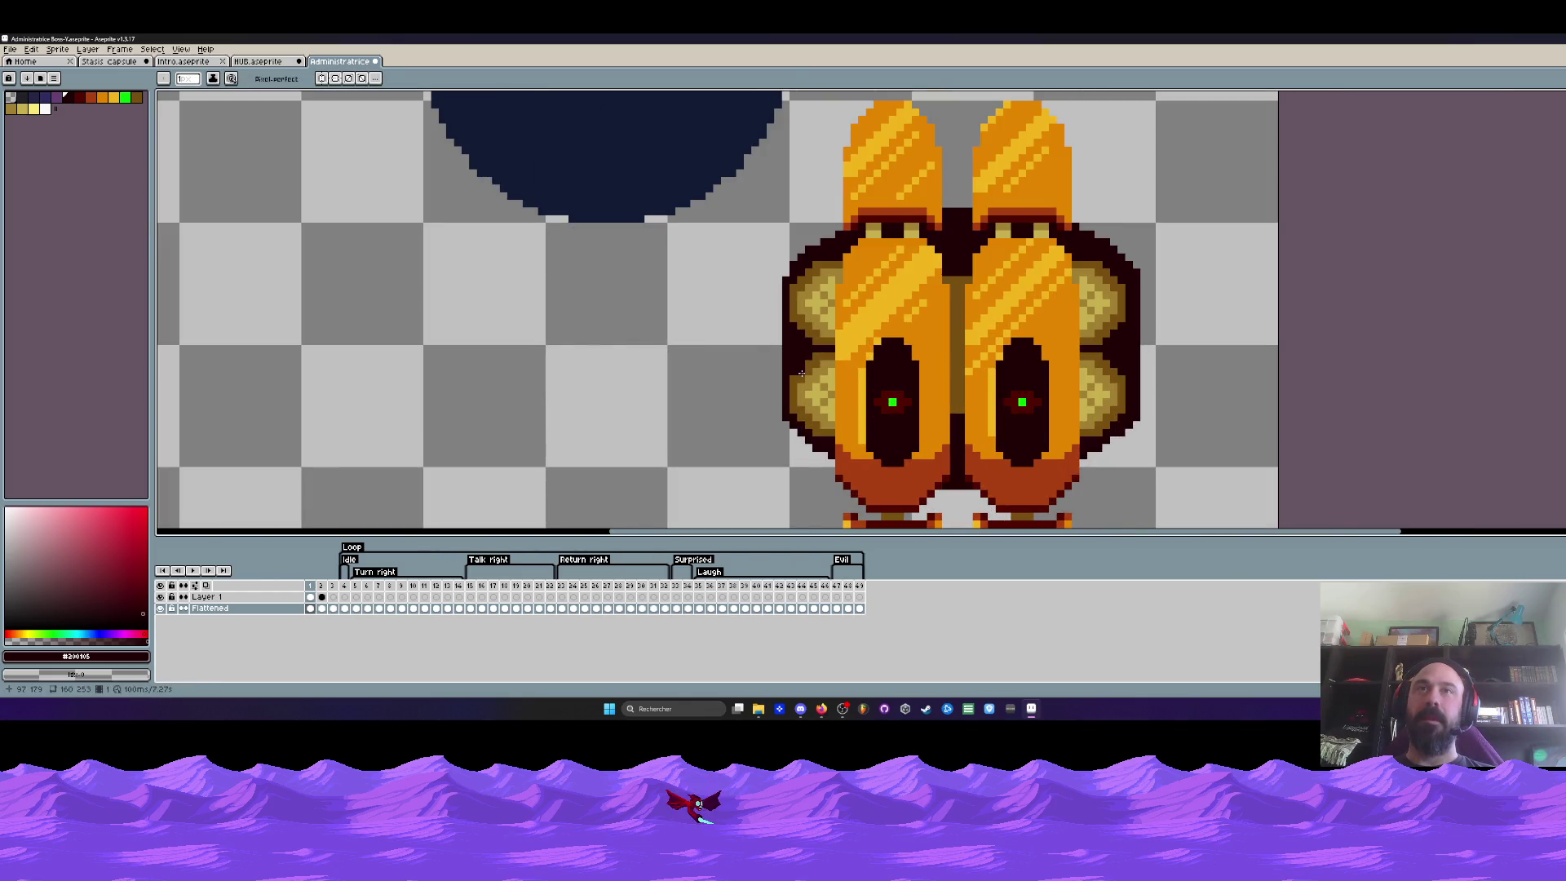
{"action": "scroll", "coordinate": [826, 241], "scroll_direction": "up", "scroll_amount": 1}
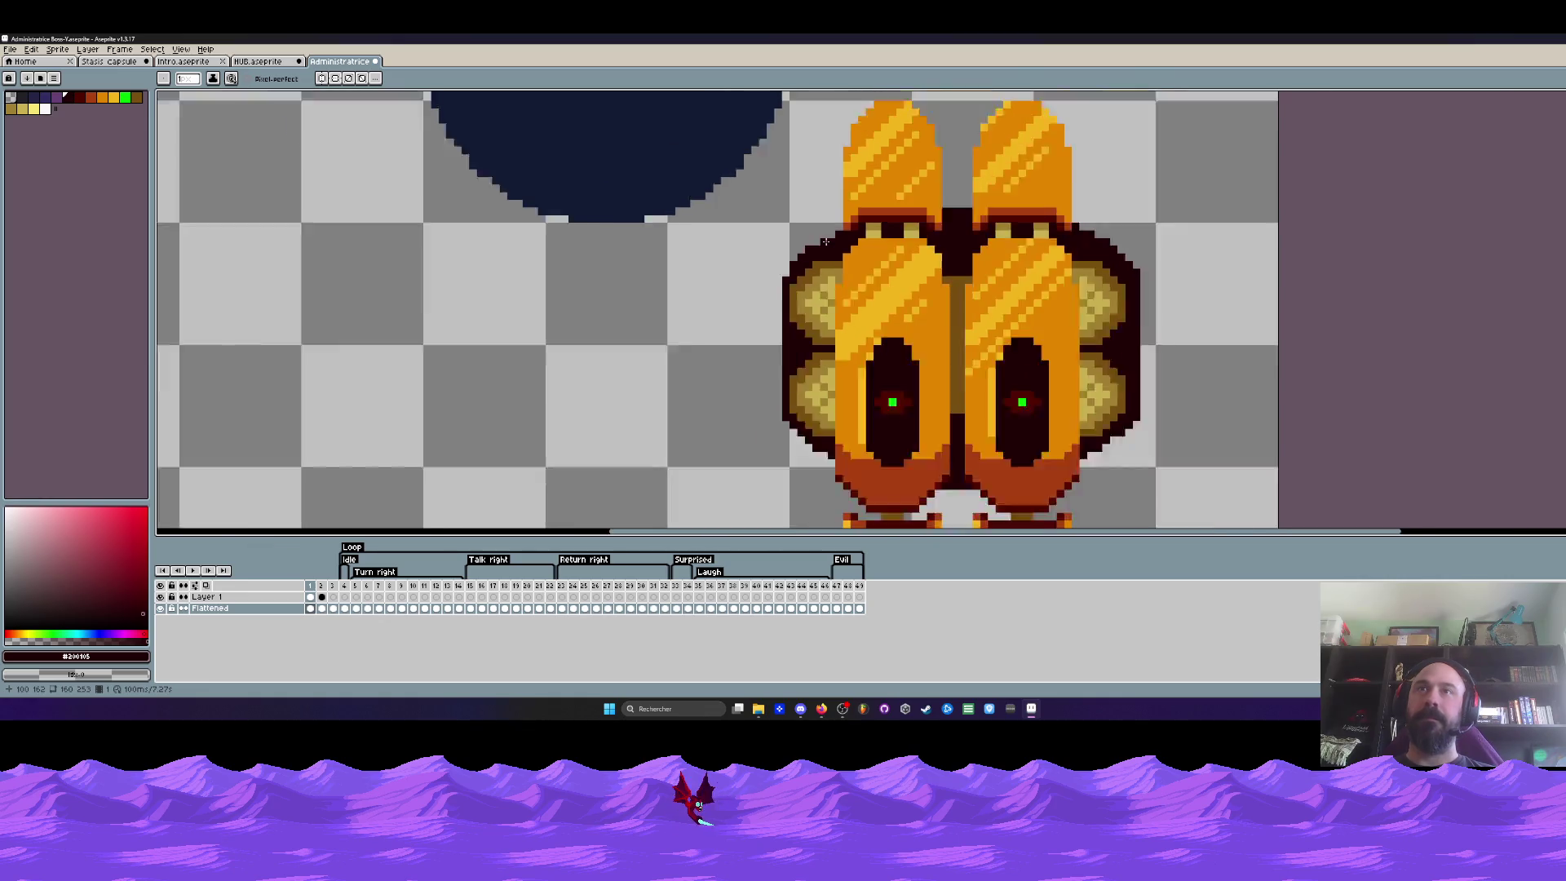
{"action": "scroll", "coordinate": [874, 263], "scroll_direction": "down", "scroll_amount": 1}
{"action": "scroll", "coordinate": [923, 282], "scroll_direction": "up", "scroll_amount": 1}
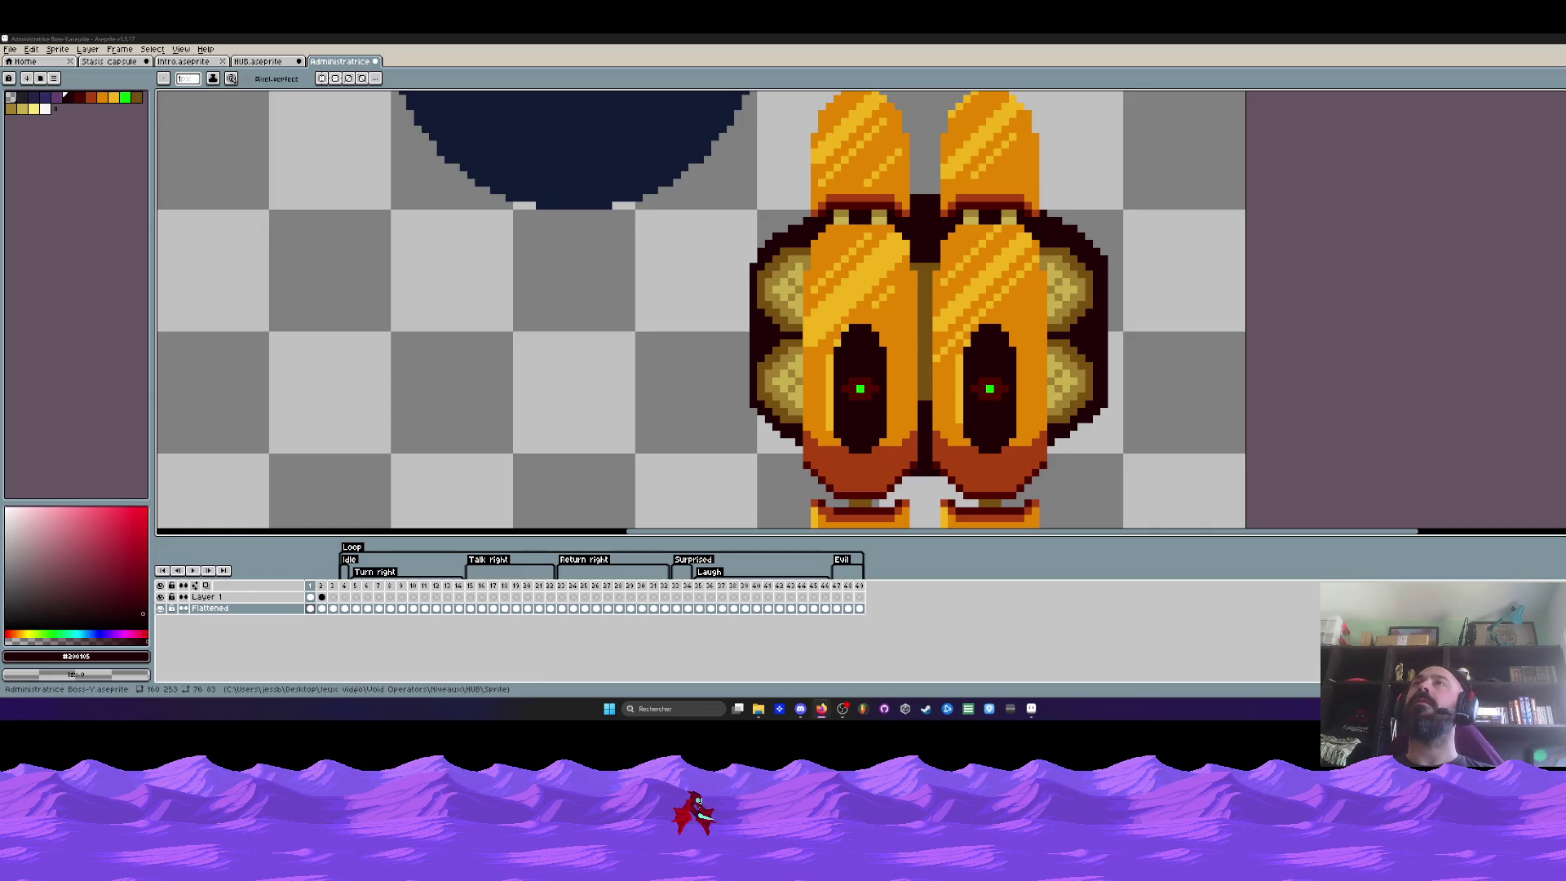
{"action": "scroll", "coordinate": [913, 334], "scroll_direction": "down", "scroll_amount": 3}
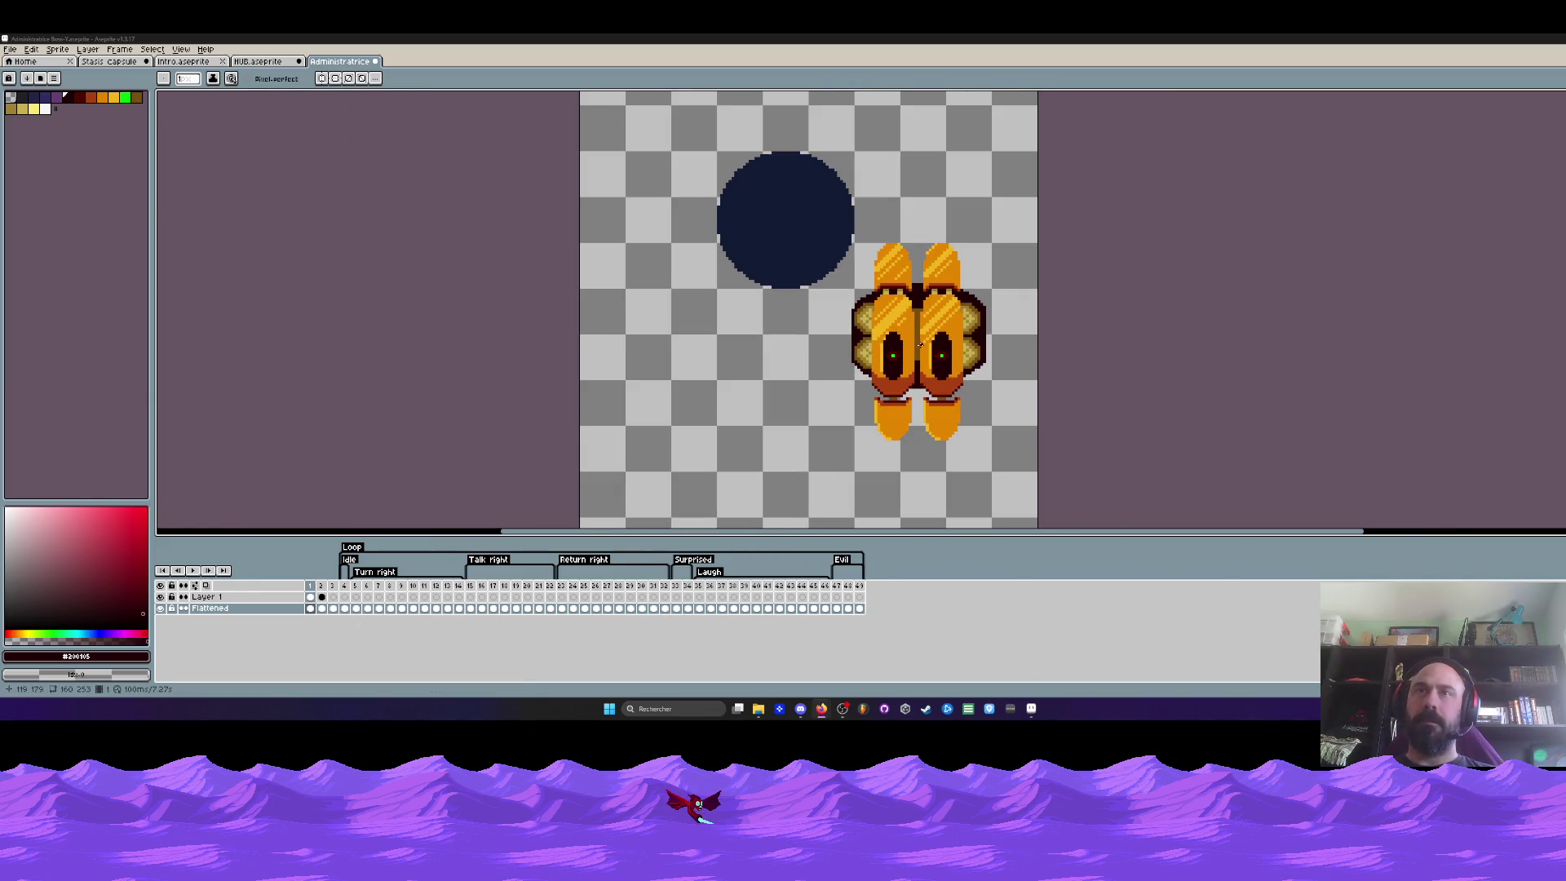
{"action": "scroll", "coordinate": [920, 344], "scroll_direction": "up", "scroll_amount": 1}
{"action": "scroll", "coordinate": [844, 344], "scroll_direction": "up", "scroll_amount": 1}
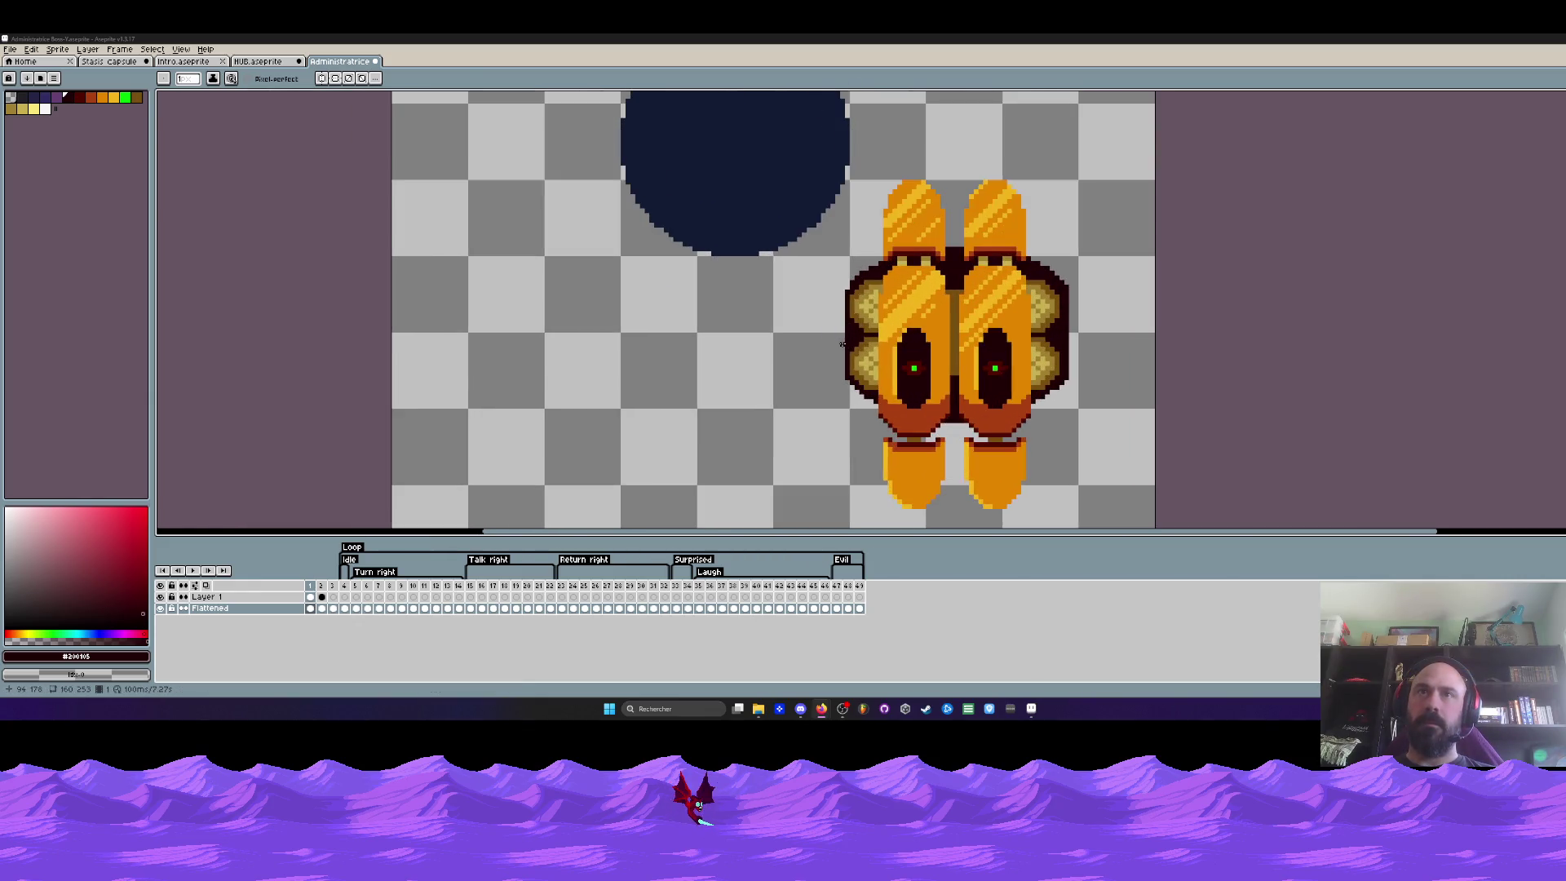
{"action": "scroll", "coordinate": [847, 306], "scroll_direction": "up", "scroll_amount": 1}
{"action": "scroll", "coordinate": [854, 256], "scroll_direction": "up", "scroll_amount": 2}
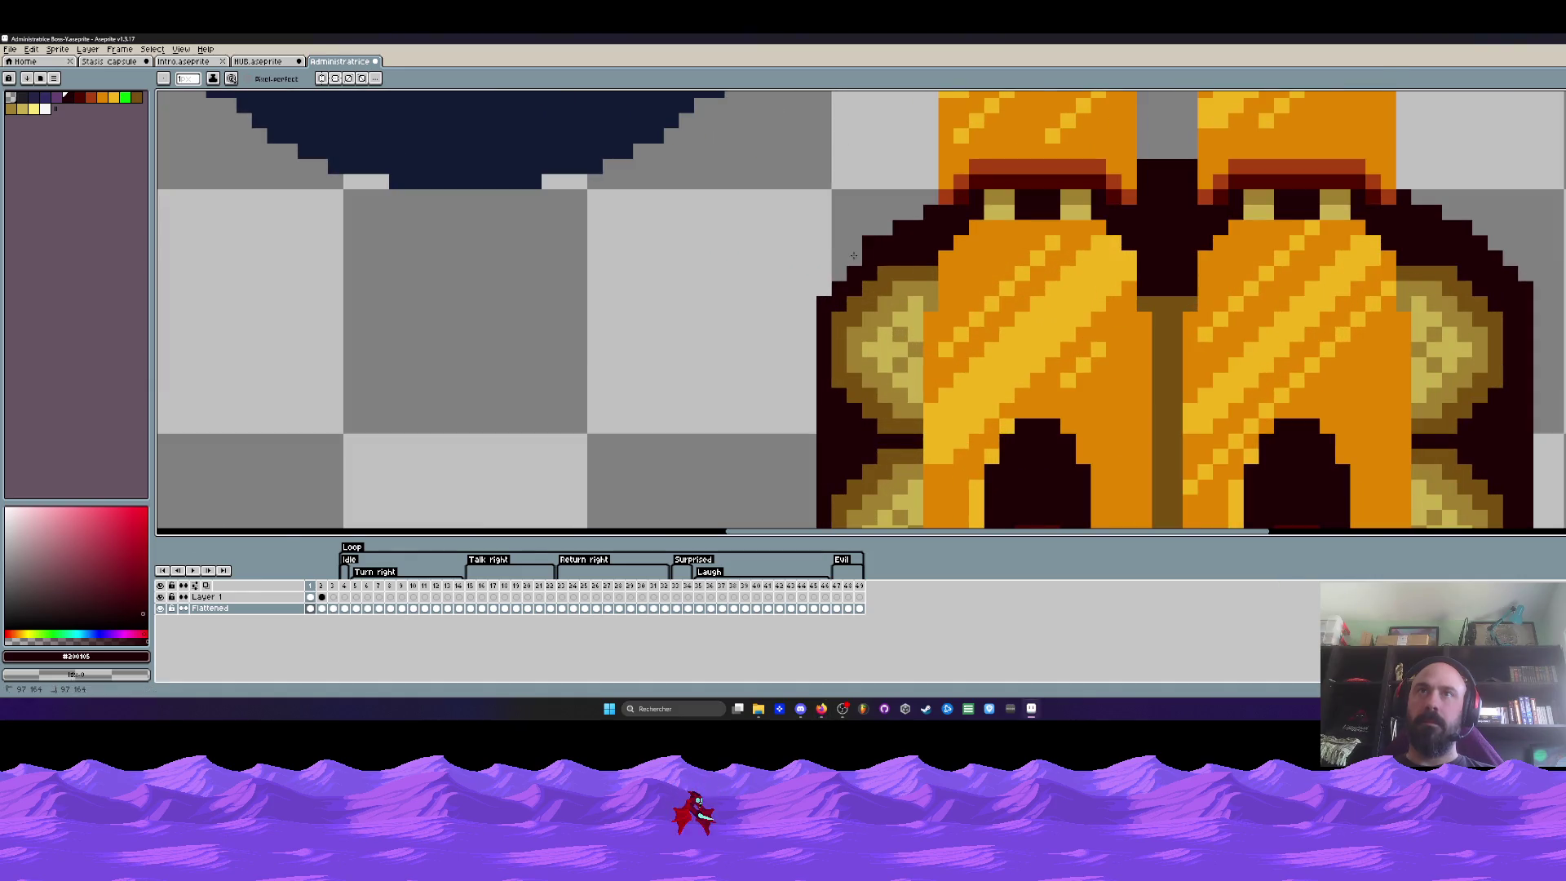
{"action": "scroll", "coordinate": [899, 224], "scroll_direction": "down", "scroll_amount": 2}
{"action": "scroll", "coordinate": [875, 202], "scroll_direction": "up", "scroll_amount": 1}
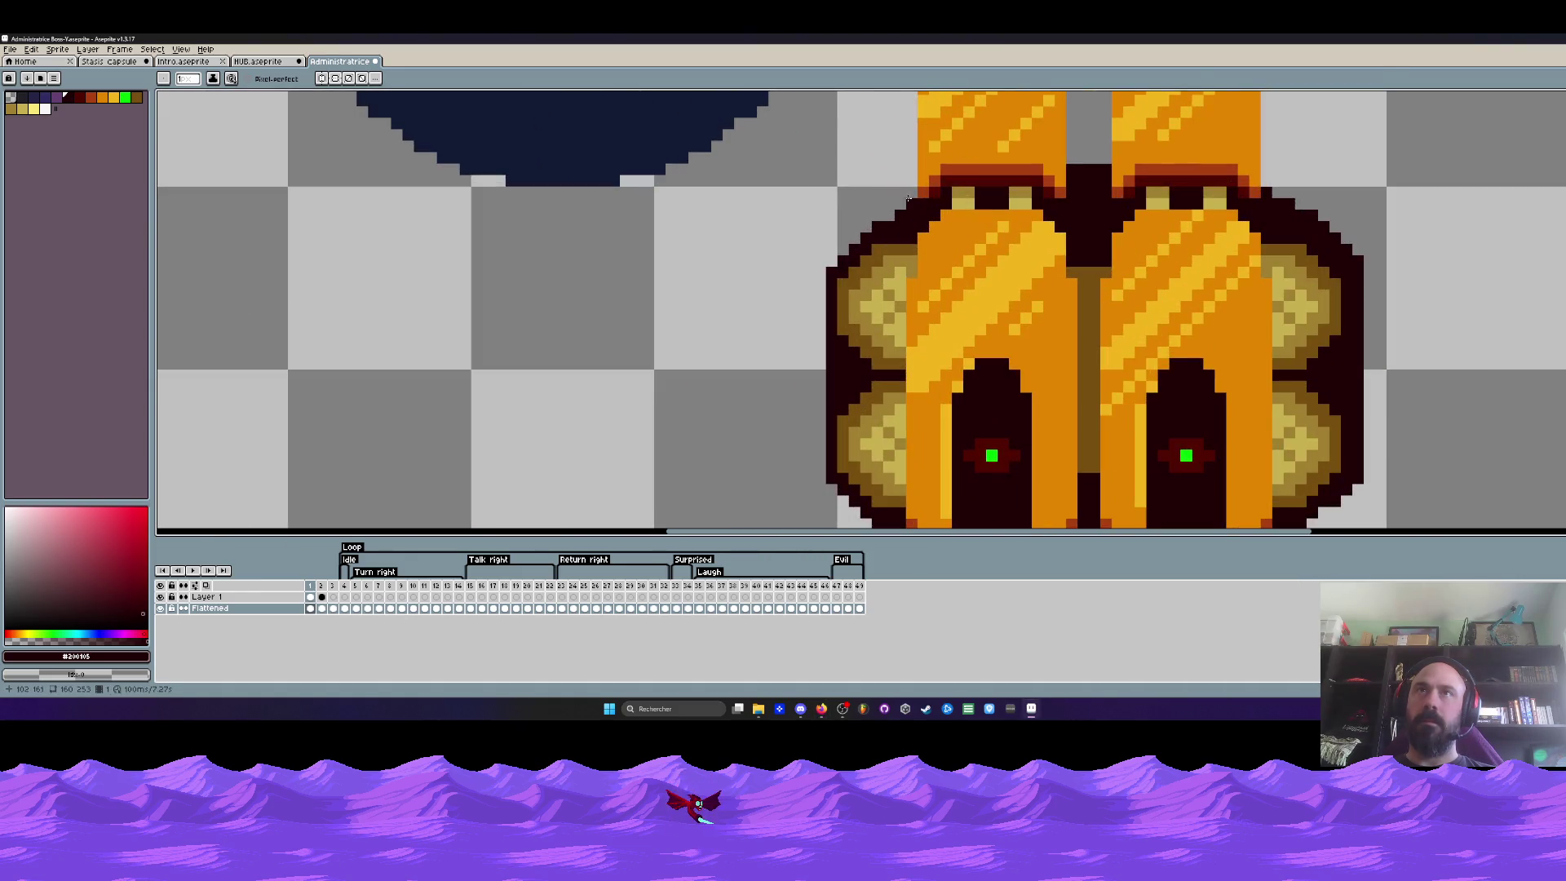
{"action": "scroll", "coordinate": [852, 181], "scroll_direction": "down", "scroll_amount": 2}
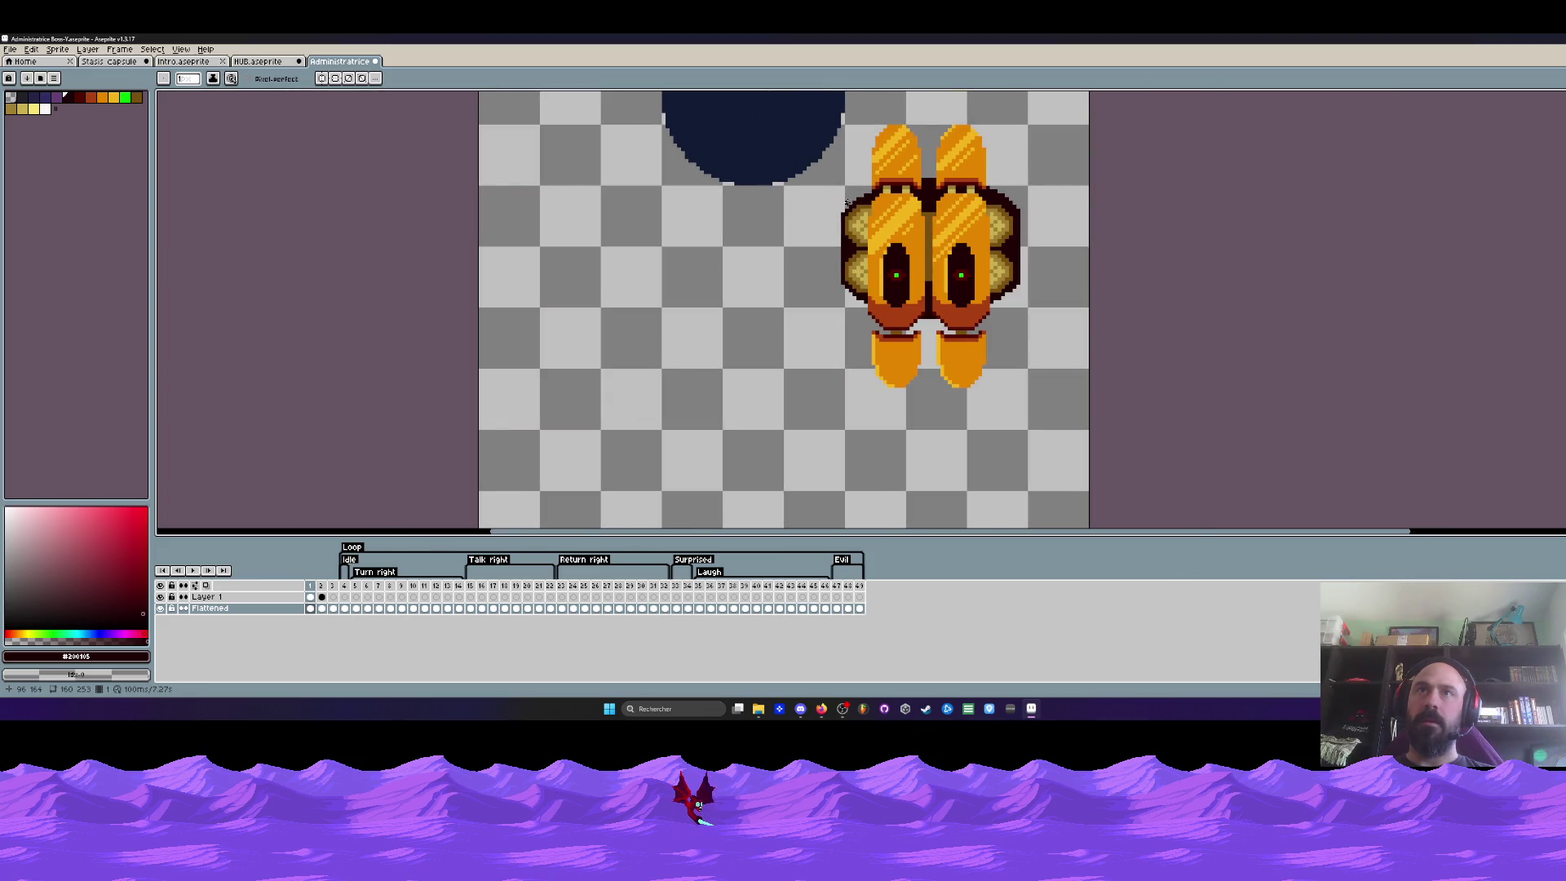
{"action": "scroll", "coordinate": [847, 202], "scroll_direction": "up", "scroll_amount": 1}
{"action": "scroll", "coordinate": [885, 187], "scroll_direction": "up", "scroll_amount": 1}
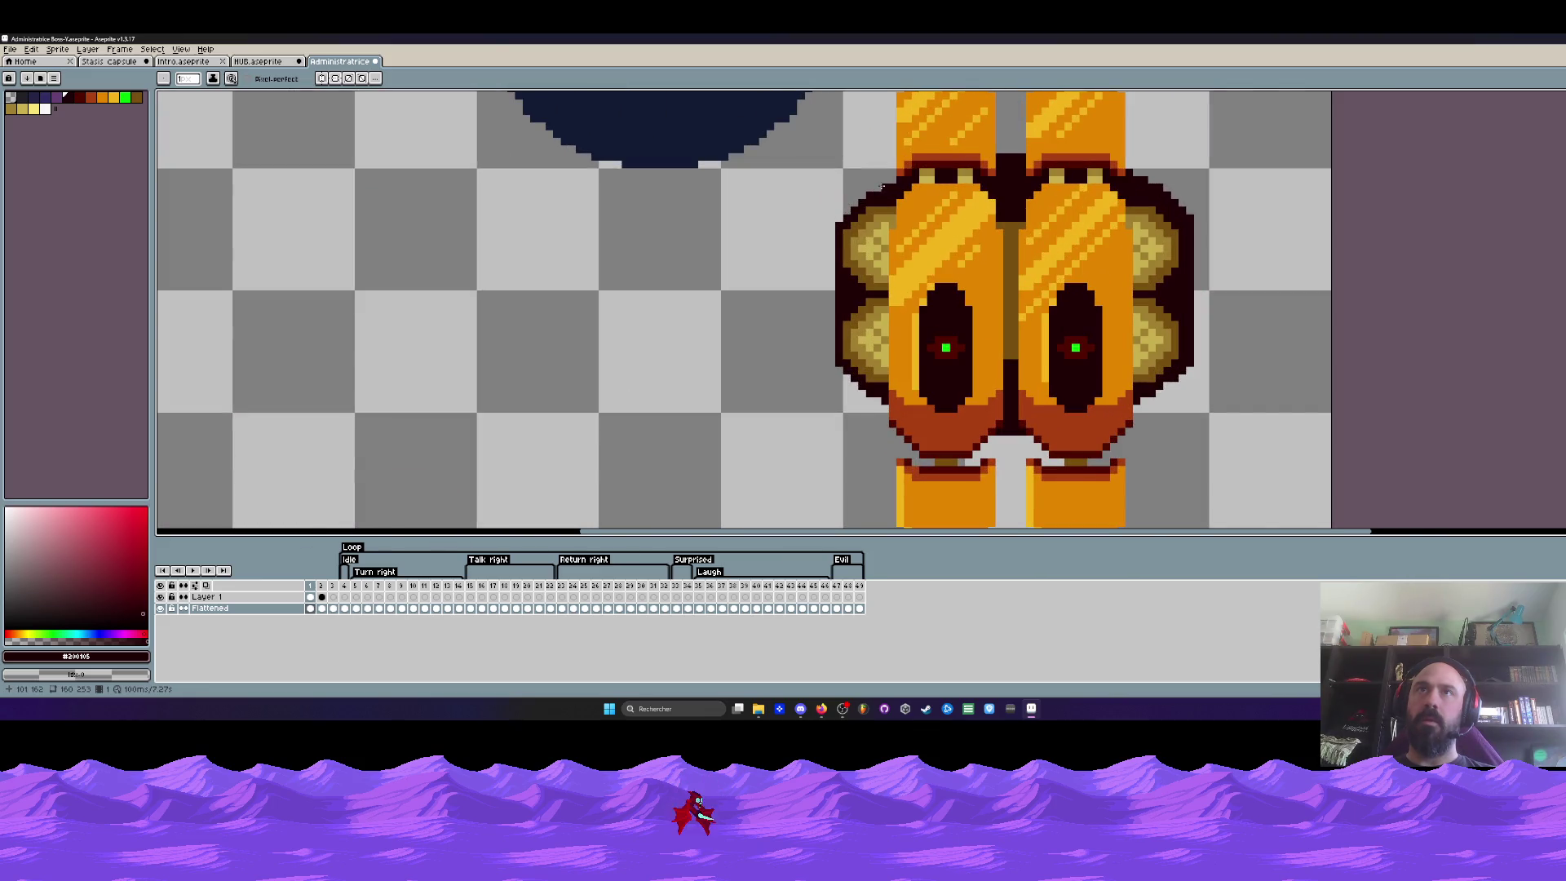
{"action": "scroll", "coordinate": [848, 203], "scroll_direction": "down", "scroll_amount": 1}
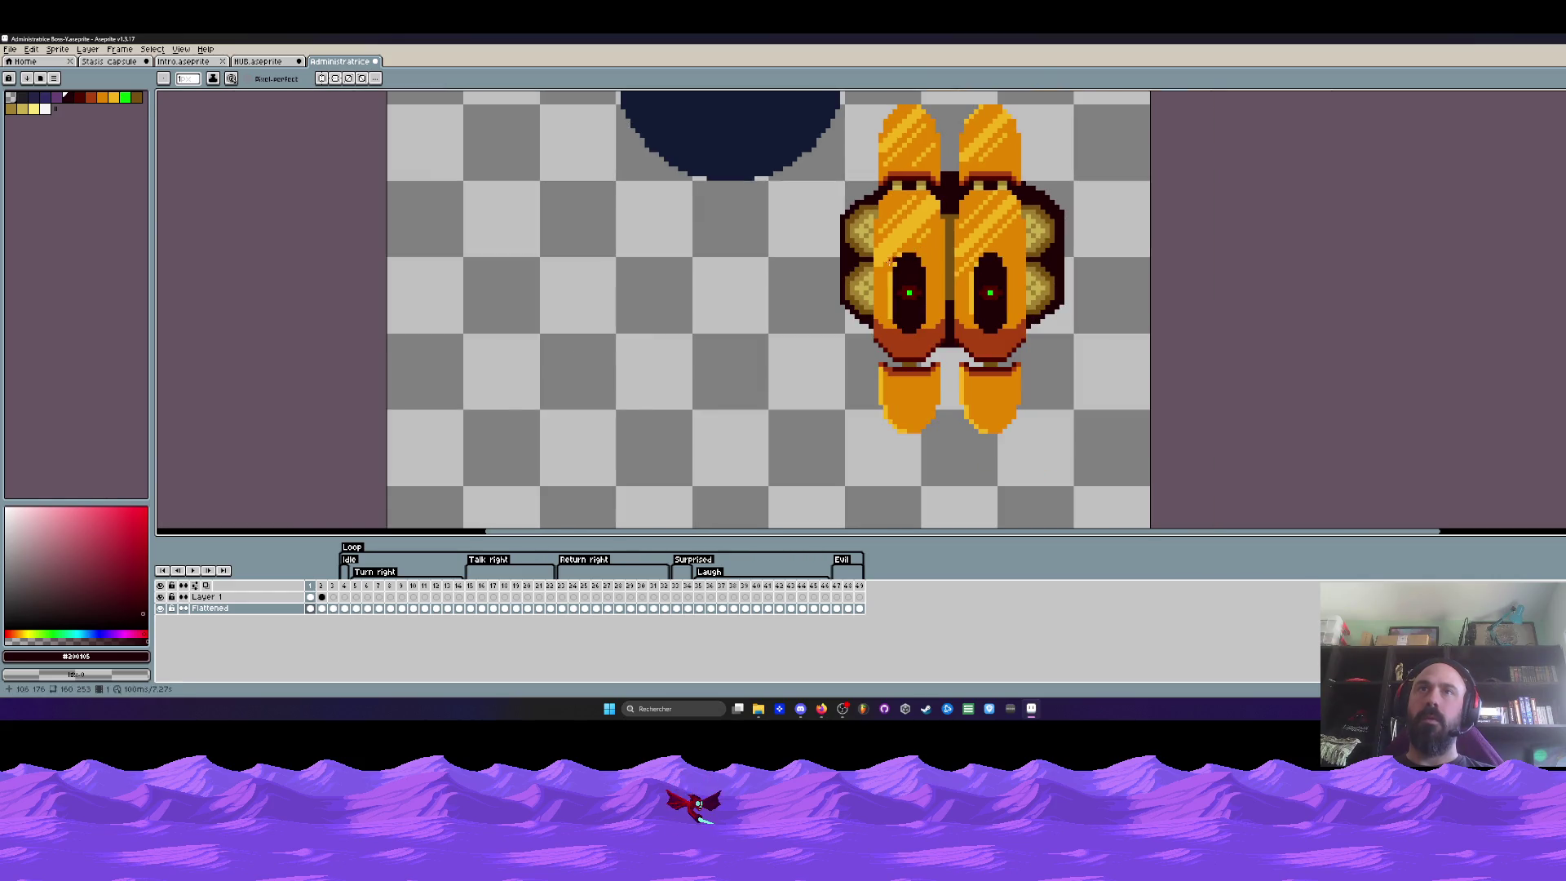
{"action": "scroll", "coordinate": [867, 250], "scroll_direction": "up", "scroll_amount": 1}
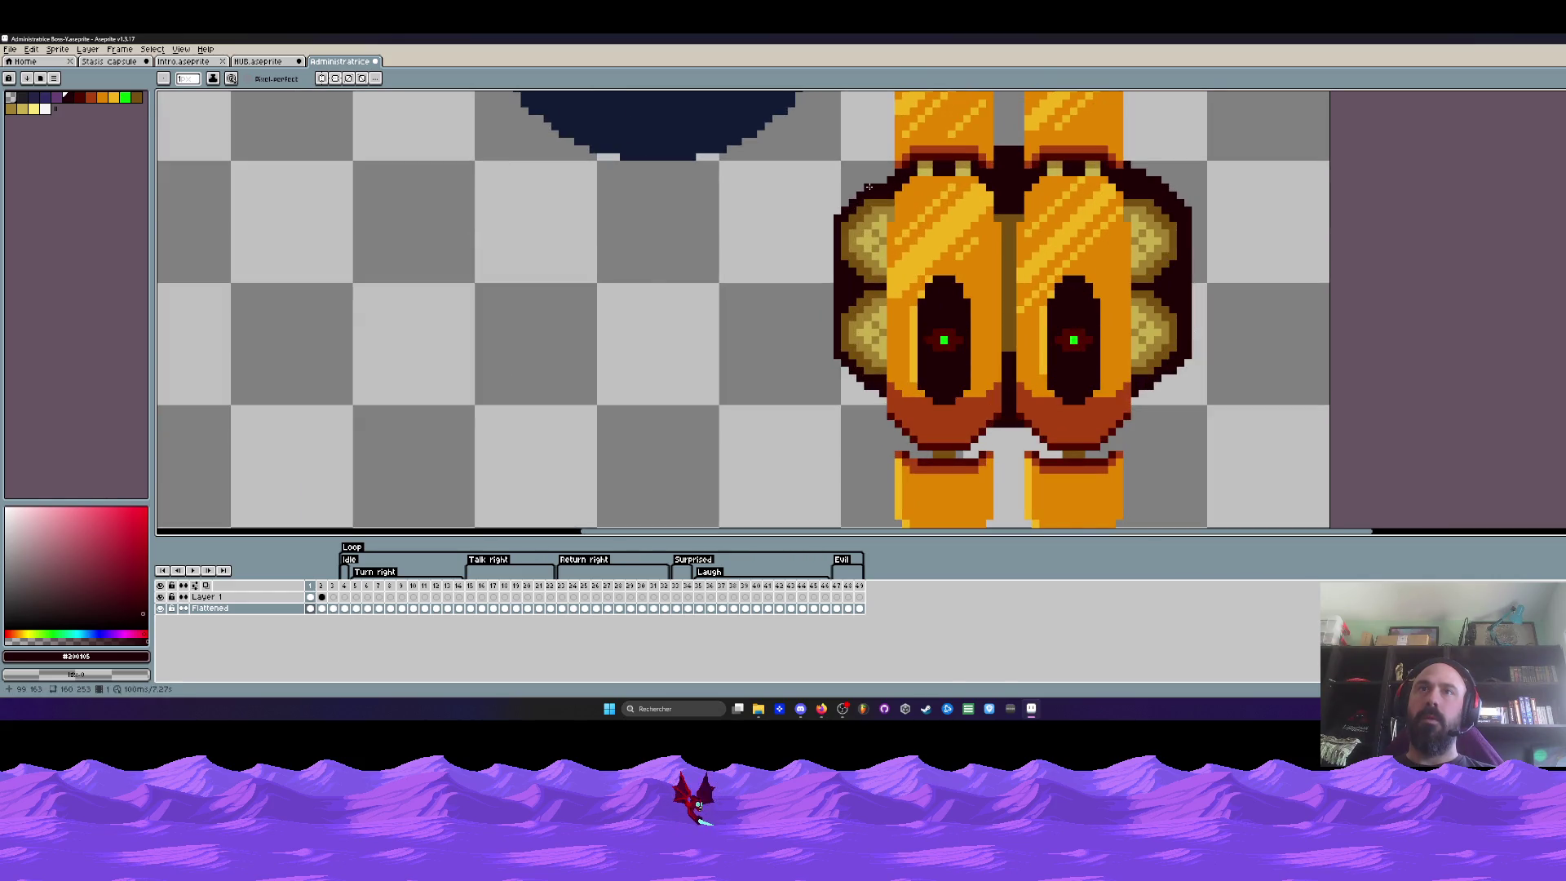
{"action": "scroll", "coordinate": [814, 225], "scroll_direction": "down", "scroll_amount": 1}
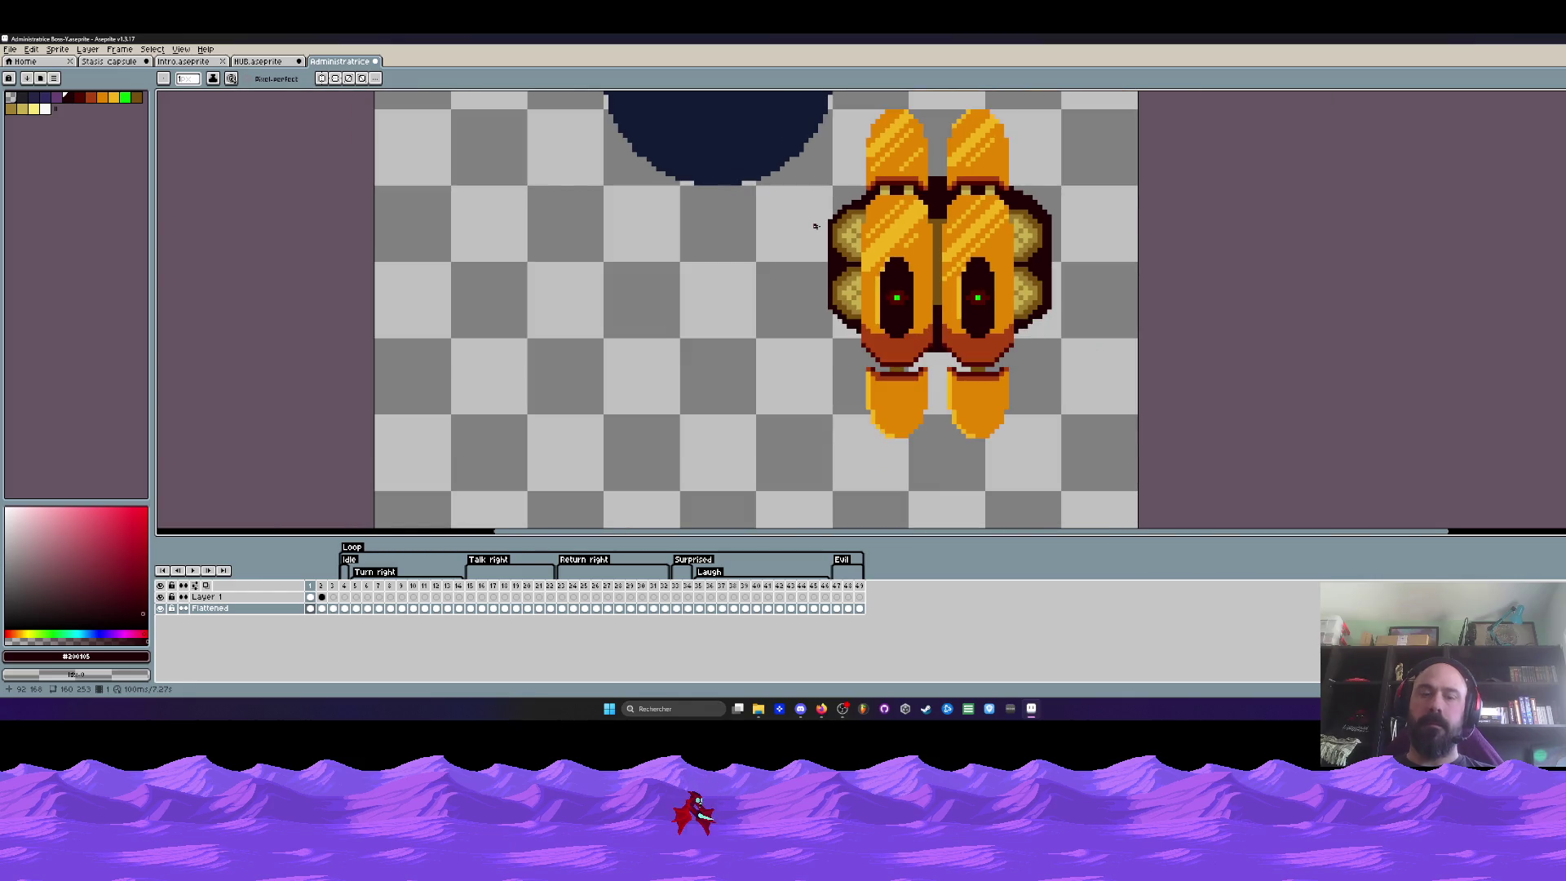
Delete the body's right half and paste a horizontally flipped copy of the left half
{"action": "left_click_drag", "start_coordinate": [941, 102], "coordinate": [1117, 495]}
{"action": "key", "text": "Delete"}
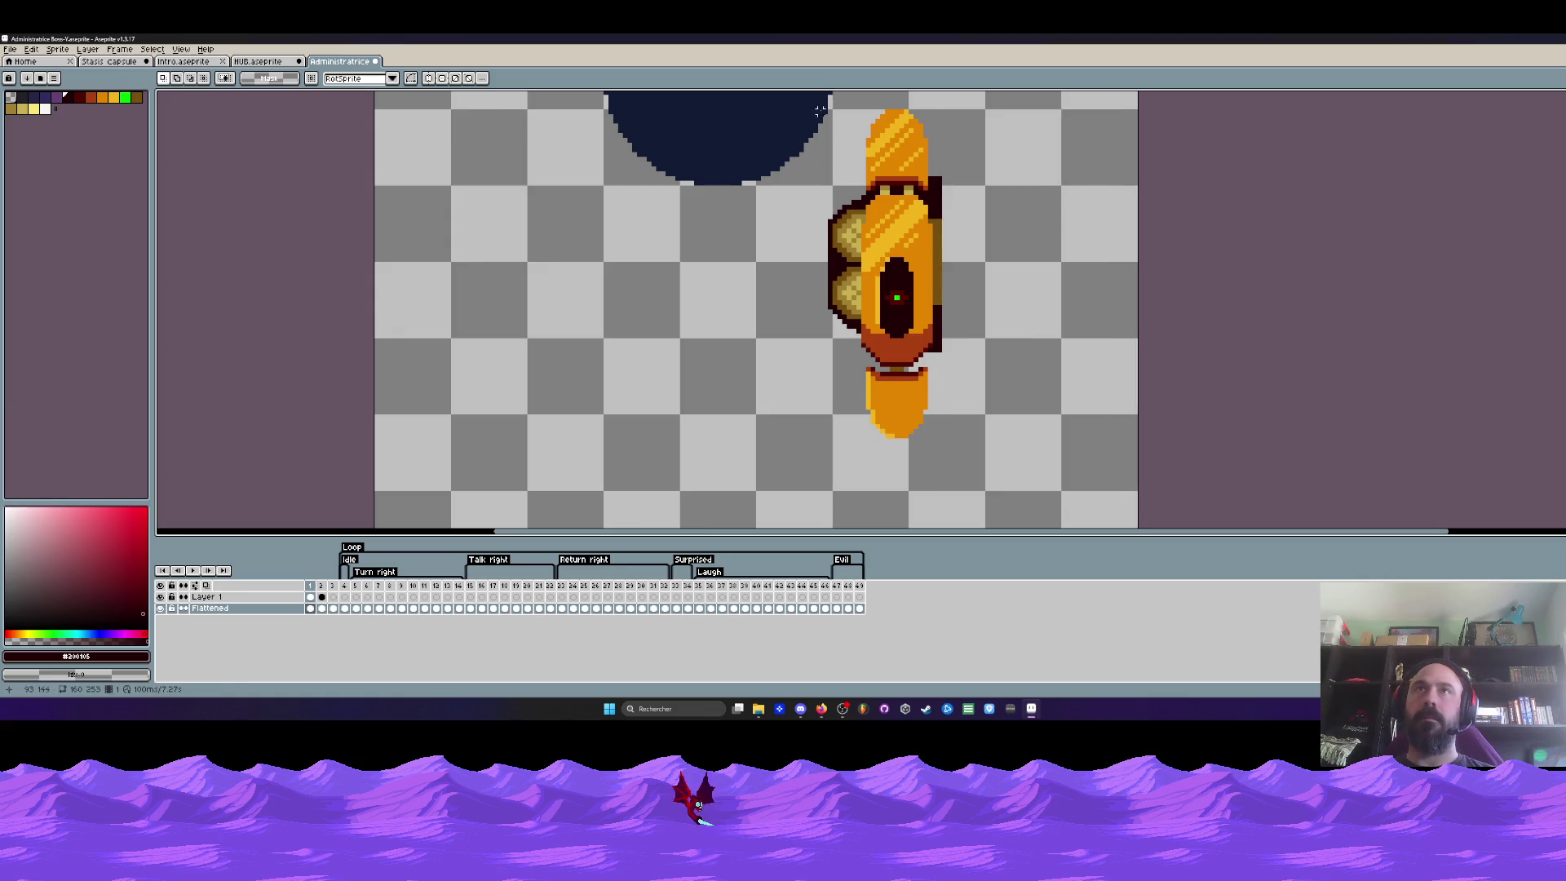
{"action": "left_click_drag", "start_coordinate": [819, 103], "coordinate": [1012, 475]}
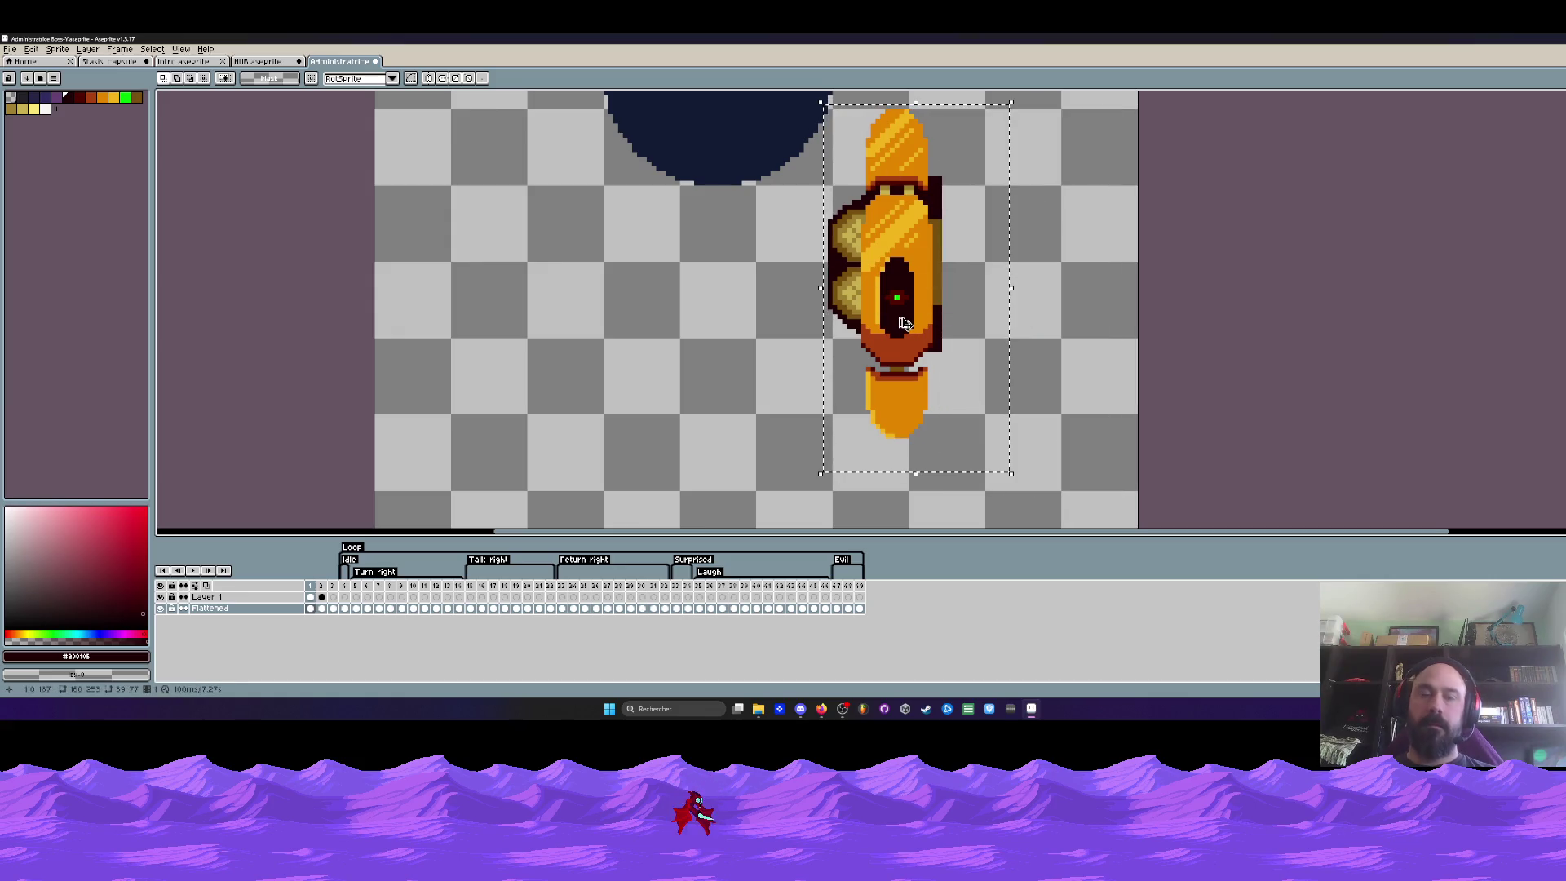
{"action": "key", "text": "ctrl+c"}
{"action": "key", "text": "ctrl+v"}
{"action": "key", "text": "shift+h"}
Align the mirrored half on the right side and commit the body beside the navy circle
{"action": "left_click_drag", "start_coordinate": [944, 293], "coordinate": [986, 290]}
{"action": "key", "text": "Right"}
{"action": "key", "text": "Right"}
{"action": "key", "text": "Right"}
{"action": "key", "text": "Right"}
{"action": "key", "text": "Left"}
{"action": "key", "text": "Left"}
{"action": "key", "text": "Left"}
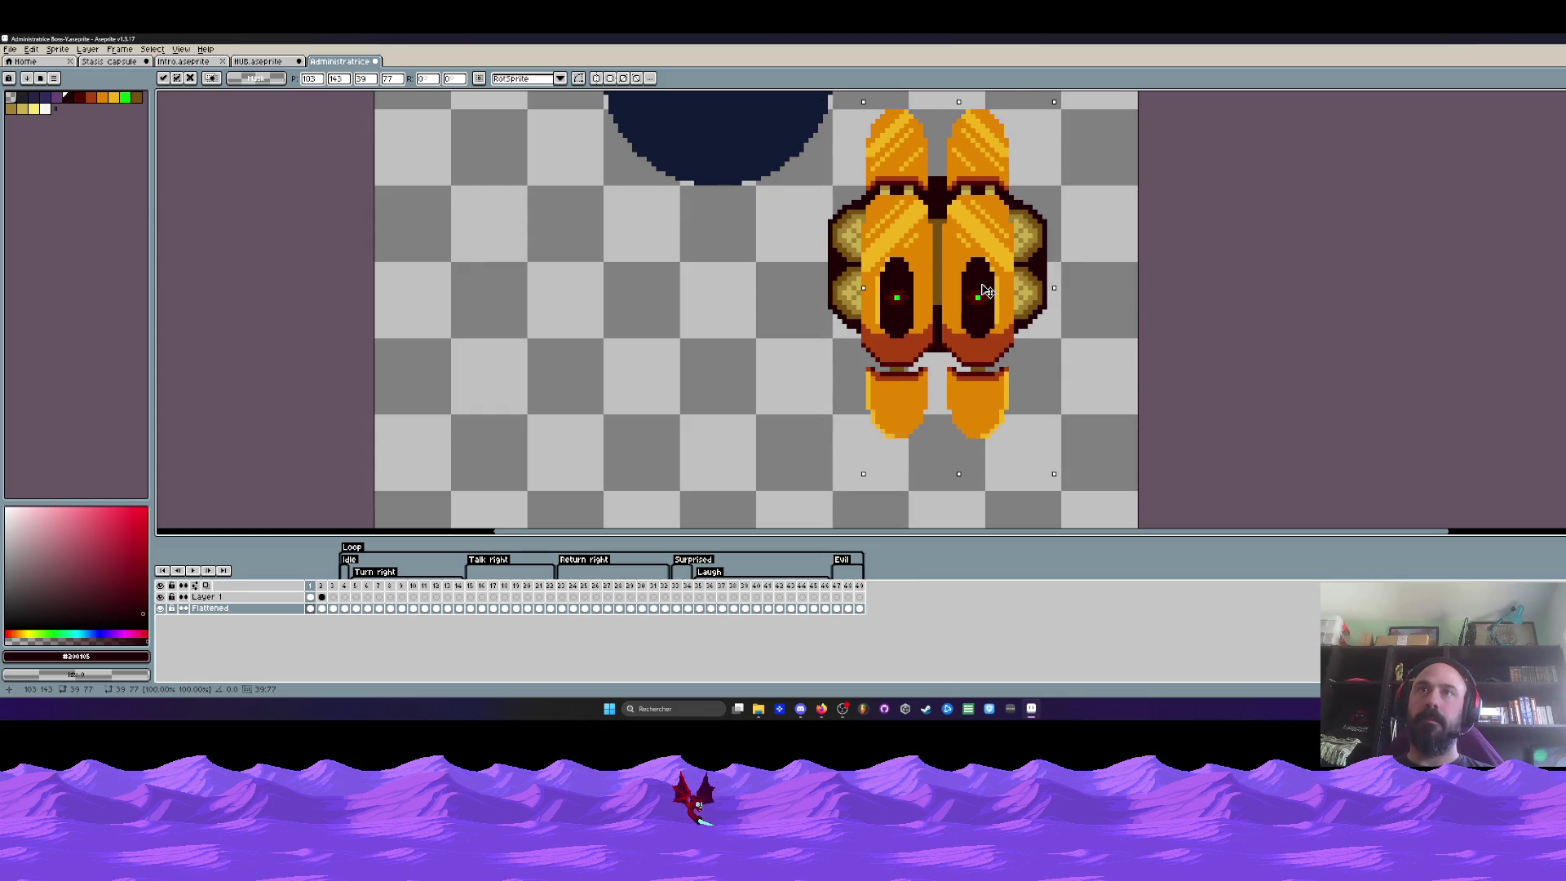
{"action": "scroll", "coordinate": [986, 289], "scroll_direction": "down", "scroll_amount": 2}
{"action": "scroll", "coordinate": [985, 290], "scroll_direction": "up", "scroll_amount": 1}
{"action": "left_click_drag", "start_coordinate": [979, 281], "coordinate": [897, 213]}
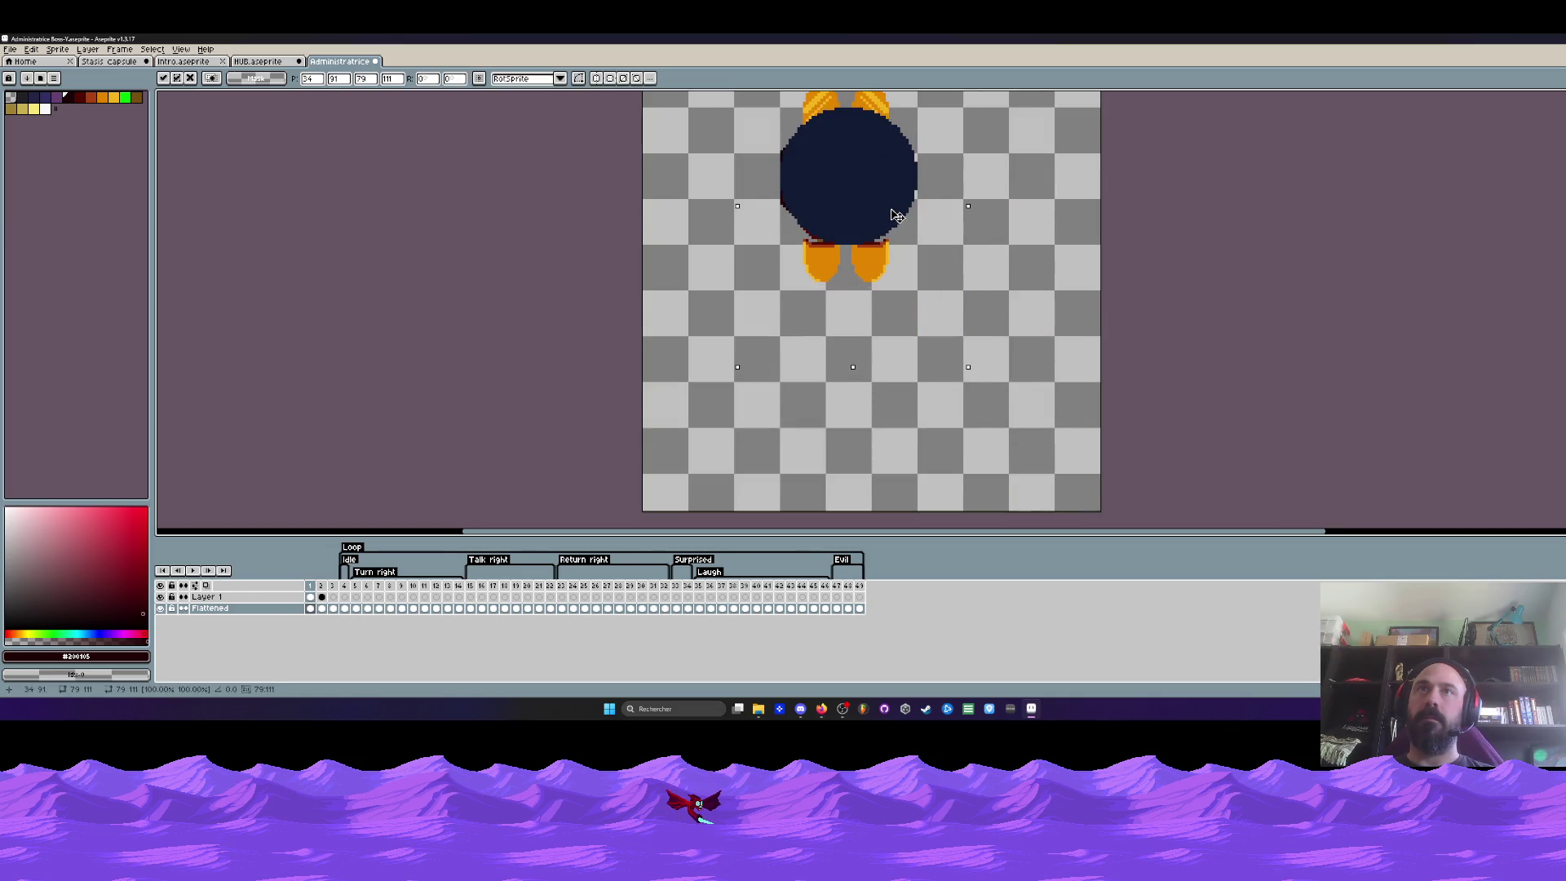
{"action": "left_click_drag", "start_coordinate": [897, 213], "coordinate": [1046, 305]}
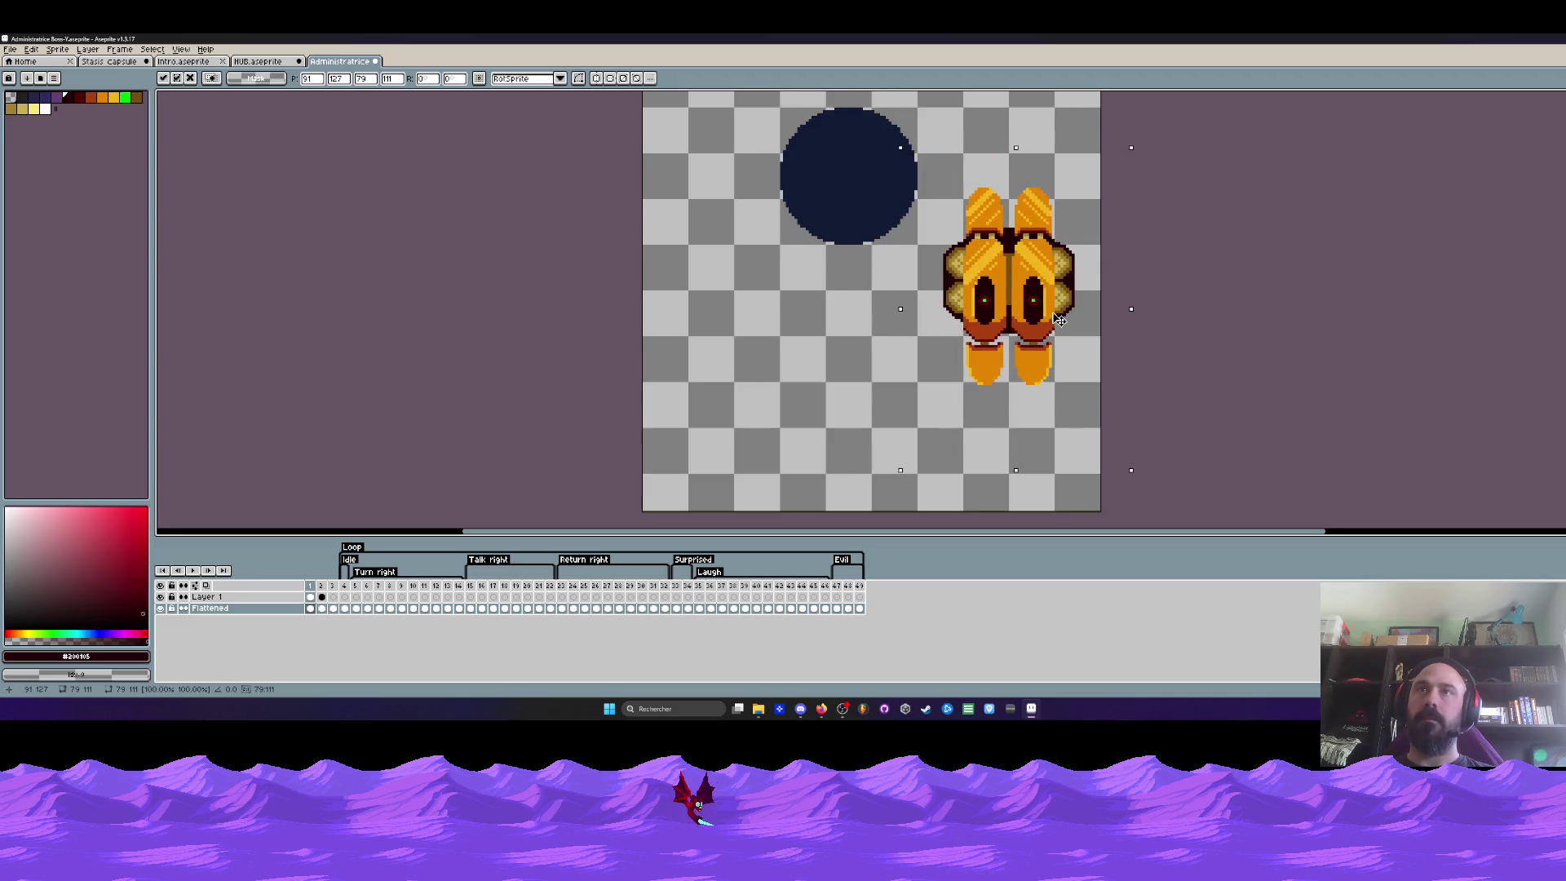
{"action": "key", "text": "Return"}
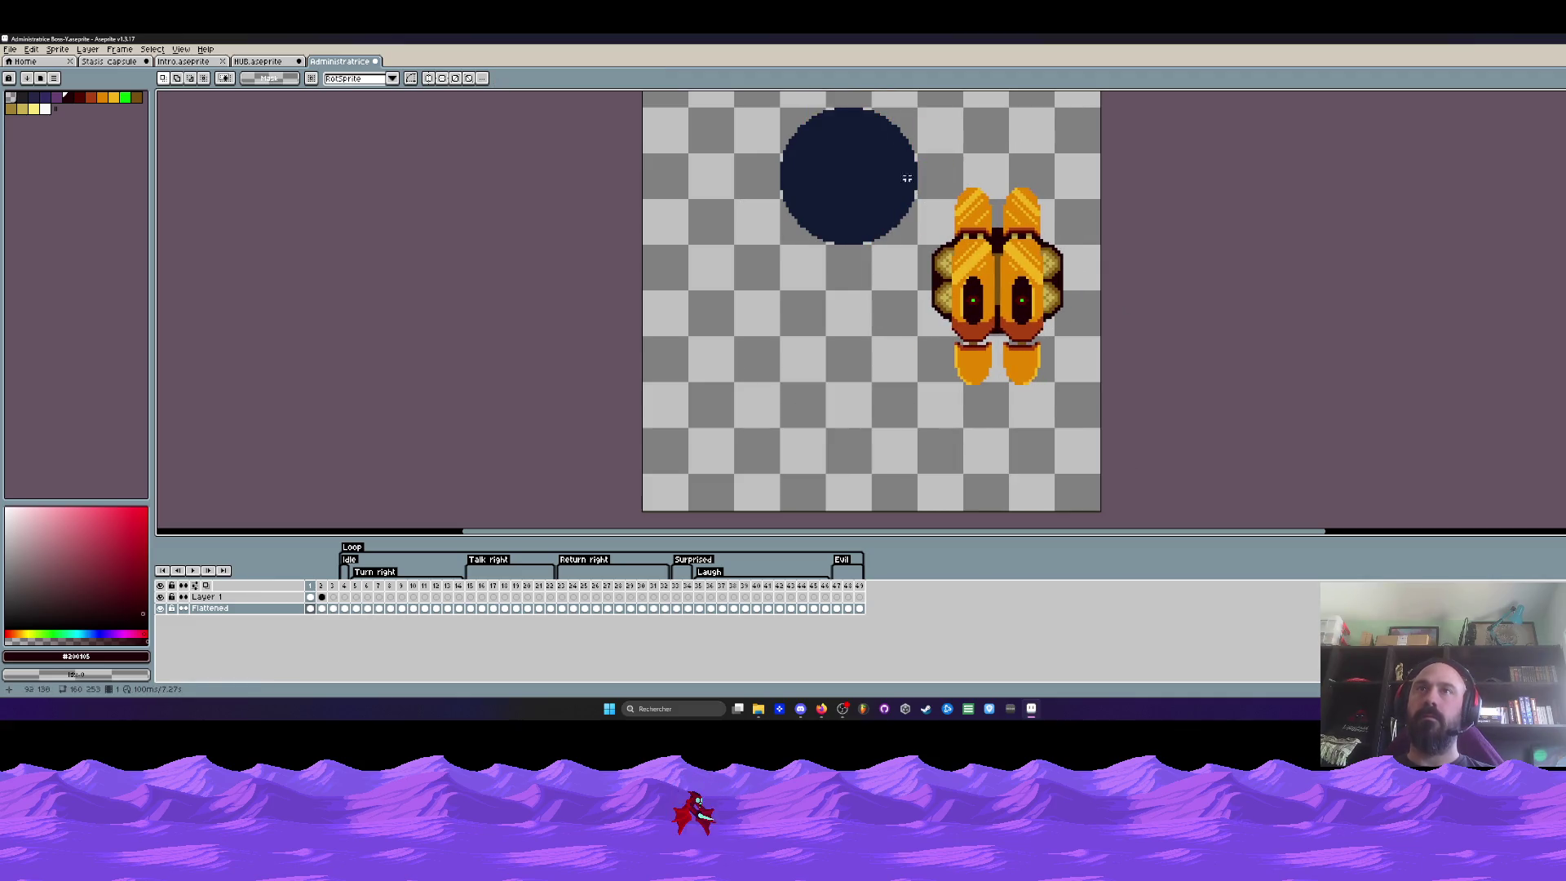
Select the assembled body and drag the Flattened layer above Layer 1
{"action": "left_click_drag", "start_coordinate": [901, 154], "coordinate": [1102, 426]}
{"action": "left_click_drag", "start_coordinate": [297, 614], "coordinate": [297, 596]}
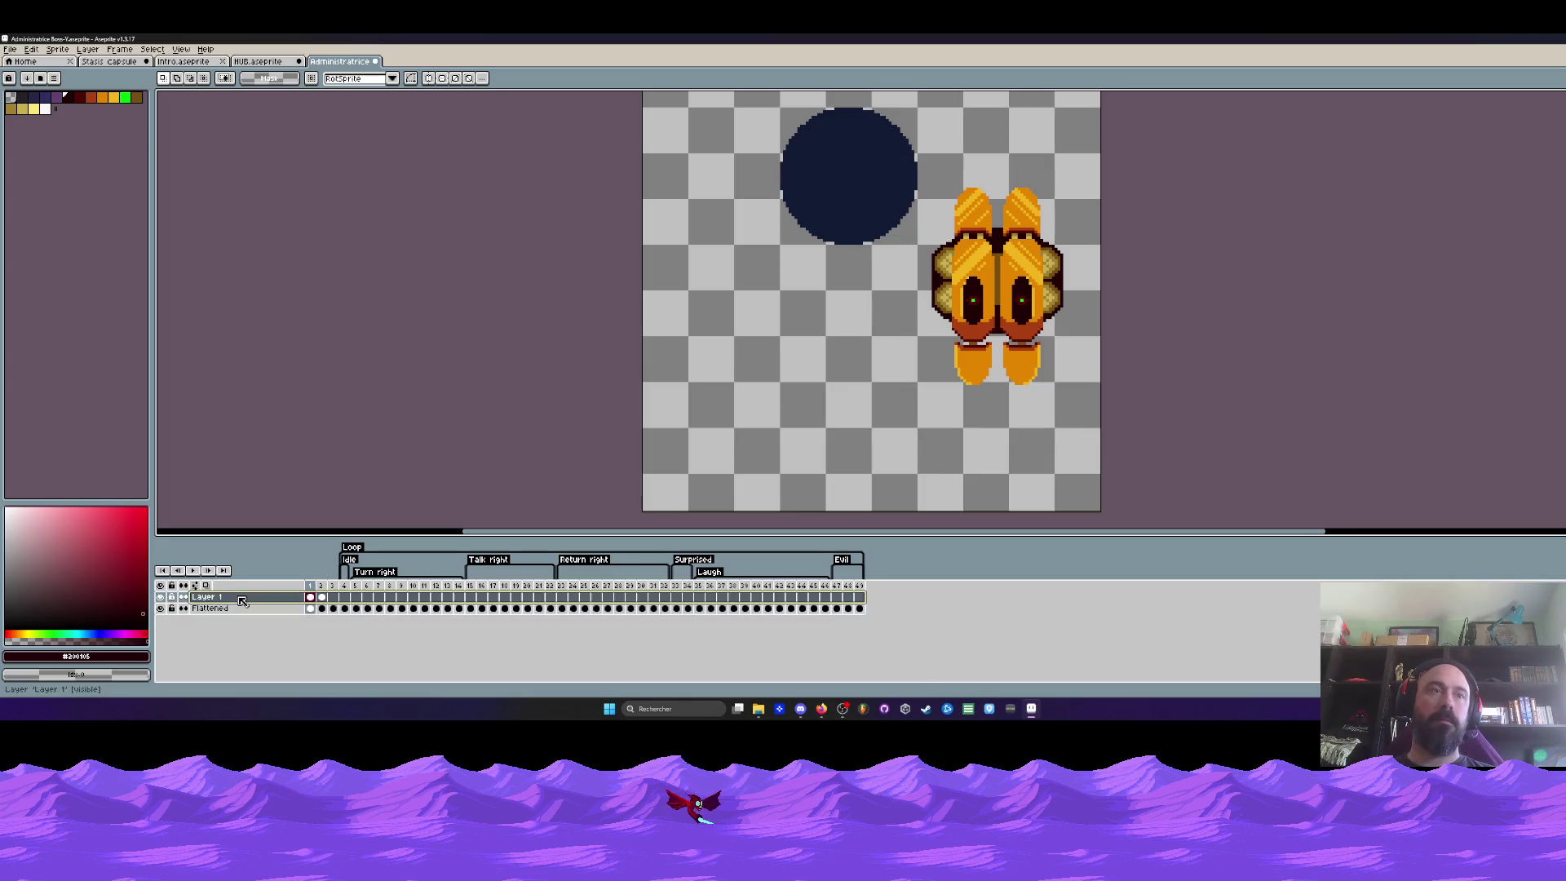
On frame 1 of the Flattened layer, move the body on top of the navy circle and deselect
{"action": "left_click", "coordinate": [404, 613]}
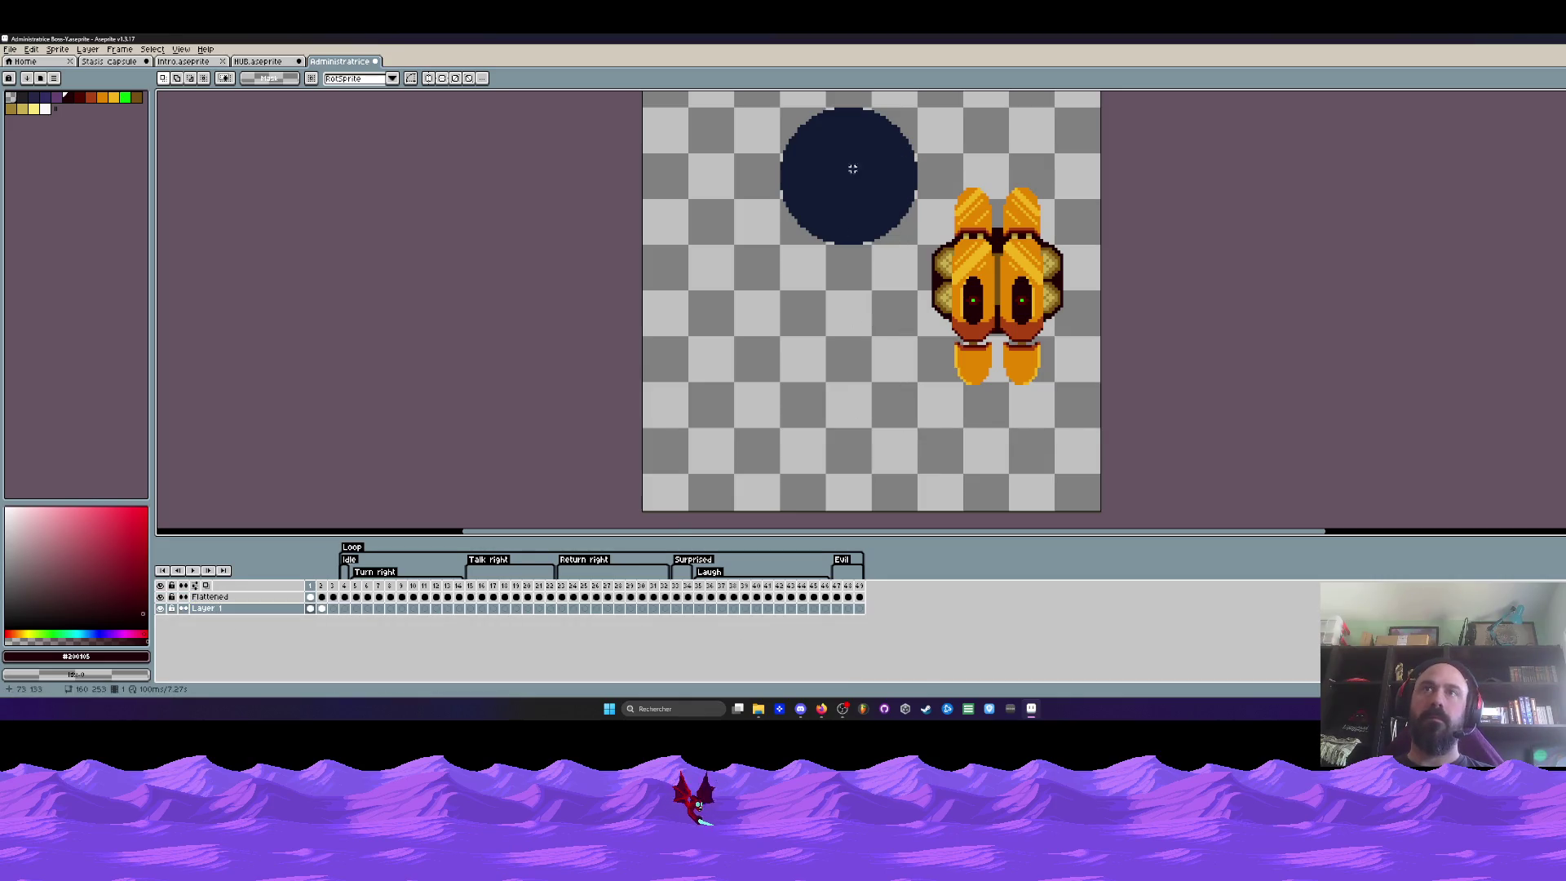
{"action": "left_click", "coordinate": [311, 609], "text": "ctrl"}
{"action": "left_click", "coordinate": [312, 596]}
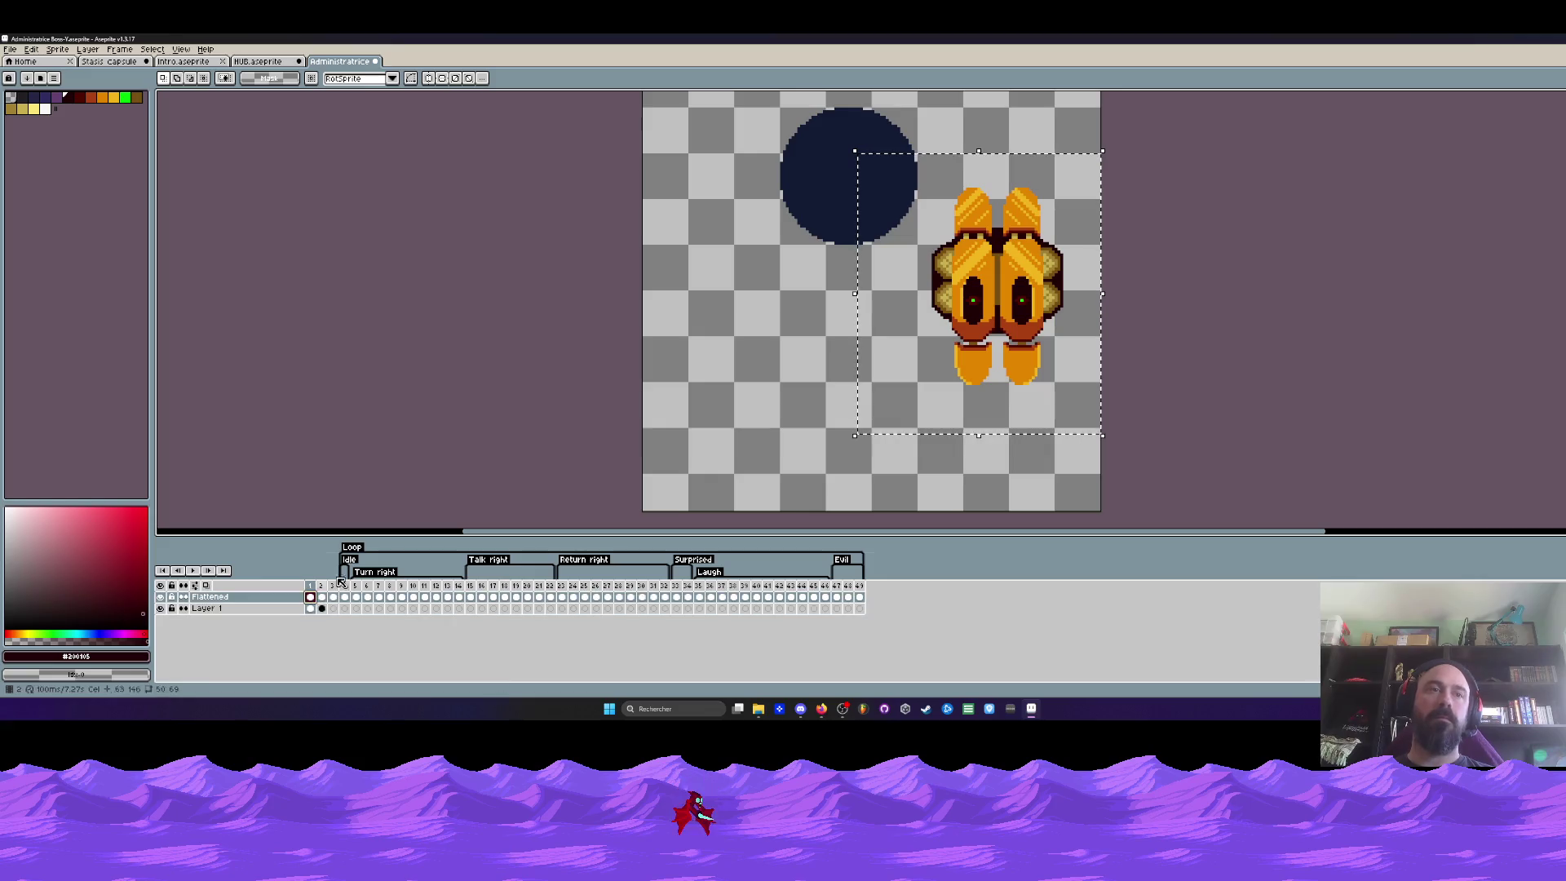
{"action": "left_click_drag", "start_coordinate": [997, 294], "coordinate": [889, 398]}
{"action": "scroll", "coordinate": [889, 398], "scroll_direction": "up", "scroll_amount": 2}
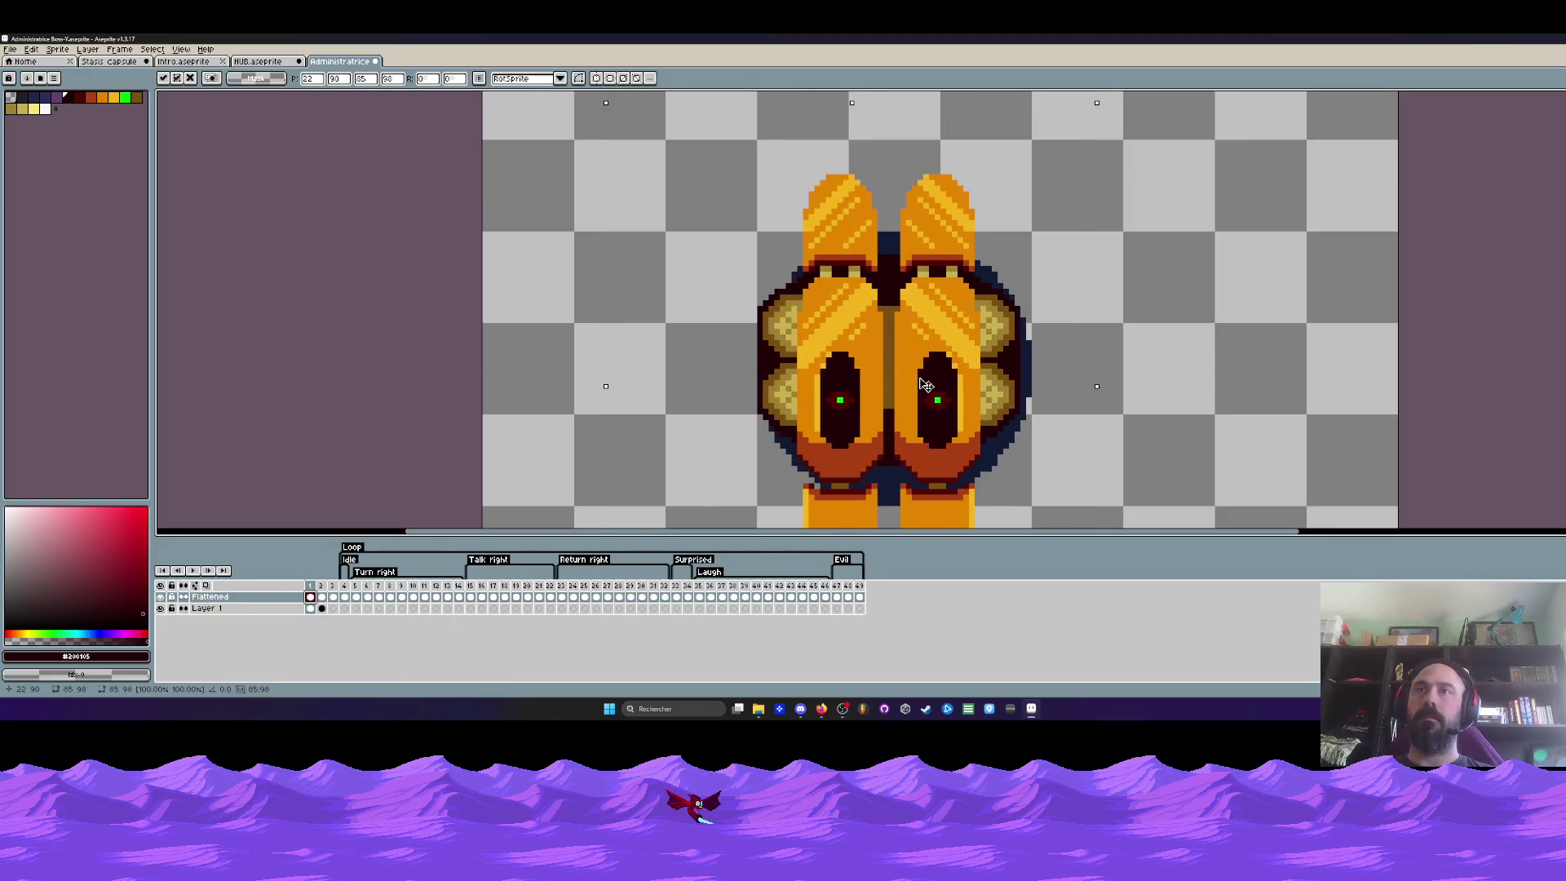
{"action": "scroll", "coordinate": [930, 396], "scroll_direction": "down", "scroll_amount": 2}
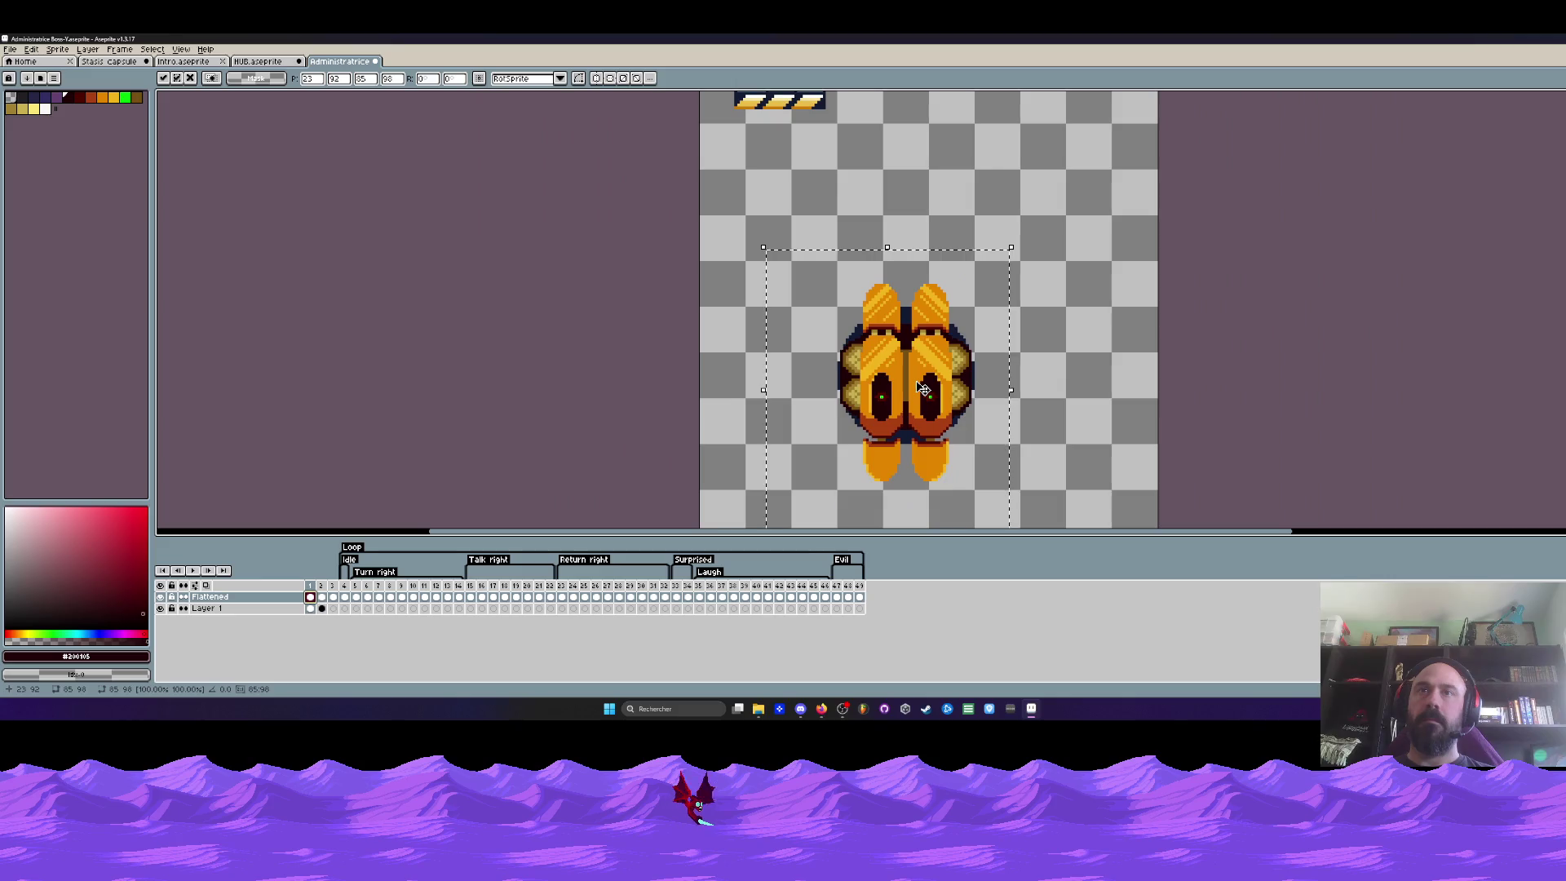
{"action": "scroll", "coordinate": [900, 419], "scroll_direction": "up", "scroll_amount": 1}
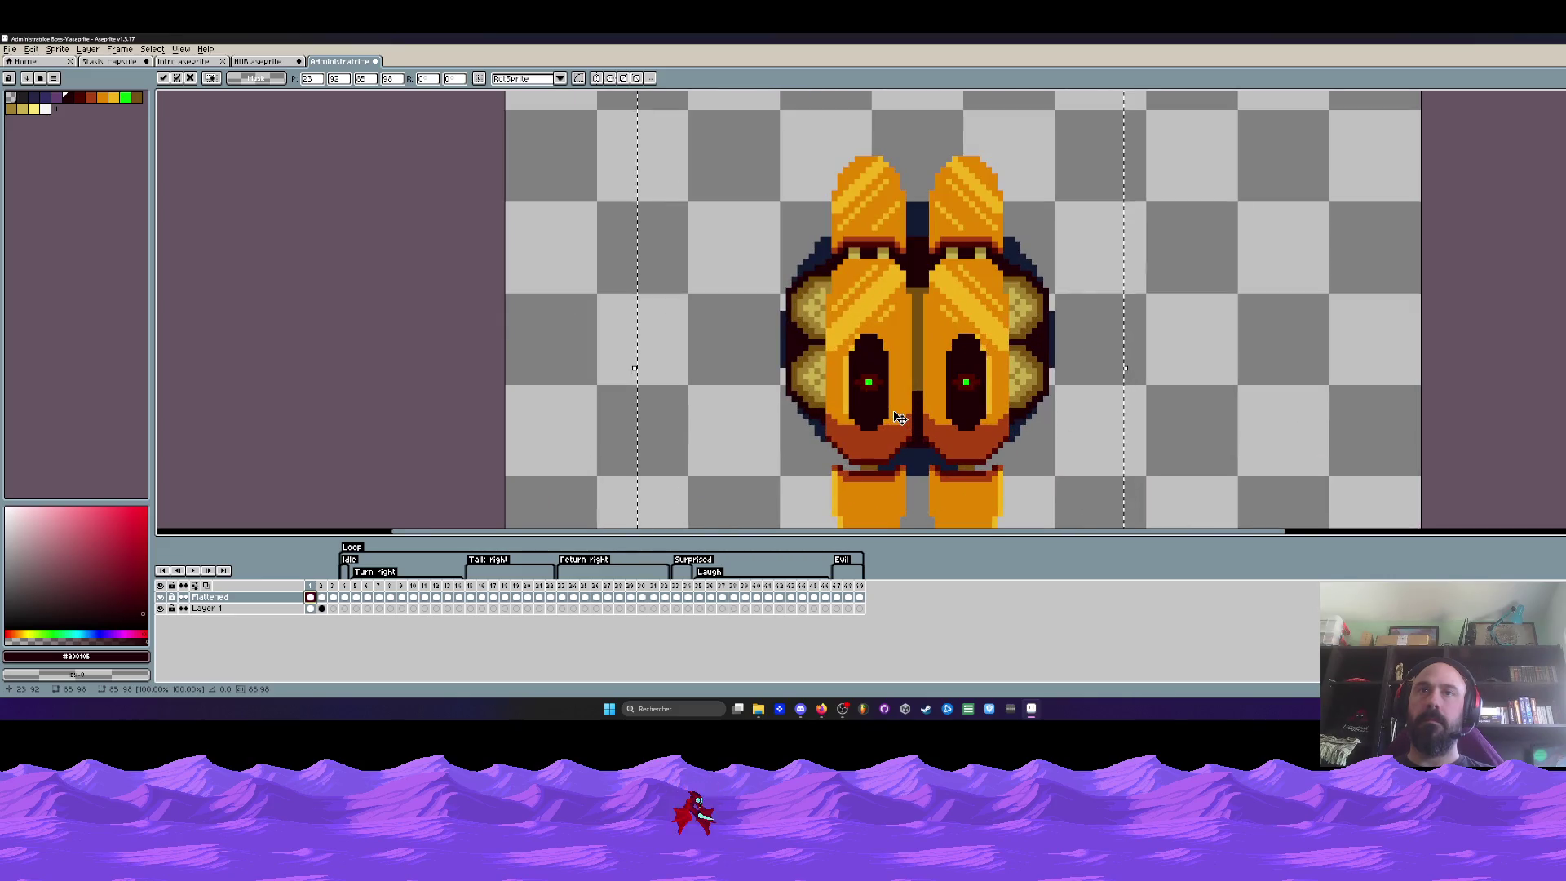
{"action": "scroll", "coordinate": [853, 440], "scroll_direction": "up", "scroll_amount": 1}
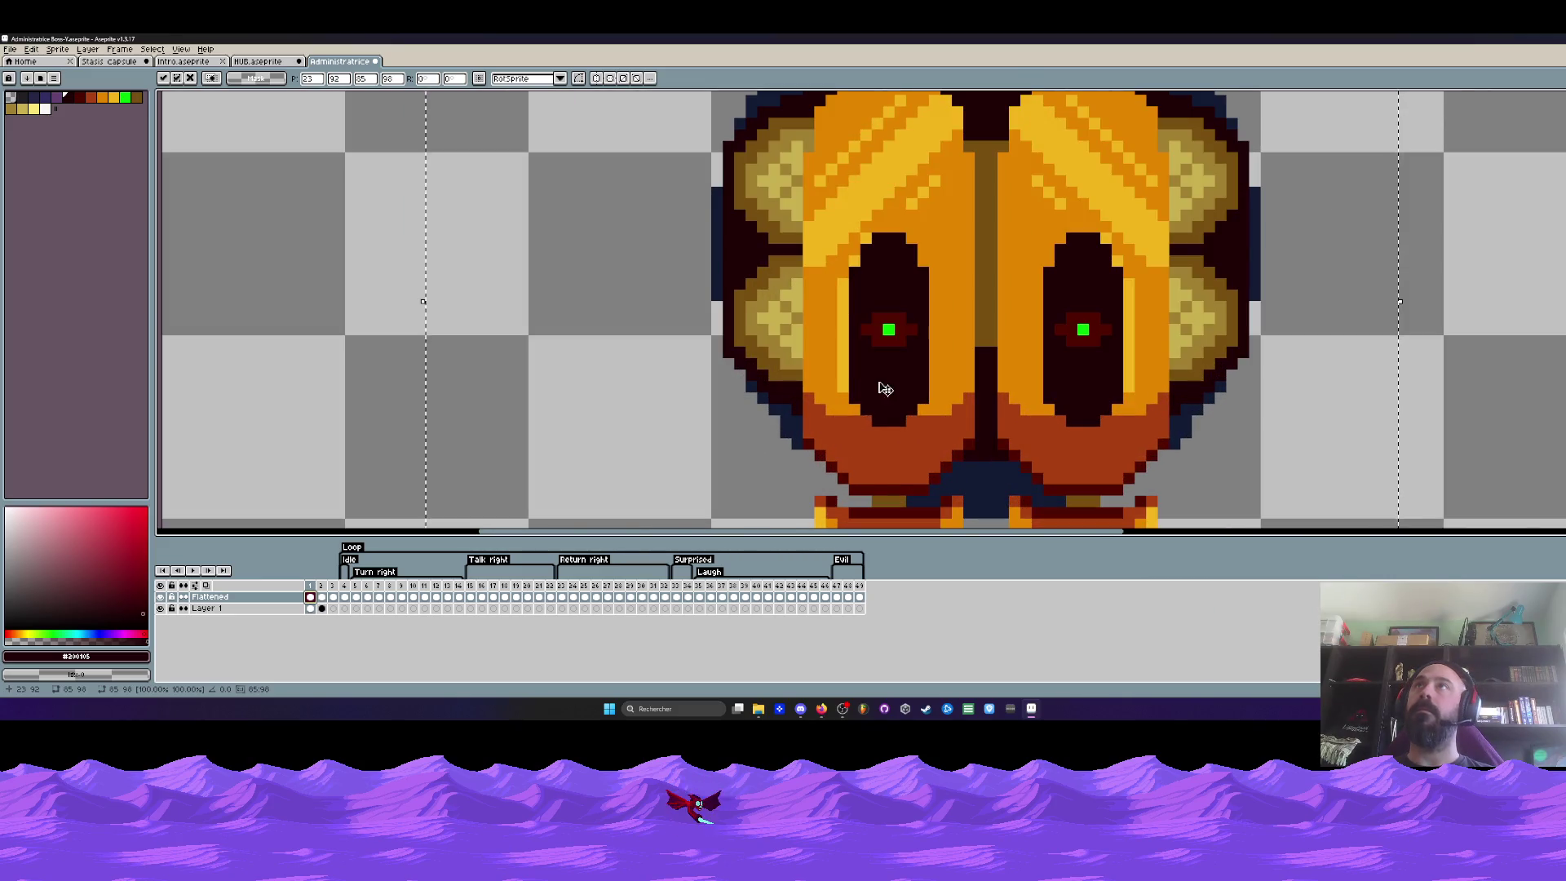
{"action": "scroll", "coordinate": [930, 325], "scroll_direction": "down", "scroll_amount": 1}
{"action": "key", "text": "ctrl+d"}
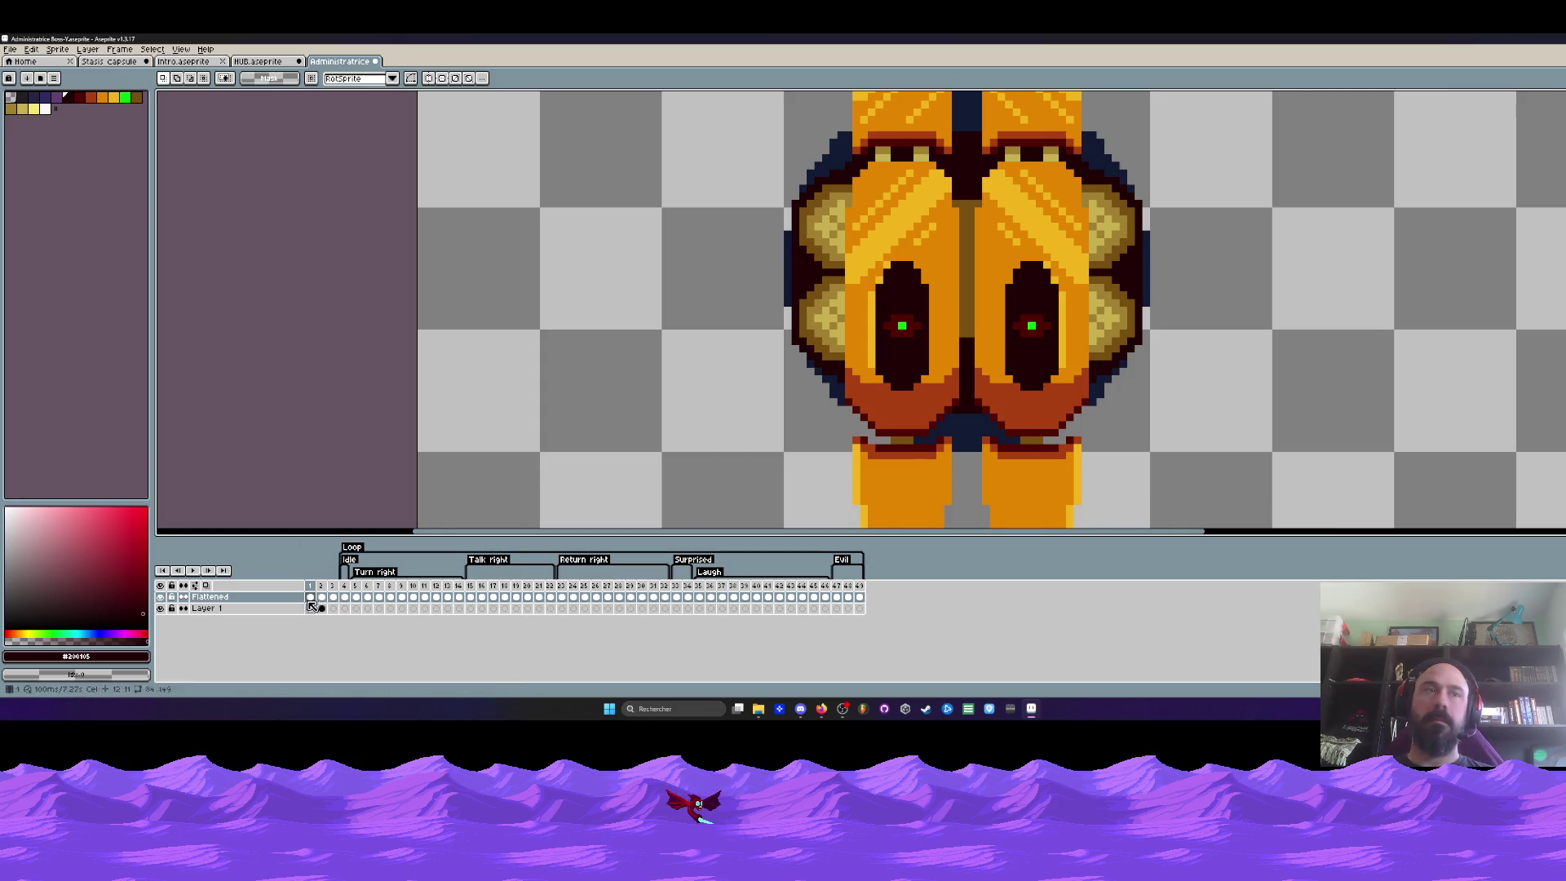
Briefly hide the Flattened layer to compare, then pan to inspect the body over its dark rim
{"action": "left_click", "coordinate": [167, 597]}
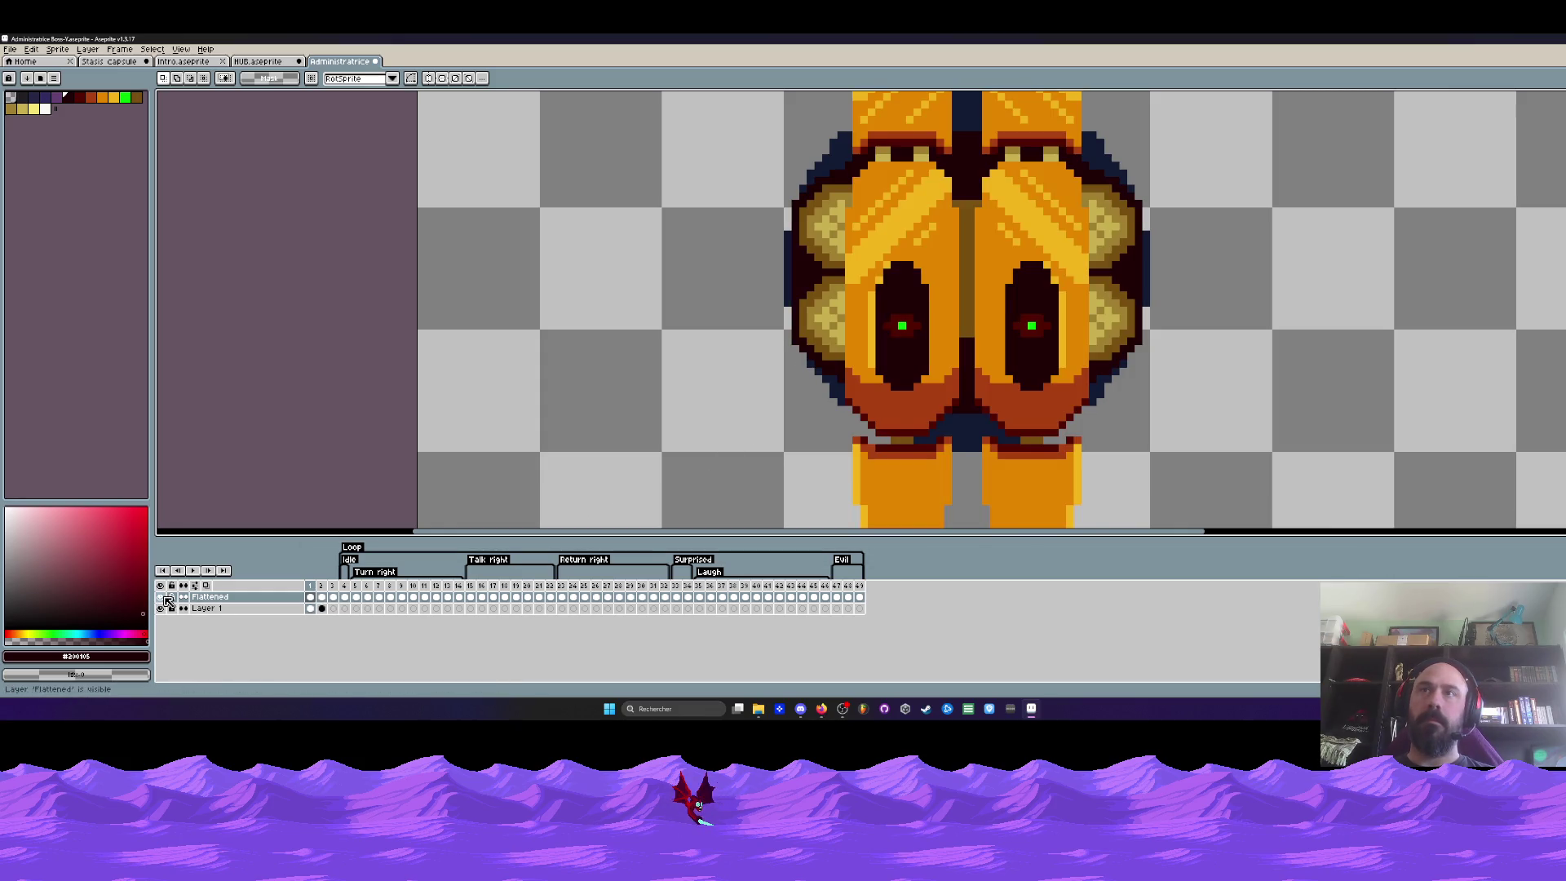
{"action": "key", "text": "b"}
{"action": "scroll", "coordinate": [738, 373], "scroll_direction": "up", "scroll_amount": 2}
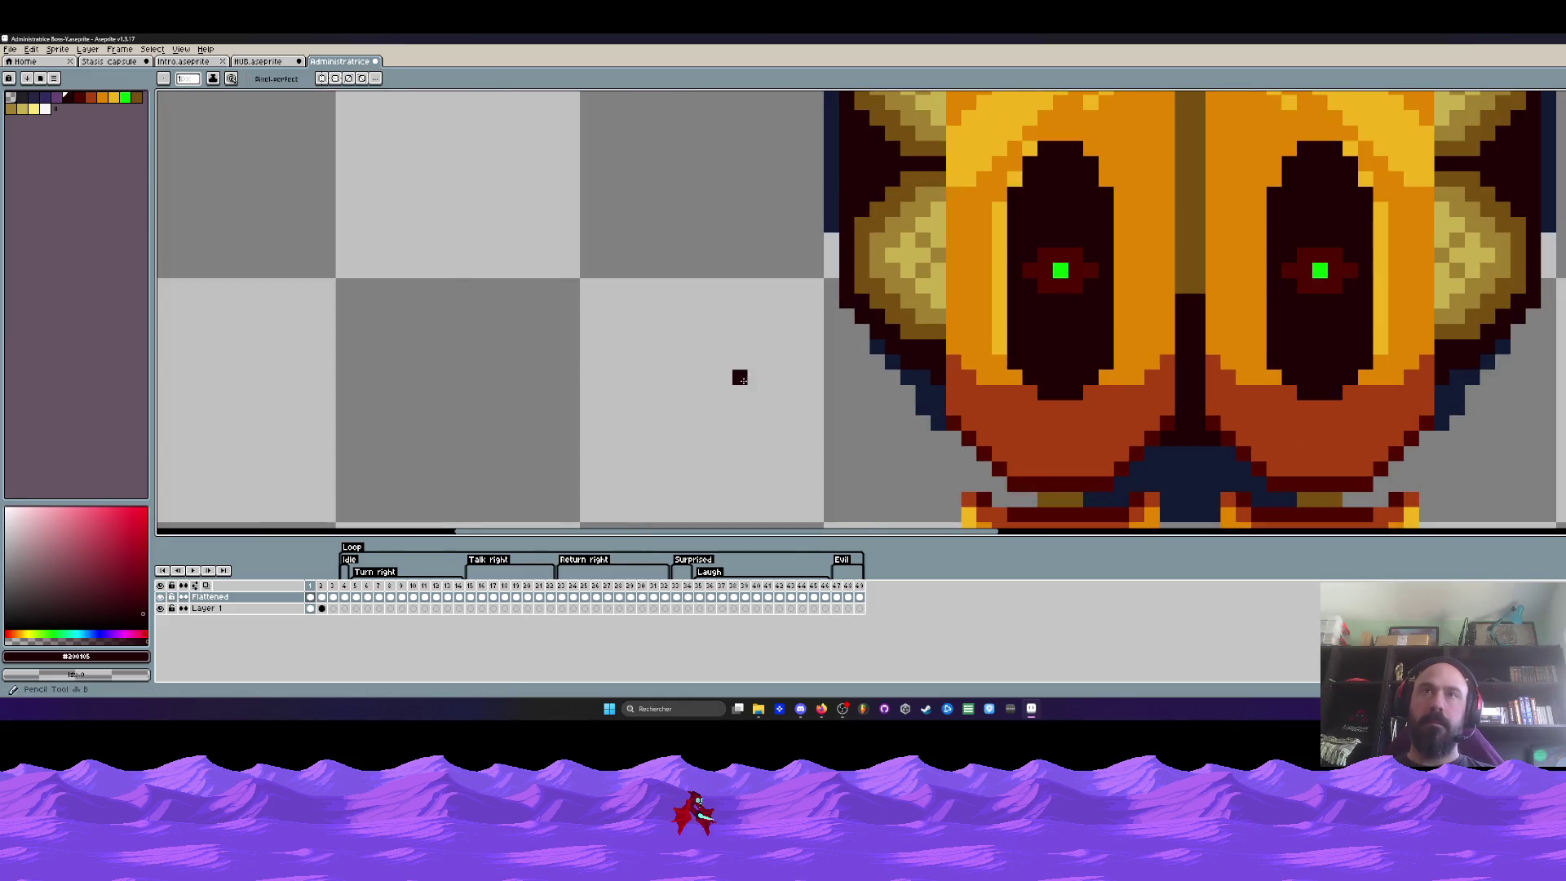
{"action": "left_click_drag", "start_coordinate": [806, 215], "coordinate": [821, 392]}
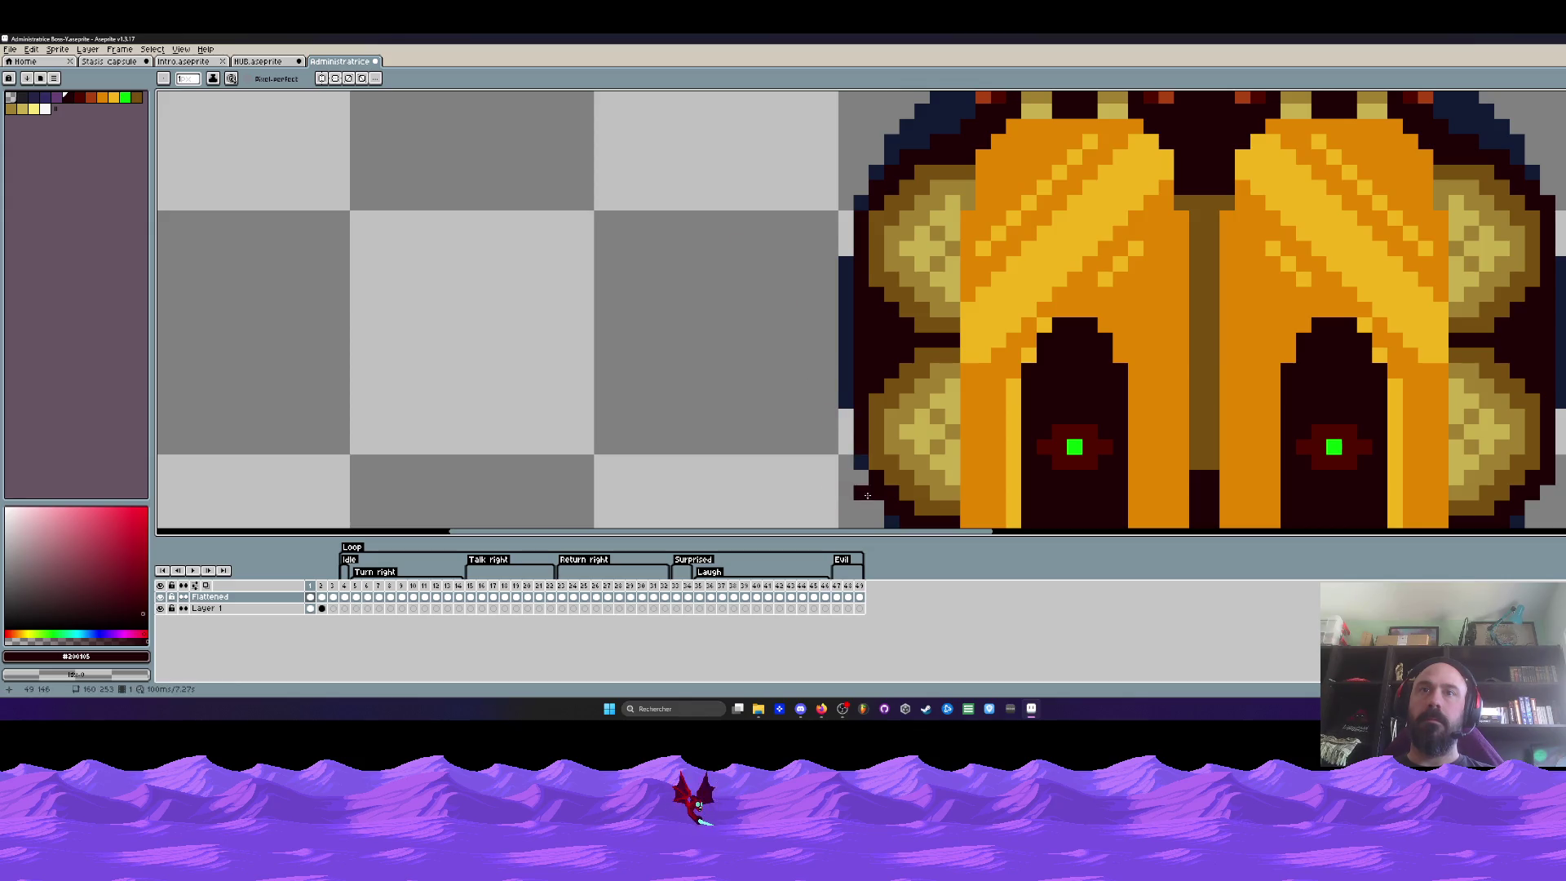
{"action": "left_click_drag", "start_coordinate": [871, 492], "coordinate": [750, 390]}
{"action": "scroll", "coordinate": [1065, 404], "scroll_direction": "down", "scroll_amount": 2}
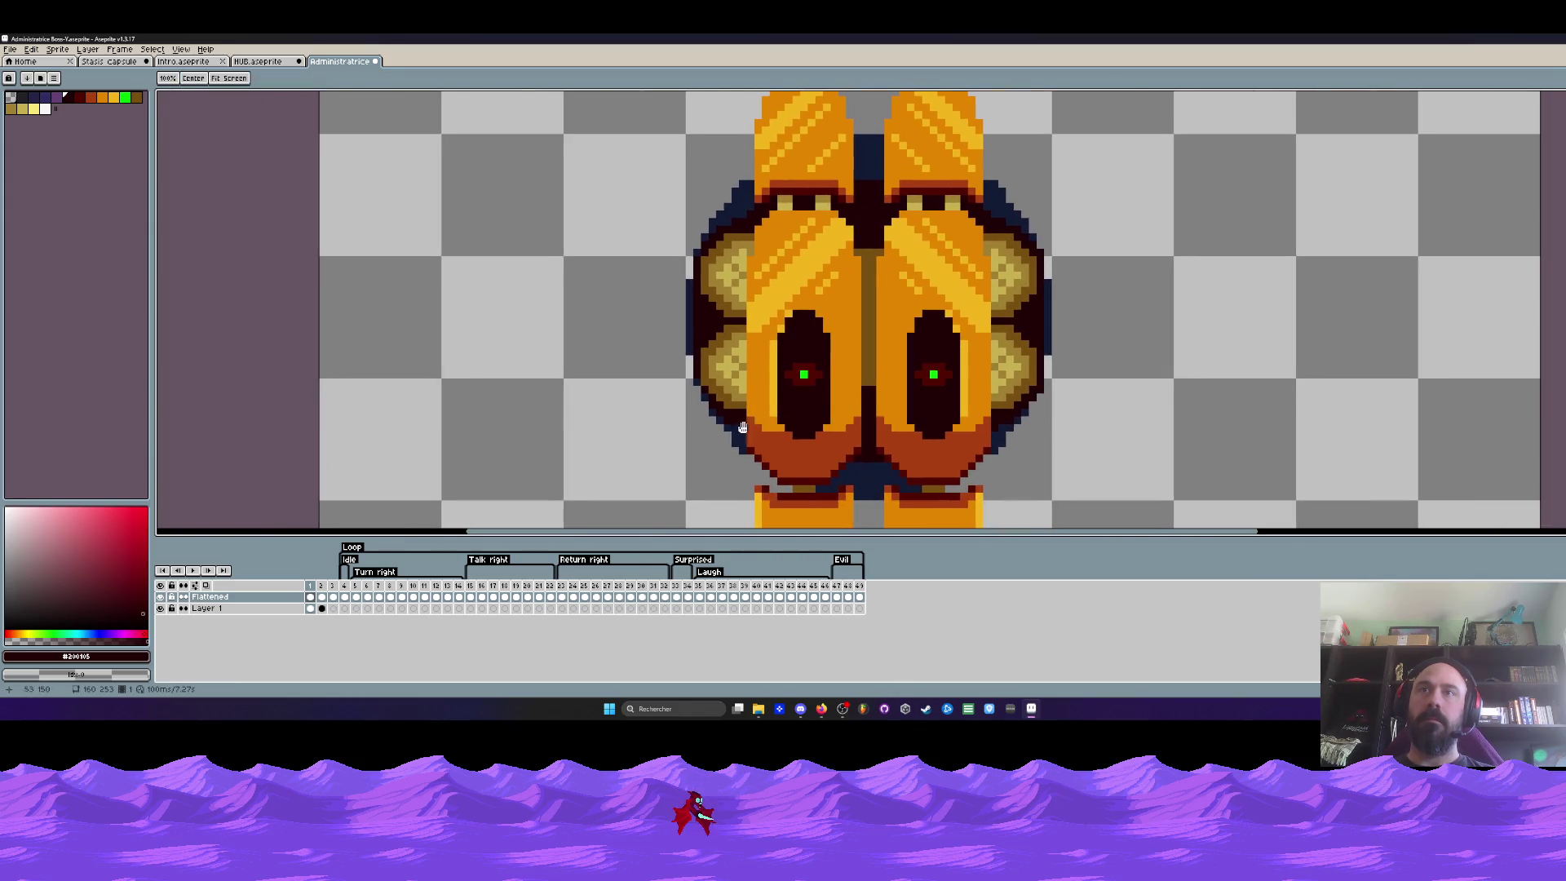
{"action": "scroll", "coordinate": [1046, 398], "scroll_direction": "up", "scroll_amount": 1}
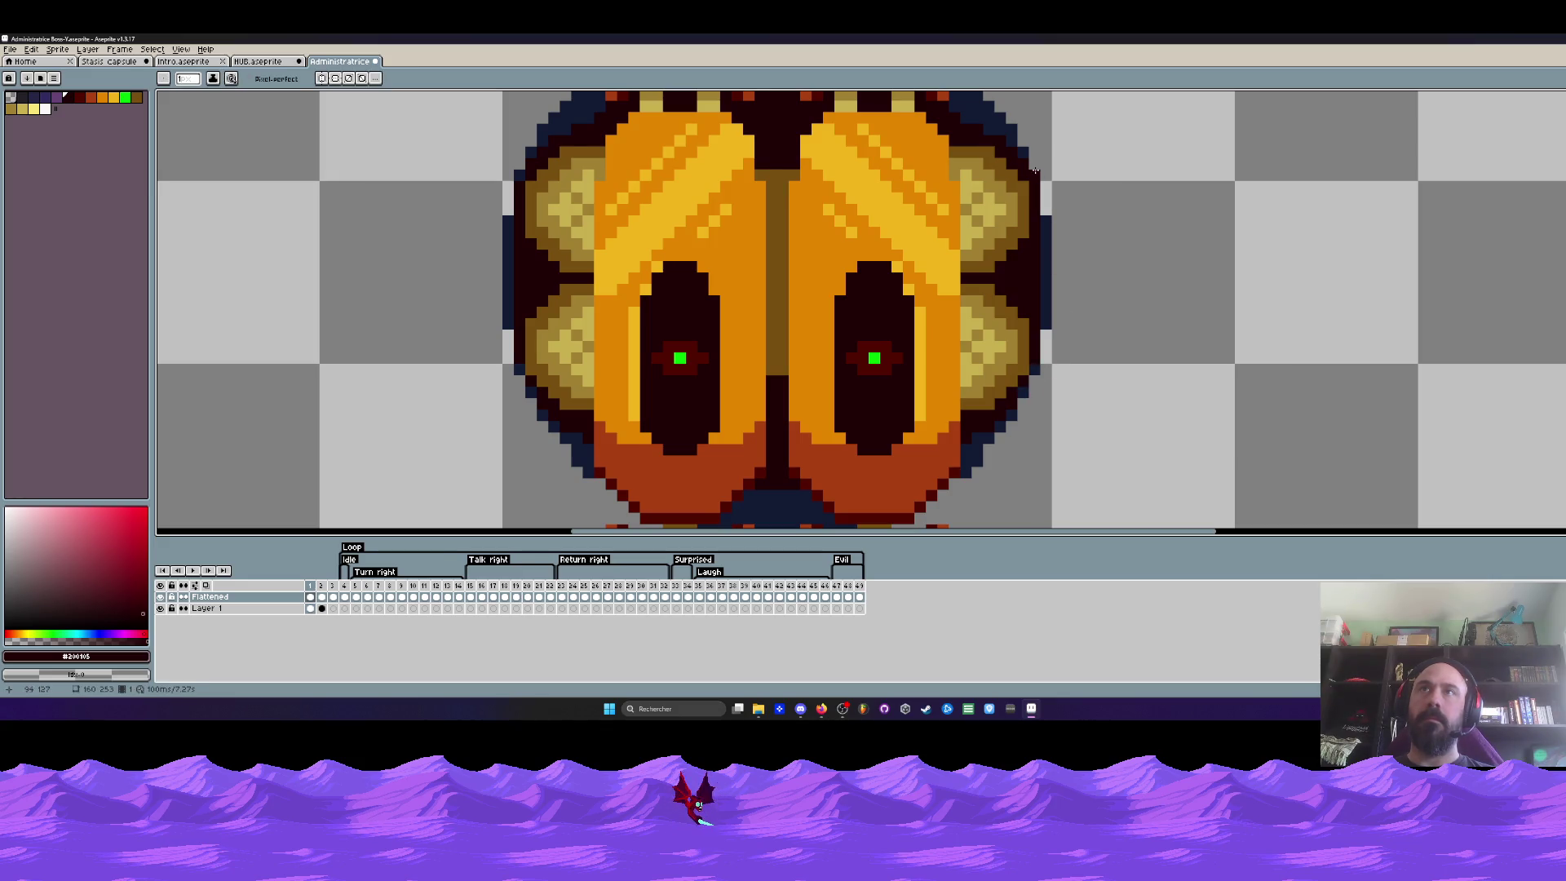
{"action": "scroll", "coordinate": [1034, 172], "scroll_direction": "down", "scroll_amount": 1}
{"action": "scroll", "coordinate": [1073, 168], "scroll_direction": "down", "scroll_amount": 1}
{"action": "left_click_drag", "start_coordinate": [1090, 175], "coordinate": [1087, 259]}
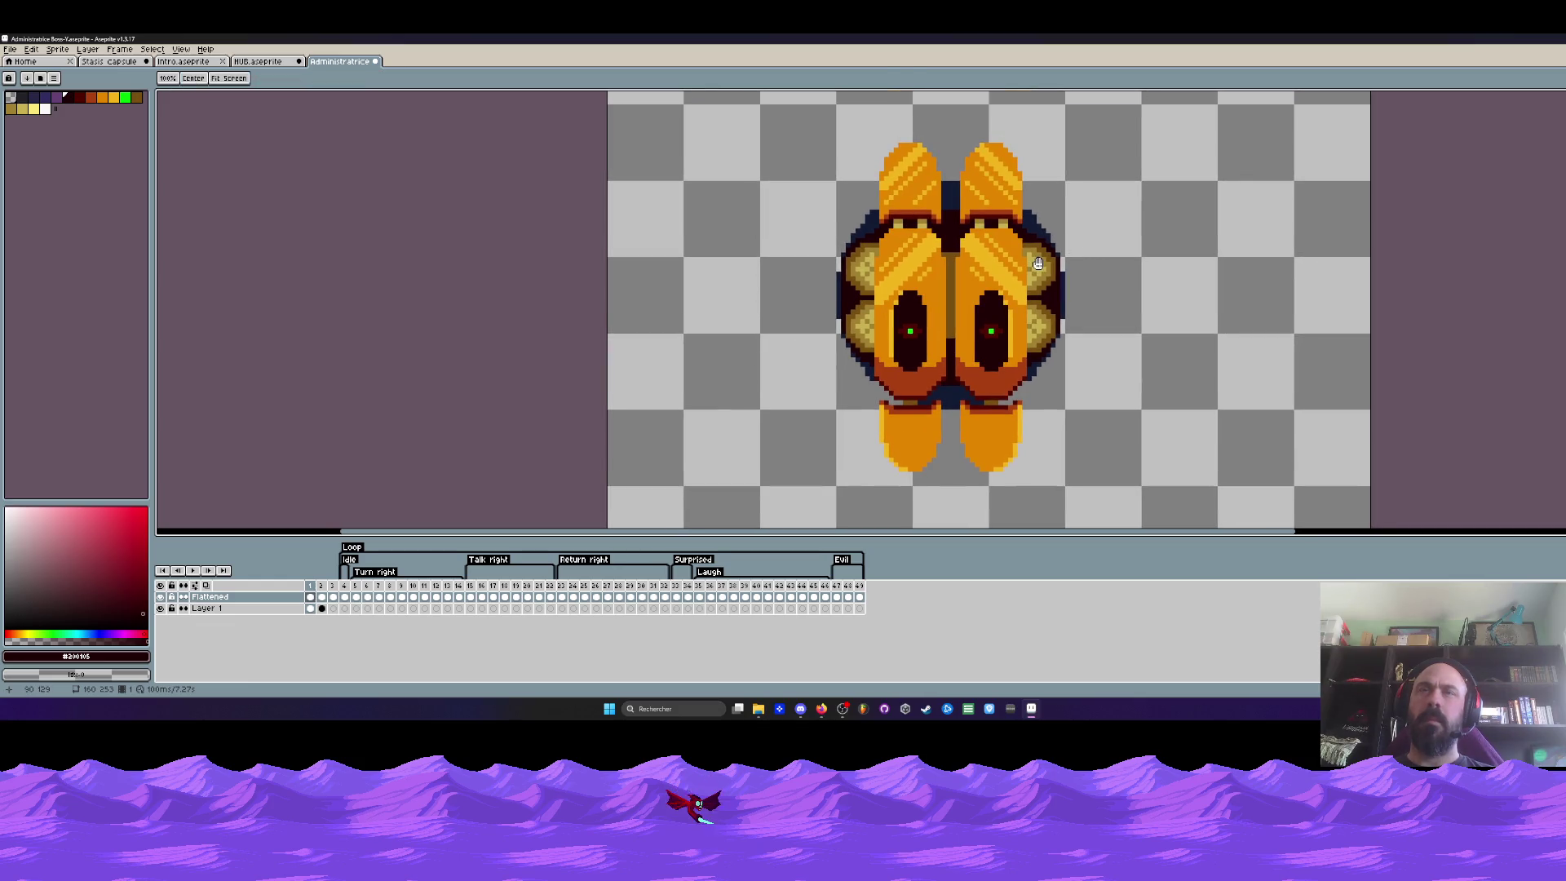
{"action": "scroll", "coordinate": [931, 258], "scroll_direction": "up", "scroll_amount": 1}
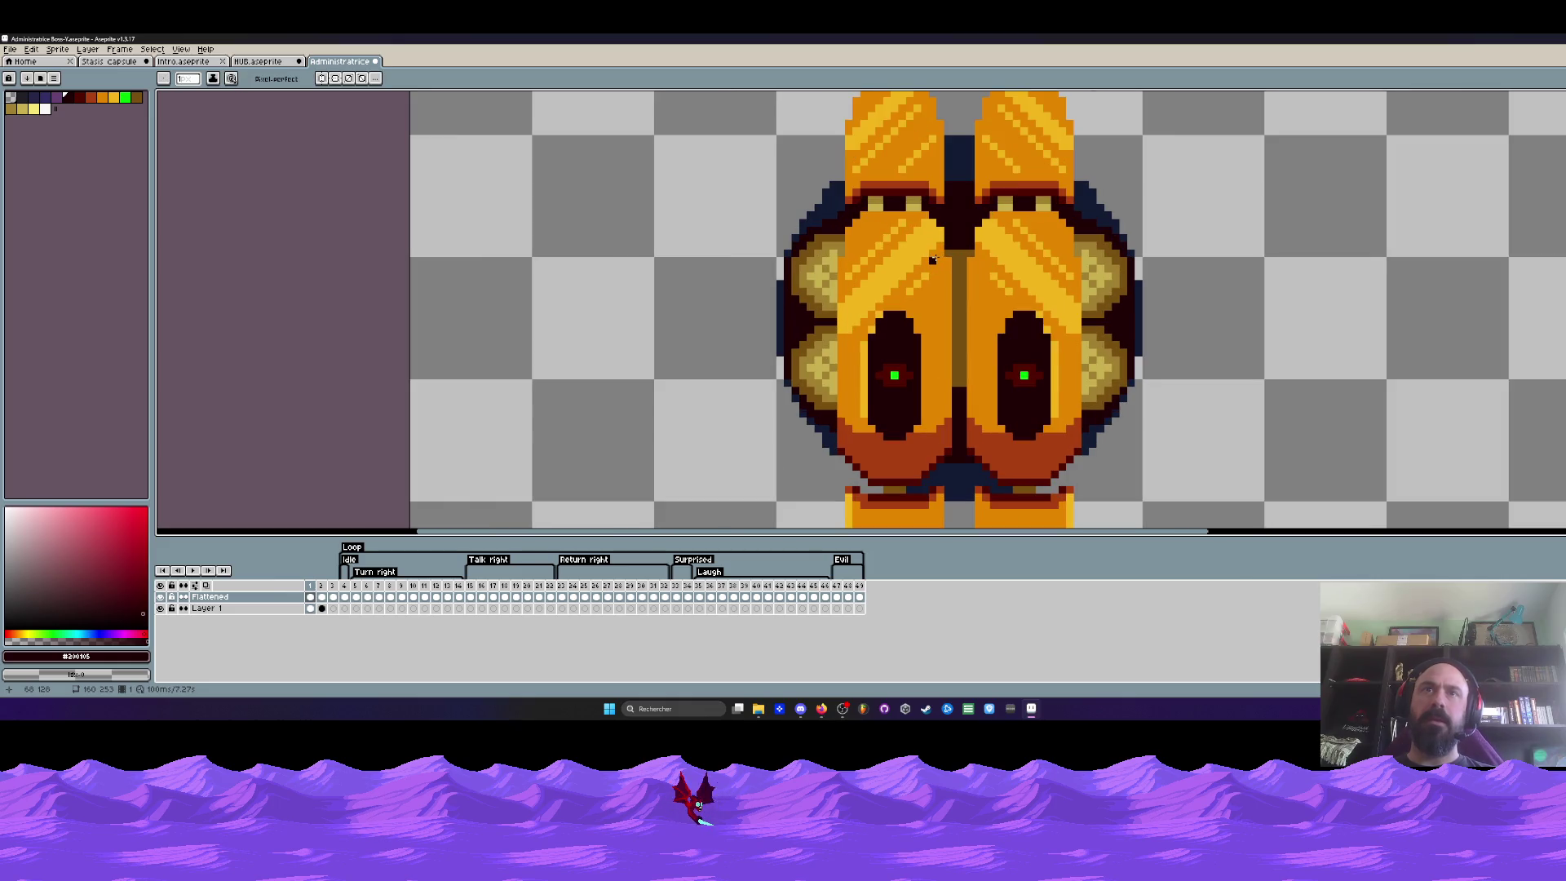
{"action": "scroll", "coordinate": [931, 258], "scroll_direction": "down", "scroll_amount": 1}
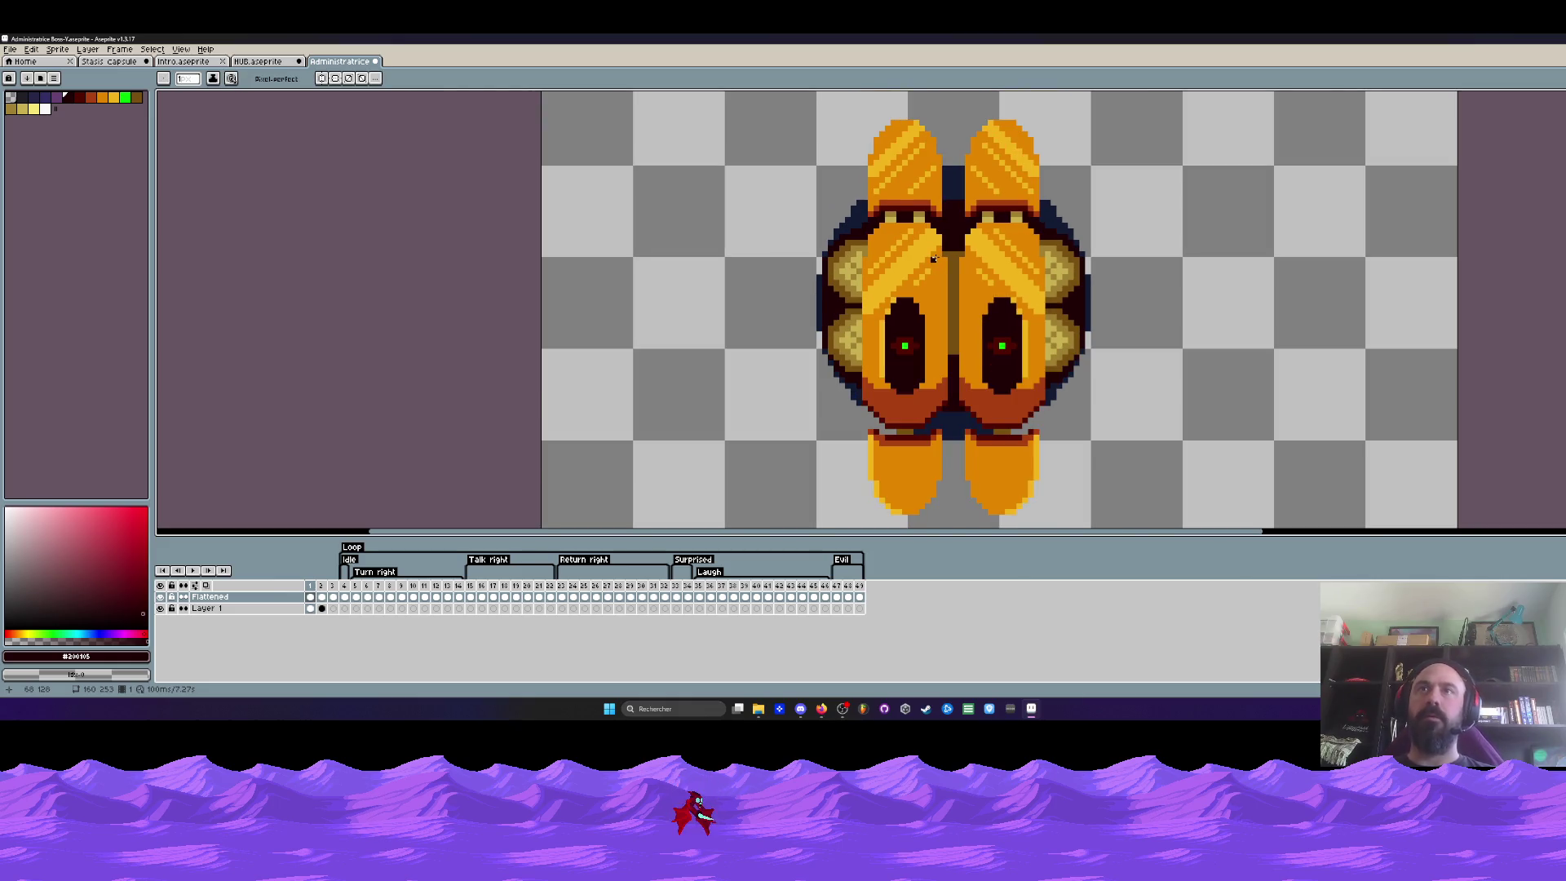
{"action": "scroll", "coordinate": [932, 258], "scroll_direction": "down", "scroll_amount": 1}
{"action": "scroll", "coordinate": [935, 256], "scroll_direction": "down", "scroll_amount": 2}
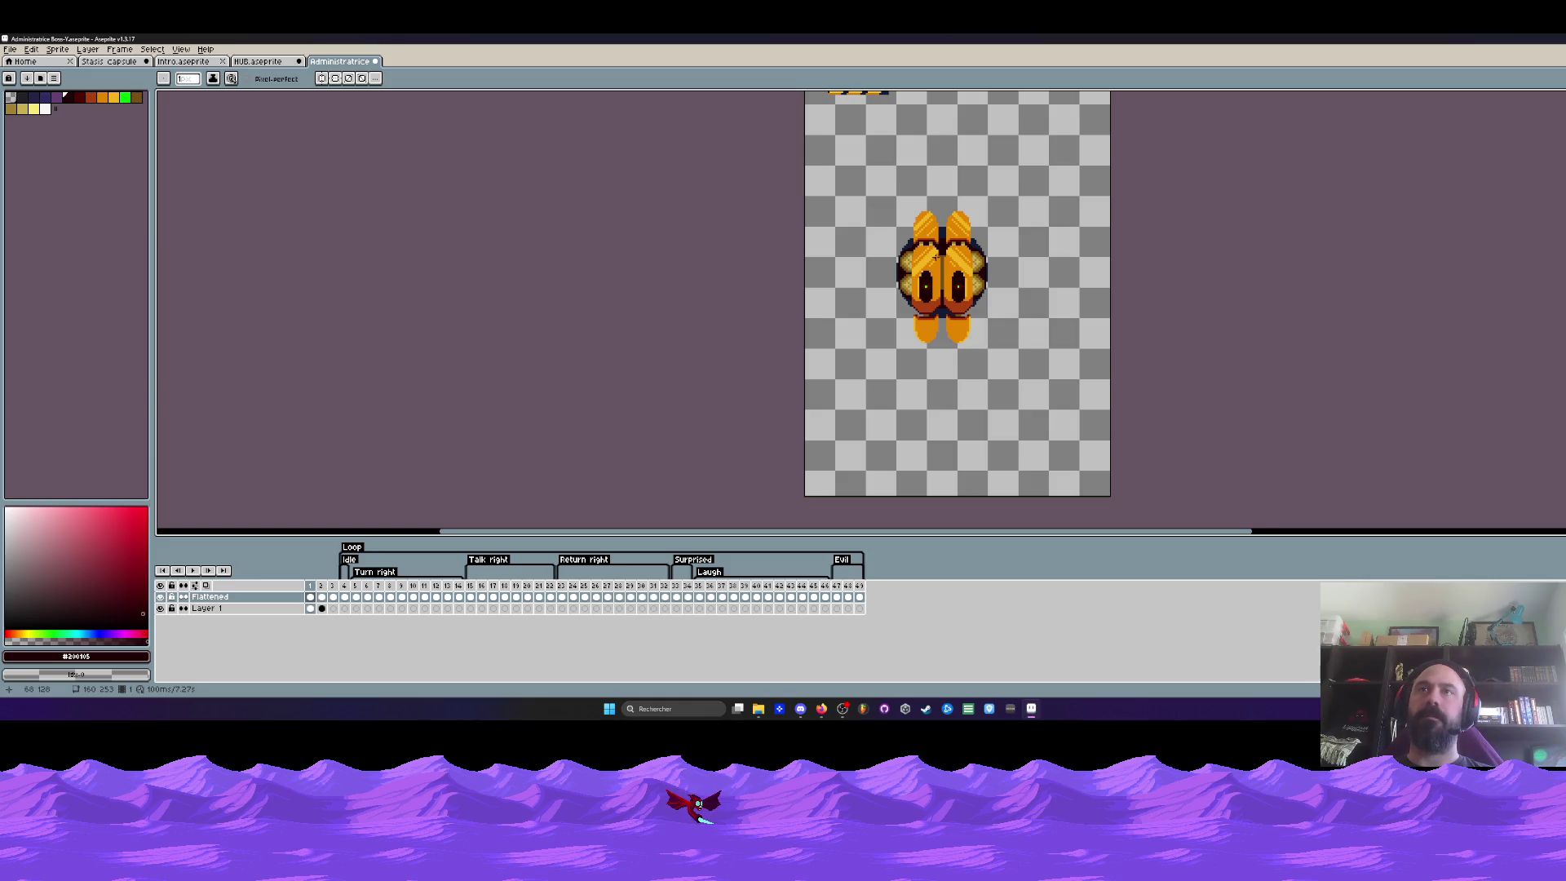
{"action": "scroll", "coordinate": [935, 255], "scroll_direction": "up", "scroll_amount": 1}
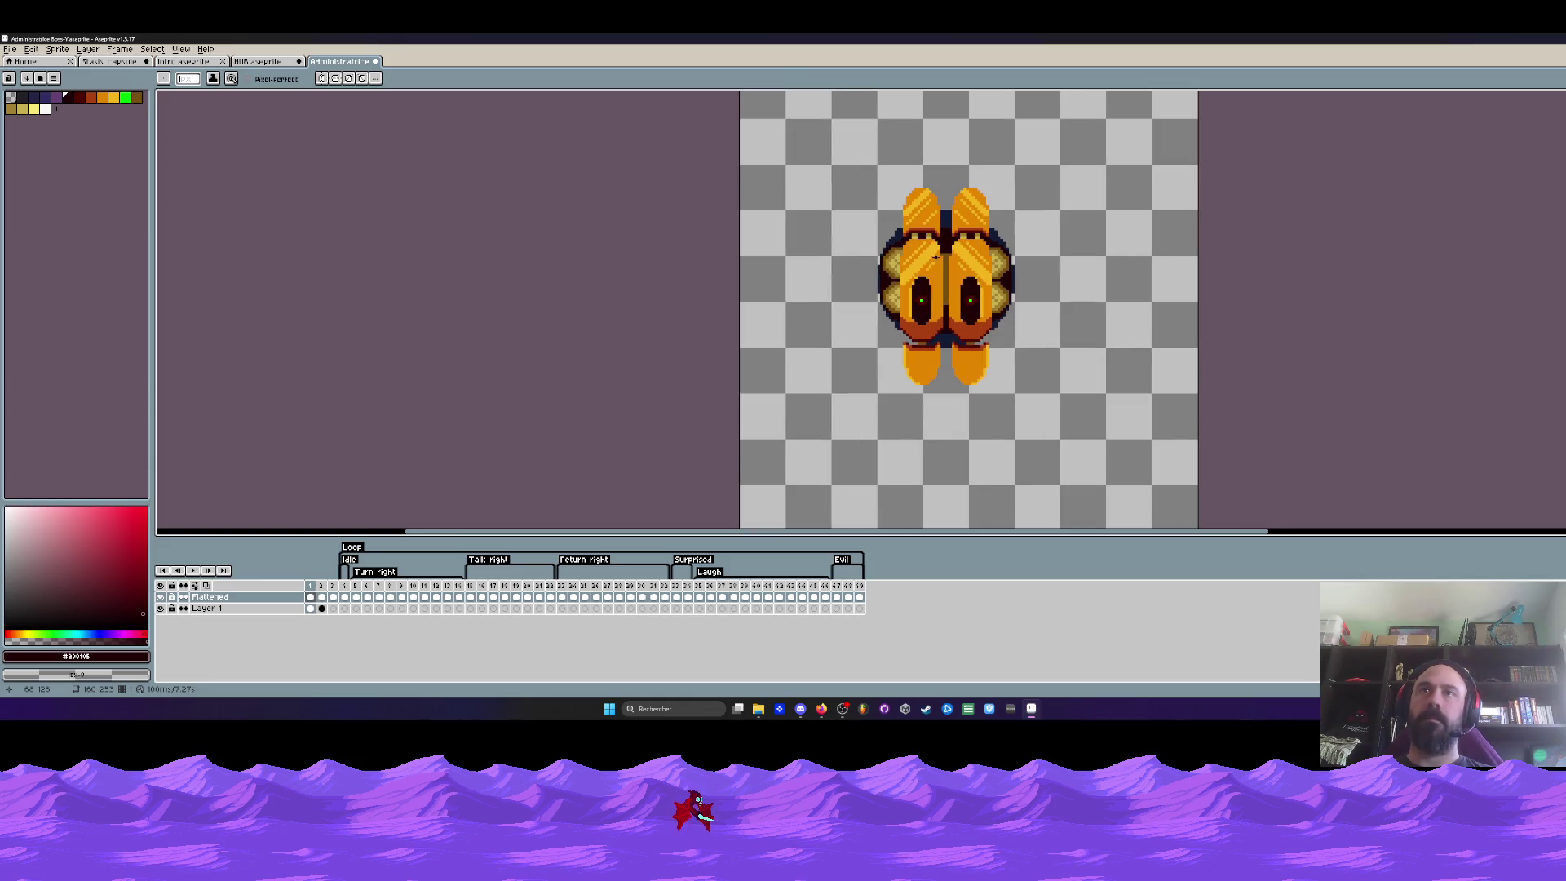
{"action": "left_click", "coordinate": [324, 595]}
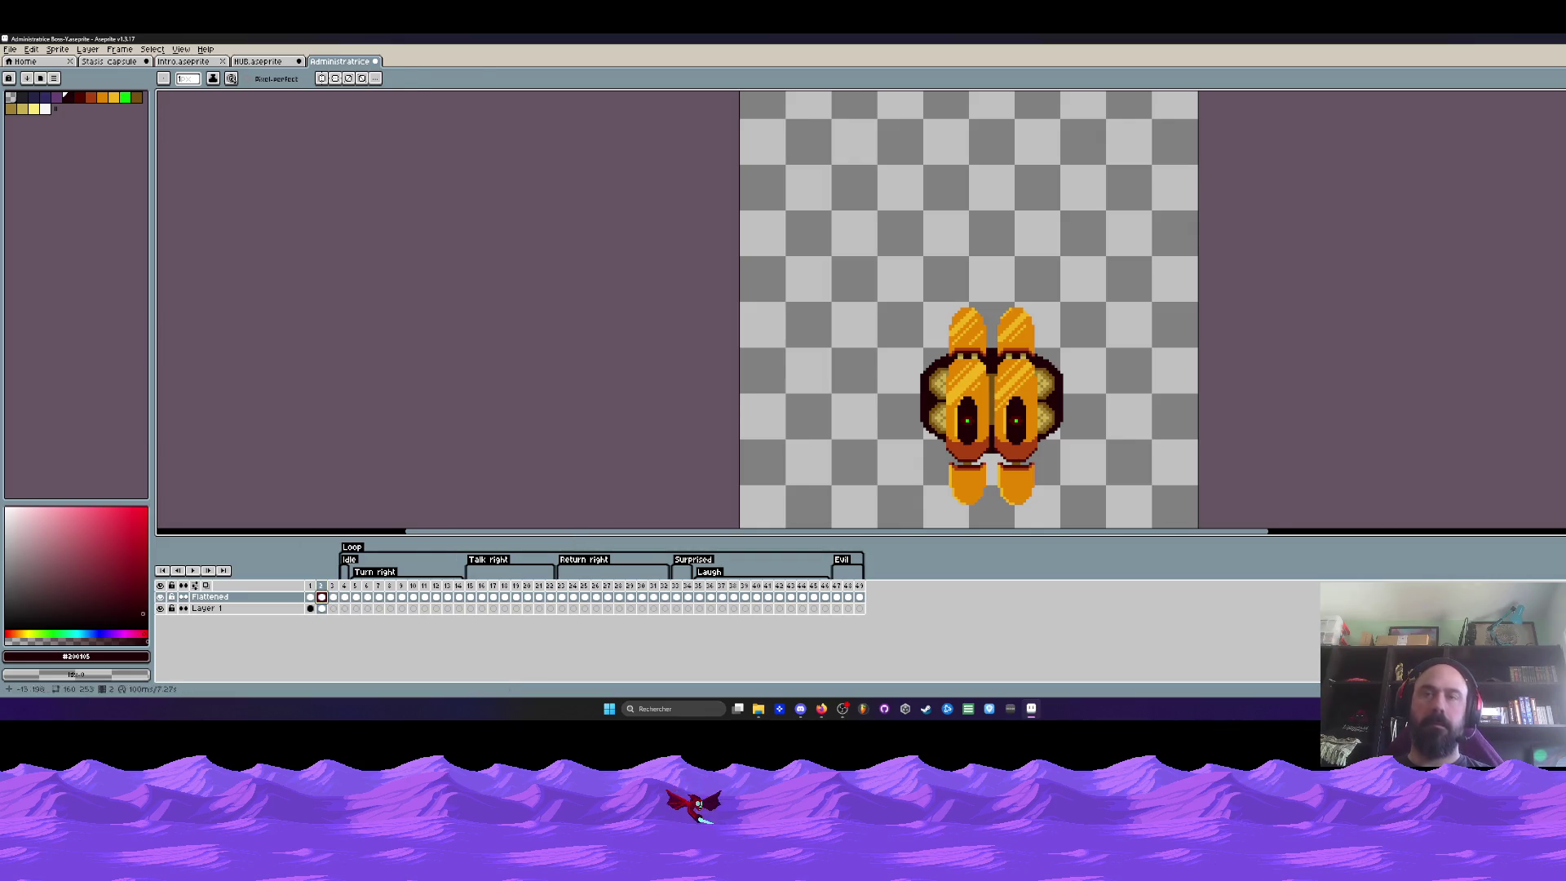
Cut the offset body copy out of Flattened frame 2, check Layer 1's frames, and return to frame 1
{"action": "key", "text": "m"}
{"action": "left_click_drag", "start_coordinate": [828, 260], "coordinate": [1146, 526]}
{"action": "key", "text": "ctrl+x"}
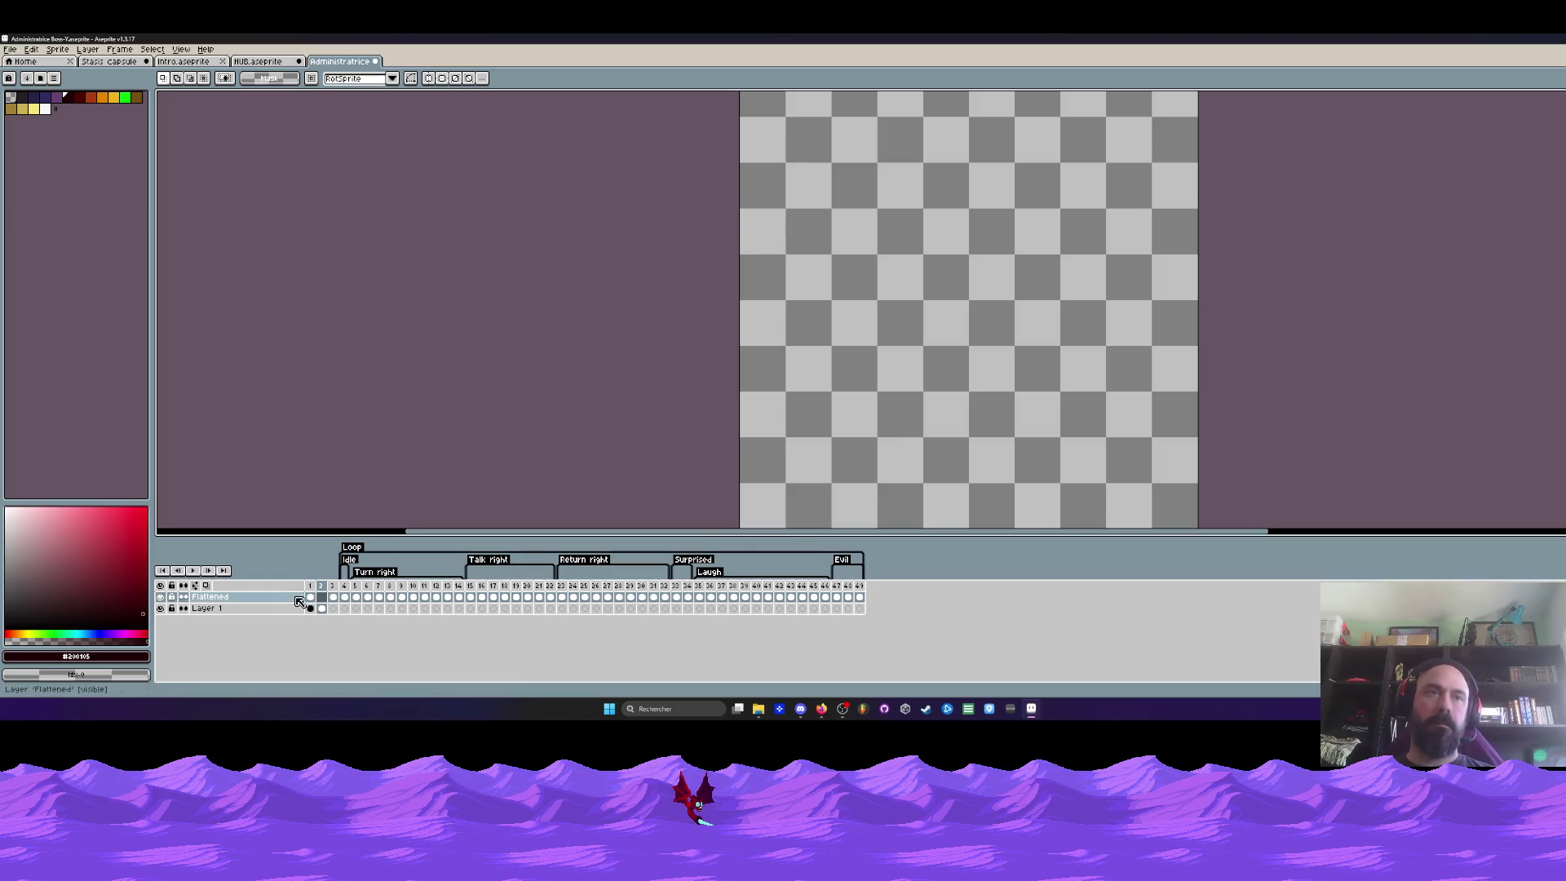
{"action": "left_click", "coordinate": [317, 587]}
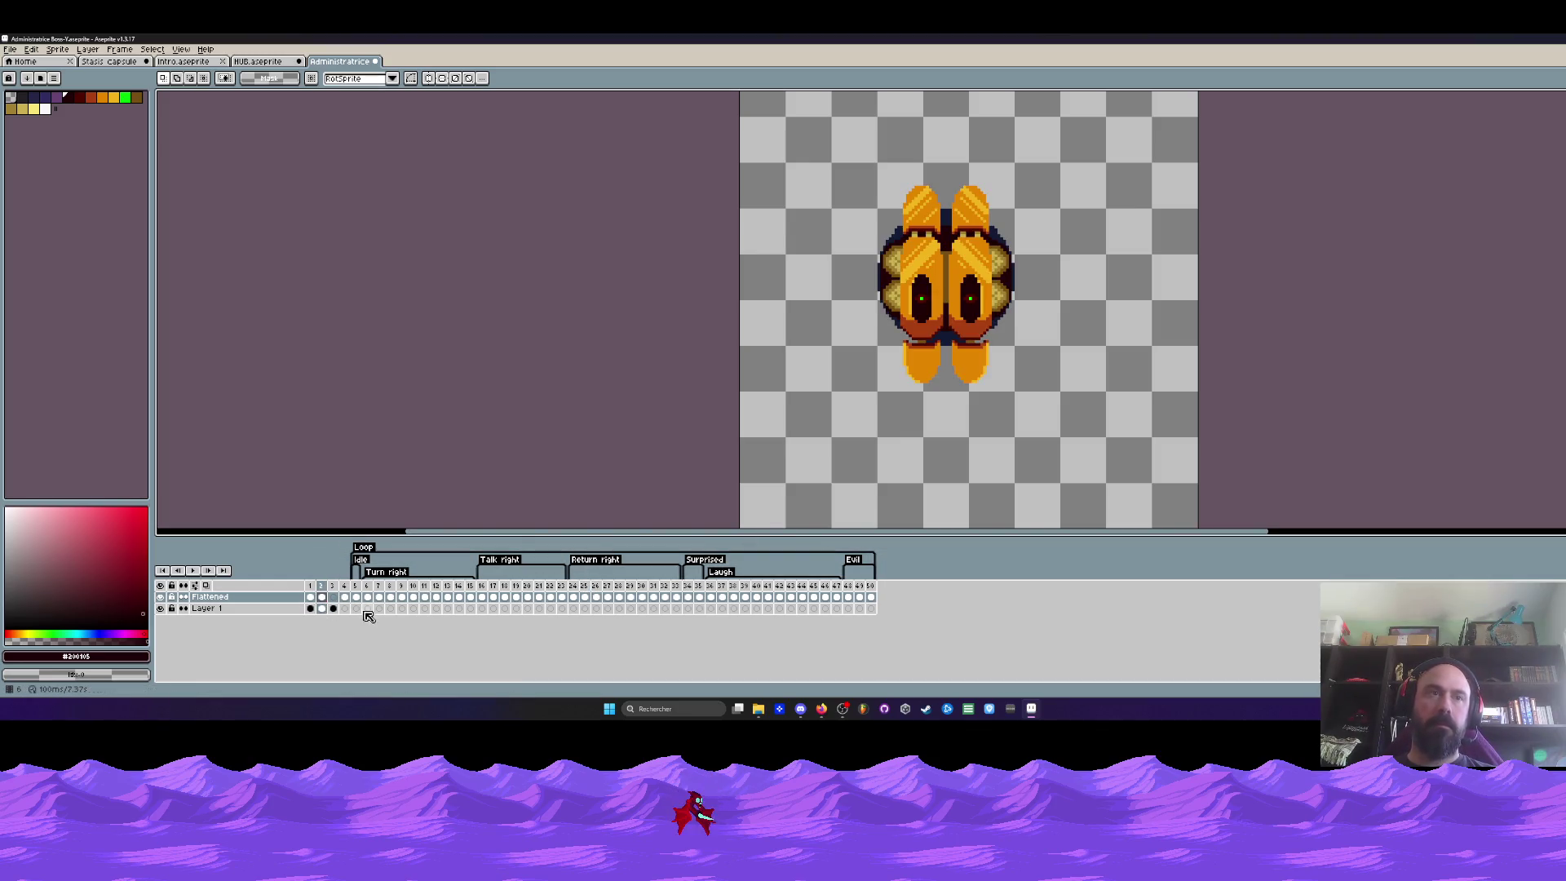
{"action": "left_click", "coordinate": [333, 611]}
{"action": "left_click", "coordinate": [338, 587]}
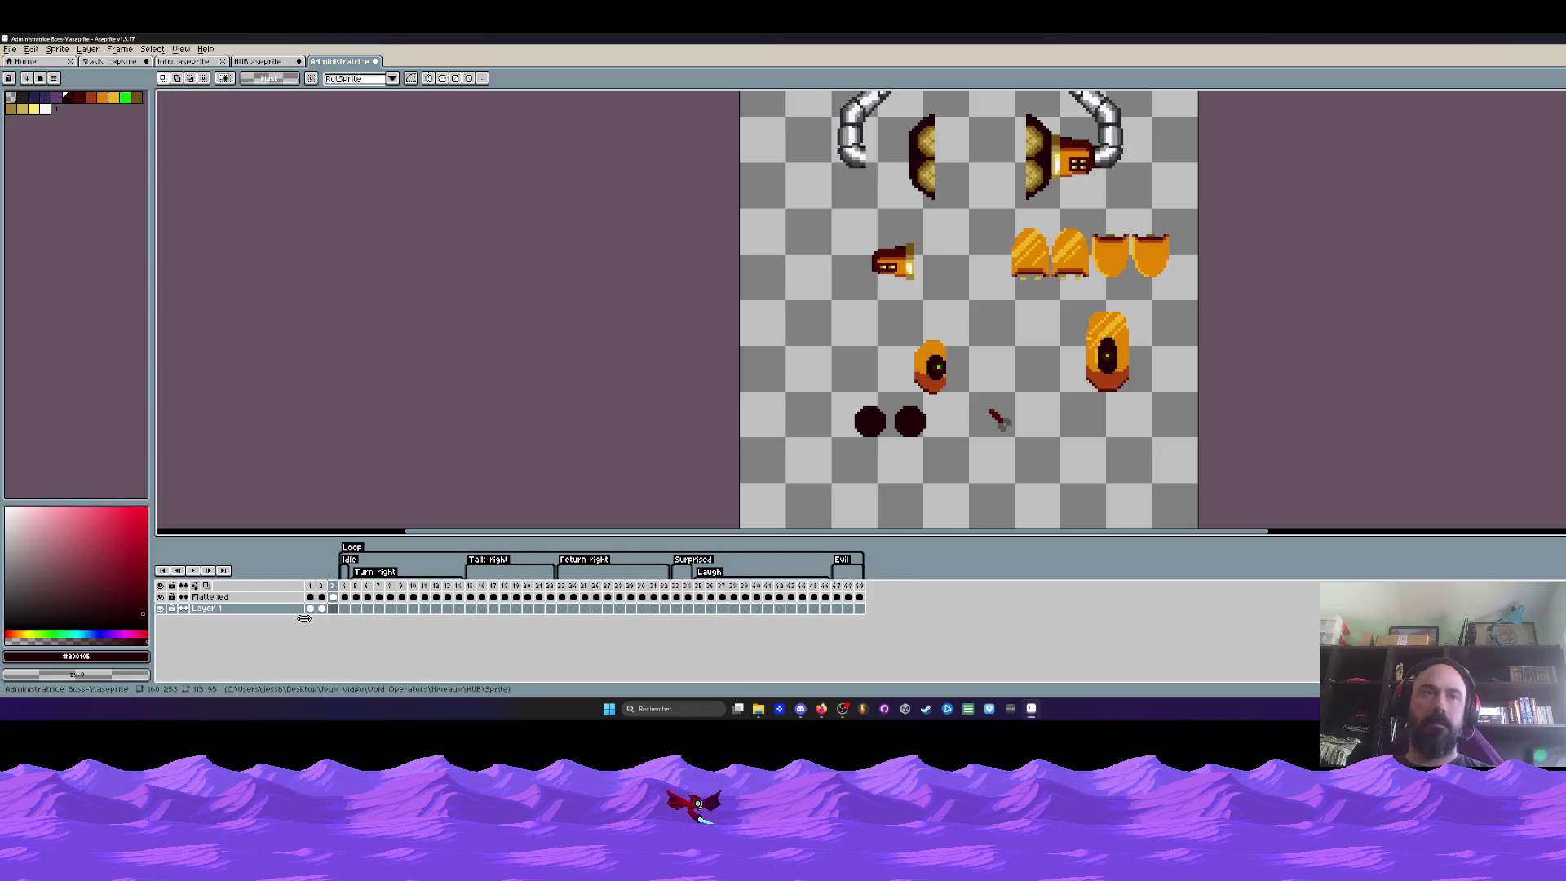
{"action": "left_click", "coordinate": [311, 598]}
{"action": "scroll", "coordinate": [933, 215], "scroll_direction": "up", "scroll_amount": 1}
{"action": "scroll", "coordinate": [931, 214], "scroll_direction": "up", "scroll_amount": 1}
{"action": "scroll", "coordinate": [924, 196], "scroll_direction": "up", "scroll_amount": 1}
Move the two top pods down one pixel and commit, then pick orange for the pencil
{"action": "mouse_move", "coordinate": [853, 140]}
{"action": "left_mouse_down"}
{"action": "mouse_move", "coordinate": [1023, 187]}
{"action": "mouse_move", "coordinate": [1151, 292]}
{"action": "left_mouse_up"}
{"action": "scroll", "coordinate": [1060, 232], "scroll_direction": "up", "scroll_amount": 1}
{"action": "scroll", "coordinate": [873, 230], "scroll_direction": "up", "scroll_amount": 1}
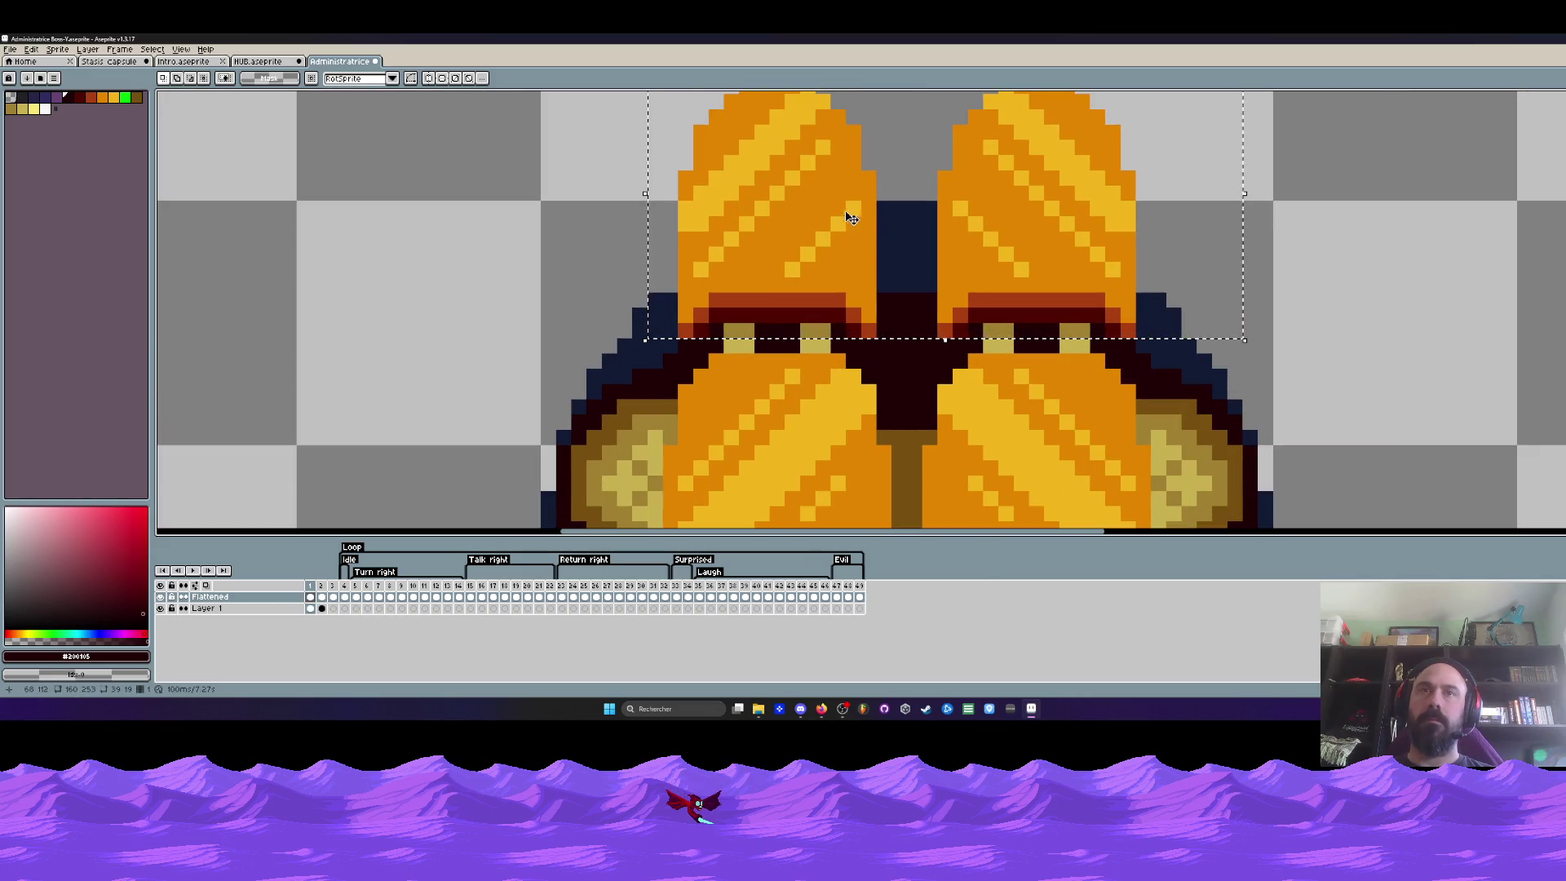
{"action": "left_click_drag", "start_coordinate": [840, 210], "coordinate": [848, 228]}
{"action": "key", "text": "Return"}
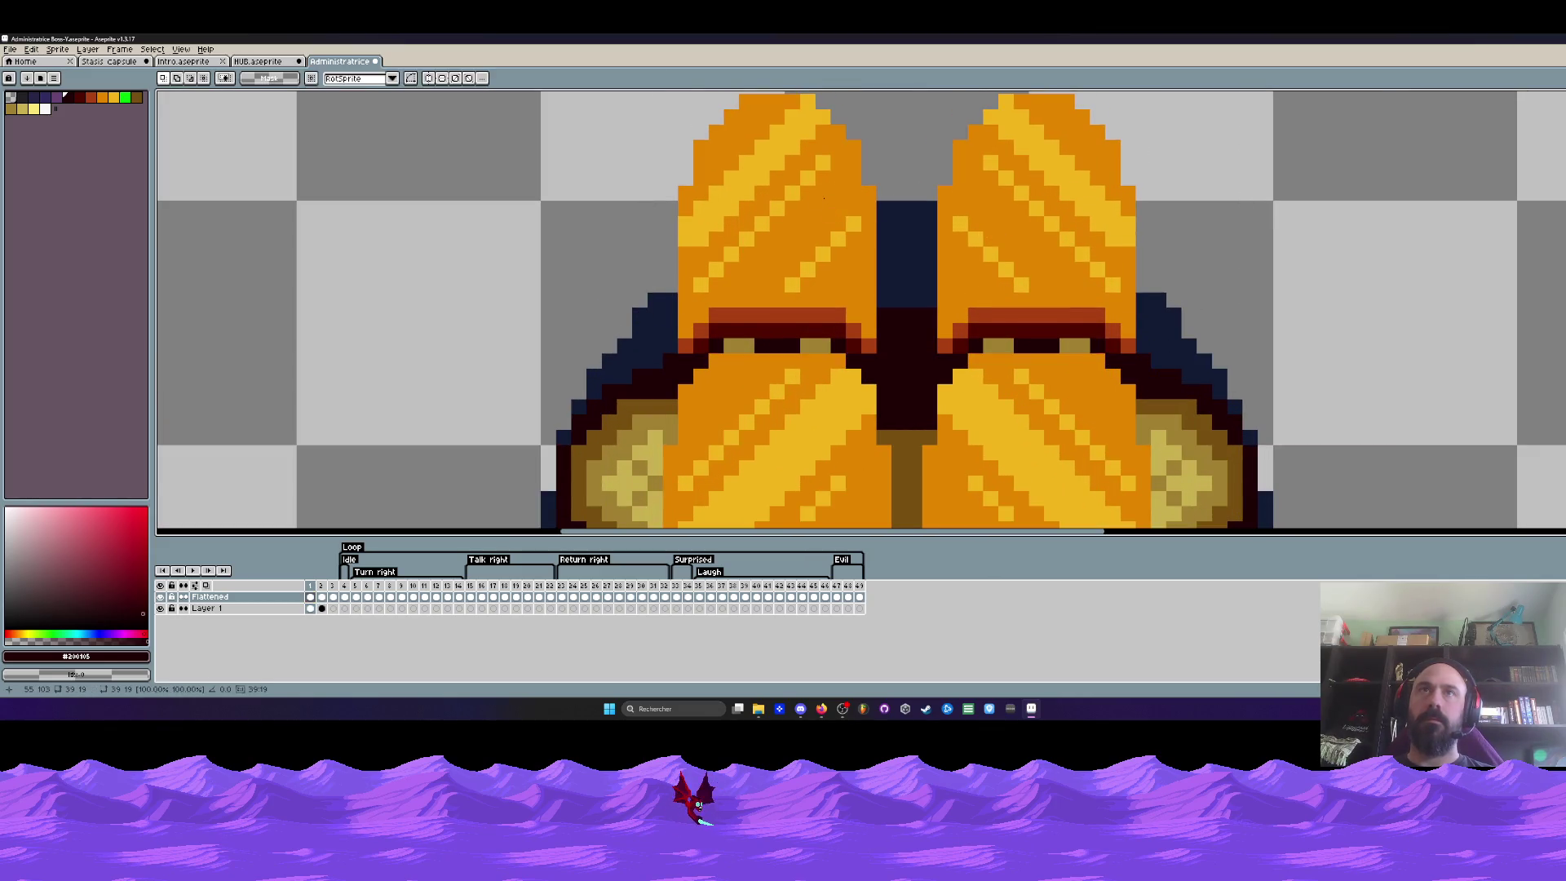
{"action": "scroll", "coordinate": [832, 208], "scroll_direction": "down", "scroll_amount": 1}
{"action": "mouse_move", "coordinate": [631, 120]}
{"action": "left_mouse_down"}
{"action": "mouse_move", "coordinate": [1147, 332]}
{"action": "mouse_move", "coordinate": [1132, 355]}
{"action": "left_mouse_up"}
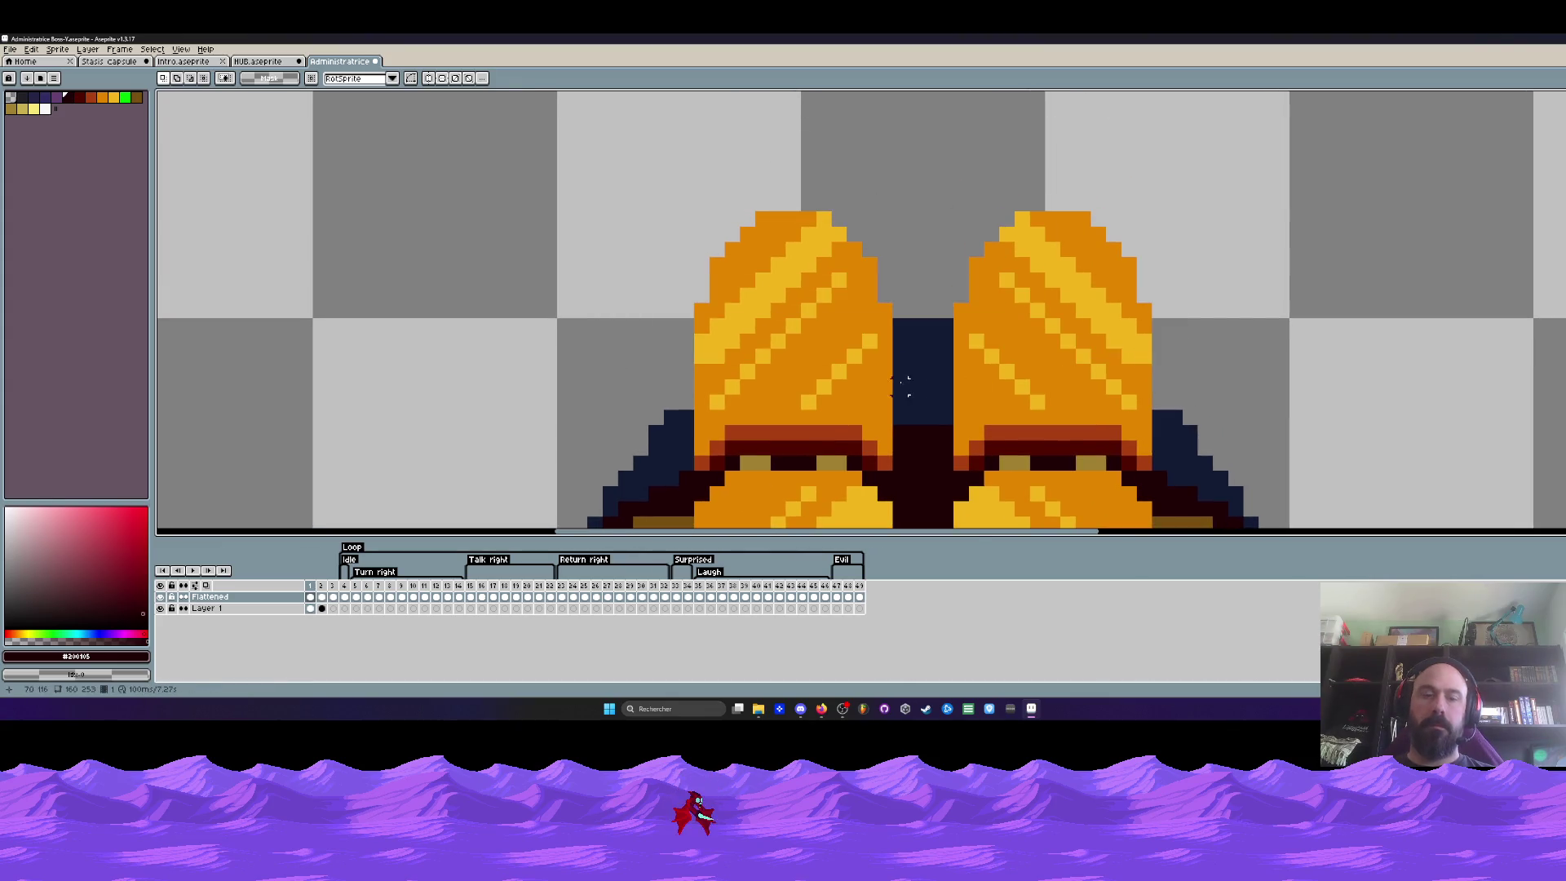
{"action": "key", "text": "b"}
{"action": "left_click", "coordinate": [821, 348], "text": "alt"}
Paint the left ear's yellow highlight stripes orange, redoing a couple of strokes
{"action": "left_click_drag", "start_coordinate": [807, 301], "coordinate": [832, 220]}
{"action": "left_click_drag", "start_coordinate": [764, 280], "coordinate": [726, 389]}
{"action": "key", "text": "ctrl+z"}
{"action": "key", "text": "ctrl+z"}
{"action": "key", "text": "ctrl+z"}
{"action": "key", "text": "ctrl+y"}
{"action": "mouse_move", "coordinate": [763, 279]}
{"action": "left_mouse_down"}
{"action": "mouse_move", "coordinate": [747, 328]}
{"action": "mouse_move", "coordinate": [698, 362]}
{"action": "mouse_move", "coordinate": [769, 351]}
{"action": "left_mouse_up"}
{"action": "left_click_drag", "start_coordinate": [803, 408], "coordinate": [876, 331]}
{"action": "scroll", "coordinate": [861, 316], "scroll_direction": "down", "scroll_amount": 2}
{"action": "scroll", "coordinate": [861, 315], "scroll_direction": "down", "scroll_amount": 4}
{"action": "scroll", "coordinate": [916, 370], "scroll_direction": "up", "scroll_amount": 2}
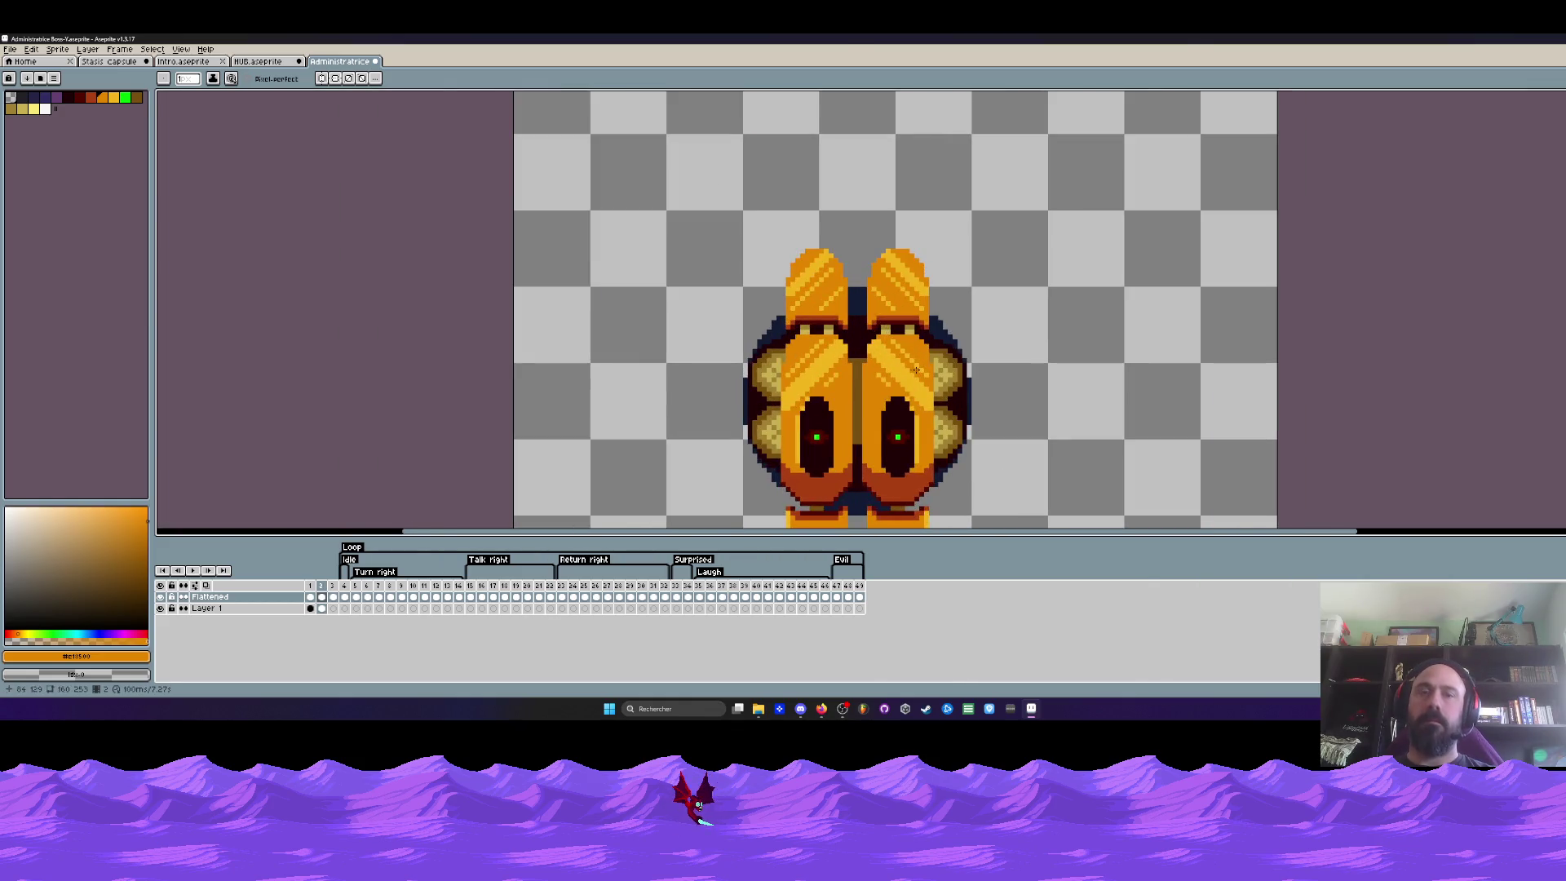
{"action": "scroll", "coordinate": [916, 369], "scroll_direction": "up", "scroll_amount": 1}
{"action": "key", "text": "i"}
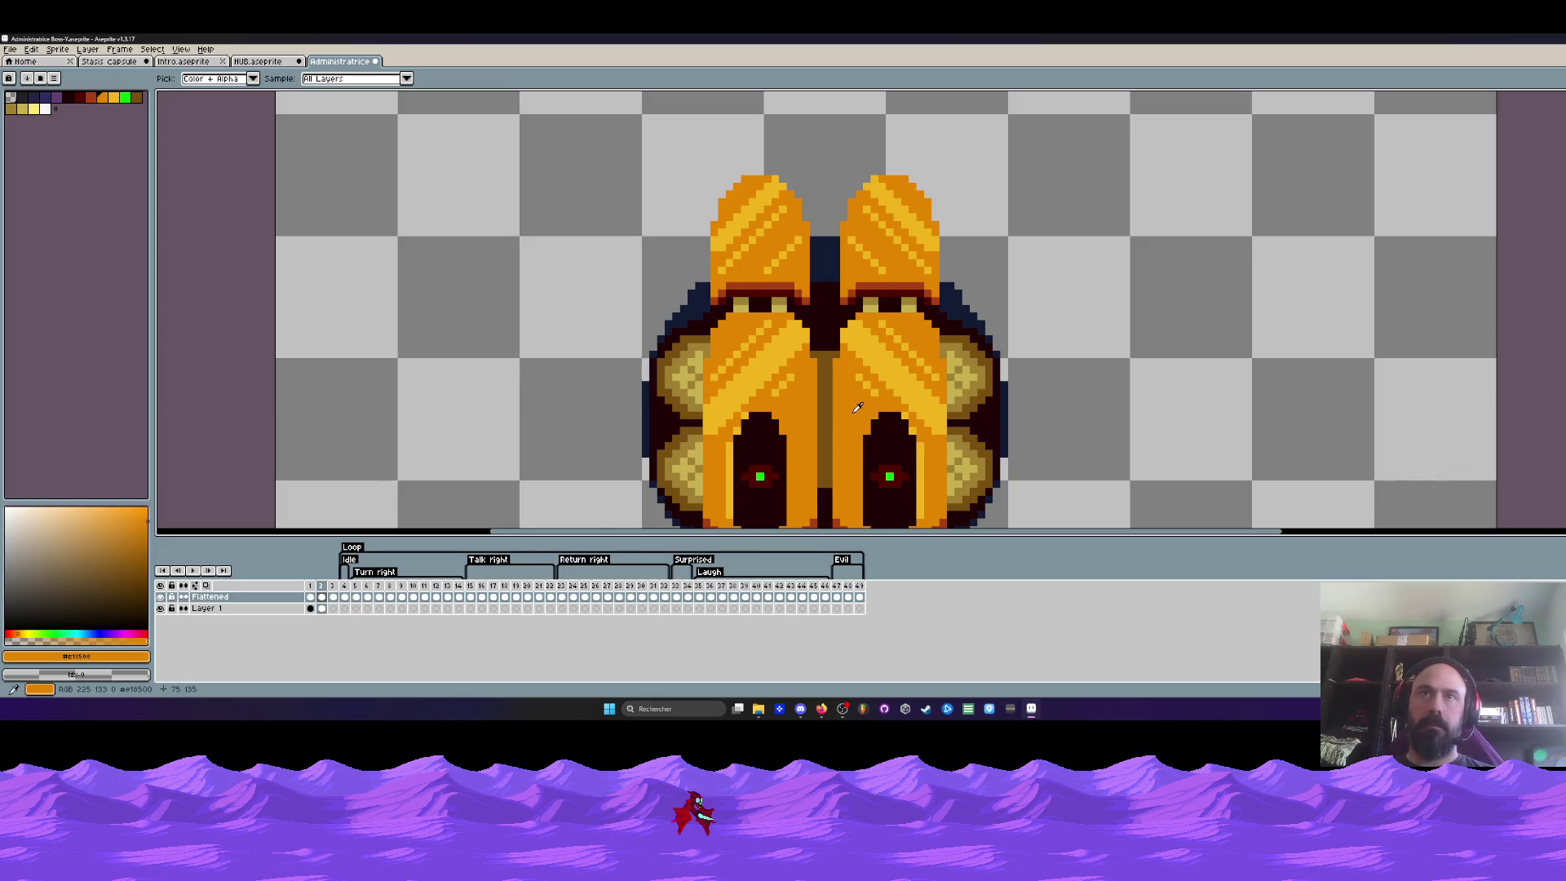
{"action": "scroll", "coordinate": [857, 407], "scroll_direction": "down", "scroll_amount": 1}
{"action": "key", "text": "b"}
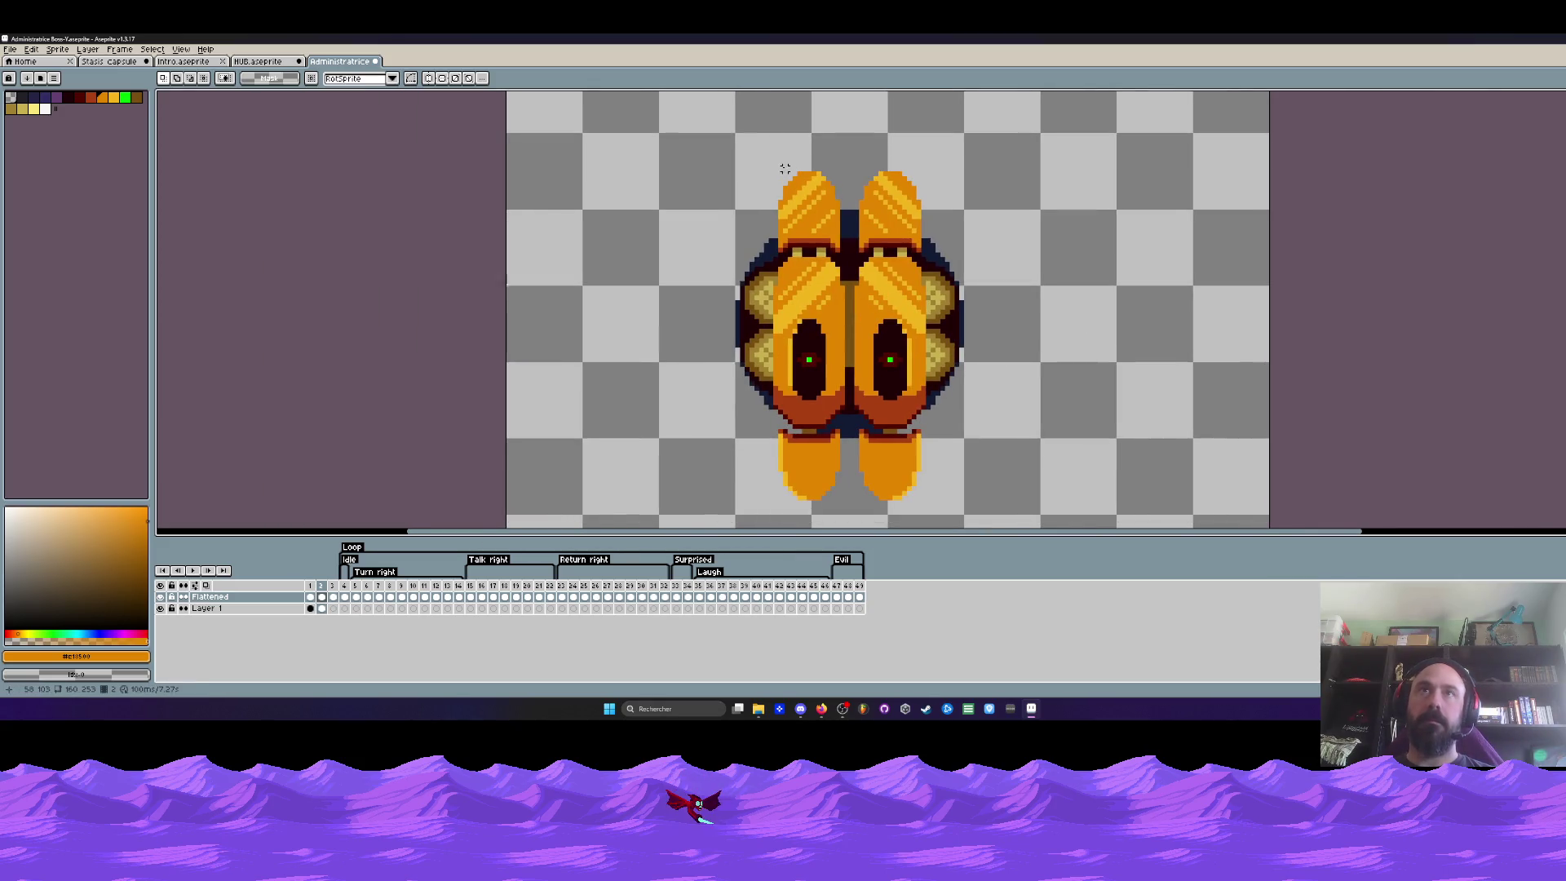
{"action": "scroll", "coordinate": [785, 168], "scroll_direction": "up", "scroll_amount": 2}
{"action": "left_click_drag", "start_coordinate": [775, 175], "coordinate": [867, 472]}
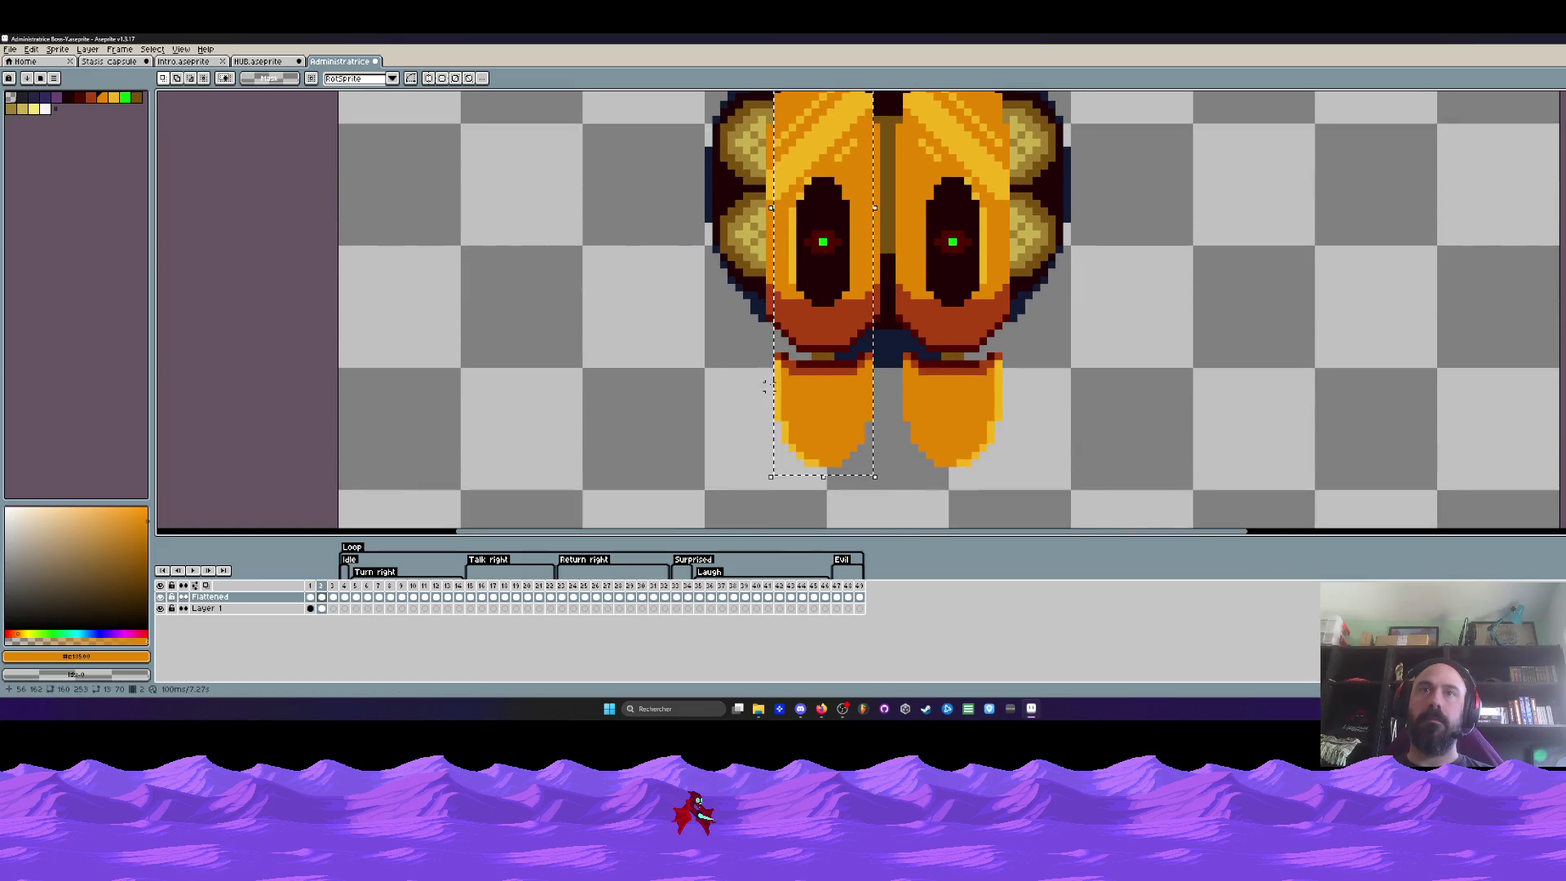
Flip the selected pod vertically, select the left half of the body and paste a copy
{"action": "key", "text": "shift+v"}
{"action": "scroll", "coordinate": [787, 347], "scroll_direction": "up", "scroll_amount": 2}
{"action": "scroll", "coordinate": [783, 349], "scroll_direction": "down", "scroll_amount": 2}
{"action": "scroll", "coordinate": [757, 155], "scroll_direction": "up", "scroll_amount": 2}
{"action": "left_click_drag", "start_coordinate": [745, 123], "coordinate": [842, 523]}
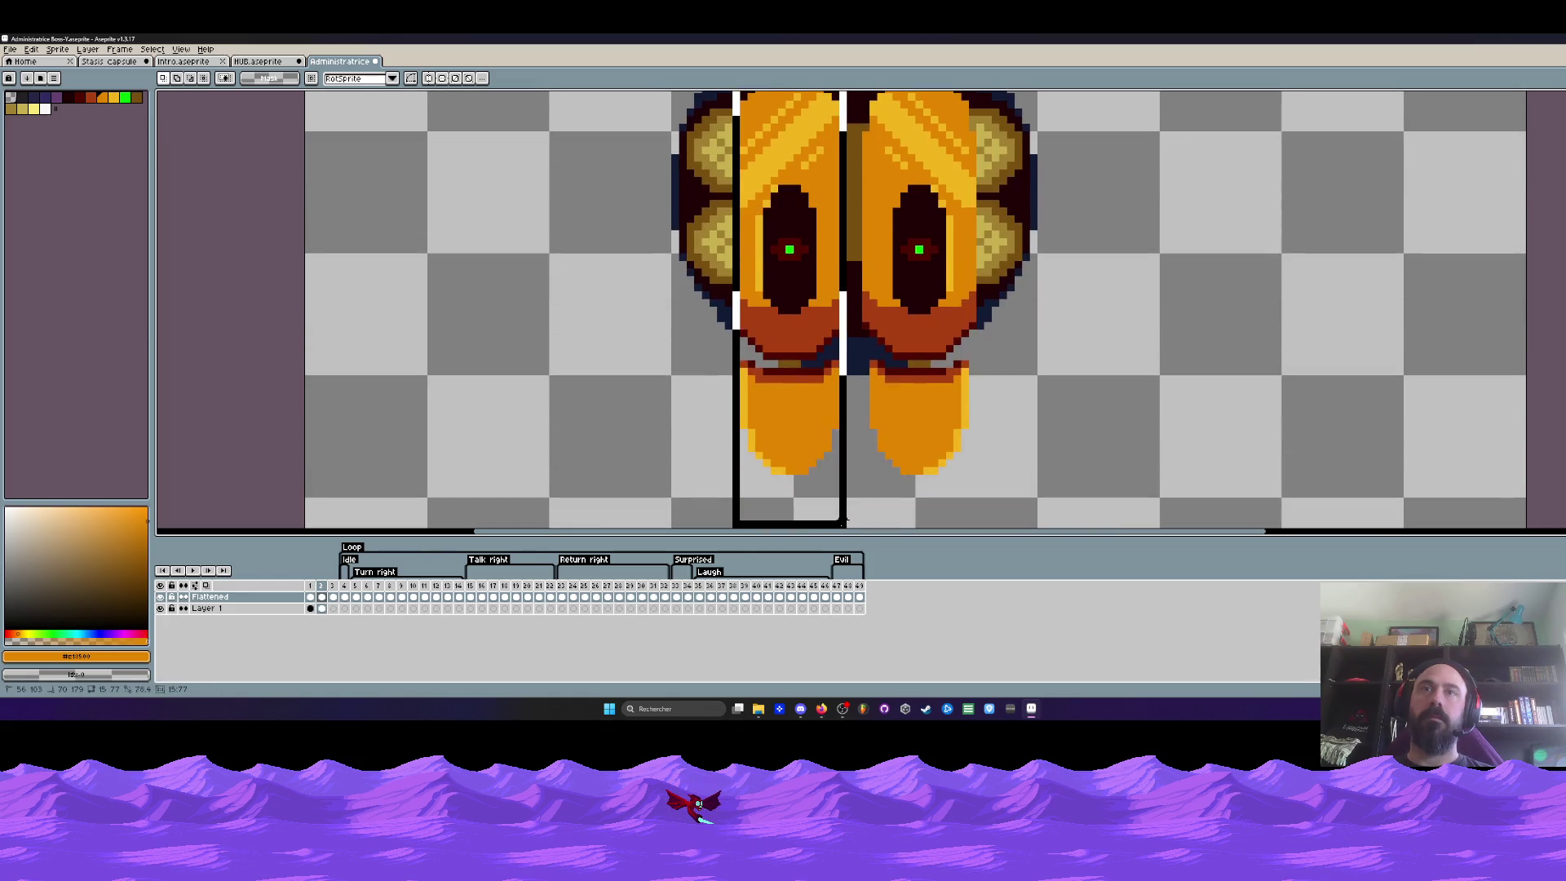
{"action": "scroll", "coordinate": [789, 367], "scroll_direction": "down", "scroll_amount": 2}
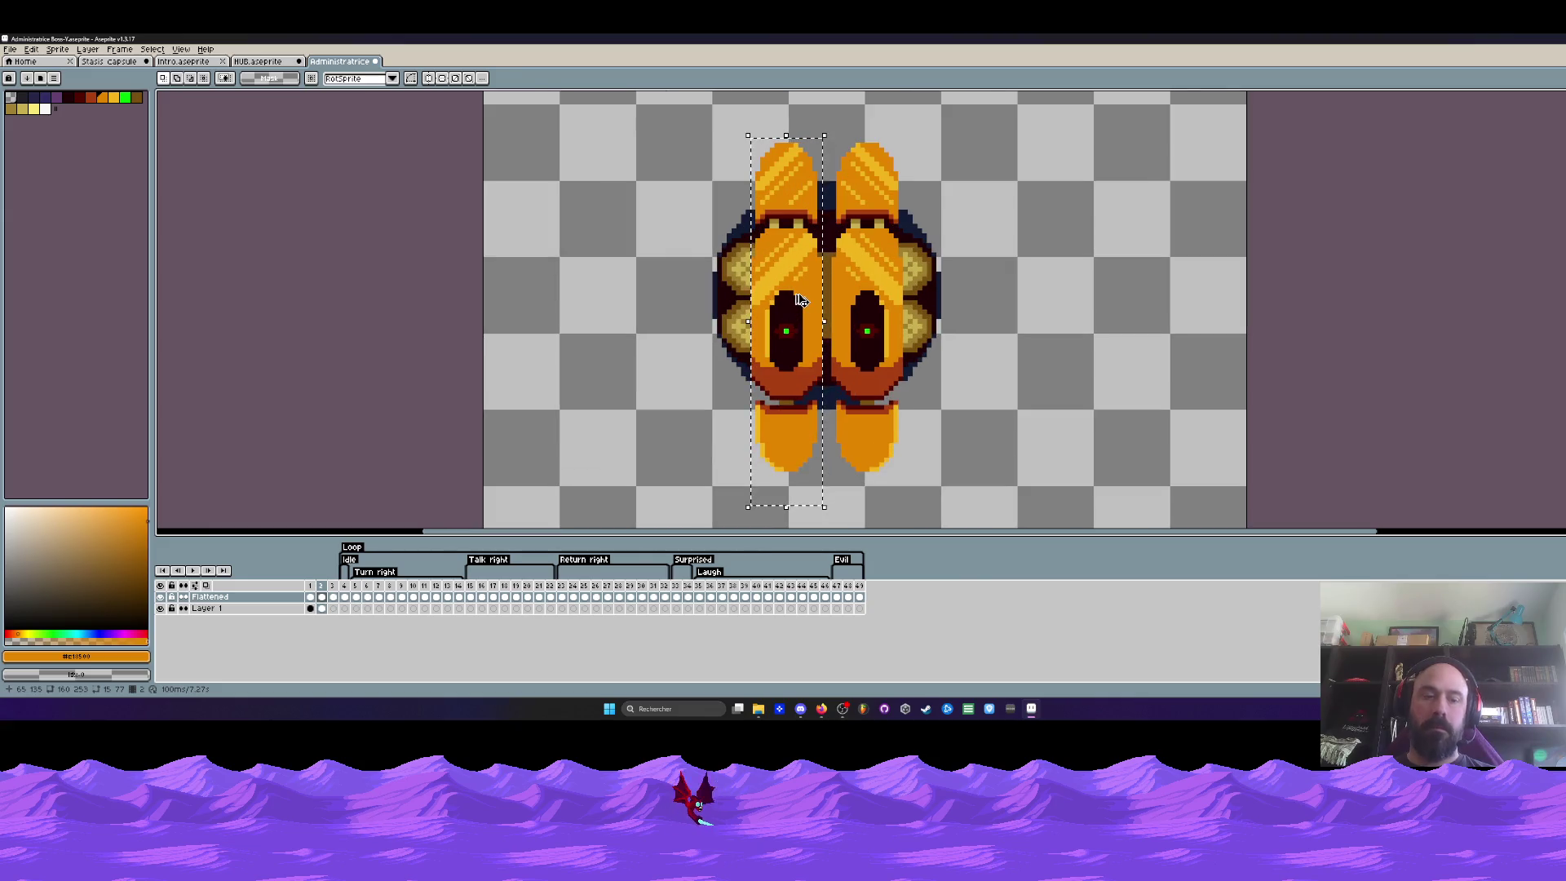
{"action": "key", "text": "ctrl+v"}
Drag the copied half over the right side, then park it off the sprite to the right
{"action": "left_click_drag", "start_coordinate": [797, 309], "coordinate": [893, 283]}
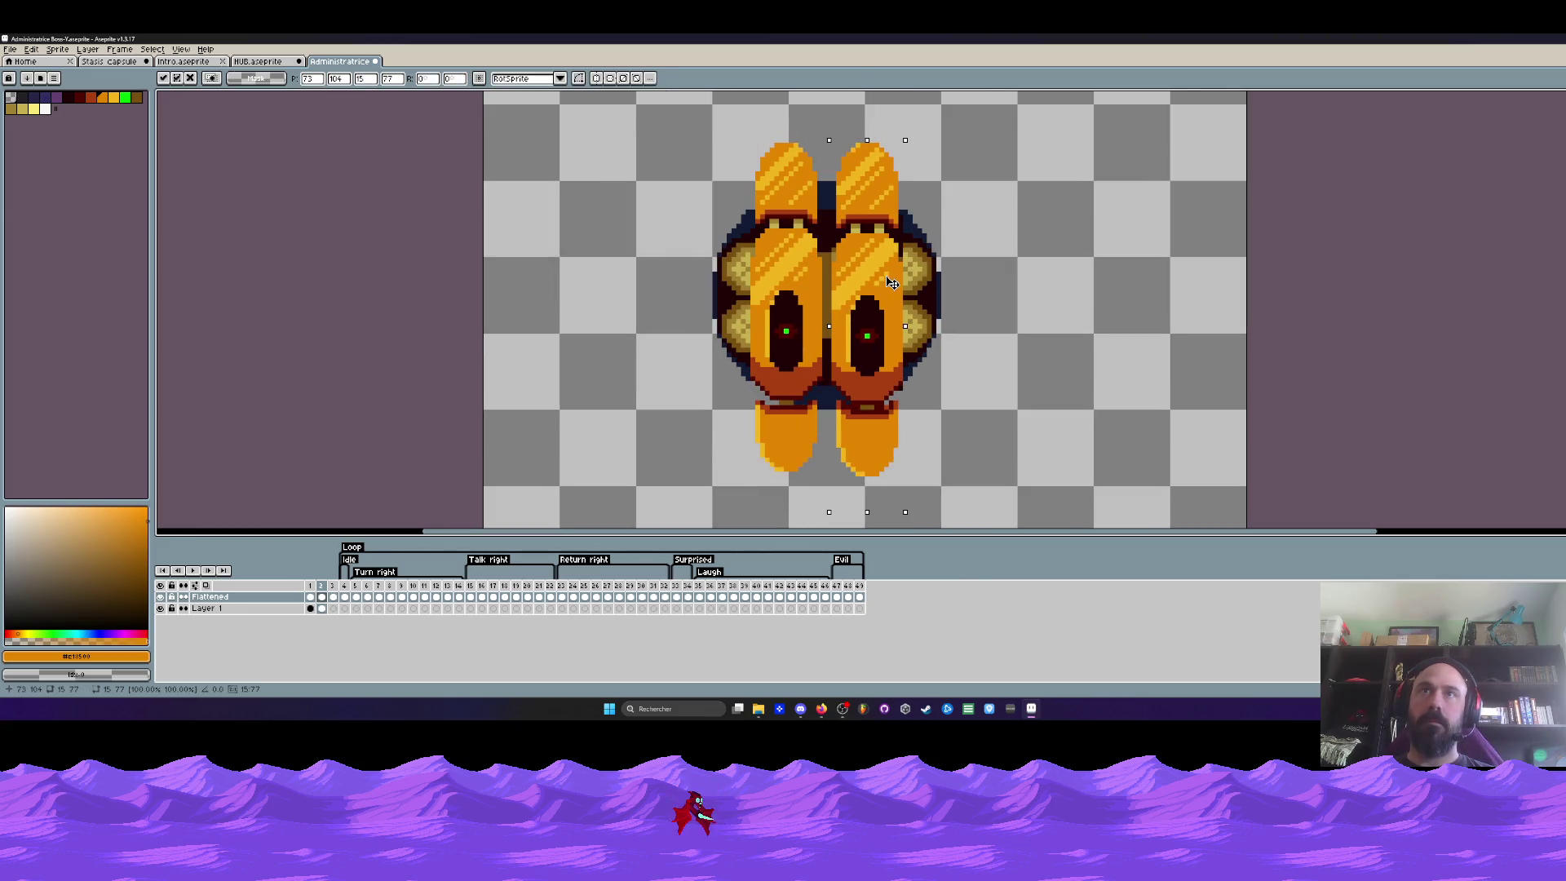
{"action": "scroll", "coordinate": [892, 282], "scroll_direction": "up", "scroll_amount": 2}
{"action": "key", "text": "Up"}
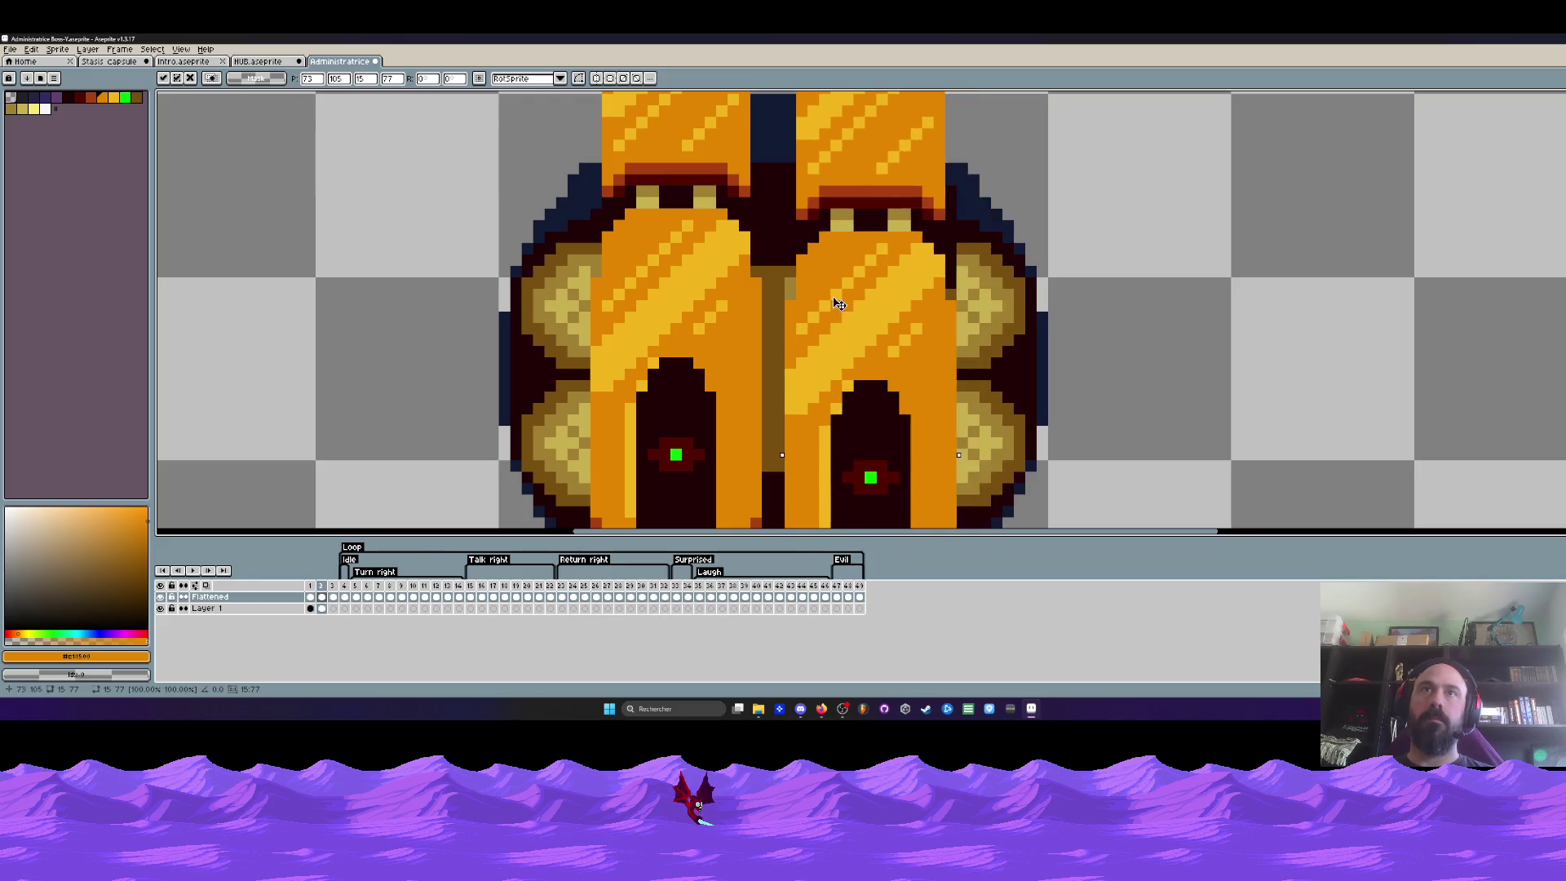
{"action": "left_click_drag", "start_coordinate": [841, 274], "coordinate": [1294, 261]}
{"action": "scroll", "coordinate": [1197, 251], "scroll_direction": "down", "scroll_amount": 3}
{"action": "key", "text": "g"}
{"action": "scroll", "coordinate": [1198, 251], "scroll_direction": "up", "scroll_amount": 3}
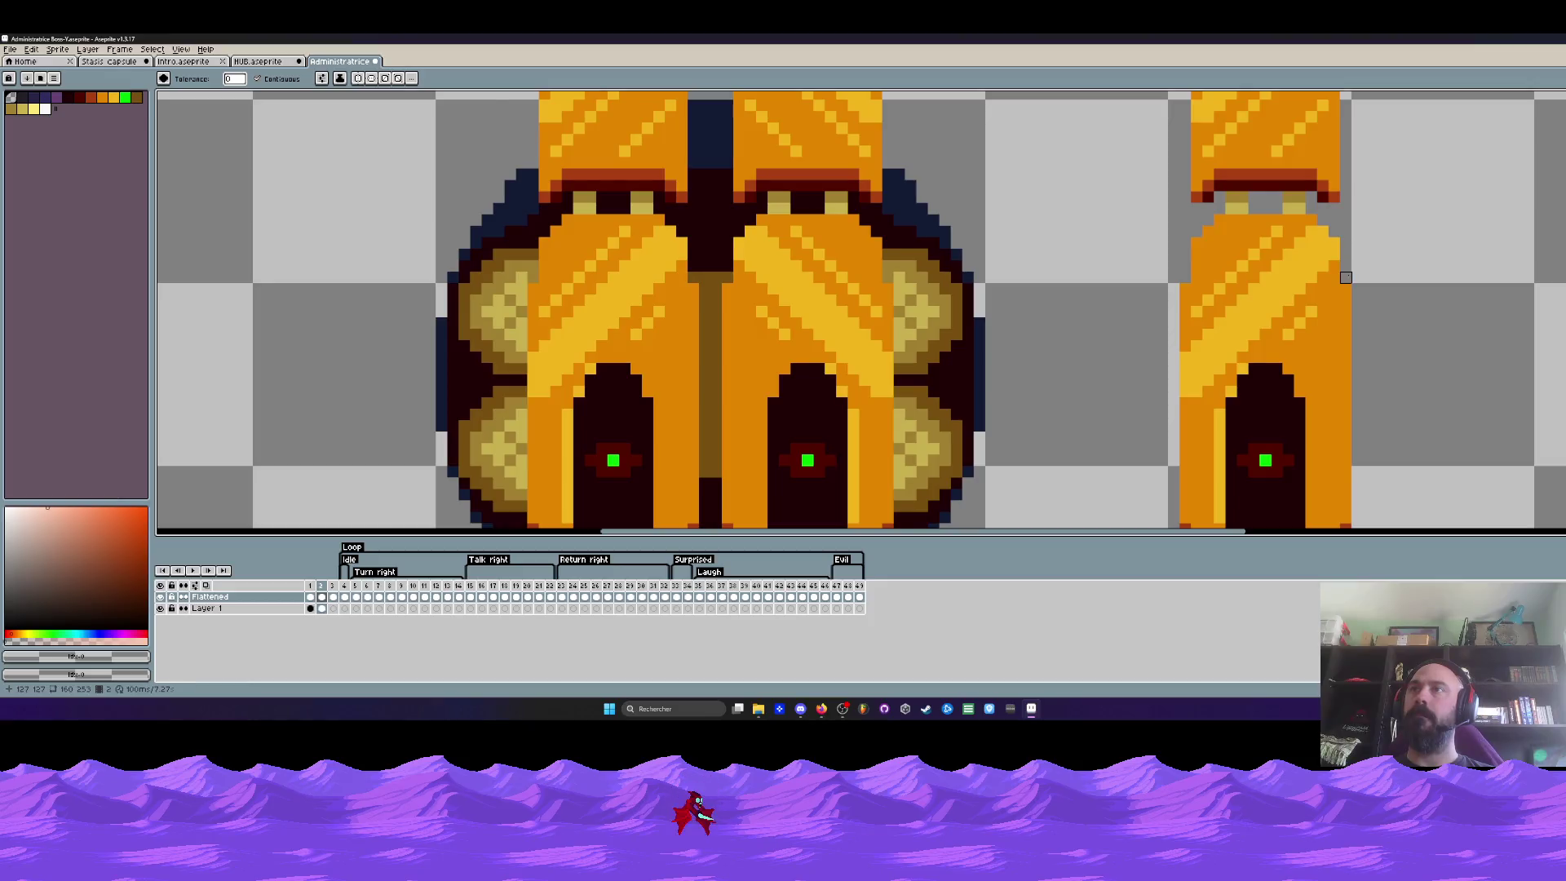
{"action": "scroll", "coordinate": [1326, 164], "scroll_direction": "down", "scroll_amount": 3}
{"action": "scroll", "coordinate": [1262, 305], "scroll_direction": "up", "scroll_amount": 2}
{"action": "scroll", "coordinate": [1262, 306], "scroll_direction": "down", "scroll_amount": 2}
Move the strip back onto the right half, nudge it two pixels left, and commit
{"action": "key", "text": "m"}
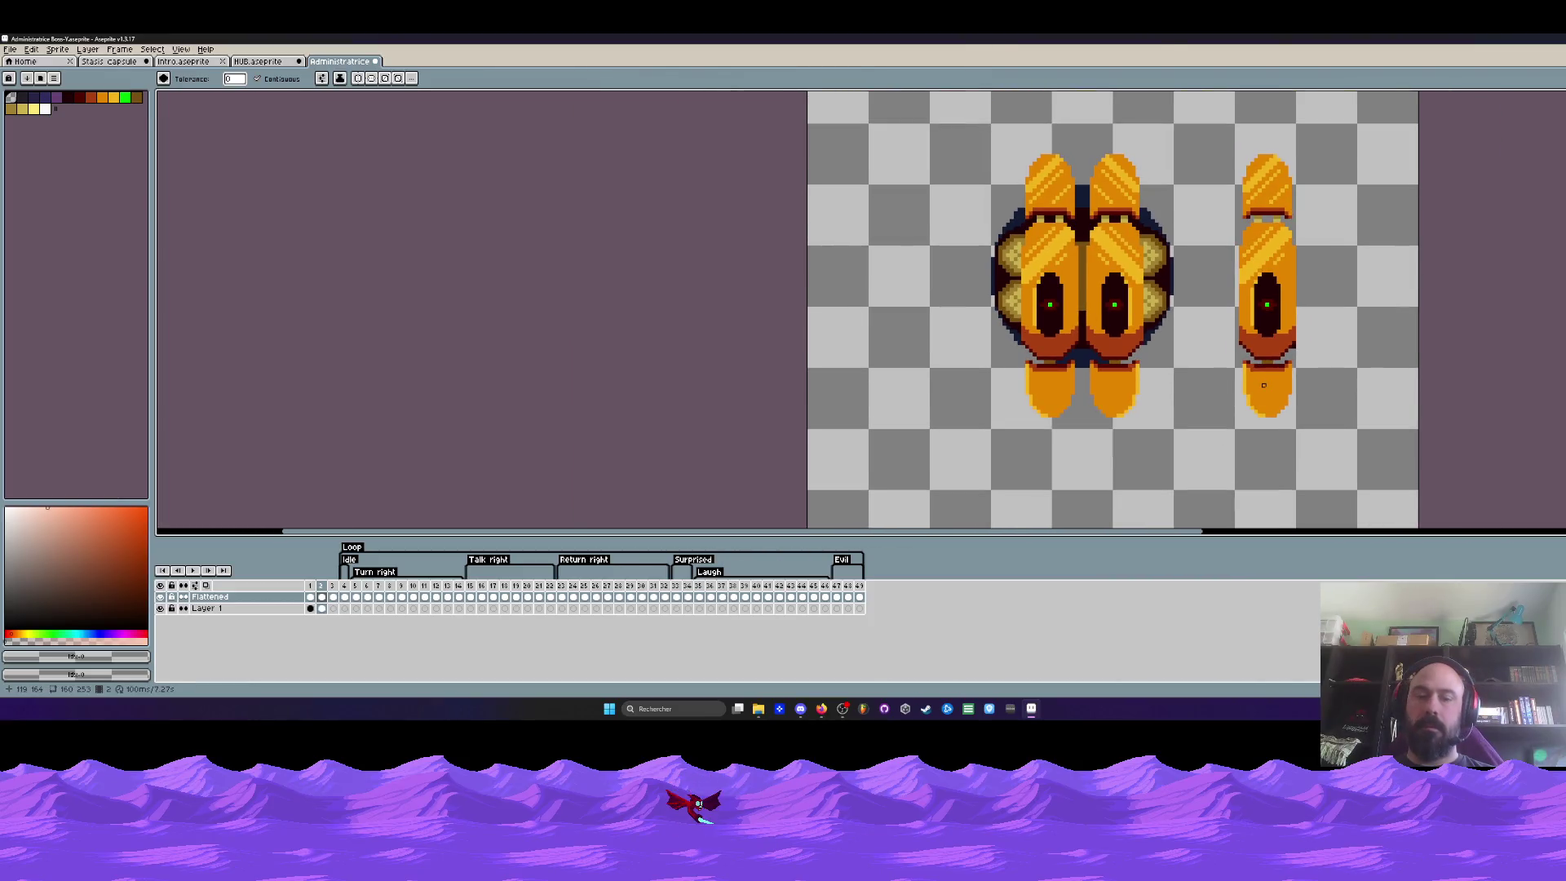
{"action": "left_click_drag", "start_coordinate": [1221, 133], "coordinate": [1333, 469]}
{"action": "left_click_drag", "start_coordinate": [1274, 307], "coordinate": [1089, 306]}
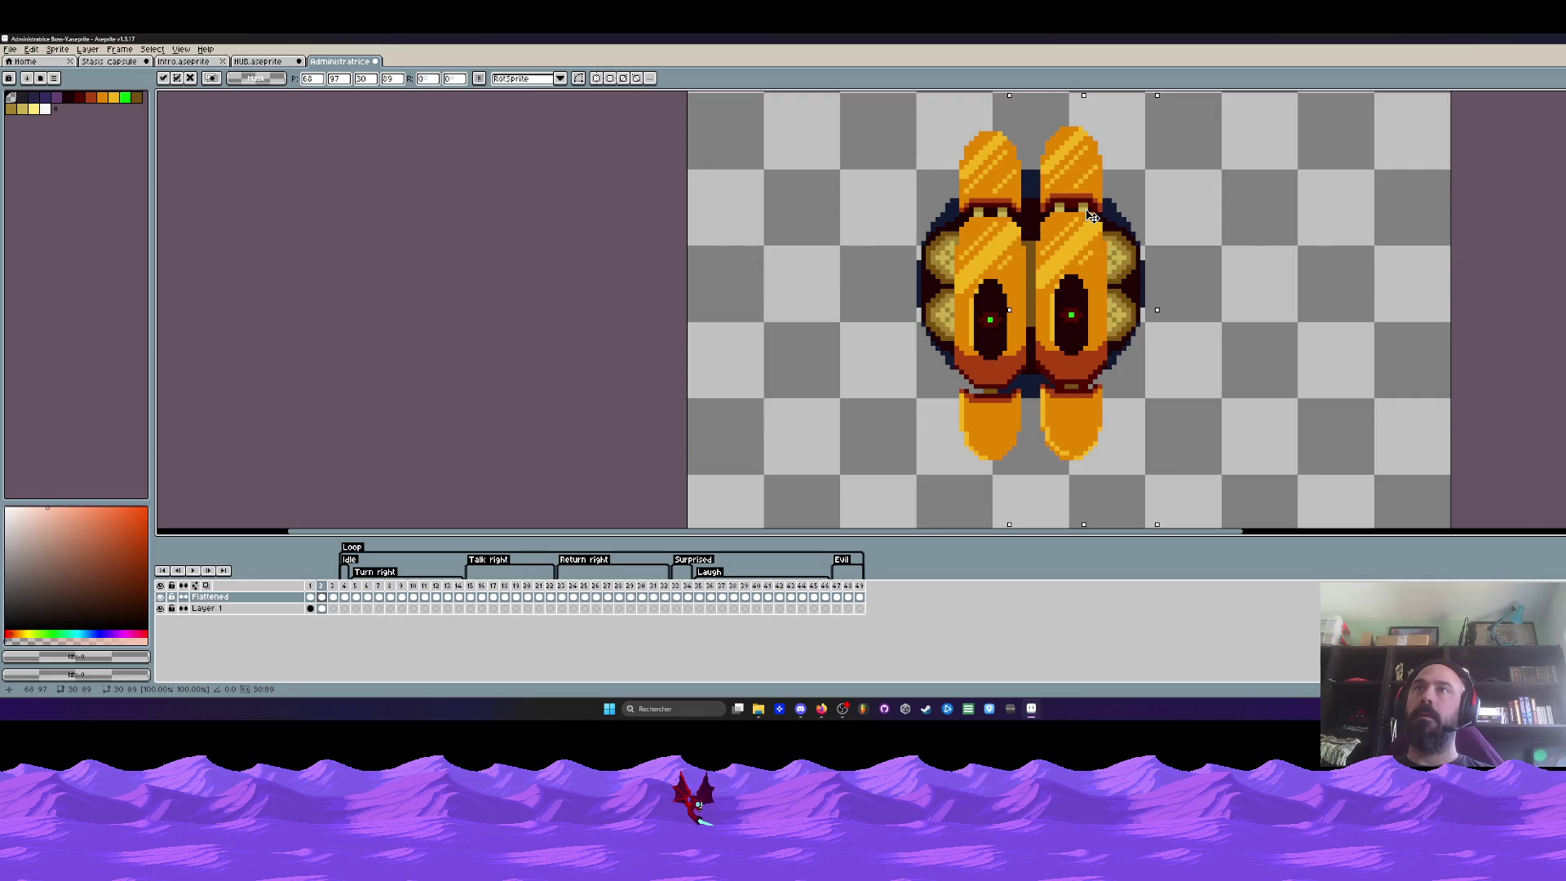
{"action": "scroll", "coordinate": [1066, 180], "scroll_direction": "up", "scroll_amount": 3}
{"action": "key", "text": "Left"}
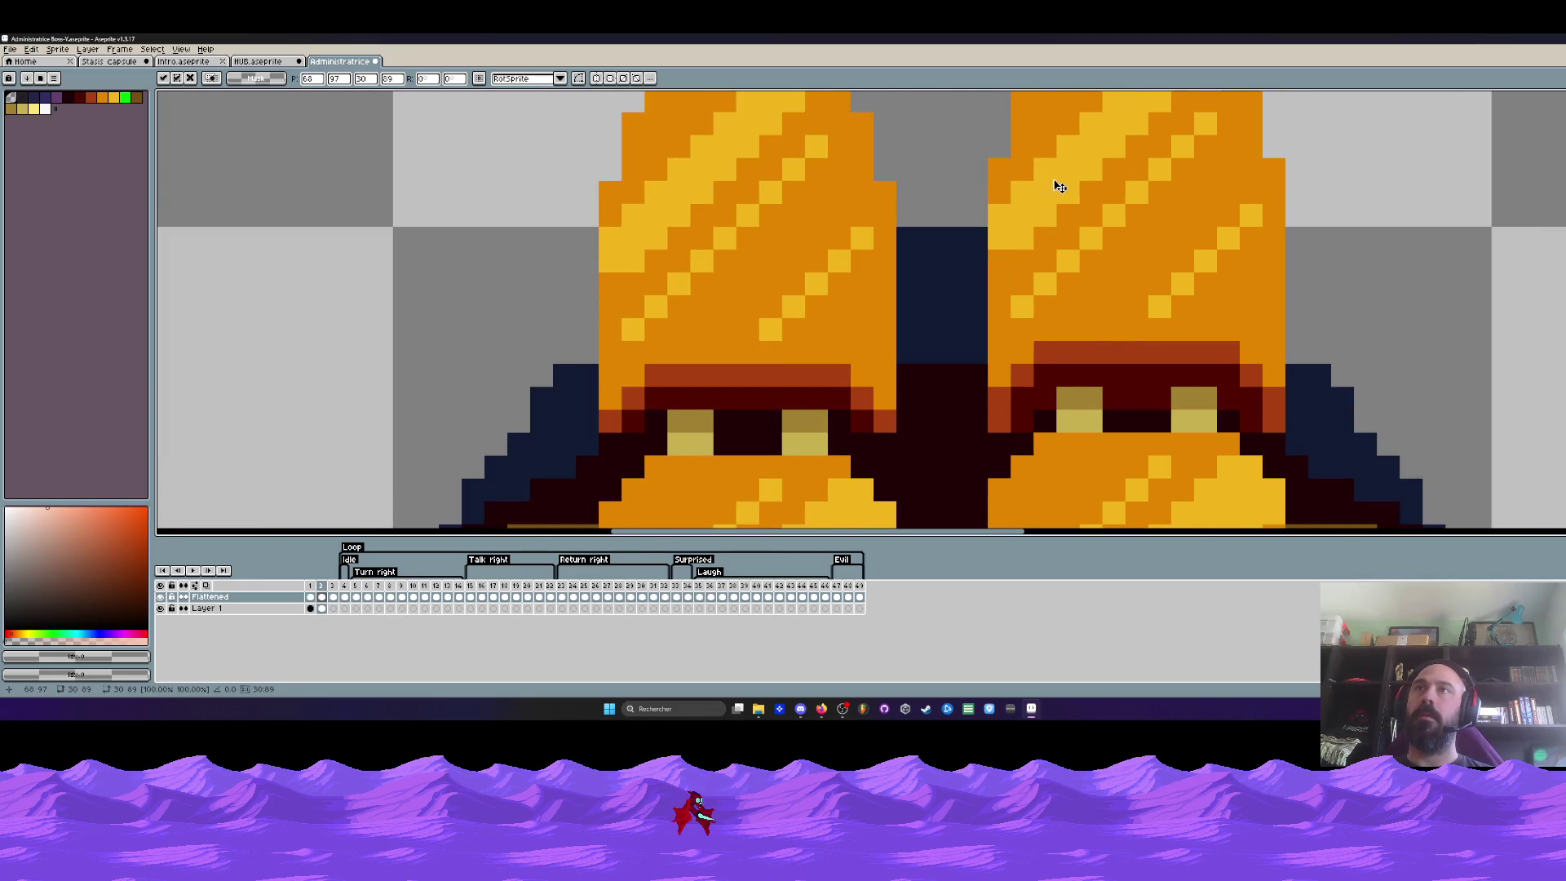
{"action": "key", "text": "Left"}
{"action": "scroll", "coordinate": [1060, 192], "scroll_direction": "down", "scroll_amount": 3}
{"action": "scroll", "coordinate": [1183, 252], "scroll_direction": "down", "scroll_amount": 1}
{"action": "key", "text": "ctrl+d"}
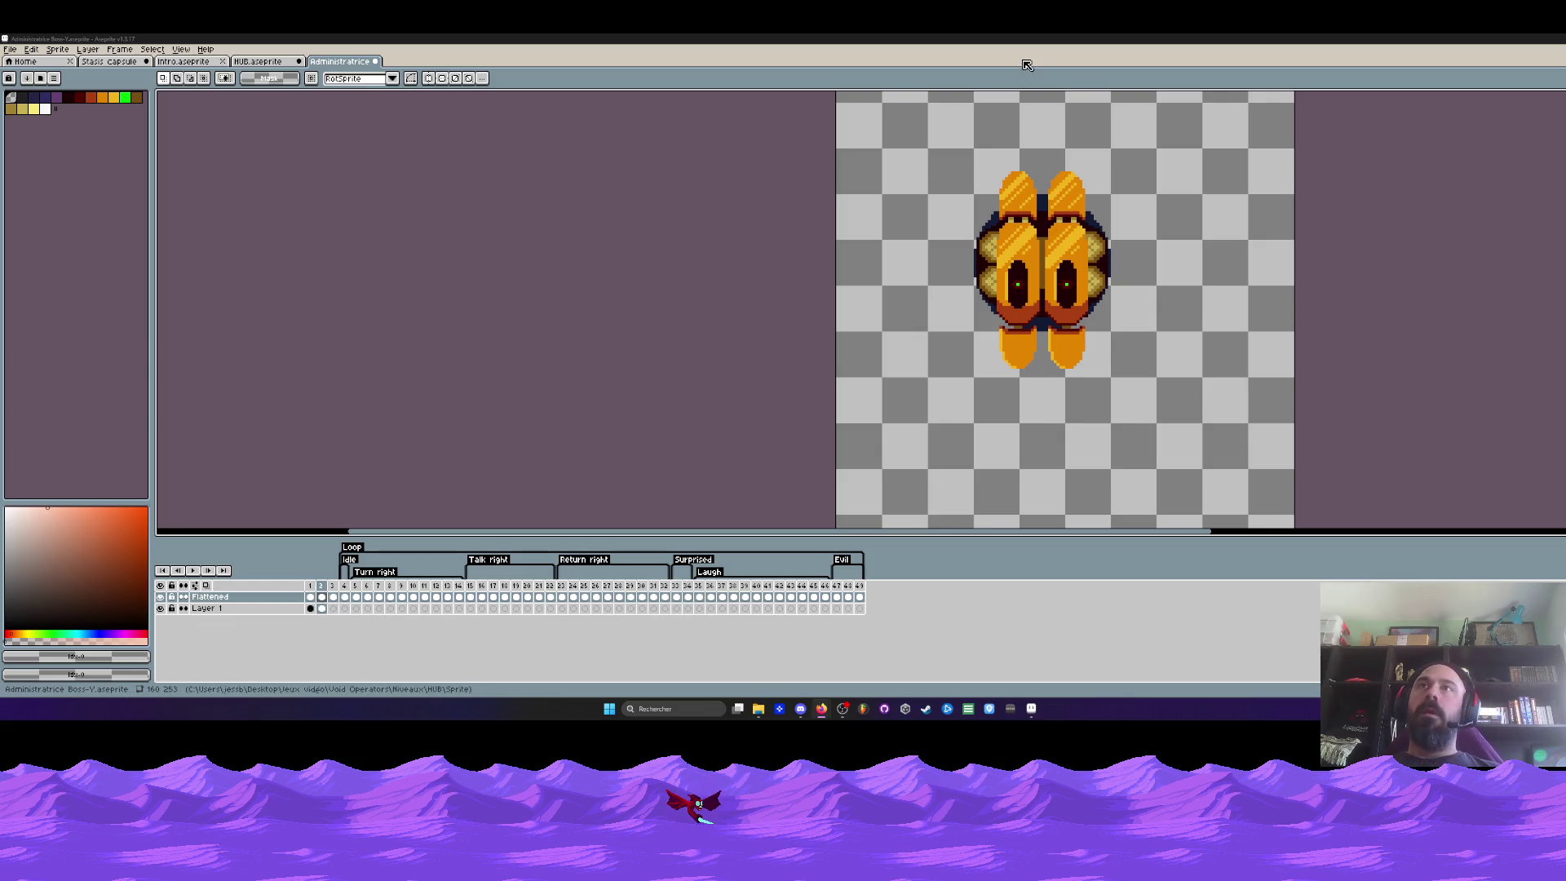
{"action": "scroll", "coordinate": [1016, 244], "scroll_direction": "down", "scroll_amount": 1}
{"action": "scroll", "coordinate": [983, 262], "scroll_direction": "up", "scroll_amount": 2}
Toggle Layer 1 and Flattened visibility to peek beneath, then marquee the area around the whole sprite
{"action": "key", "text": "m"}
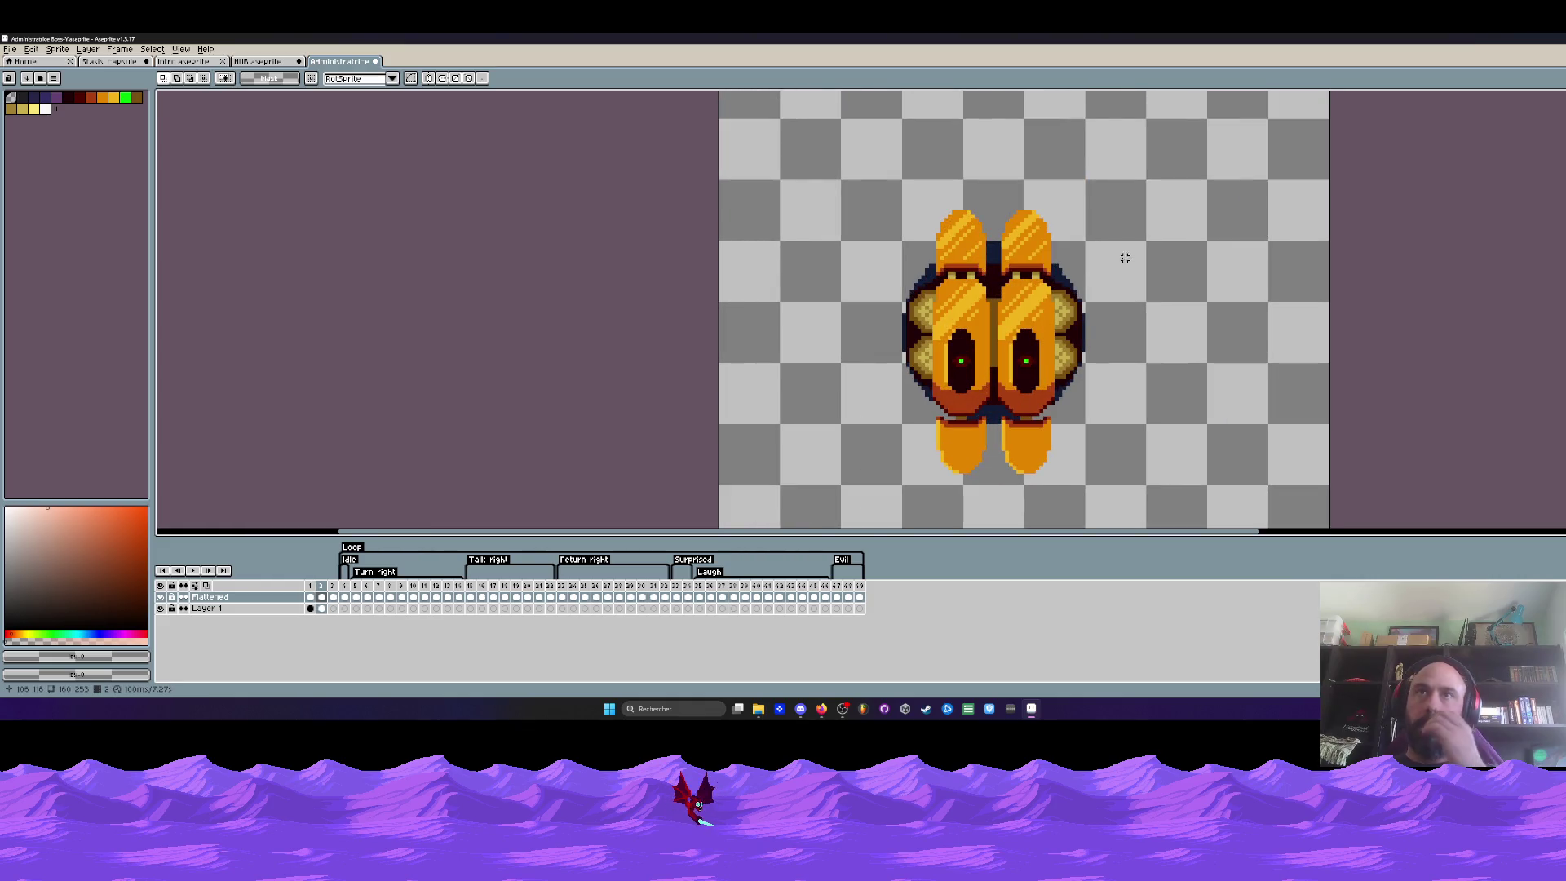
{"action": "left_click", "coordinate": [161, 609]}
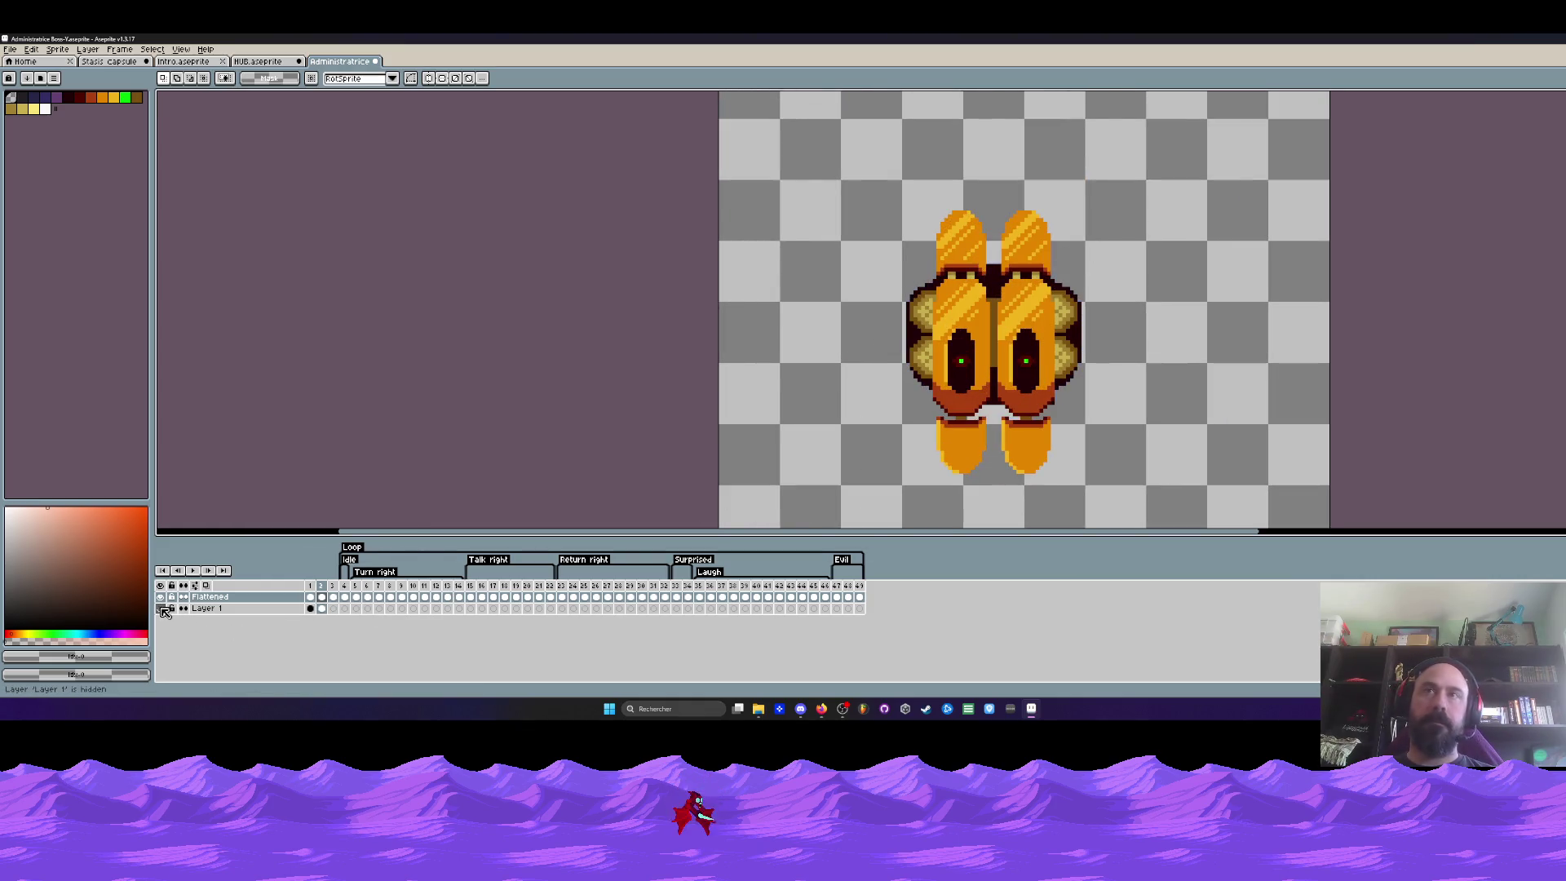
{"action": "left_click", "coordinate": [165, 597]}
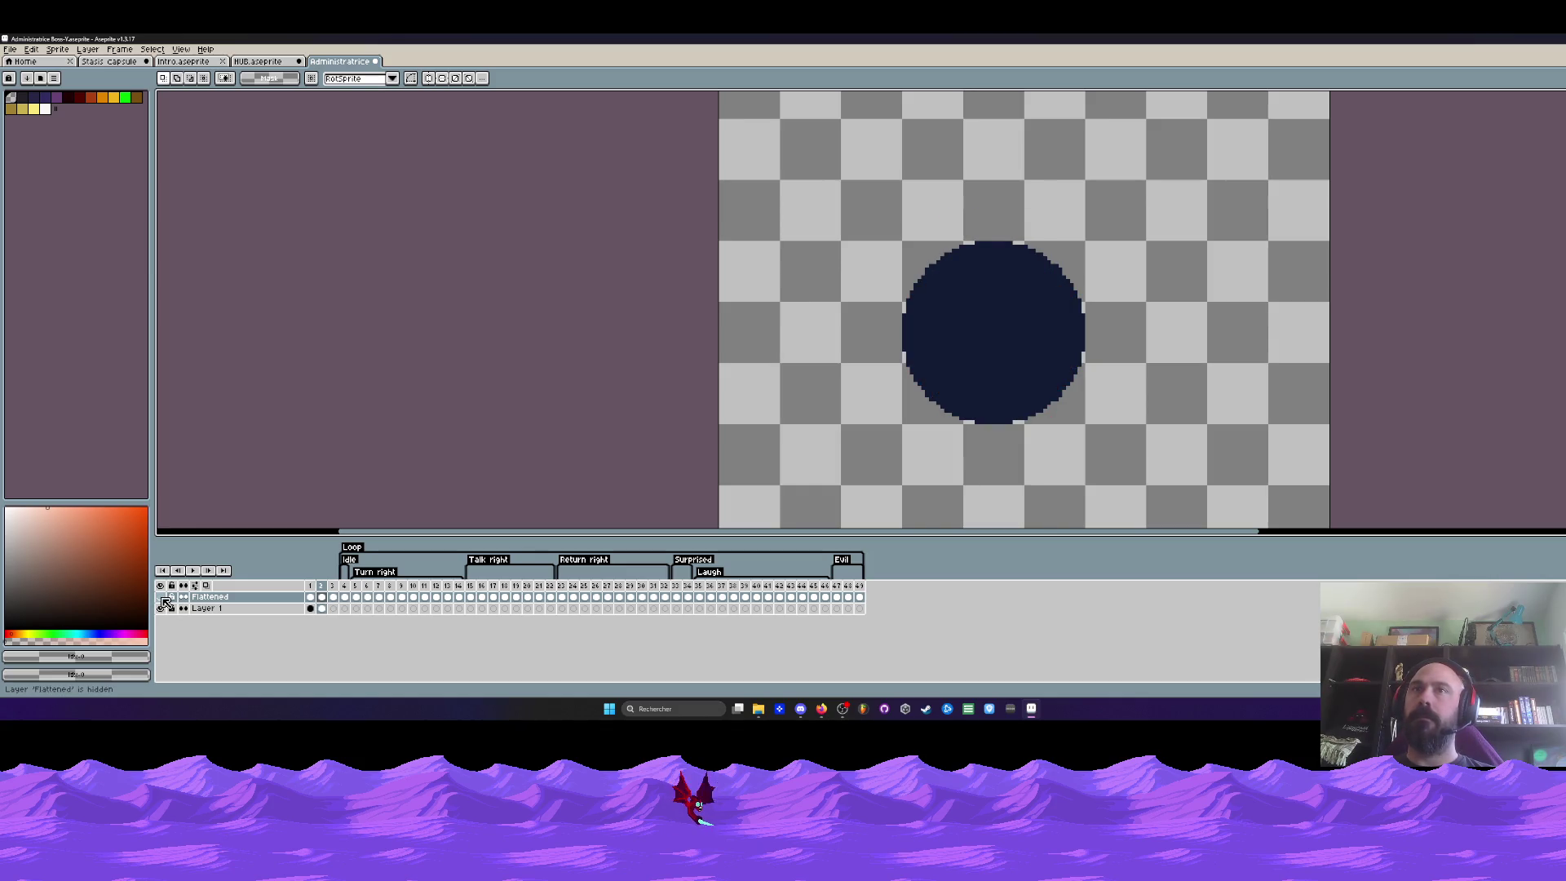
{"action": "left_click", "coordinate": [166, 597]}
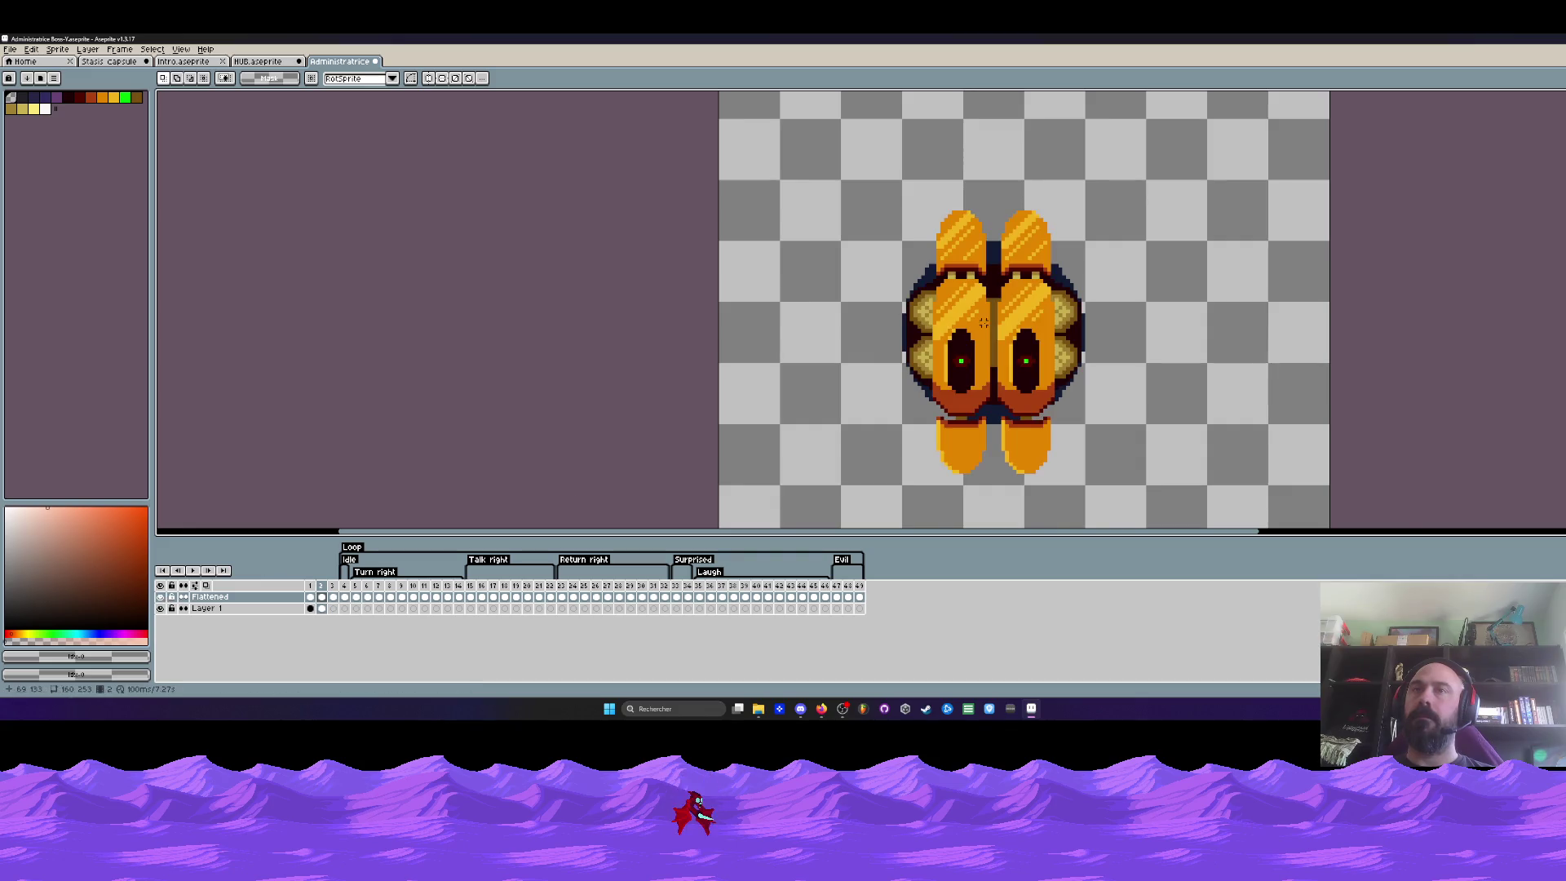
{"action": "scroll", "coordinate": [984, 324], "scroll_direction": "up", "scroll_amount": 1}
{"action": "left_click_drag", "start_coordinate": [805, 142], "coordinate": [1224, 522]}
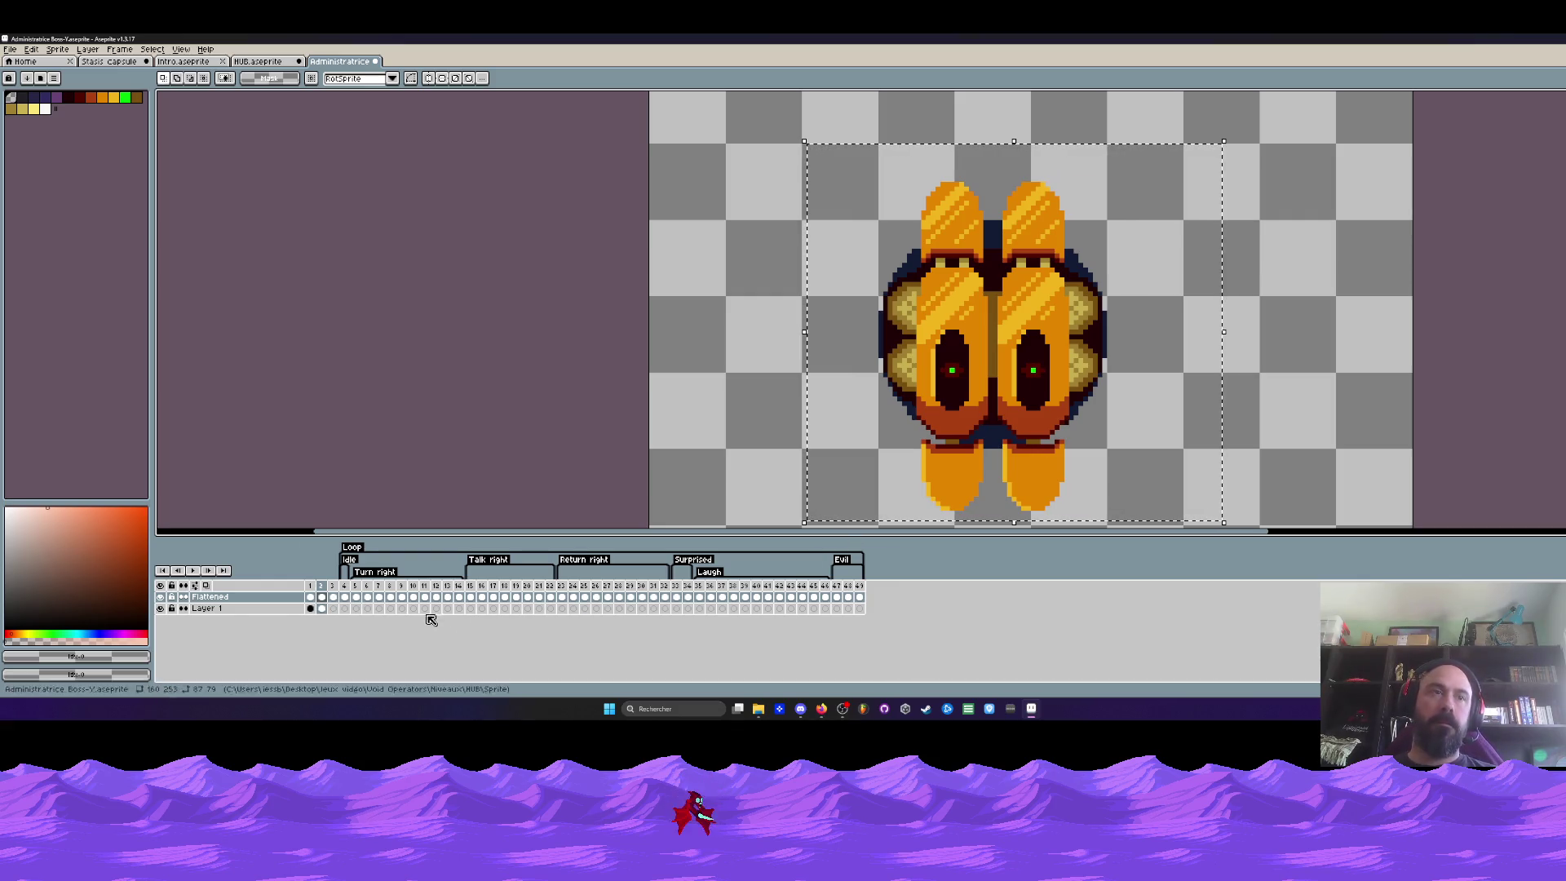
{"action": "left_click", "coordinate": [314, 608]}
{"action": "key", "text": "shift+o"}
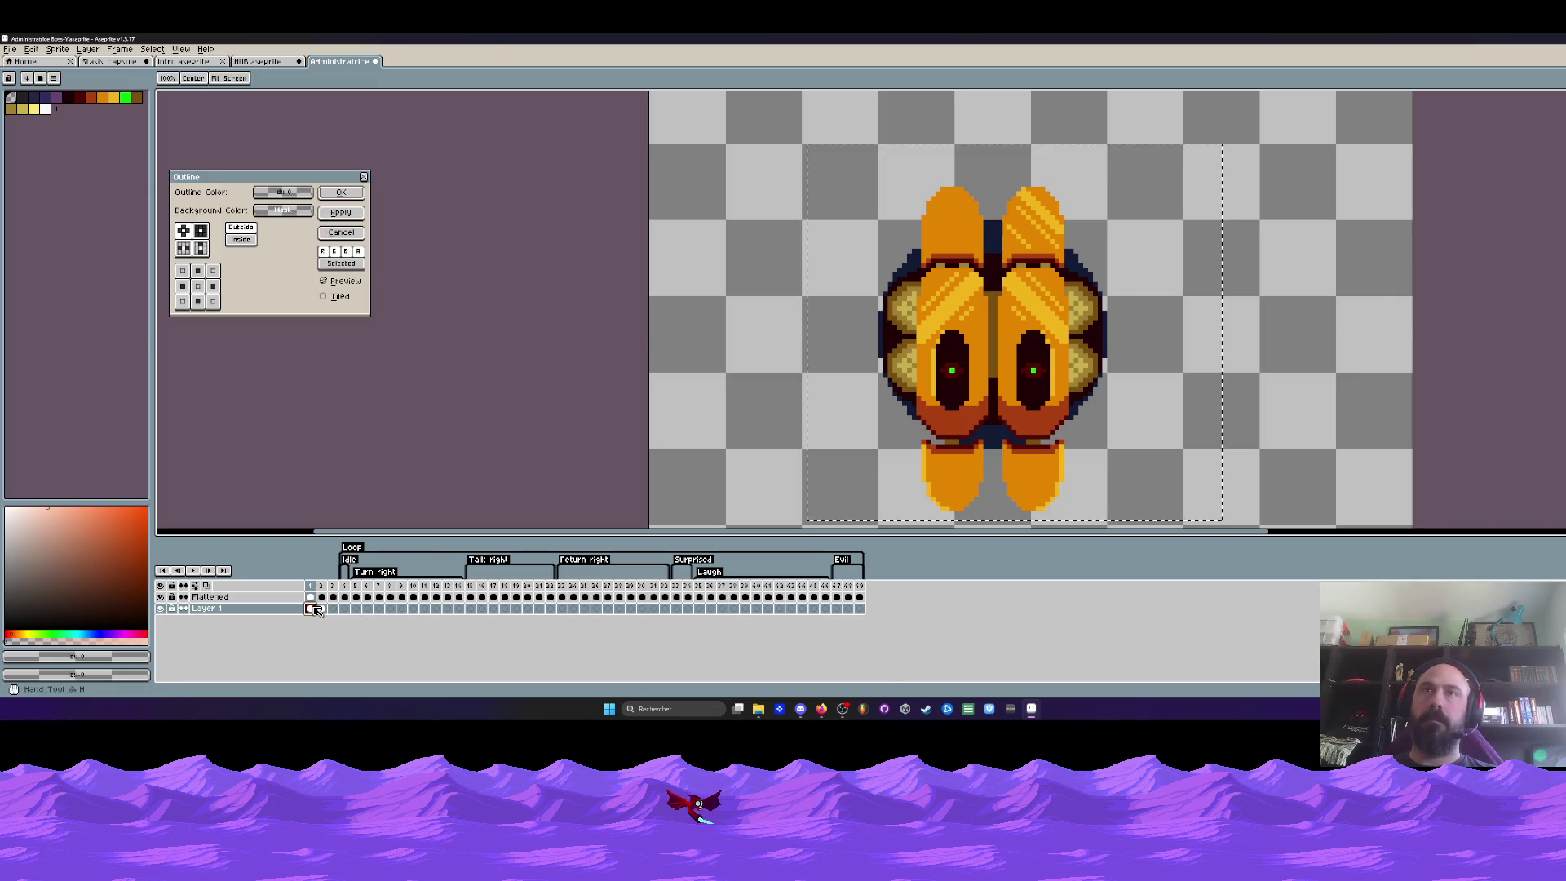
{"action": "left_click", "coordinate": [283, 192]}
{"action": "left_click", "coordinate": [342, 234]}
{"action": "key", "text": "Escape"}
{"action": "key", "text": "Escape"}
{"action": "key", "text": "ctrl+d"}
{"action": "scroll", "coordinate": [612, 453], "scroll_direction": "right", "scroll_amount": 1}
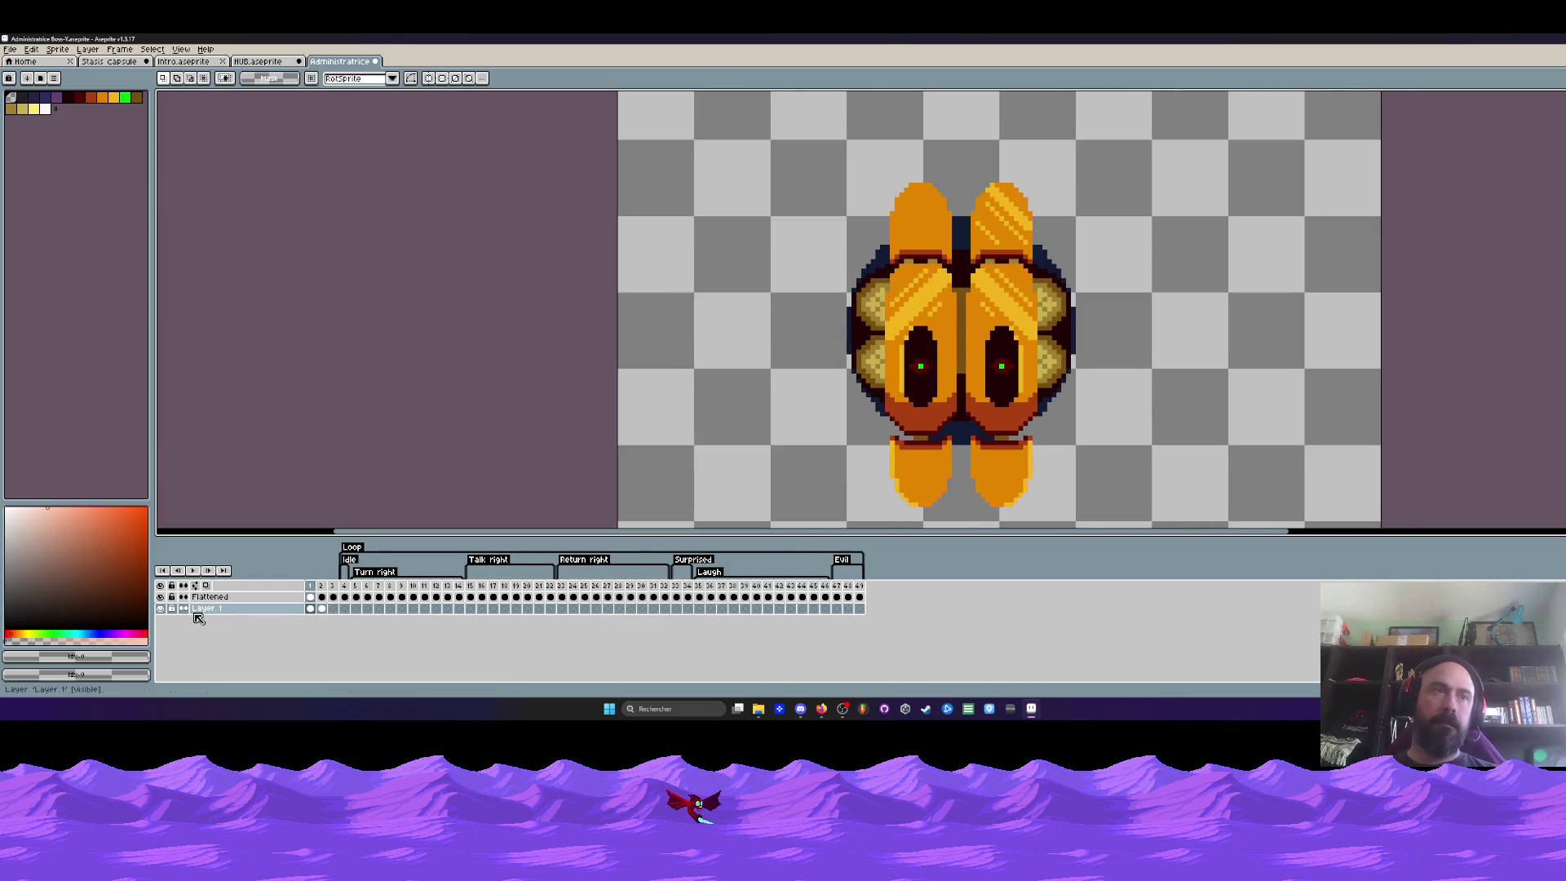
On frame 1, sample the pods' orange, show Layer 1, and make Flattened the edited layer
{"action": "left_click", "coordinate": [314, 589]}
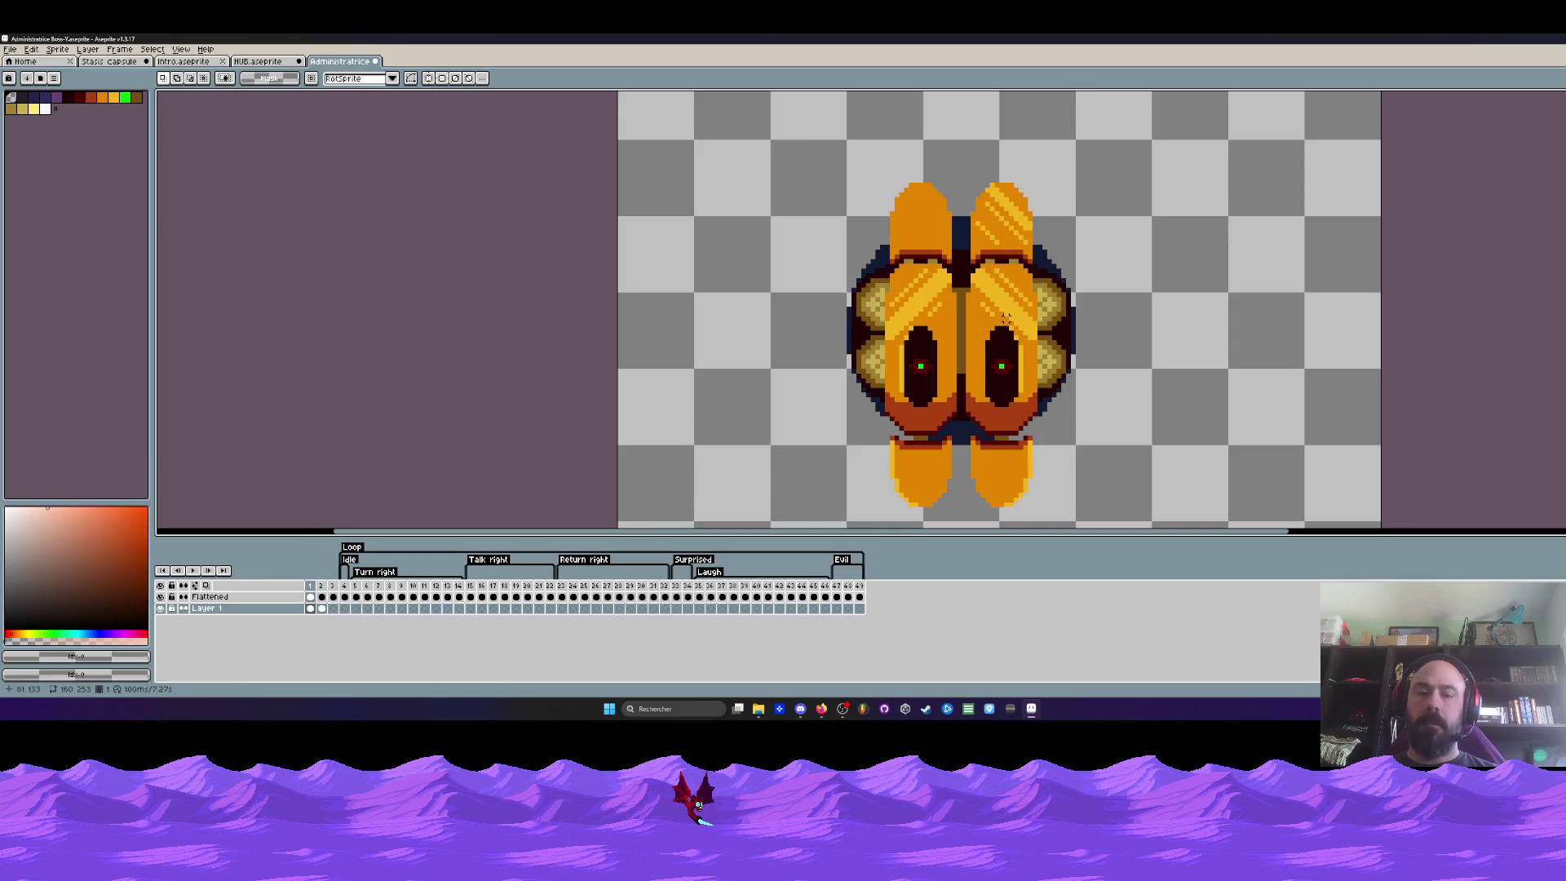
{"action": "scroll", "coordinate": [973, 199], "scroll_direction": "down", "scroll_amount": 1}
{"action": "scroll", "coordinate": [955, 206], "scroll_direction": "up", "scroll_amount": 2}
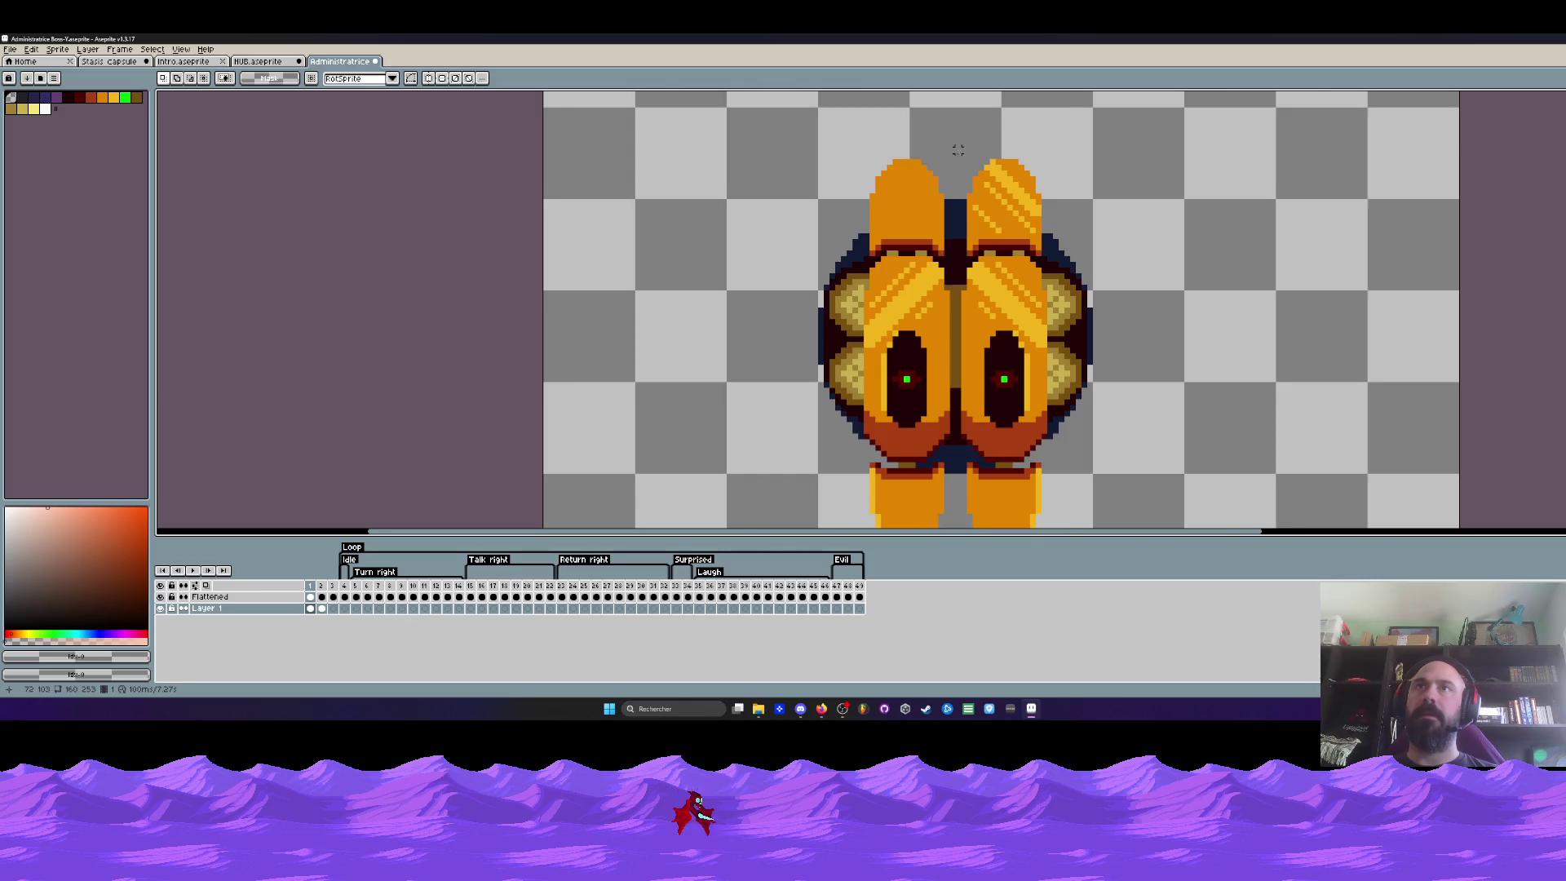
{"action": "scroll", "coordinate": [961, 150], "scroll_direction": "down", "scroll_amount": 1}
{"action": "scroll", "coordinate": [955, 190], "scroll_direction": "up", "scroll_amount": 1}
{"action": "scroll", "coordinate": [949, 236], "scroll_direction": "down", "scroll_amount": 1}
{"action": "scroll", "coordinate": [950, 235], "scroll_direction": "down", "scroll_amount": 1}
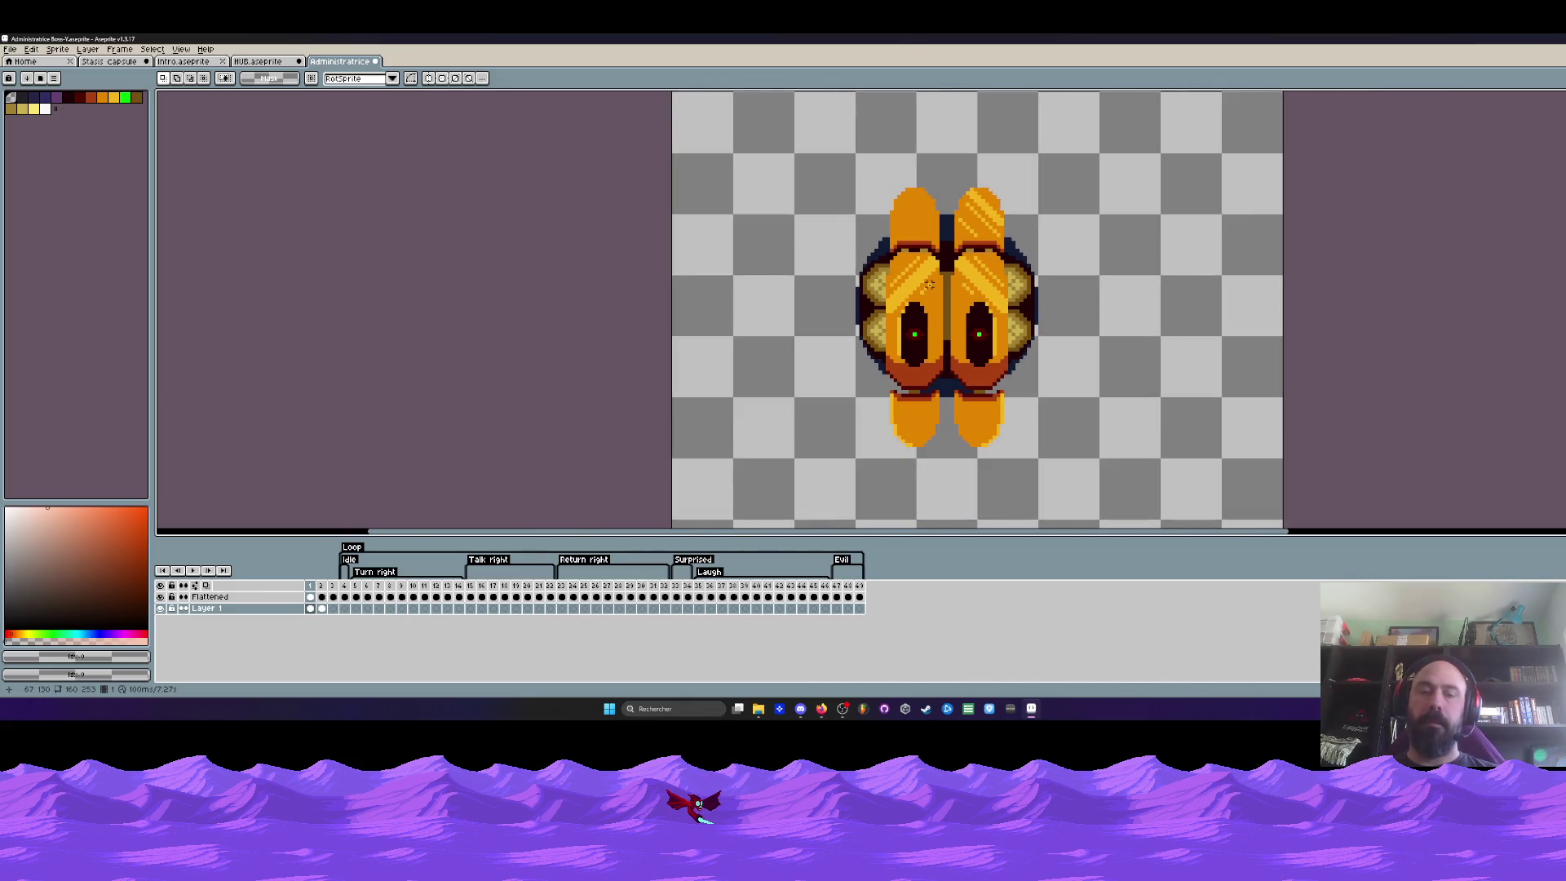
{"action": "key", "text": "i"}
{"action": "scroll", "coordinate": [903, 159], "scroll_direction": "up", "scroll_amount": 2}
{"action": "left_click", "coordinate": [903, 159]}
{"action": "scroll", "coordinate": [903, 244], "scroll_direction": "down", "scroll_amount": 1}
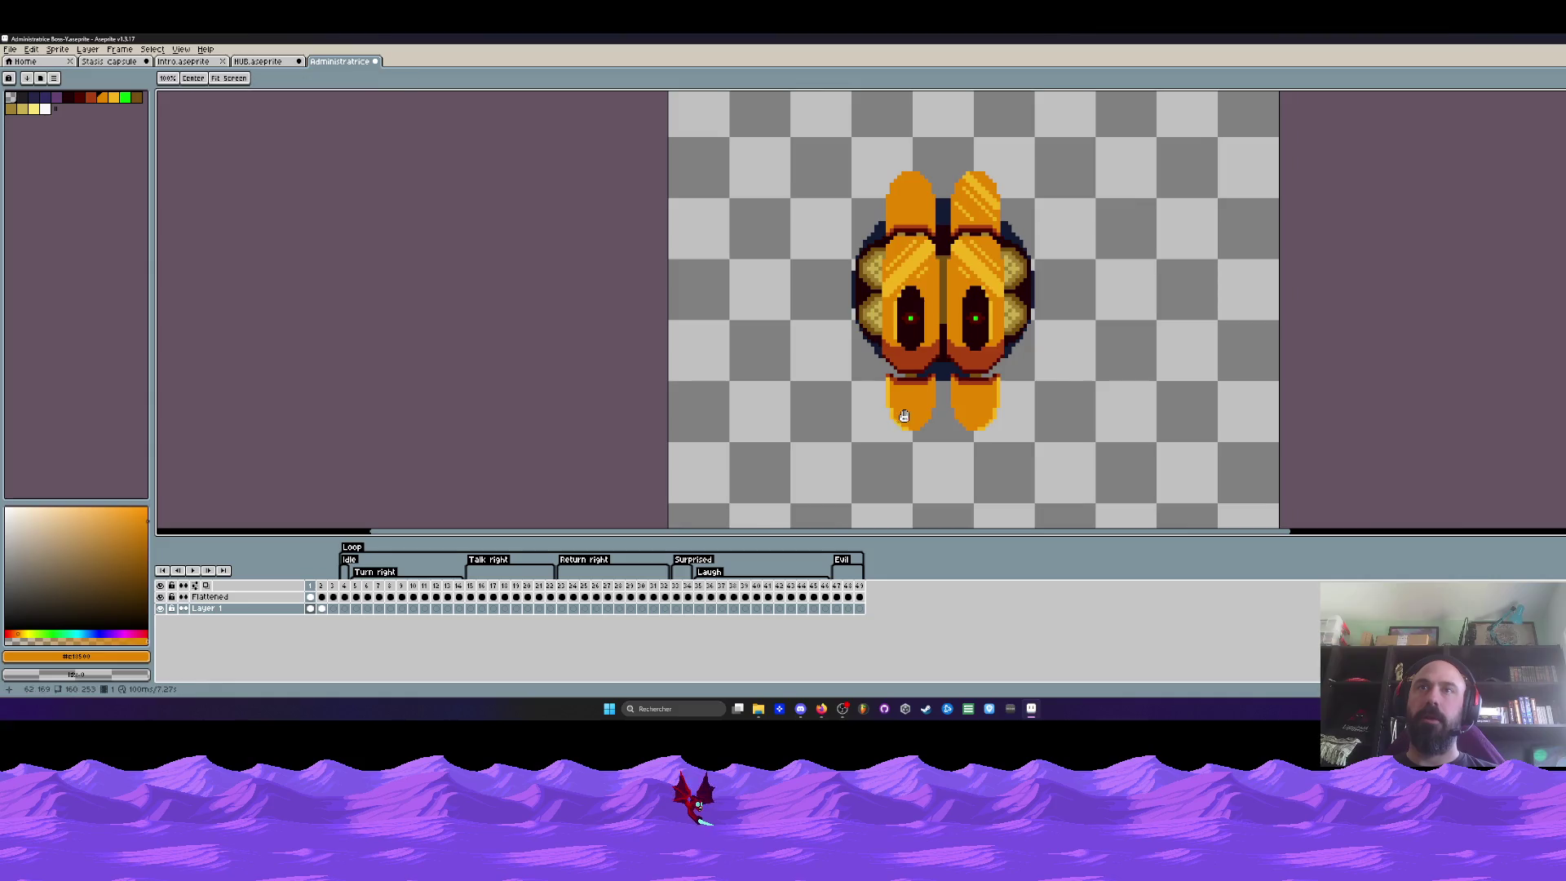
{"action": "scroll", "coordinate": [906, 319], "scroll_direction": "up", "scroll_amount": 1}
{"action": "scroll", "coordinate": [903, 367], "scroll_direction": "up", "scroll_amount": 3}
{"action": "key", "text": "m"}
{"action": "scroll", "coordinate": [882, 373], "scroll_direction": "down", "scroll_amount": 5}
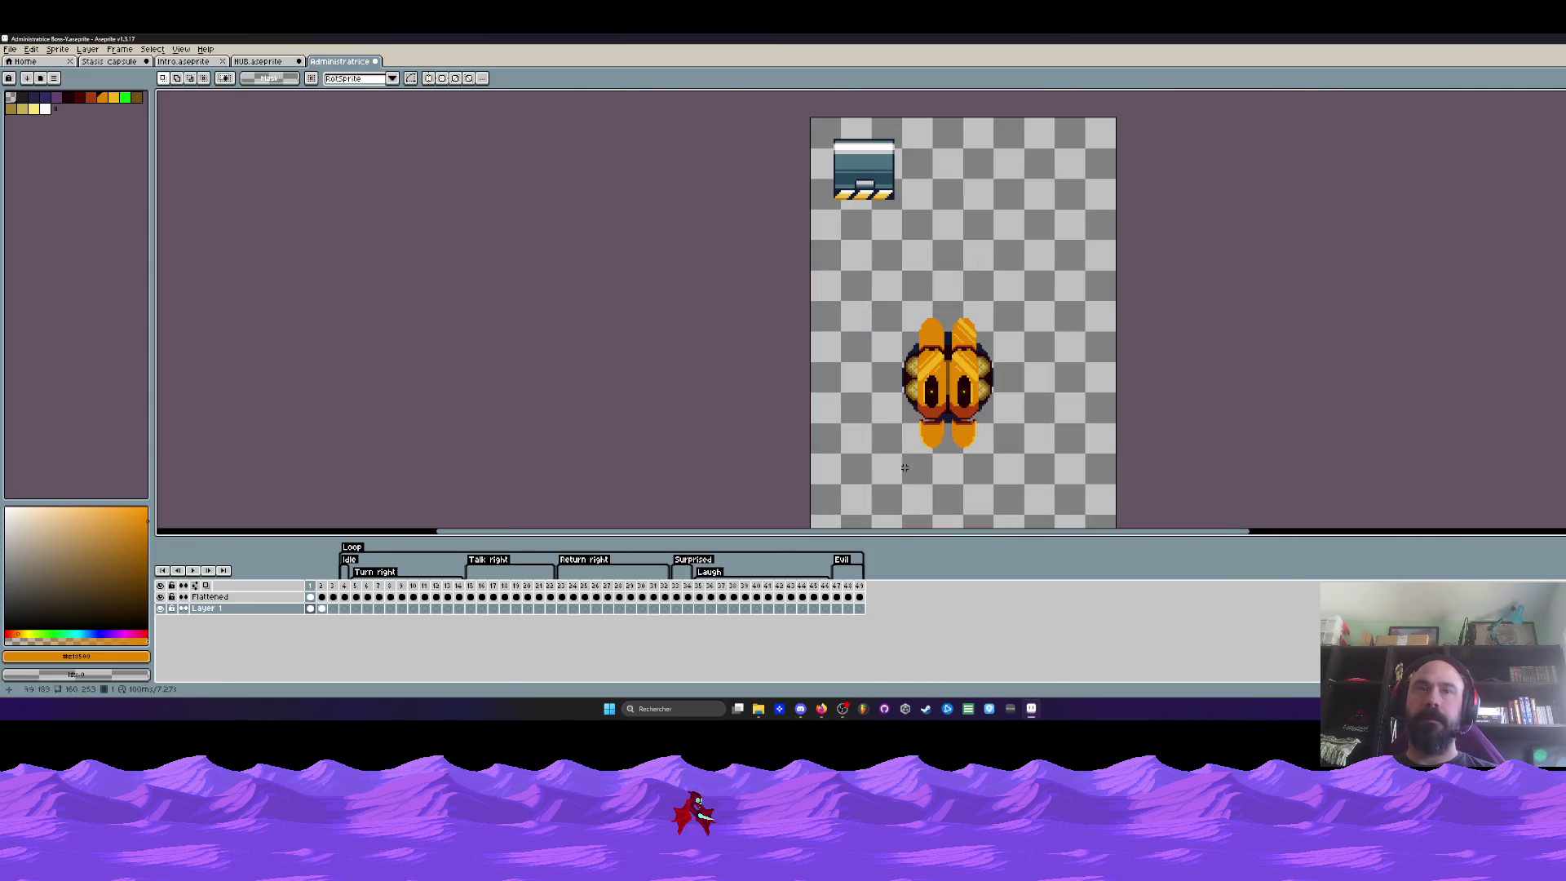
{"action": "left_click", "coordinate": [160, 608]}
{"action": "left_click", "coordinate": [160, 609]}
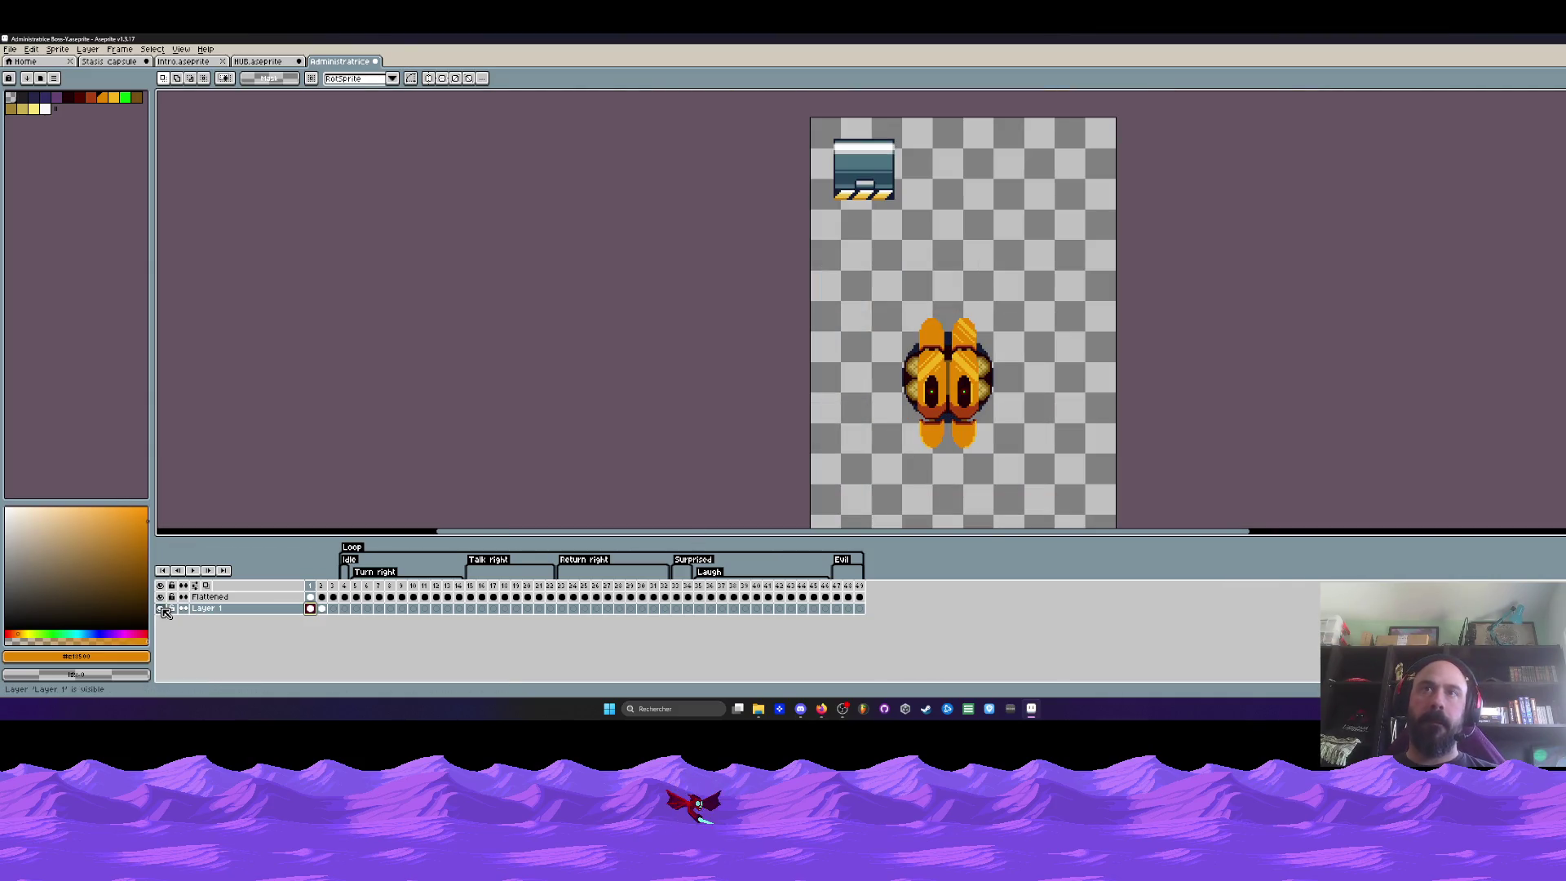
{"action": "left_click", "coordinate": [310, 596]}
{"action": "key", "text": "h"}
{"action": "scroll", "coordinate": [871, 329], "scroll_direction": "up", "scroll_amount": 1}
{"action": "scroll", "coordinate": [871, 328], "scroll_direction": "up", "scroll_amount": 3}
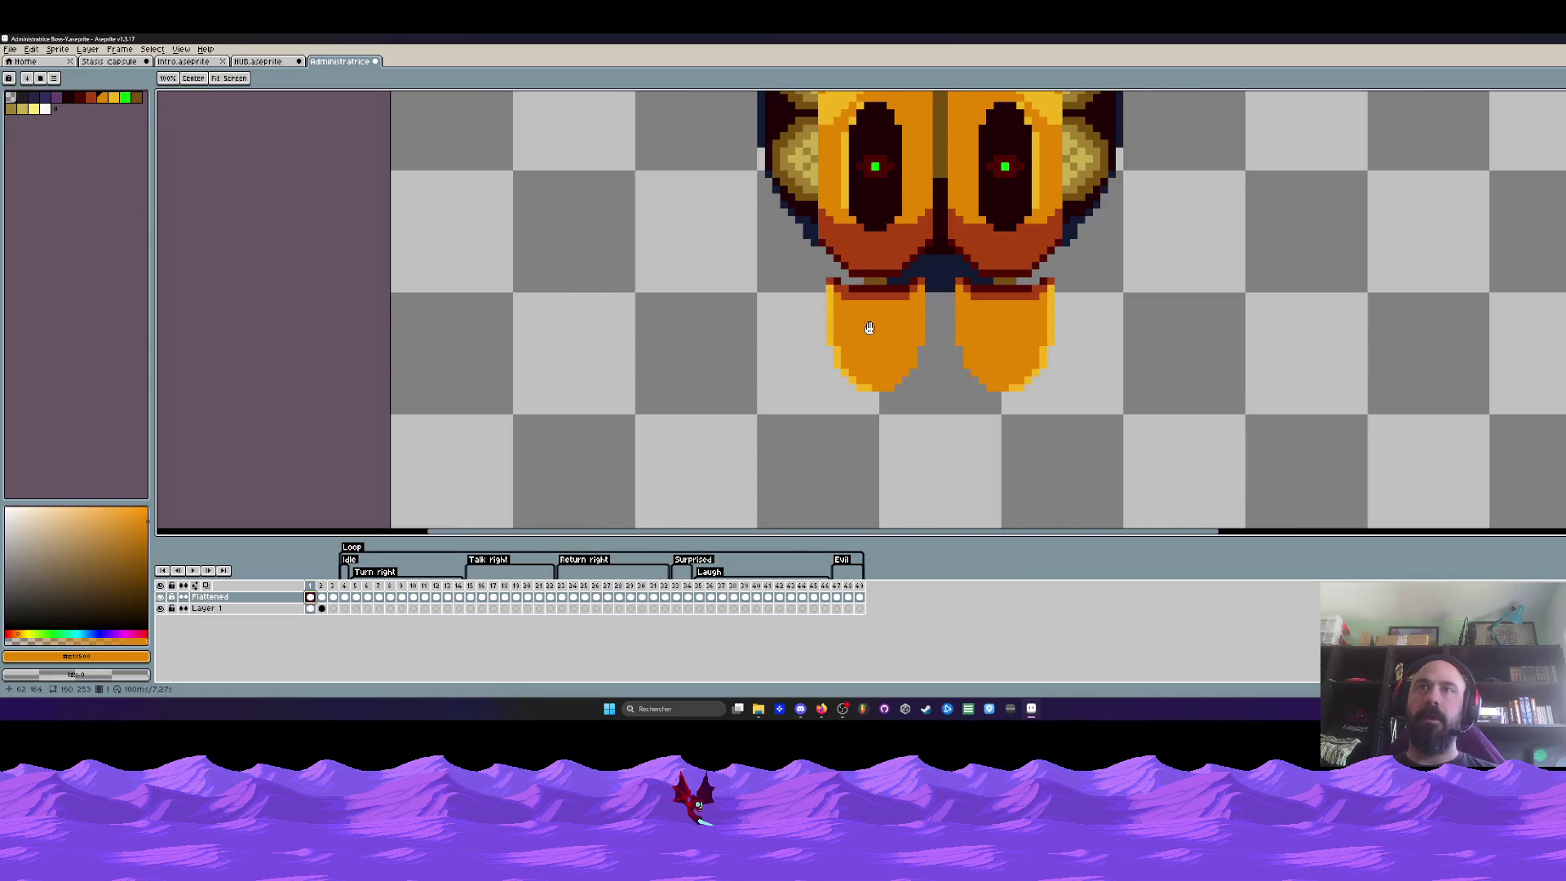
Shift the left pod top and raise the left foot slightly on this idle frame
{"action": "key", "text": "m"}
{"action": "left_click_drag", "start_coordinate": [818, 276], "coordinate": [942, 447]}
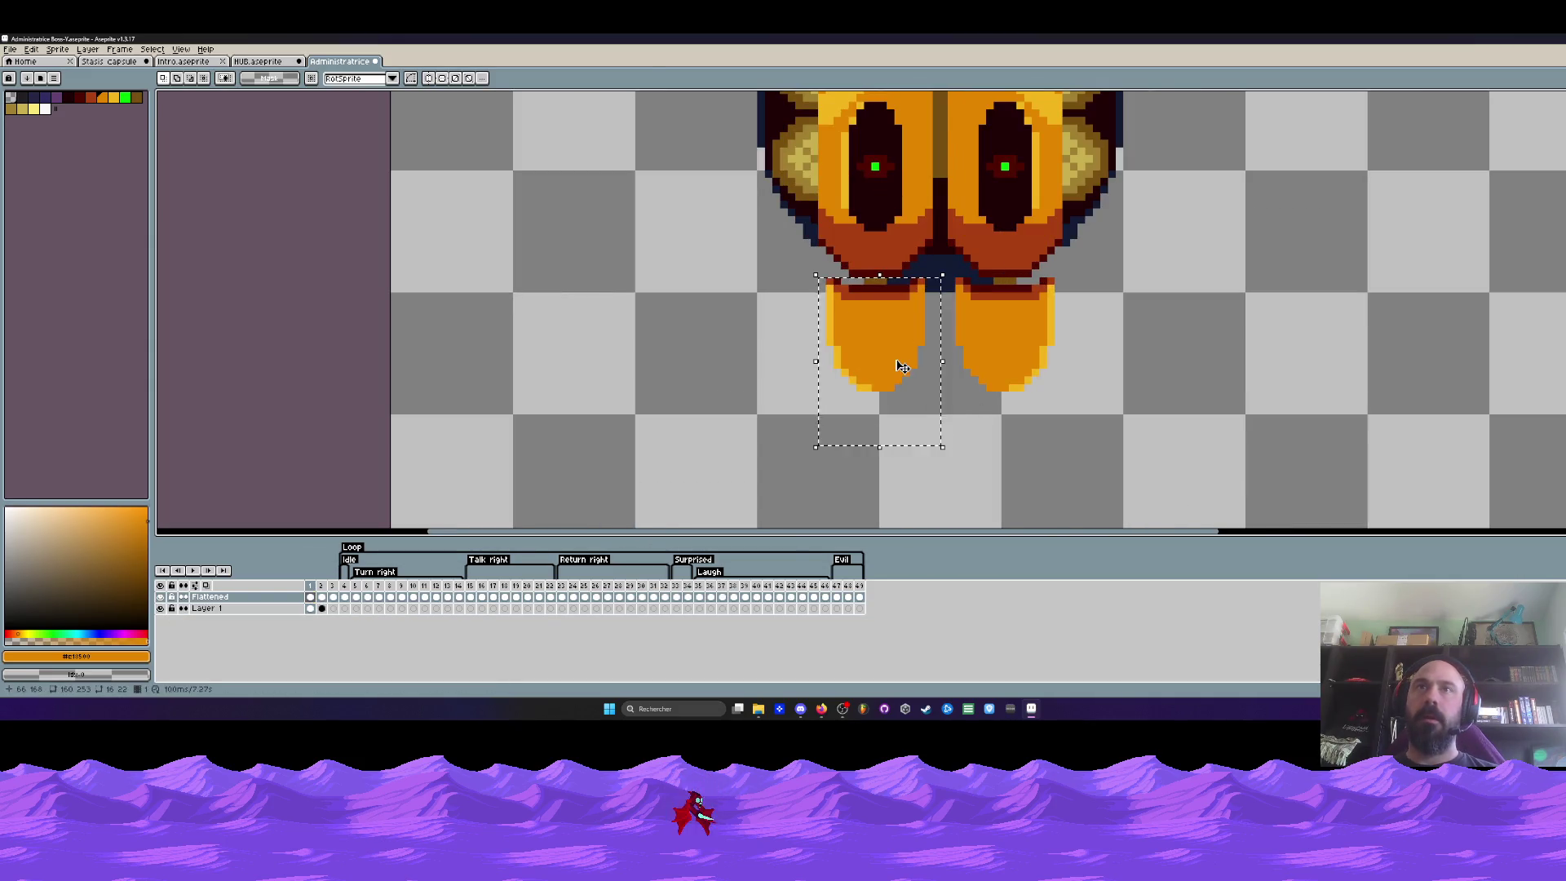
{"action": "scroll", "coordinate": [899, 367], "scroll_direction": "down", "scroll_amount": 2}
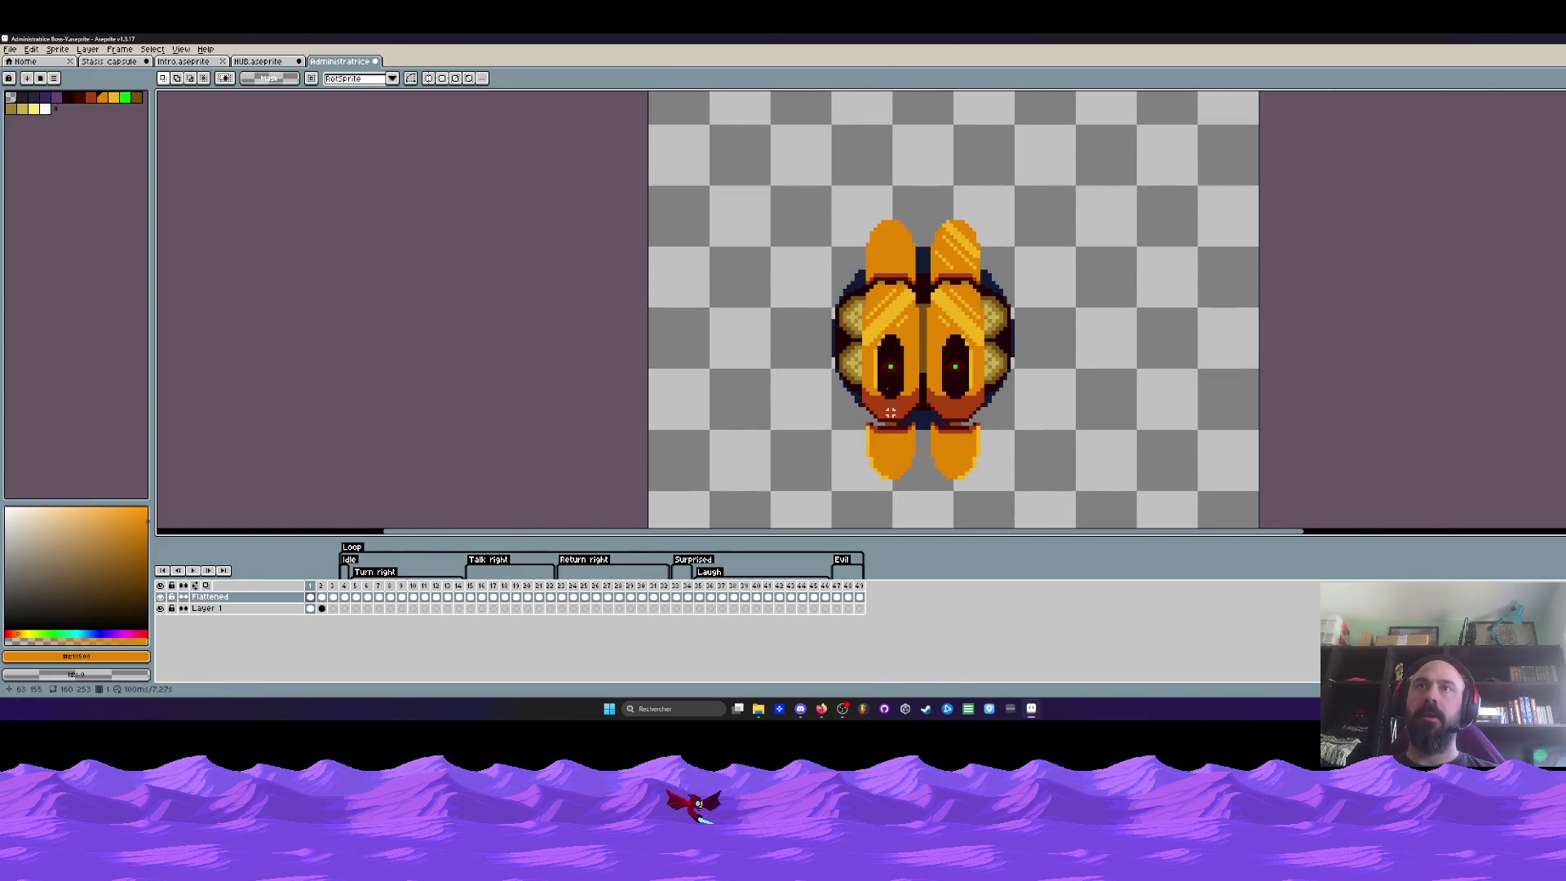
{"action": "scroll", "coordinate": [917, 323], "scroll_direction": "up", "scroll_amount": 1}
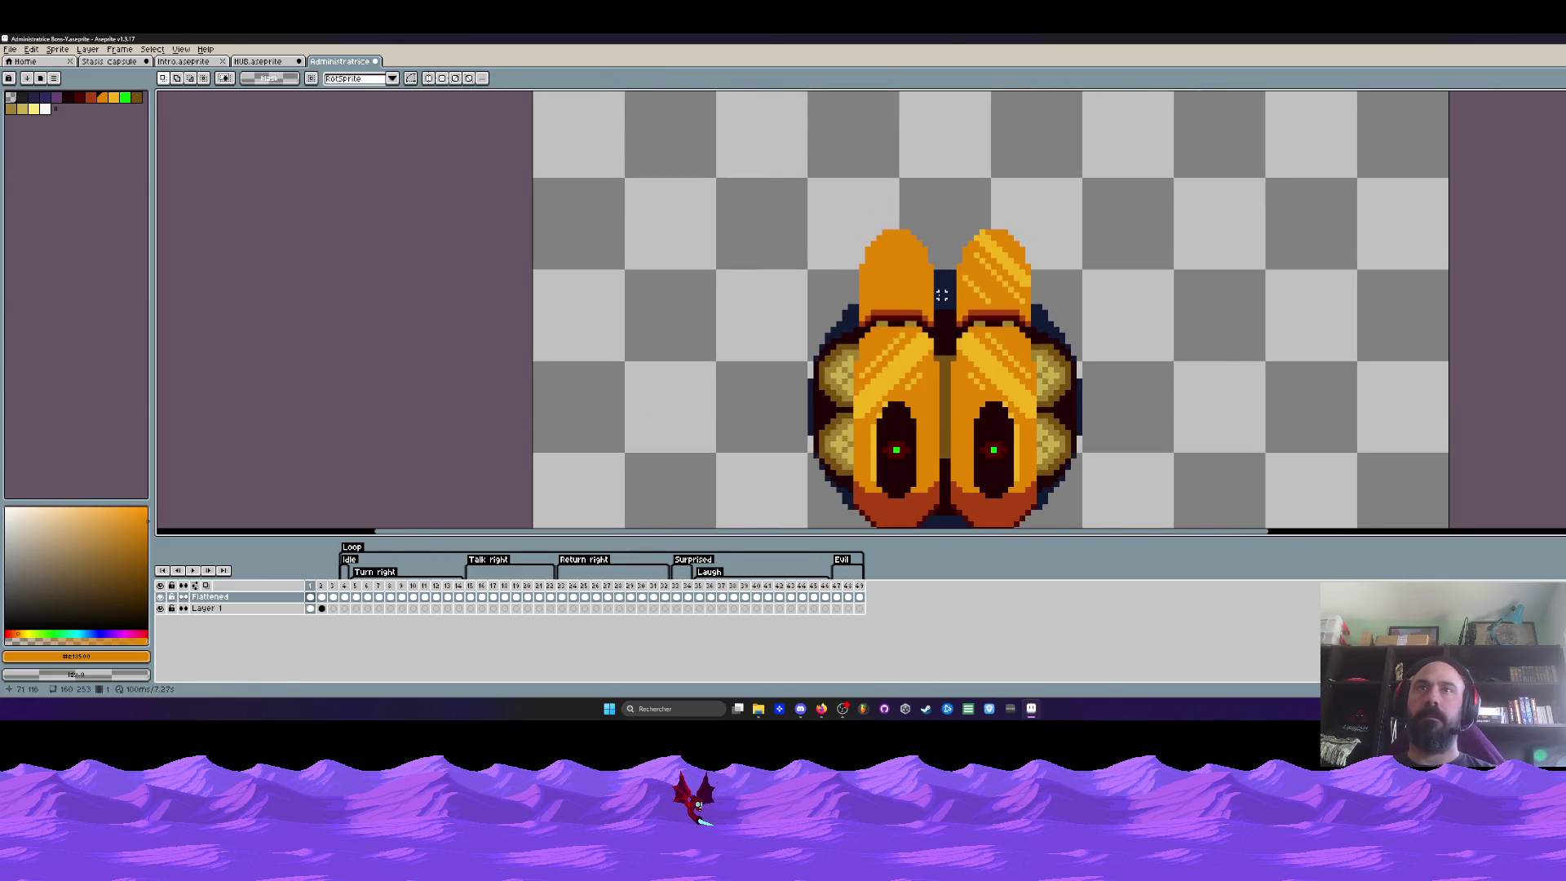
{"action": "scroll", "coordinate": [926, 345], "scroll_direction": "up", "scroll_amount": 1}
{"action": "left_click_drag", "start_coordinate": [840, 185], "coordinate": [1023, 308]}
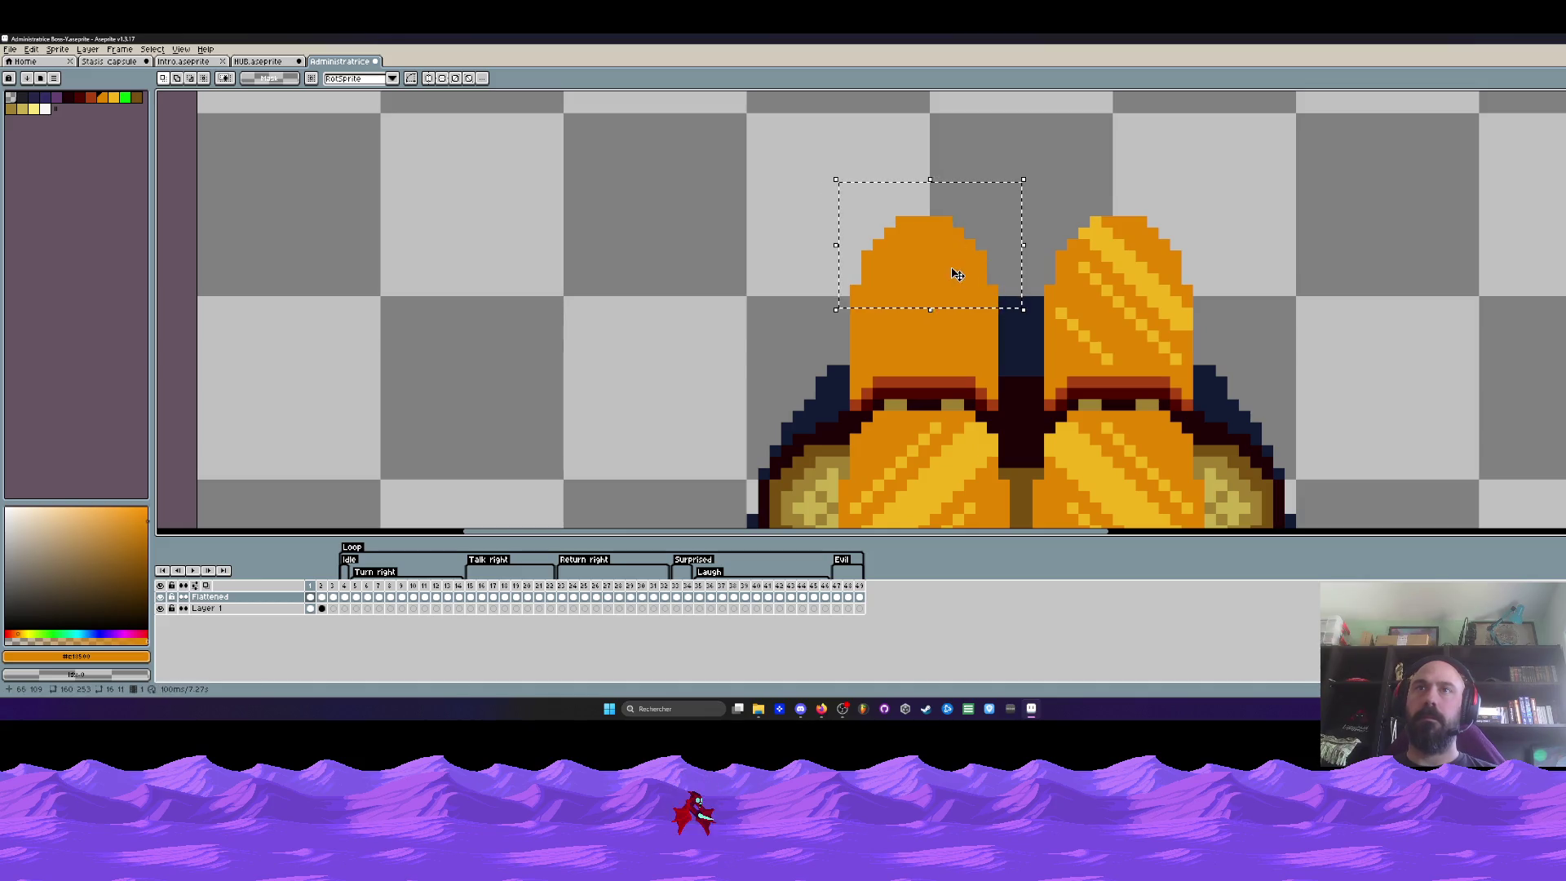
{"action": "left_click", "coordinate": [957, 273]}
{"action": "scroll", "coordinate": [957, 293], "scroll_direction": "down", "scroll_amount": 3}
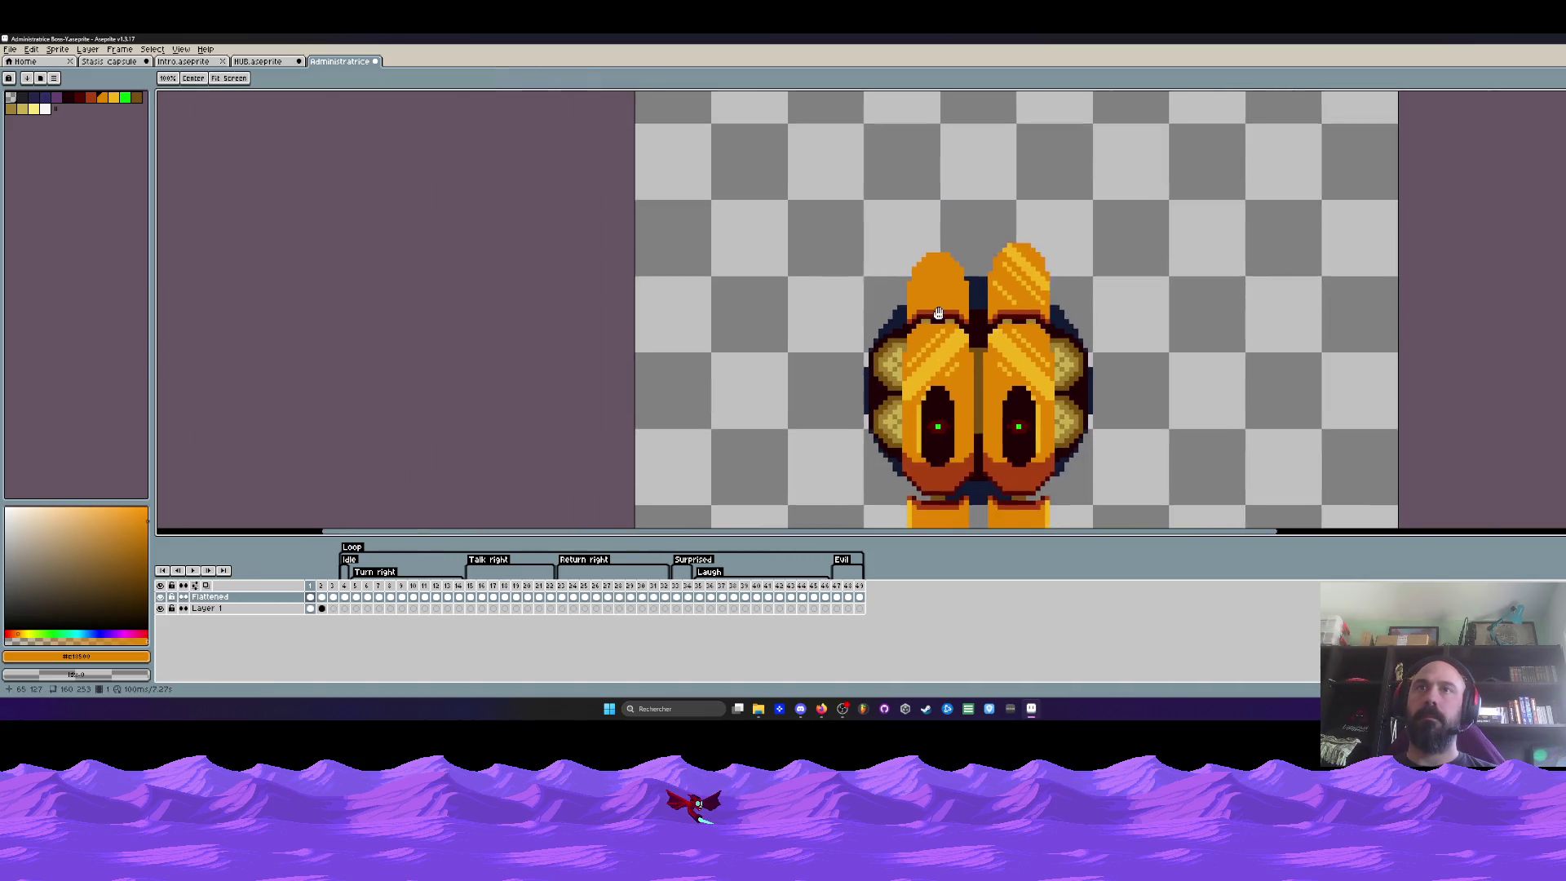
{"action": "left_click_drag", "start_coordinate": [927, 336], "coordinate": [929, 285]}
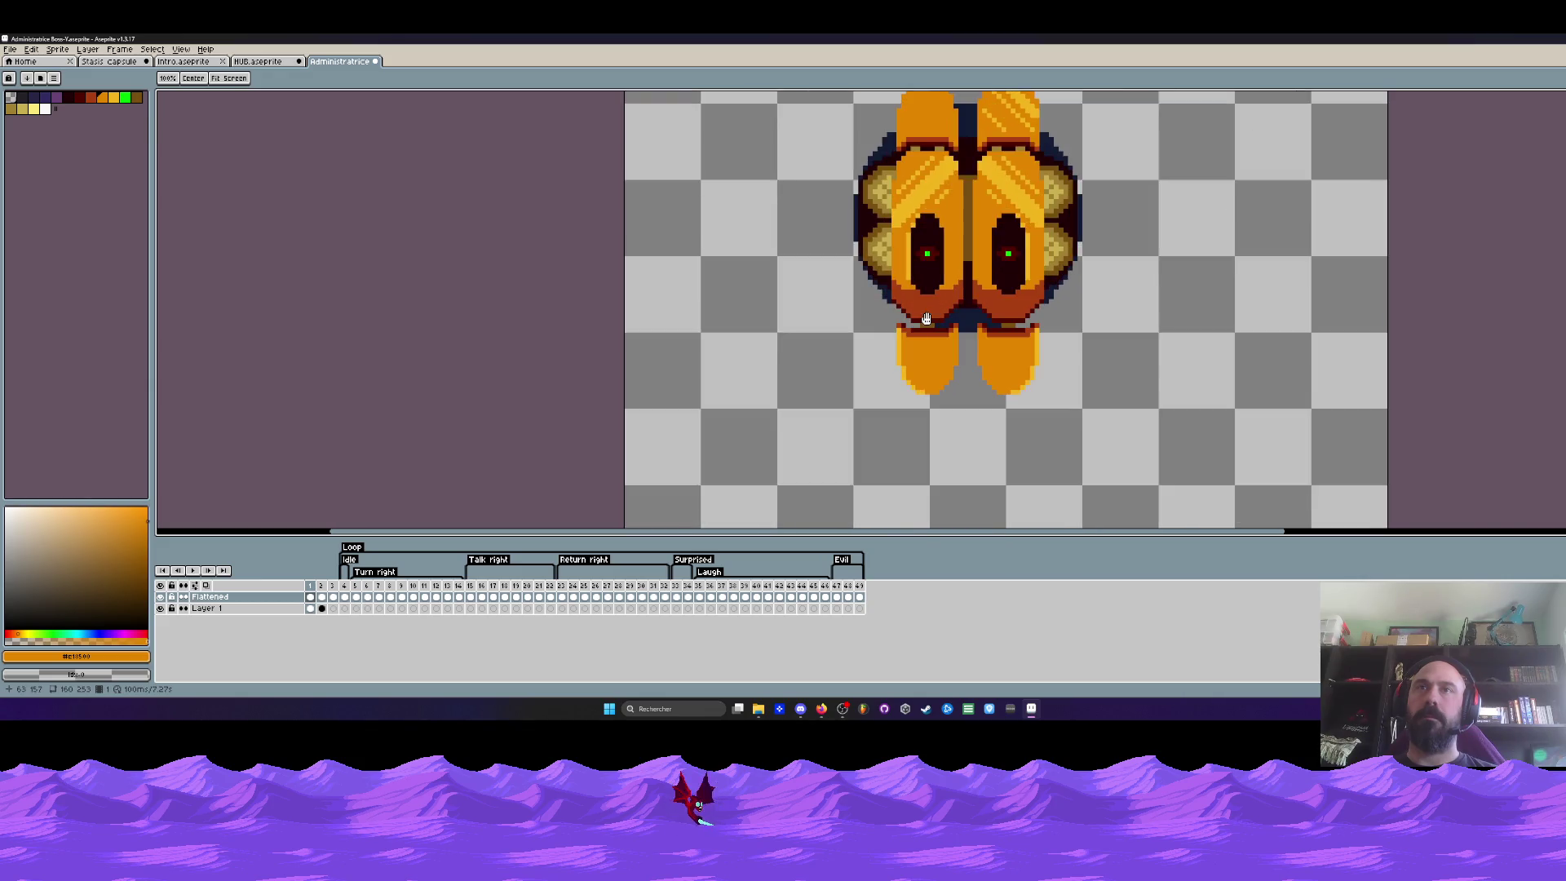
{"action": "scroll", "coordinate": [927, 306], "scroll_direction": "up", "scroll_amount": 3}
{"action": "mouse_move", "coordinate": [890, 401]}
{"action": "left_mouse_down"}
{"action": "mouse_move", "coordinate": [817, 439]}
{"action": "mouse_move", "coordinate": [962, 525]}
{"action": "left_mouse_up"}
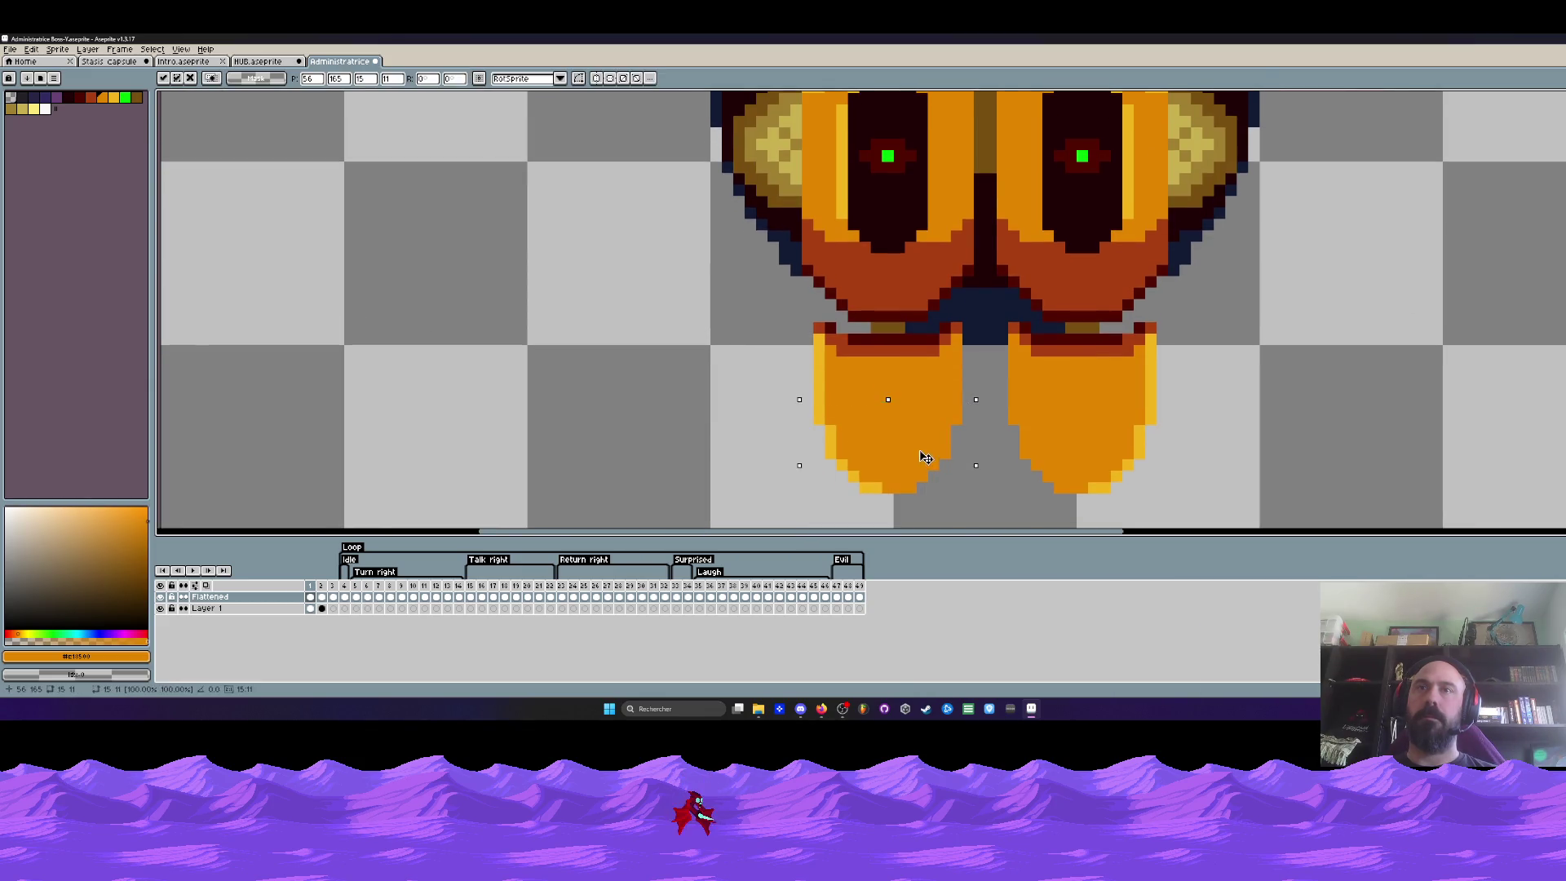
{"action": "left_click_drag", "start_coordinate": [926, 465], "coordinate": [927, 441]}
{"action": "scroll", "coordinate": [940, 340], "scroll_direction": "down", "scroll_amount": 3}
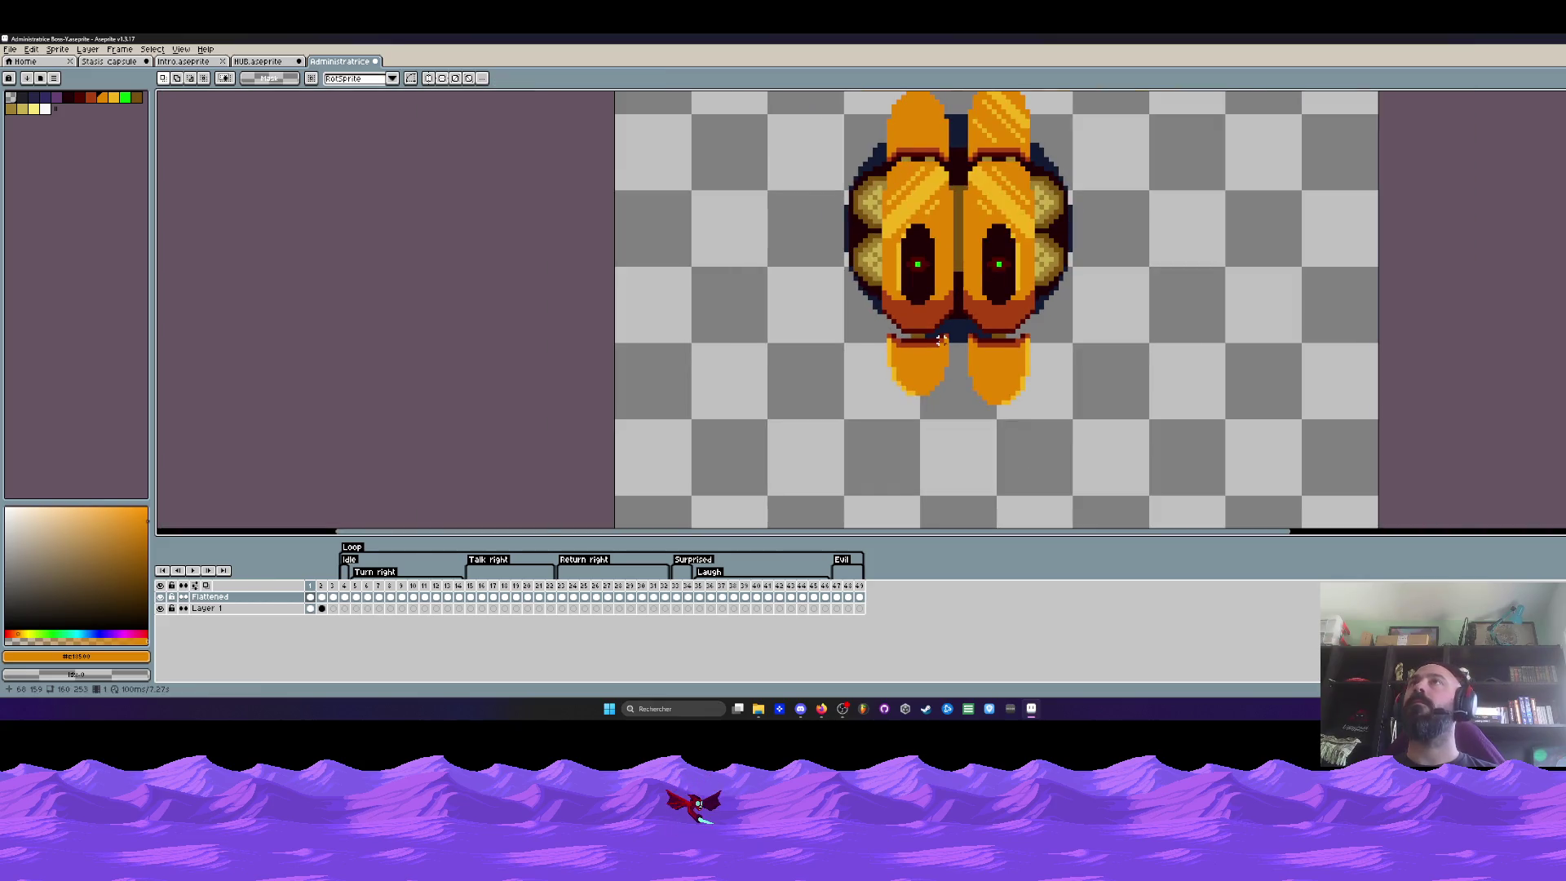
Flip between neighbouring frames, then play the Idle loop from its first frame
{"action": "key", "text": "Left"}
{"action": "key", "text": "Right"}
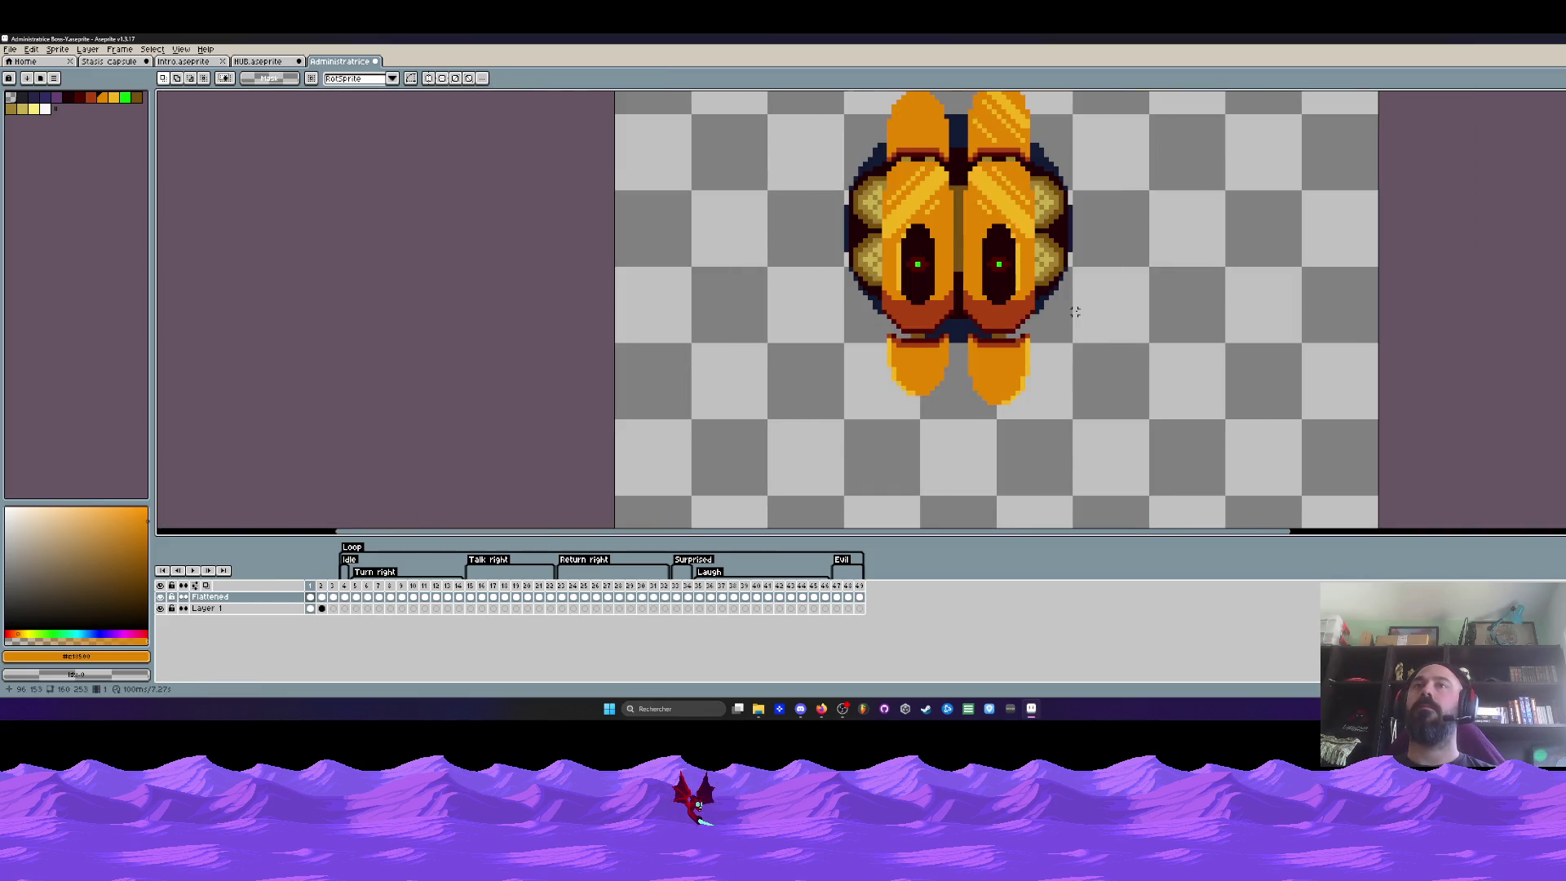
{"action": "scroll", "coordinate": [1075, 311], "scroll_direction": "down", "scroll_amount": 1}
{"action": "left_click", "coordinate": [323, 608]}
{"action": "key", "text": "Return"}
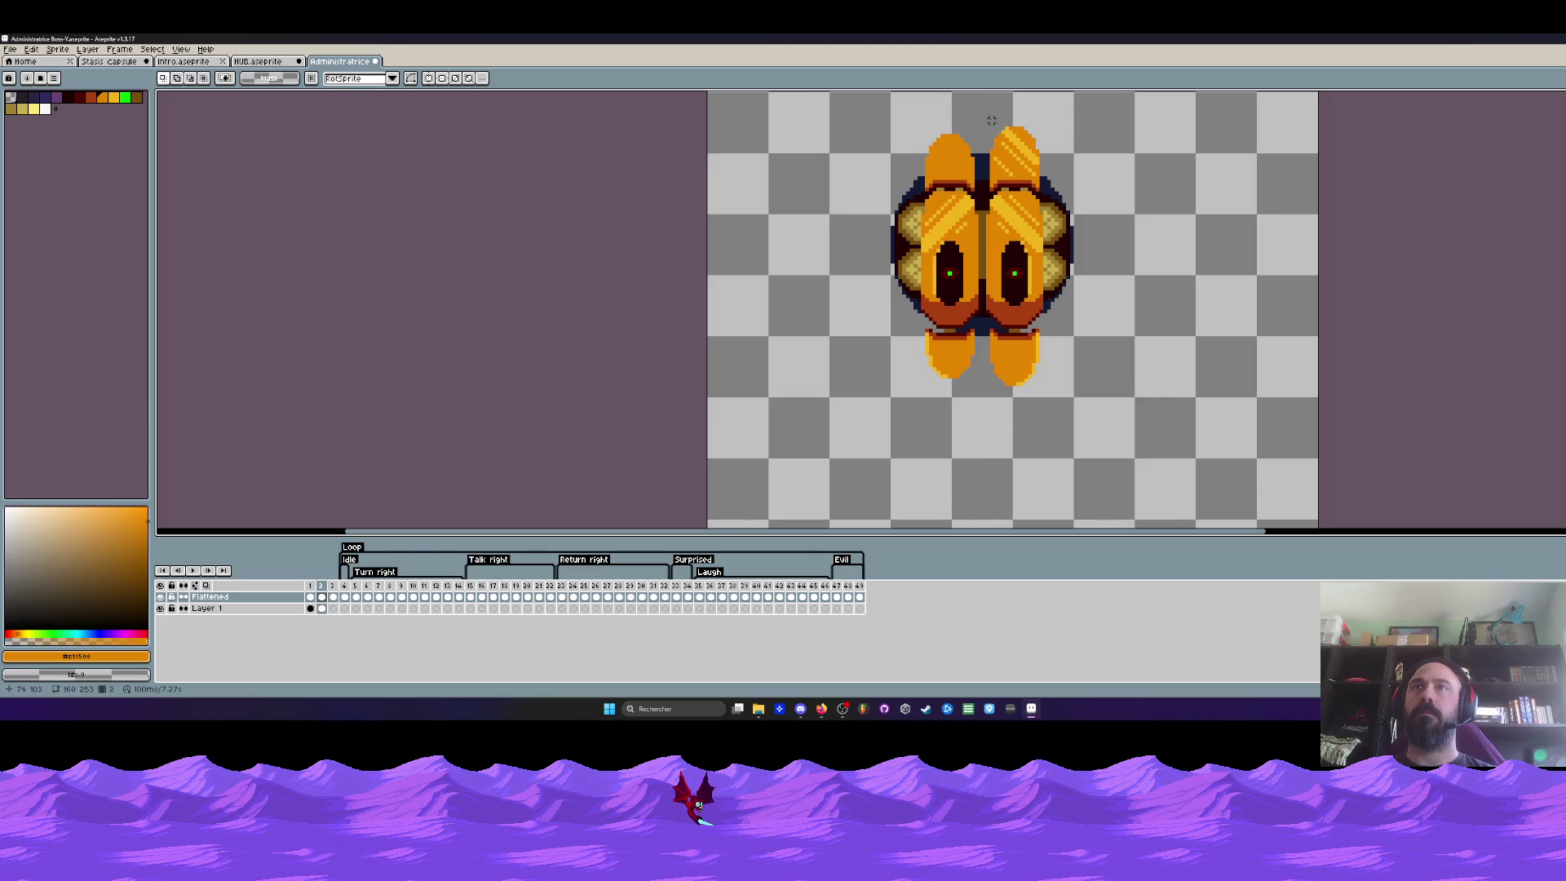
Erase the right pod's top and the right foot from the selected right half
{"action": "left_click_drag", "start_coordinate": [985, 118], "coordinate": [1091, 427]}
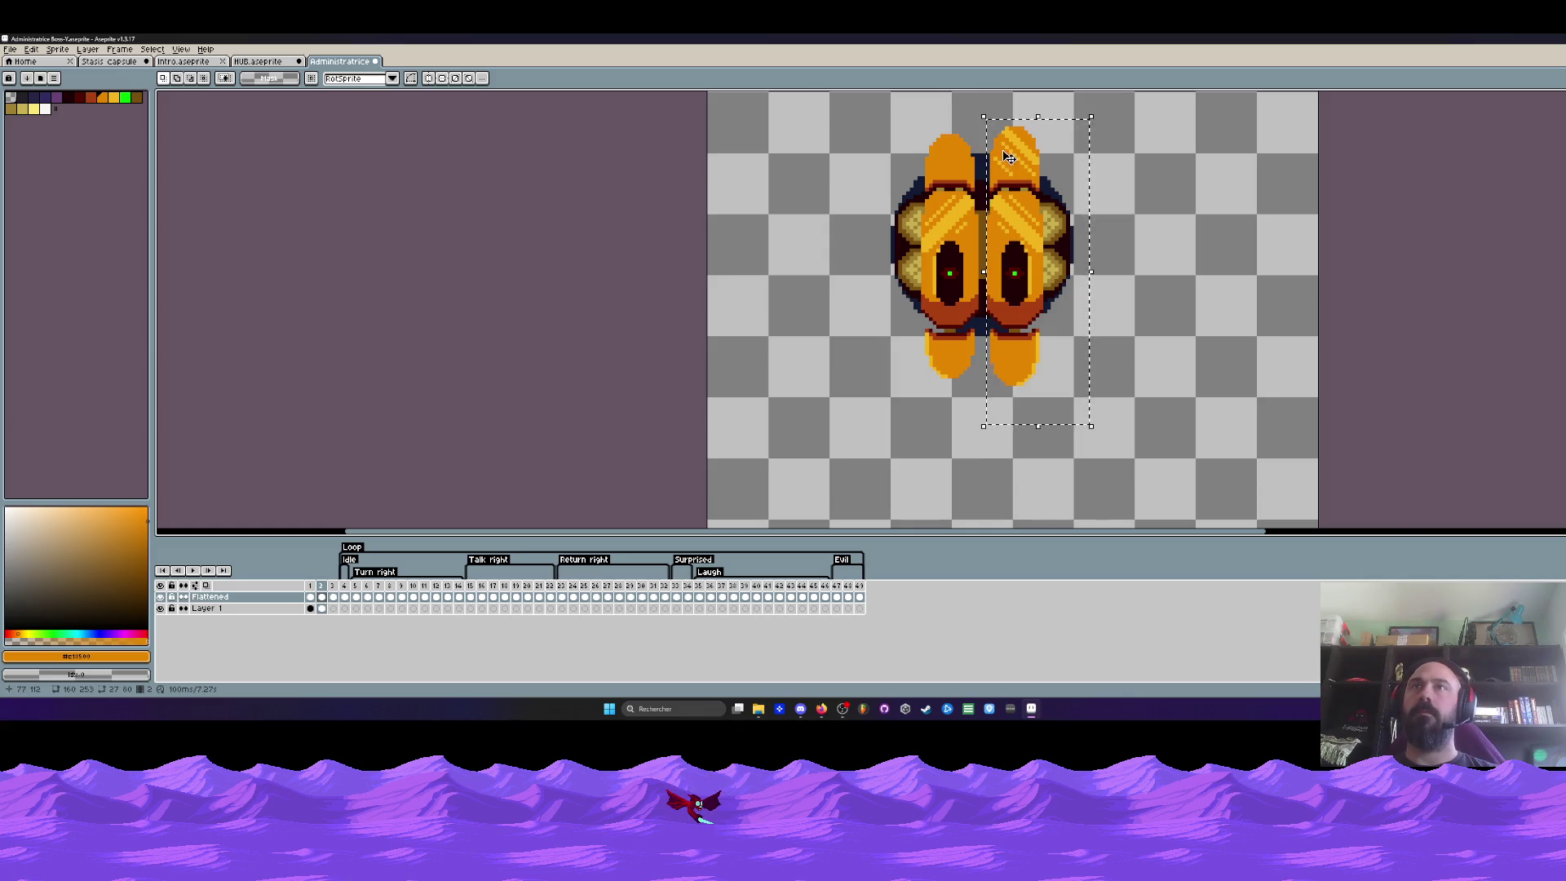
{"action": "scroll", "coordinate": [1008, 159], "scroll_direction": "up", "scroll_amount": 3}
{"action": "scroll", "coordinate": [991, 135], "scroll_direction": "down", "scroll_amount": 3}
{"action": "scroll", "coordinate": [975, 110], "scroll_direction": "up", "scroll_amount": 2}
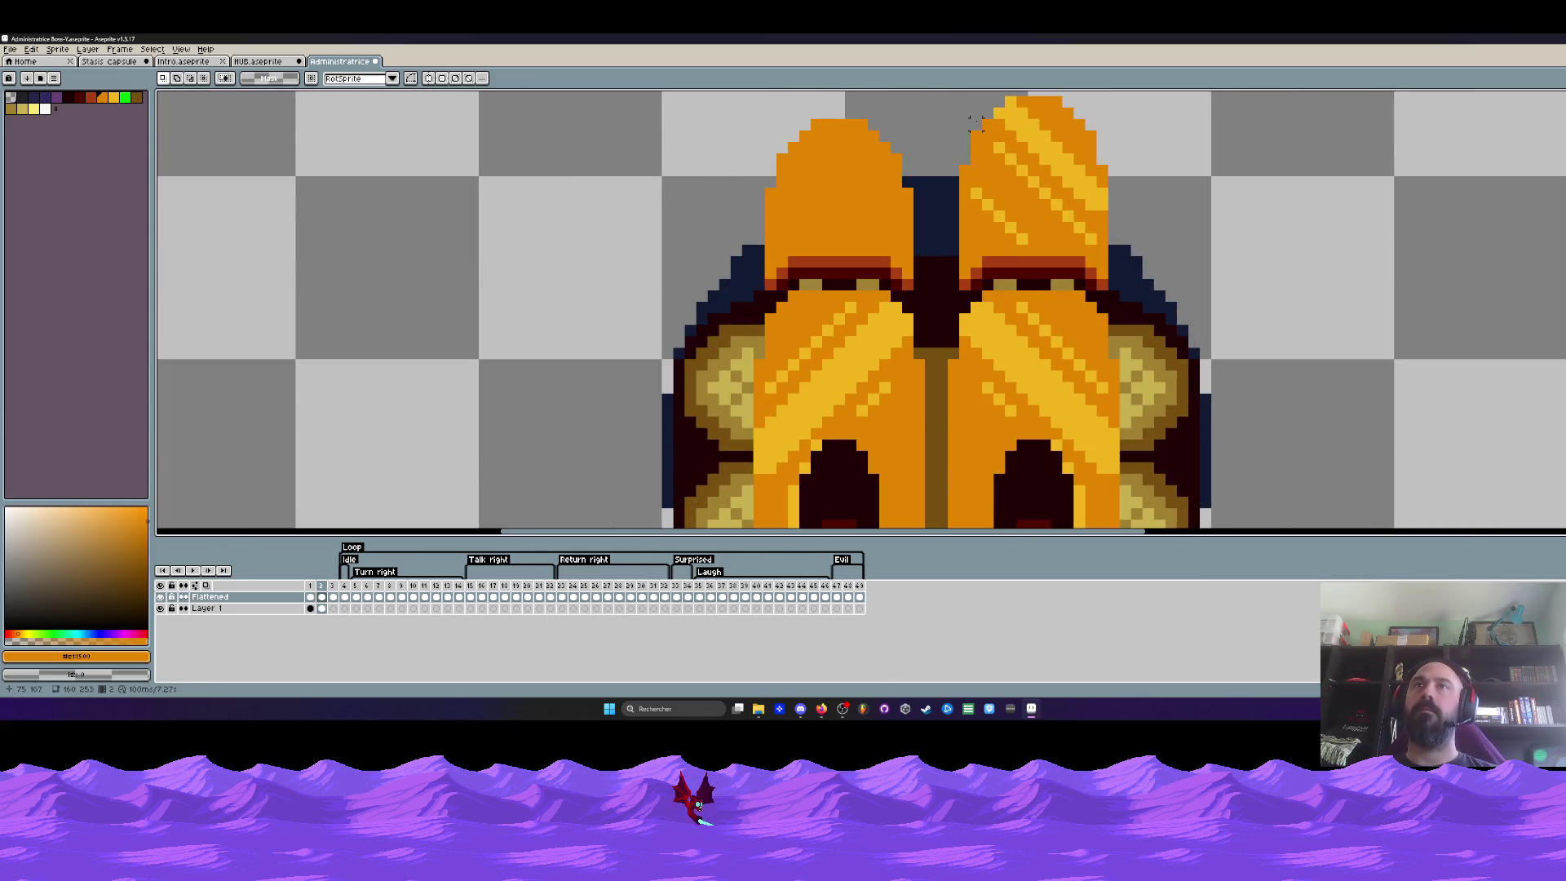
{"action": "key", "text": "e"}
{"action": "left_click_drag", "start_coordinate": [979, 110], "coordinate": [1084, 238]}
{"action": "scroll", "coordinate": [1016, 212], "scroll_direction": "down", "scroll_amount": 2}
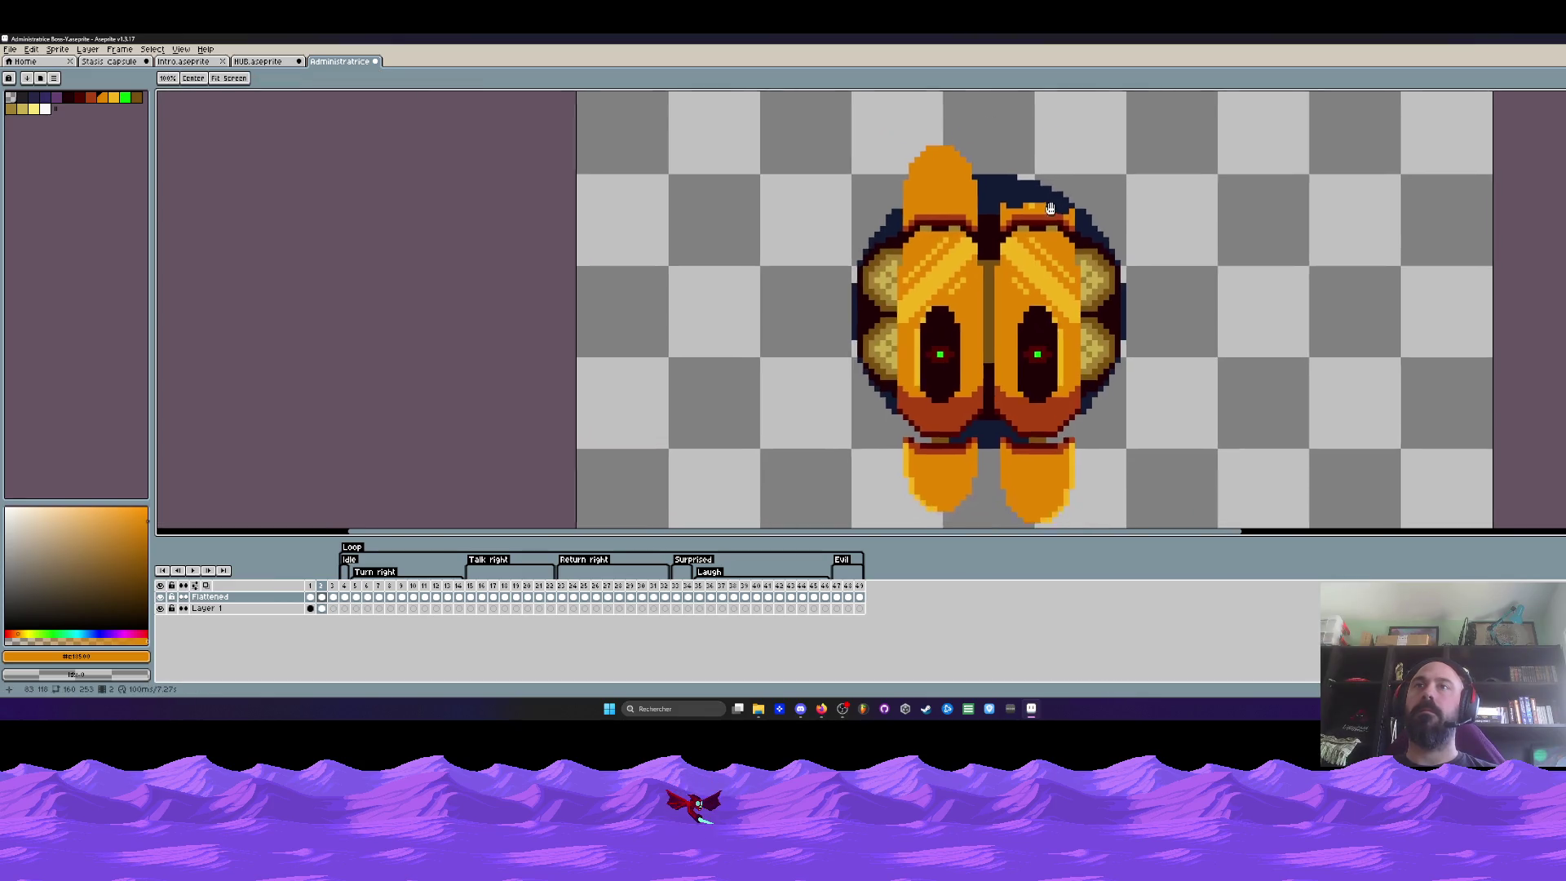
{"action": "scroll", "coordinate": [1017, 212], "scroll_direction": "up", "scroll_amount": 1}
{"action": "key", "text": "space"}
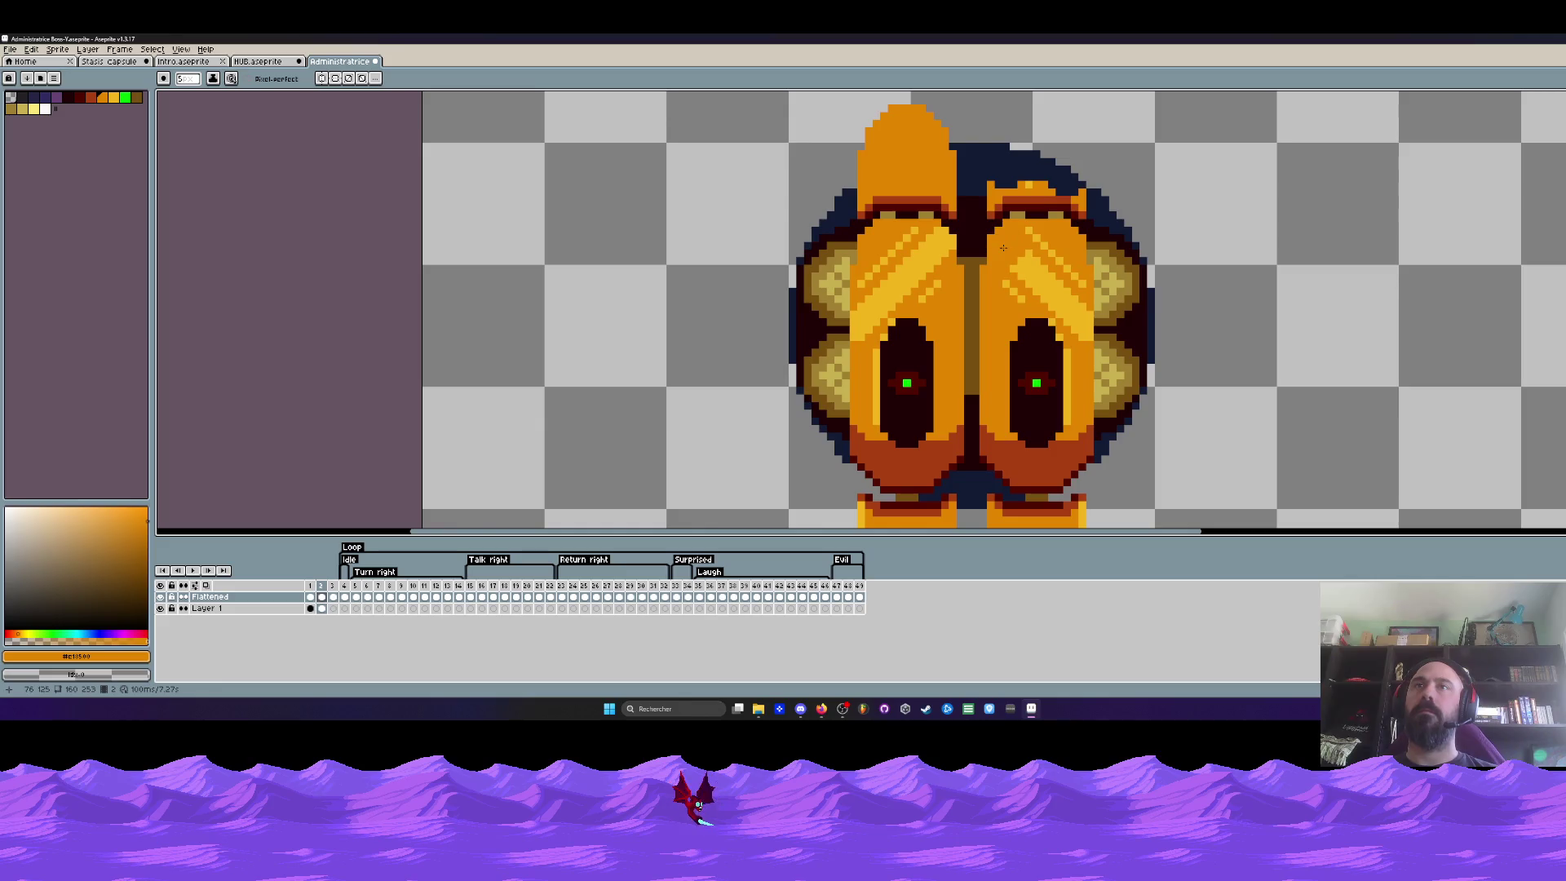
{"action": "left_click_drag", "start_coordinate": [1032, 289], "coordinate": [1017, 133]}
{"action": "left_click_drag", "start_coordinate": [968, 342], "coordinate": [1063, 454]}
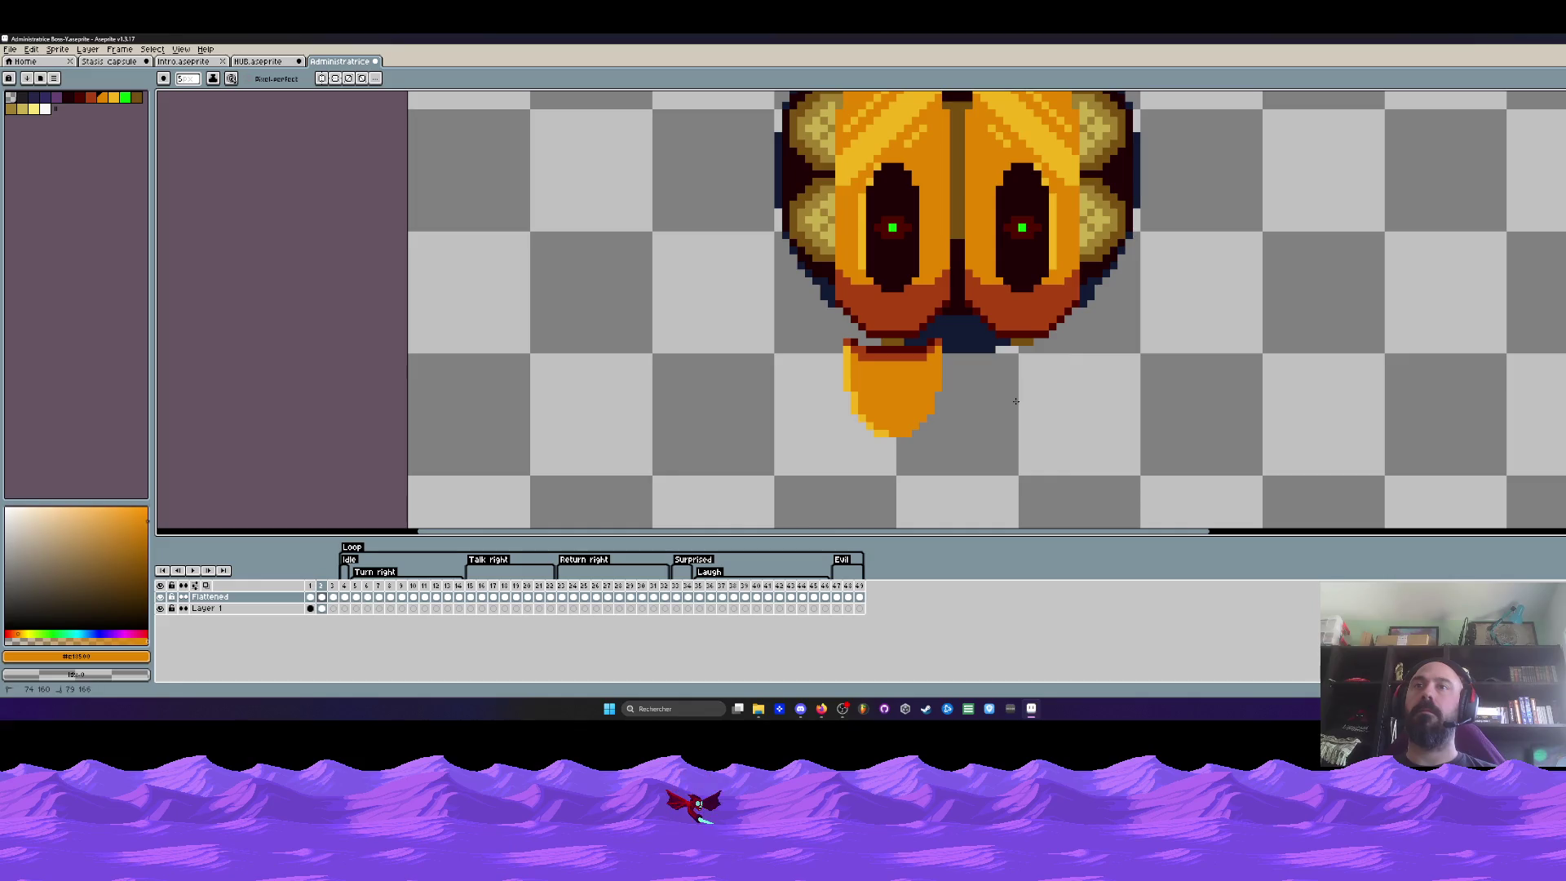
Marquee the left foot and place a copy of the left half beside the body
{"action": "key", "text": "m"}
{"action": "scroll", "coordinate": [796, 332], "scroll_direction": "up", "scroll_amount": 1}
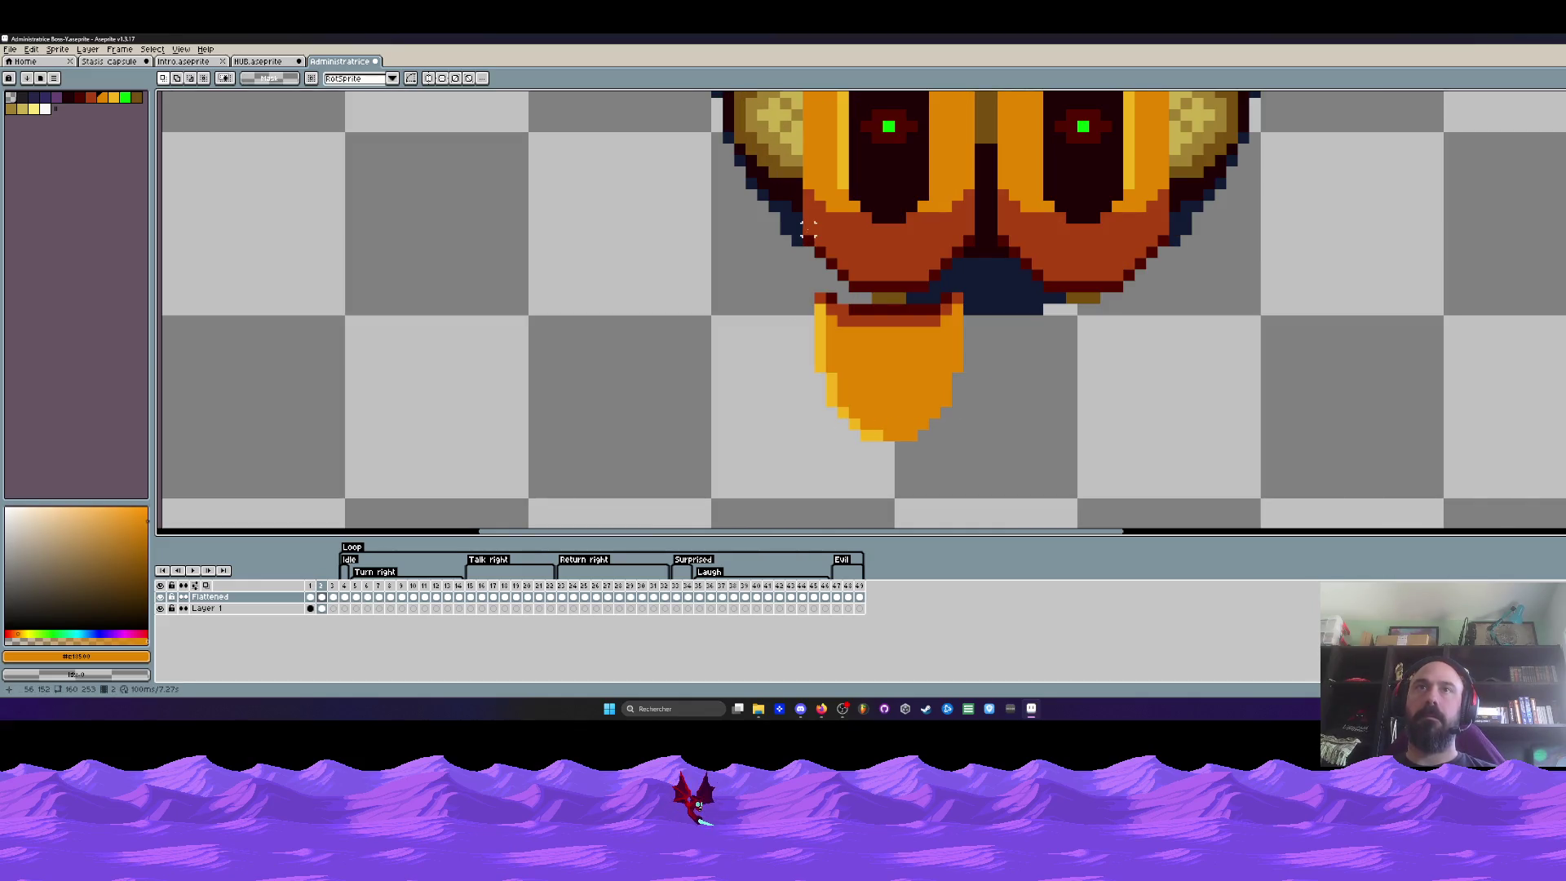
{"action": "scroll", "coordinate": [808, 239], "scroll_direction": "down", "scroll_amount": 2}
{"action": "key", "text": "space"}
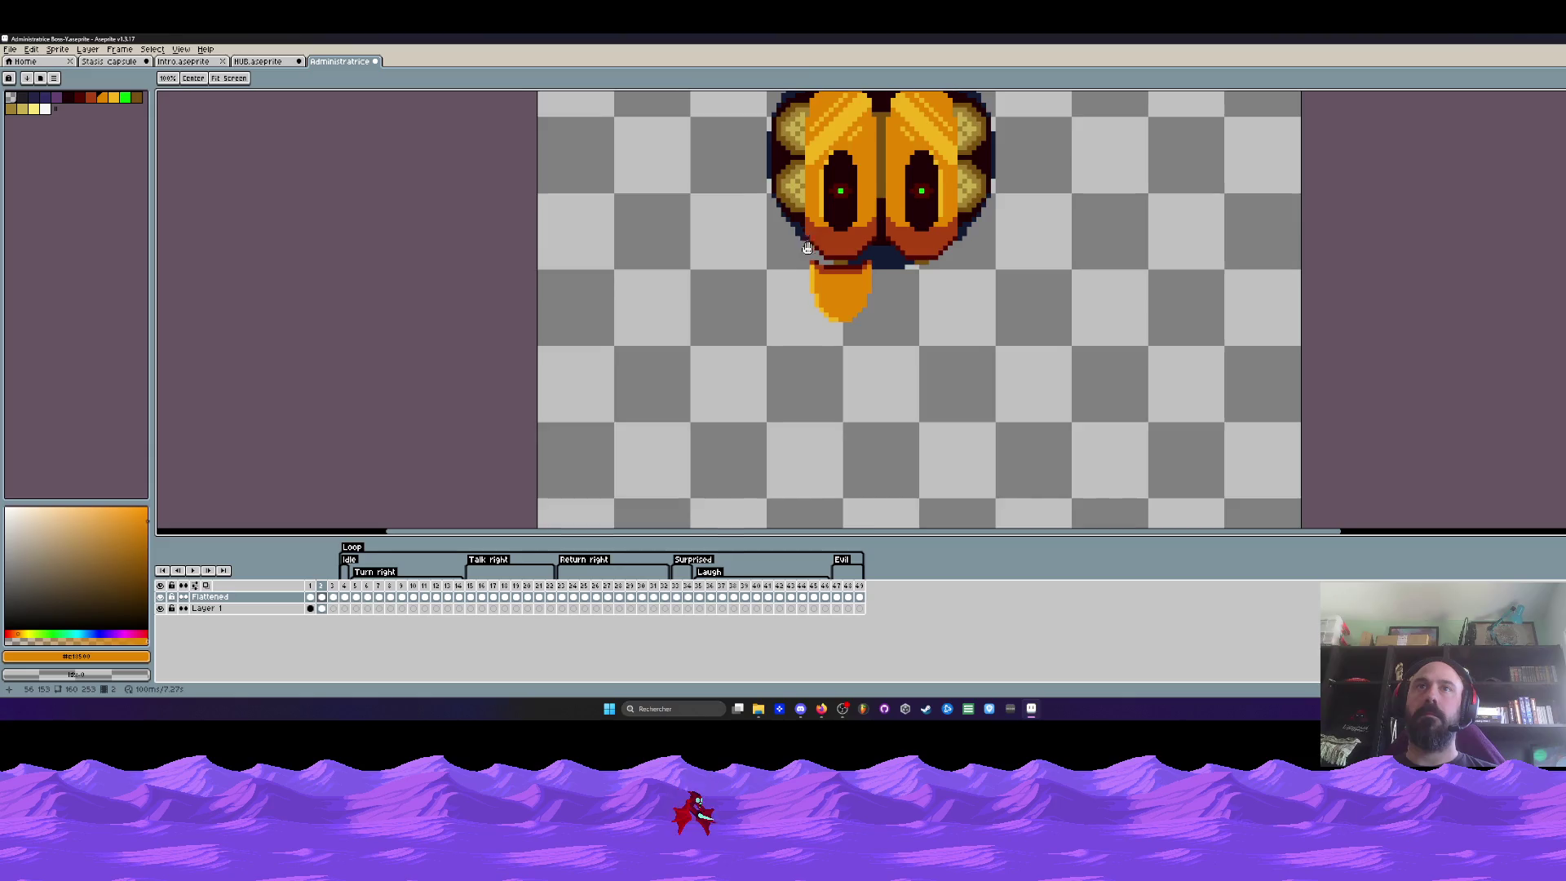
{"action": "scroll", "coordinate": [822, 379], "scroll_direction": "up", "scroll_amount": 1}
{"action": "key", "text": "m"}
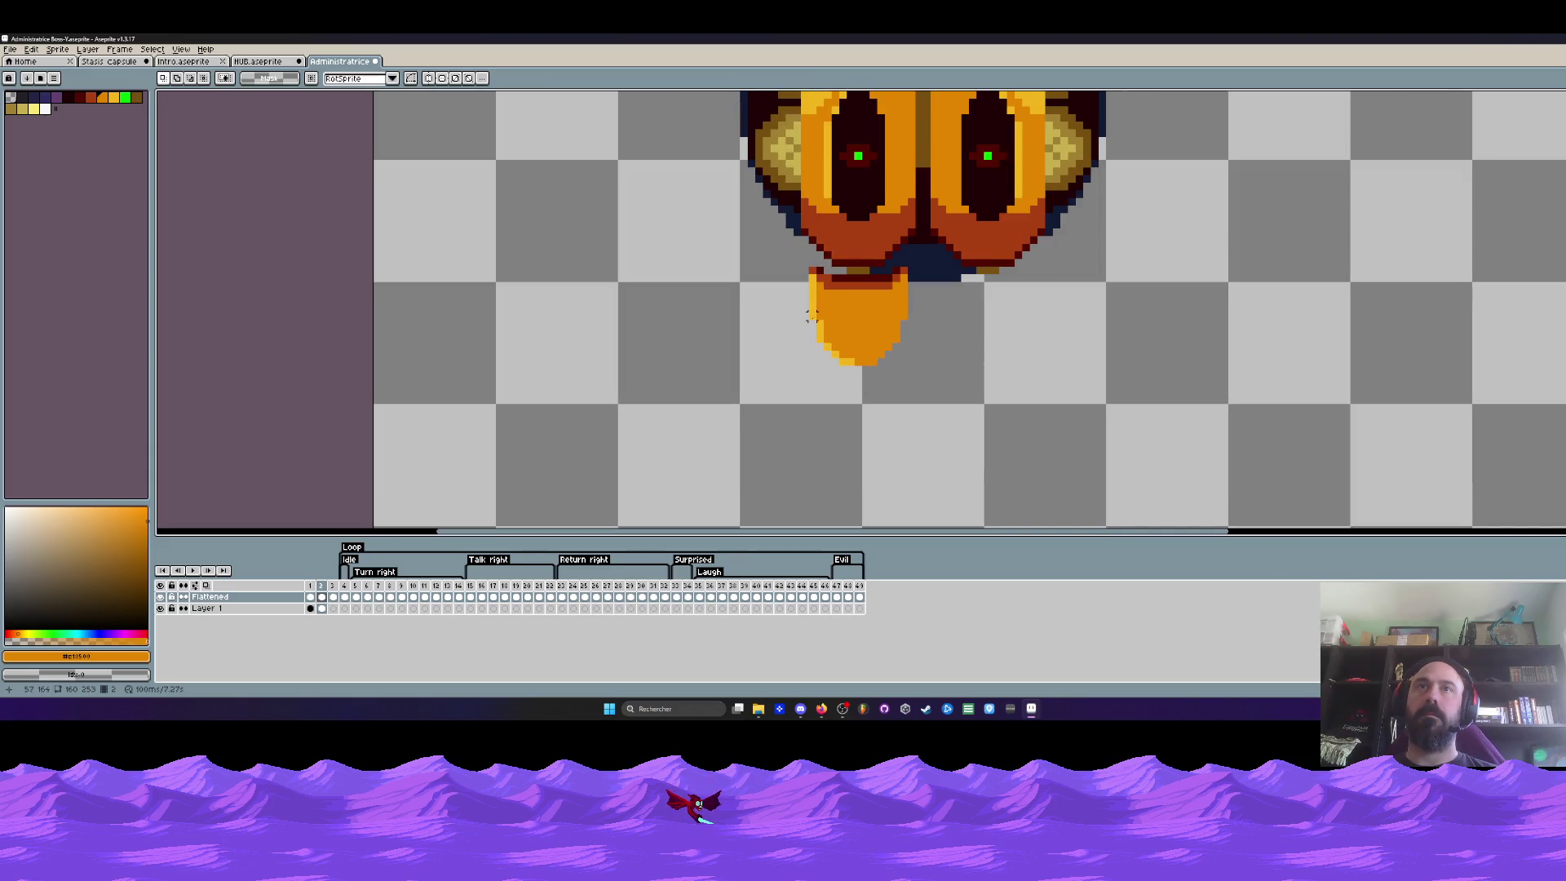
{"action": "left_click_drag", "start_coordinate": [808, 367], "coordinate": [905, 250]}
{"action": "scroll", "coordinate": [904, 251], "scroll_direction": "down", "scroll_amount": 2}
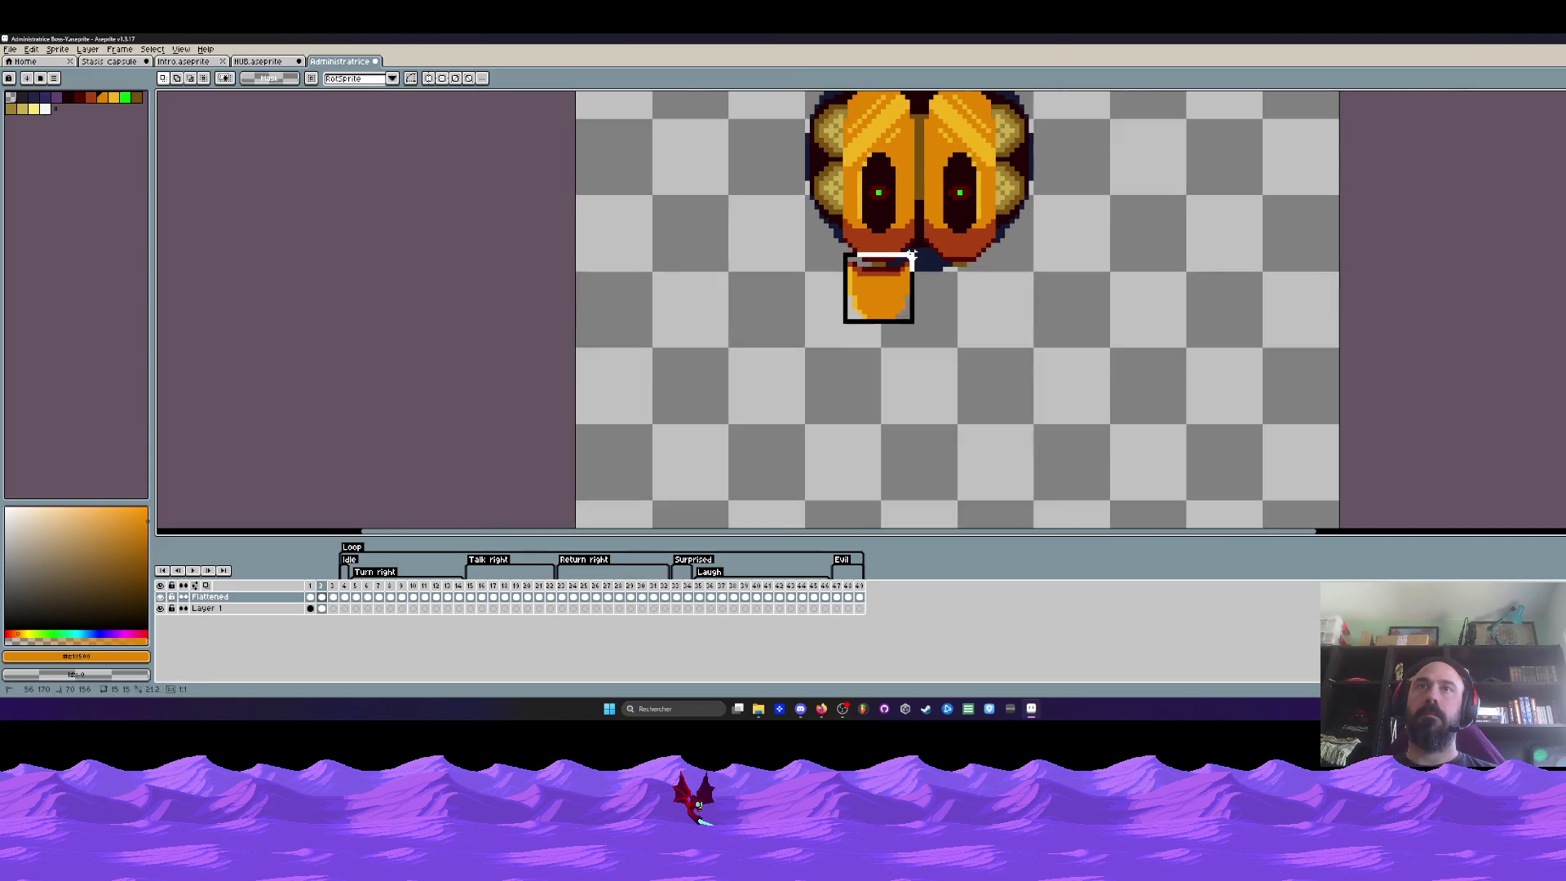
{"action": "key", "text": "shift+v"}
{"action": "scroll", "coordinate": [904, 250], "scroll_direction": "up", "scroll_amount": 2}
{"action": "scroll", "coordinate": [904, 249], "scroll_direction": "down", "scroll_amount": 1}
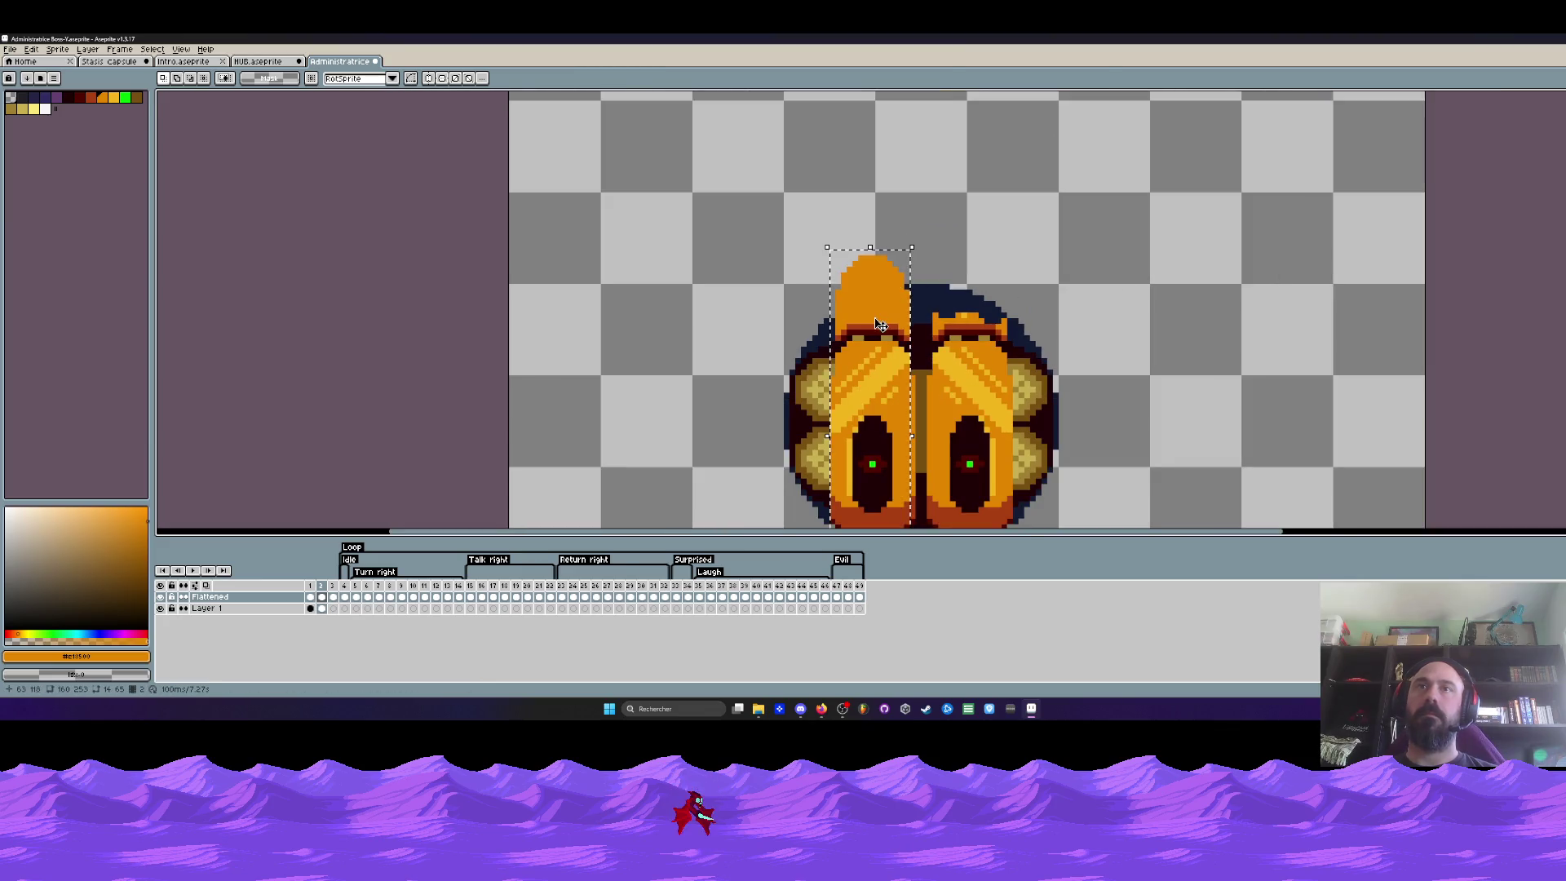
{"action": "mouse_move", "coordinate": [878, 316]}
{"action": "left_mouse_down"}
{"action": "mouse_move", "coordinate": [987, 355]}
{"action": "mouse_move", "coordinate": [1145, 348]}
{"action": "left_mouse_up"}
{"action": "scroll", "coordinate": [1114, 337], "scroll_direction": "up", "scroll_amount": 1}
{"action": "scroll", "coordinate": [1113, 337], "scroll_direction": "up", "scroll_amount": 1}
Move the copied half onto the body's right side and commit it in place
{"action": "key", "text": "g"}
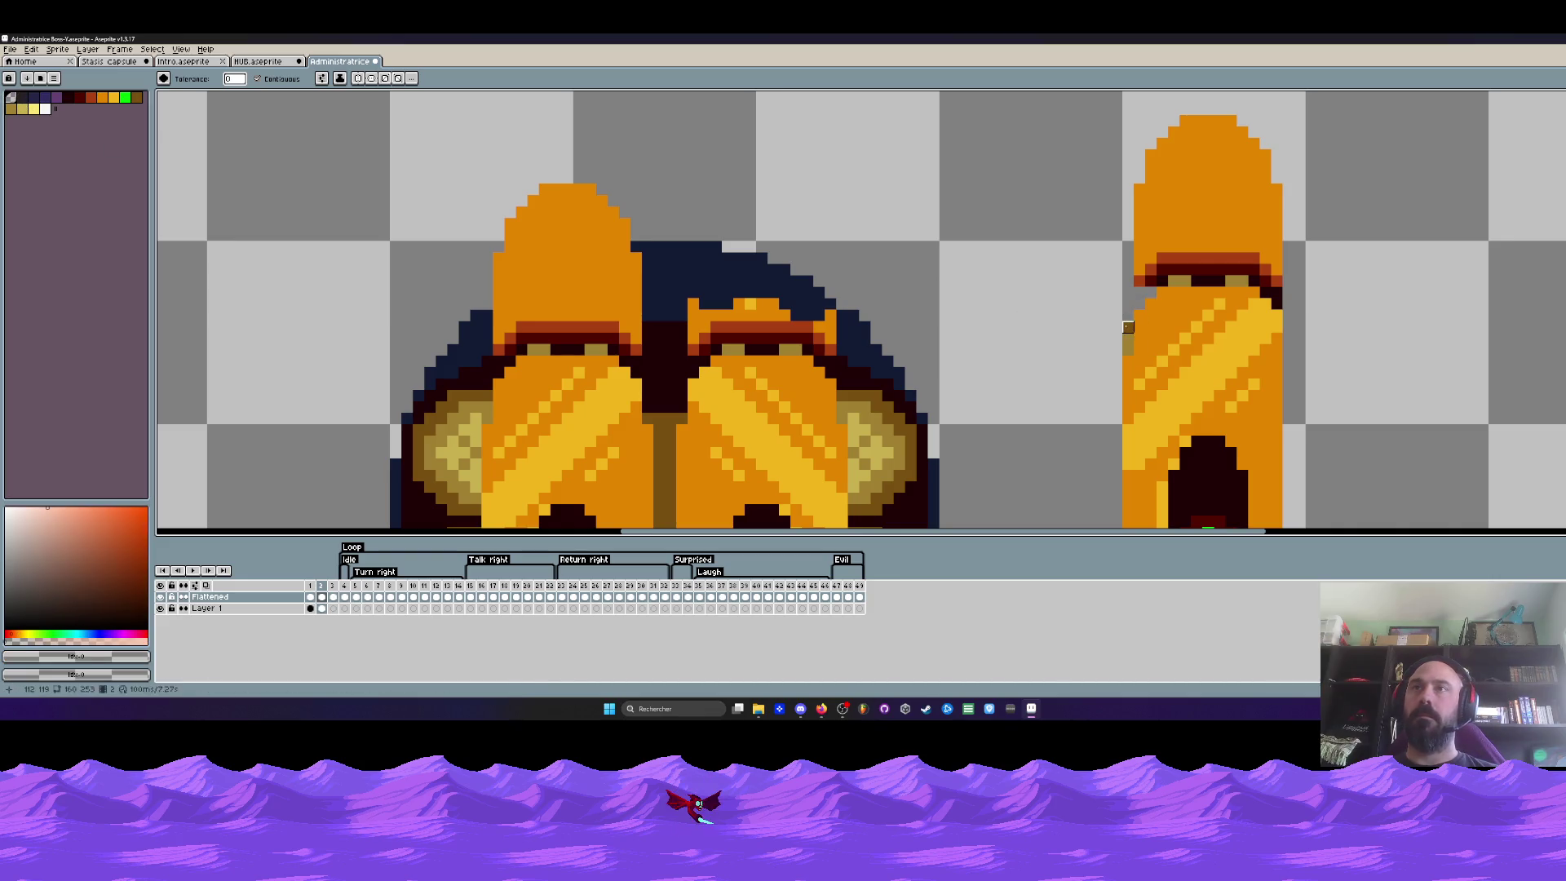
{"action": "scroll", "coordinate": [1276, 303], "scroll_direction": "down", "scroll_amount": 2}
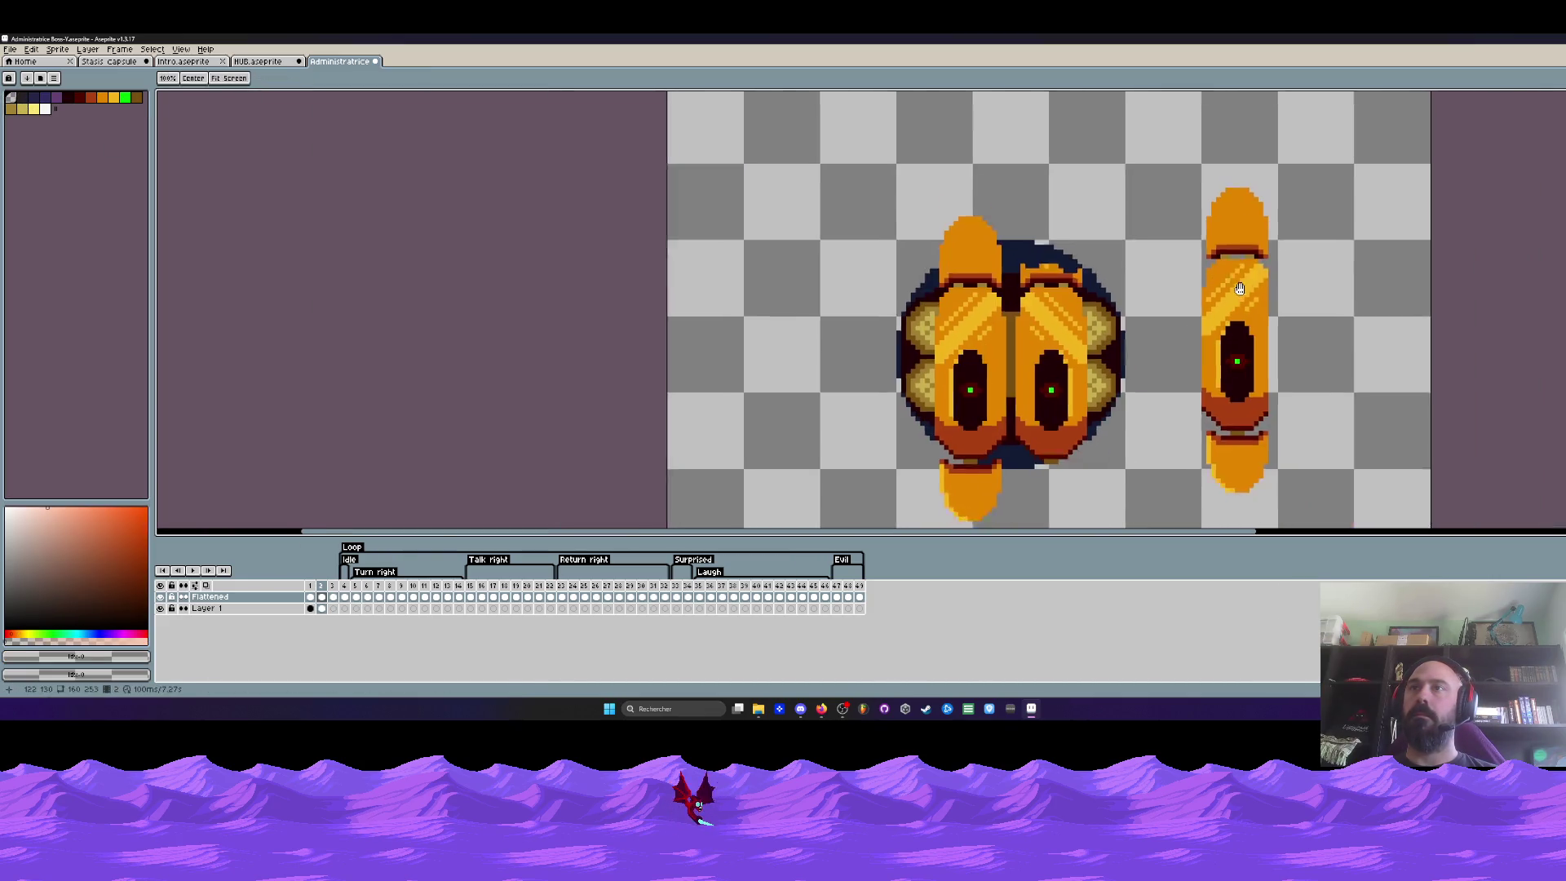
{"action": "key", "text": "m"}
{"action": "left_click_drag", "start_coordinate": [1158, 107], "coordinate": [1314, 447]}
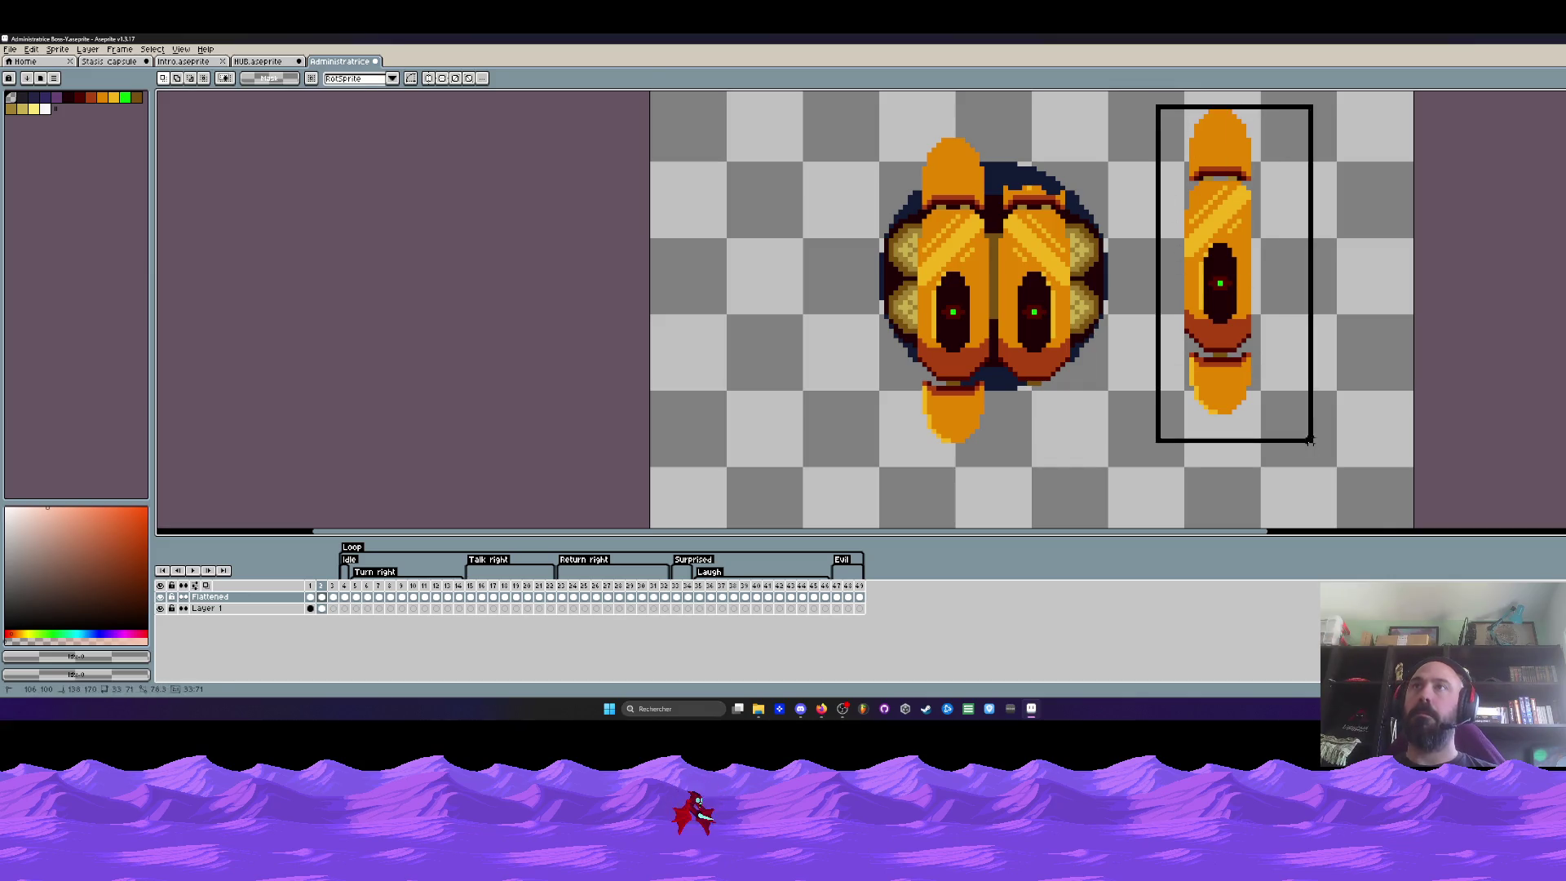
{"action": "left_click_drag", "start_coordinate": [1271, 365], "coordinate": [1086, 392]}
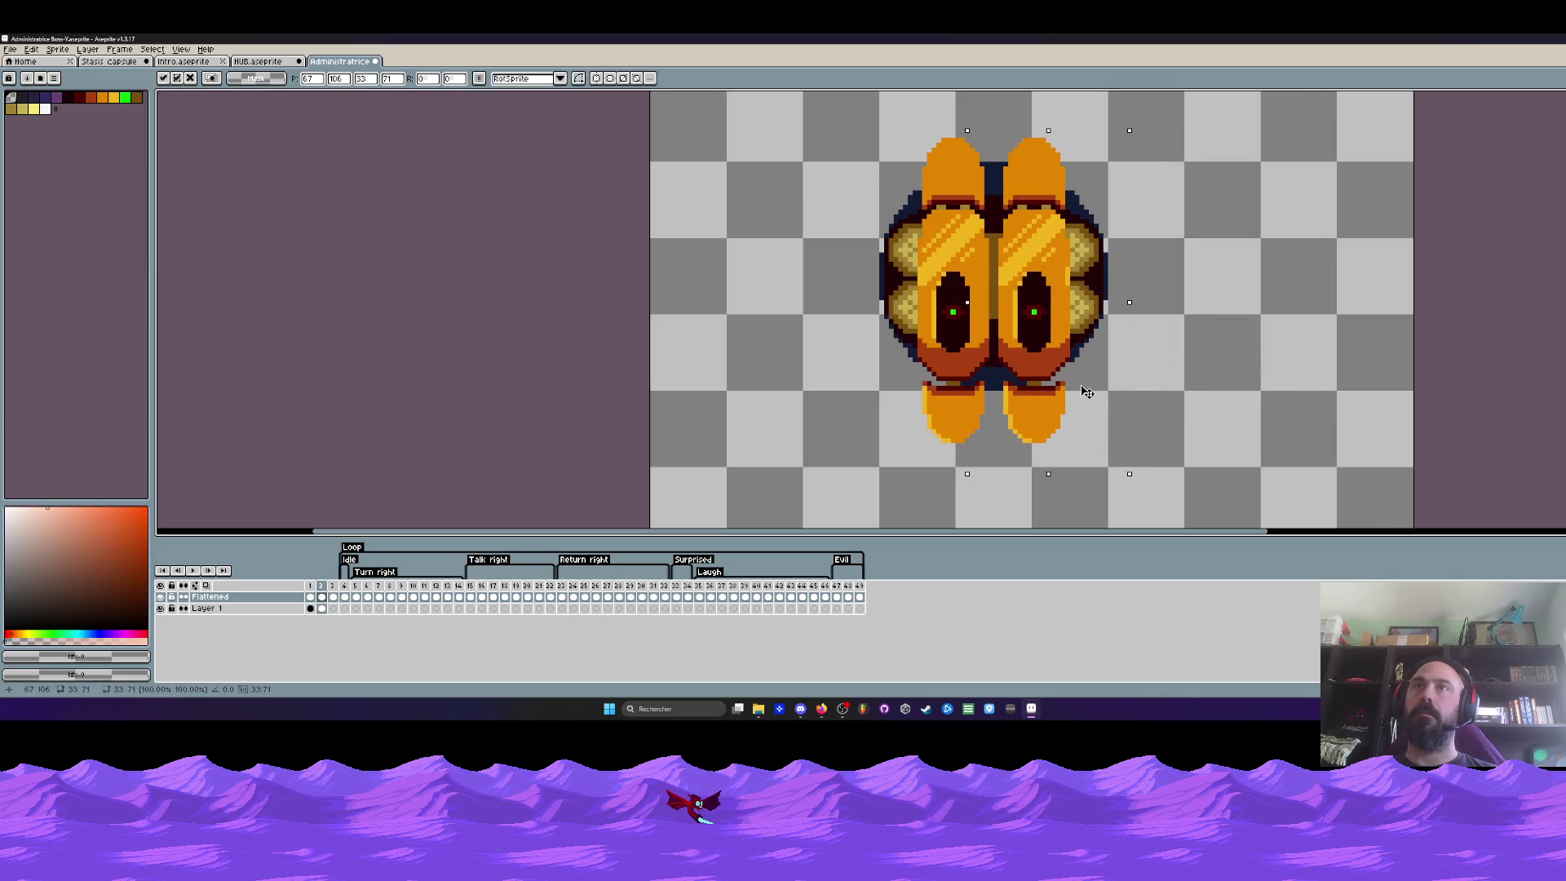
{"action": "key", "text": "ctrl+d"}
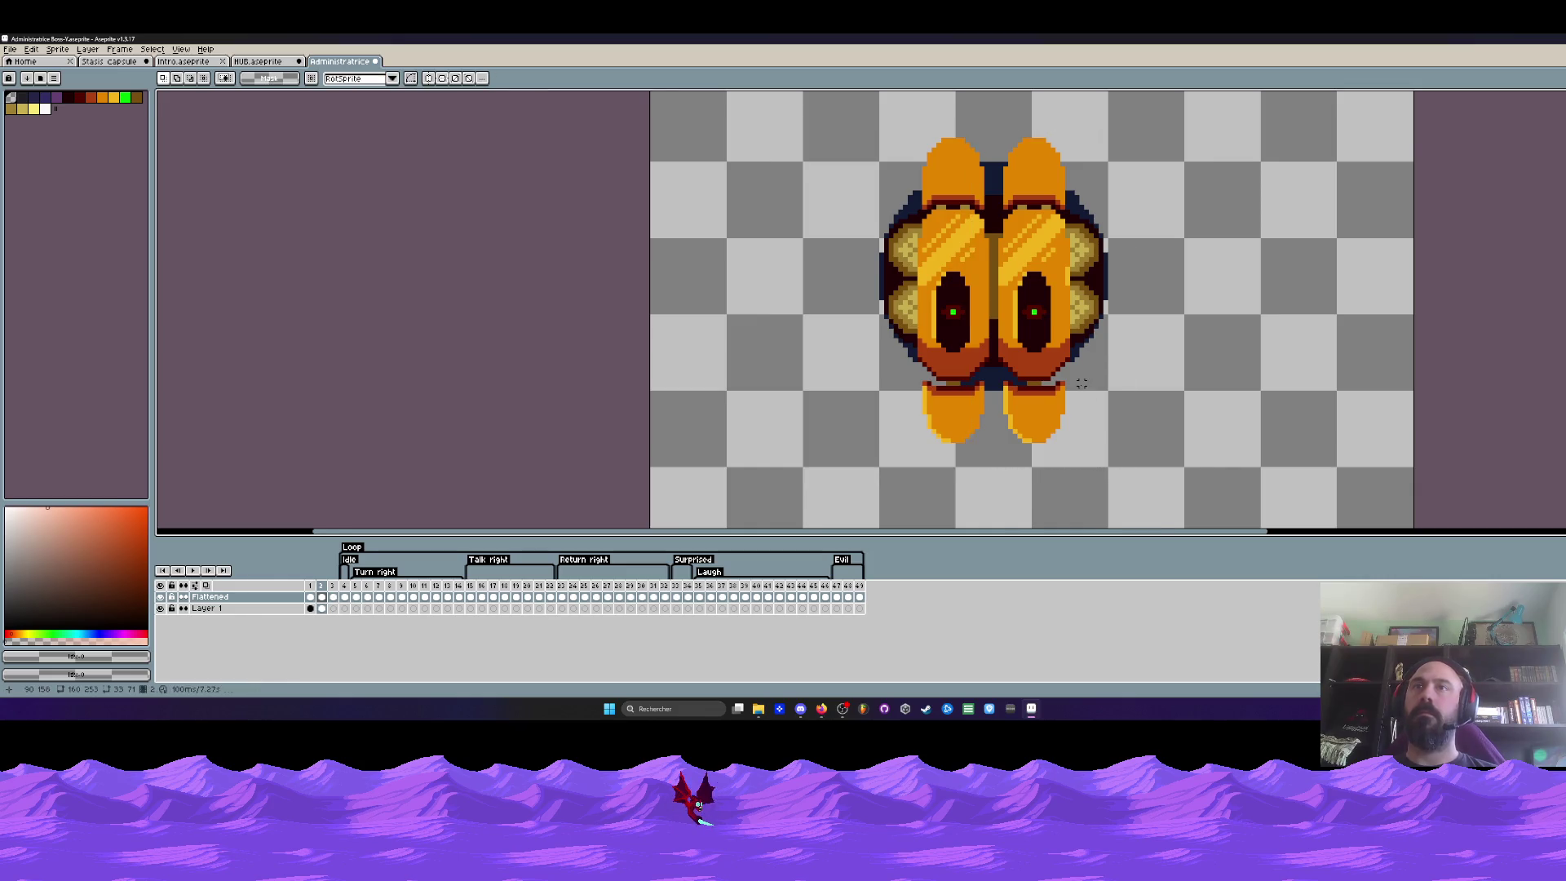
{"action": "scroll", "coordinate": [1084, 404], "scroll_direction": "down", "scroll_amount": 1}
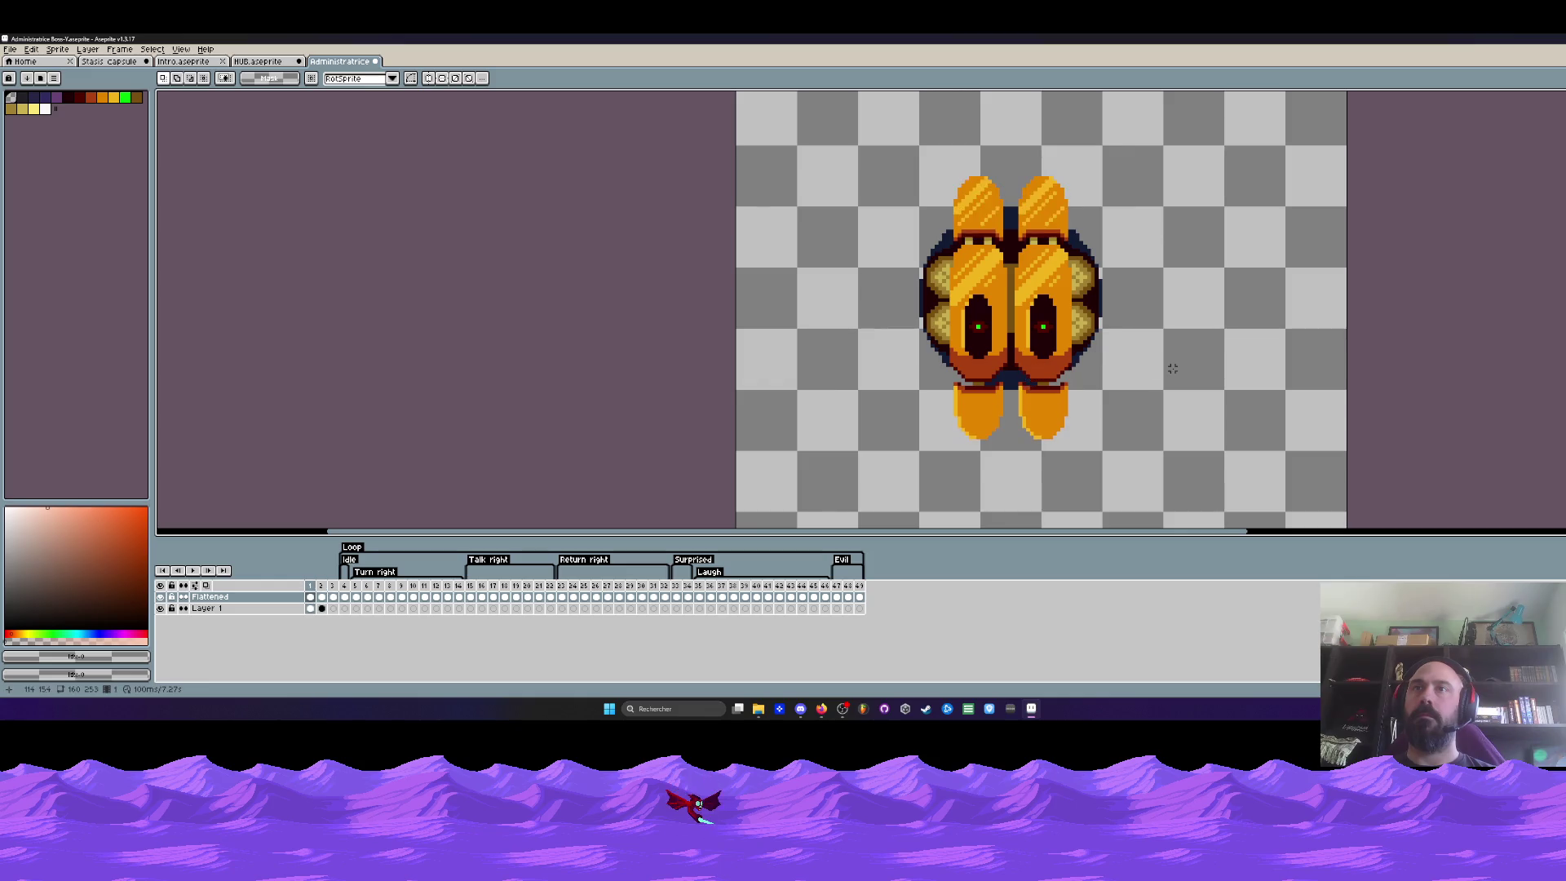
{"action": "scroll", "coordinate": [1105, 356], "scroll_direction": "up", "scroll_amount": 3}
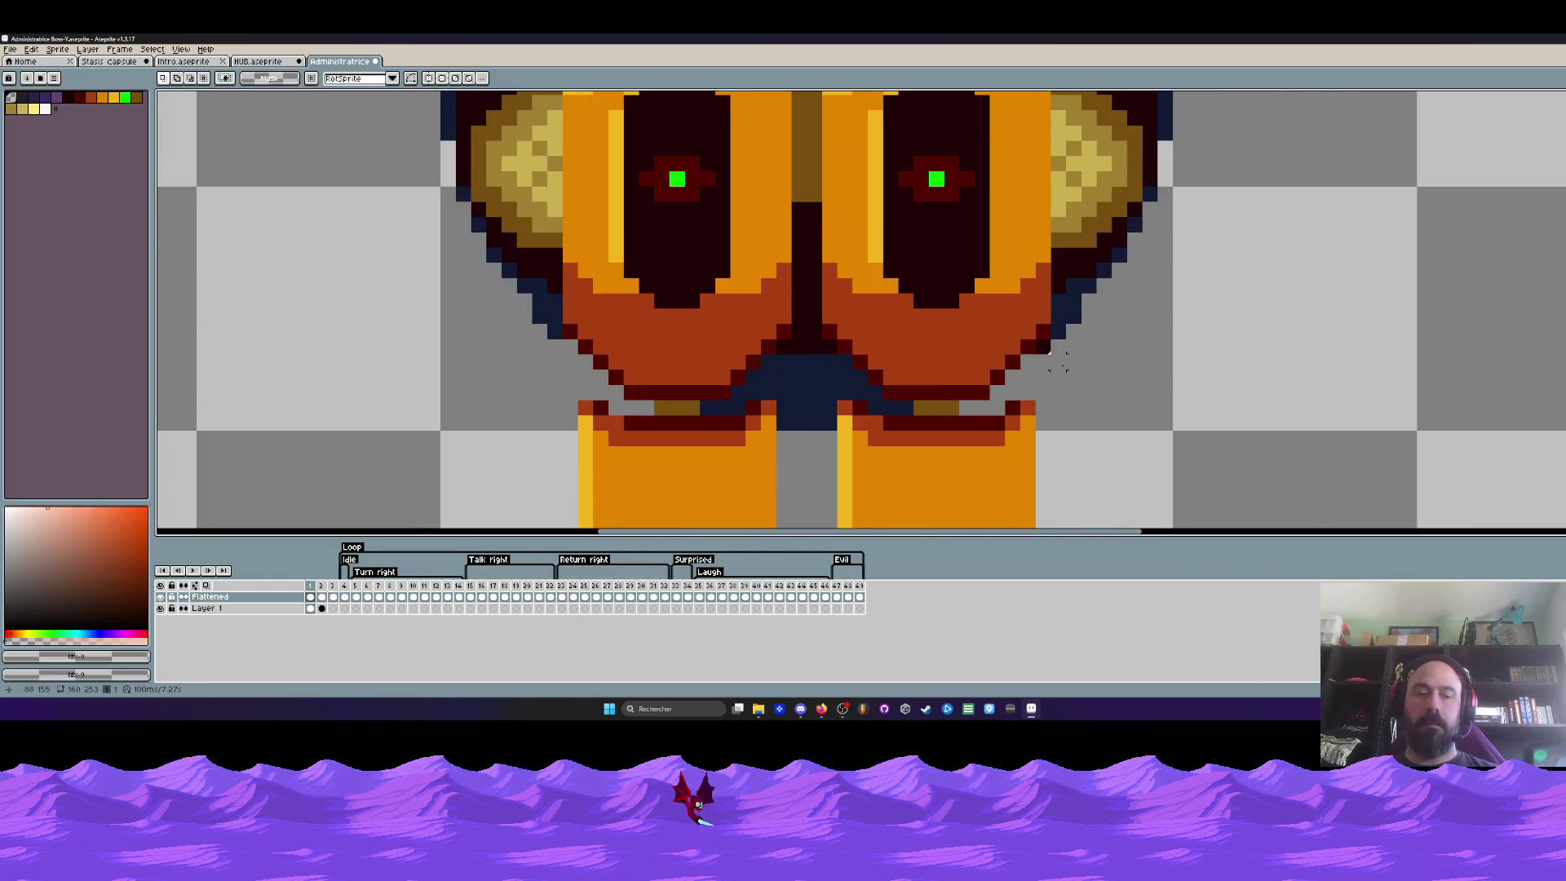
Sample the pod's orange for the pencil, then go to the loose-parts frame
{"action": "key", "text": "b"}
{"action": "scroll", "coordinate": [1060, 379], "scroll_direction": "down", "scroll_amount": 3}
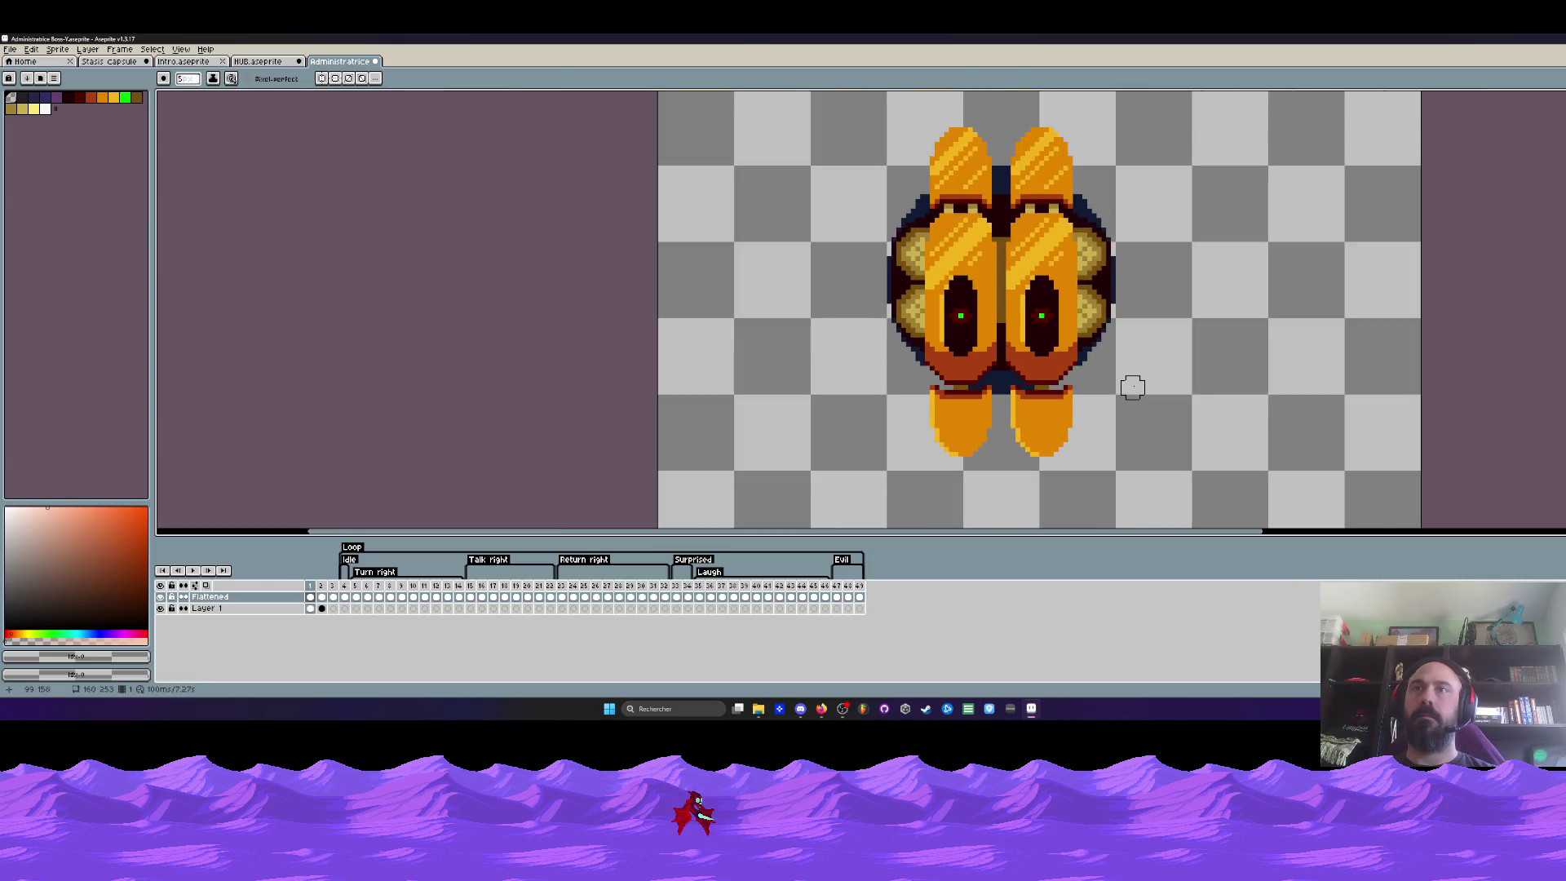
{"action": "scroll", "coordinate": [1081, 306], "scroll_direction": "up", "scroll_amount": 1}
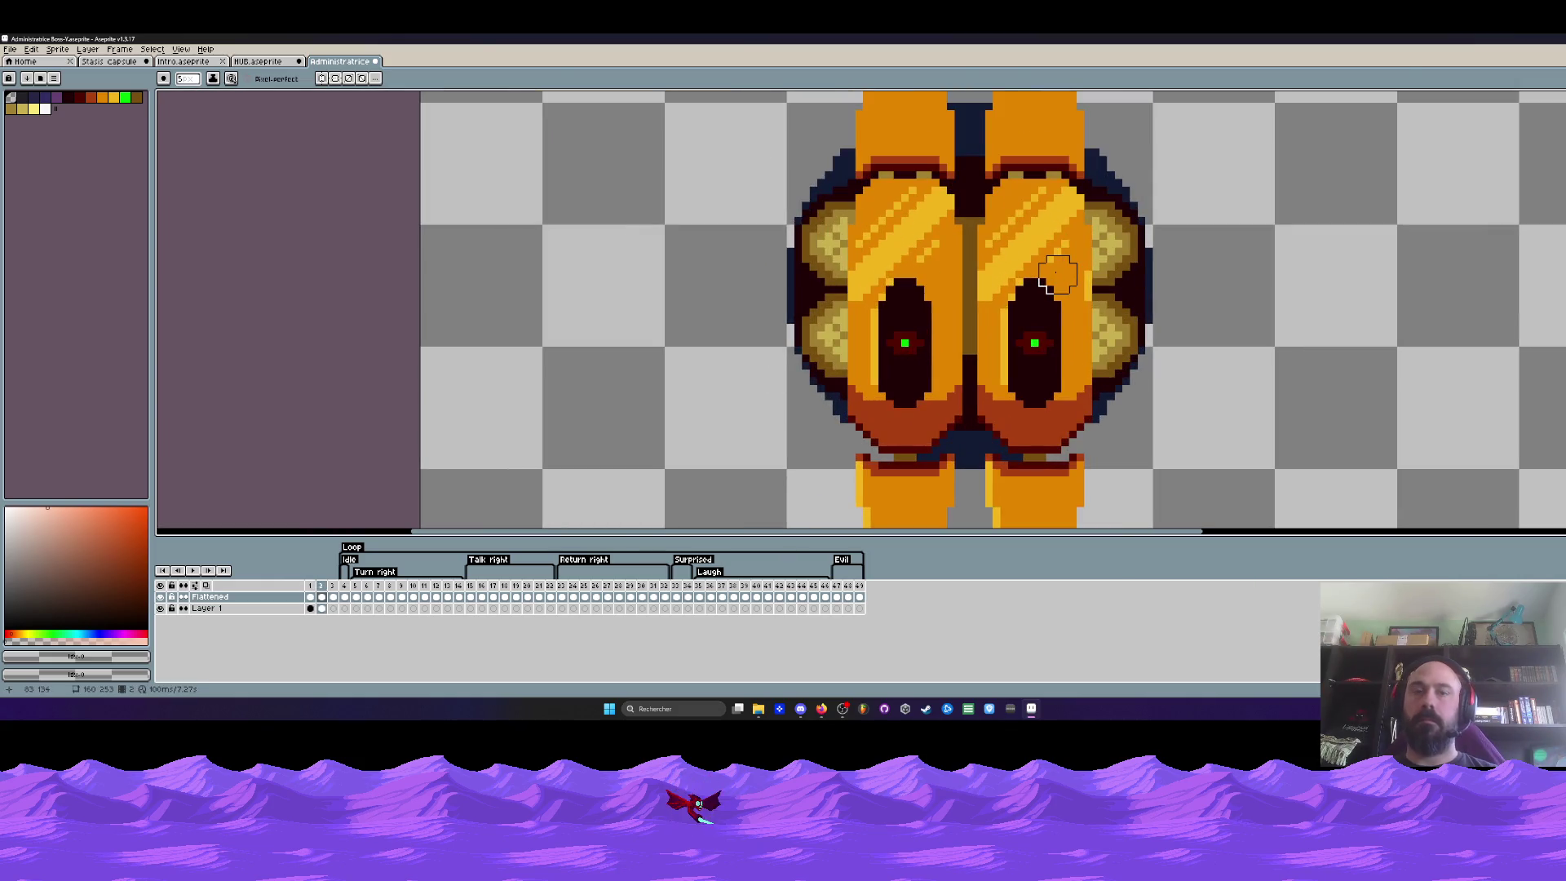
{"action": "key", "text": "i"}
{"action": "left_click", "coordinate": [1074, 274]}
{"action": "key", "text": "b"}
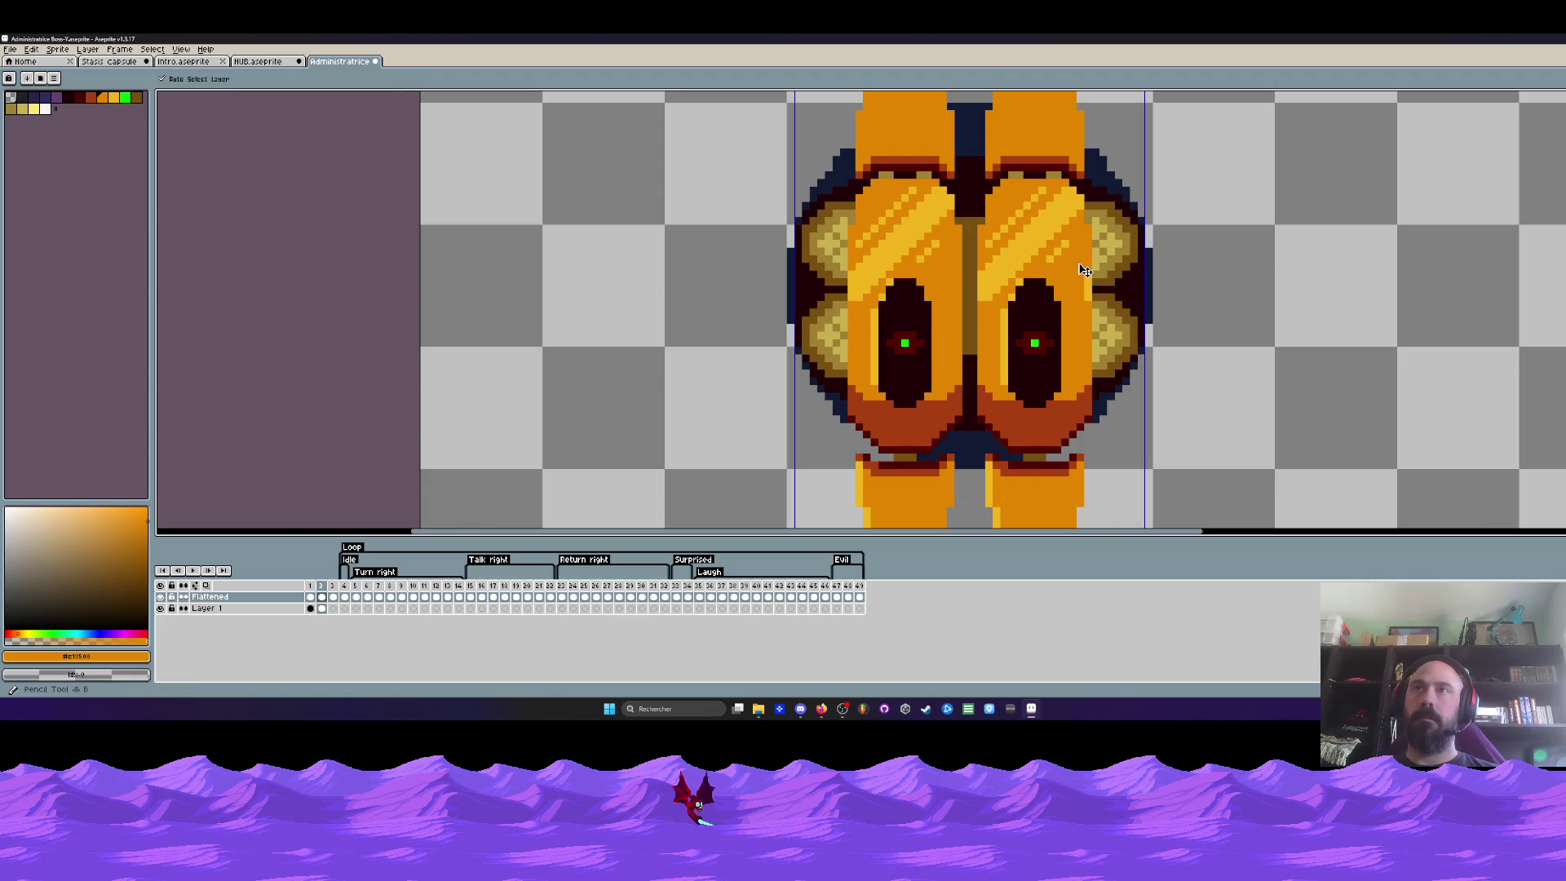
{"action": "scroll", "coordinate": [1085, 265], "scroll_direction": "down", "scroll_amount": 2}
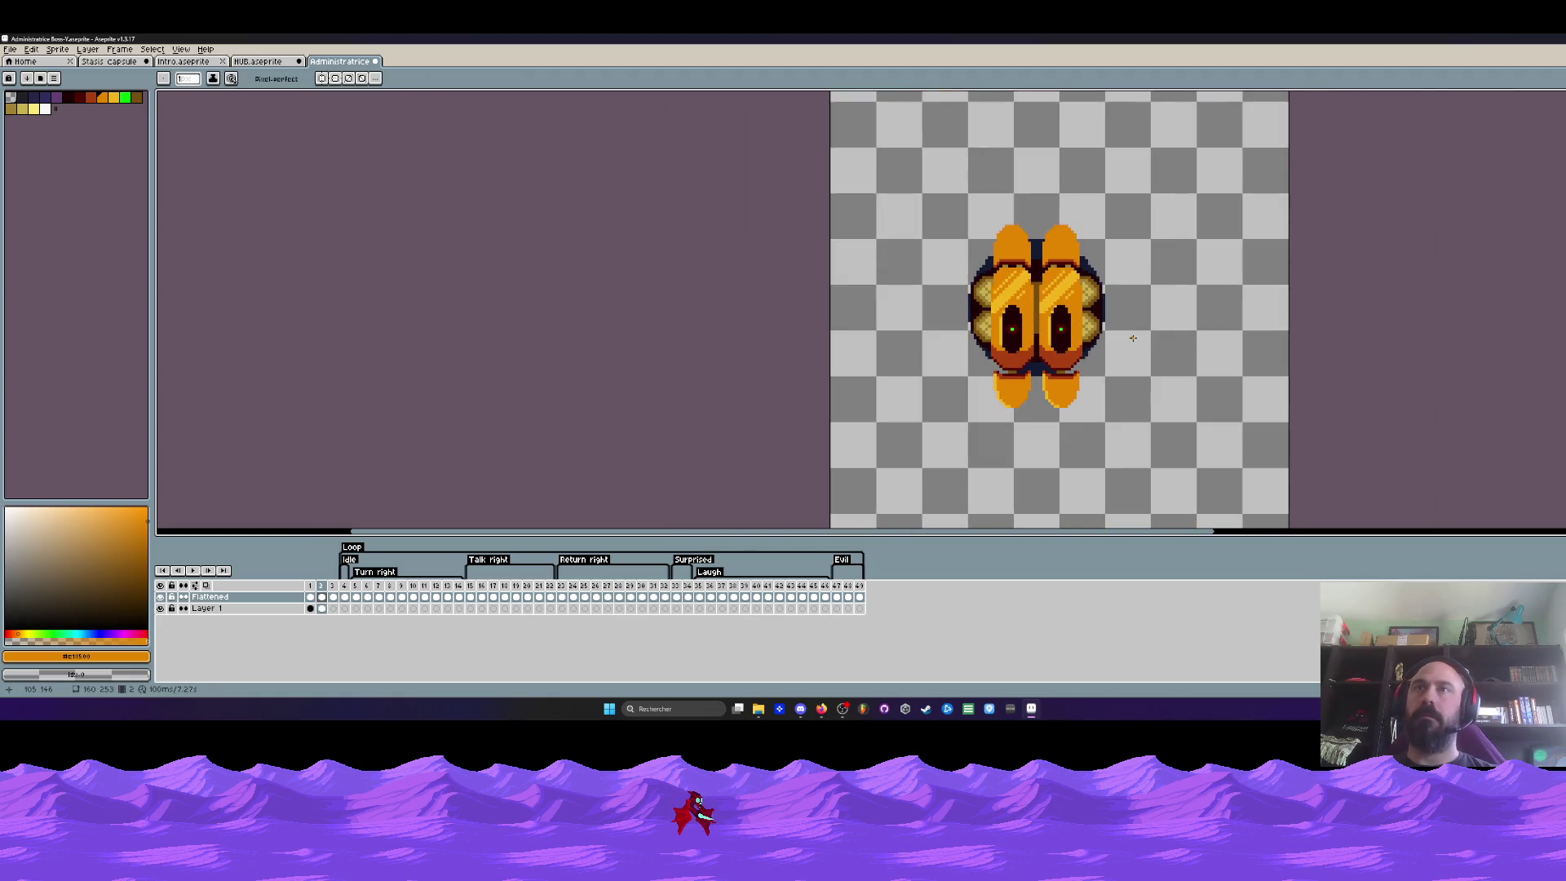
{"action": "key", "text": "Right"}
{"action": "key", "text": "Right"}
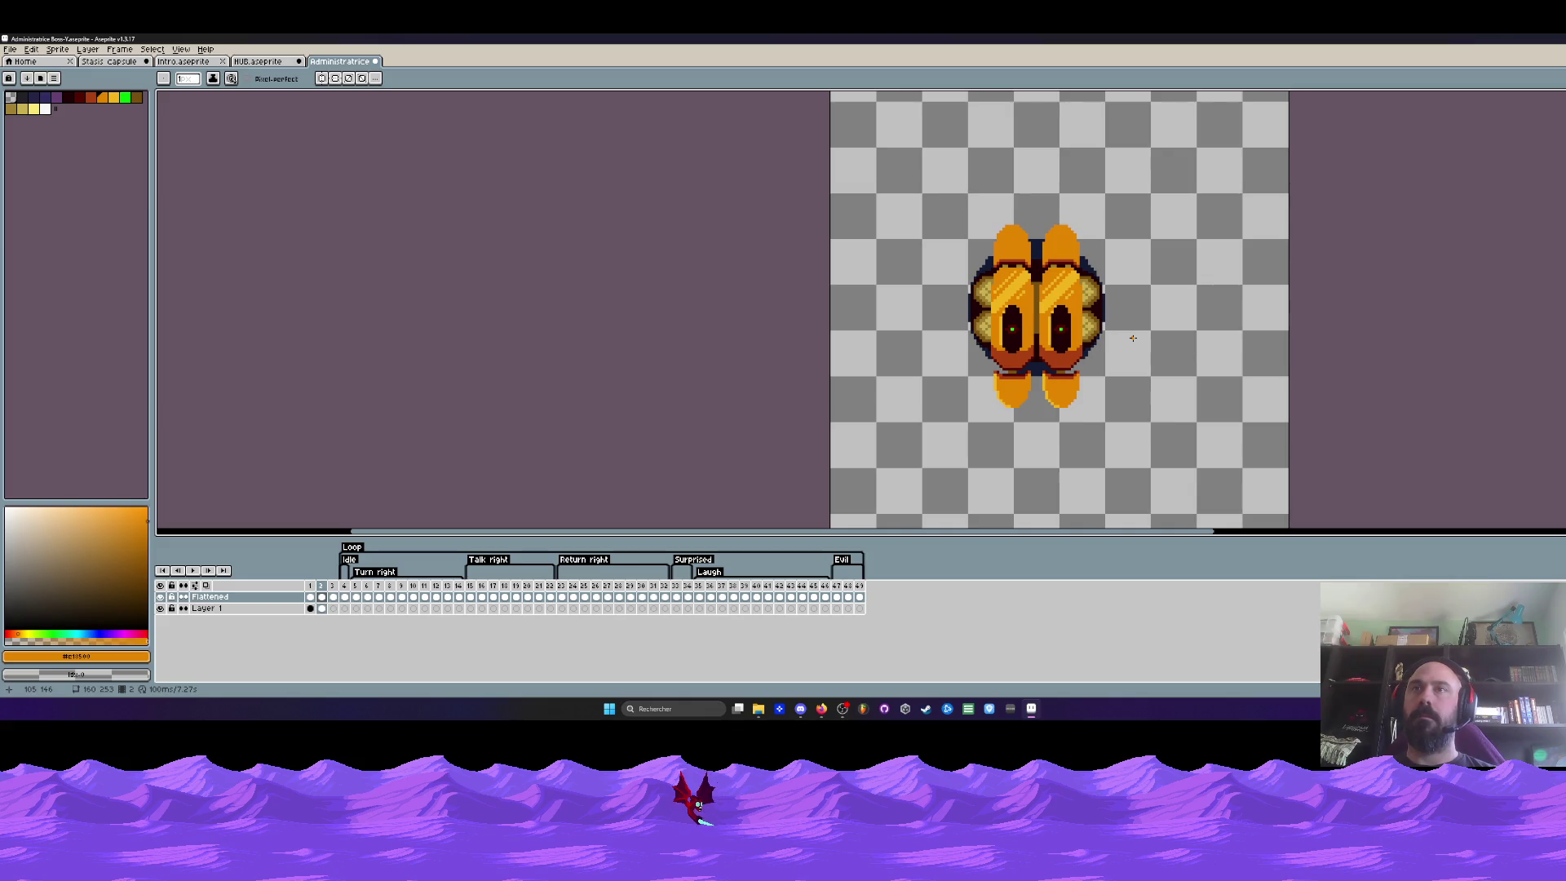
{"action": "left_click", "coordinate": [336, 593]}
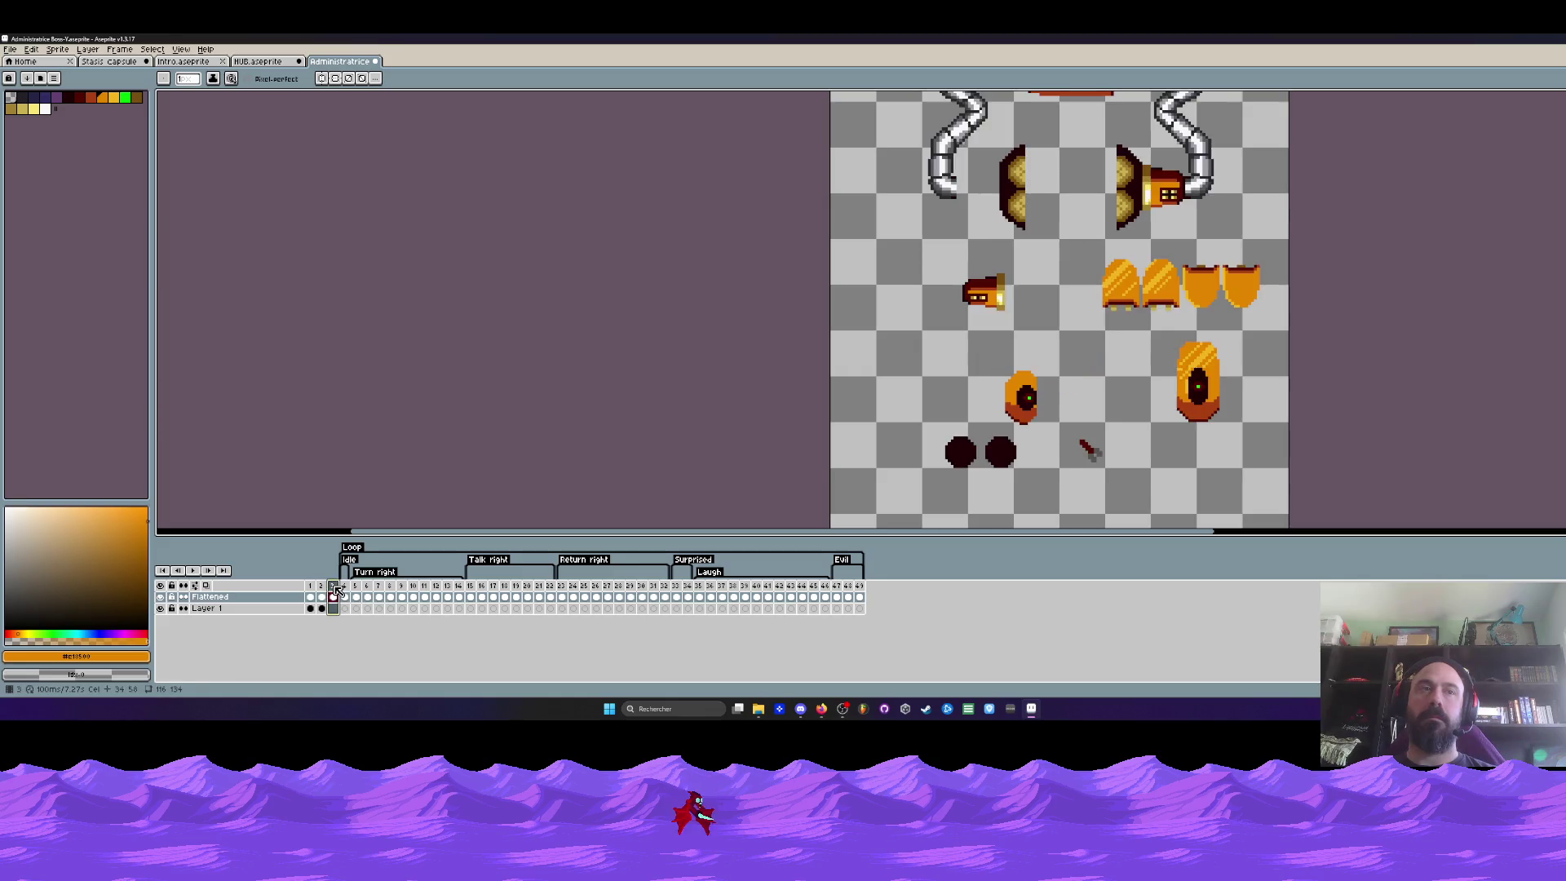
On the assembled frame, try nudging and squashing the left dome, then revert it
{"action": "left_click", "coordinate": [327, 591]}
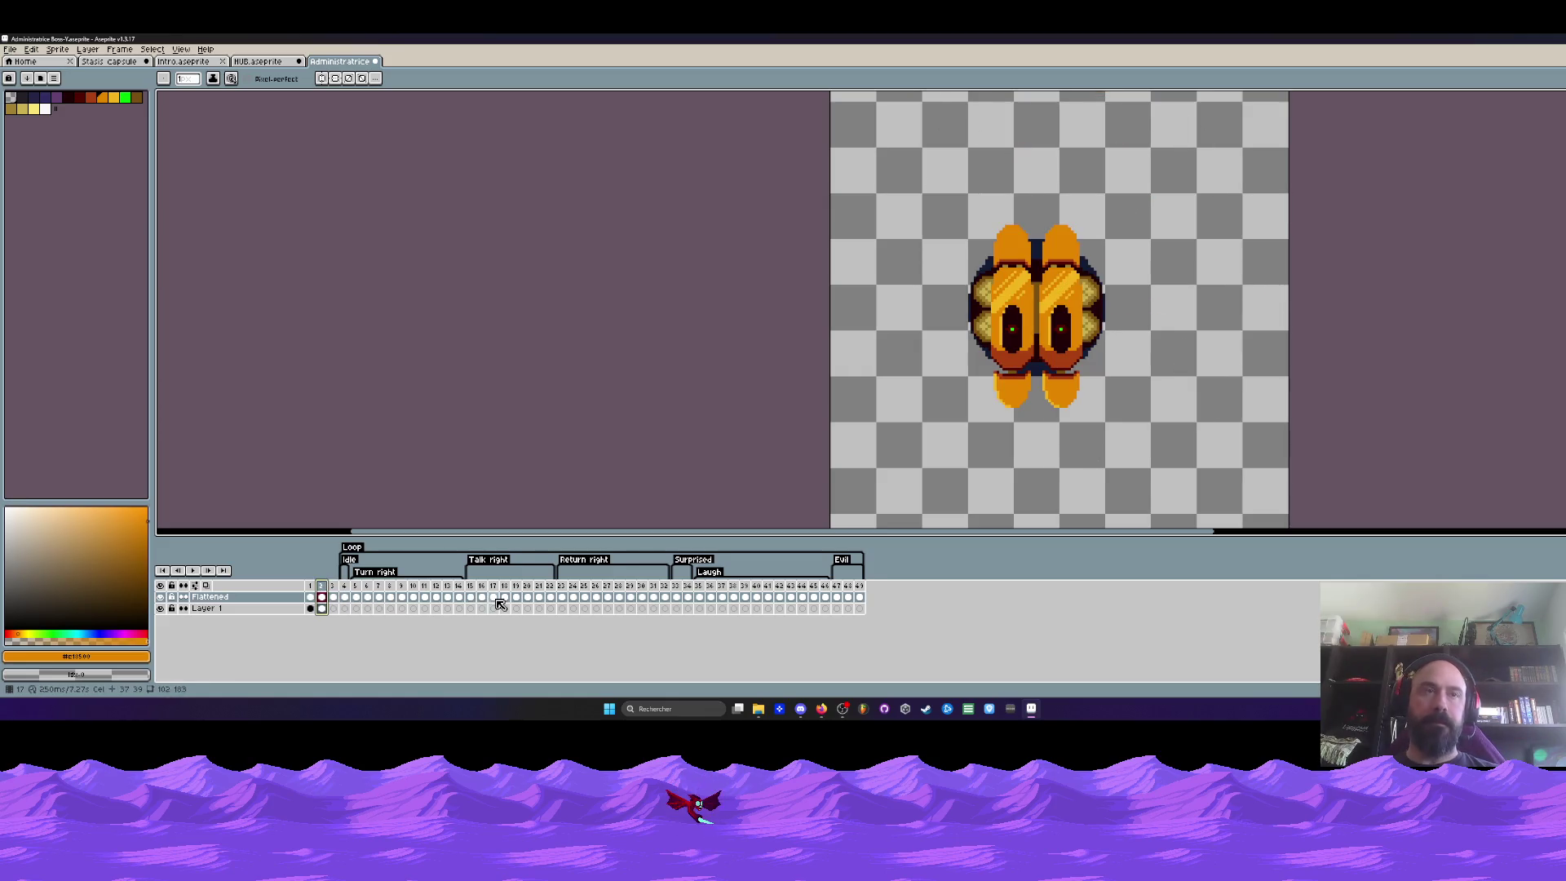
{"action": "scroll", "coordinate": [1008, 248], "scroll_direction": "up", "scroll_amount": 2}
{"action": "scroll", "coordinate": [1003, 238], "scroll_direction": "up", "scroll_amount": 2}
{"action": "key", "text": "m"}
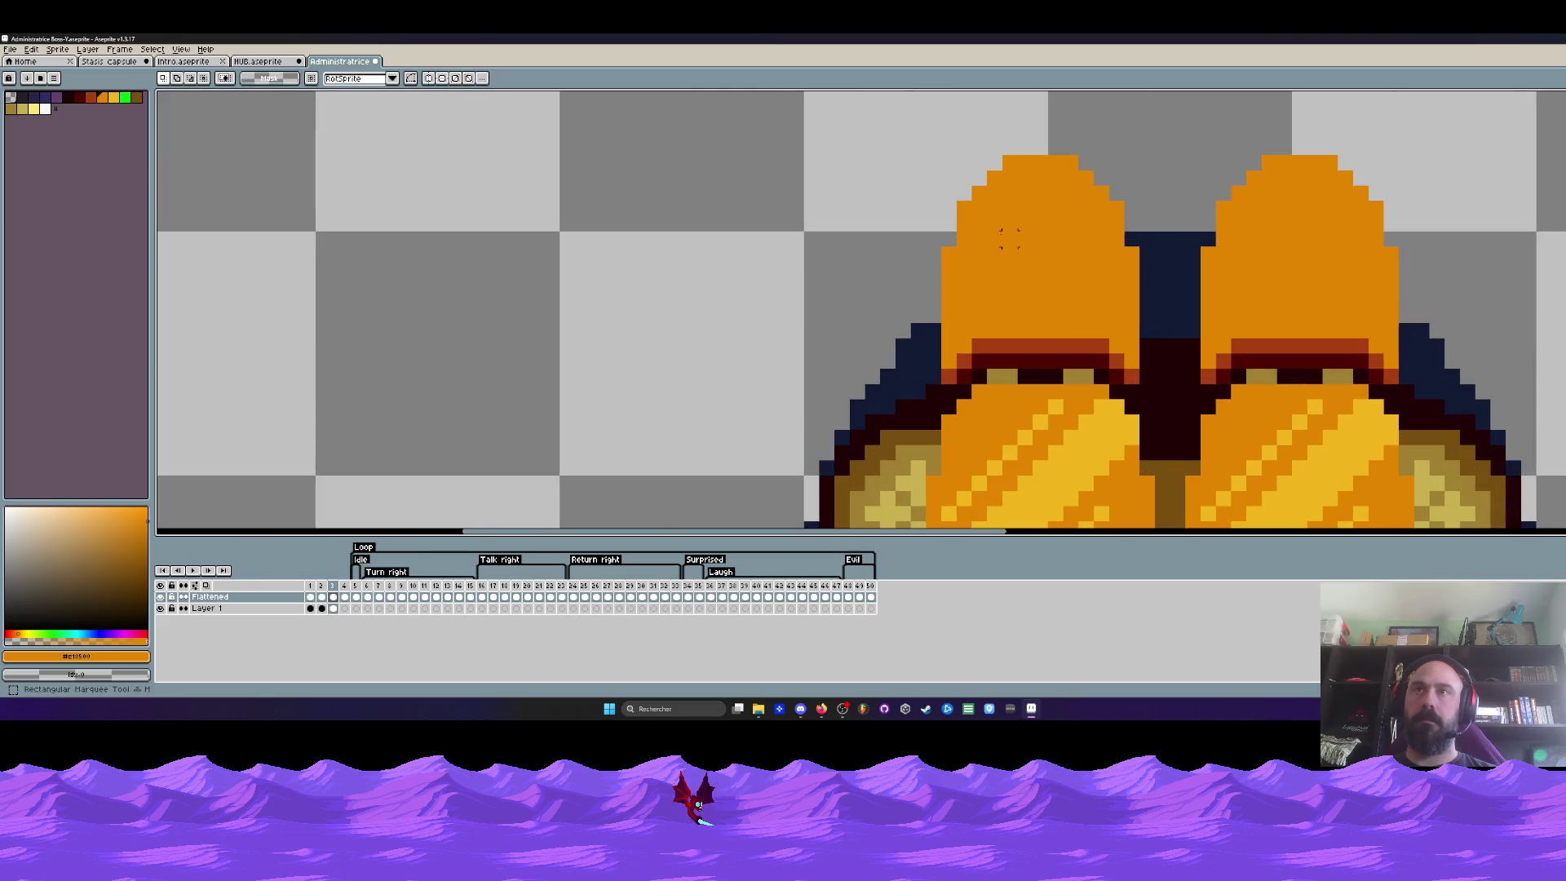
{"action": "left_click_drag", "start_coordinate": [924, 123], "coordinate": [1150, 300]}
{"action": "key", "text": "Down"}
{"action": "key", "text": "Down"}
{"action": "key", "text": "Down"}
{"action": "left_click_drag", "start_coordinate": [1077, 259], "coordinate": [1099, 275]}
{"action": "key", "text": "ctrl+d"}
{"action": "key", "text": "ctrl+z"}
{"action": "key", "text": "ctrl+z"}
{"action": "key", "text": "ctrl+z"}
{"action": "key", "text": "ctrl+d"}
{"action": "mouse_move", "coordinate": [910, 137]}
{"action": "left_mouse_down"}
{"action": "mouse_move", "coordinate": [1156, 247]}
{"action": "mouse_move", "coordinate": [1092, 301]}
{"action": "left_mouse_up"}
{"action": "key", "text": "Return"}
{"action": "scroll", "coordinate": [1093, 303], "scroll_direction": "down", "scroll_amount": 3}
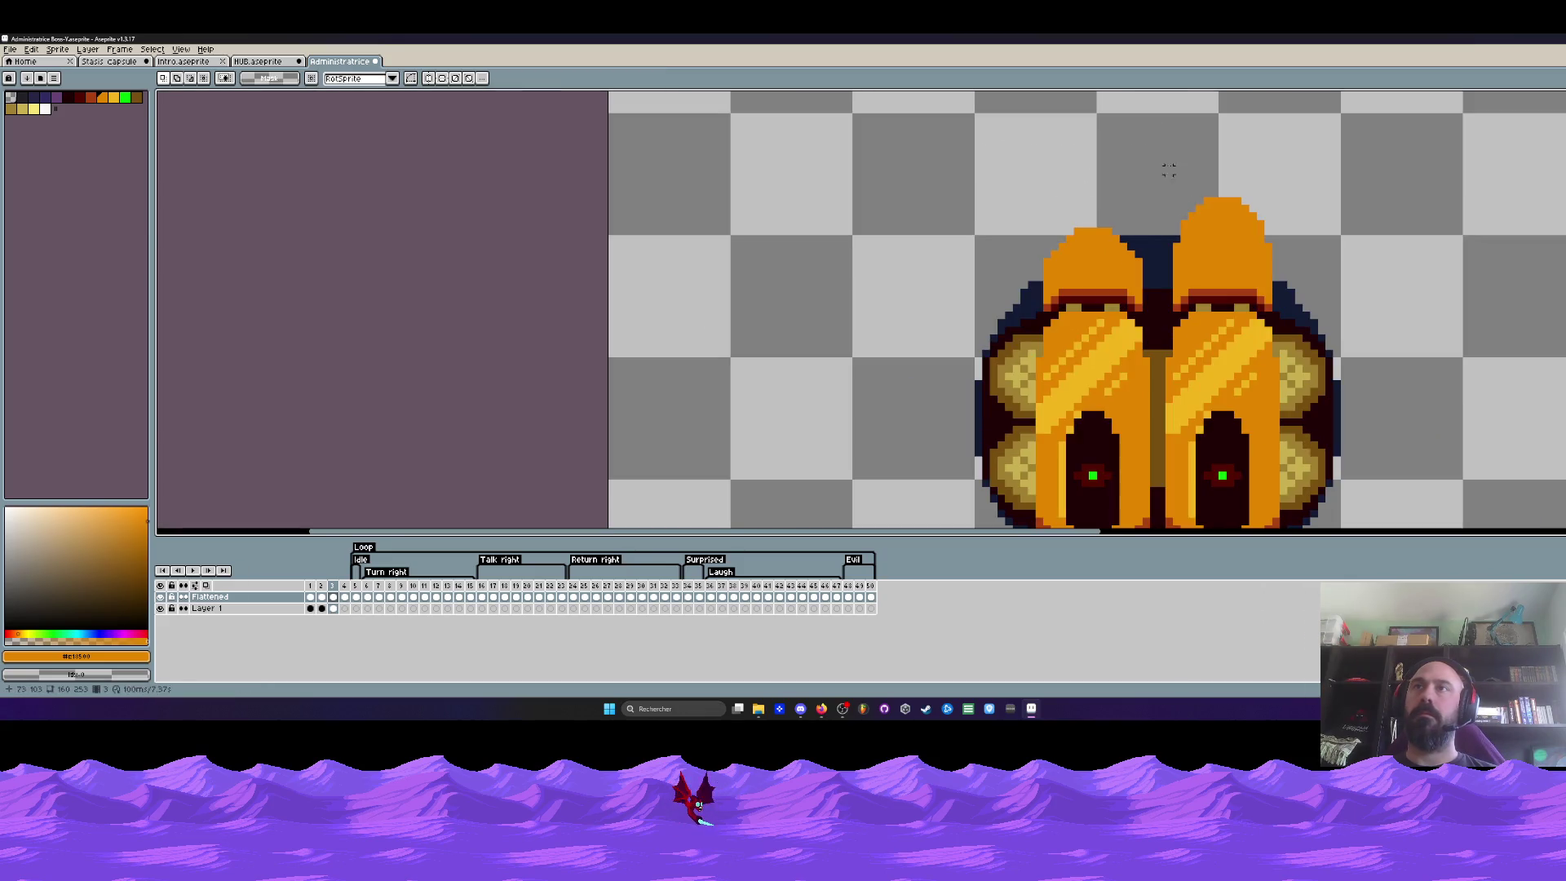
{"action": "scroll", "coordinate": [1220, 193], "scroll_direction": "up", "scroll_amount": 1}
{"action": "scroll", "coordinate": [1135, 445], "scroll_direction": "up", "scroll_amount": 1}
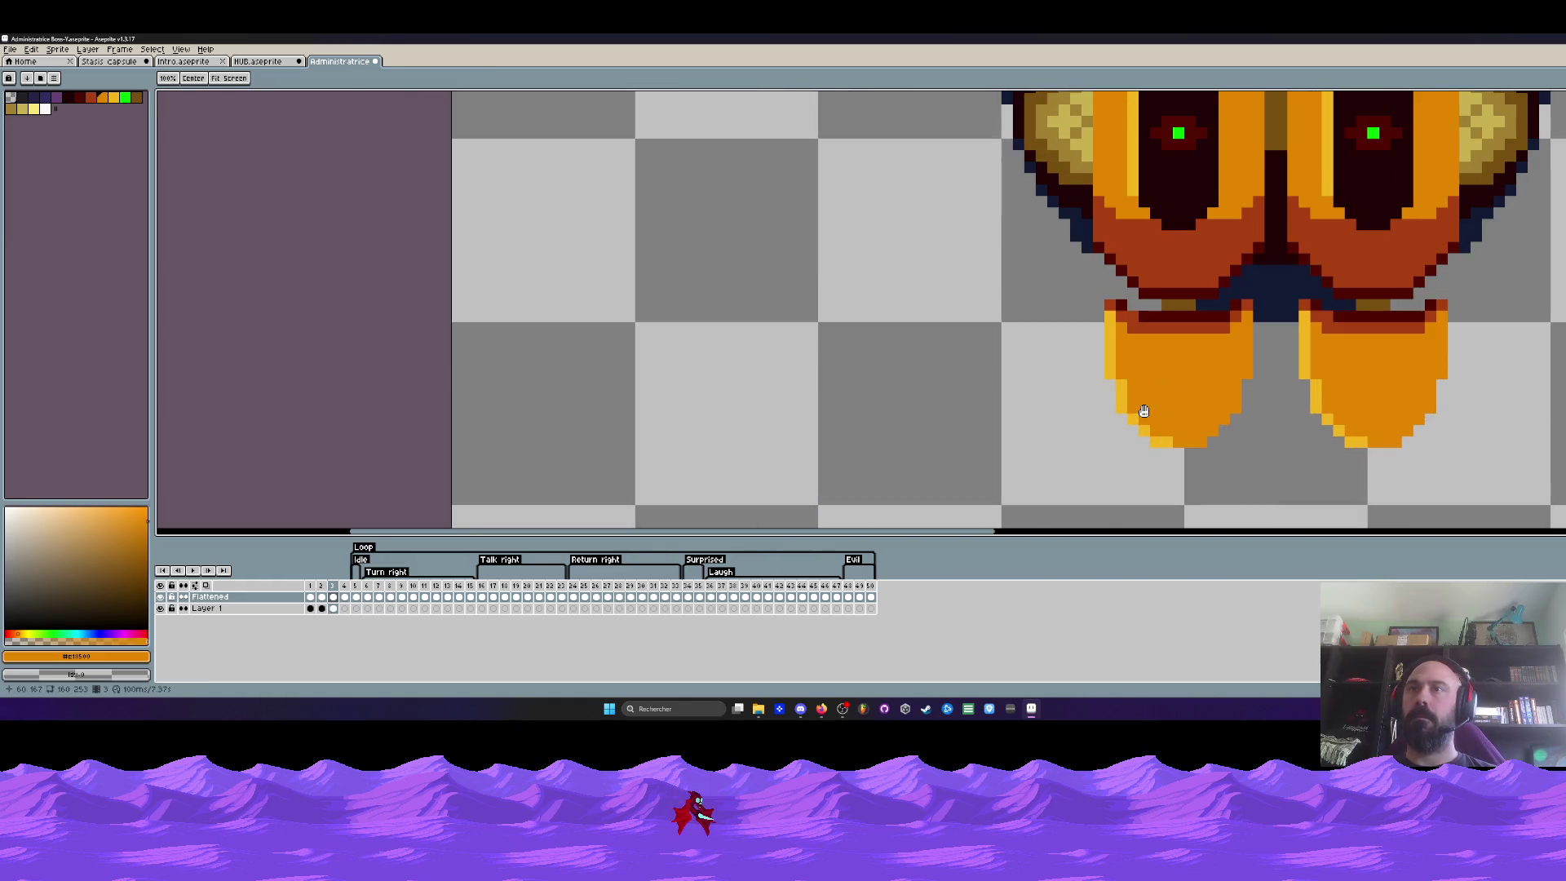
{"action": "scroll", "coordinate": [1136, 447], "scroll_direction": "up", "scroll_amount": 1}
Nudge the left foot tip up one pixel and play the animation to check the feet
{"action": "left_click_drag", "start_coordinate": [1013, 381], "coordinate": [1188, 488]}
{"action": "left_click_drag", "start_coordinate": [1128, 440], "coordinate": [1130, 433]}
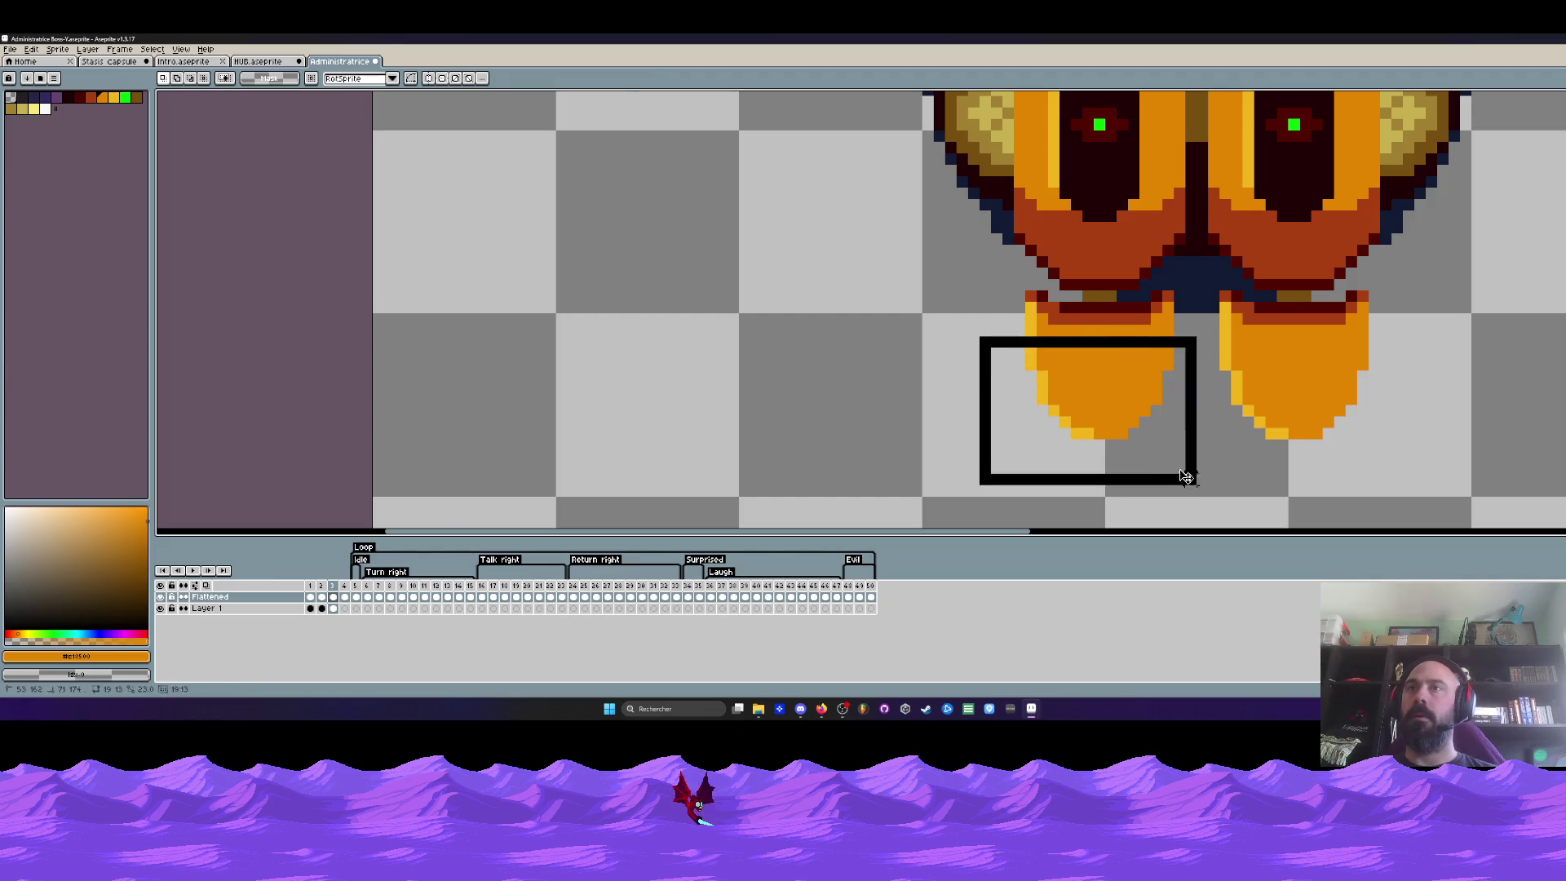
{"action": "left_click_drag", "start_coordinate": [979, 328], "coordinate": [1197, 475]}
{"action": "left_click_drag", "start_coordinate": [1150, 424], "coordinate": [1151, 435]}
{"action": "left_click_drag", "start_coordinate": [1015, 296], "coordinate": [1196, 453]}
{"action": "left_click", "coordinate": [1014, 294]}
{"action": "scroll", "coordinate": [1020, 288], "scroll_direction": "up", "scroll_amount": 1}
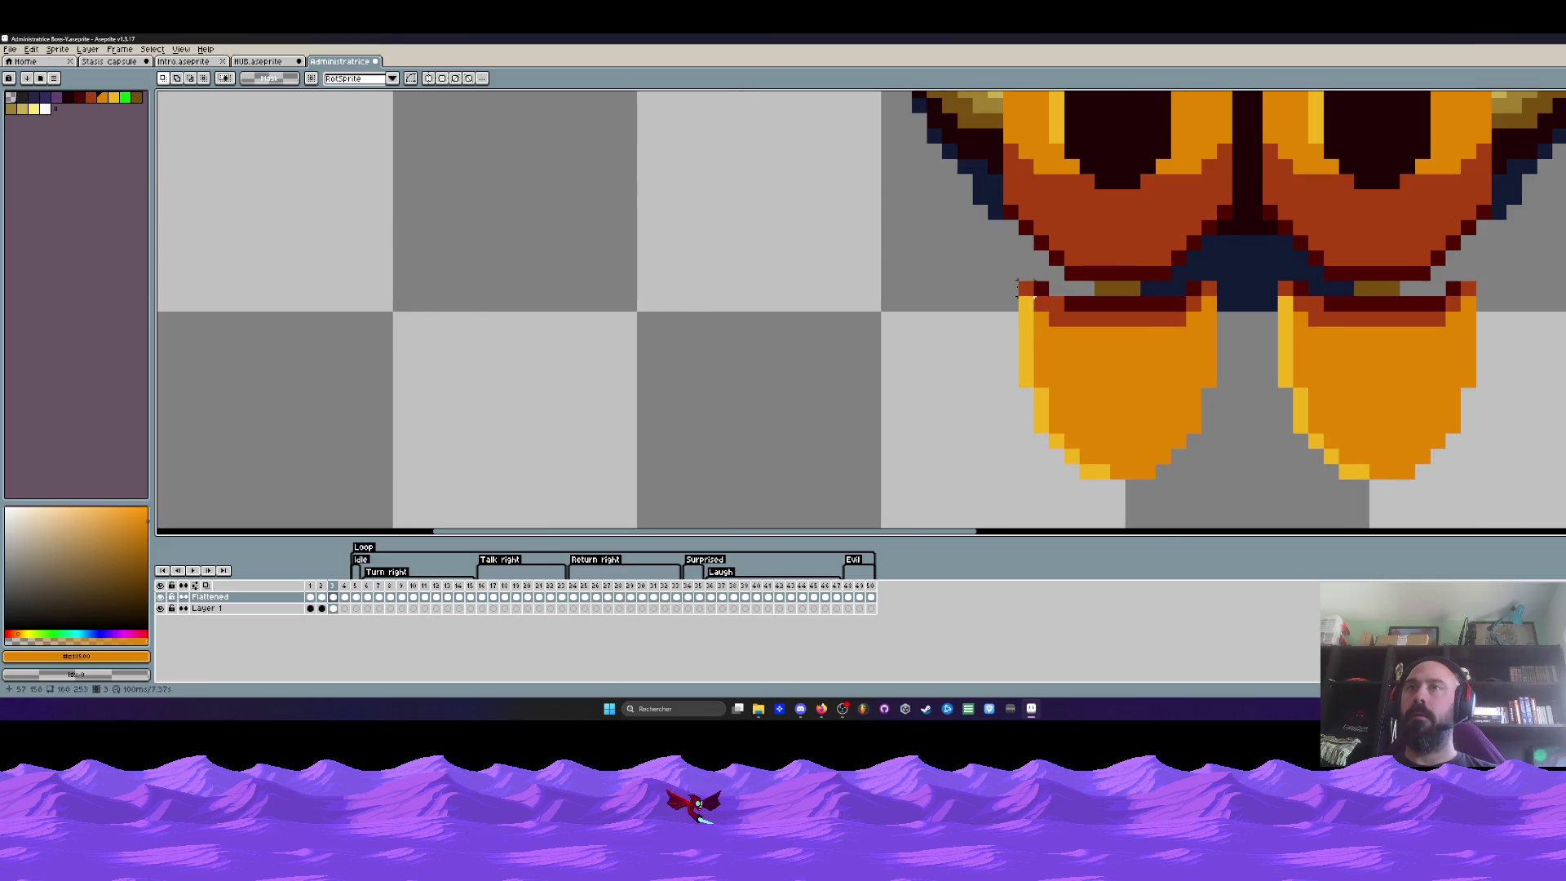
{"action": "left_click_drag", "start_coordinate": [1001, 280], "coordinate": [1111, 511]}
{"action": "left_click", "coordinate": [1023, 290]}
{"action": "left_click_drag", "start_coordinate": [1023, 288], "coordinate": [1230, 507]}
{"action": "key", "text": "Up"}
{"action": "scroll", "coordinate": [1109, 365], "scroll_direction": "down", "scroll_amount": 1}
{"action": "key", "text": "u"}
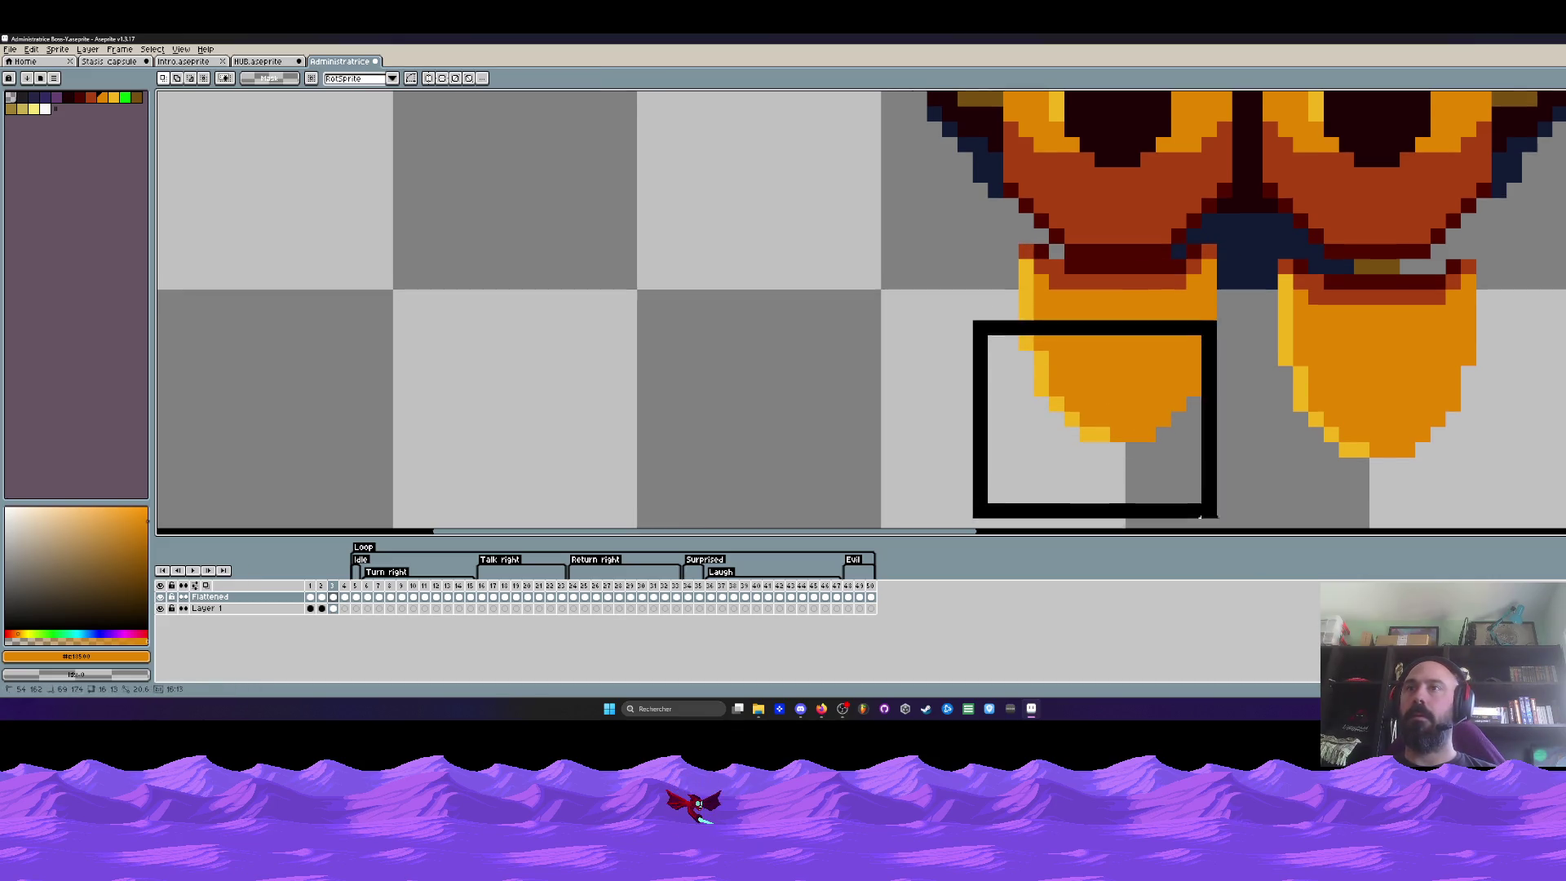
{"action": "left_click_drag", "start_coordinate": [1004, 330], "coordinate": [1241, 457]}
{"action": "key", "text": "ctrl+z"}
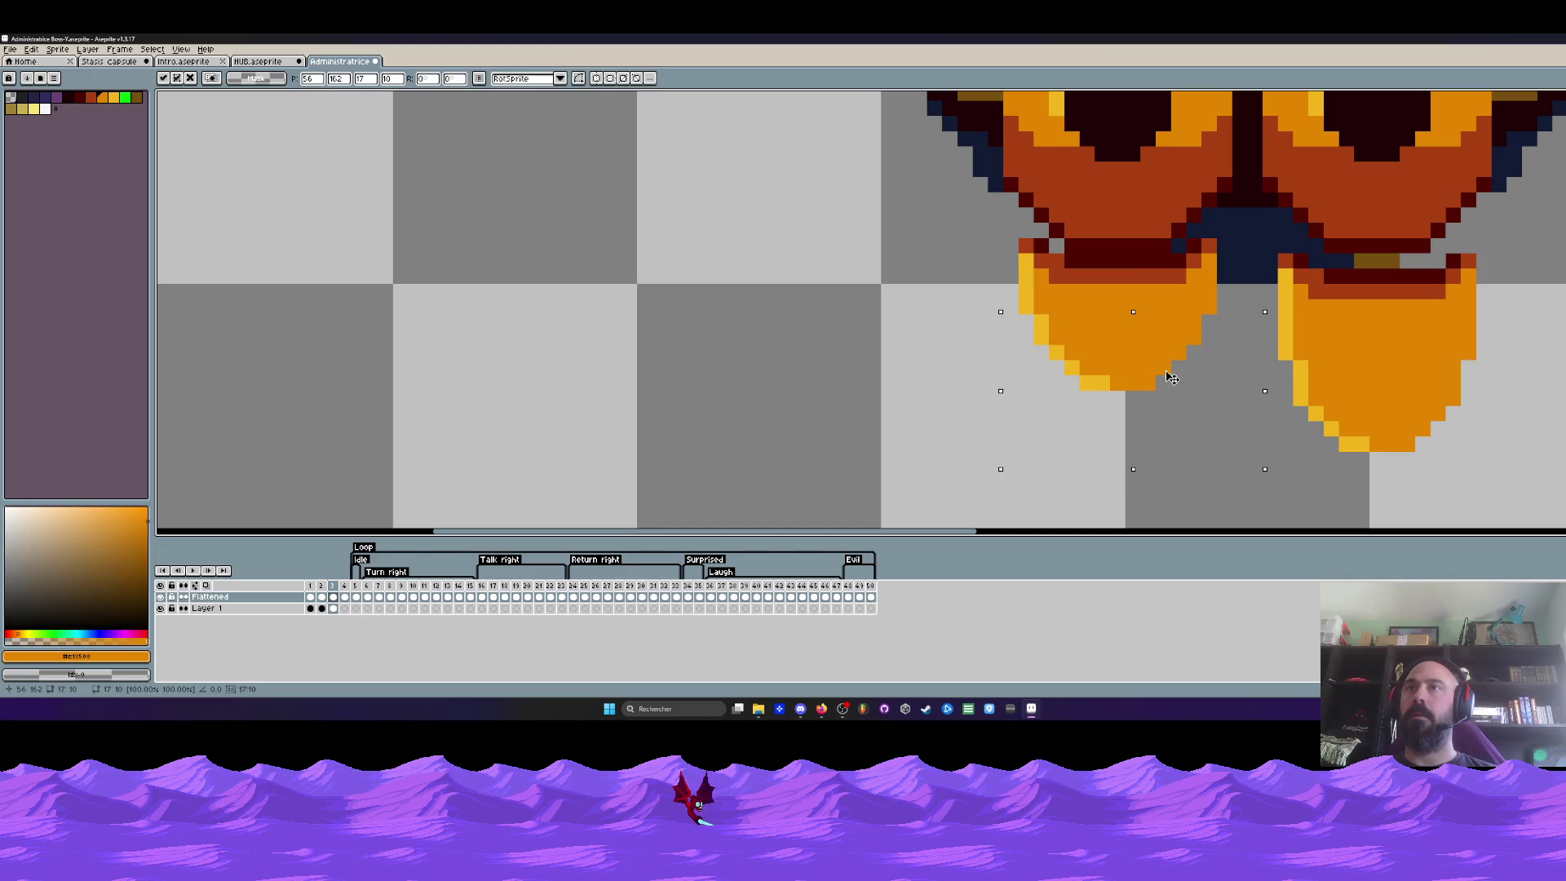
{"action": "scroll", "coordinate": [1120, 469], "scroll_direction": "down", "scroll_amount": 3}
{"action": "key", "text": "Return"}
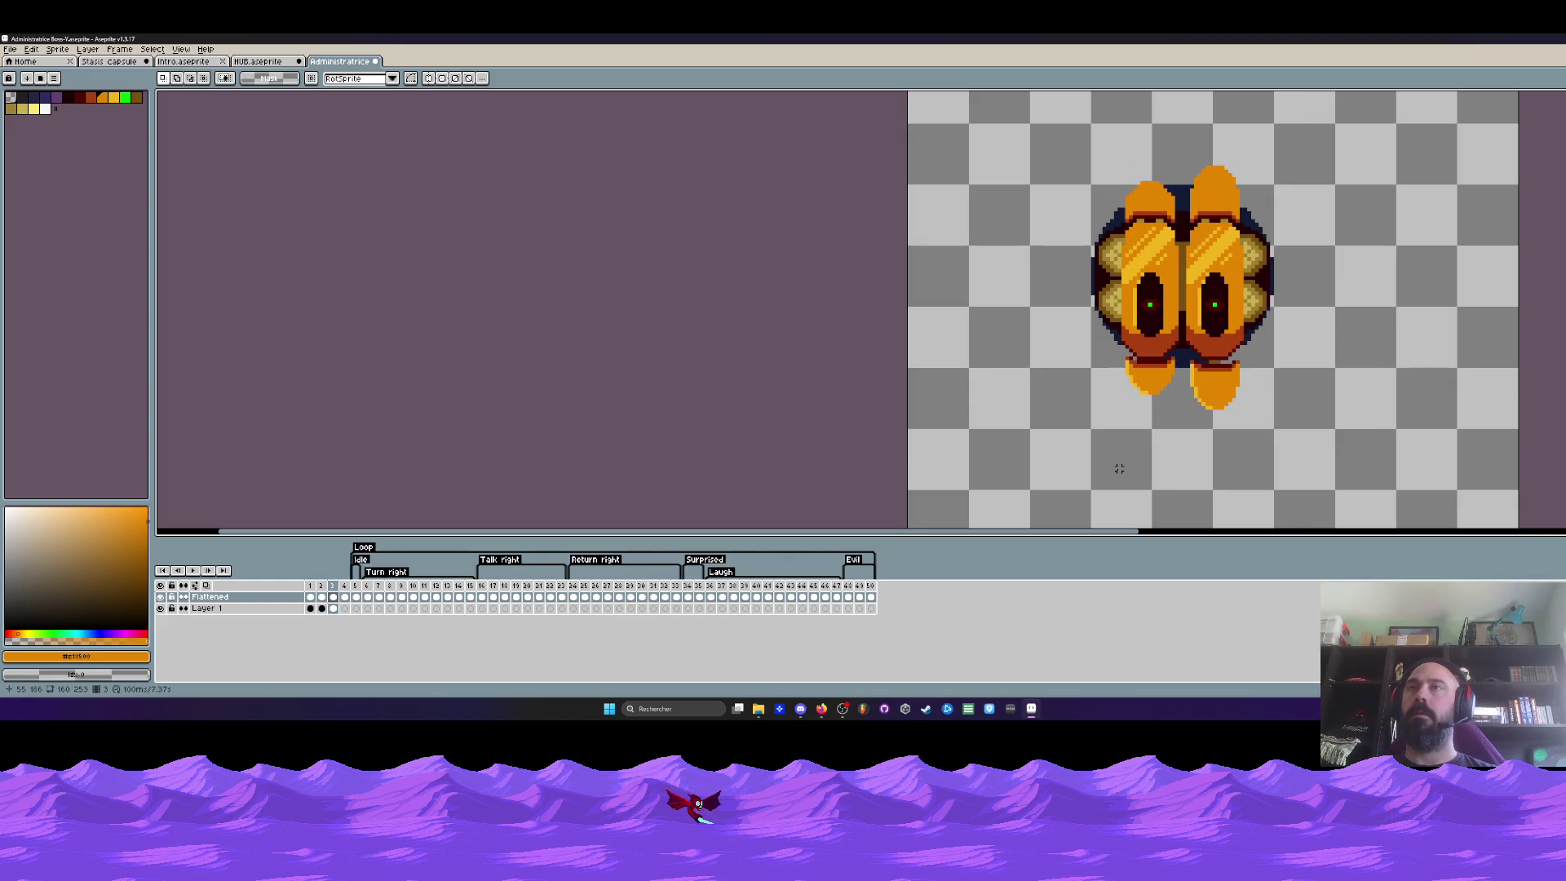
{"action": "scroll", "coordinate": [1149, 173], "scroll_direction": "up", "scroll_amount": 2}
{"action": "scroll", "coordinate": [1148, 173], "scroll_direction": "up", "scroll_amount": 1}
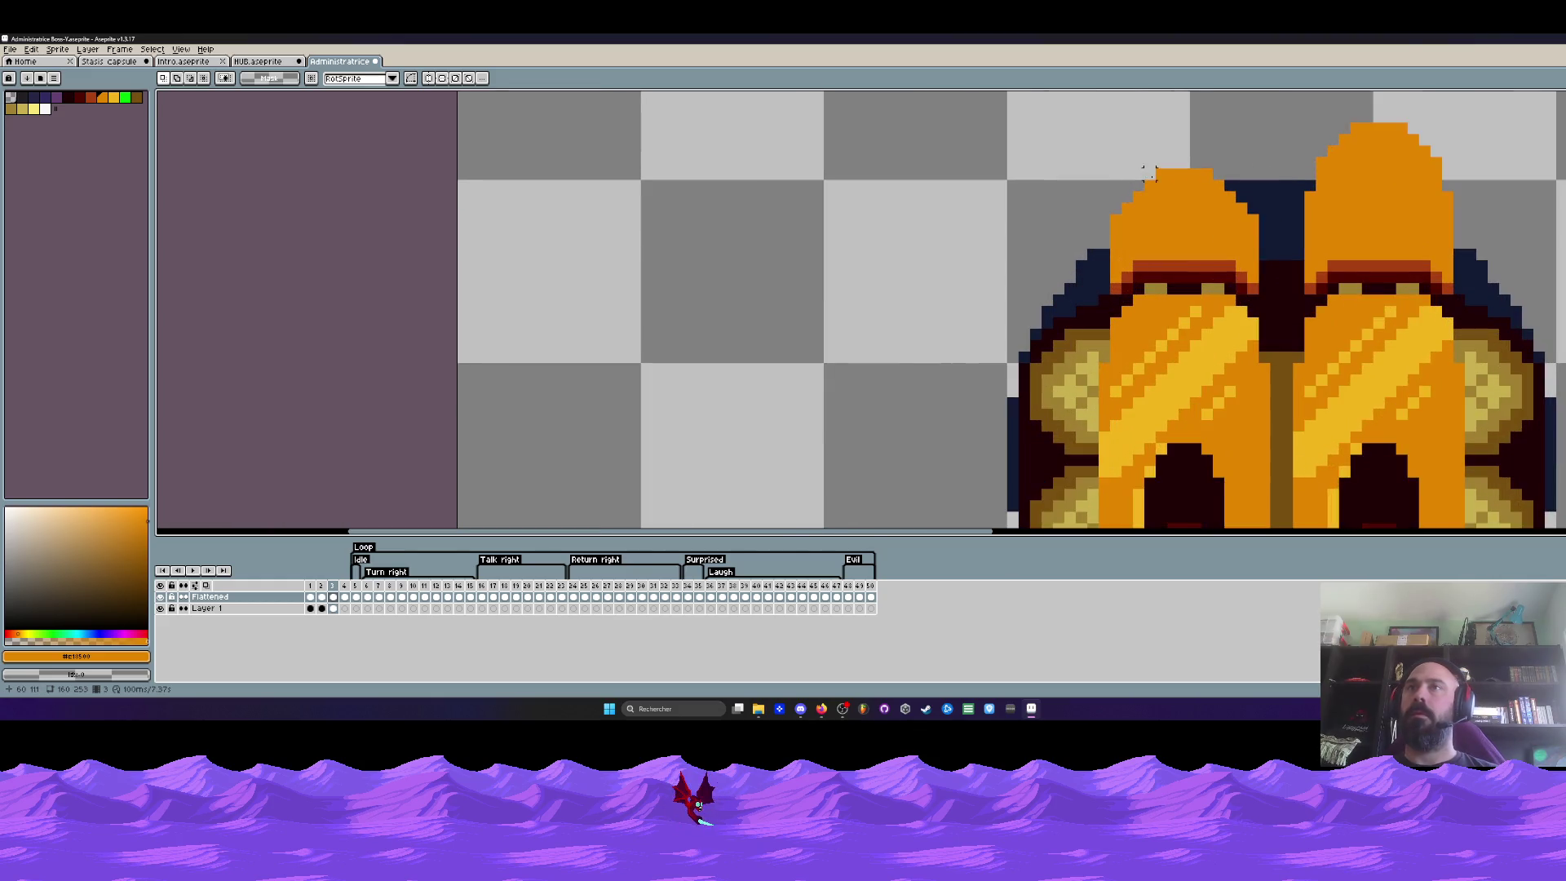
Move the left pod's dome down one pixel and preview the bobbing
{"action": "left_click_drag", "start_coordinate": [1093, 162], "coordinate": [1252, 218]}
{"action": "mouse_move", "coordinate": [1075, 155]}
{"action": "left_mouse_down"}
{"action": "mouse_move", "coordinate": [1251, 246]}
{"action": "mouse_move", "coordinate": [1294, 297]}
{"action": "mouse_move", "coordinate": [1073, 156]}
{"action": "left_mouse_up"}
{"action": "scroll", "coordinate": [1145, 307], "scroll_direction": "up", "scroll_amount": 1}
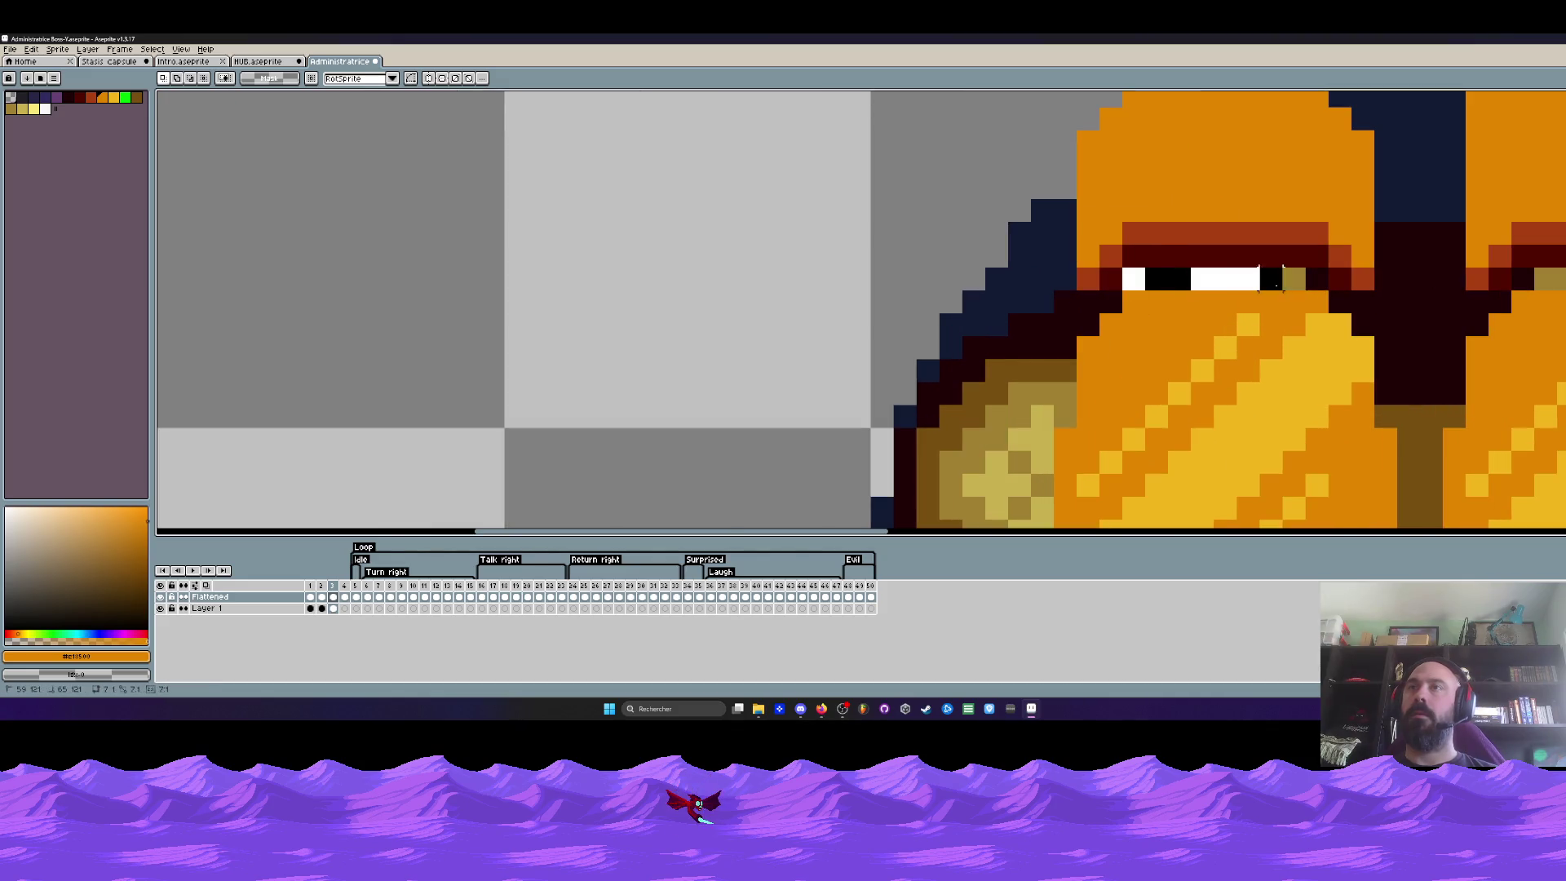
{"action": "scroll", "coordinate": [1205, 206], "scroll_direction": "down", "scroll_amount": 1}
{"action": "left_click_drag", "start_coordinate": [1122, 93], "coordinate": [1353, 281]}
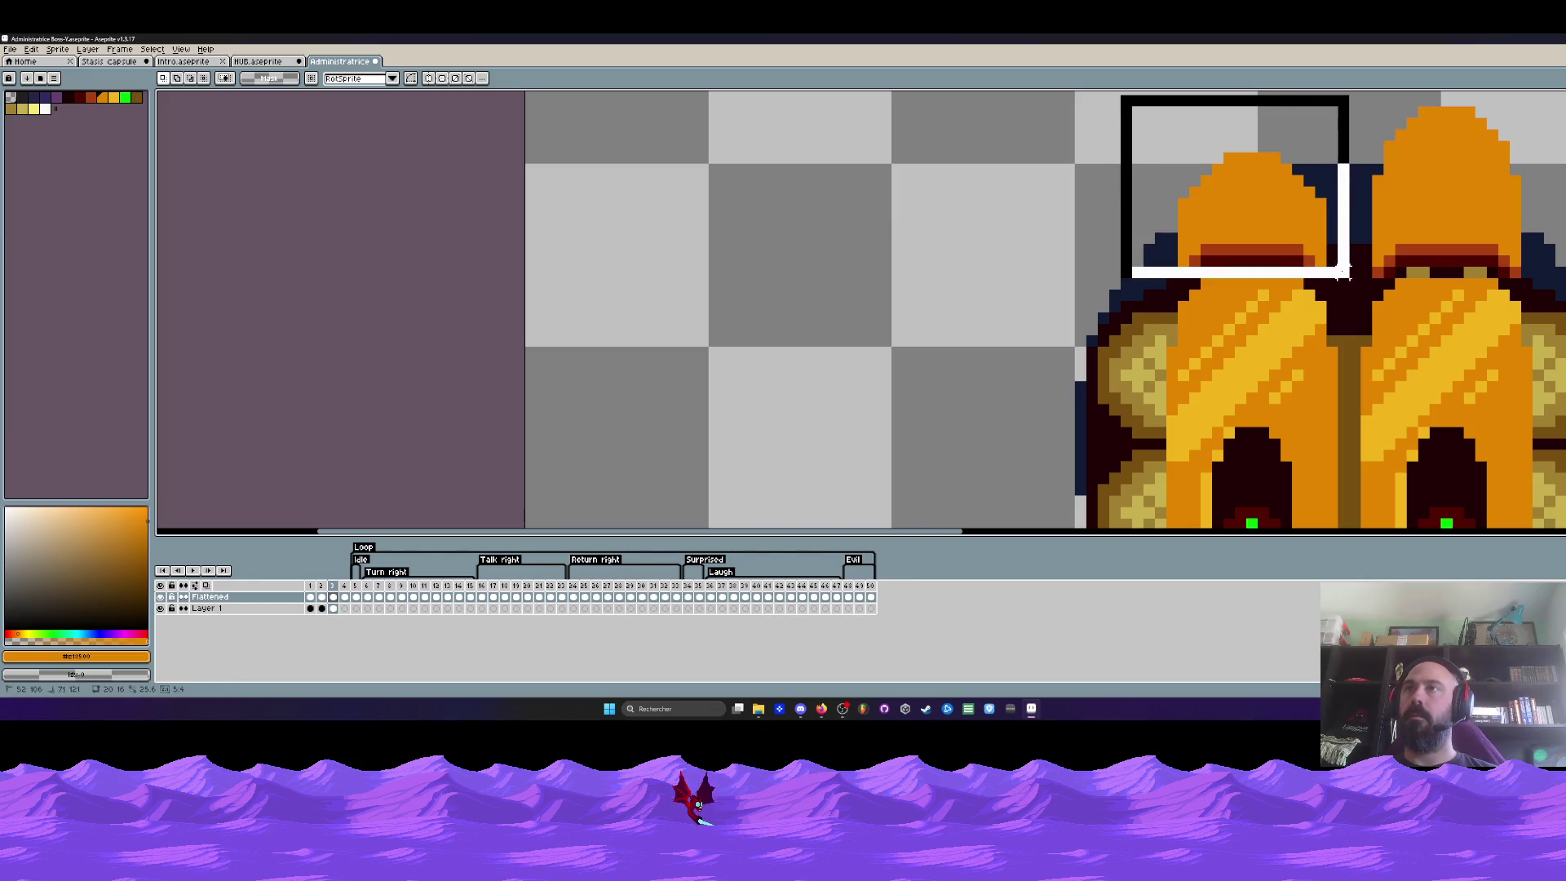
{"action": "left_click_drag", "start_coordinate": [1306, 221], "coordinate": [1305, 231]}
{"action": "key", "text": "Return"}
{"action": "scroll", "coordinate": [1297, 258], "scroll_direction": "up", "scroll_amount": 1}
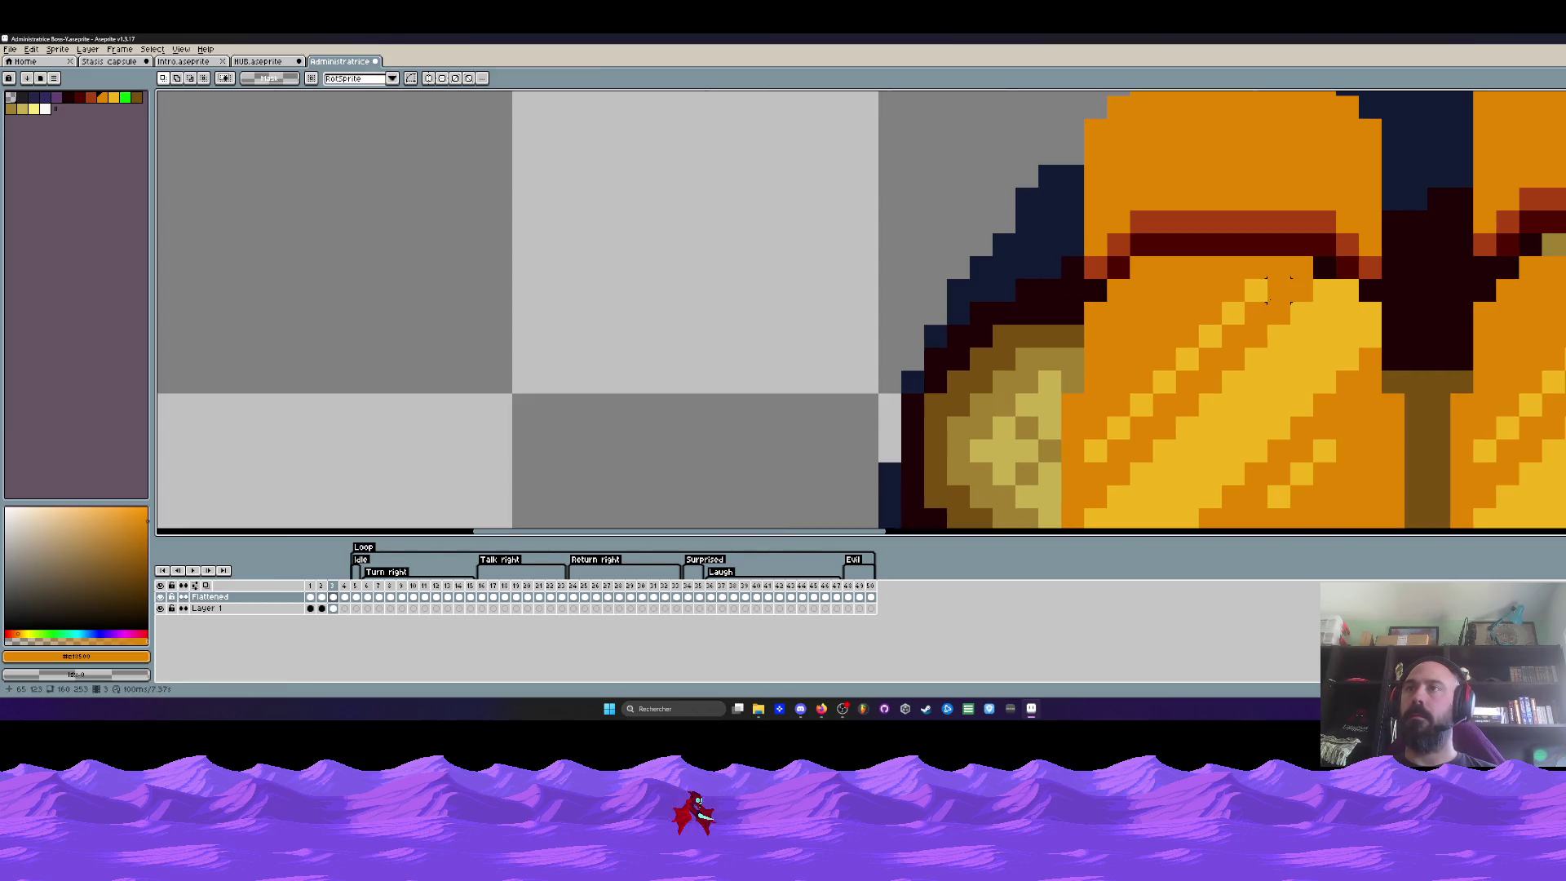
{"action": "key", "text": "i"}
{"action": "key", "text": "b"}
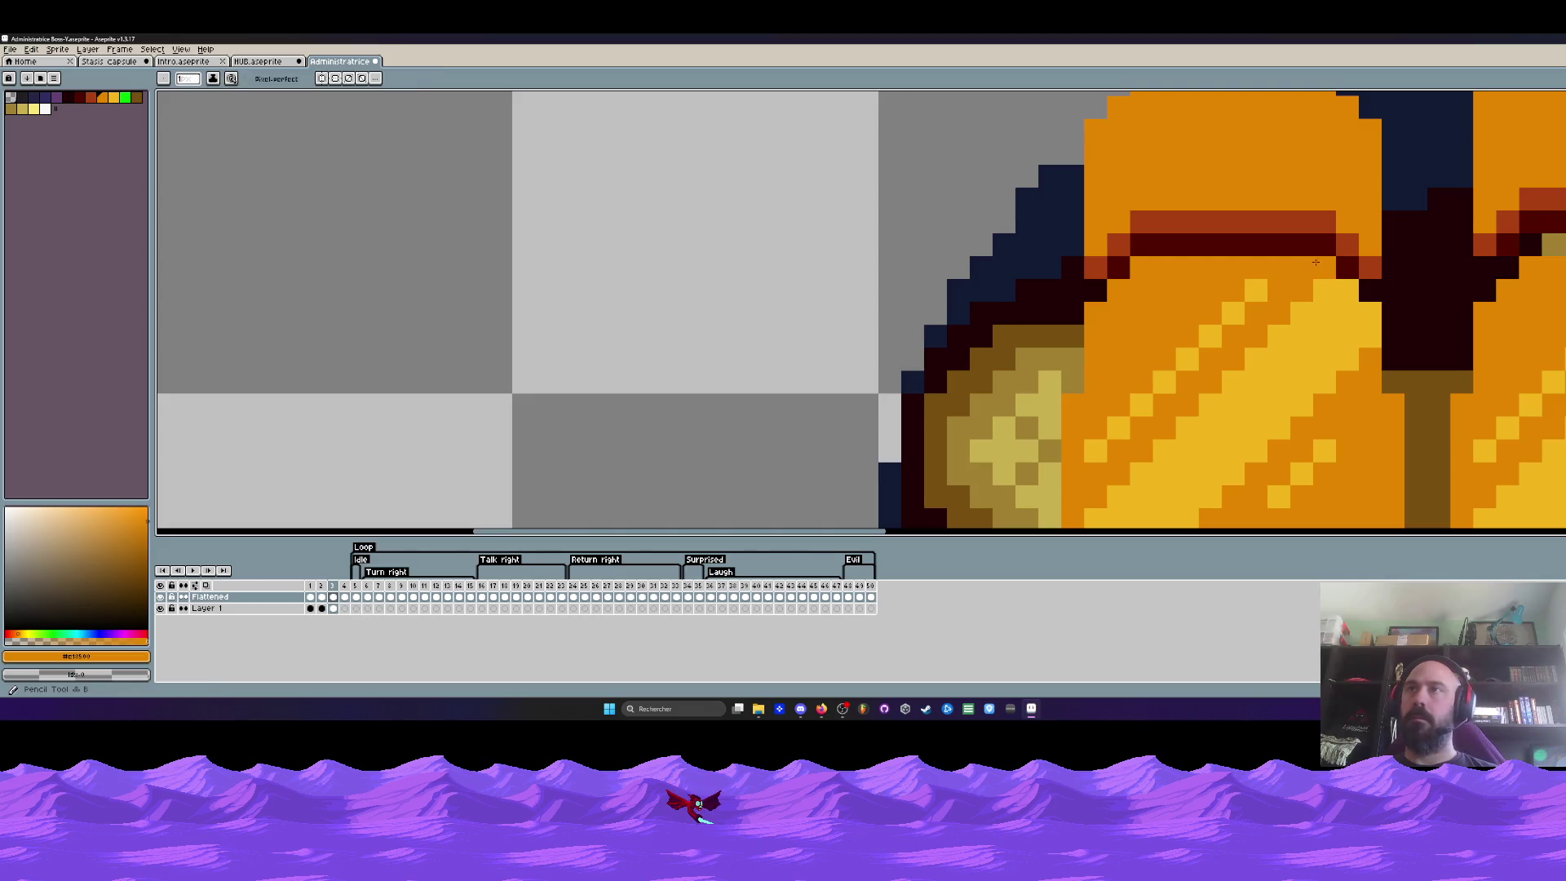
{"action": "scroll", "coordinate": [1284, 279], "scroll_direction": "down", "scroll_amount": 3}
{"action": "scroll", "coordinate": [1284, 280], "scroll_direction": "down", "scroll_amount": 1}
{"action": "key", "text": "Return"}
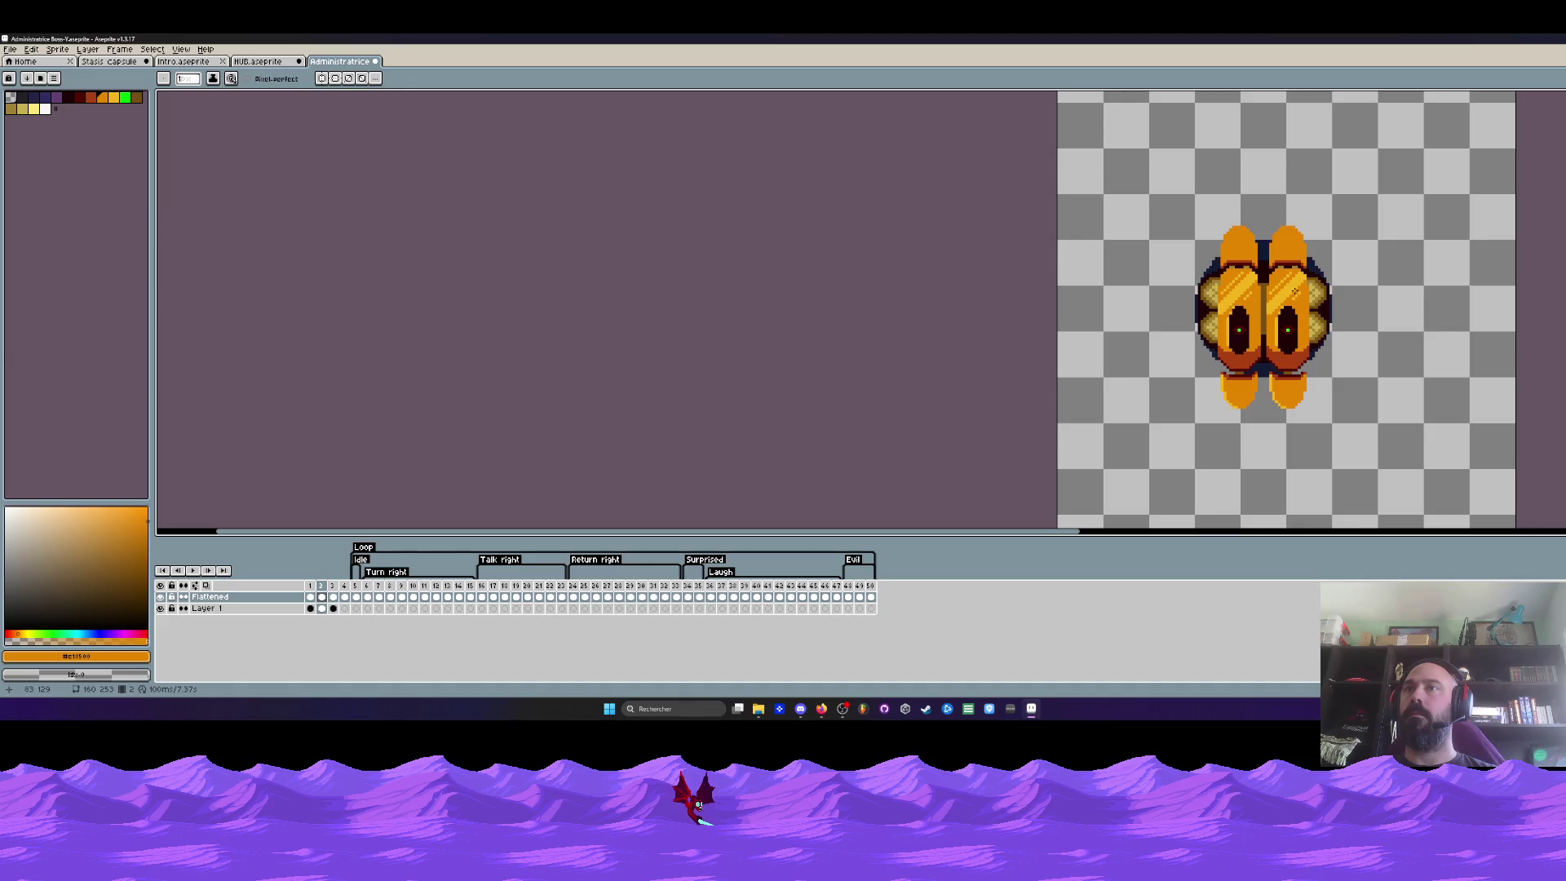
{"action": "scroll", "coordinate": [1293, 292], "scroll_direction": "up", "scroll_amount": 1}
{"action": "scroll", "coordinate": [1138, 232], "scroll_direction": "up", "scroll_amount": 1}
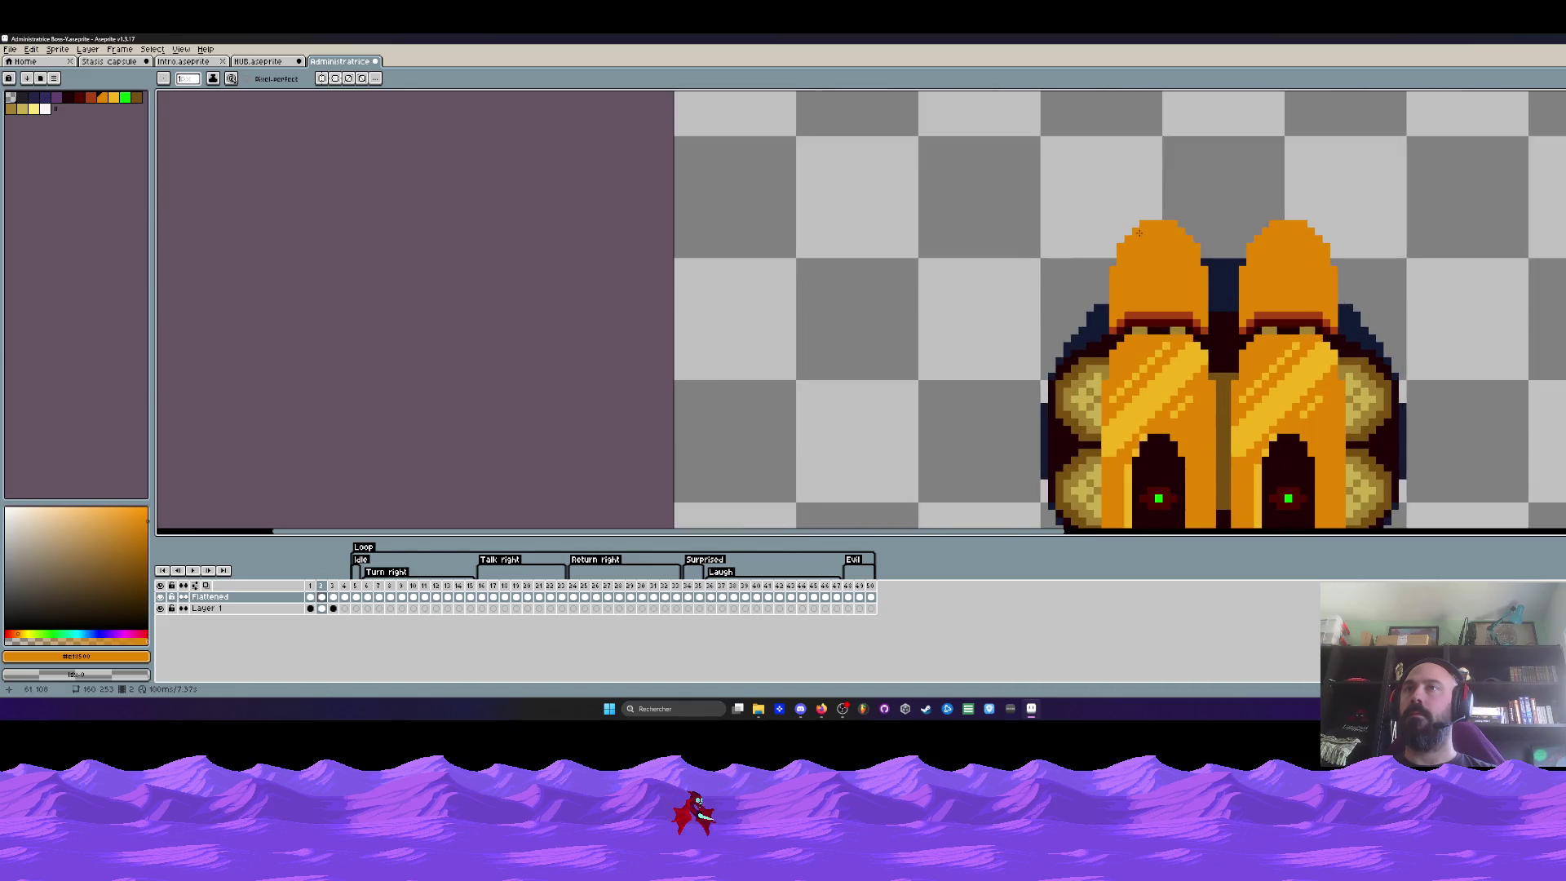
{"action": "scroll", "coordinate": [1137, 233], "scroll_direction": "up", "scroll_amount": 1}
On the next frame, move the left pod top down and flip frames to compare poses
{"action": "key", "text": "m"}
{"action": "left_click_drag", "start_coordinate": [1076, 205], "coordinate": [1293, 346]}
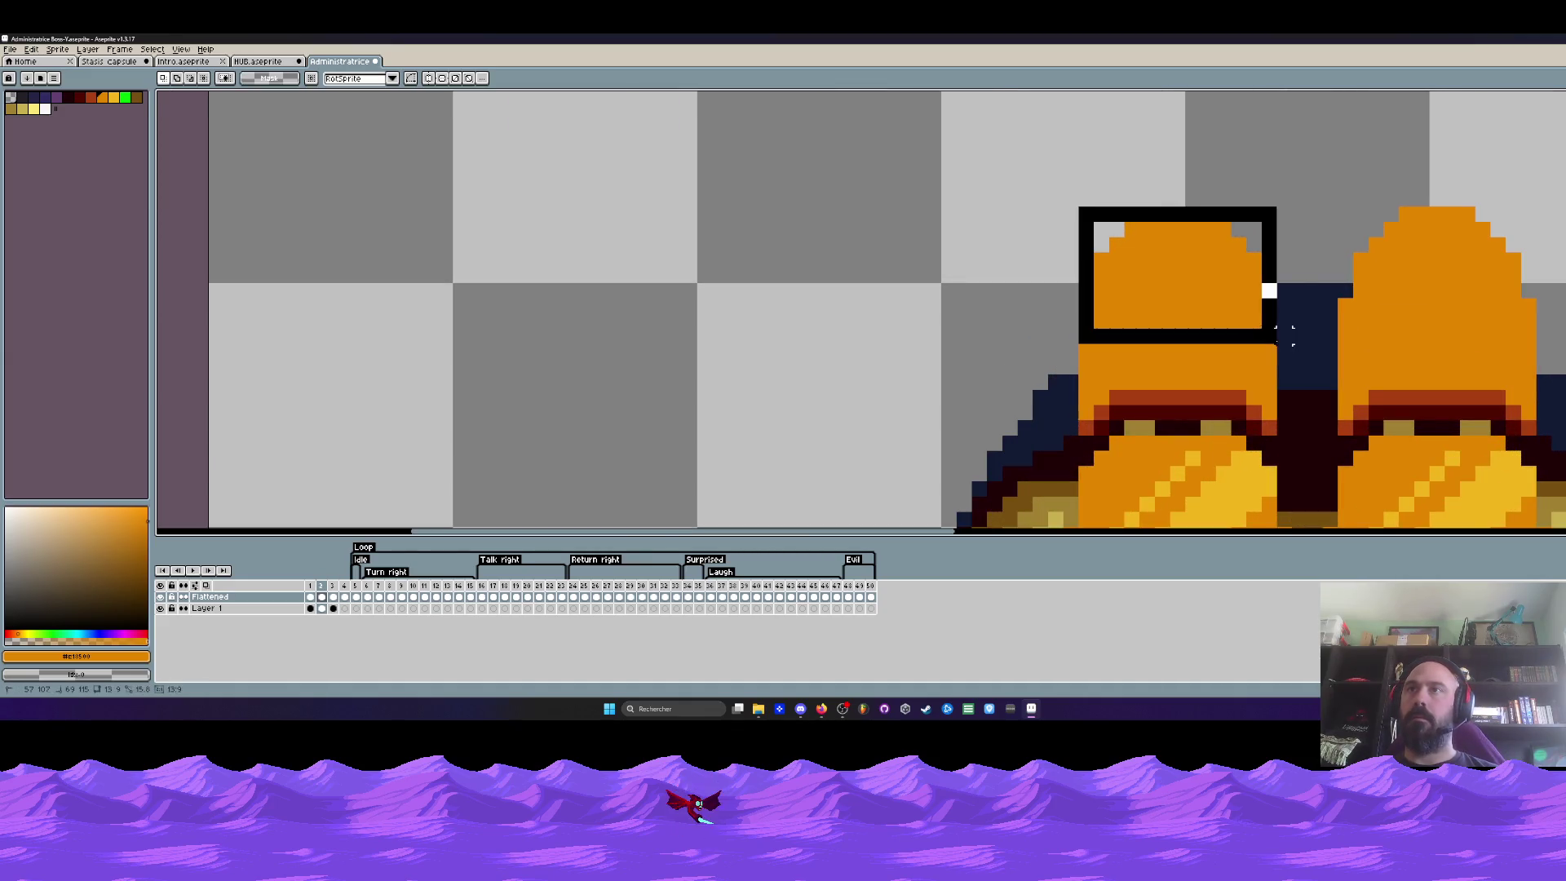
{"action": "key", "text": "ctrl+d"}
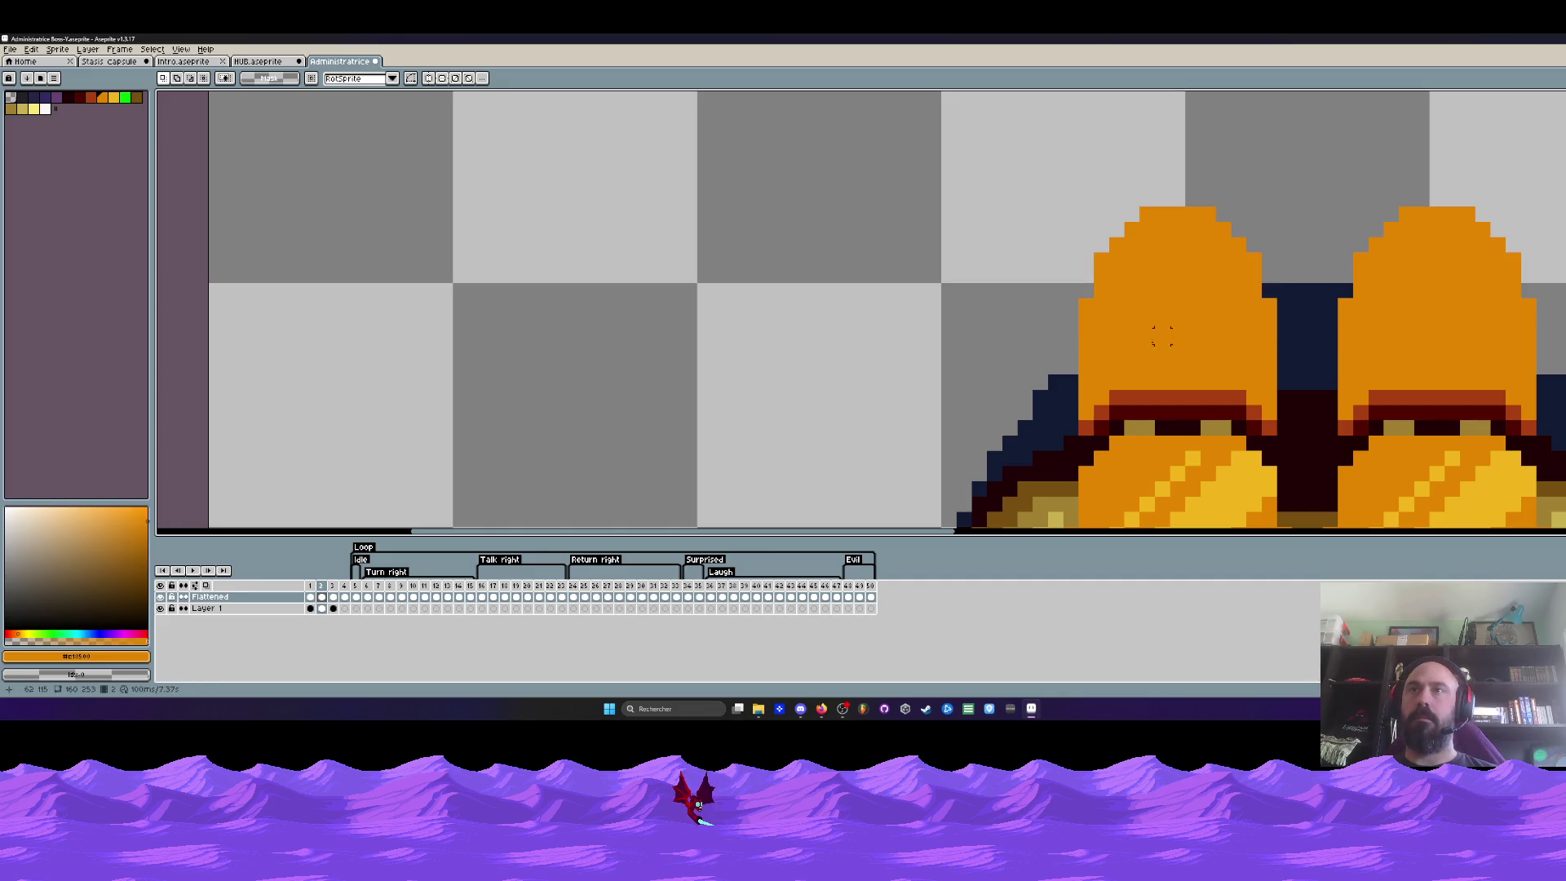
{"action": "key", "text": "Right"}
{"action": "key", "text": "ctrl+shift+d"}
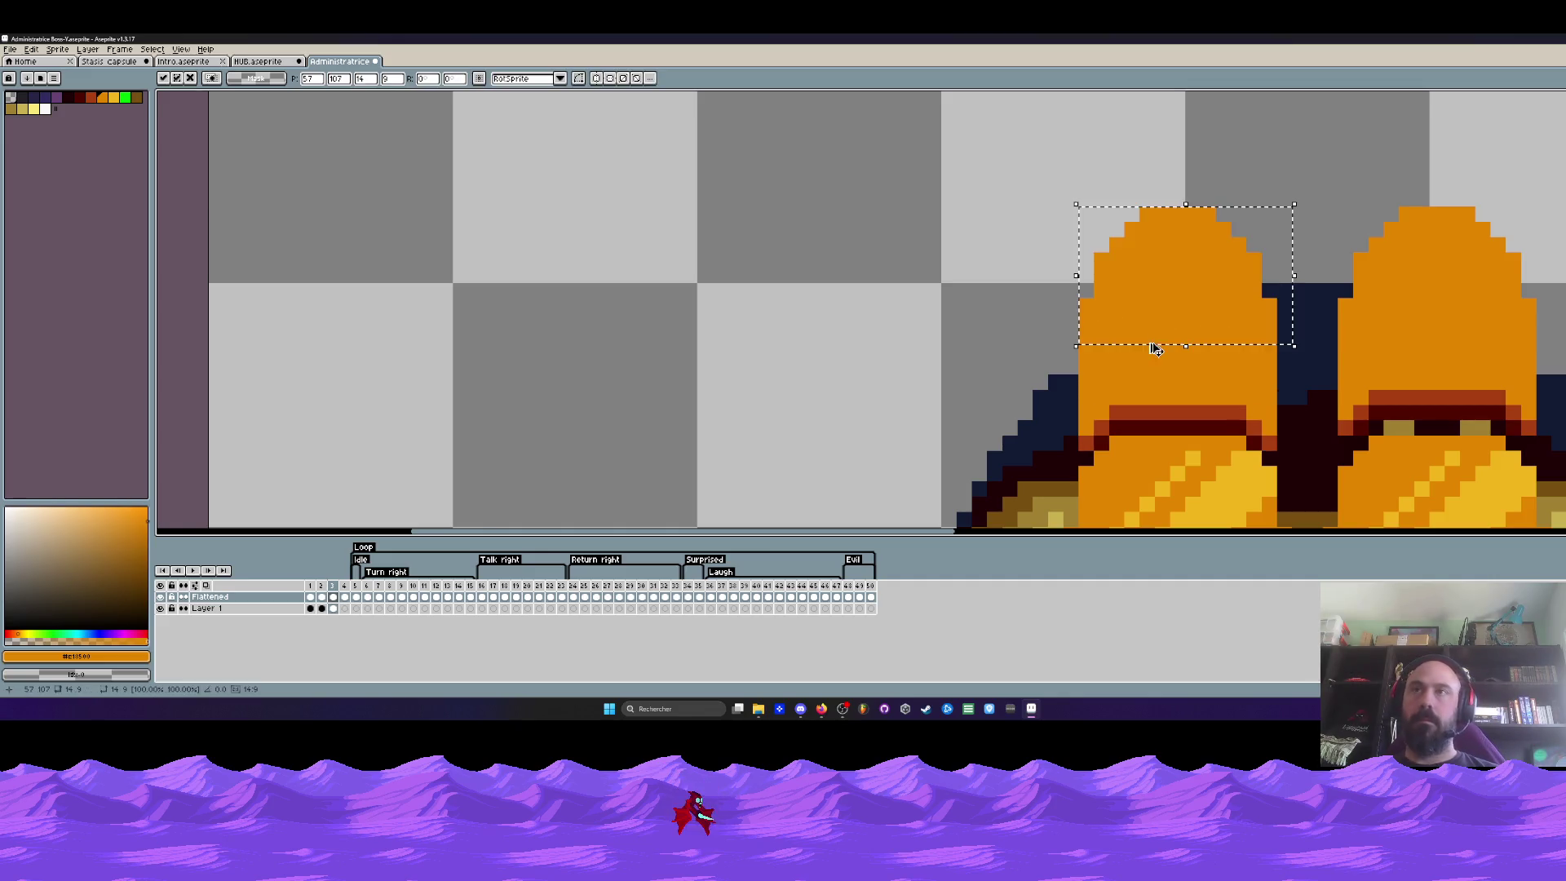
{"action": "left_click_drag", "start_coordinate": [1174, 303], "coordinate": [1172, 339]}
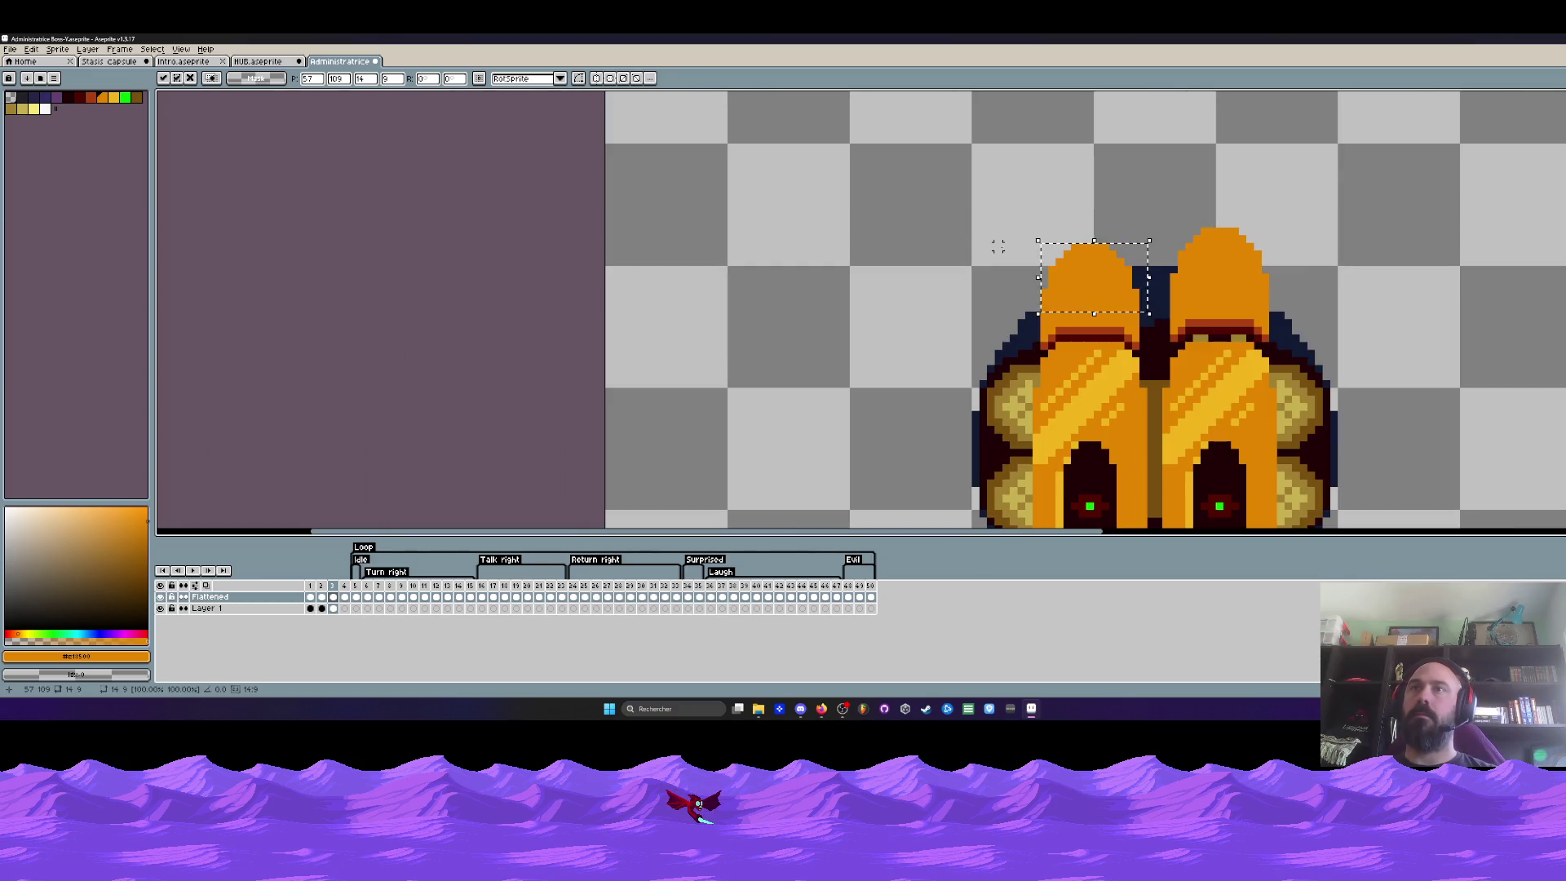
{"action": "scroll", "coordinate": [998, 246], "scroll_direction": "down", "scroll_amount": 1}
{"action": "key", "text": "ctrl+d"}
{"action": "scroll", "coordinate": [997, 246], "scroll_direction": "down", "scroll_amount": 1}
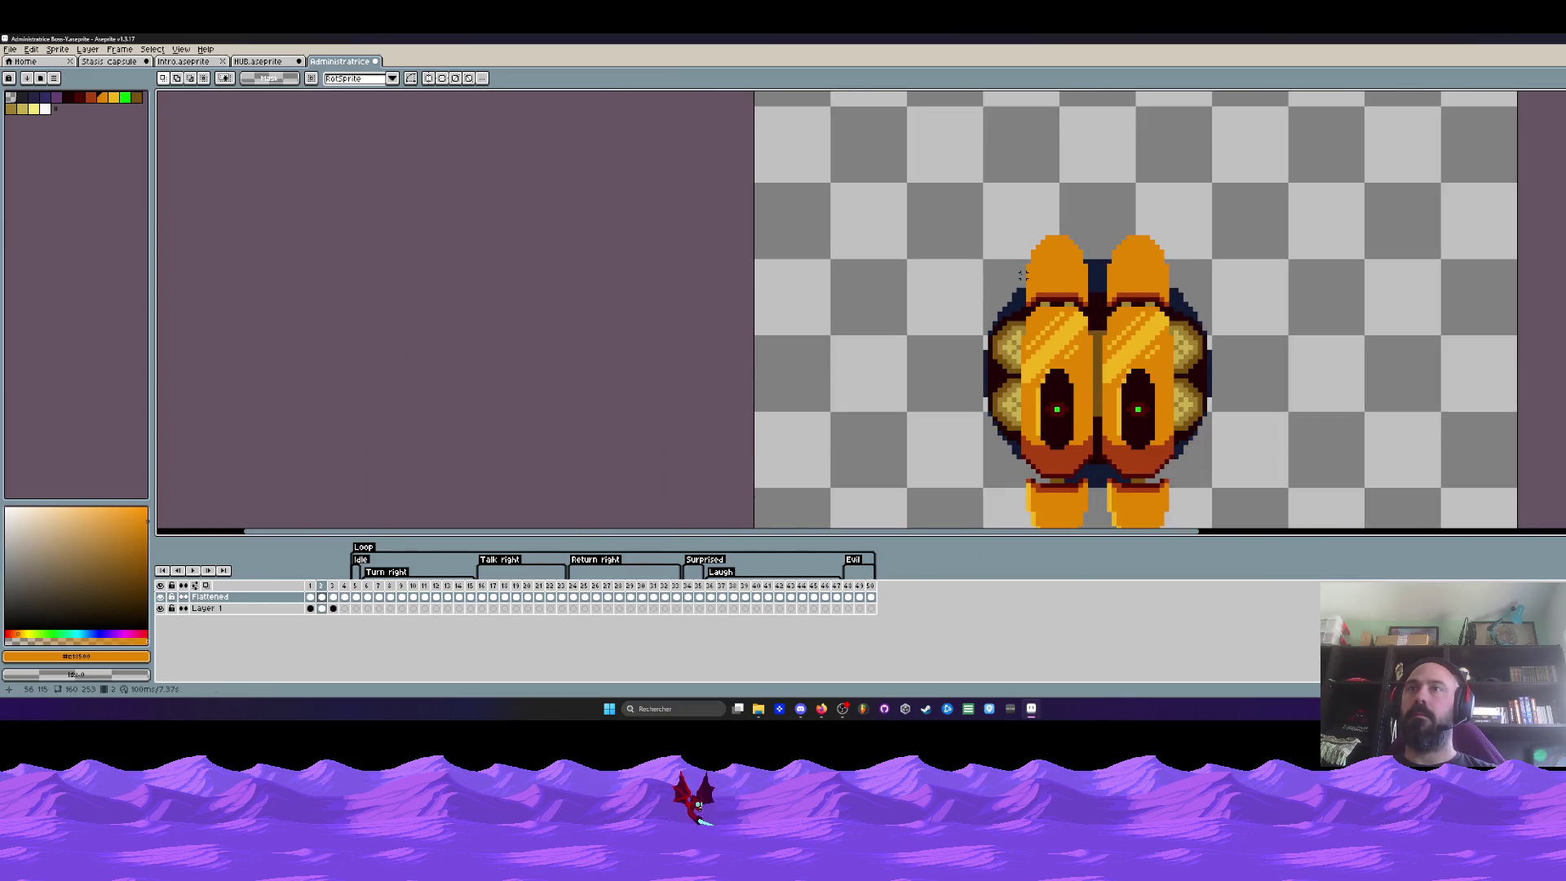
{"action": "key", "text": "Right"}
{"action": "key", "text": "Left"}
{"action": "key", "text": "Right"}
{"action": "scroll", "coordinate": [1126, 279], "scroll_direction": "up", "scroll_amount": 3}
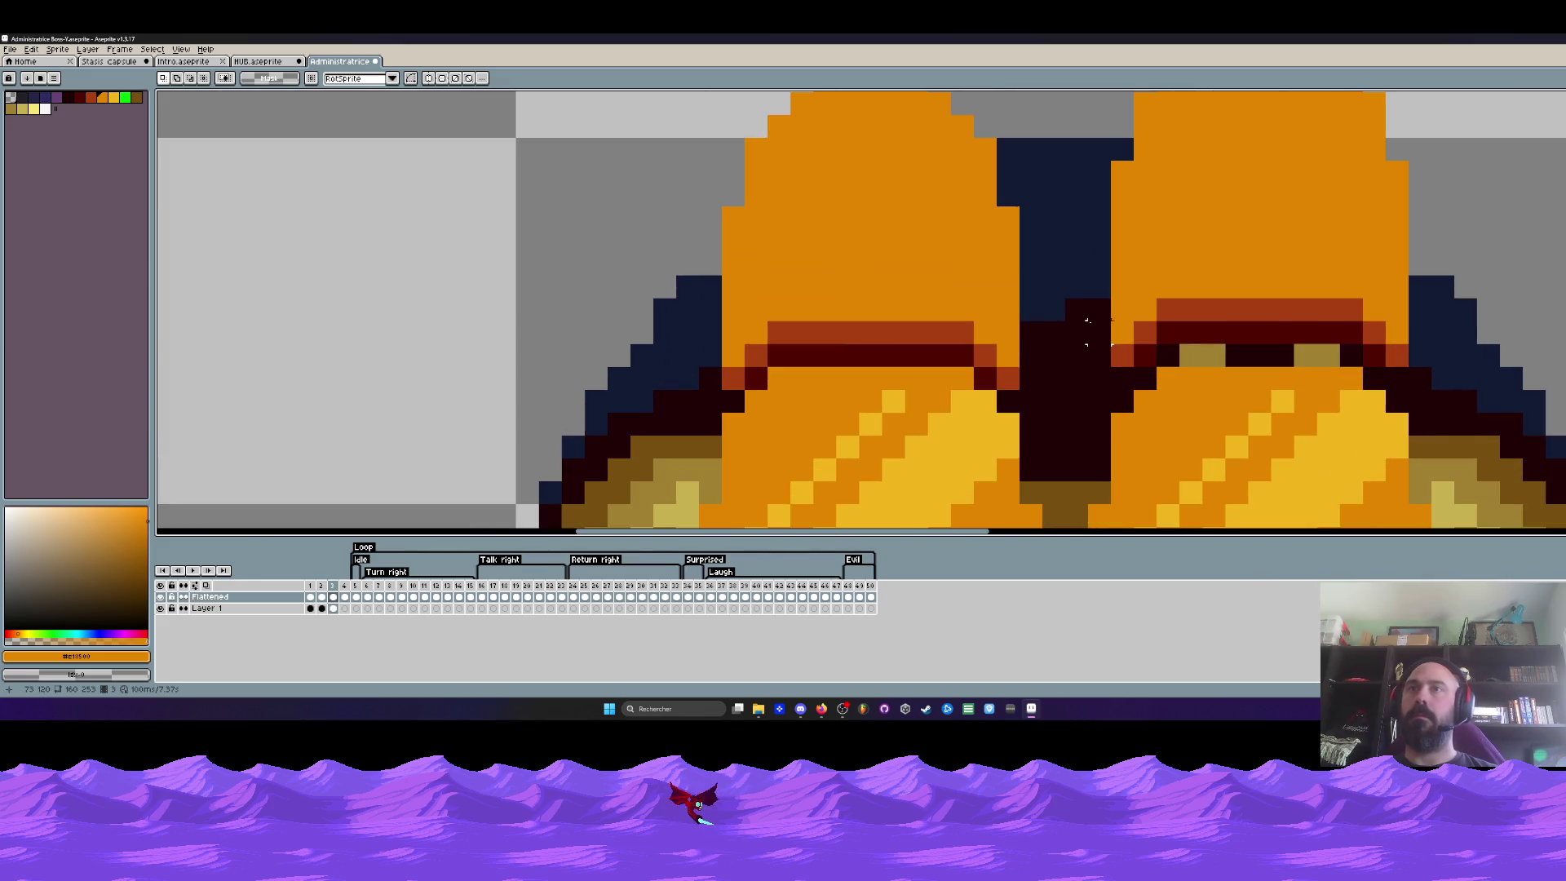
{"action": "left_click", "coordinate": [1064, 364], "text": "alt"}
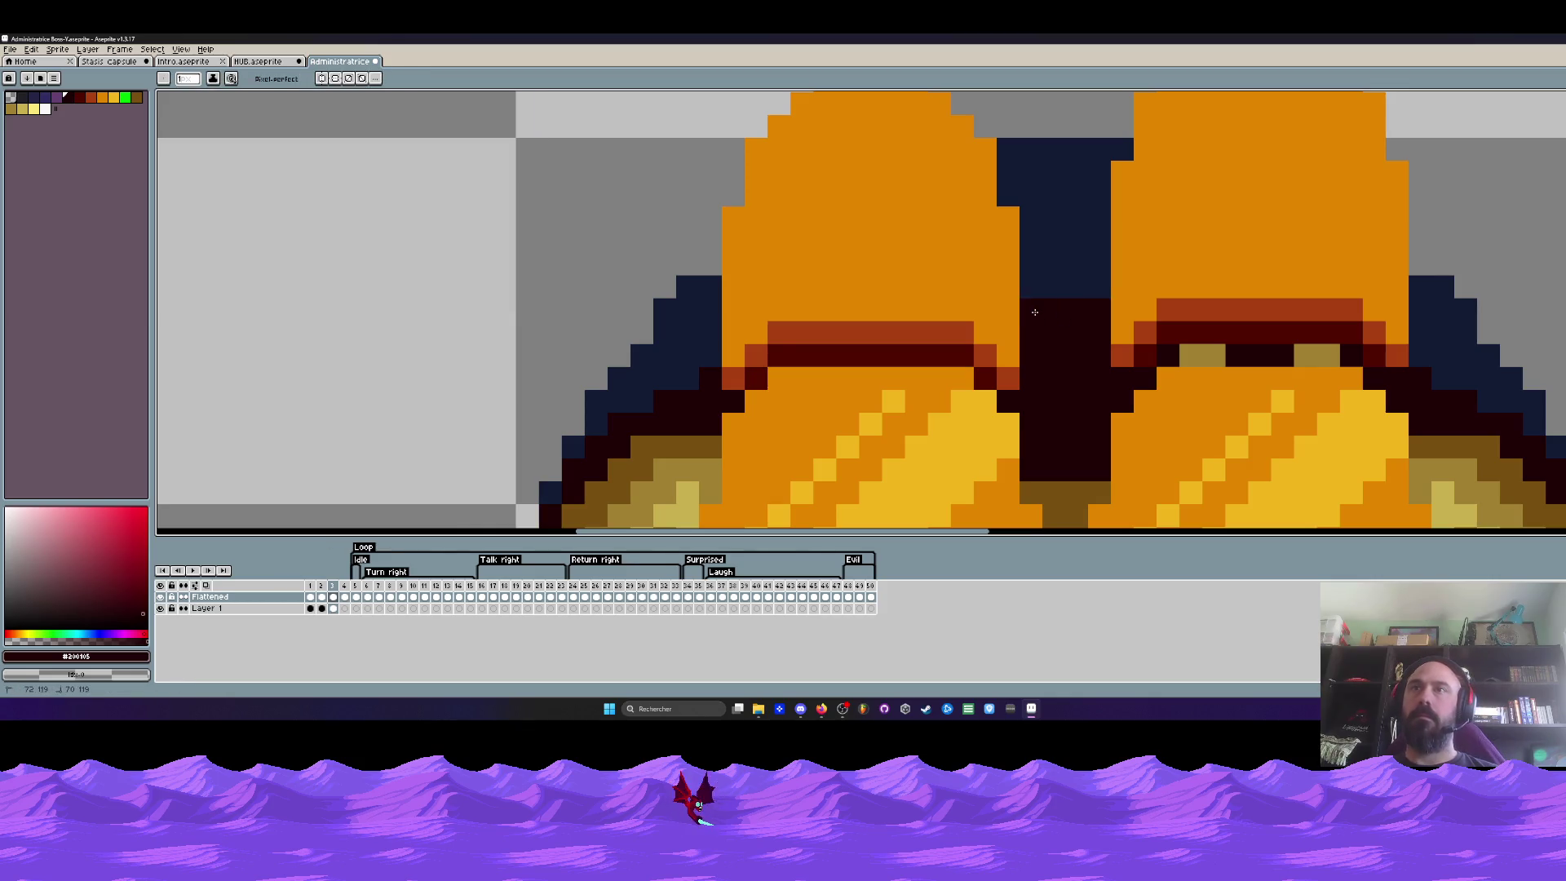
{"action": "scroll", "coordinate": [992, 389], "scroll_direction": "down", "scroll_amount": 3}
{"action": "scroll", "coordinate": [992, 390], "scroll_direction": "down", "scroll_amount": 1}
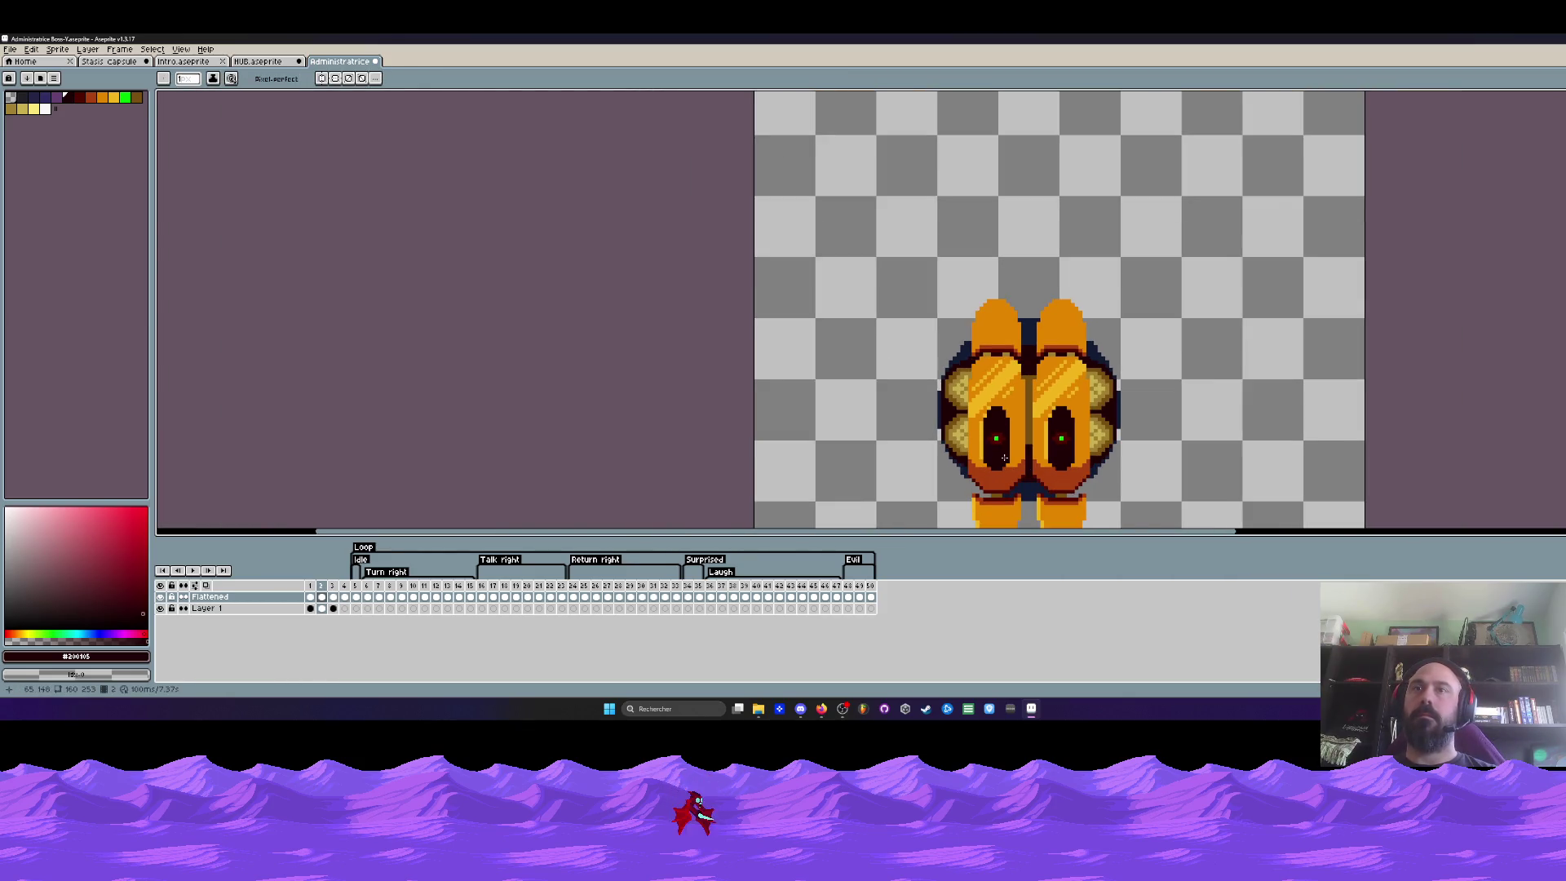
{"action": "scroll", "coordinate": [1005, 458], "scroll_direction": "down", "scroll_amount": 1}
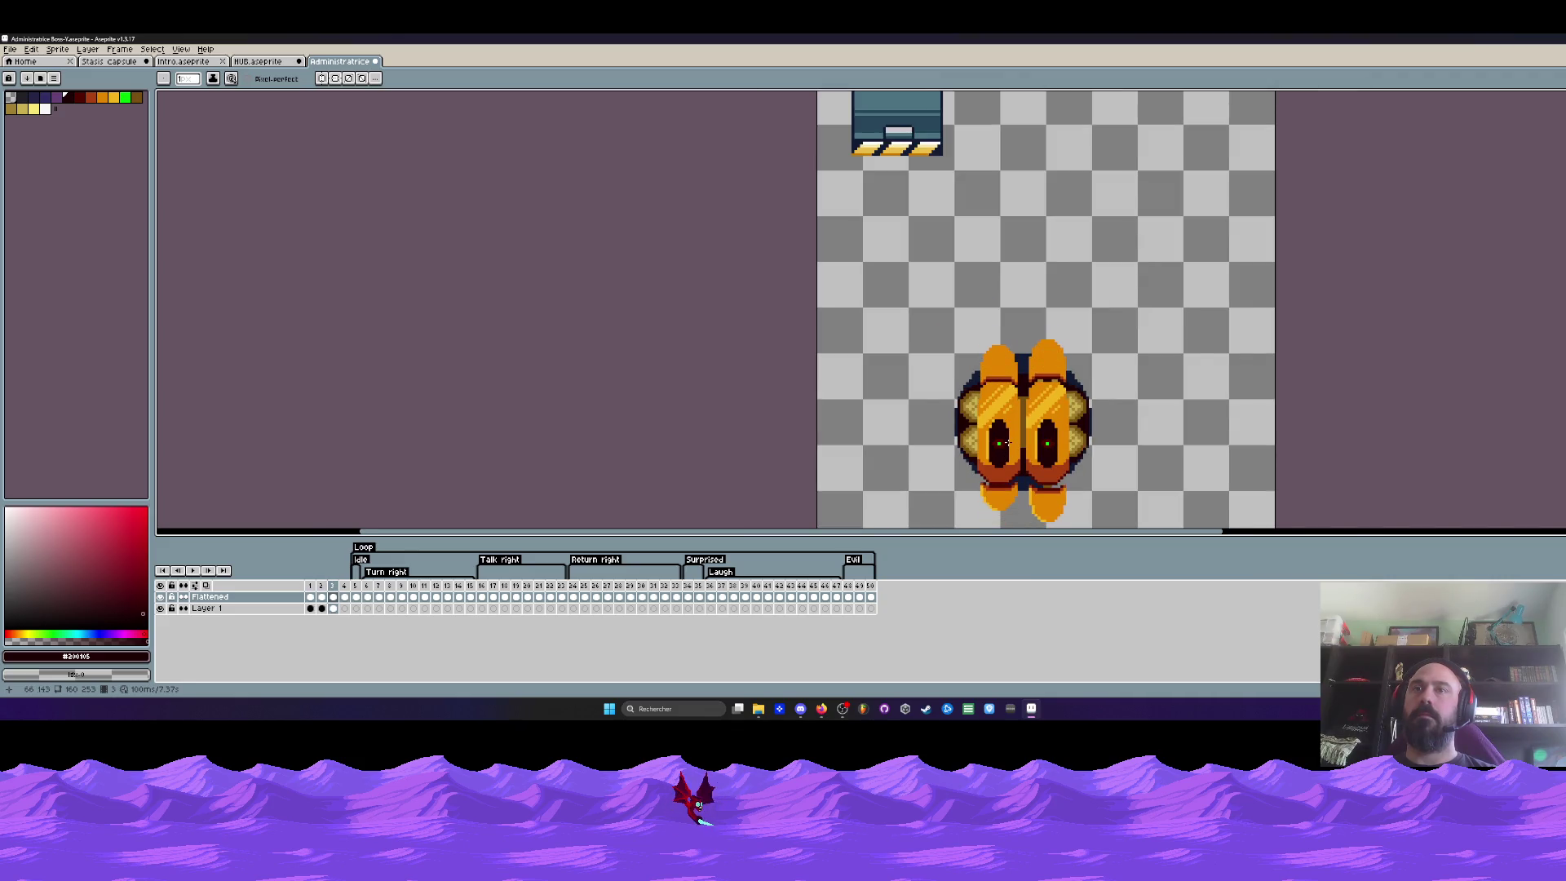
{"action": "scroll", "coordinate": [1007, 441], "scroll_direction": "up", "scroll_amount": 1}
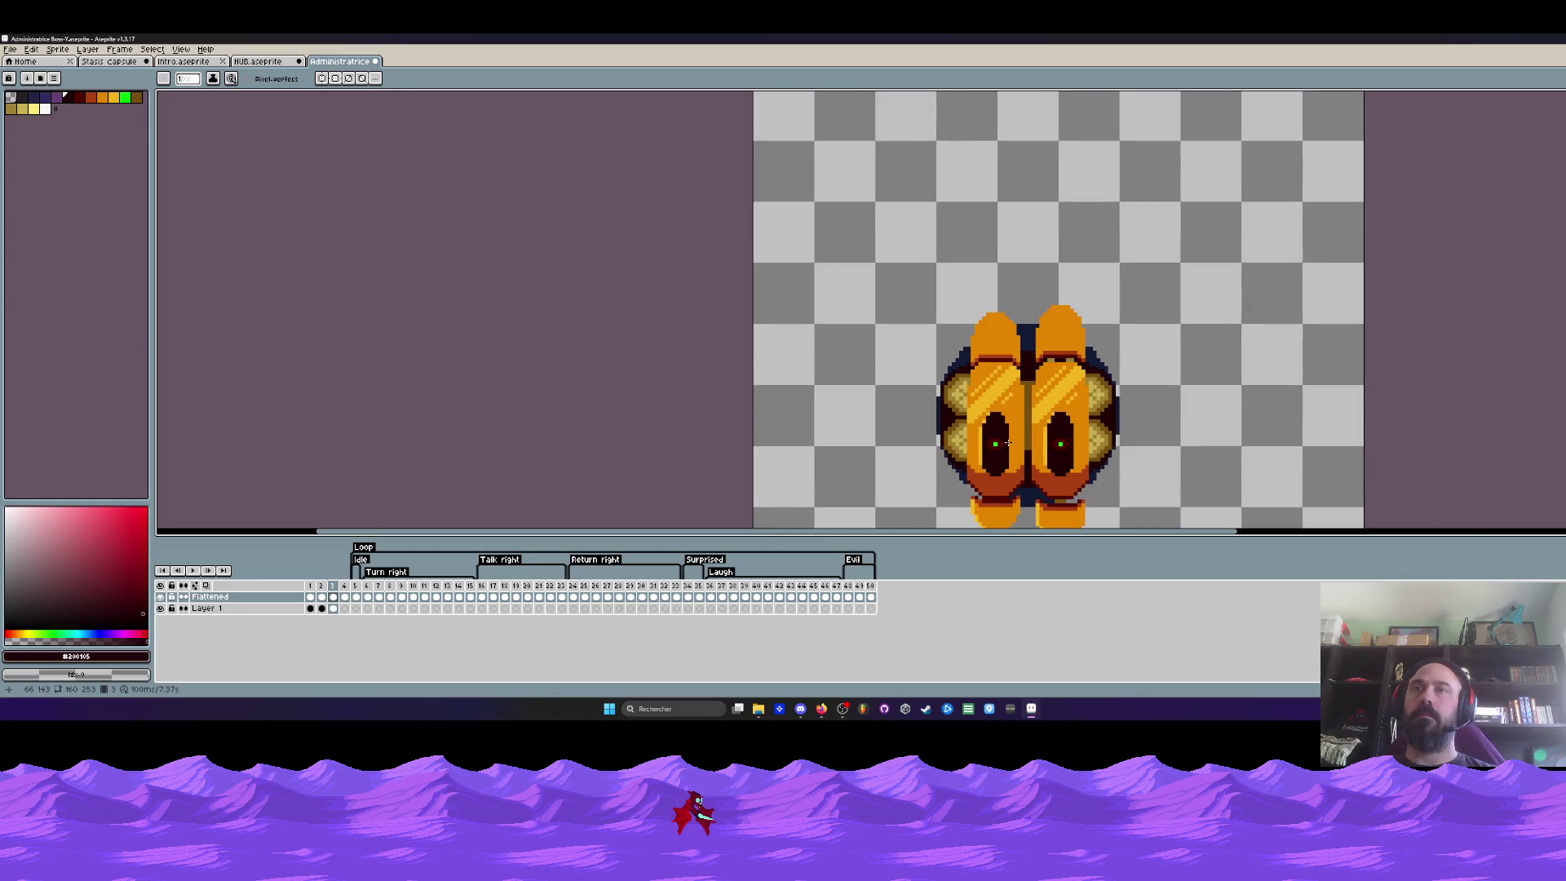
{"action": "scroll", "coordinate": [1009, 443], "scroll_direction": "up", "scroll_amount": 1}
{"action": "scroll", "coordinate": [1005, 417], "scroll_direction": "up", "scroll_amount": 1}
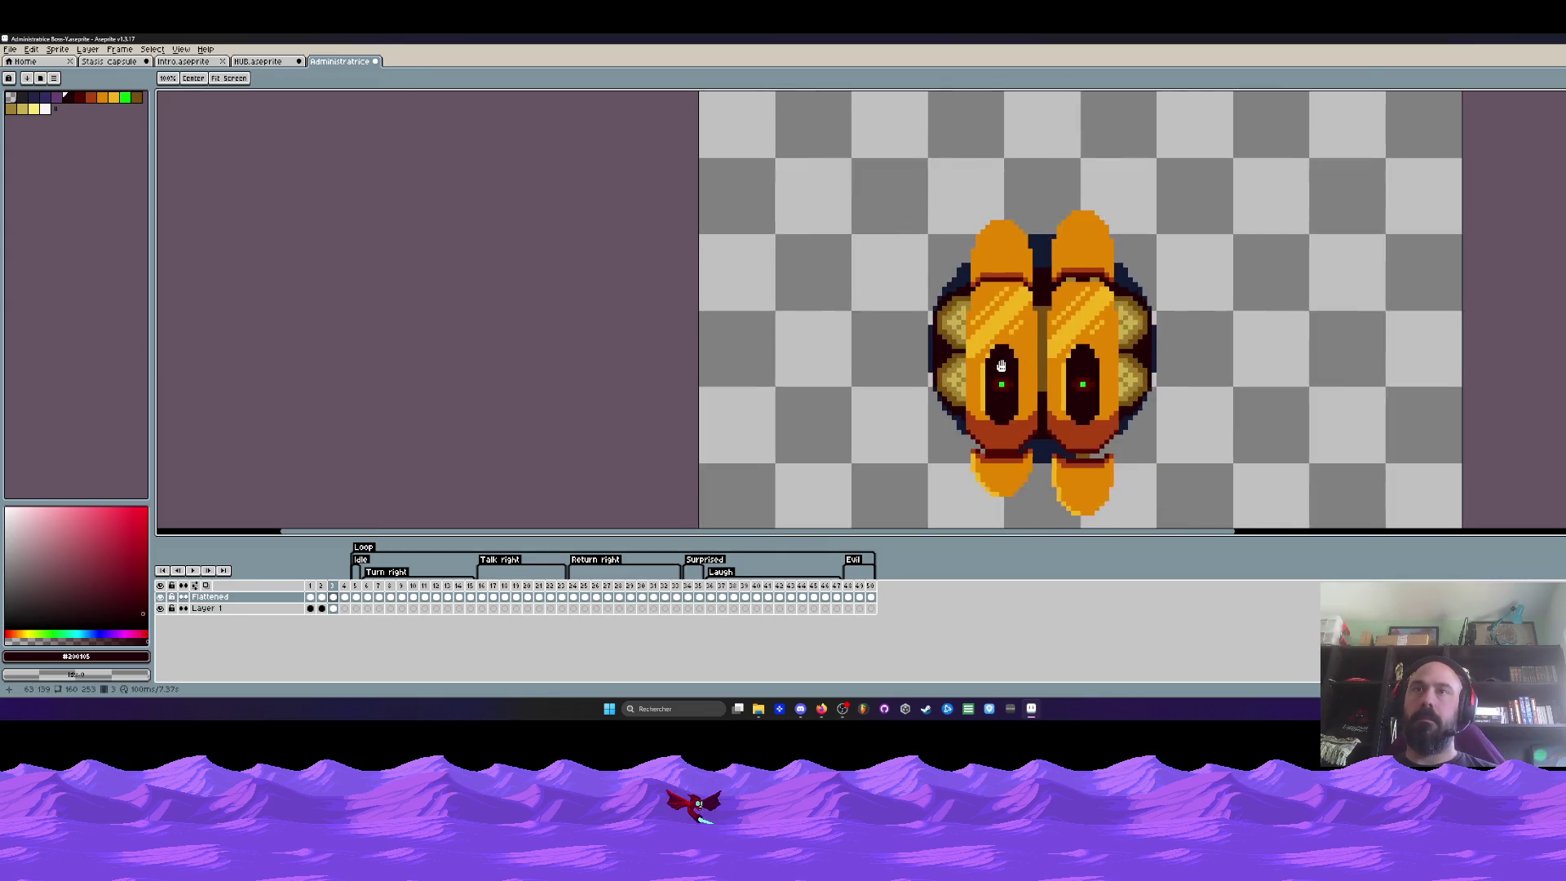
{"action": "scroll", "coordinate": [1000, 382], "scroll_direction": "up", "scroll_amount": 1}
{"action": "scroll", "coordinate": [1002, 365], "scroll_direction": "down", "scroll_amount": 1}
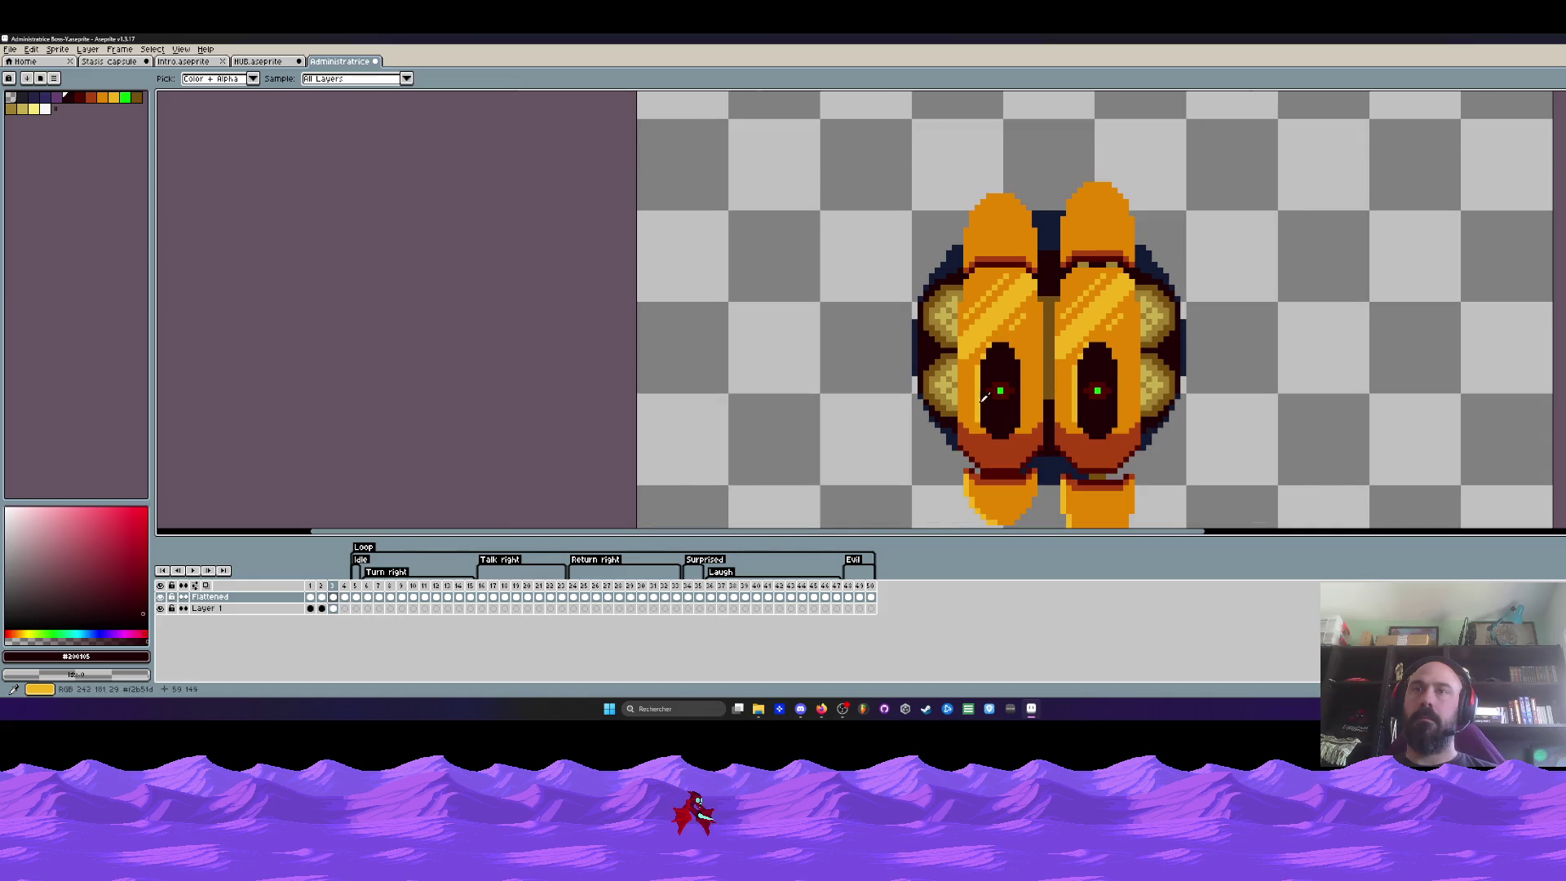
{"action": "scroll", "coordinate": [1007, 380], "scroll_direction": "up", "scroll_amount": 1}
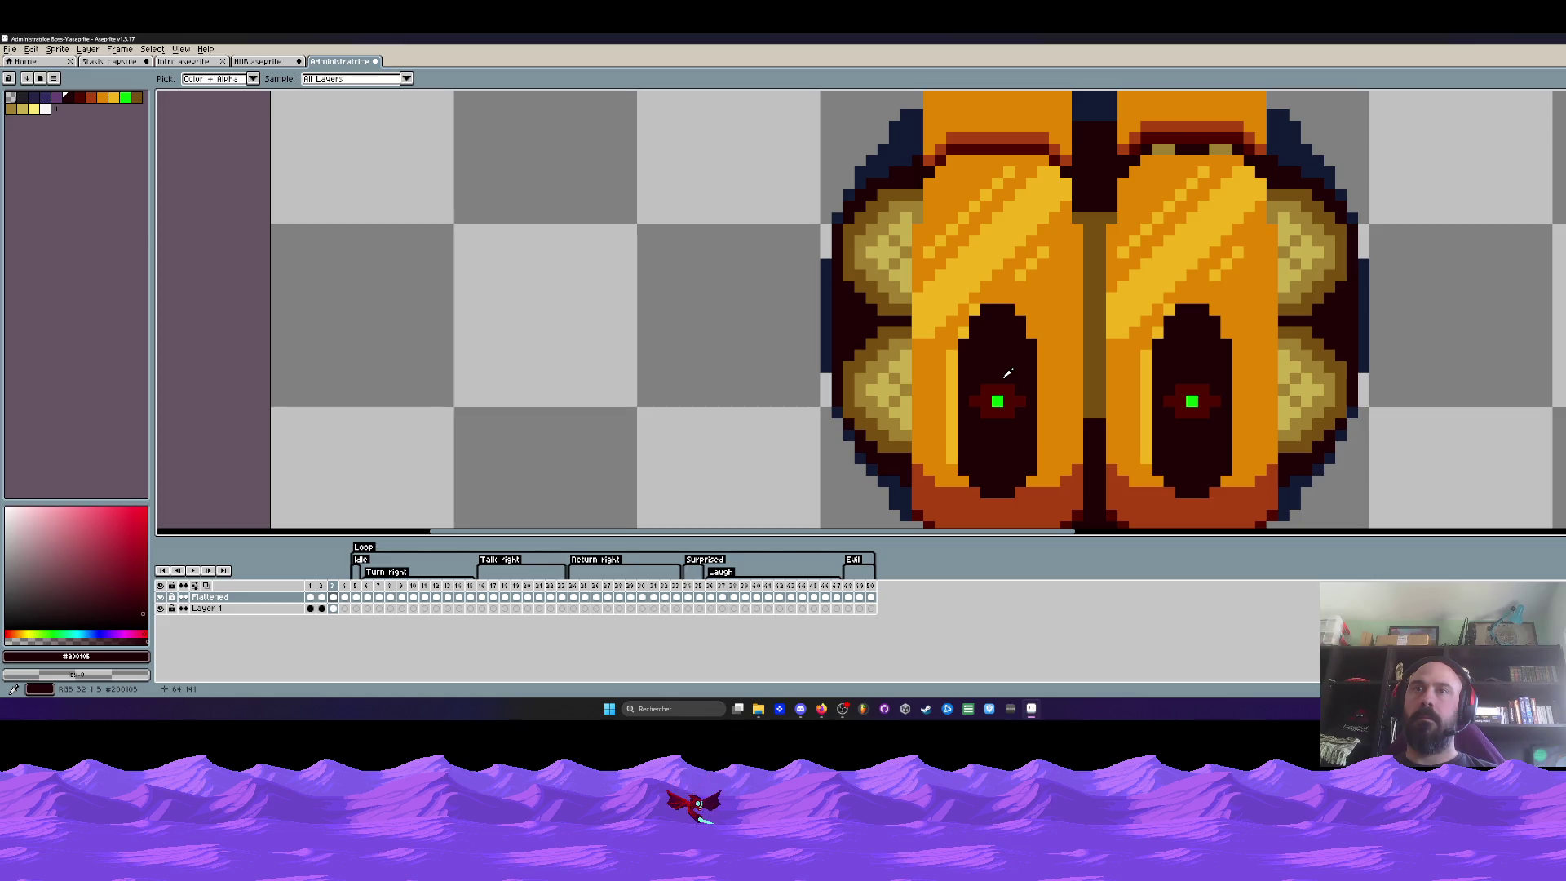
Sample reddish-orange near the left eye and fill the dark left eye with it
{"action": "left_click", "coordinate": [1060, 313]}
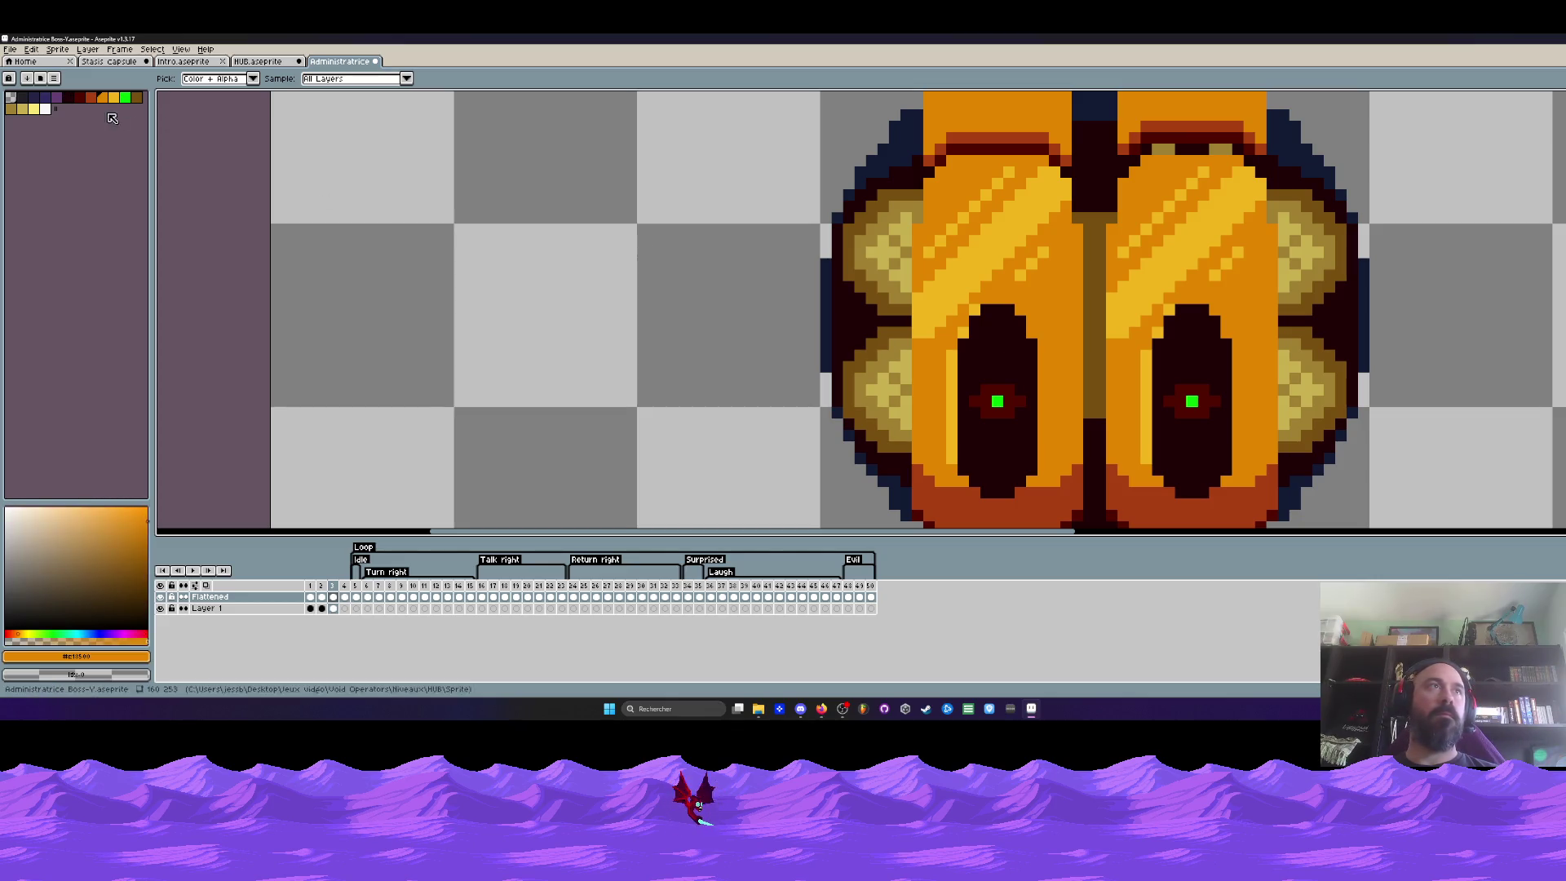
{"action": "left_click", "coordinate": [78, 98]}
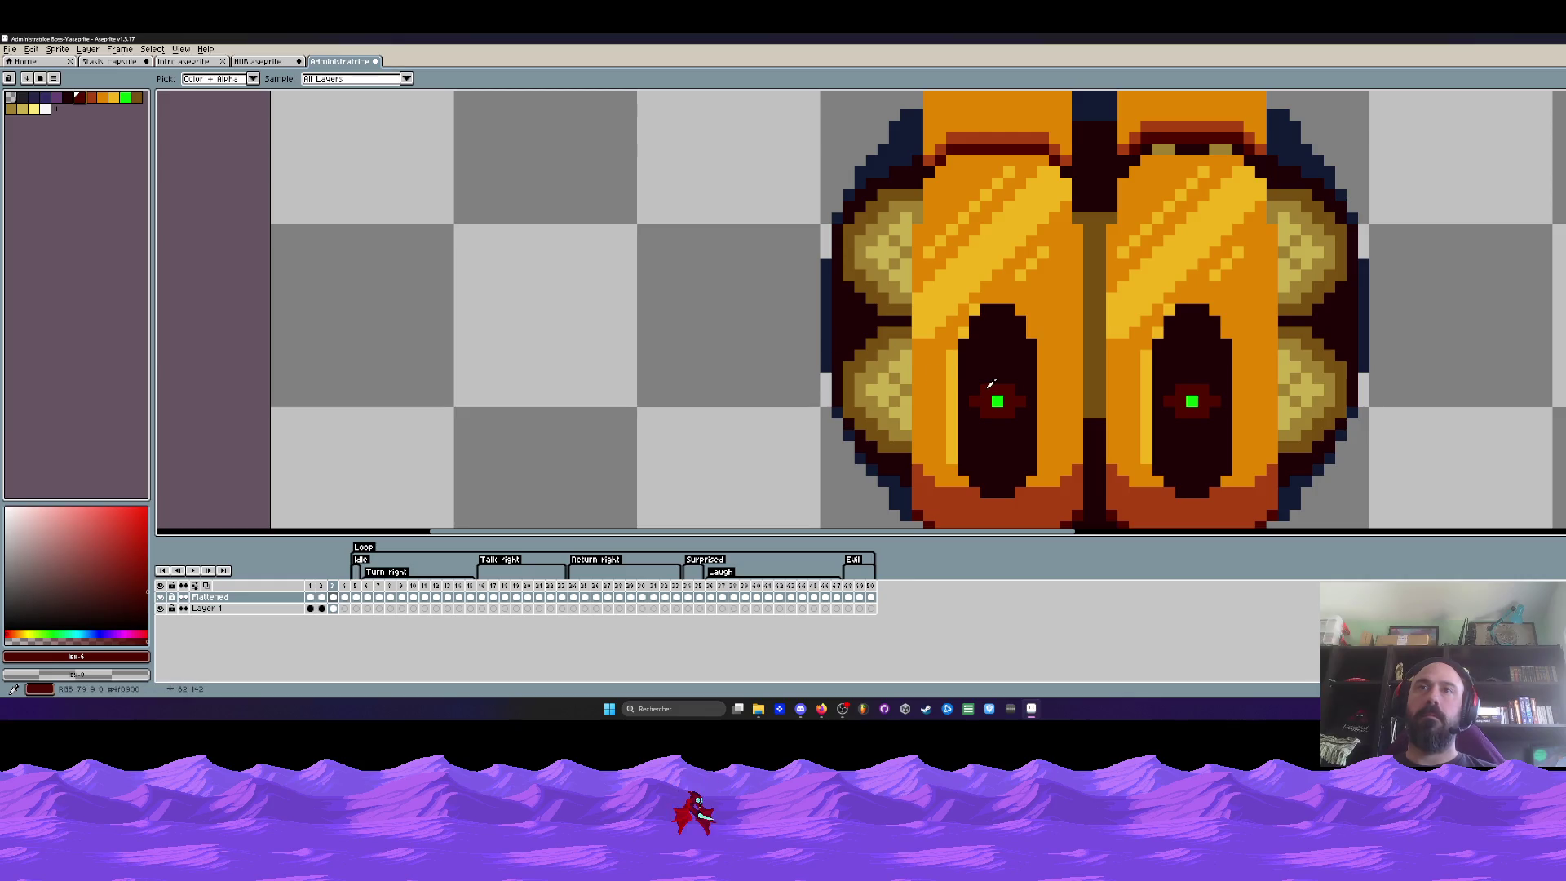
{"action": "scroll", "coordinate": [992, 384], "scroll_direction": "down", "scroll_amount": 1}
{"action": "scroll", "coordinate": [1007, 329], "scroll_direction": "down", "scroll_amount": 1}
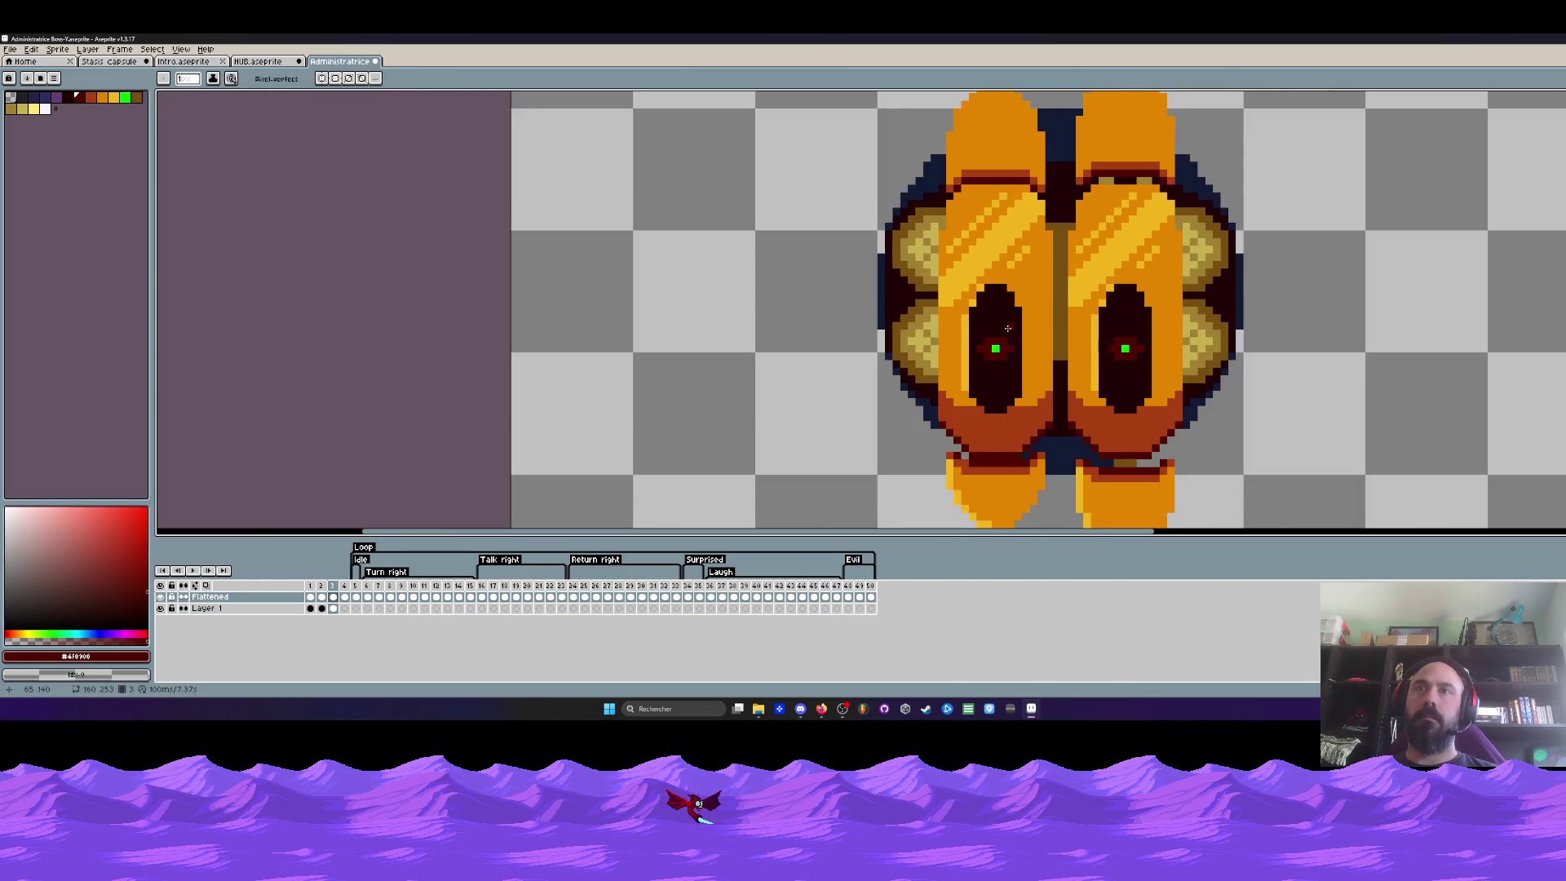
{"action": "scroll", "coordinate": [1006, 328], "scroll_direction": "up", "scroll_amount": 1}
{"action": "left_click", "coordinate": [1002, 321], "text": "alt"}
{"action": "scroll", "coordinate": [1001, 321], "scroll_direction": "down", "scroll_amount": 2}
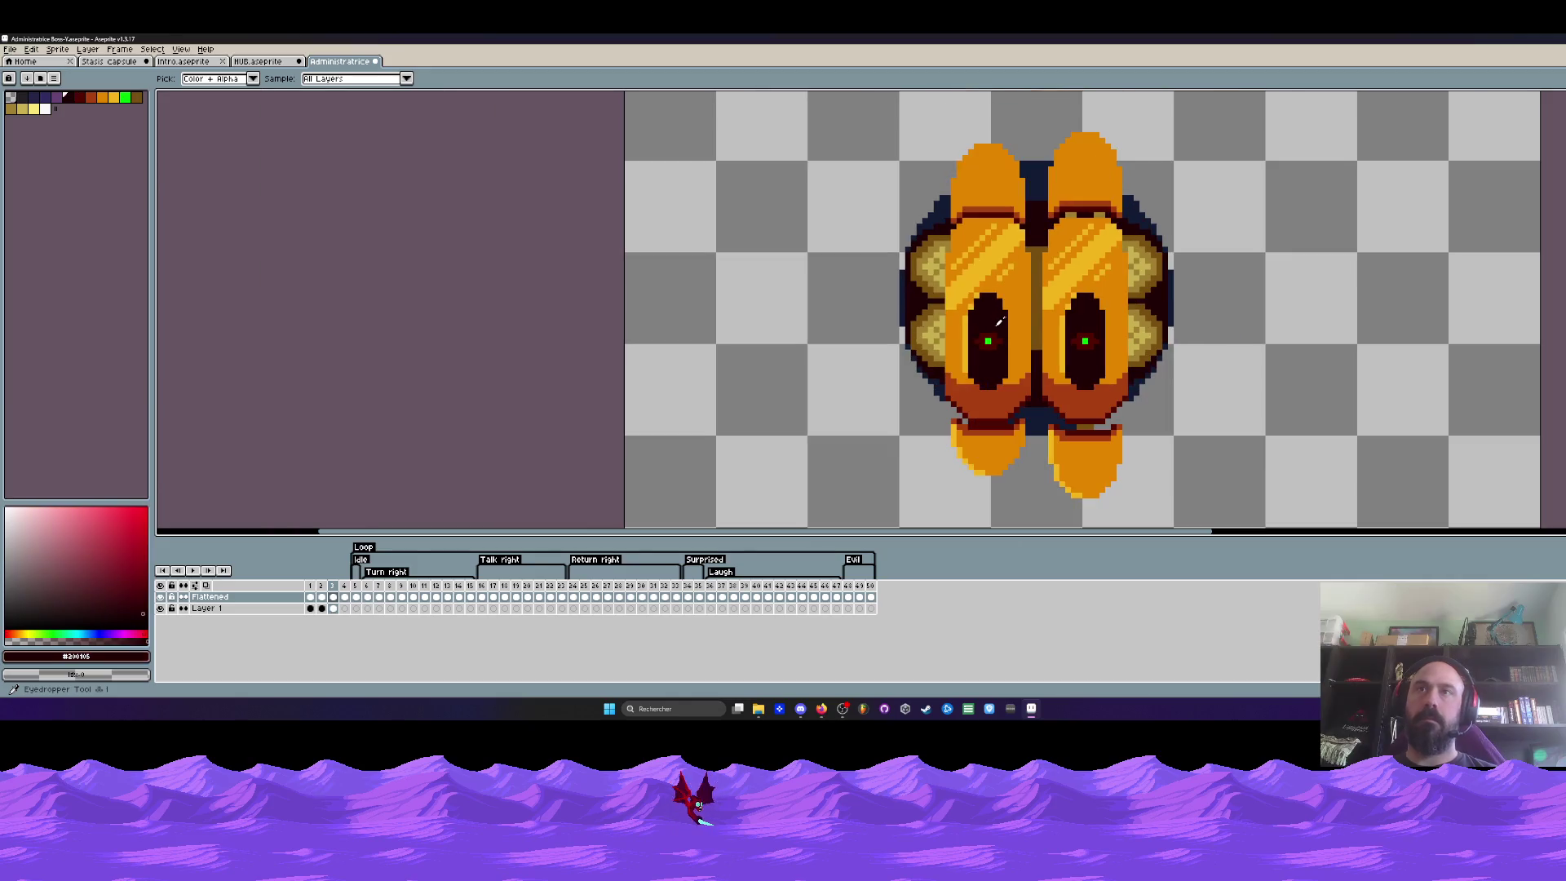
{"action": "scroll", "coordinate": [1001, 321], "scroll_direction": "up", "scroll_amount": 1}
{"action": "left_click", "coordinate": [976, 412], "text": "alt"}
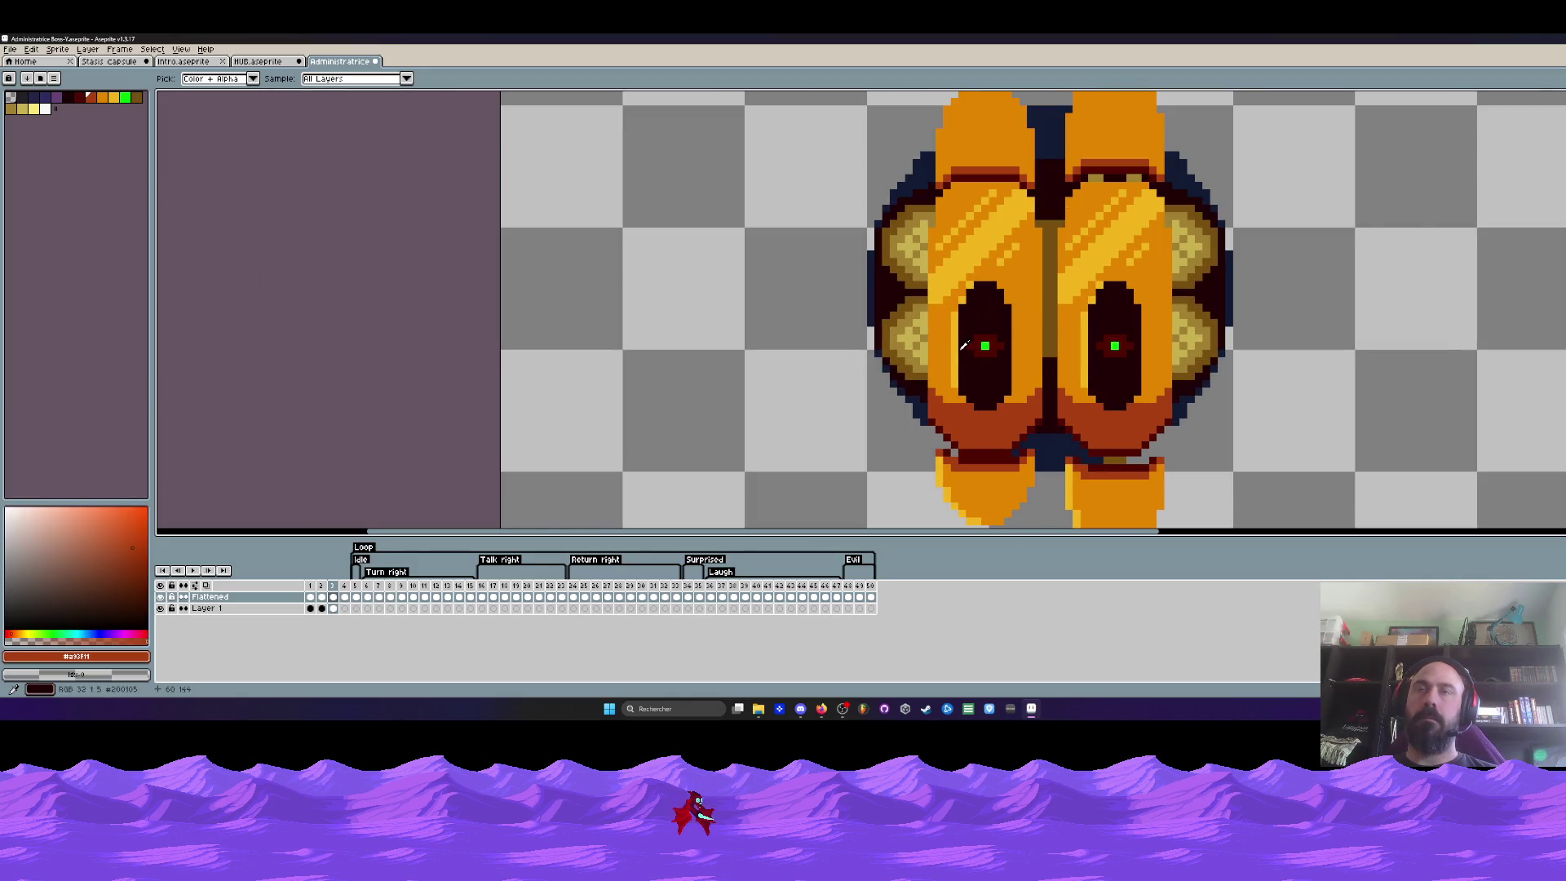
{"action": "scroll", "coordinate": [986, 307], "scroll_direction": "up", "scroll_amount": 1}
{"action": "scroll", "coordinate": [982, 270], "scroll_direction": "up", "scroll_amount": 2}
{"action": "left_click", "coordinate": [972, 239]}
{"action": "scroll", "coordinate": [1011, 244], "scroll_direction": "down", "scroll_amount": 3}
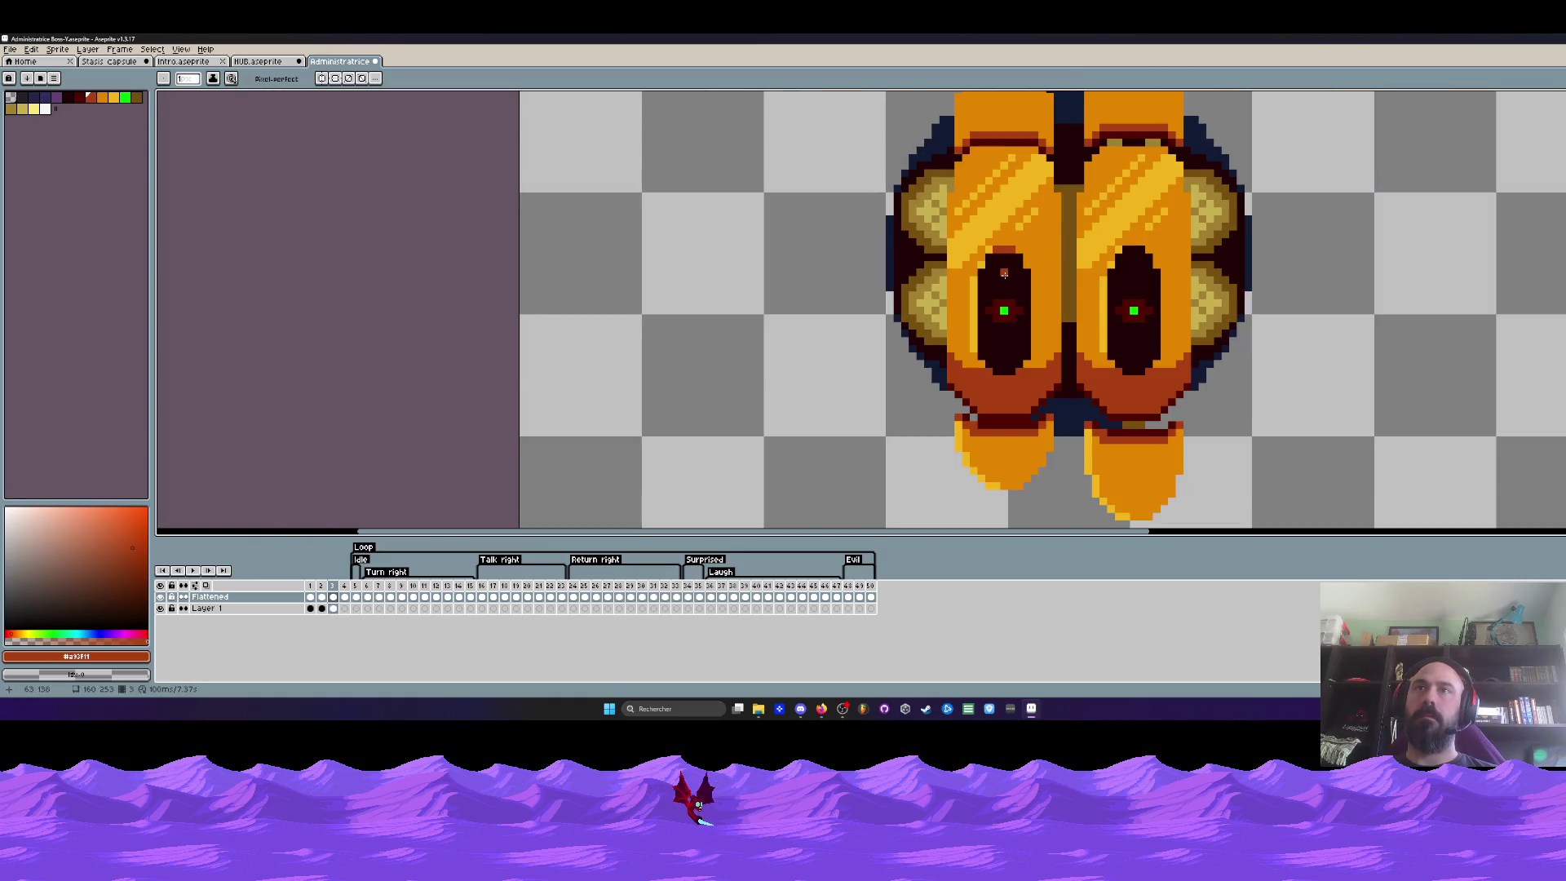
{"action": "scroll", "coordinate": [1004, 273], "scroll_direction": "down", "scroll_amount": 1}
{"action": "scroll", "coordinate": [1004, 276], "scroll_direction": "up", "scroll_amount": 1}
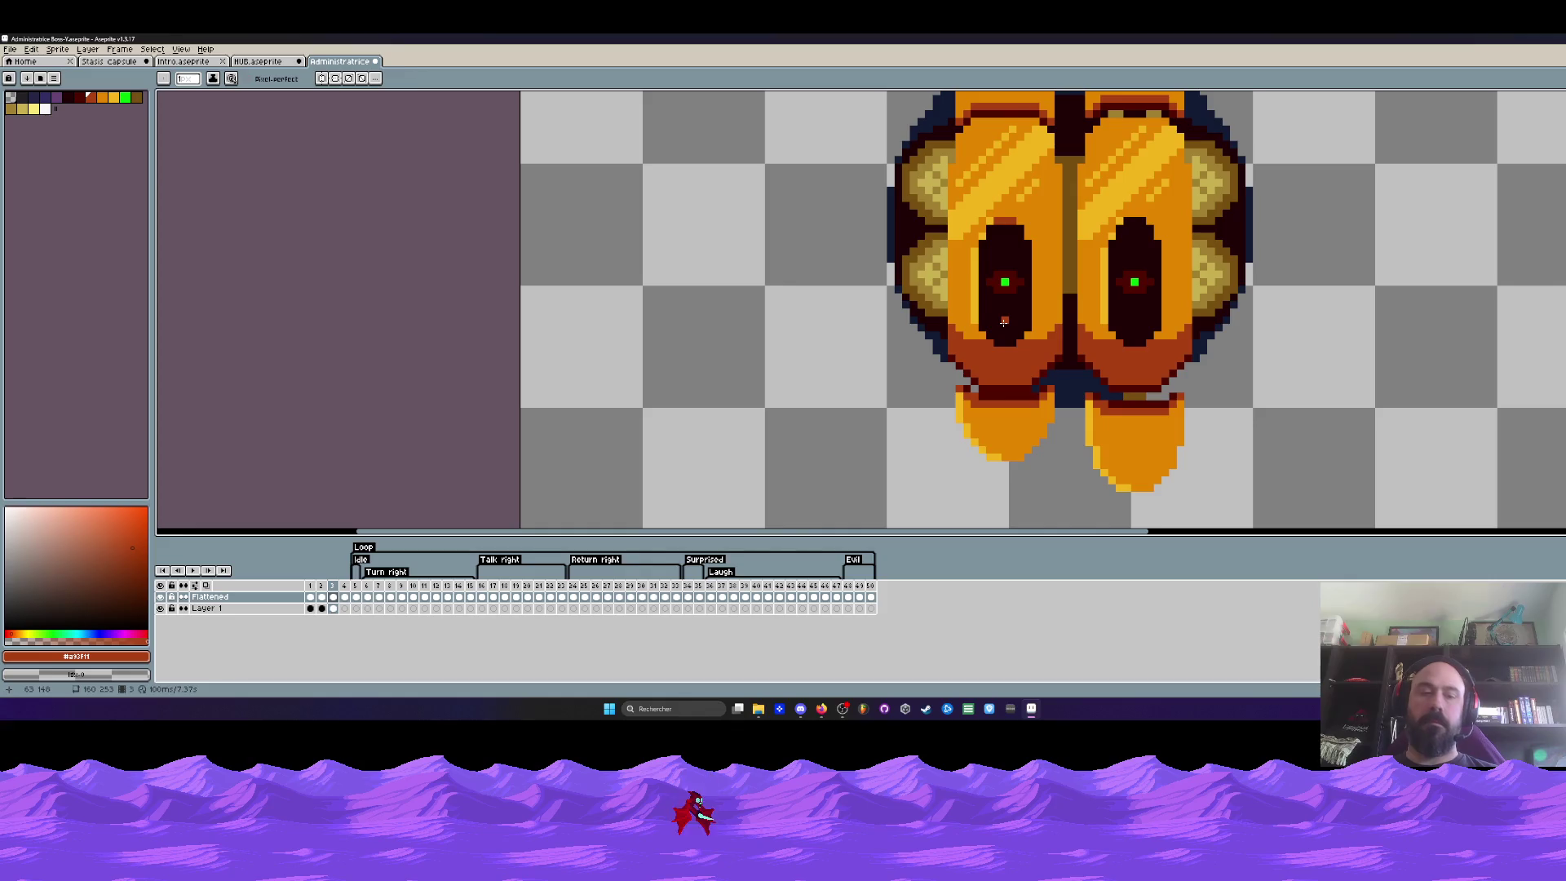
{"action": "key", "text": "g"}
{"action": "left_click", "coordinate": [1006, 284]}
{"action": "scroll", "coordinate": [1006, 281], "scroll_direction": "down", "scroll_amount": 2}
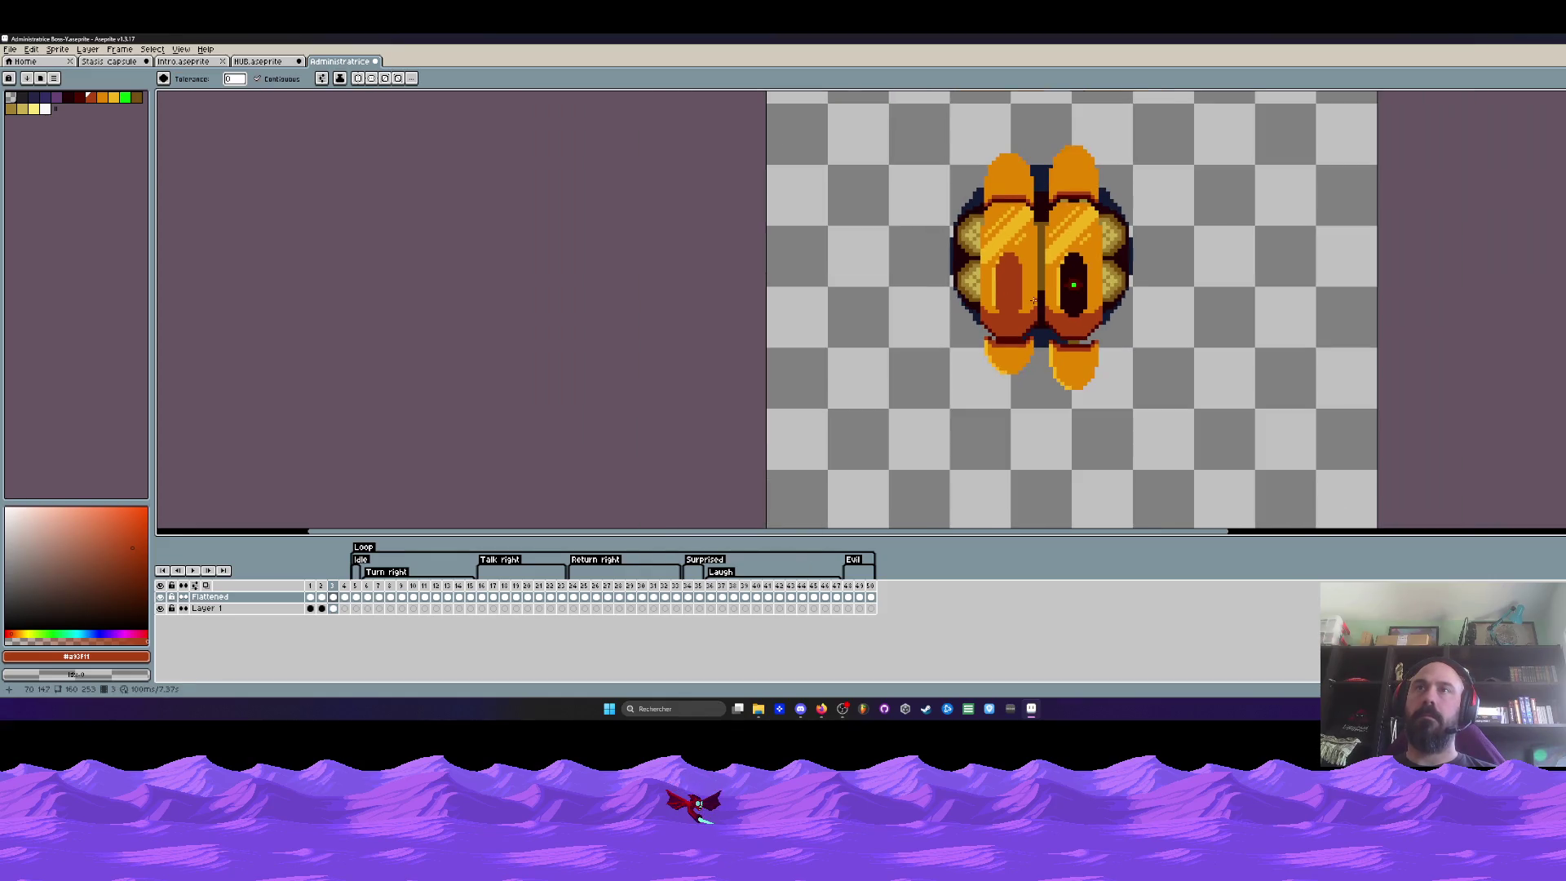
Undo the eye fill, try an orange fill in the left eye, and undo that too
{"action": "key", "text": "ctrl+z"}
{"action": "key", "text": "ctrl+z"}
{"action": "scroll", "coordinate": [1021, 308], "scroll_direction": "up", "scroll_amount": 1}
{"action": "scroll", "coordinate": [1022, 308], "scroll_direction": "down", "scroll_amount": 1}
{"action": "scroll", "coordinate": [1015, 306], "scroll_direction": "down", "scroll_amount": 1}
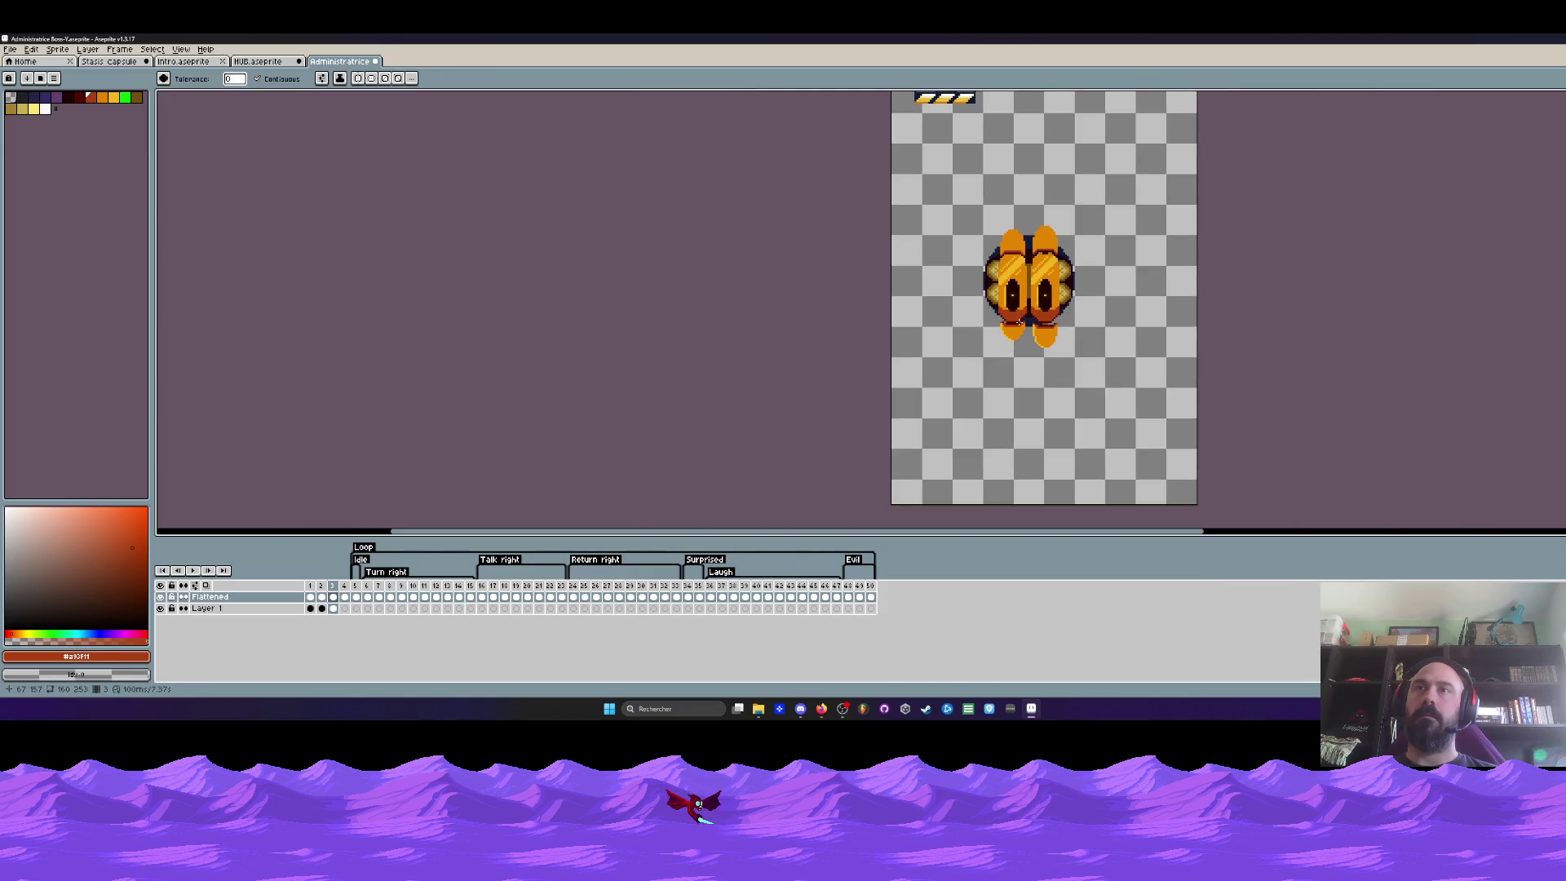
{"action": "scroll", "coordinate": [1004, 270], "scroll_direction": "up", "scroll_amount": 2}
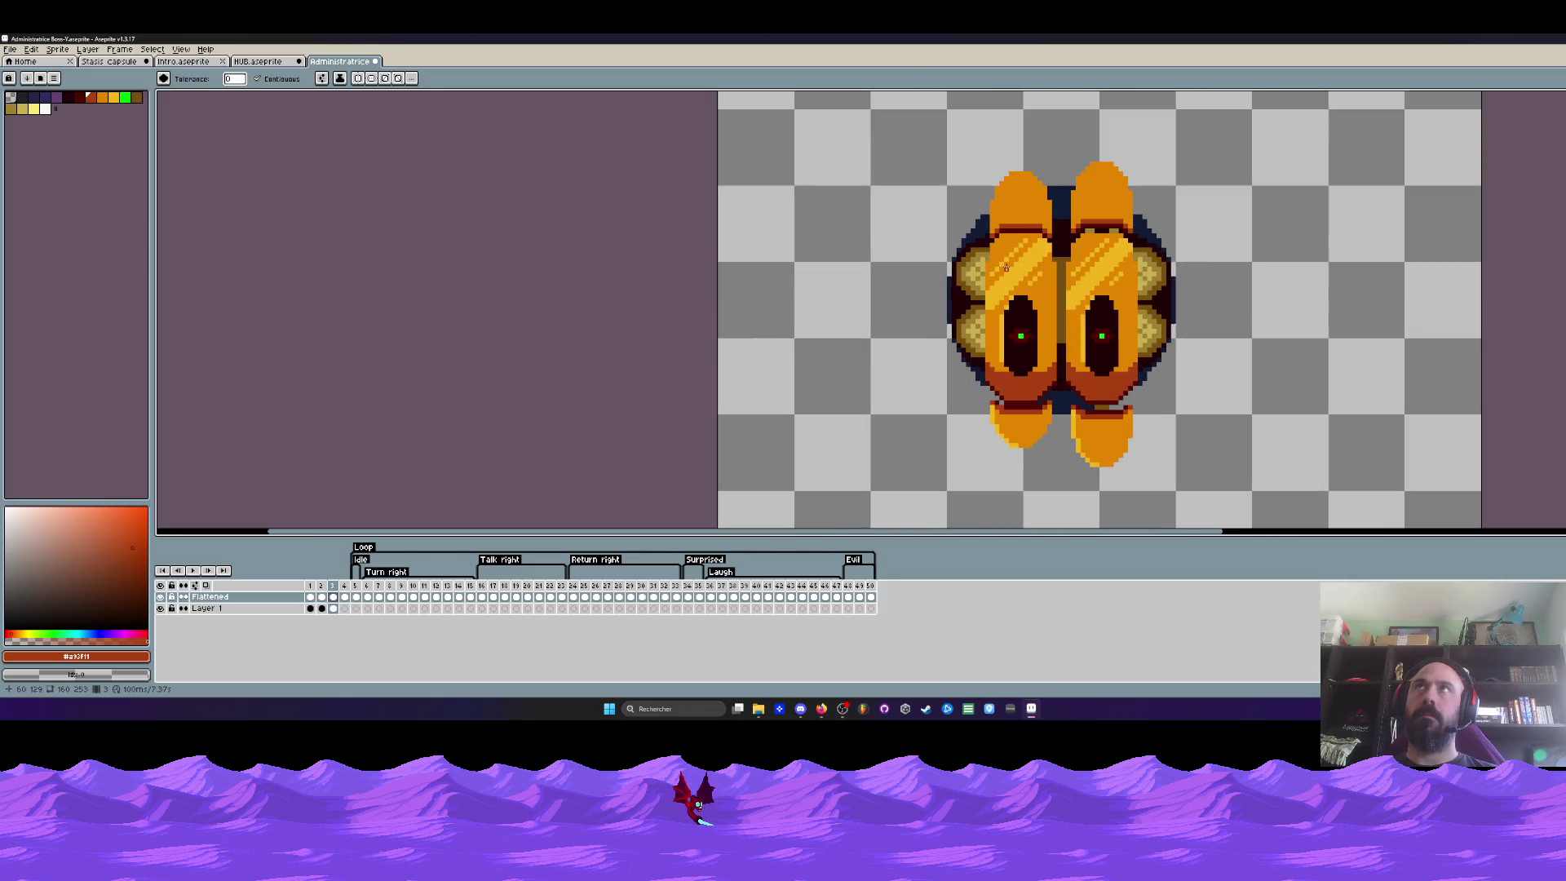
{"action": "scroll", "coordinate": [1004, 268], "scroll_direction": "up", "scroll_amount": 1}
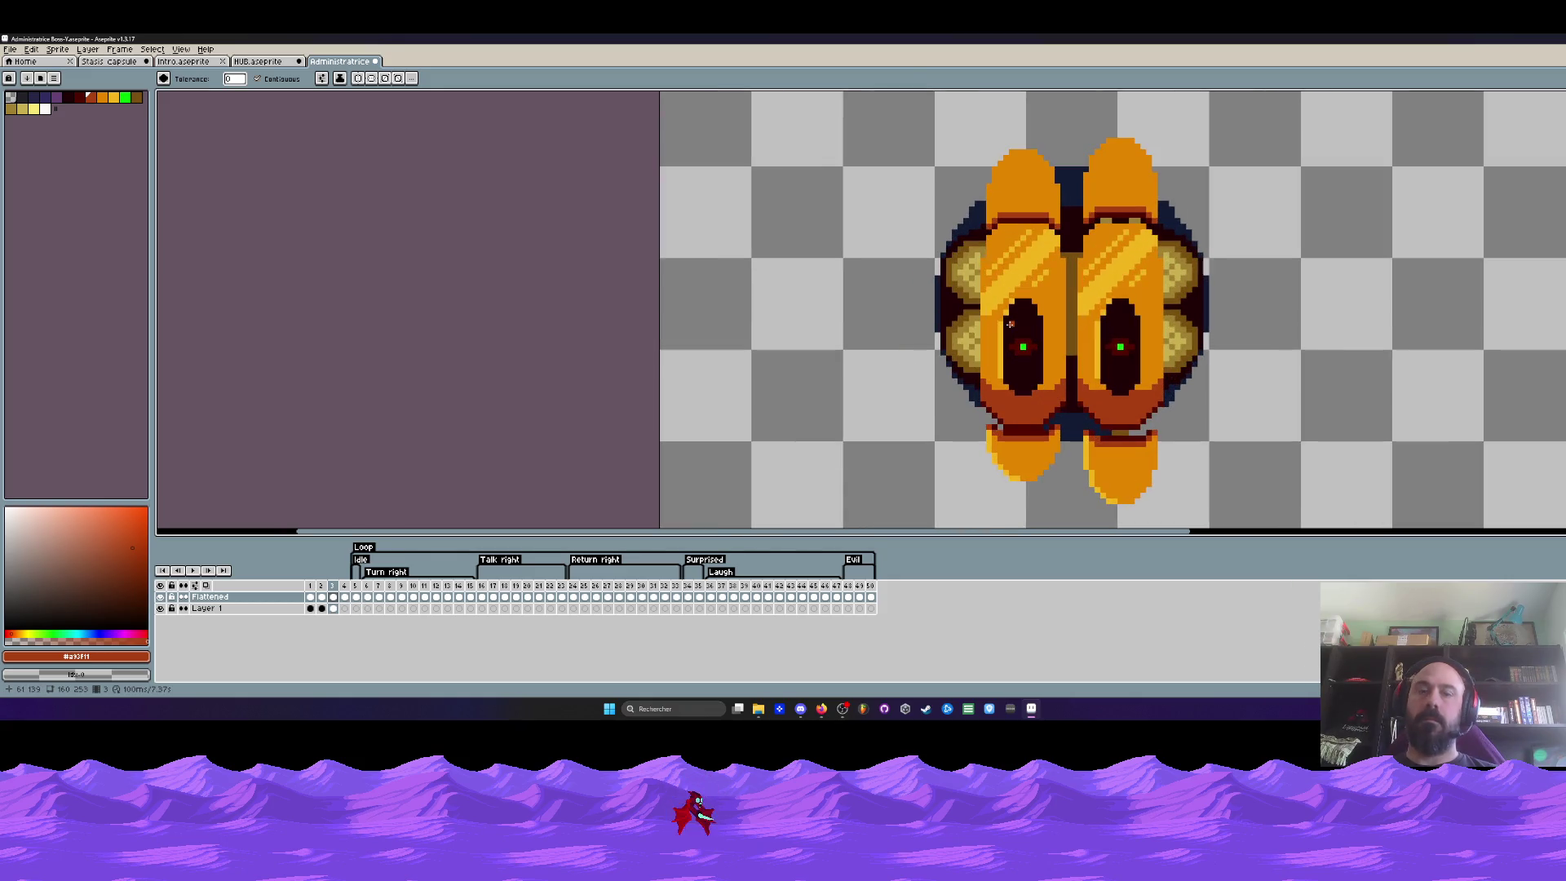
{"action": "key", "text": "i"}
{"action": "scroll", "coordinate": [1040, 331], "scroll_direction": "up", "scroll_amount": 2}
{"action": "left_click", "coordinate": [1059, 349]}
{"action": "key", "text": "g"}
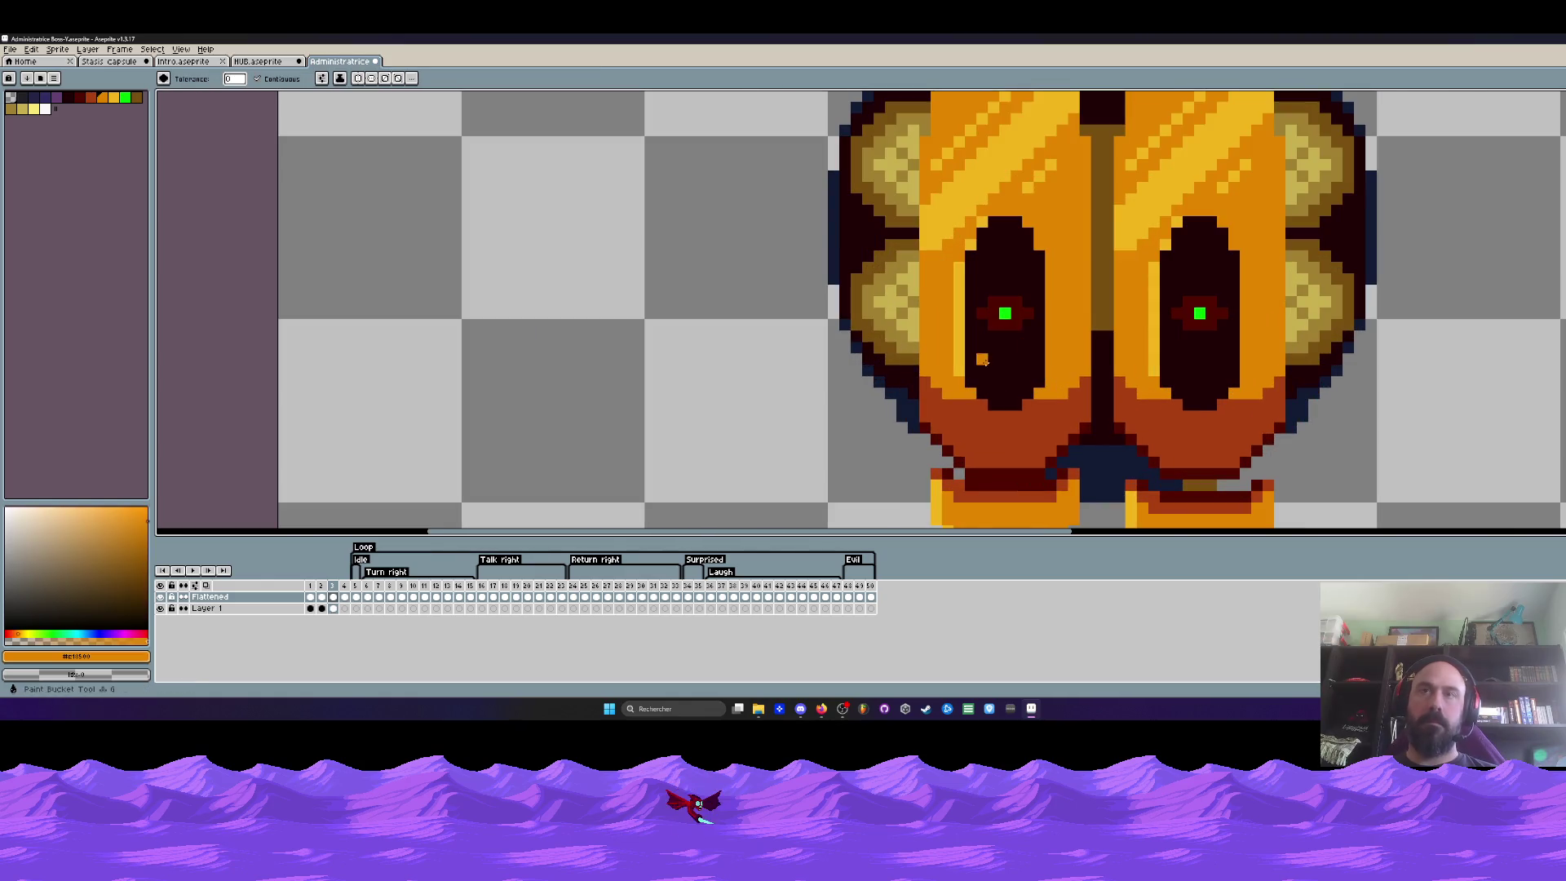
{"action": "left_click", "coordinate": [1001, 318]}
{"action": "scroll", "coordinate": [1005, 310], "scroll_direction": "down", "scroll_amount": 2}
{"action": "key", "text": "v"}
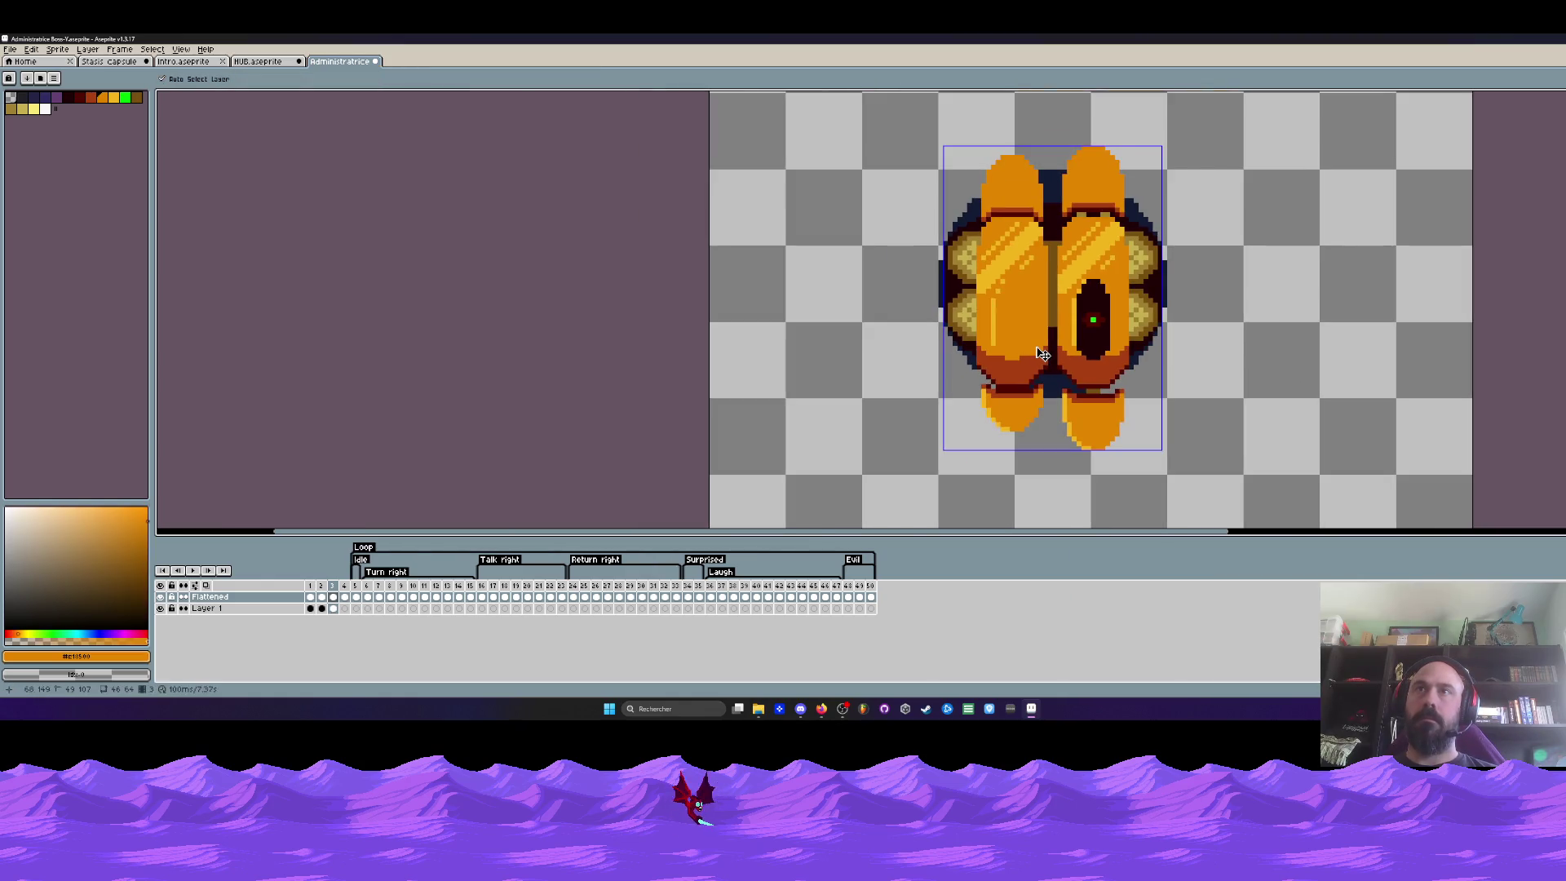
{"action": "key", "text": "ctrl+z"}
Return to the pencil and start the boss animation playing
{"action": "key", "text": "b"}
{"action": "scroll", "coordinate": [1025, 338], "scroll_direction": "up", "scroll_amount": 1}
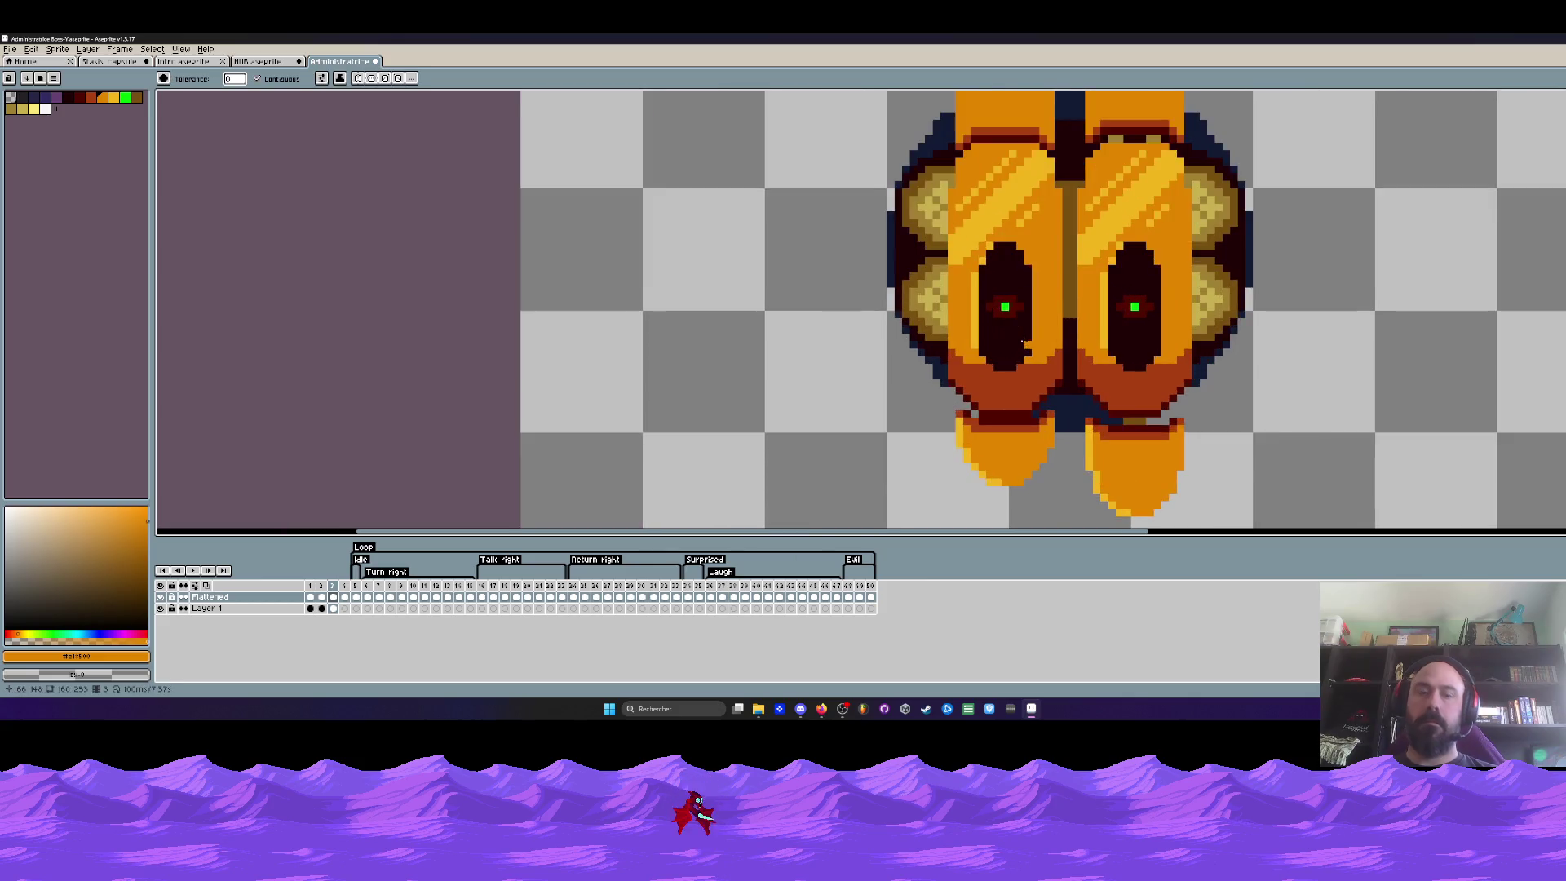
{"action": "scroll", "coordinate": [1026, 339], "scroll_direction": "up", "scroll_amount": 1}
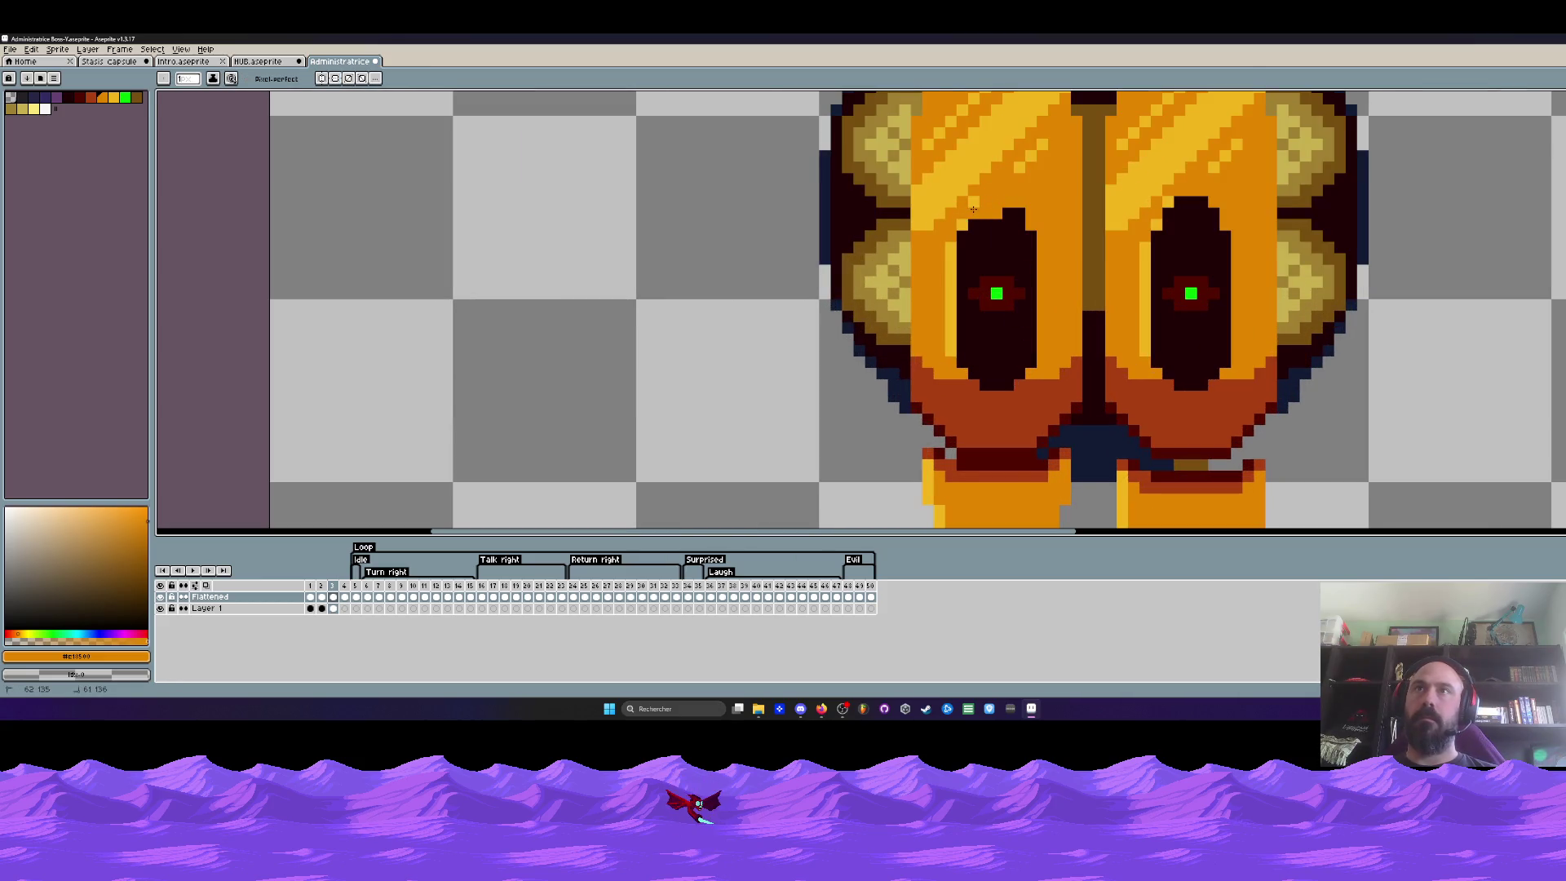
{"action": "scroll", "coordinate": [1017, 213], "scroll_direction": "down", "scroll_amount": 3}
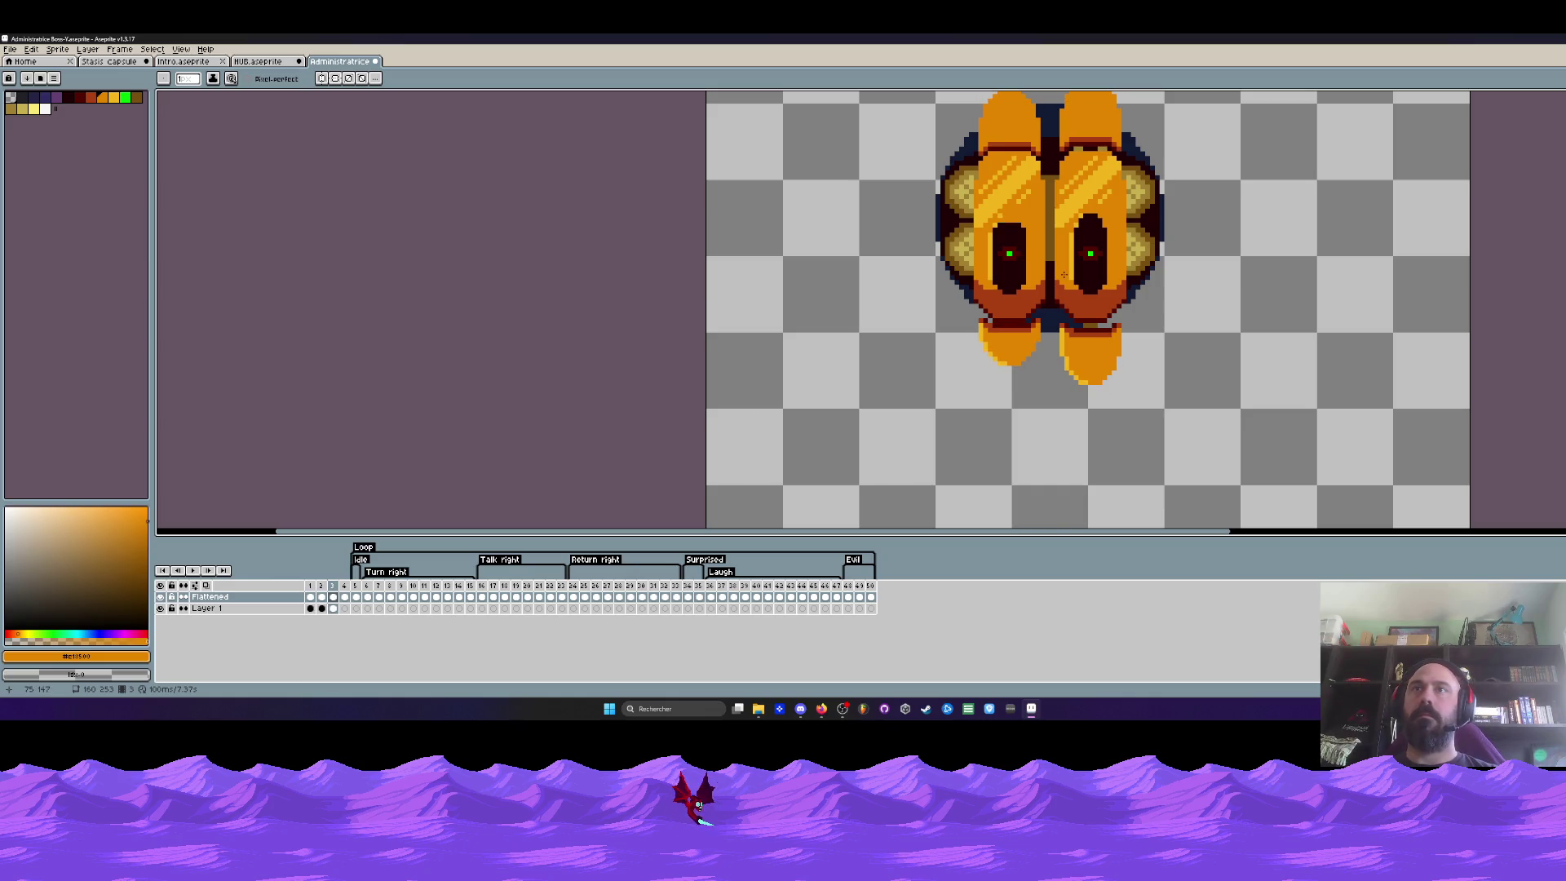
{"action": "key", "text": "v"}
{"action": "key", "text": "b"}
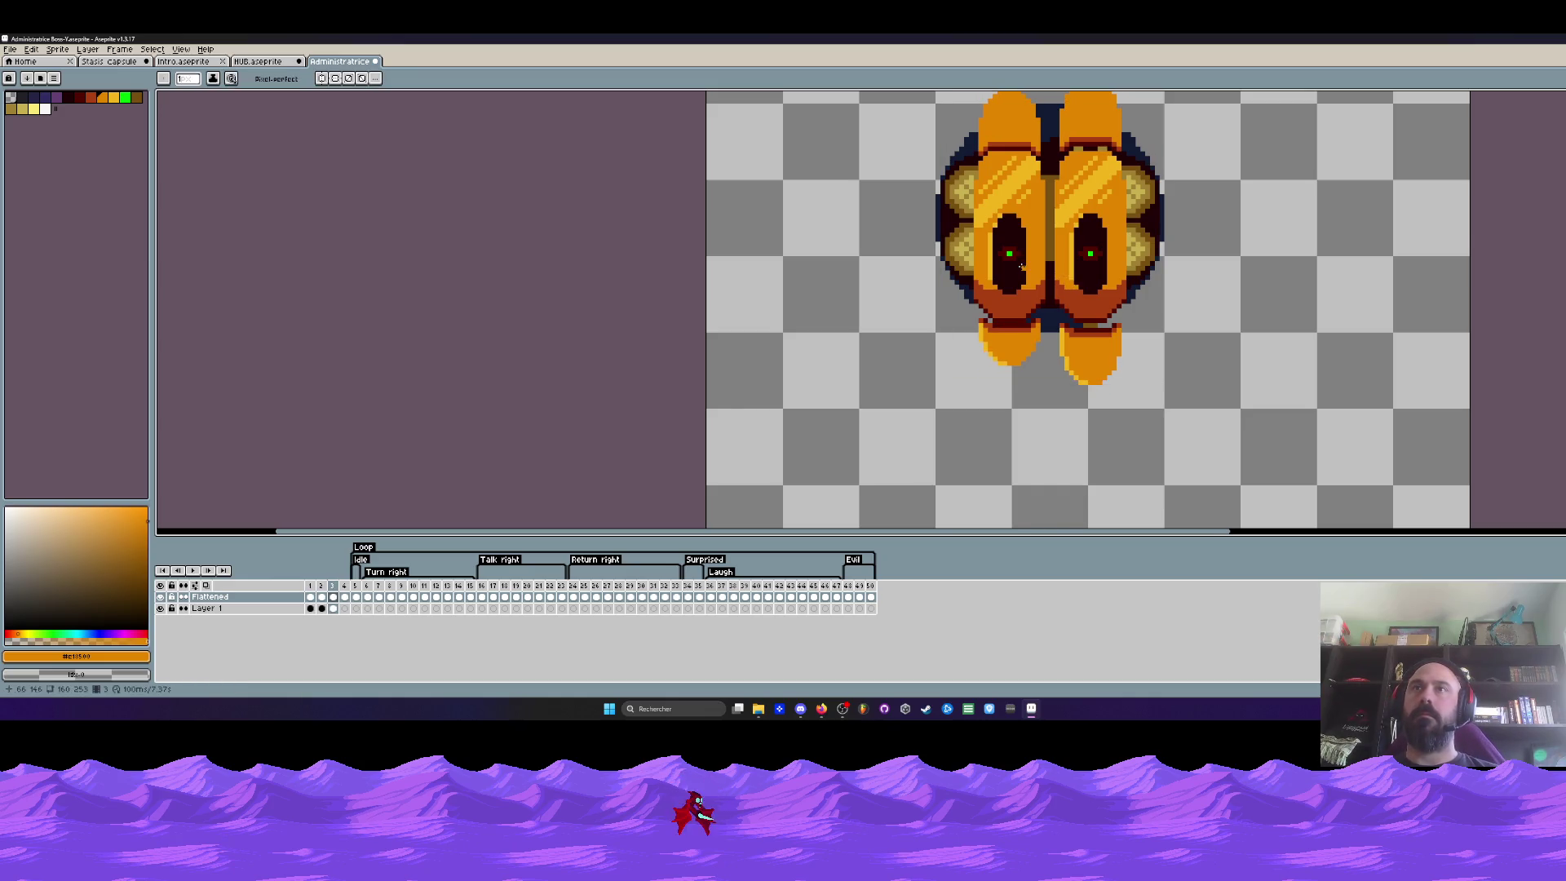
{"action": "scroll", "coordinate": [1065, 269], "scroll_direction": "down", "scroll_amount": 1}
{"action": "key", "text": "Return"}
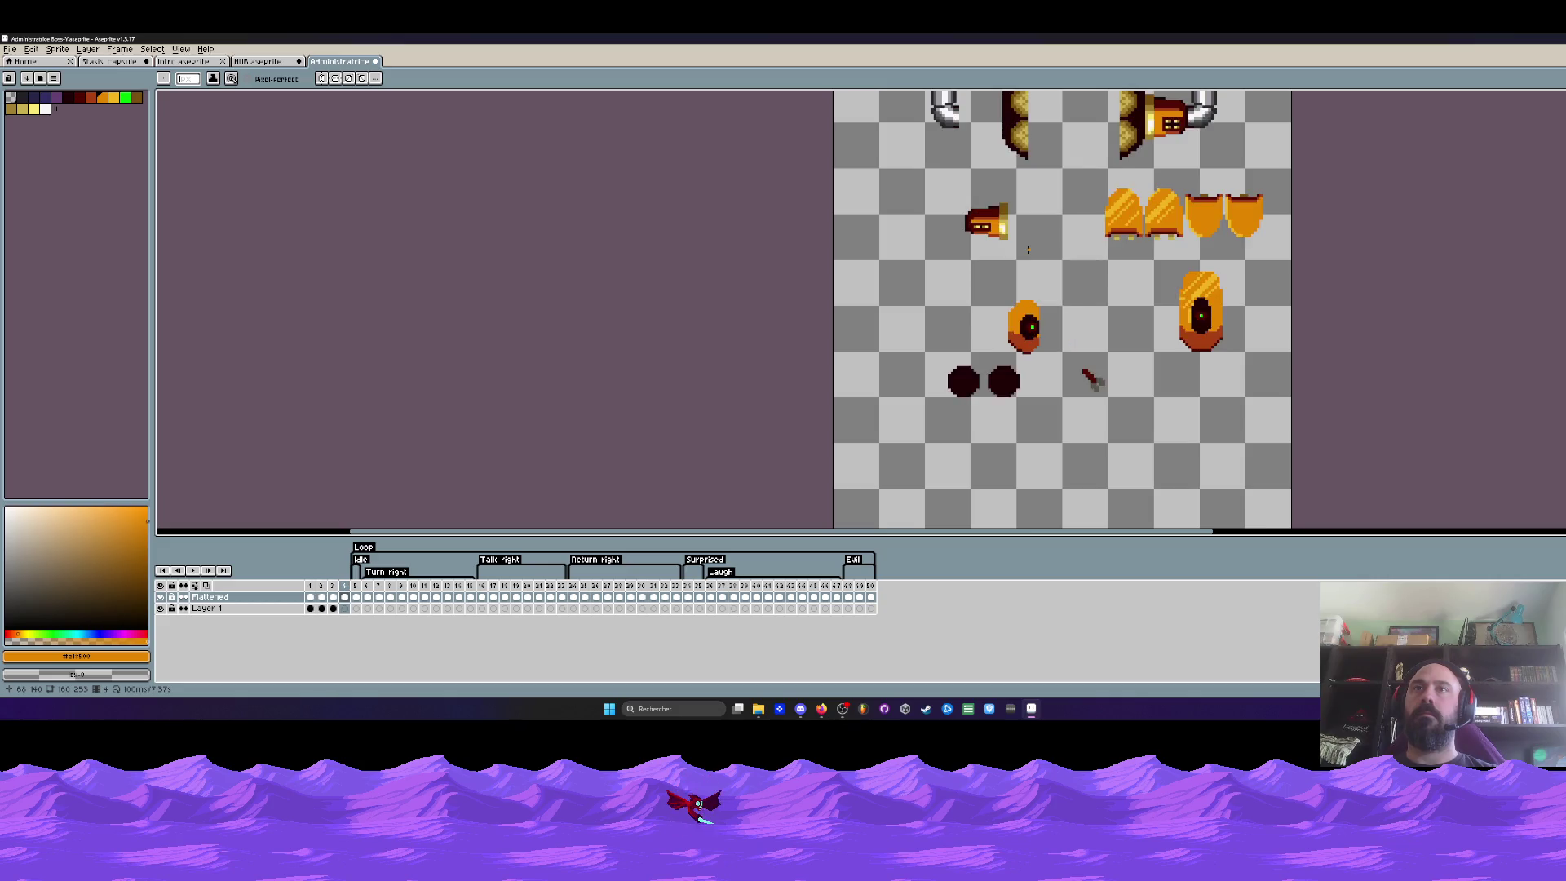
{"action": "scroll", "coordinate": [1014, 246], "scroll_direction": "up", "scroll_amount": 2}
{"action": "scroll", "coordinate": [1014, 247], "scroll_direction": "up", "scroll_amount": 1}
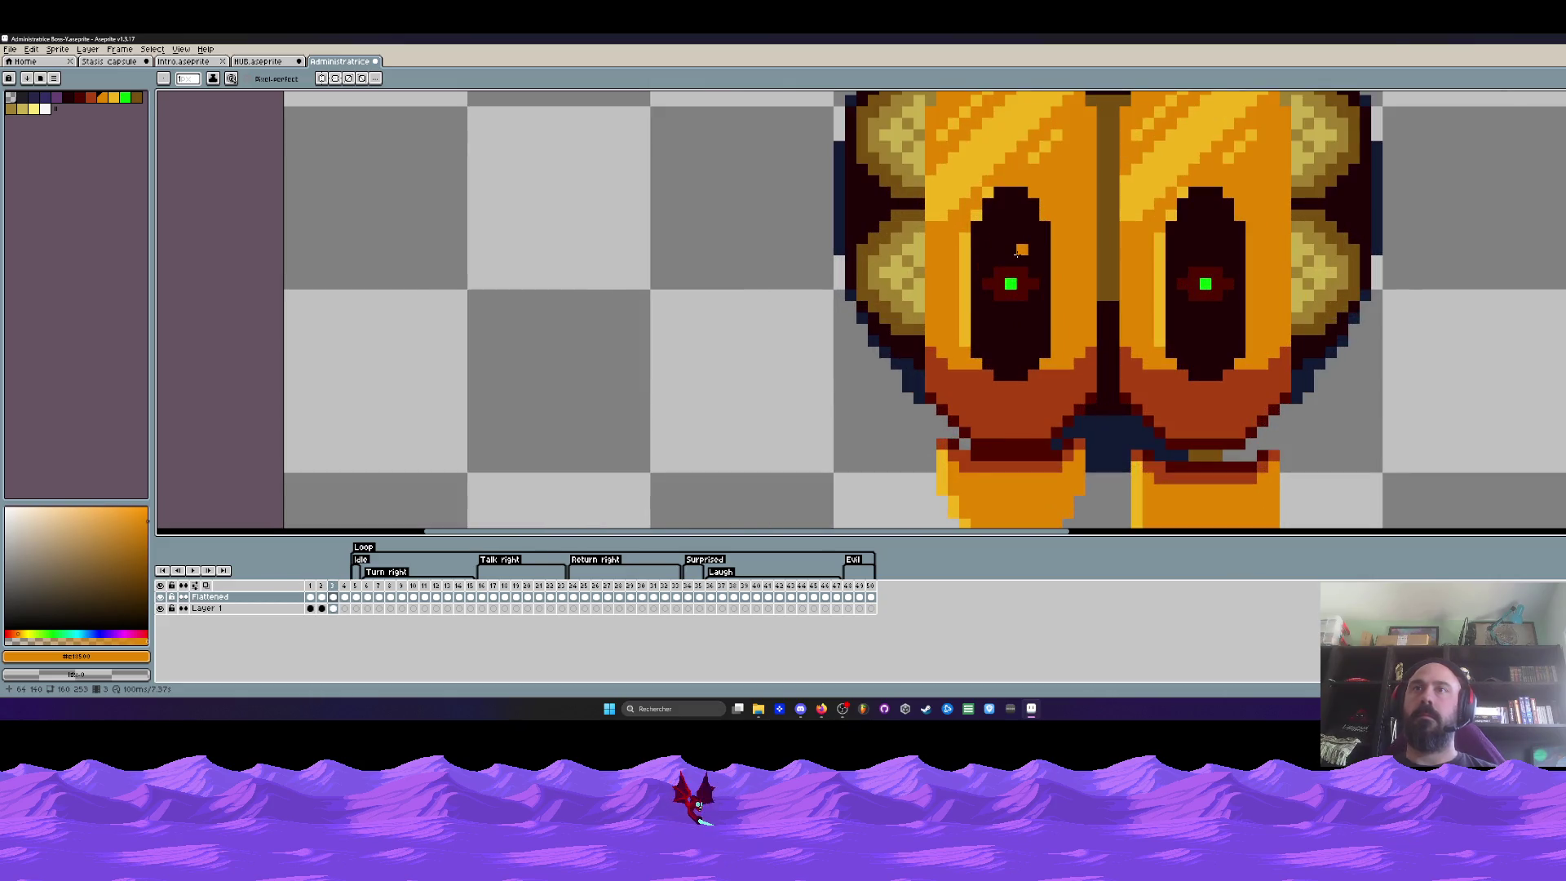
{"action": "scroll", "coordinate": [1018, 264], "scroll_direction": "up", "scroll_amount": 1}
Eyedrop the green pupil colour and ready the paint bucket
{"action": "key", "text": "i"}
{"action": "left_click", "coordinate": [1025, 291]}
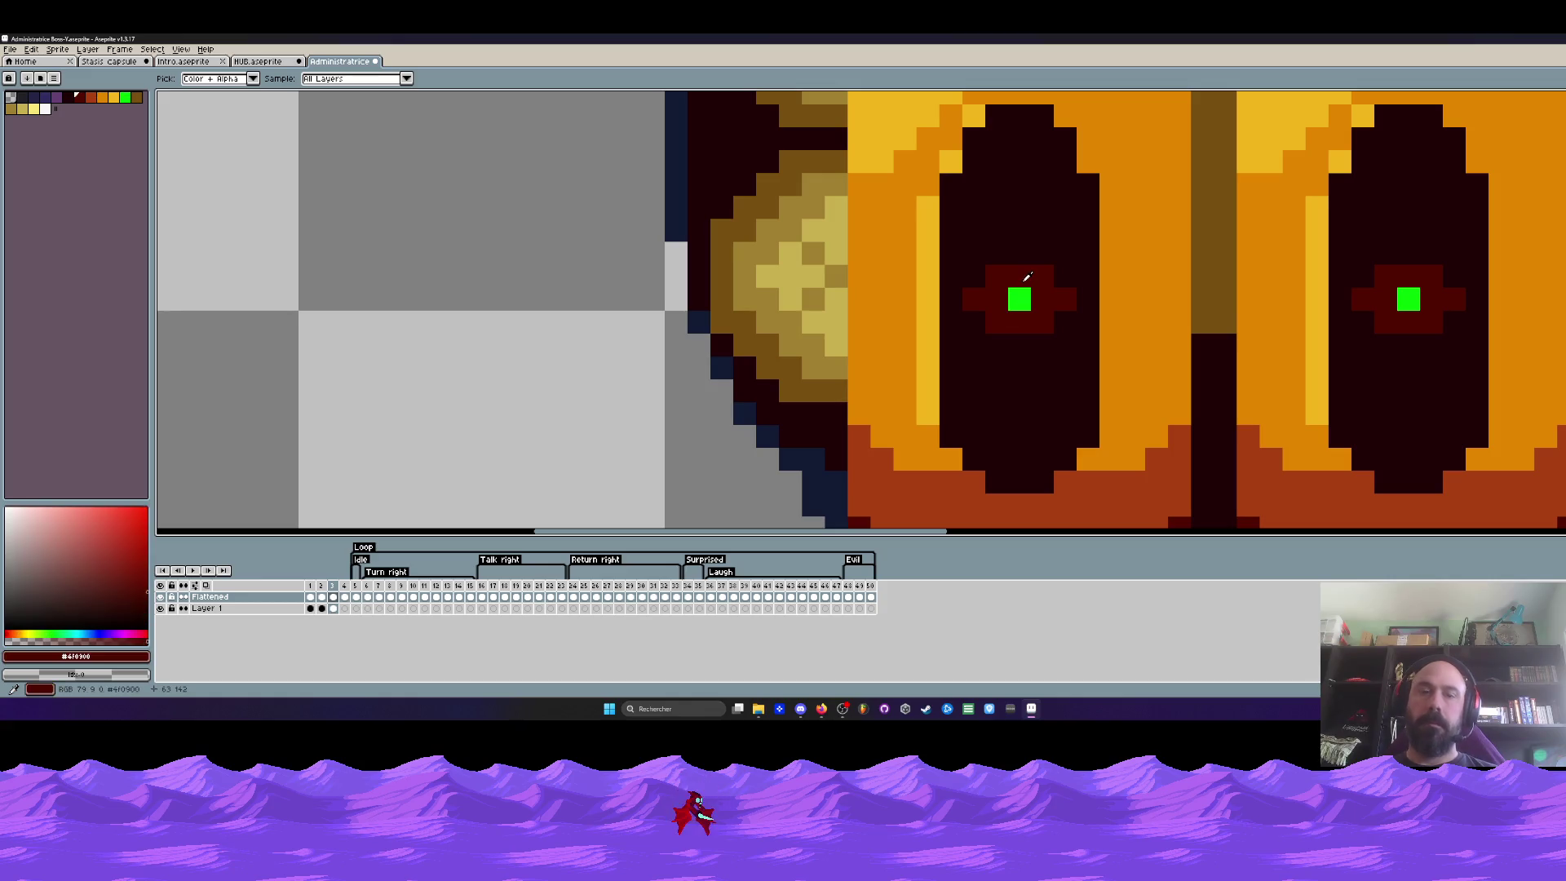
{"action": "scroll", "coordinate": [1020, 294], "scroll_direction": "down", "scroll_amount": 2}
{"action": "scroll", "coordinate": [1019, 294], "scroll_direction": "down", "scroll_amount": 2}
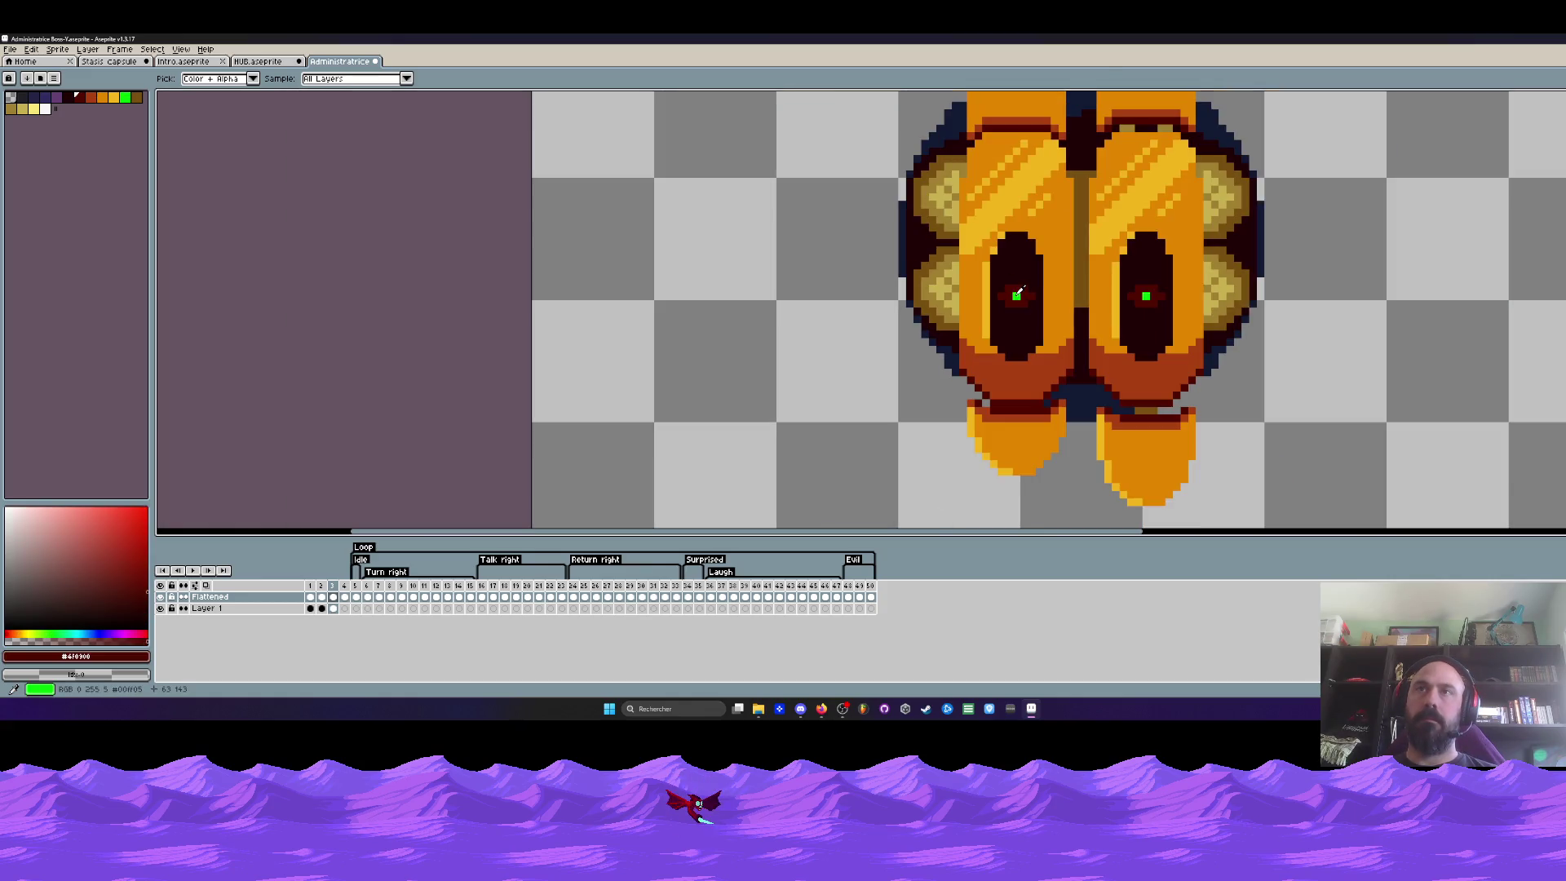
{"action": "left_click", "coordinate": [1017, 295]}
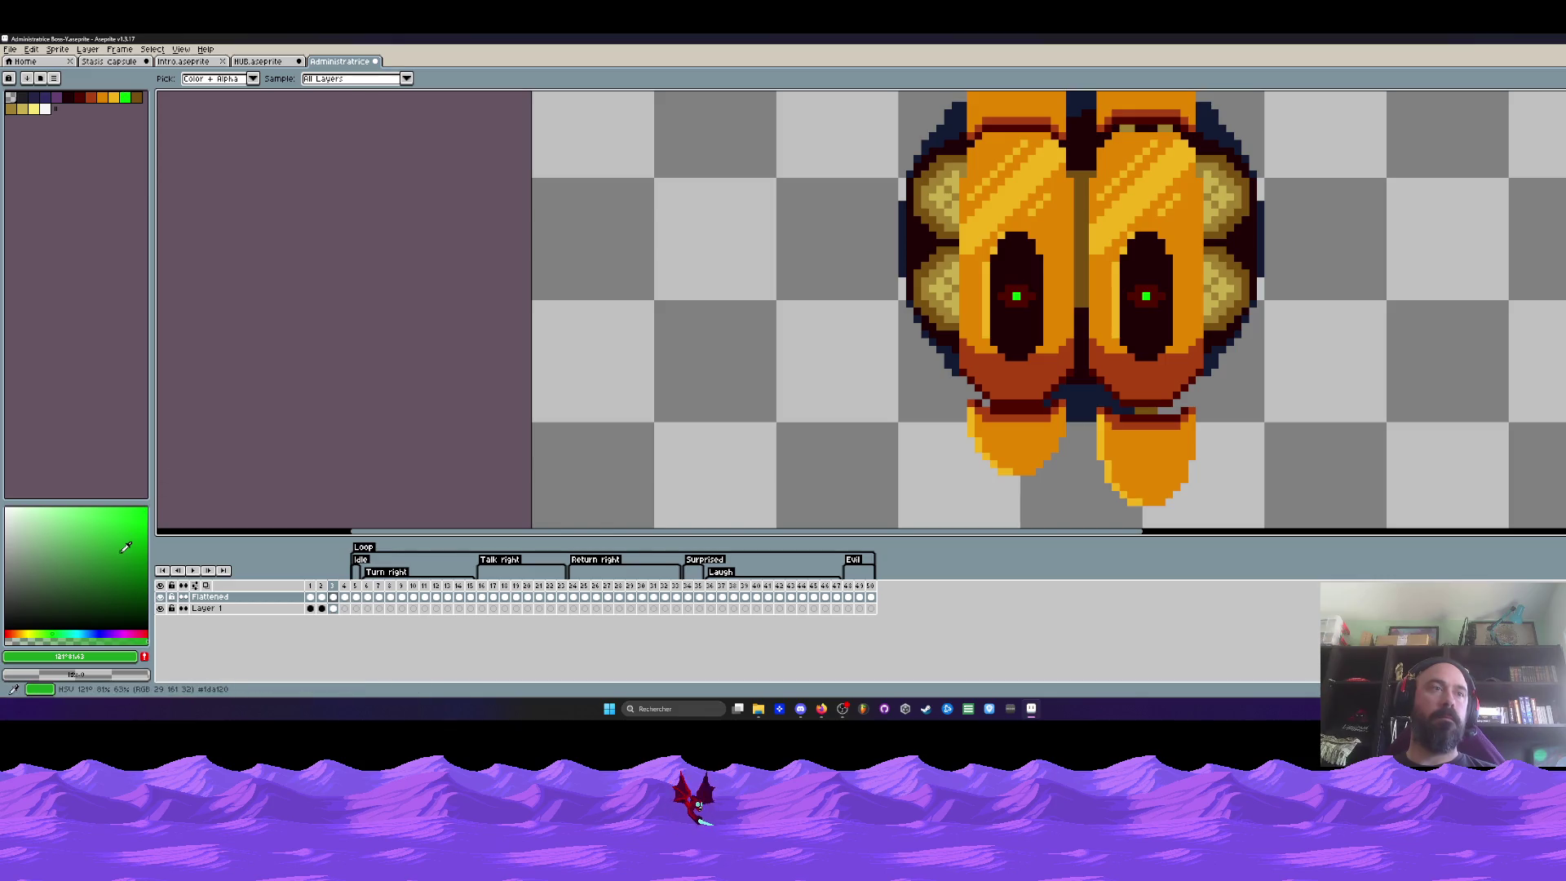
{"action": "key", "text": "g"}
{"action": "scroll", "coordinate": [1013, 295], "scroll_direction": "down", "scroll_amount": 1}
{"action": "scroll", "coordinate": [1013, 295], "scroll_direction": "down", "scroll_amount": 1}
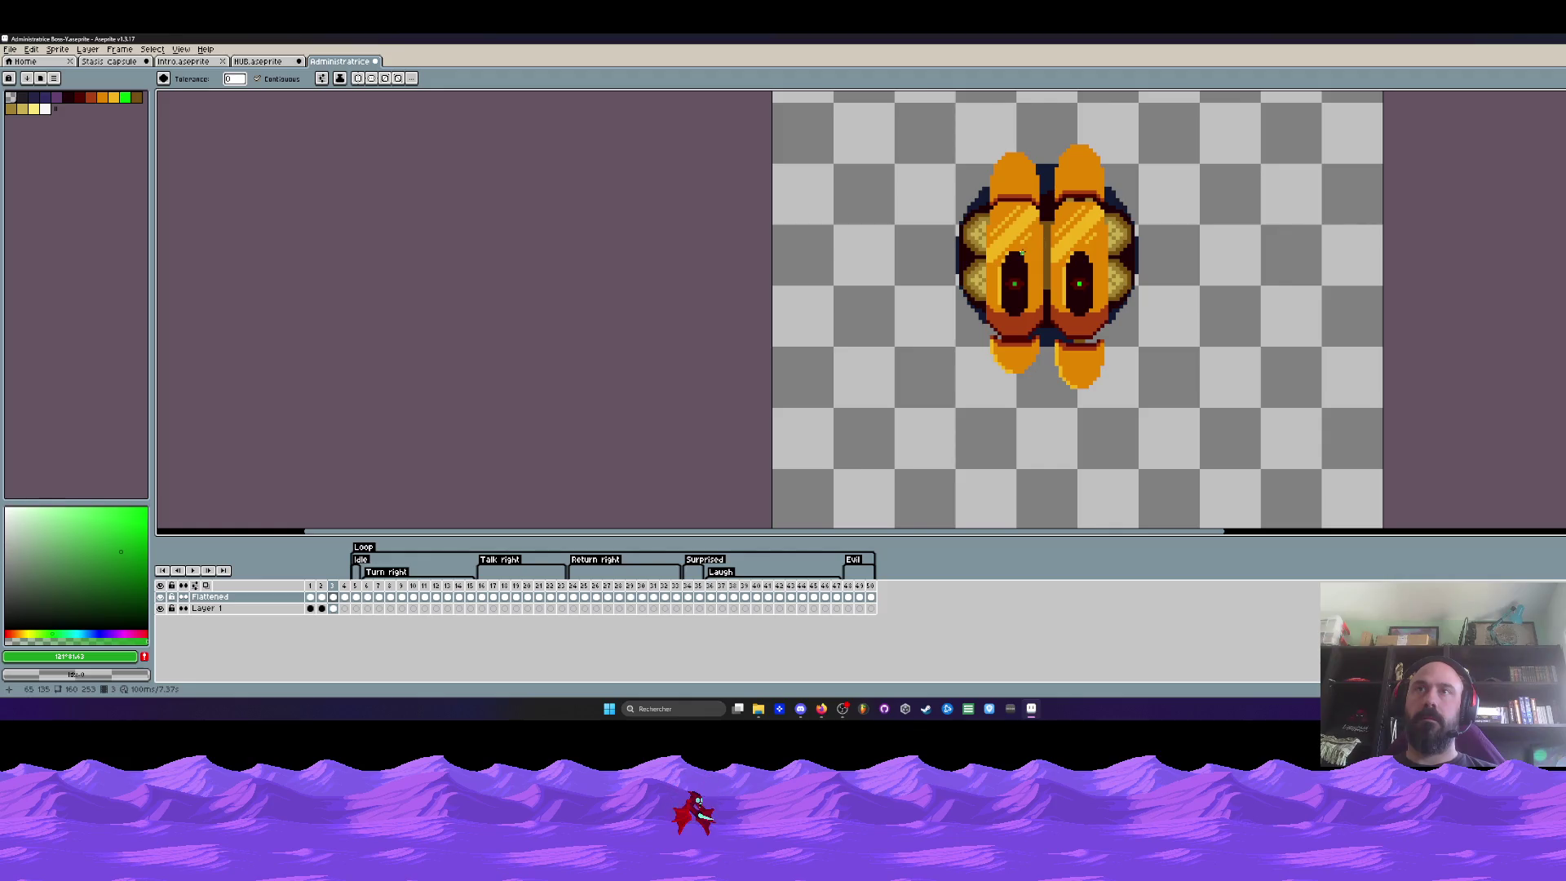
{"action": "scroll", "coordinate": [1023, 260], "scroll_direction": "down", "scroll_amount": 2}
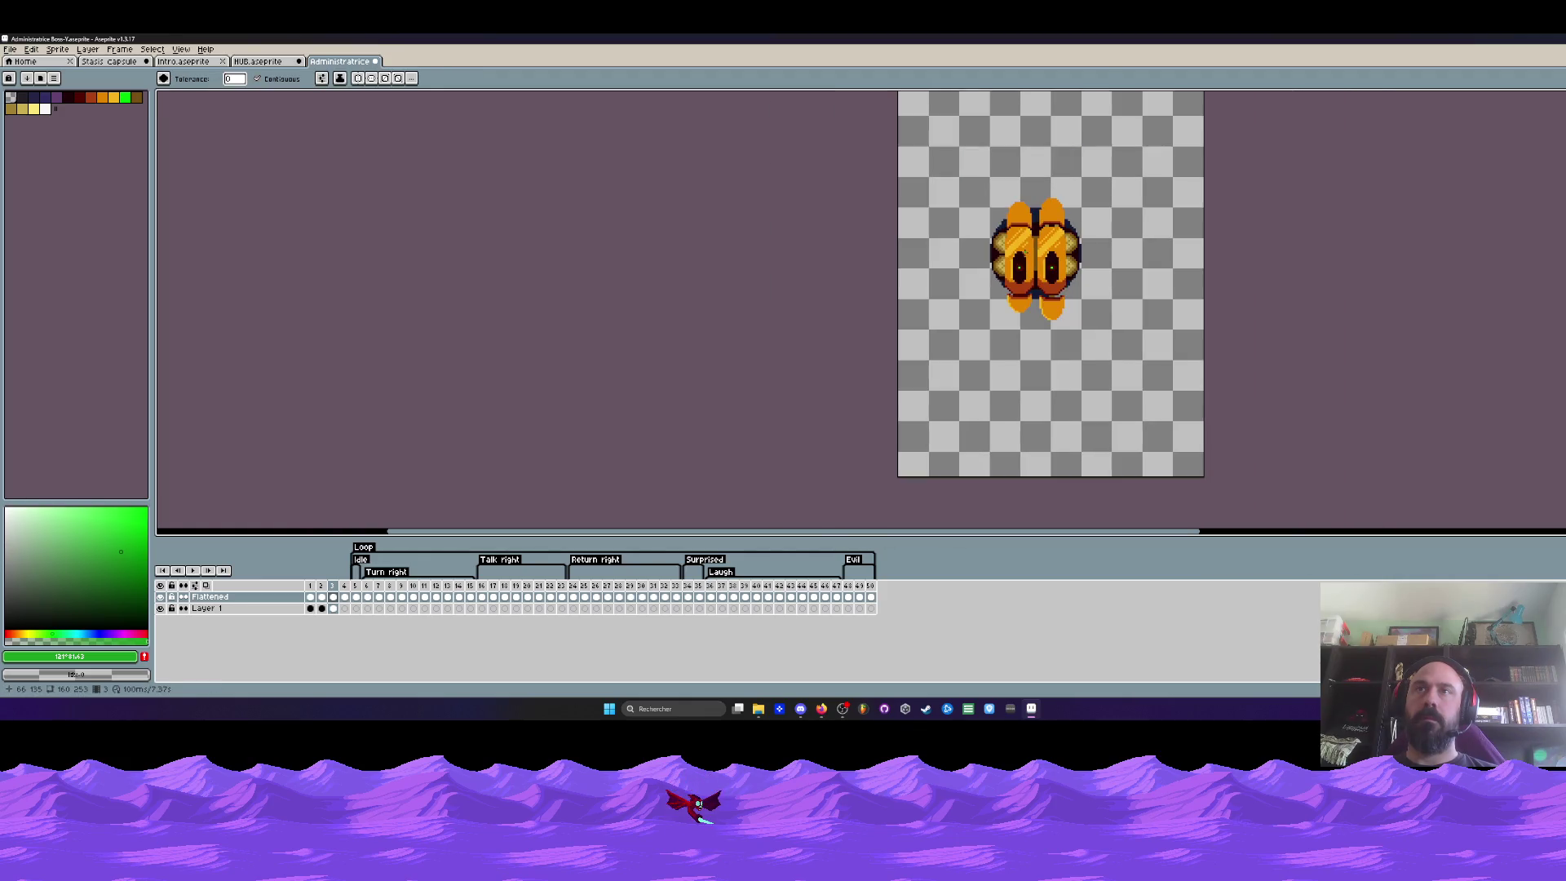
{"action": "scroll", "coordinate": [1024, 260], "scroll_direction": "up", "scroll_amount": 1}
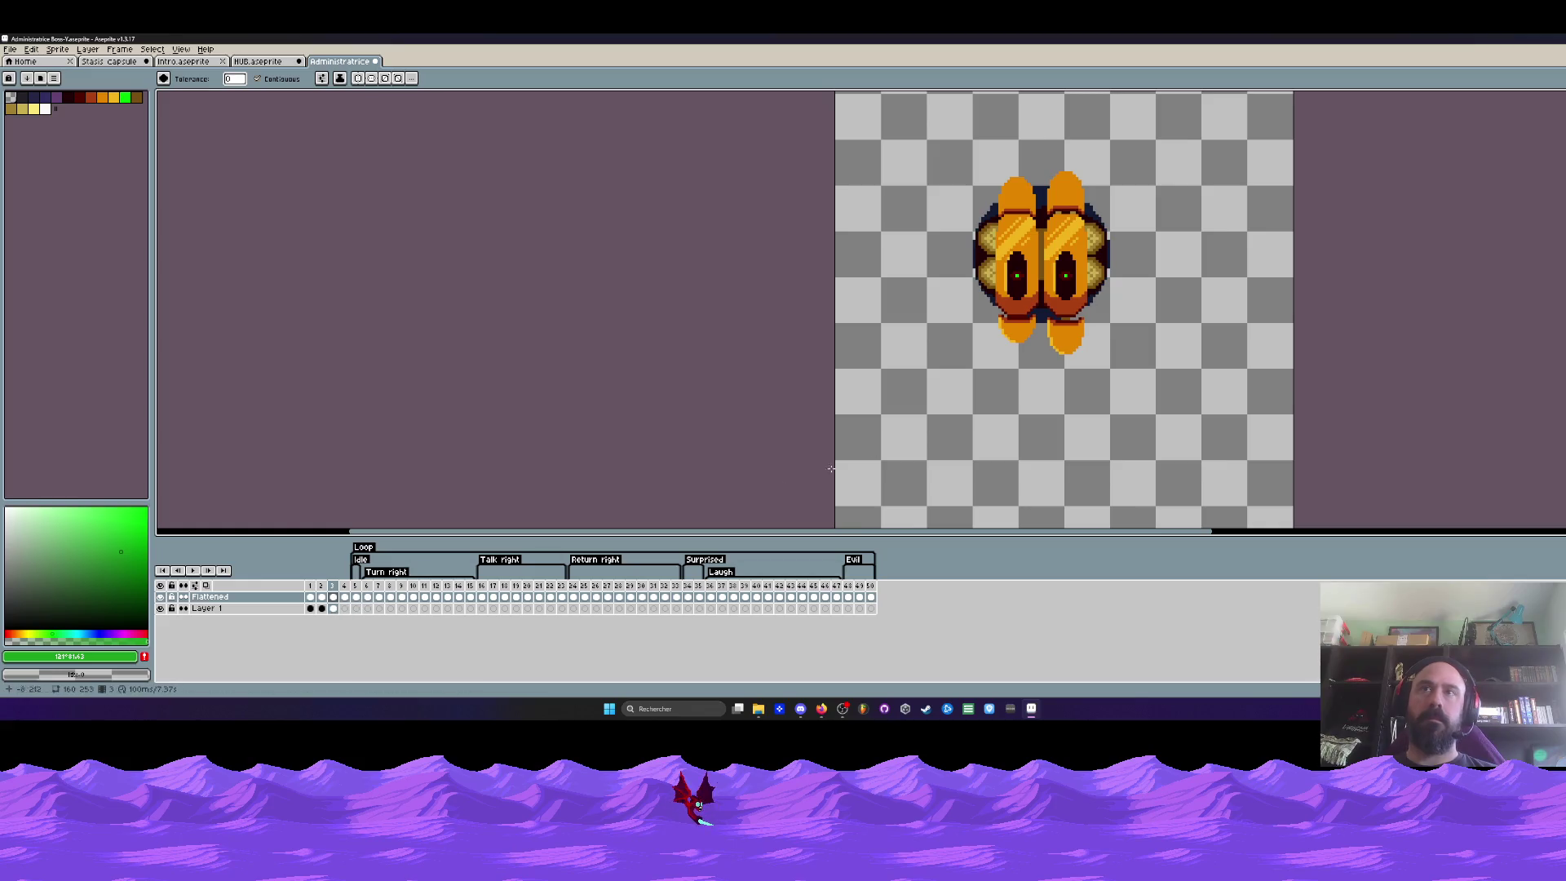
{"action": "scroll", "coordinate": [1015, 324], "scroll_direction": "up", "scroll_amount": 1}
{"action": "scroll", "coordinate": [1014, 324], "scroll_direction": "up", "scroll_amount": 1}
Eyedrop the left foot's orange as the bucket fill colour
{"action": "key", "text": "i"}
{"action": "left_click", "coordinate": [1014, 322]}
{"action": "scroll", "coordinate": [1014, 316], "scroll_direction": "up", "scroll_amount": 2}
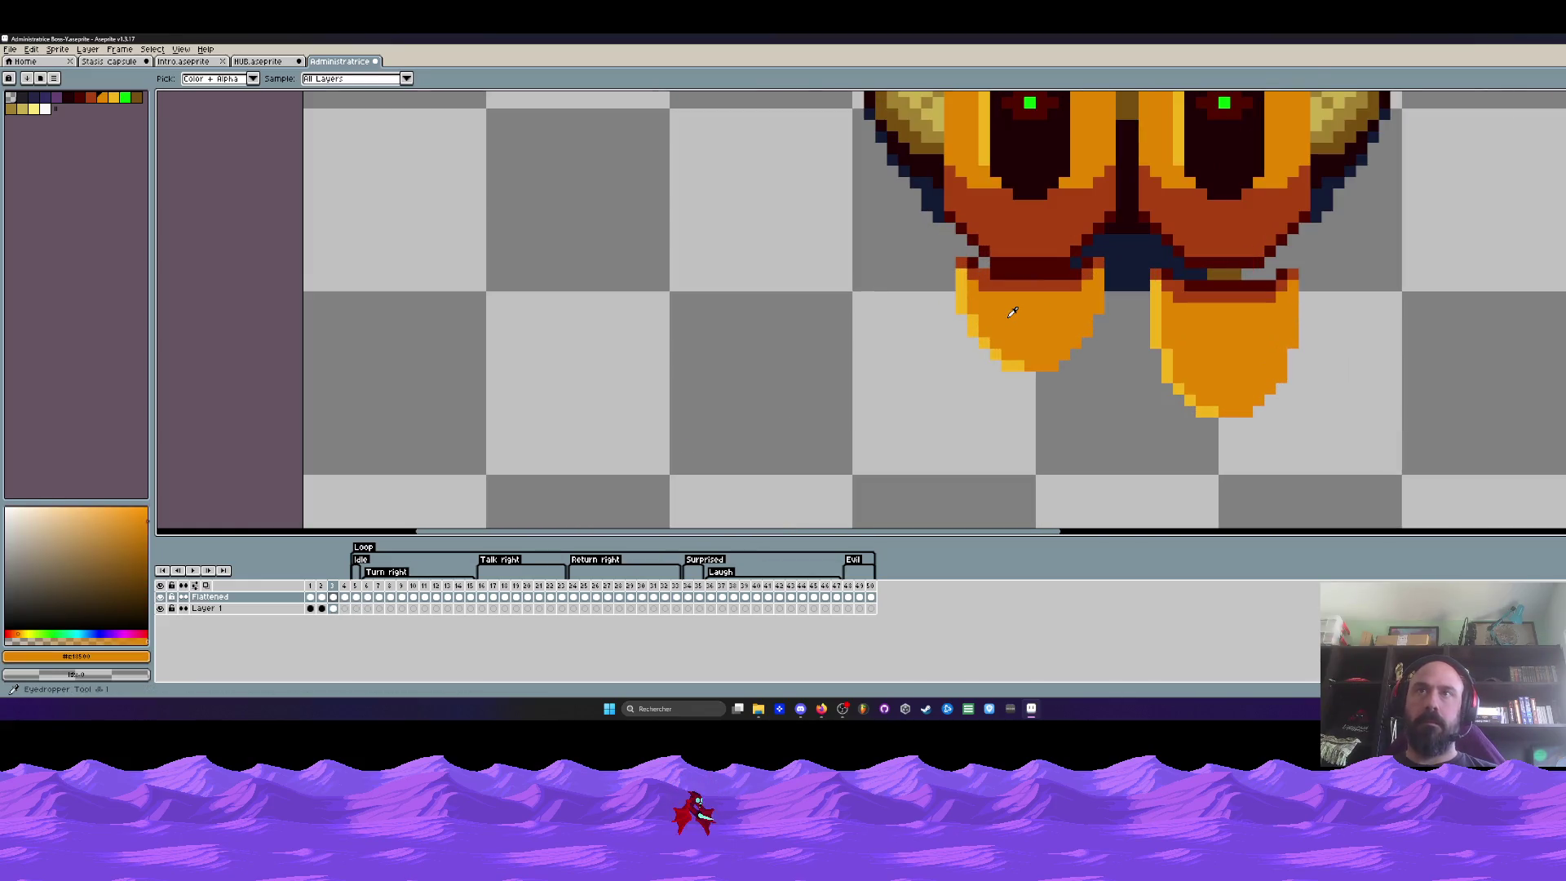
{"action": "key", "text": "g"}
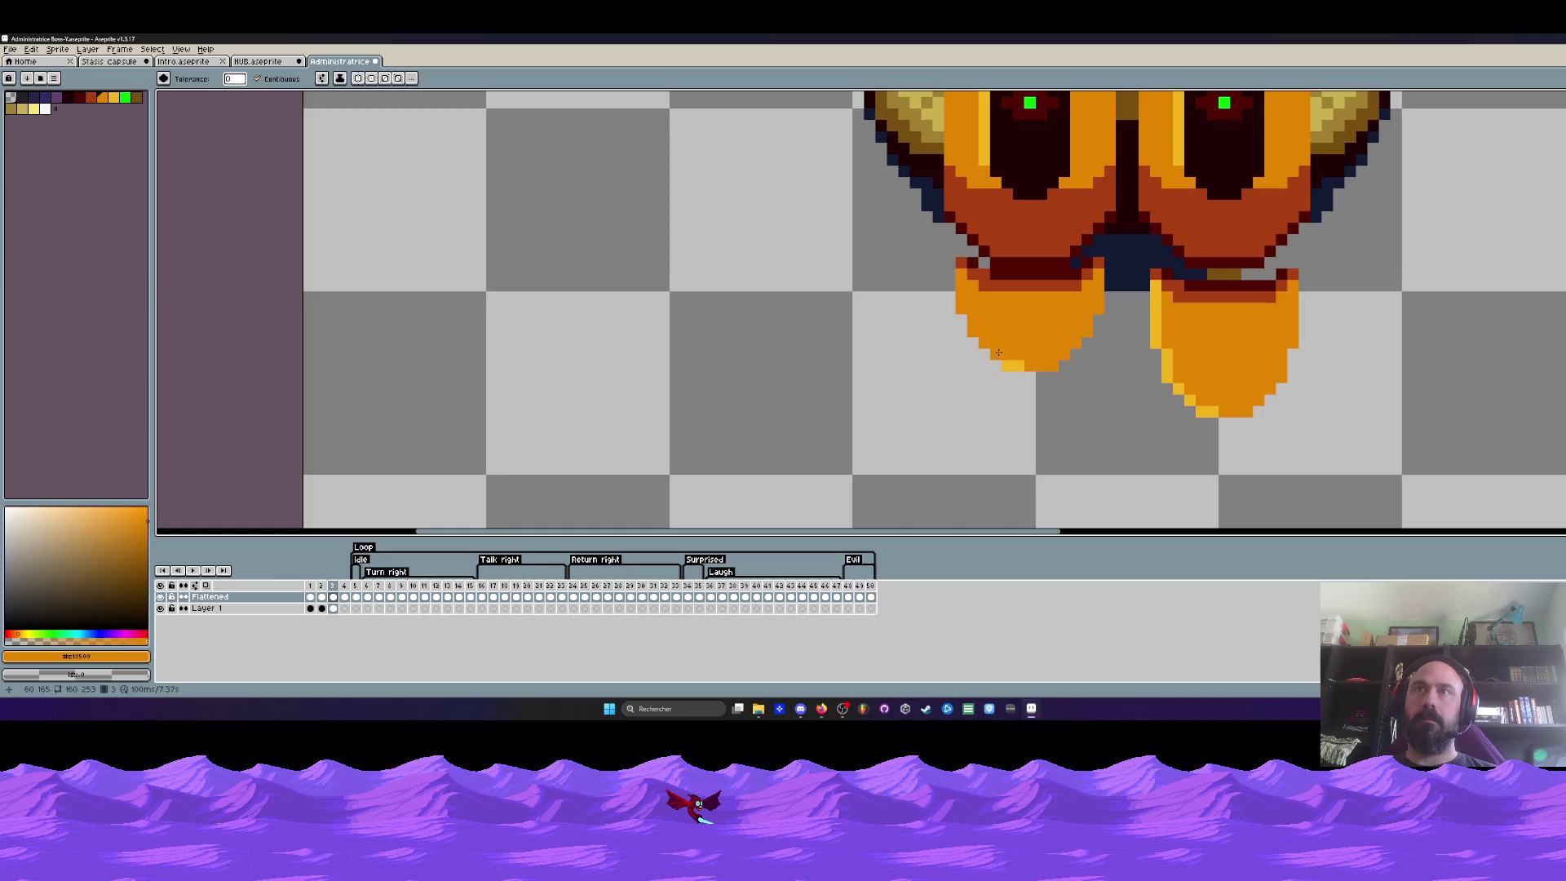
{"action": "scroll", "coordinate": [1027, 342], "scroll_direction": "down", "scroll_amount": 1}
{"action": "scroll", "coordinate": [1027, 341], "scroll_direction": "down", "scroll_amount": 1}
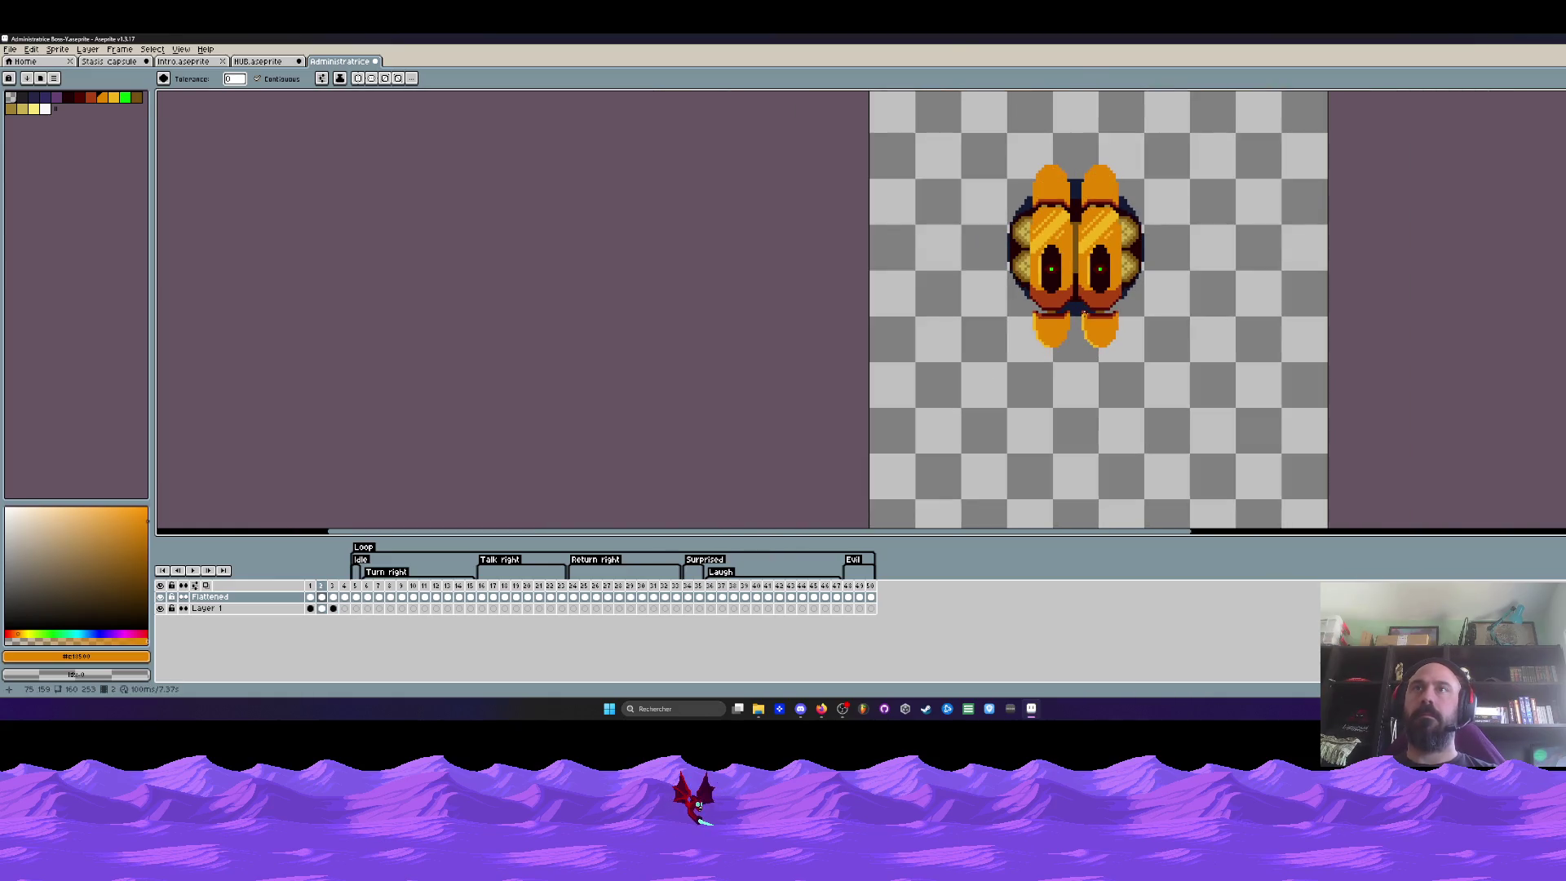
Step through the frames to frame 3 and insert a new frame with Alt+N
{"action": "key", "text": "Right"}
{"action": "scroll", "coordinate": [1037, 326], "scroll_direction": "up", "scroll_amount": 2}
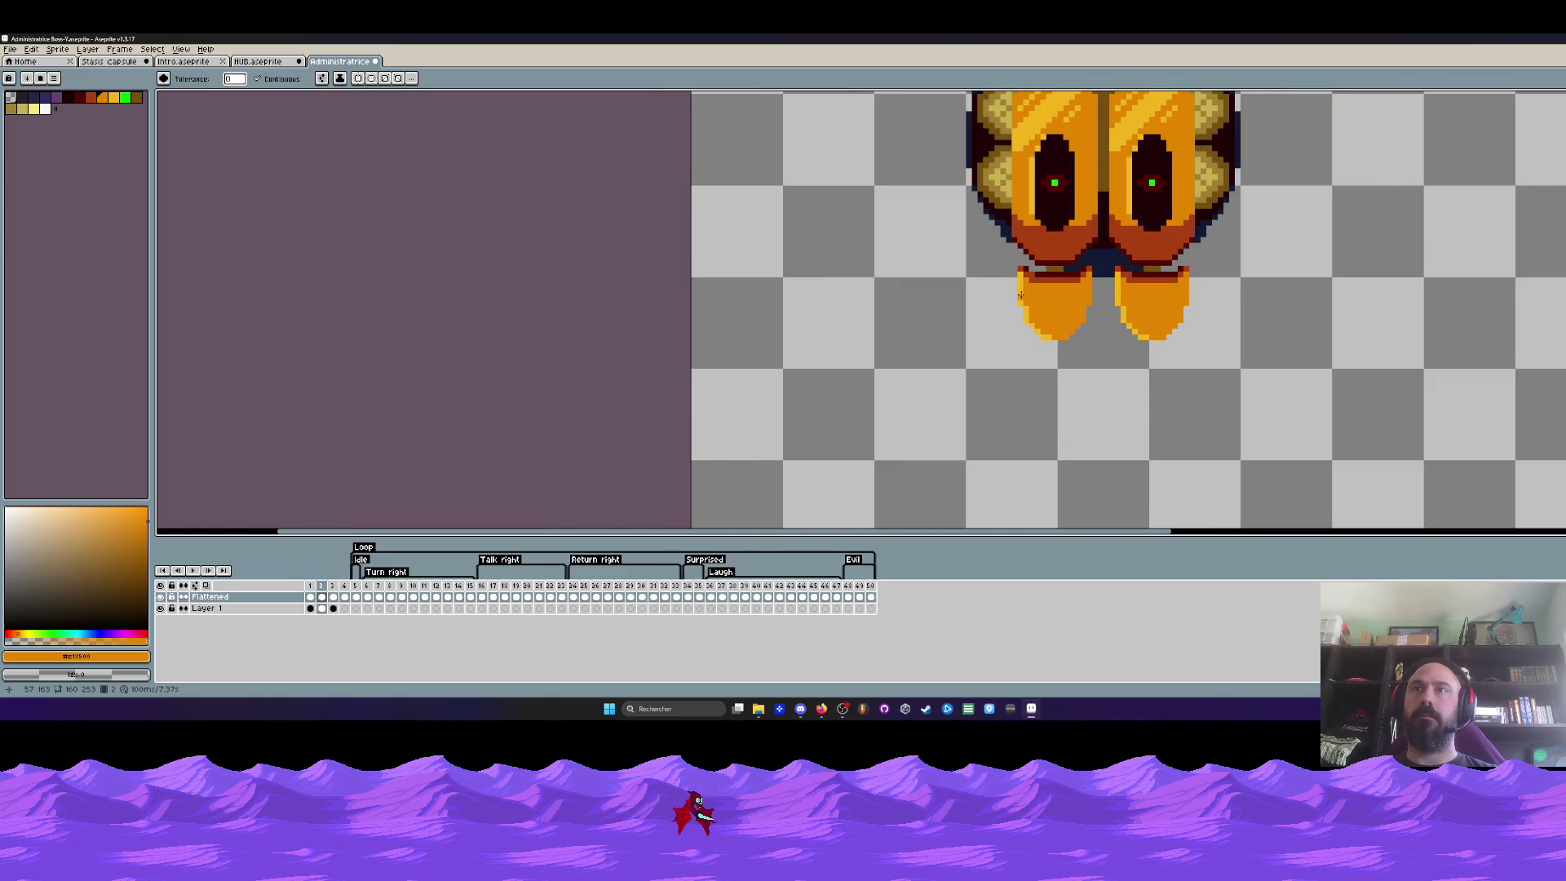
{"action": "key", "text": "Right"}
{"action": "key", "text": "Left"}
{"action": "scroll", "coordinate": [1084, 300], "scroll_direction": "down", "scroll_amount": 1}
{"action": "key", "text": "Right"}
{"action": "key", "text": "Right"}
{"action": "key", "text": "Right"}
{"action": "key", "text": "Left"}
{"action": "key", "text": "Right"}
{"action": "key", "text": "Right"}
{"action": "key", "text": "Left"}
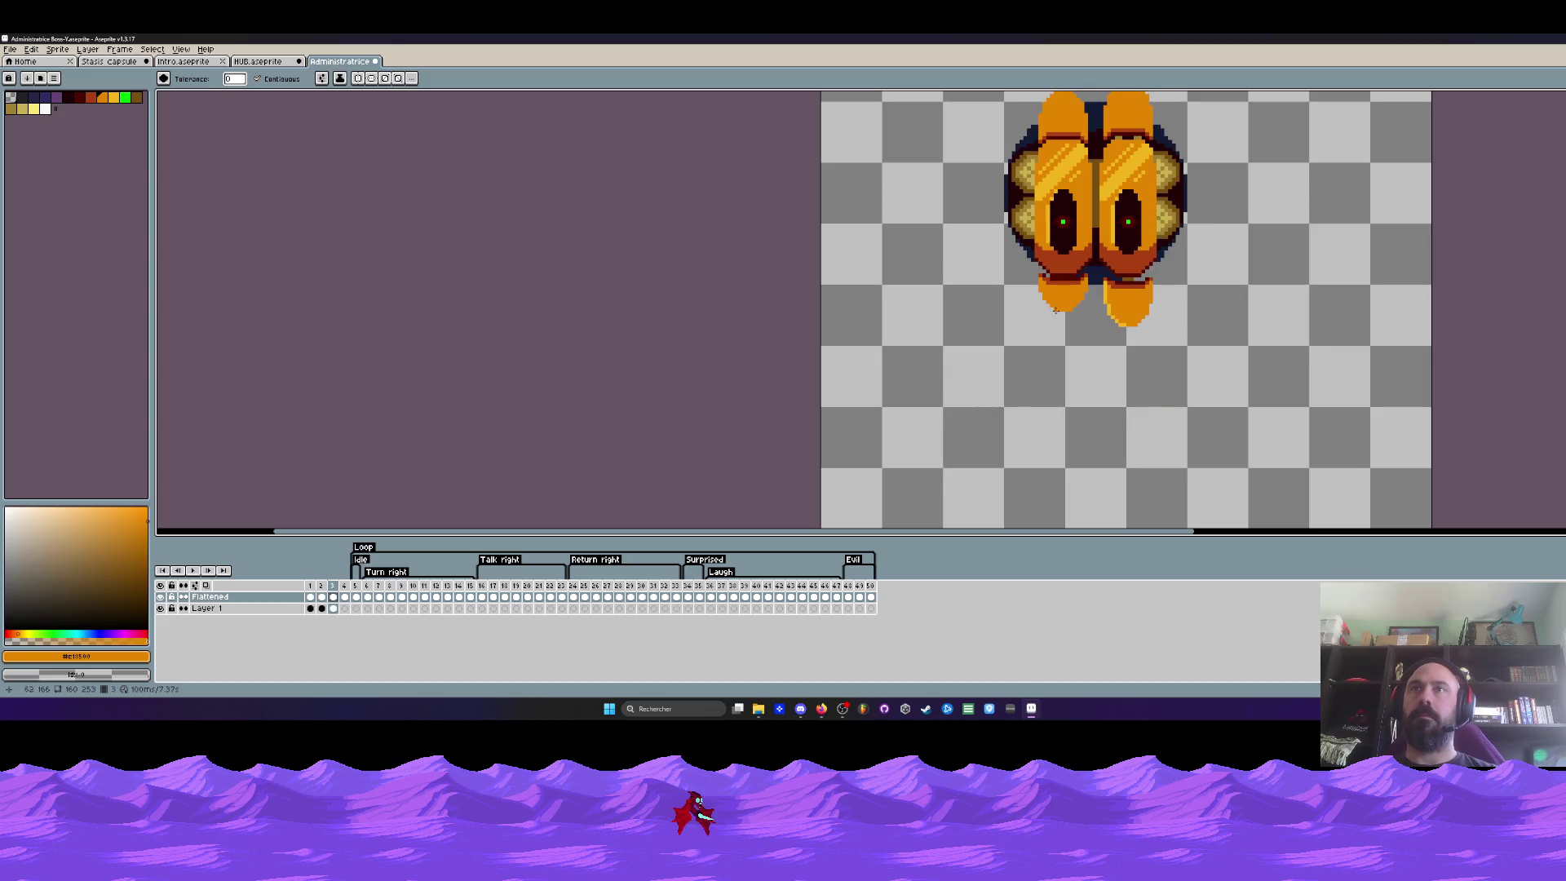
{"action": "key", "text": "alt+n"}
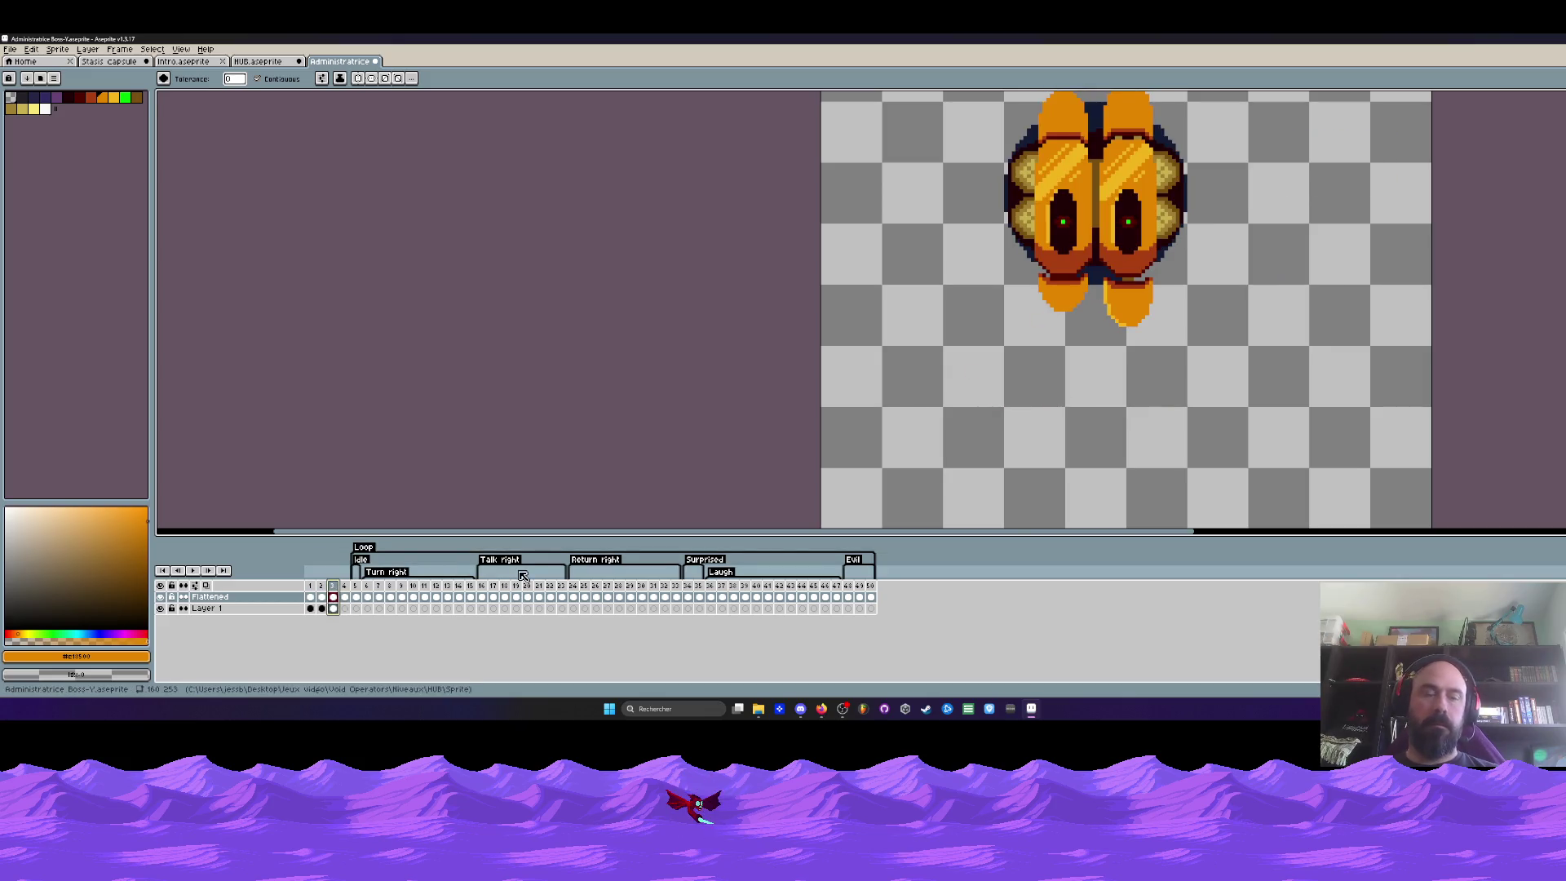
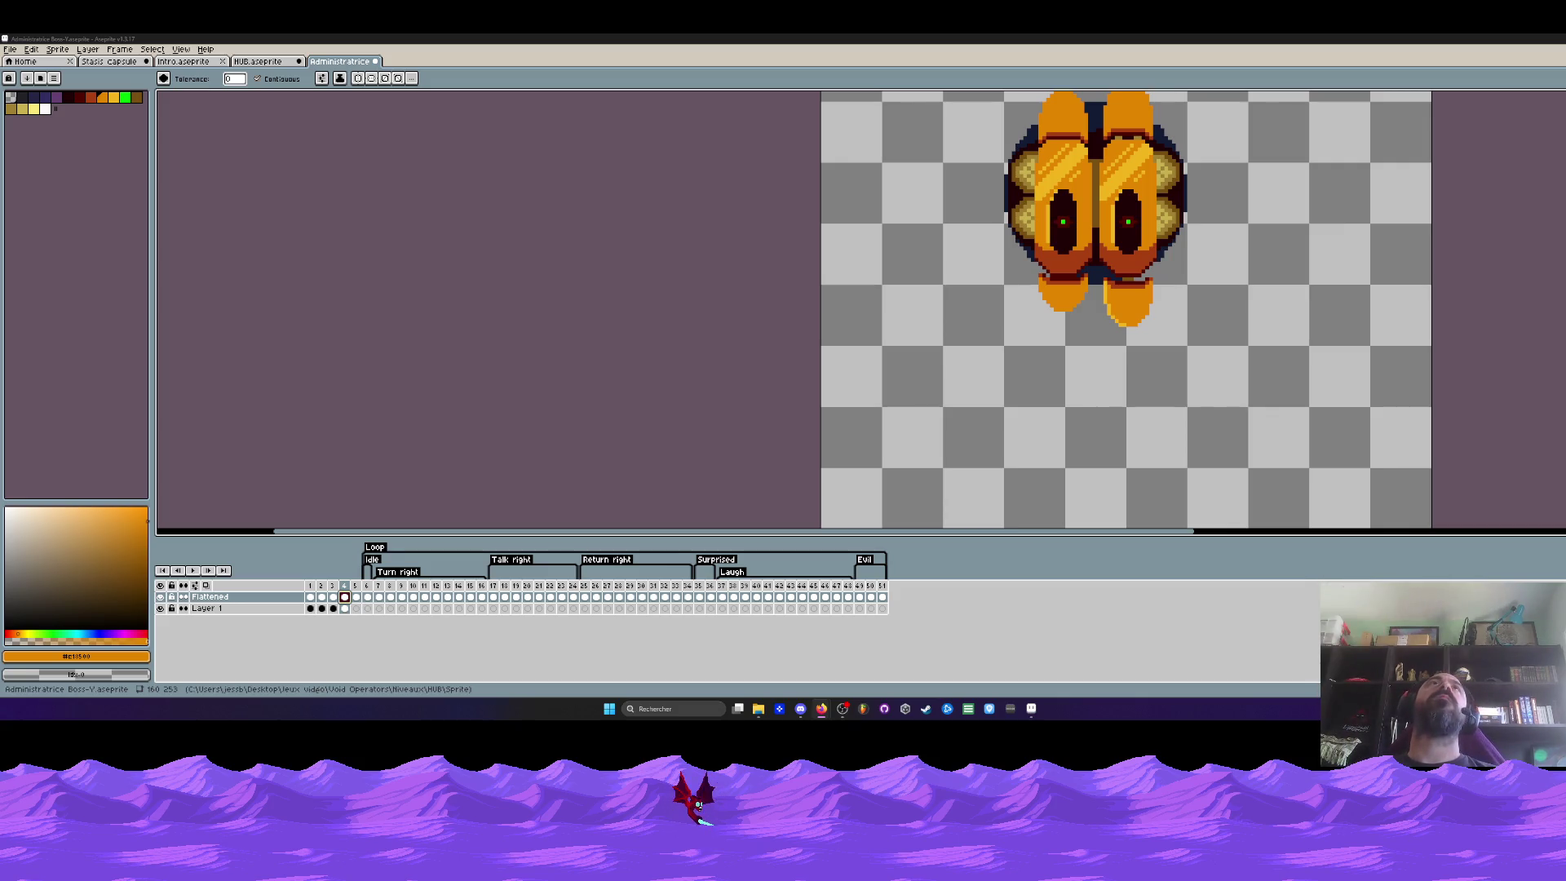
{"action": "left_click_drag", "start_coordinate": [1075, 189], "coordinate": [1028, 310]}
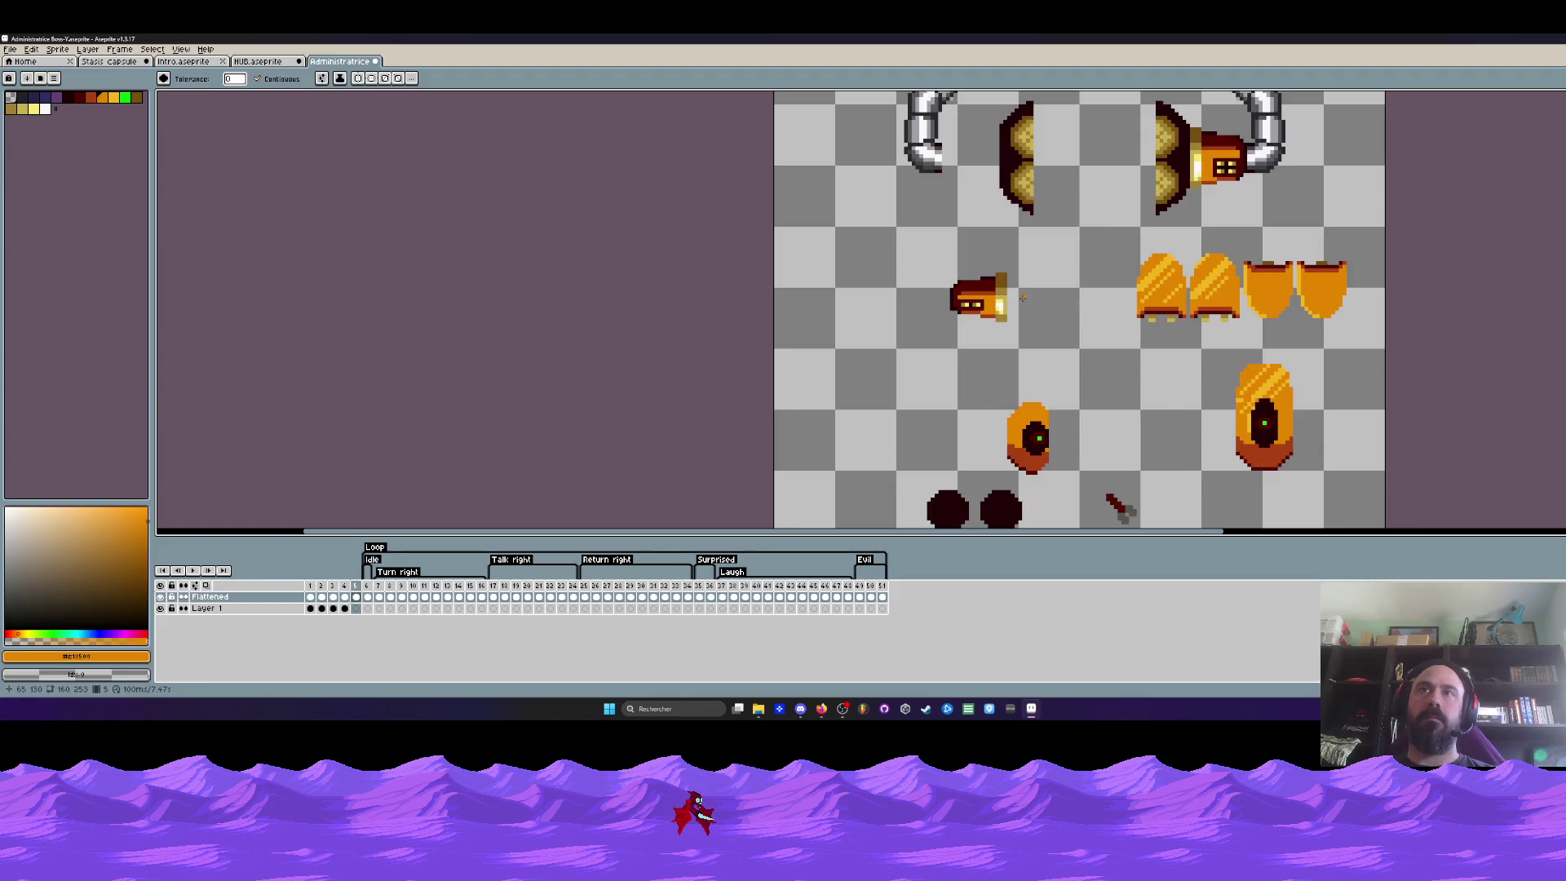
{"action": "scroll", "coordinate": [1025, 299], "scroll_direction": "up", "scroll_amount": 1}
{"action": "scroll", "coordinate": [979, 275], "scroll_direction": "up", "scroll_amount": 2}
Switch to the Rectangular Marquee tool (M) for selecting the boss's top
{"action": "key", "text": "m"}
{"action": "scroll", "coordinate": [912, 243], "scroll_direction": "up", "scroll_amount": 1}
Nudge the top of the left shell down slightly with a marquee move
{"action": "left_click_drag", "start_coordinate": [829, 207], "coordinate": [1074, 359]}
{"action": "left_click_drag", "start_coordinate": [961, 276], "coordinate": [962, 307]}
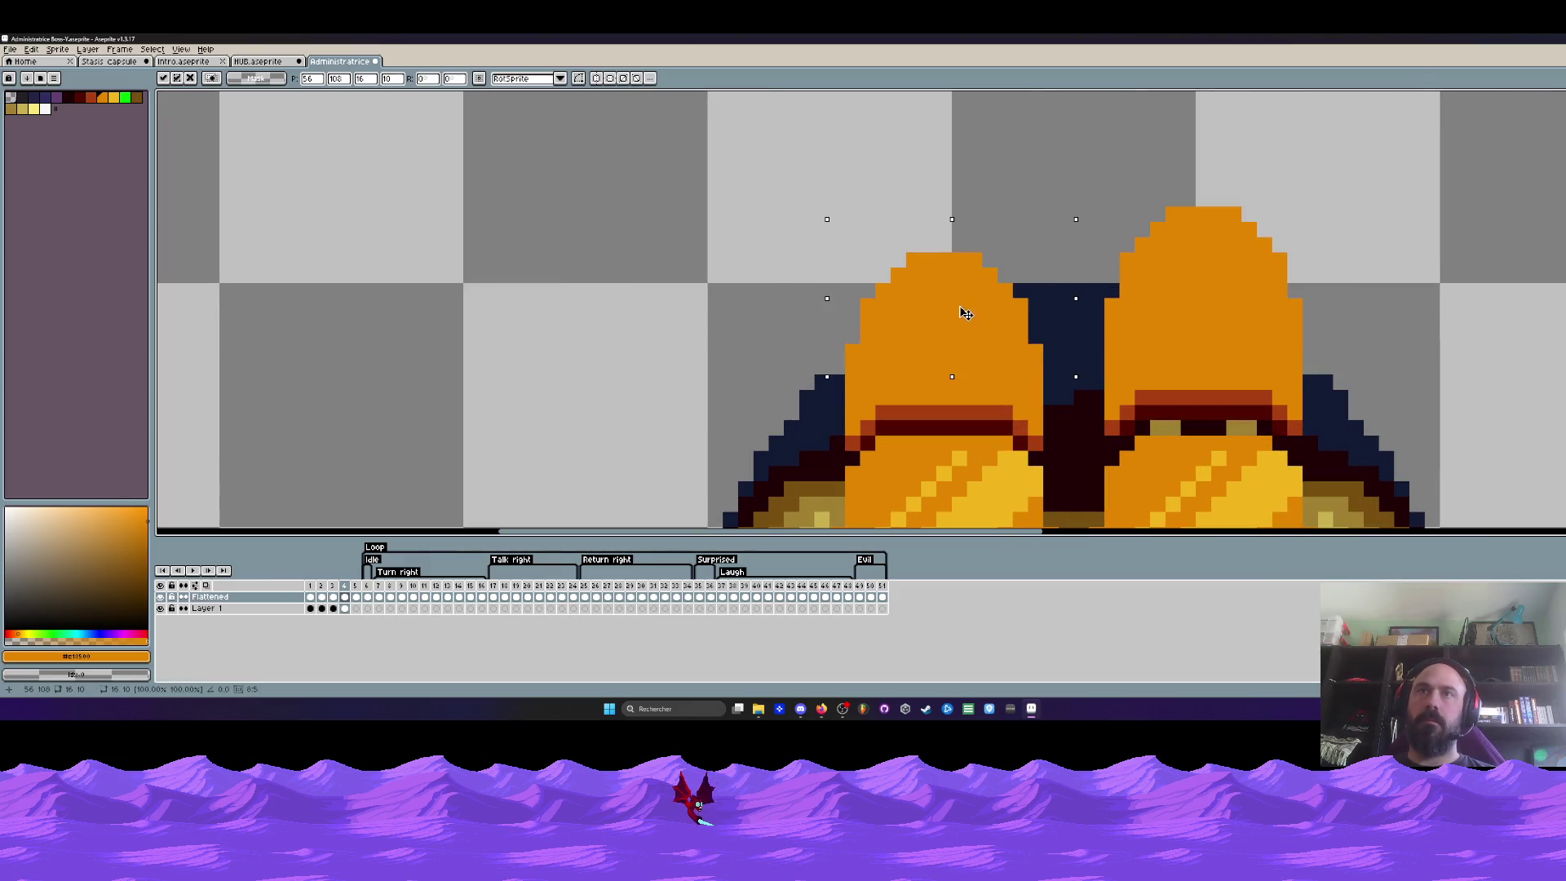
{"action": "left_click", "coordinate": [812, 230]}
{"action": "left_click_drag", "start_coordinate": [815, 225], "coordinate": [1028, 345]}
{"action": "left_click", "coordinate": [1028, 345]}
{"action": "key", "text": "h"}
{"action": "scroll", "coordinate": [939, 169], "scroll_direction": "down", "scroll_amount": 2}
{"action": "scroll", "coordinate": [939, 168], "scroll_direction": "down", "scroll_amount": 1}
{"action": "scroll", "coordinate": [882, 413], "scroll_direction": "up", "scroll_amount": 2}
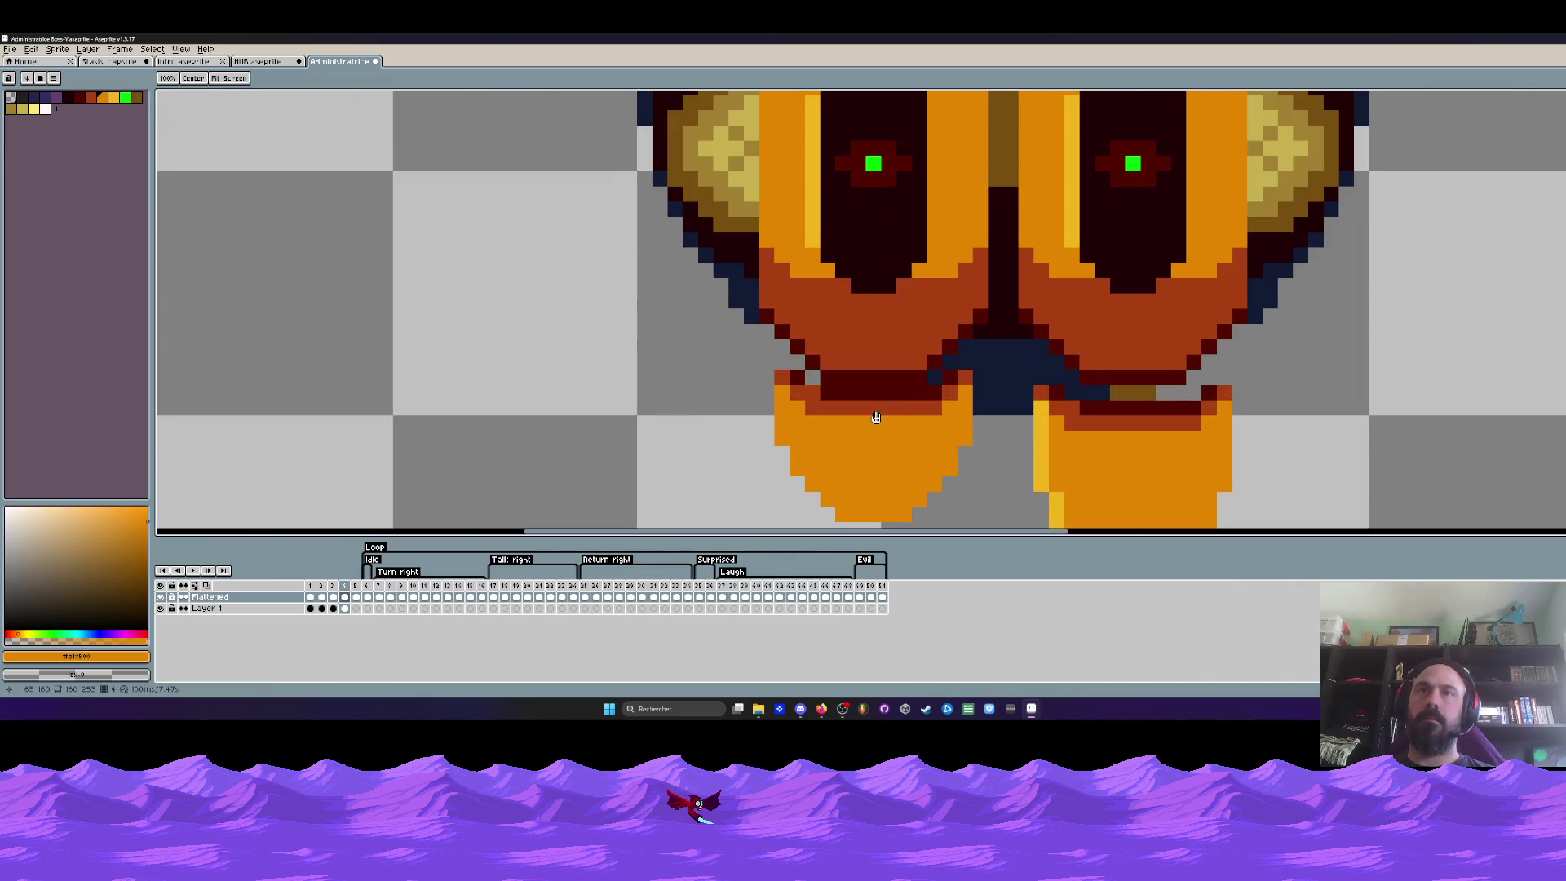
{"action": "key", "text": "m"}
Raise the left shell's lower tip a few pixels and commit the move
{"action": "left_click_drag", "start_coordinate": [761, 367], "coordinate": [999, 522]}
{"action": "left_click", "coordinate": [1001, 517]}
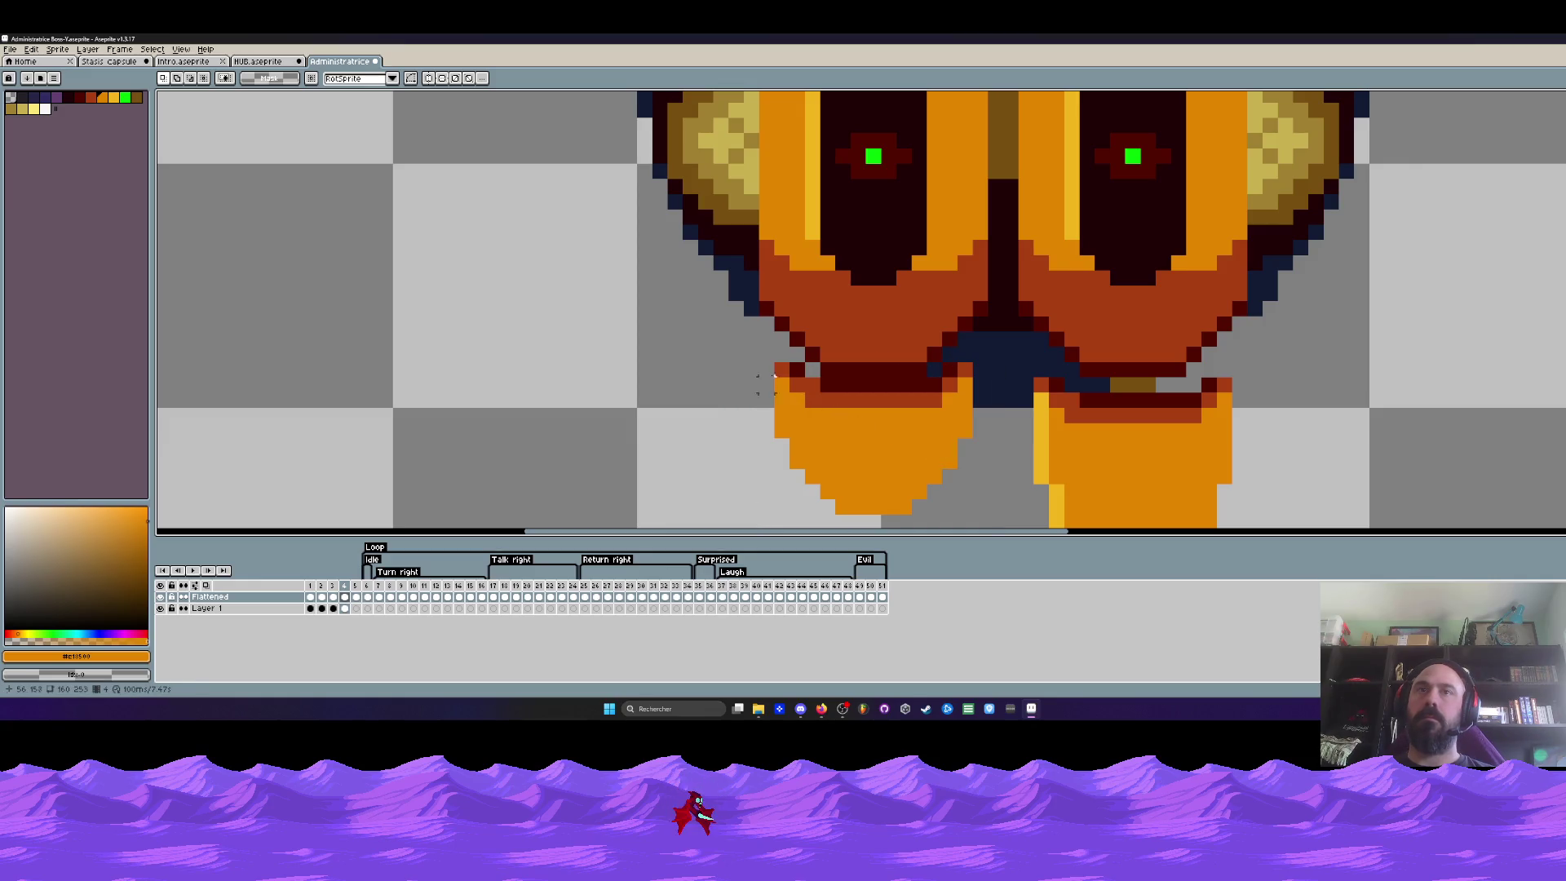
{"action": "left_click_drag", "start_coordinate": [763, 362], "coordinate": [1007, 527]}
{"action": "left_click", "coordinate": [994, 526]}
{"action": "left_click_drag", "start_coordinate": [772, 367], "coordinate": [988, 526]}
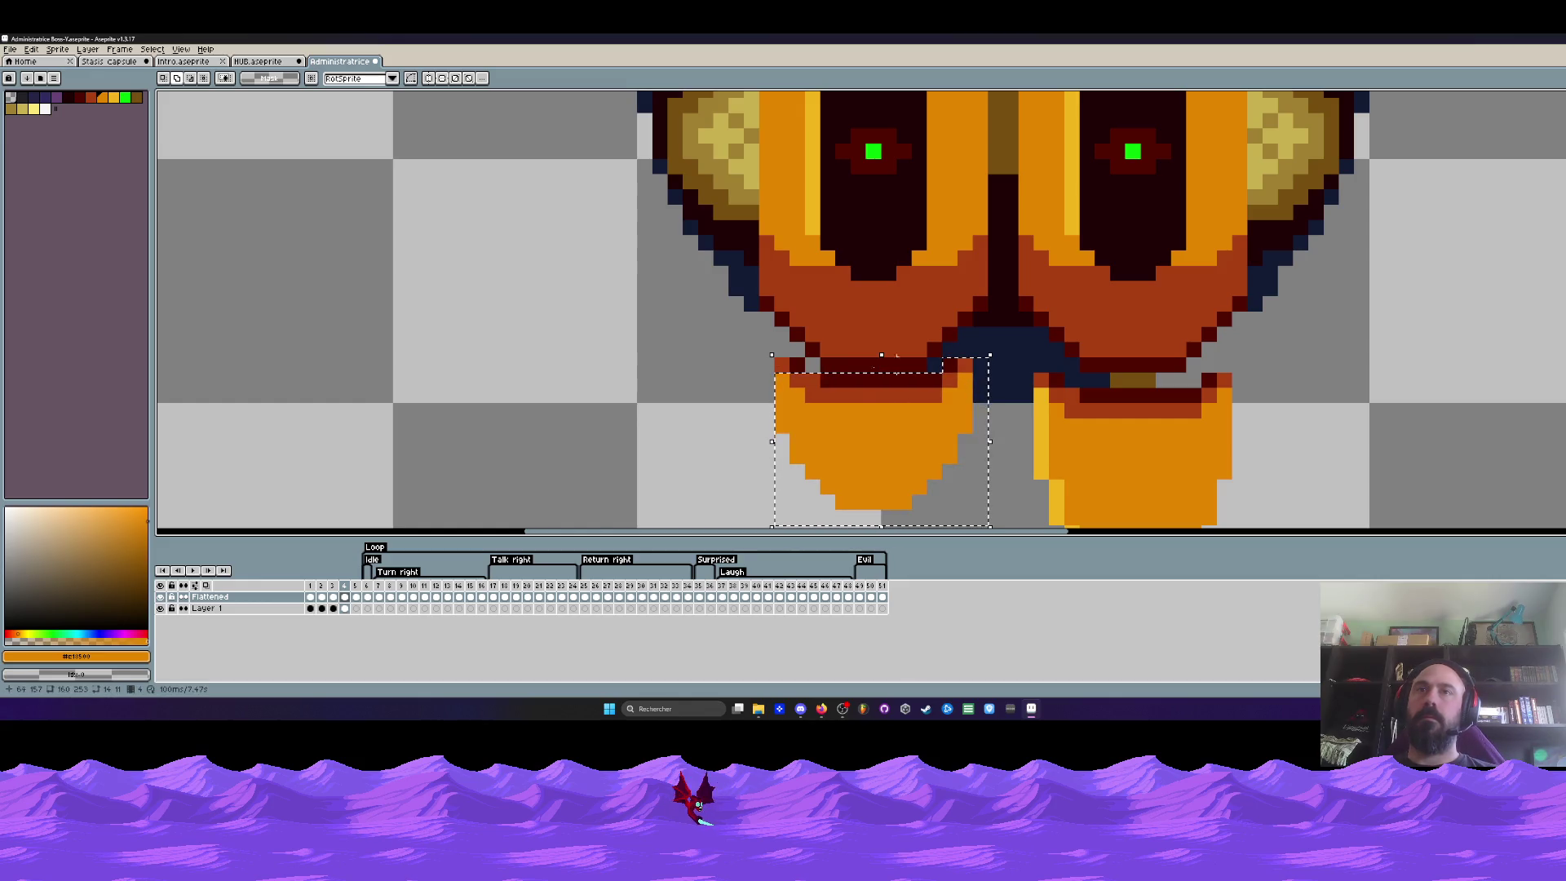
{"action": "left_click_drag", "start_coordinate": [855, 431], "coordinate": [854, 400]}
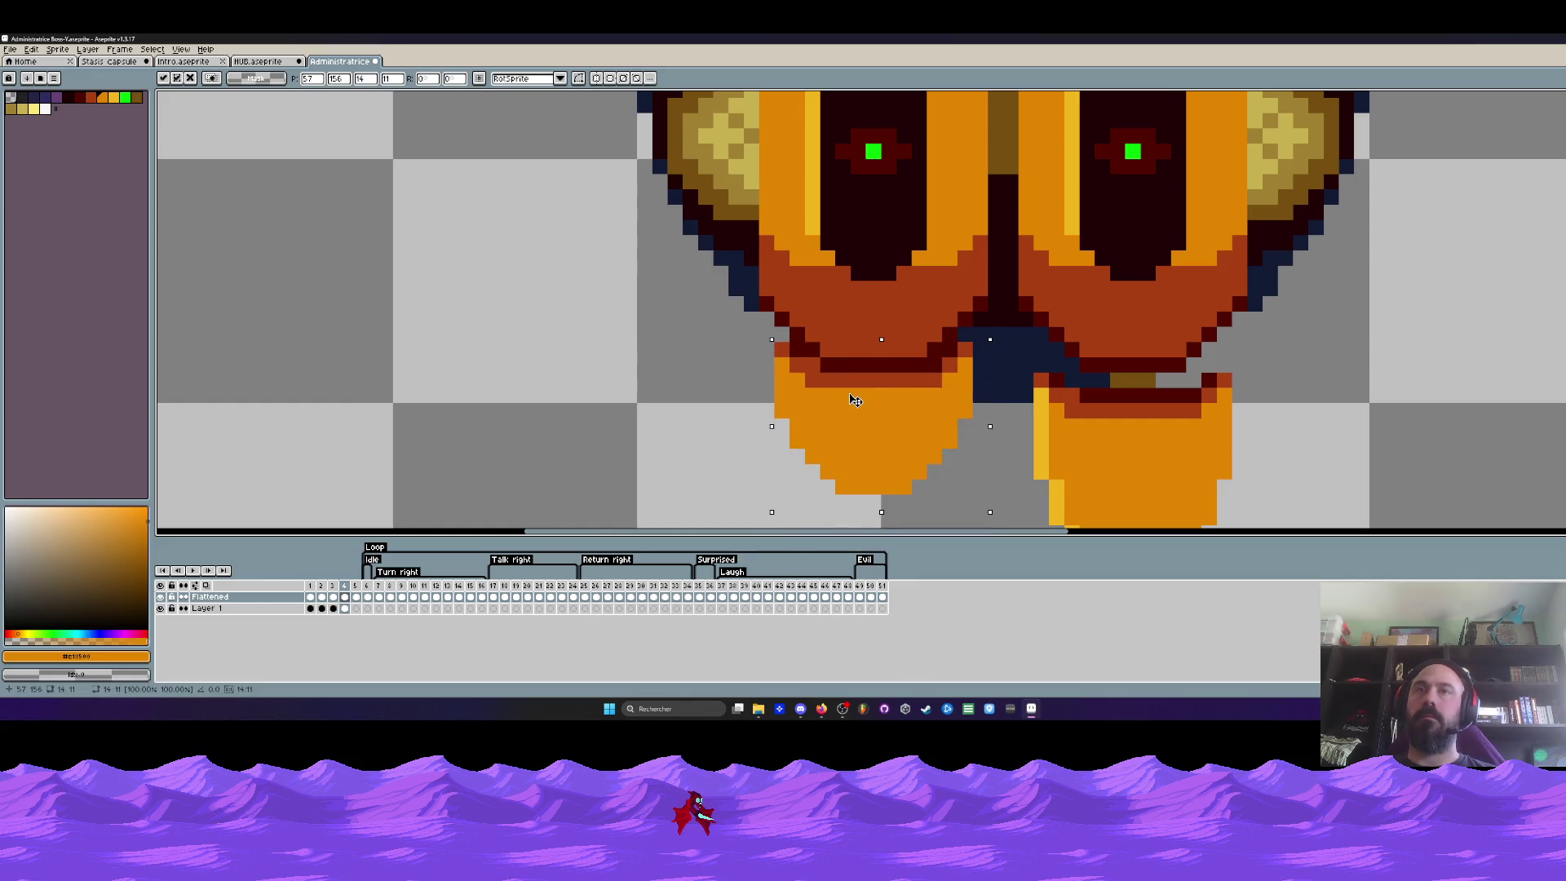
{"action": "key", "text": "Return"}
Nudge the lower tip up a couple more pixels in two committed moves
{"action": "left_click_drag", "start_coordinate": [745, 391], "coordinate": [996, 518]}
{"action": "mouse_move", "coordinate": [758, 404]}
{"action": "left_mouse_down"}
{"action": "mouse_move", "coordinate": [1006, 496]}
{"action": "mouse_move", "coordinate": [925, 454]}
{"action": "left_mouse_up"}
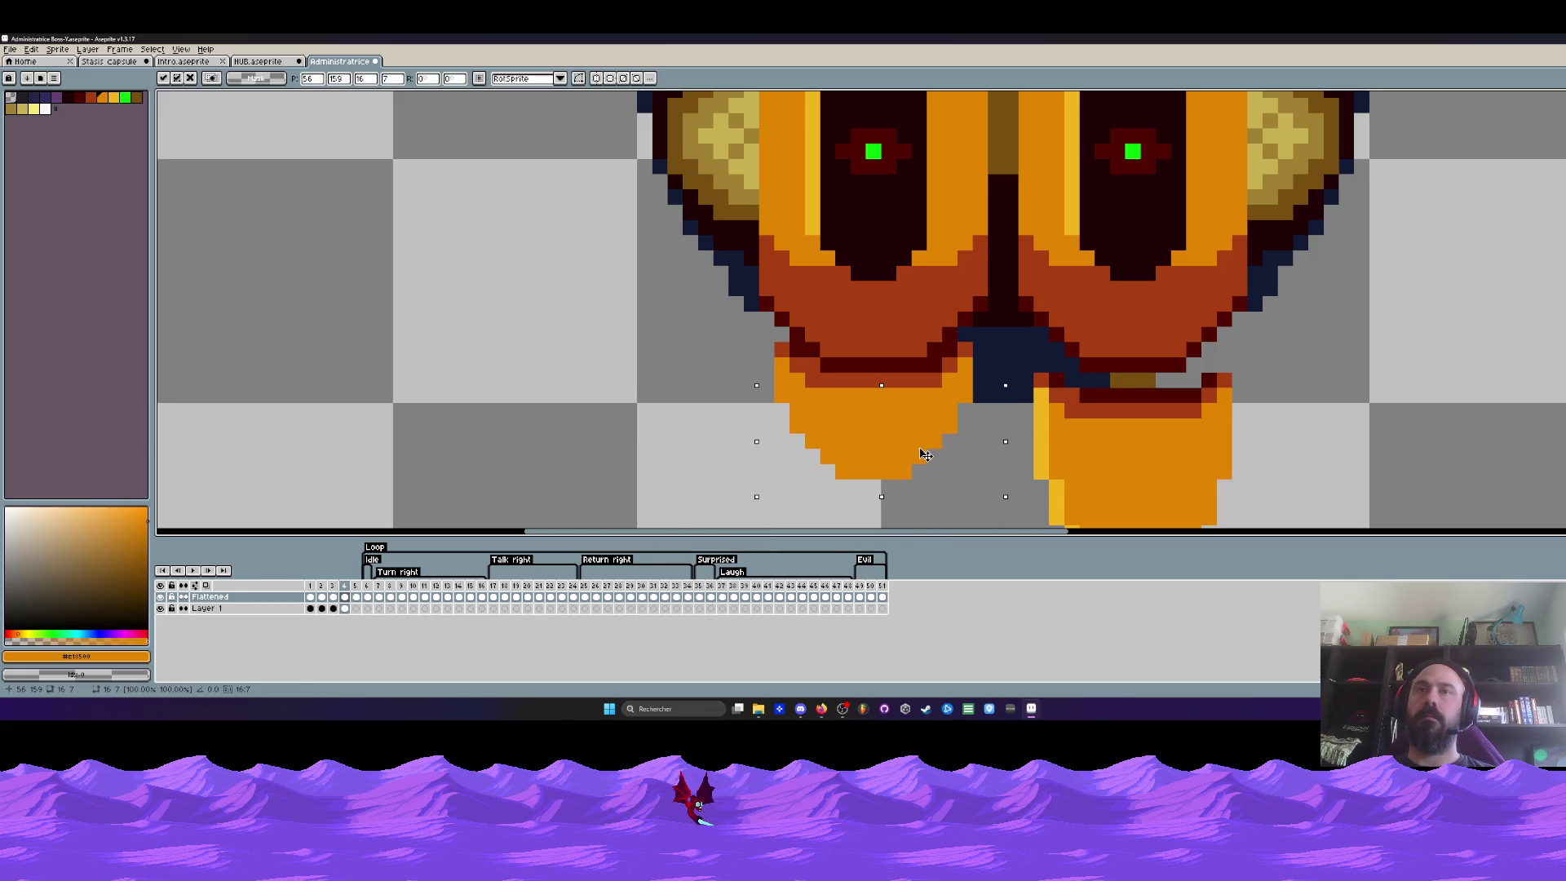
{"action": "key", "text": "Return"}
{"action": "left_click_drag", "start_coordinate": [773, 416], "coordinate": [976, 526]}
{"action": "left_click_drag", "start_coordinate": [901, 454], "coordinate": [912, 440]}
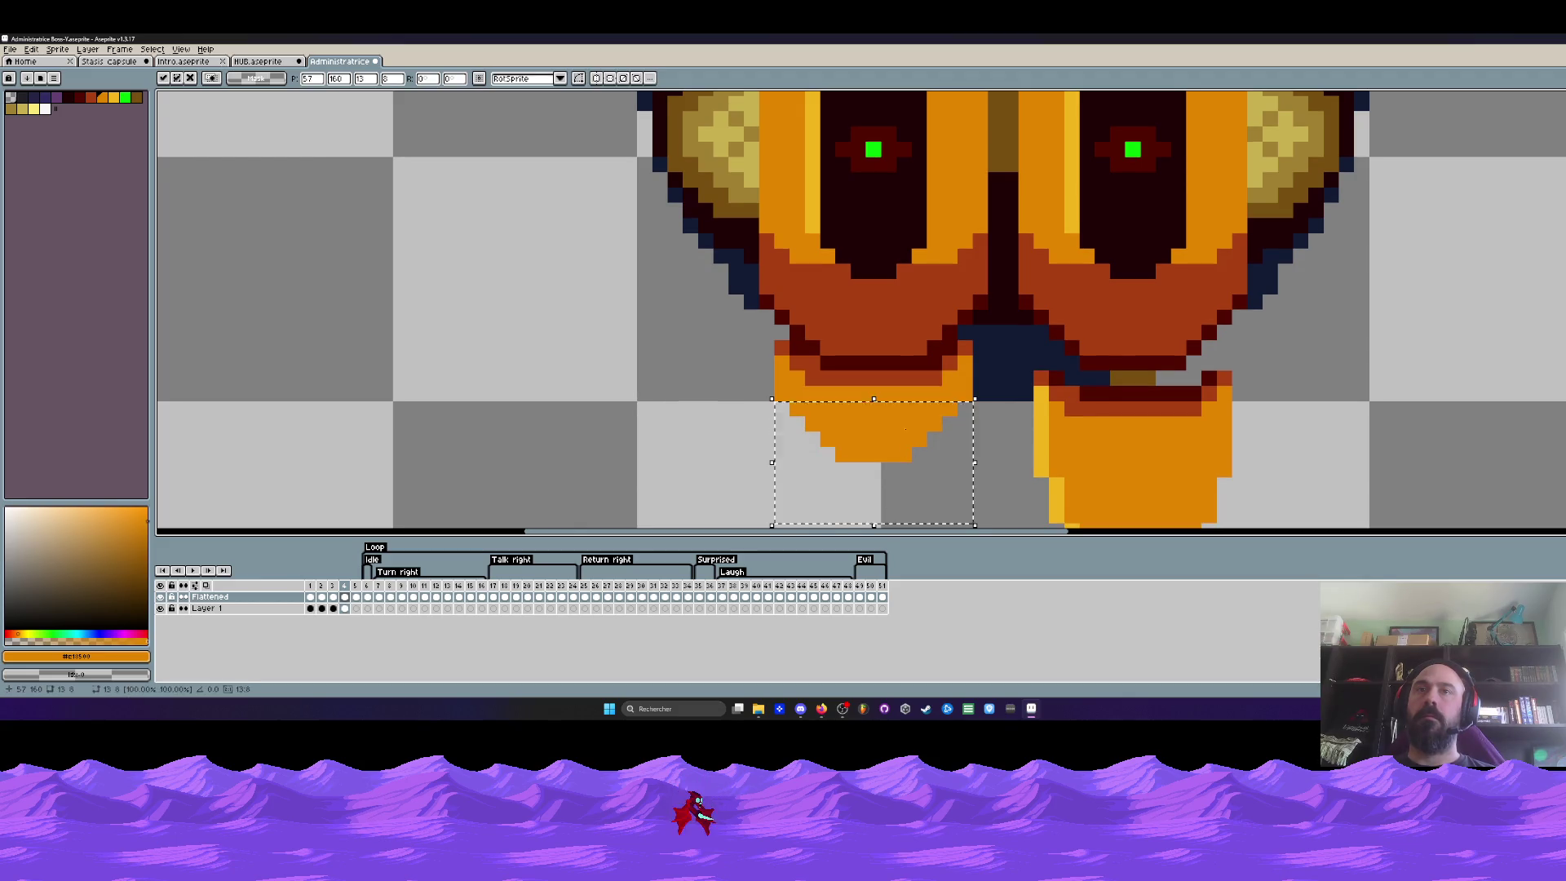
{"action": "key", "text": "Return"}
{"action": "scroll", "coordinate": [925, 386], "scroll_direction": "down", "scroll_amount": 3}
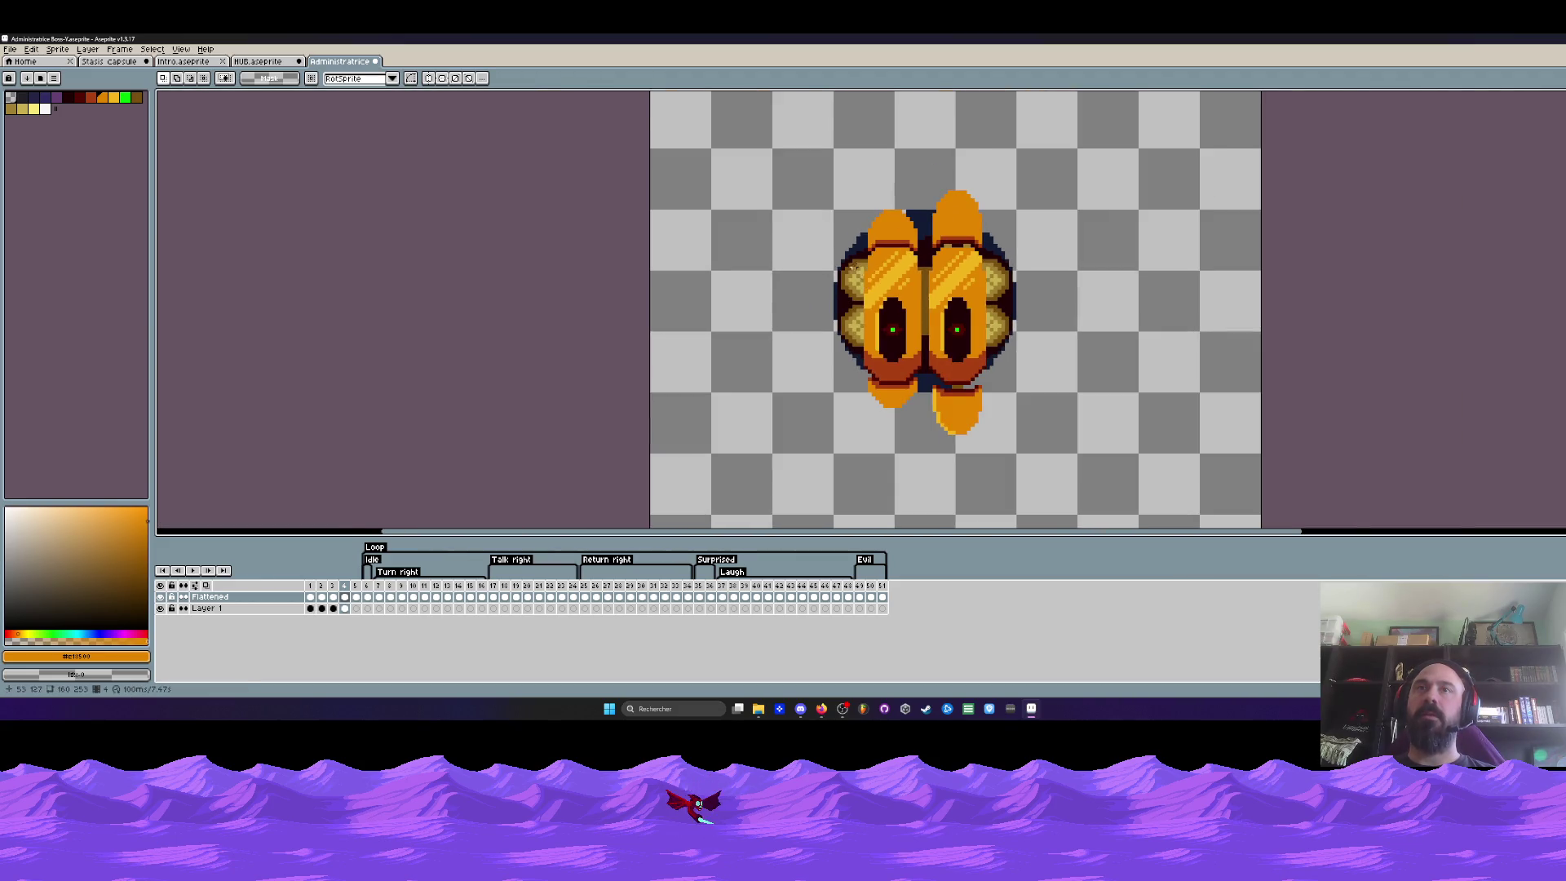
{"action": "scroll", "coordinate": [855, 267], "scroll_direction": "up", "scroll_amount": 1}
Move the whole left half of the sprite up and commit it
{"action": "left_click_drag", "start_coordinate": [813, 116], "coordinate": [960, 526]}
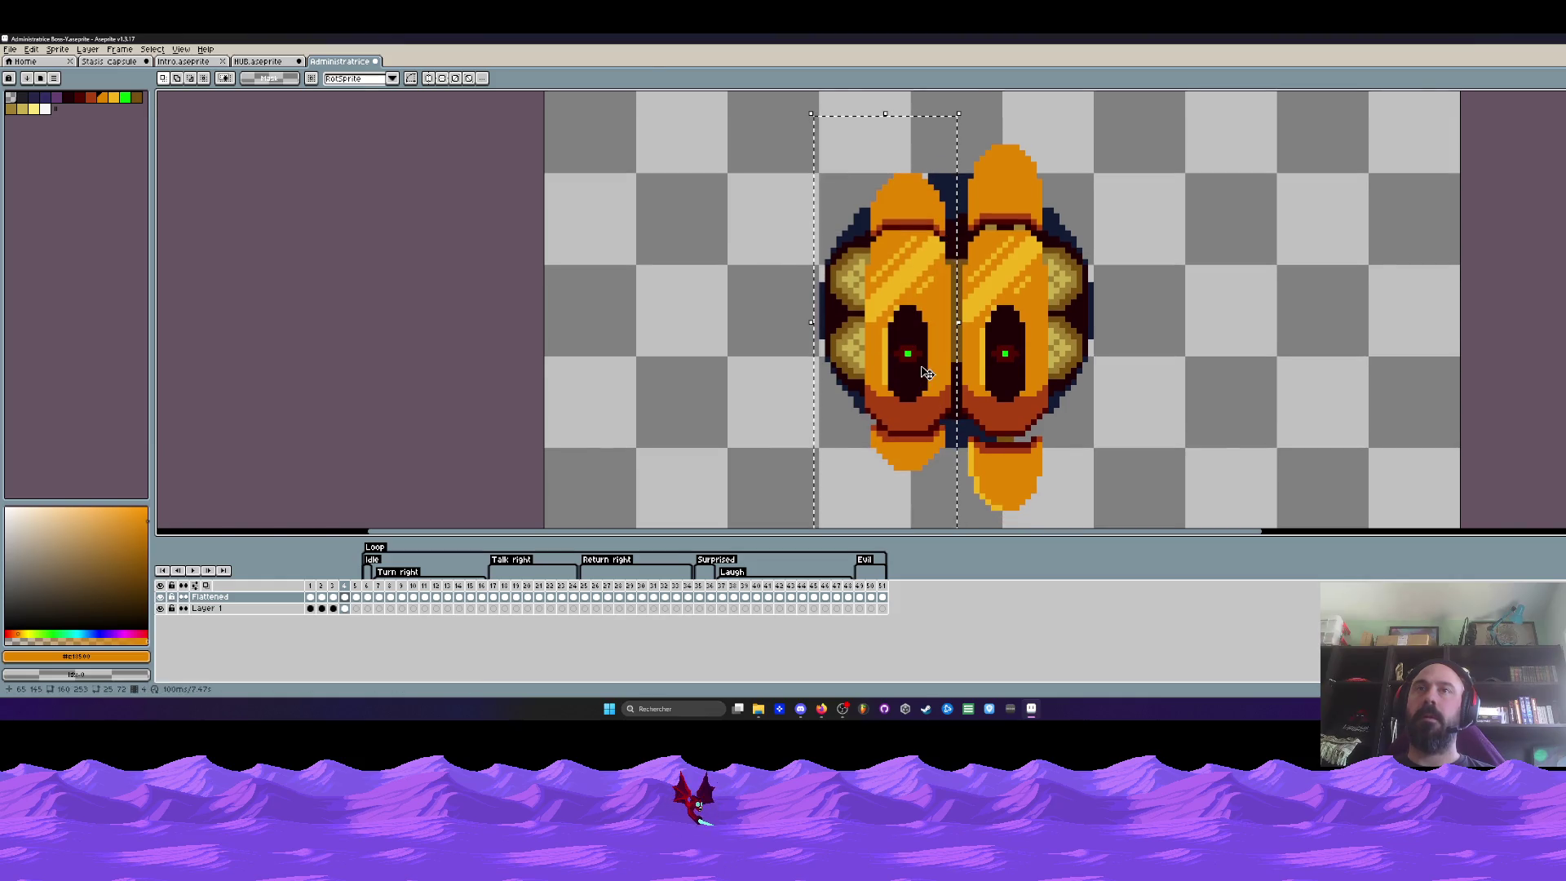
{"action": "left_click_drag", "start_coordinate": [925, 374], "coordinate": [925, 371]}
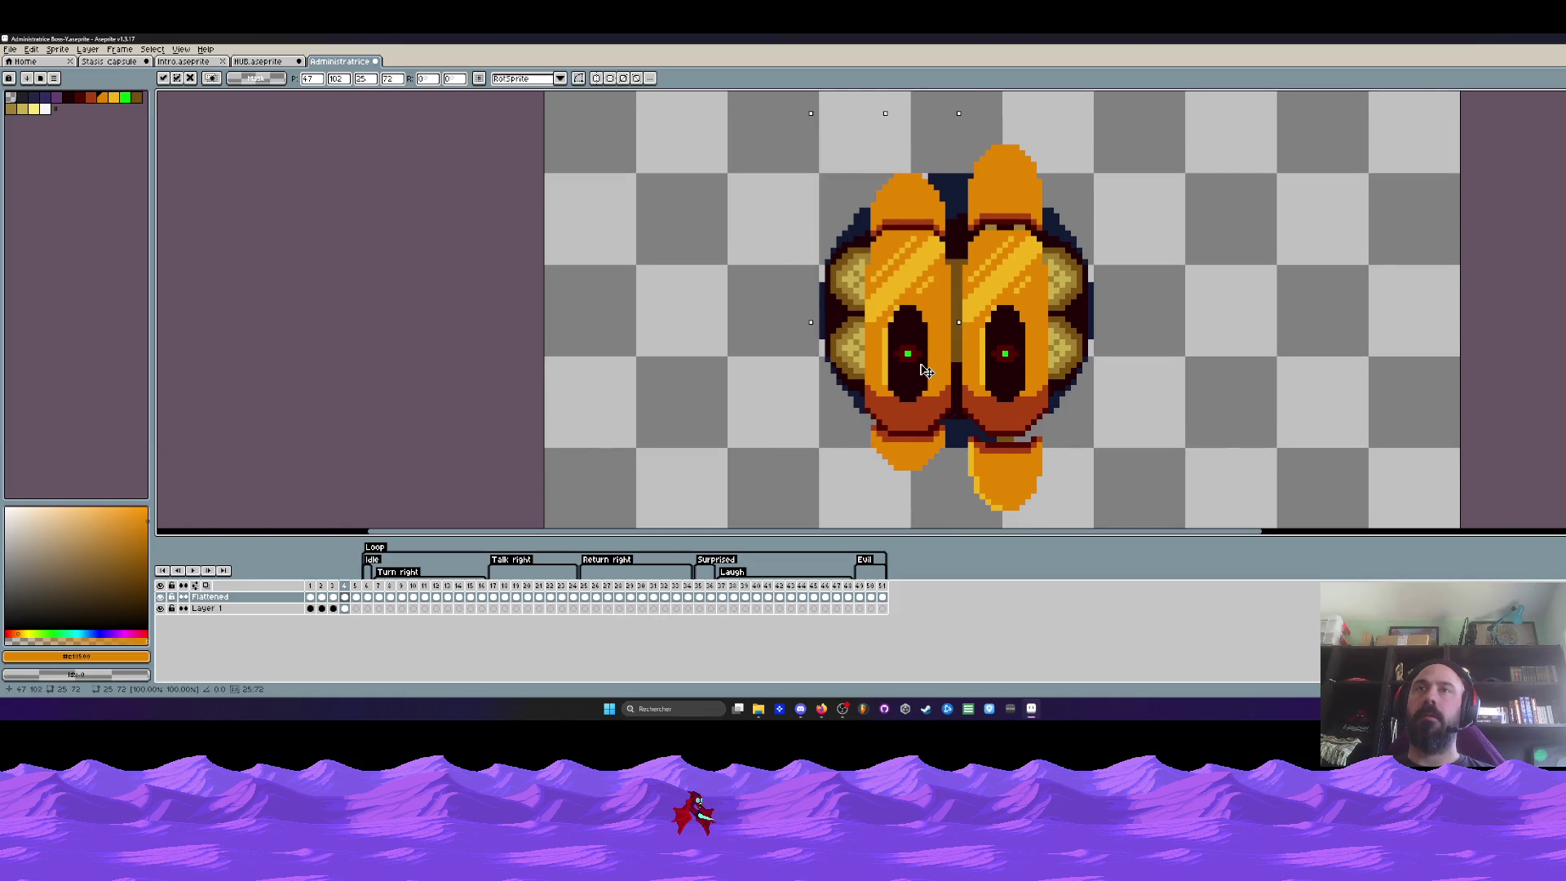
{"action": "key", "text": "Return"}
{"action": "scroll", "coordinate": [879, 173], "scroll_direction": "up", "scroll_amount": 1}
{"action": "left_click_drag", "start_coordinate": [868, 173], "coordinate": [995, 520]}
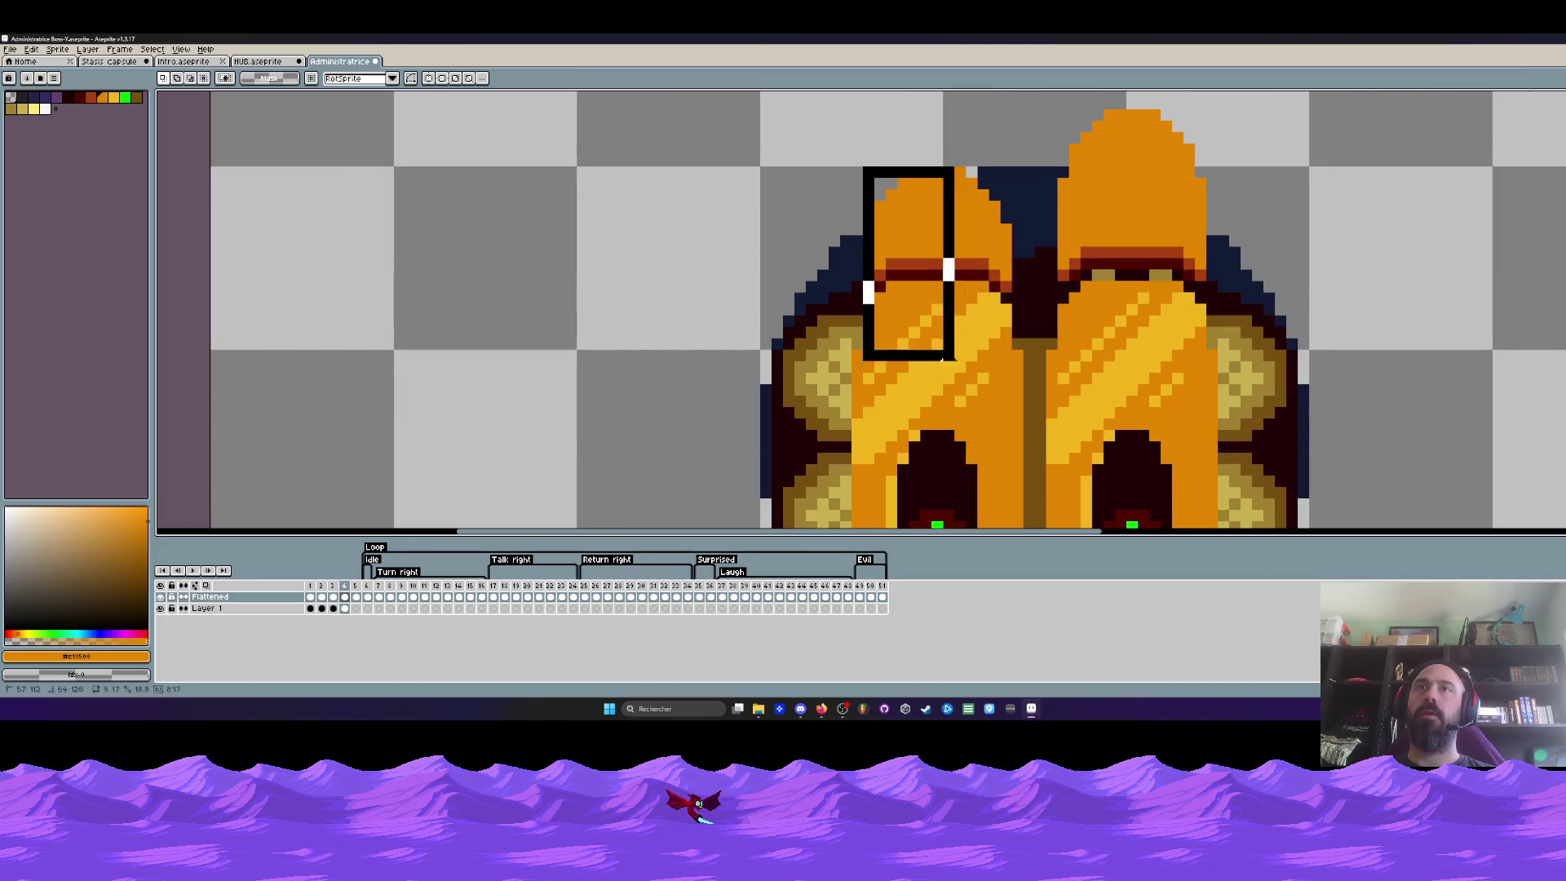
{"action": "key", "text": "ctrl+d"}
{"action": "scroll", "coordinate": [866, 339], "scroll_direction": "up", "scroll_amount": 3}
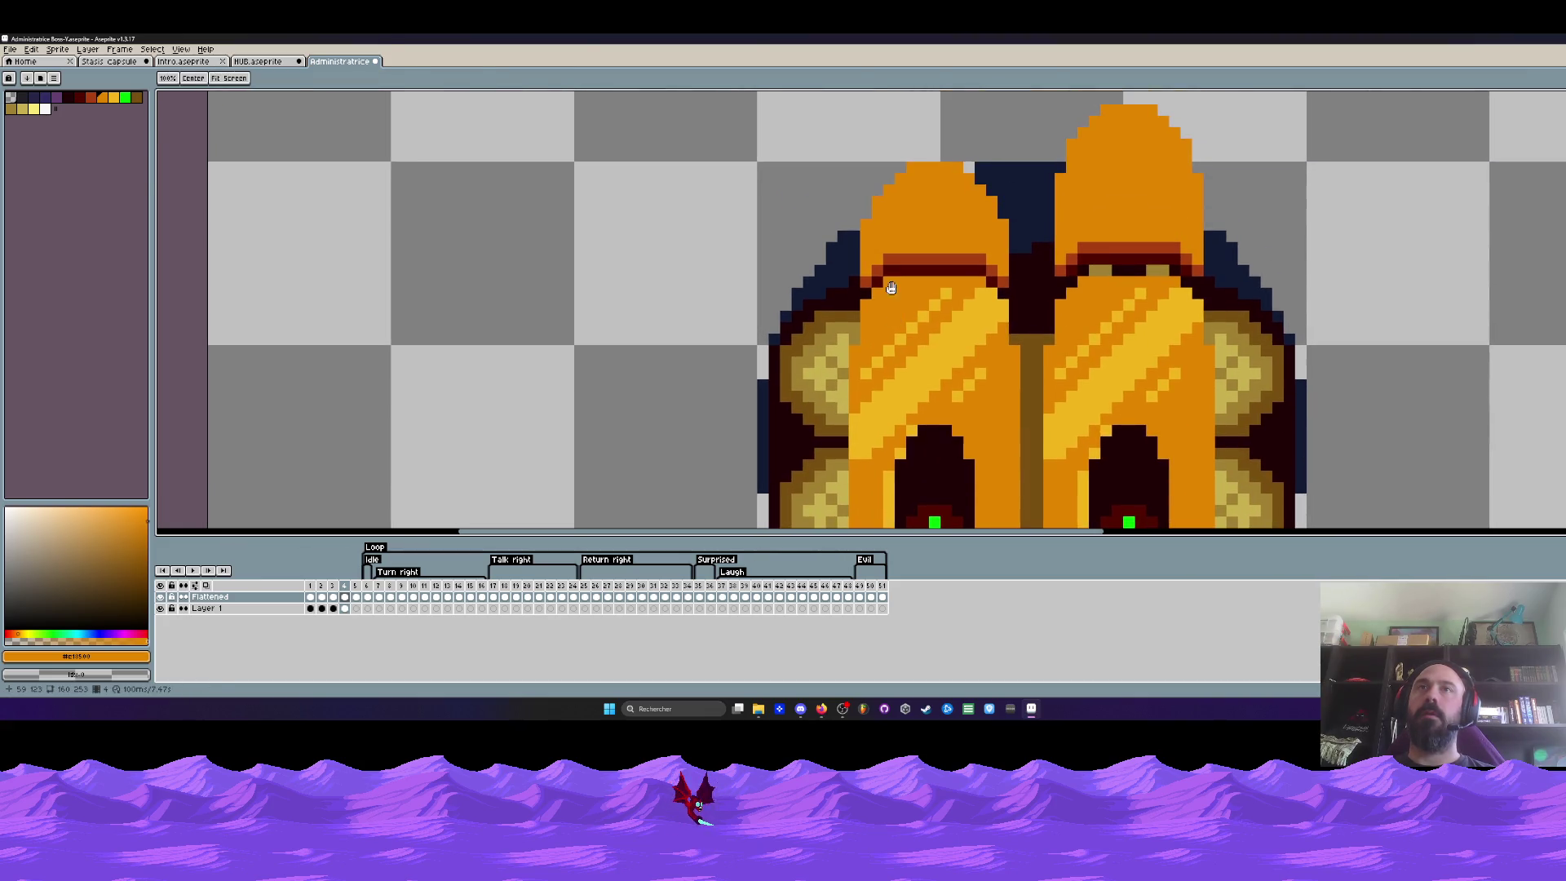
{"action": "left_click_drag", "start_coordinate": [855, 350], "coordinate": [1022, 275]}
Move the left shell's eye section up a few pixels after reselecting it
{"action": "left_click_drag", "start_coordinate": [850, 276], "coordinate": [1007, 440]}
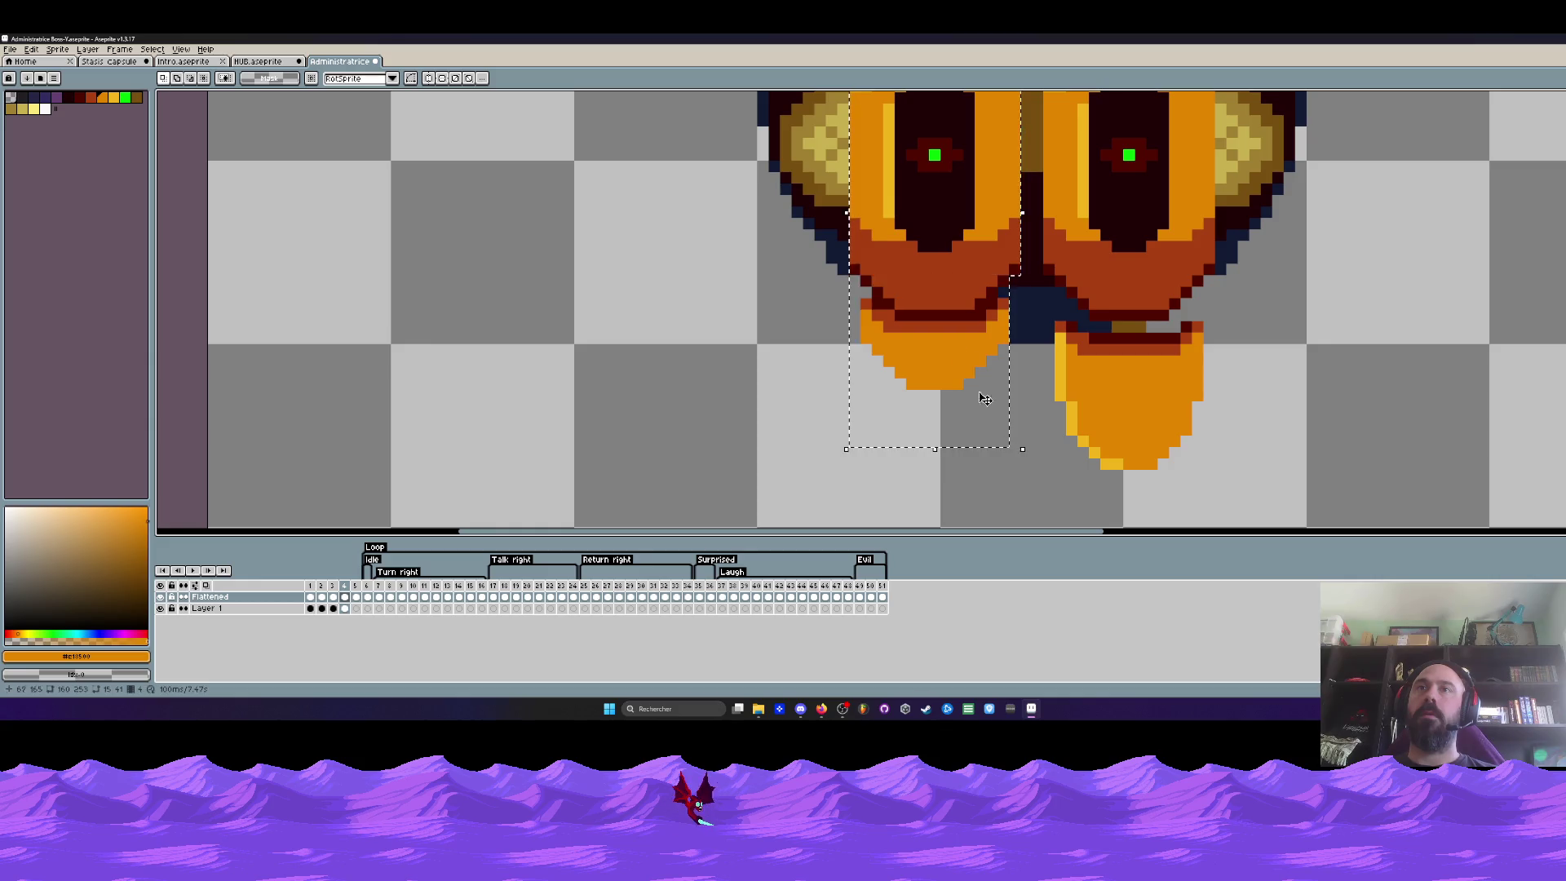
{"action": "scroll", "coordinate": [938, 350], "scroll_direction": "down", "scroll_amount": 3}
{"action": "scroll", "coordinate": [940, 201], "scroll_direction": "up", "scroll_amount": 2}
{"action": "scroll", "coordinate": [941, 203], "scroll_direction": "up", "scroll_amount": 1}
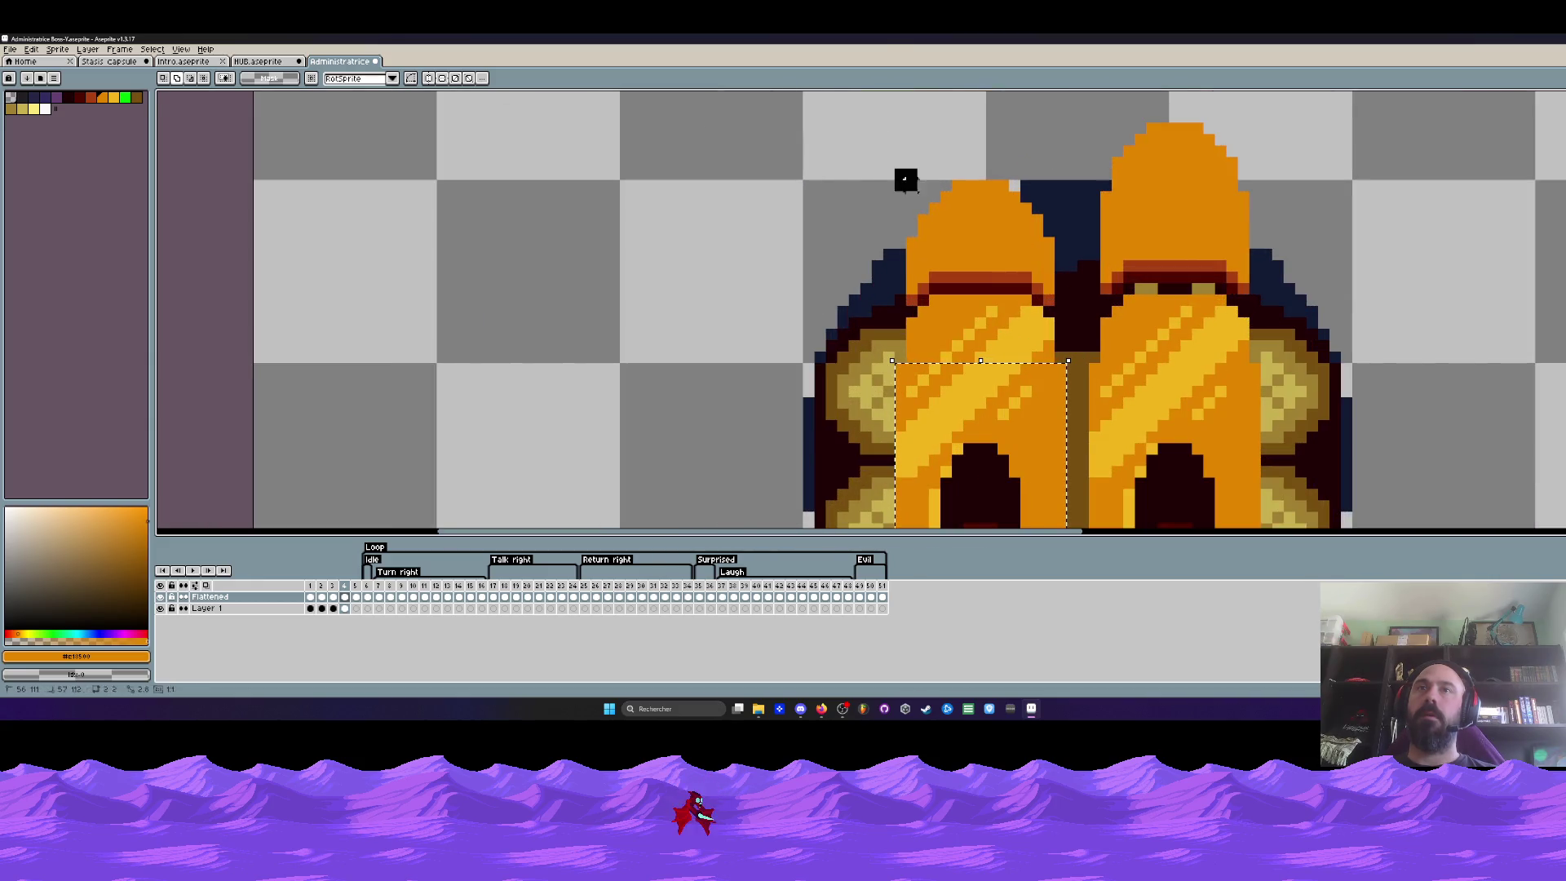
{"action": "left_click_drag", "start_coordinate": [899, 176], "coordinate": [1070, 359]}
{"action": "key", "text": "ctrl+d"}
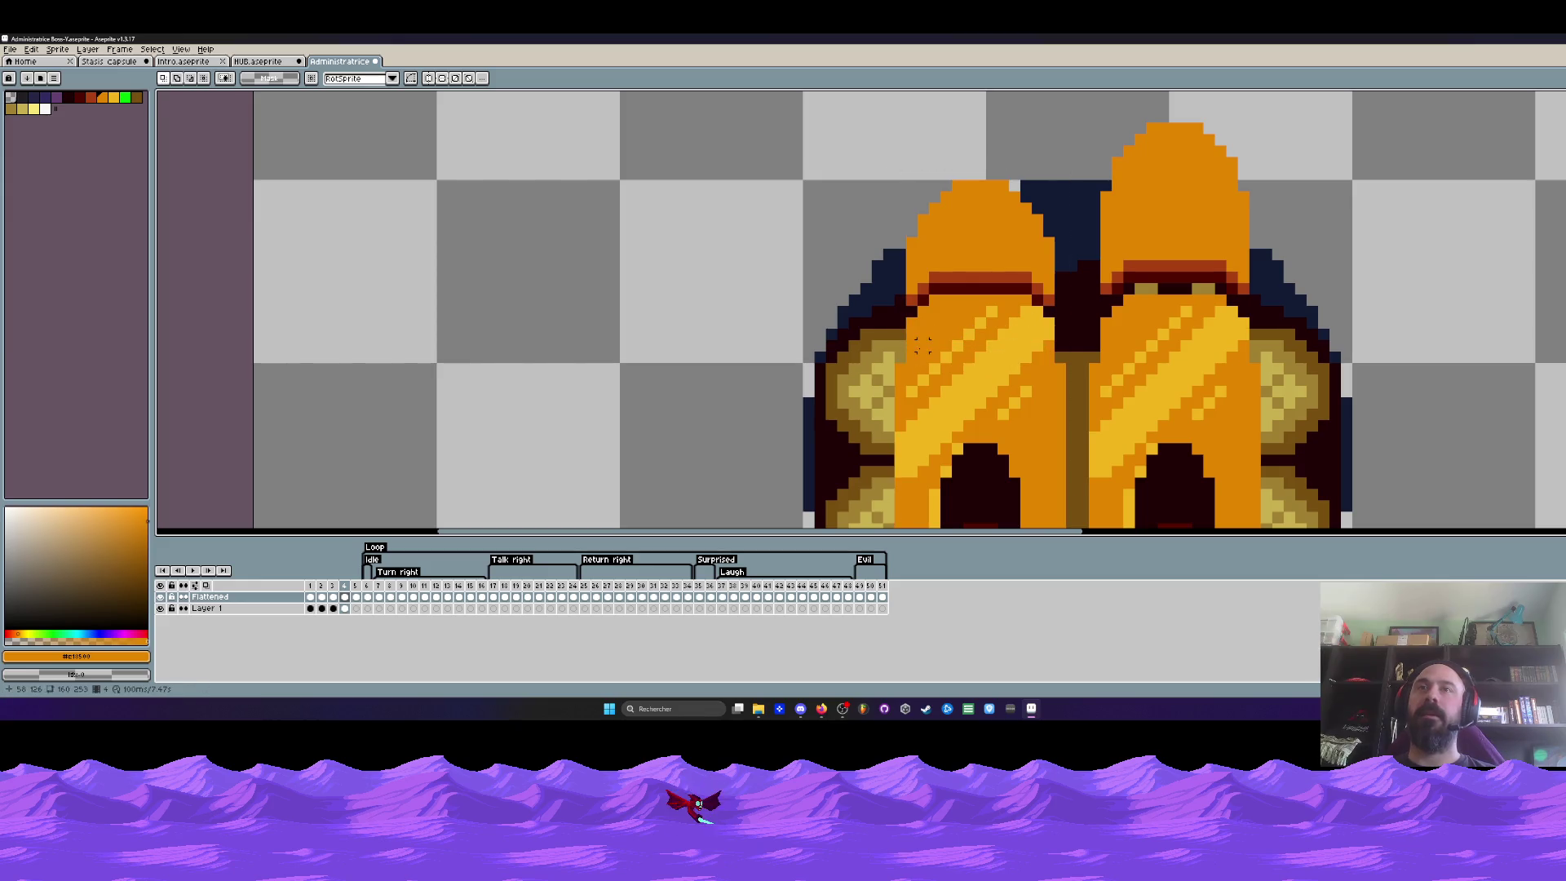
{"action": "left_click_drag", "start_coordinate": [911, 360], "coordinate": [1036, 140]}
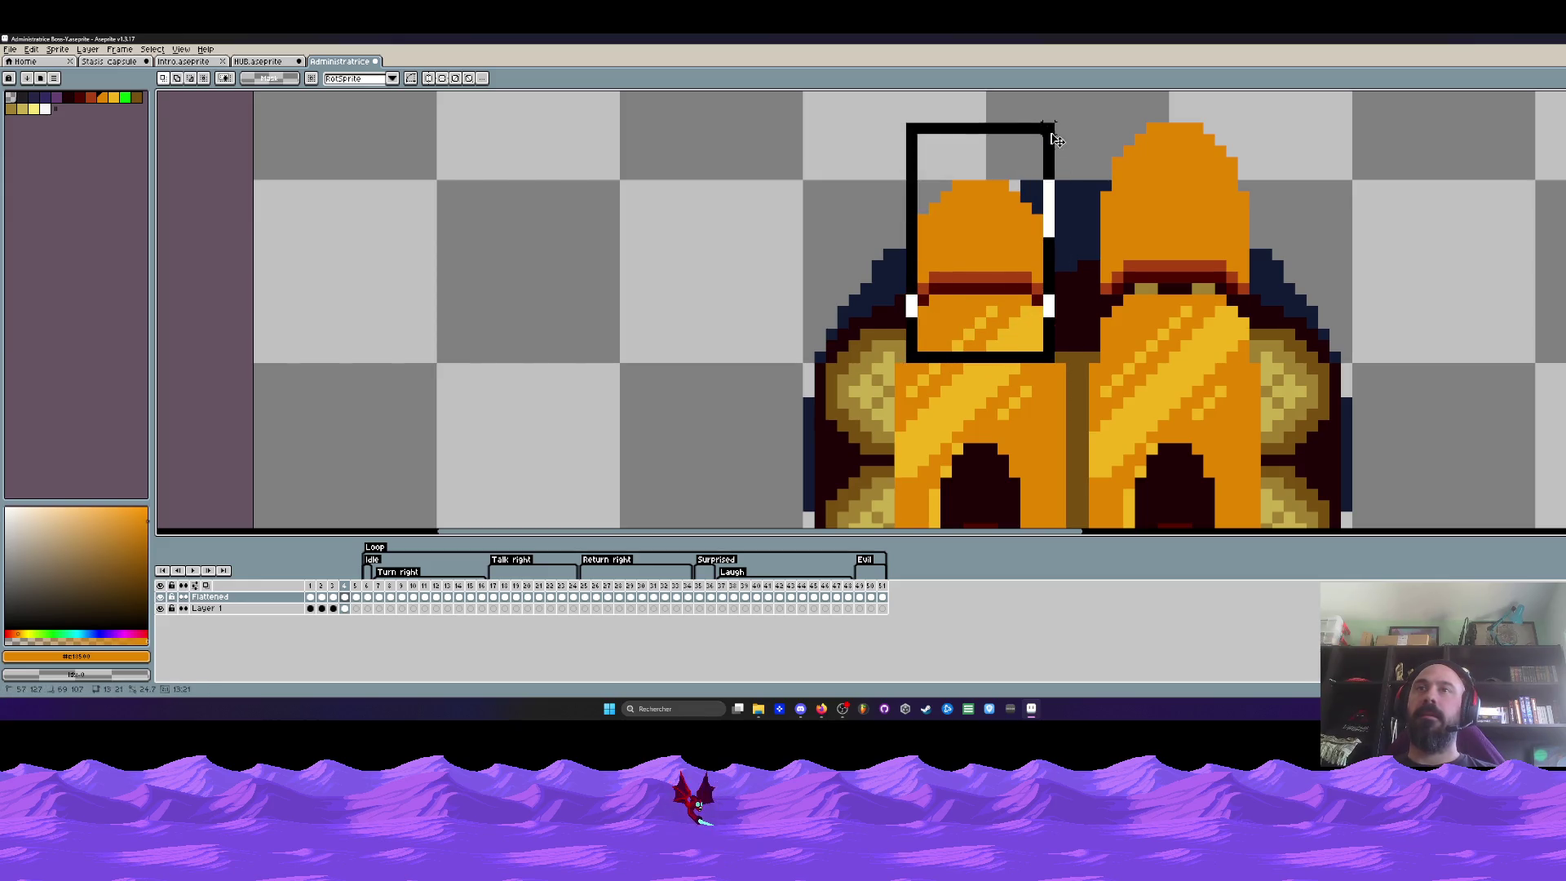
{"action": "scroll", "coordinate": [1037, 140], "scroll_direction": "down", "scroll_amount": 2}
{"action": "scroll", "coordinate": [997, 130], "scroll_direction": "up", "scroll_amount": 1}
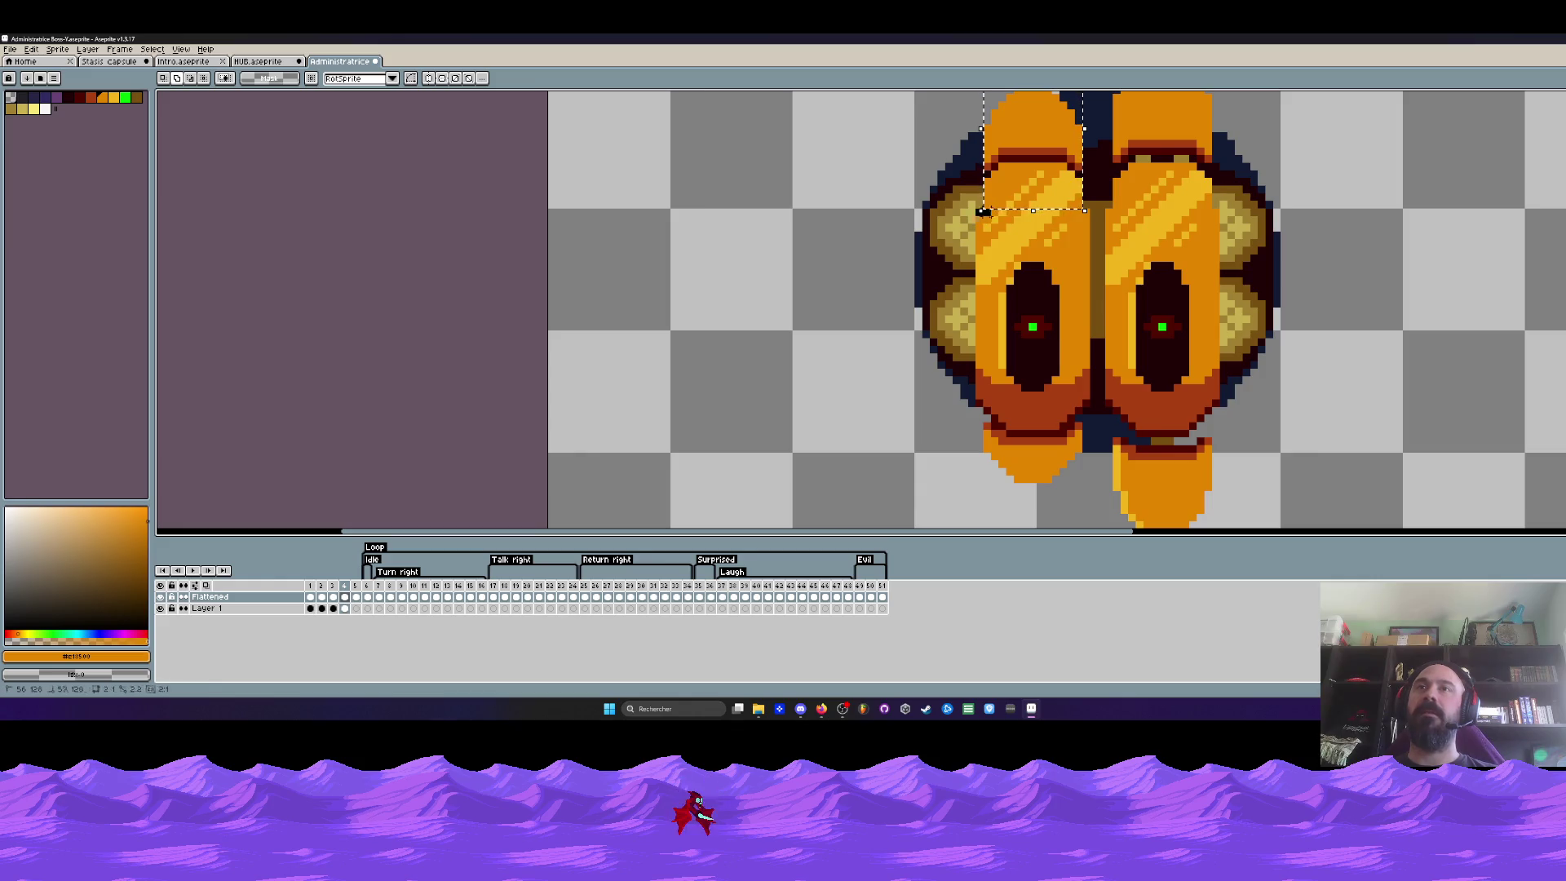
{"action": "left_click_drag", "start_coordinate": [981, 211], "coordinate": [1090, 409]}
{"action": "scroll", "coordinate": [976, 411], "scroll_direction": "down", "scroll_amount": 1}
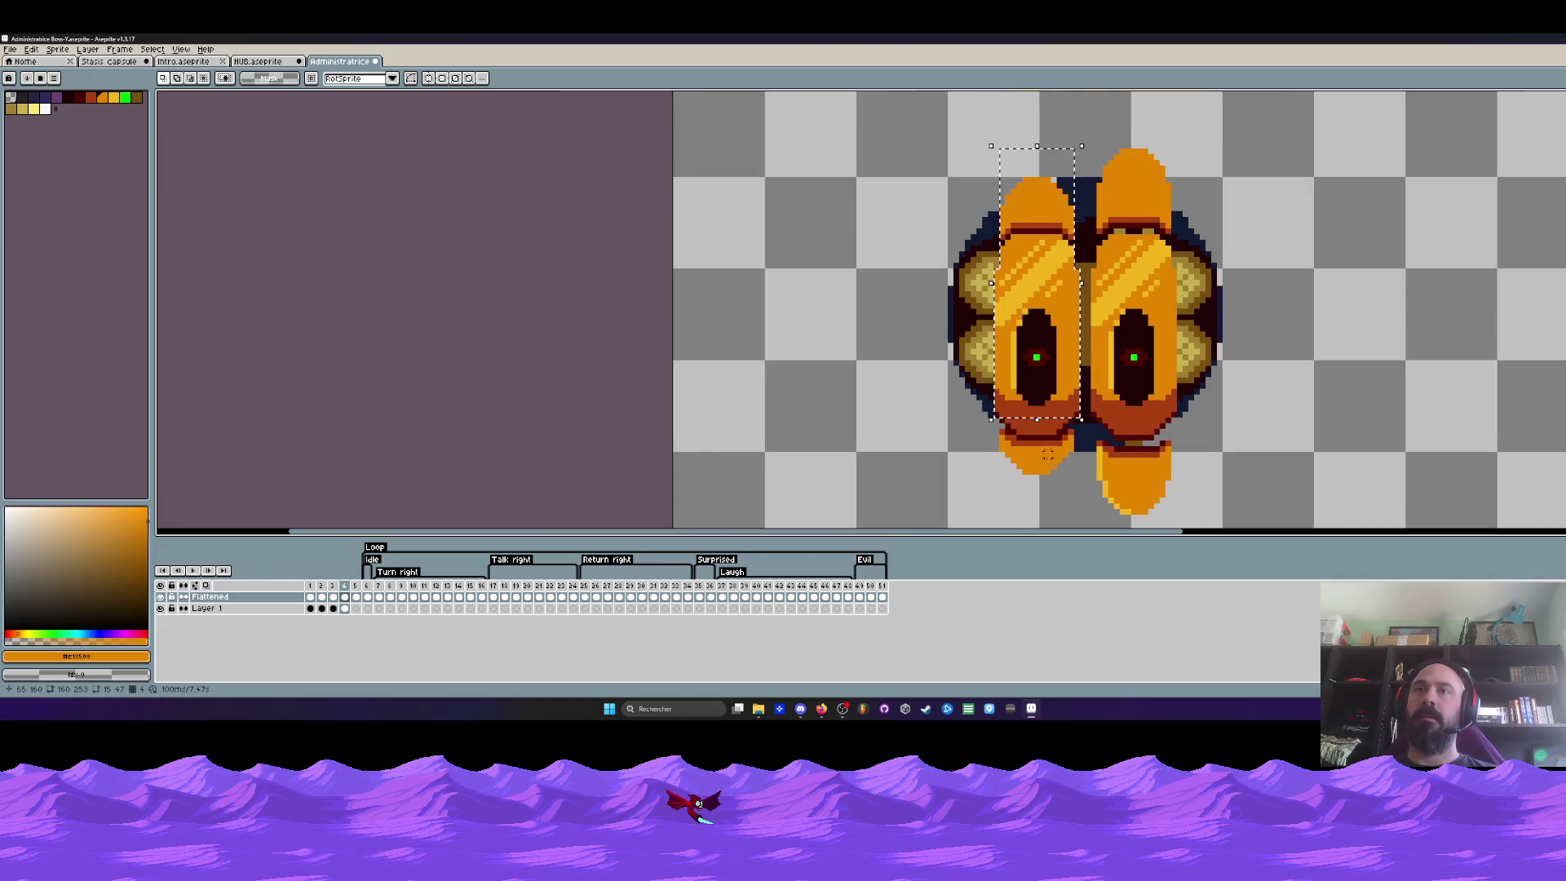
{"action": "scroll", "coordinate": [949, 321], "scroll_direction": "up", "scroll_amount": 2}
{"action": "left_click_drag", "start_coordinate": [949, 321], "coordinate": [1114, 489]}
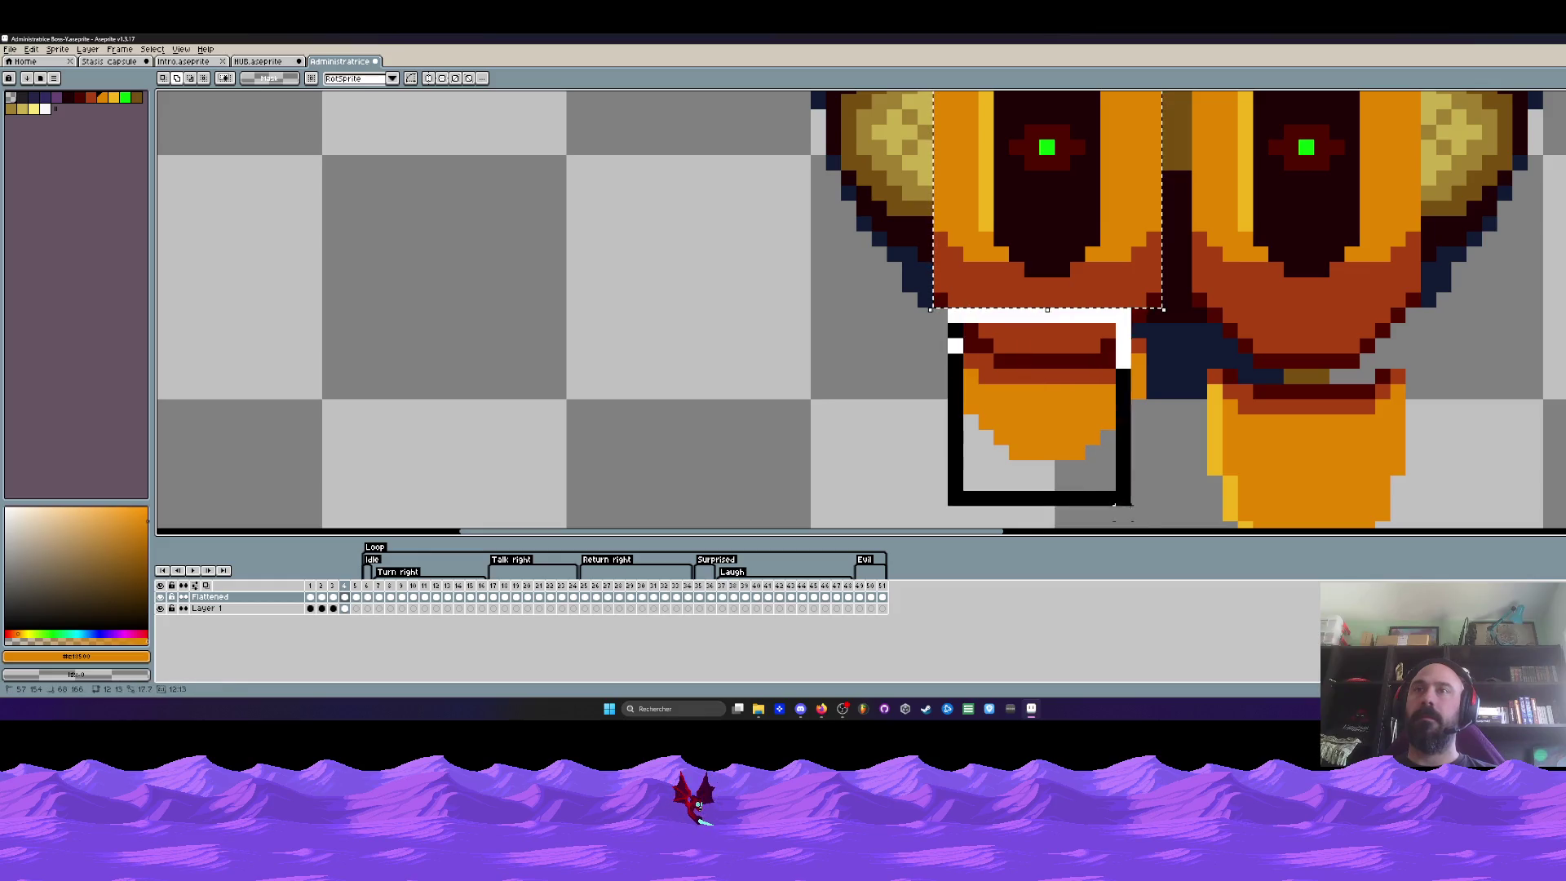
{"action": "scroll", "coordinate": [1089, 264], "scroll_direction": "down", "scroll_amount": 2}
{"action": "scroll", "coordinate": [1090, 263], "scroll_direction": "up", "scroll_amount": 2}
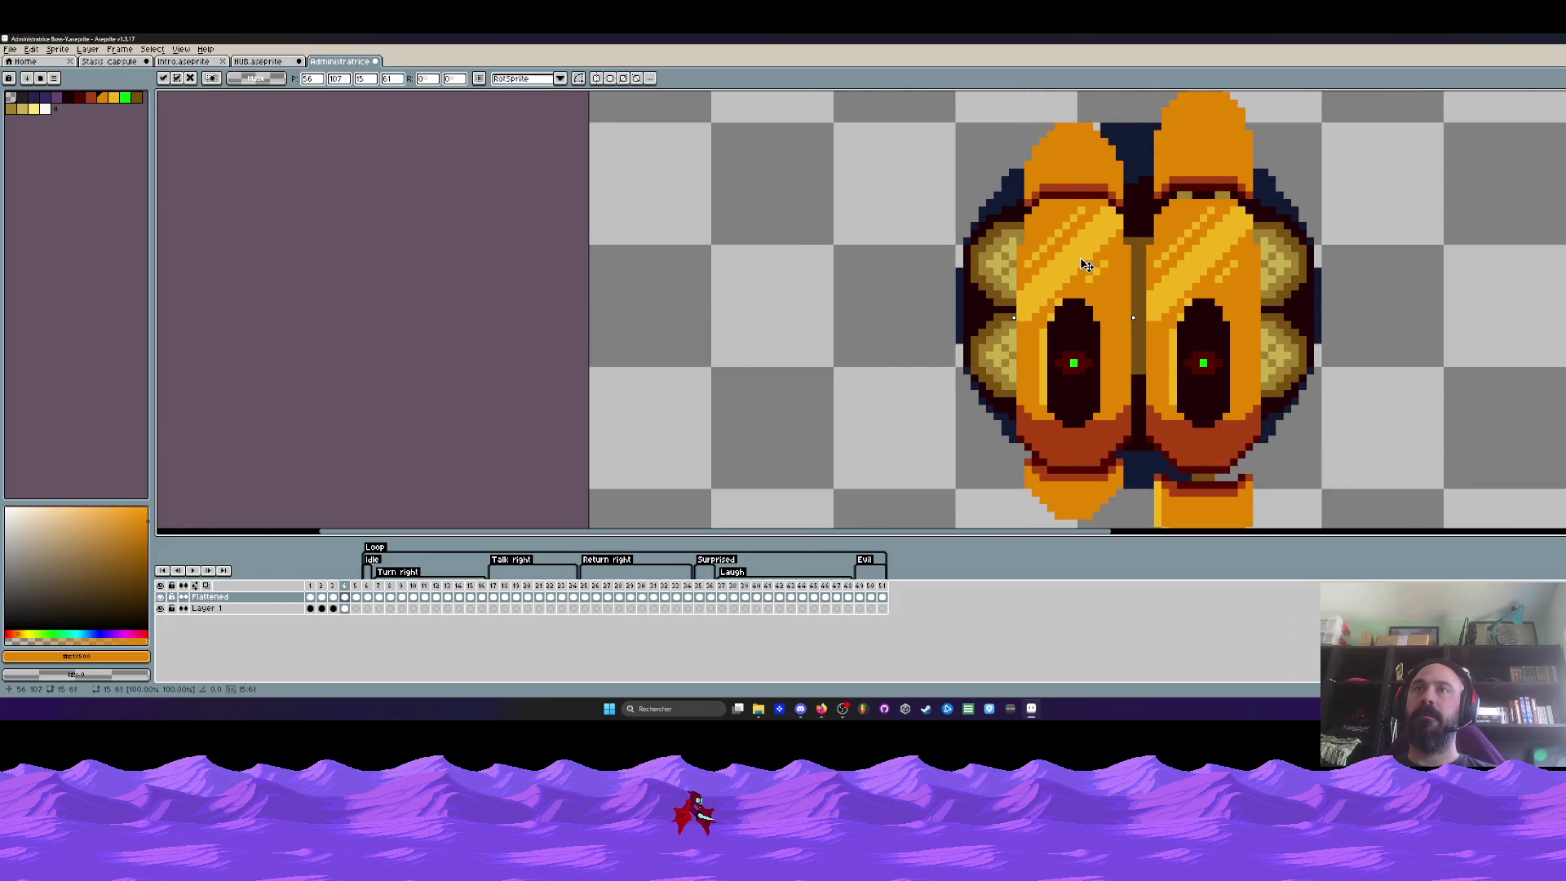
{"action": "left_click_drag", "start_coordinate": [1090, 262], "coordinate": [1086, 257]}
{"action": "scroll", "coordinate": [1086, 257], "scroll_direction": "down", "scroll_amount": 3}
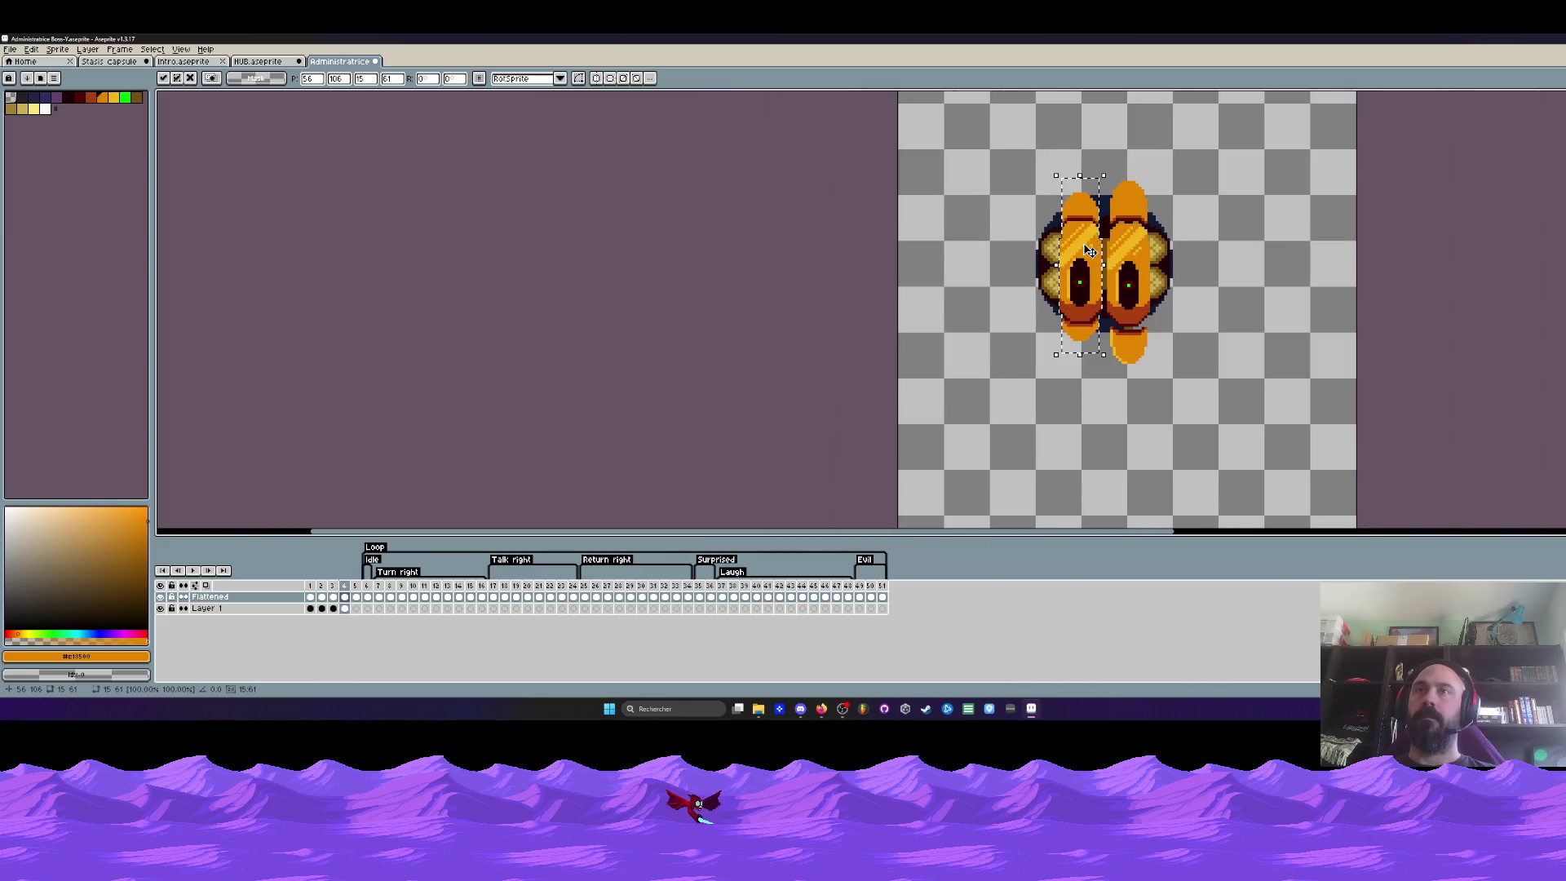
{"action": "key", "text": "Return"}
Flip between adjacent animation frames to compare the edit
{"action": "key", "text": "Right"}
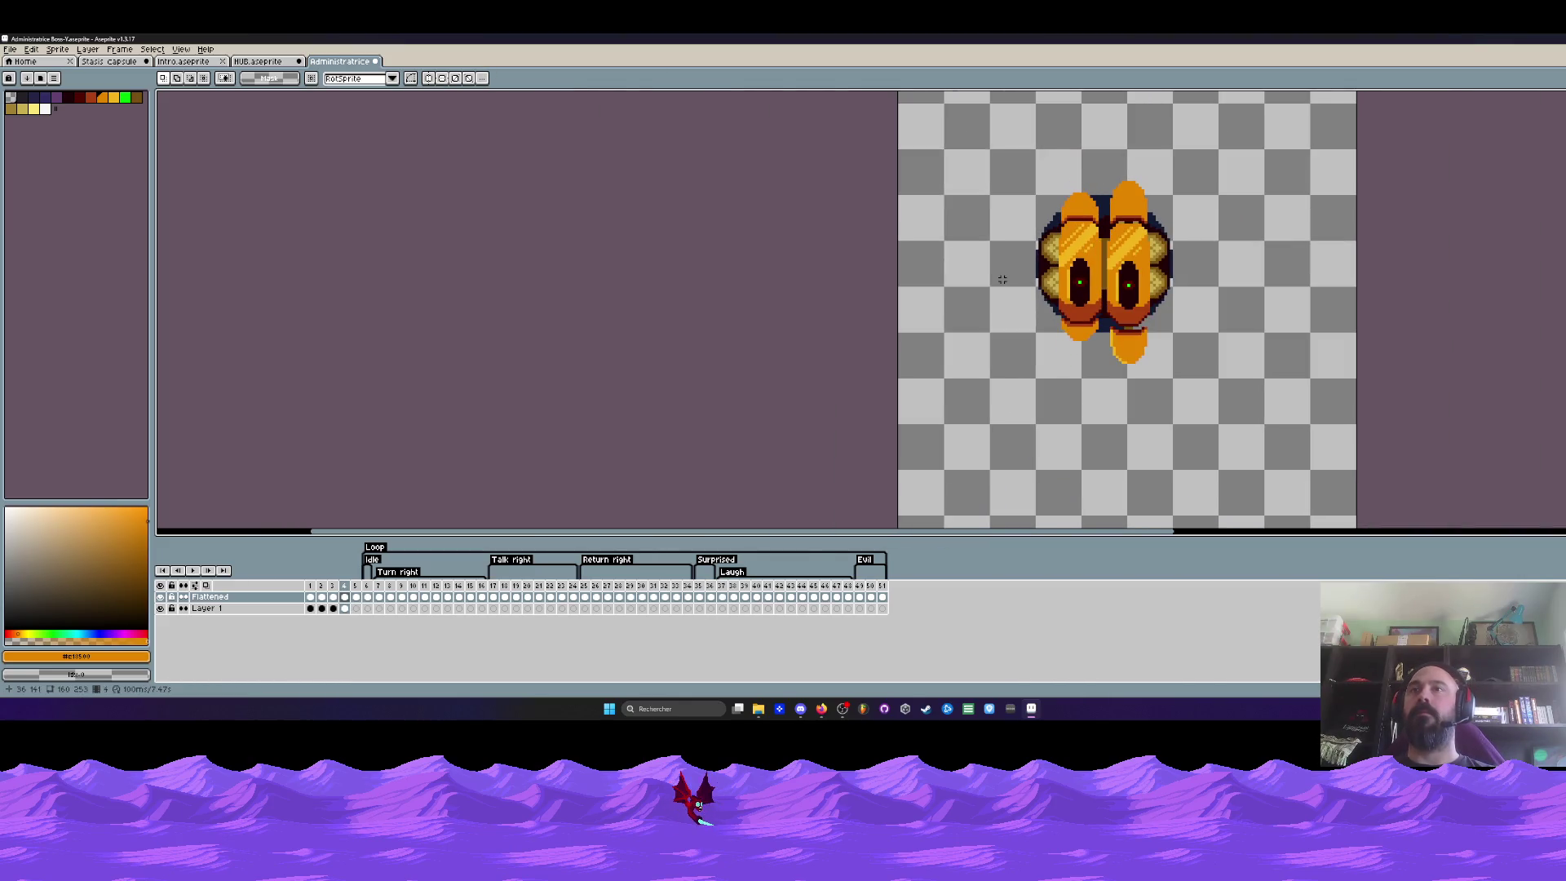
{"action": "key", "text": "Left"}
{"action": "key", "text": "Right"}
{"action": "scroll", "coordinate": [1064, 222], "scroll_direction": "up", "scroll_amount": 1}
{"action": "scroll", "coordinate": [1065, 222], "scroll_direction": "up", "scroll_amount": 1}
{"action": "scroll", "coordinate": [1048, 267], "scroll_direction": "up", "scroll_amount": 1}
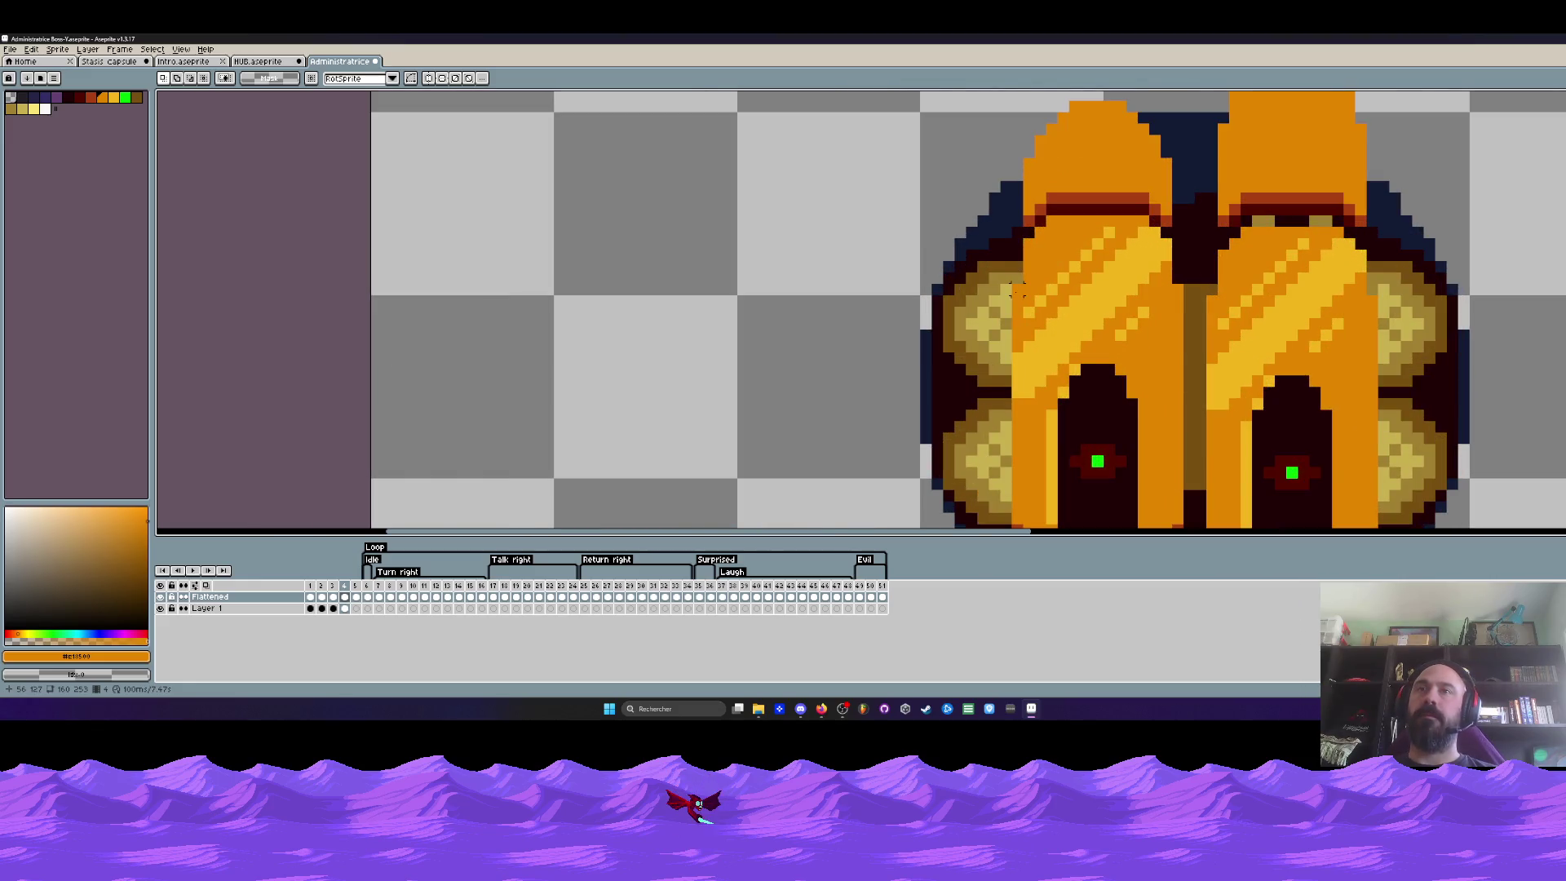
{"action": "scroll", "coordinate": [1016, 289], "scroll_direction": "down", "scroll_amount": 1}
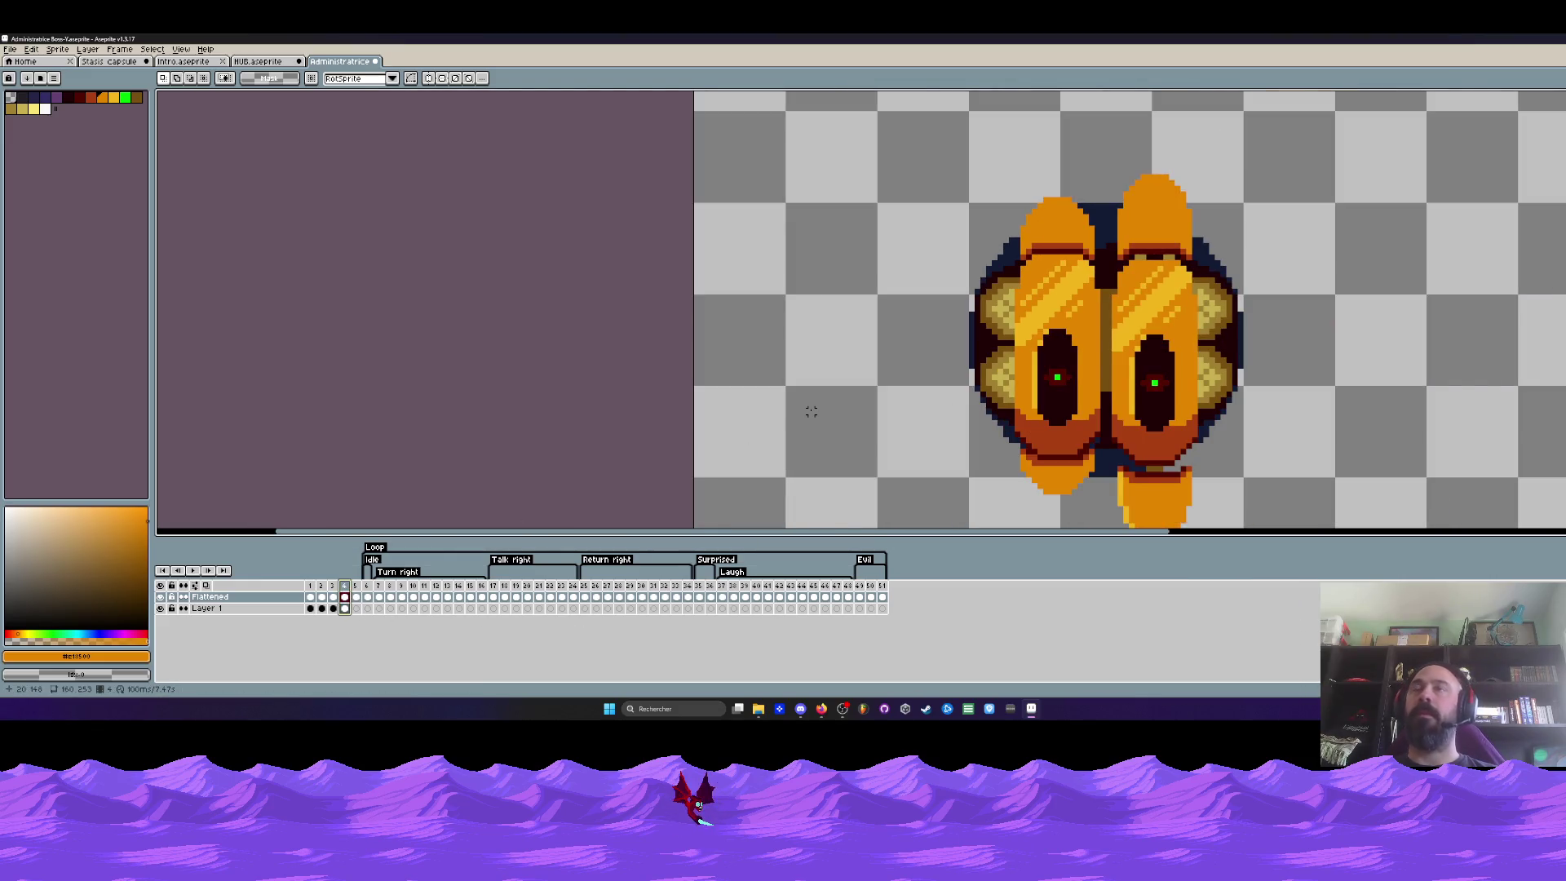
{"action": "scroll", "coordinate": [962, 230], "scroll_direction": "up", "scroll_amount": 1}
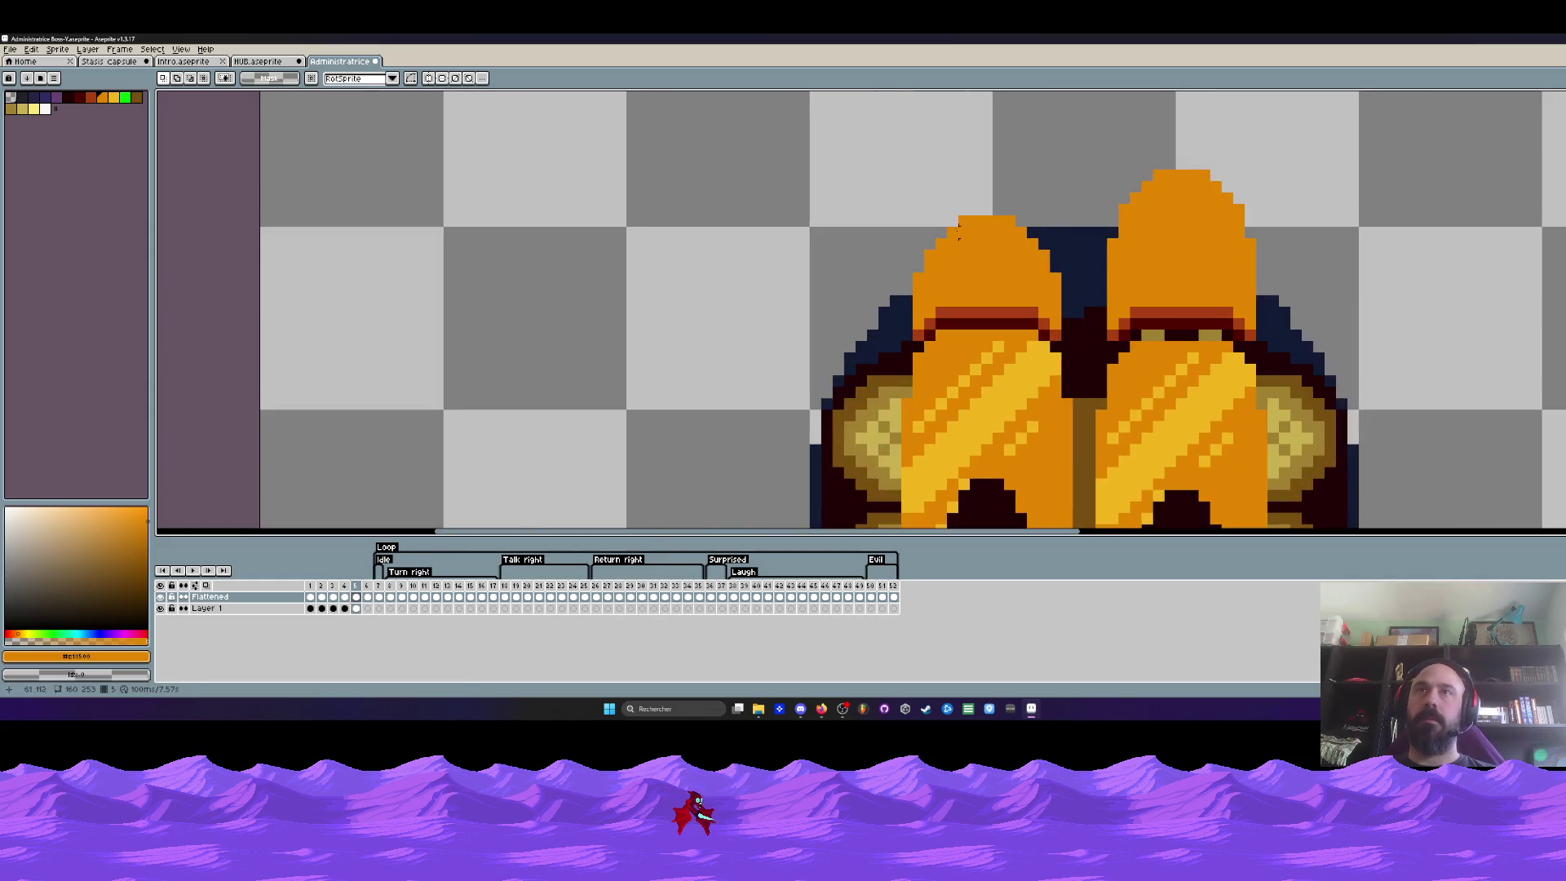
{"action": "scroll", "coordinate": [963, 231], "scroll_direction": "up", "scroll_amount": 2}
{"action": "scroll", "coordinate": [943, 218], "scroll_direction": "down", "scroll_amount": 2}
{"action": "scroll", "coordinate": [900, 194], "scroll_direction": "up", "scroll_amount": 1}
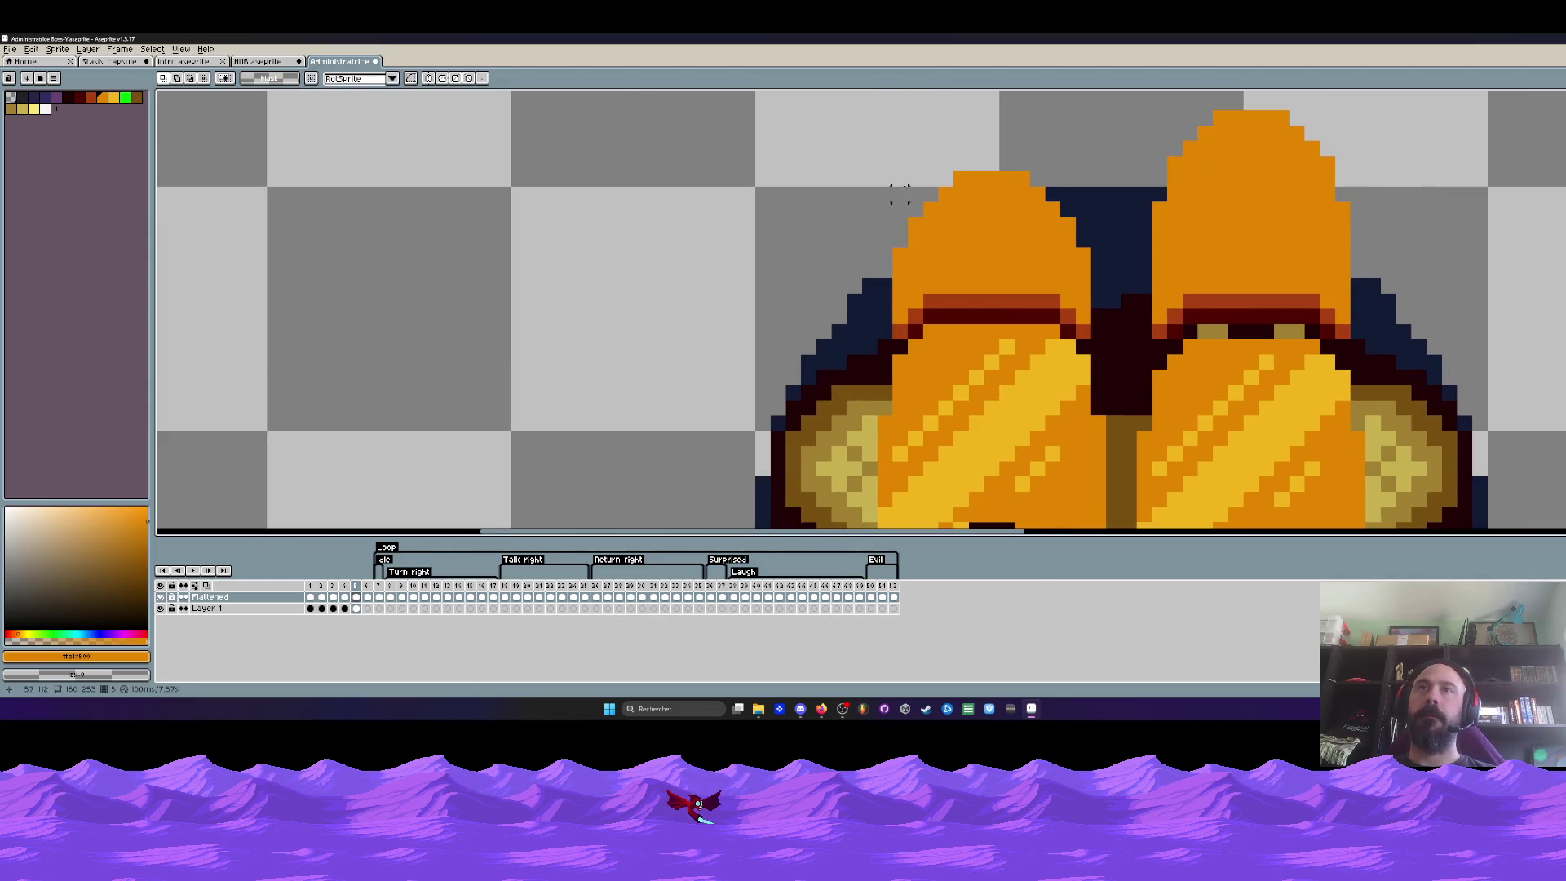
Move the left dome down a few pixels, then back up one
{"action": "left_click_drag", "start_coordinate": [900, 194], "coordinate": [1090, 343]}
{"action": "left_click", "coordinate": [964, 283]}
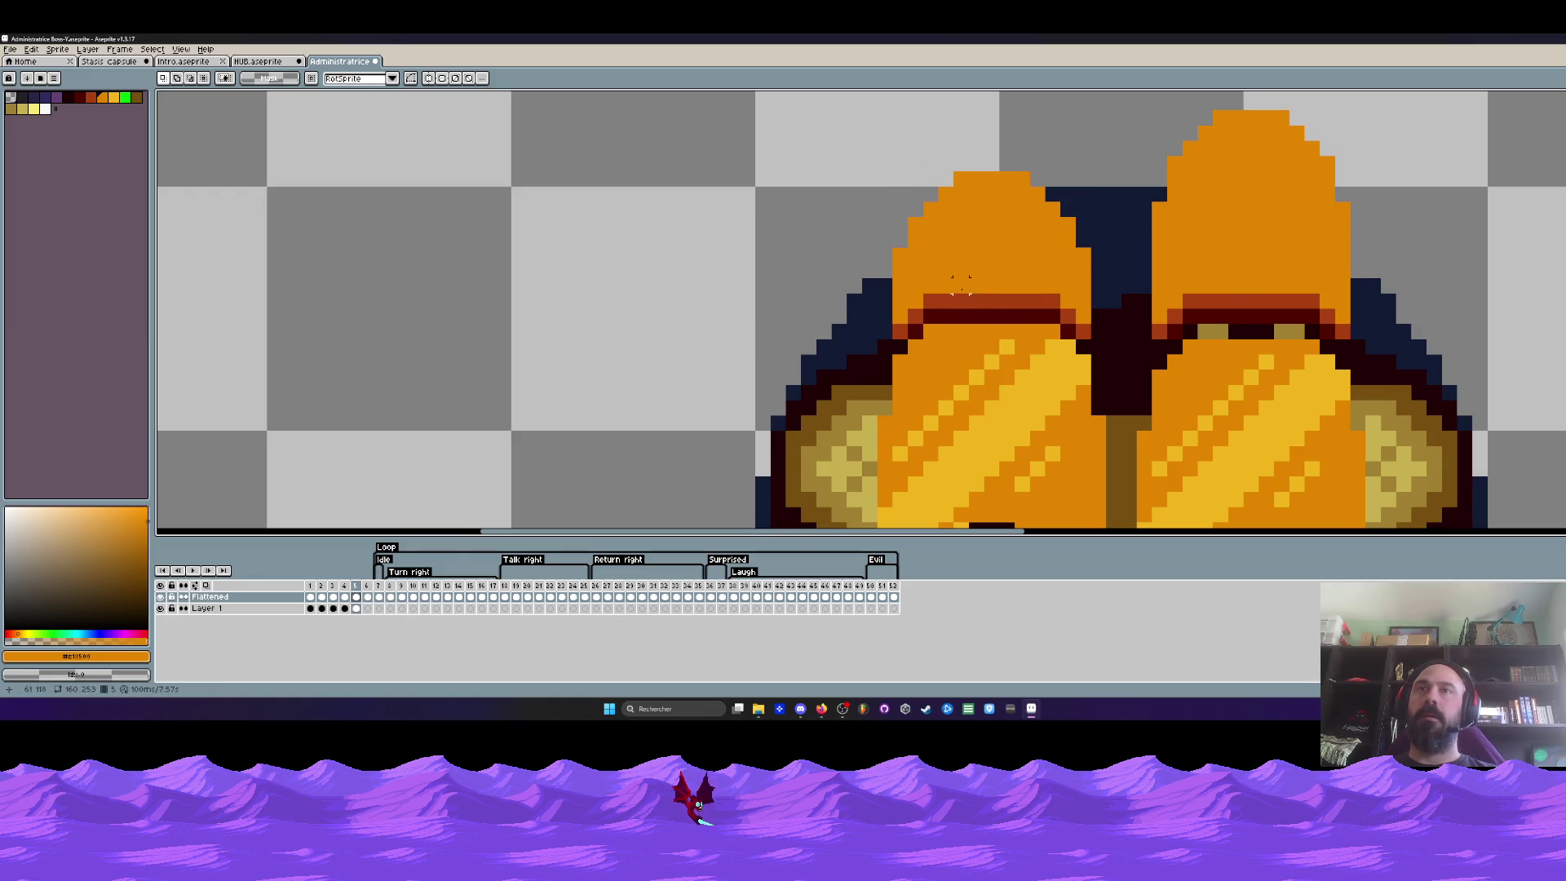
{"action": "scroll", "coordinate": [963, 283], "scroll_direction": "up", "scroll_amount": 1}
{"action": "mouse_move", "coordinate": [871, 356]}
{"action": "left_mouse_down"}
{"action": "mouse_move", "coordinate": [940, 119]}
{"action": "mouse_move", "coordinate": [940, 135]}
{"action": "left_mouse_up"}
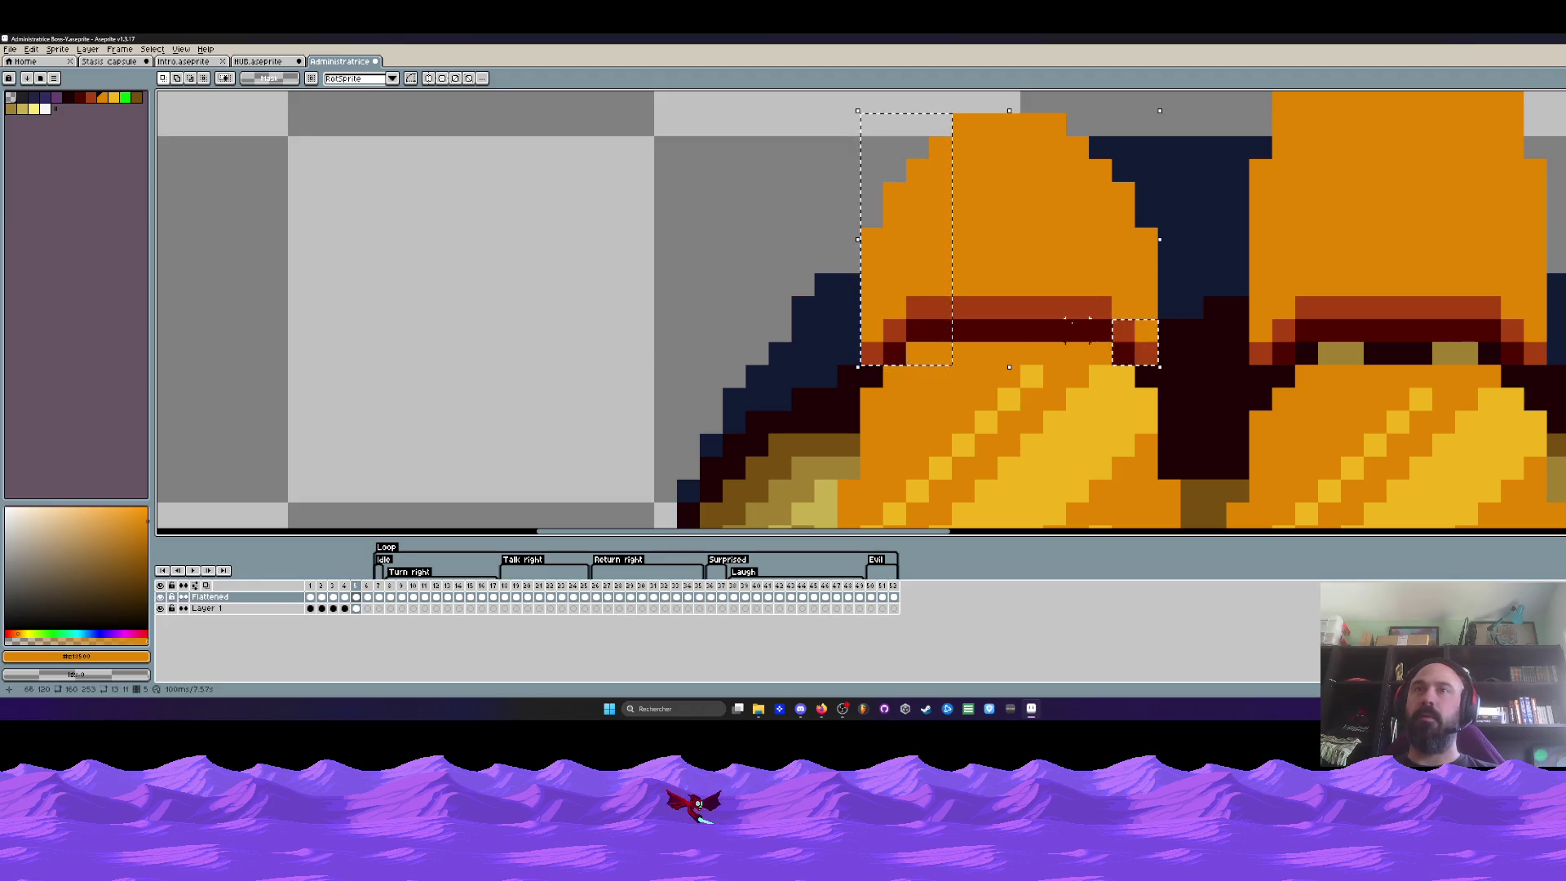
{"action": "left_click_drag", "start_coordinate": [882, 325], "coordinate": [881, 331]}
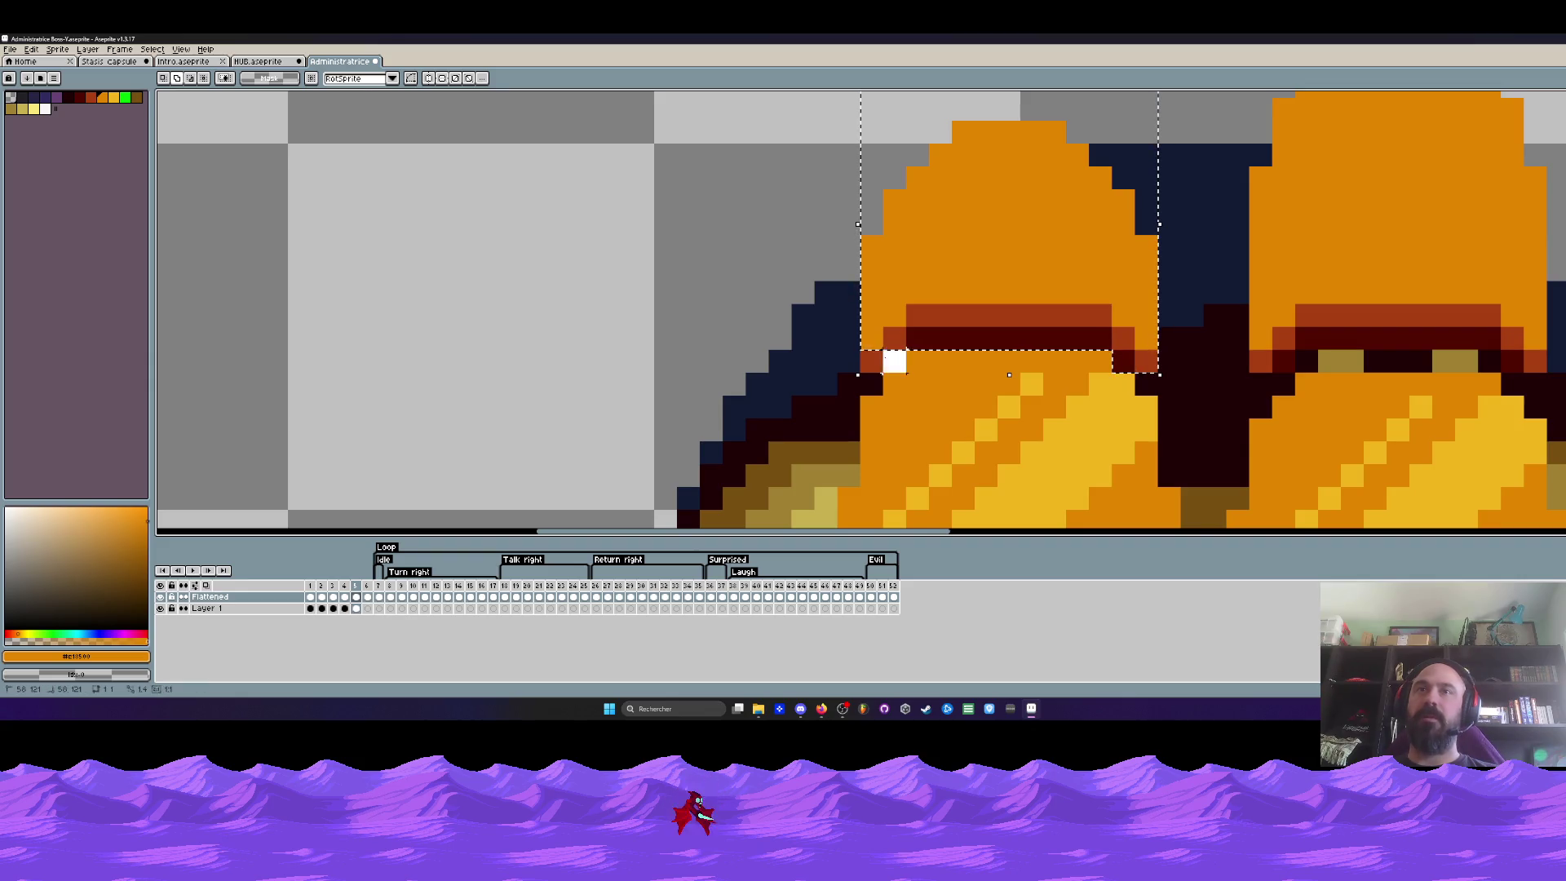
{"action": "scroll", "coordinate": [966, 284], "scroll_direction": "down", "scroll_amount": 2}
{"action": "left_click_drag", "start_coordinate": [985, 277], "coordinate": [985, 292]}
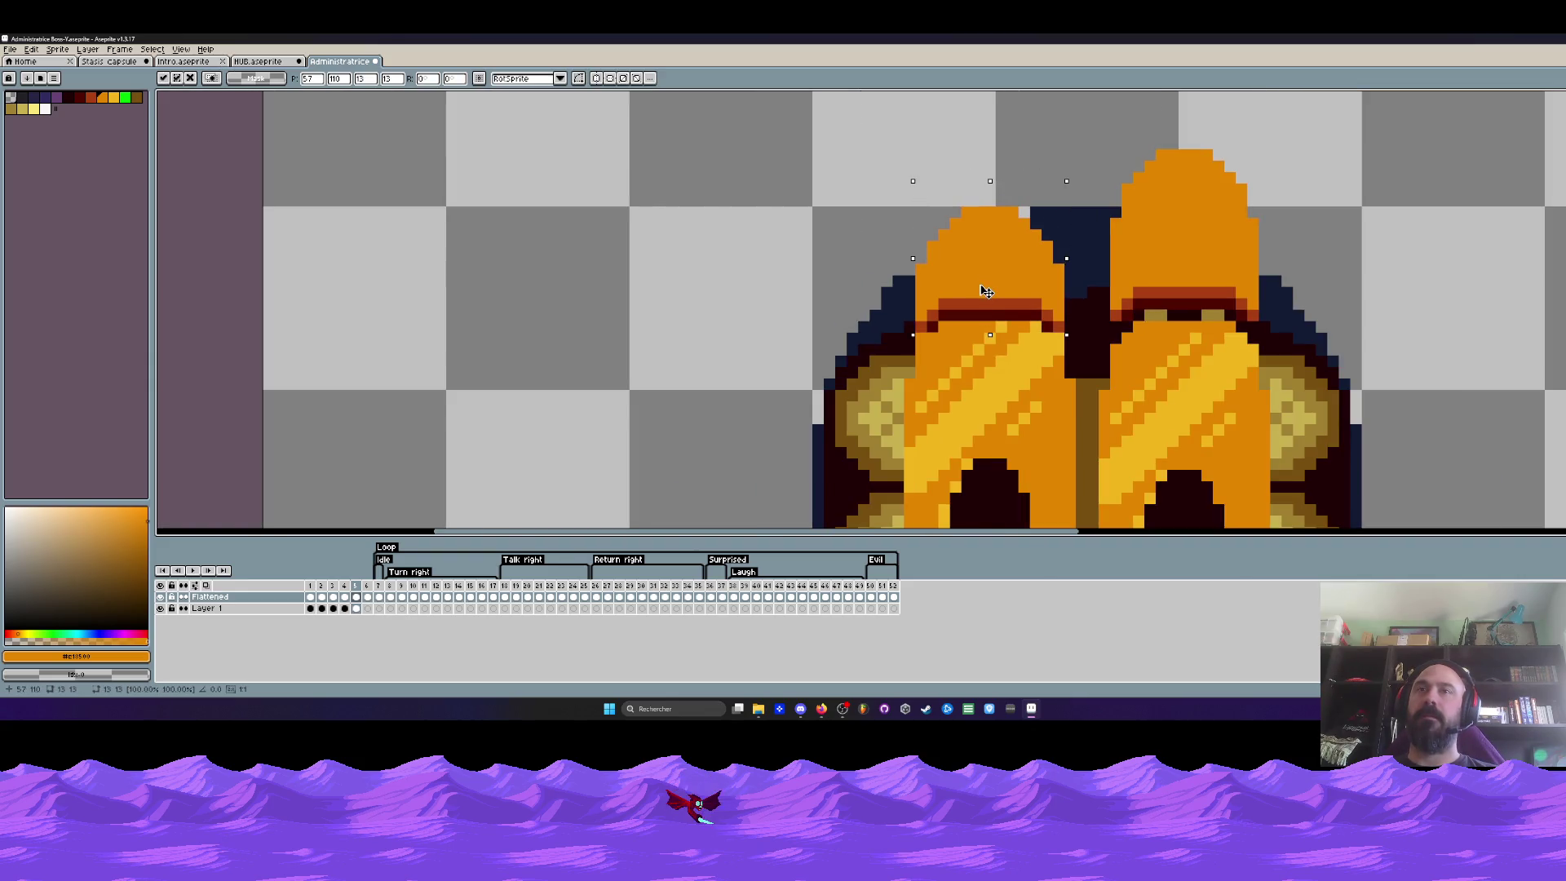
{"action": "scroll", "coordinate": [986, 292], "scroll_direction": "down", "scroll_amount": 2}
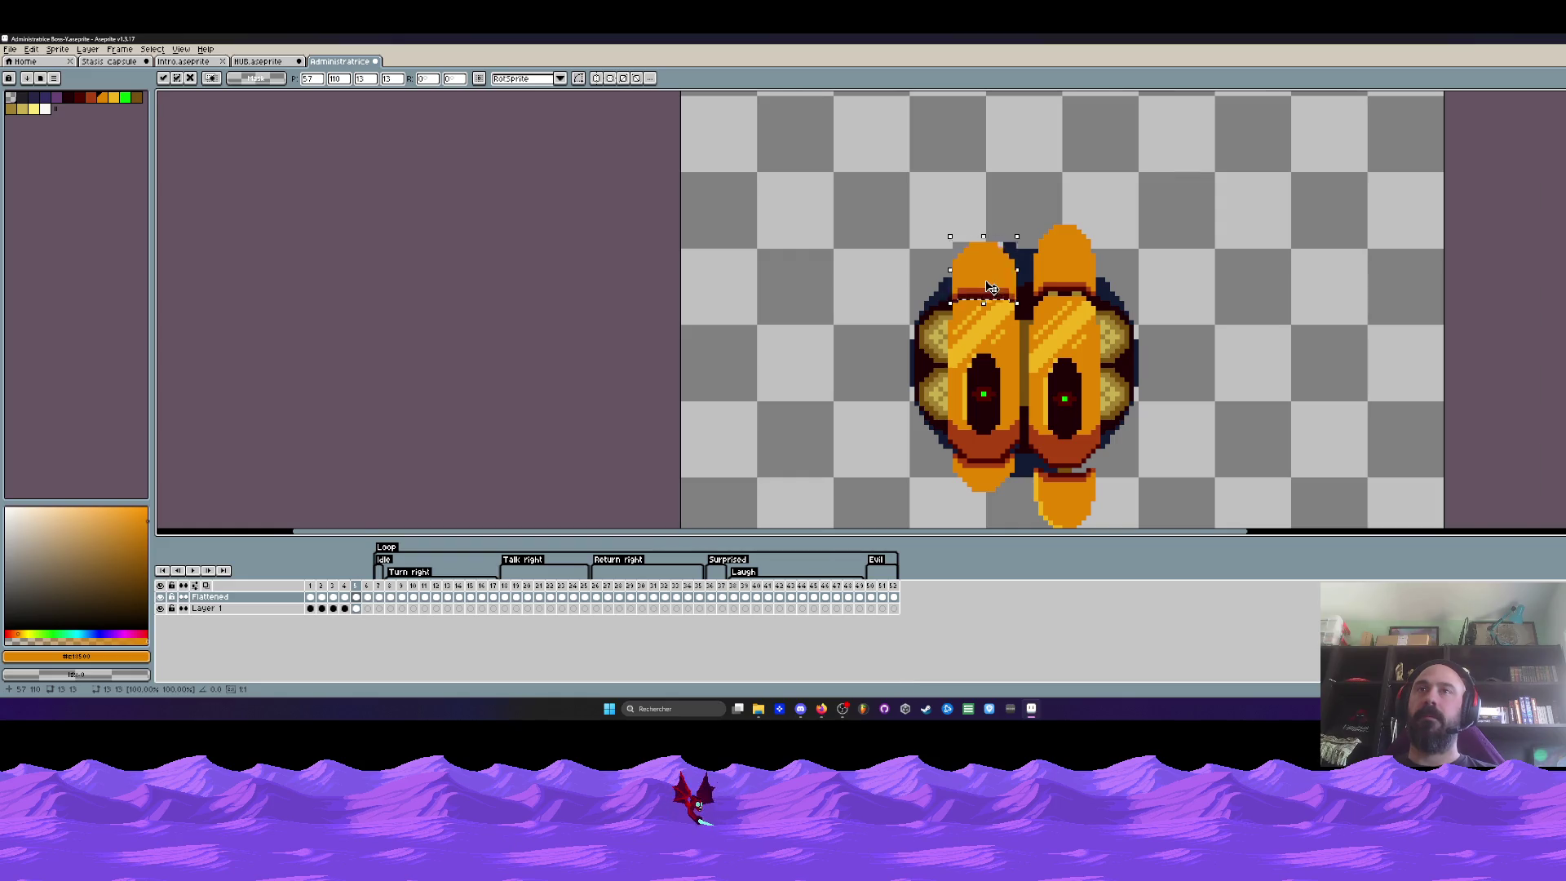
{"action": "scroll", "coordinate": [989, 286], "scroll_direction": "up", "scroll_amount": 2}
{"action": "left_click_drag", "start_coordinate": [989, 287], "coordinate": [986, 279]}
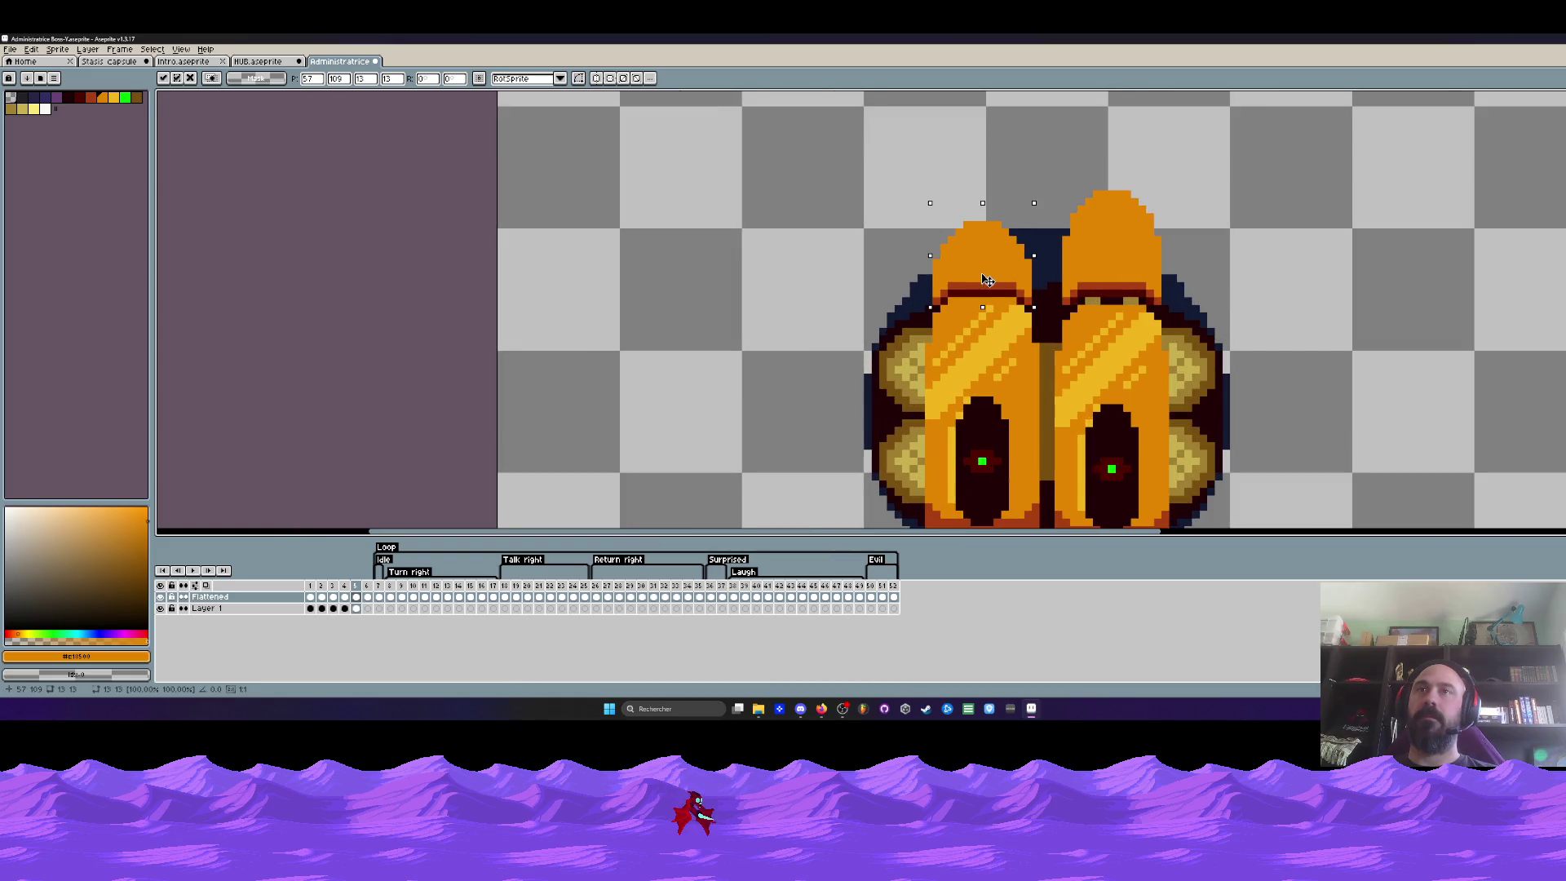
{"action": "scroll", "coordinate": [987, 279], "scroll_direction": "up", "scroll_amount": 2}
Lower the left dome one more pixel and confirm its new position
{"action": "left_click_drag", "start_coordinate": [857, 157], "coordinate": [1132, 268]}
{"action": "left_click_drag", "start_coordinate": [1008, 218], "coordinate": [1008, 233]}
{"action": "left_click_drag", "start_coordinate": [854, 171], "coordinate": [1116, 299]}
{"action": "left_click", "coordinate": [852, 185]}
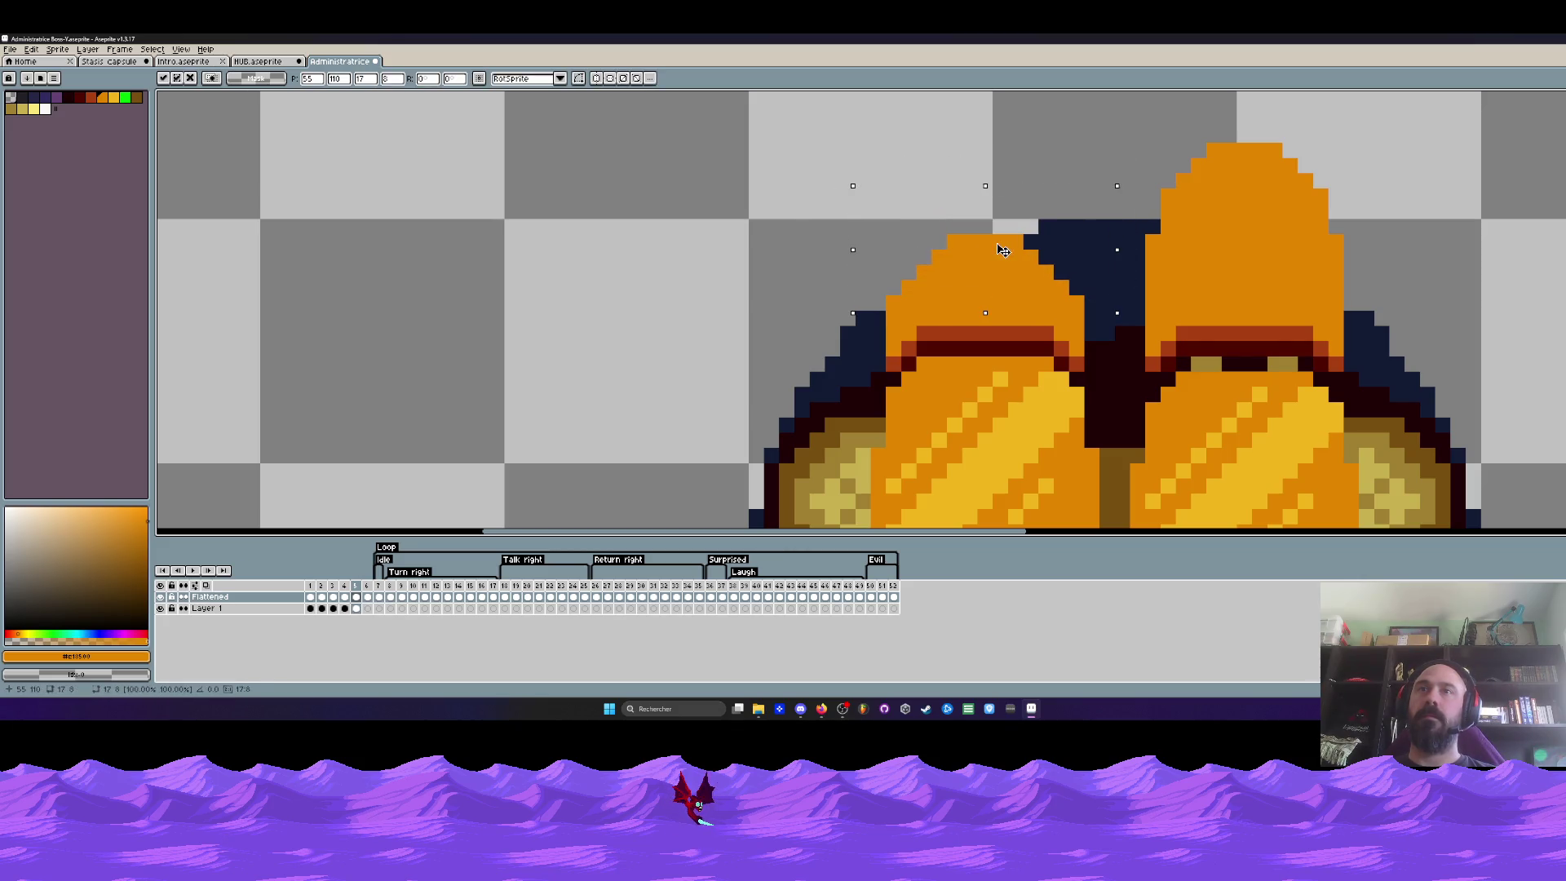
{"action": "left_click_drag", "start_coordinate": [855, 200], "coordinate": [1101, 328]}
{"action": "scroll", "coordinate": [943, 282], "scroll_direction": "down", "scroll_amount": 4}
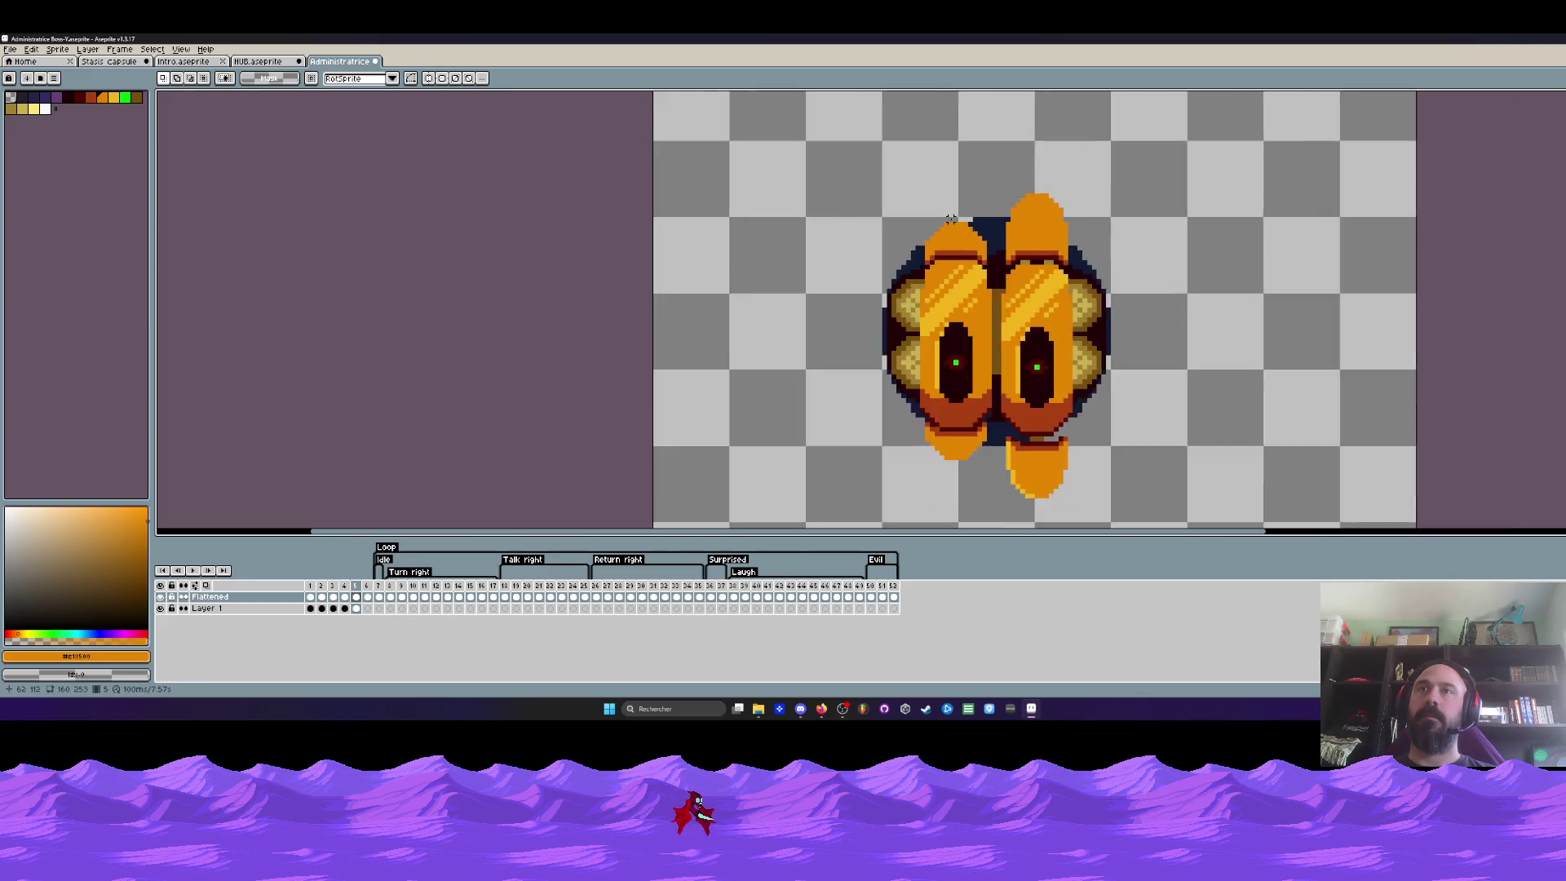
{"action": "scroll", "coordinate": [906, 208], "scroll_direction": "up", "scroll_amount": 3}
{"action": "left_click_drag", "start_coordinate": [884, 197], "coordinate": [1049, 248]}
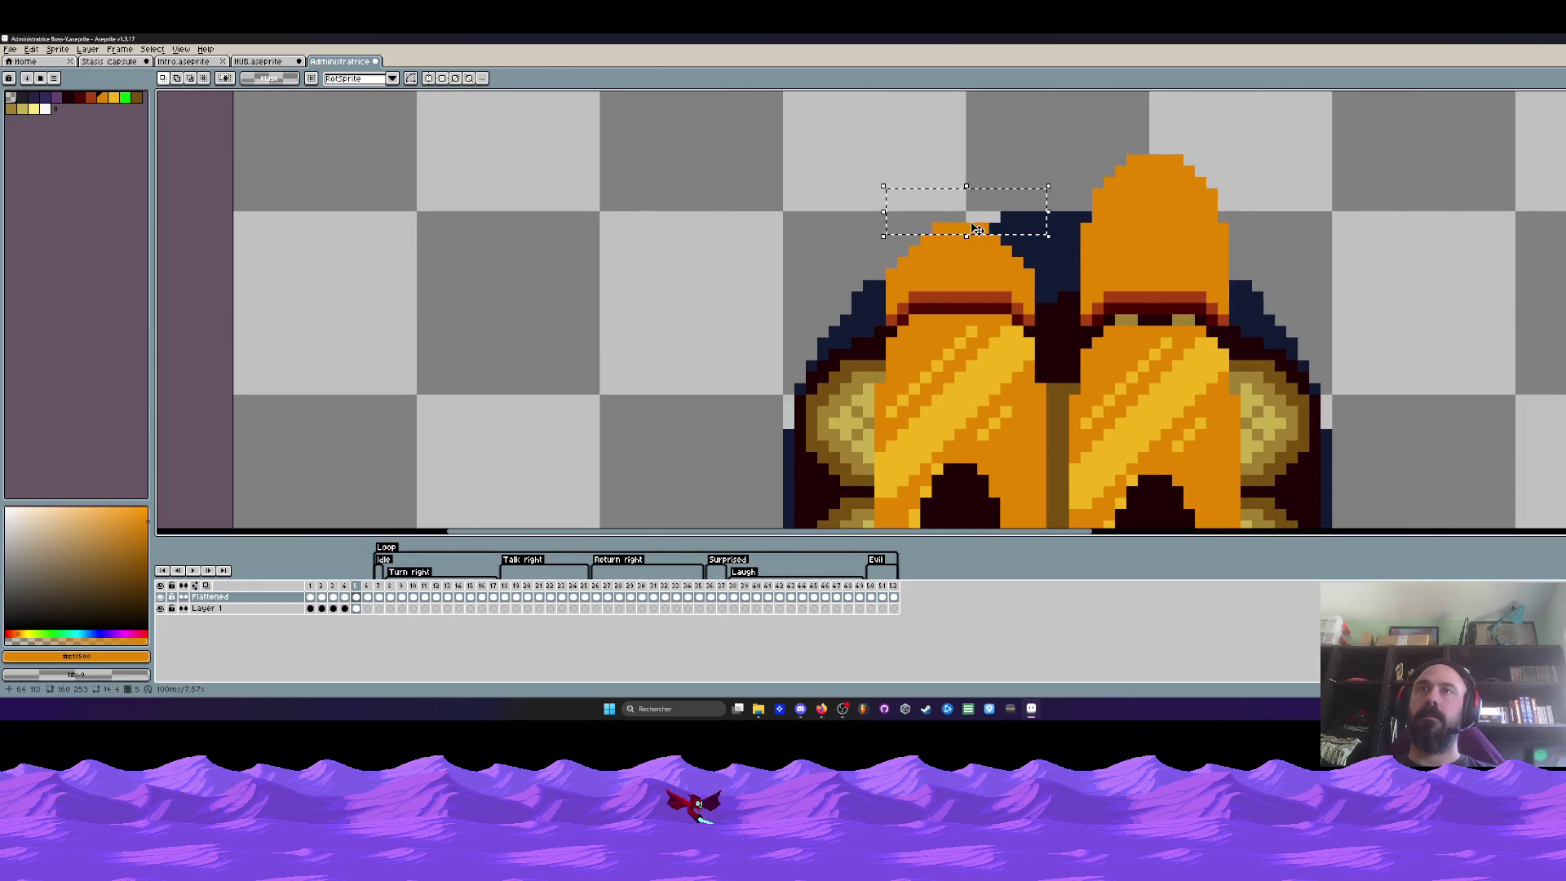
{"action": "key", "text": "ctrl+d"}
{"action": "scroll", "coordinate": [975, 237], "scroll_direction": "down", "scroll_amount": 4}
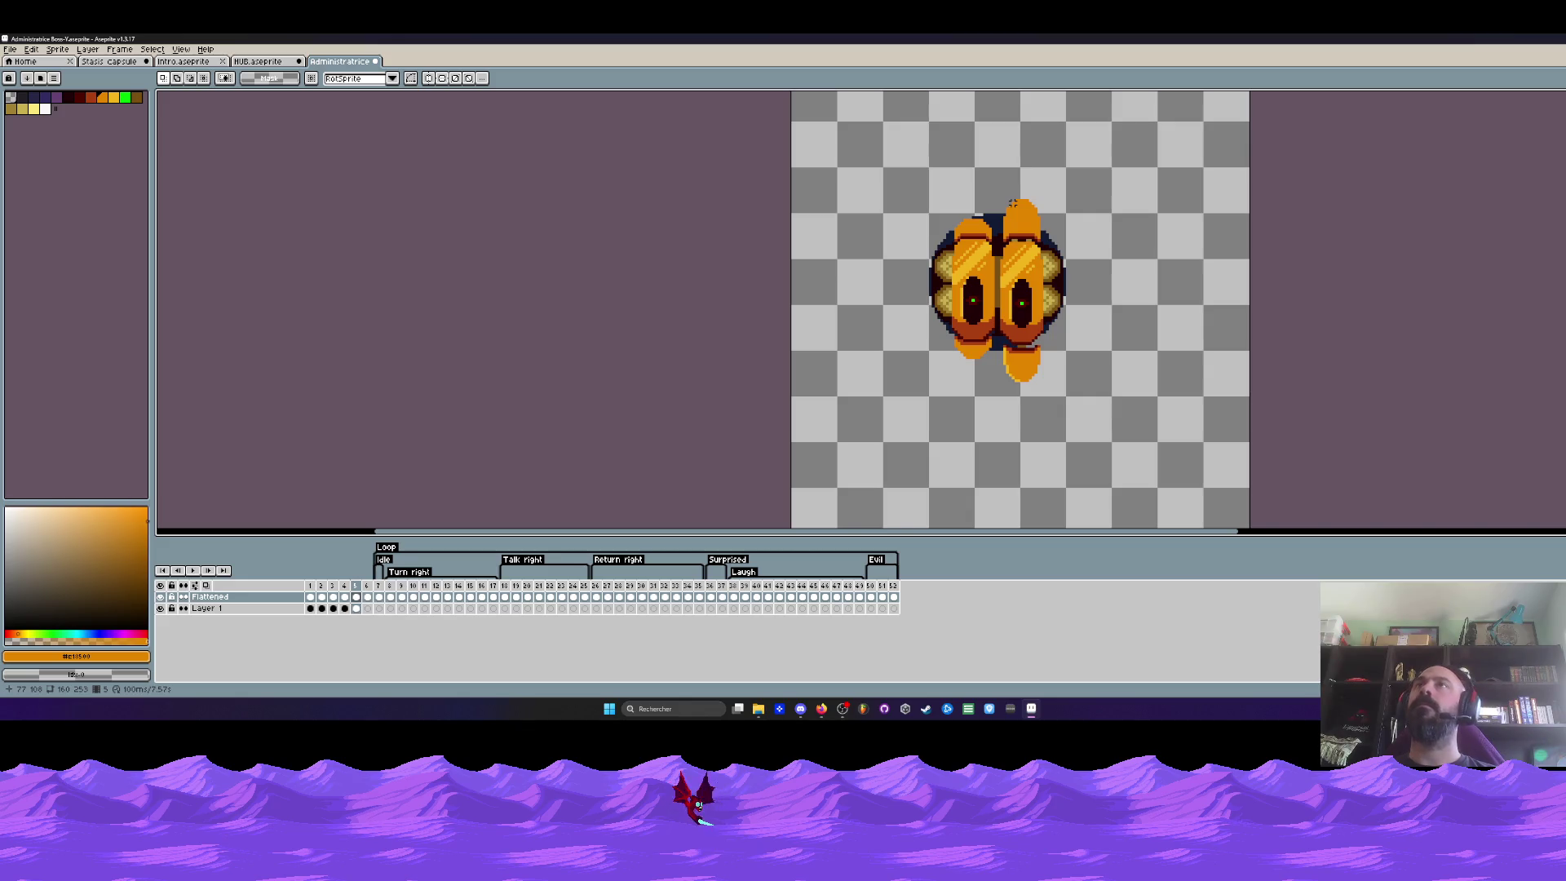
{"action": "scroll", "coordinate": [969, 337], "scroll_direction": "up", "scroll_amount": 2}
{"action": "scroll", "coordinate": [962, 316], "scroll_direction": "up", "scroll_amount": 2}
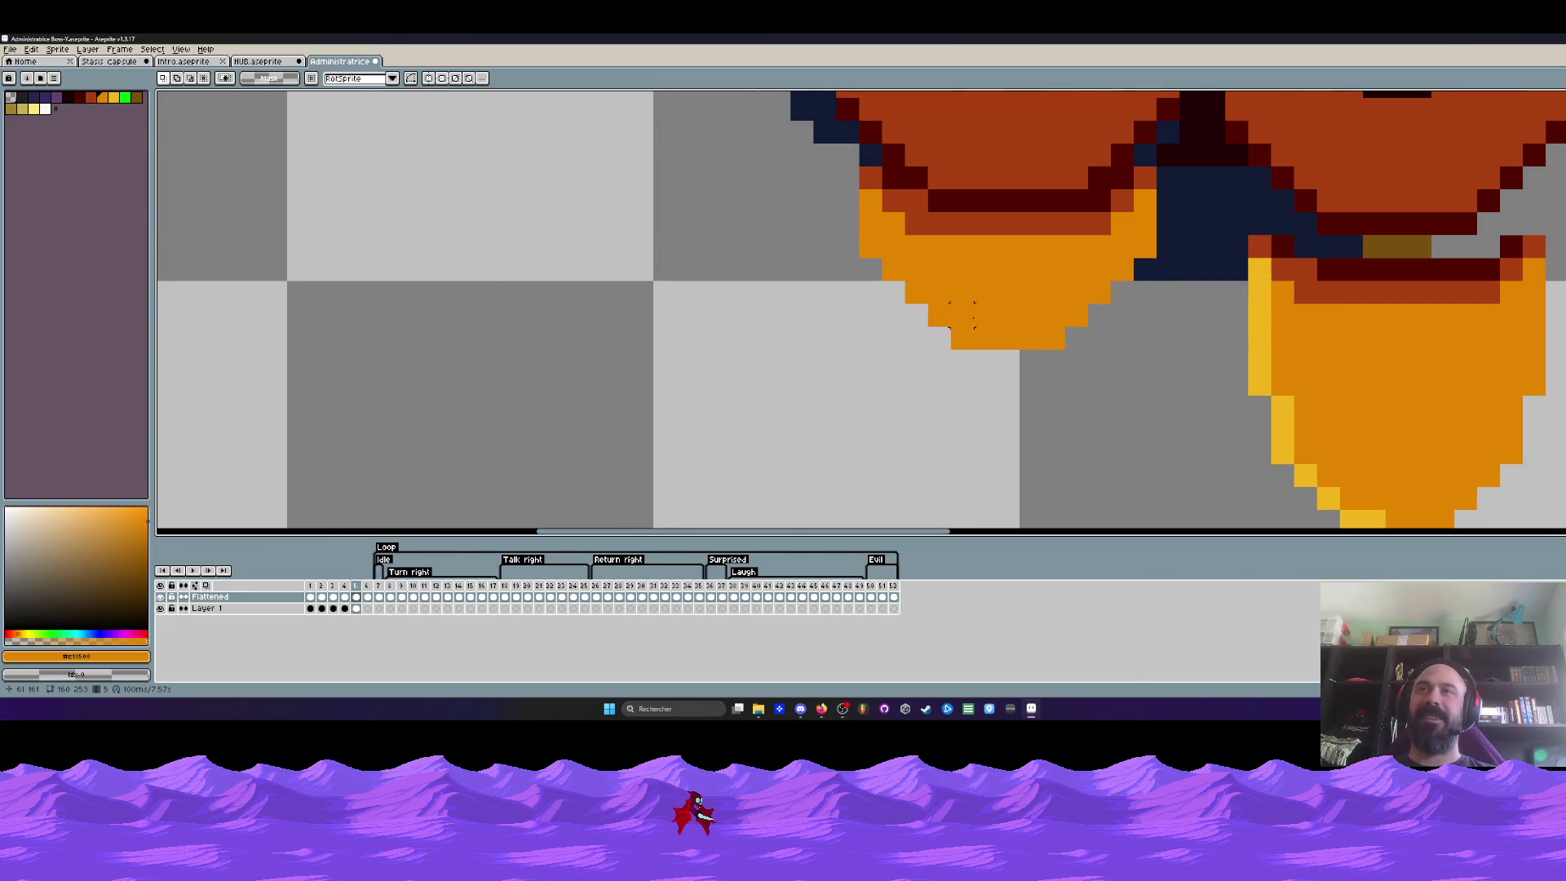
Confirm the new position of the left shell's bottom tip
{"action": "mouse_move", "coordinate": [869, 239]}
{"action": "left_mouse_down"}
{"action": "mouse_move", "coordinate": [851, 290]}
{"action": "mouse_move", "coordinate": [1129, 453]}
{"action": "mouse_move", "coordinate": [1140, 443]}
{"action": "left_mouse_up"}
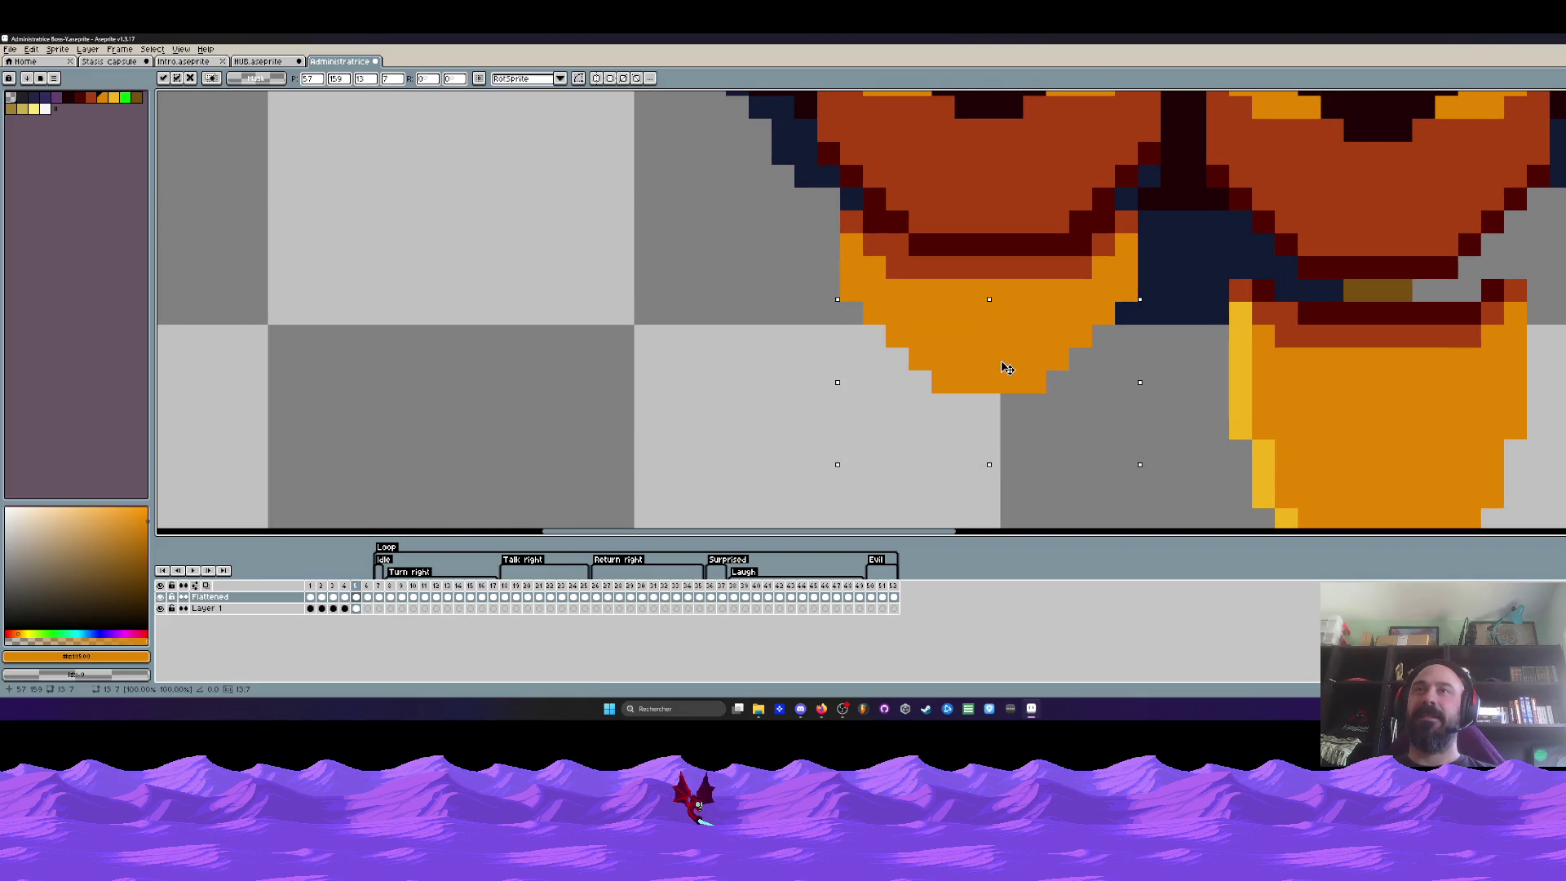
{"action": "left_click_drag", "start_coordinate": [882, 299], "coordinate": [1116, 417]}
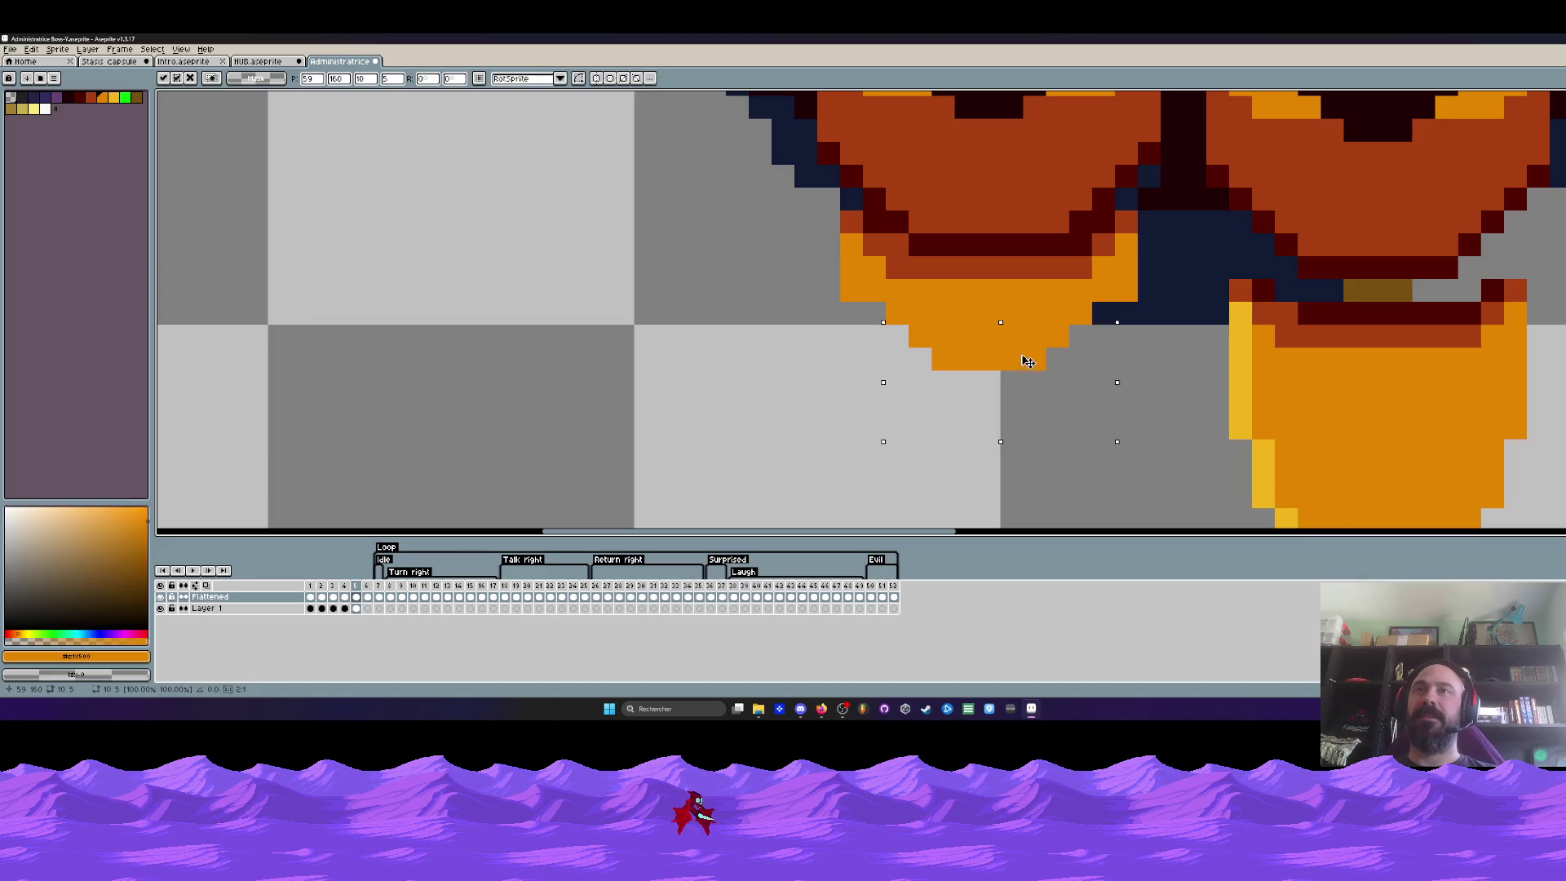
{"action": "key", "text": "ctrl+d"}
{"action": "scroll", "coordinate": [1026, 345], "scroll_direction": "down", "scroll_amount": 3}
{"action": "scroll", "coordinate": [1040, 319], "scroll_direction": "down", "scroll_amount": 1}
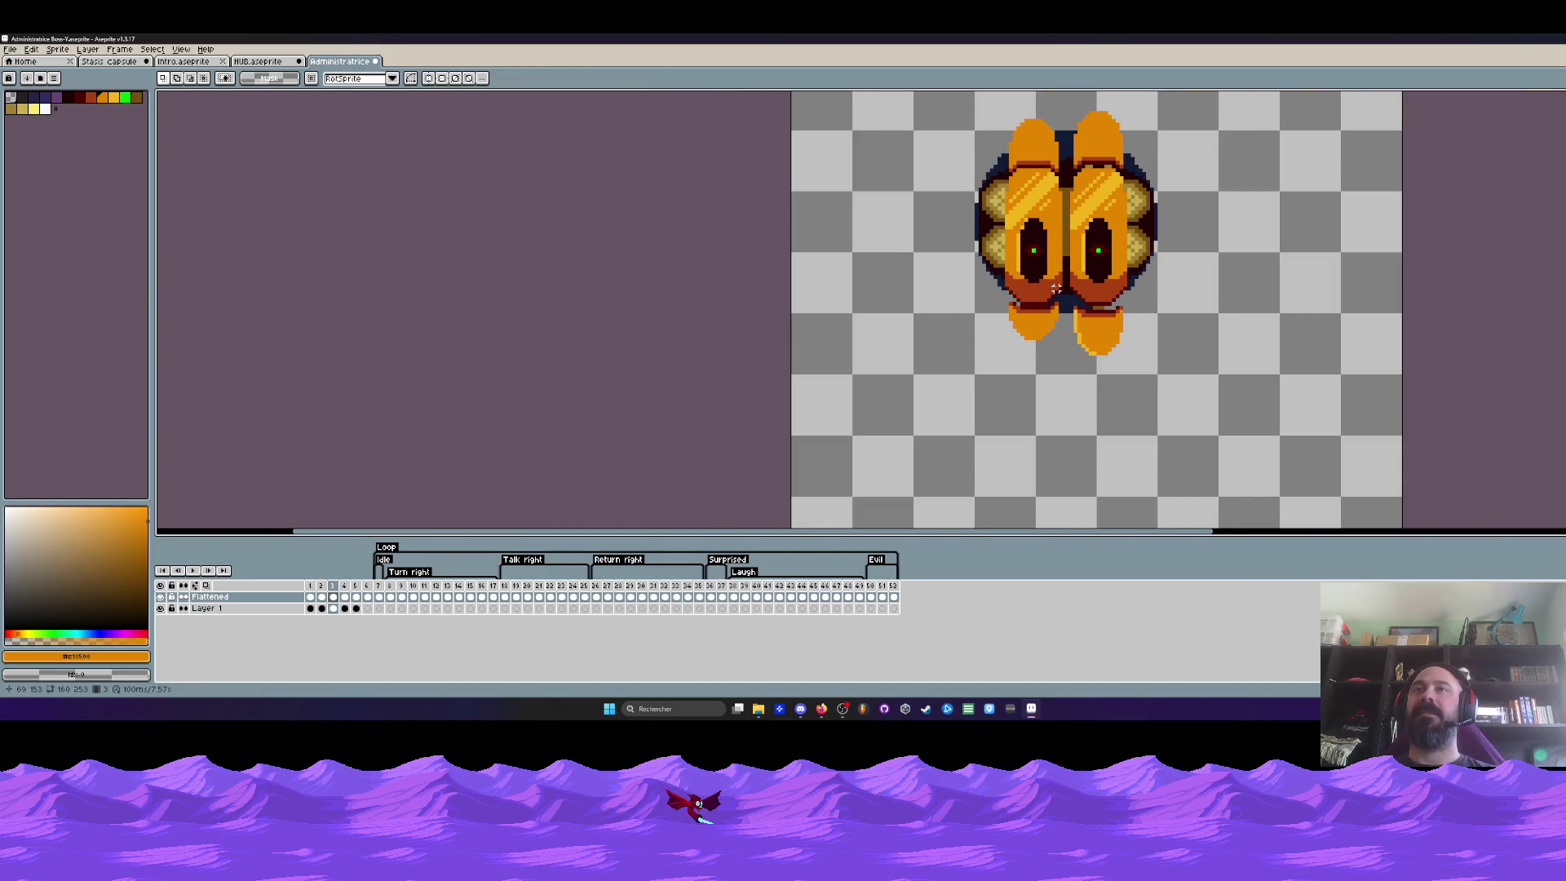
{"action": "scroll", "coordinate": [1058, 288], "scroll_direction": "up", "scroll_amount": 1}
{"action": "scroll", "coordinate": [1040, 295], "scroll_direction": "up", "scroll_amount": 1}
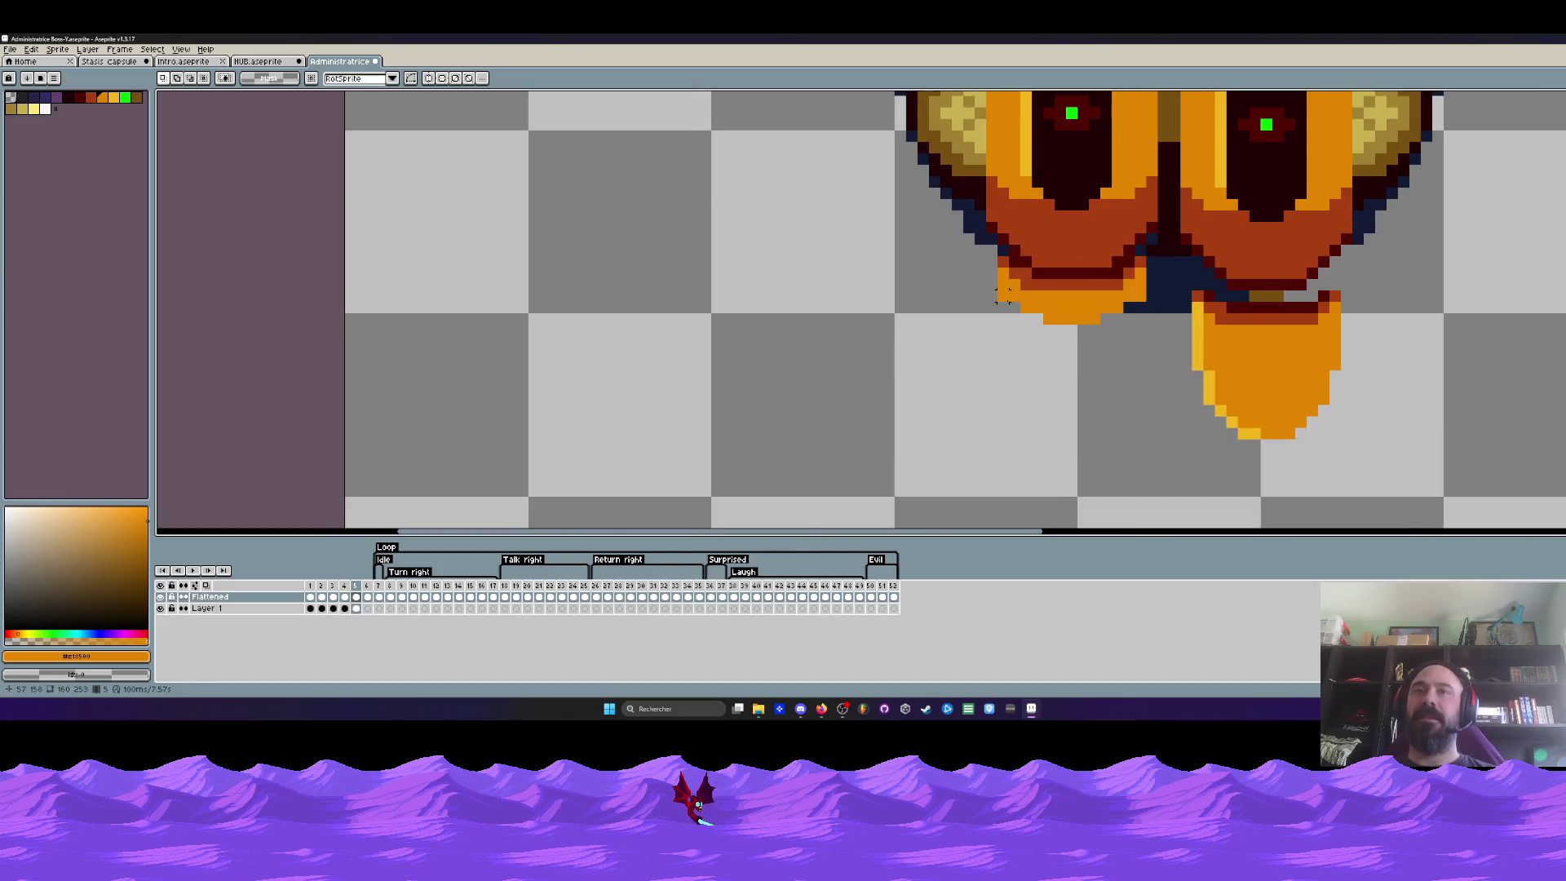
{"action": "scroll", "coordinate": [997, 312], "scroll_direction": "up", "scroll_amount": 2}
In the next frame, stretch the left shell wider on both sides of its eye and apply
{"action": "key", "text": "b"}
{"action": "scroll", "coordinate": [1290, 307], "scroll_direction": "down", "scroll_amount": 3}
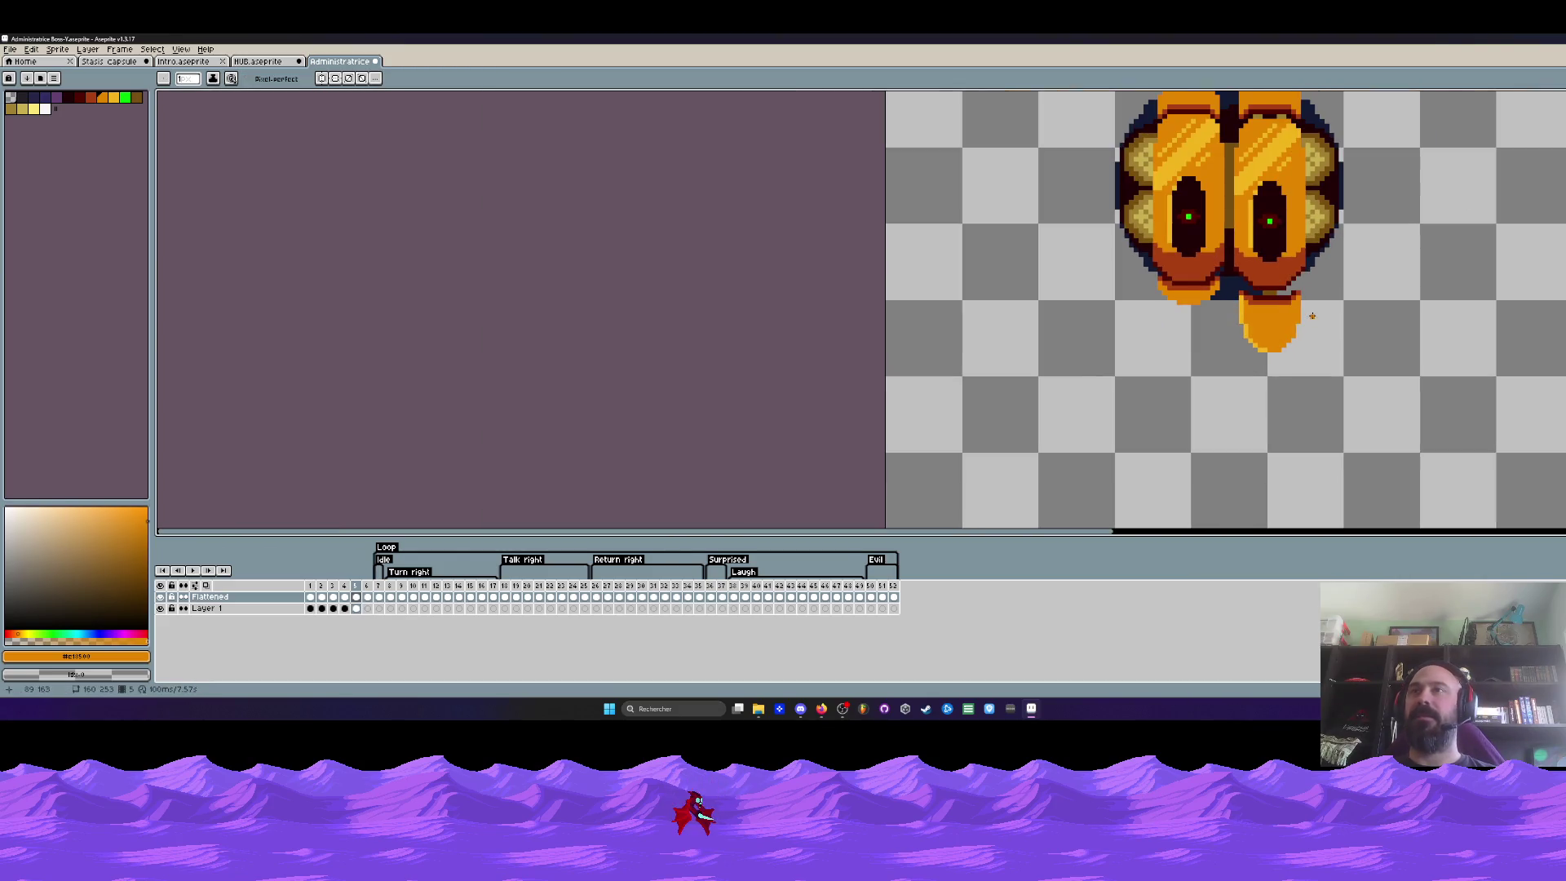
{"action": "scroll", "coordinate": [1287, 332], "scroll_direction": "down", "scroll_amount": 2}
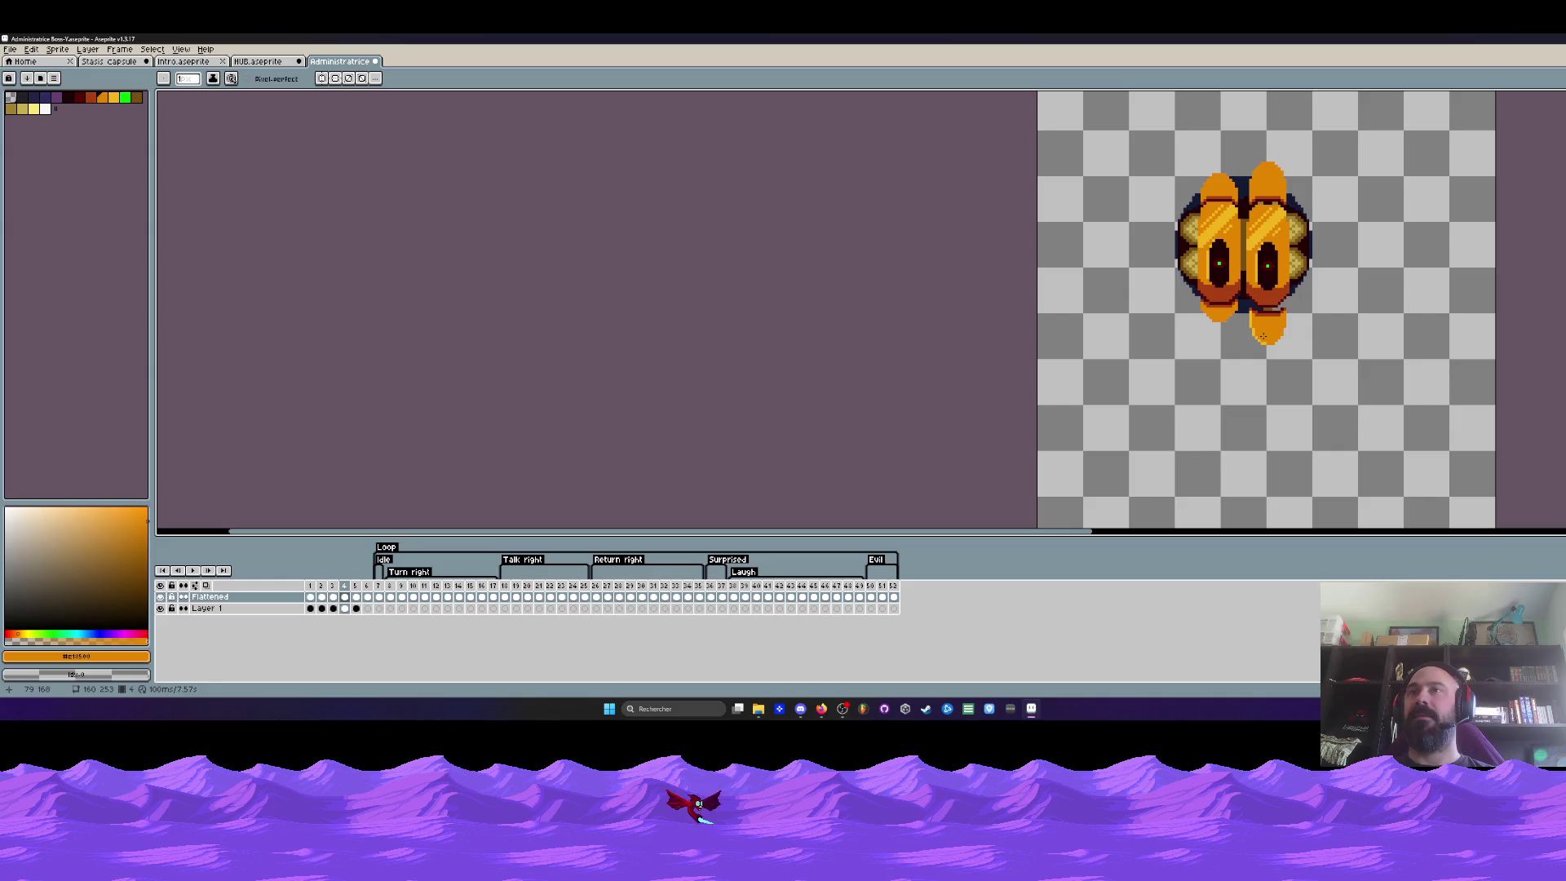
{"action": "key", "text": "Right"}
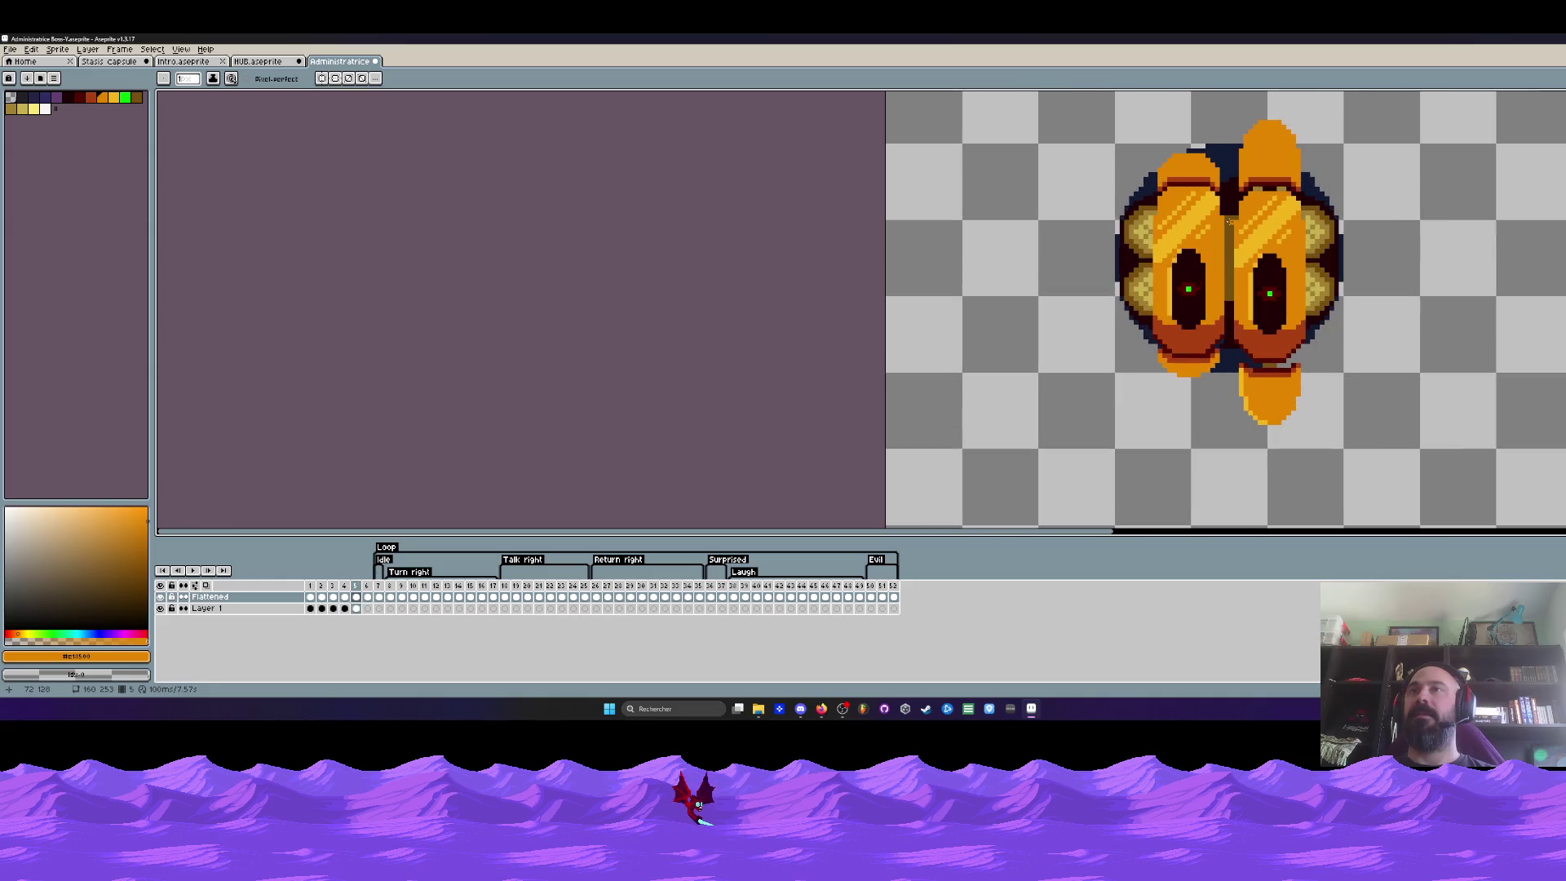
{"action": "scroll", "coordinate": [1227, 220], "scroll_direction": "up", "scroll_amount": 1}
{"action": "key", "text": "m"}
{"action": "scroll", "coordinate": [1175, 165], "scroll_direction": "up", "scroll_amount": 1}
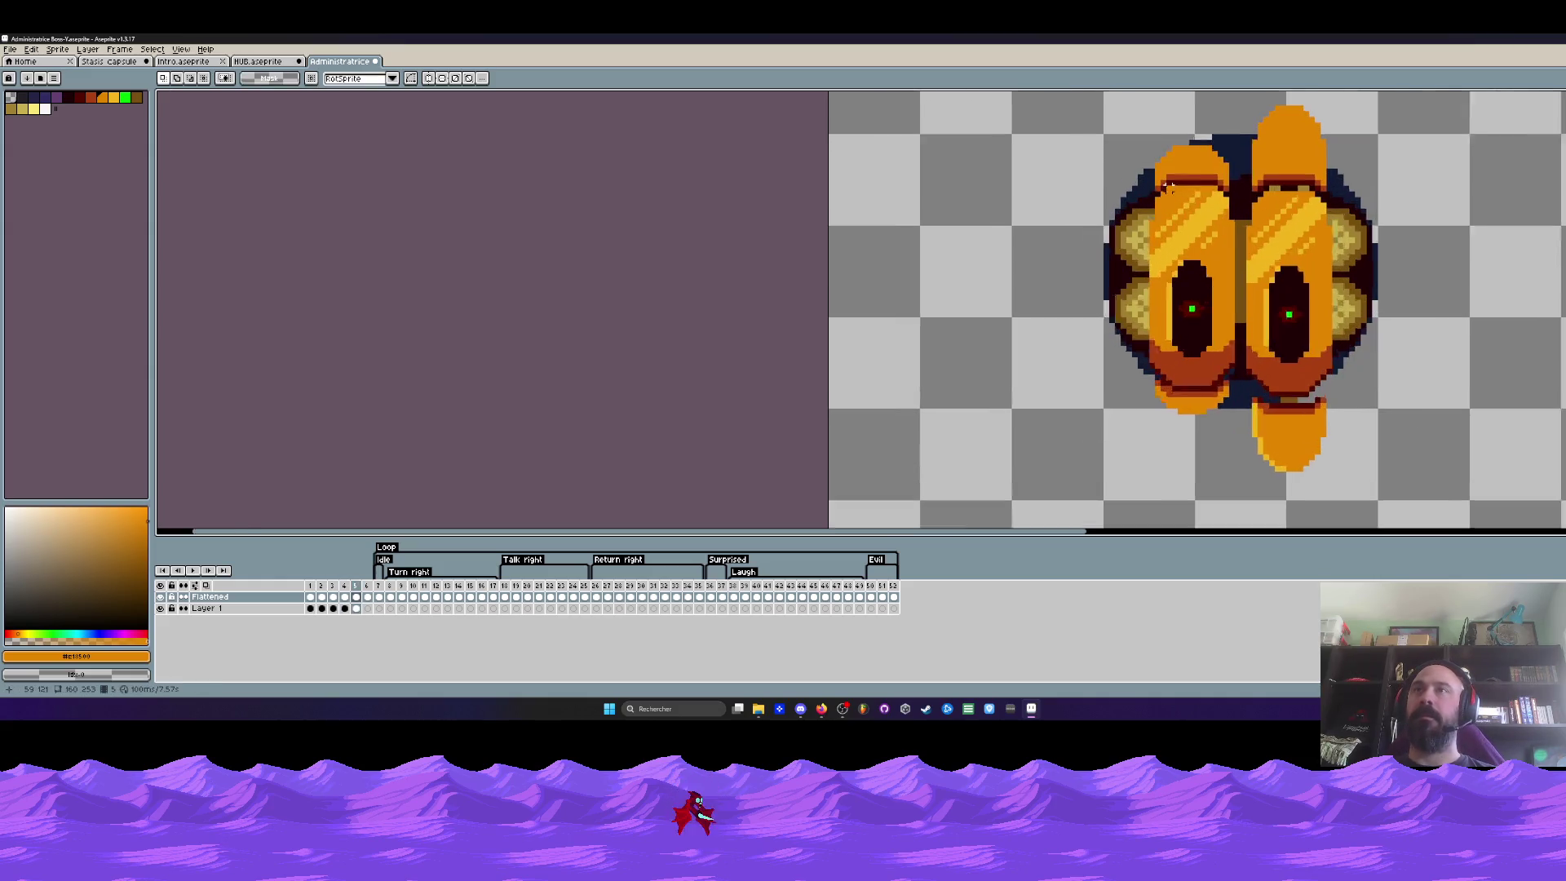
{"action": "scroll", "coordinate": [1147, 135], "scroll_direction": "up", "scroll_amount": 1}
{"action": "left_click_drag", "start_coordinate": [1154, 135], "coordinate": [1247, 487]}
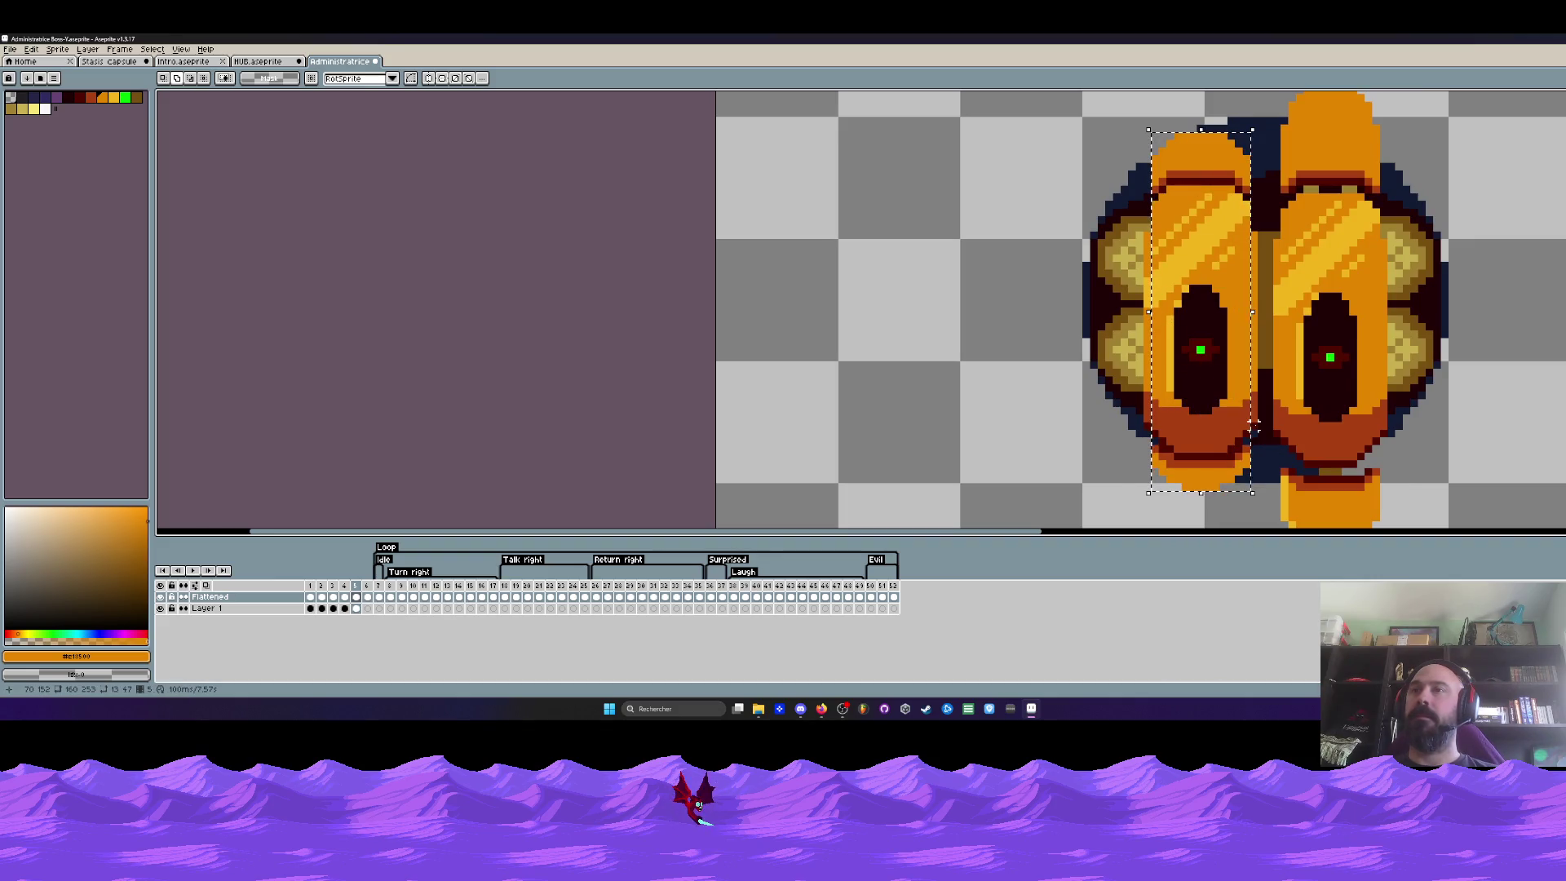
{"action": "left_click_drag", "start_coordinate": [1252, 312], "coordinate": [1261, 311]}
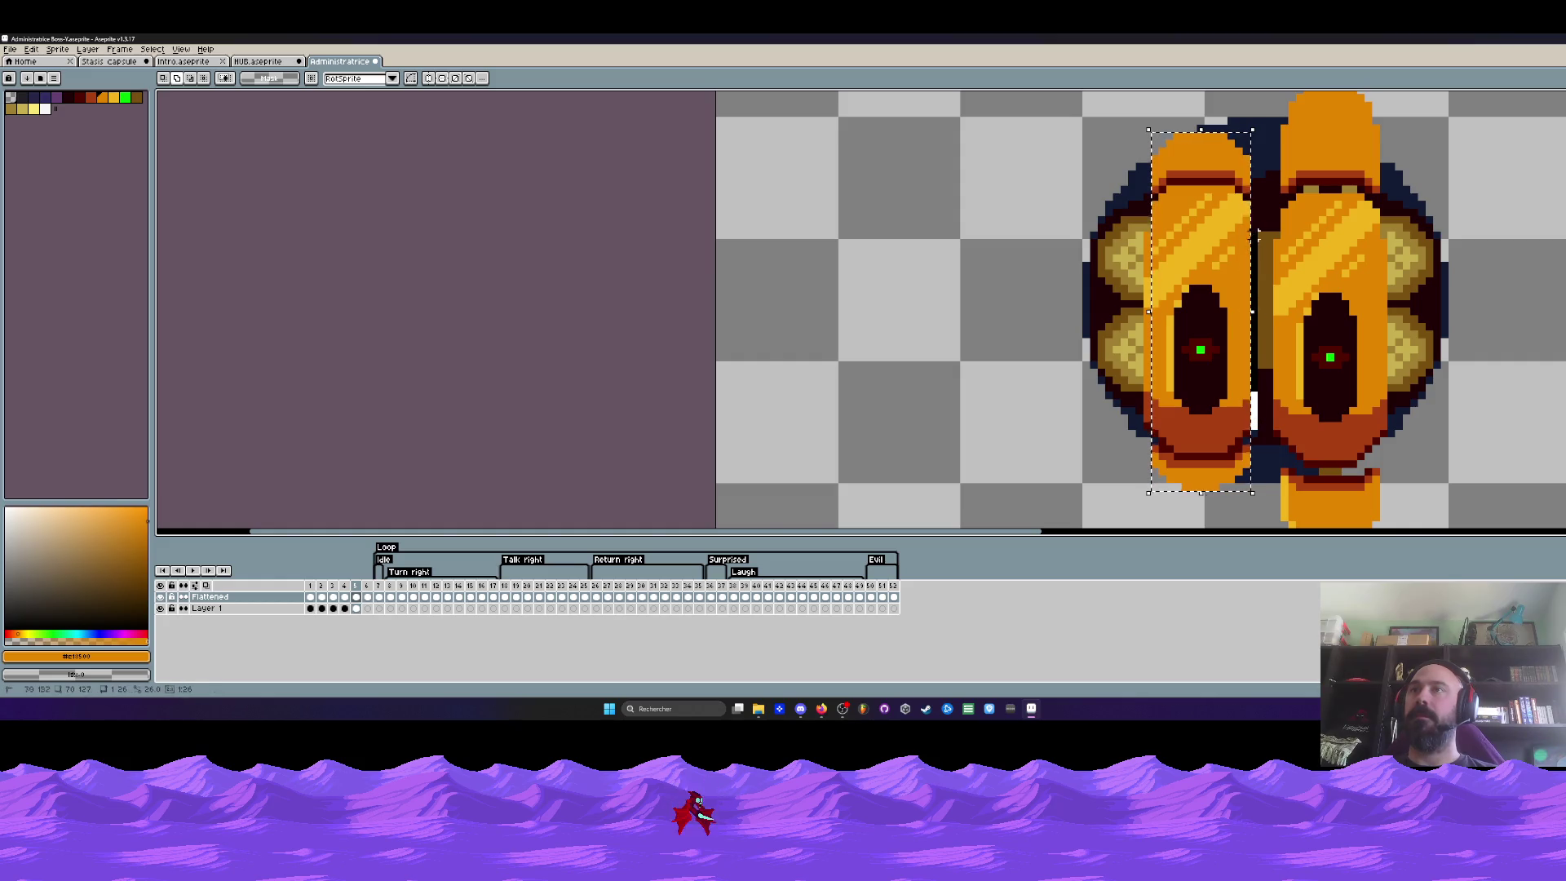
{"action": "mouse_move", "coordinate": [1148, 294]}
{"action": "left_mouse_down"}
{"action": "mouse_move", "coordinate": [1141, 313]}
{"action": "mouse_move", "coordinate": [1218, 310]}
{"action": "left_mouse_up"}
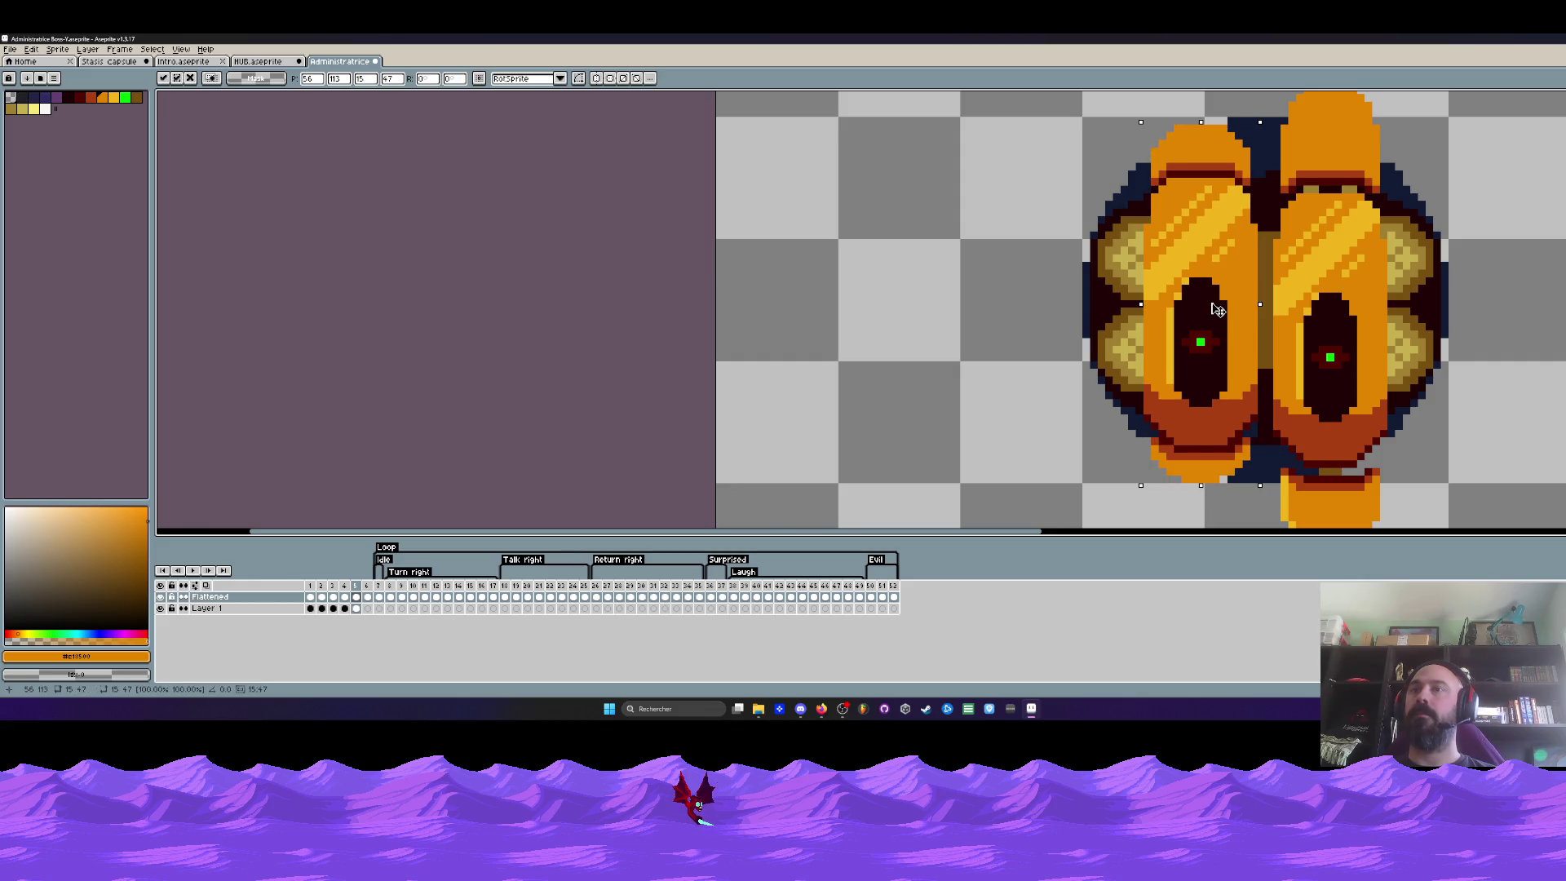
{"action": "key", "text": "Return"}
{"action": "scroll", "coordinate": [1215, 307], "scroll_direction": "down", "scroll_amount": 3}
{"action": "scroll", "coordinate": [1213, 302], "scroll_direction": "down", "scroll_amount": 2}
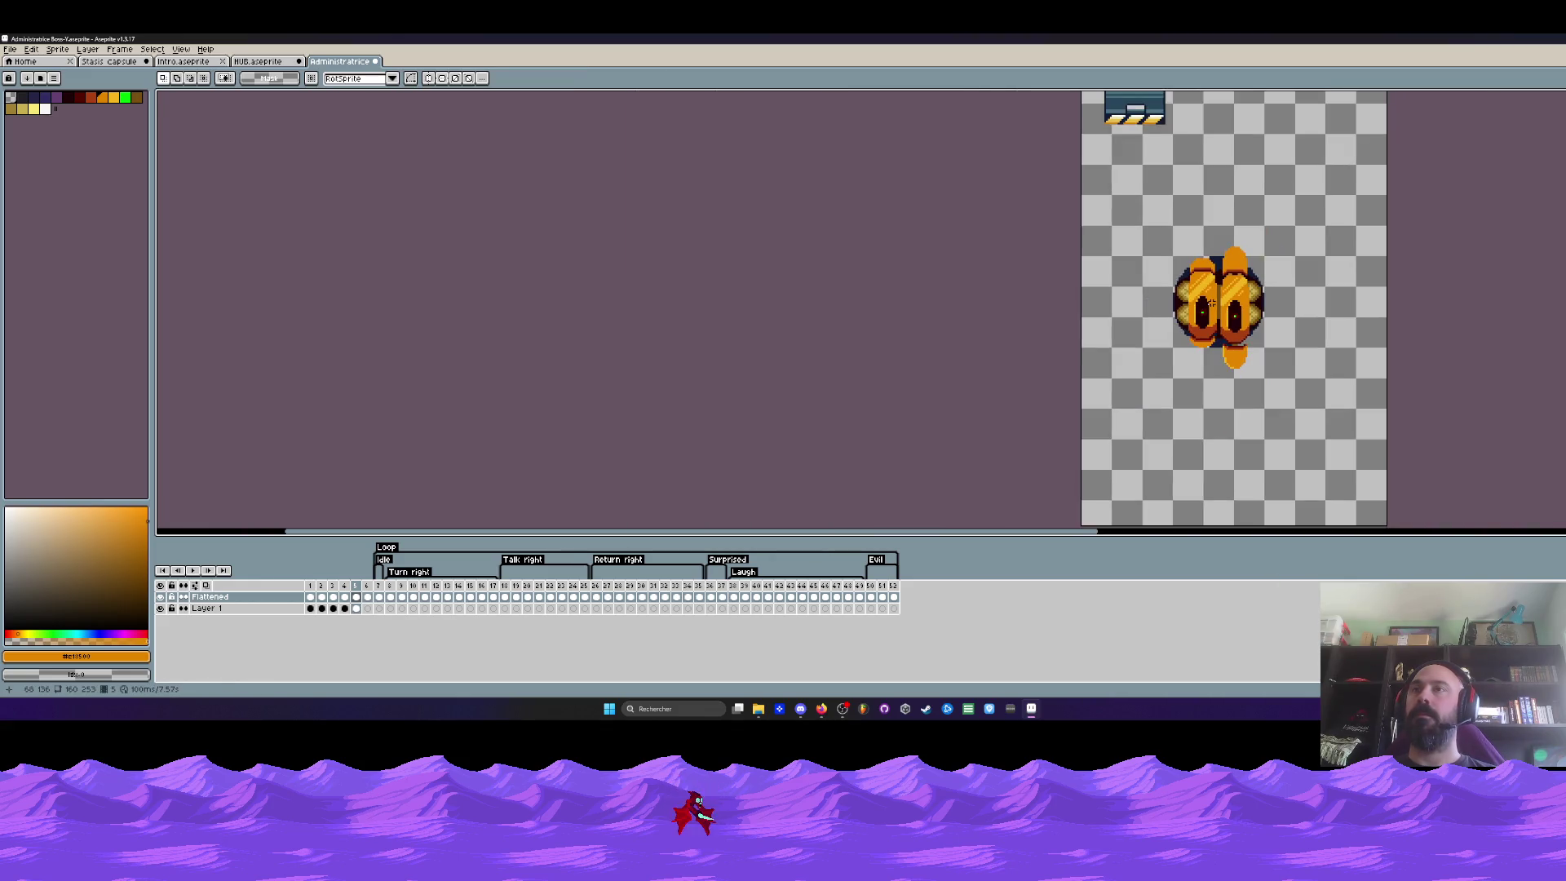
{"action": "scroll", "coordinate": [1210, 303], "scroll_direction": "up", "scroll_amount": 2}
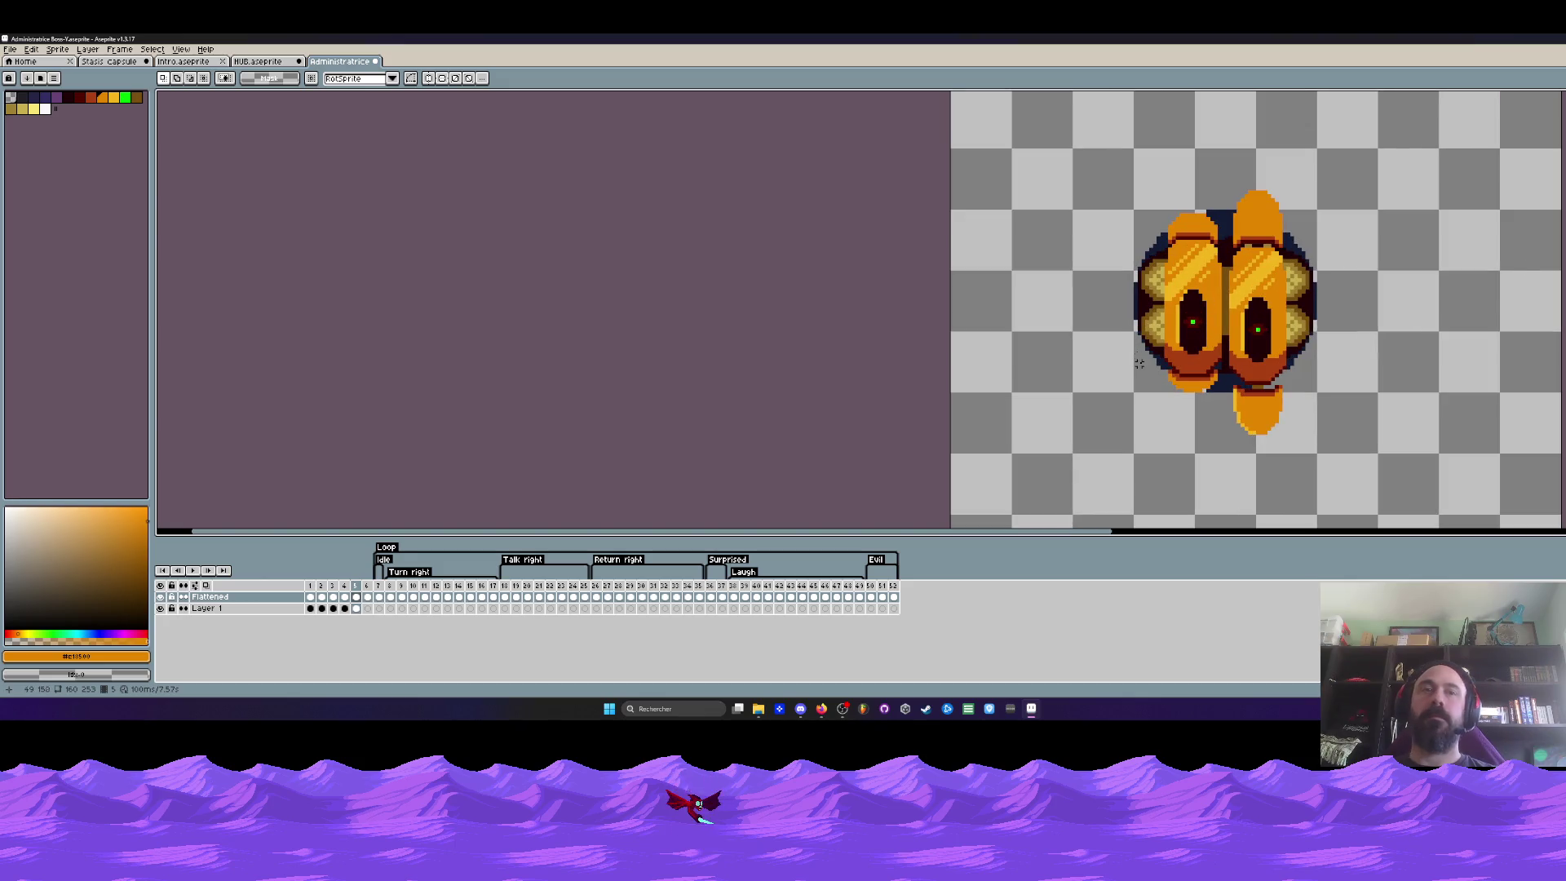
{"action": "key", "text": "Return"}
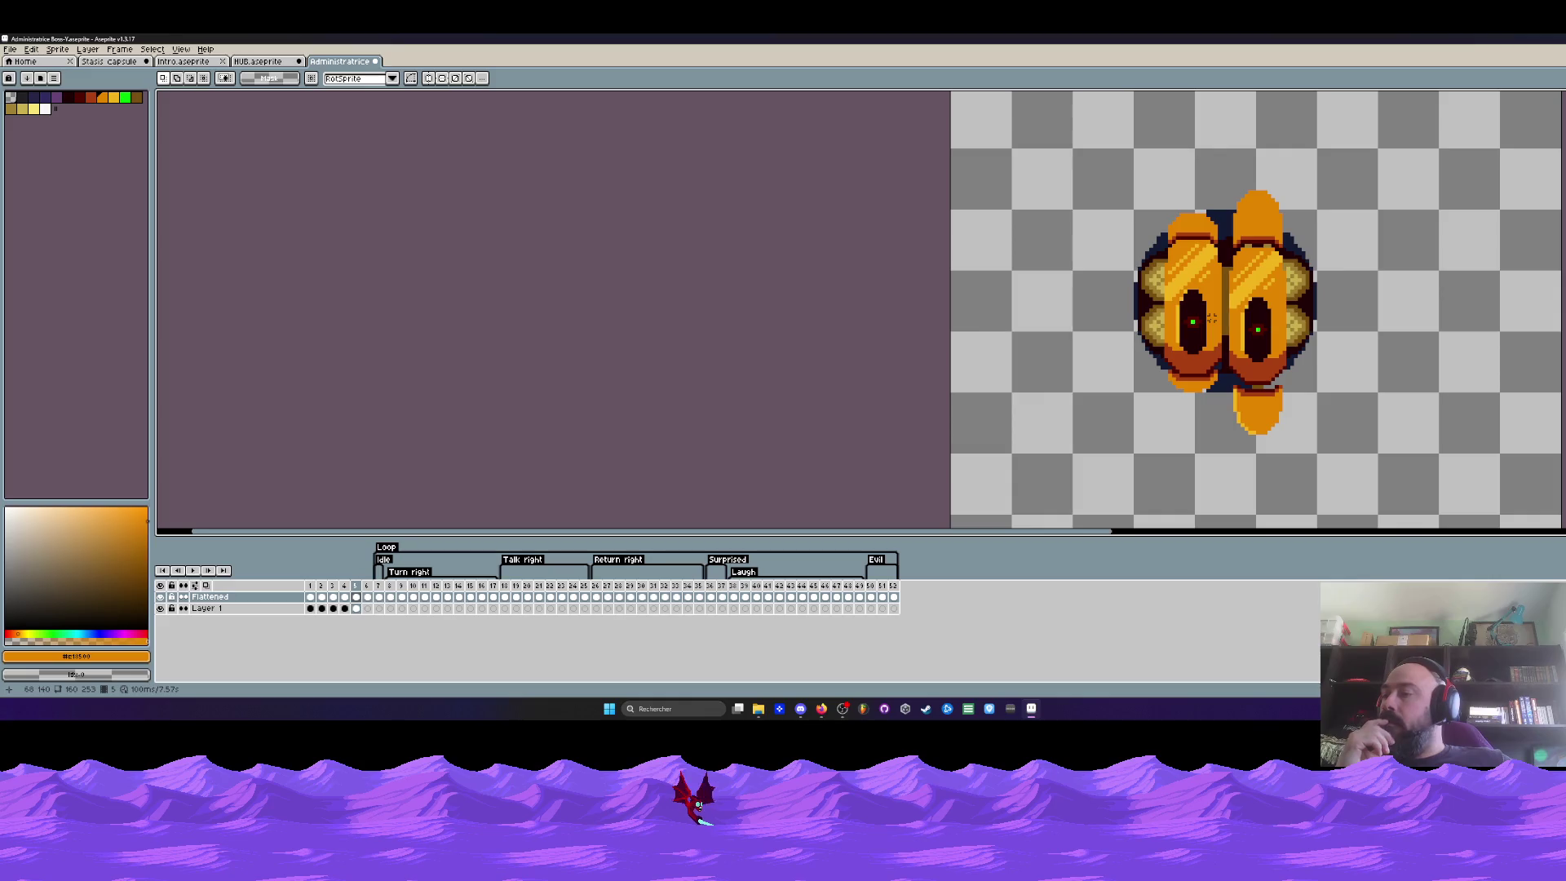
{"action": "scroll", "coordinate": [1517, 453], "scroll_direction": "down", "scroll_amount": 1}
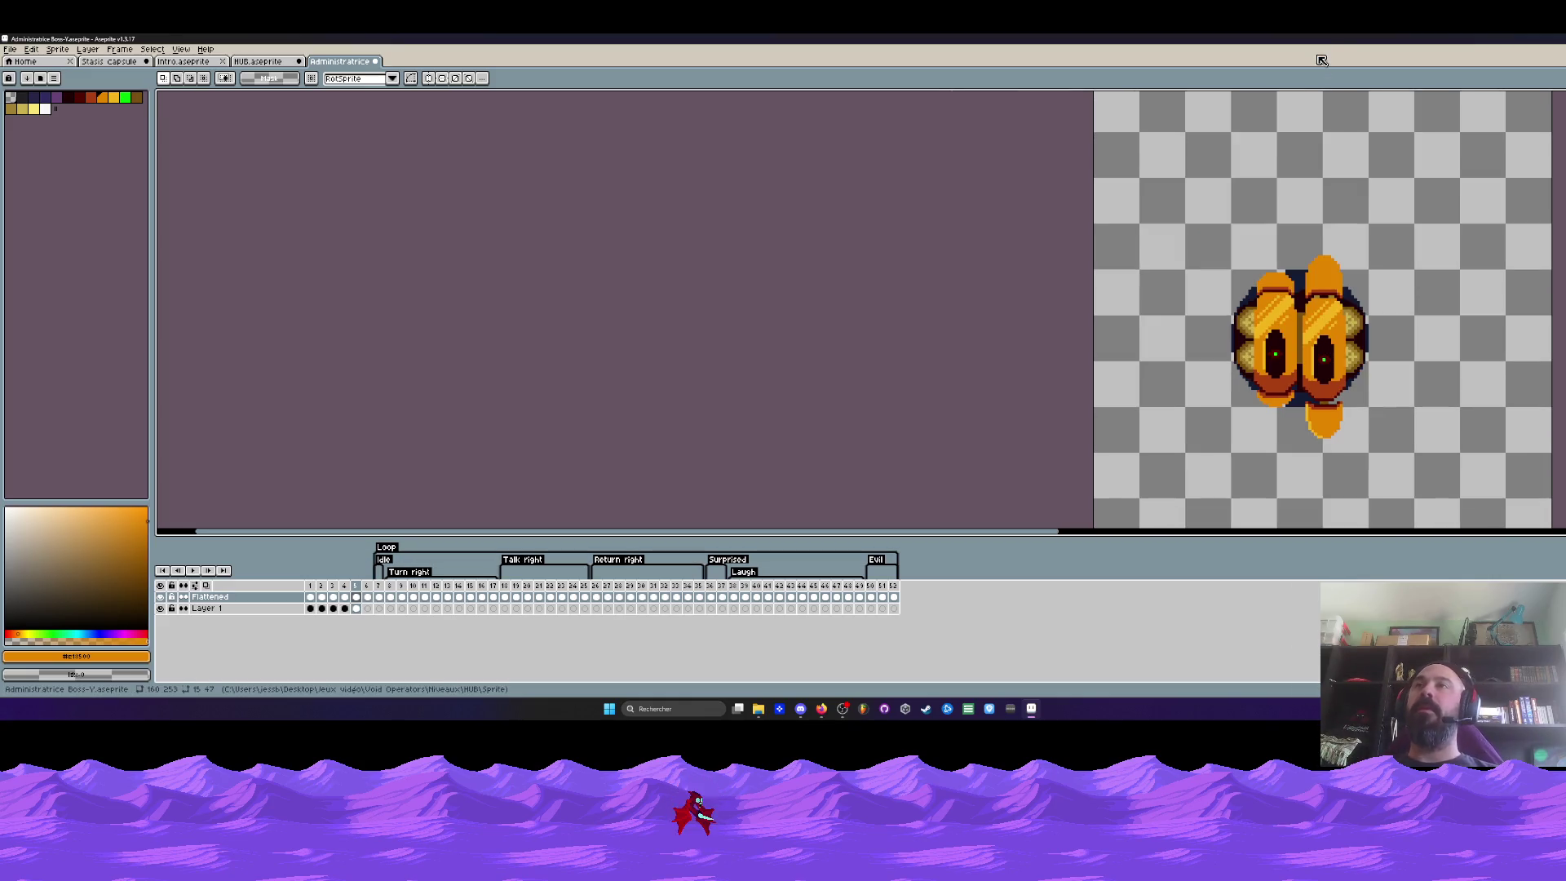
{"action": "scroll", "coordinate": [1281, 77], "scroll_direction": "down", "scroll_amount": 1}
{"action": "scroll", "coordinate": [1233, 240], "scroll_direction": "up", "scroll_amount": 1}
{"action": "scroll", "coordinate": [1234, 241], "scroll_direction": "up", "scroll_amount": 2}
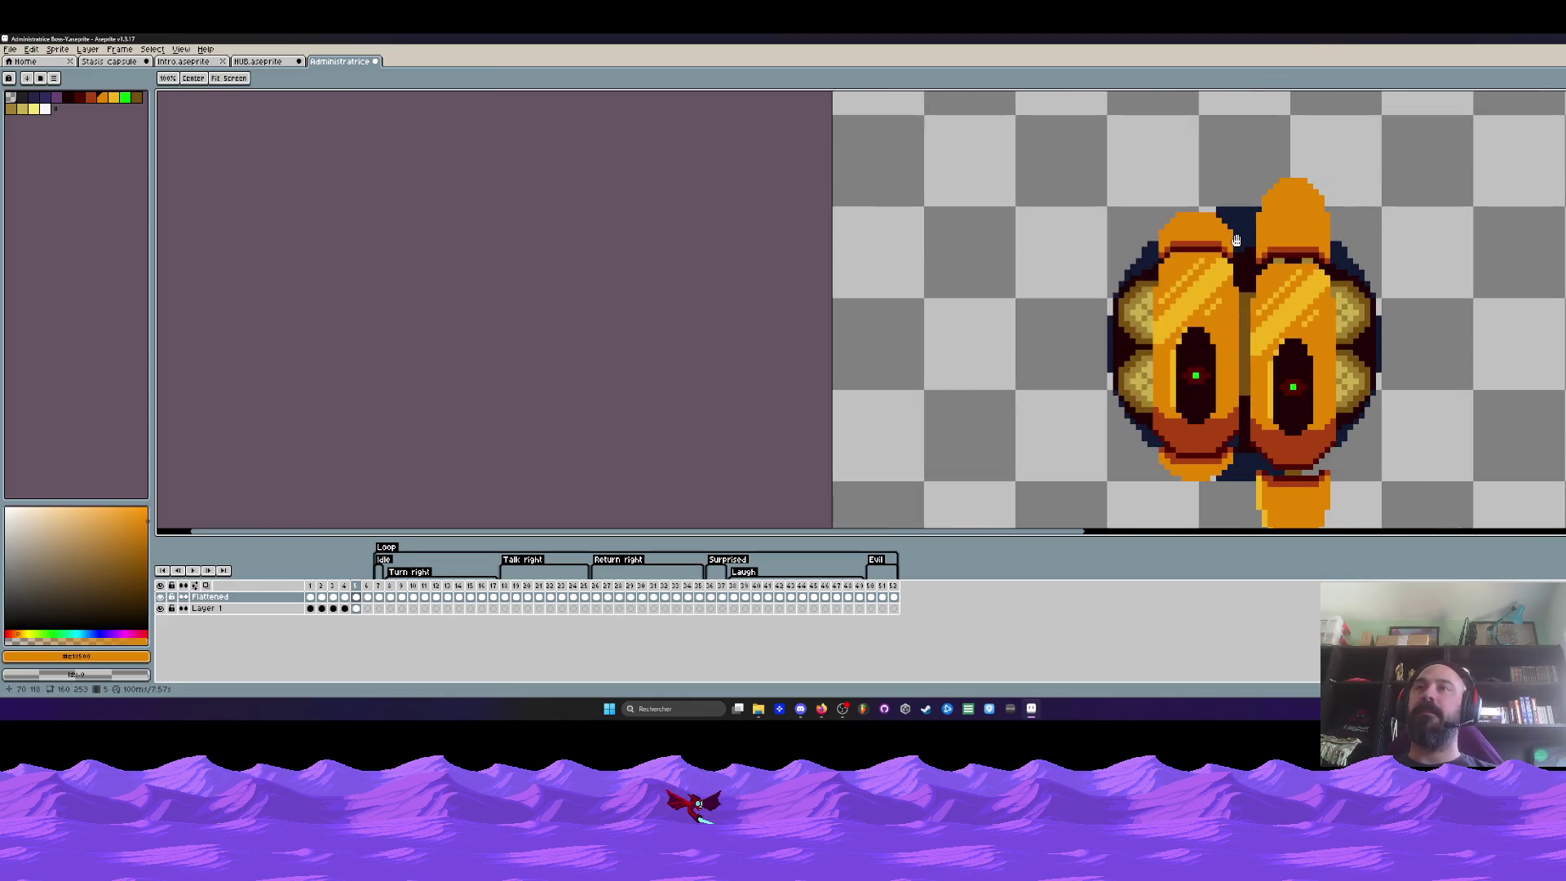
{"action": "scroll", "coordinate": [1235, 241], "scroll_direction": "up", "scroll_amount": 1}
Step back and forth through the animation frames around frame 5
{"action": "key", "text": "m"}
{"action": "scroll", "coordinate": [1211, 263], "scroll_direction": "down", "scroll_amount": 1}
{"action": "key", "text": "Left"}
{"action": "key", "text": "Left"}
{"action": "key", "text": "Right"}
{"action": "key", "text": "Right"}
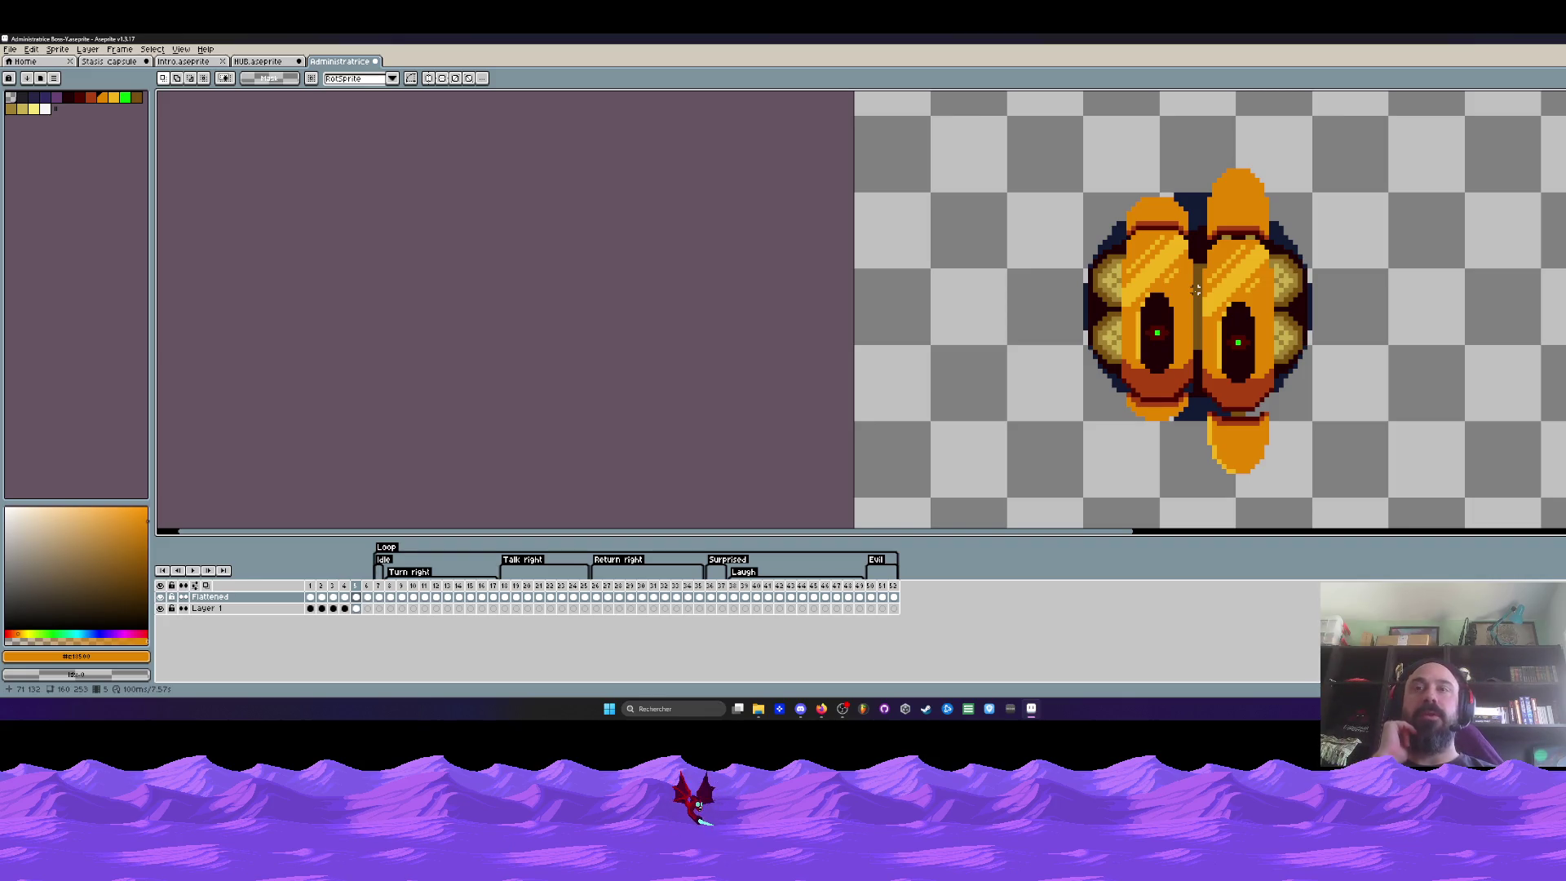
{"action": "key", "text": "Left"}
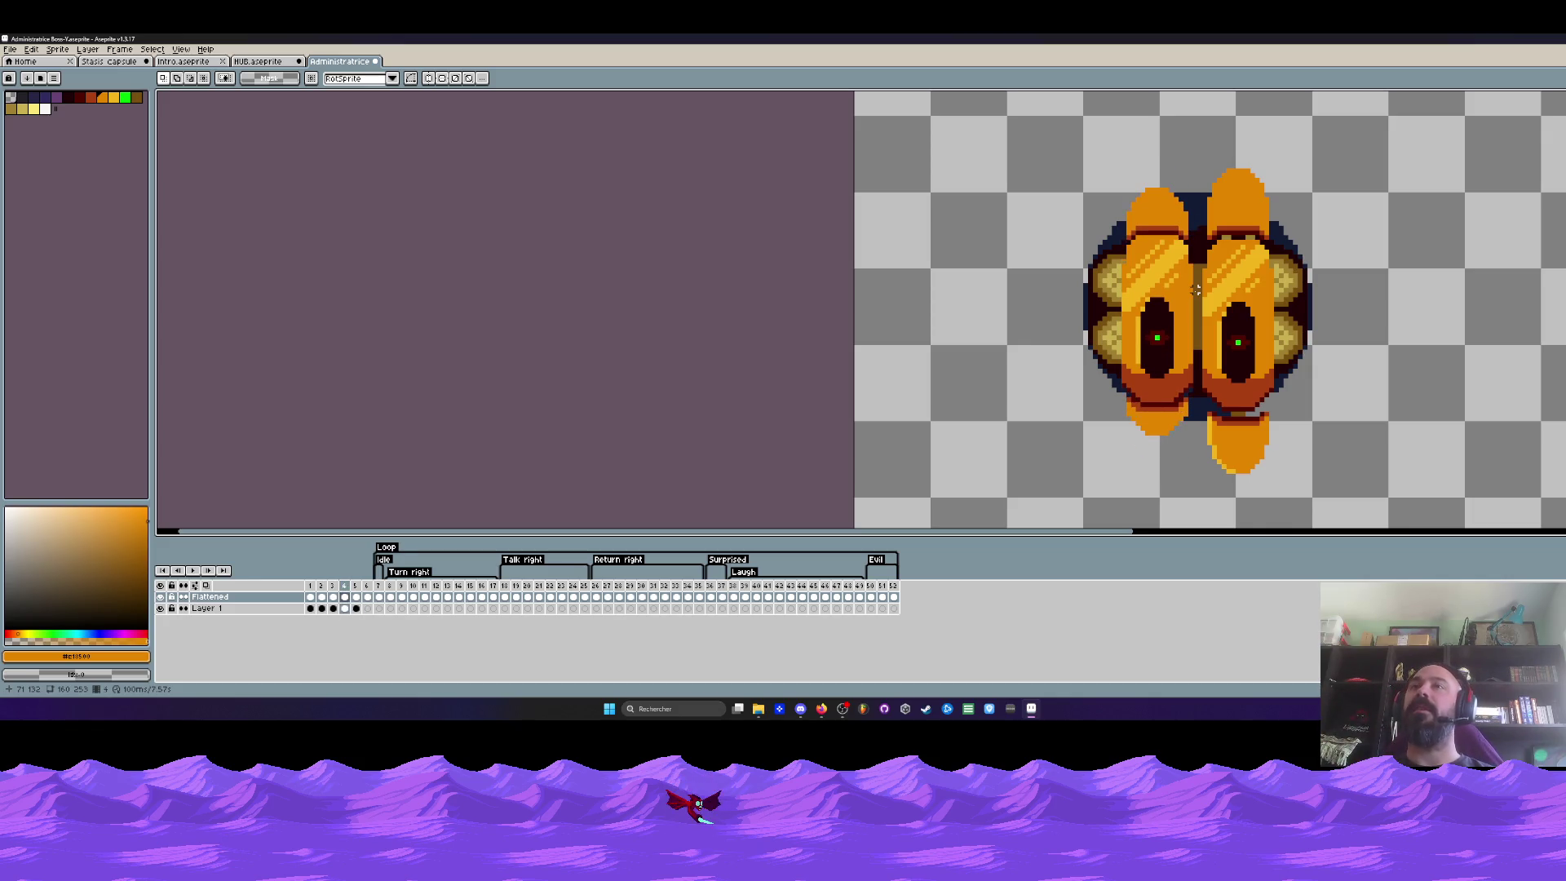
{"action": "key", "text": "Return"}
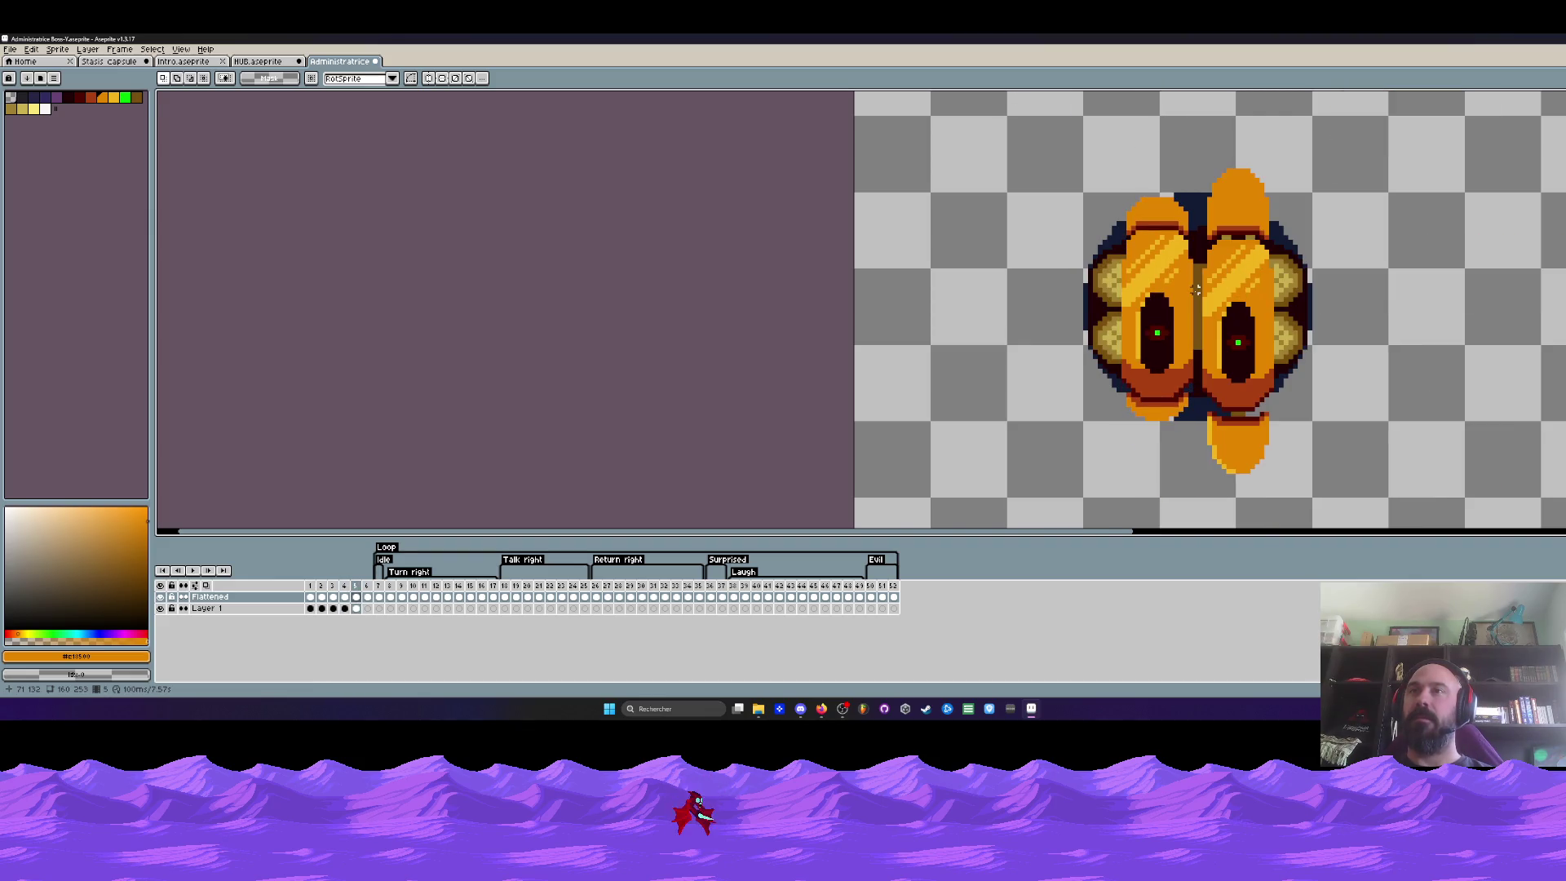
{"action": "scroll", "coordinate": [1189, 406], "scroll_direction": "up", "scroll_amount": 1}
{"action": "scroll", "coordinate": [1190, 406], "scroll_direction": "up", "scroll_amount": 1}
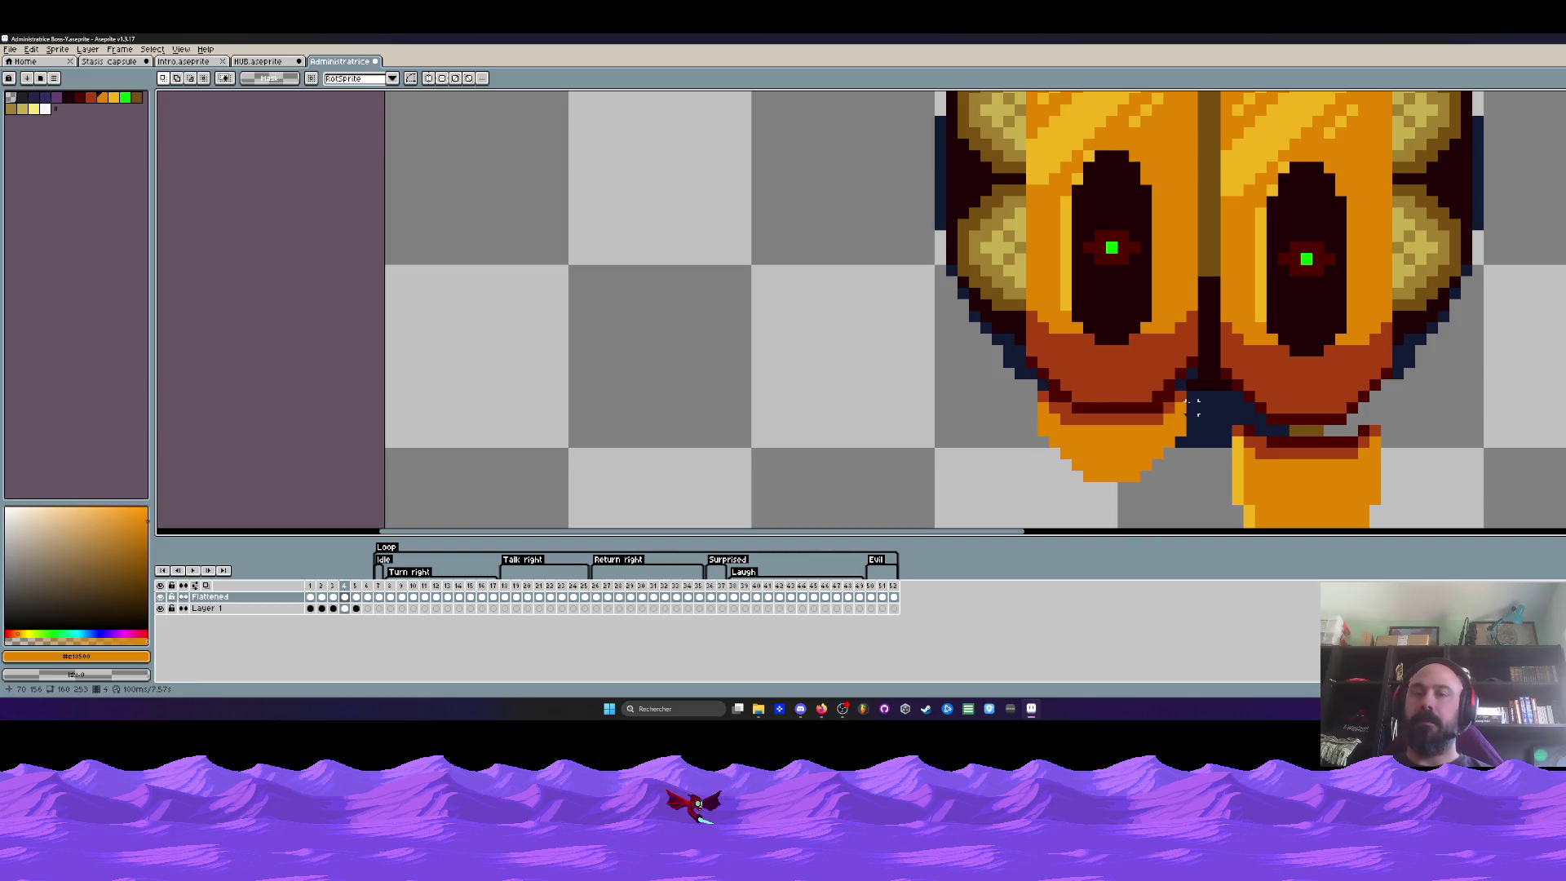
Sample the dark red shading colour from the sprite and ready the pencil
{"action": "key", "text": "i"}
{"action": "scroll", "coordinate": [1194, 398], "scroll_direction": "up", "scroll_amount": 1}
{"action": "left_click", "coordinate": [1206, 382]}
{"action": "key", "text": "b"}
{"action": "scroll", "coordinate": [1207, 382], "scroll_direction": "up", "scroll_amount": 1}
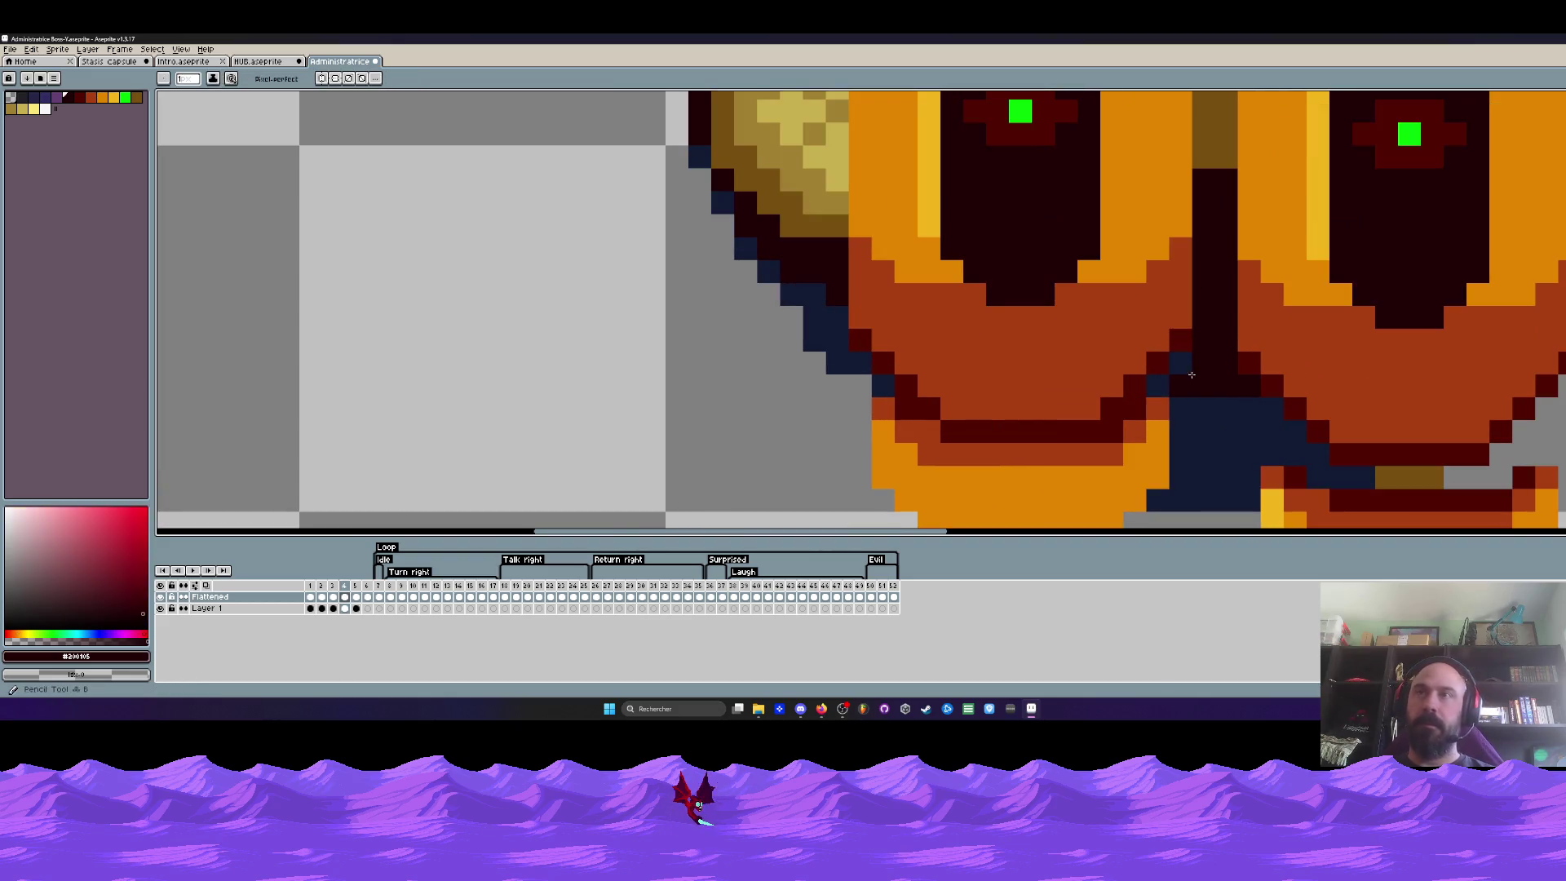
{"action": "scroll", "coordinate": [1100, 345], "scroll_direction": "down", "scroll_amount": 3}
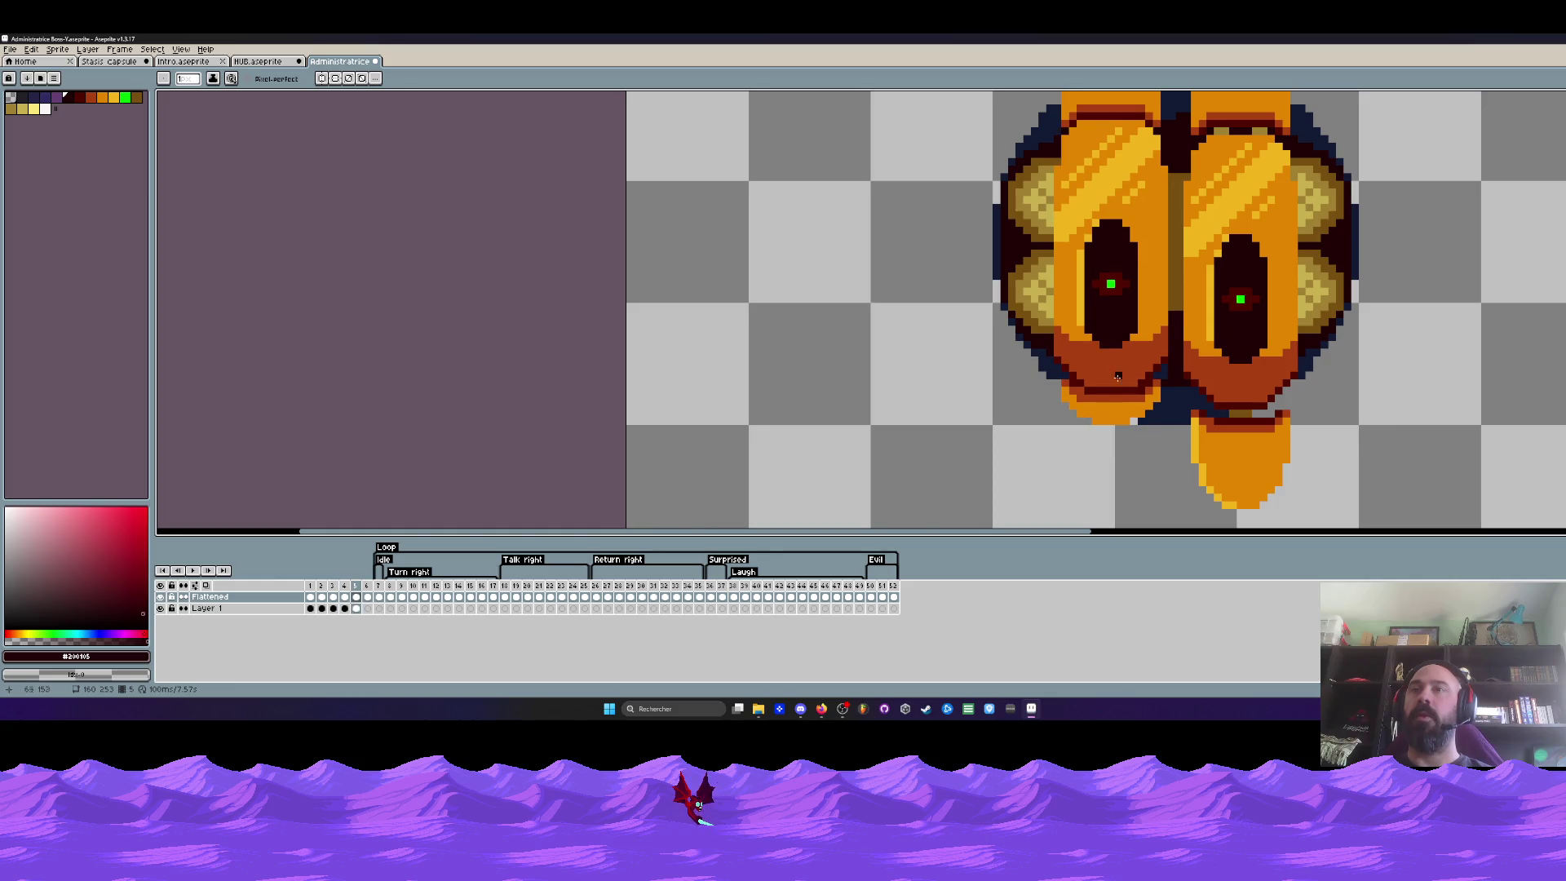
{"action": "scroll", "coordinate": [1111, 370], "scroll_direction": "up", "scroll_amount": 2}
{"action": "scroll", "coordinate": [1189, 383], "scroll_direction": "down", "scroll_amount": 2}
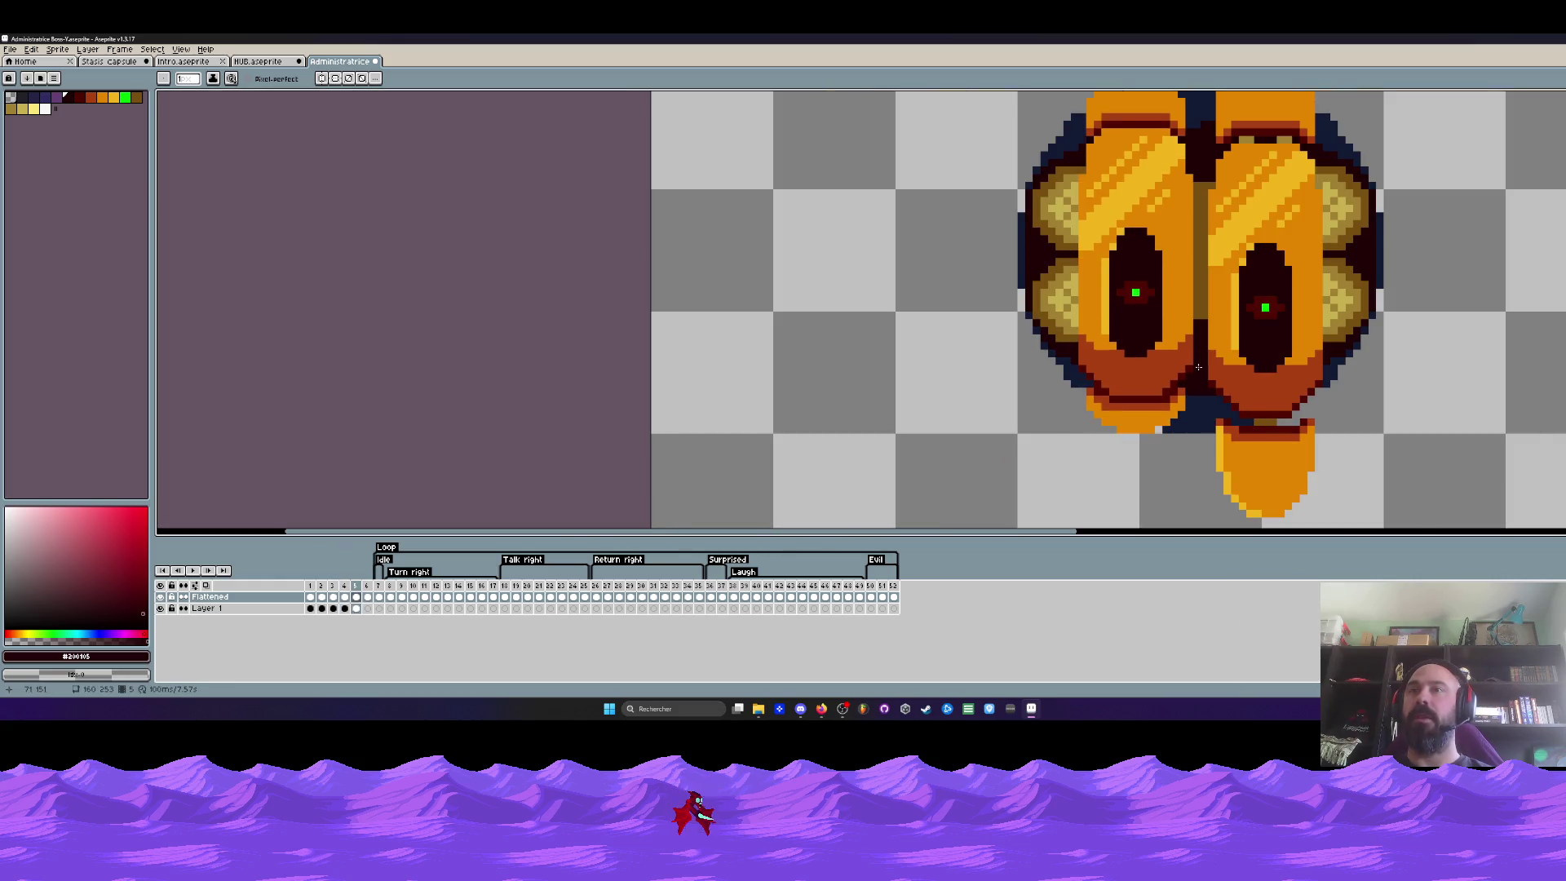
{"action": "scroll", "coordinate": [1189, 383], "scroll_direction": "down", "scroll_amount": 1}
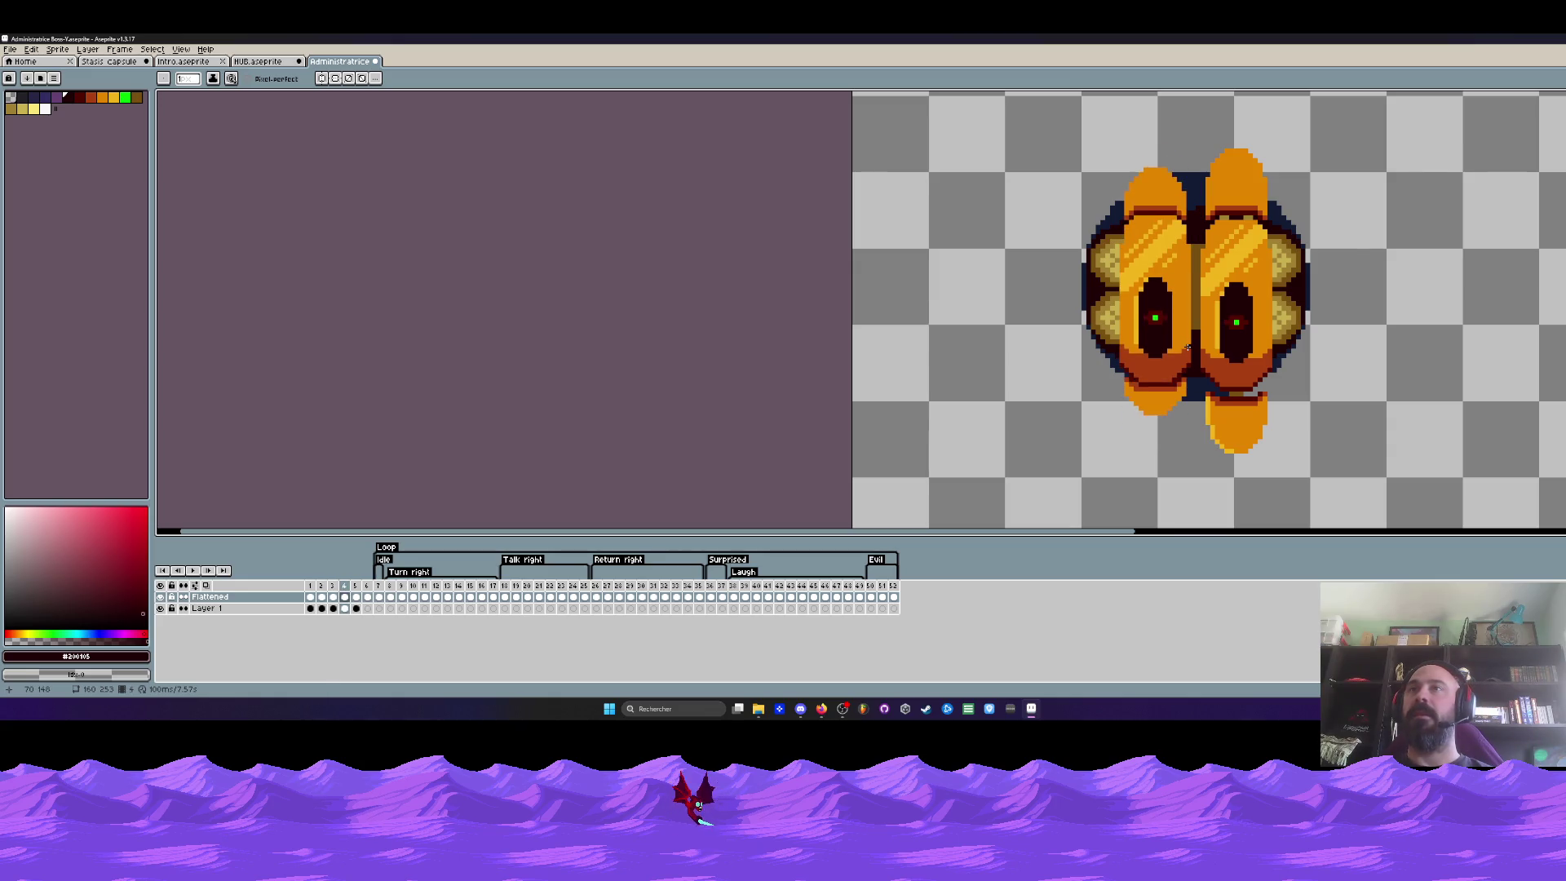
{"action": "scroll", "coordinate": [1211, 199], "scroll_direction": "up", "scroll_amount": 4}
{"action": "scroll", "coordinate": [1212, 200], "scroll_direction": "up", "scroll_amount": 1}
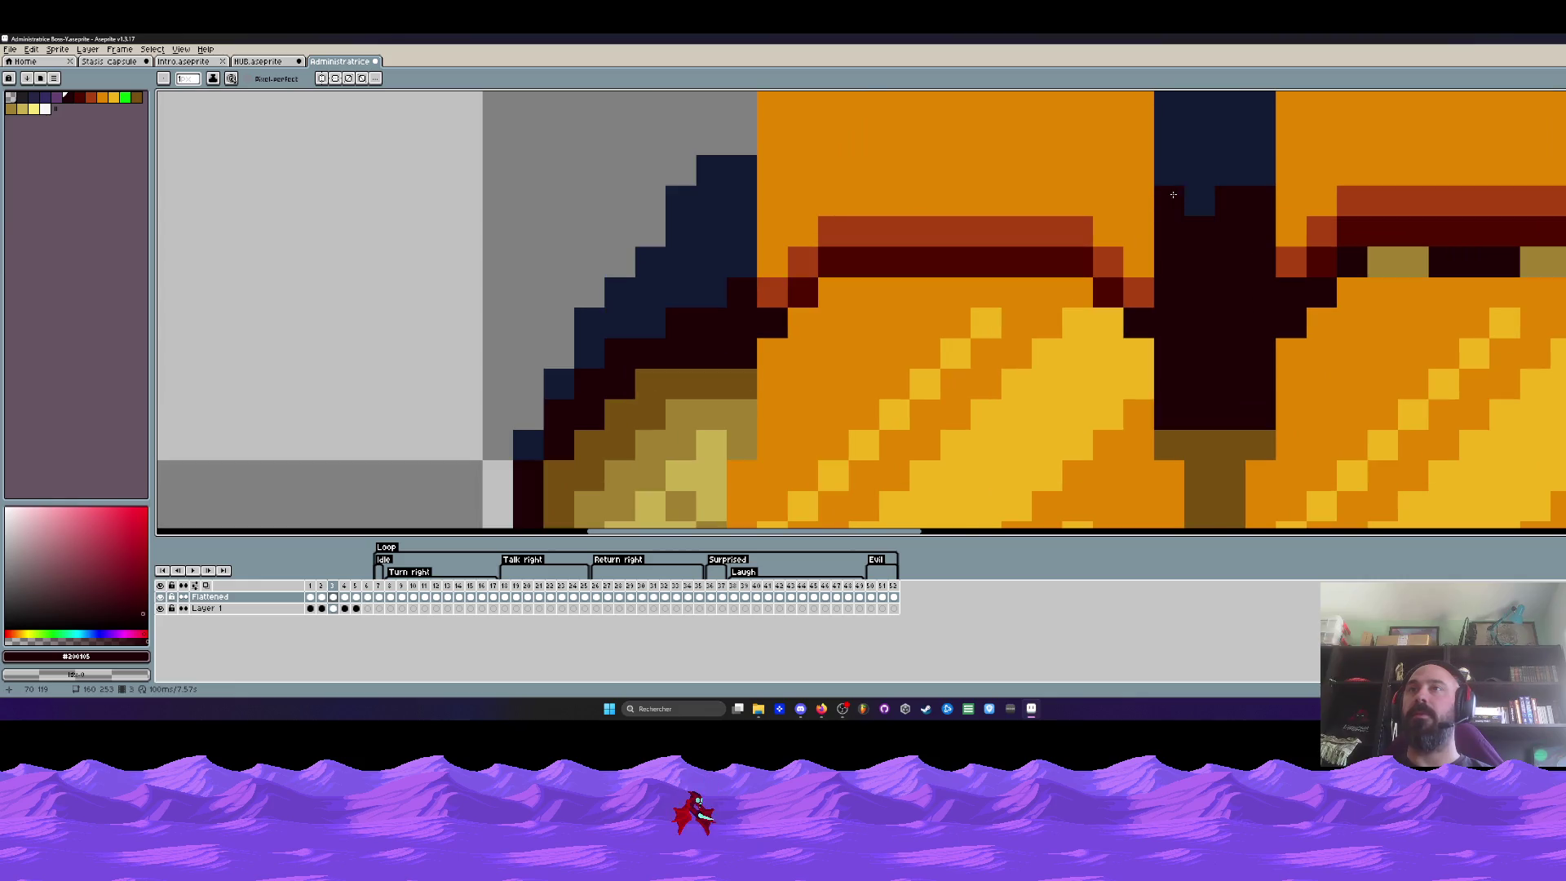
{"action": "scroll", "coordinate": [1211, 200], "scroll_direction": "down", "scroll_amount": 2}
{"action": "scroll", "coordinate": [1211, 199], "scroll_direction": "down", "scroll_amount": 2}
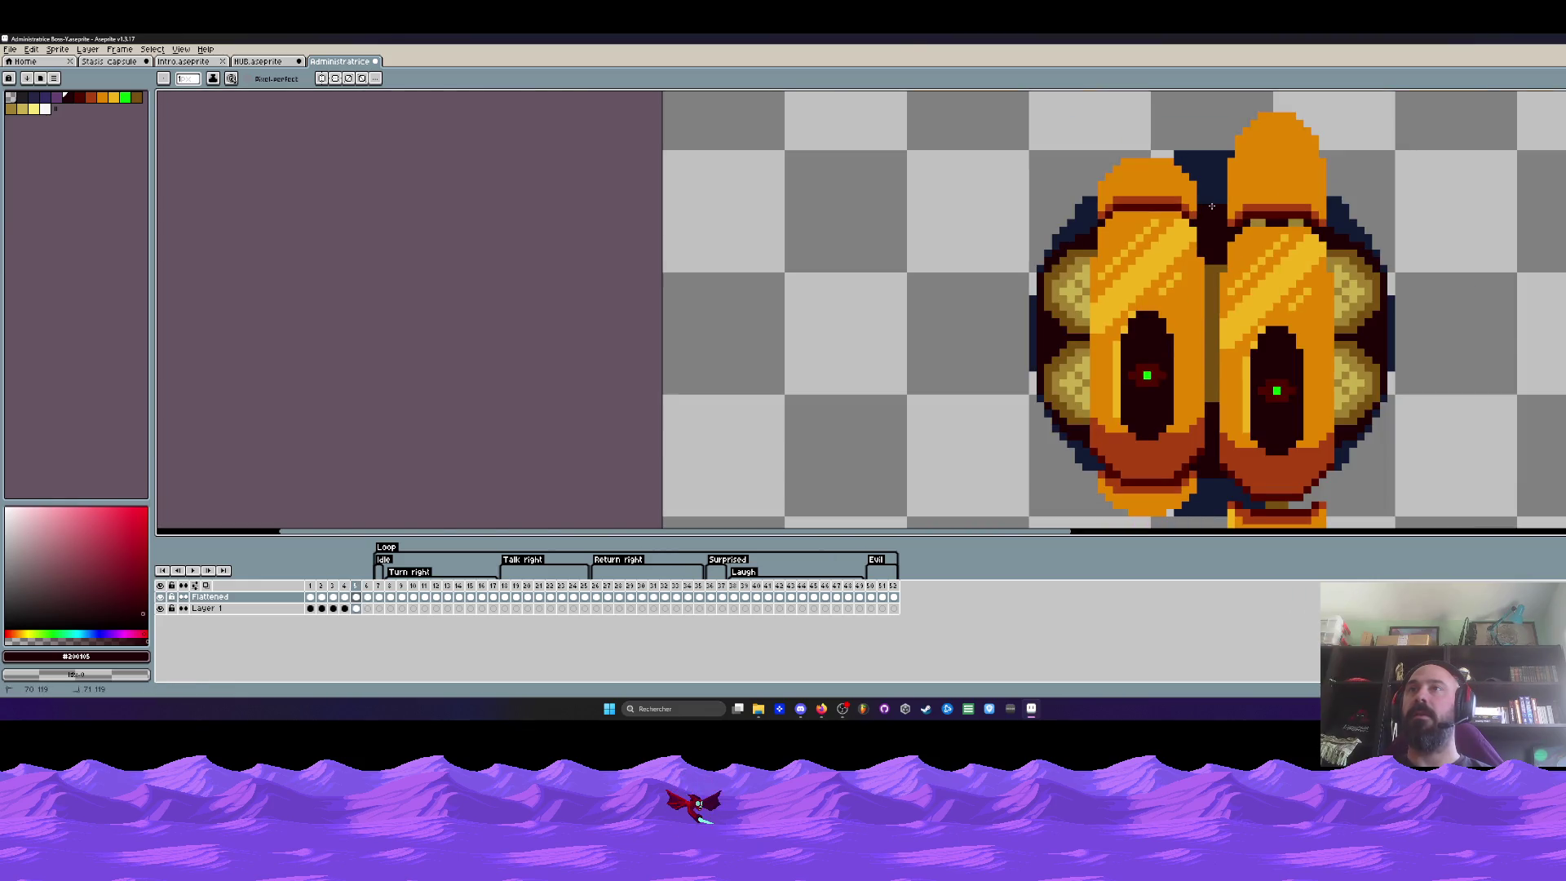
{"action": "scroll", "coordinate": [1213, 205], "scroll_direction": "up", "scroll_amount": 1}
{"action": "scroll", "coordinate": [1199, 232], "scroll_direction": "down", "scroll_amount": 2}
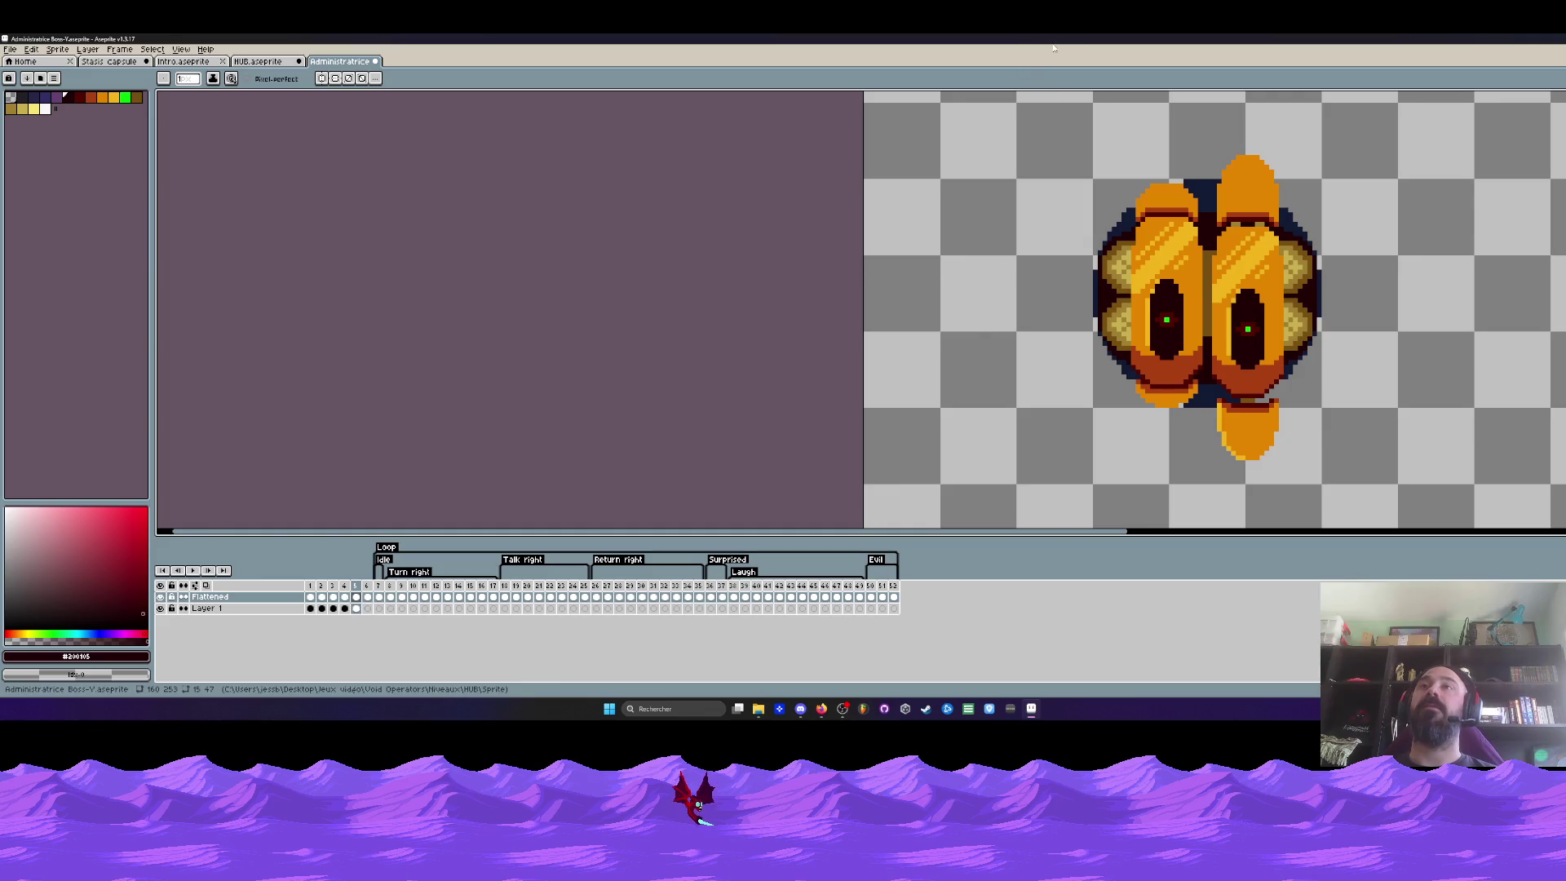
Create a new frame and move the left shell's top tip down a pixel
{"action": "key", "text": "minus"}
{"action": "key", "text": "plus"}
{"action": "scroll", "coordinate": [1068, 248], "scroll_direction": "up", "scroll_amount": 1}
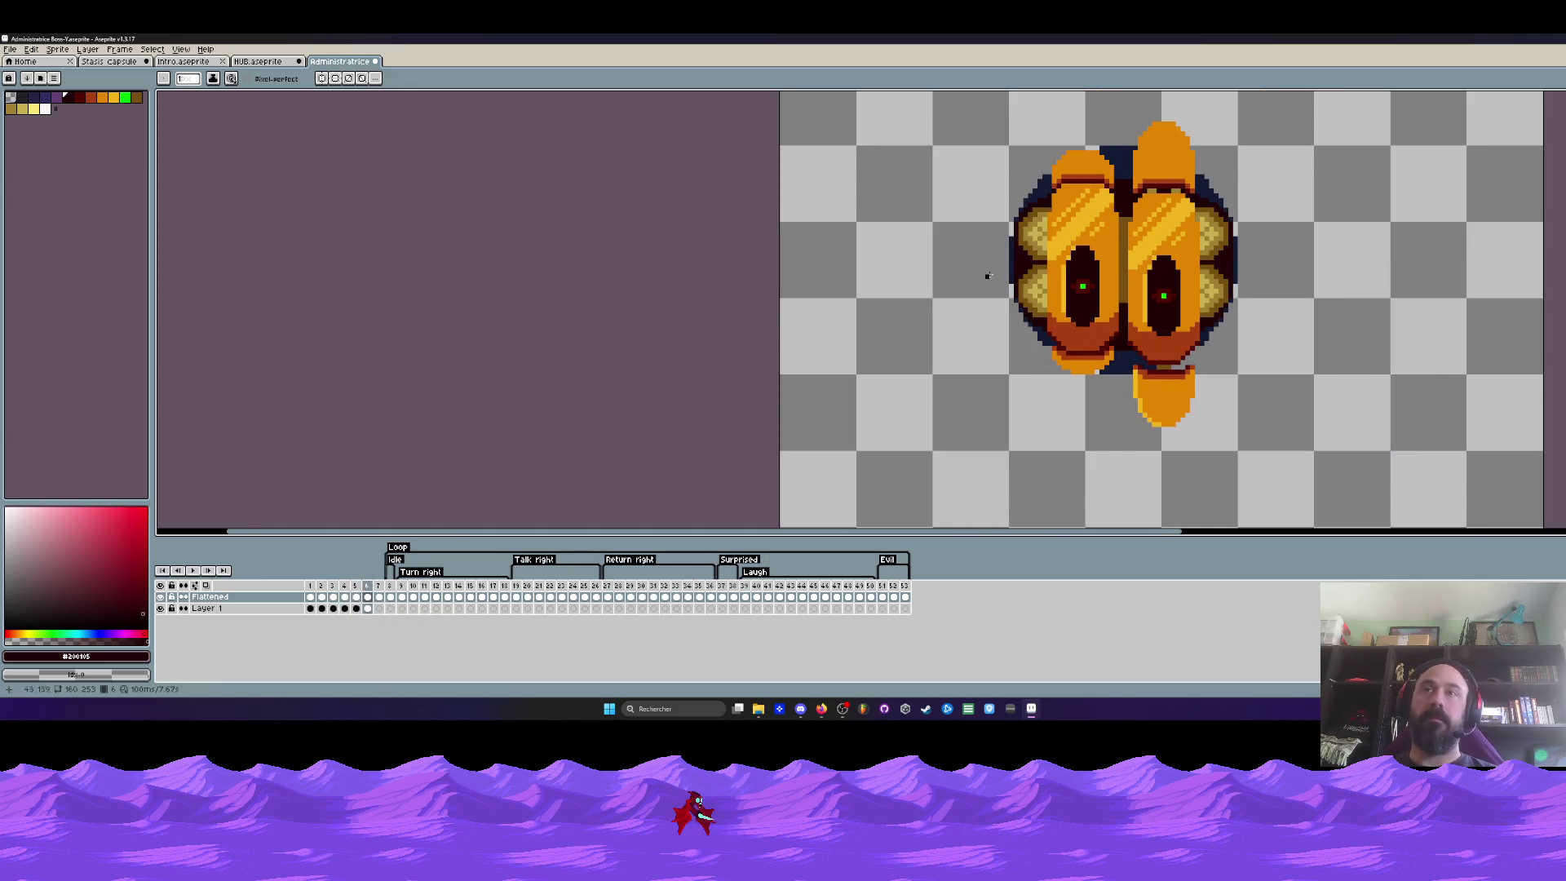
{"action": "scroll", "coordinate": [990, 272], "scroll_direction": "up", "scroll_amount": 1}
{"action": "scroll", "coordinate": [1081, 338], "scroll_direction": "up", "scroll_amount": 1}
{"action": "scroll", "coordinate": [1081, 340], "scroll_direction": "down", "scroll_amount": 2}
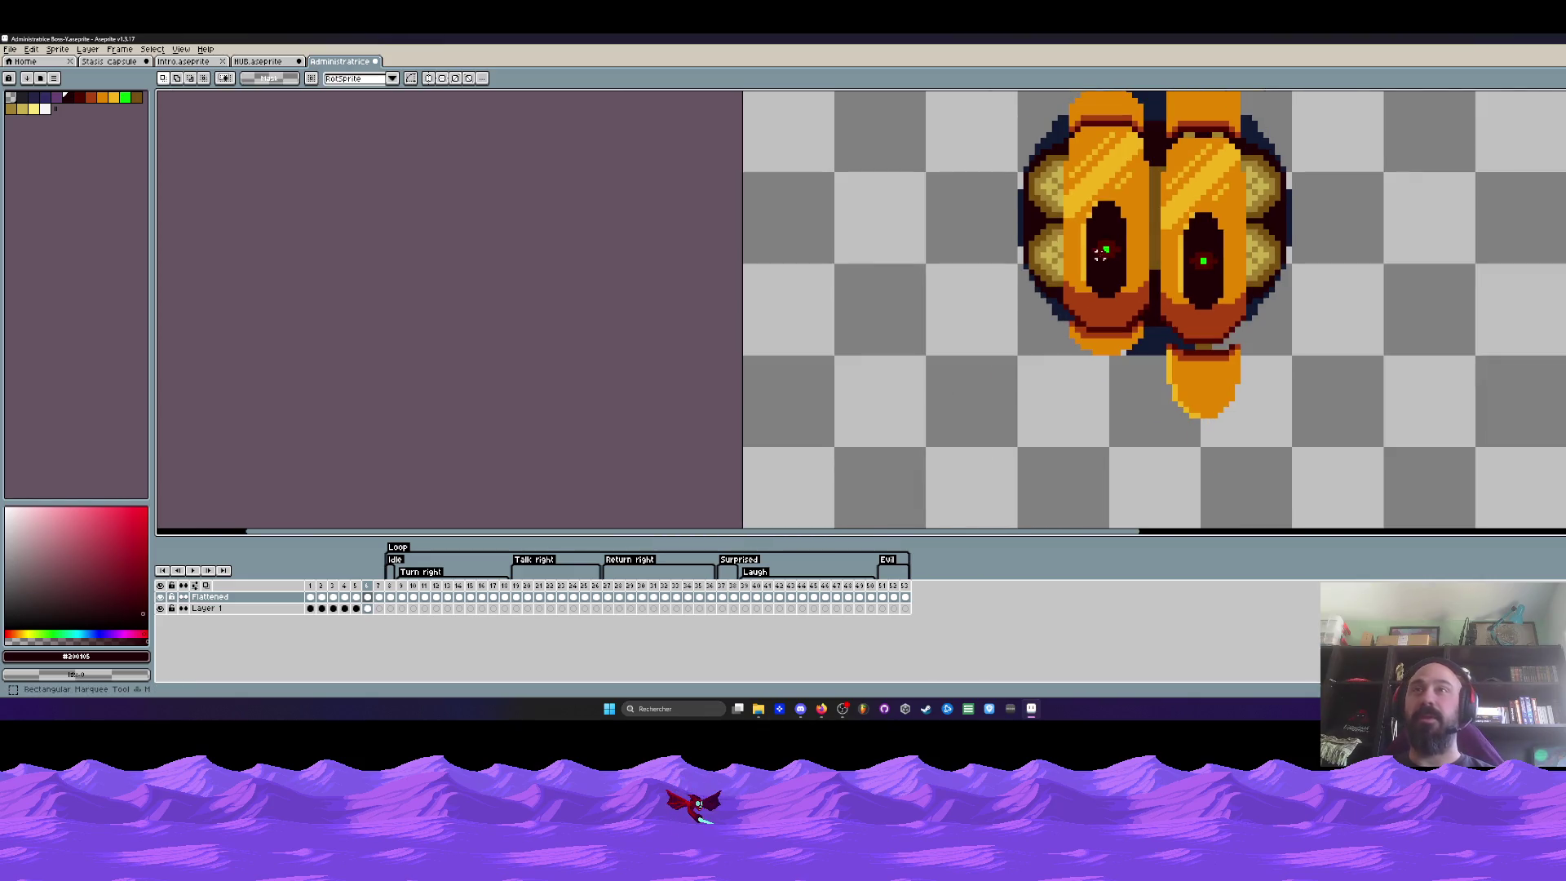
{"action": "scroll", "coordinate": [1065, 220], "scroll_direction": "up", "scroll_amount": 1}
{"action": "scroll", "coordinate": [1060, 171], "scroll_direction": "up", "scroll_amount": 1}
{"action": "left_click_drag", "start_coordinate": [1056, 166], "coordinate": [1145, 520]}
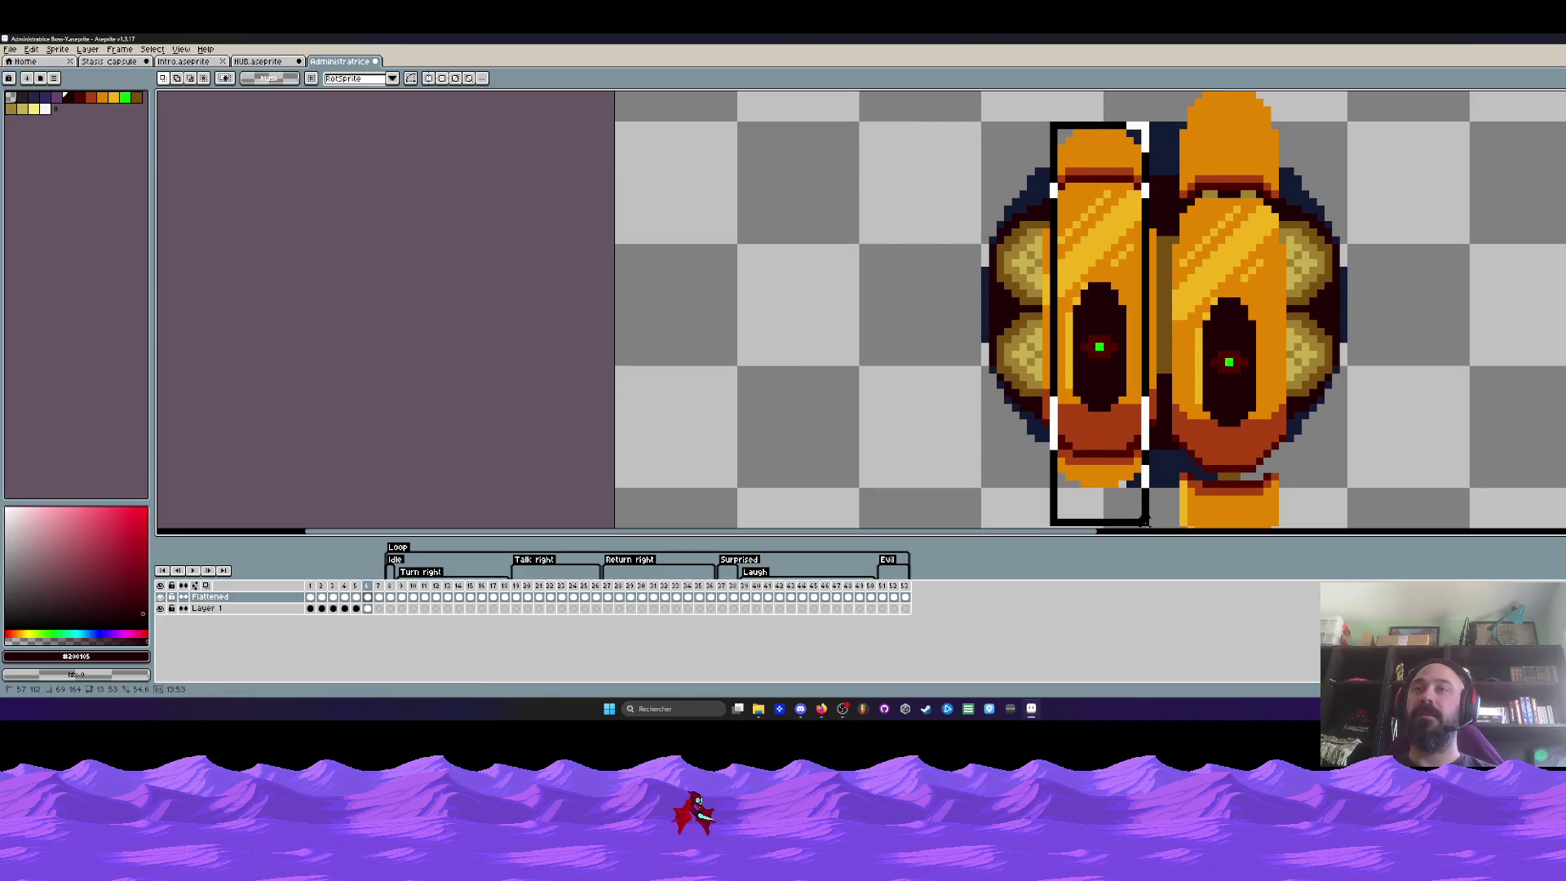
{"action": "mouse_move", "coordinate": [1047, 423]}
{"action": "left_mouse_down"}
{"action": "mouse_move", "coordinate": [1093, 219]}
{"action": "mouse_move", "coordinate": [1105, 397]}
{"action": "left_mouse_up"}
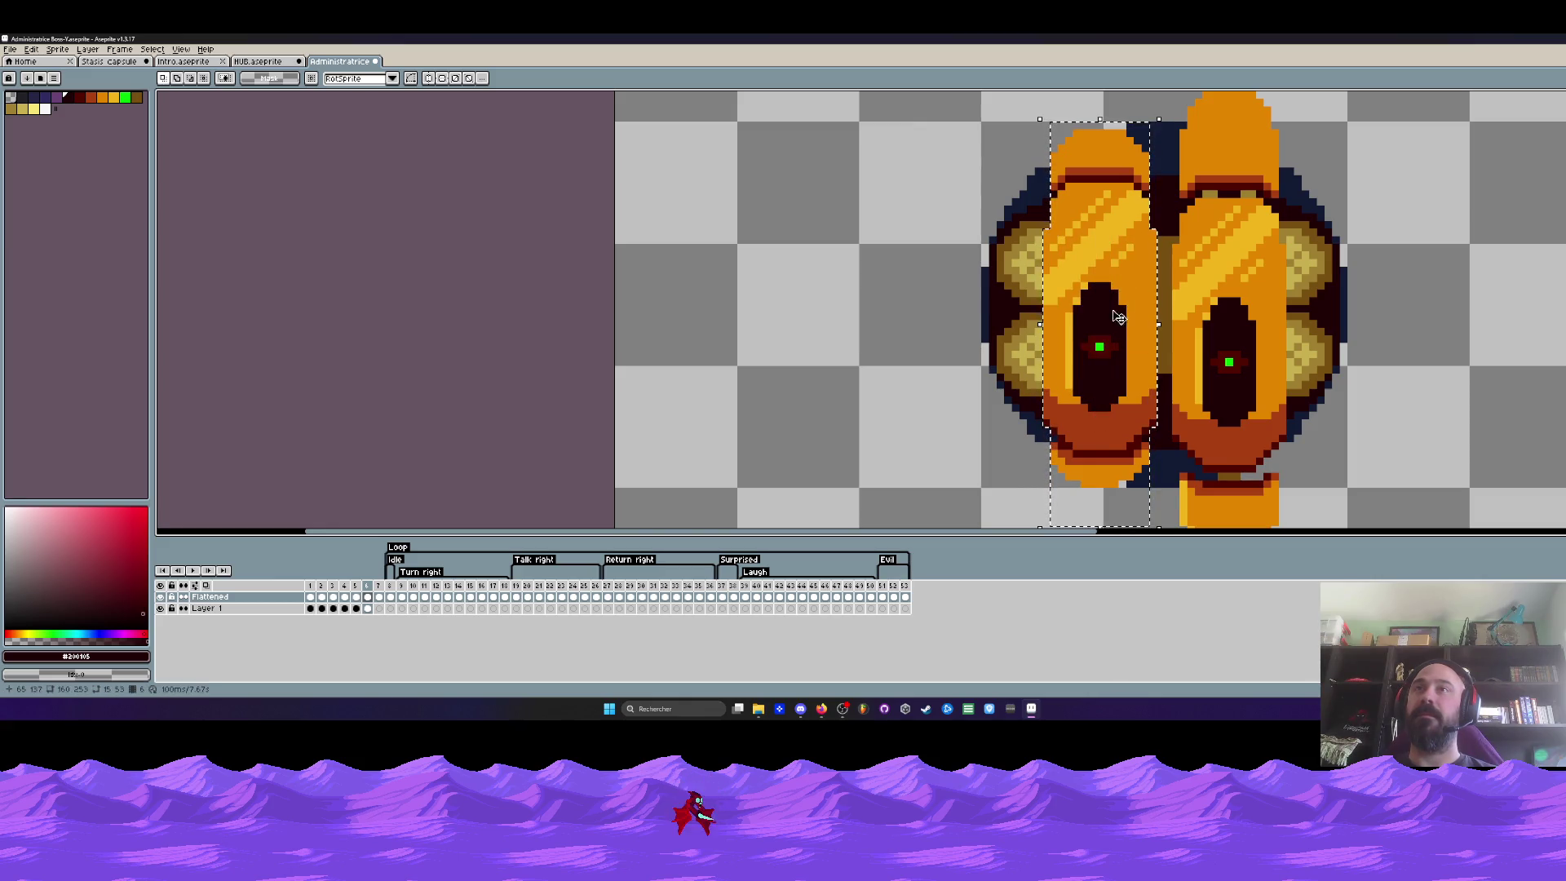
{"action": "scroll", "coordinate": [1089, 128], "scroll_direction": "up", "scroll_amount": 3}
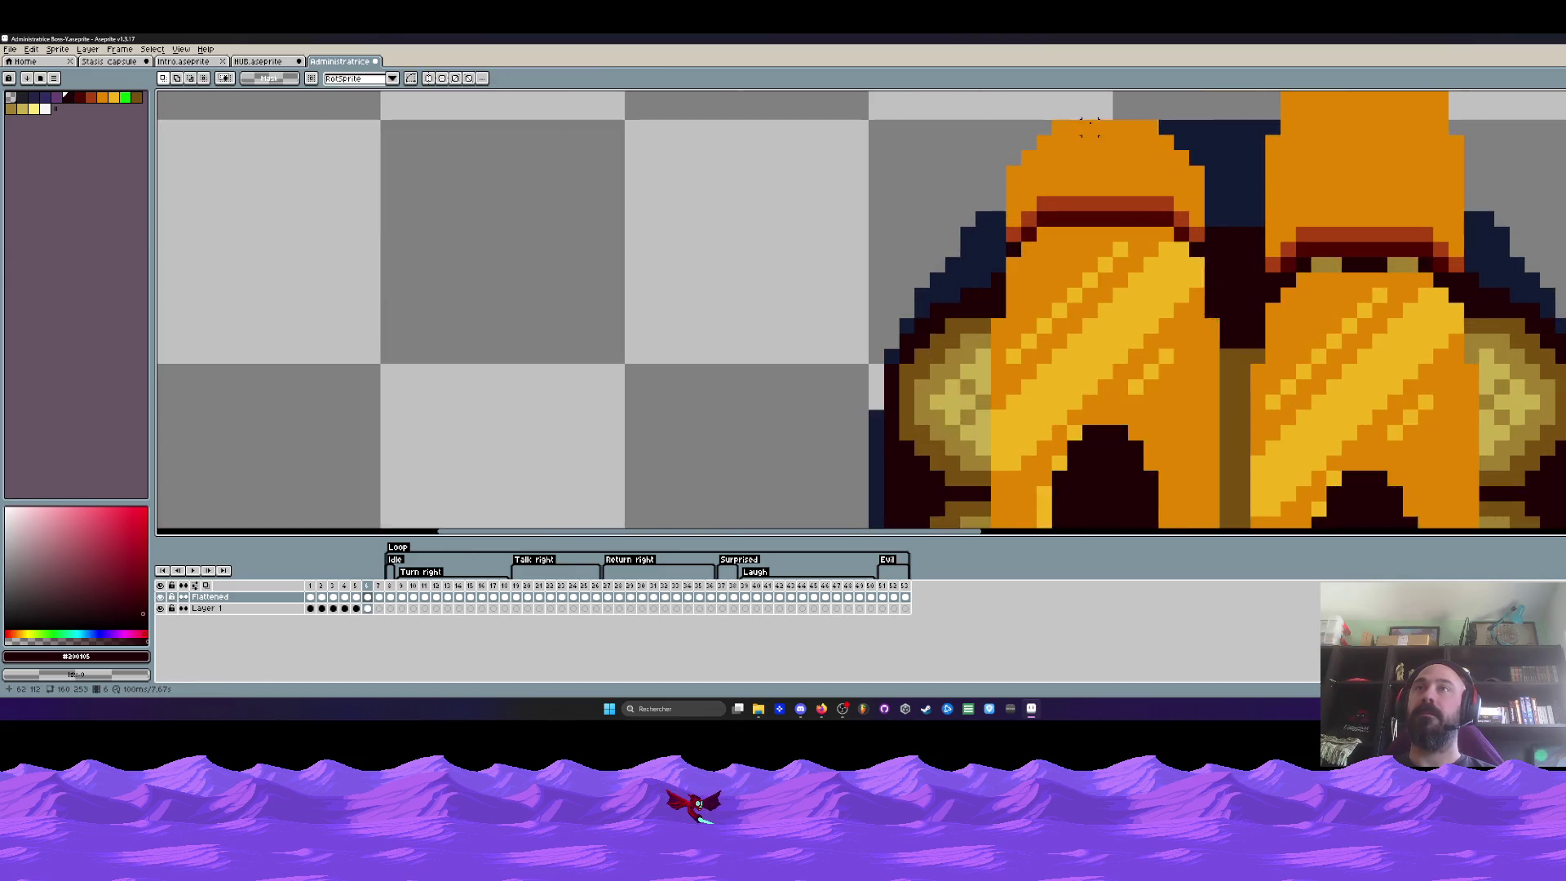
{"action": "scroll", "coordinate": [1089, 129], "scroll_direction": "up", "scroll_amount": 1}
{"action": "left_click_drag", "start_coordinate": [961, 111], "coordinate": [1260, 251]}
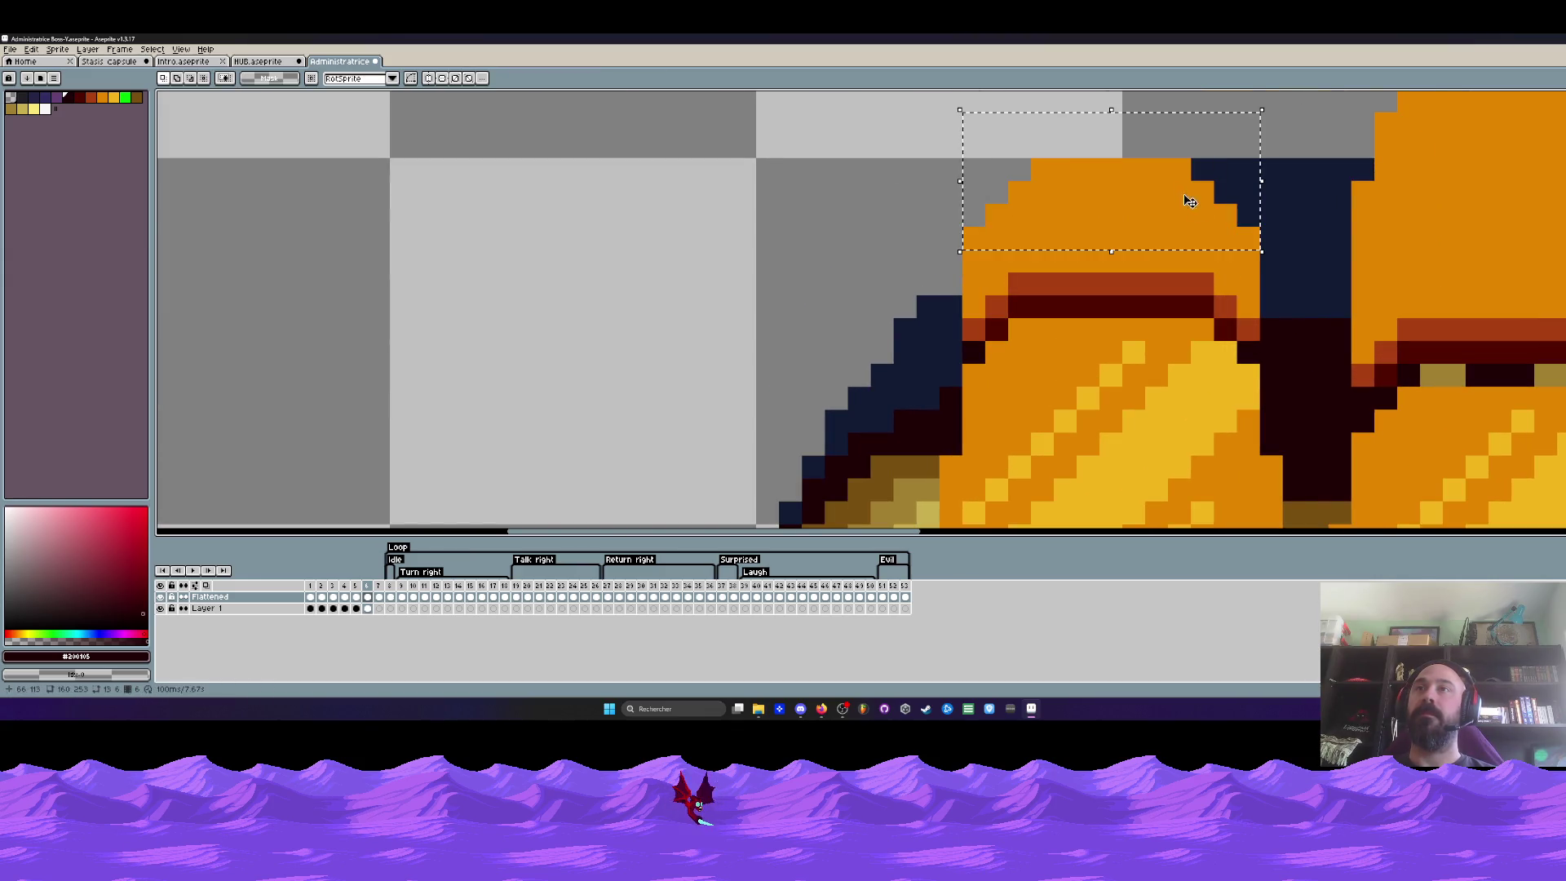
{"action": "left_click_drag", "start_coordinate": [1193, 201], "coordinate": [1193, 242]}
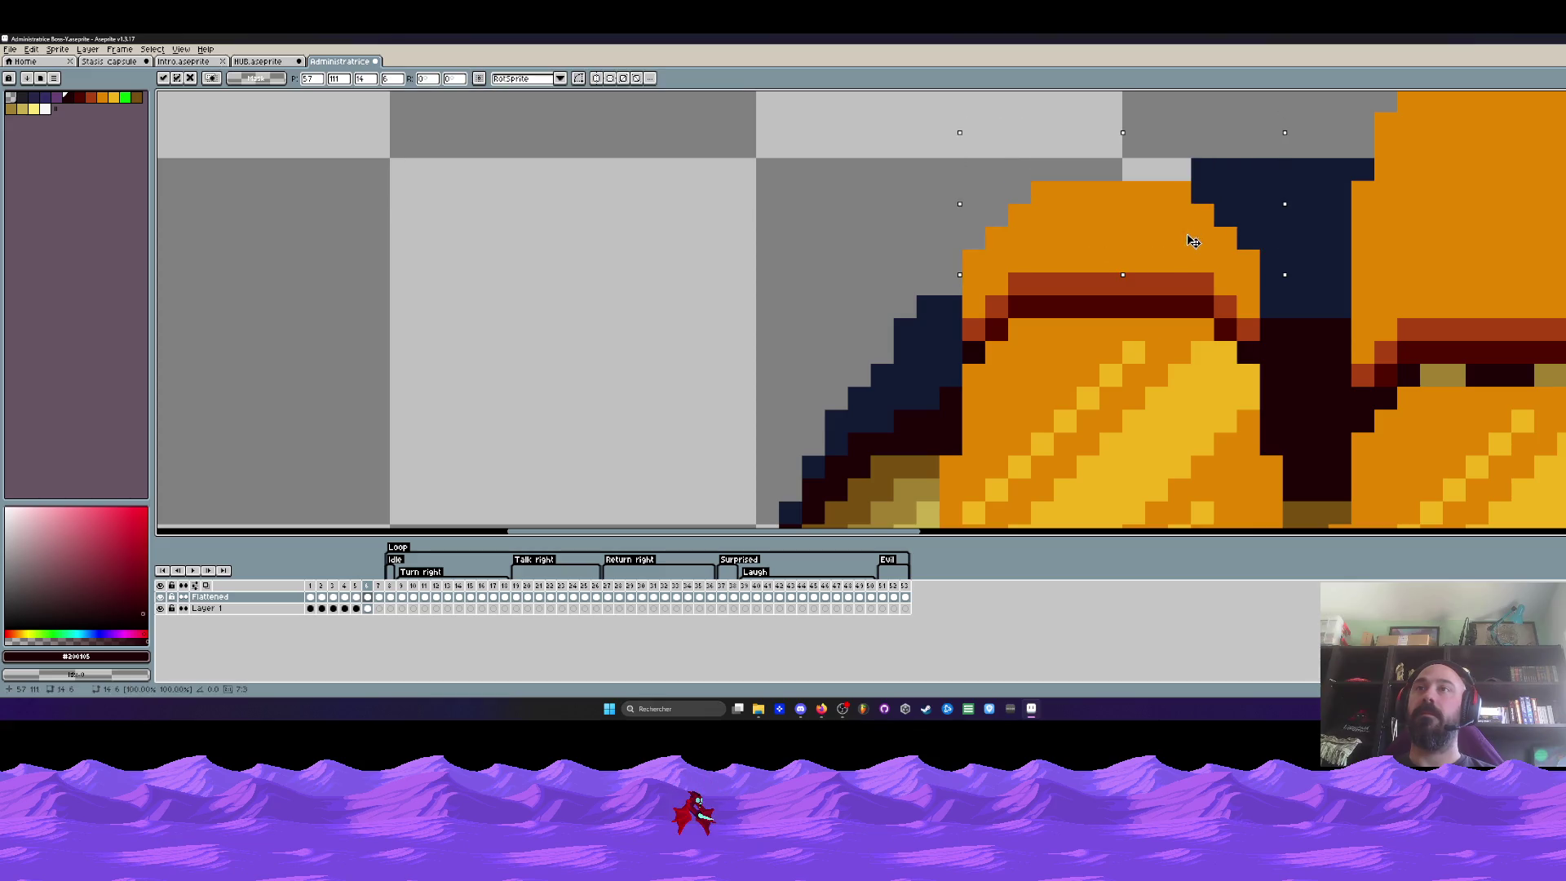
{"action": "left_click_drag", "start_coordinate": [961, 156], "coordinate": [1261, 250]}
{"action": "left_click_drag", "start_coordinate": [1150, 199], "coordinate": [1150, 222]}
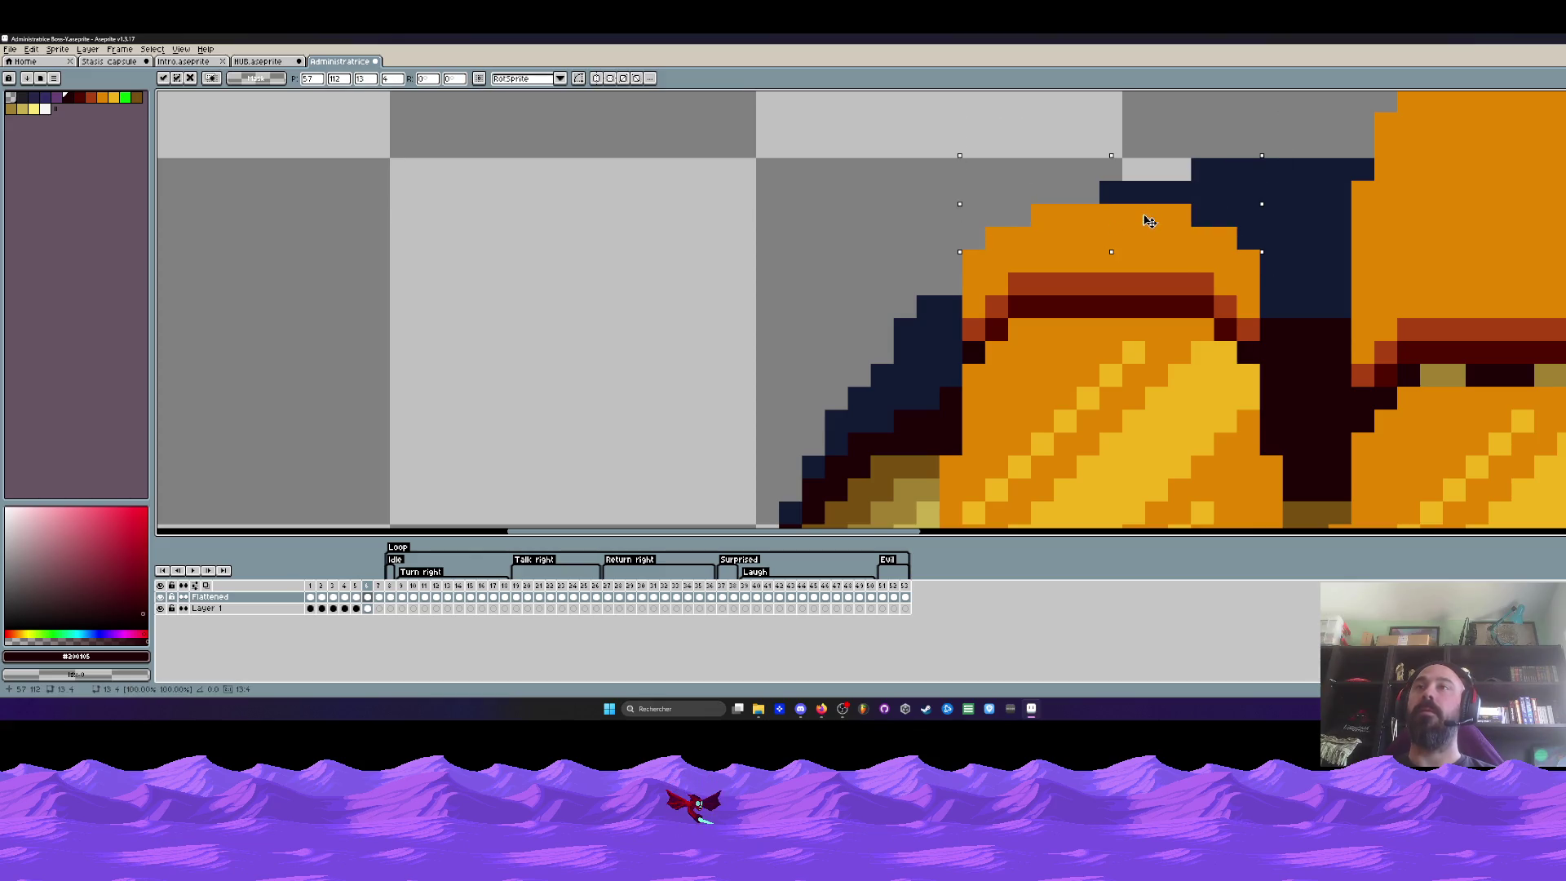
{"action": "key", "text": "u"}
{"action": "scroll", "coordinate": [1151, 221], "scroll_direction": "down", "scroll_amount": 3}
{"action": "scroll", "coordinate": [1101, 184], "scroll_direction": "up", "scroll_amount": 1}
{"action": "scroll", "coordinate": [1040, 159], "scroll_direction": "up", "scroll_amount": 2}
Lower the shell tip one more pixel and commit the move
{"action": "left_click_drag", "start_coordinate": [997, 148], "coordinate": [1343, 263]}
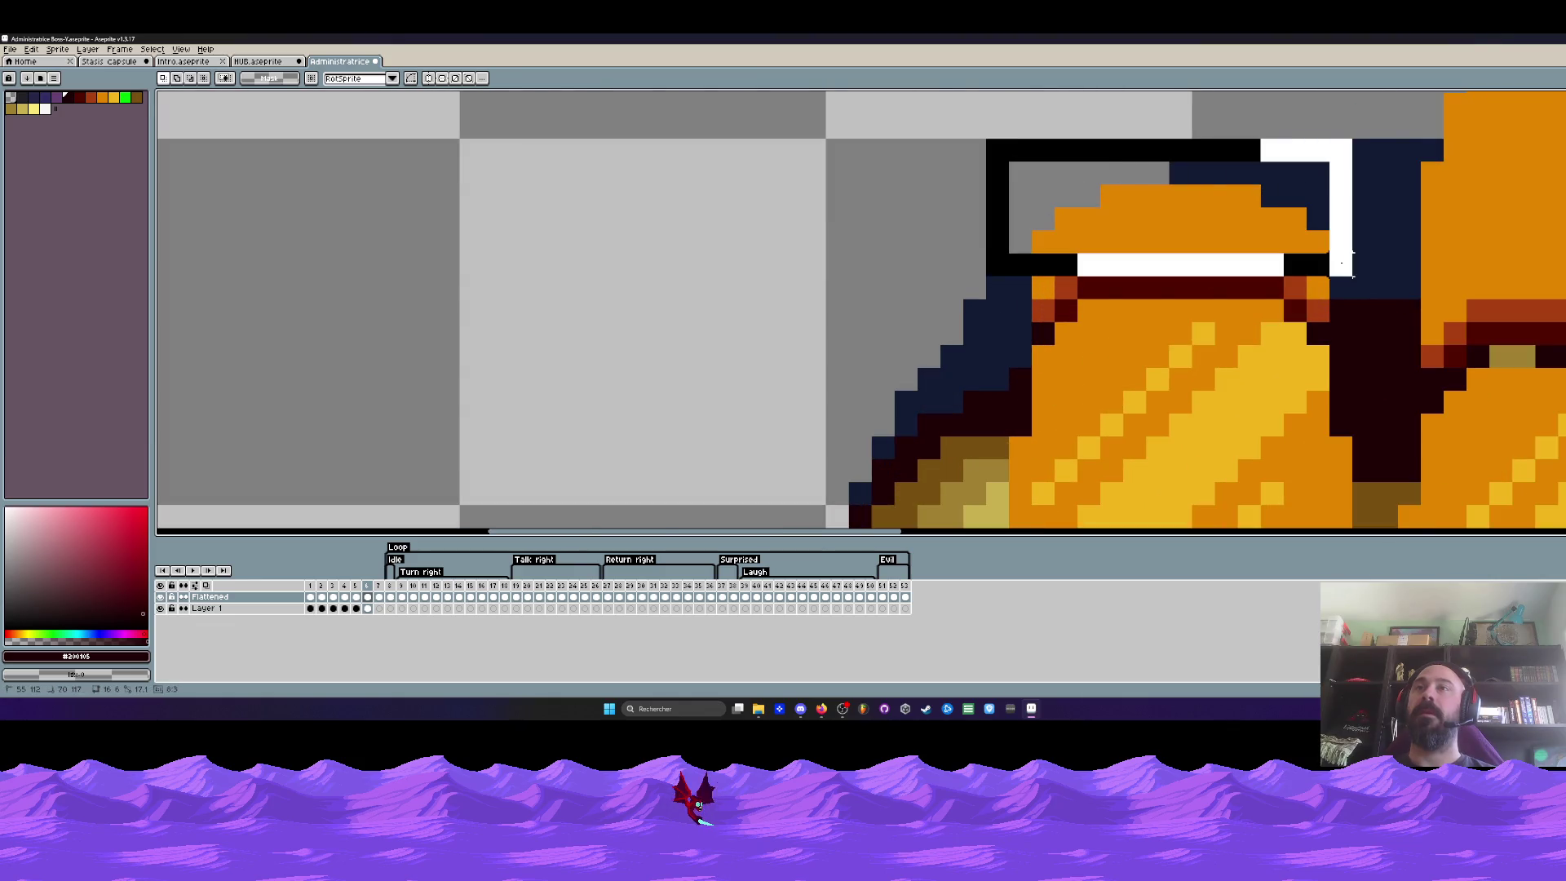
{"action": "left_click_drag", "start_coordinate": [1225, 228], "coordinate": [1226, 240]}
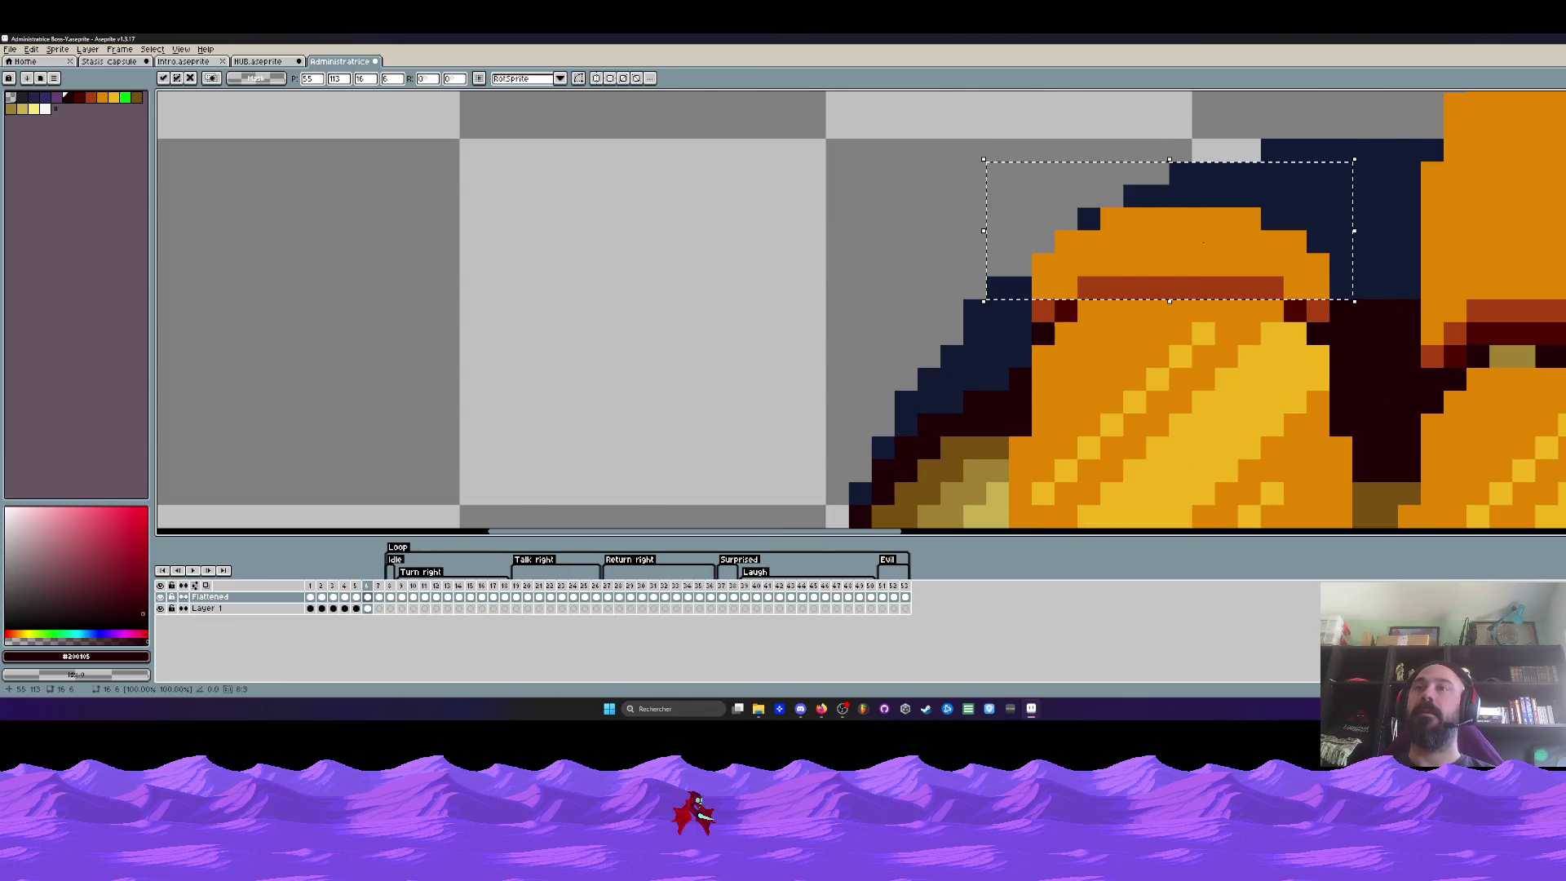
{"action": "key", "text": "Return"}
{"action": "scroll", "coordinate": [1211, 244], "scroll_direction": "down", "scroll_amount": 2}
{"action": "scroll", "coordinate": [1174, 258], "scroll_direction": "up", "scroll_amount": 1}
{"action": "scroll", "coordinate": [1138, 269], "scroll_direction": "up", "scroll_amount": 1}
{"action": "key", "text": "i"}
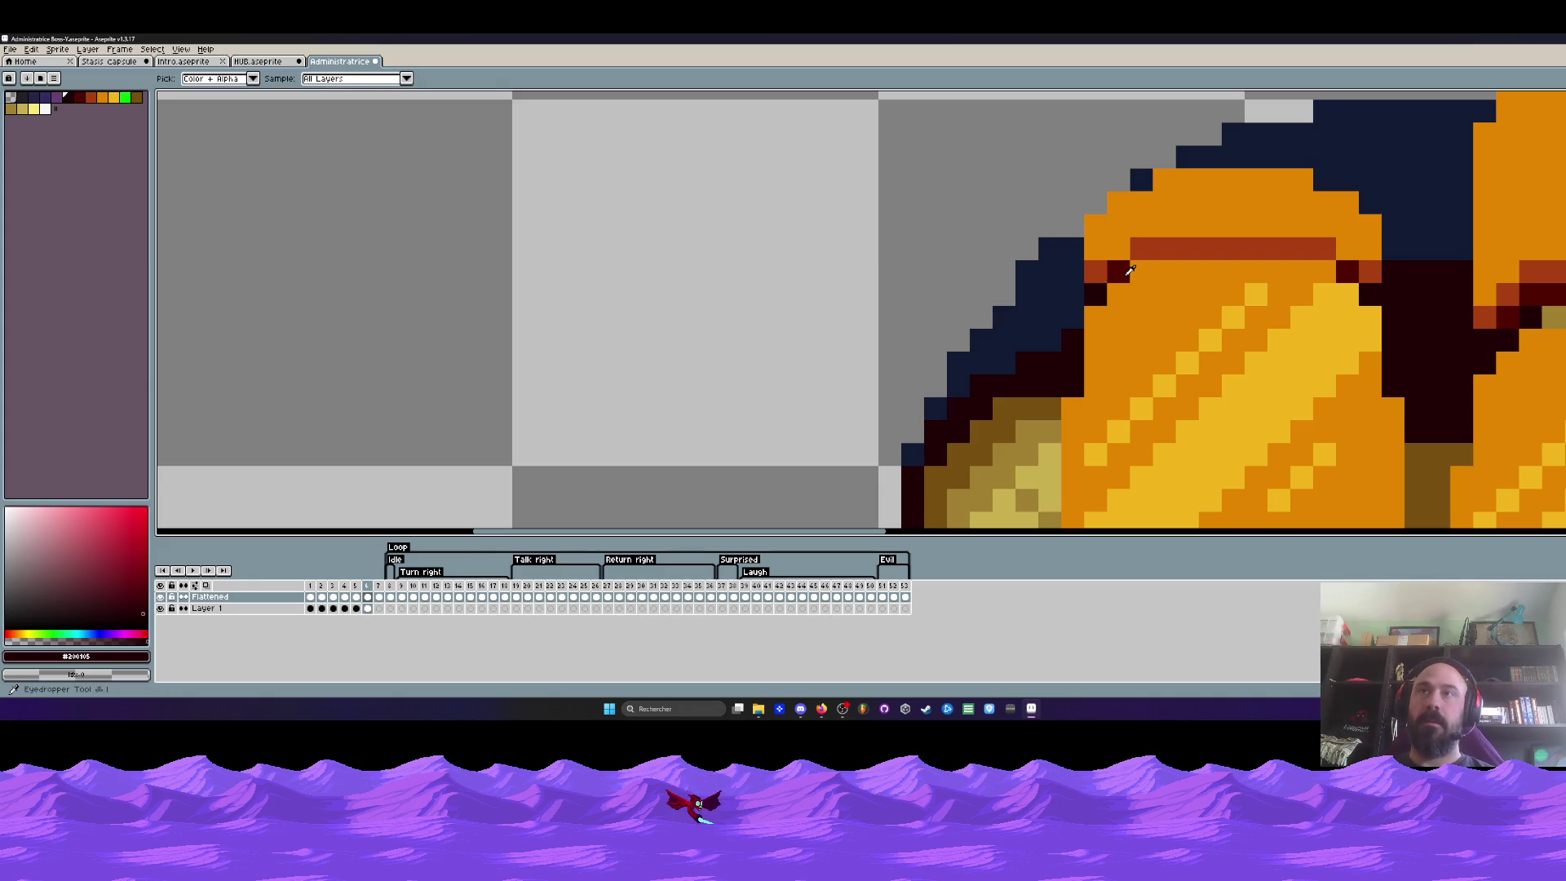
{"action": "key", "text": "h"}
{"action": "scroll", "coordinate": [1145, 277], "scroll_direction": "down", "scroll_amount": 3}
{"action": "scroll", "coordinate": [1163, 287], "scroll_direction": "up", "scroll_amount": 1}
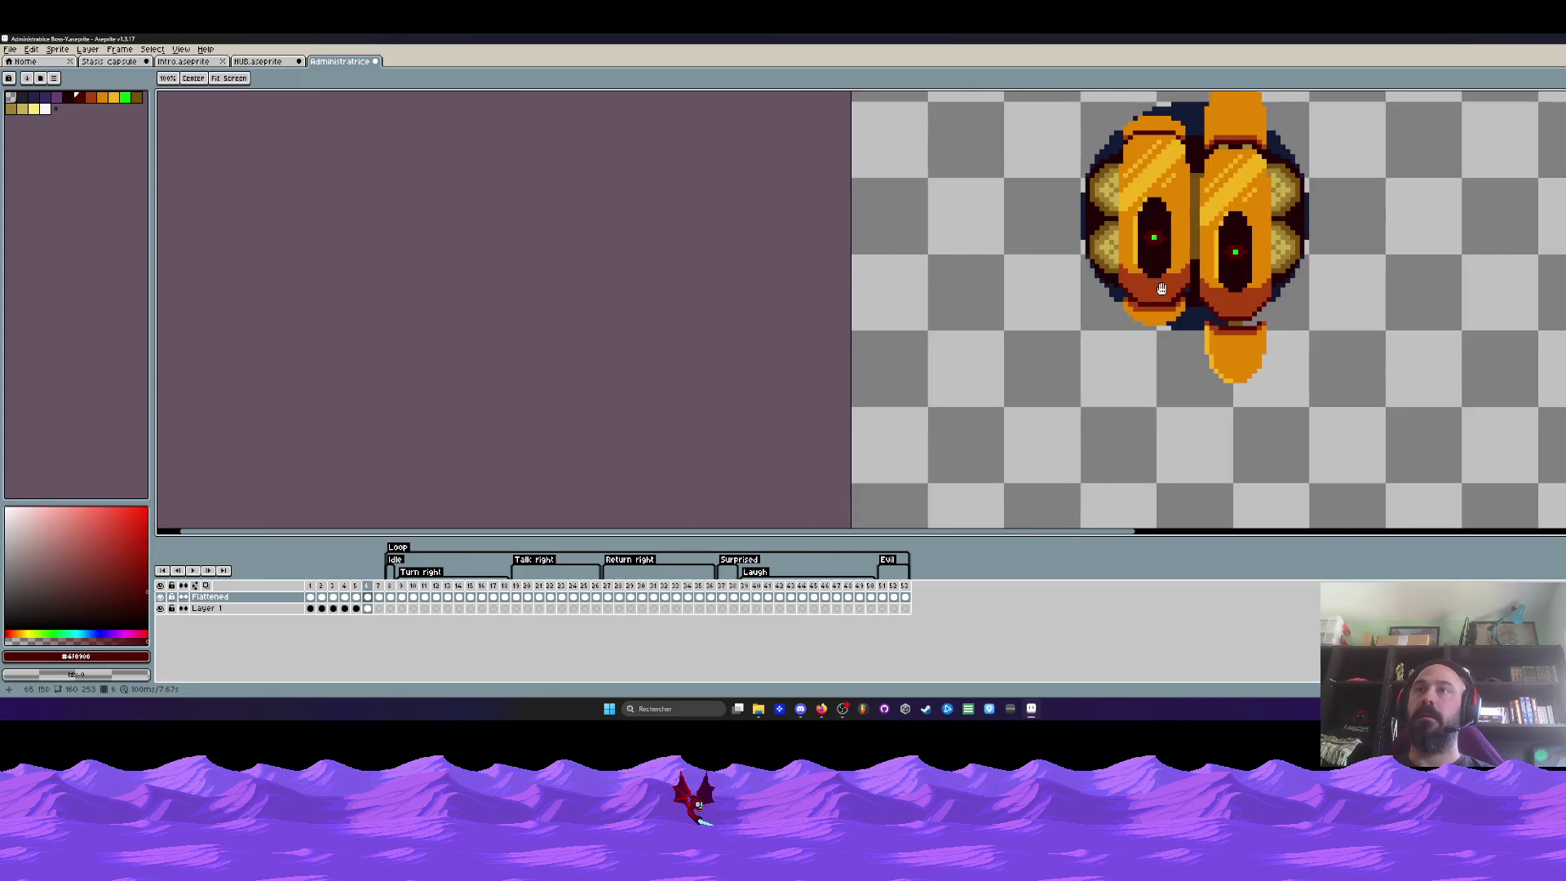
{"action": "scroll", "coordinate": [1163, 287], "scroll_direction": "up", "scroll_amount": 3}
{"action": "key", "text": "m"}
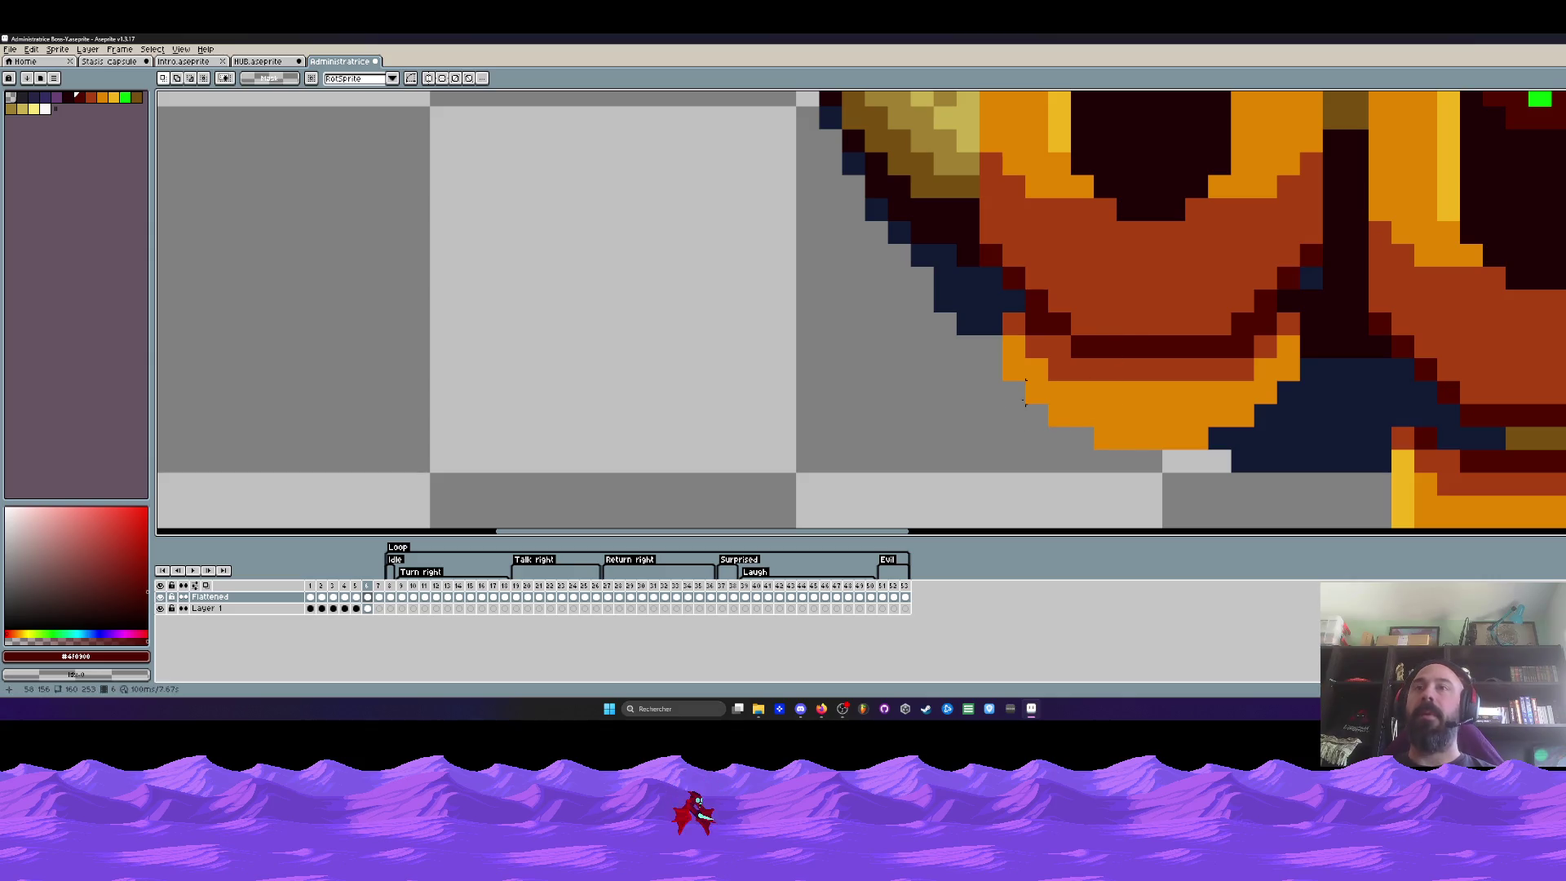
Raise the left shell's lower orange rows one pixel and drop them
{"action": "left_click_drag", "start_coordinate": [1002, 355], "coordinate": [1346, 474]}
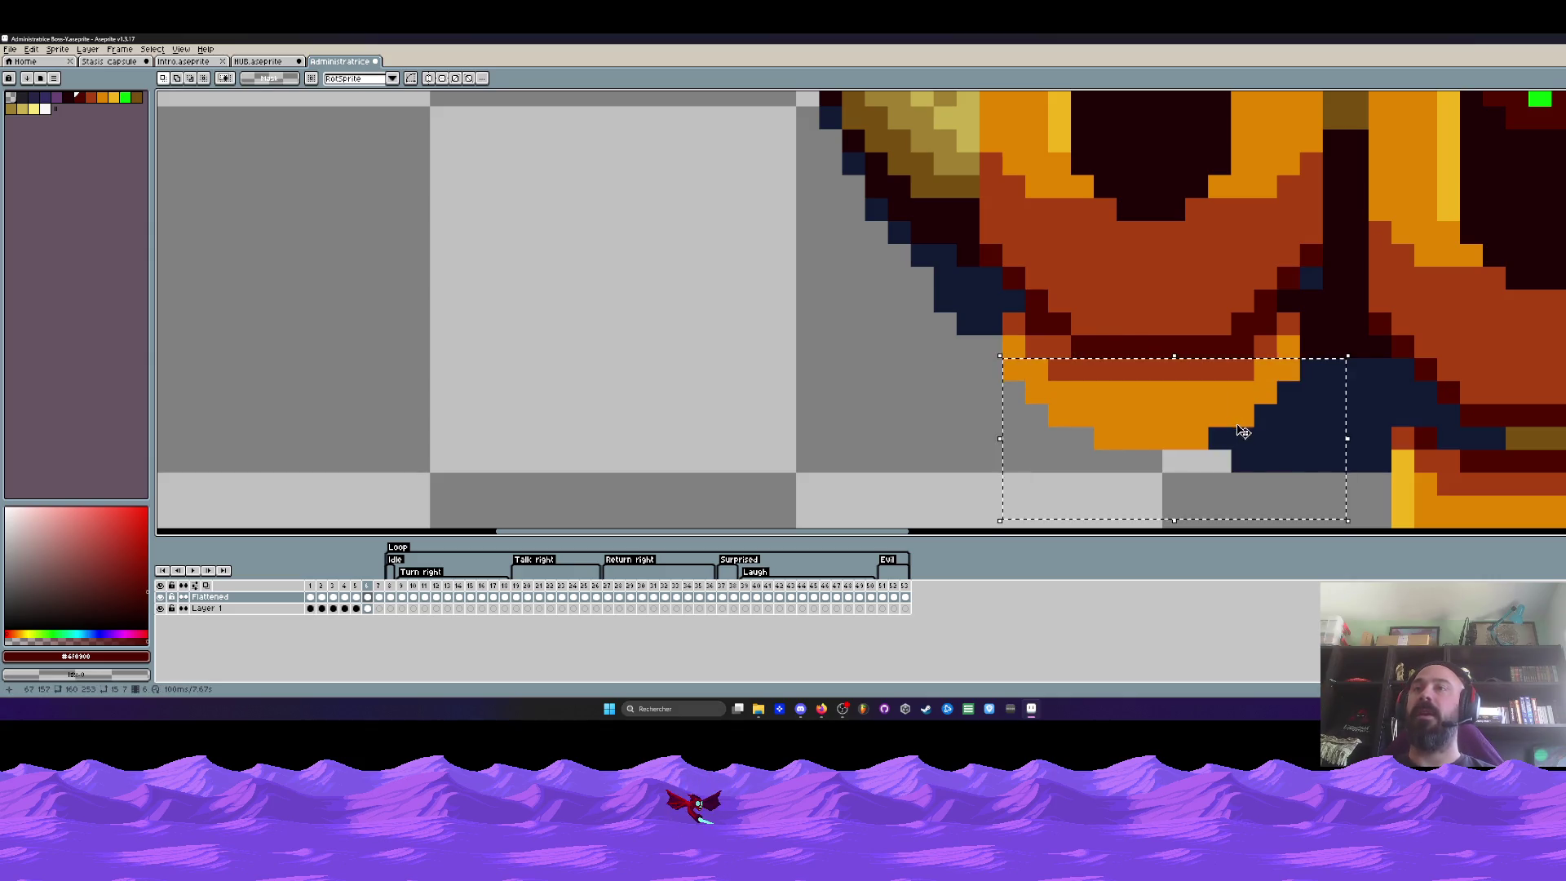
{"action": "left_click_drag", "start_coordinate": [1172, 407], "coordinate": [1172, 374]}
{"action": "key", "text": "ctrl+d"}
Draw a dark red row across the orange edge and play the animation
{"action": "key", "text": "i"}
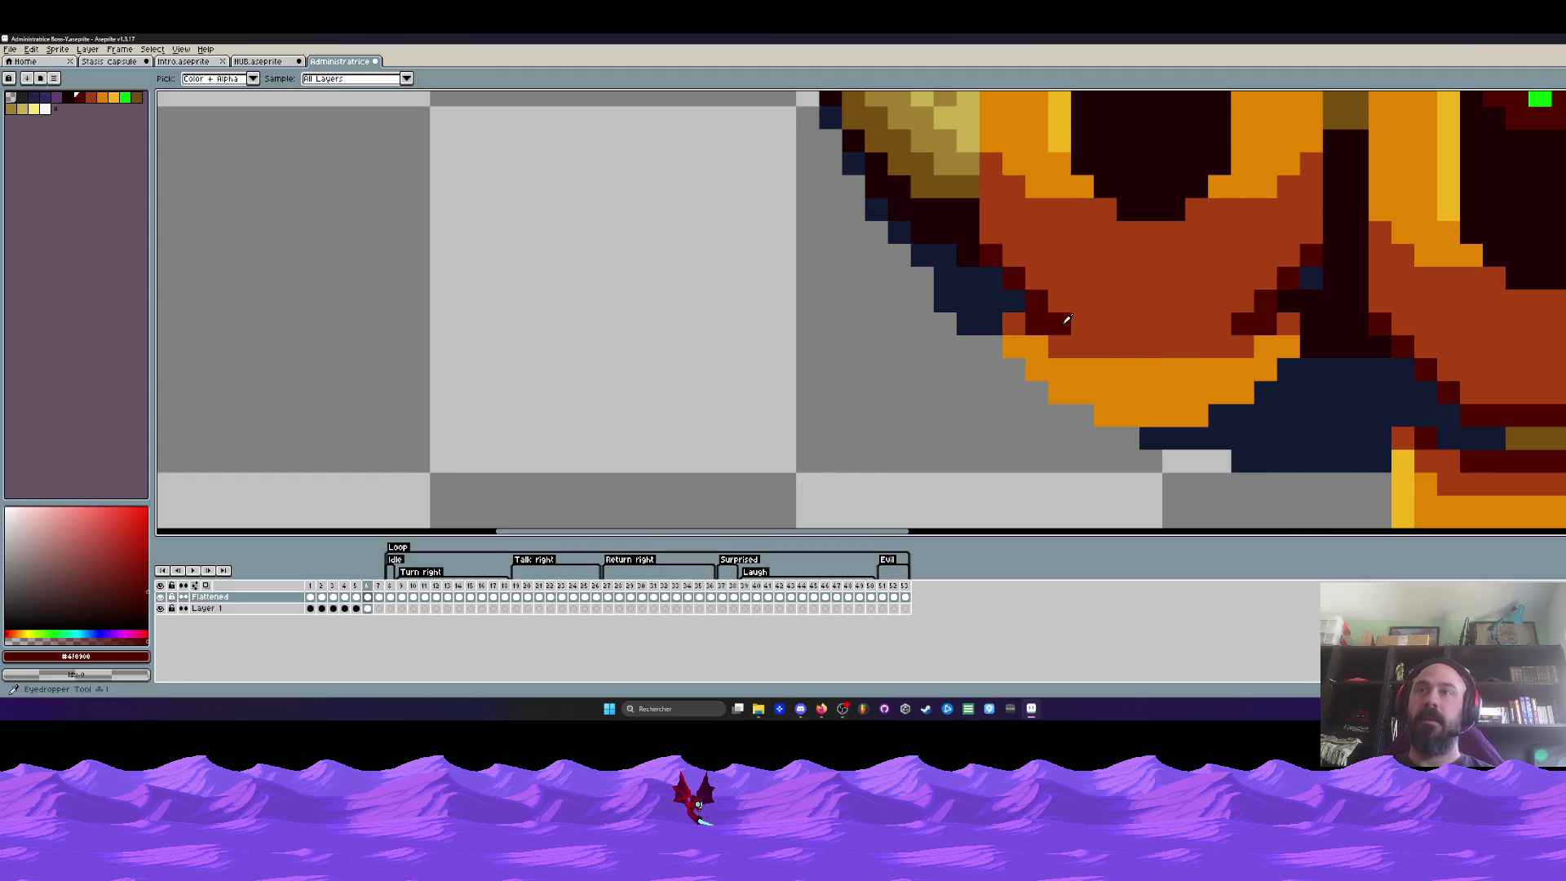
{"action": "key", "text": "b"}
{"action": "left_click_drag", "start_coordinate": [1097, 348], "coordinate": [1229, 348]}
{"action": "scroll", "coordinate": [1249, 306], "scroll_direction": "down", "scroll_amount": 3}
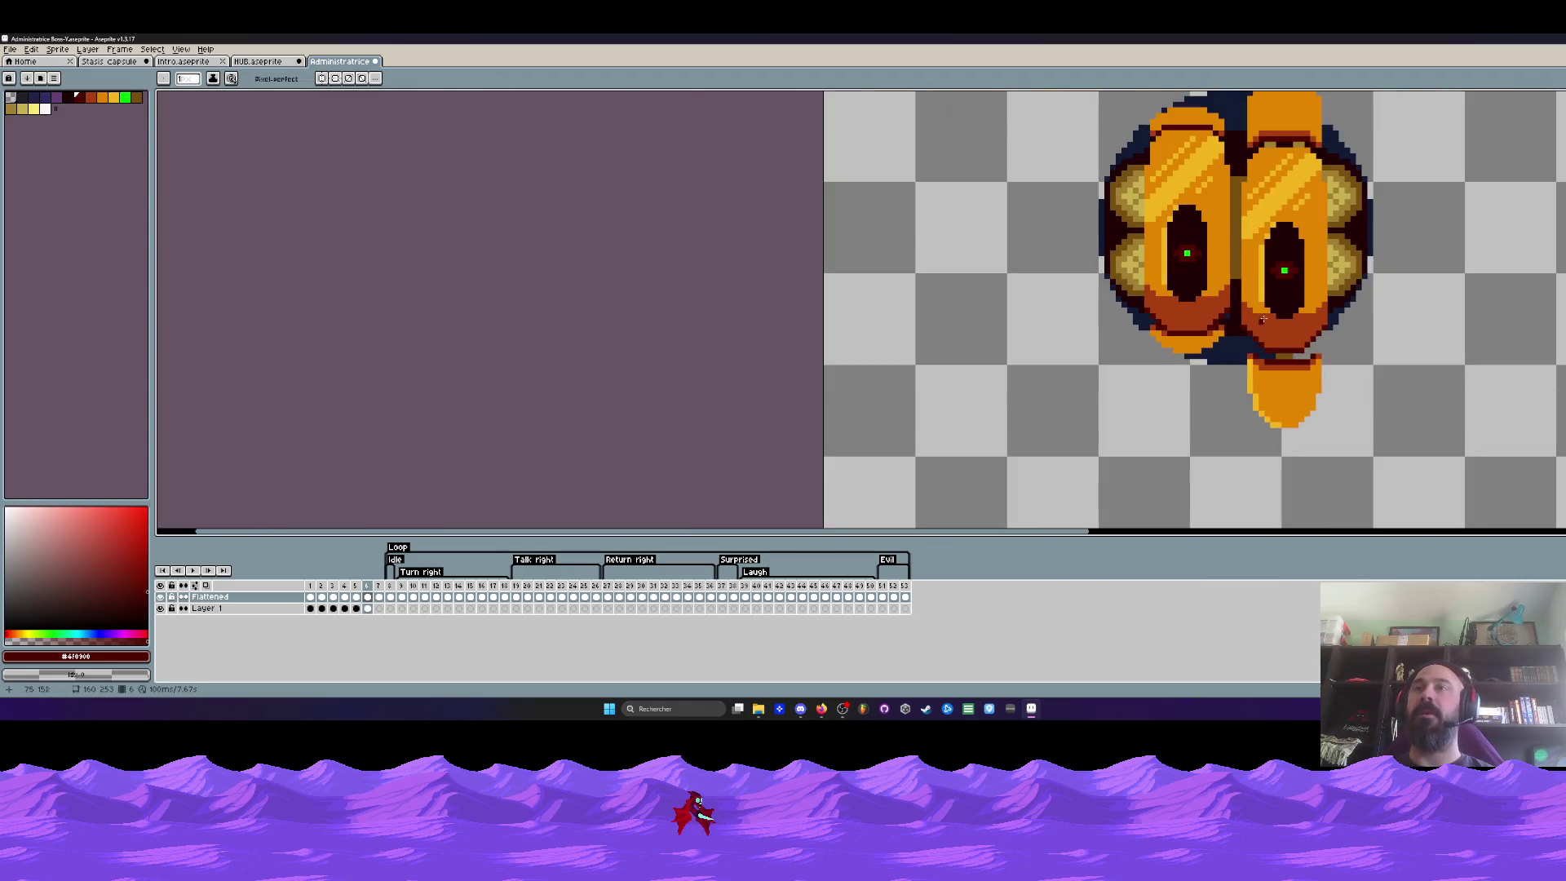
{"action": "scroll", "coordinate": [1184, 348], "scroll_direction": "up", "scroll_amount": 3}
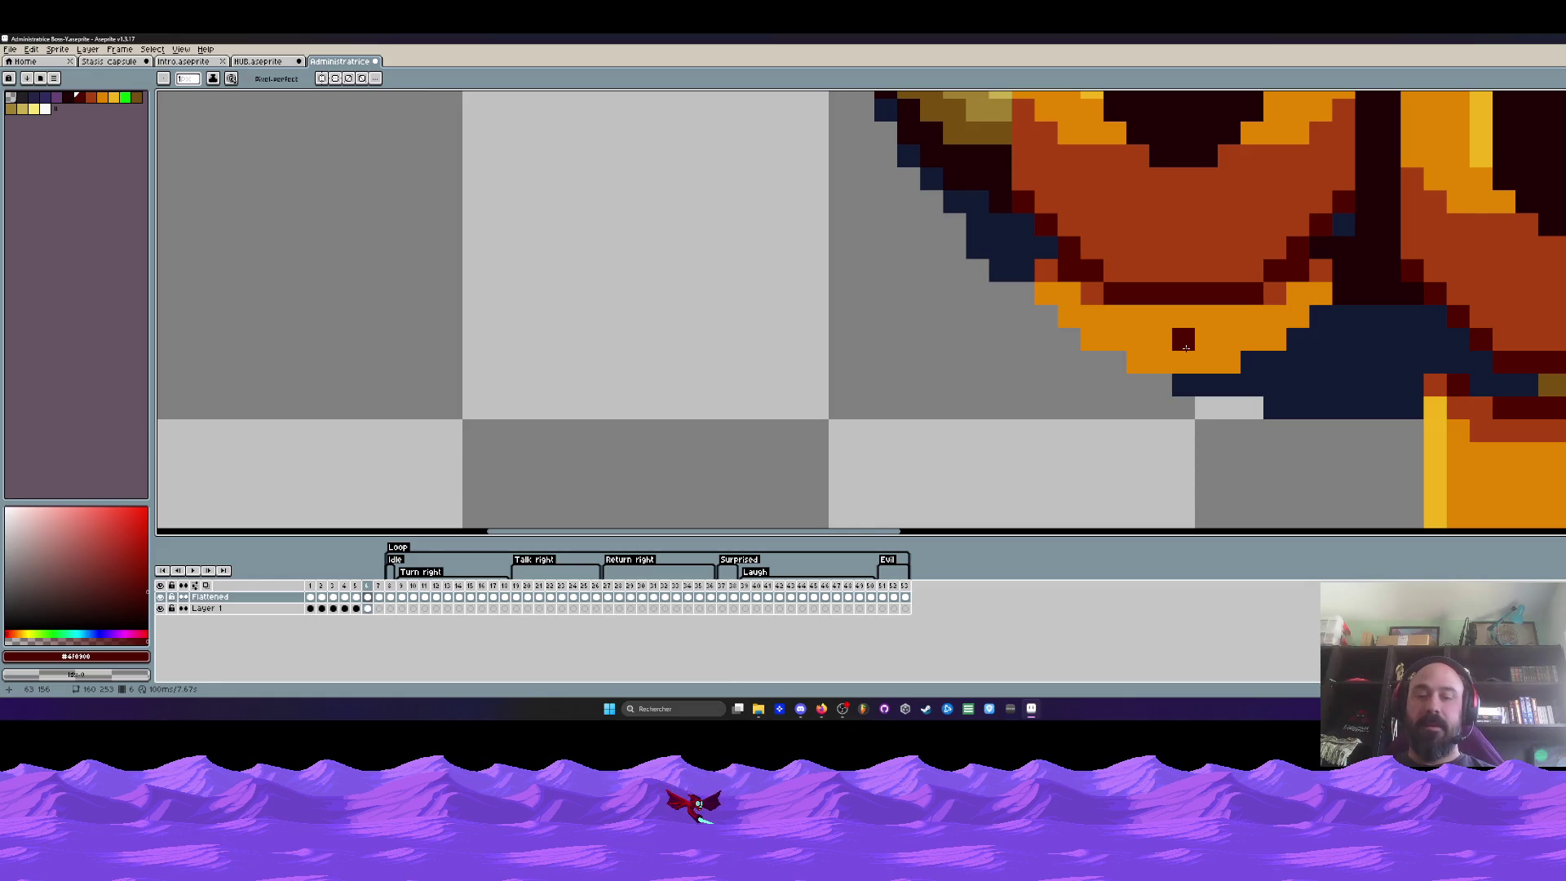
{"action": "key", "text": "m"}
{"action": "scroll", "coordinate": [1182, 331], "scroll_direction": "down", "scroll_amount": 3}
{"action": "scroll", "coordinate": [1181, 314], "scroll_direction": "down", "scroll_amount": 2}
{"action": "scroll", "coordinate": [1224, 307], "scroll_direction": "down", "scroll_amount": 1}
{"action": "key", "text": "Return"}
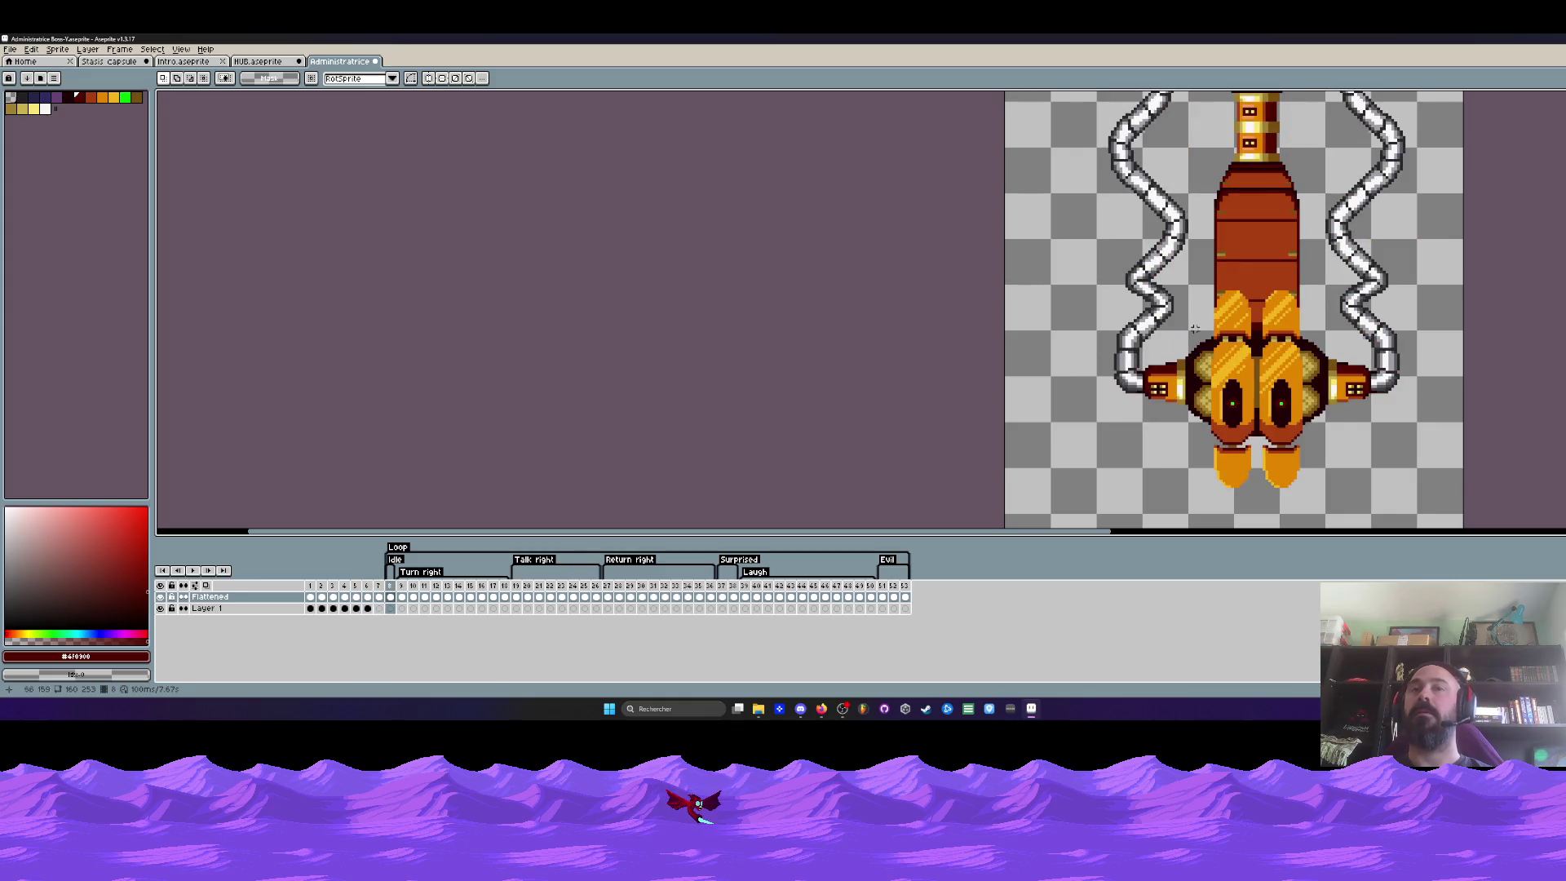
Stop playback on the newest frame and shift the left shell a few pixels right
{"action": "left_click", "coordinate": [367, 592]}
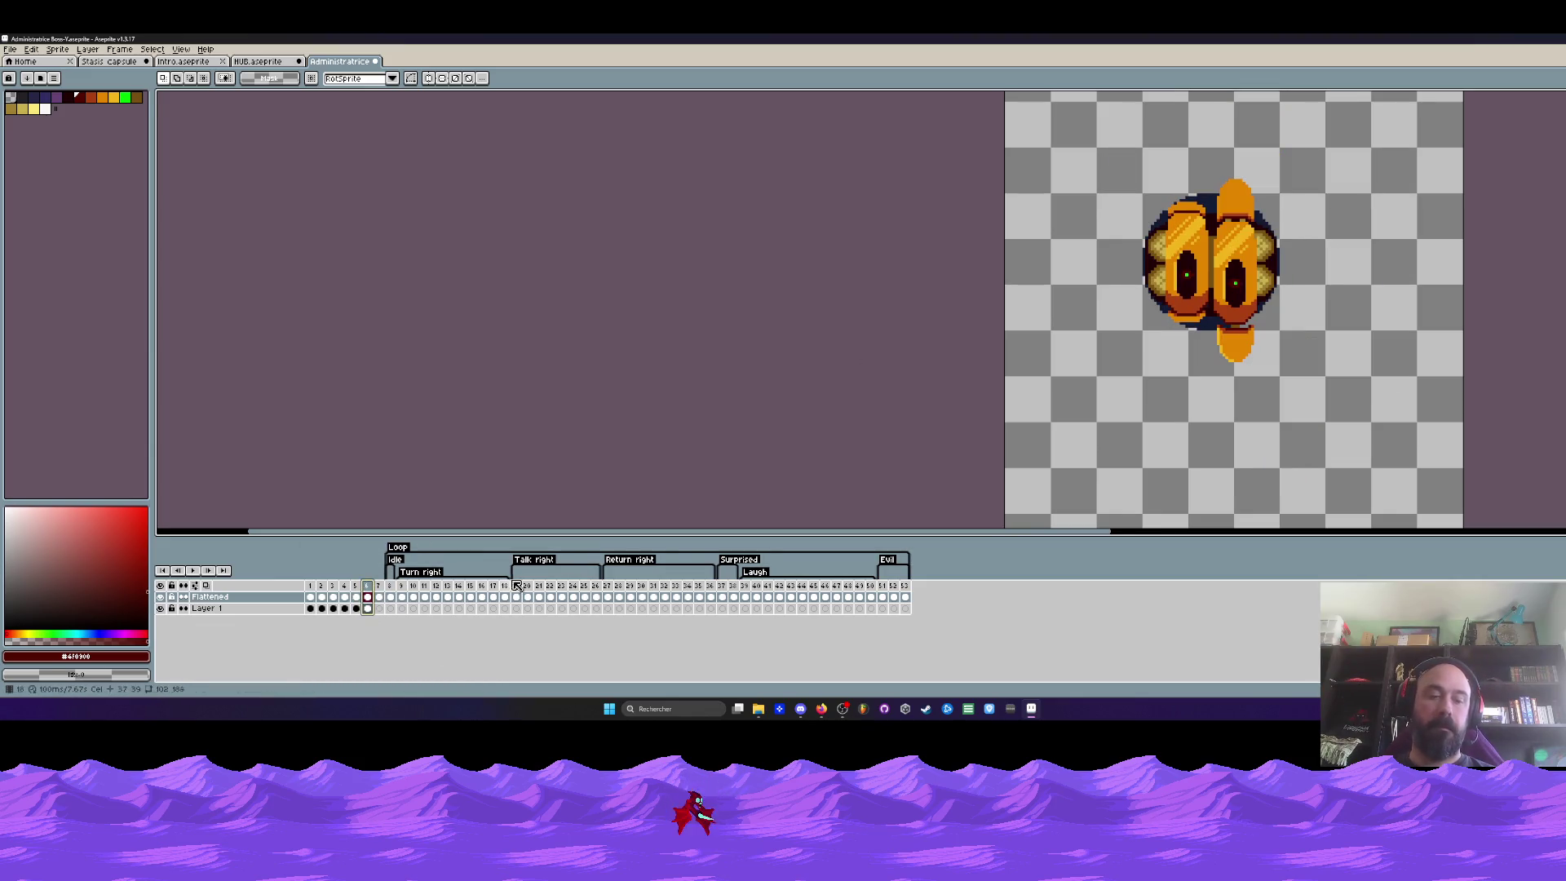
{"action": "scroll", "coordinate": [1161, 248], "scroll_direction": "up", "scroll_amount": 1}
{"action": "scroll", "coordinate": [1162, 249], "scroll_direction": "up", "scroll_amount": 1}
{"action": "left_click_drag", "start_coordinate": [1104, 136], "coordinate": [1230, 419]}
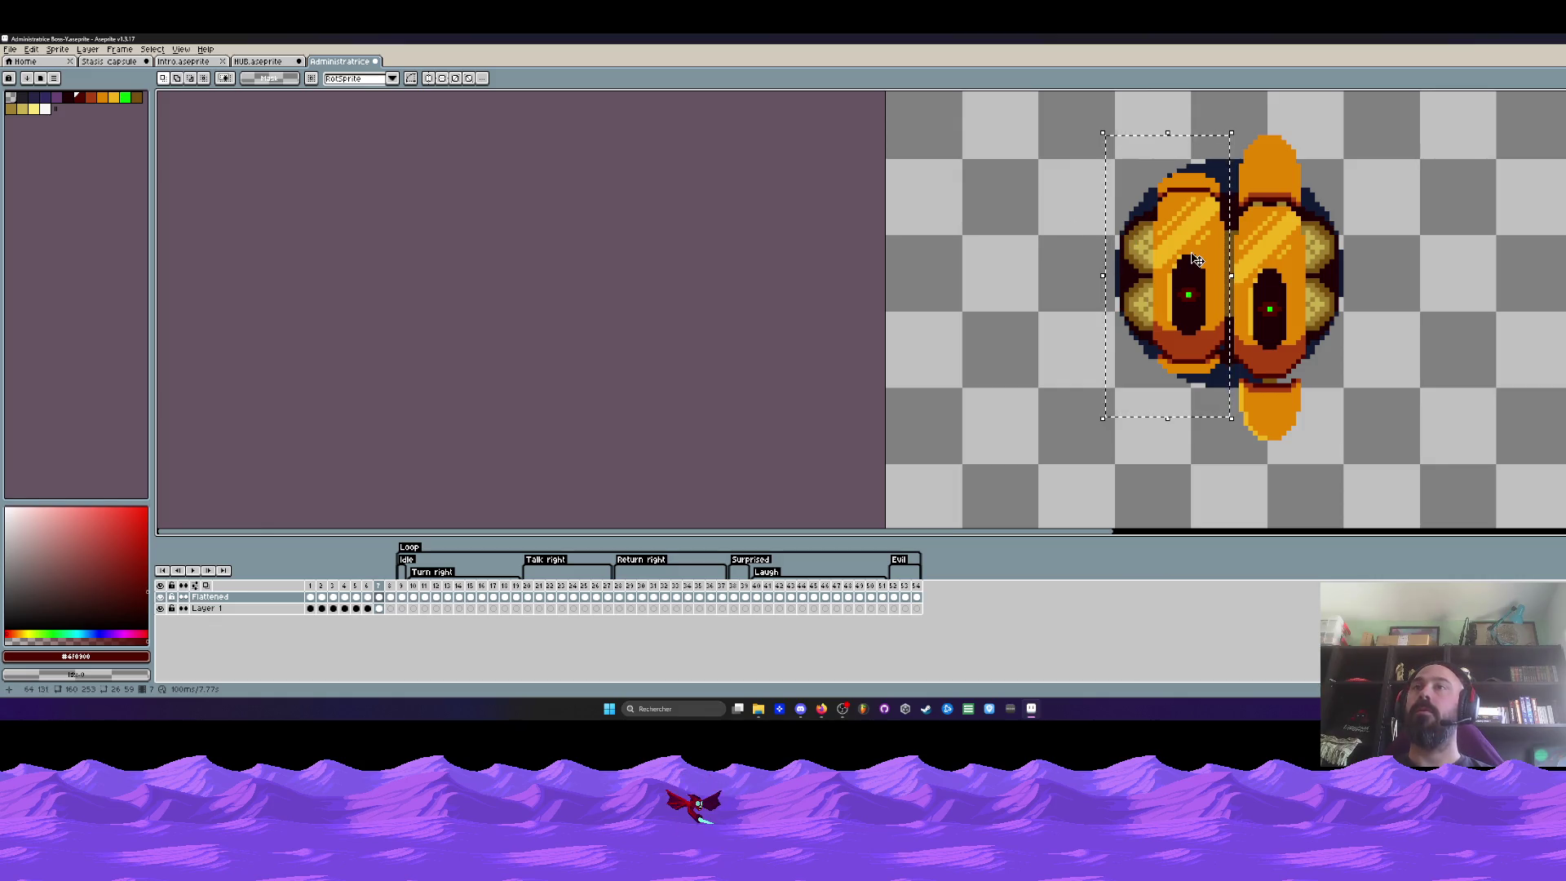
{"action": "left_click_drag", "start_coordinate": [1197, 259], "coordinate": [1204, 259]}
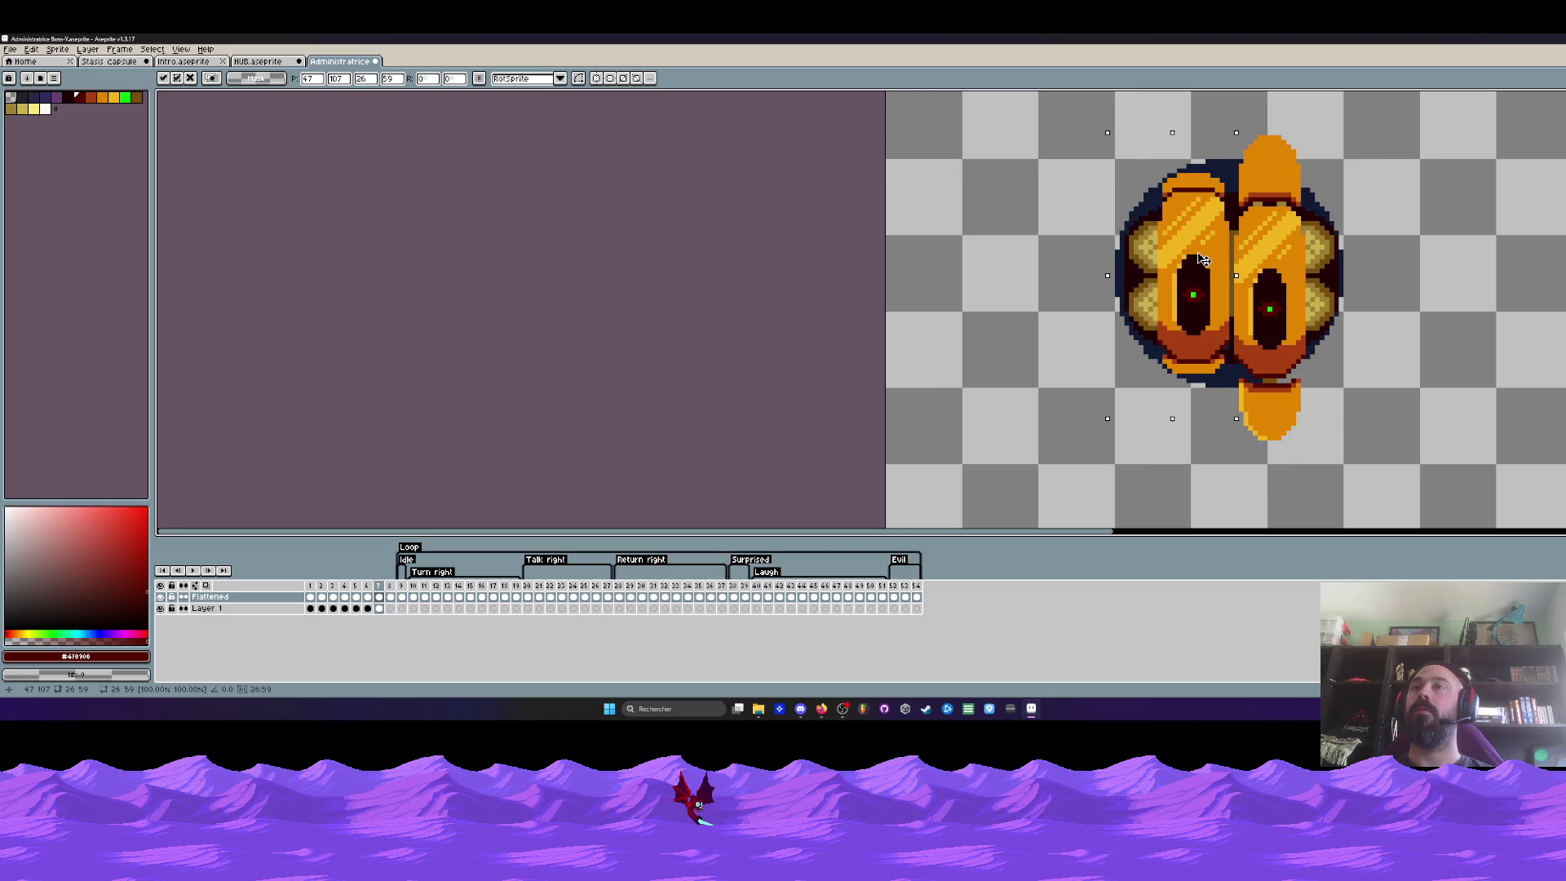
{"action": "key", "text": "Return"}
{"action": "scroll", "coordinate": [1205, 259], "scroll_direction": "down", "scroll_amount": 2}
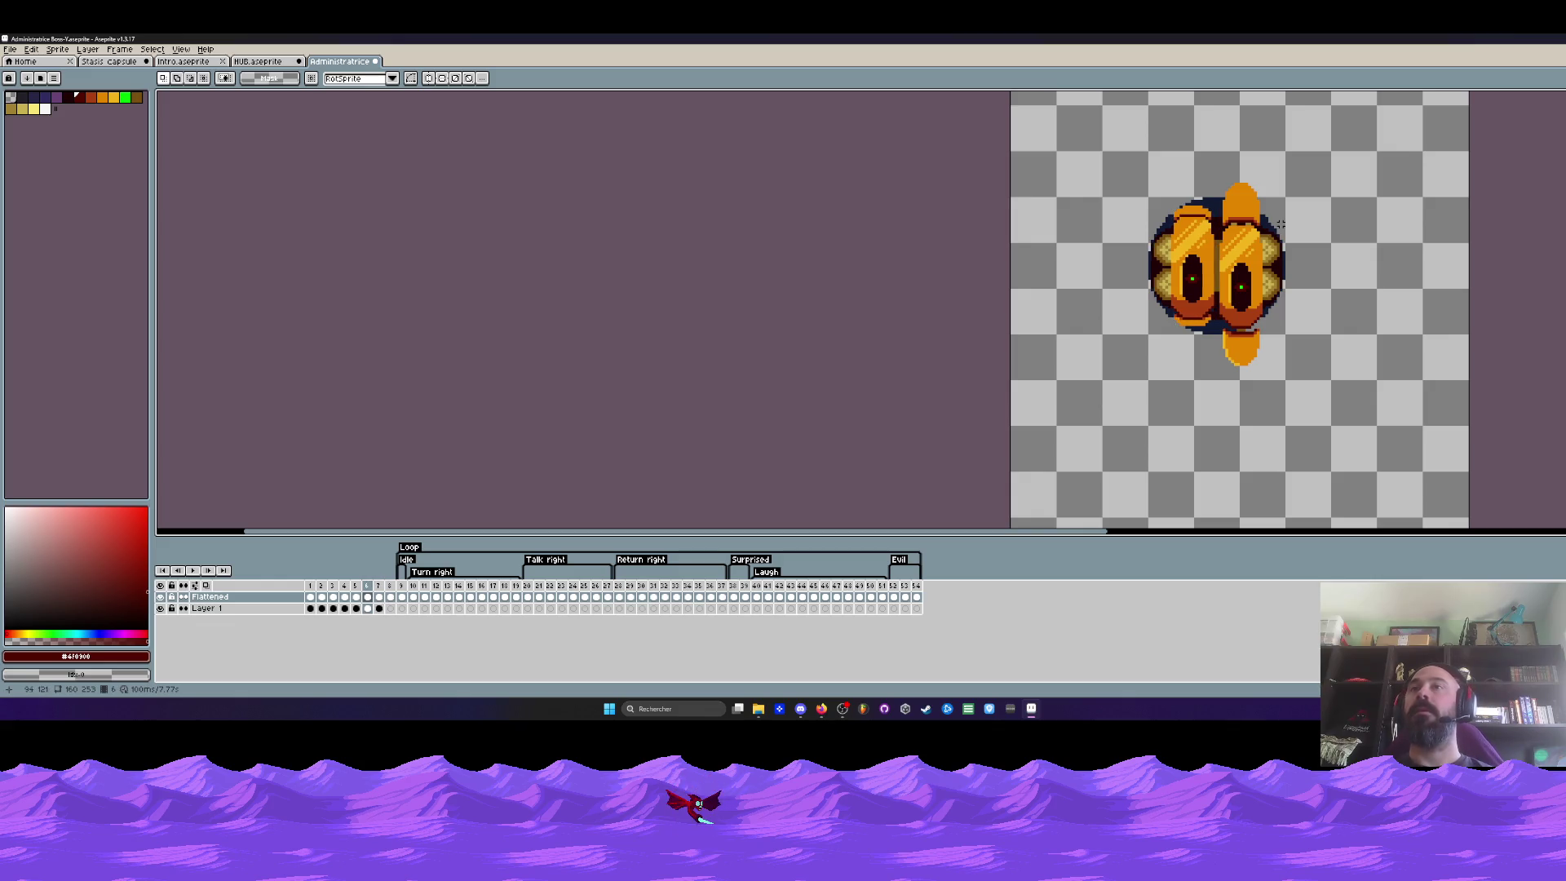
{"action": "scroll", "coordinate": [1167, 254], "scroll_direction": "up", "scroll_amount": 1}
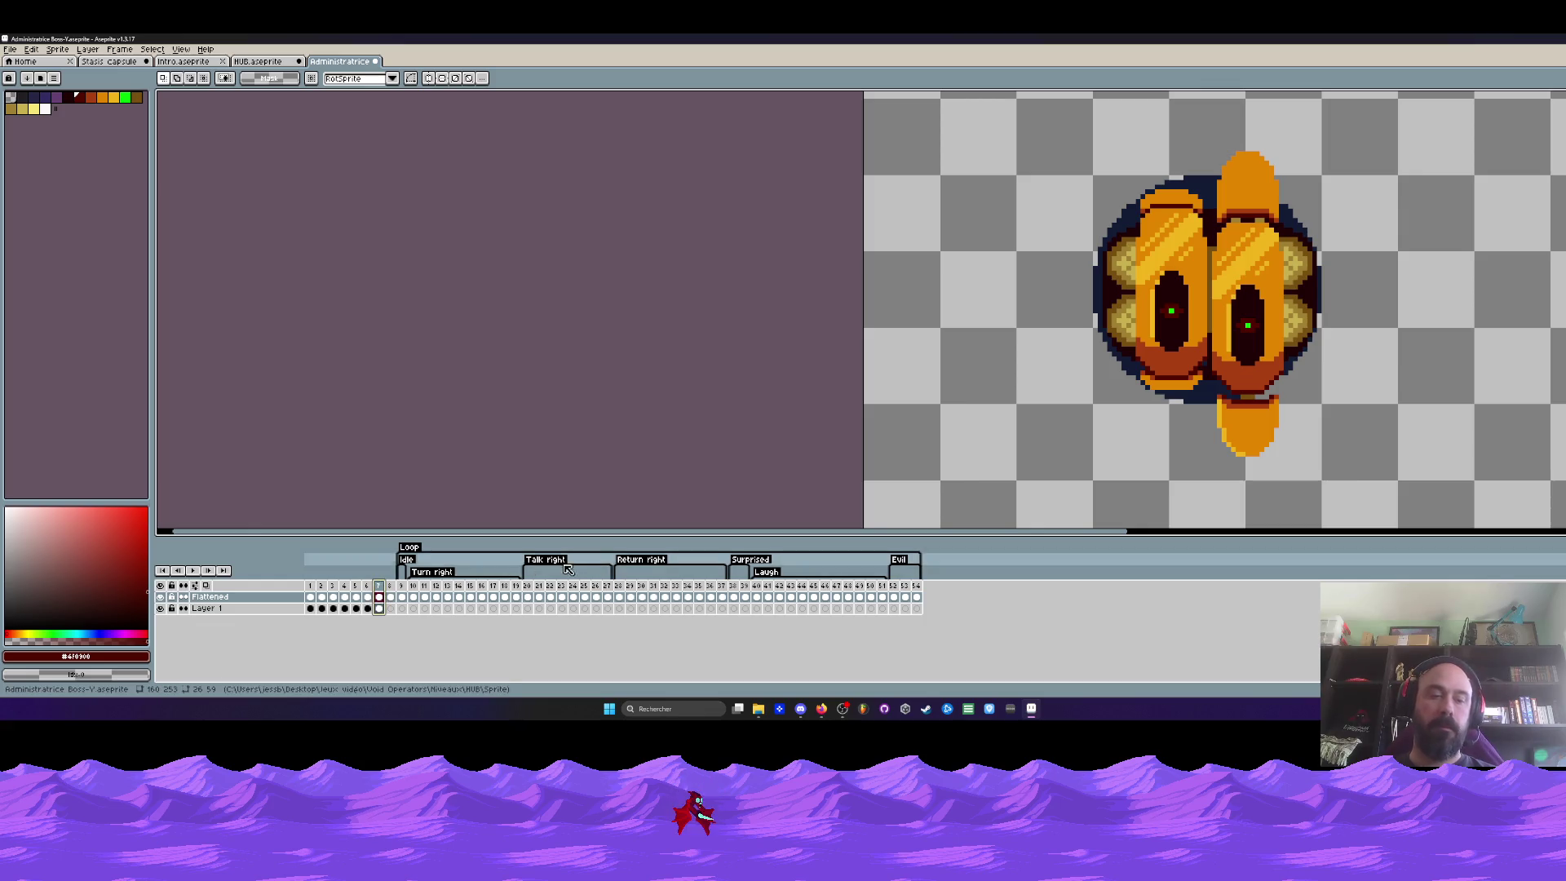
{"action": "scroll", "coordinate": [1081, 319], "scroll_direction": "up", "scroll_amount": 1}
{"action": "left_click_drag", "start_coordinate": [1113, 128], "coordinate": [1242, 462]}
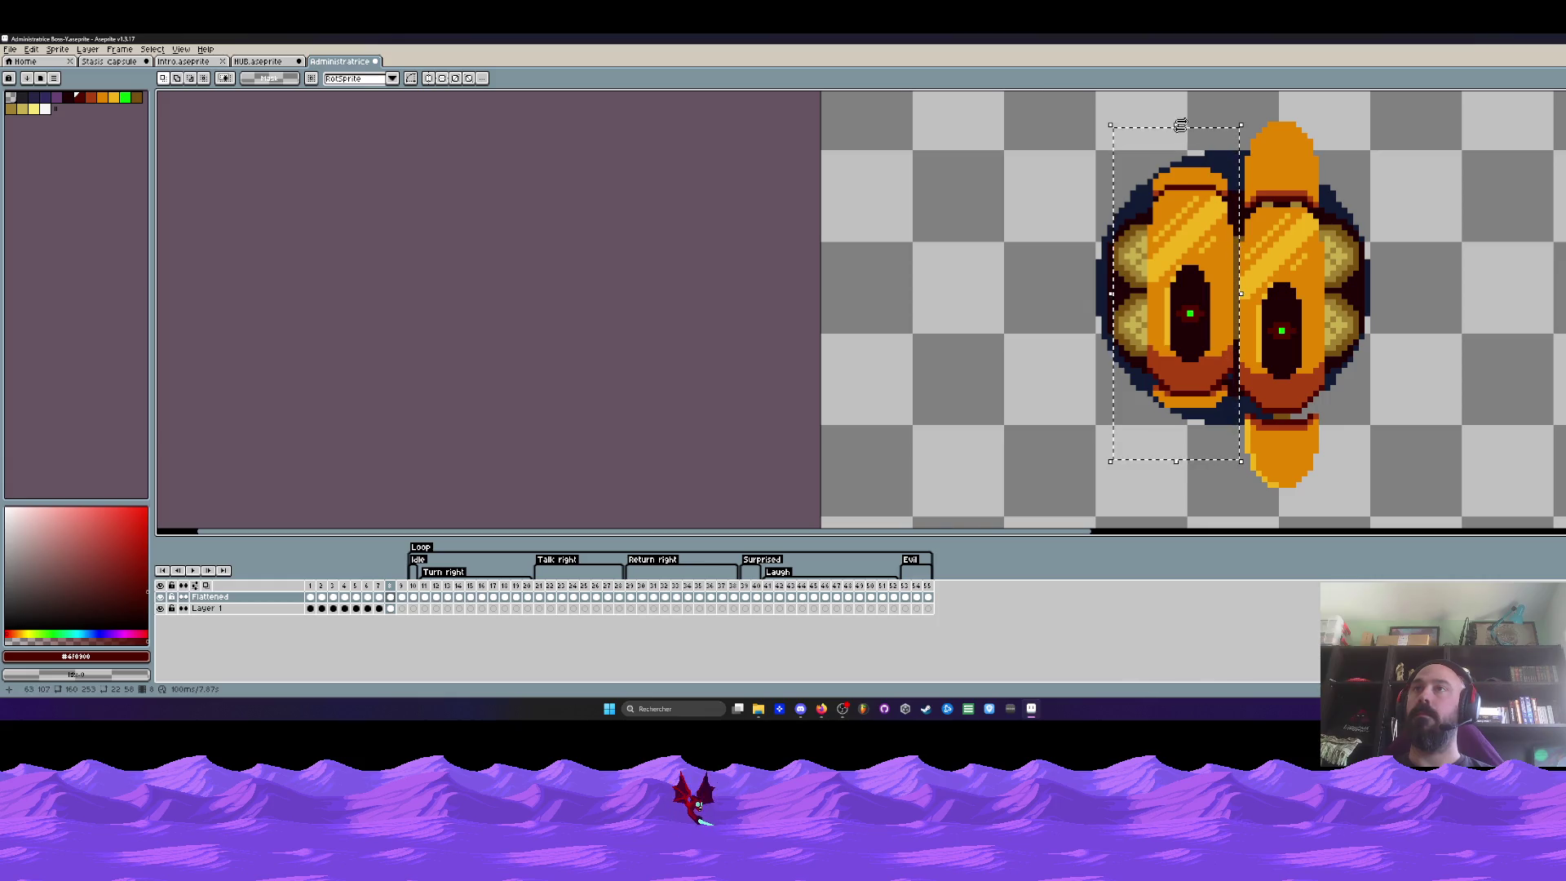
{"action": "scroll", "coordinate": [1175, 167], "scroll_direction": "up", "scroll_amount": 1}
{"action": "scroll", "coordinate": [1185, 353], "scroll_direction": "up", "scroll_amount": 1}
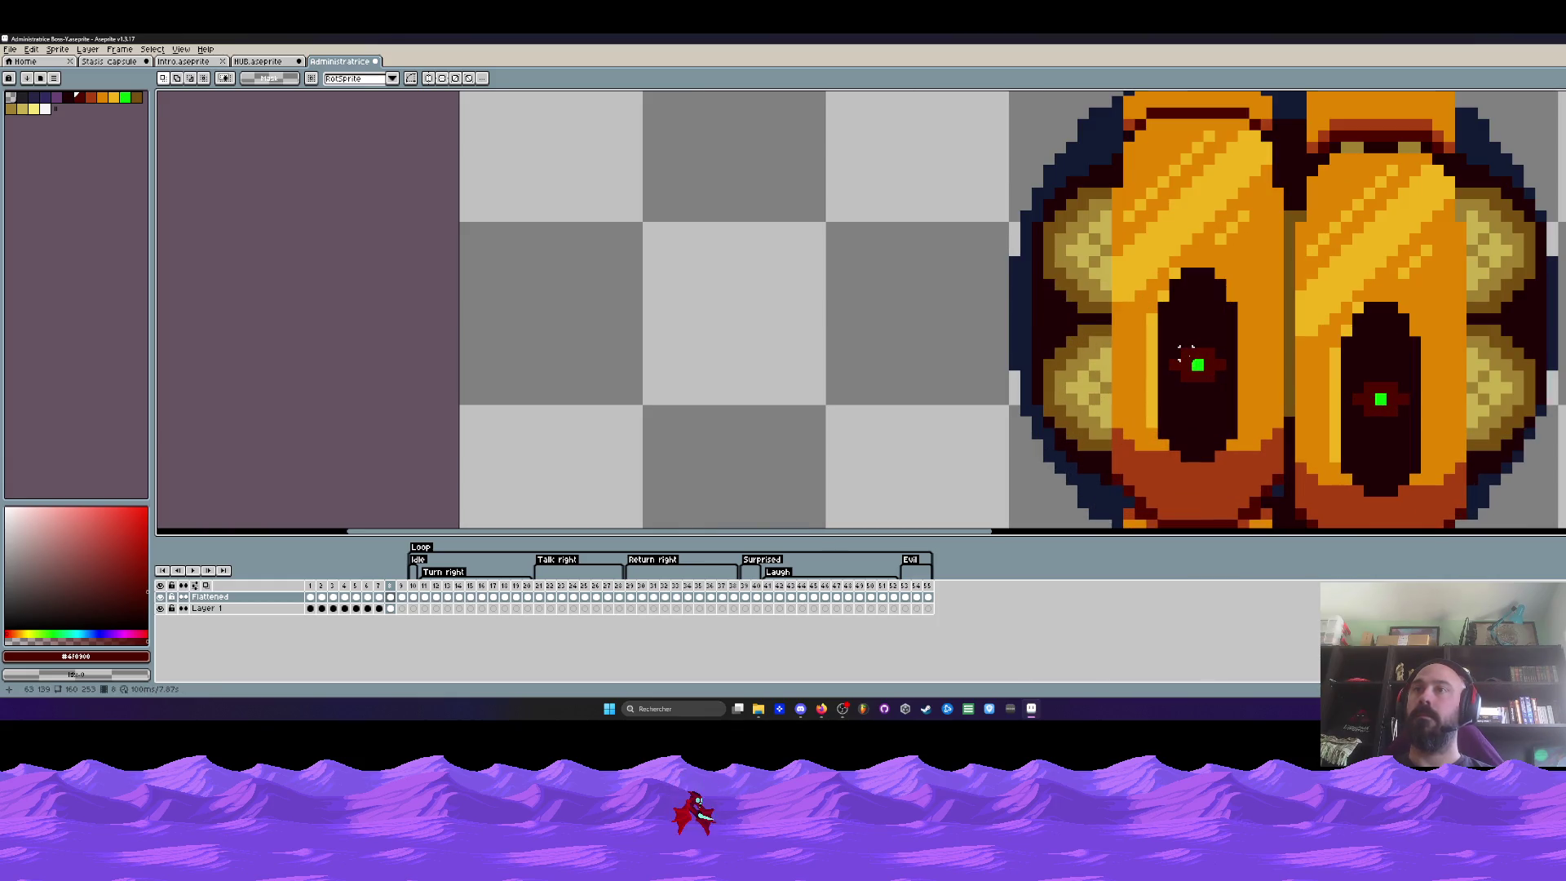
Sample the eye's dark red and recolour the left eye's centre pixel
{"action": "key", "text": "i"}
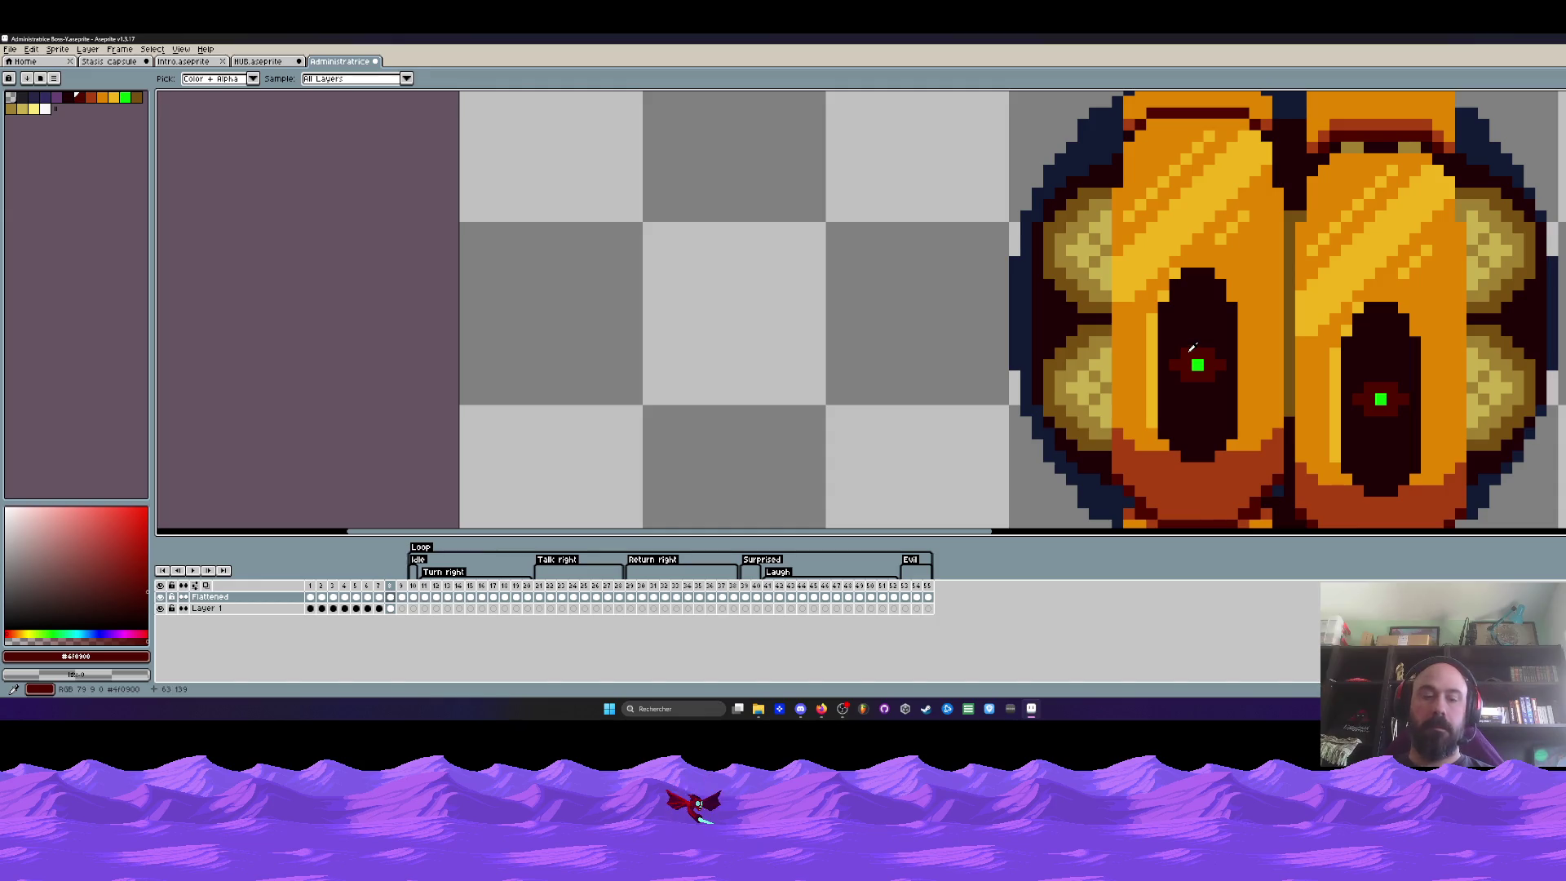
{"action": "key", "text": "b"}
{"action": "left_click", "coordinate": [1194, 360]}
{"action": "scroll", "coordinate": [1211, 347], "scroll_direction": "down", "scroll_amount": 2}
{"action": "key", "text": "m"}
{"action": "left_click_drag", "start_coordinate": [1143, 226], "coordinate": [1234, 448]}
{"action": "left_click", "coordinate": [1230, 446]}
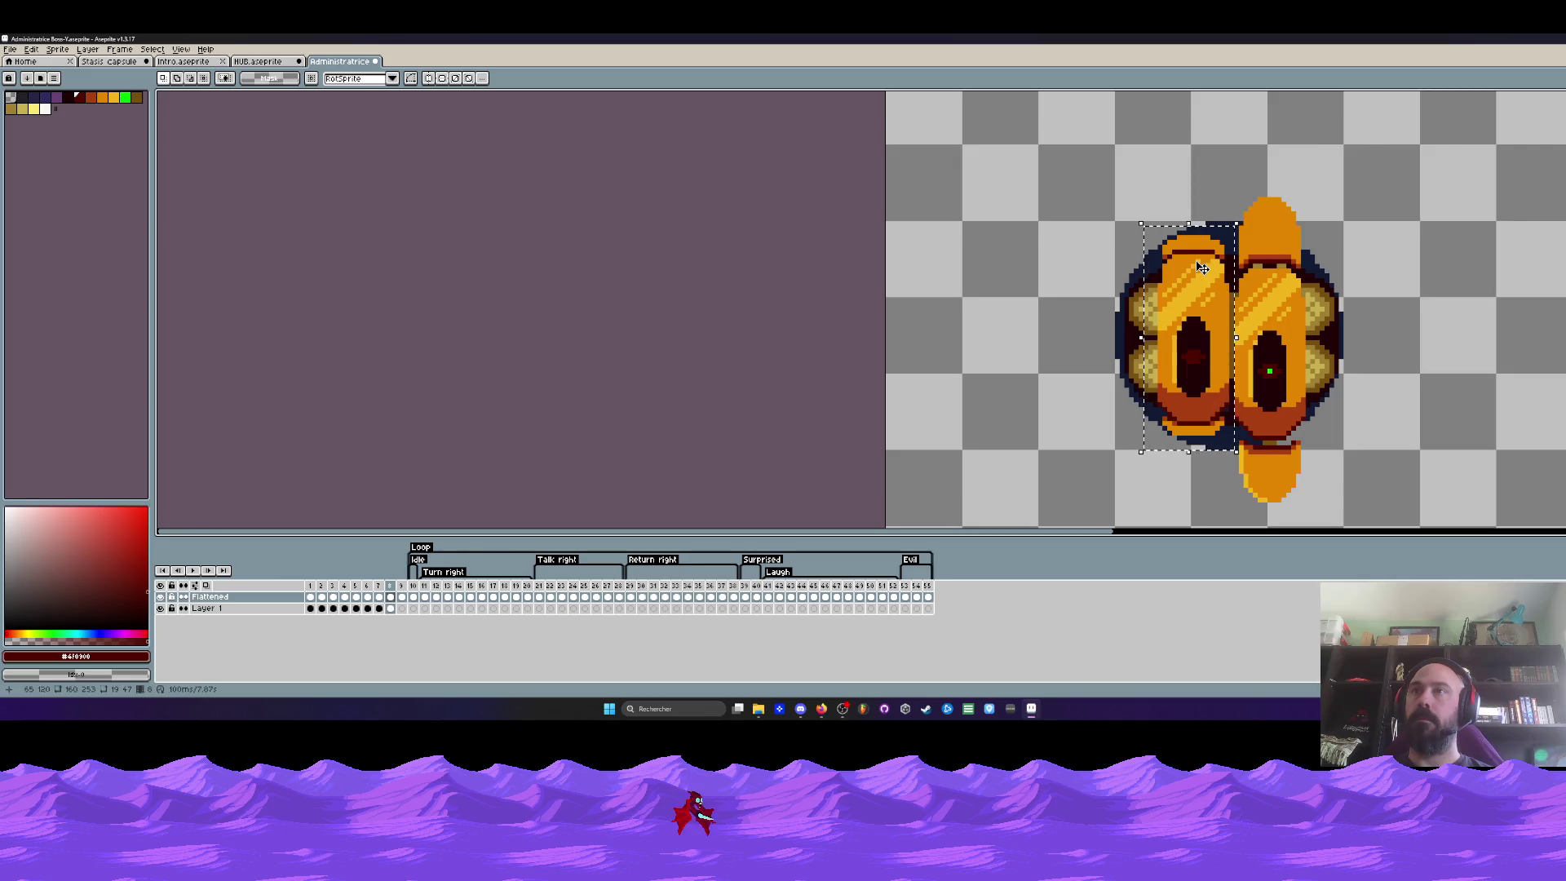
{"action": "scroll", "coordinate": [1190, 257], "scroll_direction": "up", "scroll_amount": 1}
{"action": "left_click_drag", "start_coordinate": [1140, 199], "coordinate": [1235, 314]}
{"action": "left_click", "coordinate": [1234, 316]}
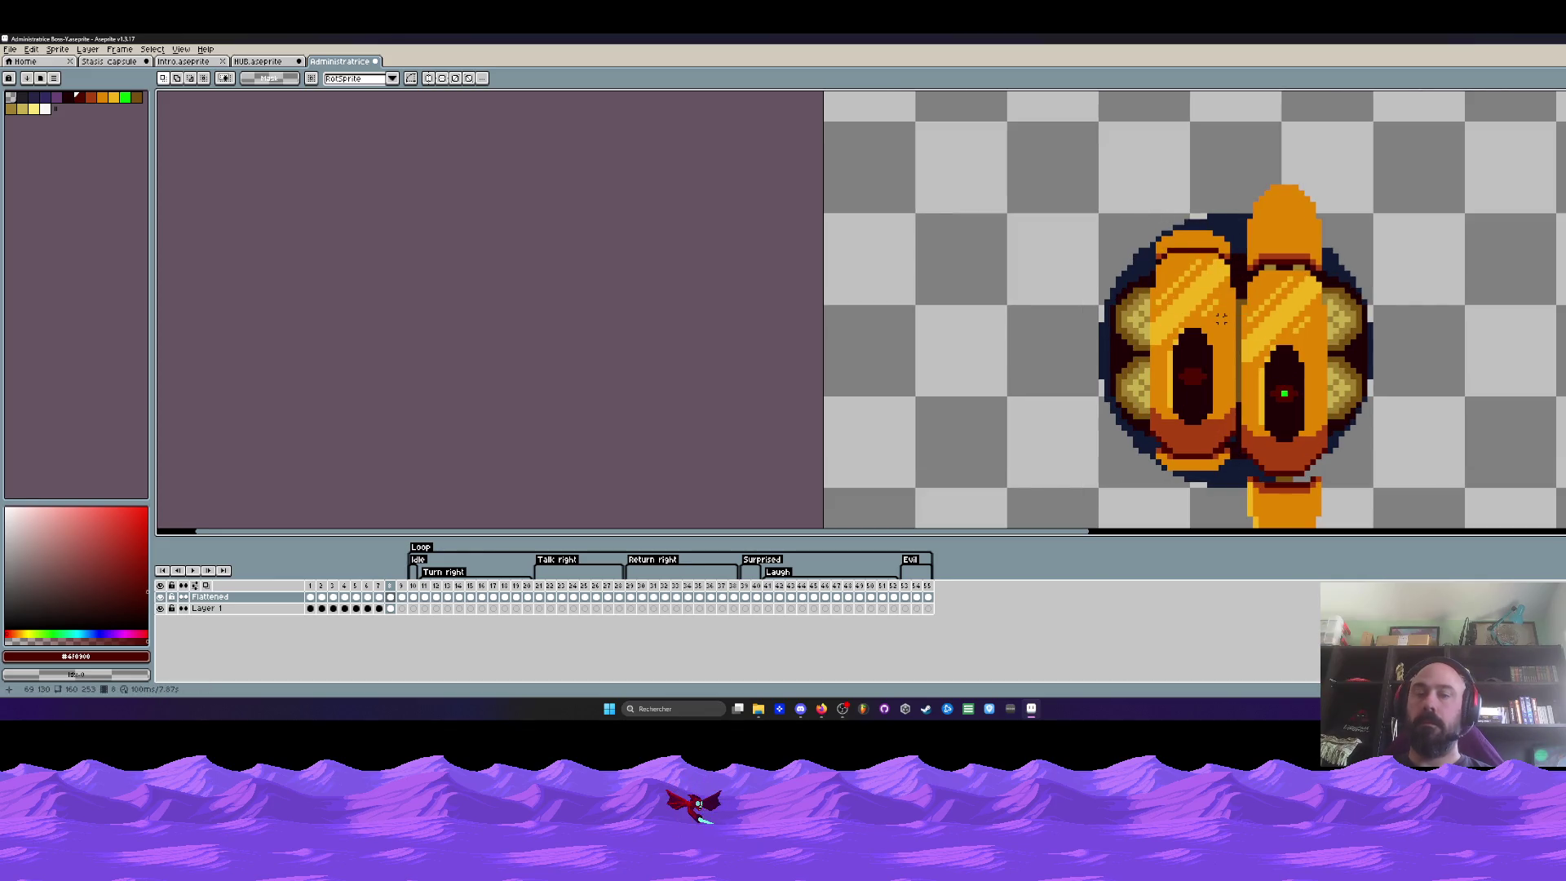
Sample the shell orange and retouch the top-left of the shell
{"action": "key", "text": "i"}
{"action": "left_click", "coordinate": [1226, 322]}
{"action": "key", "text": "g"}
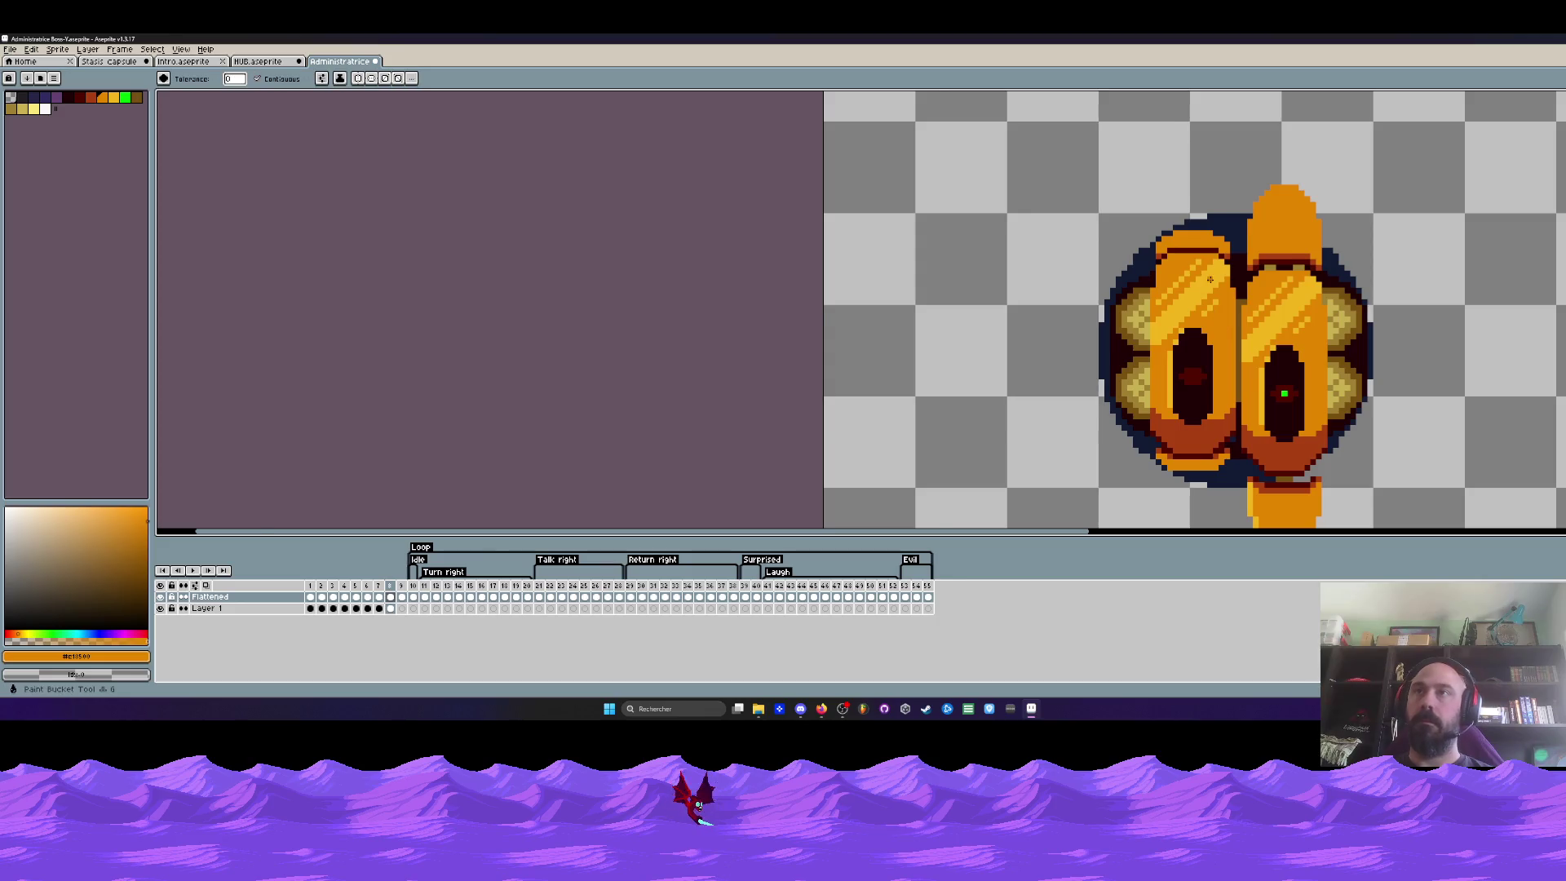
{"action": "scroll", "coordinate": [1209, 279], "scroll_direction": "up", "scroll_amount": 1}
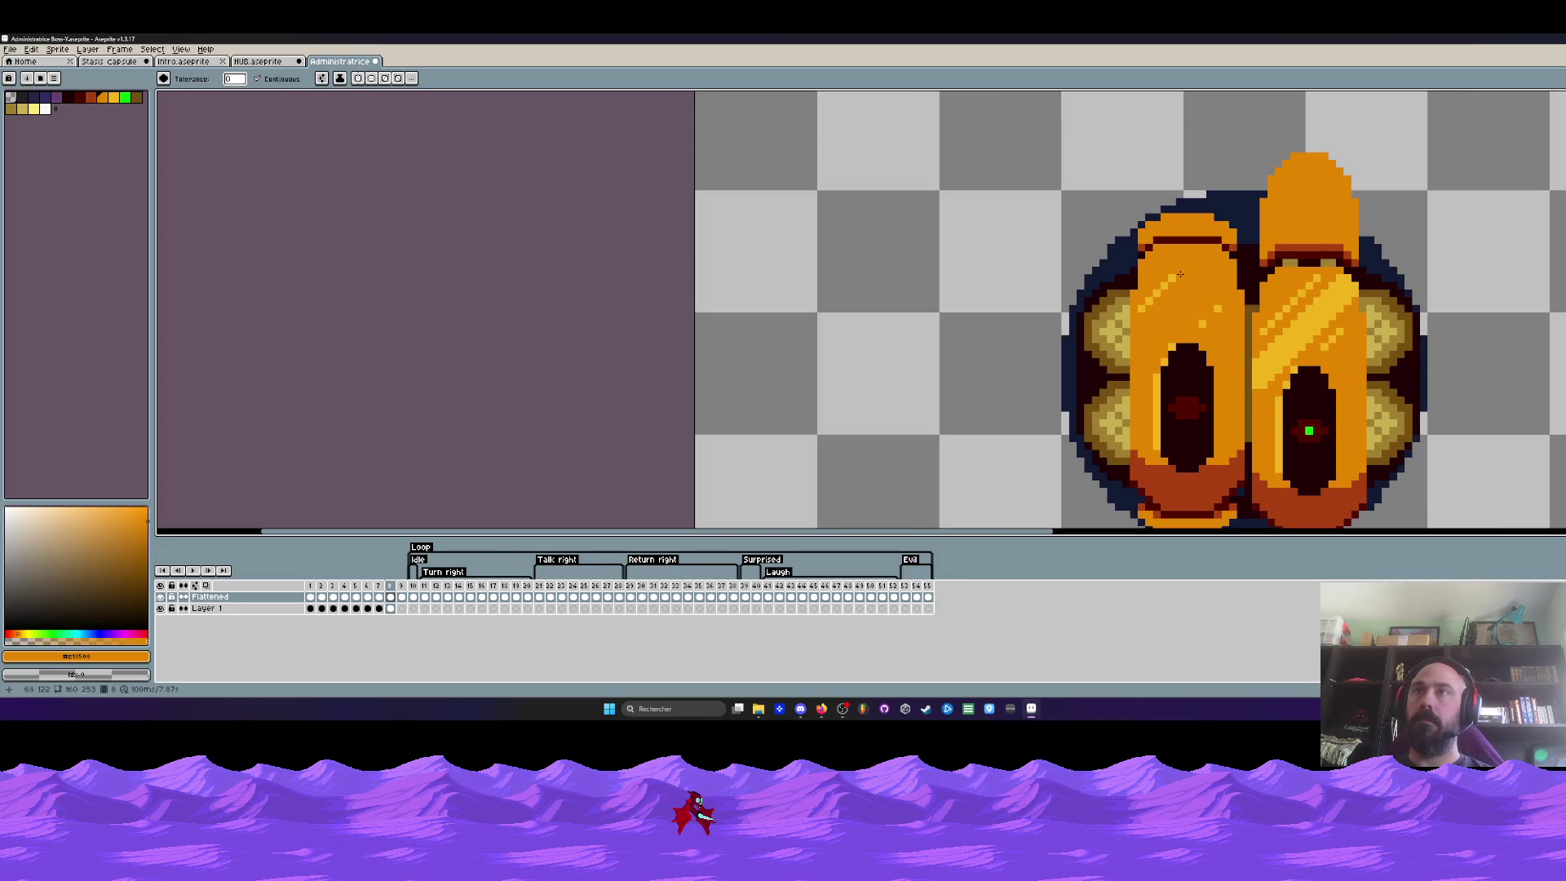
{"action": "key", "text": "b"}
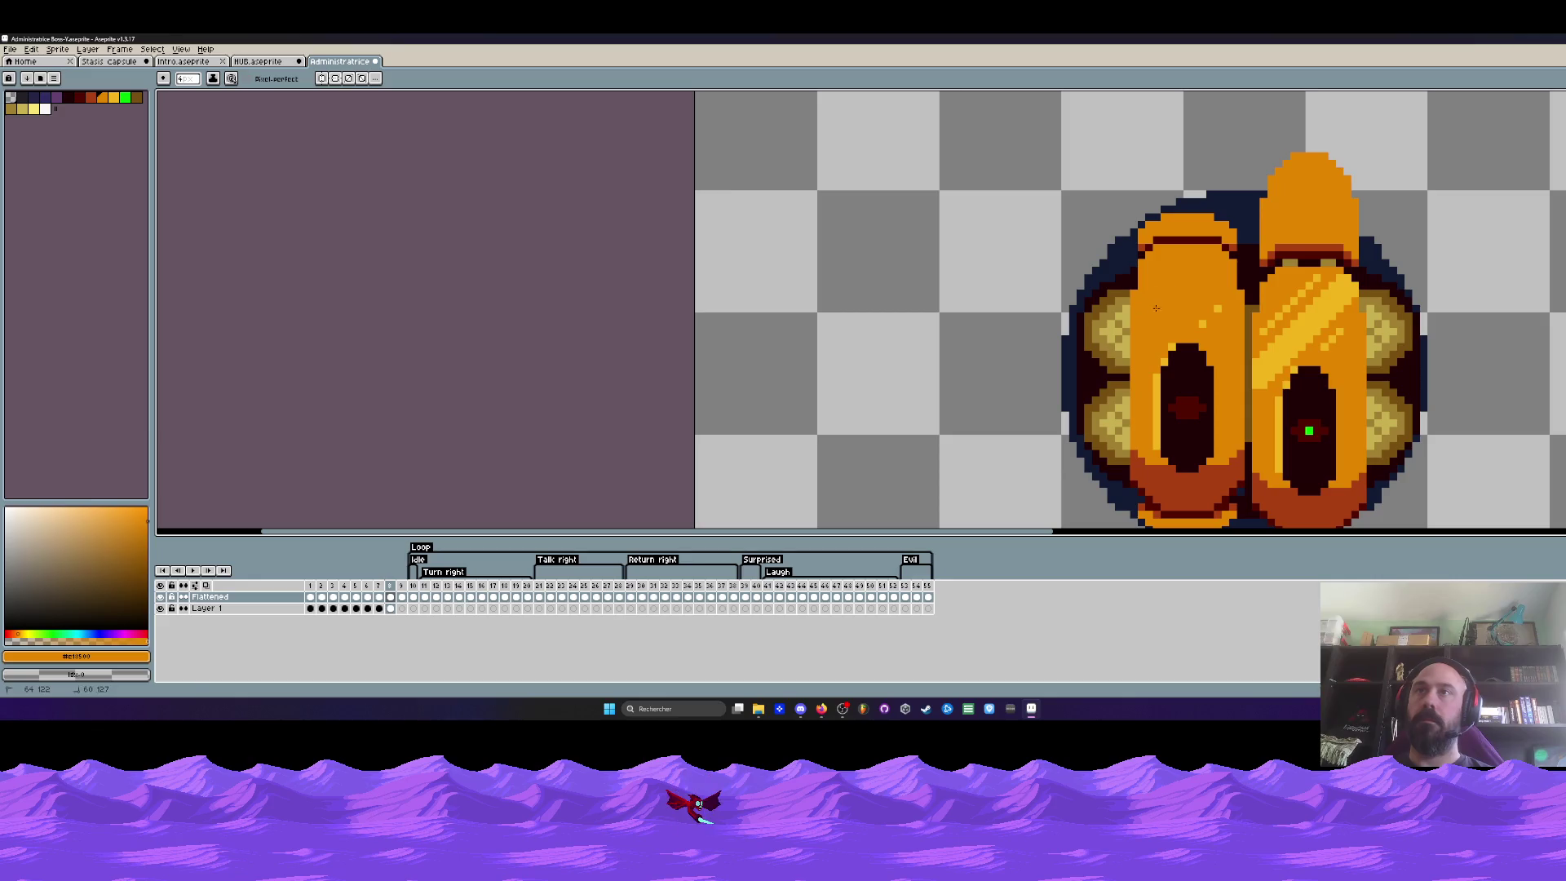
{"action": "scroll", "coordinate": [1212, 319], "scroll_direction": "down", "scroll_amount": 2}
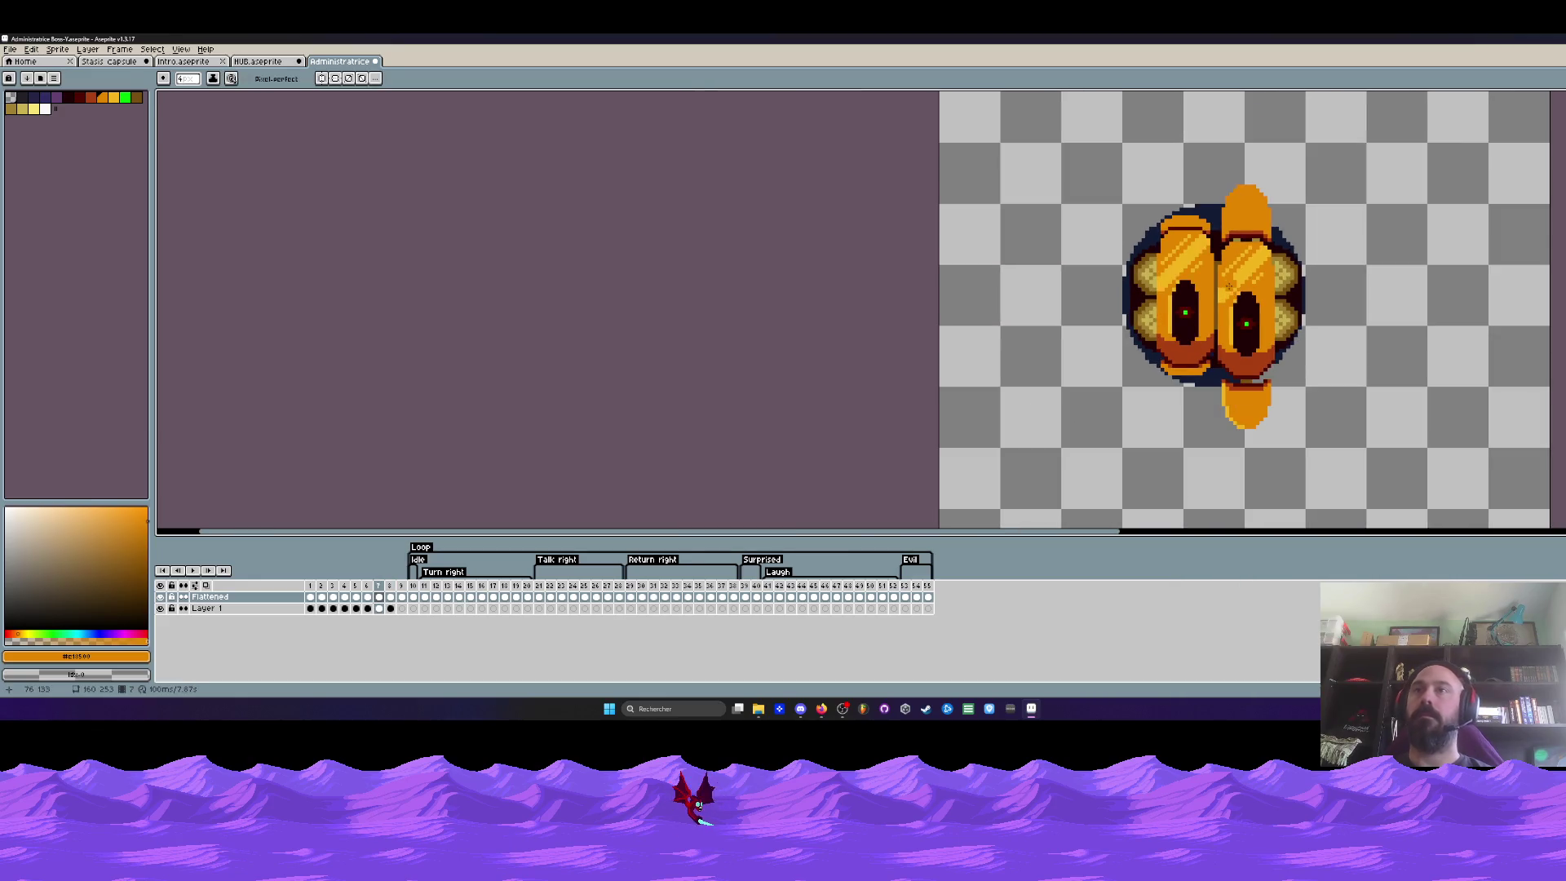
{"action": "key", "text": "m"}
{"action": "left_click_drag", "start_coordinate": [1131, 199], "coordinate": [1217, 387]}
{"action": "left_click", "coordinate": [1212, 390]}
{"action": "scroll", "coordinate": [1211, 390], "scroll_direction": "up", "scroll_amount": 1}
{"action": "left_click_drag", "start_coordinate": [1094, 168], "coordinate": [1230, 285]}
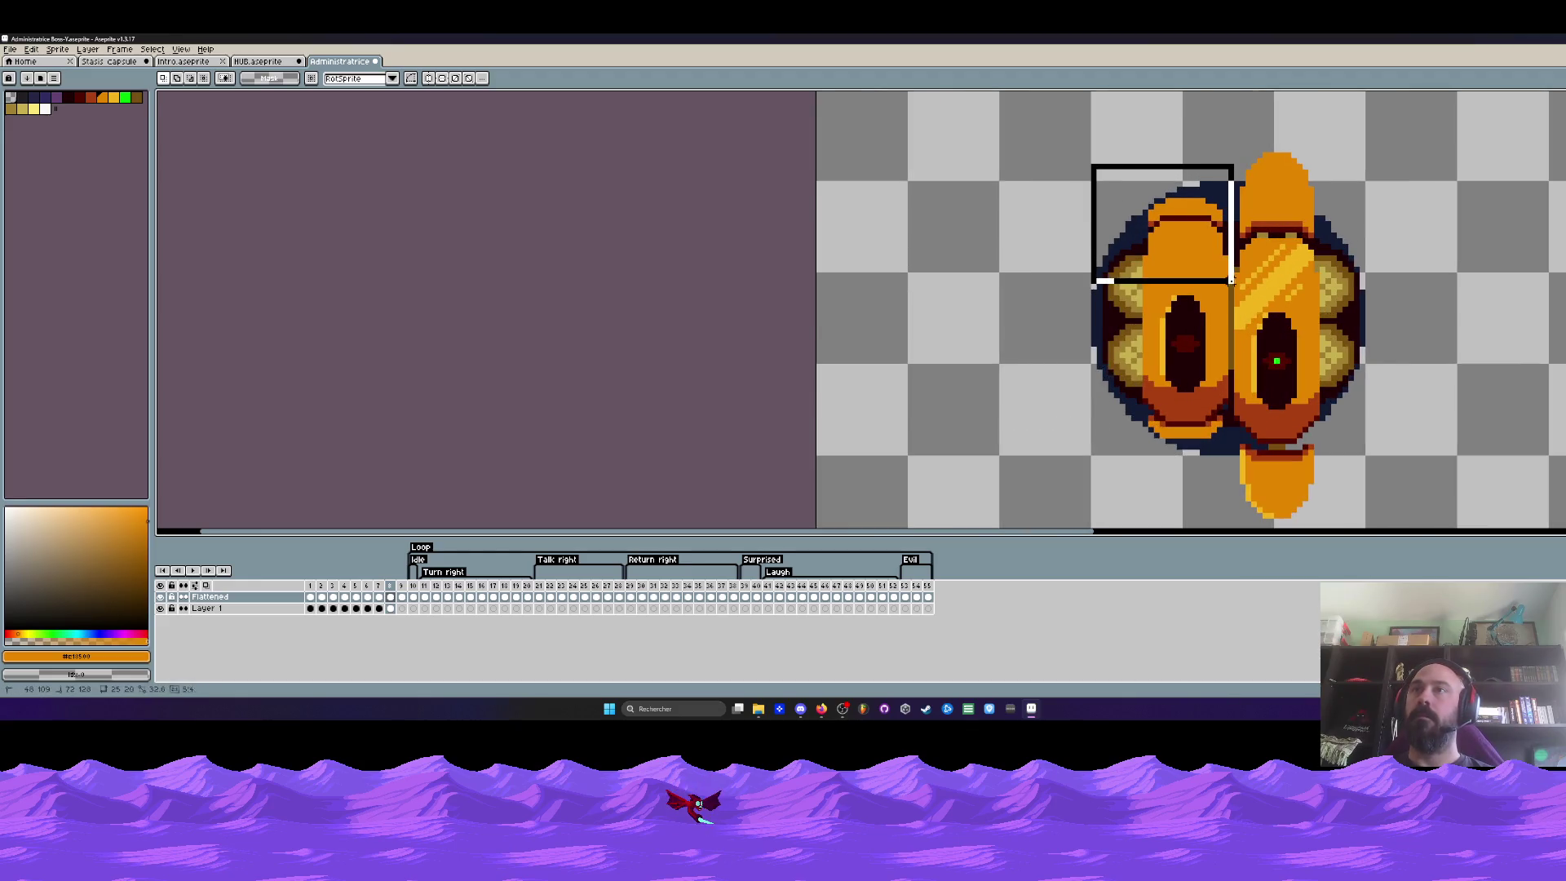
{"action": "left_click", "coordinate": [1229, 285]}
{"action": "scroll", "coordinate": [1137, 186], "scroll_direction": "up", "scroll_amount": 1}
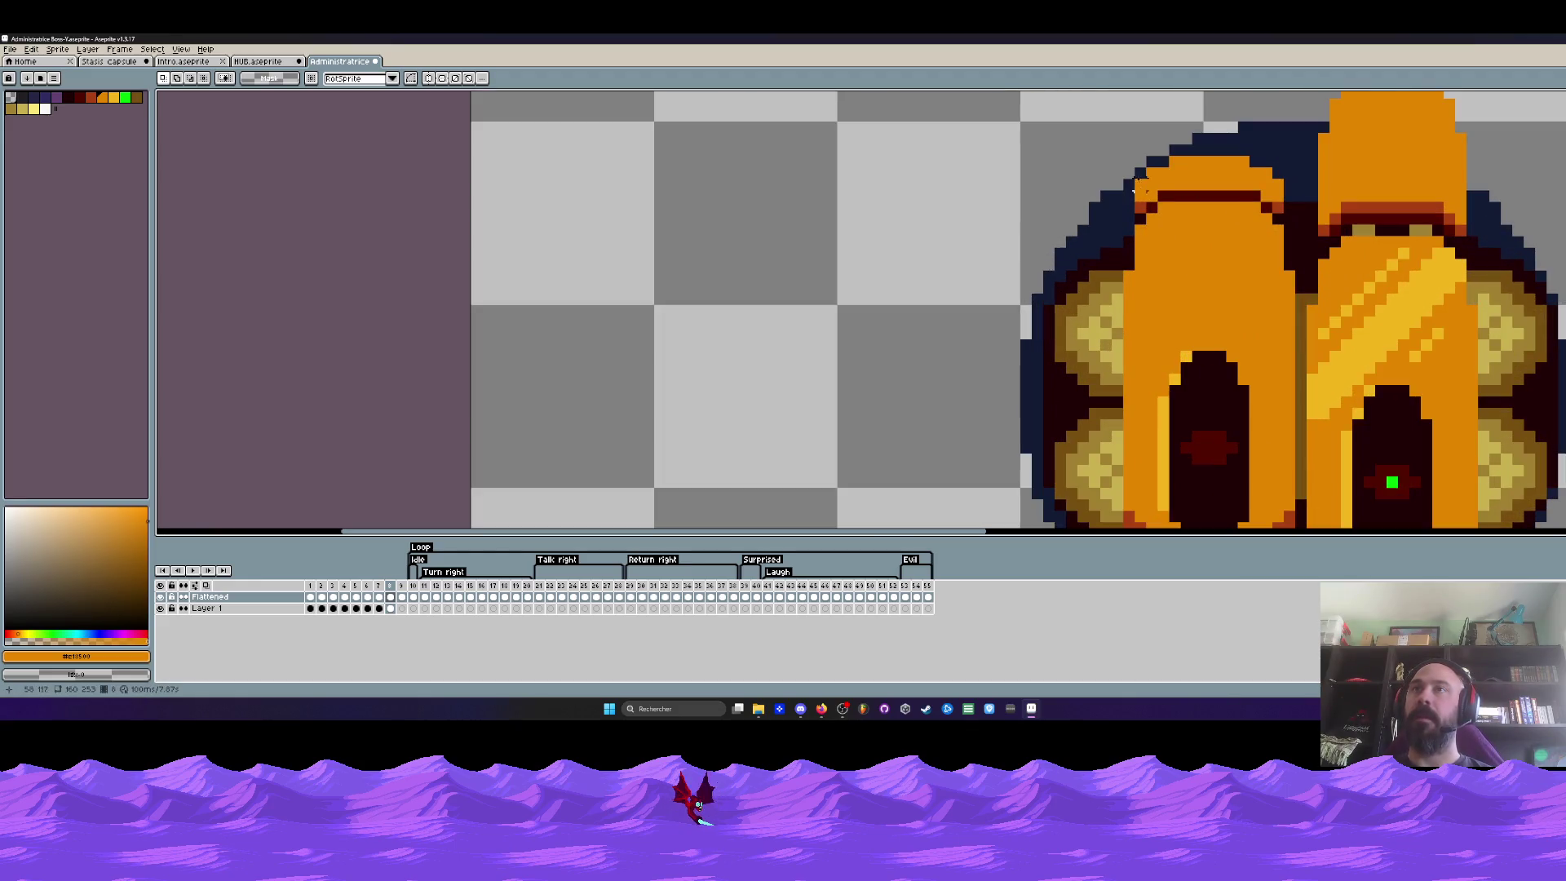
Move the left shell's top dome down a few pixels and commit it
{"action": "left_click_drag", "start_coordinate": [1129, 150], "coordinate": [1292, 345]}
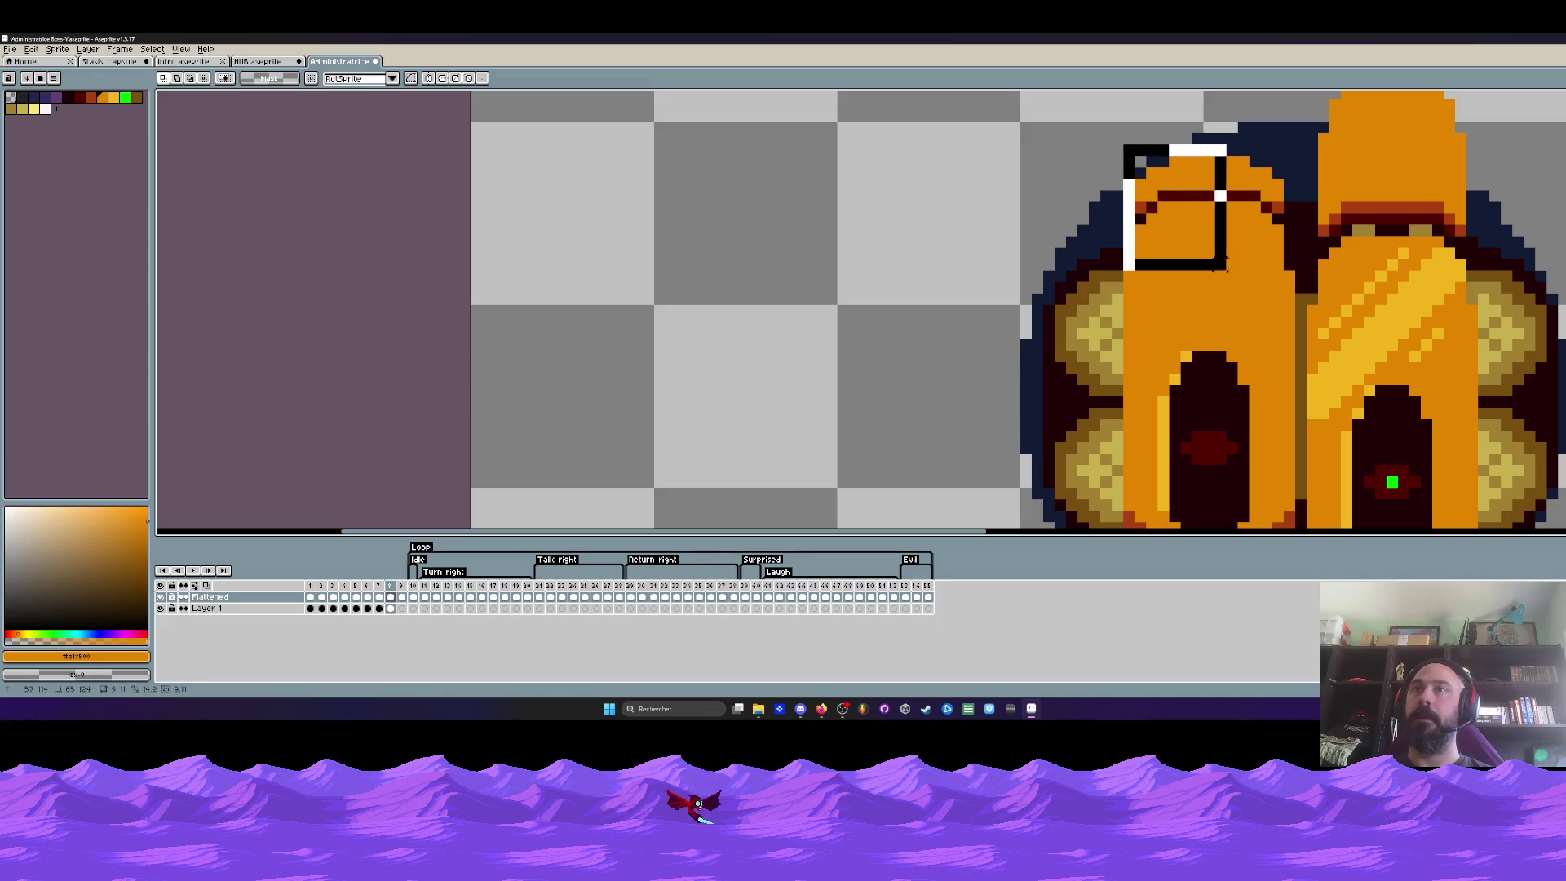
{"action": "left_click", "coordinate": [1295, 354]}
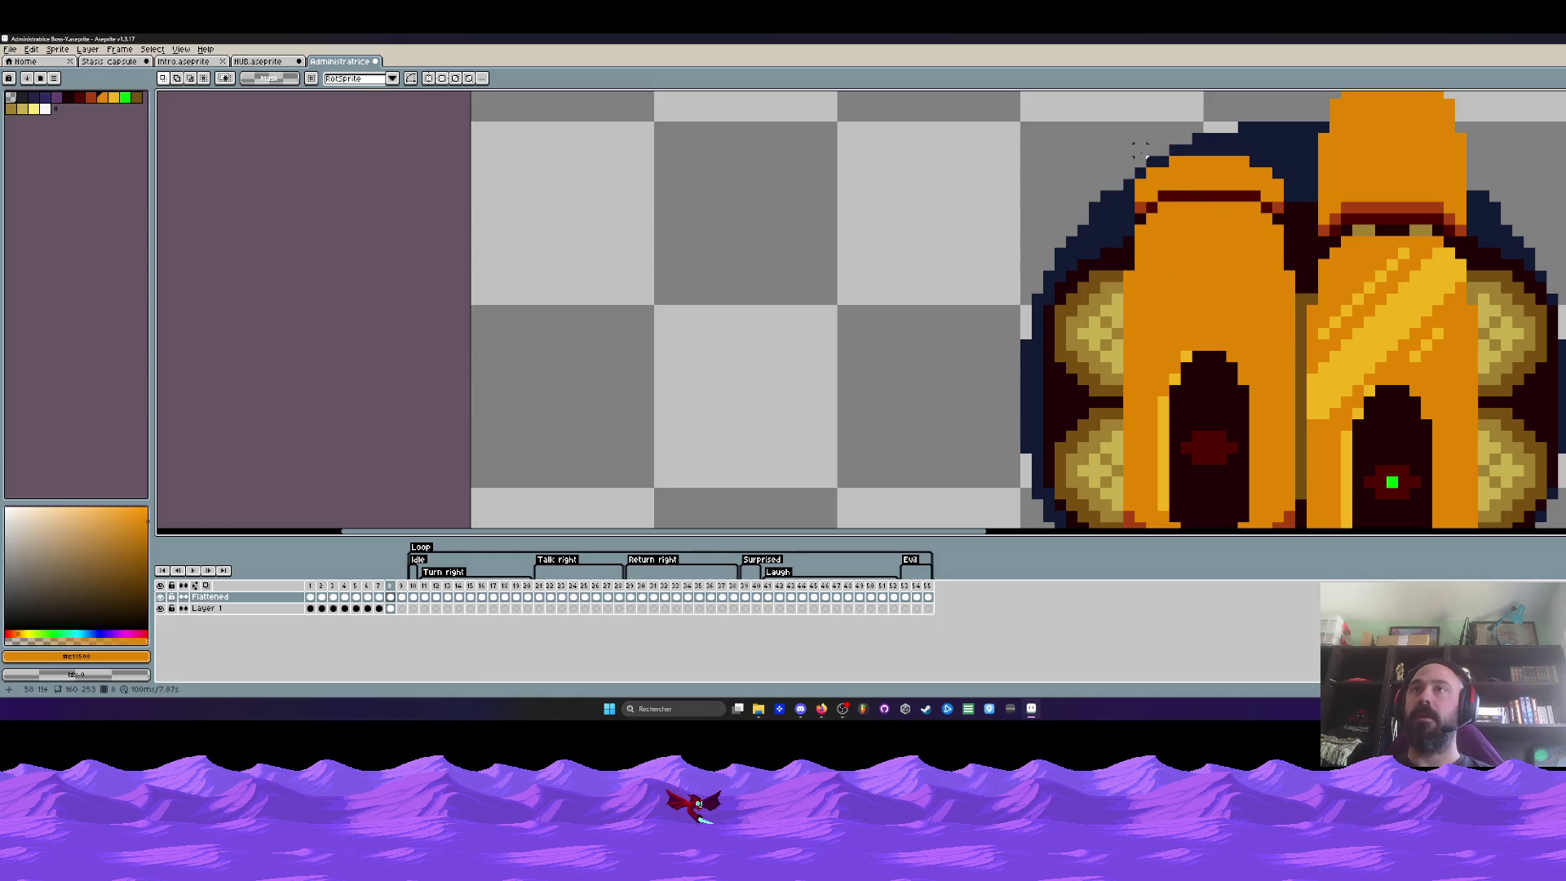
{"action": "mouse_move", "coordinate": [1139, 149]}
{"action": "left_mouse_down"}
{"action": "mouse_move", "coordinate": [1142, 193]}
{"action": "mouse_move", "coordinate": [1290, 321]}
{"action": "left_mouse_up"}
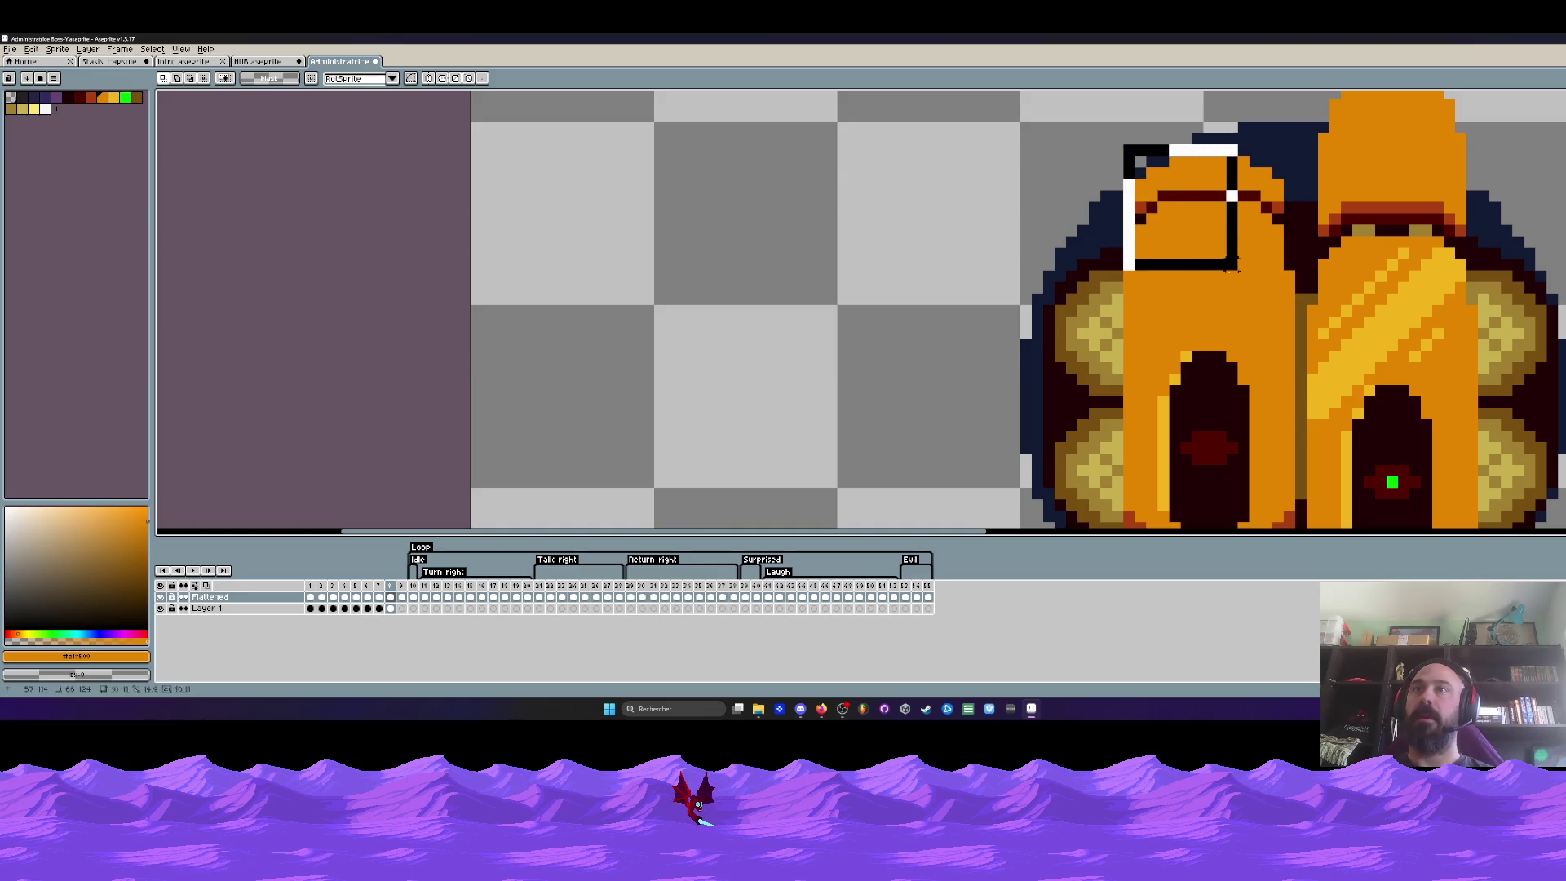
{"action": "left_click_drag", "start_coordinate": [1236, 269], "coordinate": [1236, 287]}
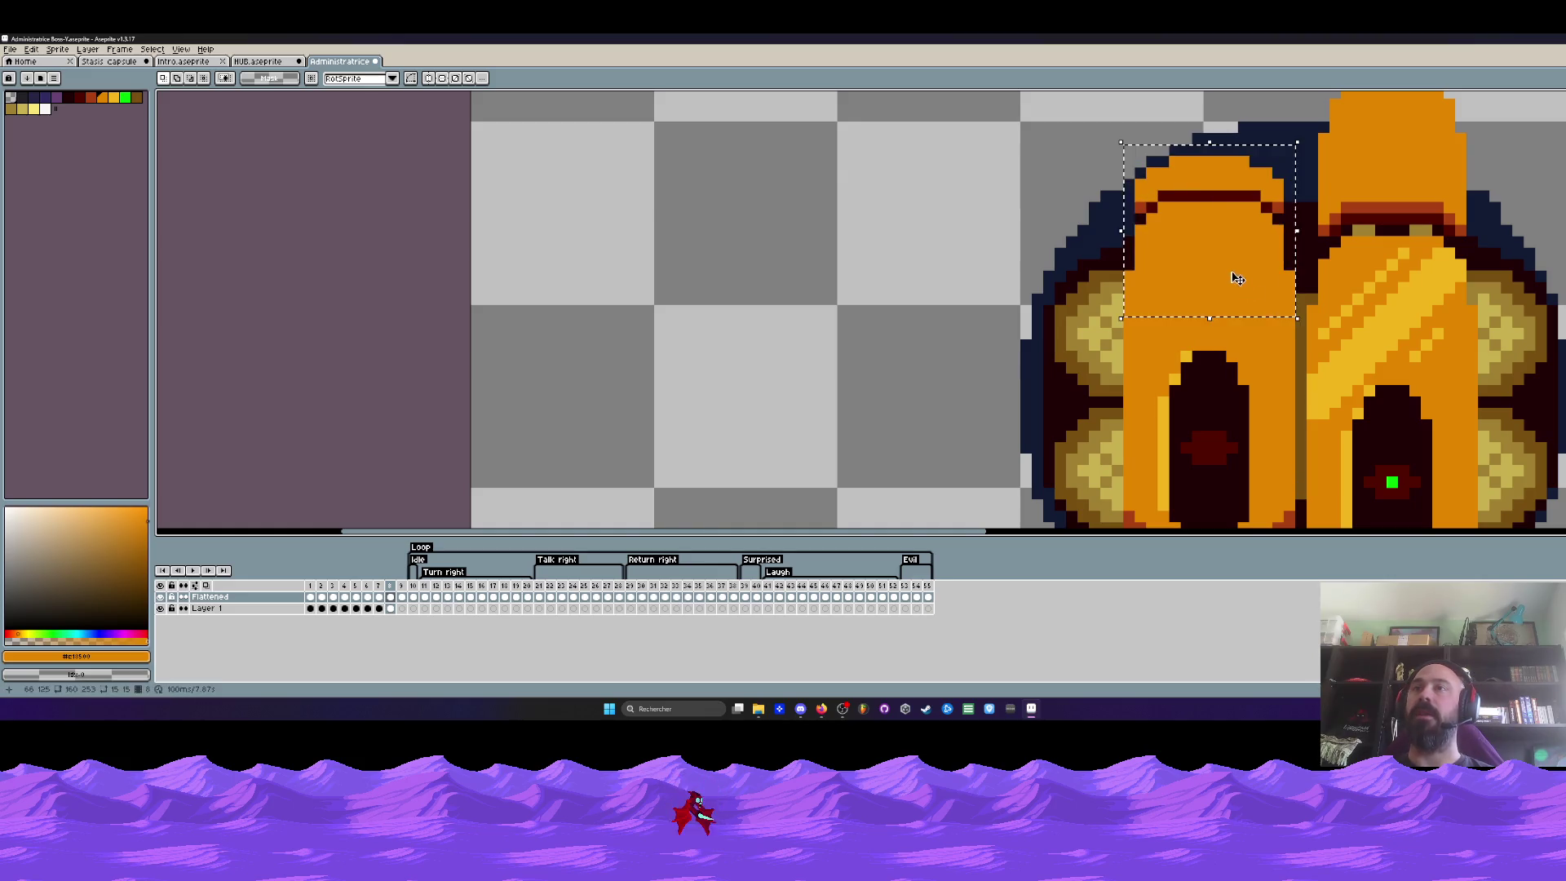
{"action": "key", "text": "ctrl+d"}
{"action": "scroll", "coordinate": [1236, 287], "scroll_direction": "down", "scroll_amount": 2}
{"action": "scroll", "coordinate": [1176, 300], "scroll_direction": "up", "scroll_amount": 1}
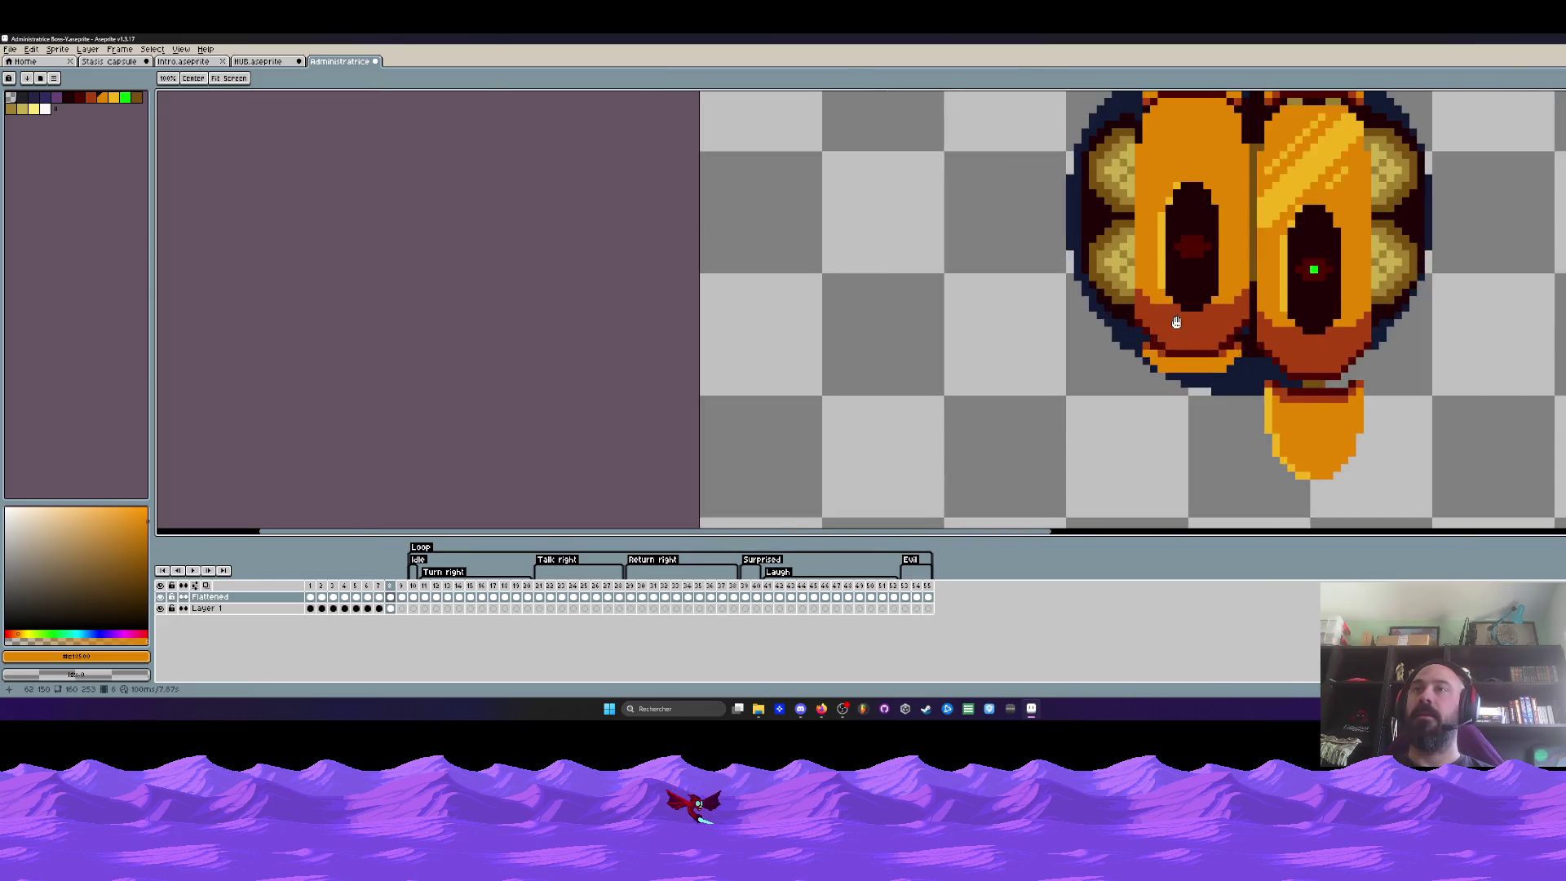
{"action": "scroll", "coordinate": [1132, 308], "scroll_direction": "up", "scroll_amount": 1}
Check the lower left face, sample dark red, and select the whole left shell
{"action": "left_click_drag", "start_coordinate": [1111, 304], "coordinate": [1287, 408]}
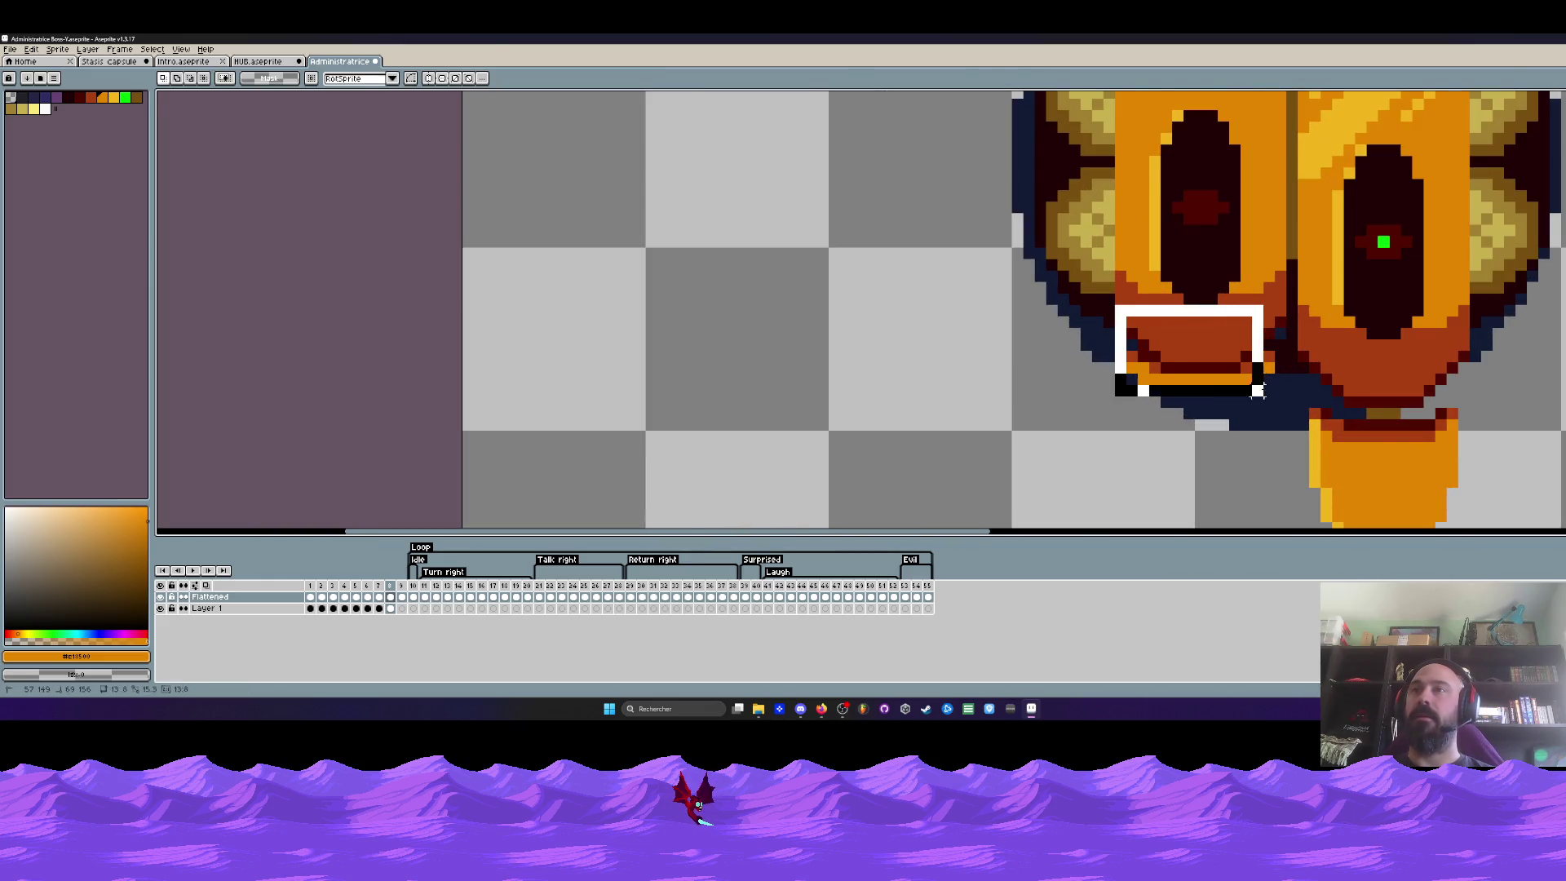
{"action": "key", "text": "ctrl+d"}
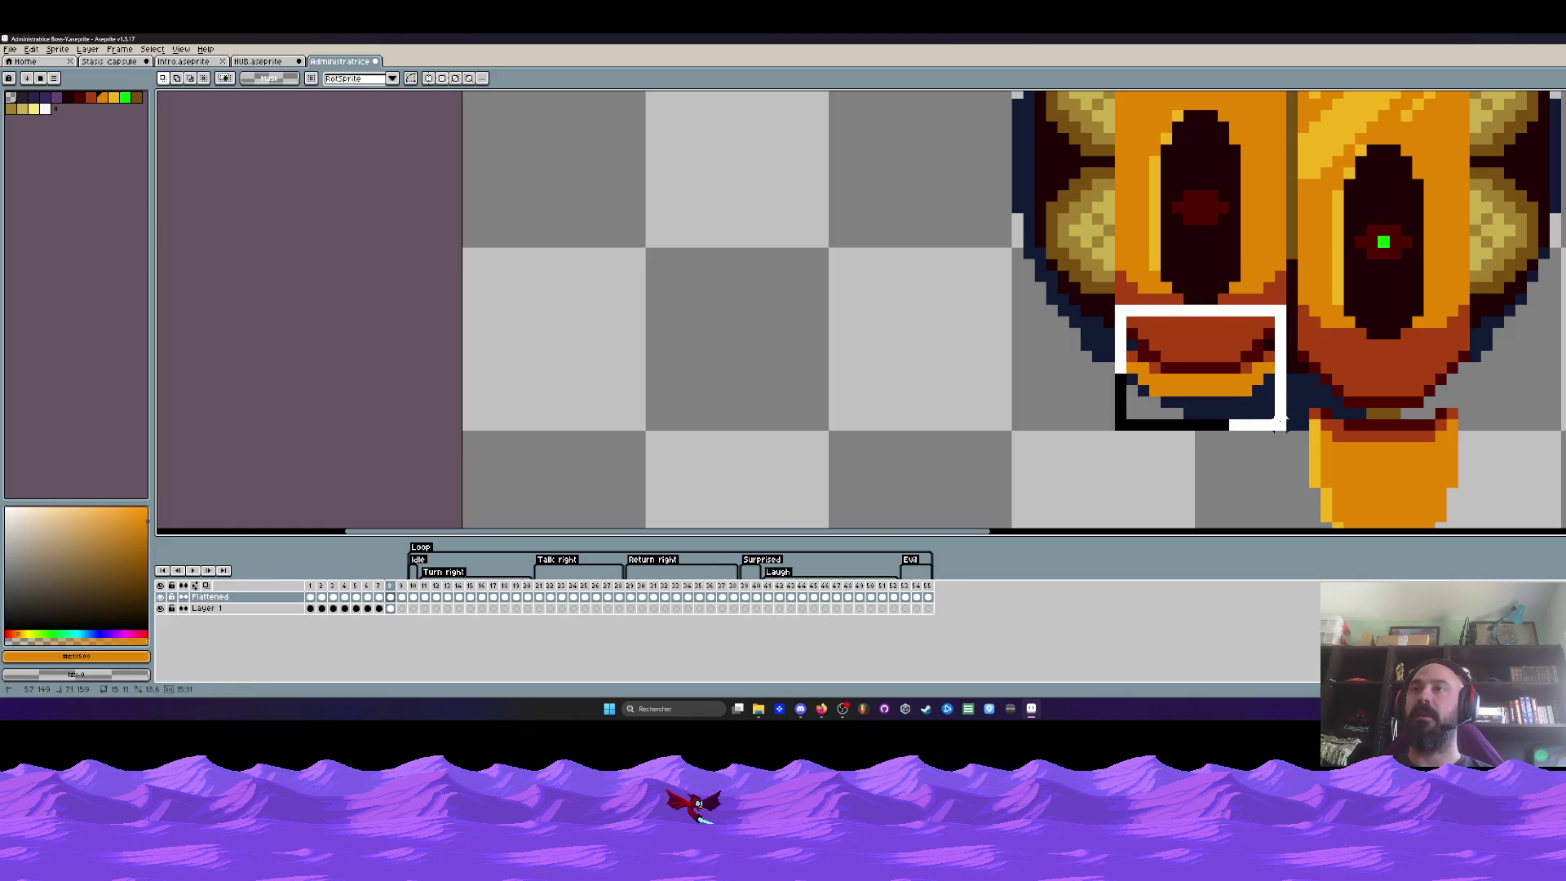
{"action": "left_click_drag", "start_coordinate": [1112, 309], "coordinate": [1289, 422]}
{"action": "key", "text": "ctrl+d"}
{"action": "scroll", "coordinate": [1183, 276], "scroll_direction": "up", "scroll_amount": 1}
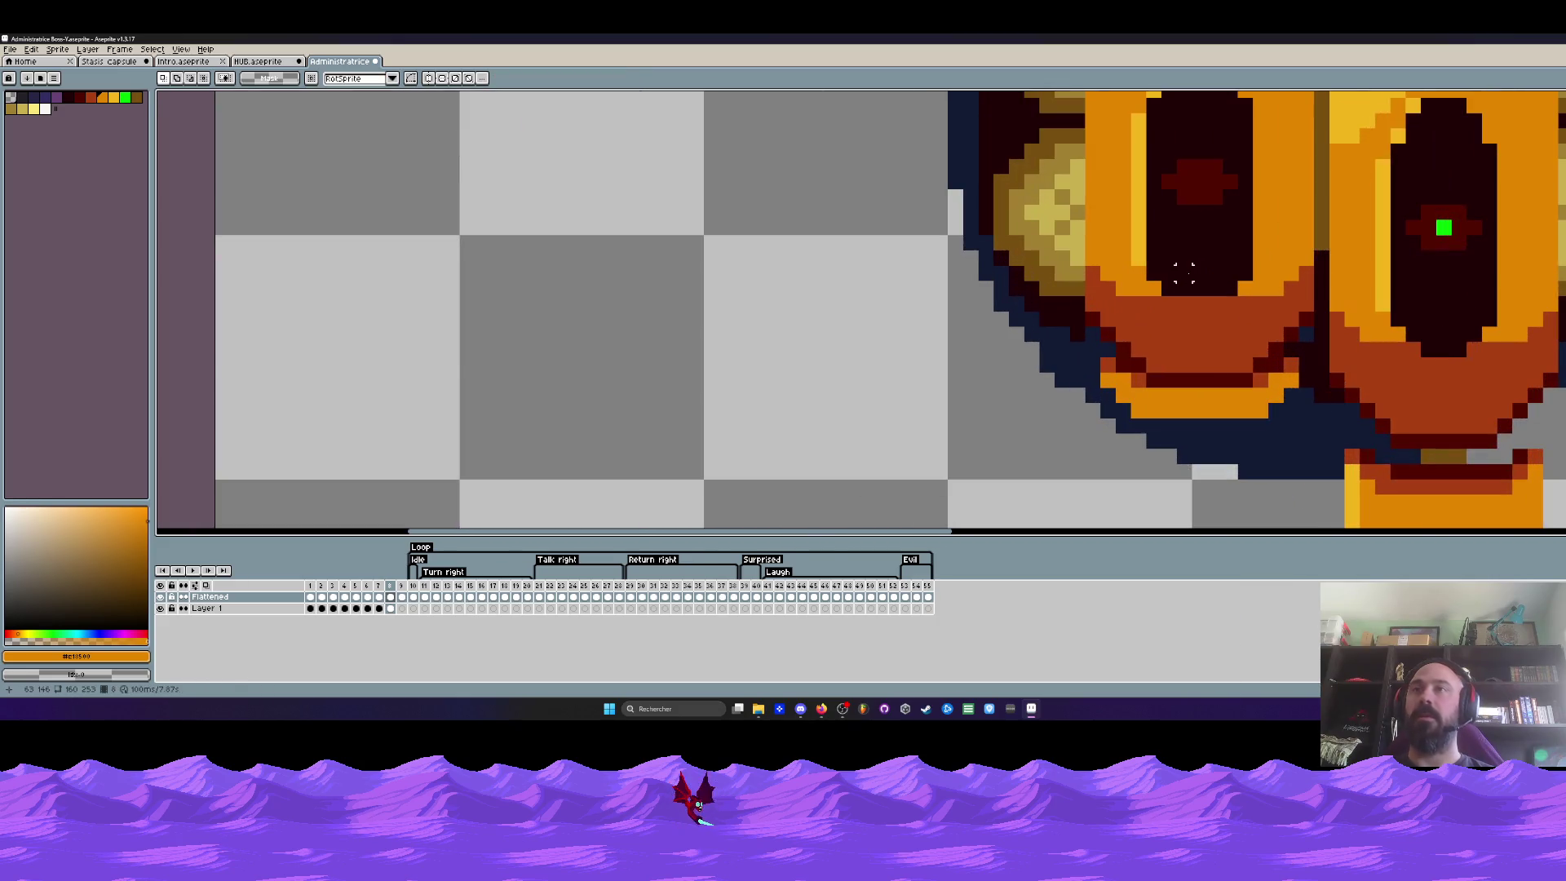
{"action": "left_click", "coordinate": [1182, 274], "text": "alt"}
{"action": "scroll", "coordinate": [1187, 271], "scroll_direction": "up", "scroll_amount": 1}
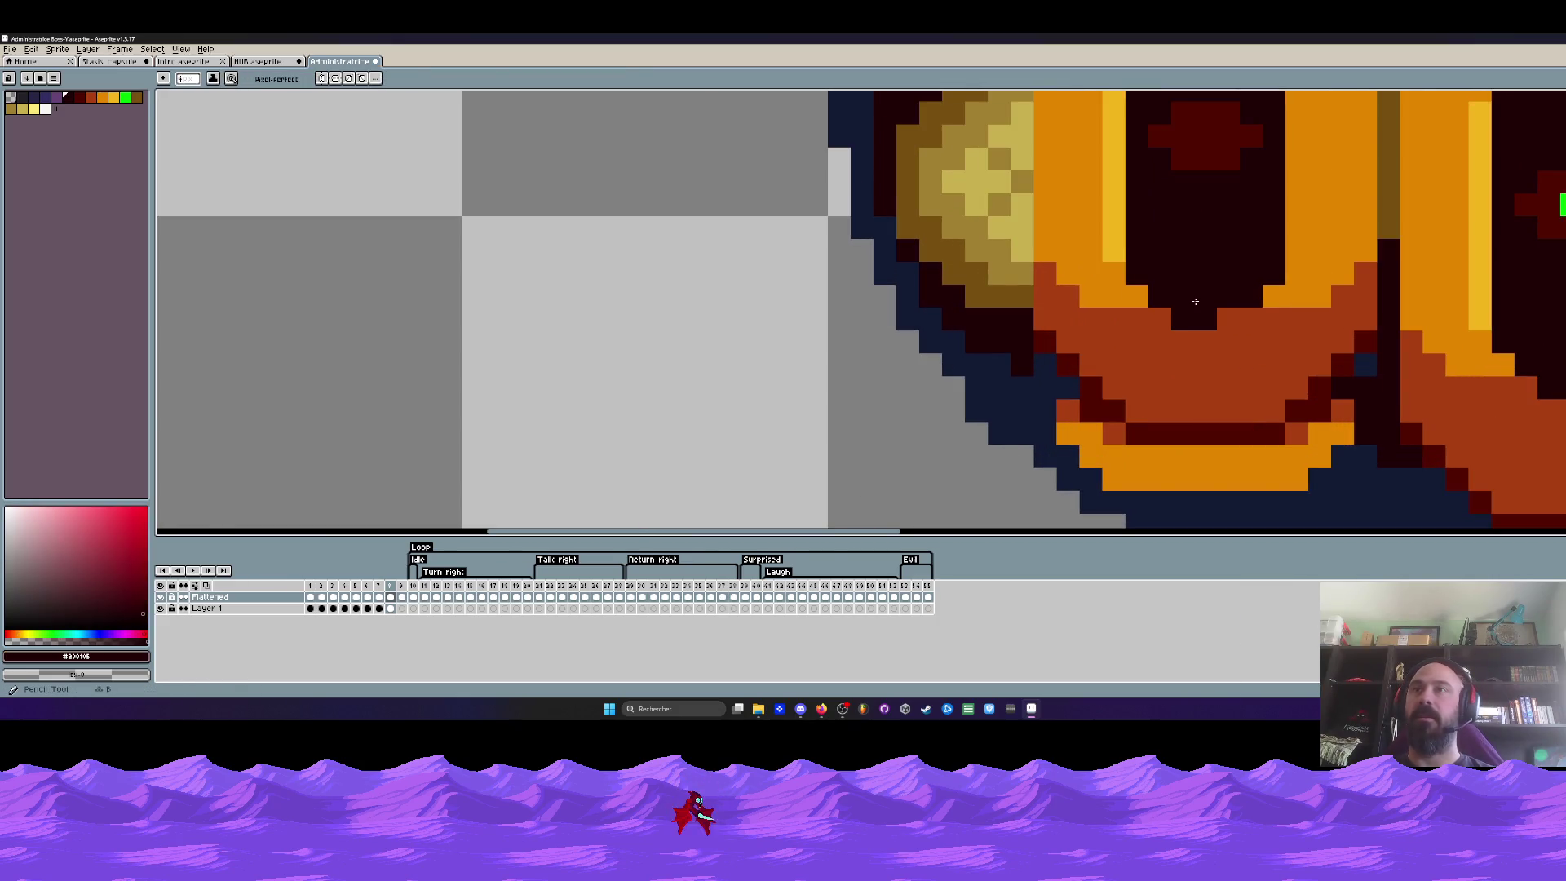
{"action": "scroll", "coordinate": [1193, 317], "scroll_direction": "down", "scroll_amount": 3}
{"action": "scroll", "coordinate": [1272, 295], "scroll_direction": "down", "scroll_amount": 3}
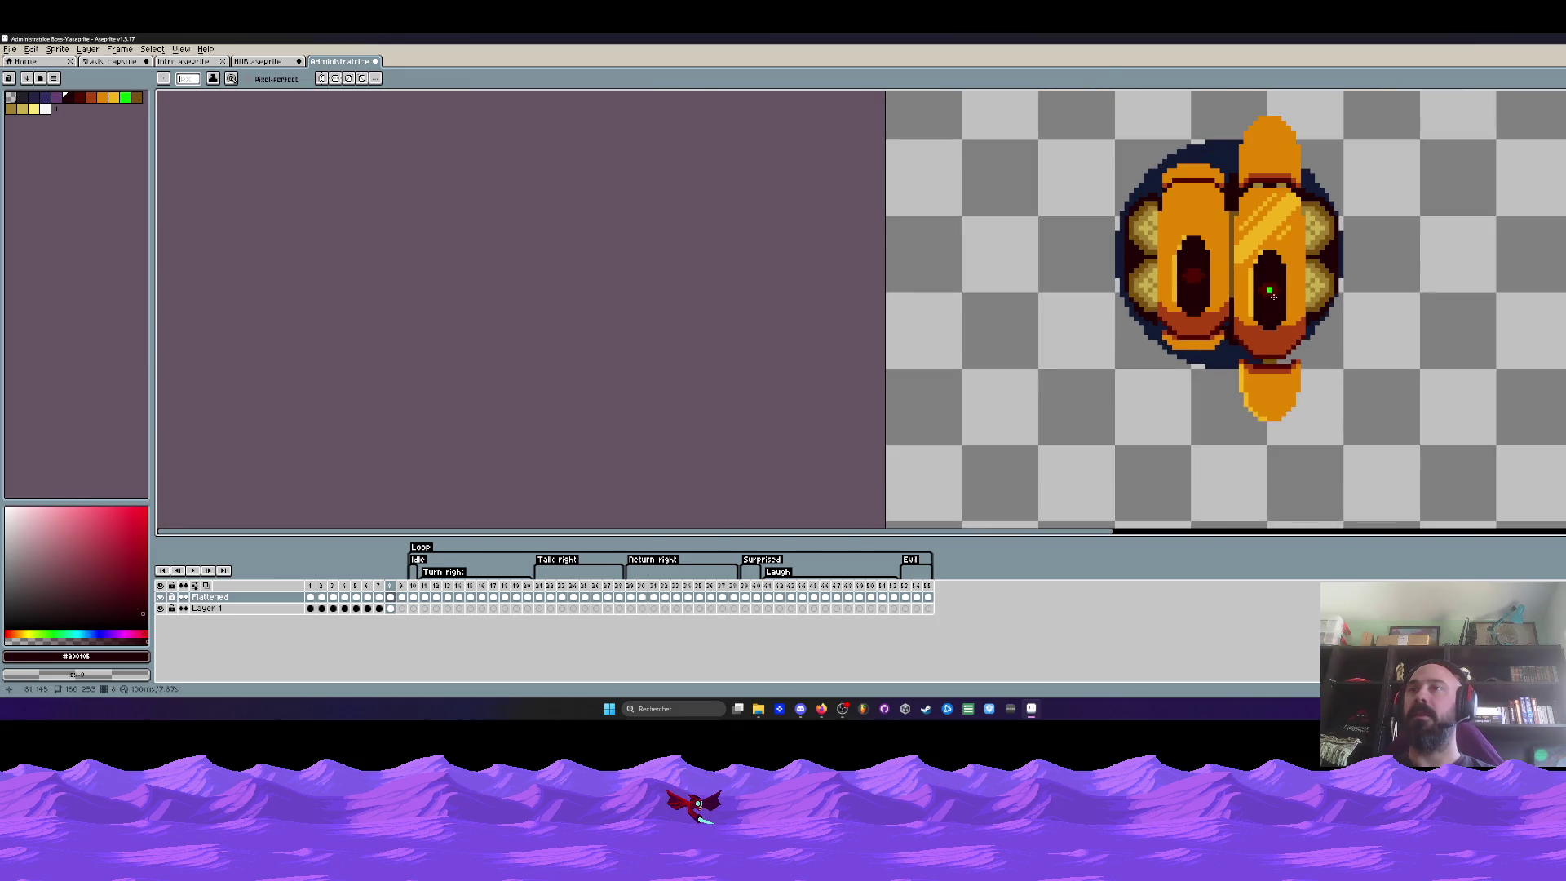
{"action": "scroll", "coordinate": [1252, 288], "scroll_direction": "down", "scroll_amount": 1}
{"action": "scroll", "coordinate": [1236, 275], "scroll_direction": "down", "scroll_amount": 1}
{"action": "scroll", "coordinate": [1202, 241], "scroll_direction": "up", "scroll_amount": 2}
{"action": "key", "text": "m"}
{"action": "left_click_drag", "start_coordinate": [1112, 169], "coordinate": [1234, 394]}
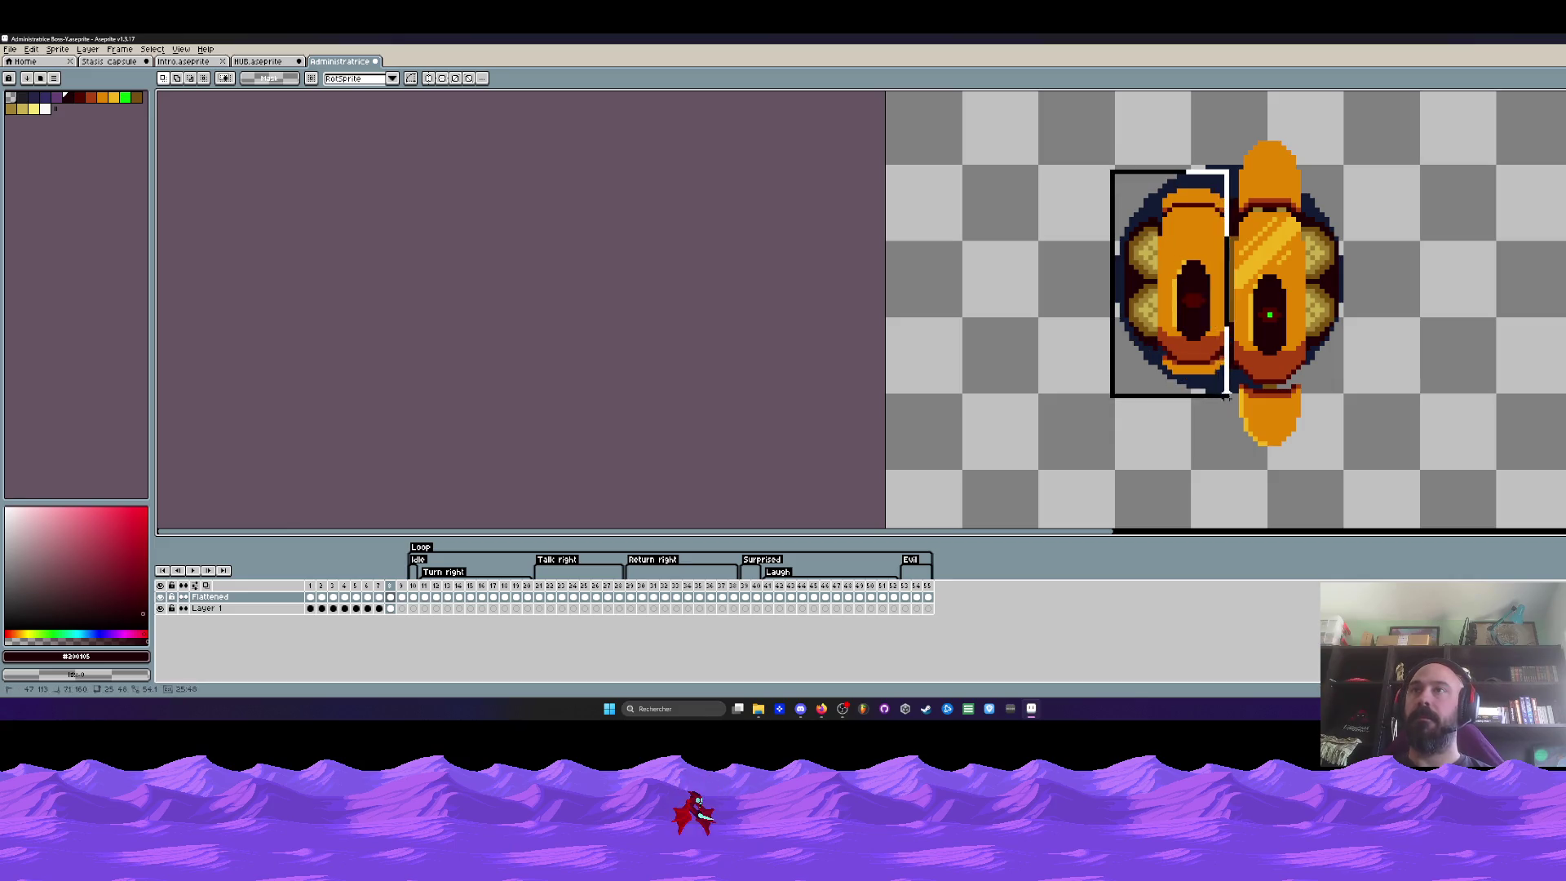
{"action": "scroll", "coordinate": [1233, 394], "scroll_direction": "up", "scroll_amount": 1}
{"action": "scroll", "coordinate": [1234, 394], "scroll_direction": "up", "scroll_amount": 1}
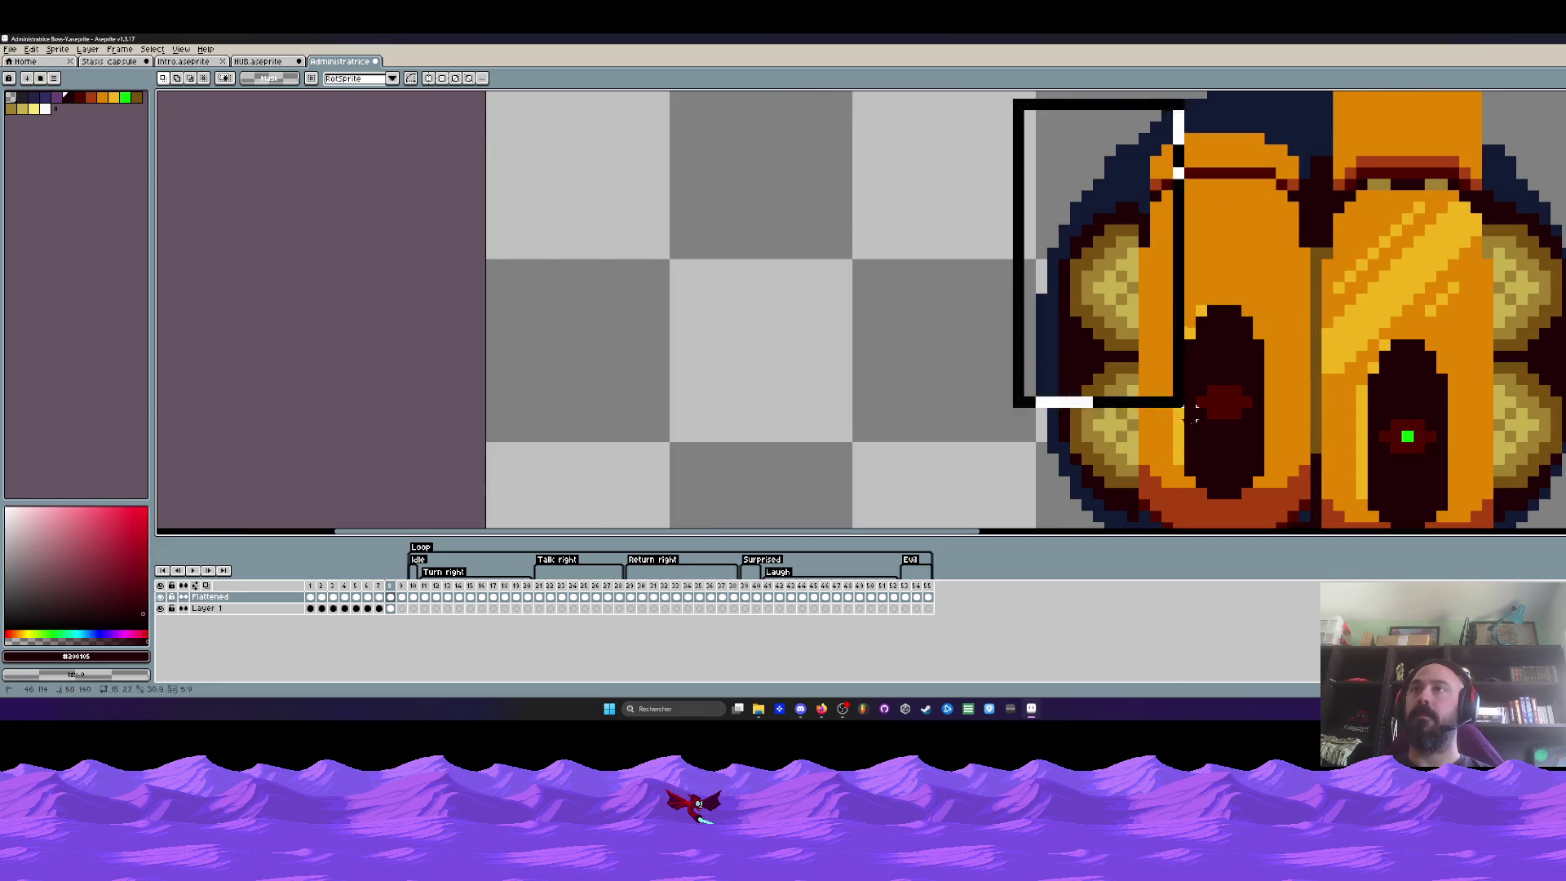
{"action": "scroll", "coordinate": [1286, 503], "scroll_direction": "up", "scroll_amount": 1}
{"action": "left_click_drag", "start_coordinate": [1285, 501], "coordinate": [1317, 513]}
{"action": "scroll", "coordinate": [1317, 514], "scroll_direction": "down", "scroll_amount": 3}
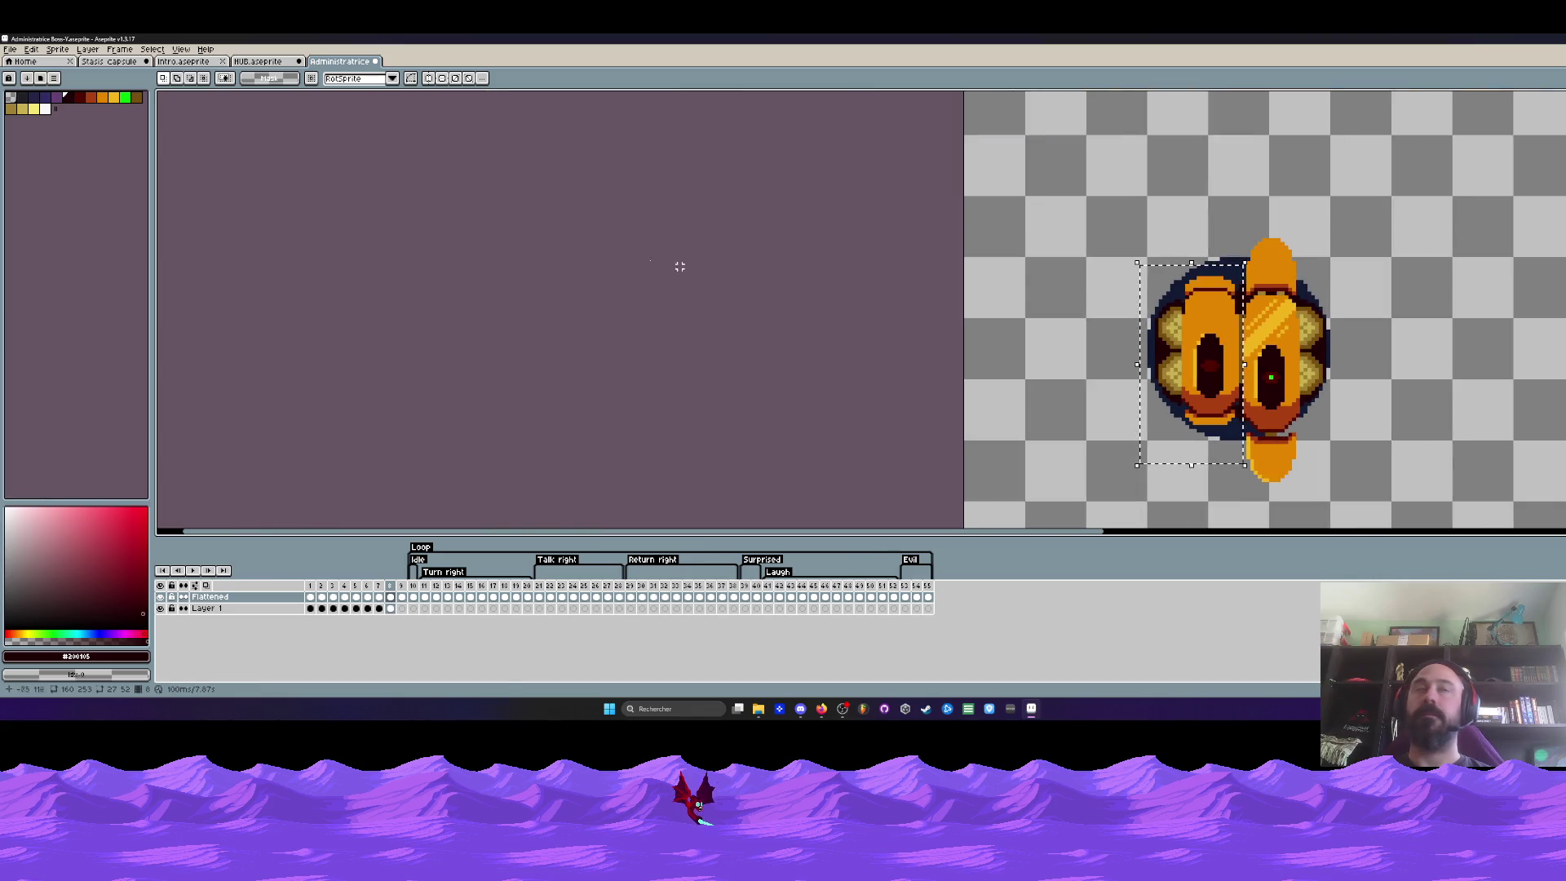
{"action": "left_click", "coordinate": [31, 49]}
{"action": "mouse_move", "coordinate": [74, 291]}
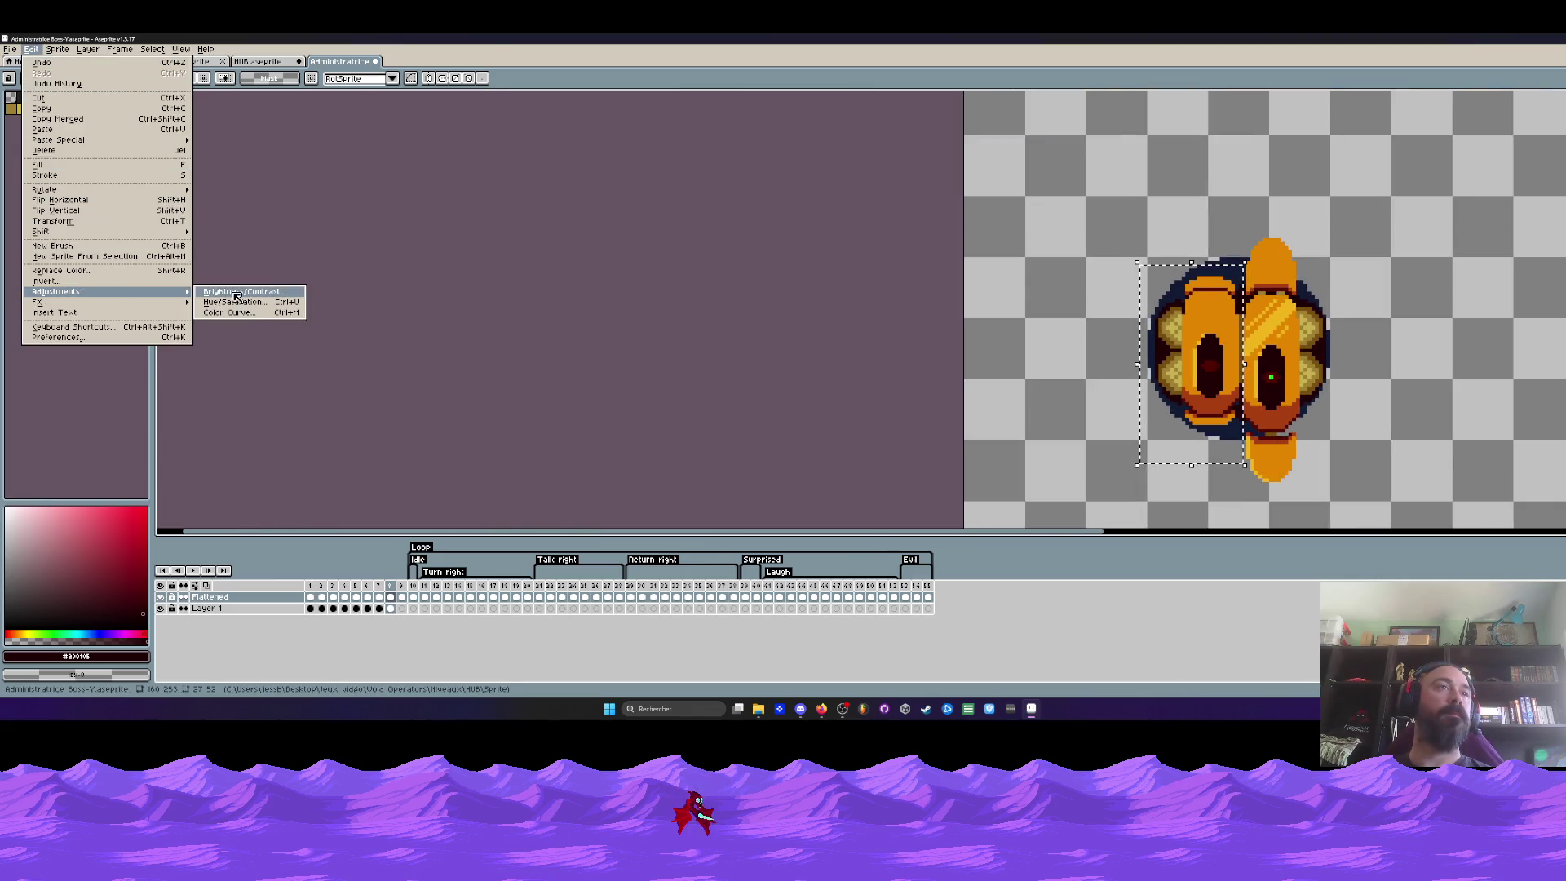
{"action": "left_click", "coordinate": [233, 298]}
{"action": "mouse_move", "coordinate": [151, 269]}
{"action": "left_mouse_down"}
{"action": "mouse_move", "coordinate": [121, 272]}
{"action": "mouse_move", "coordinate": [136, 273]}
{"action": "left_mouse_up"}
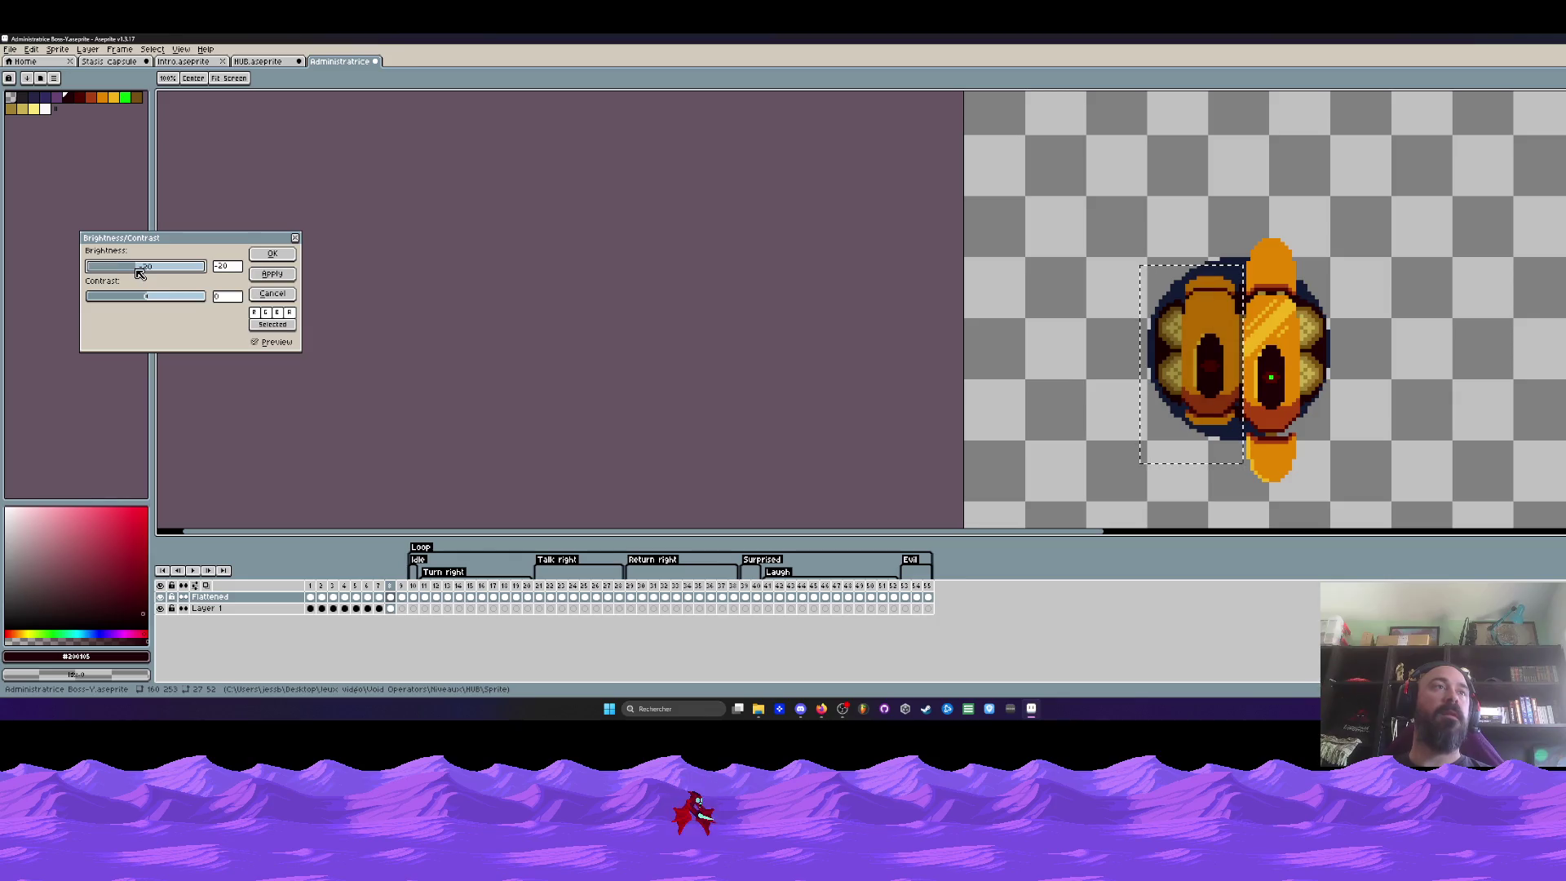
{"action": "left_click", "coordinate": [272, 253]}
{"action": "scroll", "coordinate": [1146, 318], "scroll_direction": "down", "scroll_amount": 2}
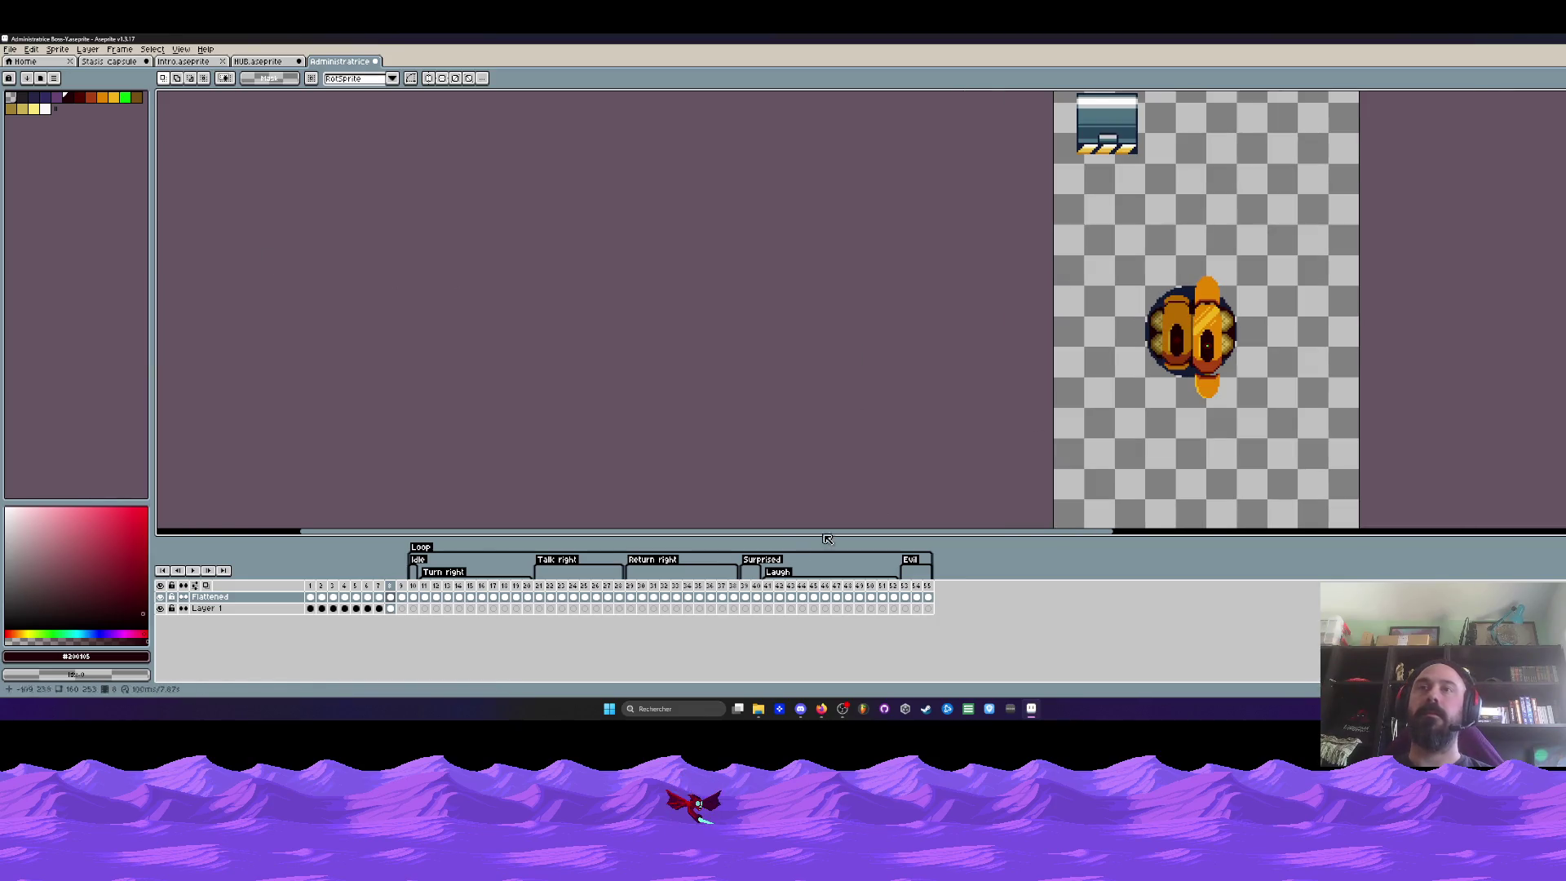
{"action": "left_click", "coordinate": [390, 597]}
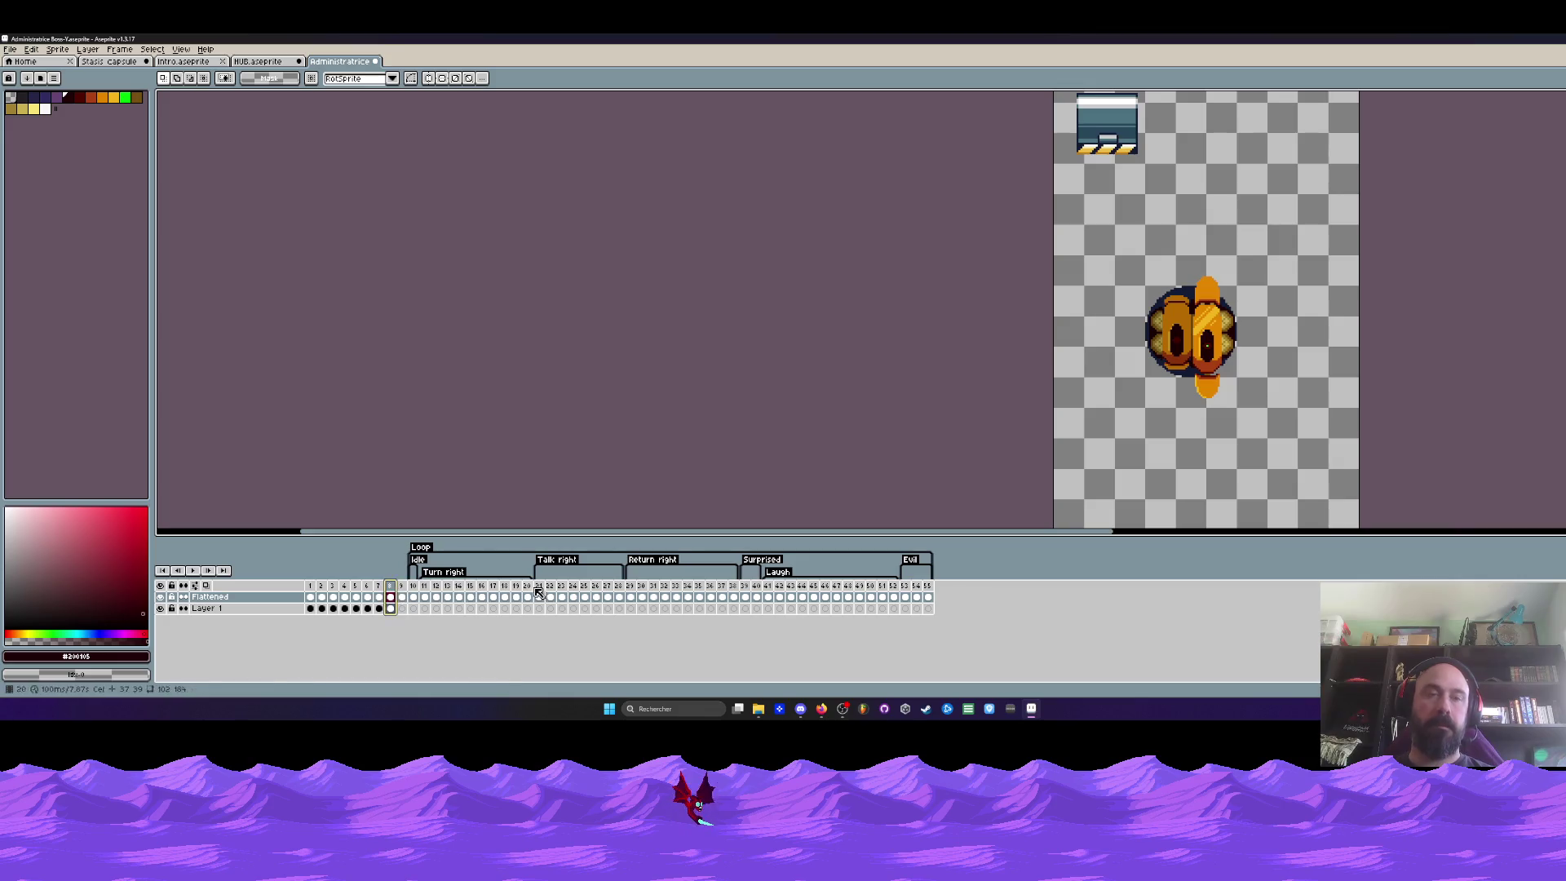
{"action": "scroll", "coordinate": [1020, 187], "scroll_direction": "up", "scroll_amount": 3}
{"action": "left_click_drag", "start_coordinate": [1020, 187], "coordinate": [1150, 489]}
Nudge the left shell's dome down a pixel and confirm
{"action": "key", "text": "ctrl+d"}
{"action": "scroll", "coordinate": [1121, 307], "scroll_direction": "up", "scroll_amount": 2}
{"action": "left_click_drag", "start_coordinate": [1003, 218], "coordinate": [1172, 346]}
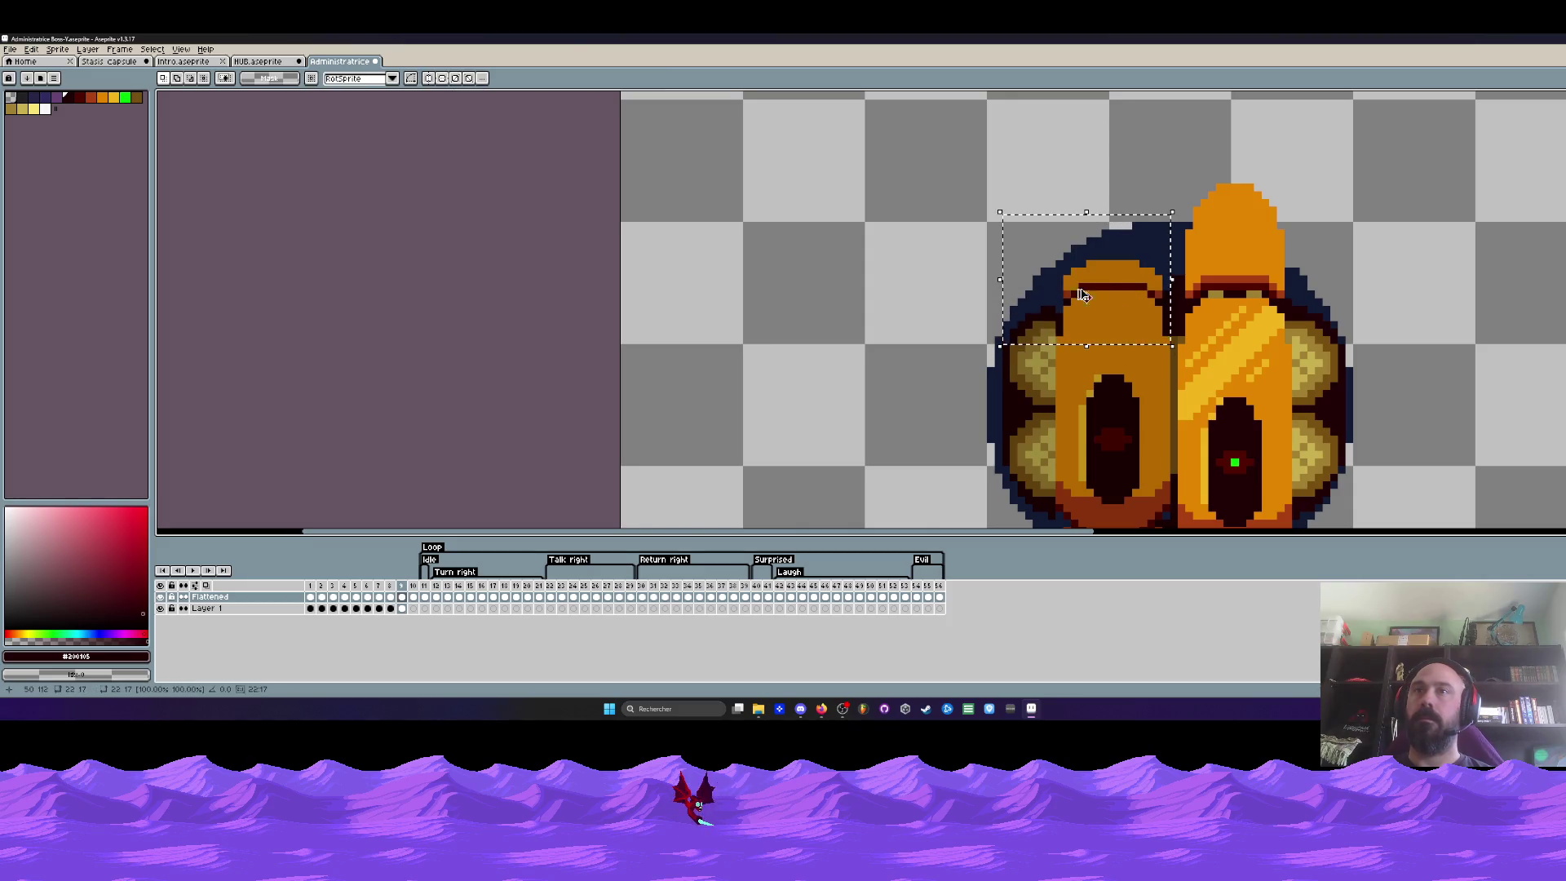
{"action": "key", "text": "ctrl+d"}
{"action": "scroll", "coordinate": [1062, 260], "scroll_direction": "up", "scroll_amount": 1}
{"action": "left_click_drag", "start_coordinate": [1063, 261], "coordinate": [1234, 407]}
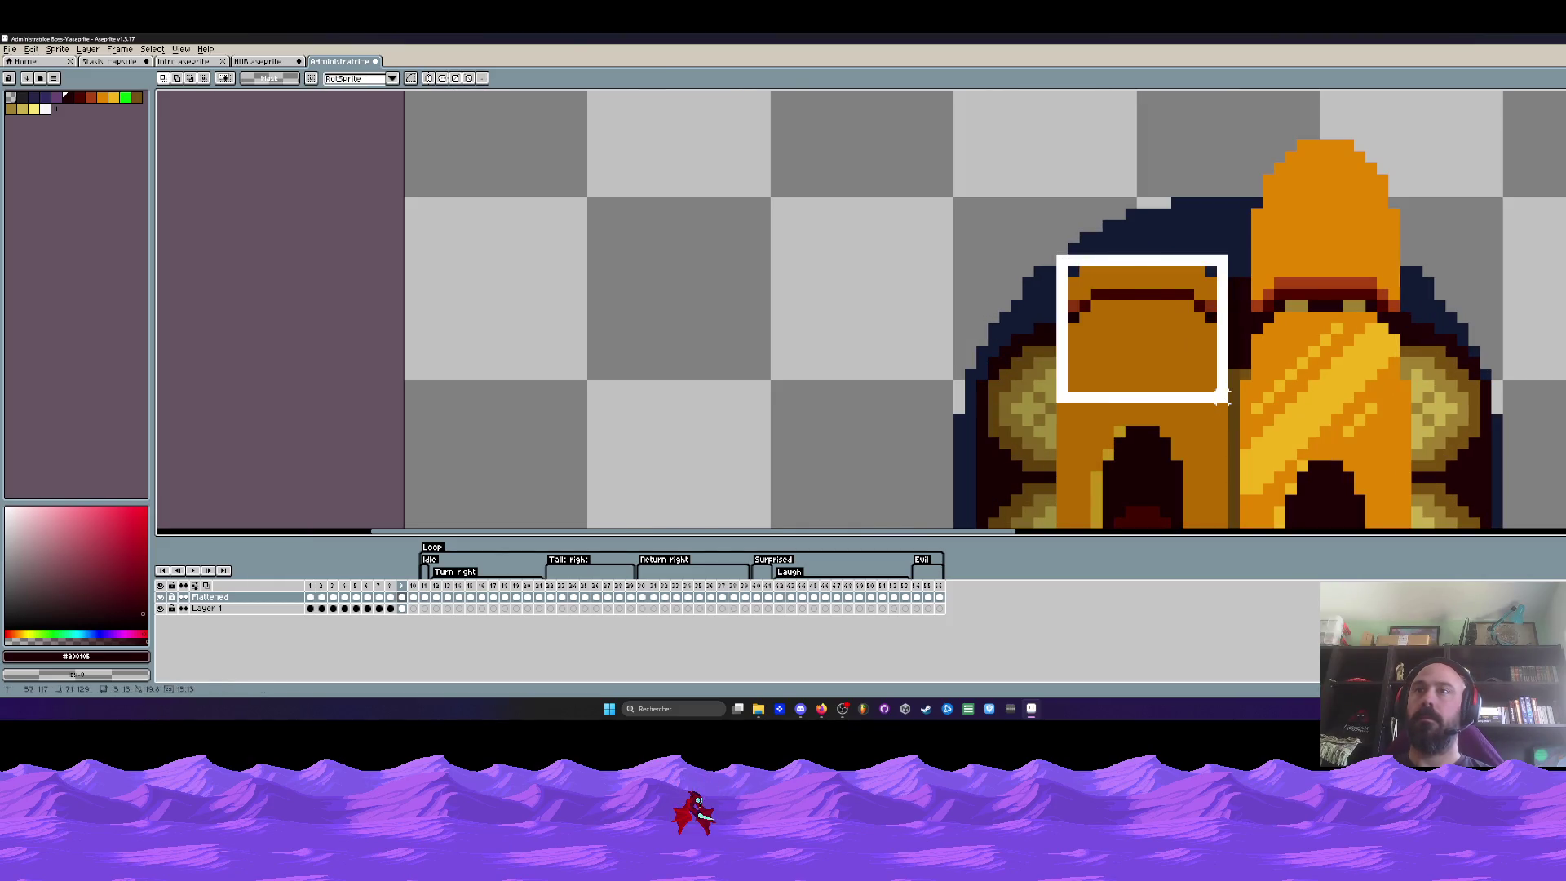
{"action": "key", "text": "Down"}
{"action": "key", "text": "Down"}
{"action": "key", "text": "Return"}
{"action": "scroll", "coordinate": [1197, 377], "scroll_direction": "down", "scroll_amount": 1}
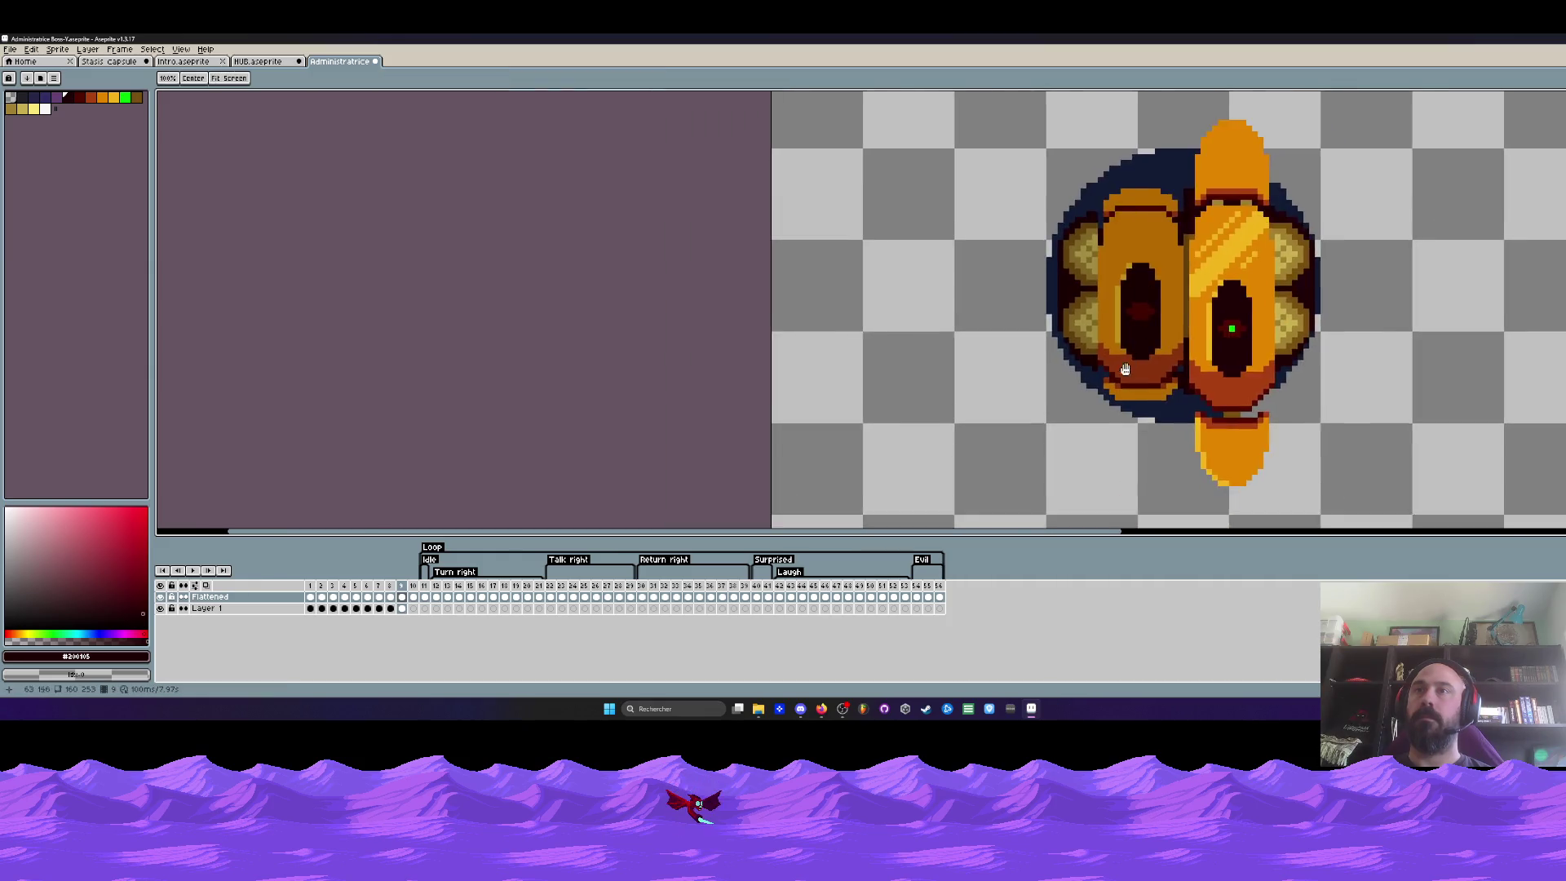
{"action": "scroll", "coordinate": [1071, 357], "scroll_direction": "up", "scroll_amount": 1}
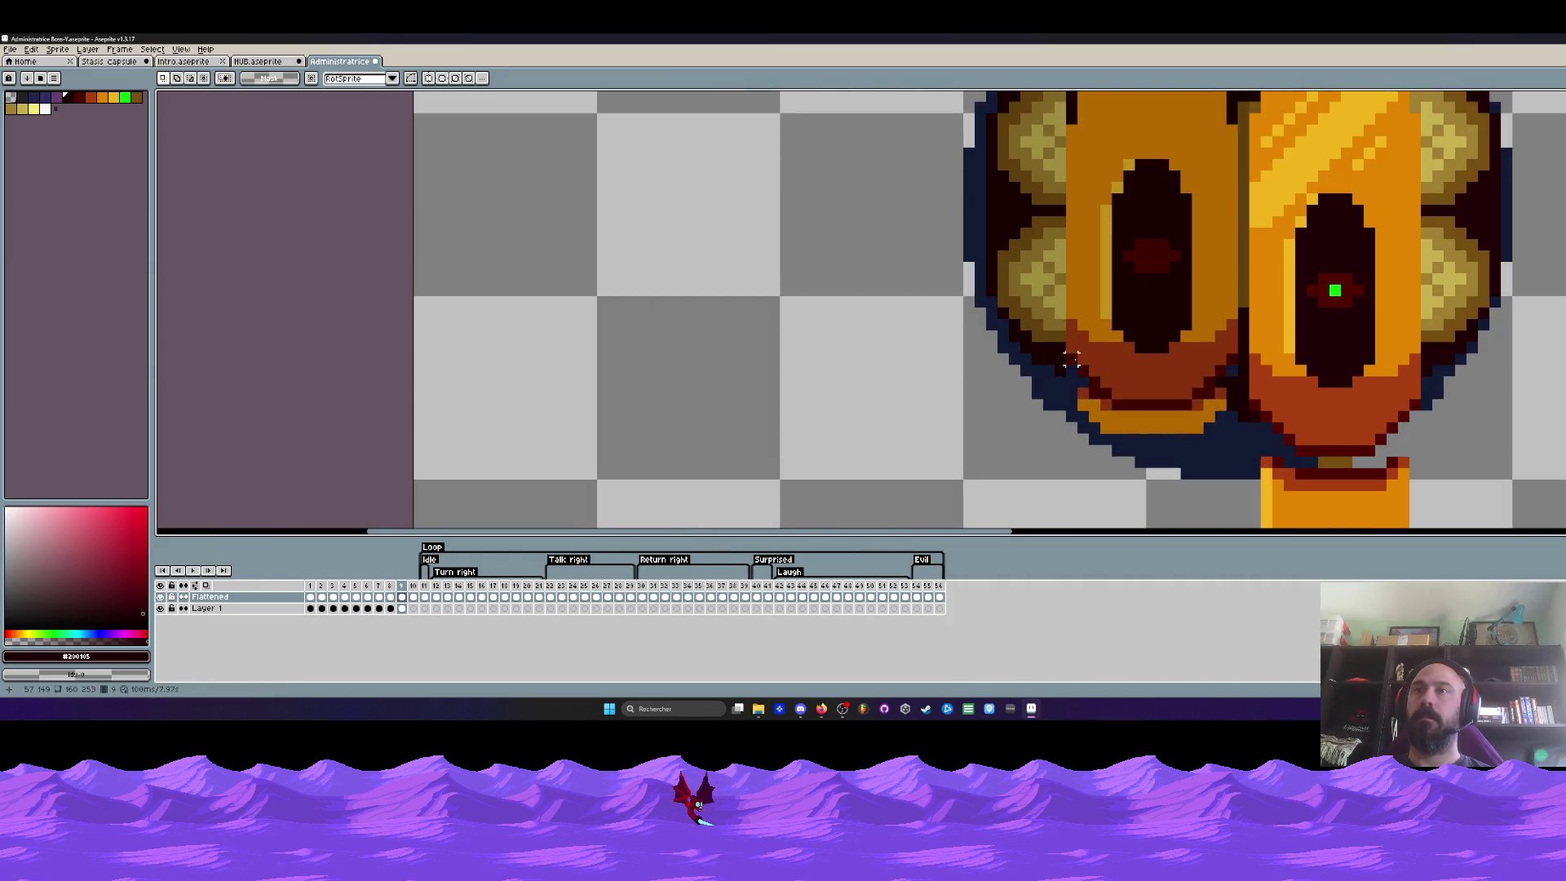
Nudge the mouth area down, then the eye-to-mouth region up two pixels
{"action": "left_click_drag", "start_coordinate": [1084, 370], "coordinate": [1217, 436]}
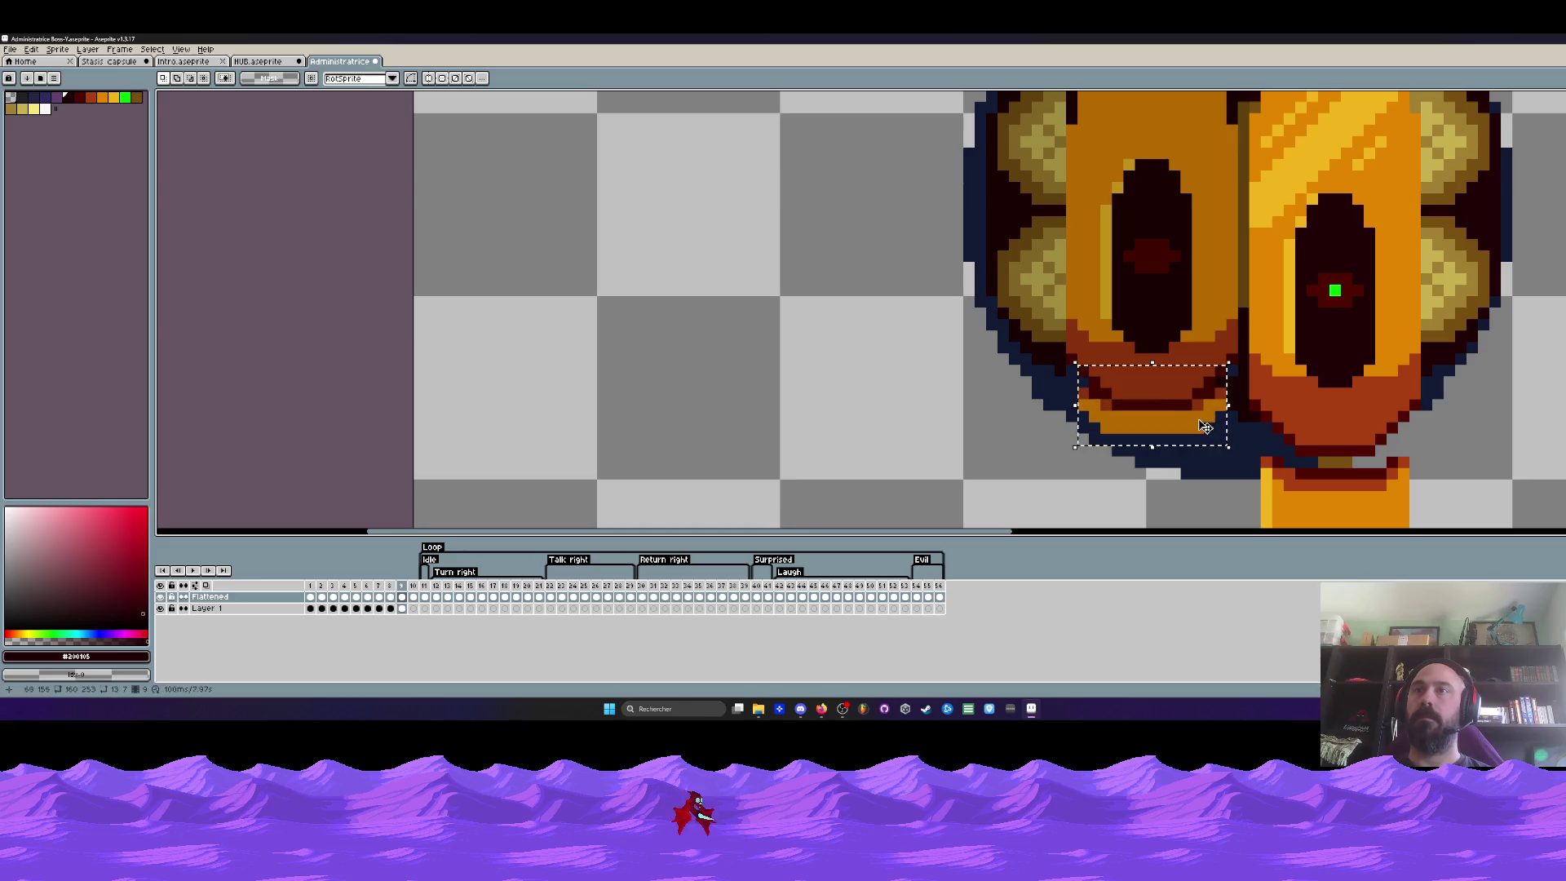
{"action": "key", "text": "Return"}
{"action": "scroll", "coordinate": [1197, 407], "scroll_direction": "down", "scroll_amount": 1}
{"action": "scroll", "coordinate": [1159, 279], "scroll_direction": "up", "scroll_amount": 1}
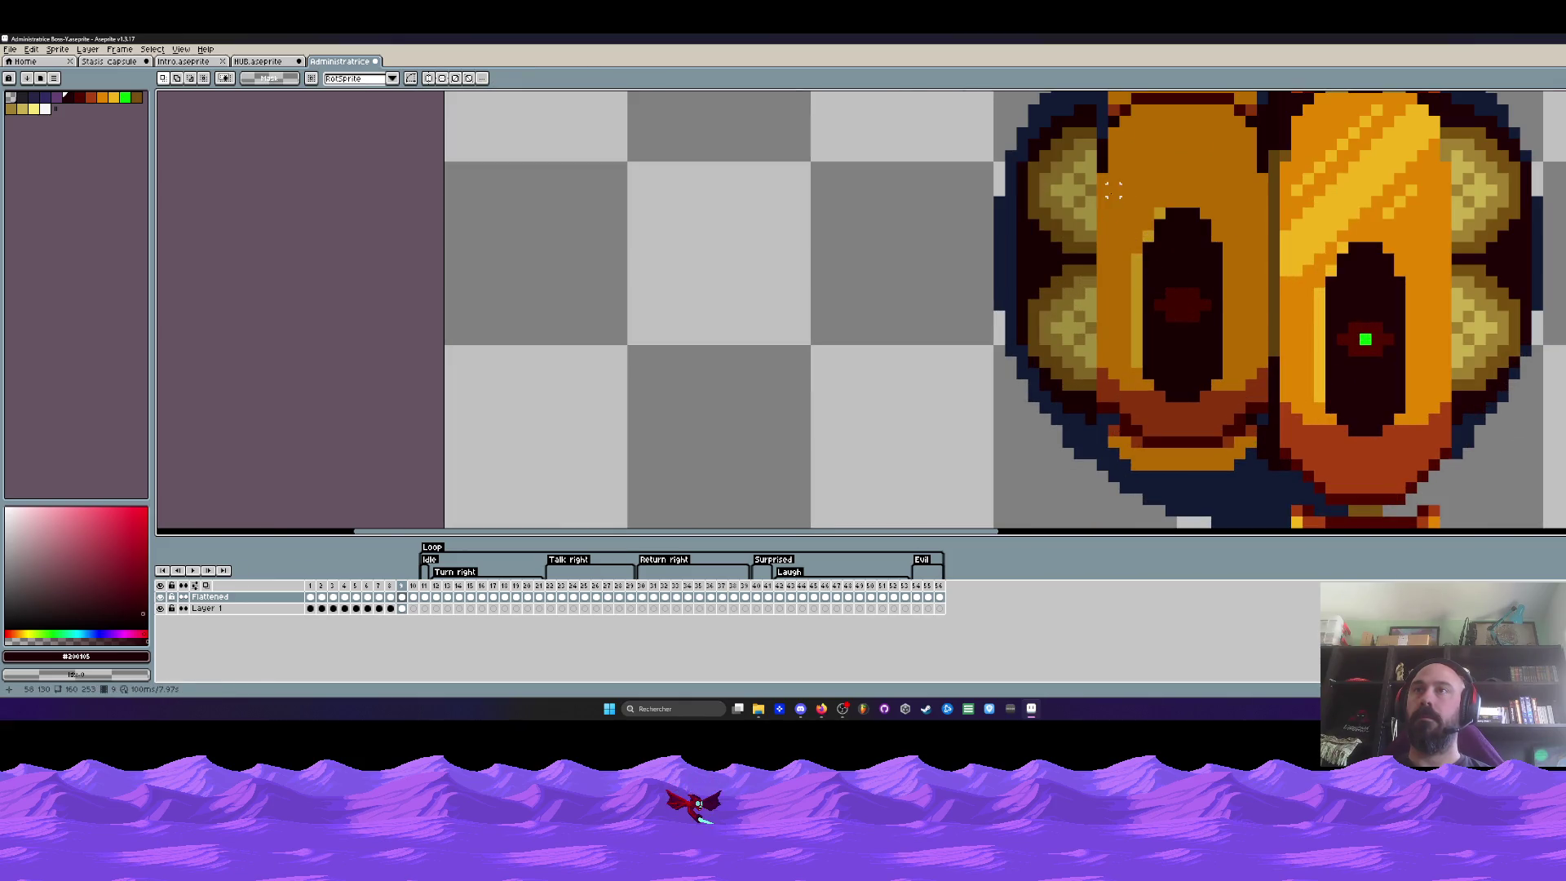
{"action": "scroll", "coordinate": [1114, 190], "scroll_direction": "down", "scroll_amount": 1}
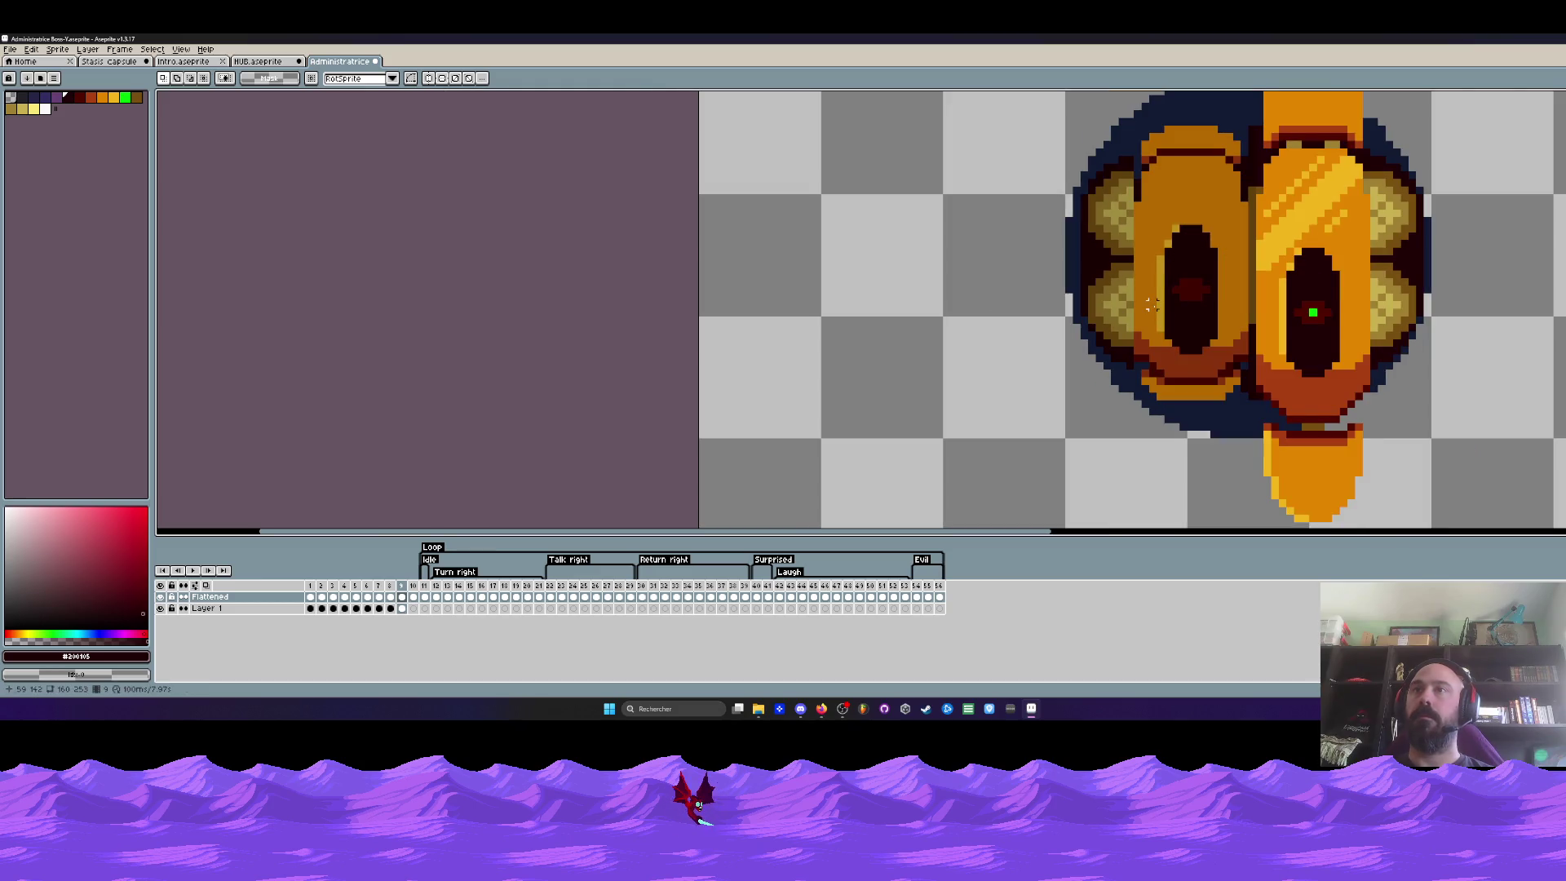
{"action": "key", "text": "Down"}
{"action": "left_click_drag", "start_coordinate": [1137, 281], "coordinate": [1237, 412]}
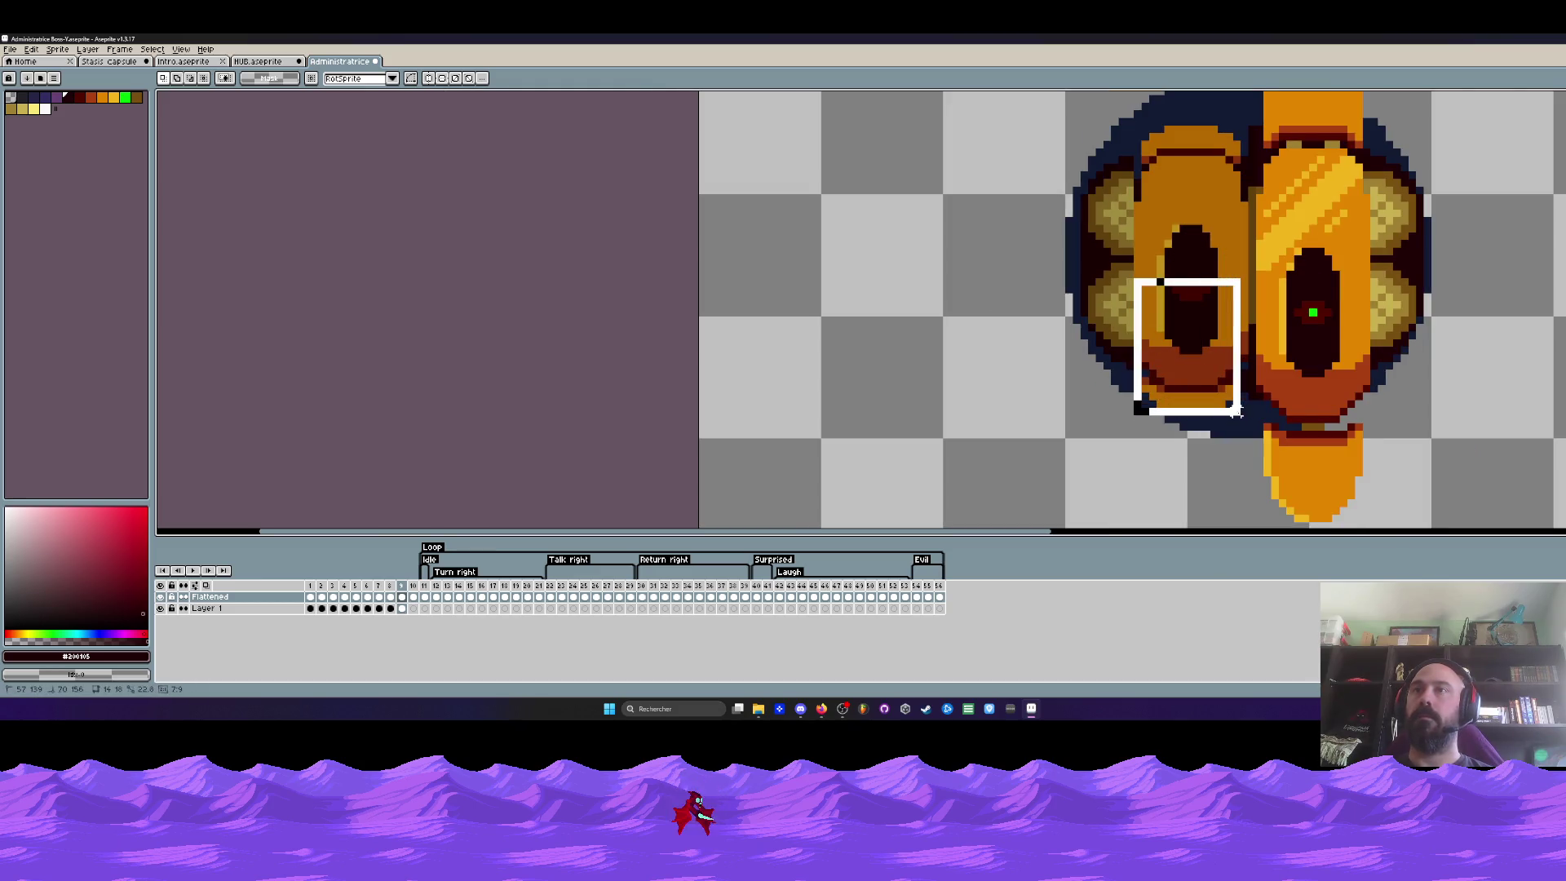
{"action": "key", "text": "Up"}
{"action": "key", "text": "Up"}
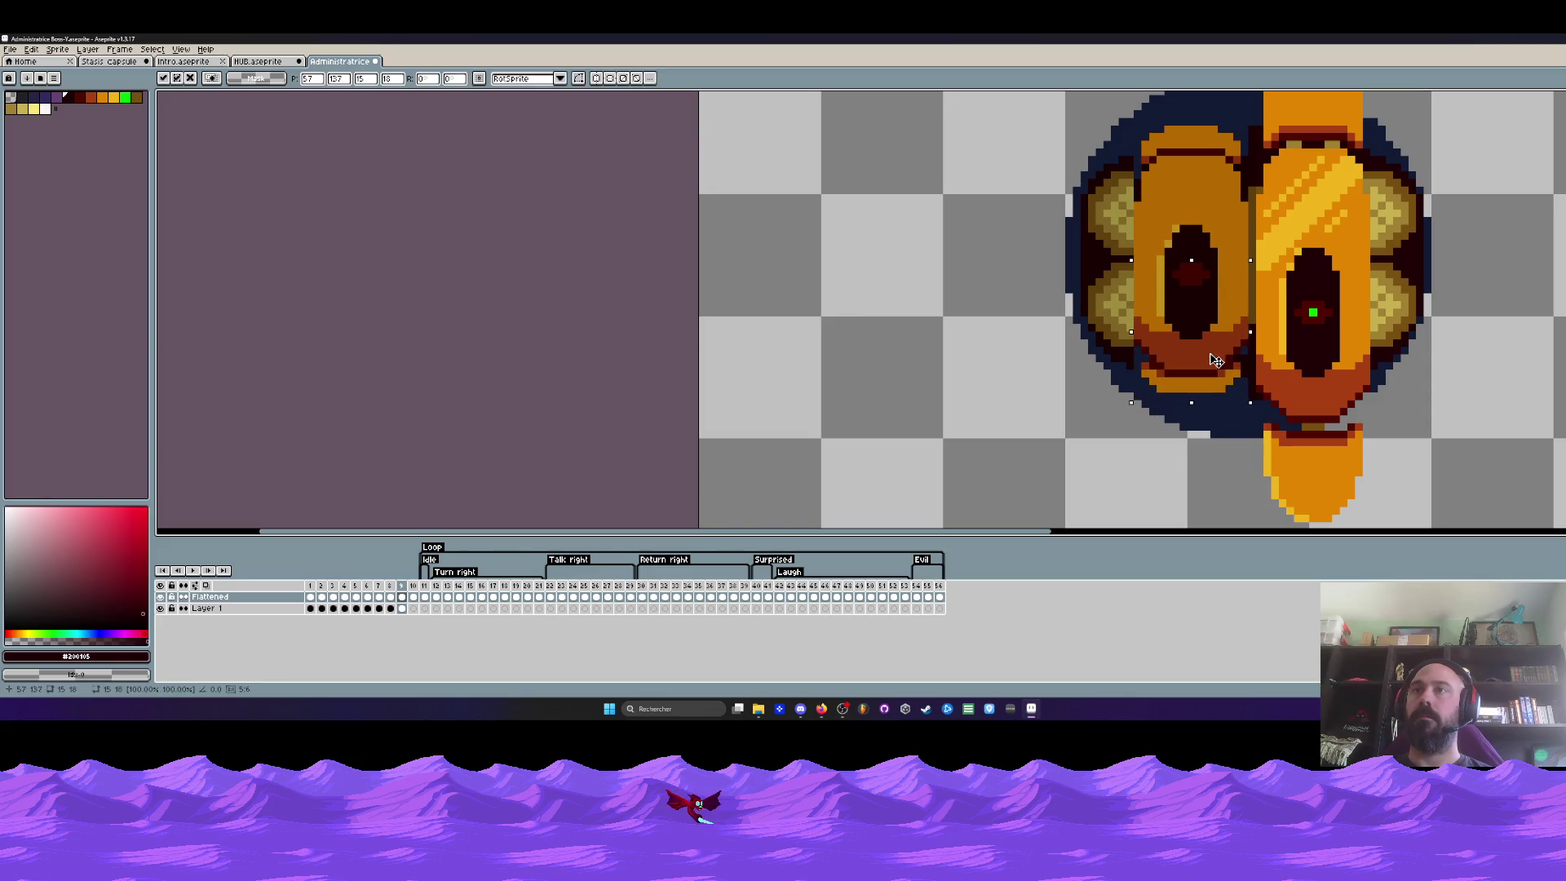
{"action": "key", "text": "ctrl+d"}
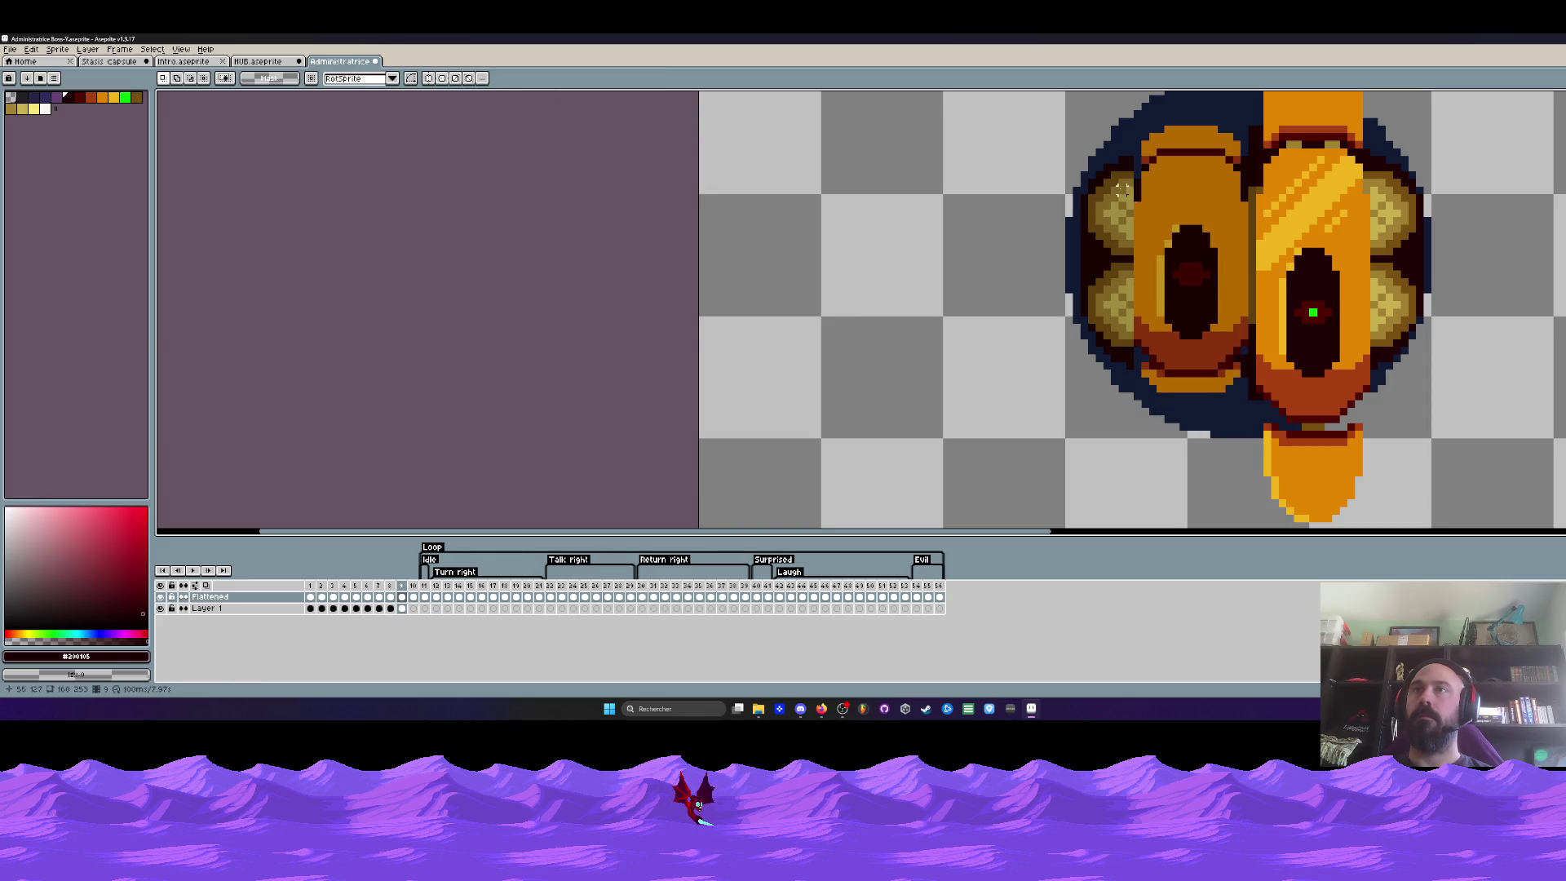
Select the left cheek and extend the selection over the whole left shell
{"action": "left_click_drag", "start_coordinate": [1076, 152], "coordinate": [1128, 359]}
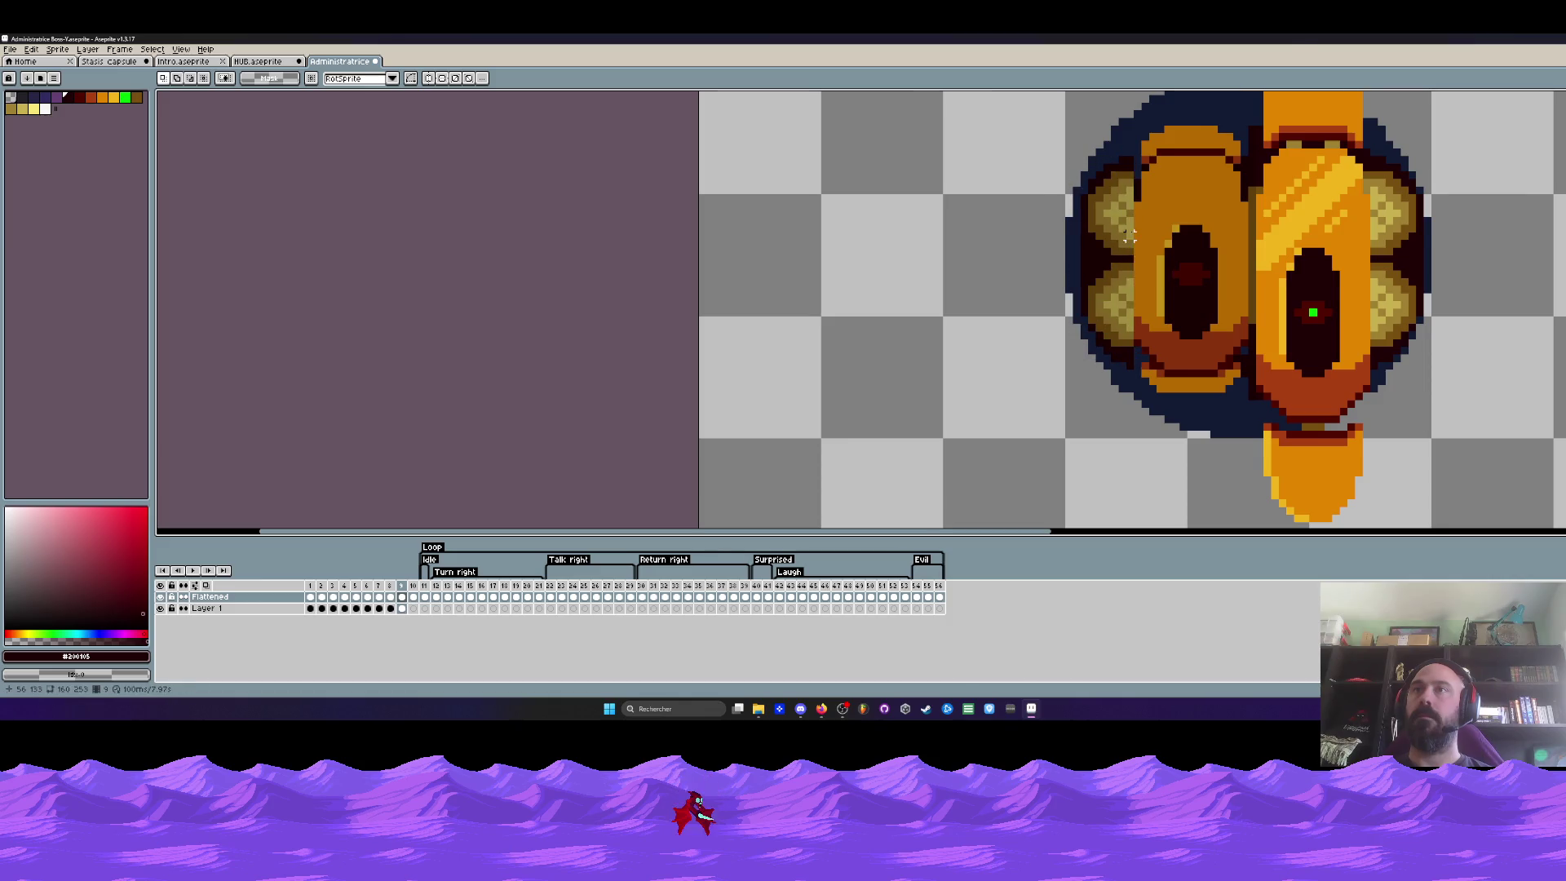
{"action": "scroll", "coordinate": [1129, 357], "scroll_direction": "down", "scroll_amount": 1}
{"action": "scroll", "coordinate": [1172, 304], "scroll_direction": "down", "scroll_amount": 2}
{"action": "left_click_drag", "start_coordinate": [1172, 306], "coordinate": [1200, 346]}
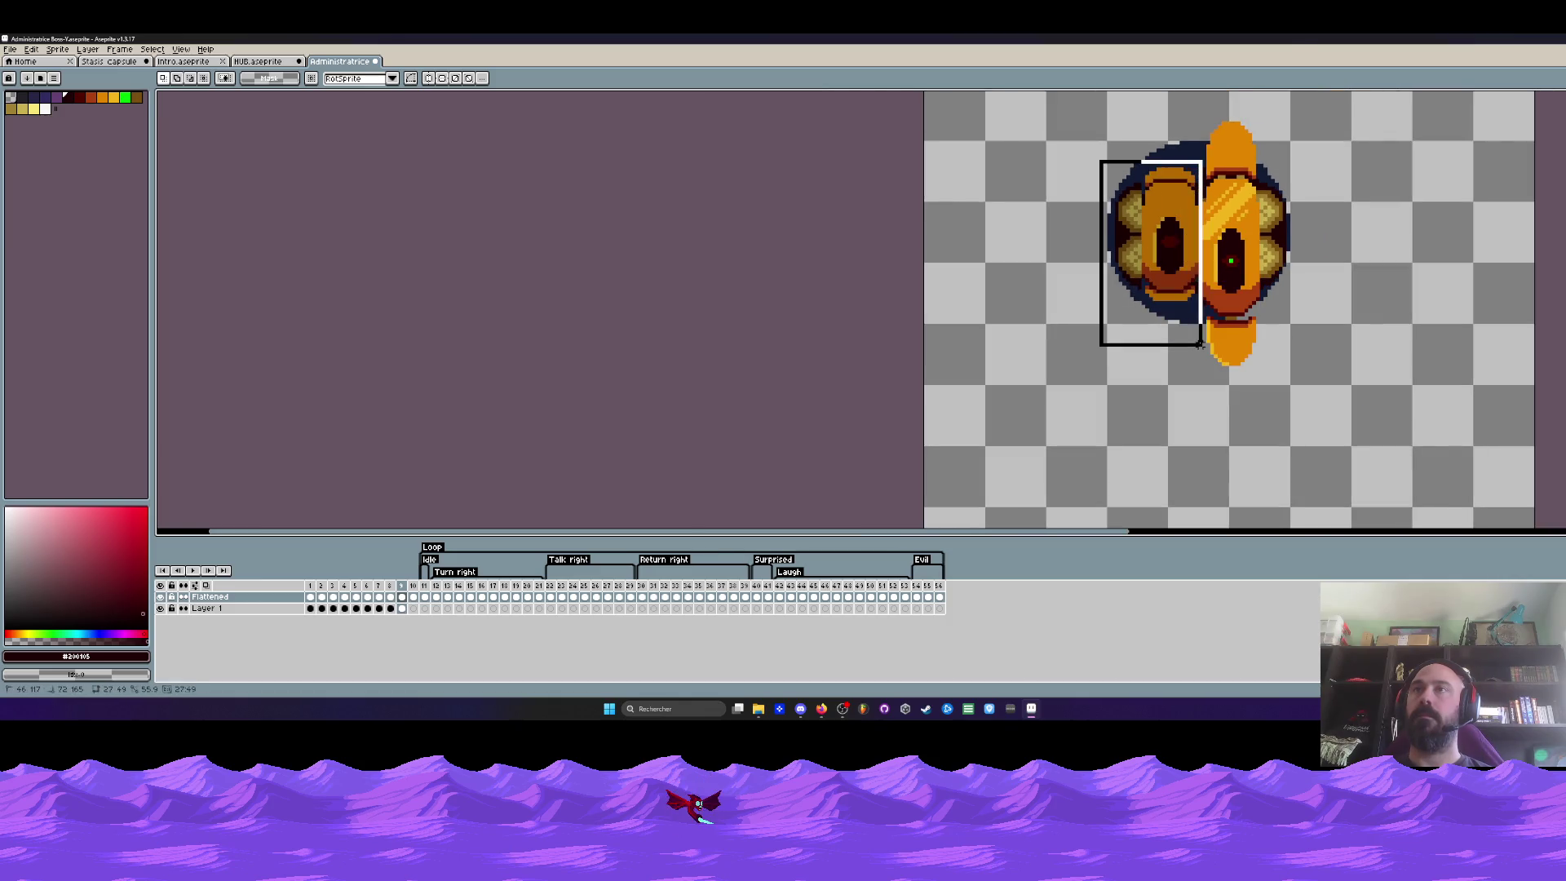
Lower the brightness of the selected left shell via Brightness/Contrast and apply it
{"action": "left_click", "coordinate": [30, 49]}
{"action": "mouse_move", "coordinate": [57, 292]}
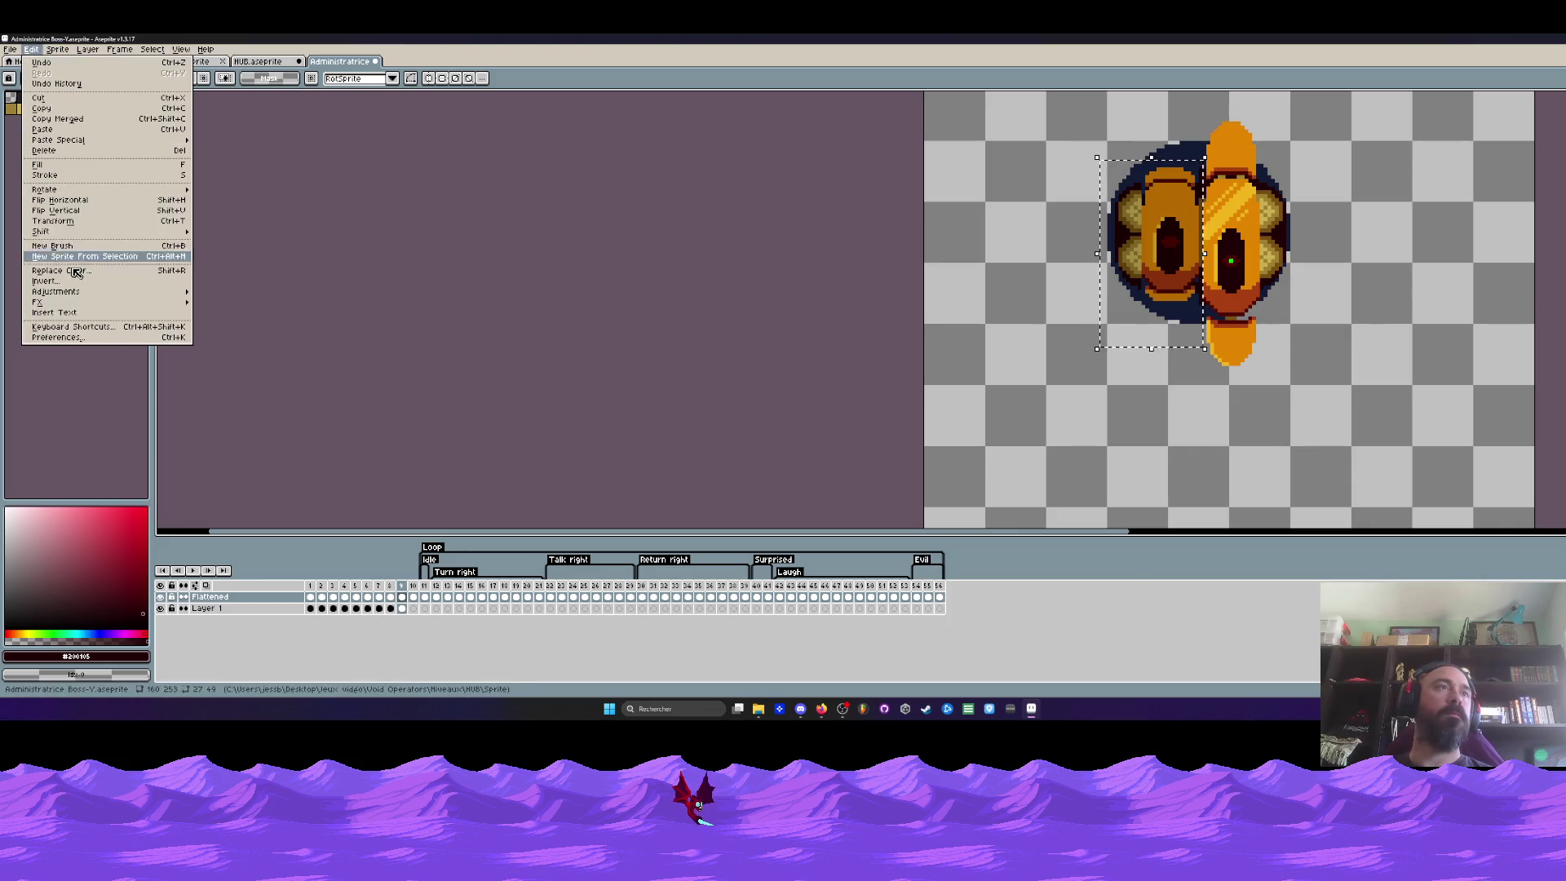
{"action": "left_click", "coordinate": [239, 291]}
{"action": "left_click_drag", "start_coordinate": [150, 269], "coordinate": [124, 270]}
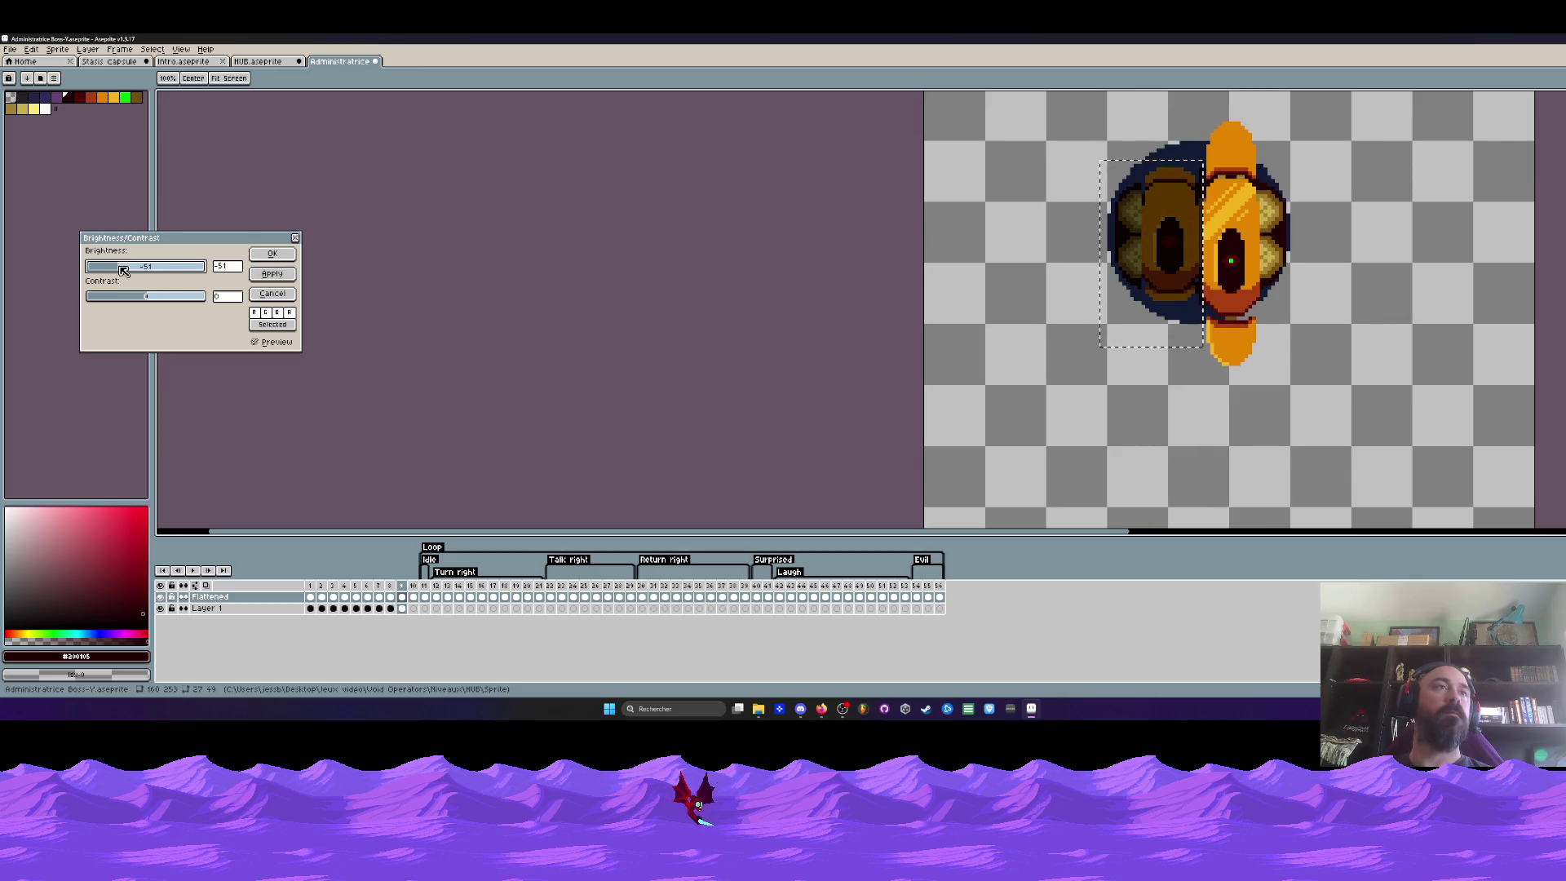
{"action": "left_click", "coordinate": [273, 254]}
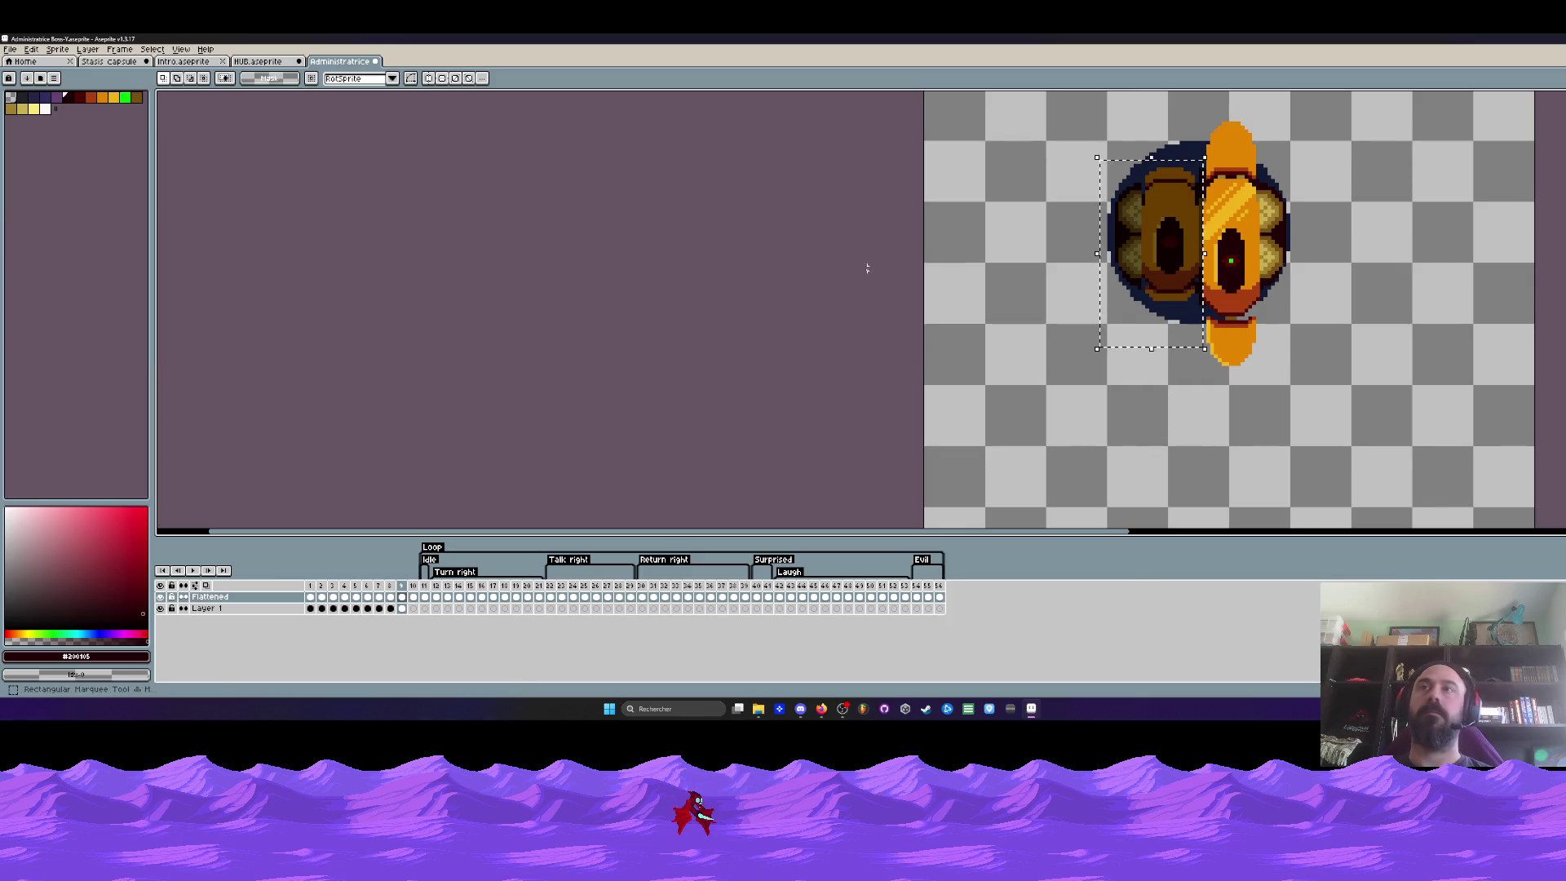
Jump to frame 1 and play the animation to review the darkened shell
{"action": "left_click", "coordinate": [324, 589]}
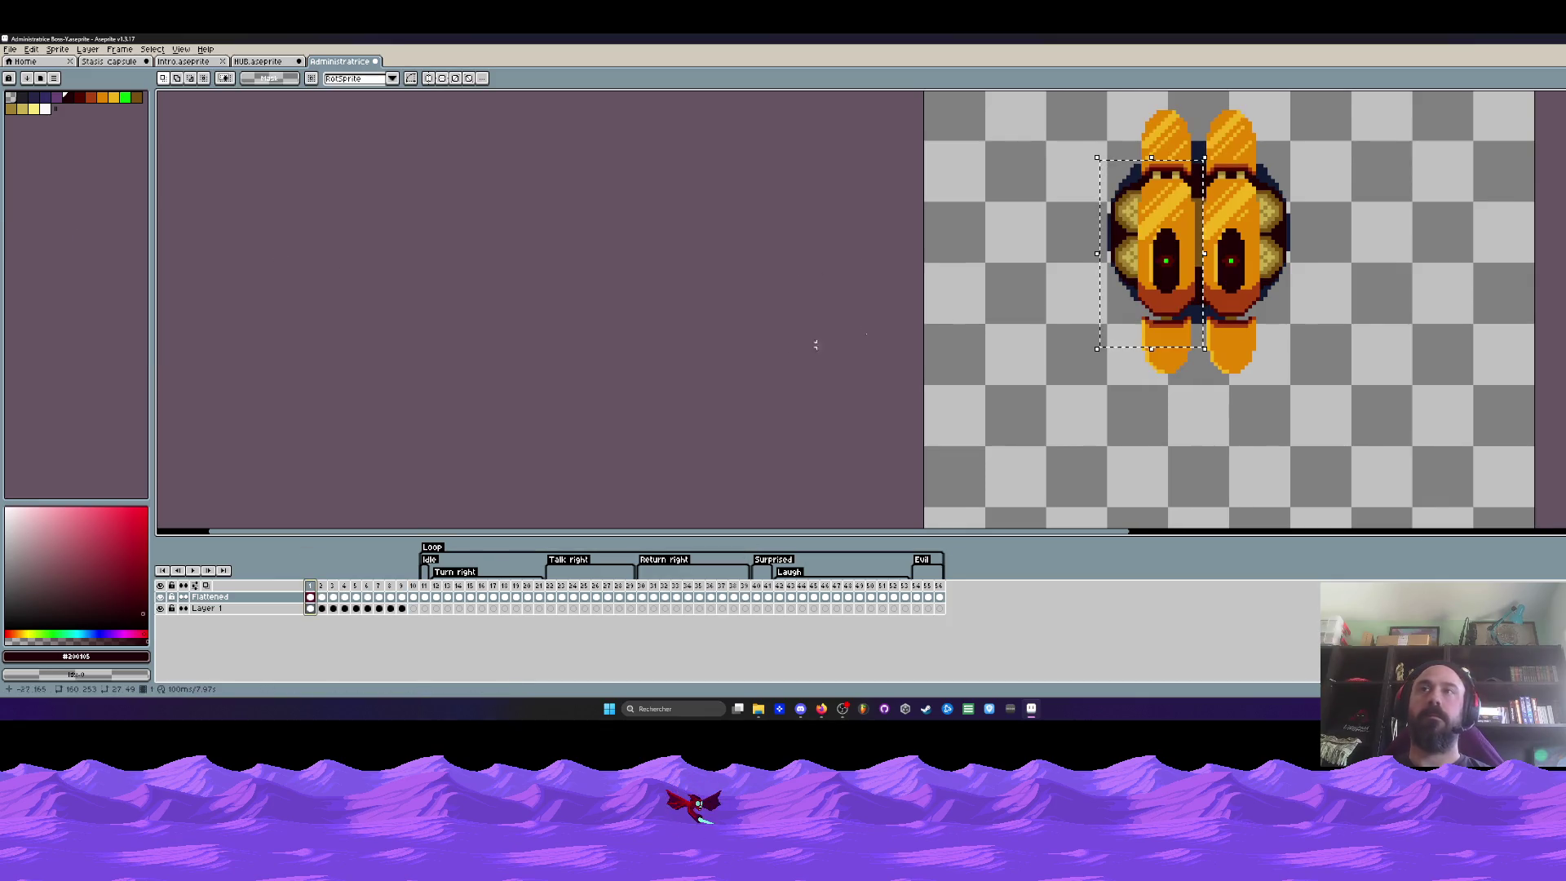
{"action": "scroll", "coordinate": [1329, 201], "scroll_direction": "down", "scroll_amount": 1}
{"action": "scroll", "coordinate": [1330, 202], "scroll_direction": "down", "scroll_amount": 1}
{"action": "scroll", "coordinate": [1329, 202], "scroll_direction": "up", "scroll_amount": 3}
{"action": "key", "text": "Return"}
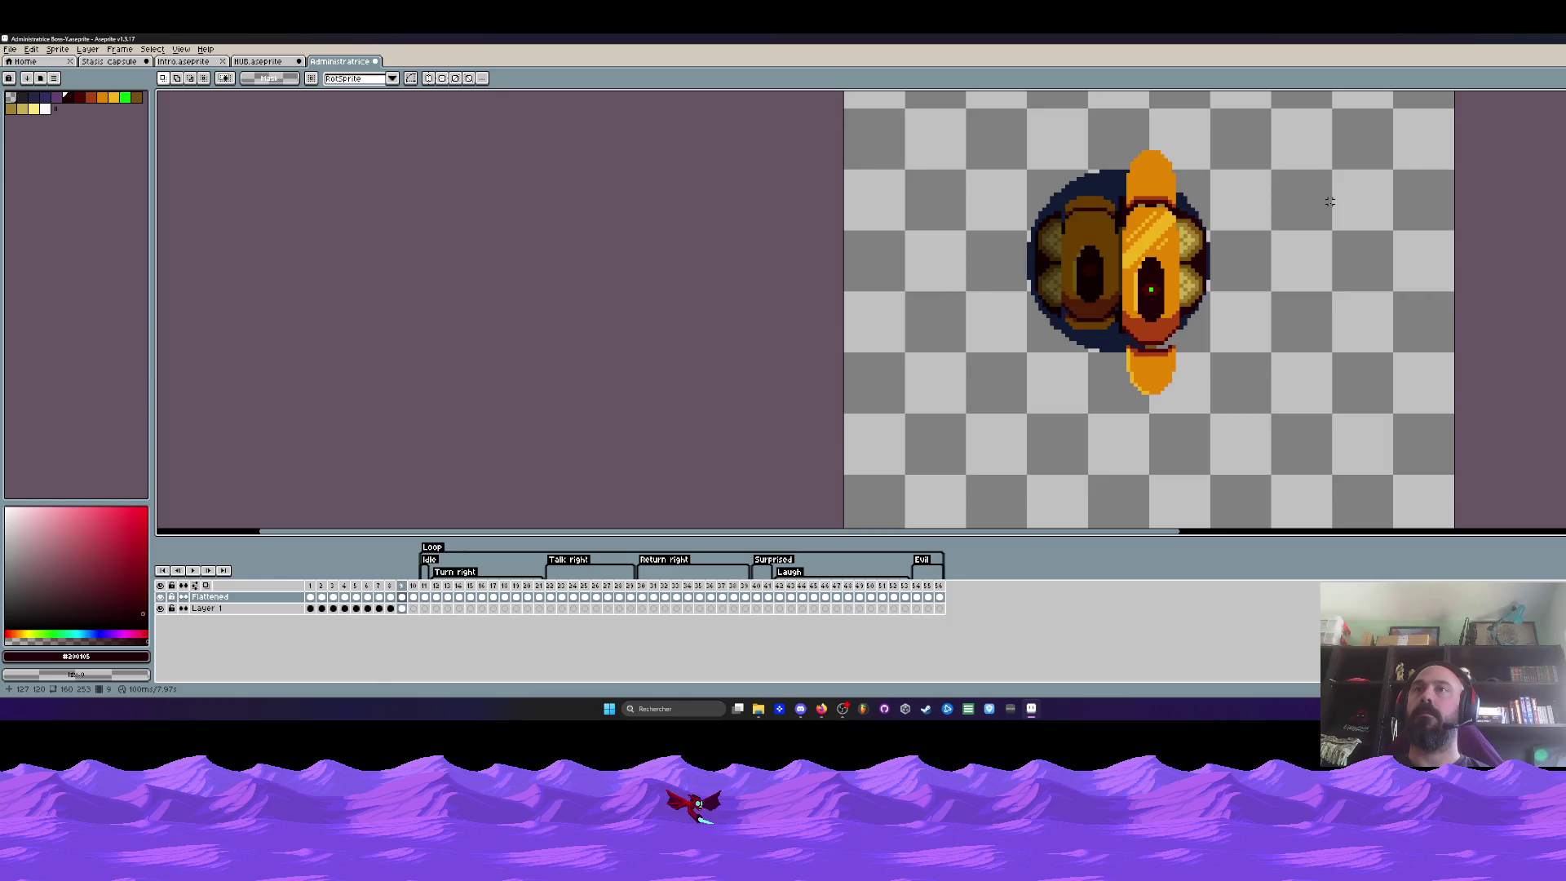
{"action": "scroll", "coordinate": [1003, 200], "scroll_direction": "up", "scroll_amount": 1}
{"action": "scroll", "coordinate": [987, 199], "scroll_direction": "up", "scroll_amount": 1}
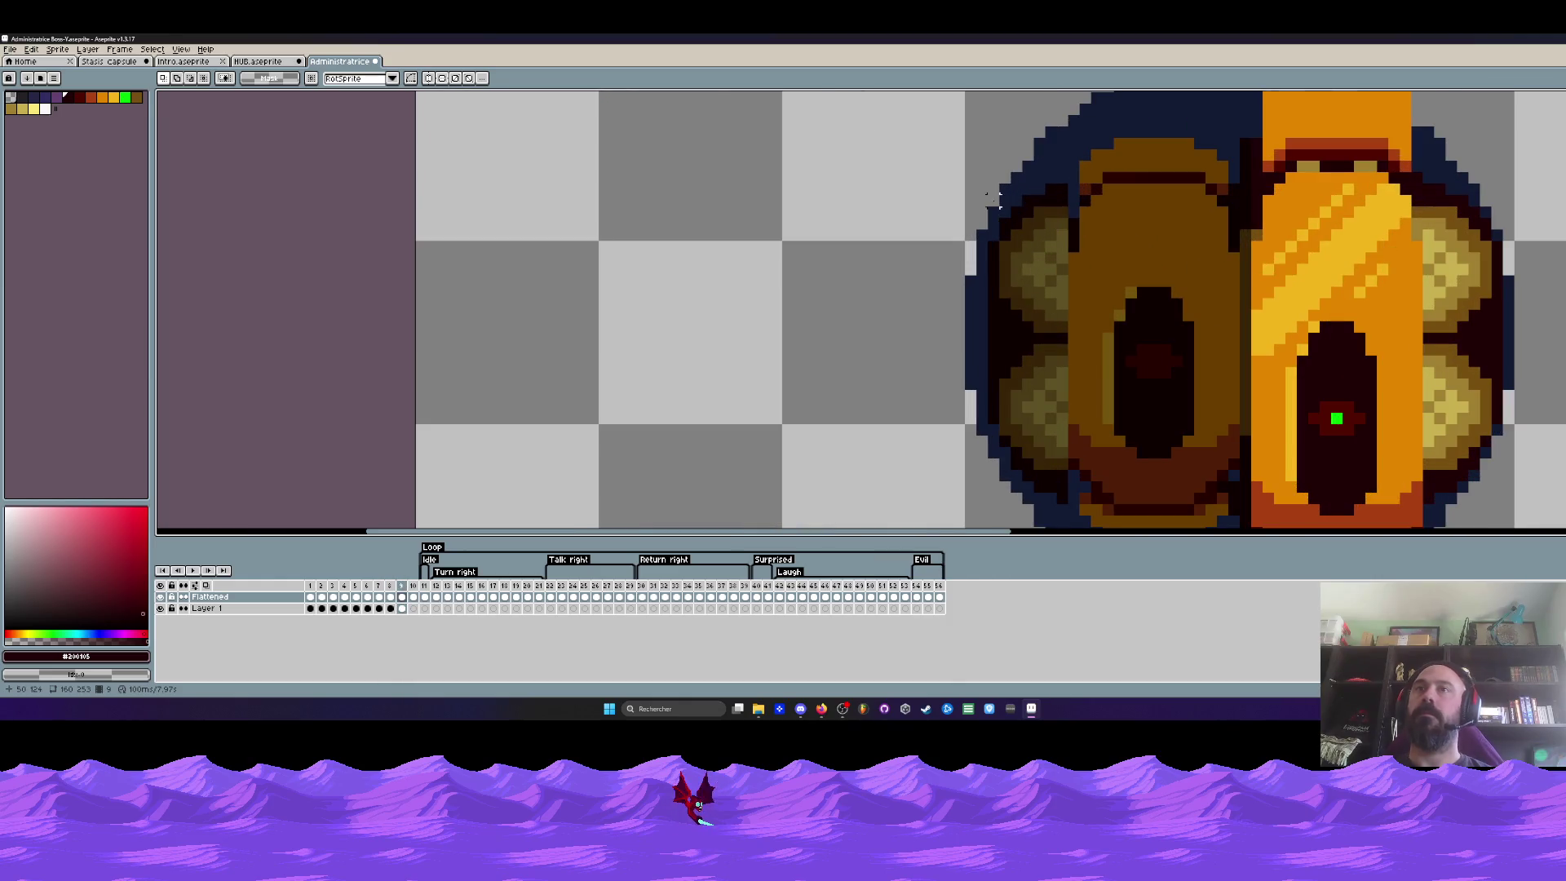
Nudge the left shell's upper and lower outer-edge pixels, then deselect
{"action": "mouse_move", "coordinate": [992, 179]}
{"action": "left_mouse_down"}
{"action": "mouse_move", "coordinate": [1067, 257]}
{"action": "mouse_move", "coordinate": [1058, 226]}
{"action": "left_mouse_up"}
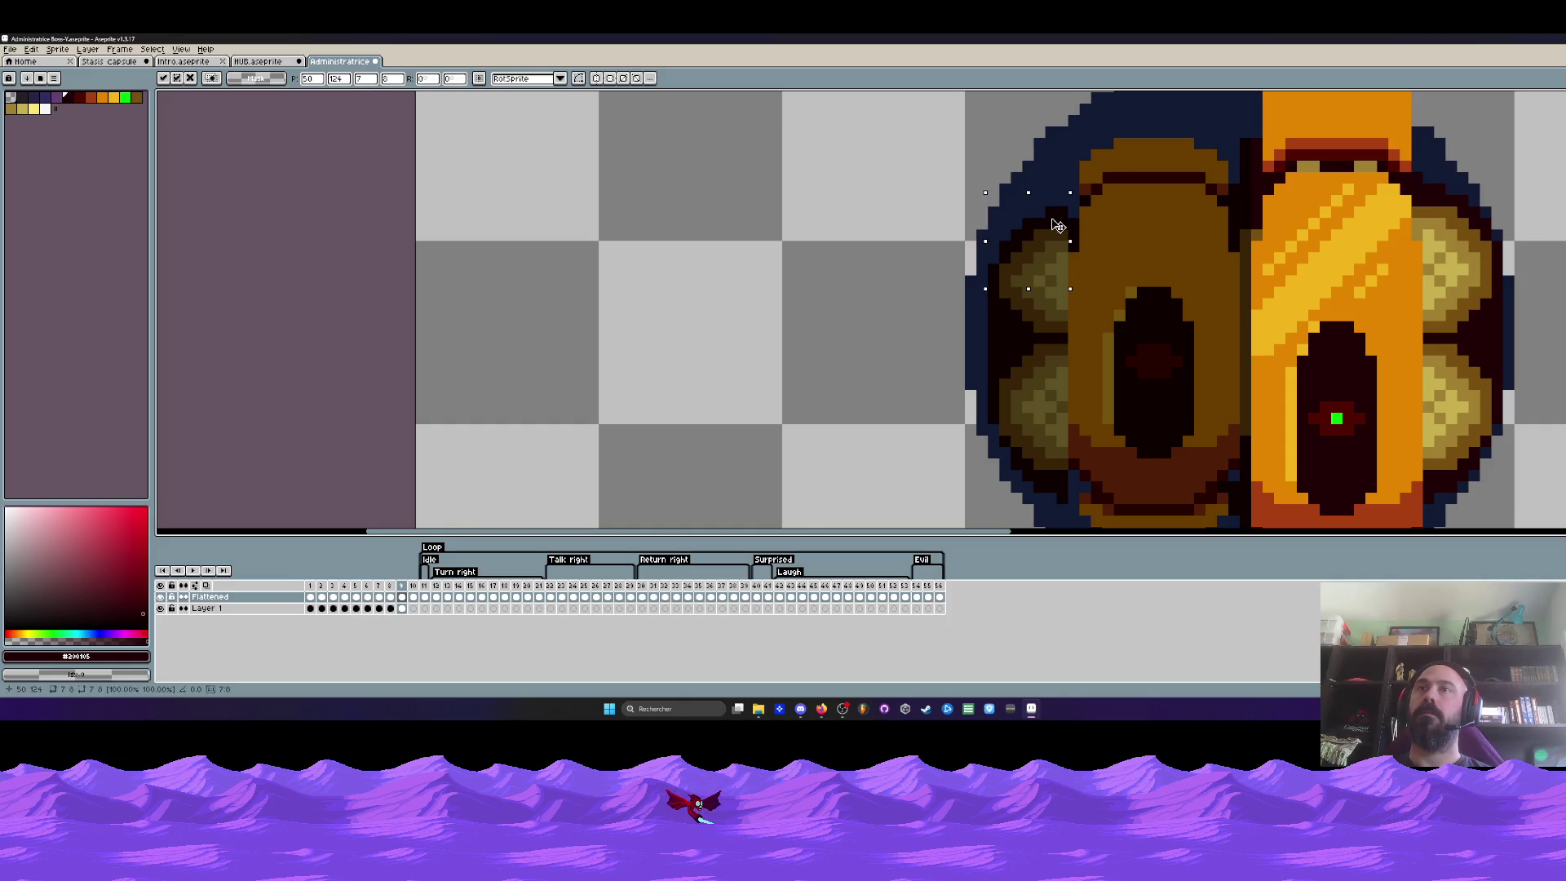
{"action": "left_click", "coordinate": [1029, 416]}
{"action": "left_click_drag", "start_coordinate": [992, 408], "coordinate": [1070, 495]}
{"action": "left_click", "coordinate": [1016, 441]}
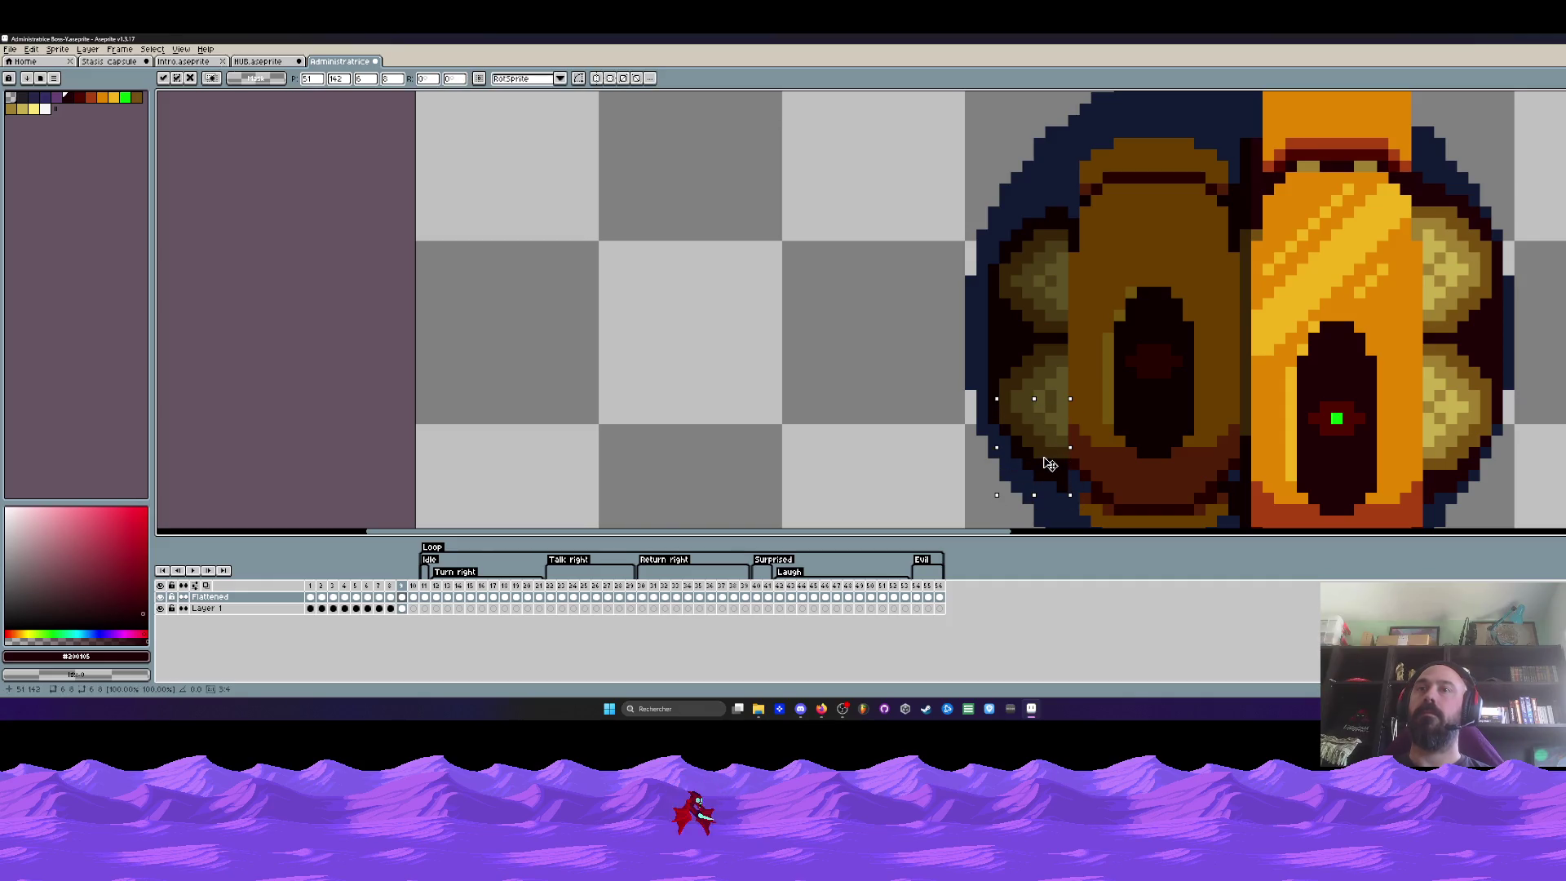
{"action": "left_click", "coordinate": [1051, 457]}
{"action": "scroll", "coordinate": [1050, 453], "scroll_direction": "down", "scroll_amount": 2}
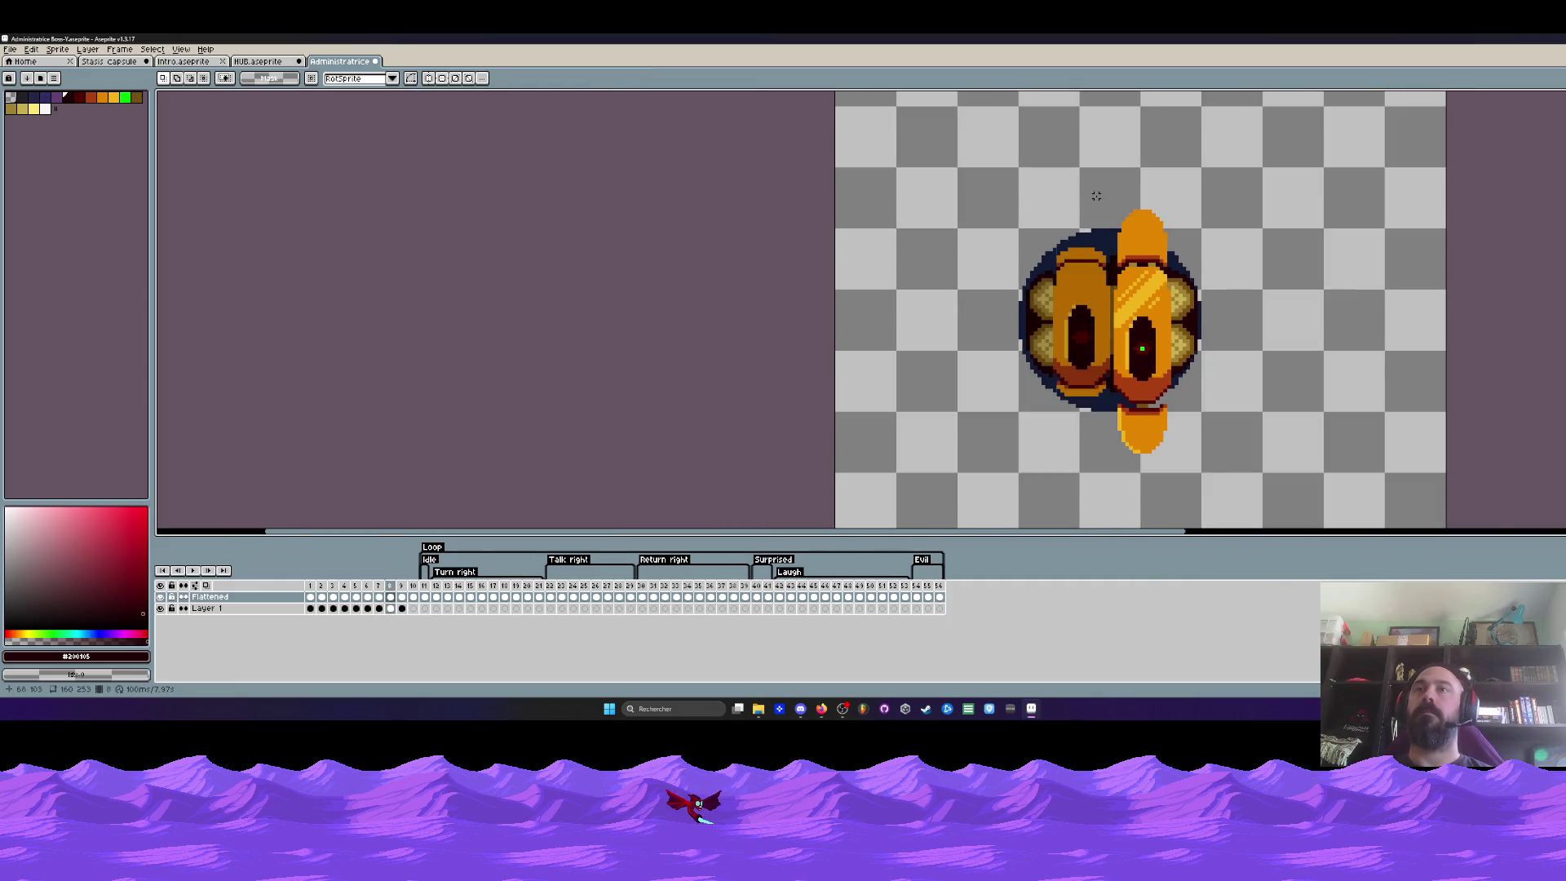
Flip between frames to compare, settle on the previous frame and select the left shell's outer edge
{"action": "key", "text": "Left"}
{"action": "key", "text": "Right"}
{"action": "key", "text": "Left"}
{"action": "scroll", "coordinate": [1035, 275], "scroll_direction": "up", "scroll_amount": 2}
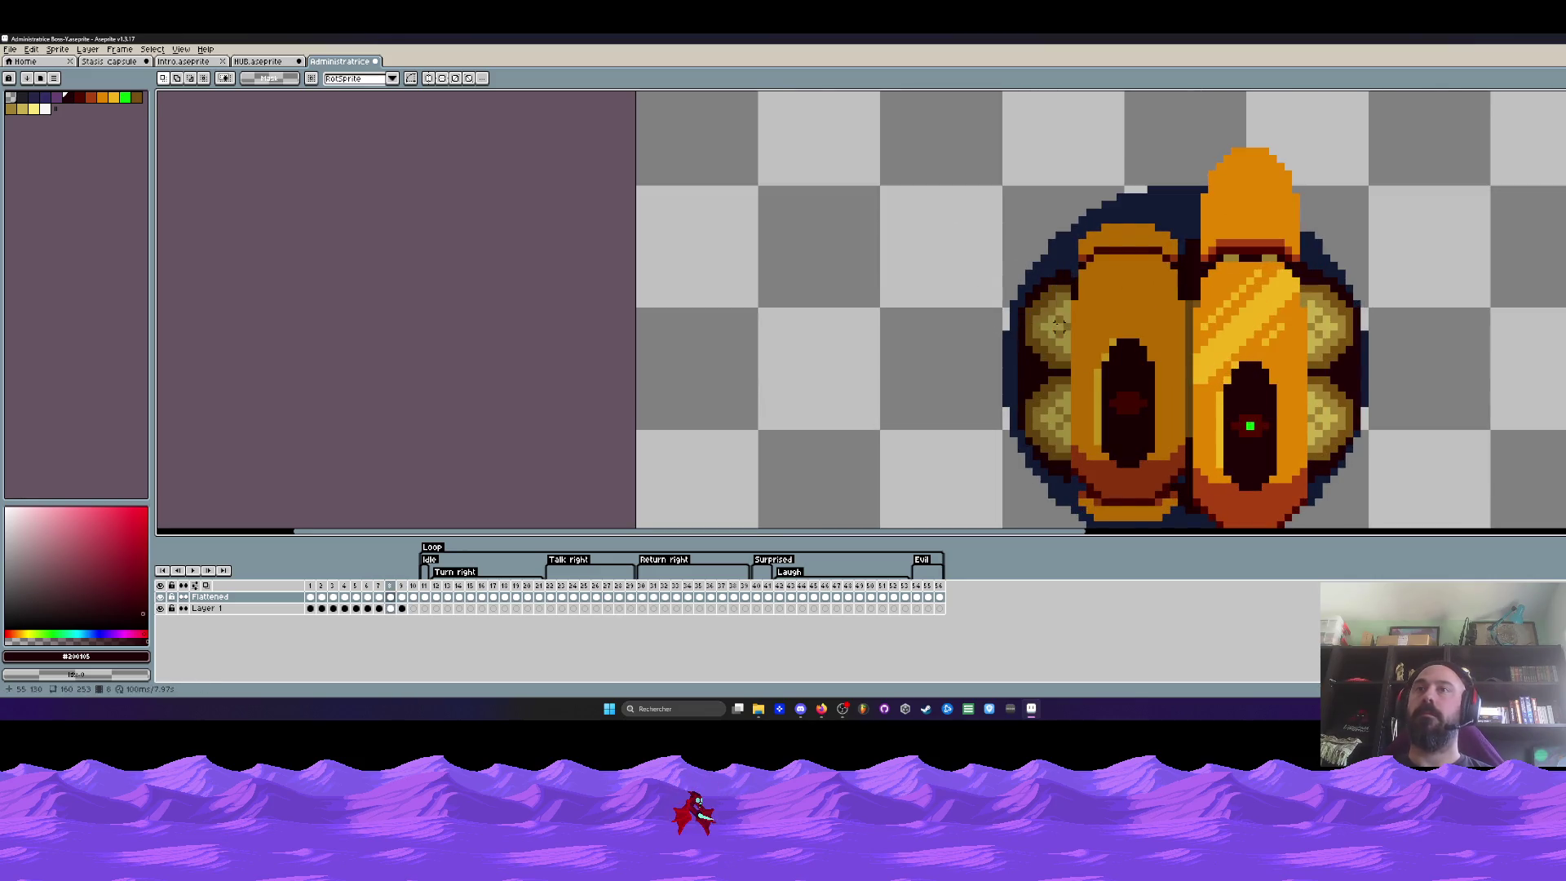
{"action": "scroll", "coordinate": [1016, 291], "scroll_direction": "up", "scroll_amount": 2}
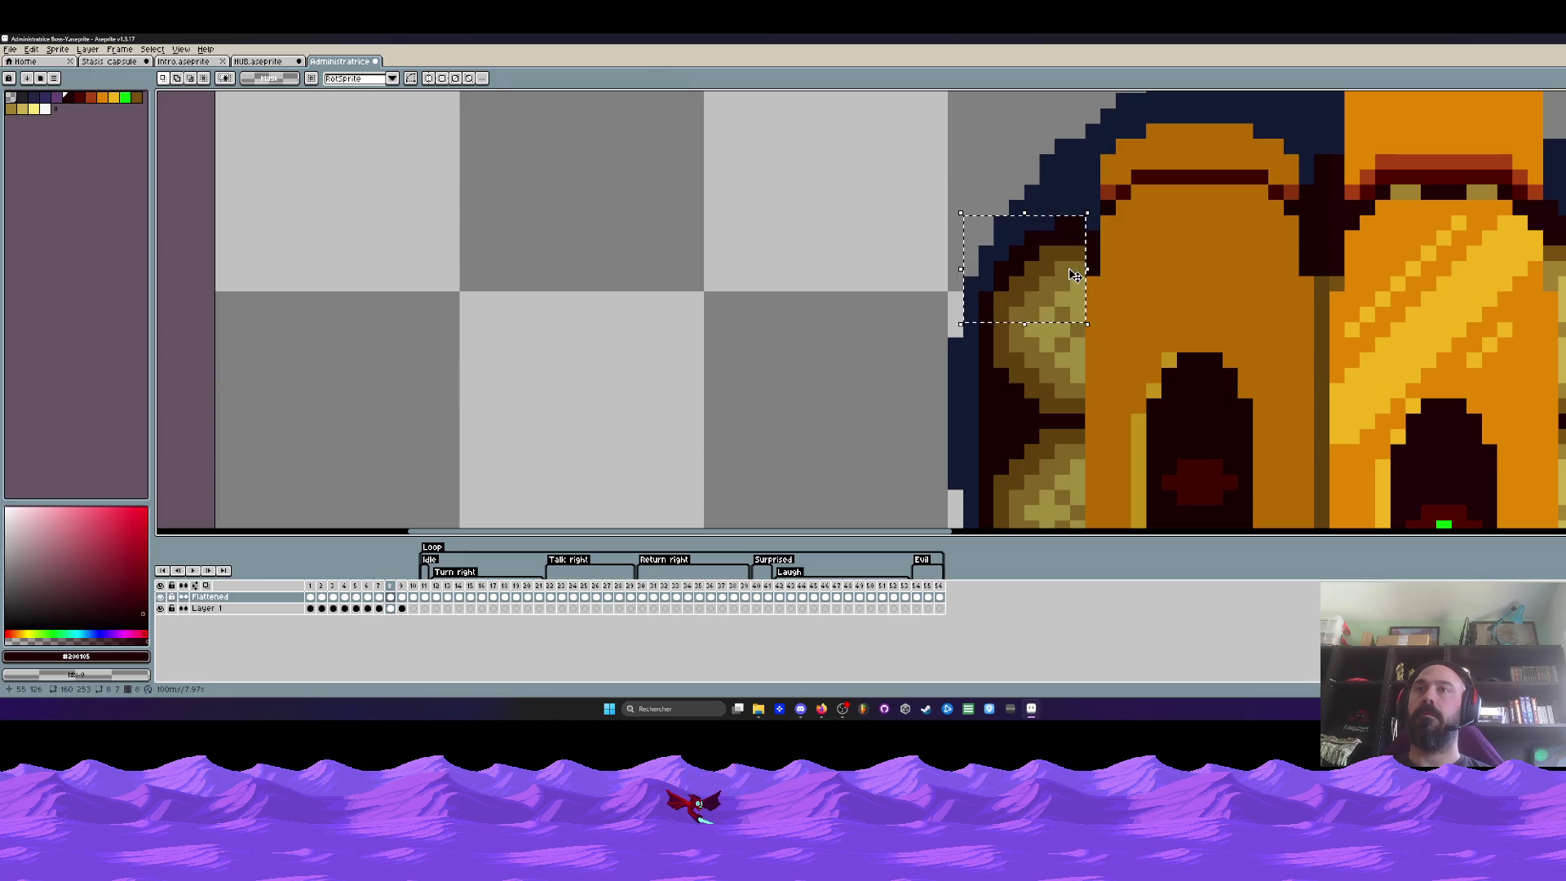
{"action": "scroll", "coordinate": [1024, 282], "scroll_direction": "down", "scroll_amount": 3}
{"action": "scroll", "coordinate": [1024, 324], "scroll_direction": "up", "scroll_amount": 2}
{"action": "scroll", "coordinate": [1024, 323], "scroll_direction": "up", "scroll_amount": 1}
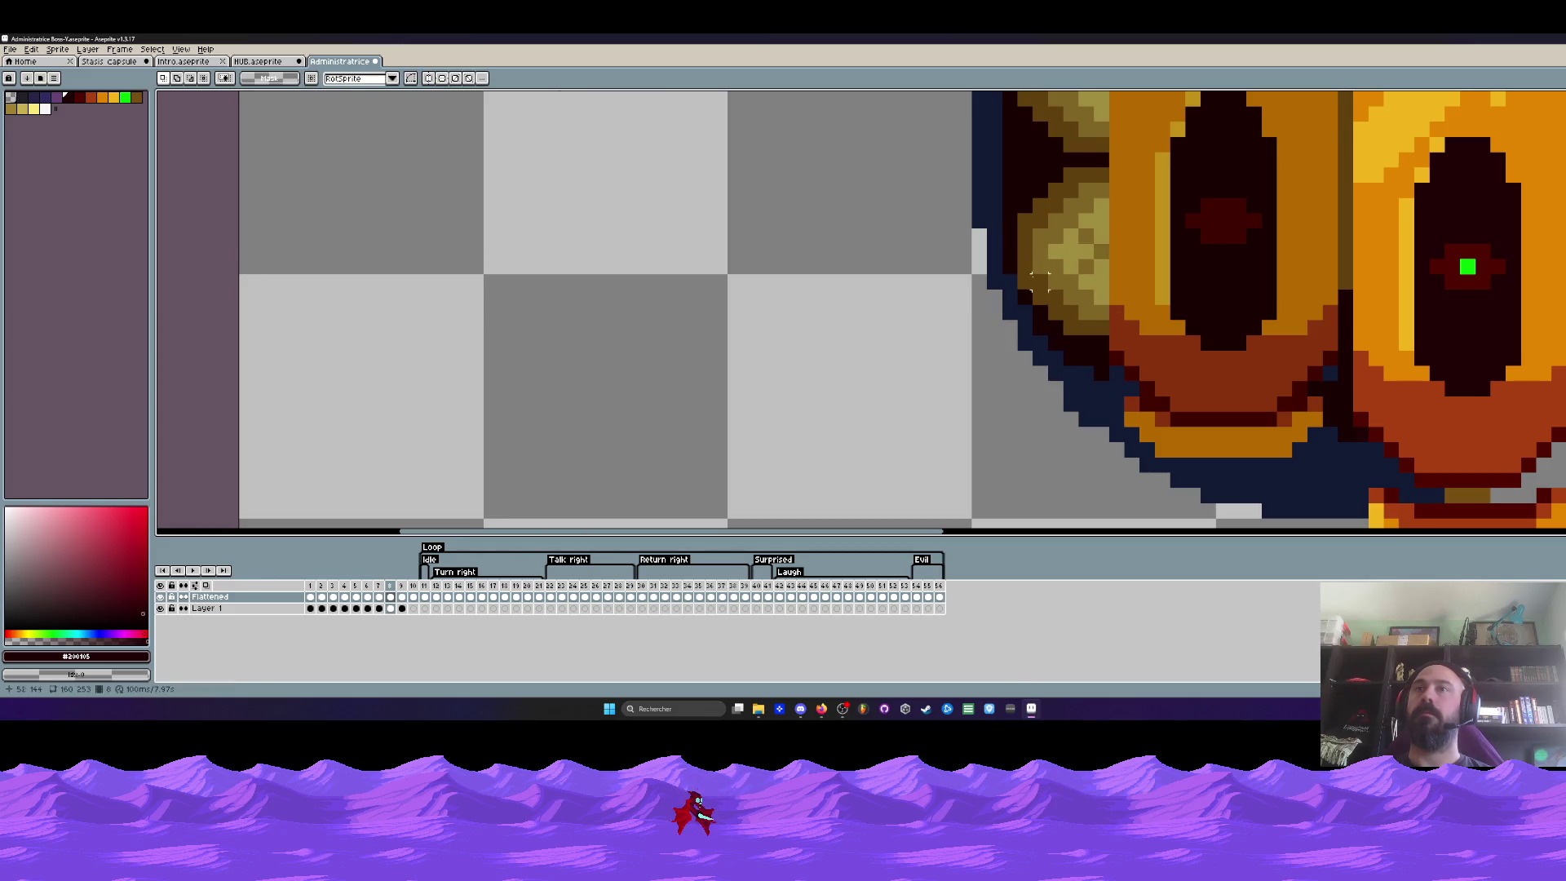
{"action": "left_click_drag", "start_coordinate": [1001, 273], "coordinate": [1123, 411]}
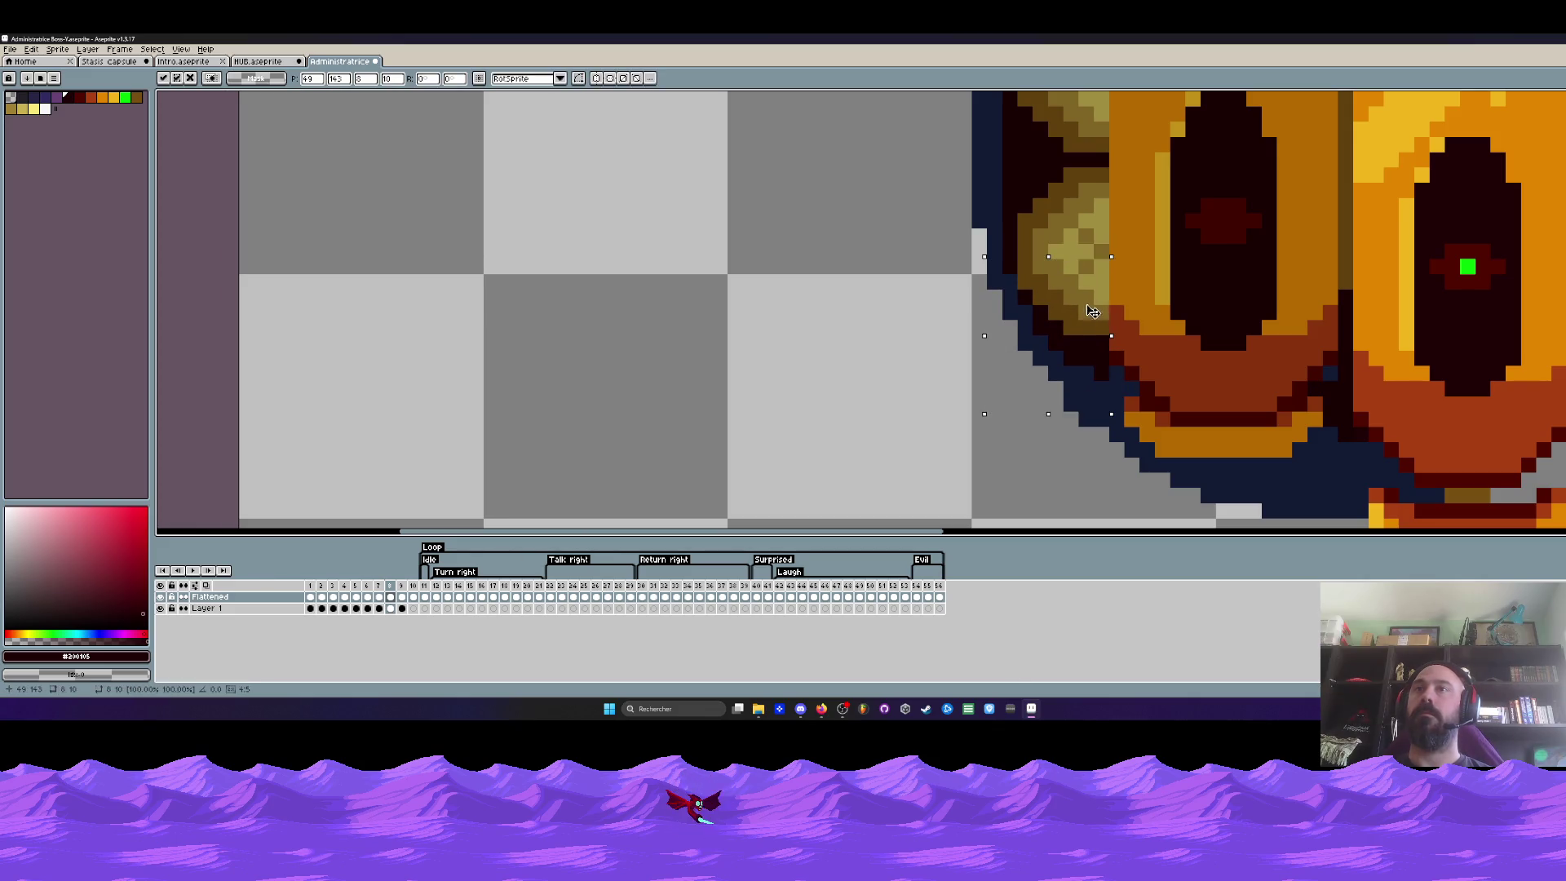
{"action": "scroll", "coordinate": [1089, 274], "scroll_direction": "down", "scroll_amount": 2}
{"action": "scroll", "coordinate": [1104, 305], "scroll_direction": "down", "scroll_amount": 2}
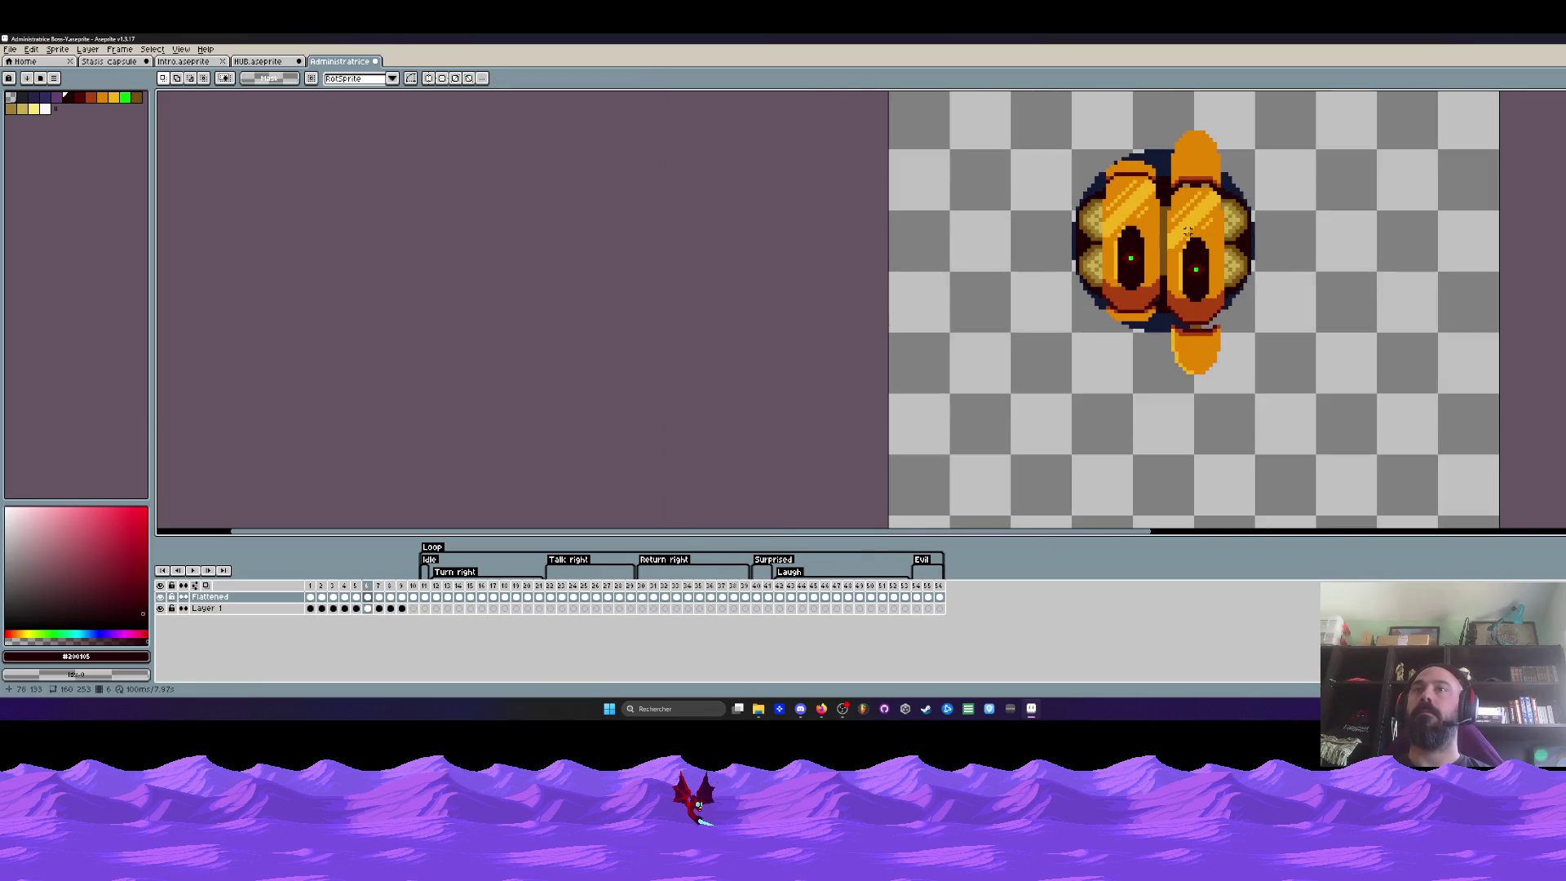